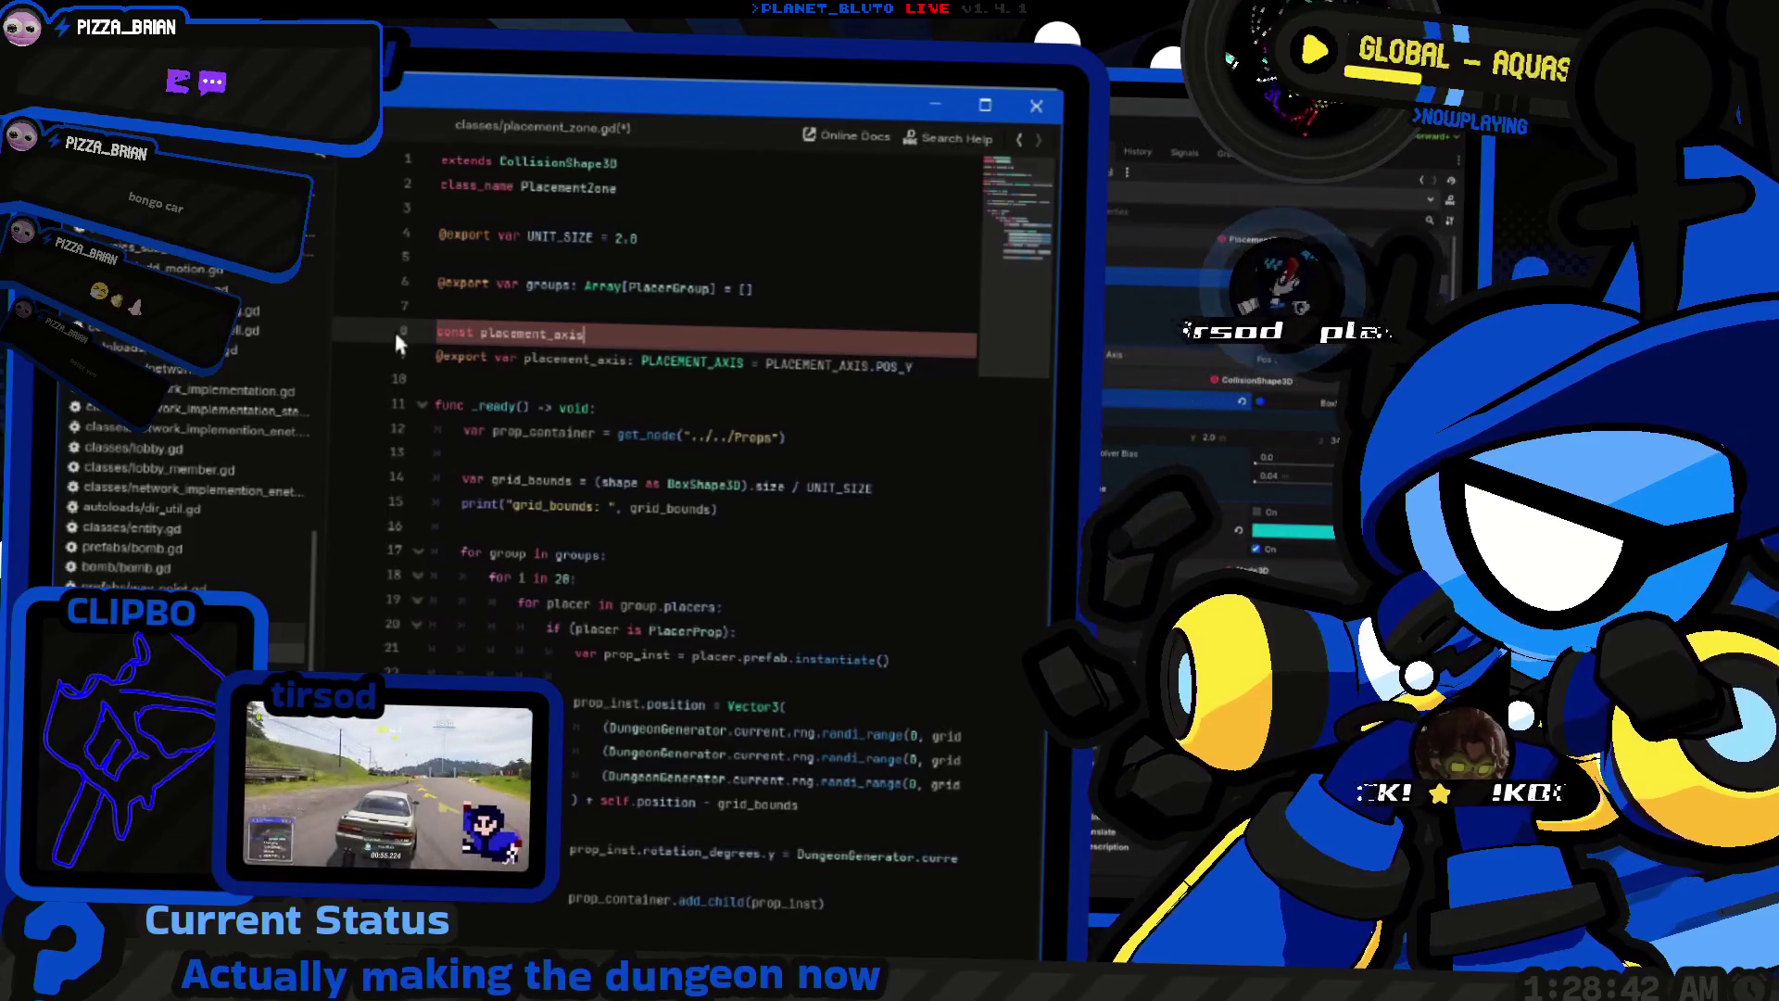
type("= [")
Step: Declare const AXIS = [Vector3()] on line 8 of placement_zone.gd
key("Return")
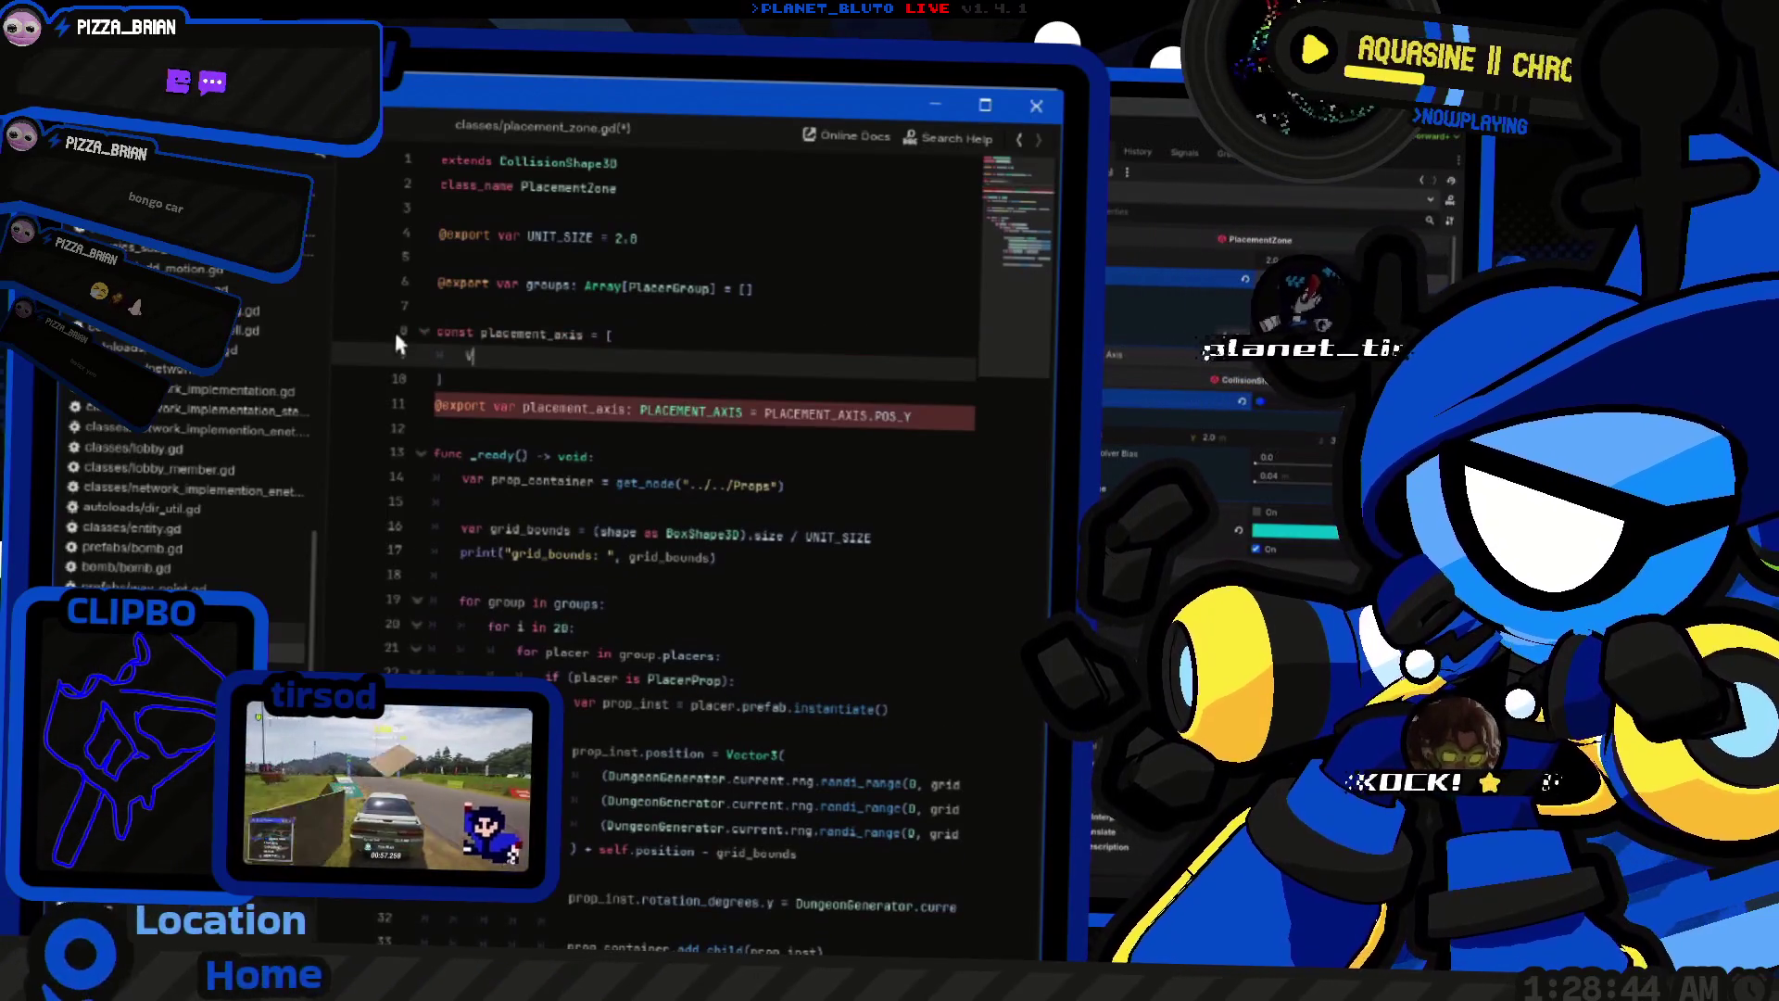
key("Up")
key("ctrl+Right")
key("ctrl+Right")
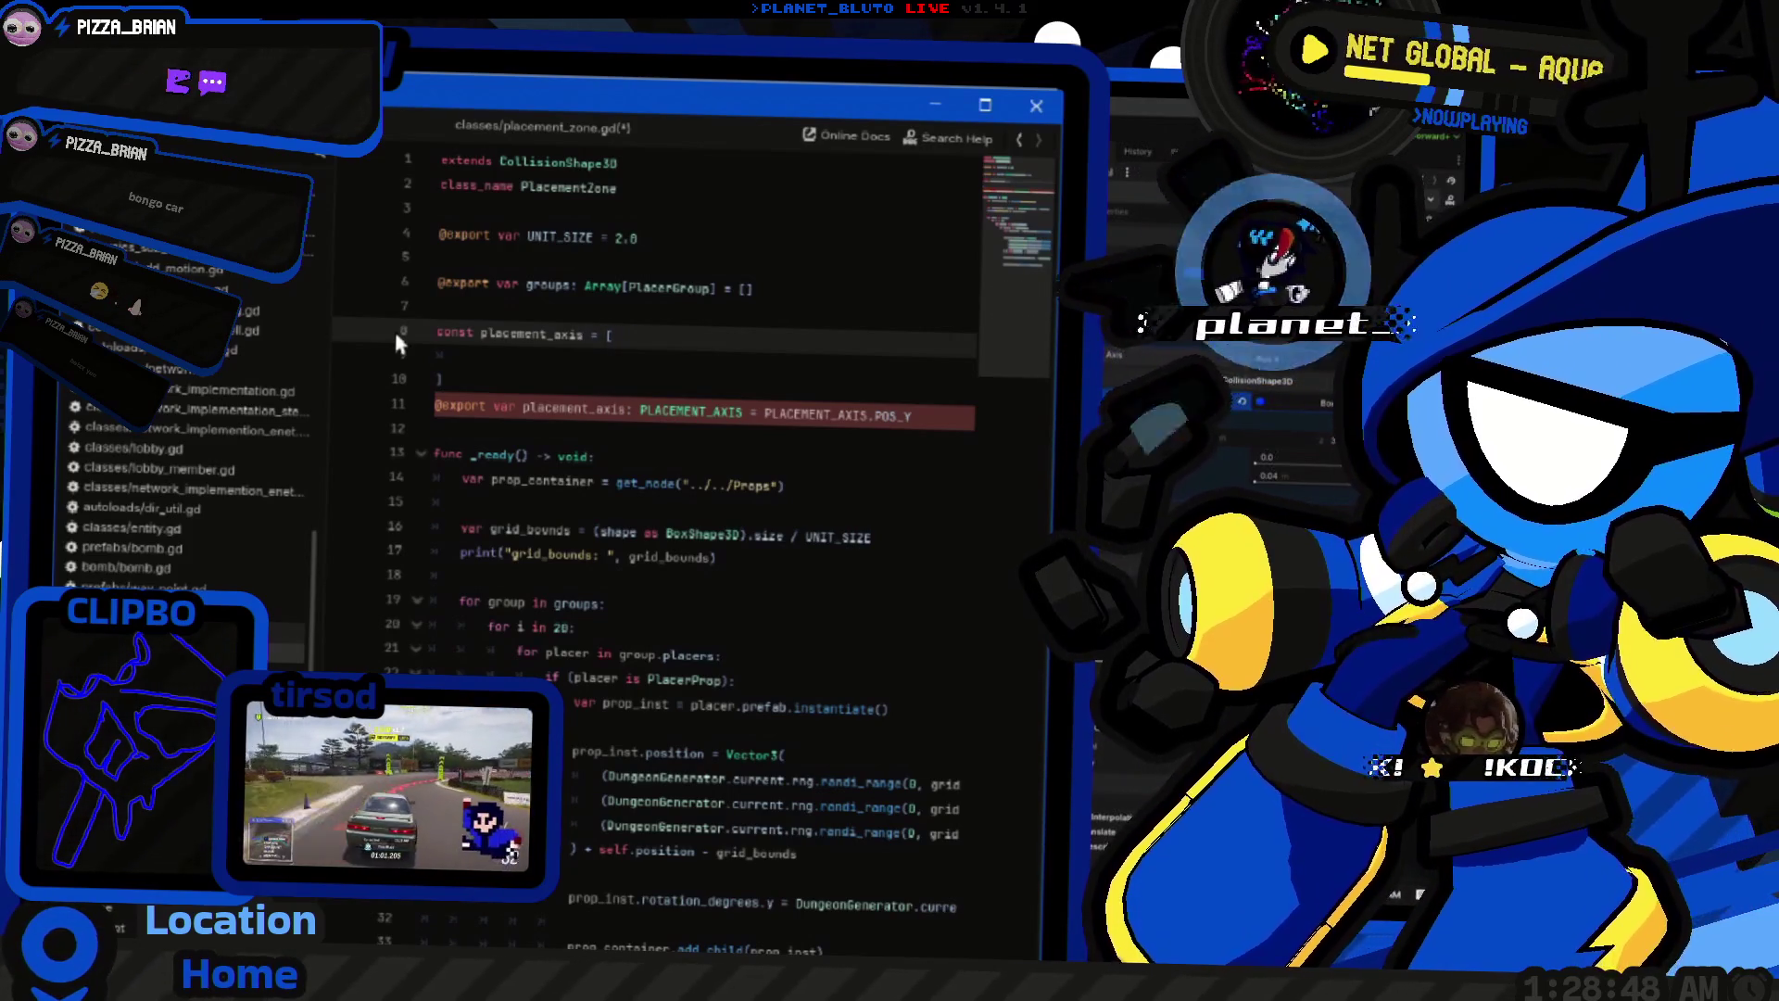
key("ctrl+shift+Left")
type("PLACEMENT")
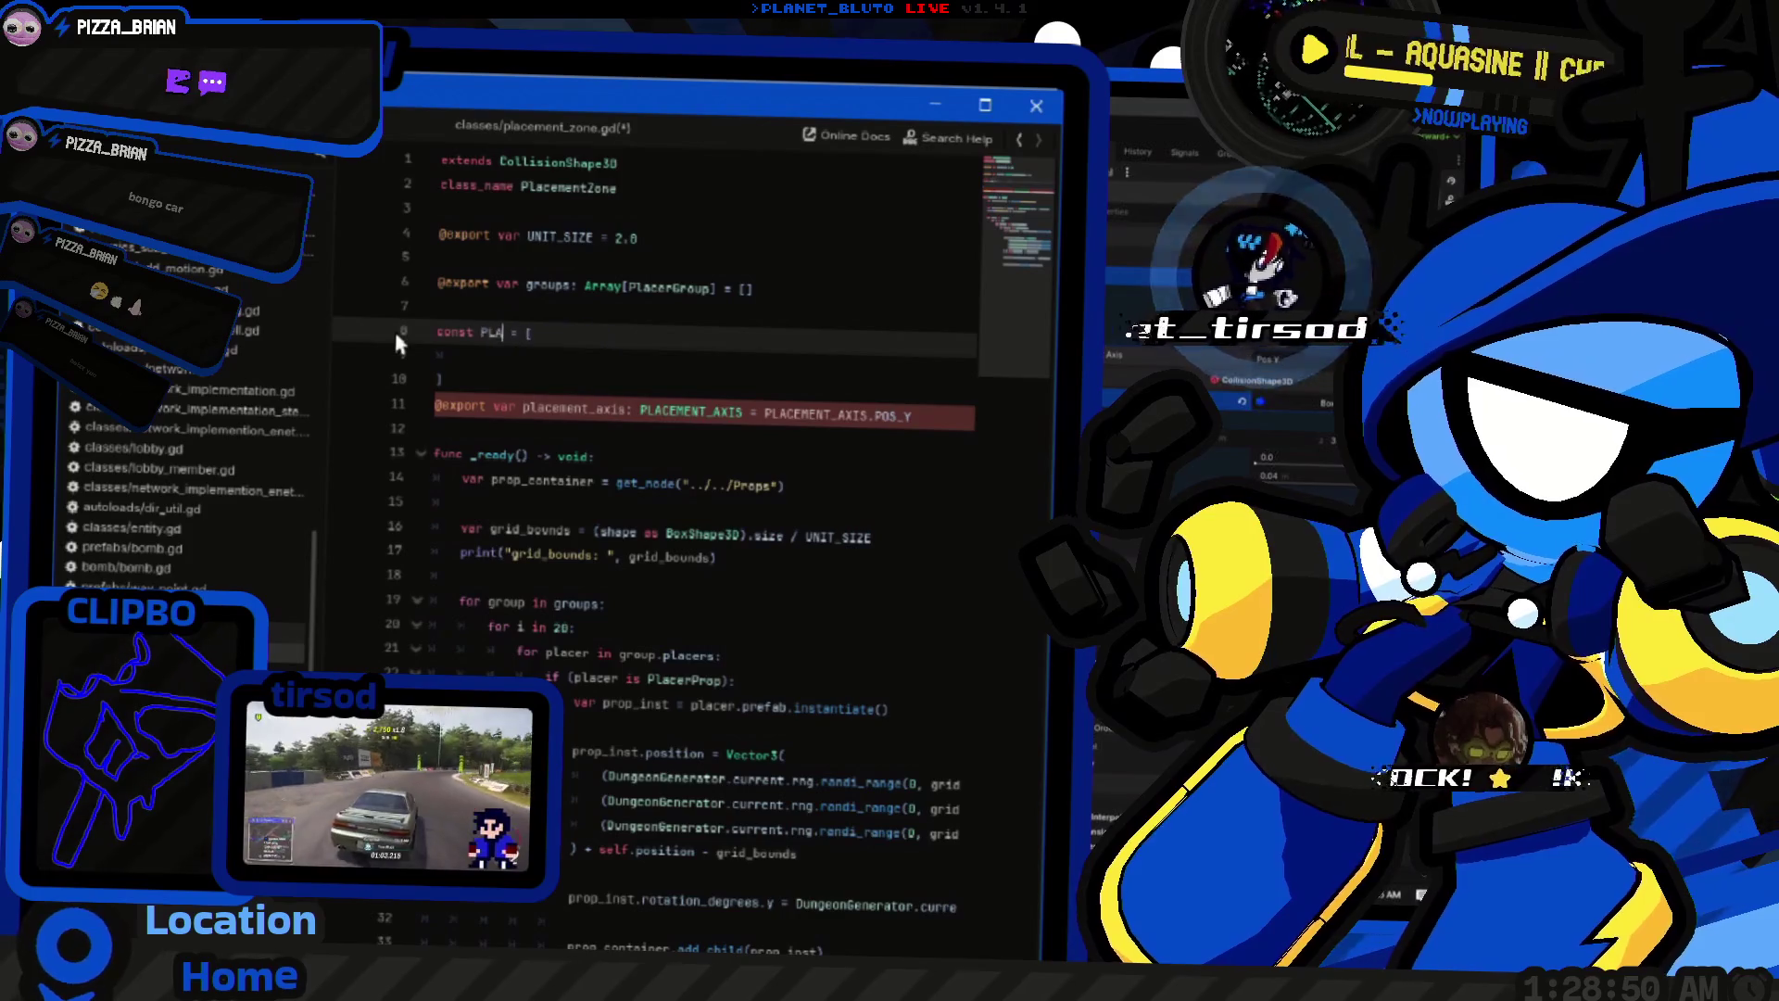
key("ctrl+BackSpace")
type("AXIS")
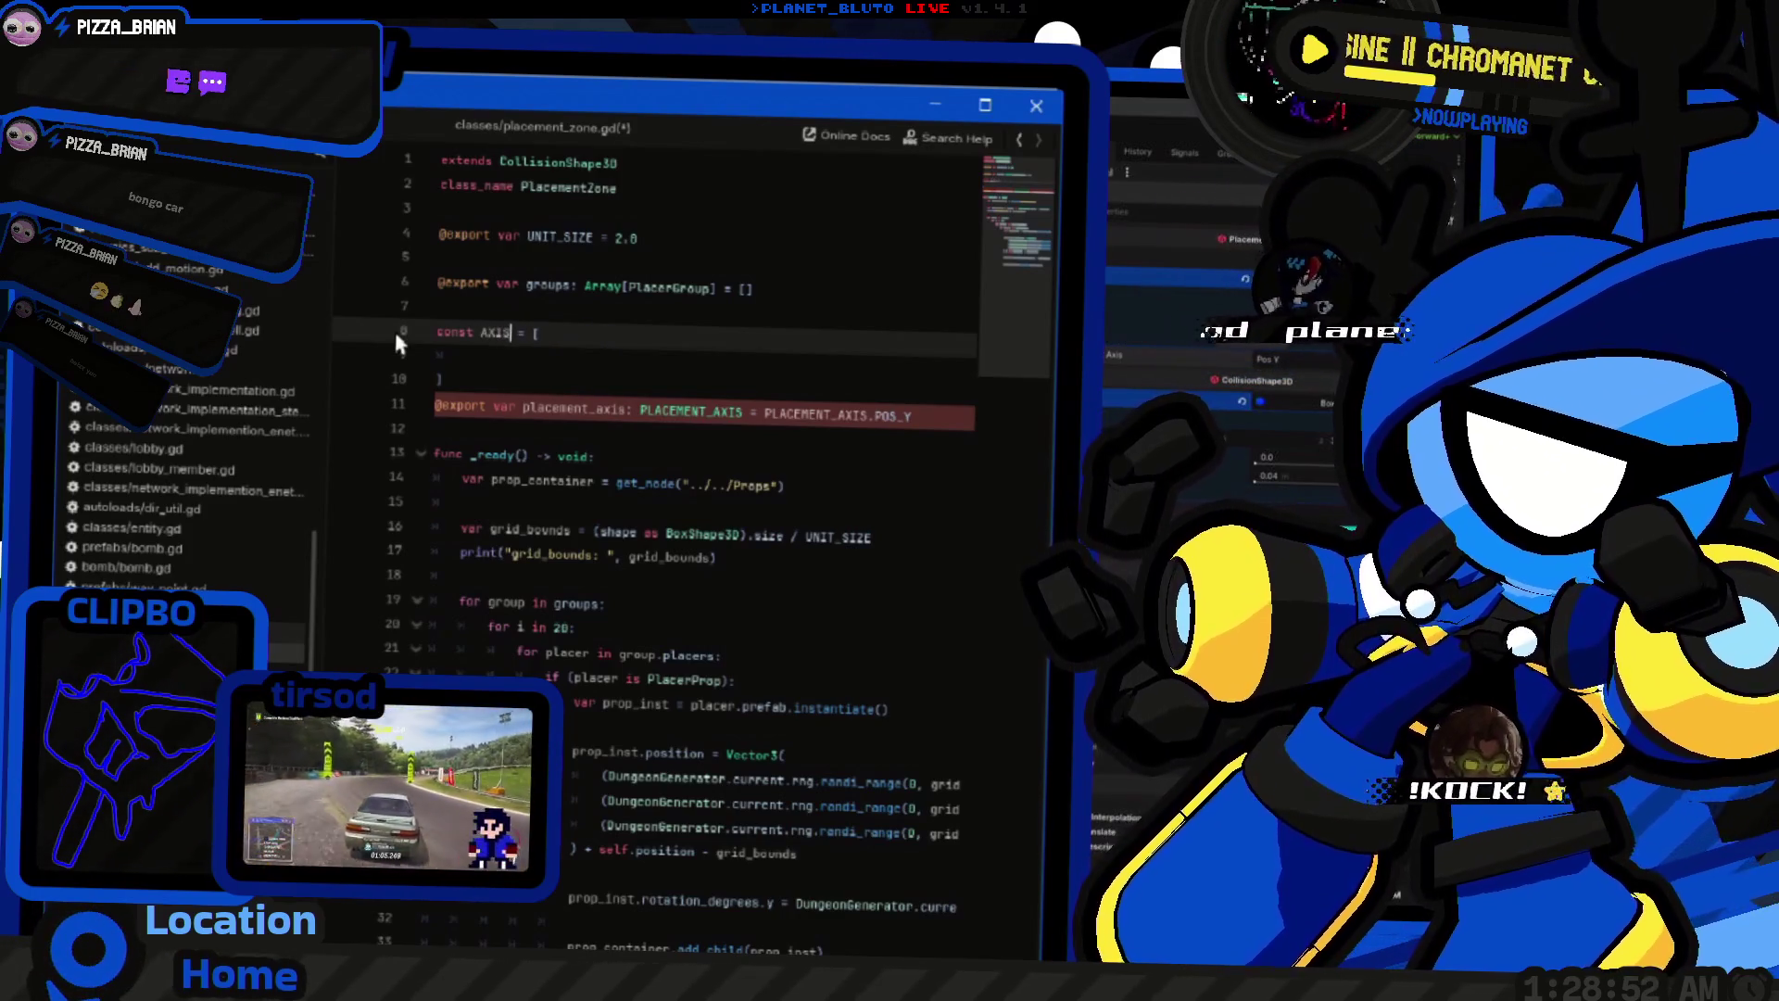
key("Down")
type("Vector3")
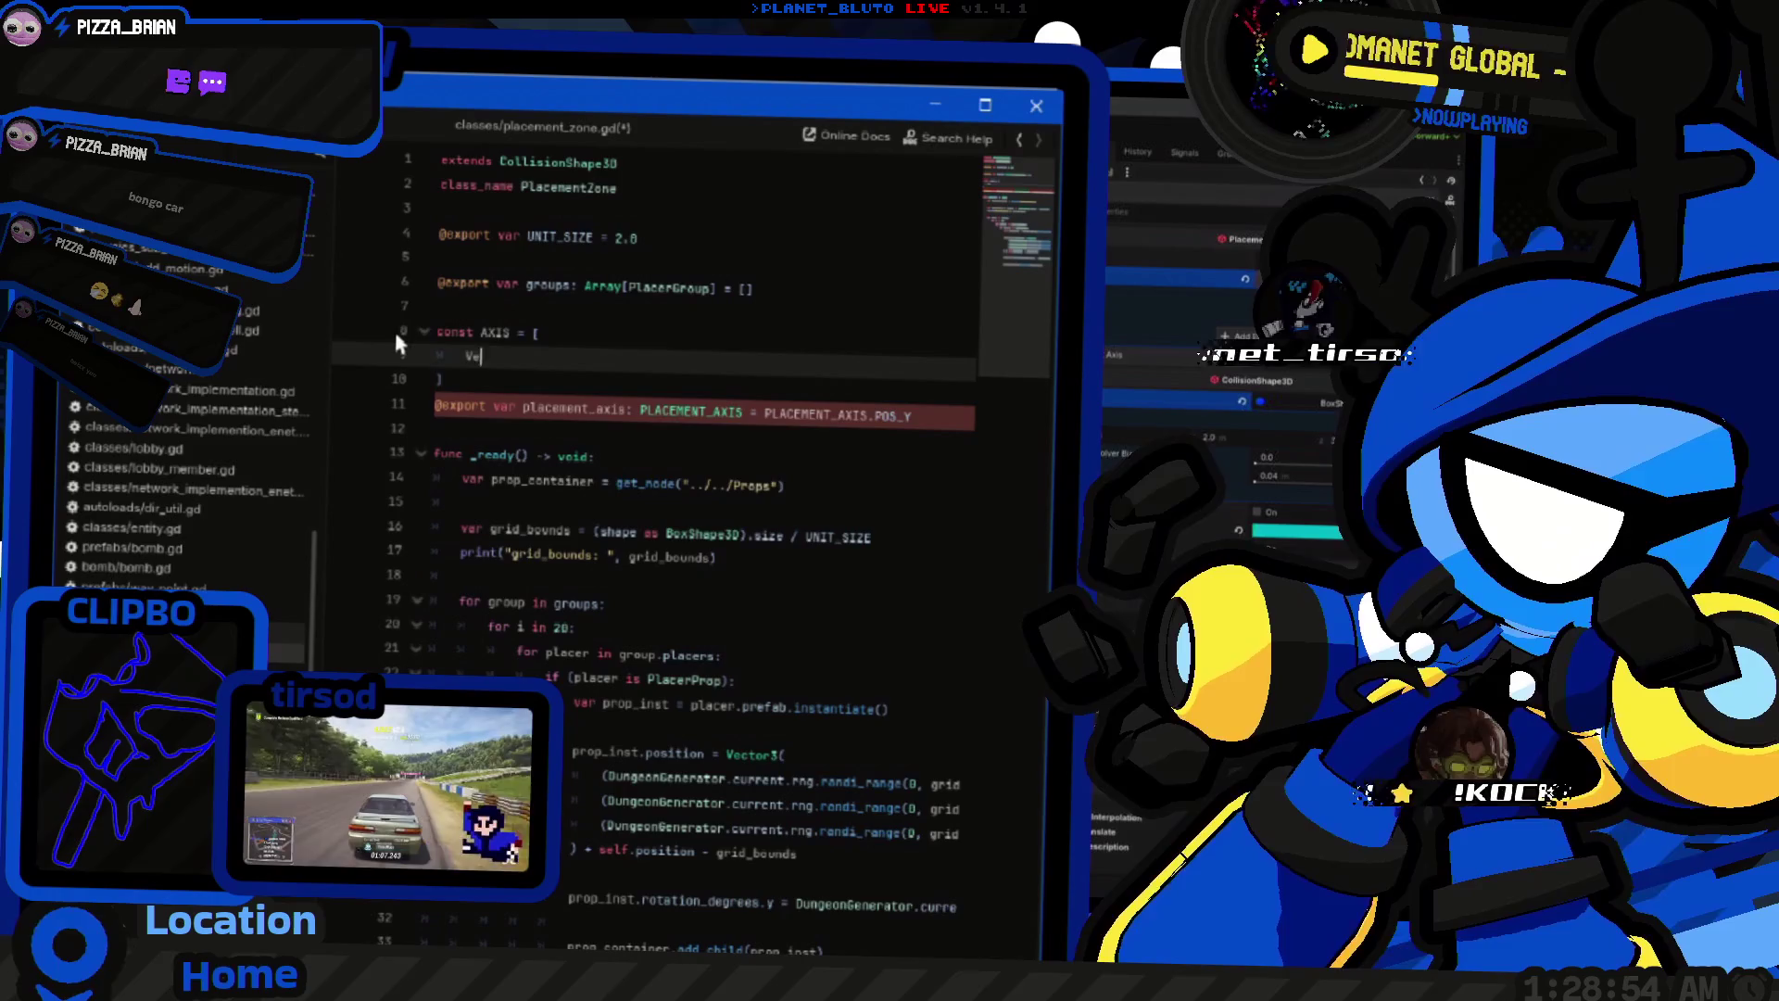
key("Return")
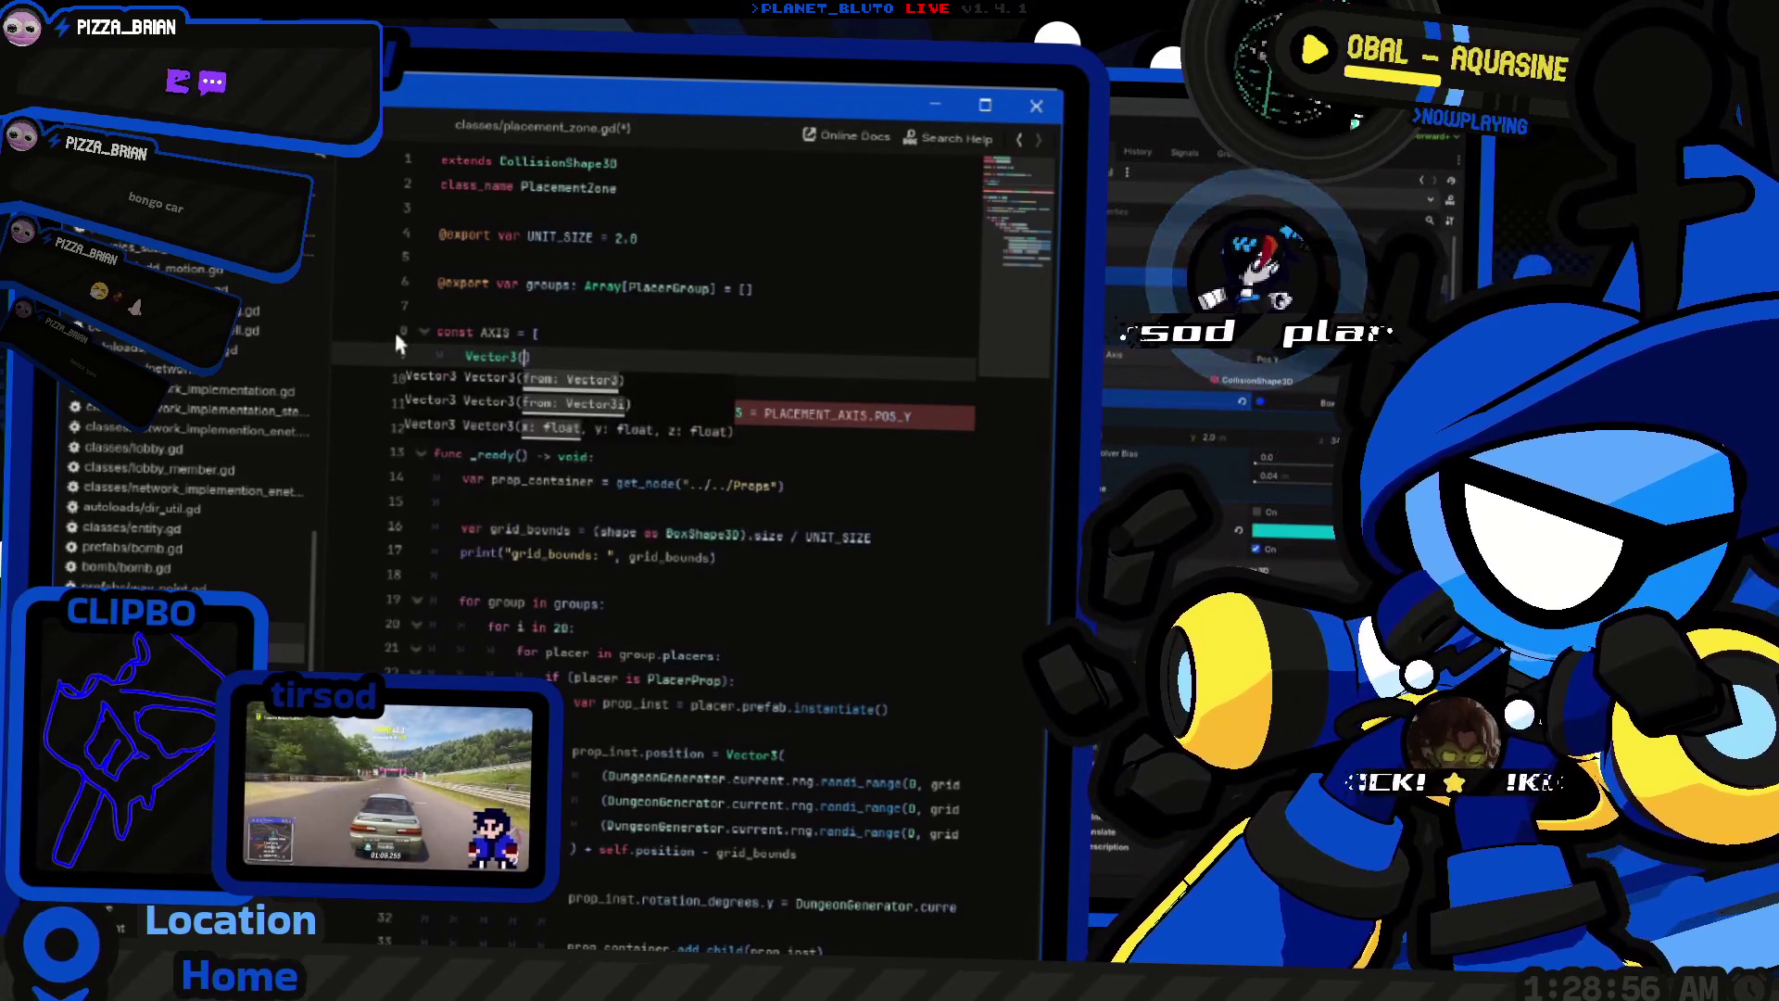
key("Down")
key("Return")
key("Return")
key("Up")
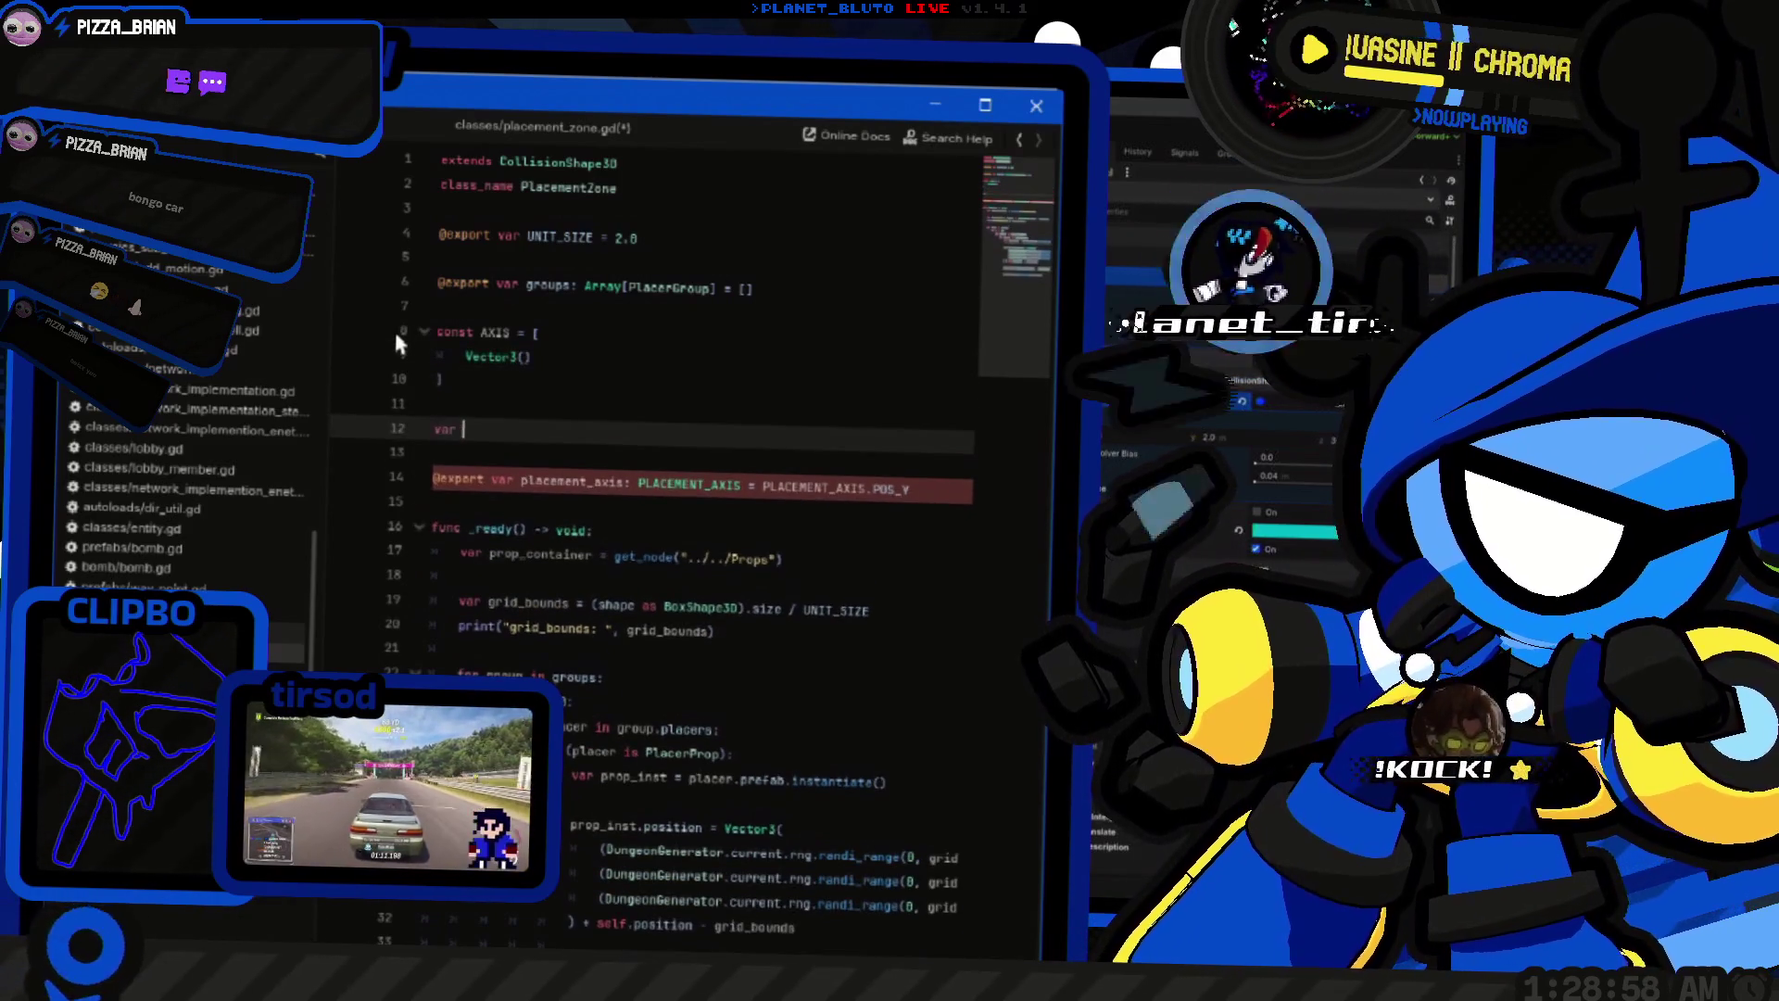
key("BackSpace")
Step: Remove the ': PLACEMENT_AXIS' type annotation from the exported placement_axis variable
key("Down")
key("Down")
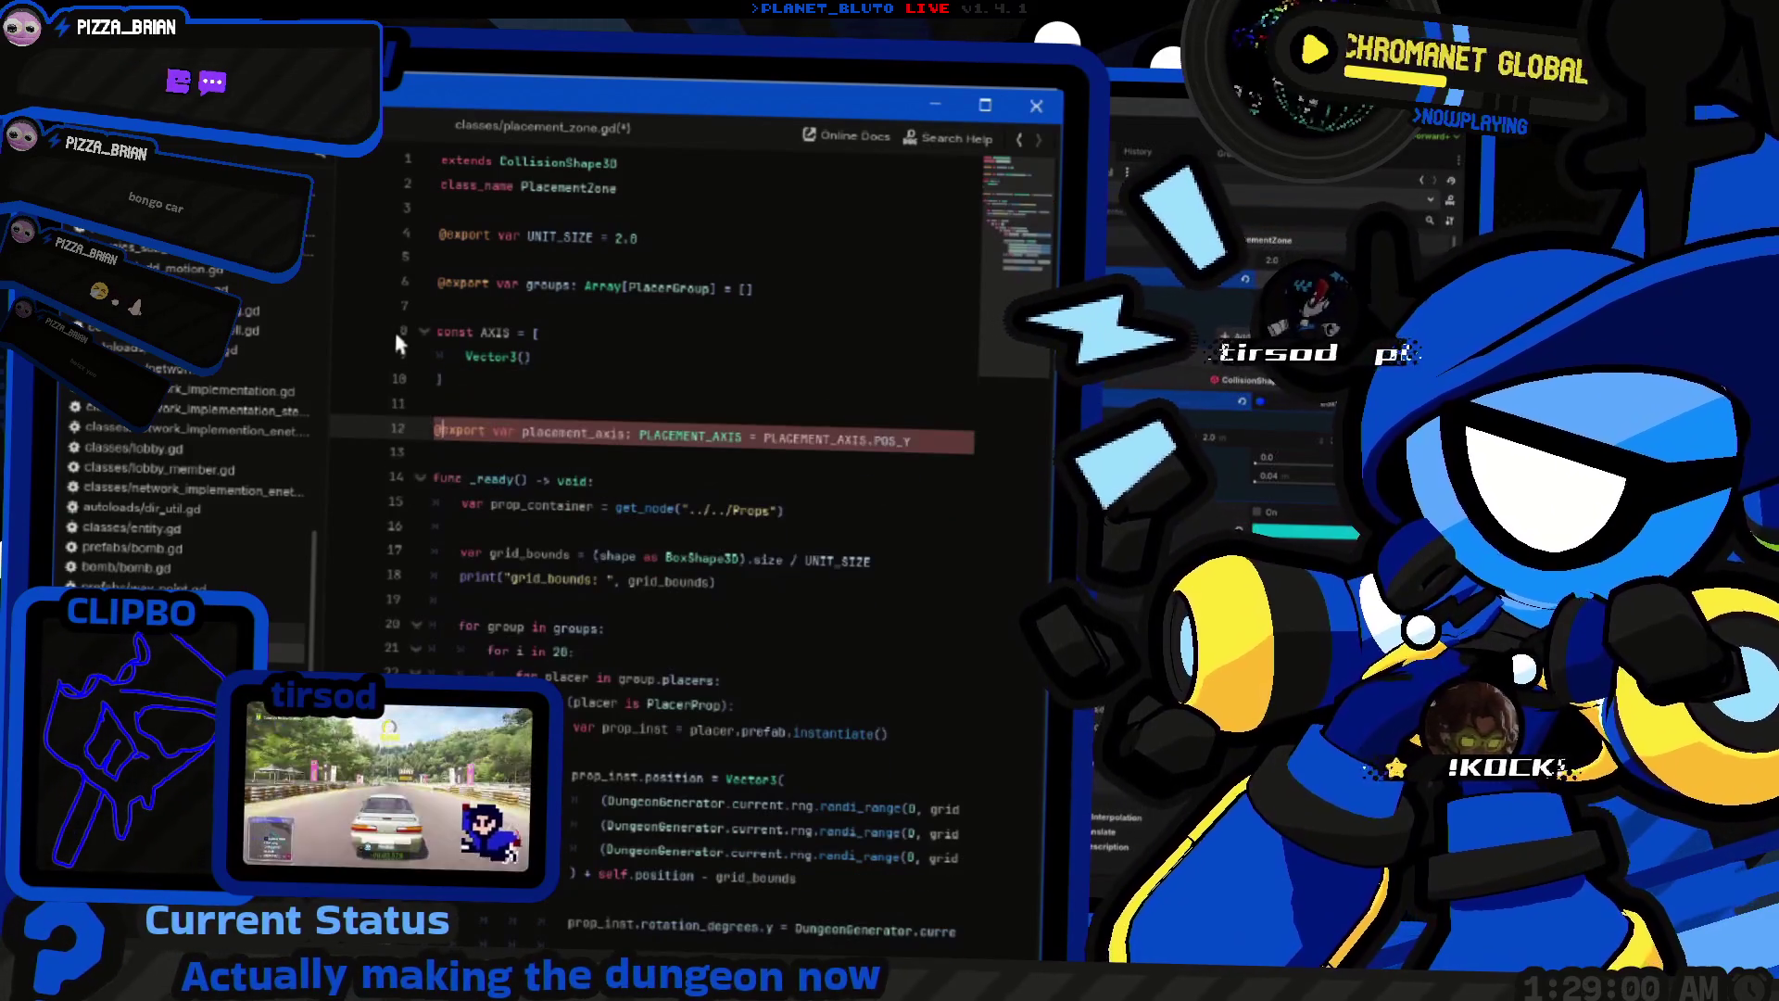
key("ctrl+Right")
key("ctrl+Right")
key("ctrl+Right")
key("ctrl+shift+Left")
key("BackSpace")
key("BackSpace")
key("BackSpace")
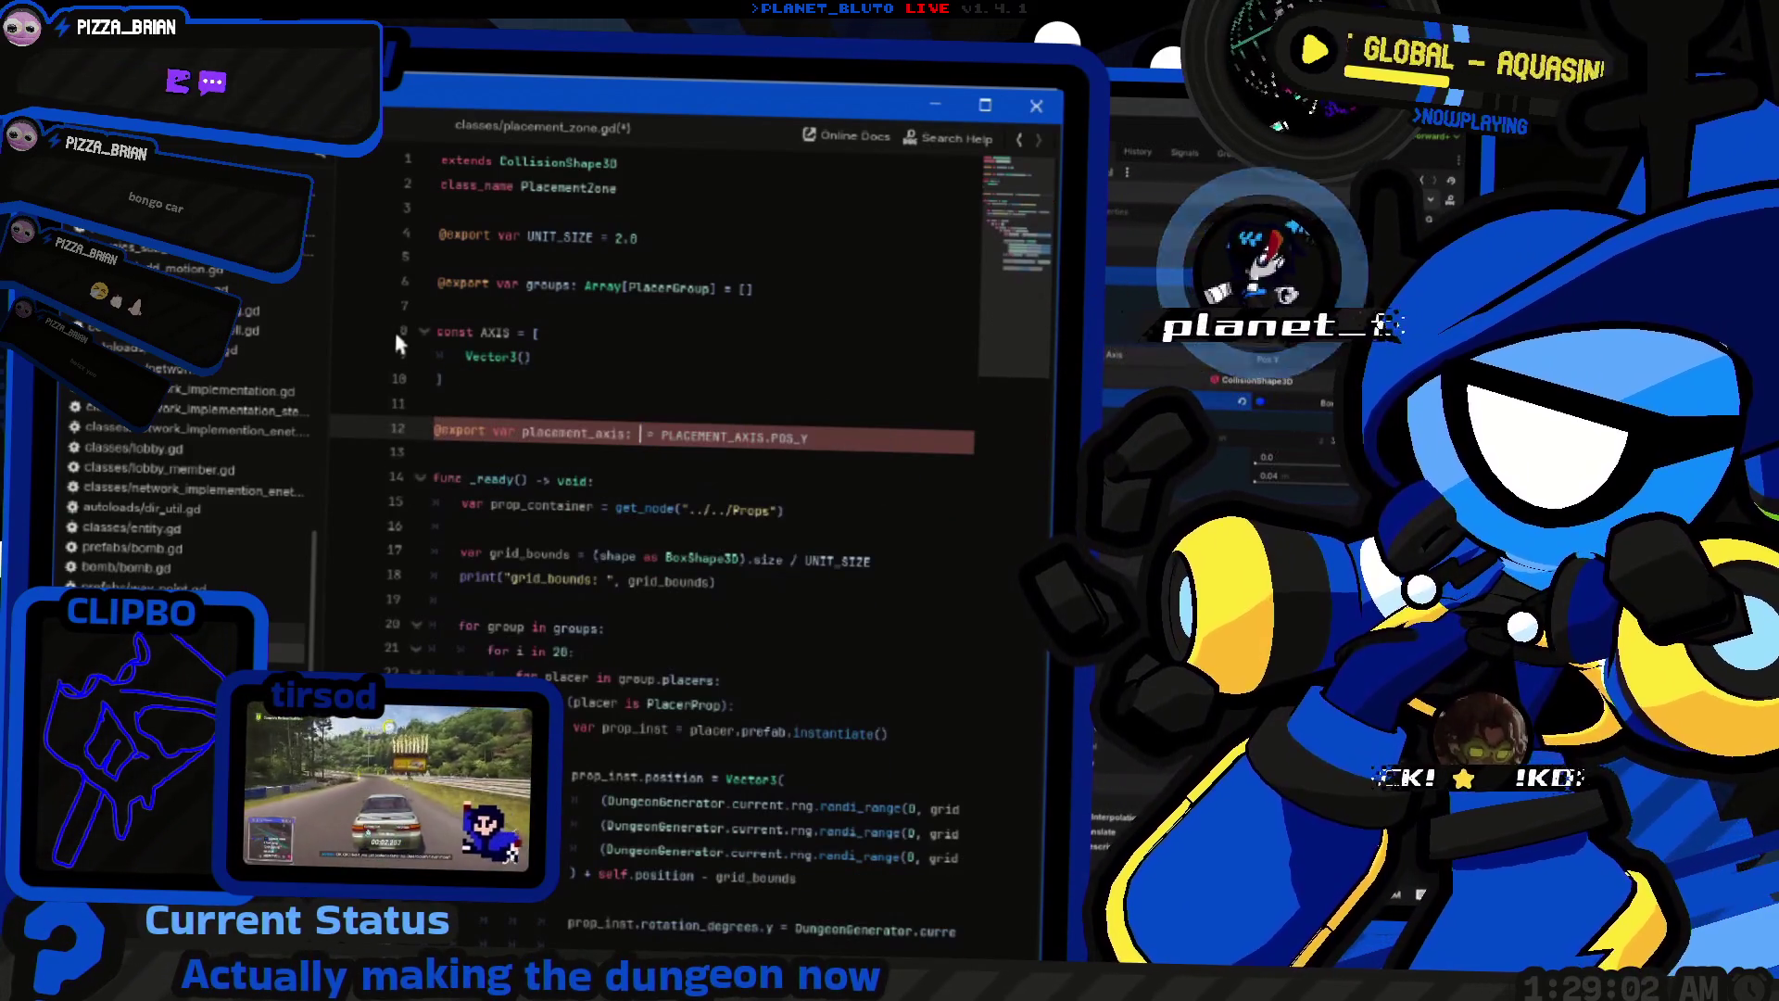
key("ctrl+Left")
key("Left")
key("Left")
key("Left")
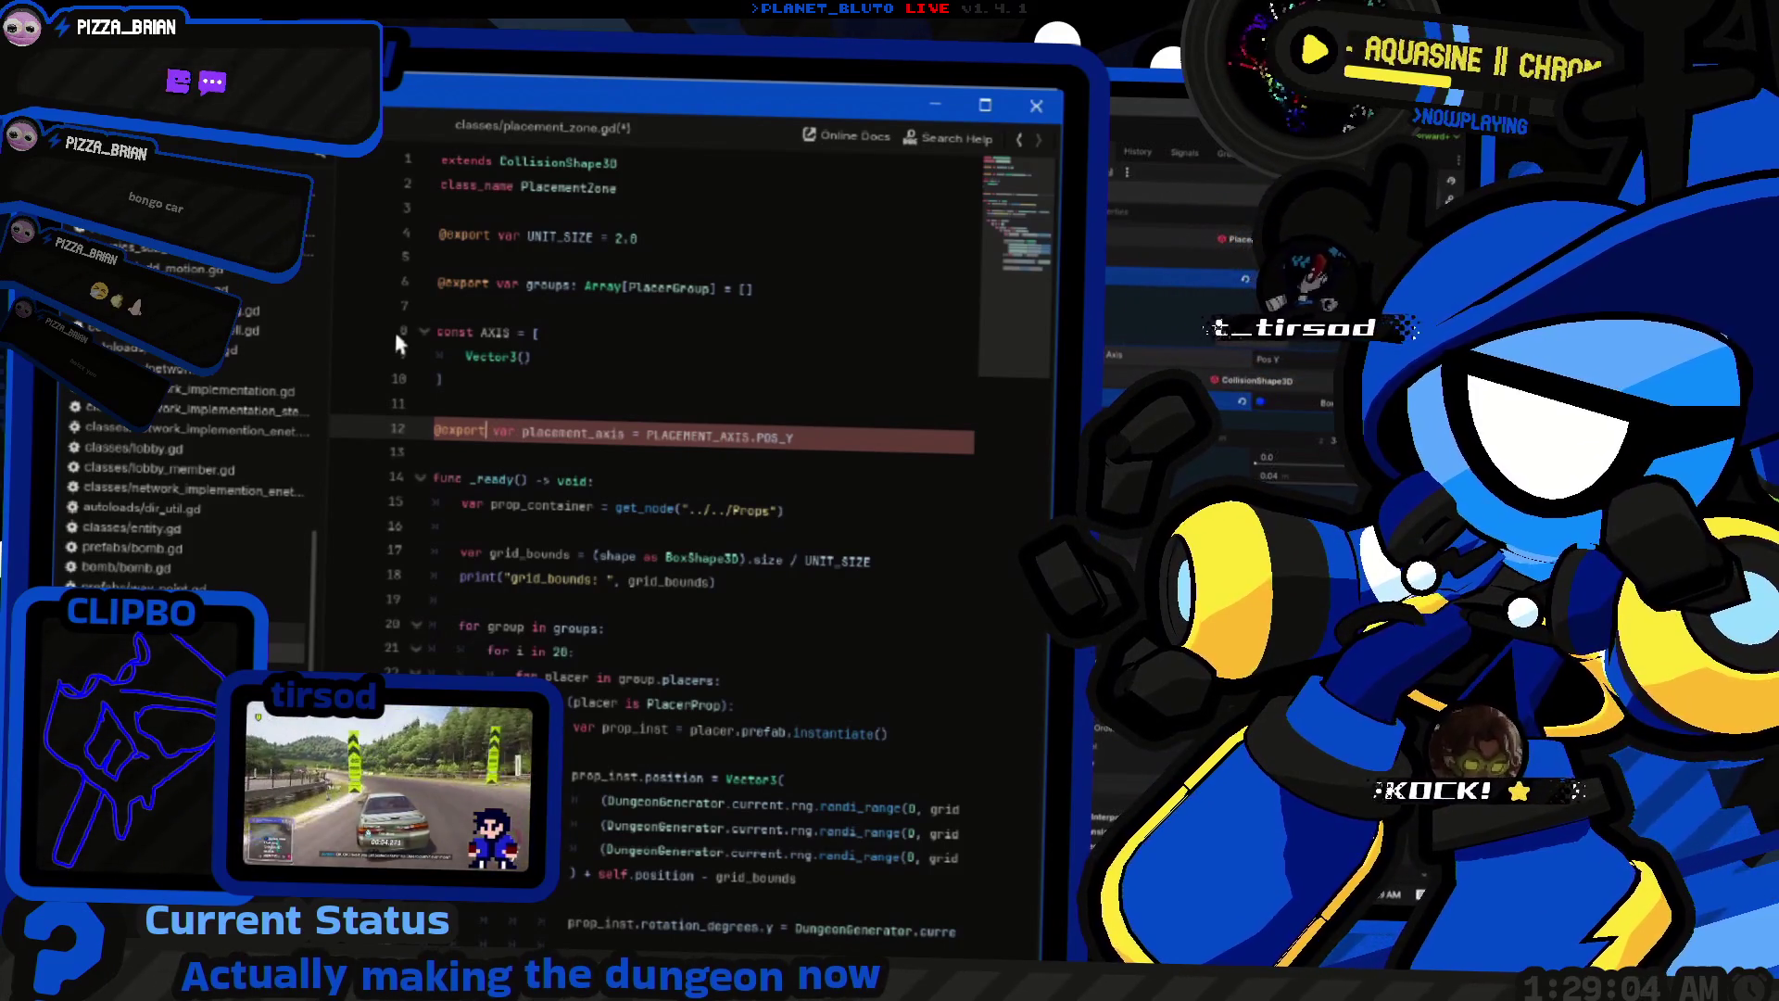
type("_str")
key("BackSpace")
key("BackSpace")
key("BackSpace")
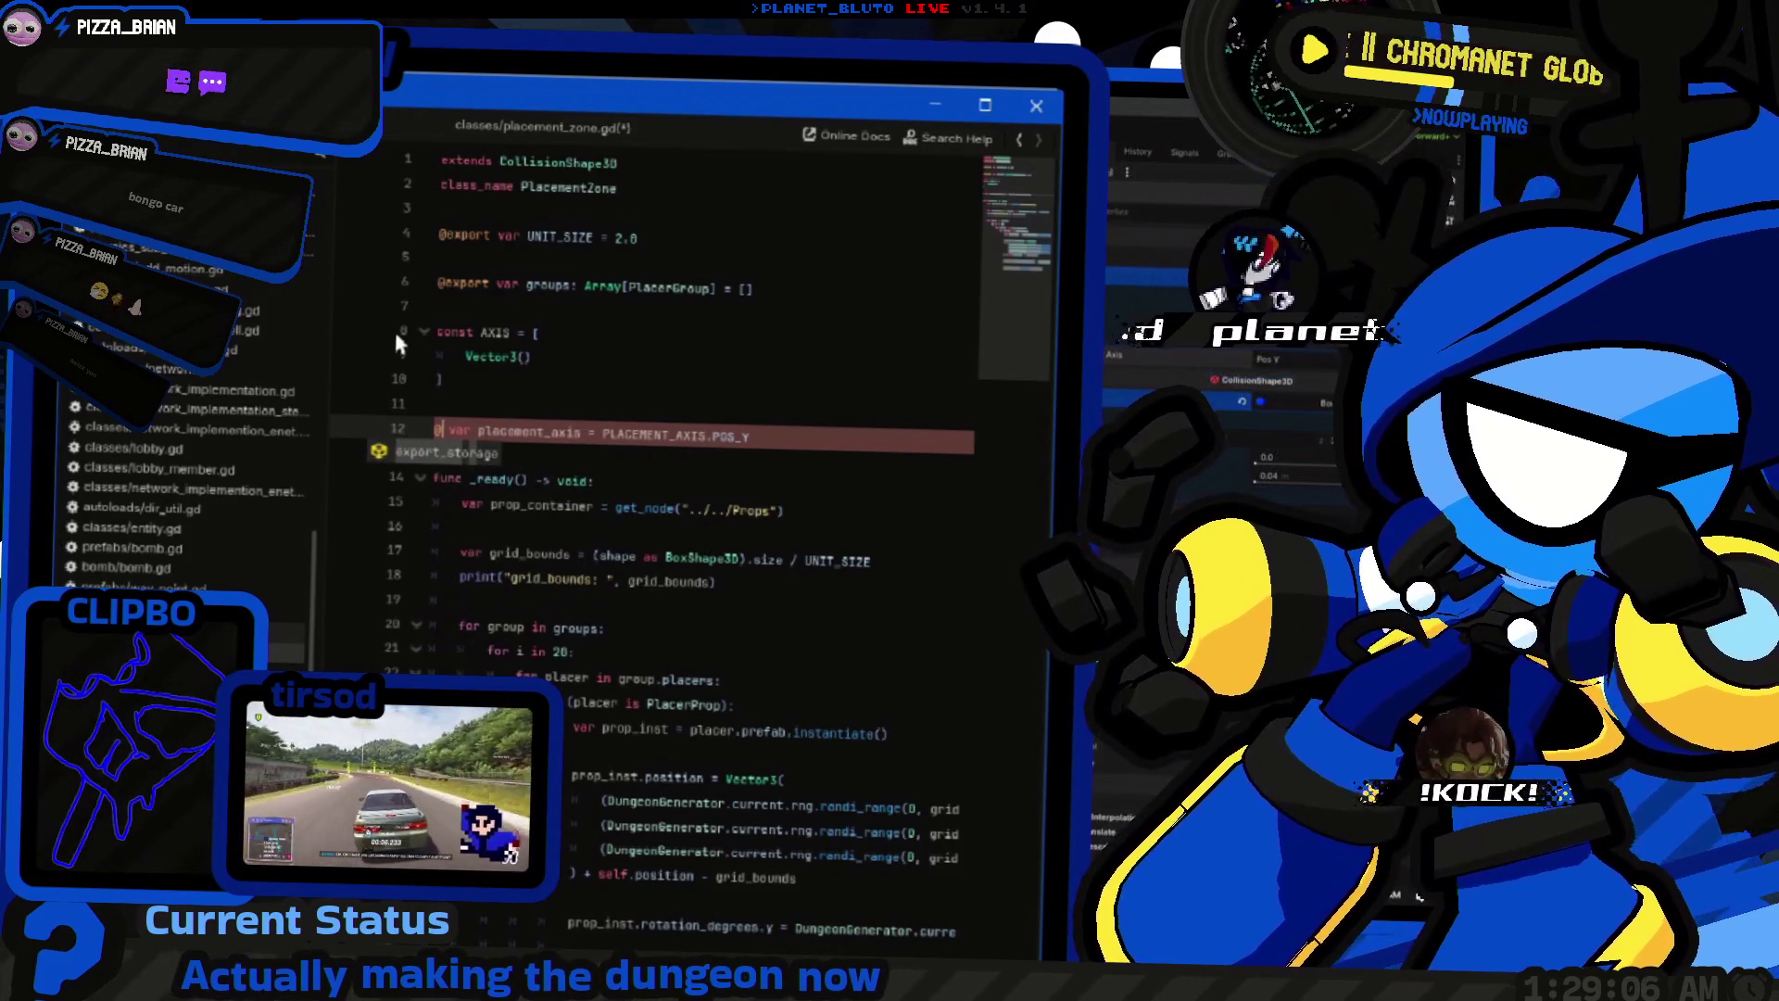
type("enum")
key("Return")
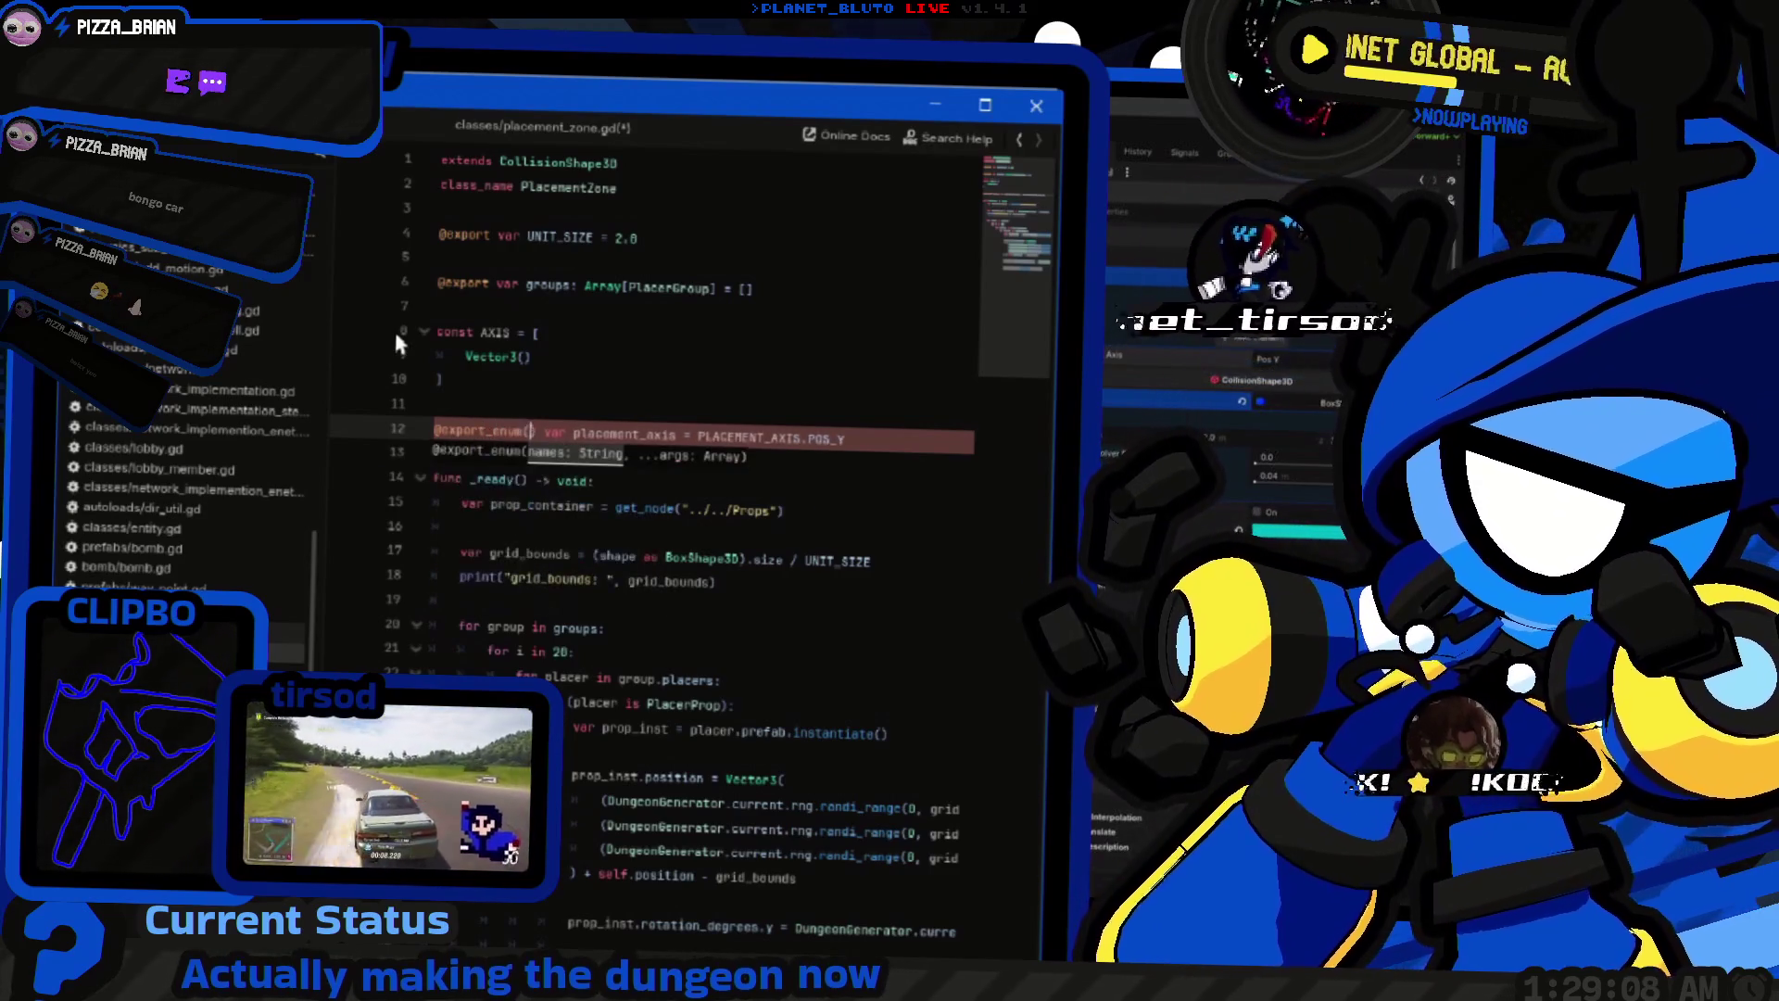
type("\"")
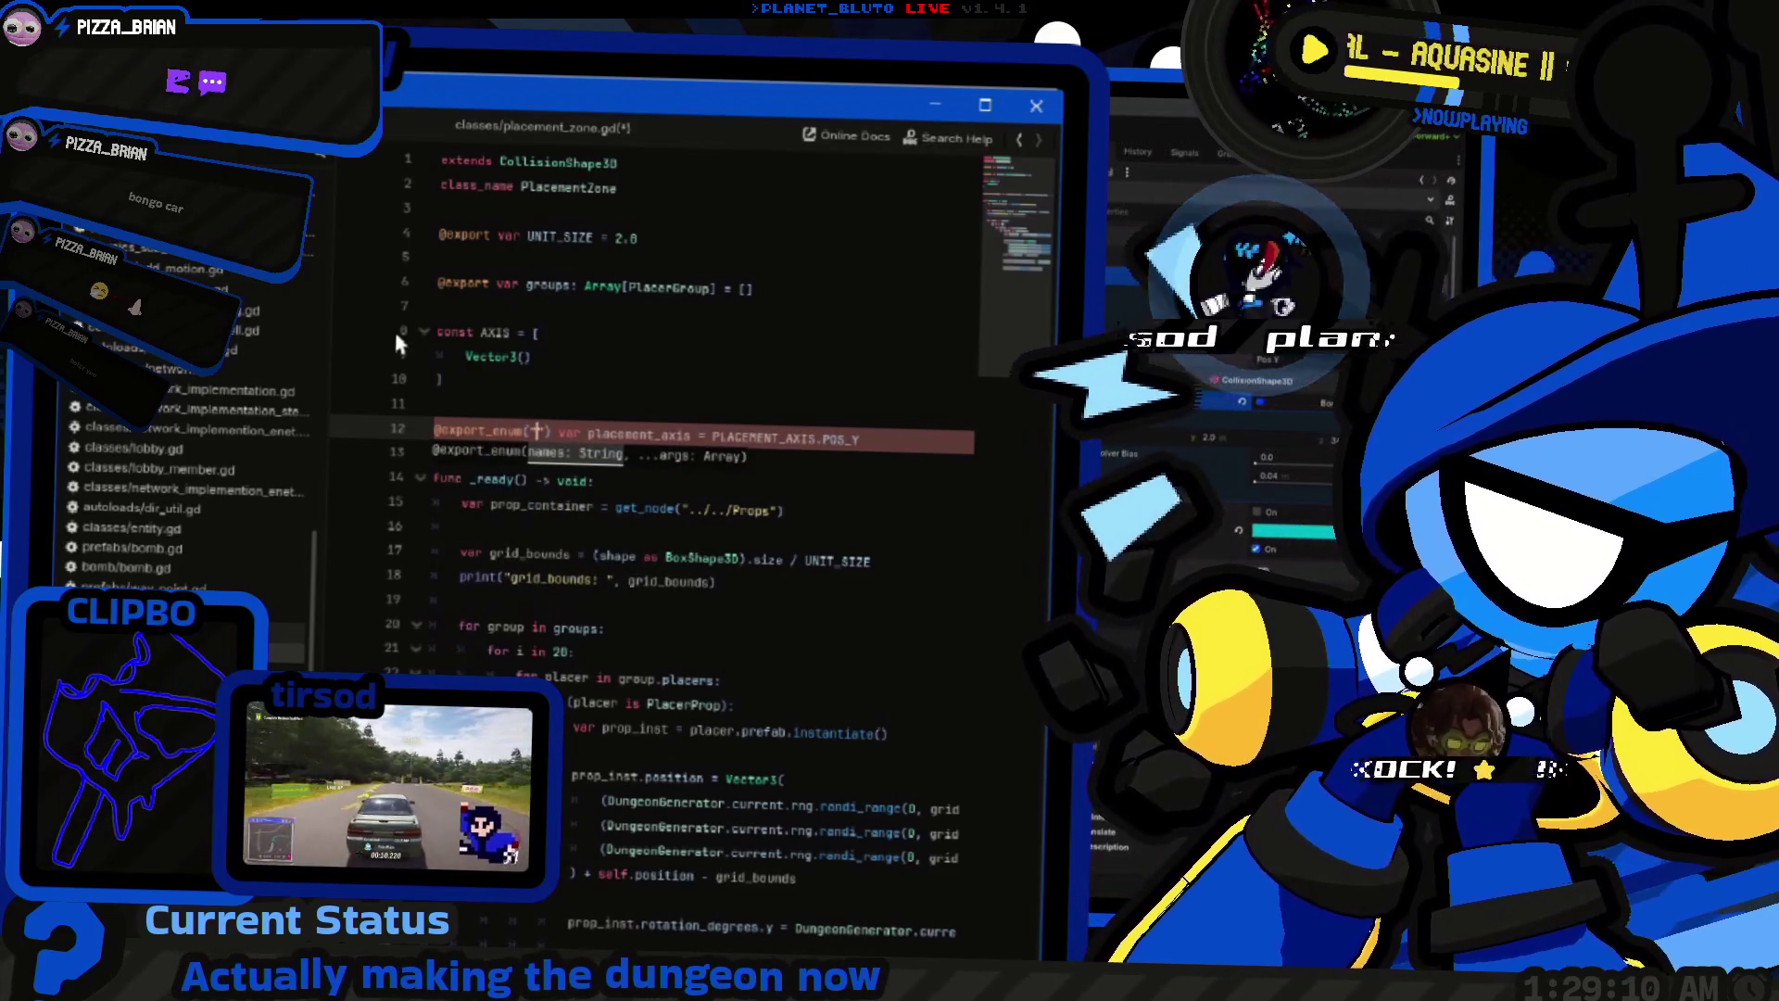
type("ur")
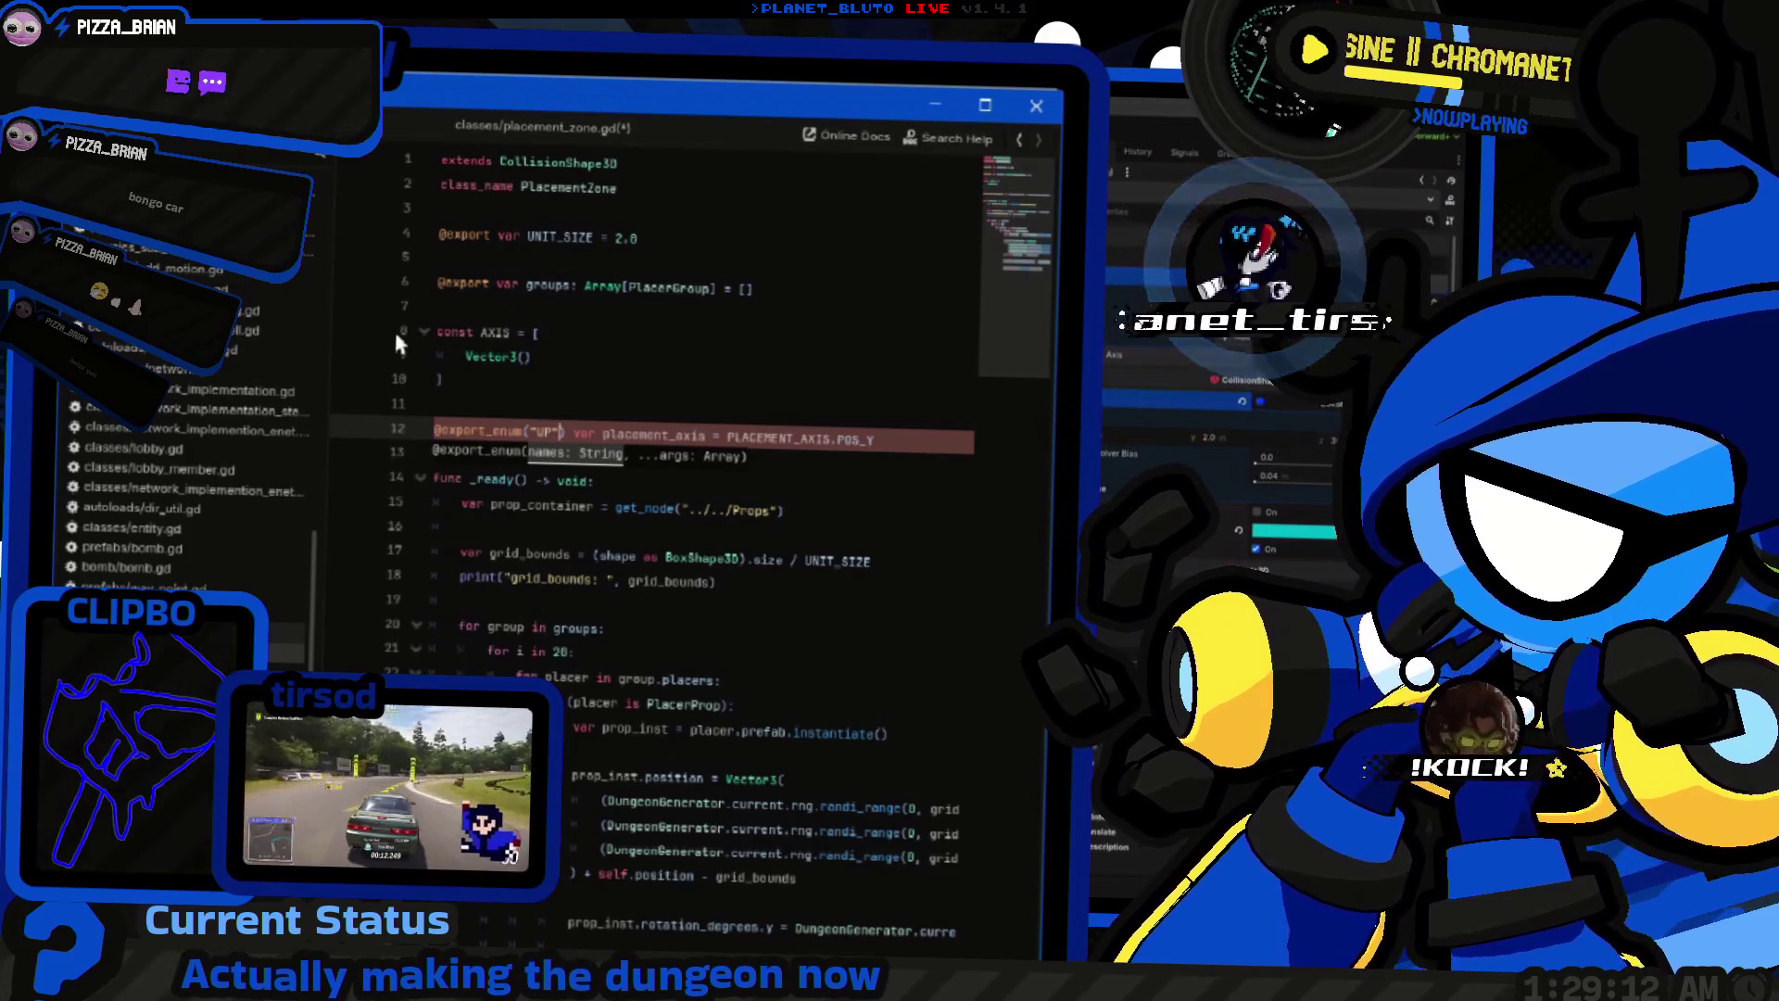
key("BackSpace")
key("BackSpace")
type("Y+\", ")
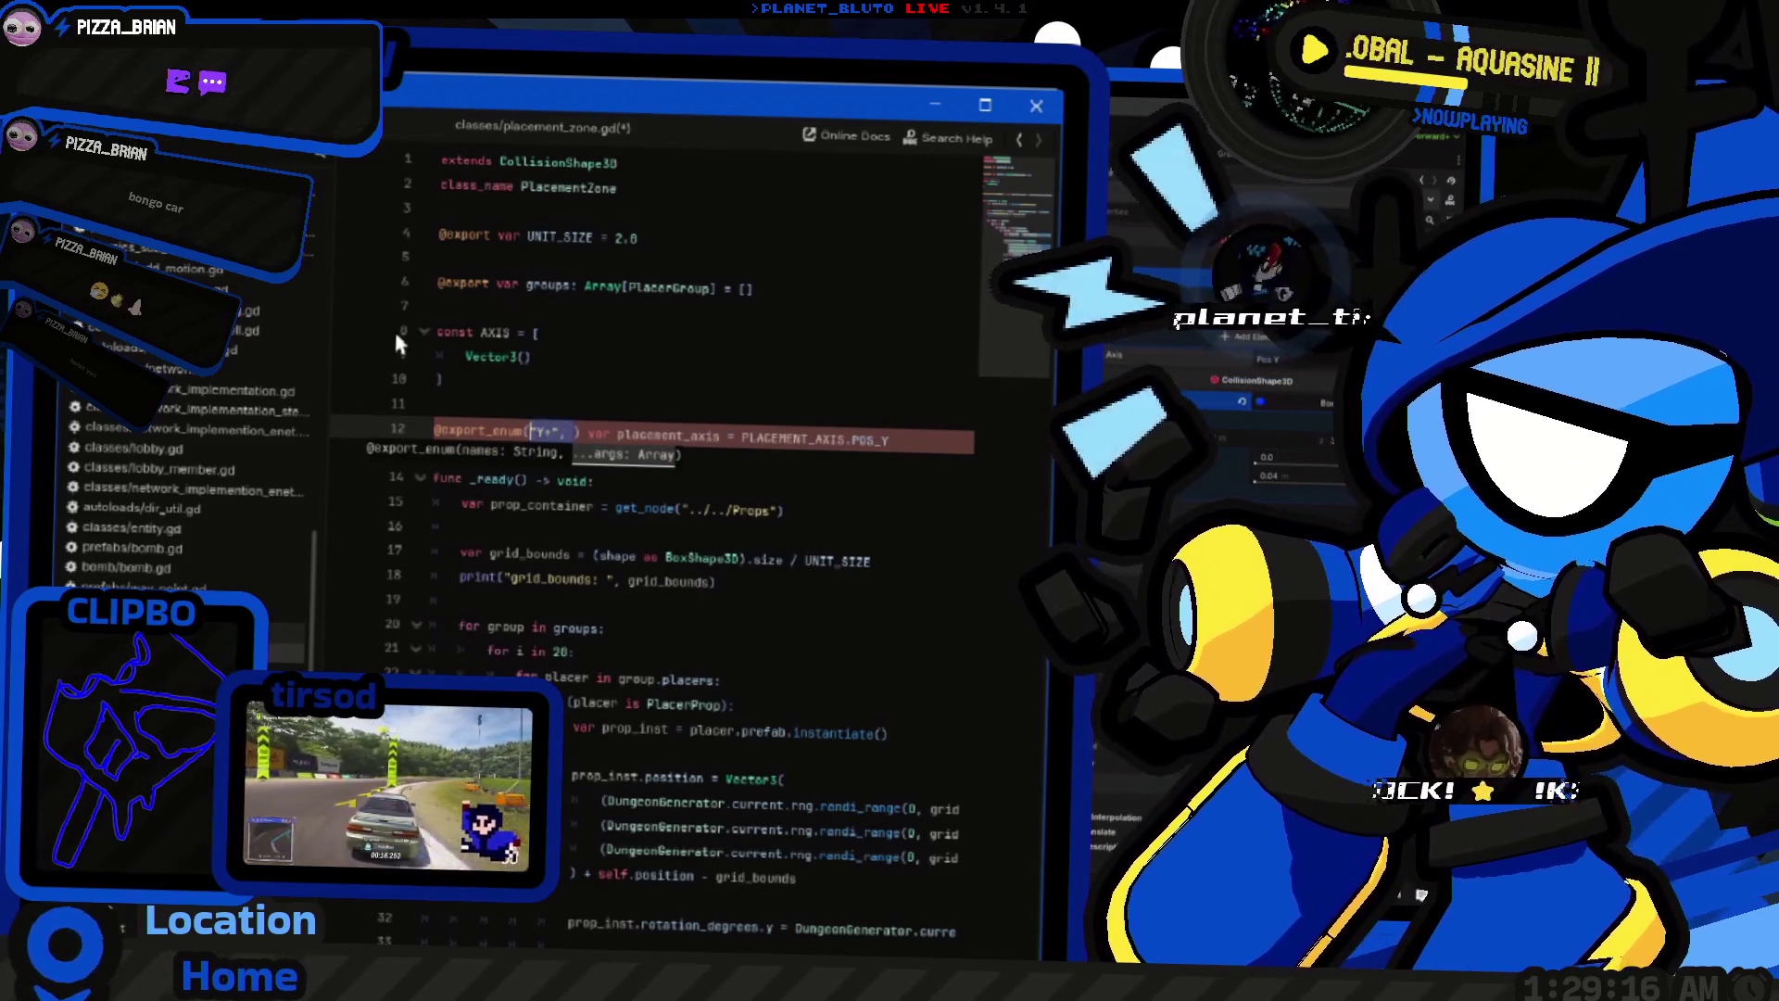
type("\"Y+")
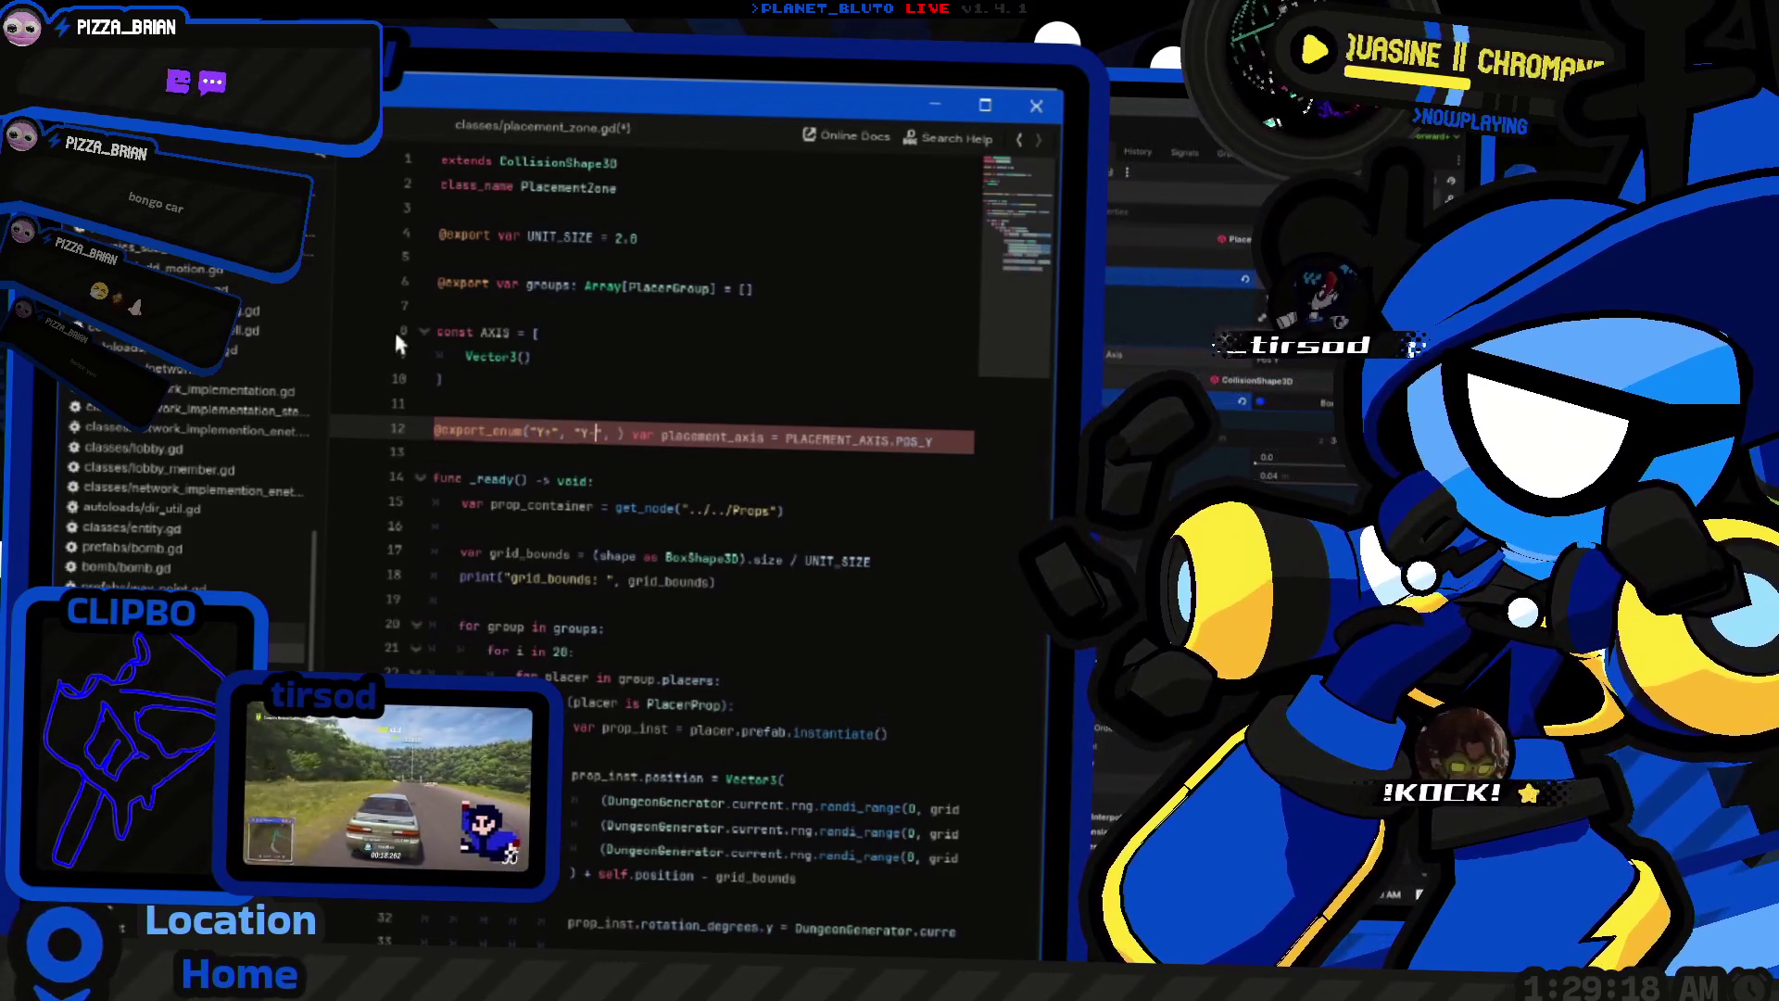
Step: Add "Y-", "X+" and "X-" as the remaining enum options
key("BackSpace")
type("-\", \"Y-\",")
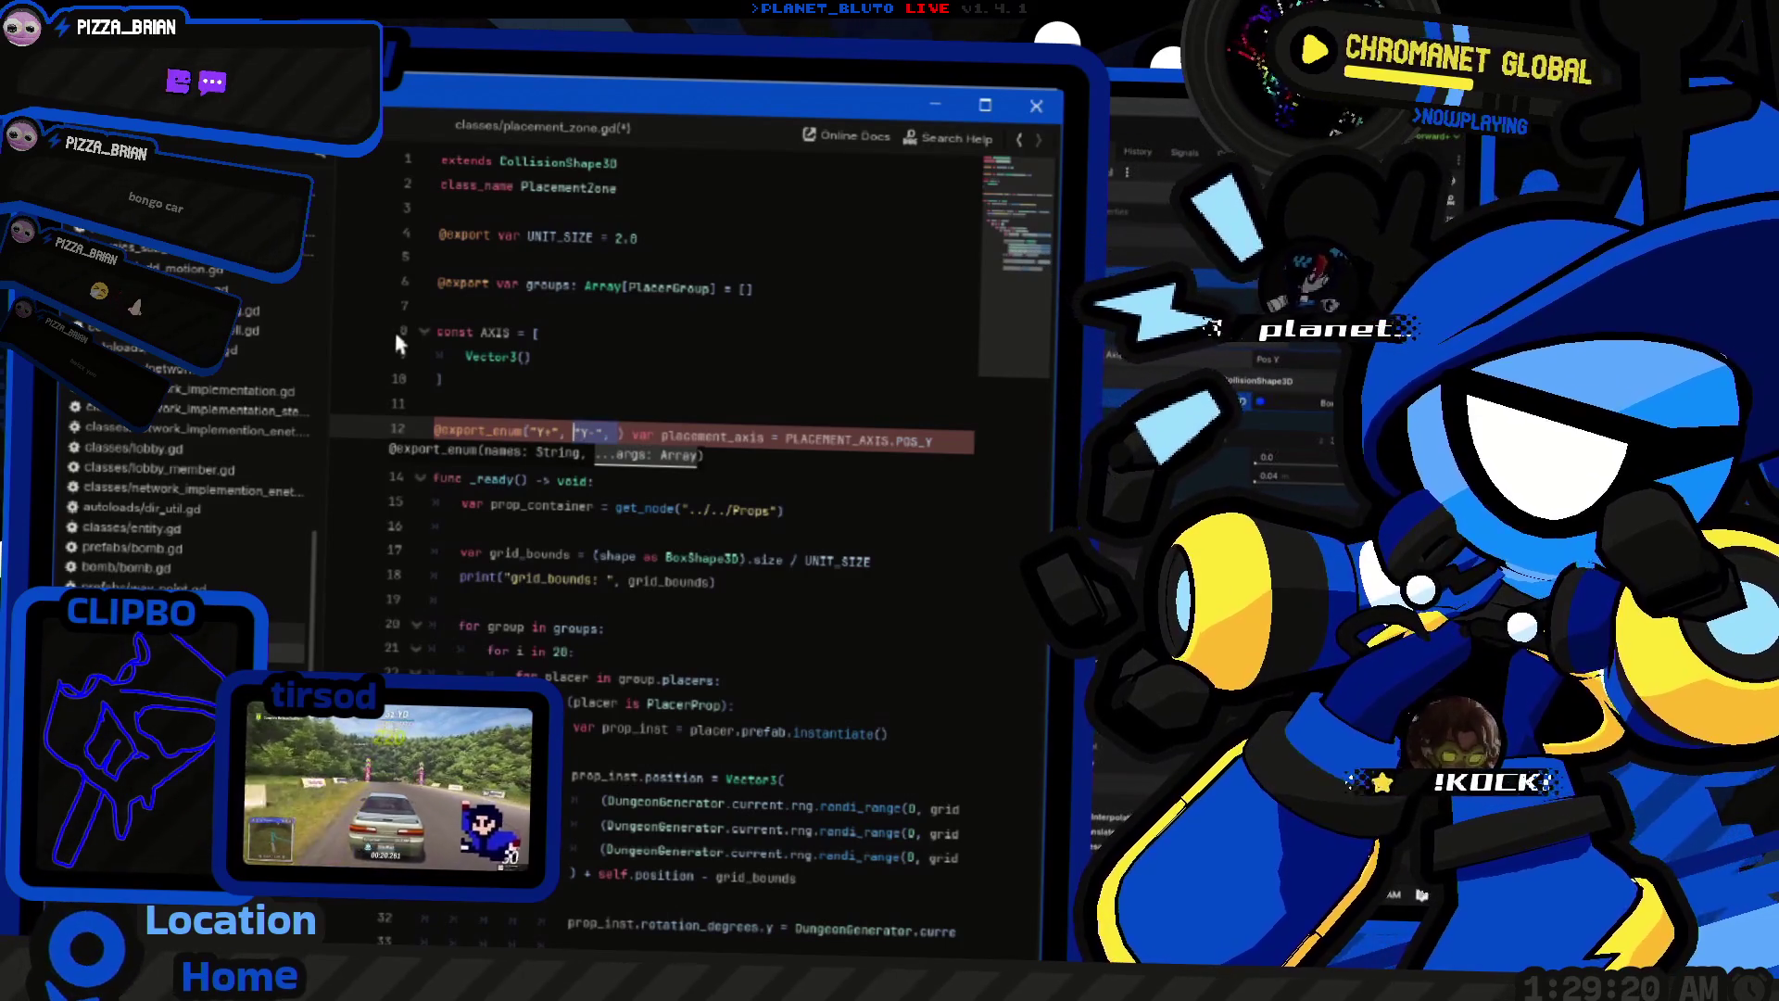
key("BackSpace")
key("BackSpace")
key("BackSpace")
type("\"")
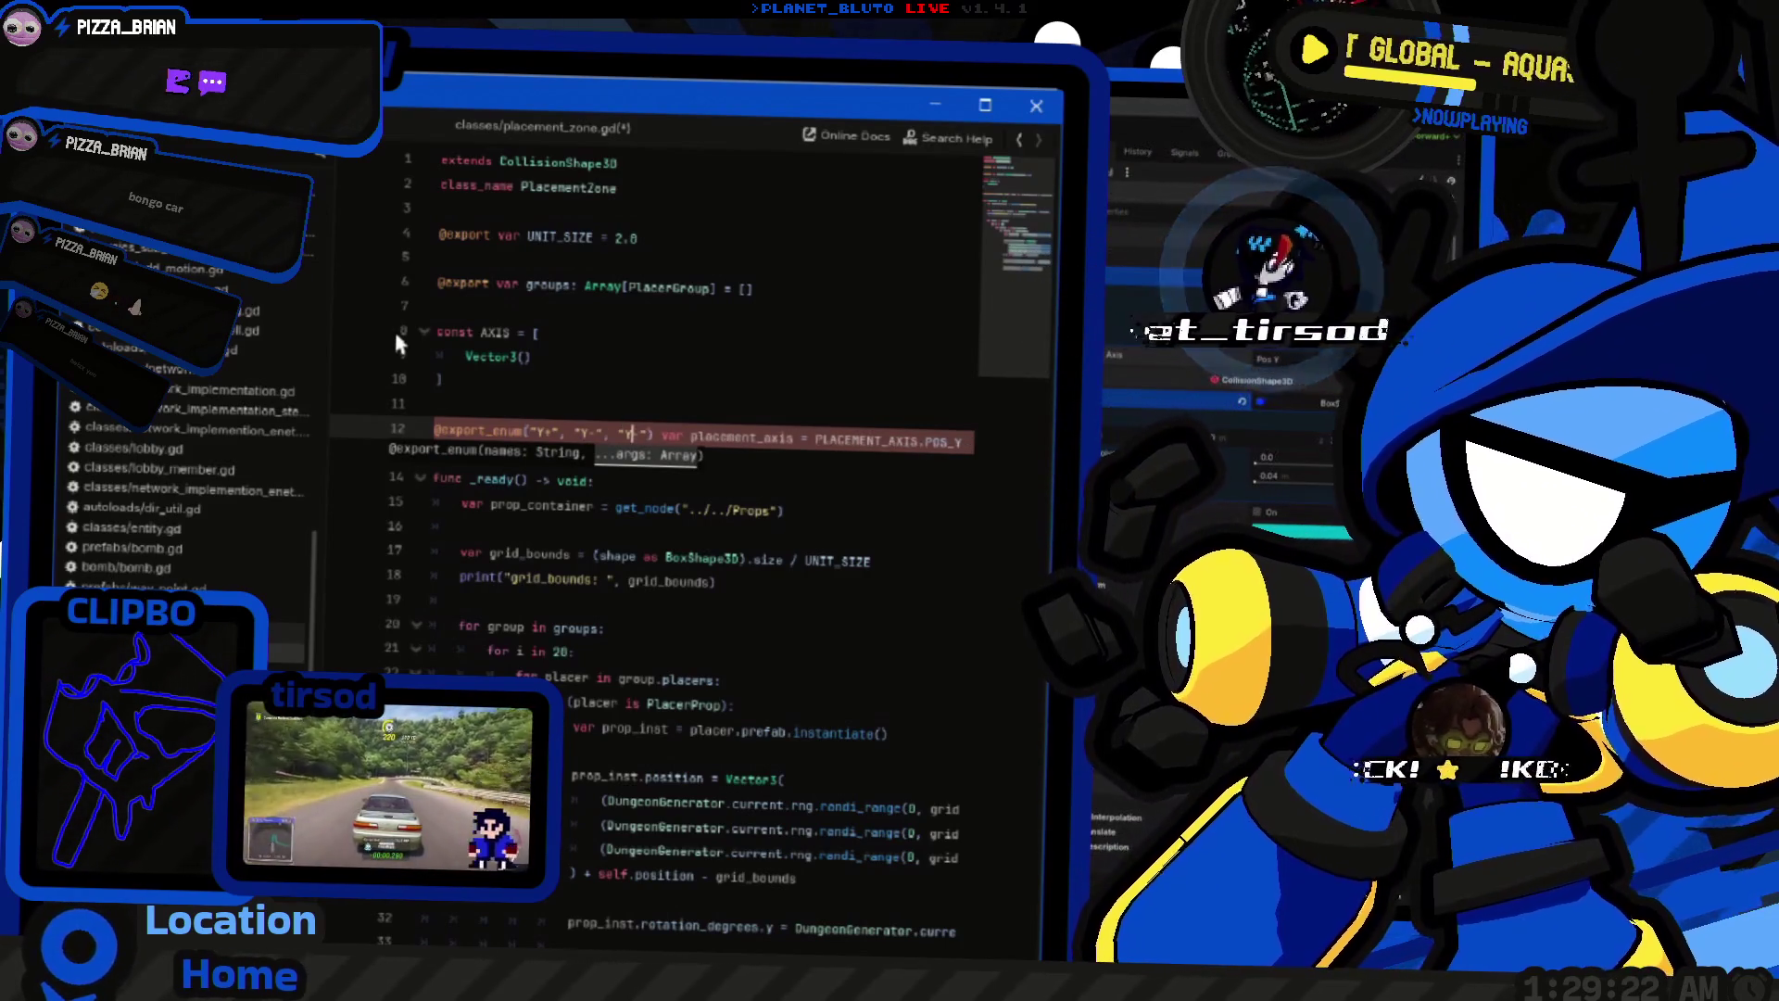
type("X+\", \"X+\",")
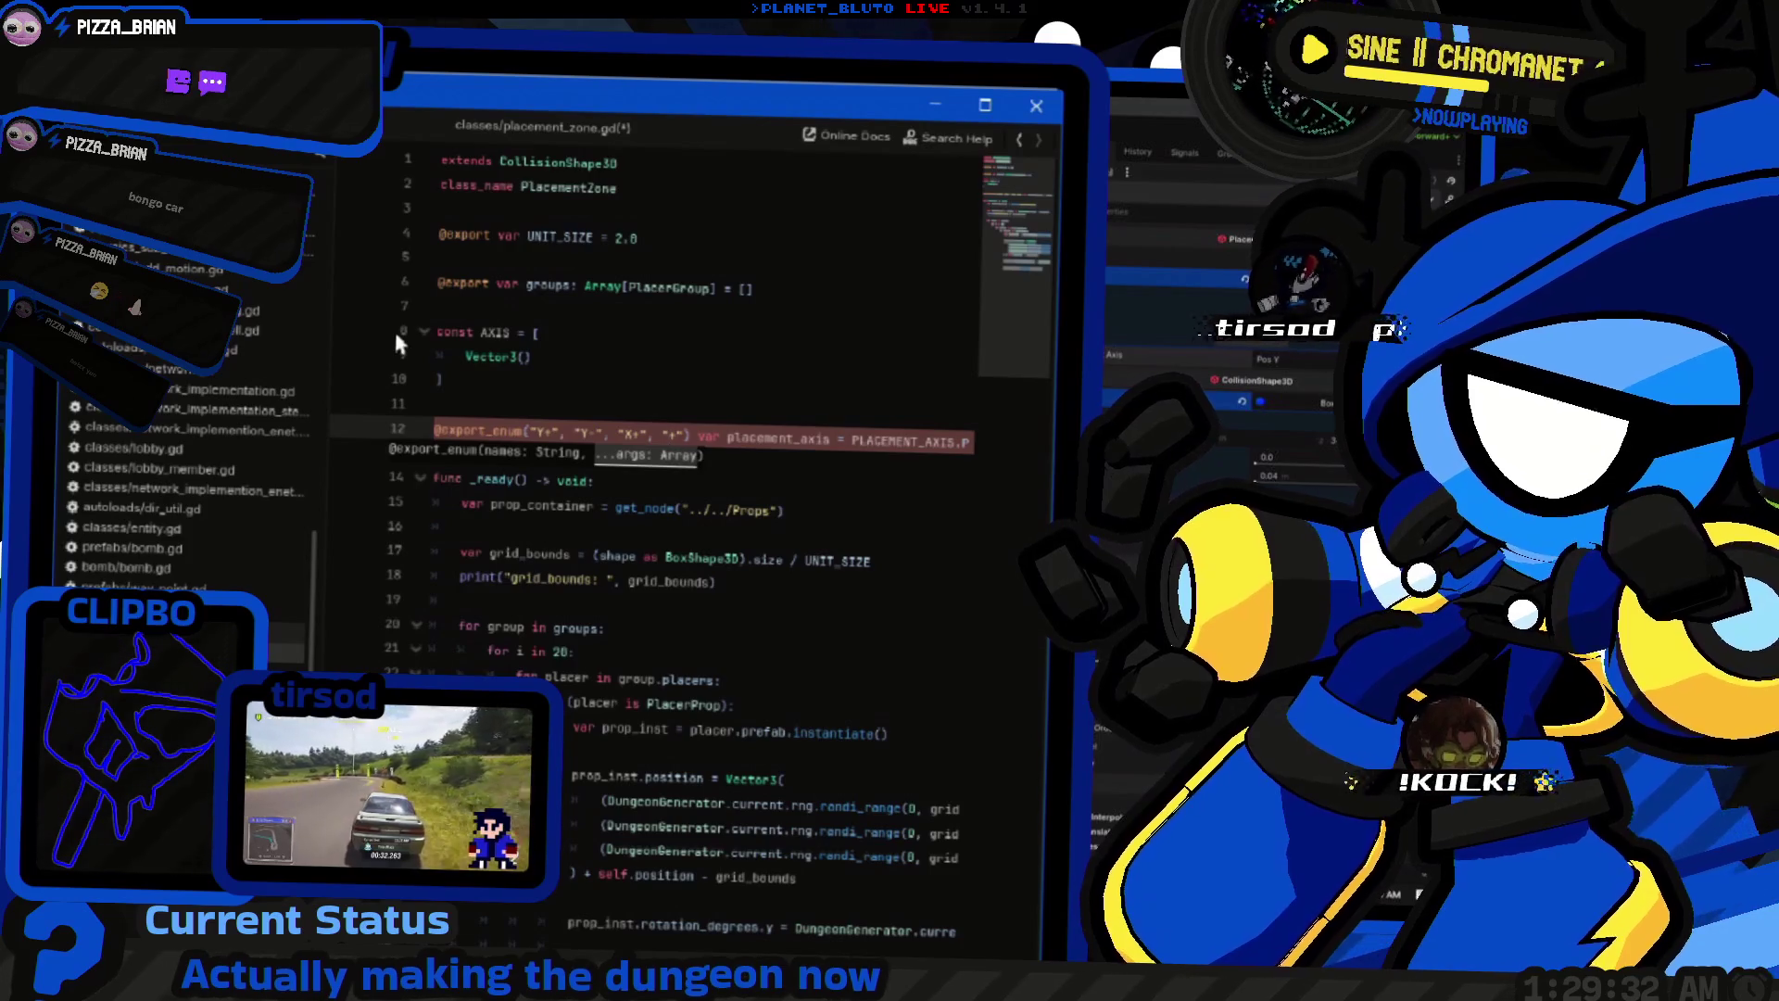
key("BackSpace")
type("-")
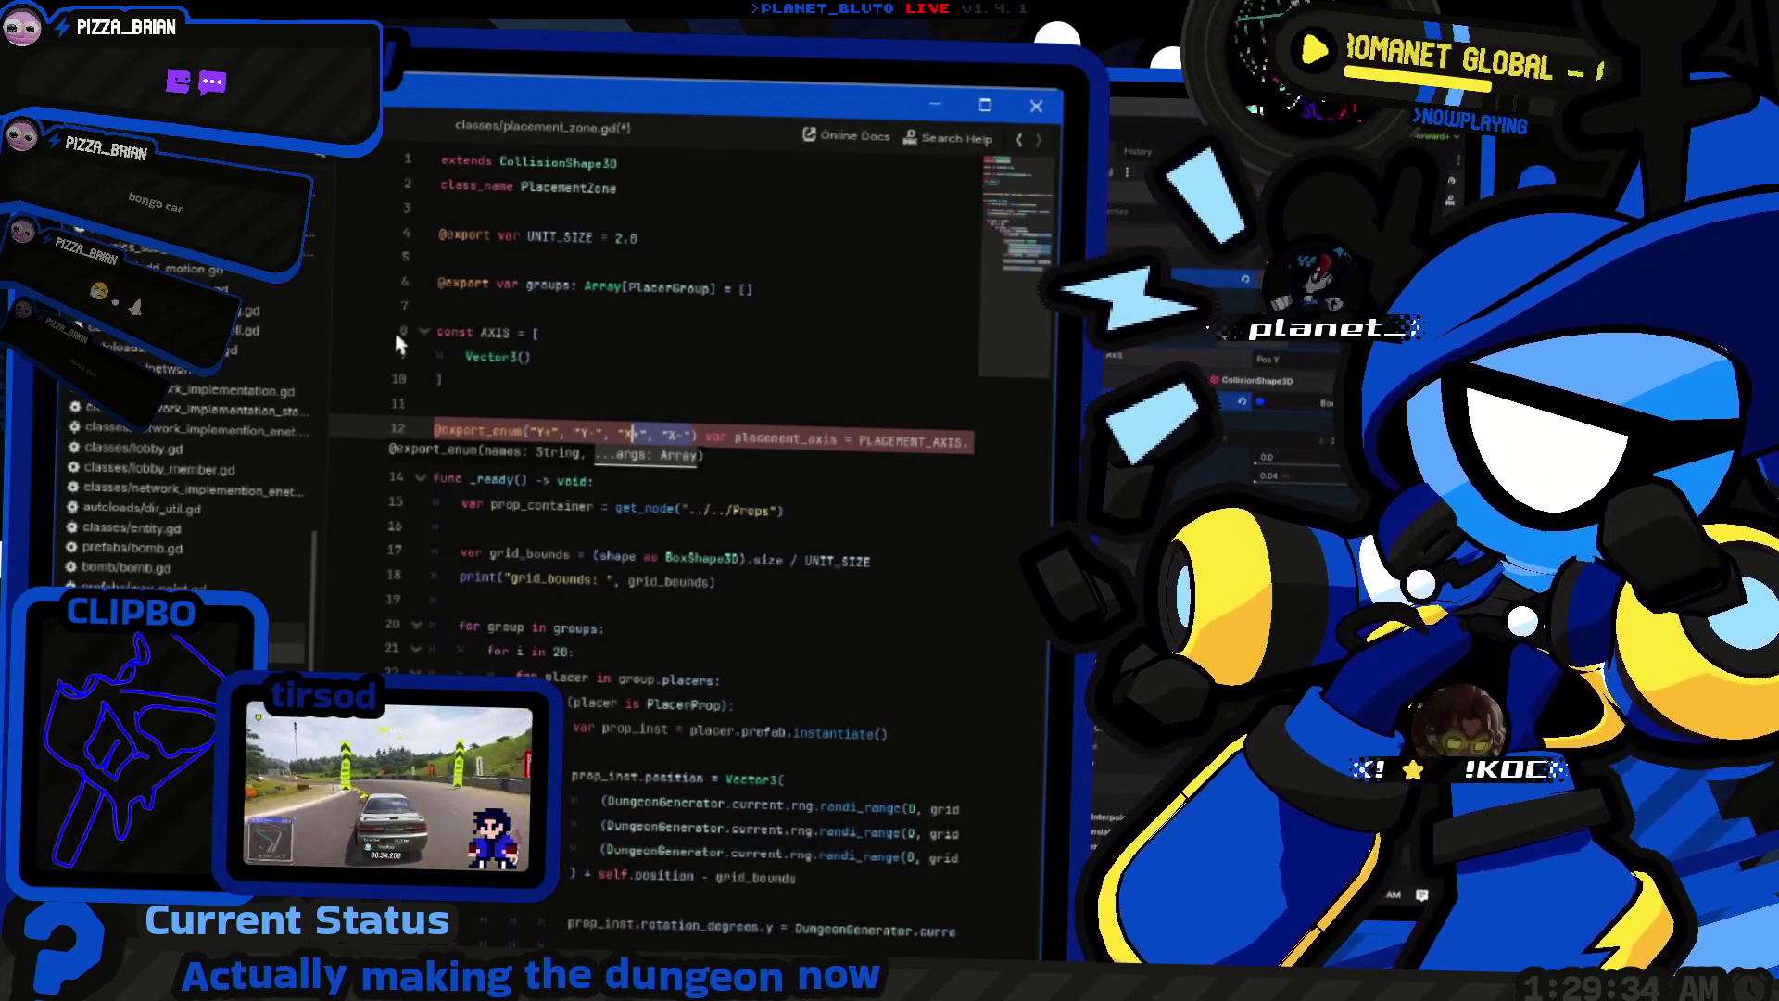
key("ctrl+Left")
key("ctrl+Left")
key("ctrl+Left")
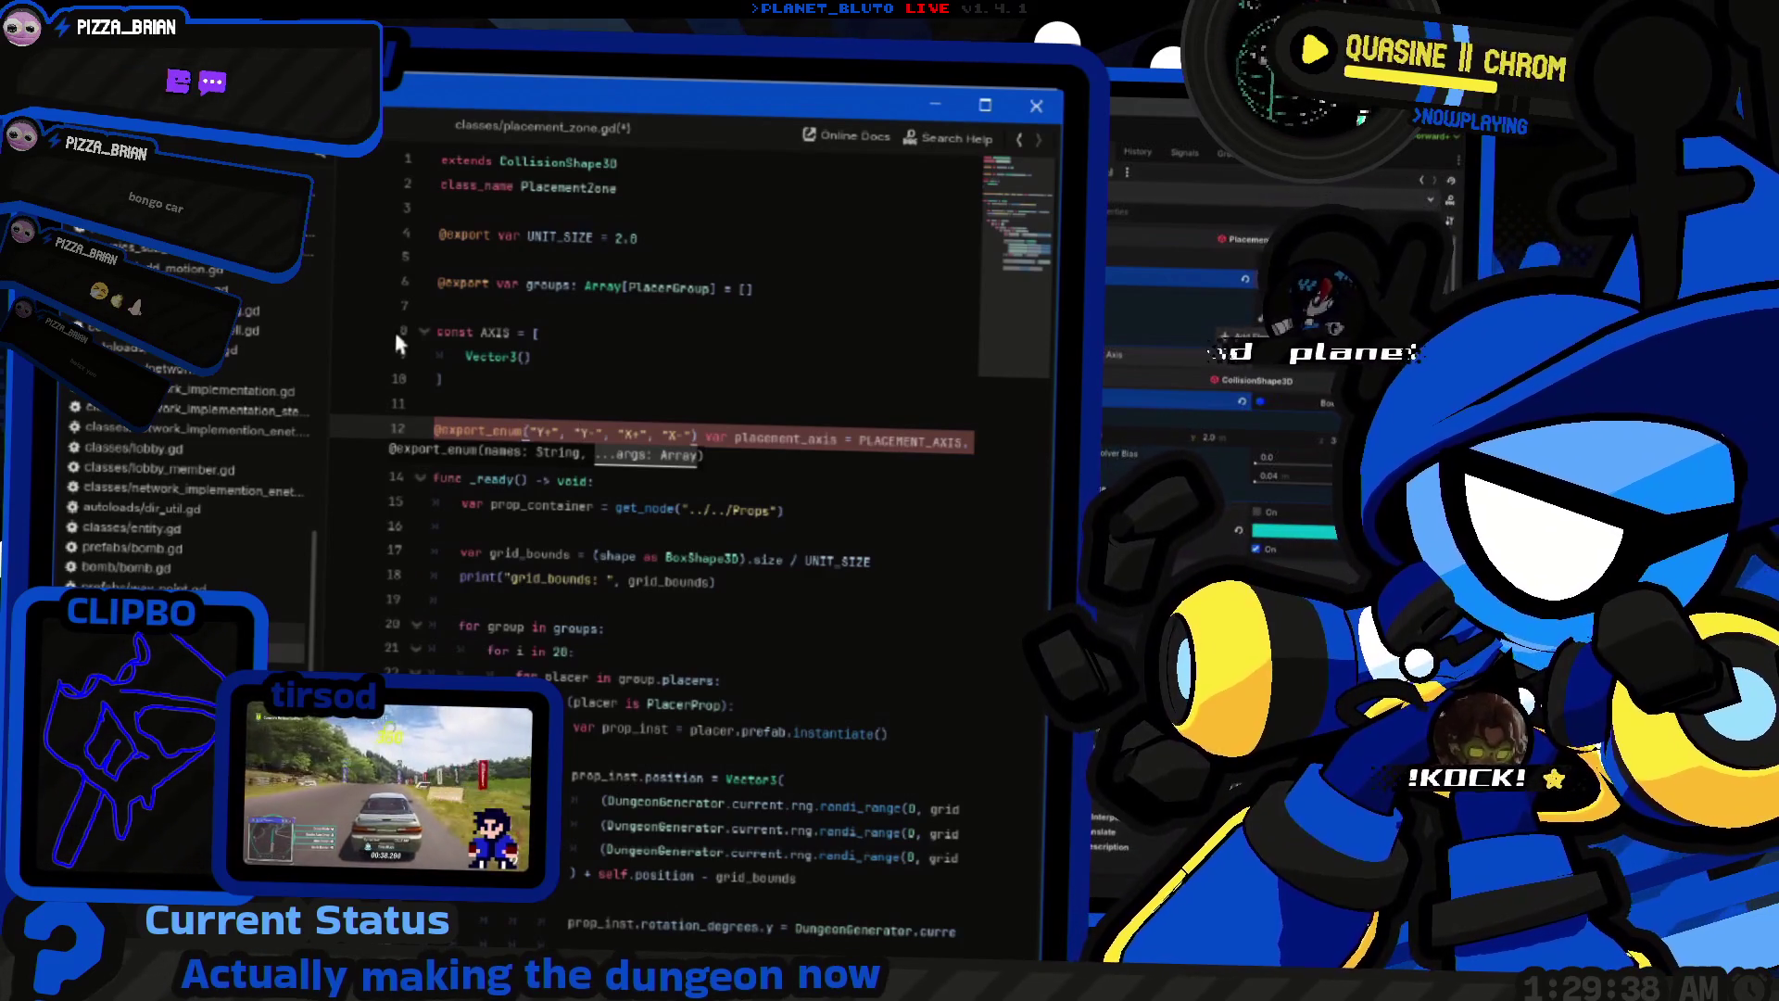
left_click(538, 429)
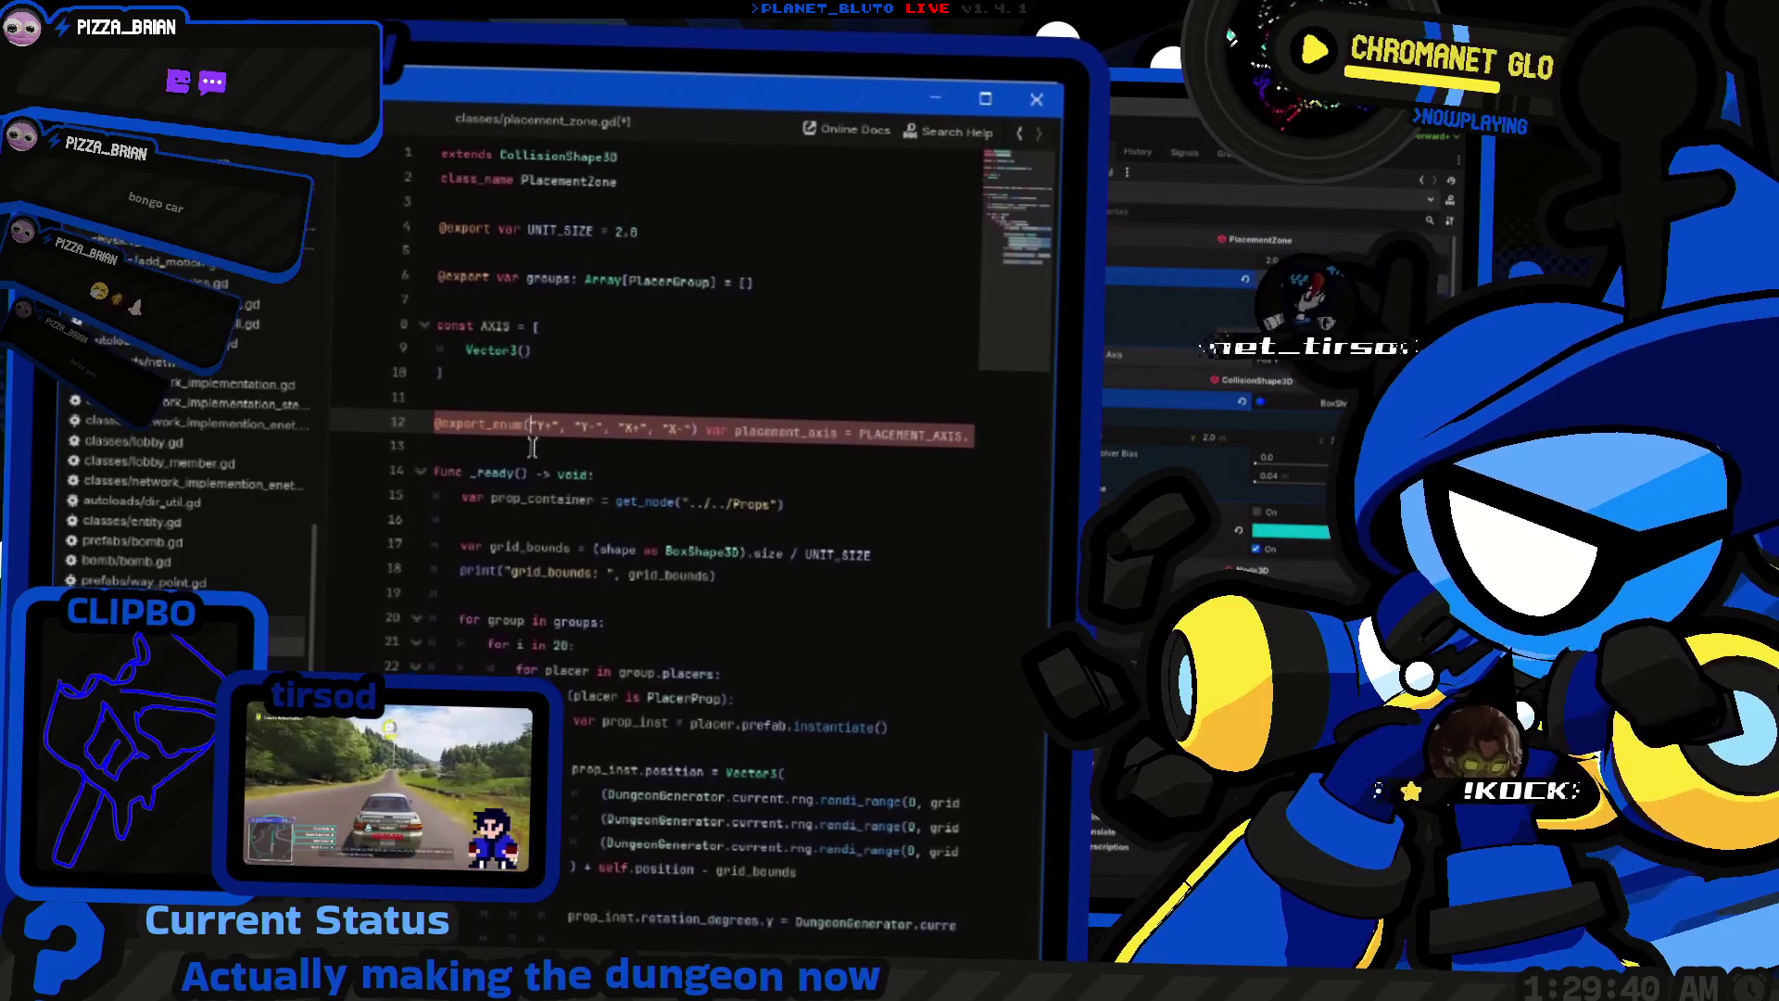
mouse_move(509, 426)
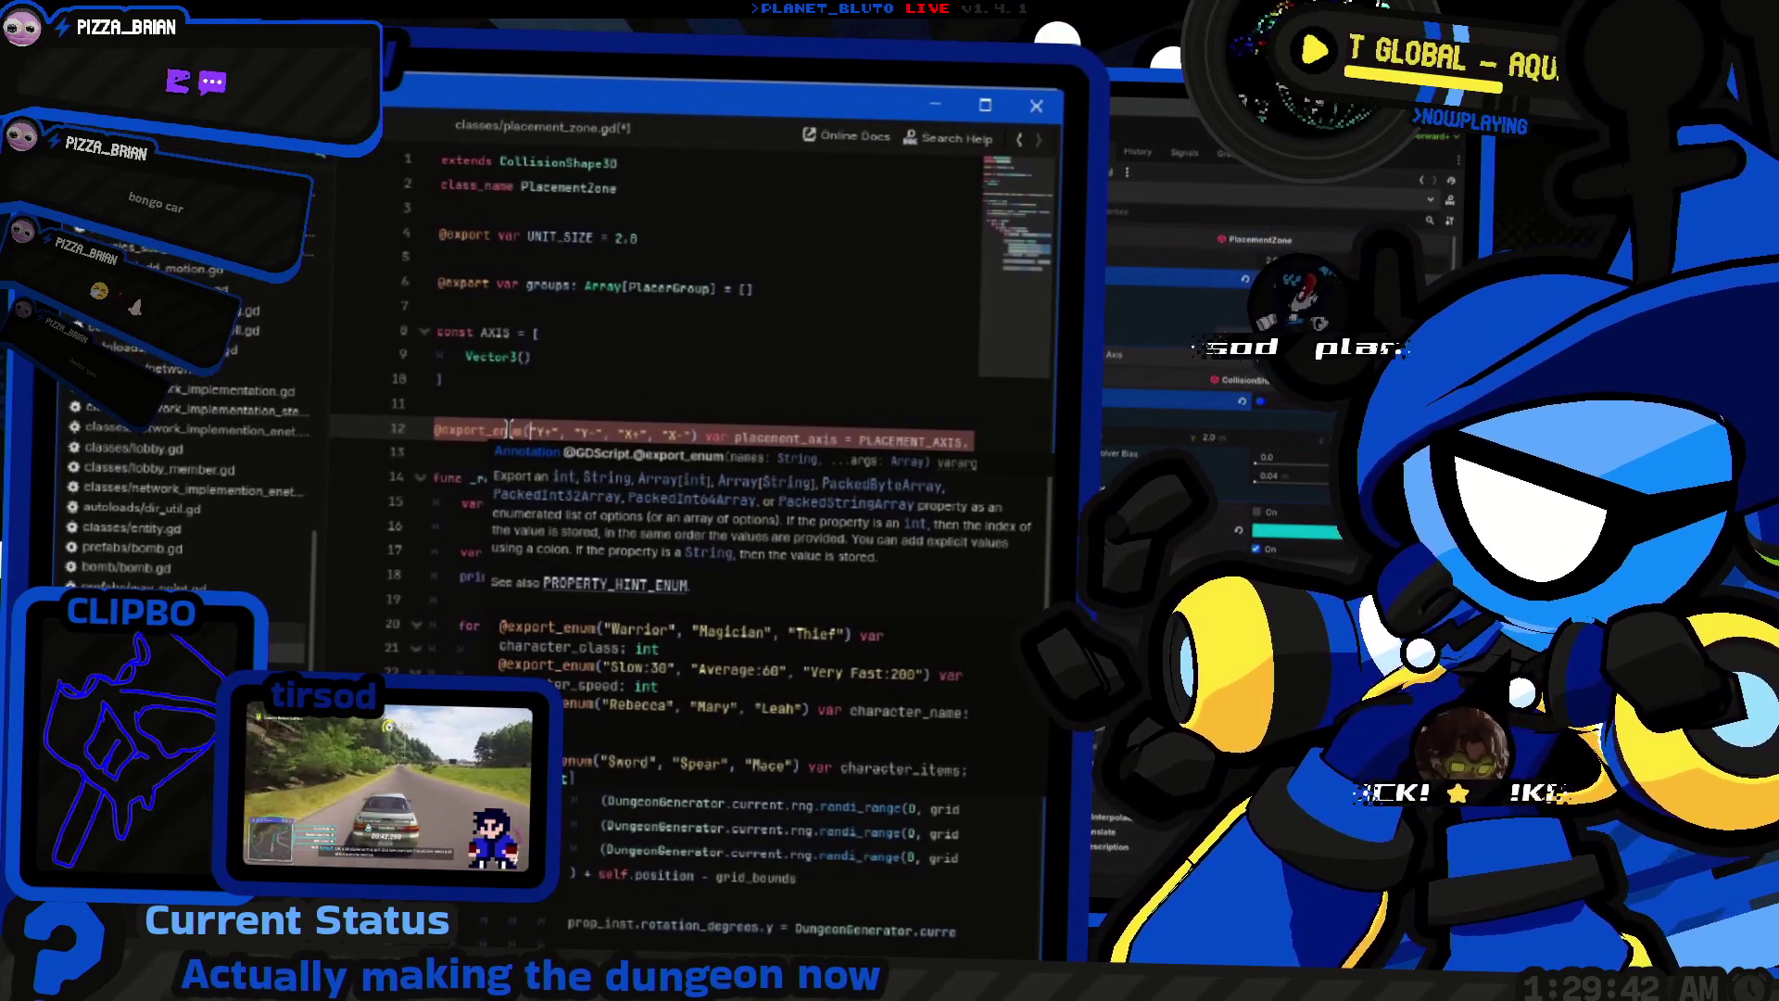
type("POS_Y")
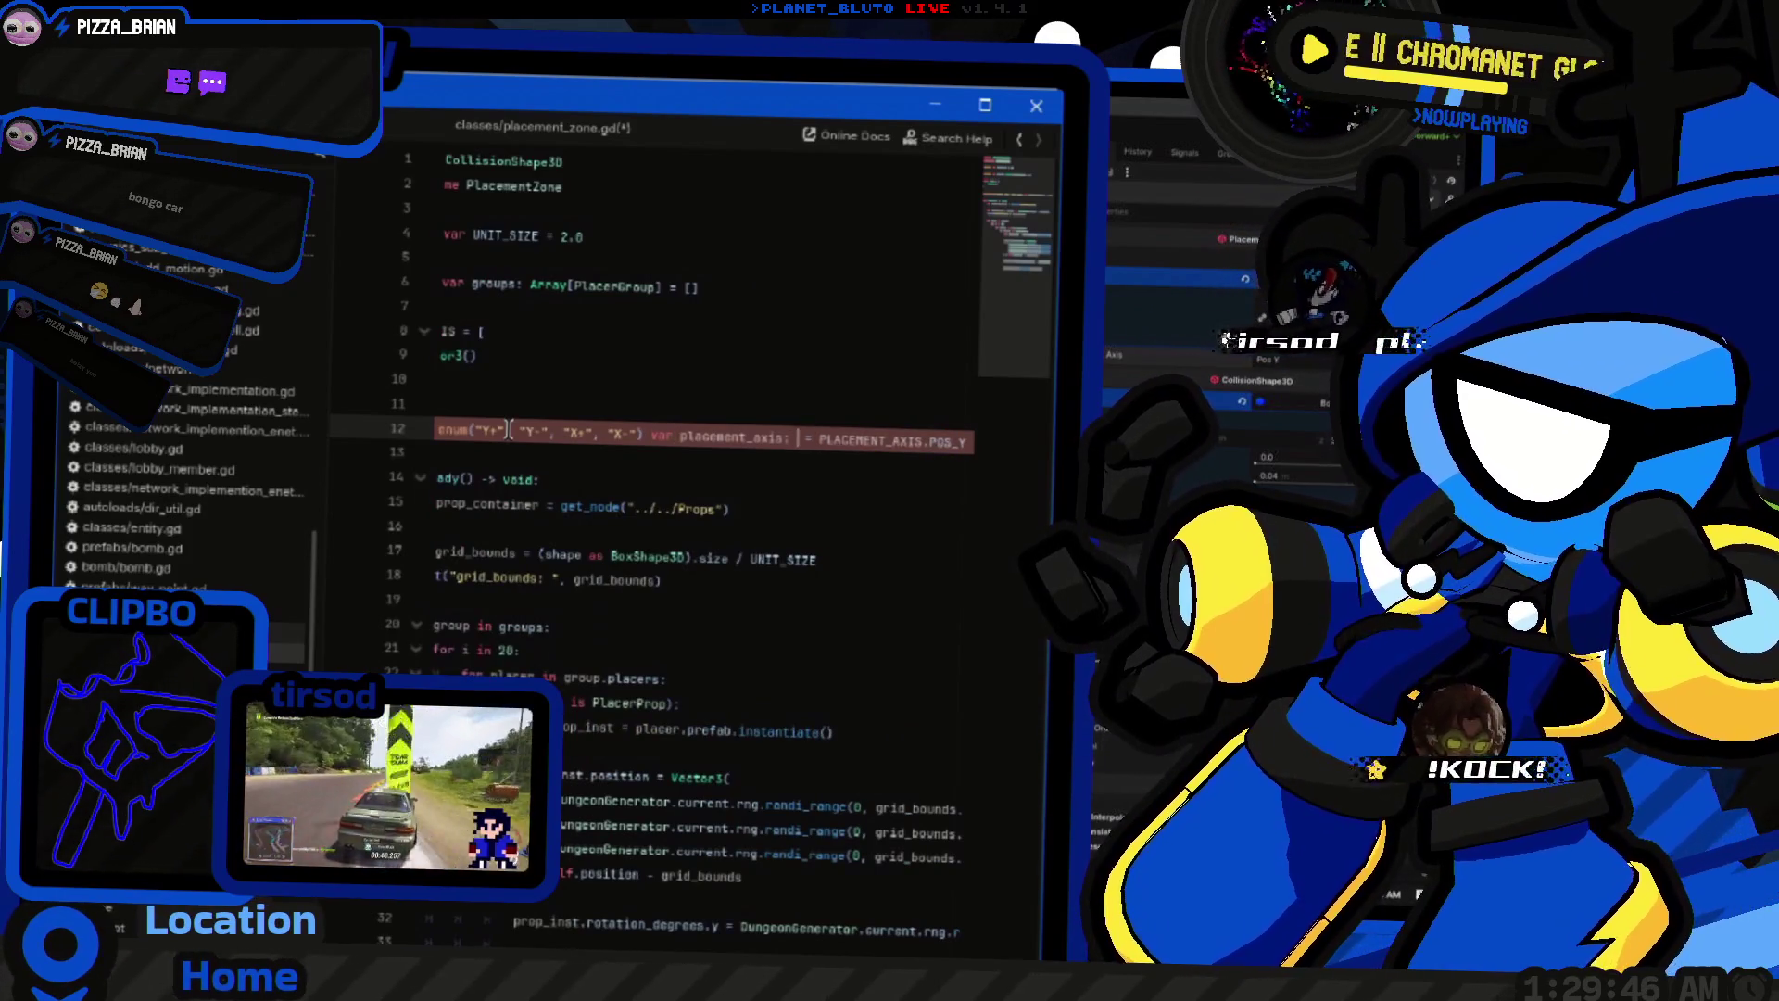
type("int")
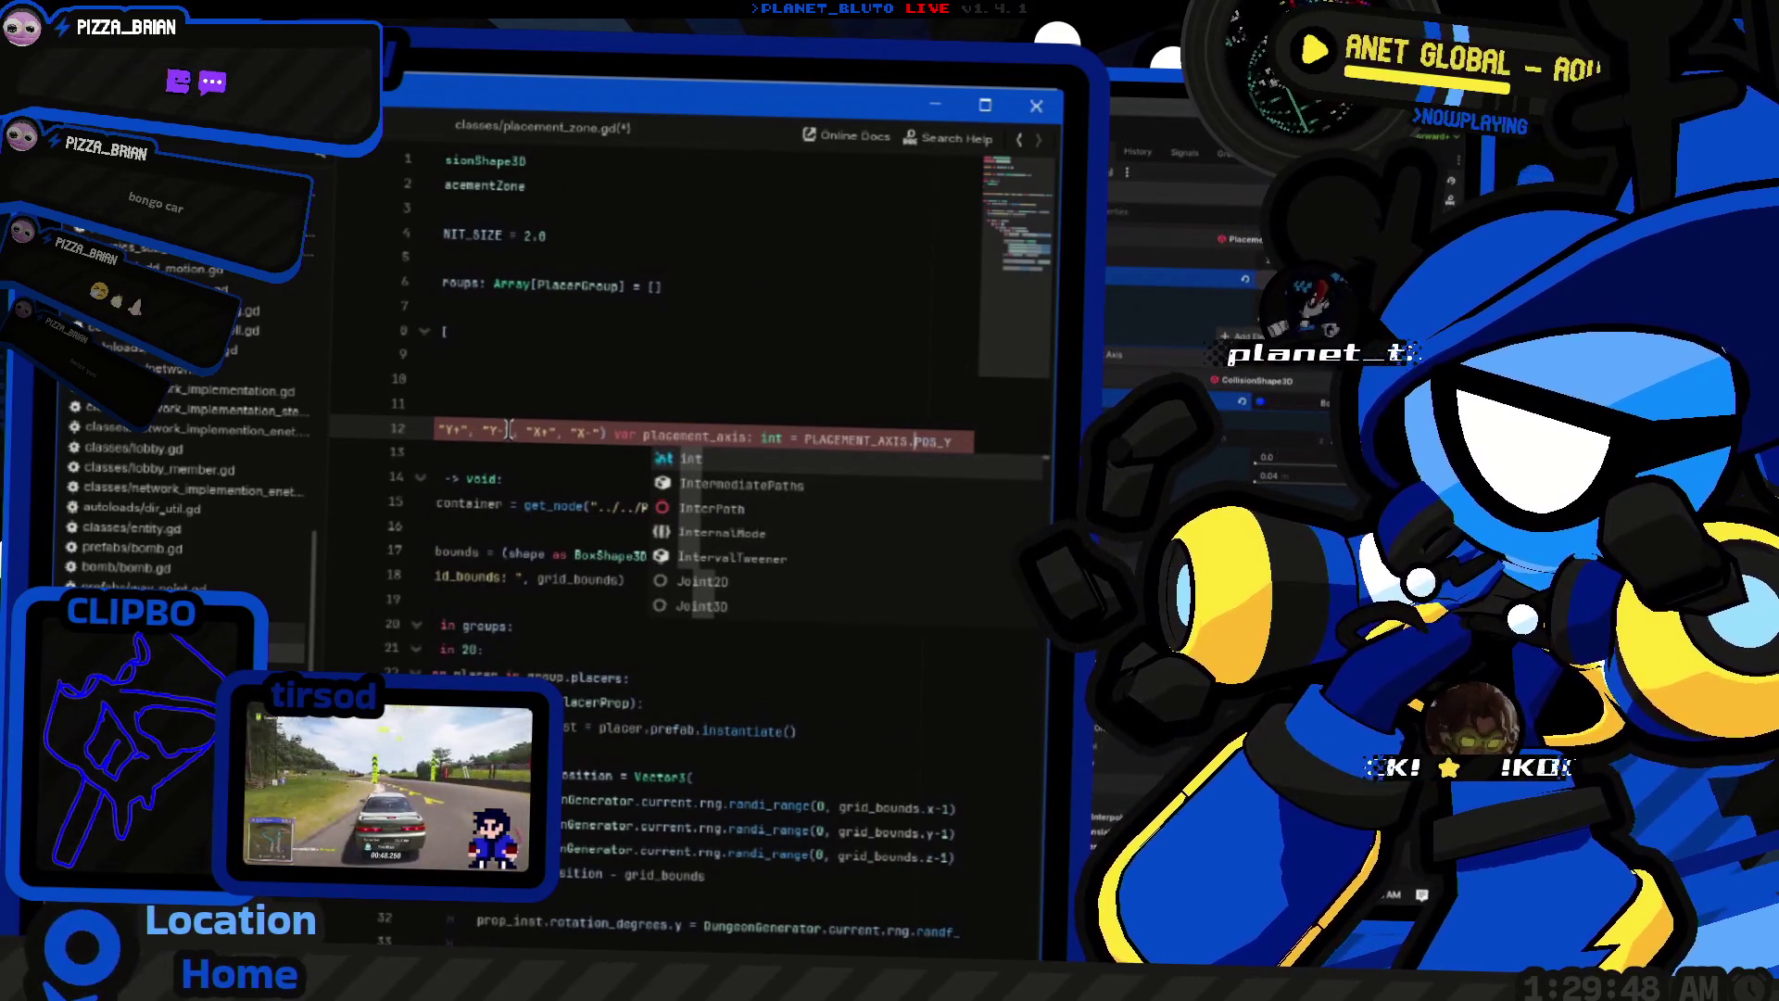
Step: Type placement_axis as int with default 0 and add "Z+", "Z-" enum options
key("shift+End")
type("= 0")
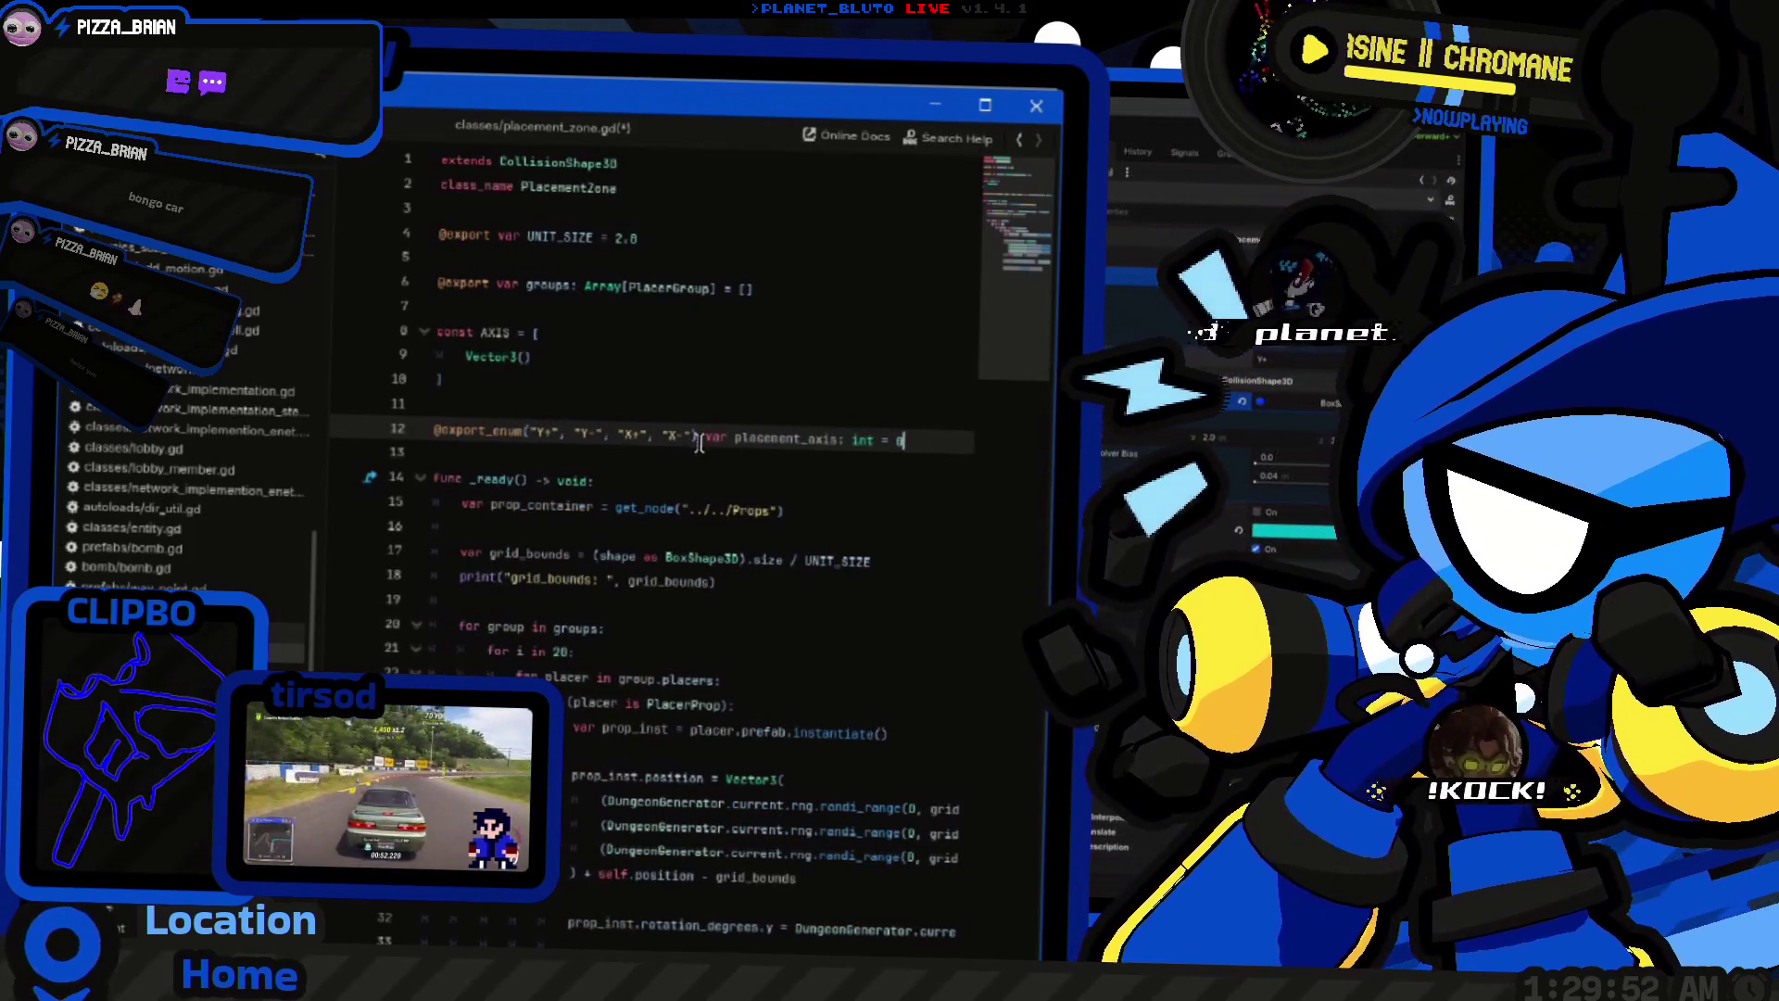
type(",")
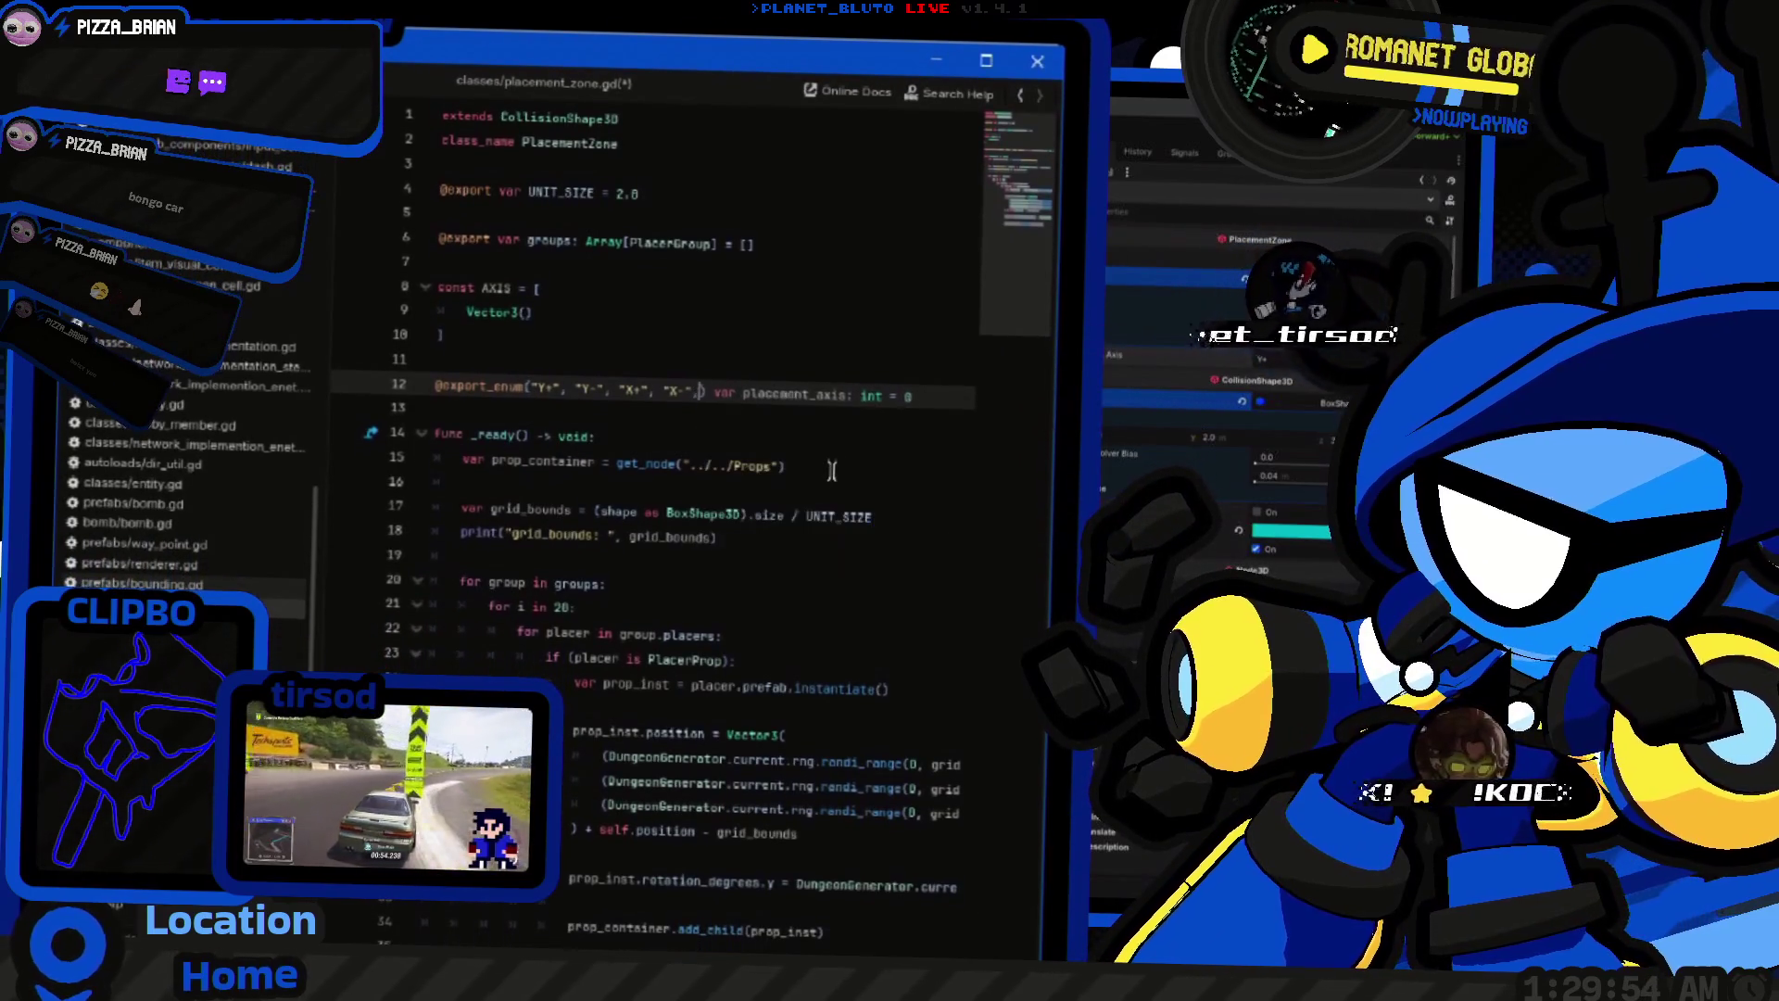
type("Z+\",")
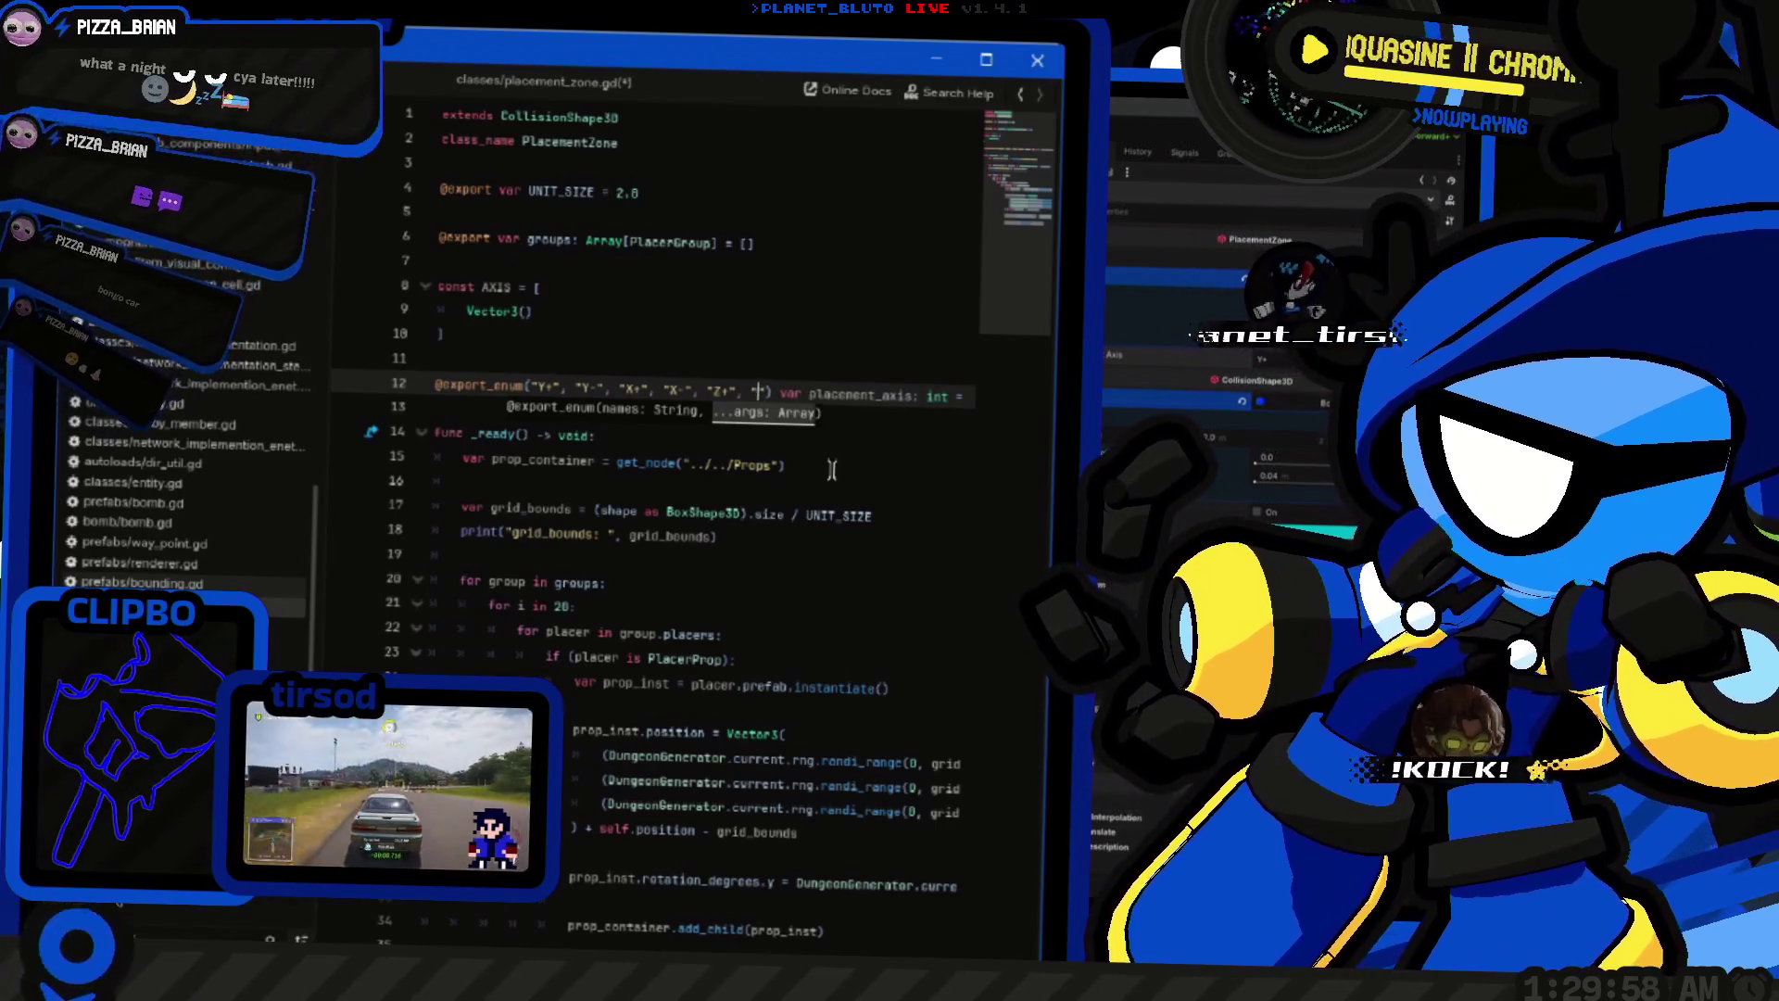
type("\"Z-\"")
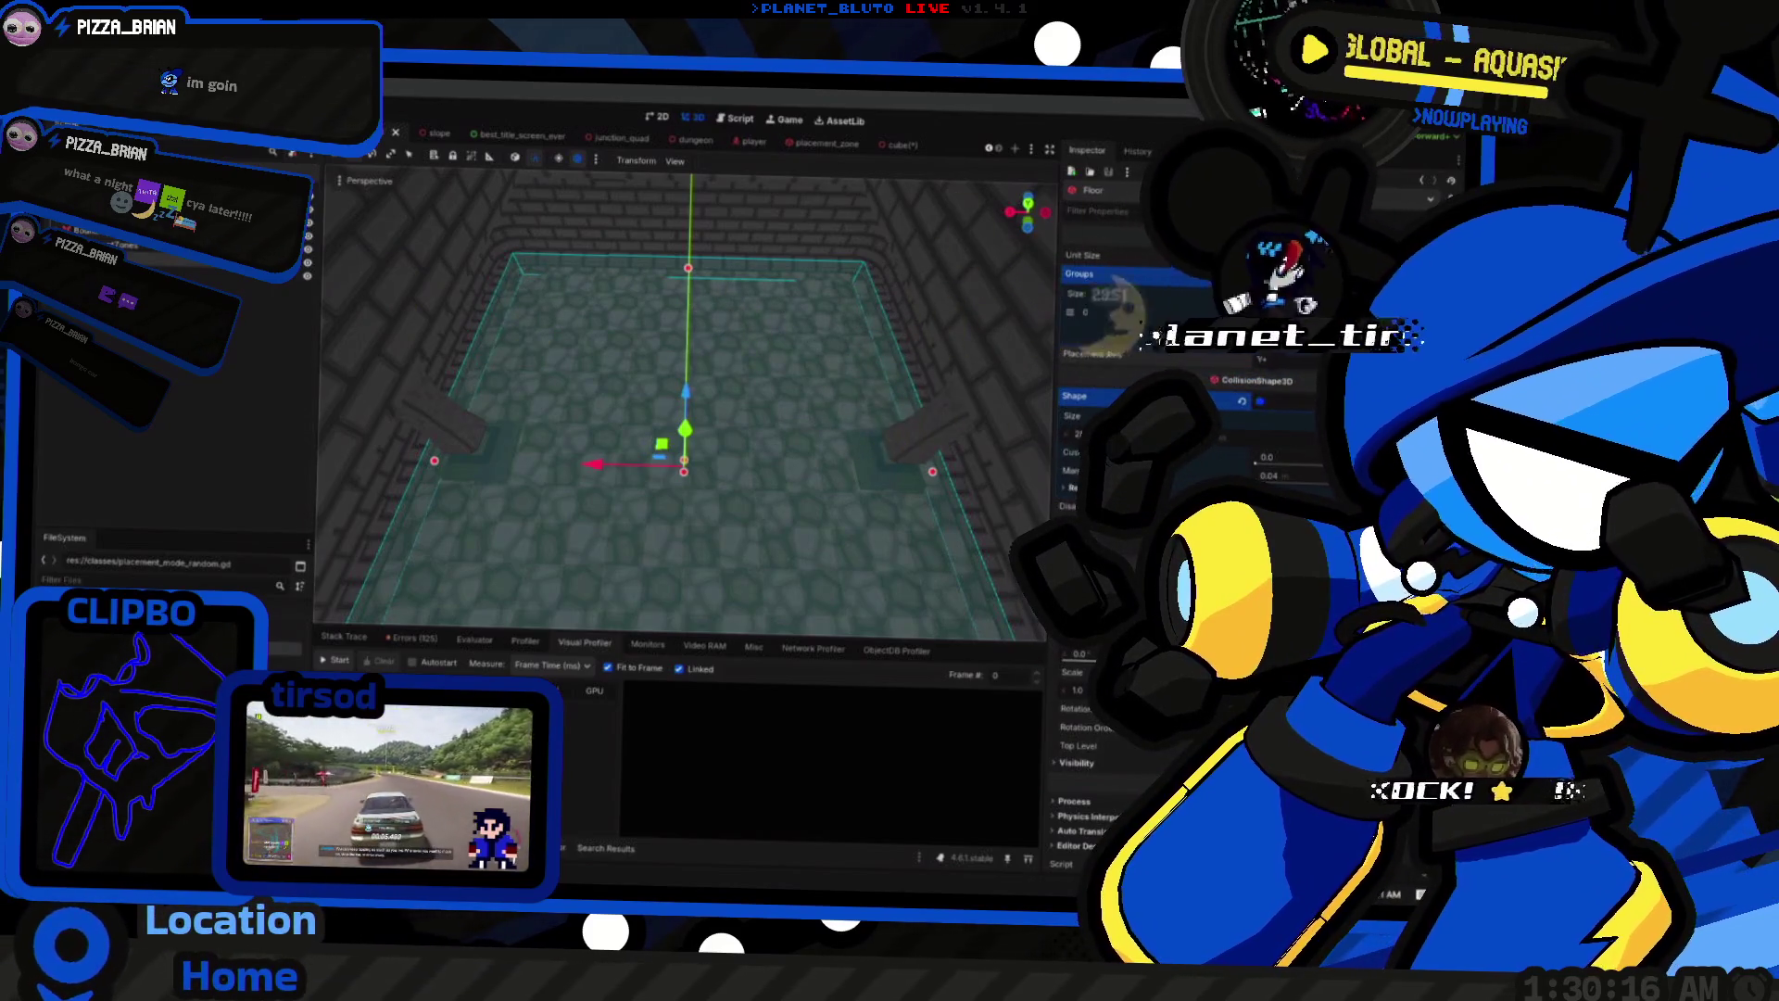
key("alt+Tab")
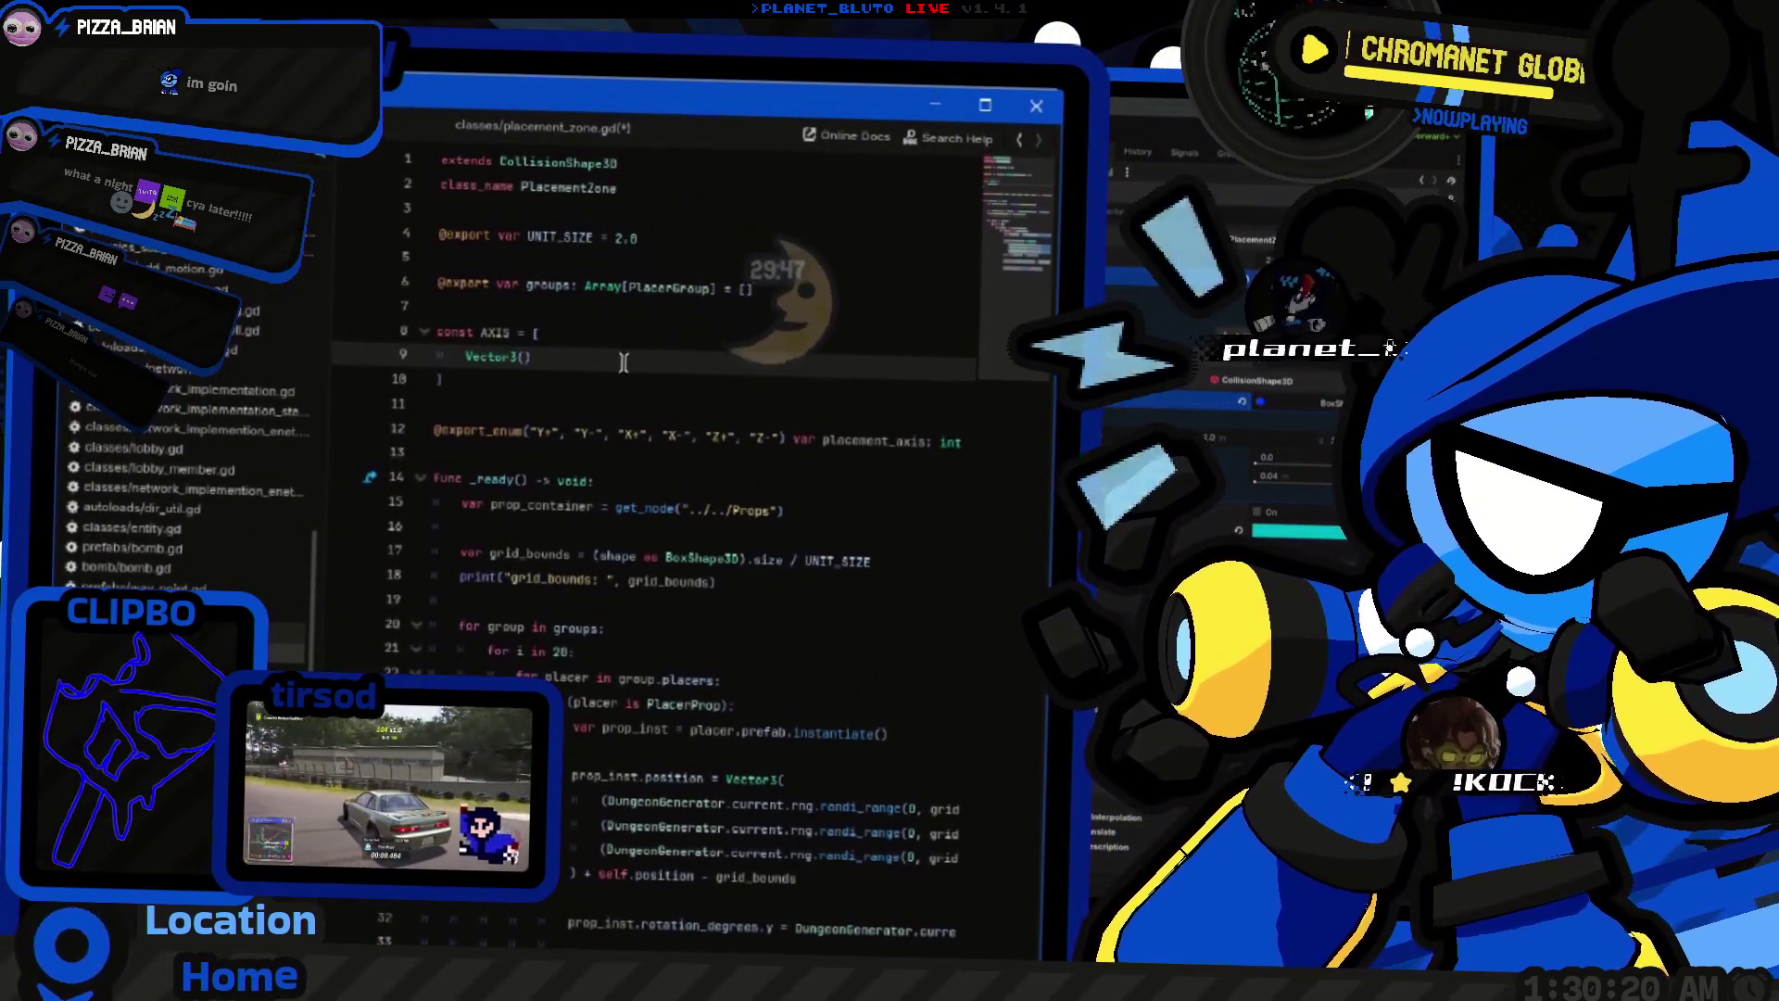
Step: Fill AXIS with the Y+ (0, 1, 0) and Y- (0, -1, 0) vectors
type("0, ")
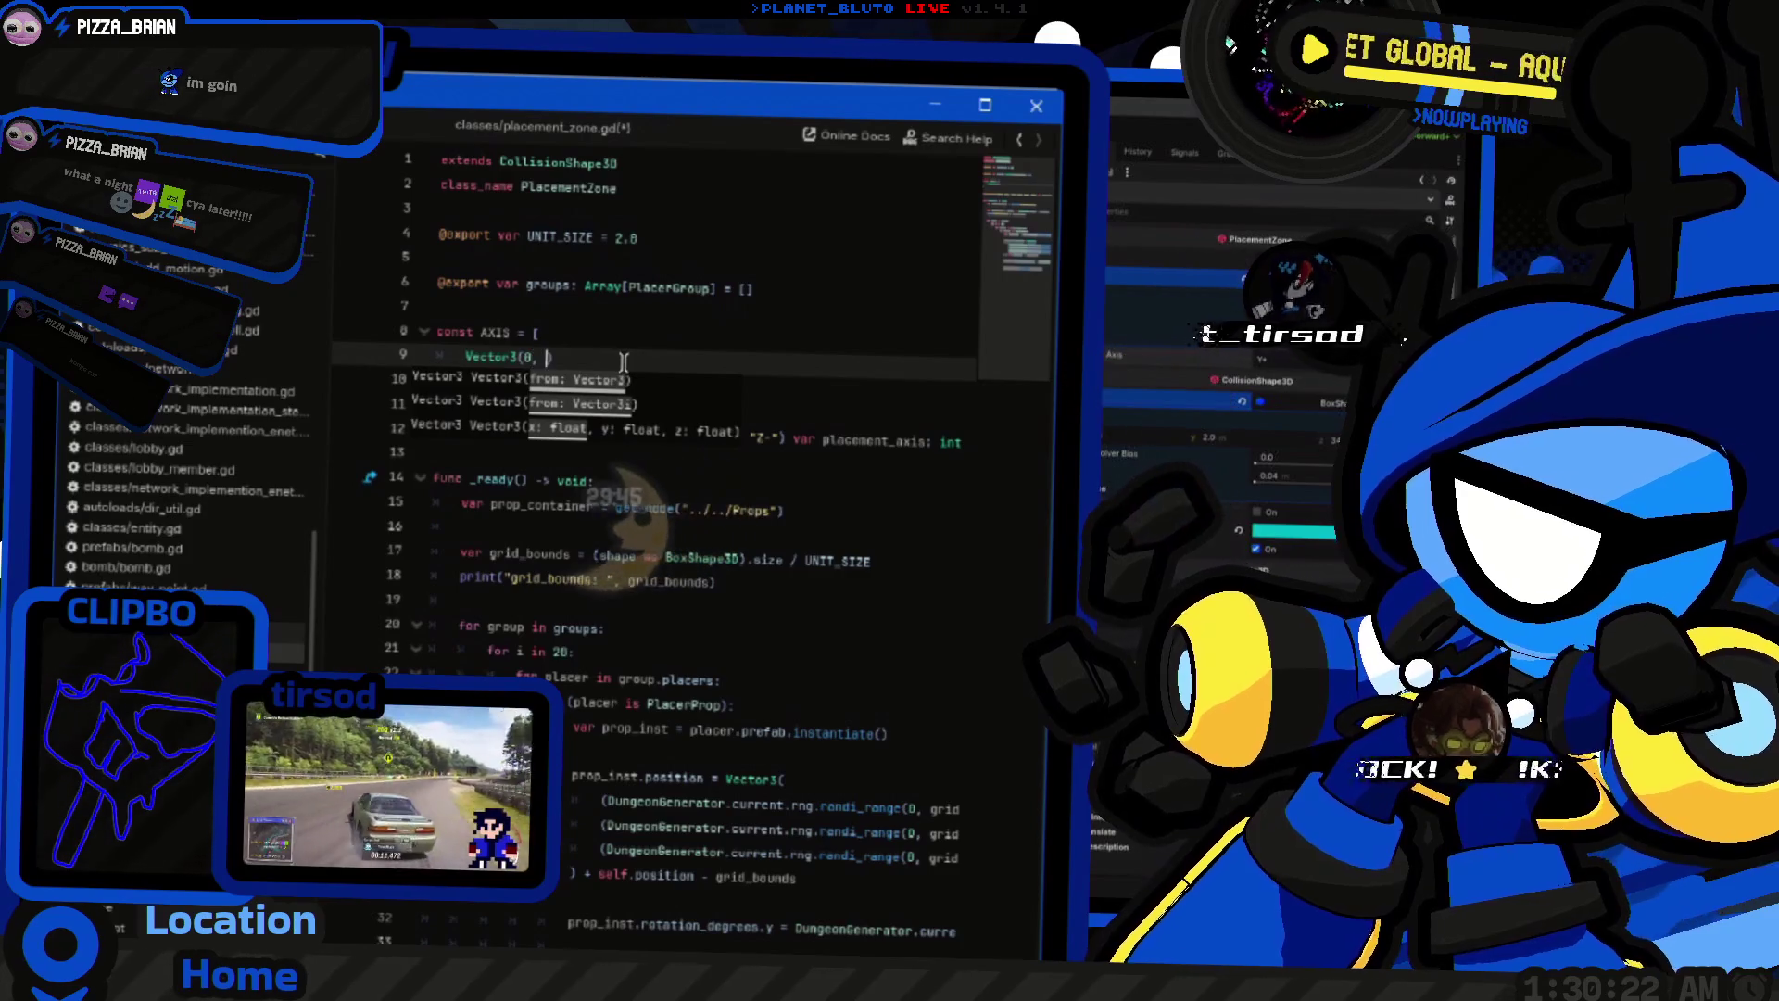
type("1, 0)")
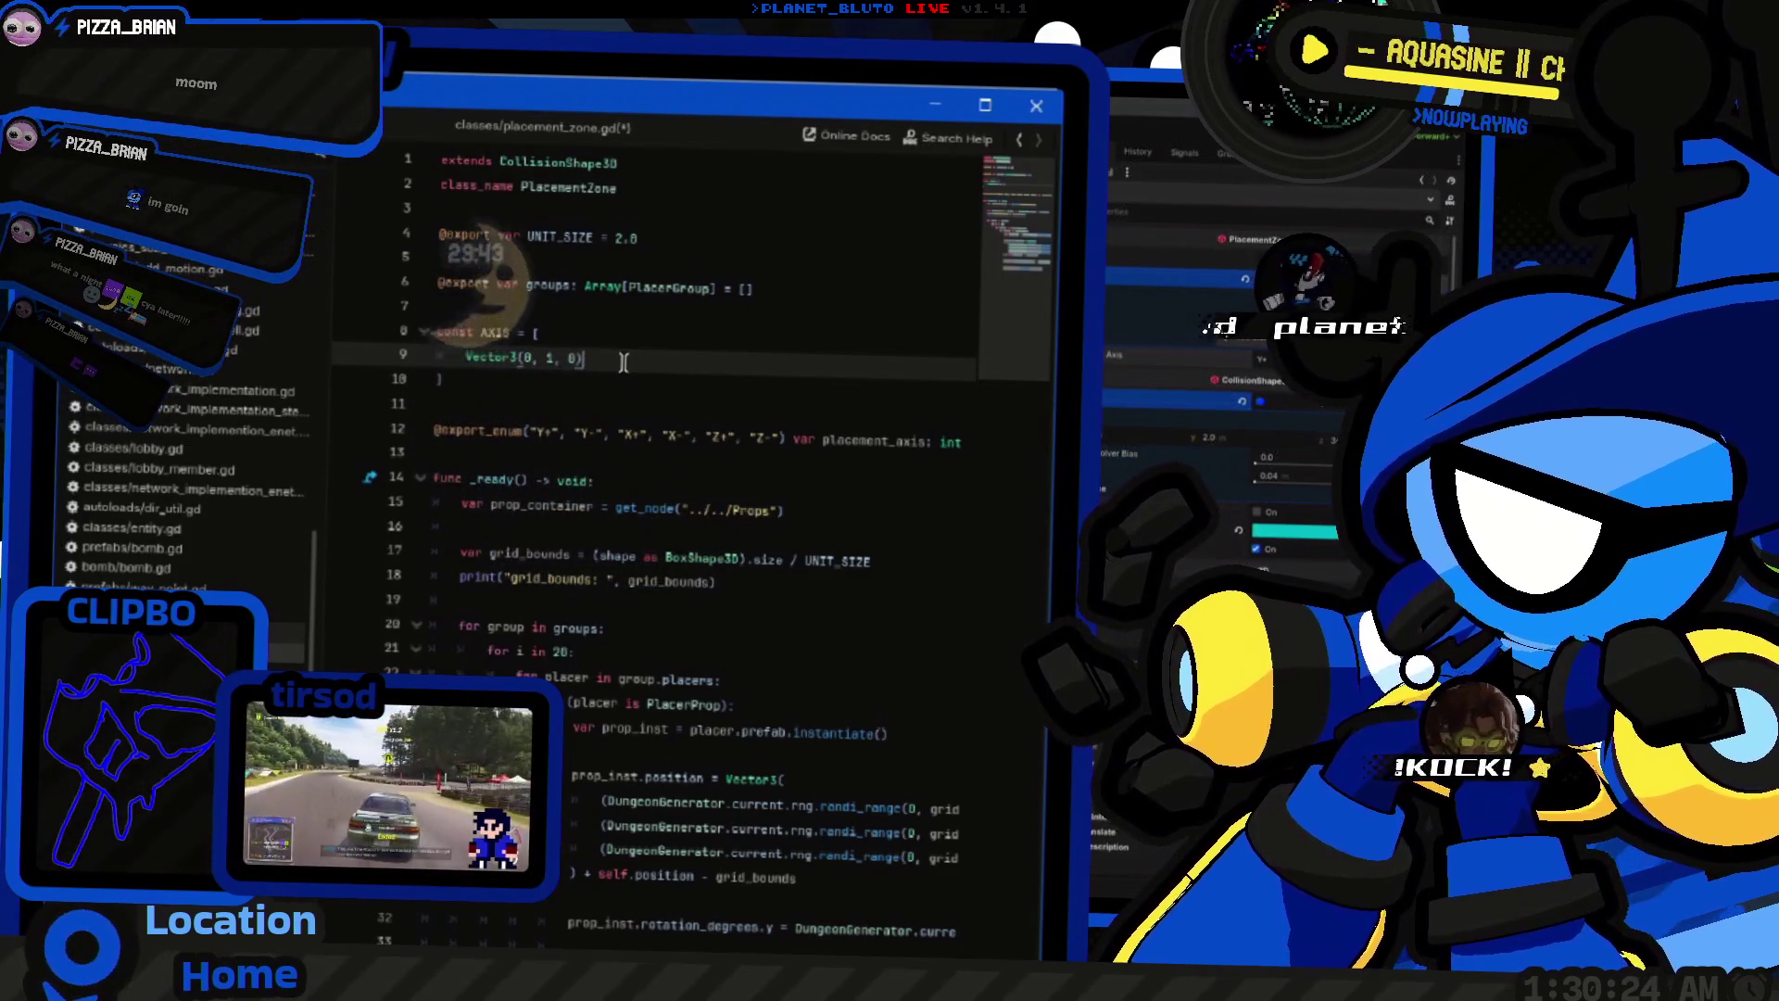
type(",")
key("ctrl+shift+d")
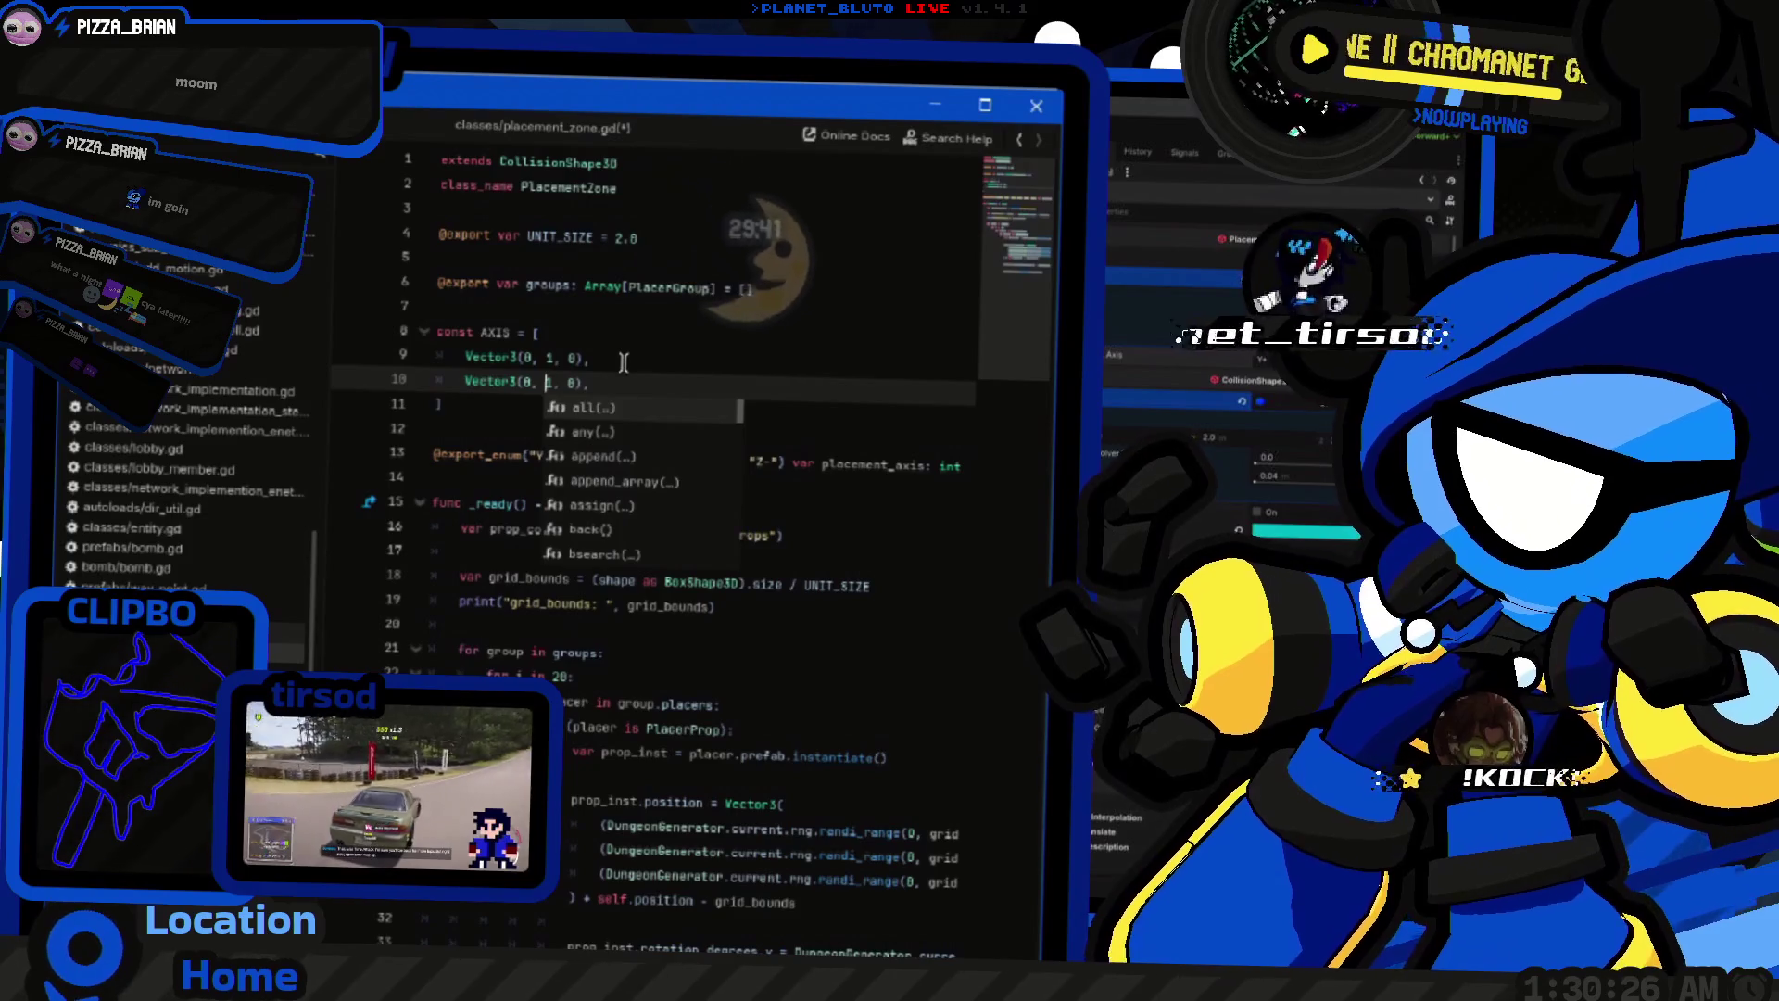
type("-")
left_click(628, 382)
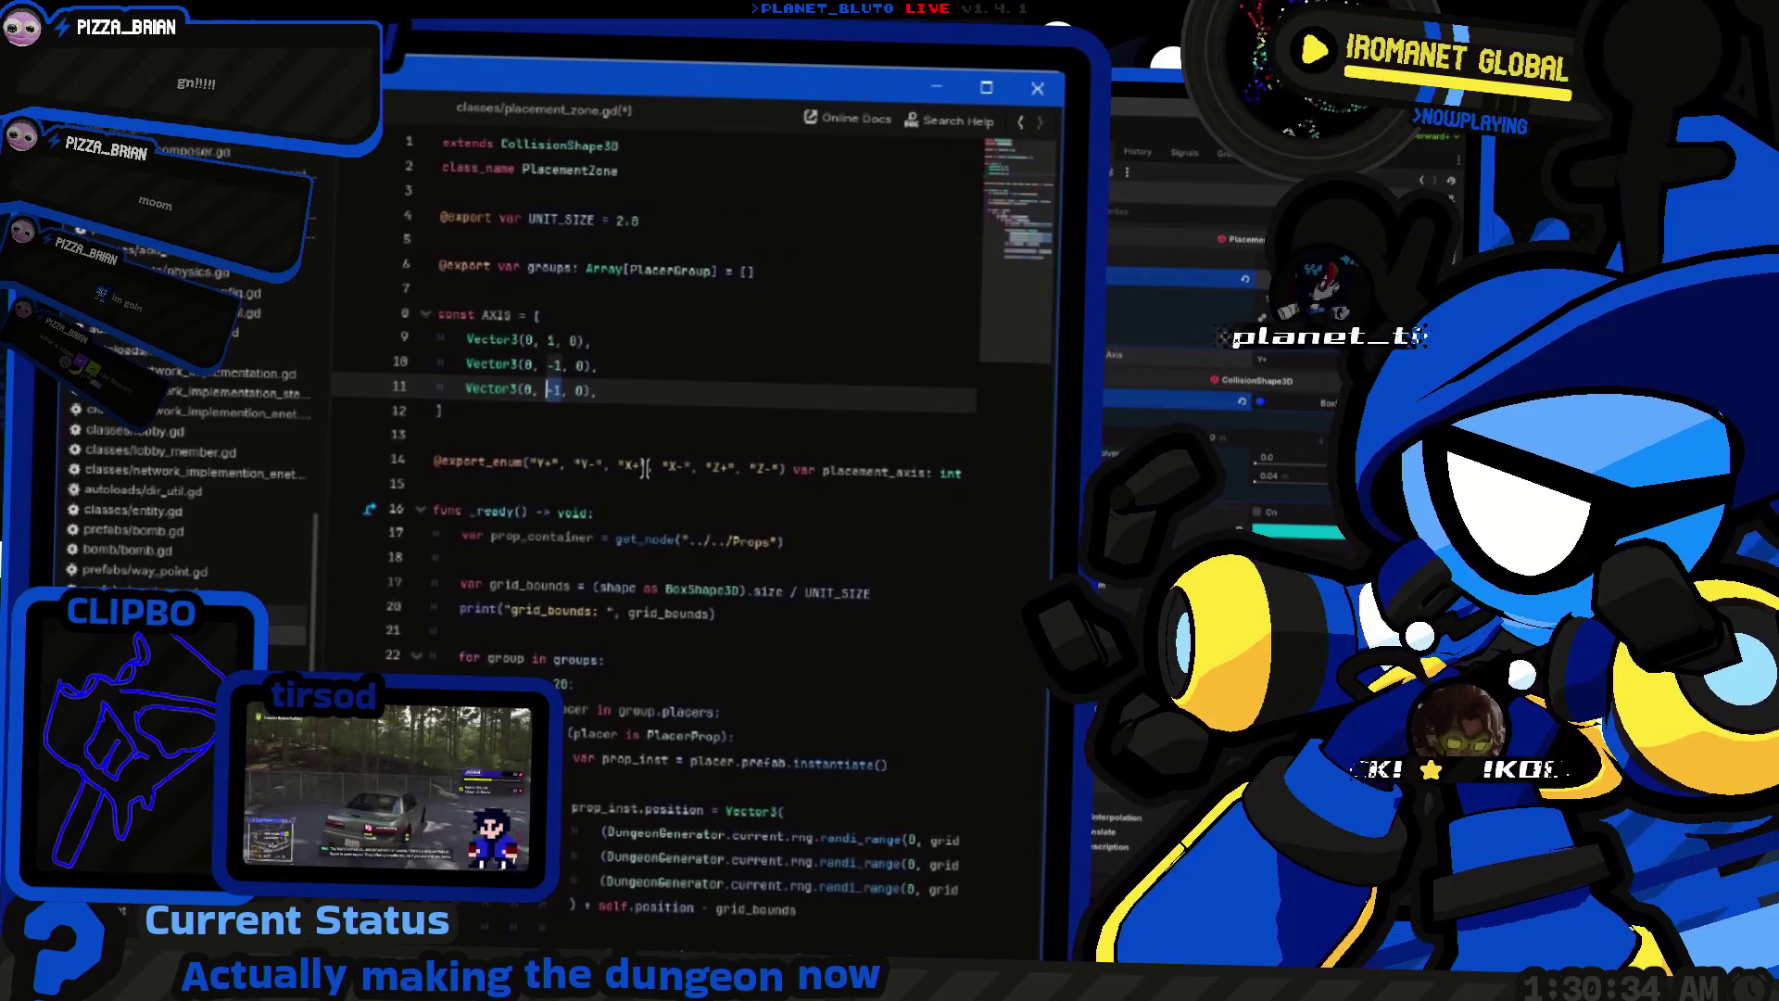
key("BackSpace")
key("BackSpace")
type("0, -")
type("1")
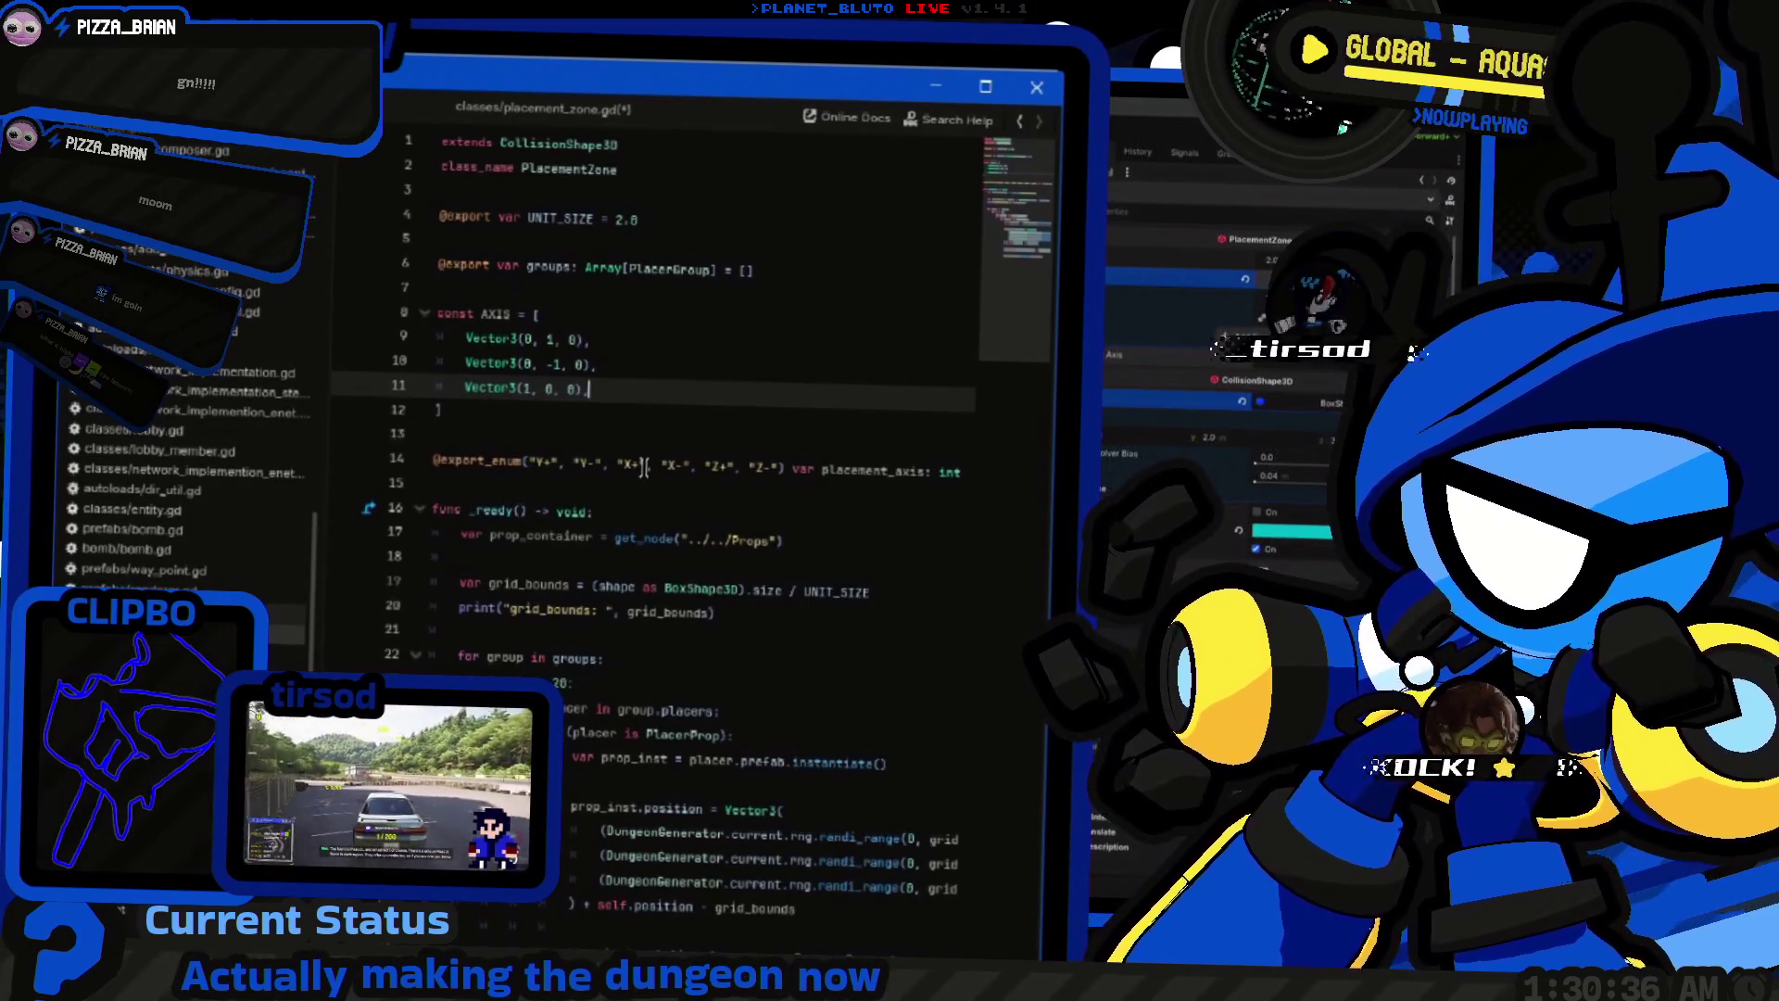
Step: Add the ±X and ±Z unit vectors to AXIS and save placement_zone.gd
key("ctrl+shift+d")
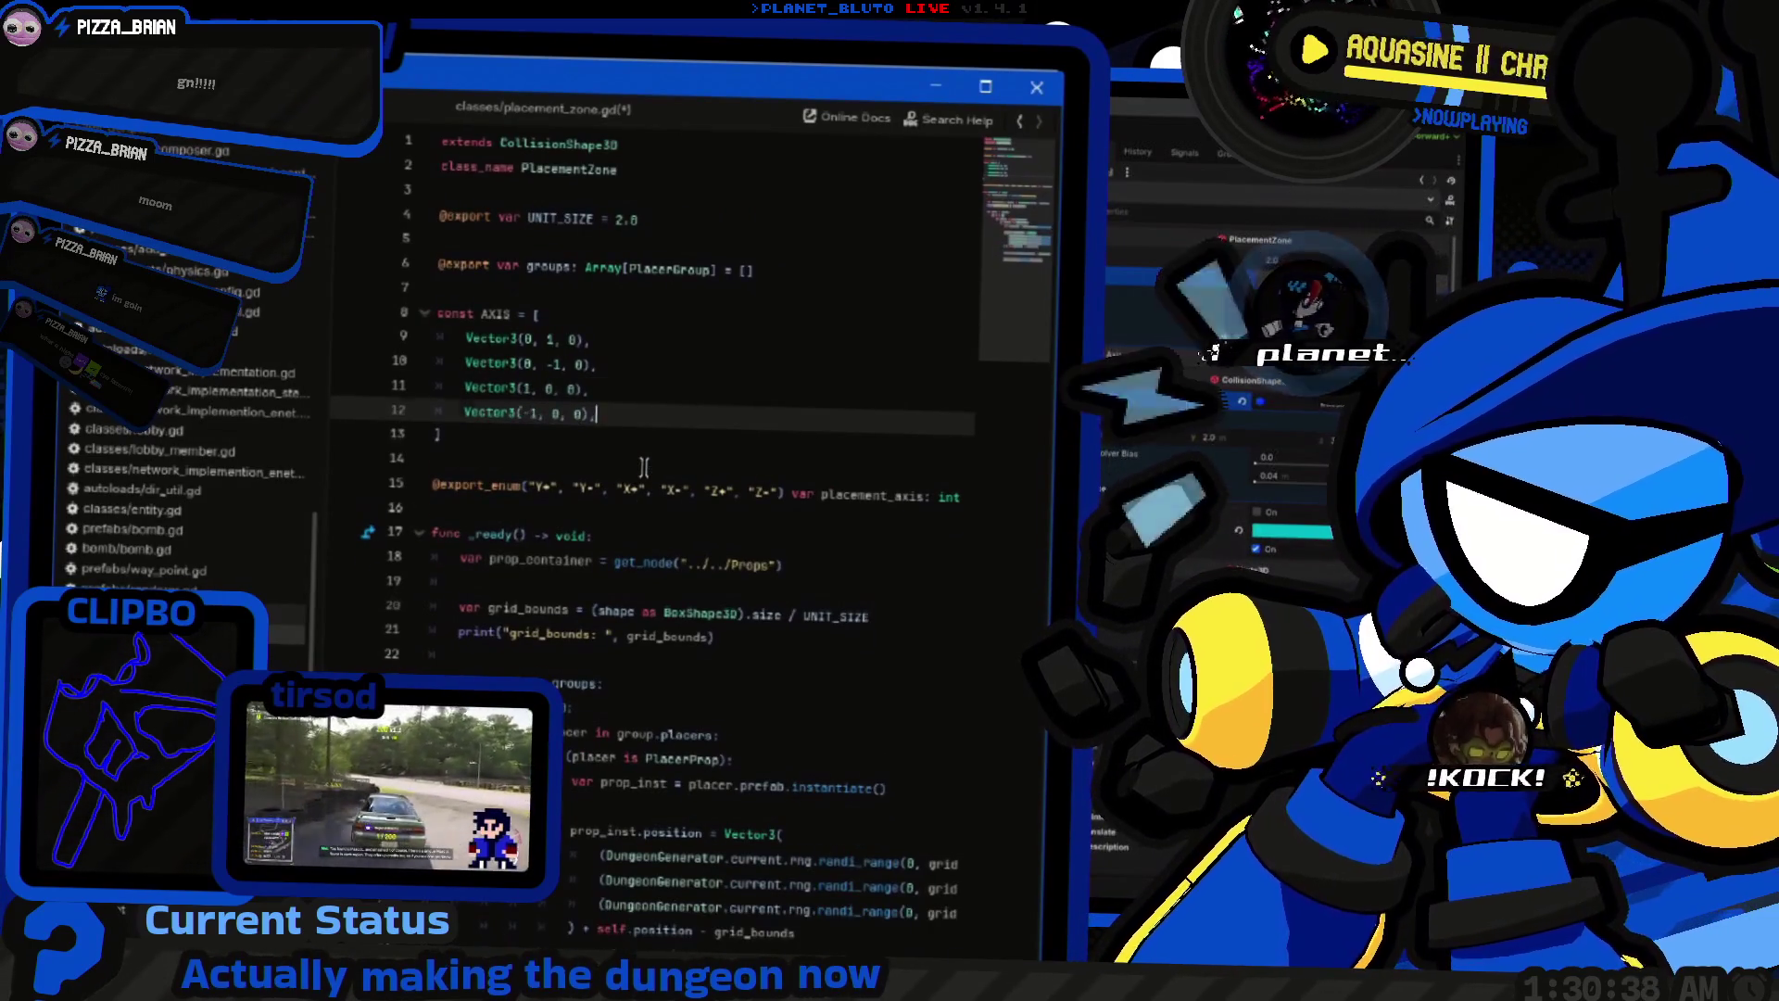
key("ctrl+shift+d")
key("ctrl+Left")
key("ctrl+Left")
key("ctrl+Left")
key("shift+Right")
key("shift+Right")
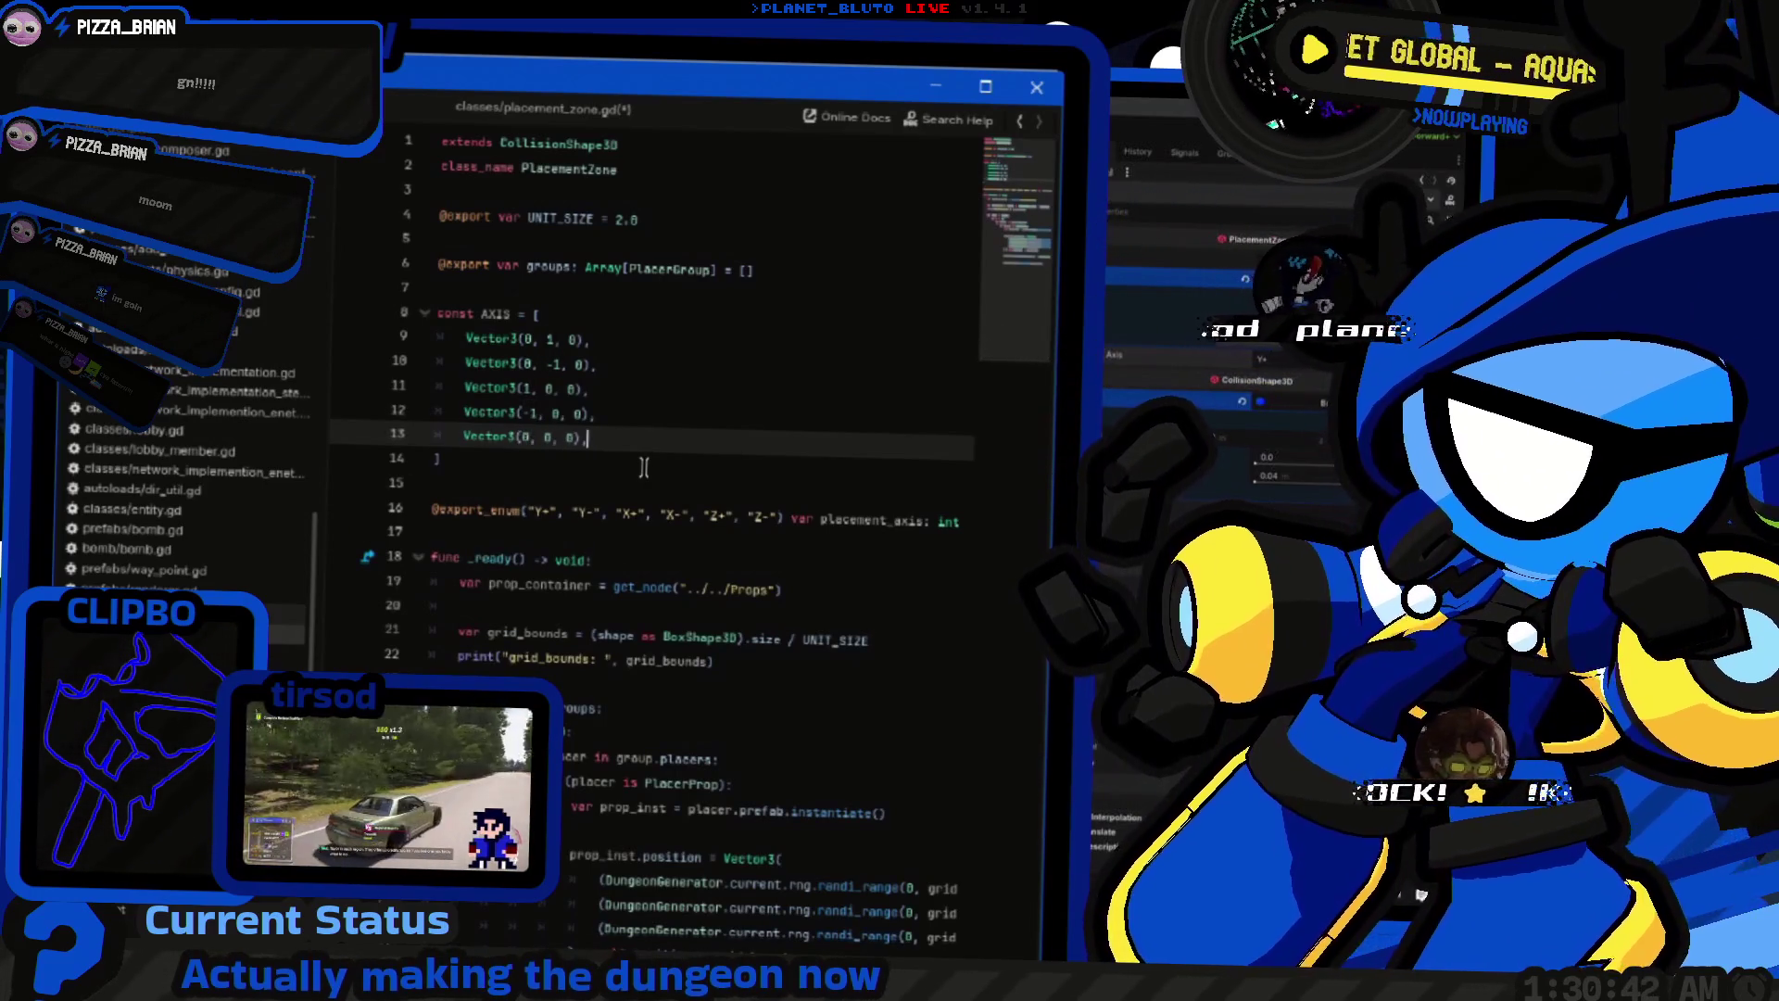
key("ctrl+shift+d")
key("Left")
key("Left")
key("Left")
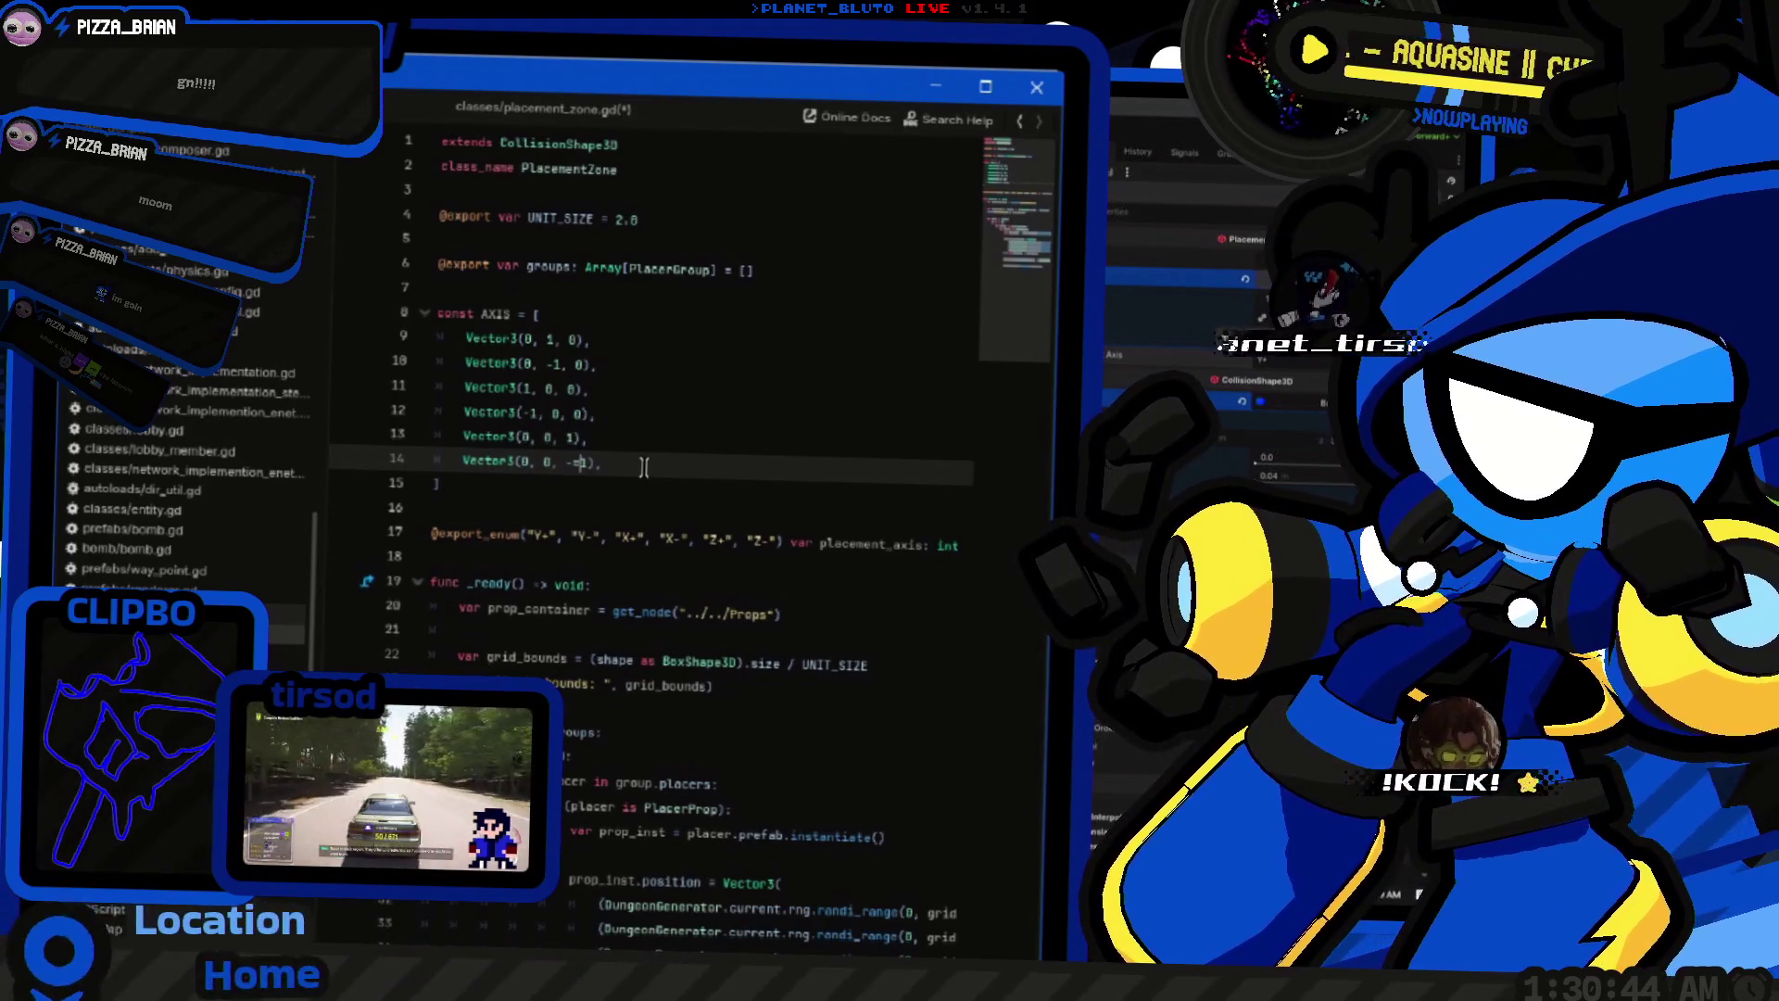
key("ctrl+s")
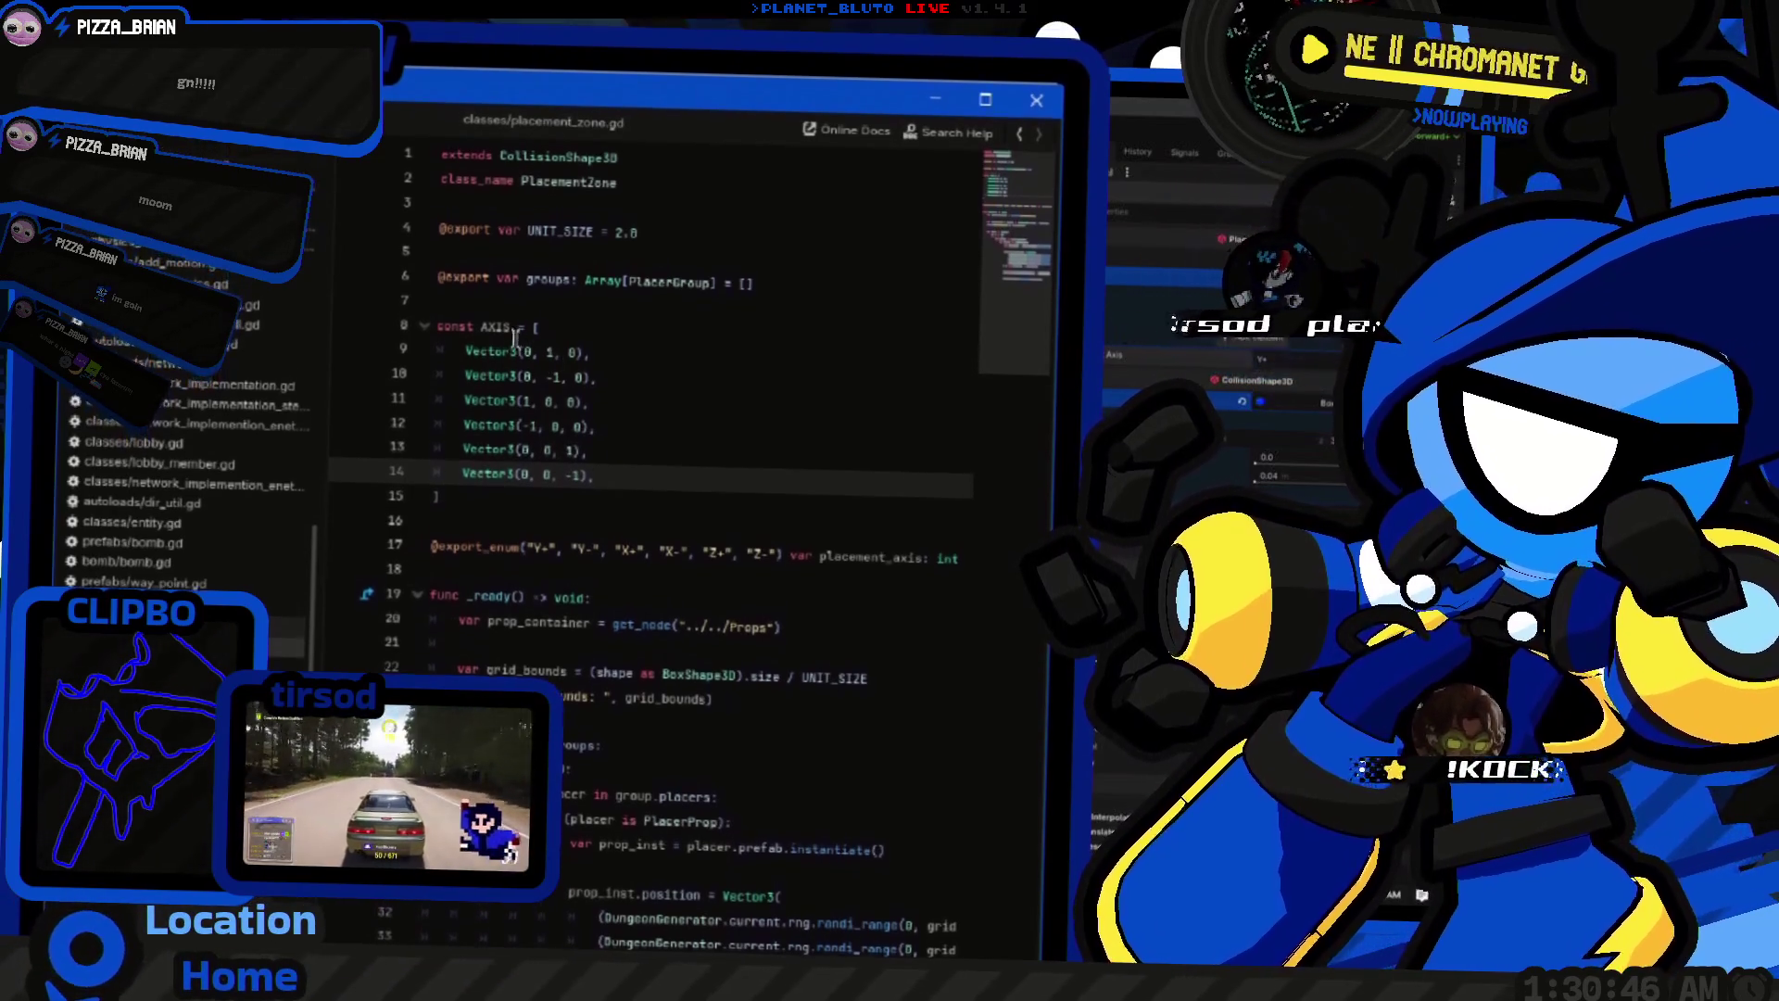
double_click(500, 328)
Step: Append + AXIS[placement_axis] to the prop_inst.position line in _ready
left_click(604, 465)
scroll(797, 500, "down", 4)
left_click(814, 509)
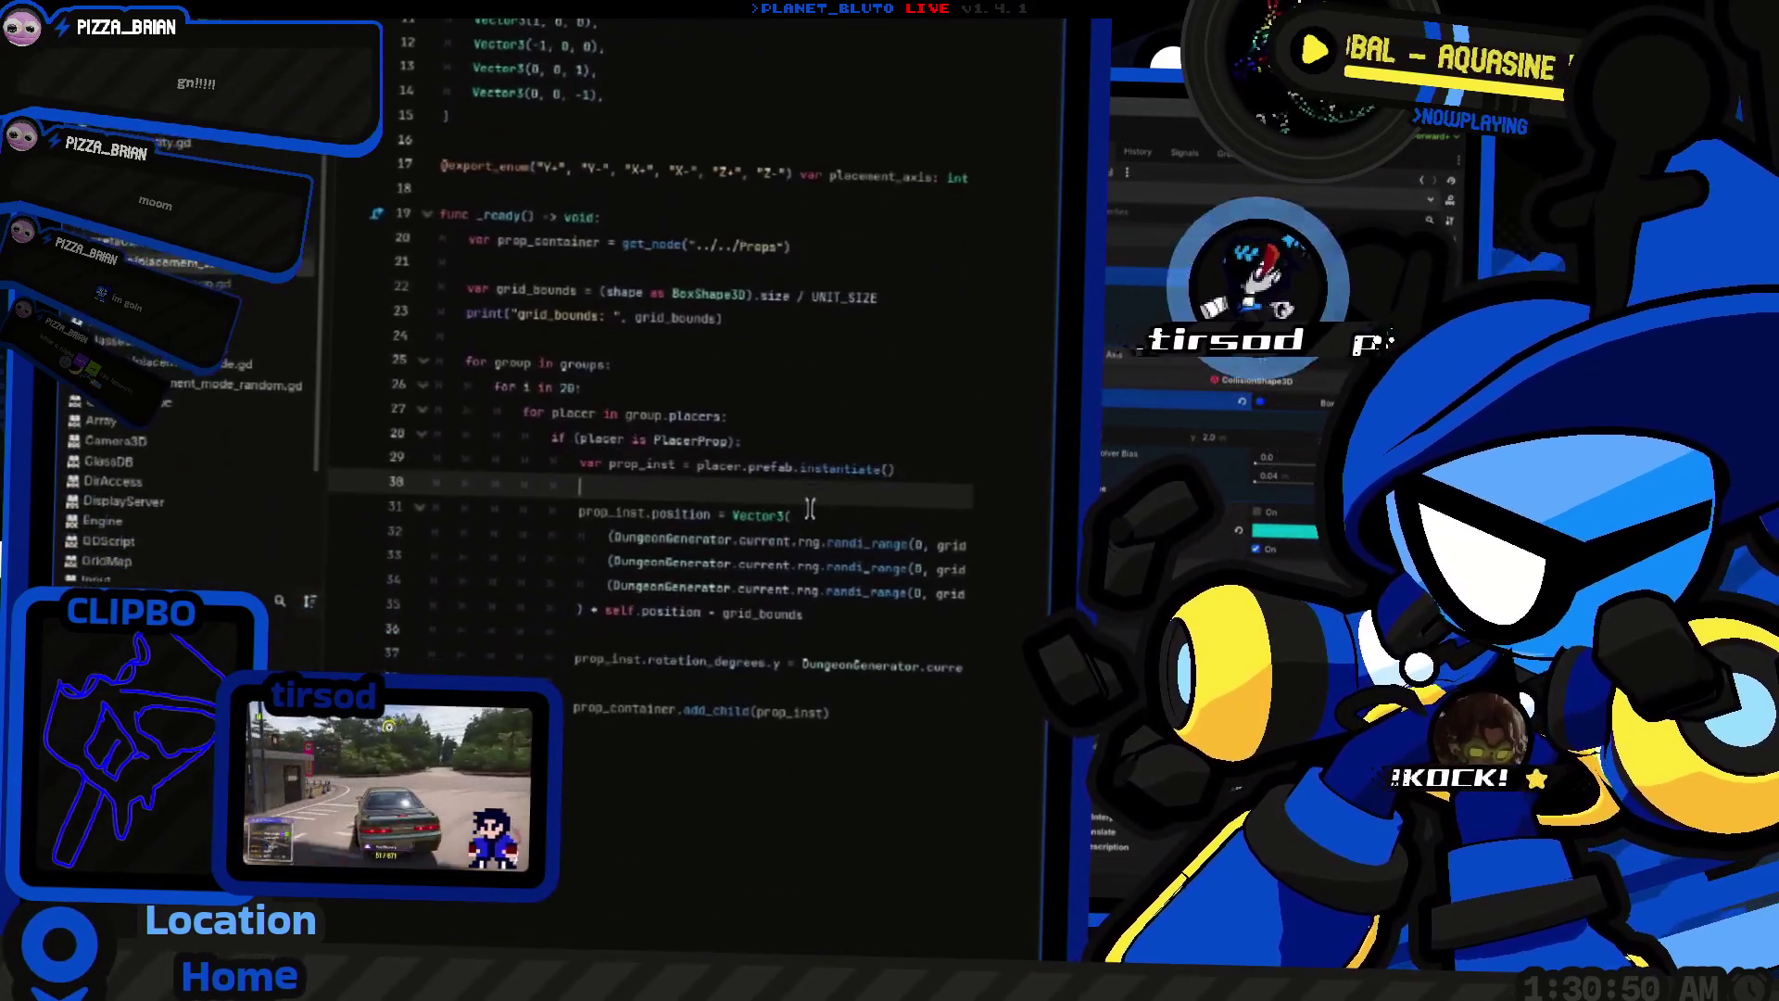
scroll(742, 426, "down", 5)
scroll(742, 419, "up", 4)
left_click(892, 445)
type("+")
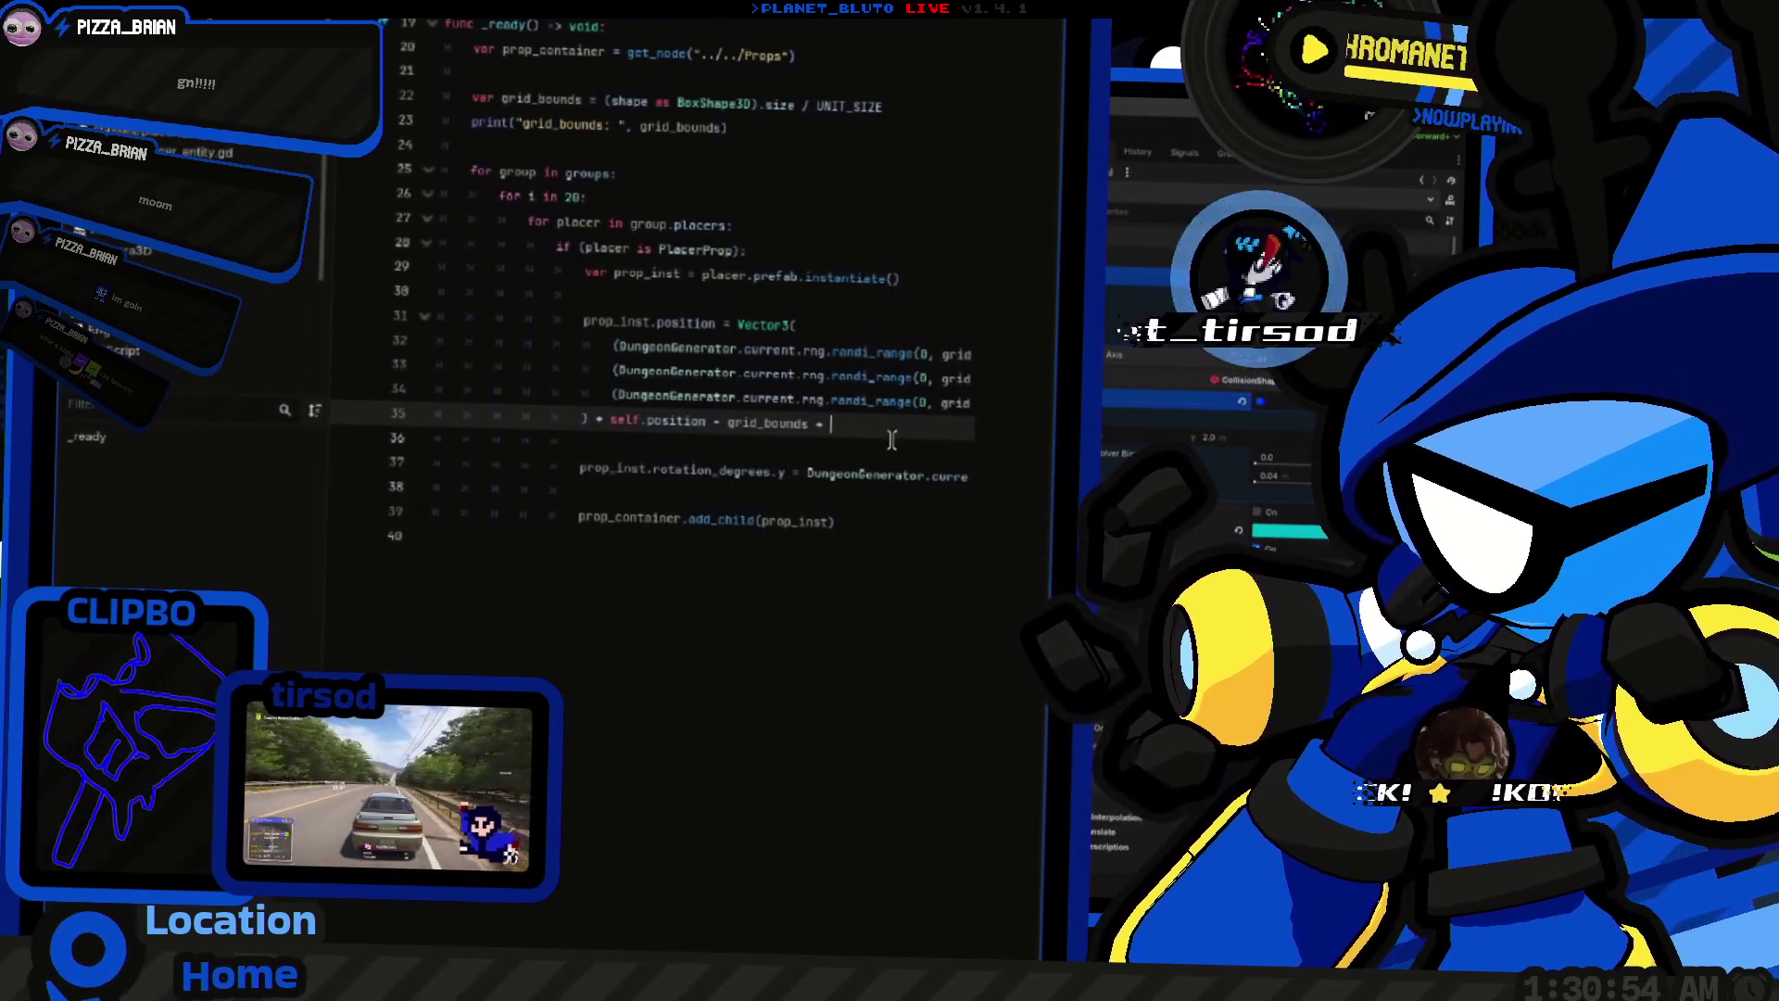
type("[AXIS")
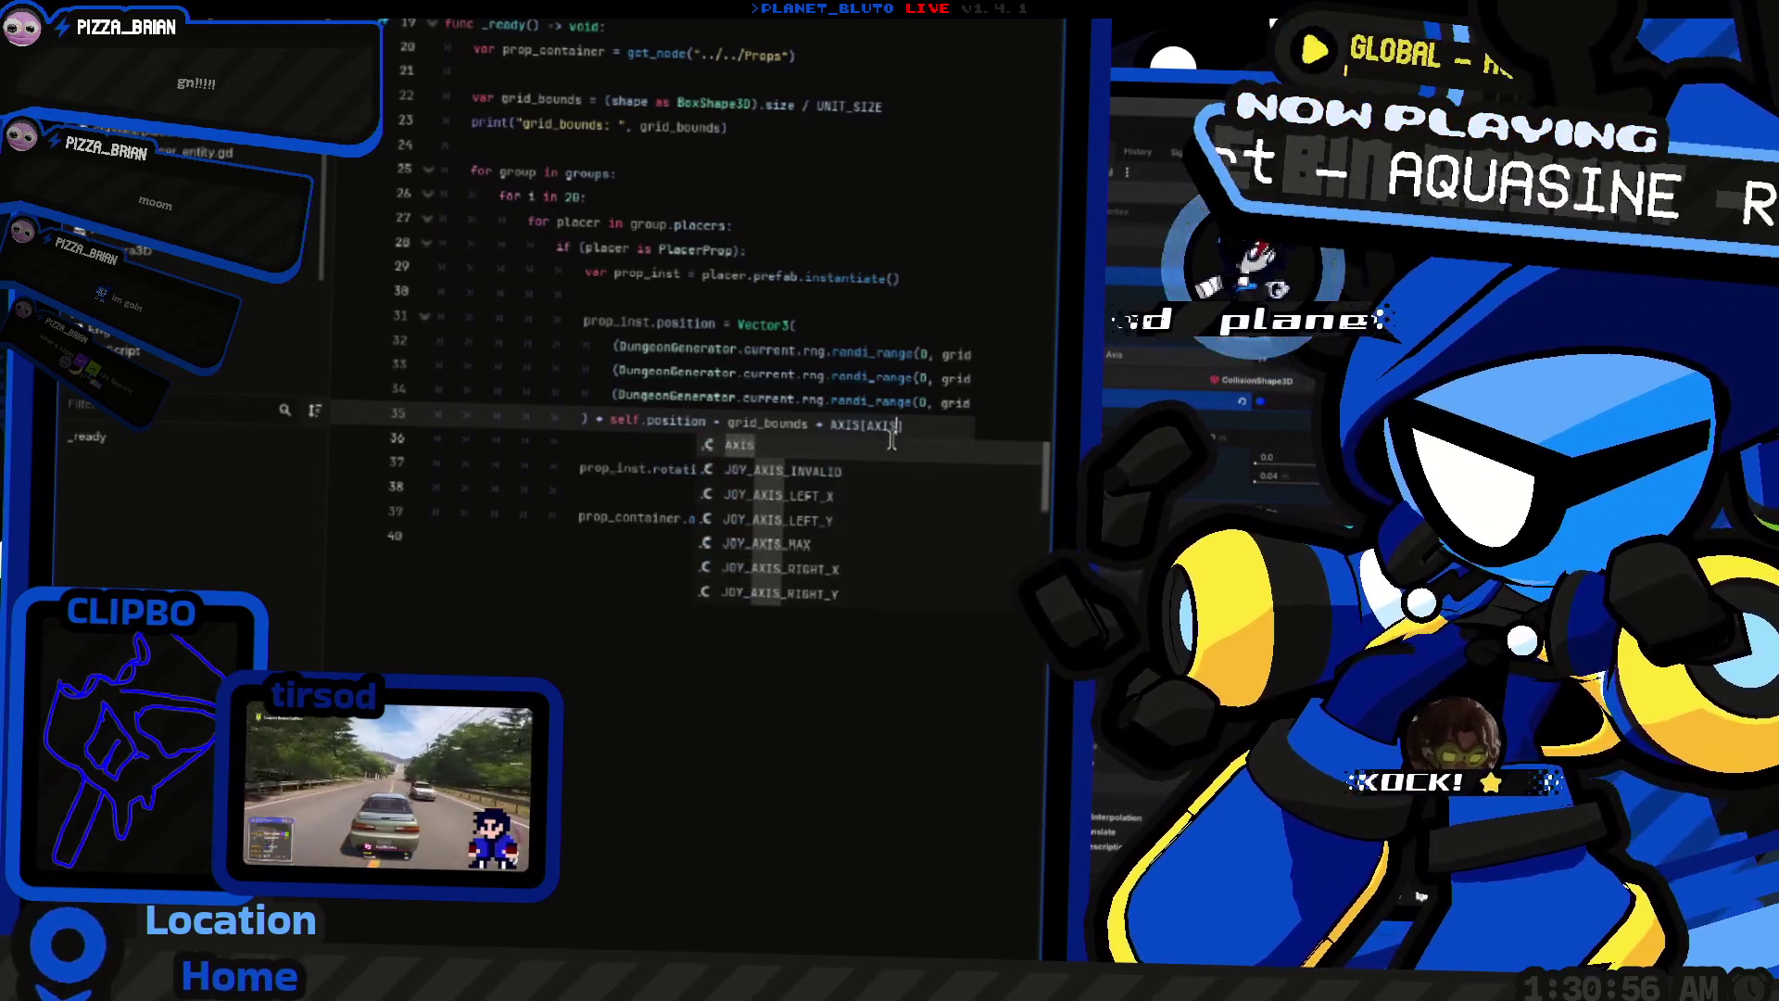
type("placement_axis")
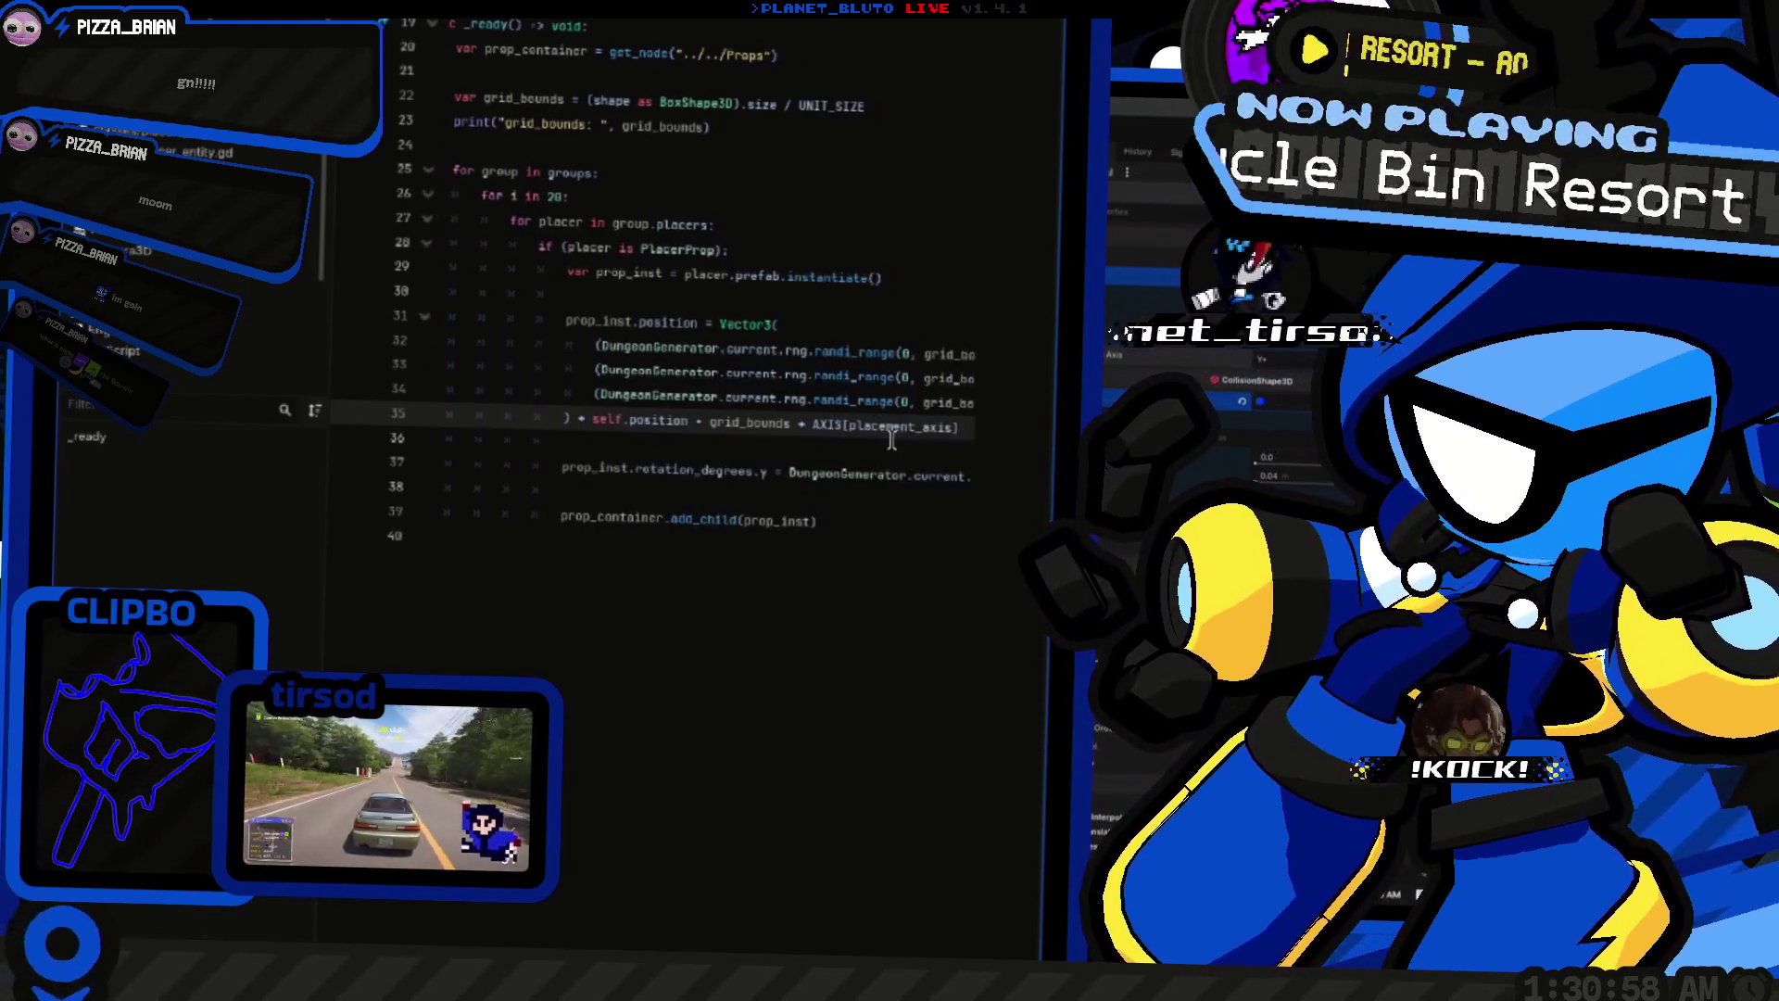
Step: Add the + (UNIT_SIZE / 2) offset to the Y coordinate and view the 3D dungeon scene
key("ctrl+F2")
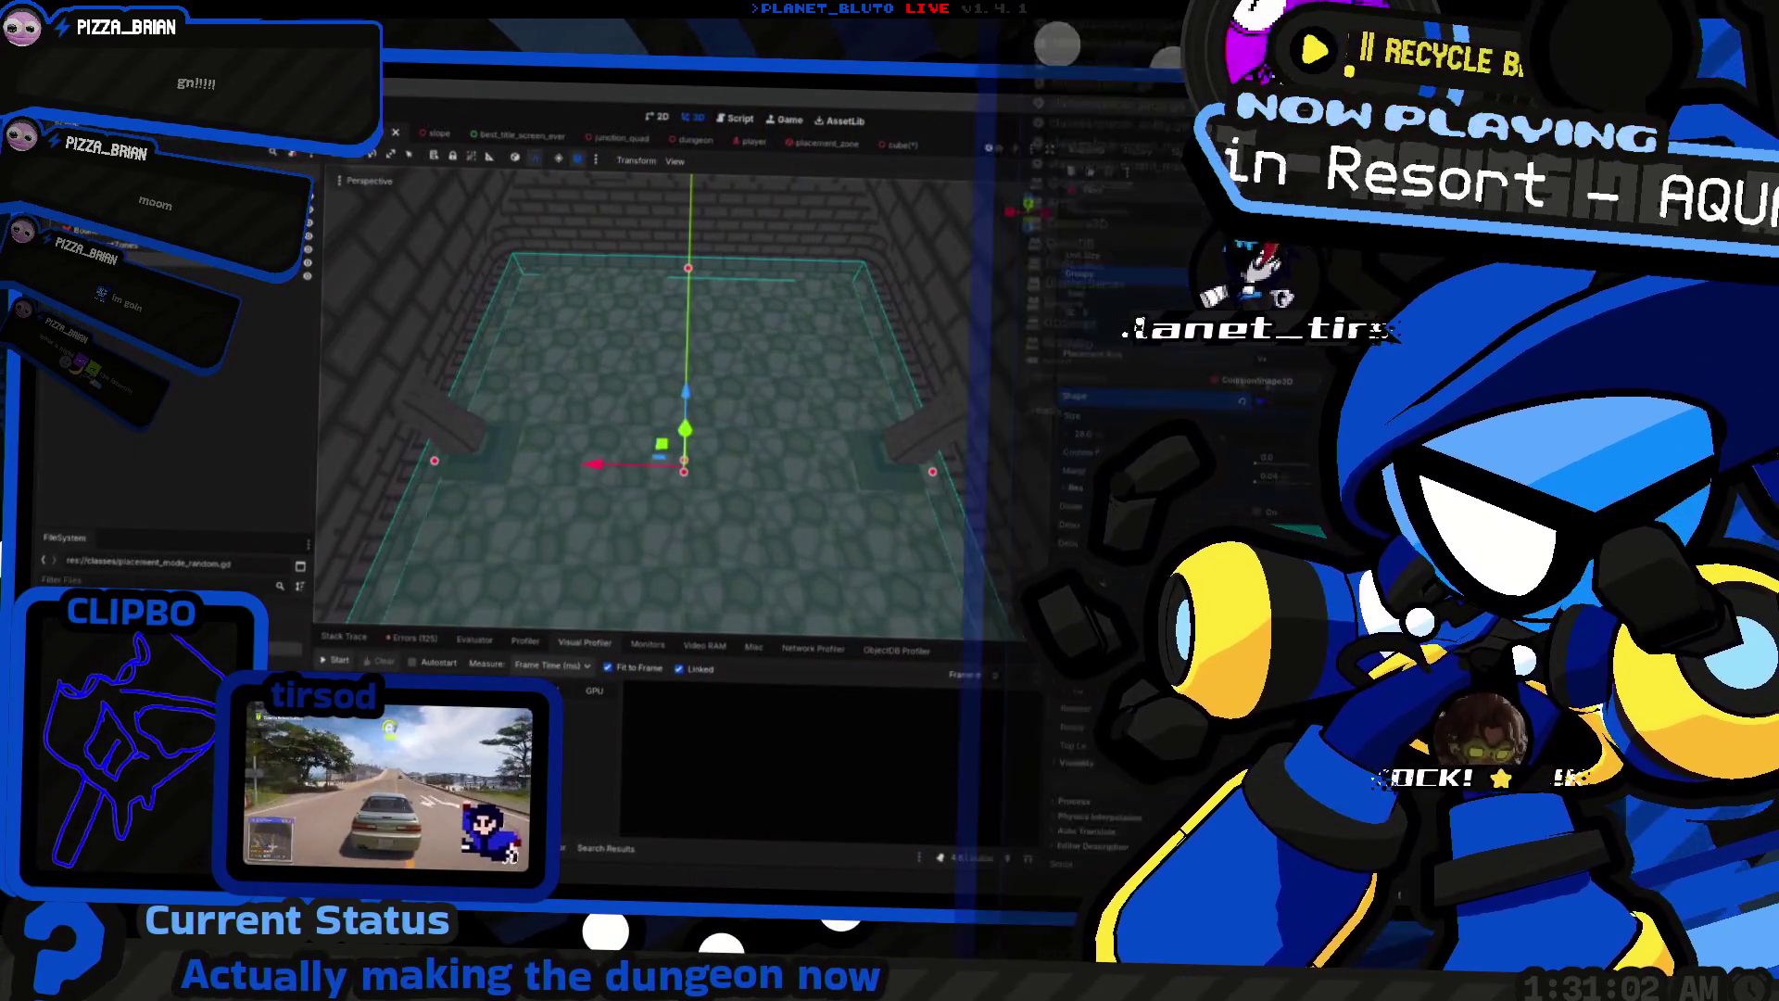
key("ctrl+F3")
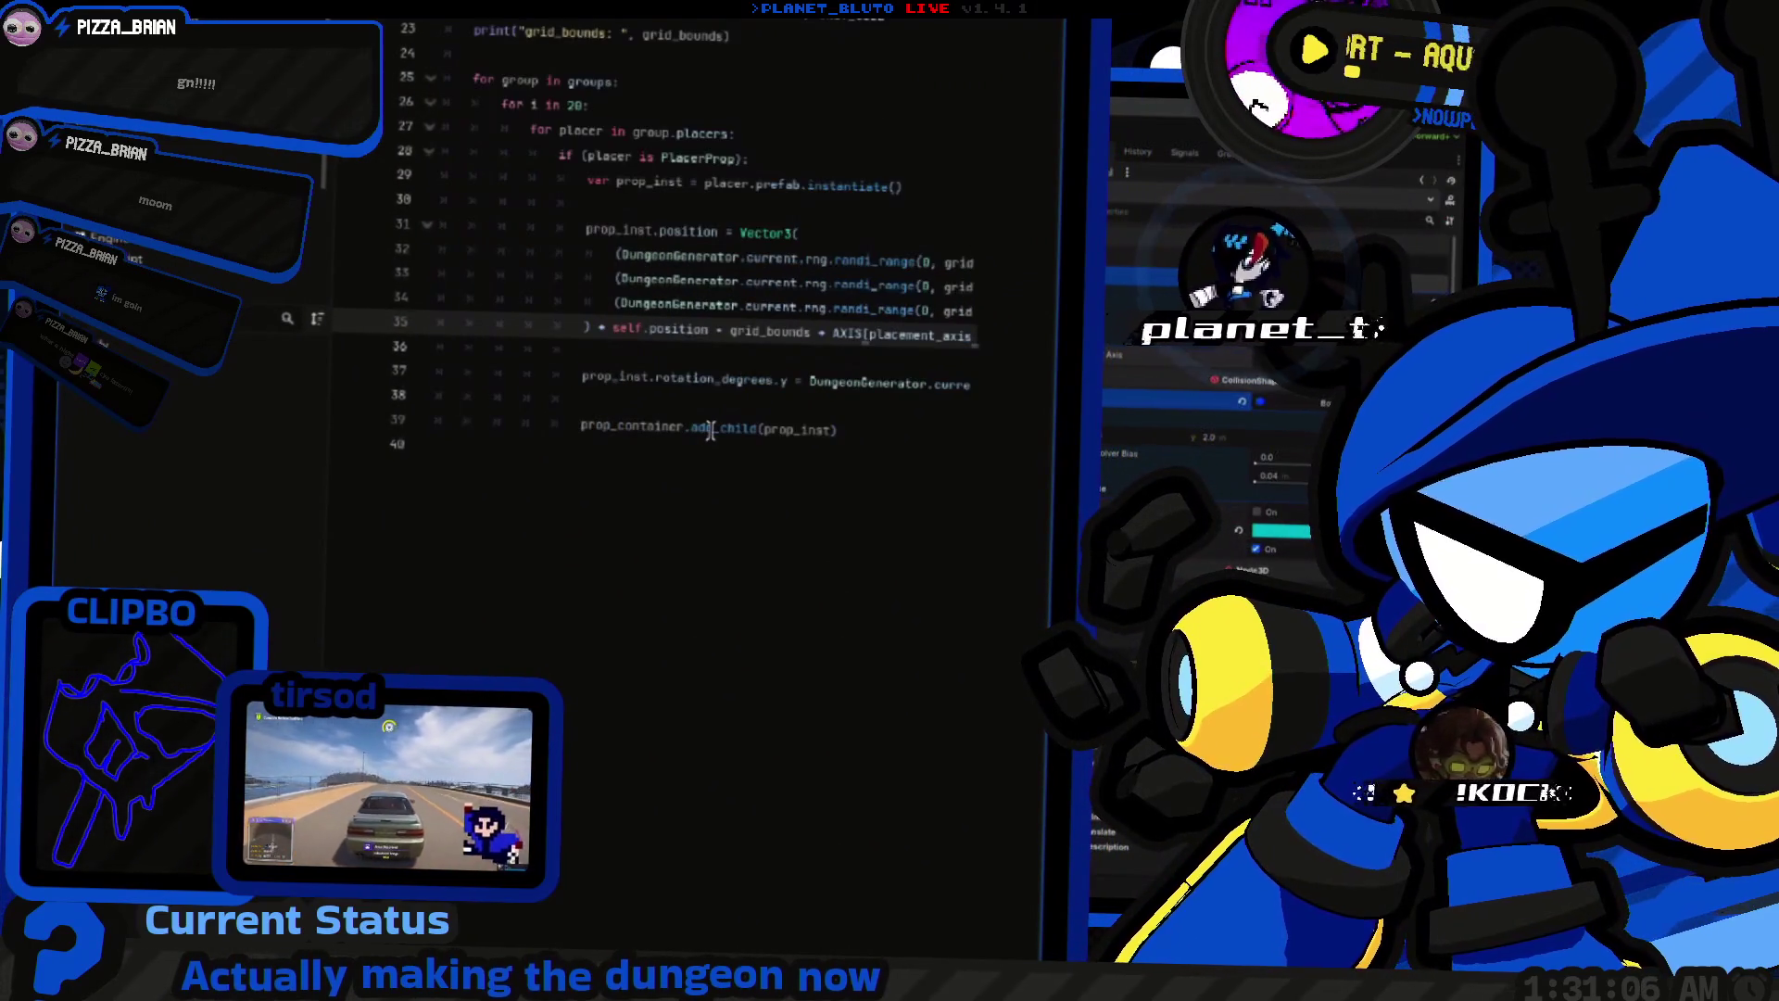
scroll(711, 431, "right", 5)
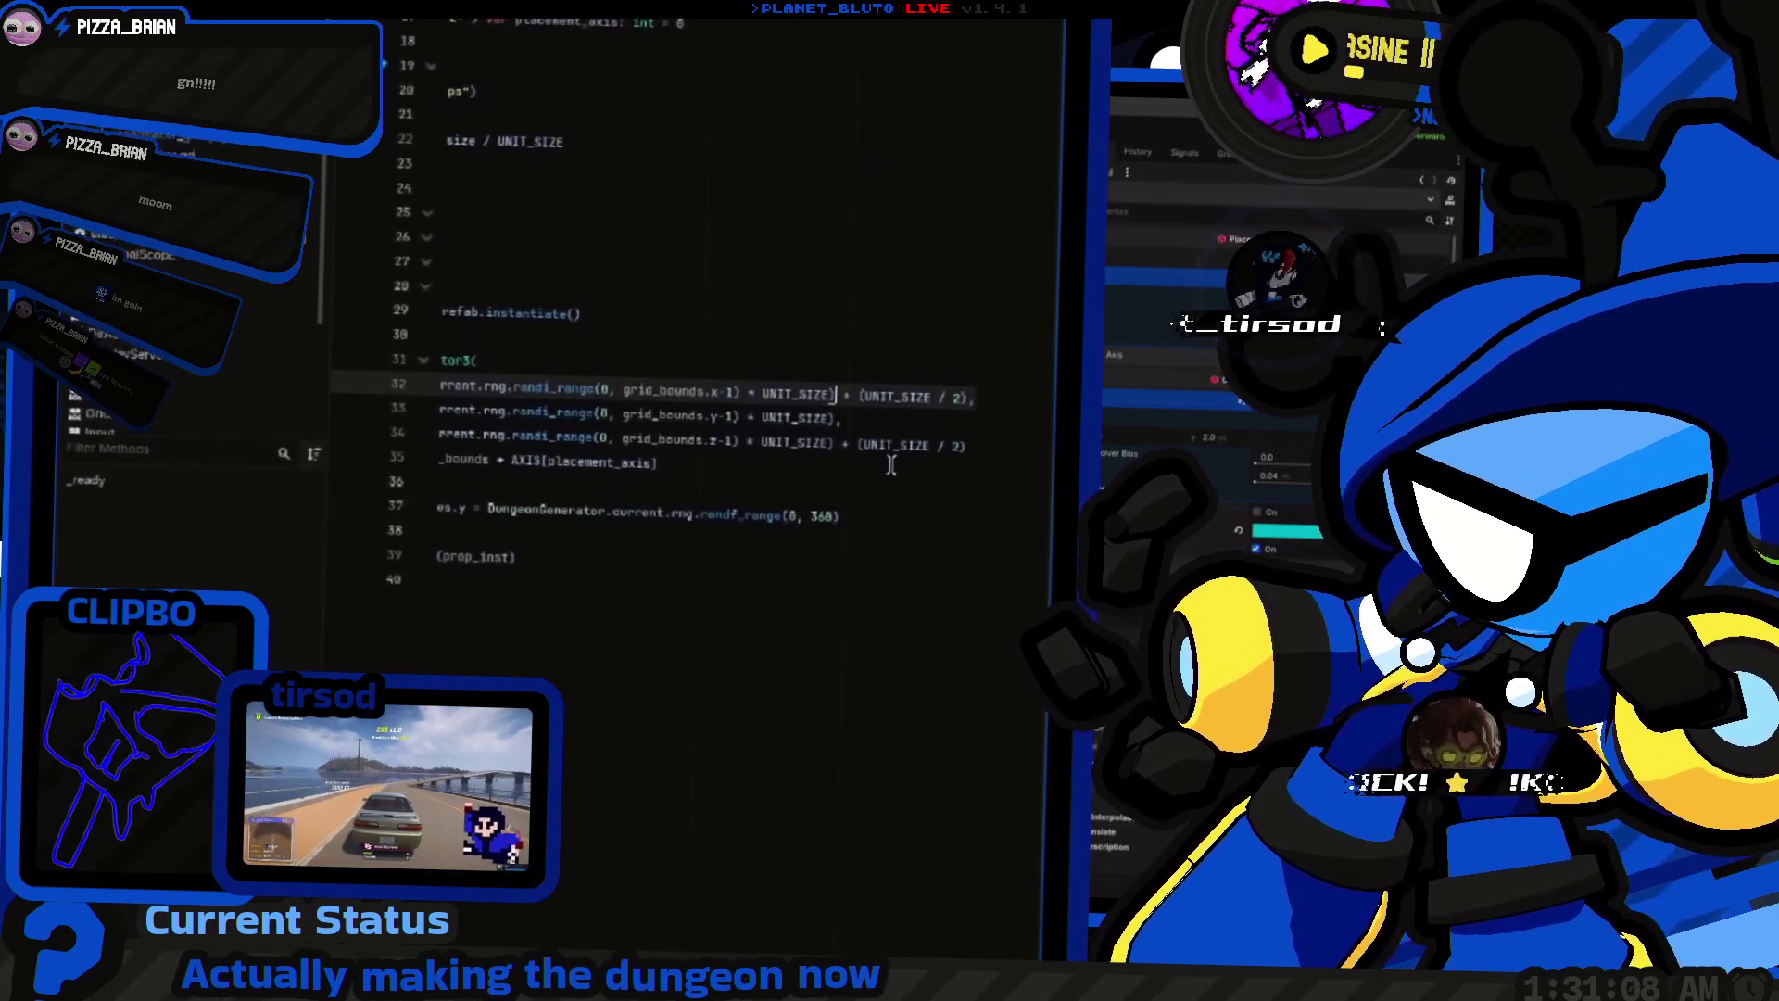
key("Down")
type("+ (UNIT_SIZE / 2)")
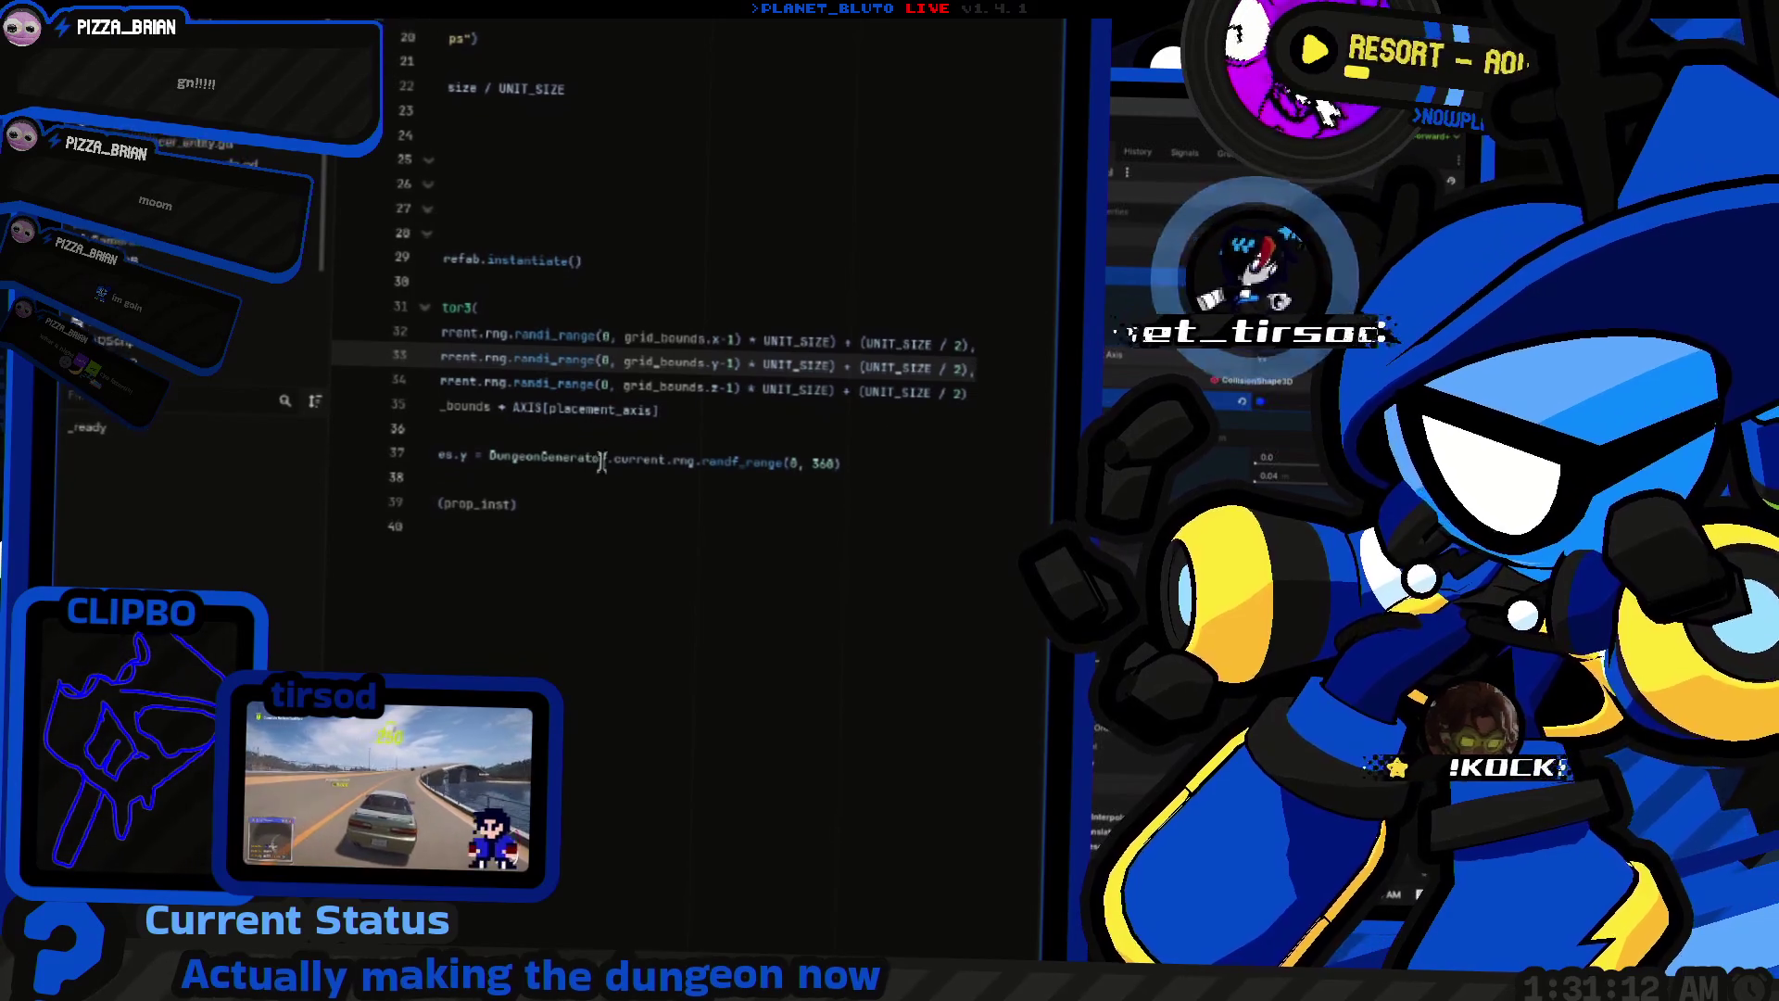
scroll(819, 429, "left", 5)
left_click(819, 429)
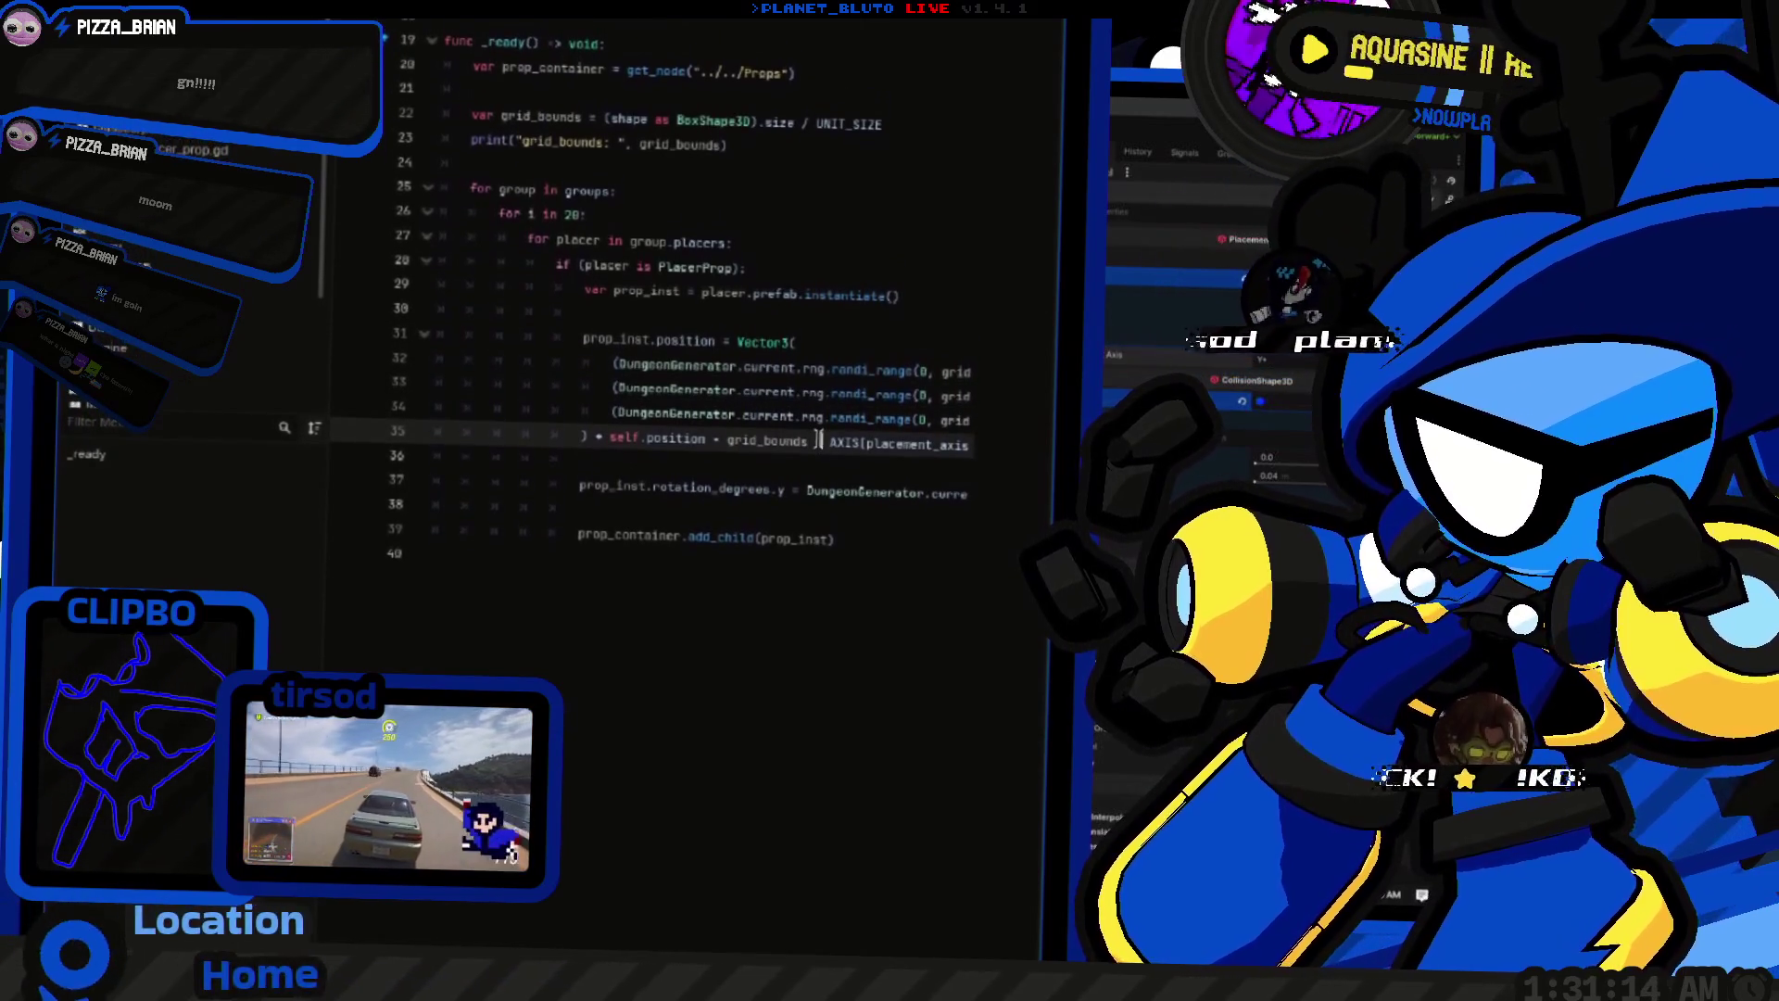
scroll(835, 445, "right", 1)
scroll(837, 452, "right", 5)
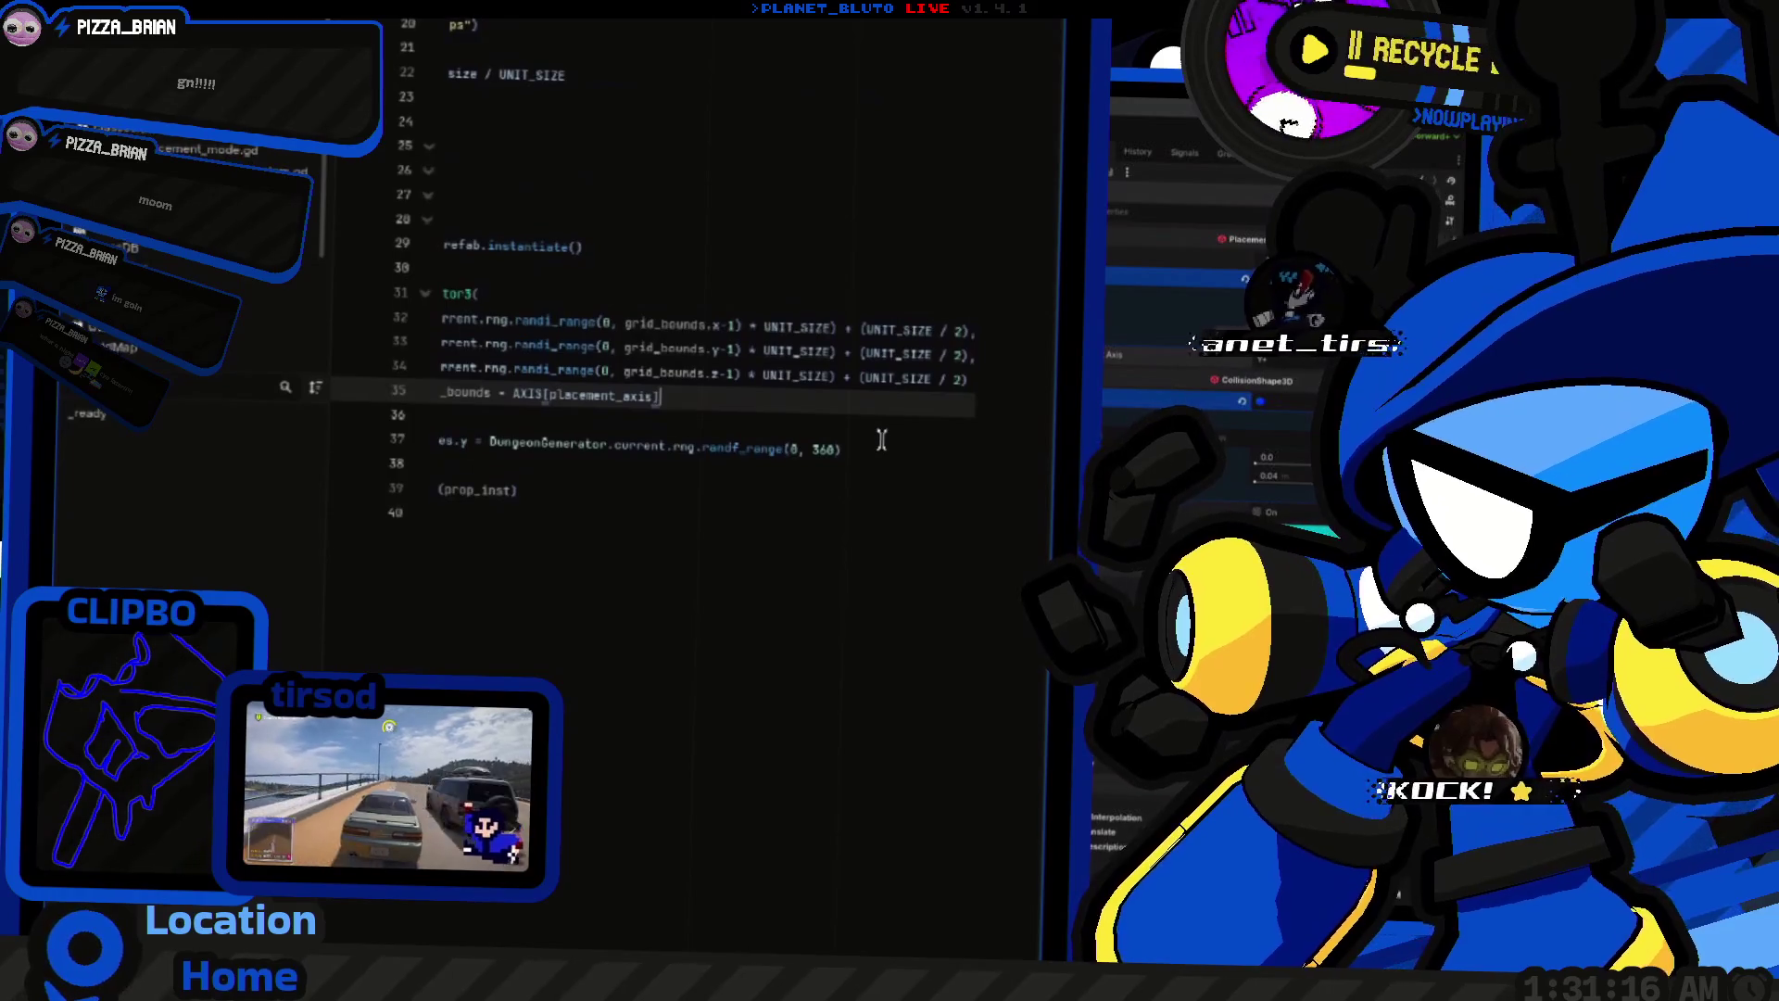
key("ctrl+F2")
key("super")
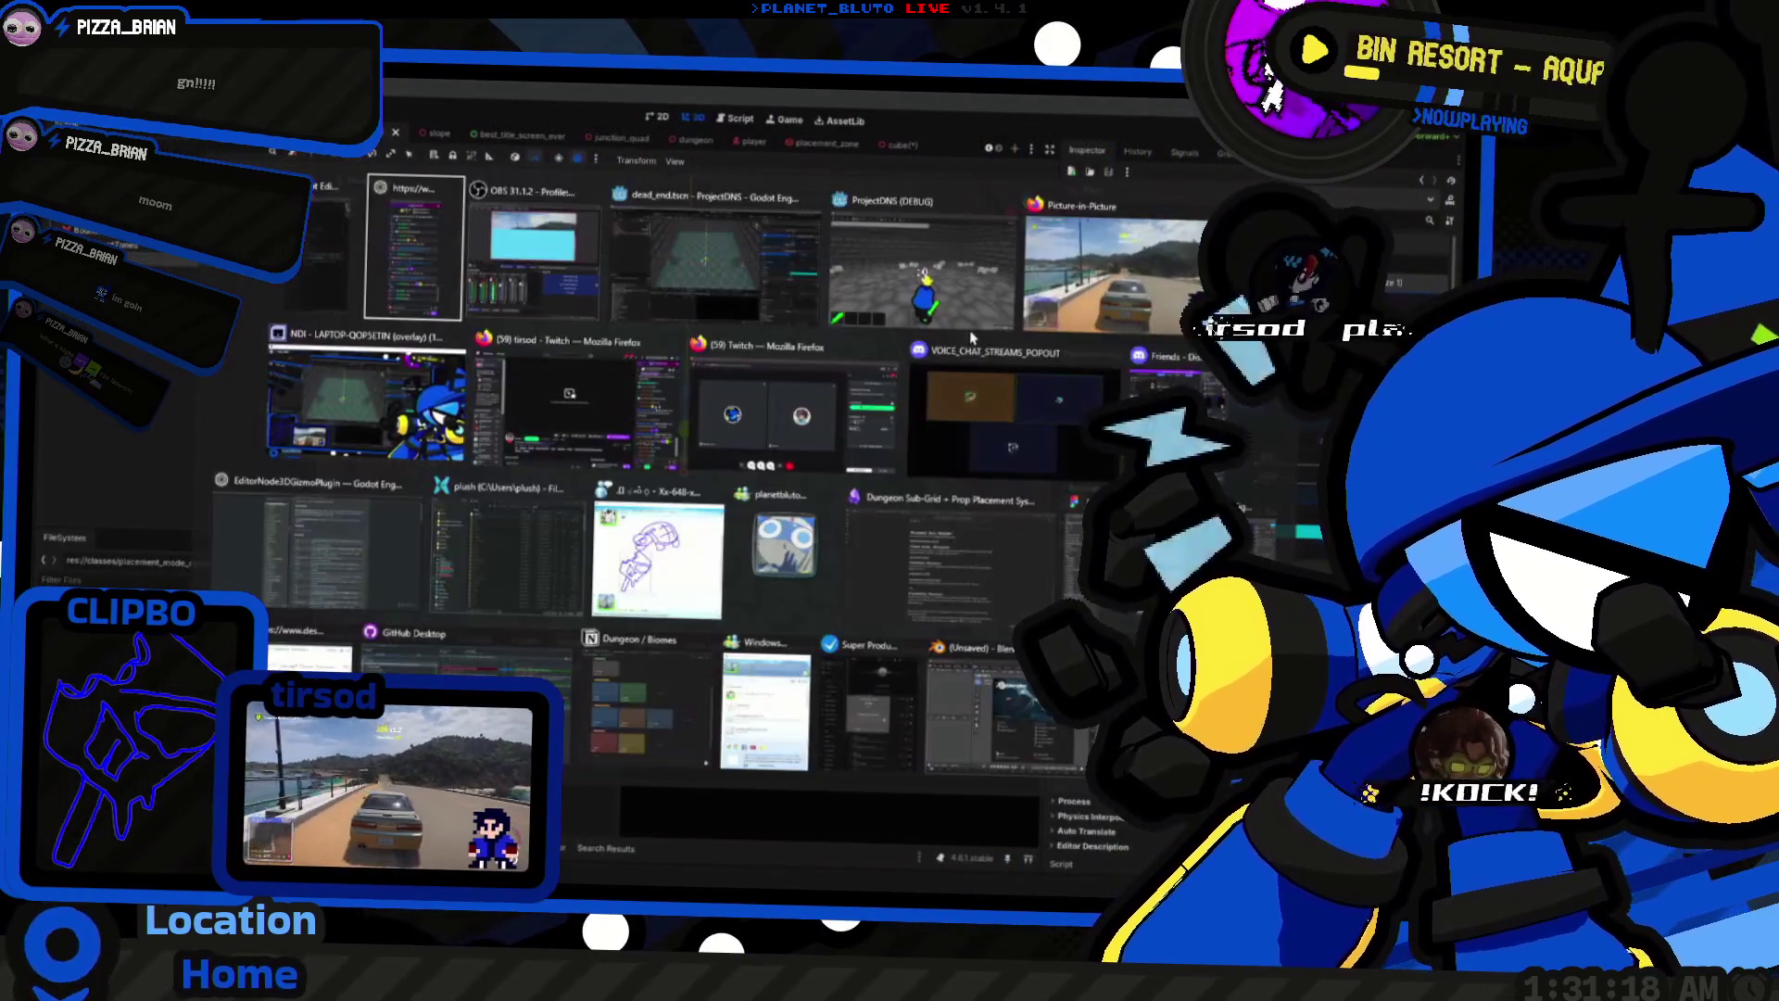
Step: Run the game, host a session as the Knight class, then stop it
key("super")
key("F5")
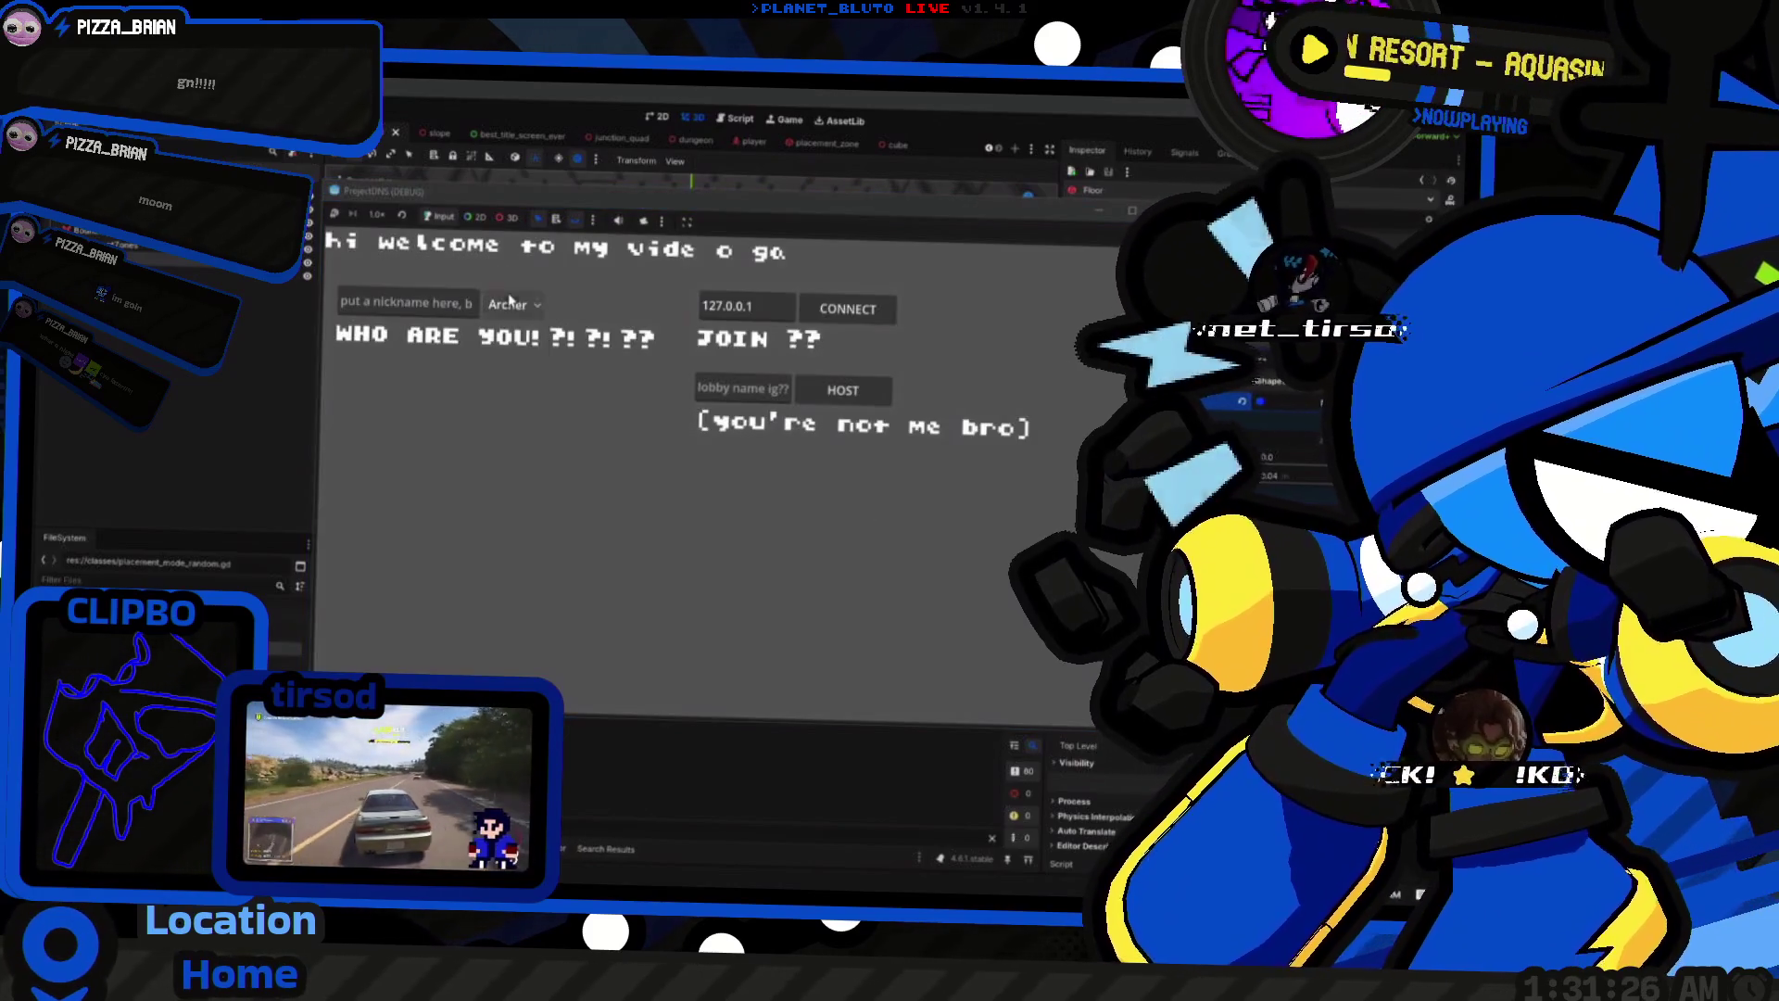
left_click(513, 305)
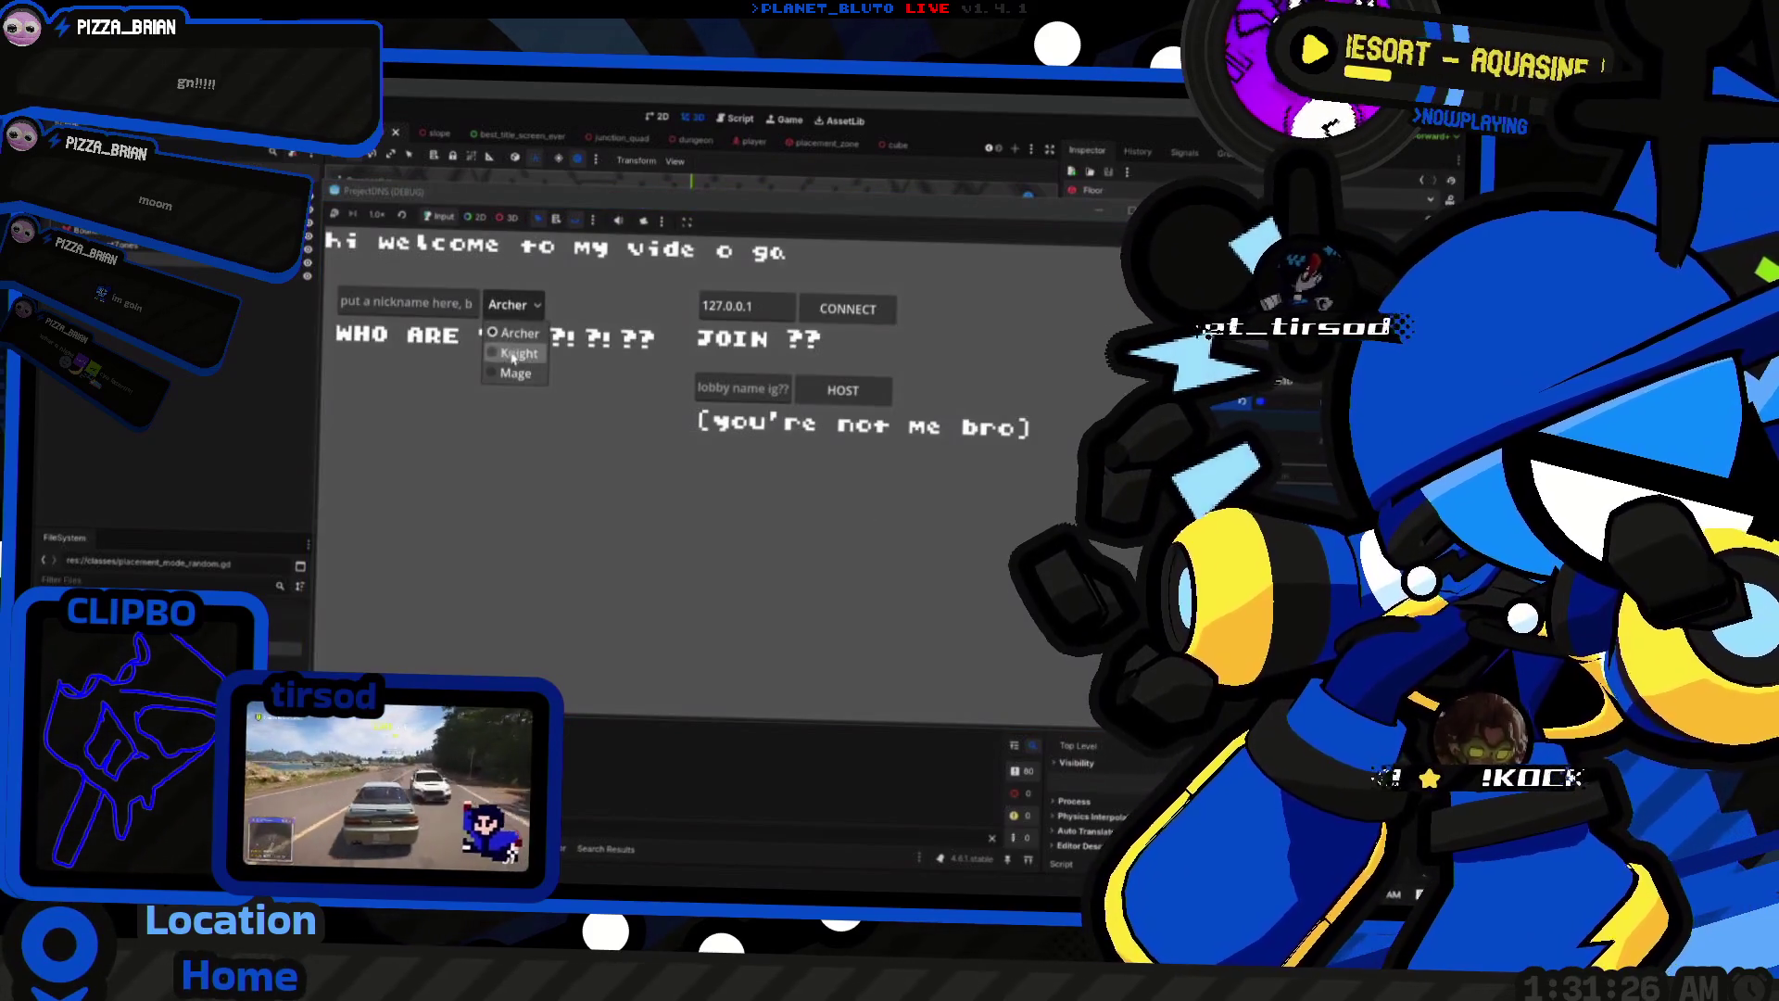
left_click(512, 354)
left_click(842, 390)
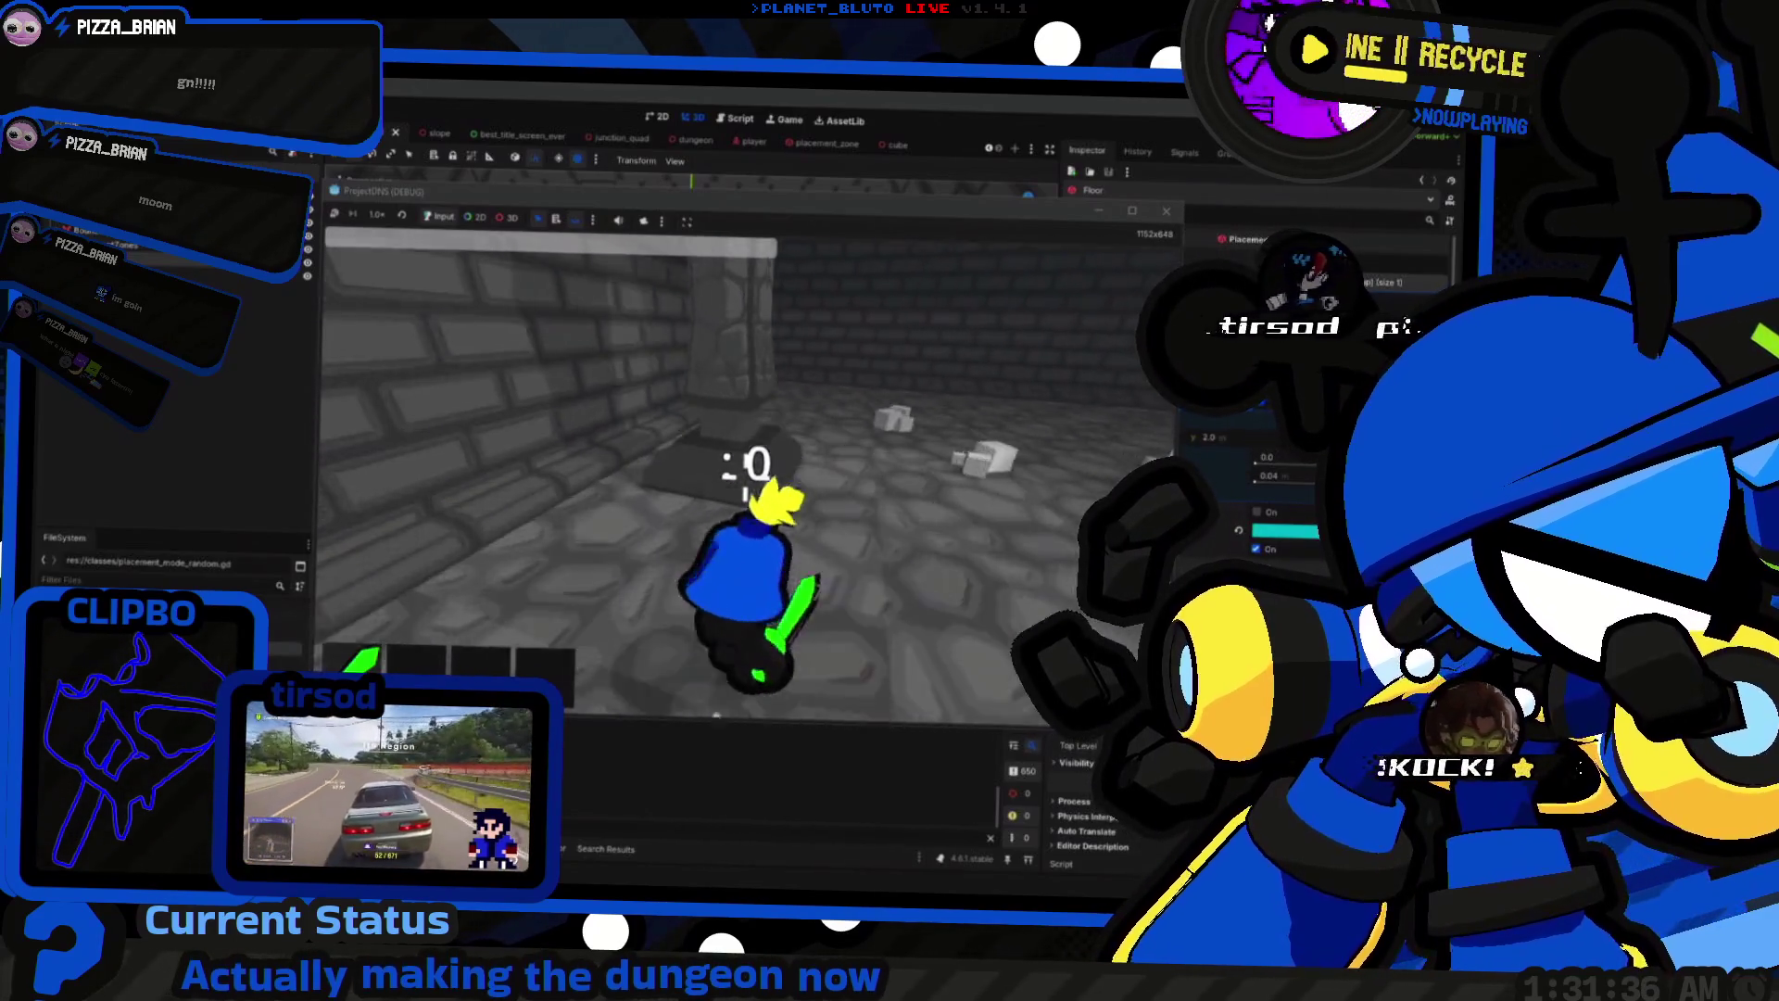
key("F8")
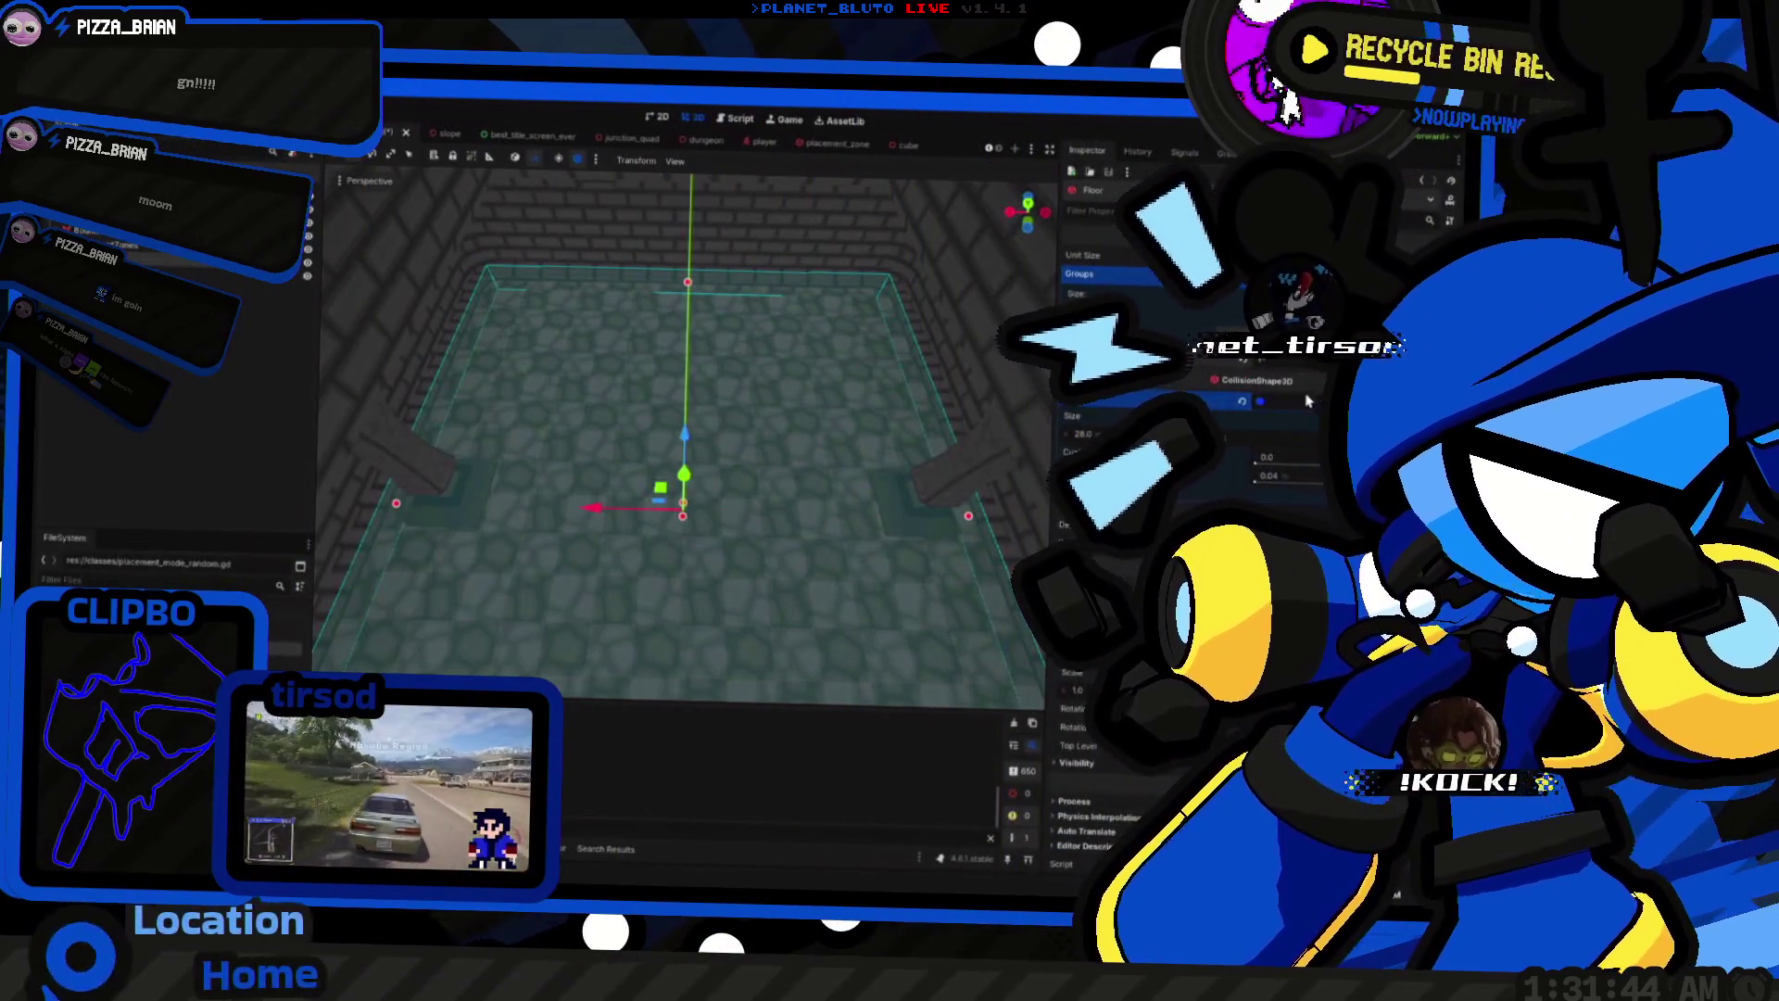
Step: Relaunch with another class, walk the dungeon corridor, then stop and face the cube front-on
key("F5")
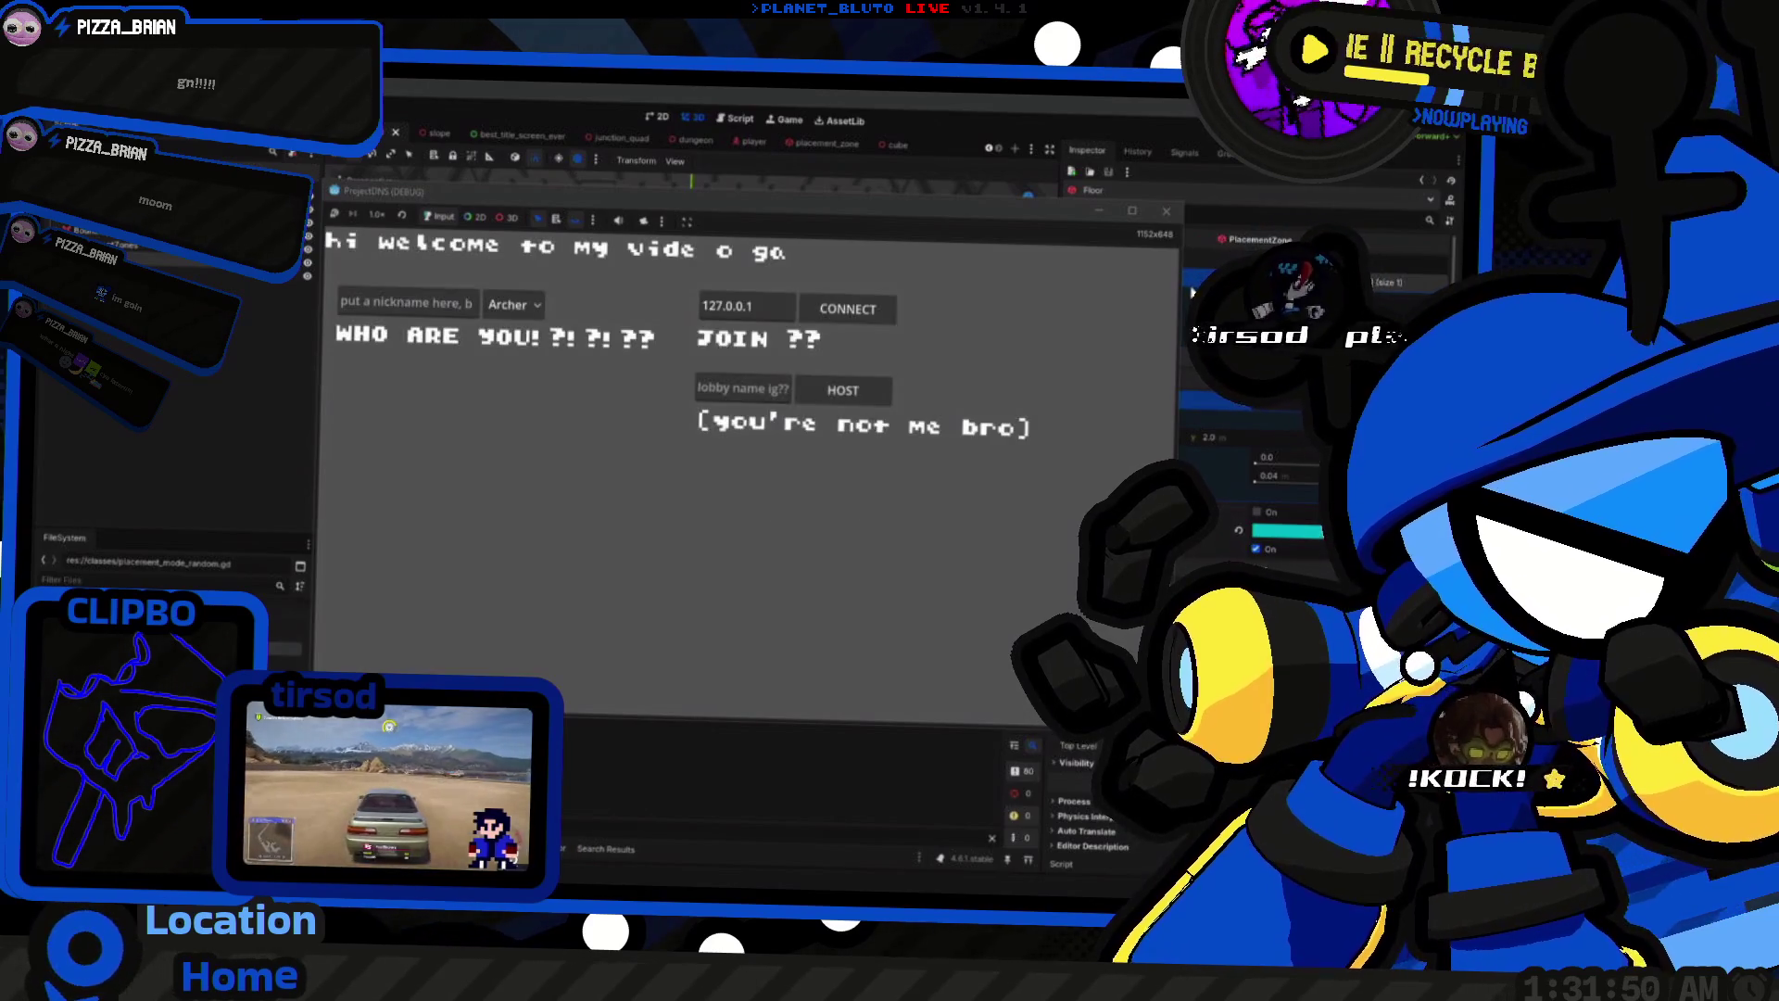
left_click(508, 306)
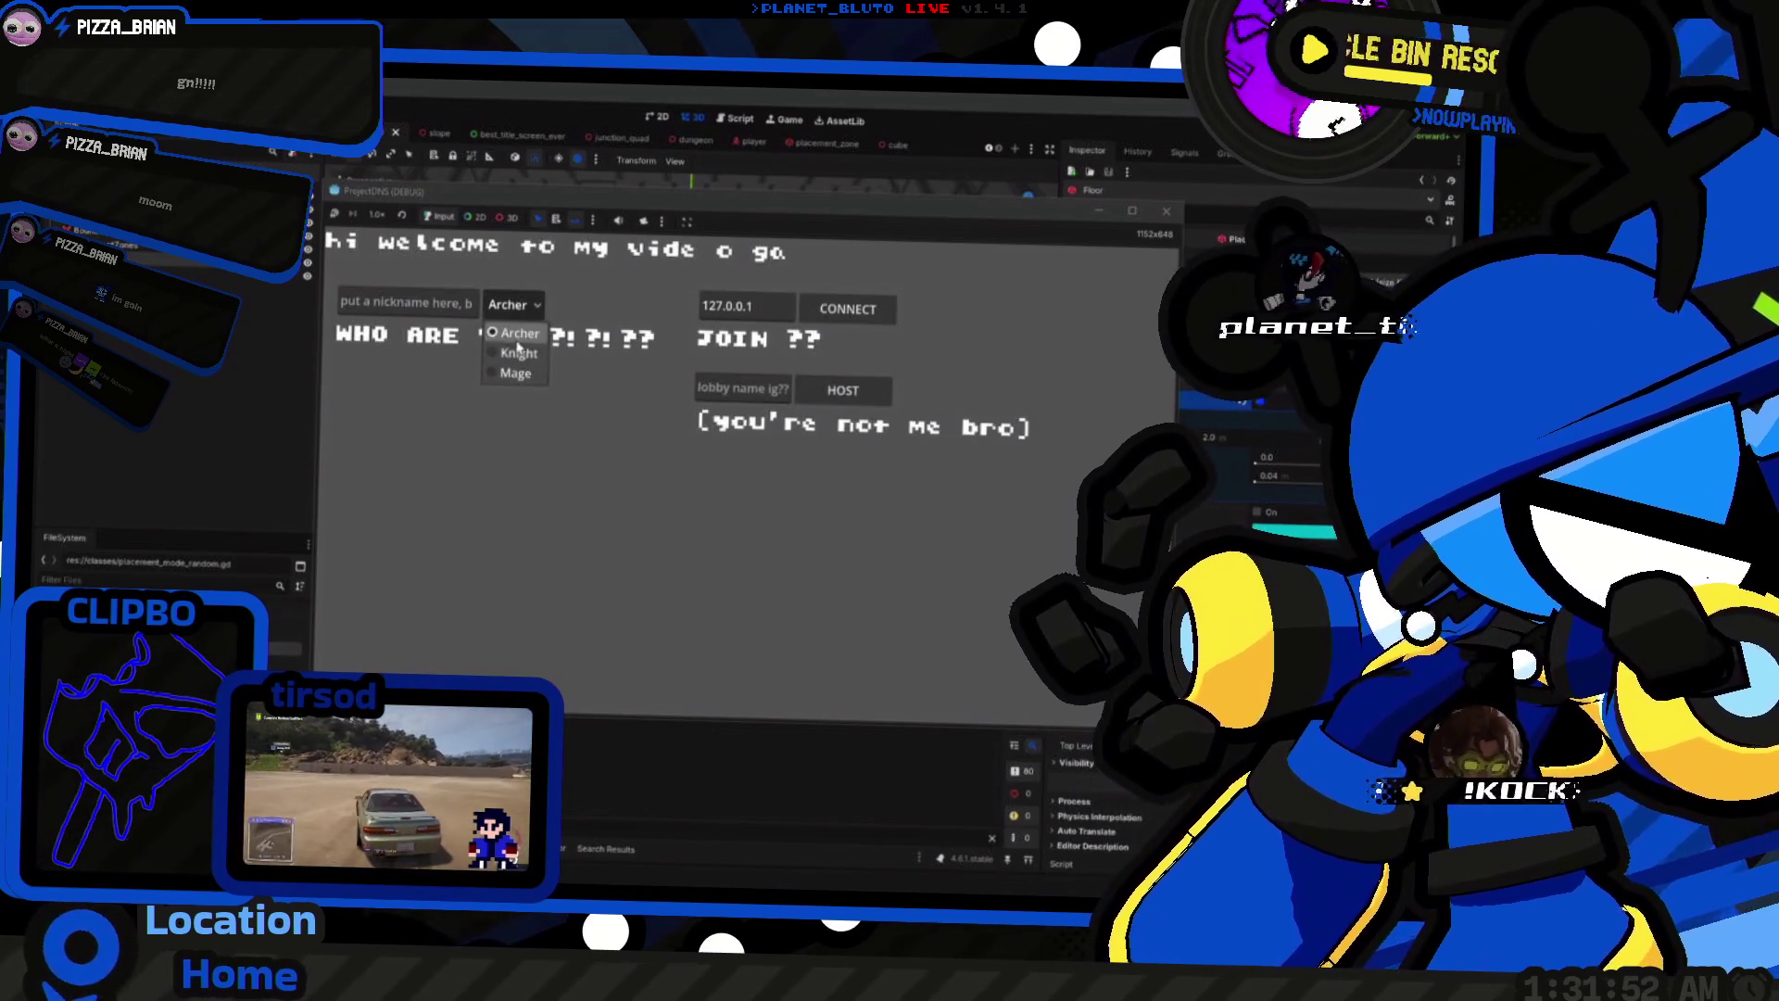
left_click(510, 358)
left_click(853, 397)
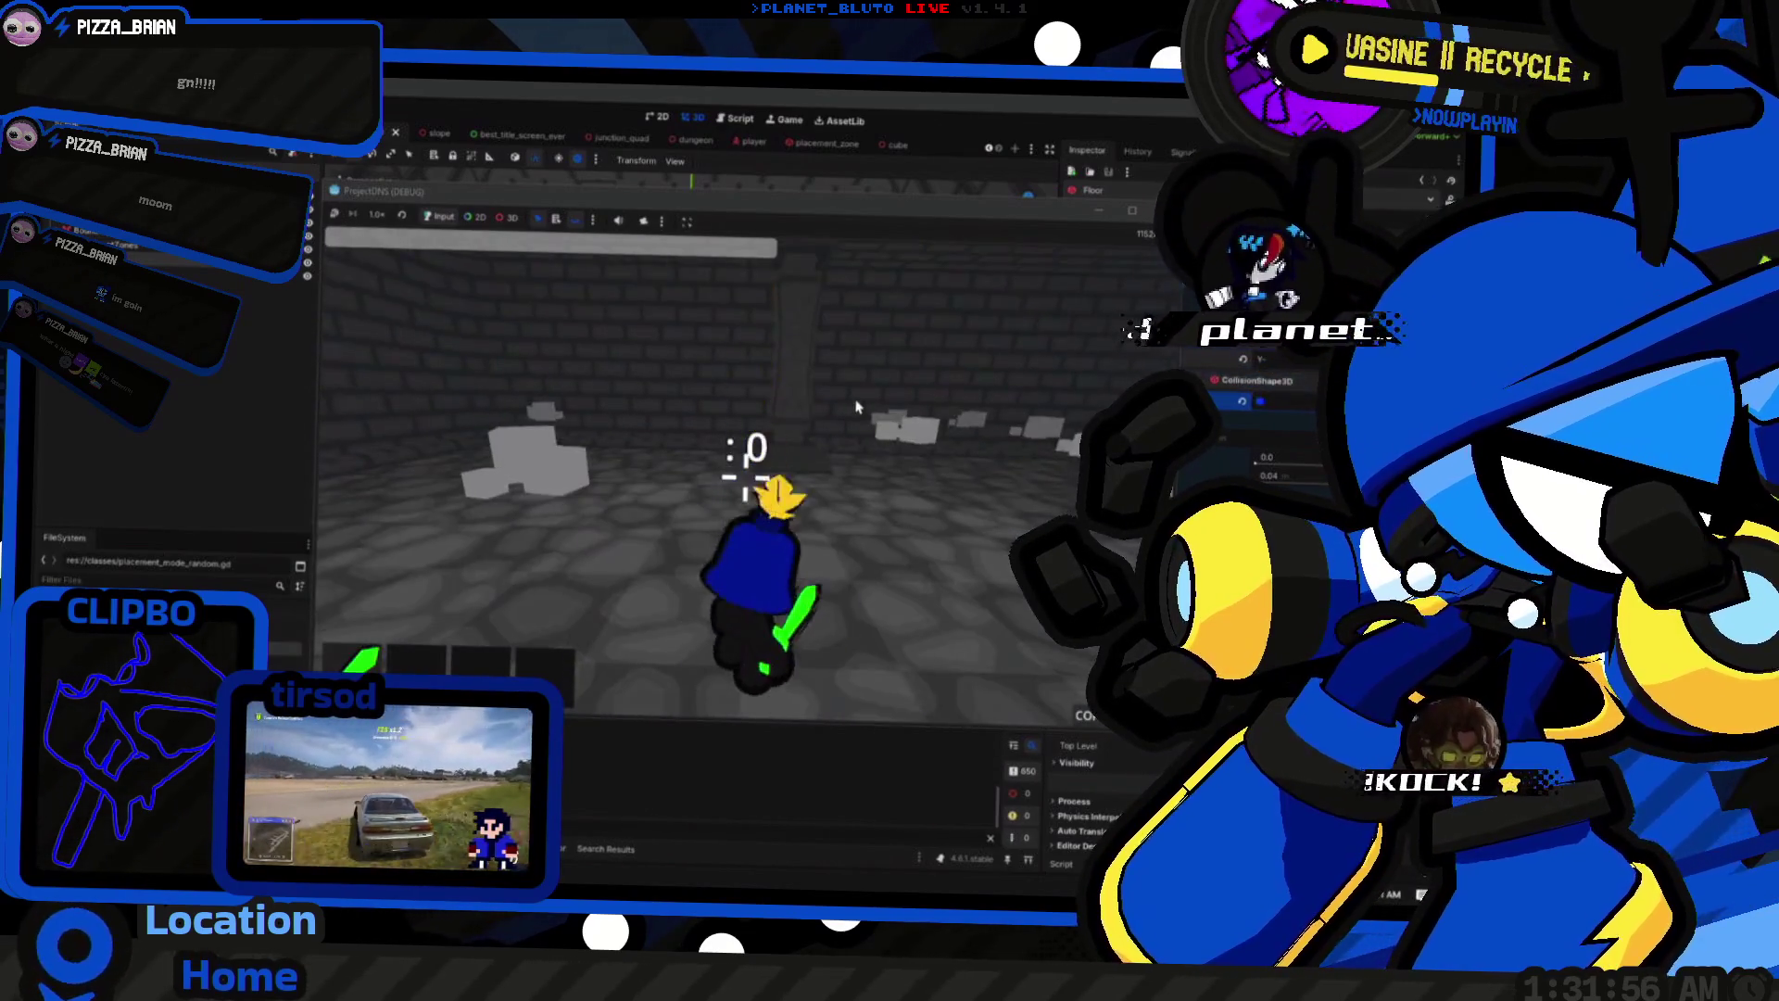
key("w")
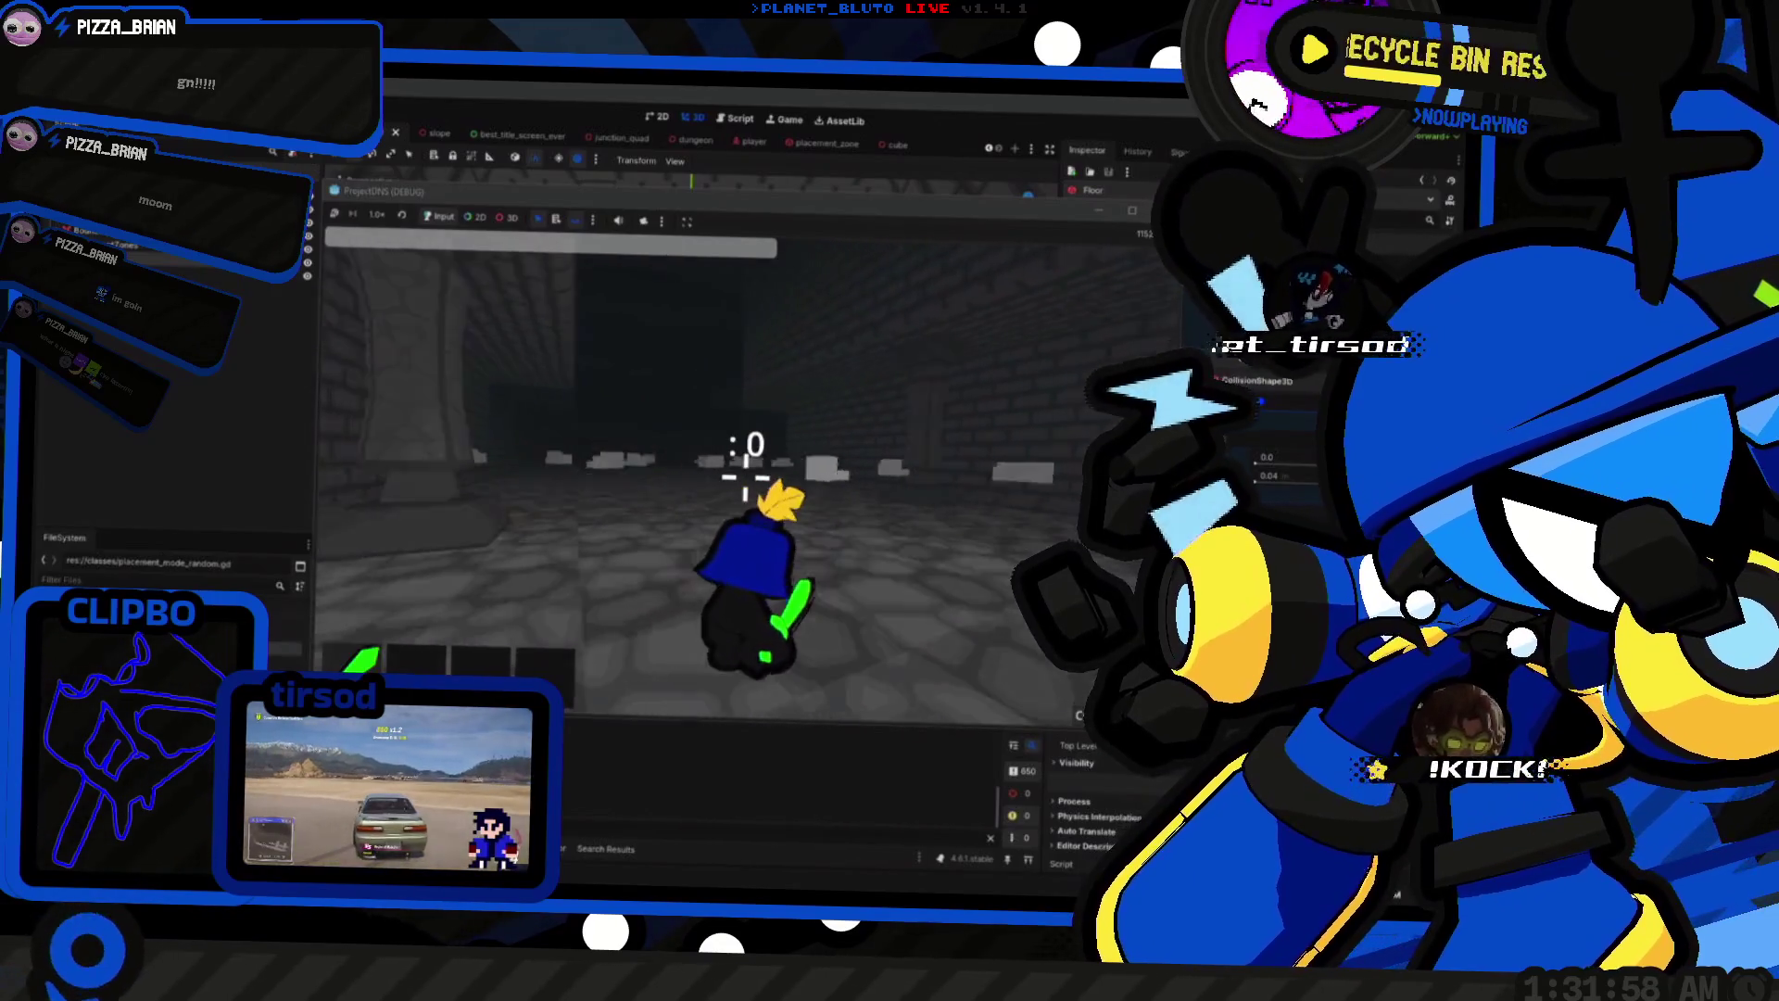
key("w")
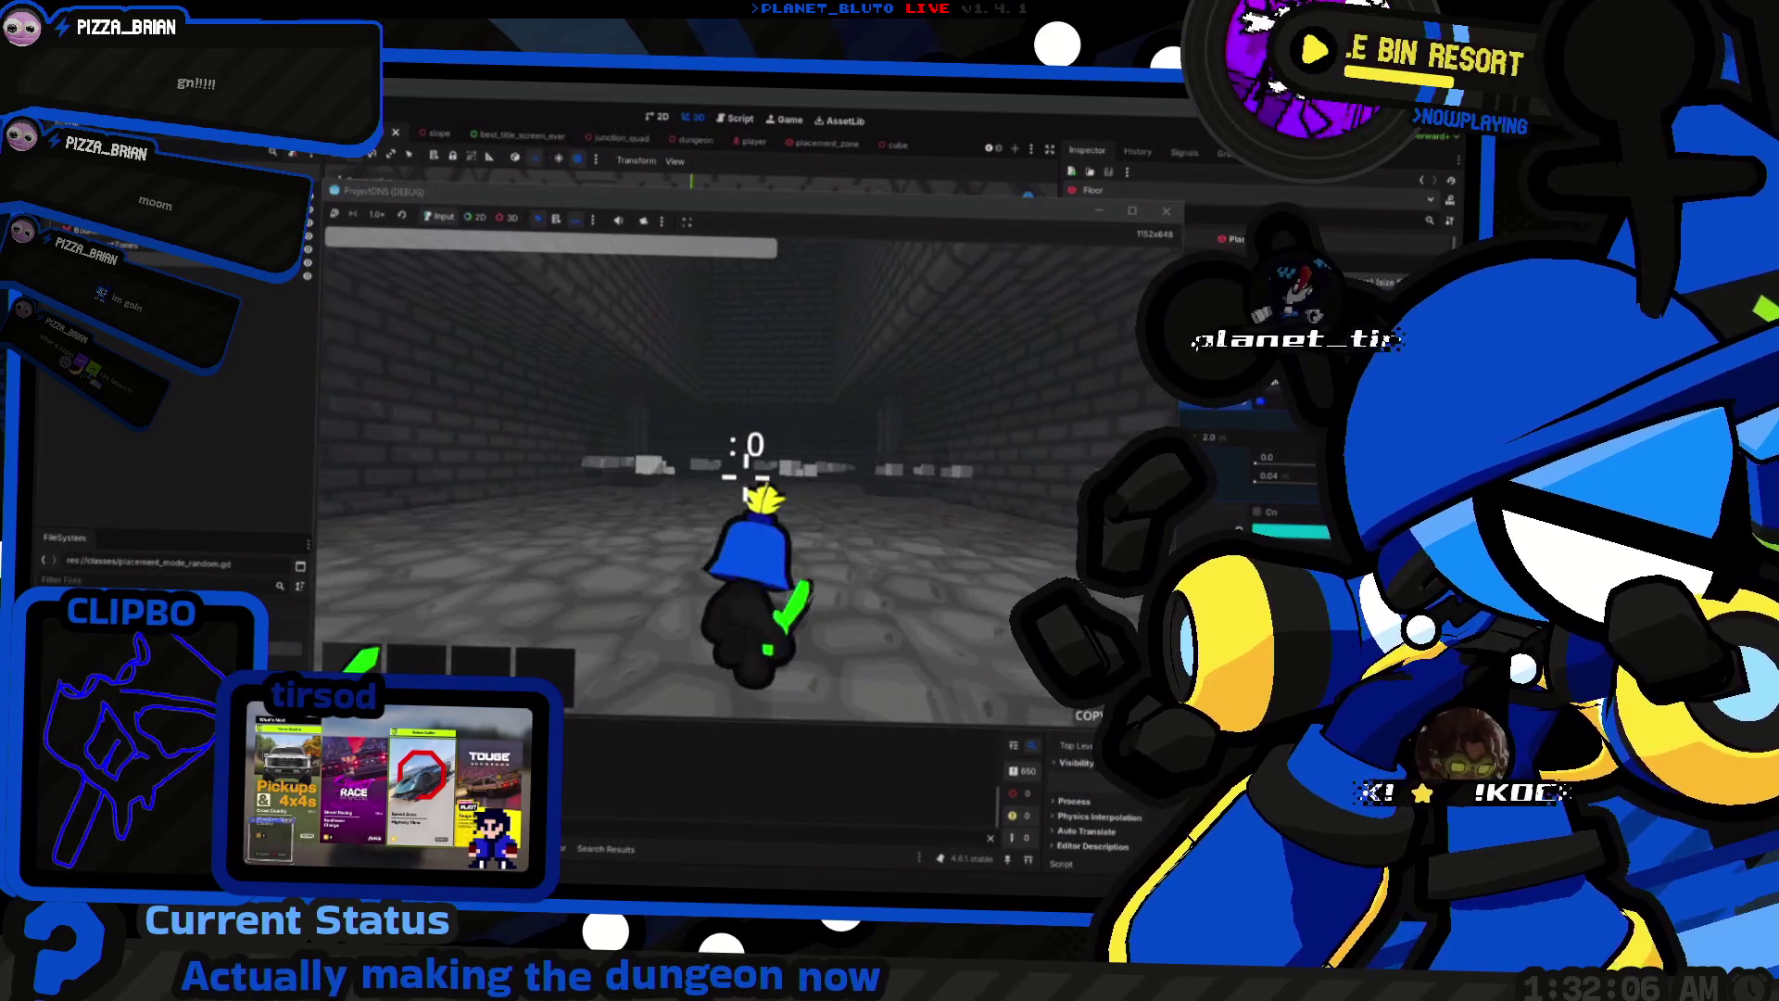
key("F8")
left_click_drag(644, 394, 48, 226)
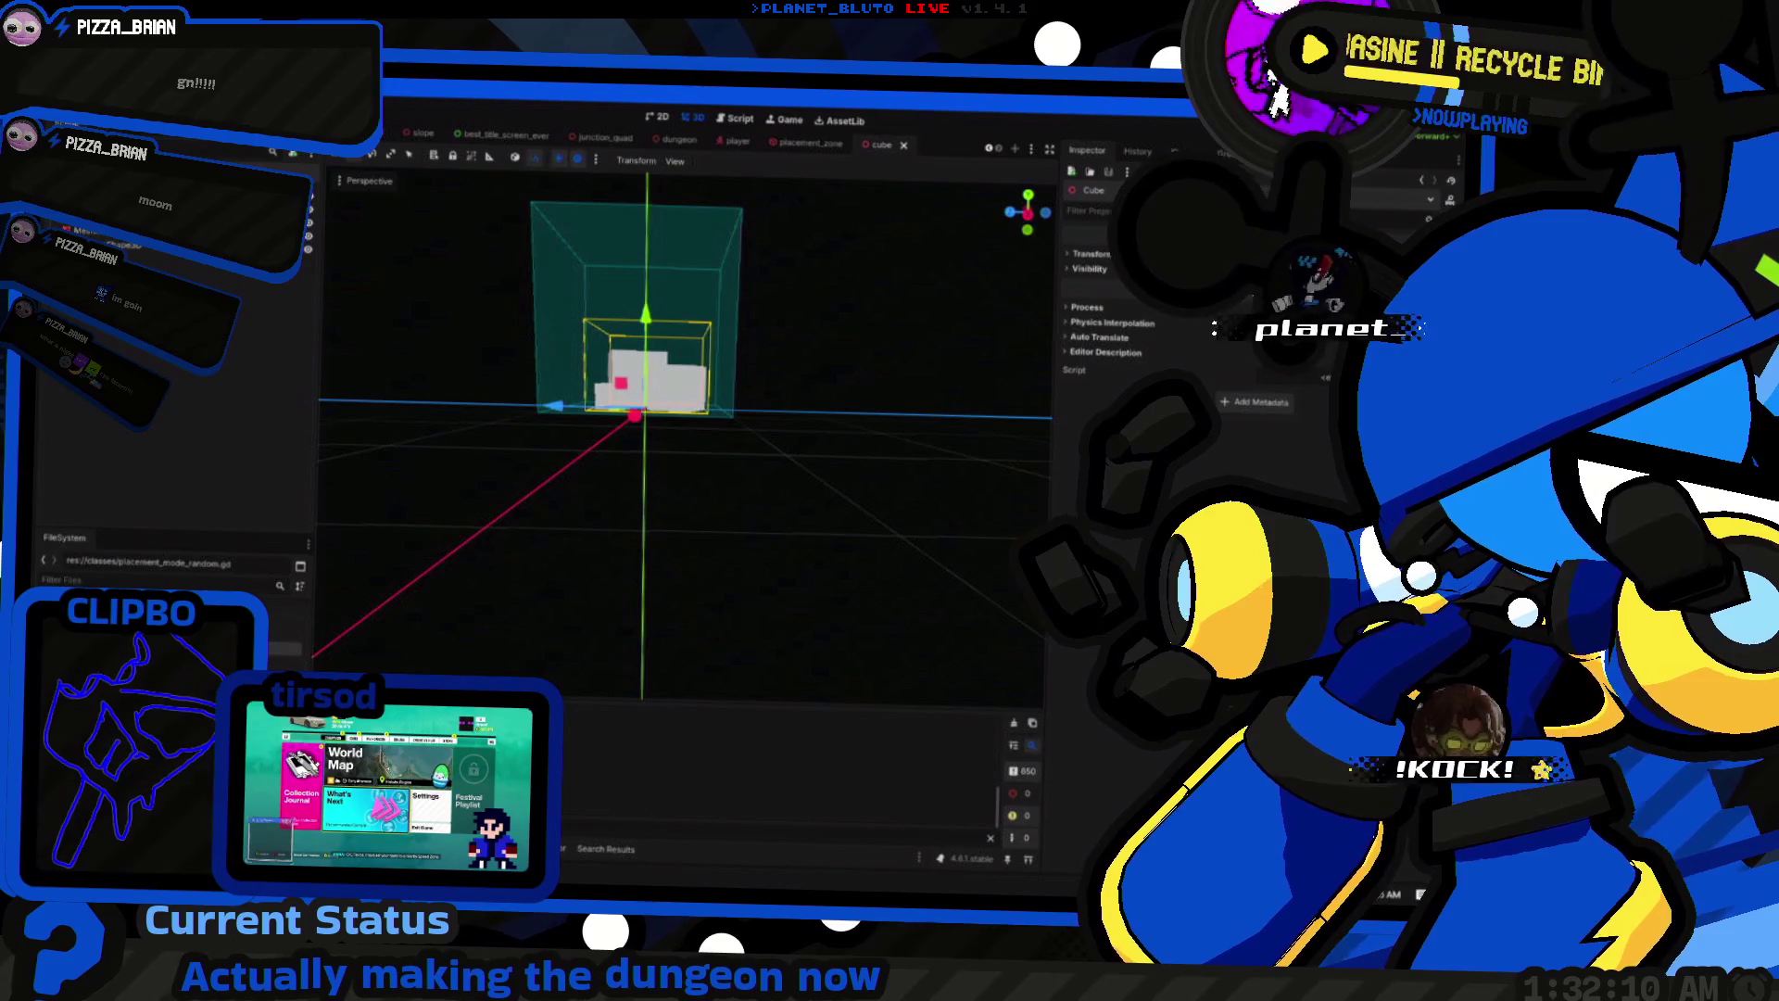
Step: Select the Node3D holding the cube props, rotate it to a new angle, and run the game
left_click(654, 380)
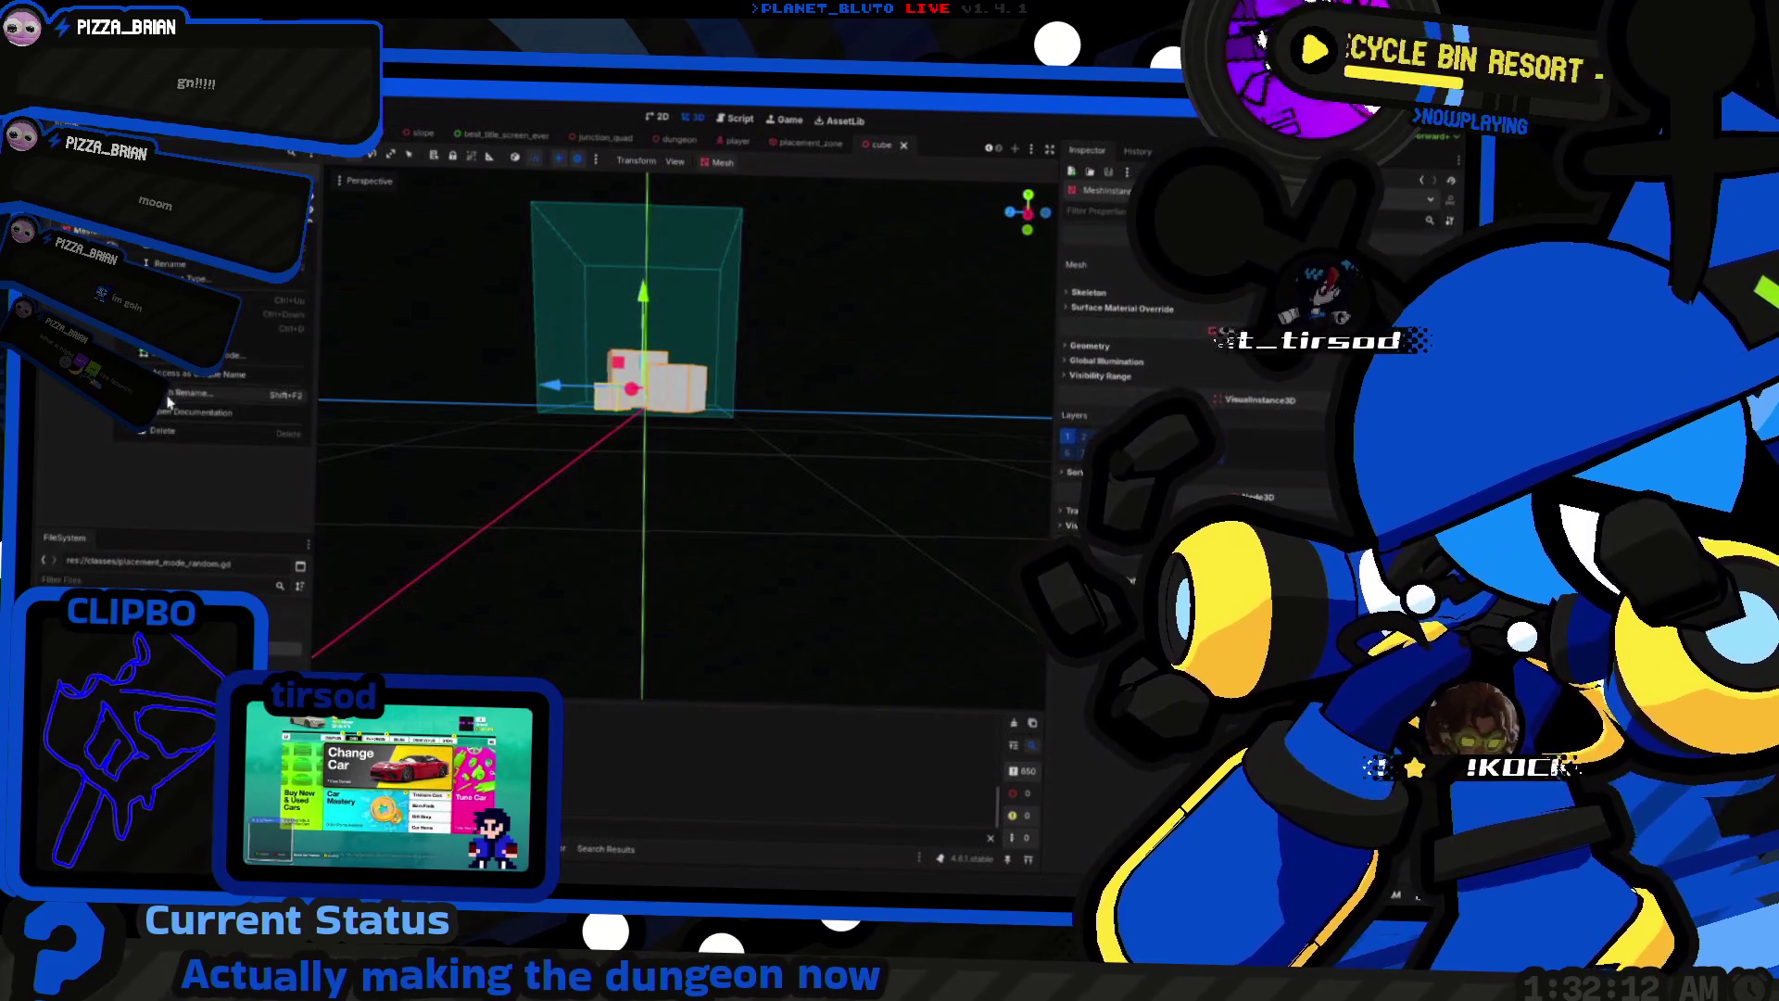
key("ctrl+a")
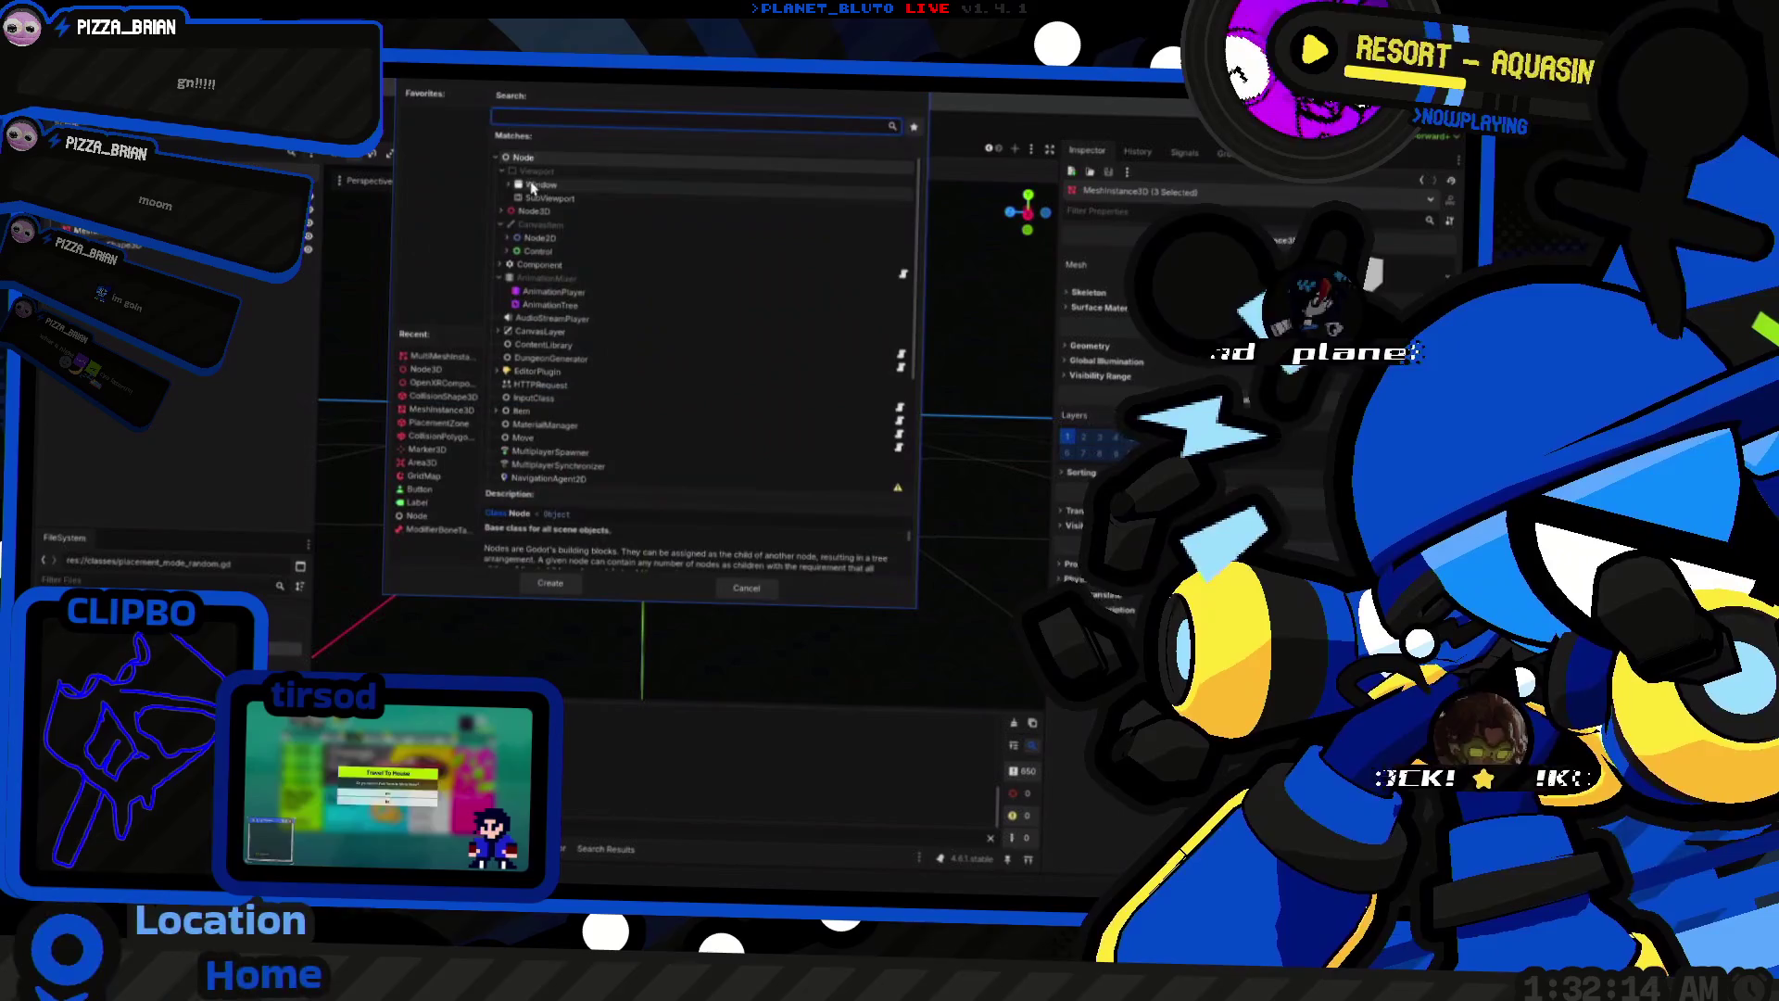
key("Escape")
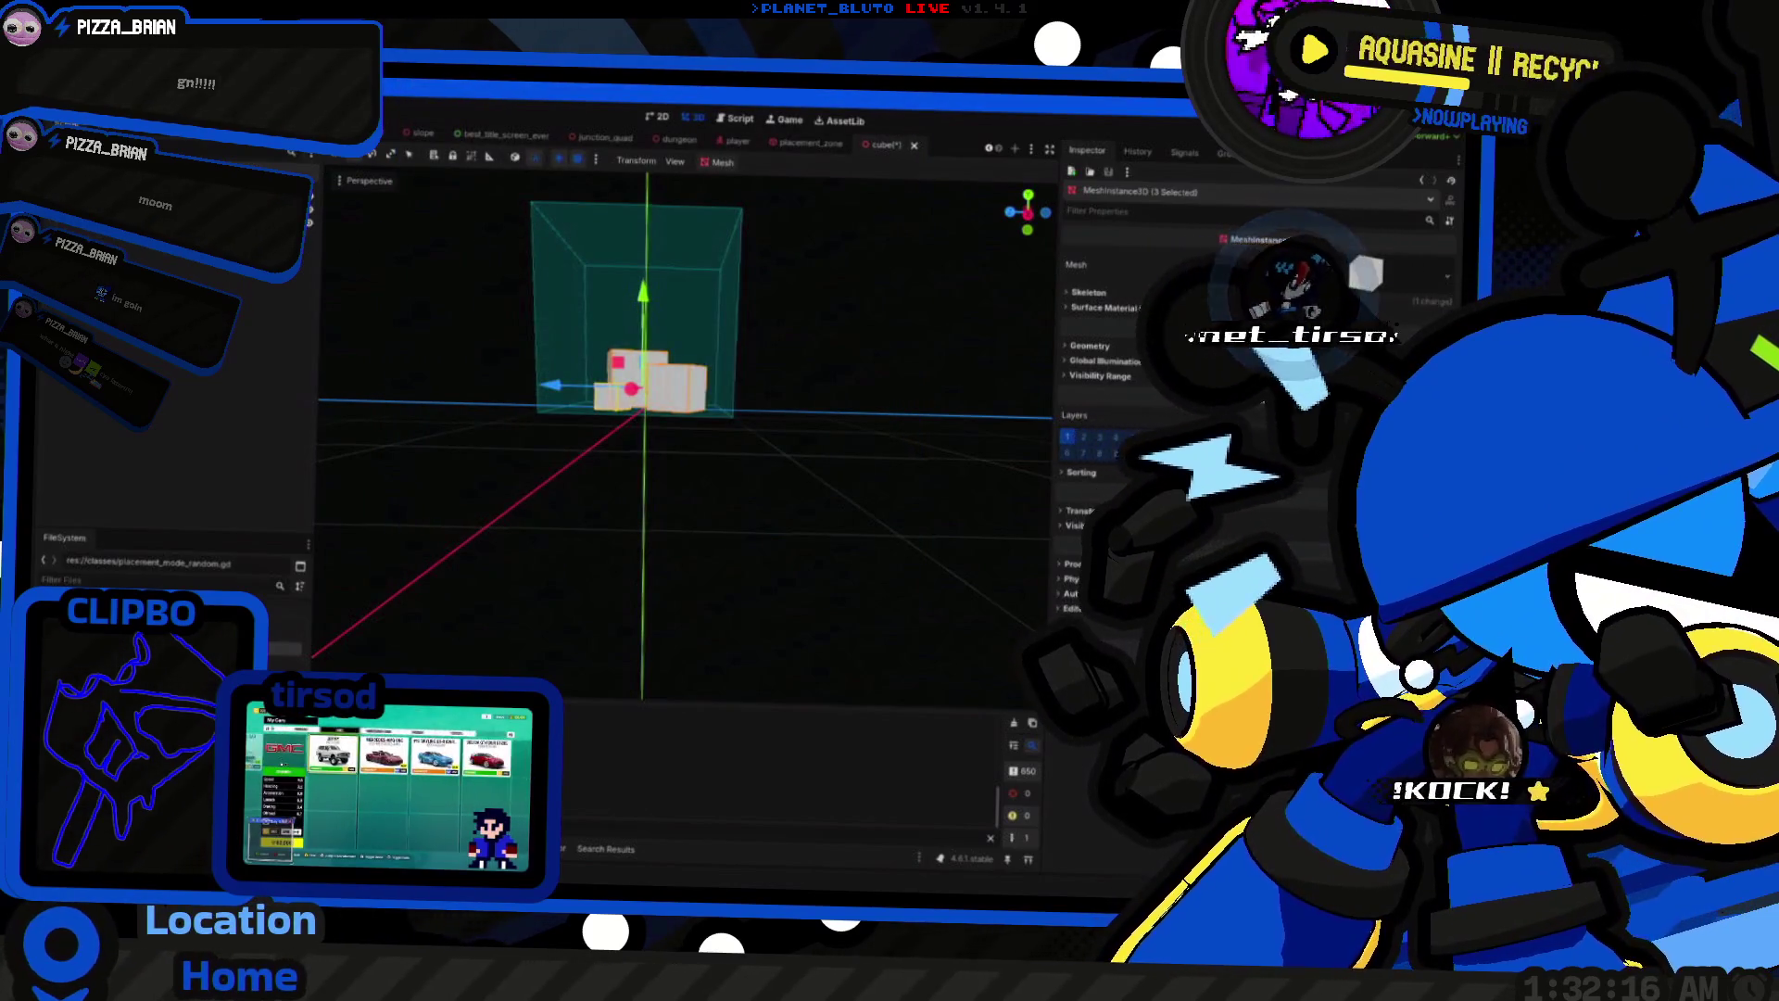
left_click(649, 380)
left_click(408, 155)
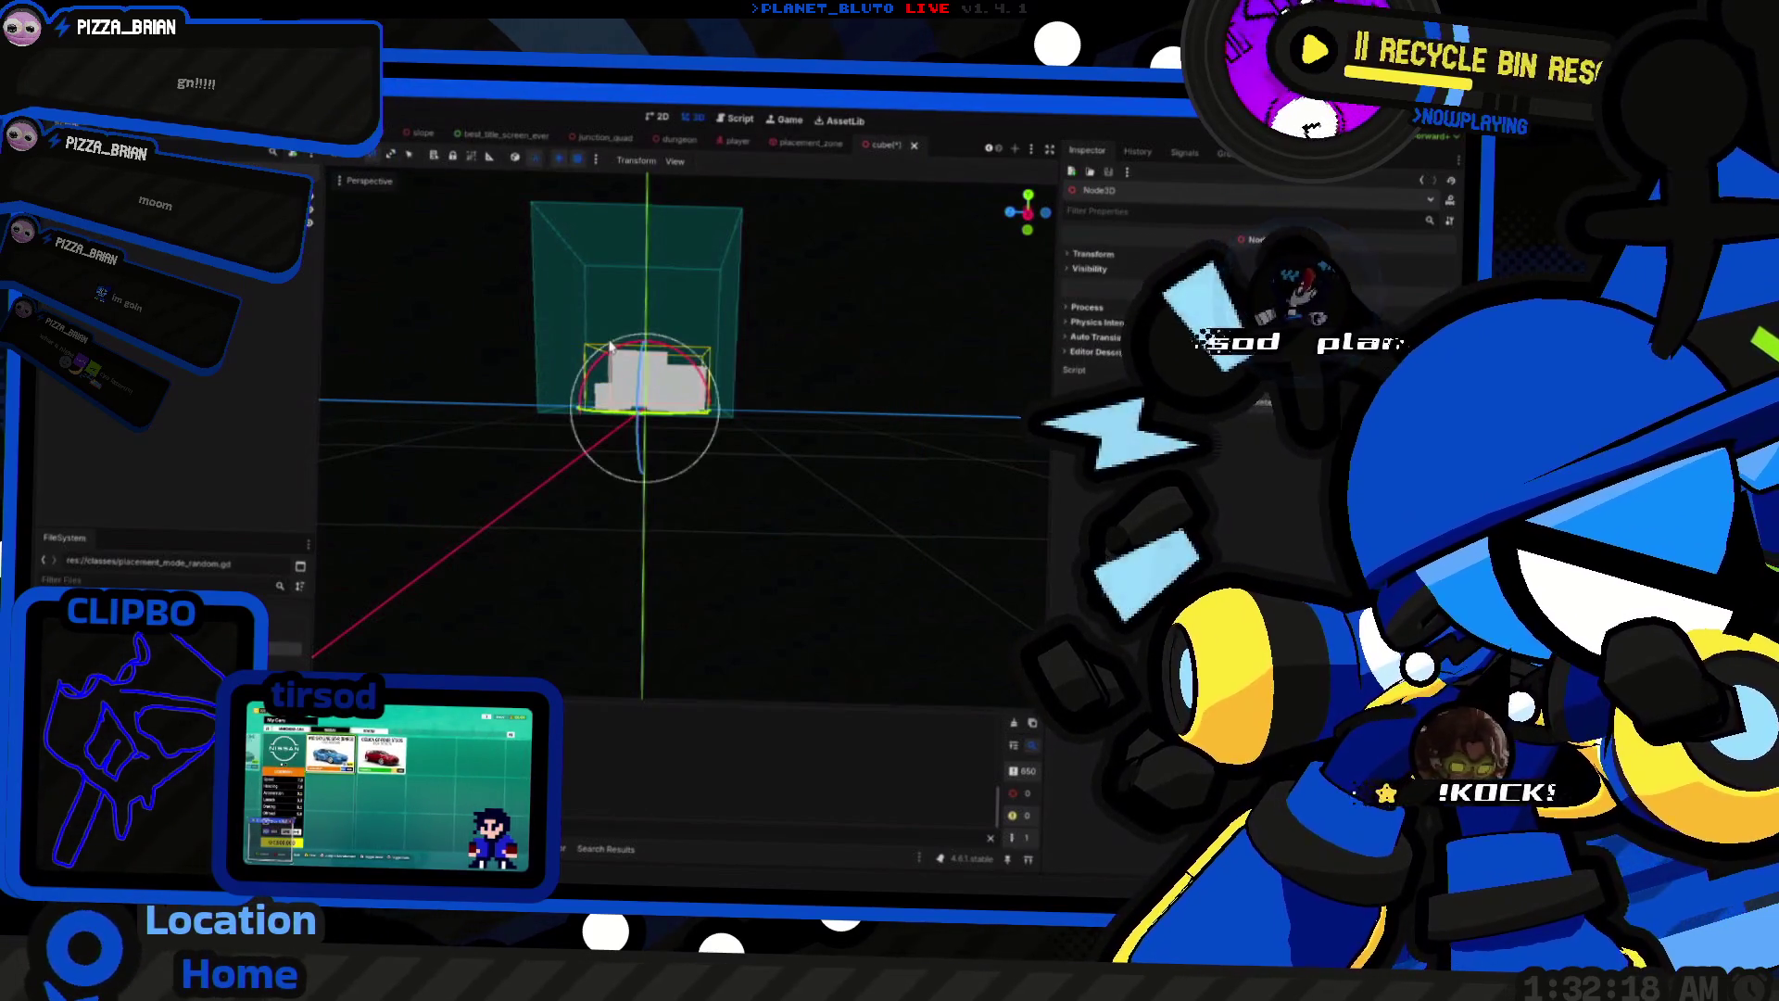
mouse_move(594, 445)
left_mouse_down()
mouse_move(516, 479)
mouse_move(528, 496)
left_mouse_up()
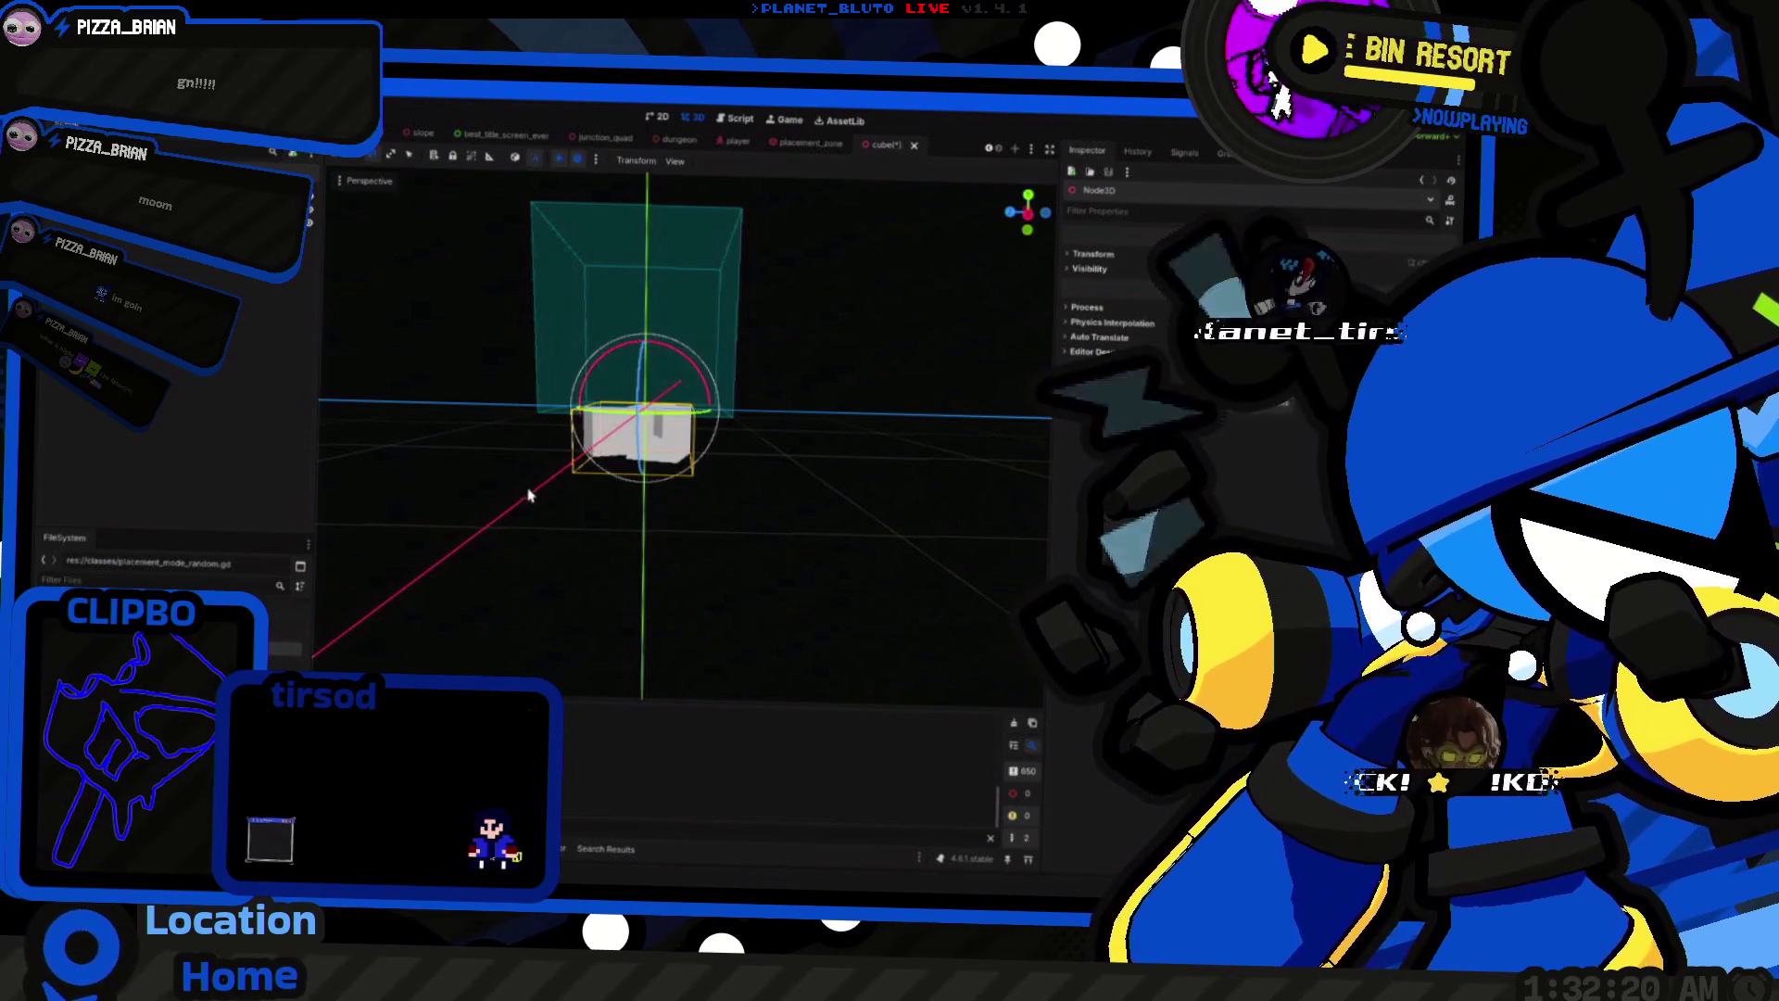
key("F5")
key("F5")
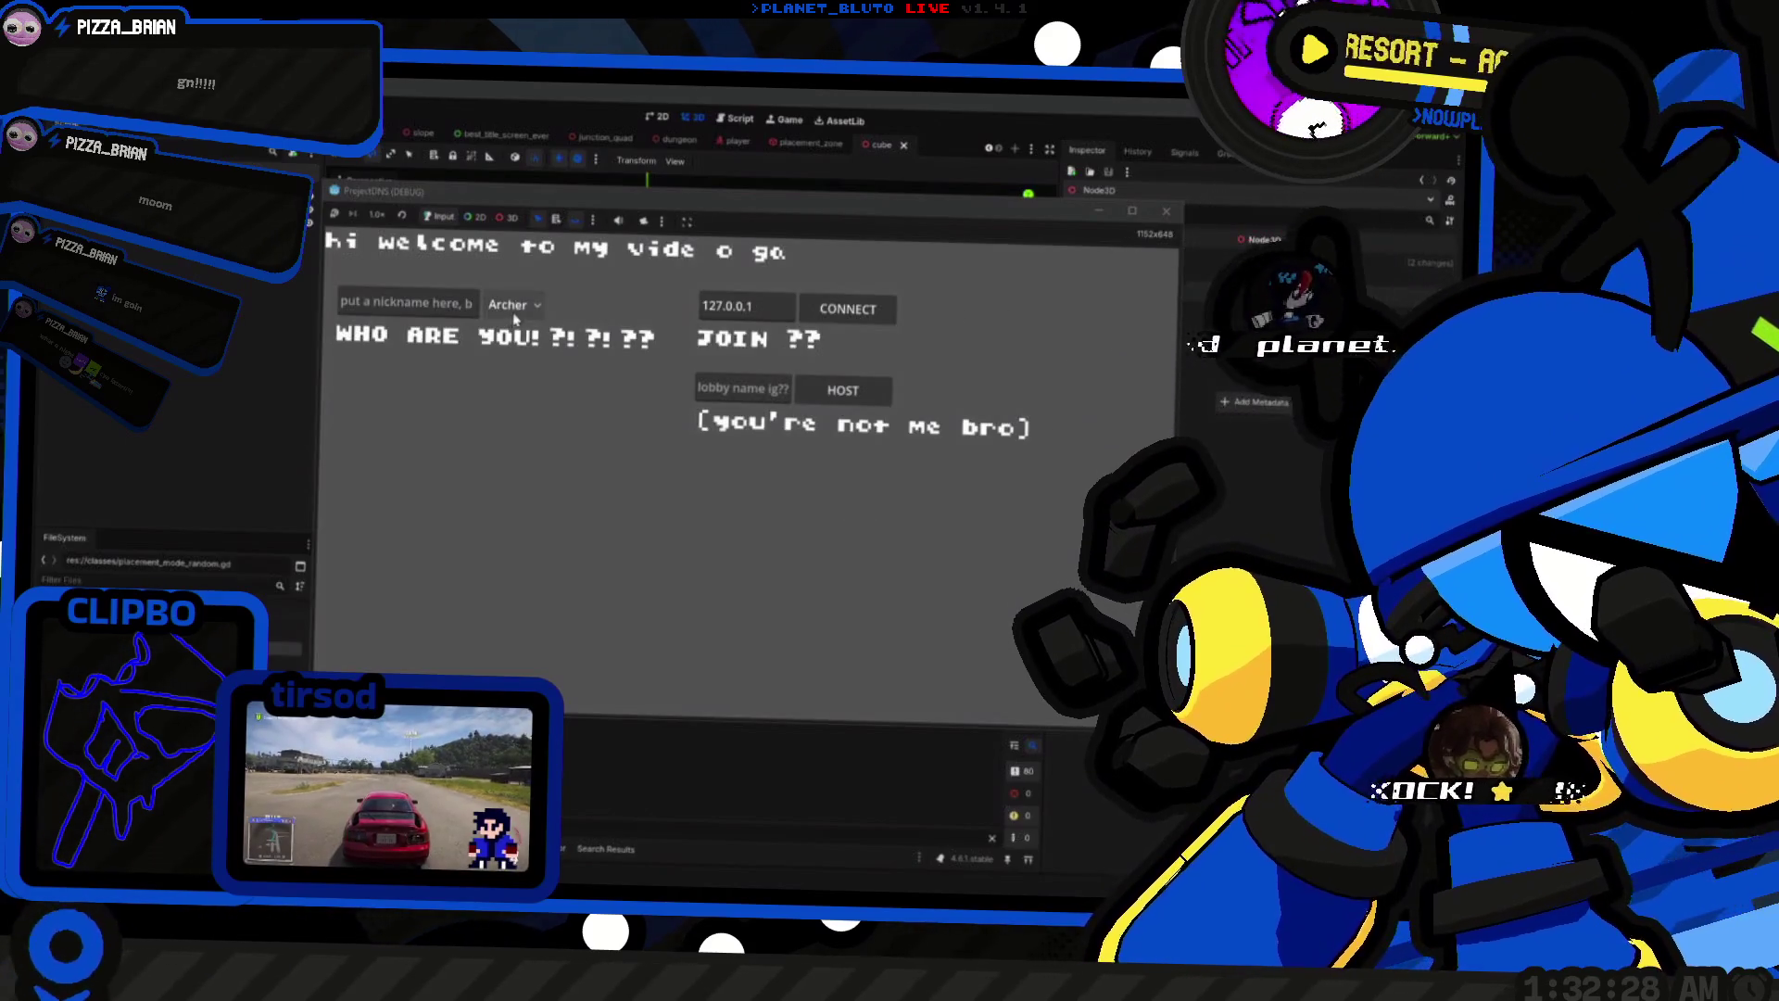
Step: Host as Archer, look at the cube props on the walls, then close the game
left_click(512, 306)
left_click(514, 363)
left_click(838, 391)
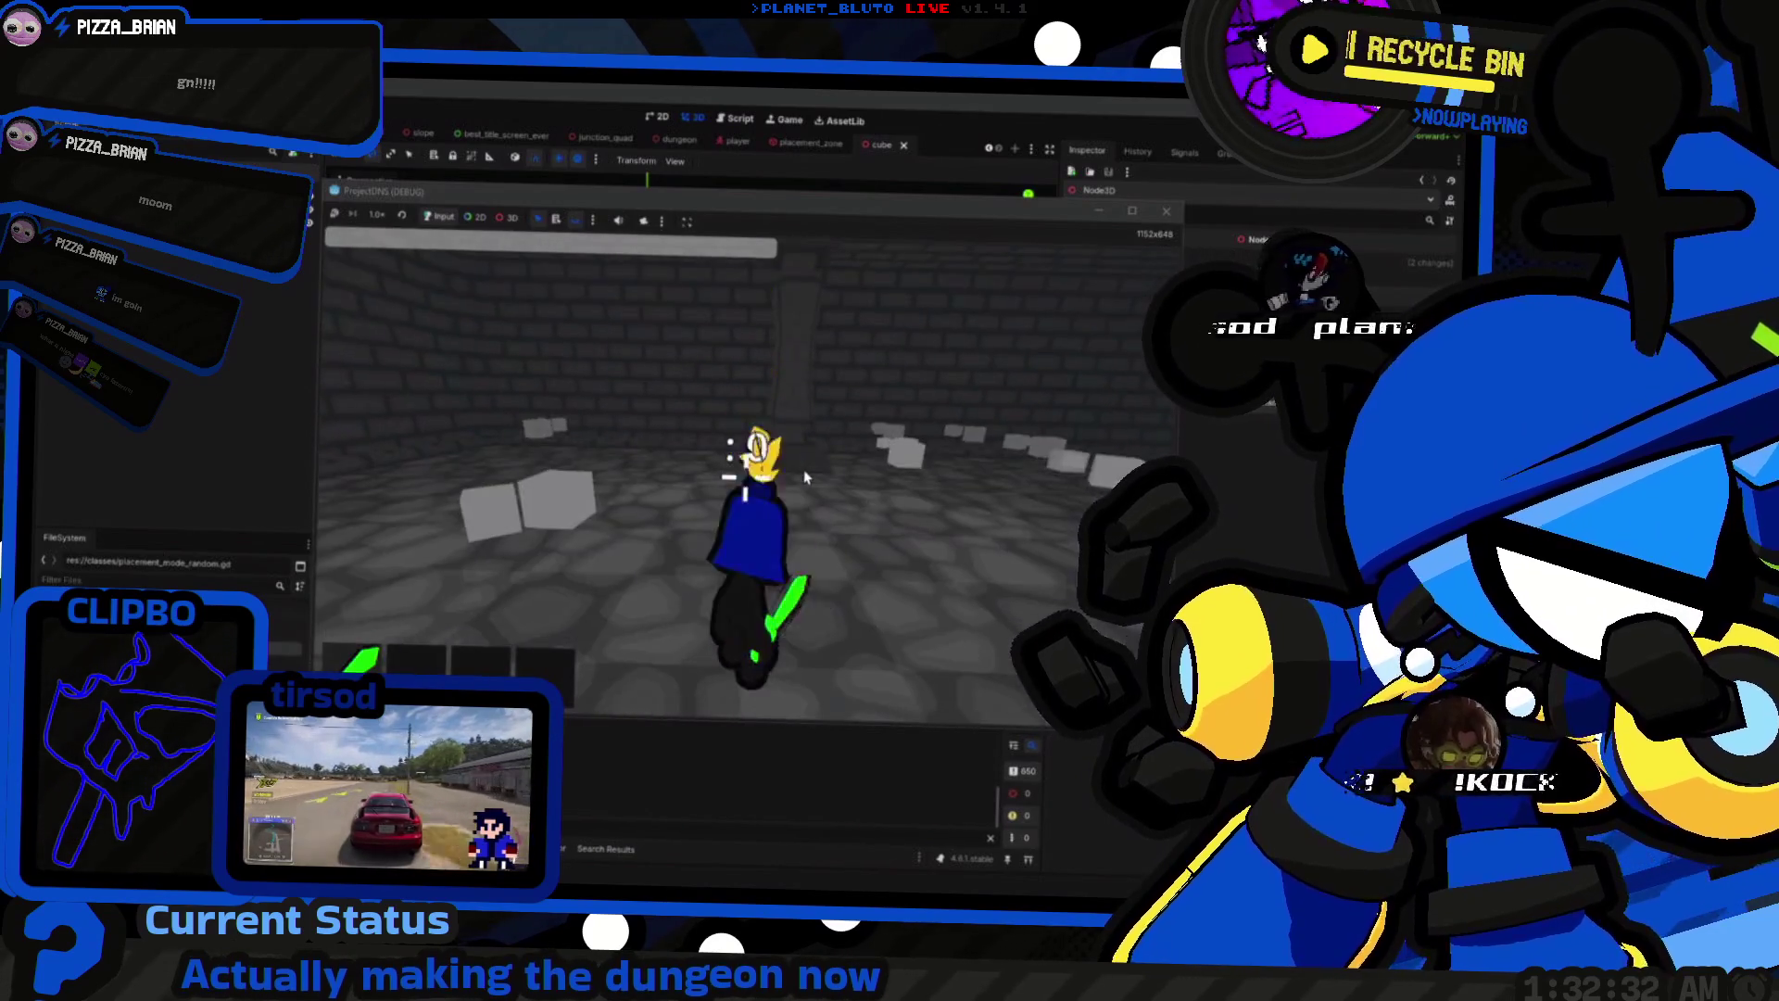
left_click(804, 476)
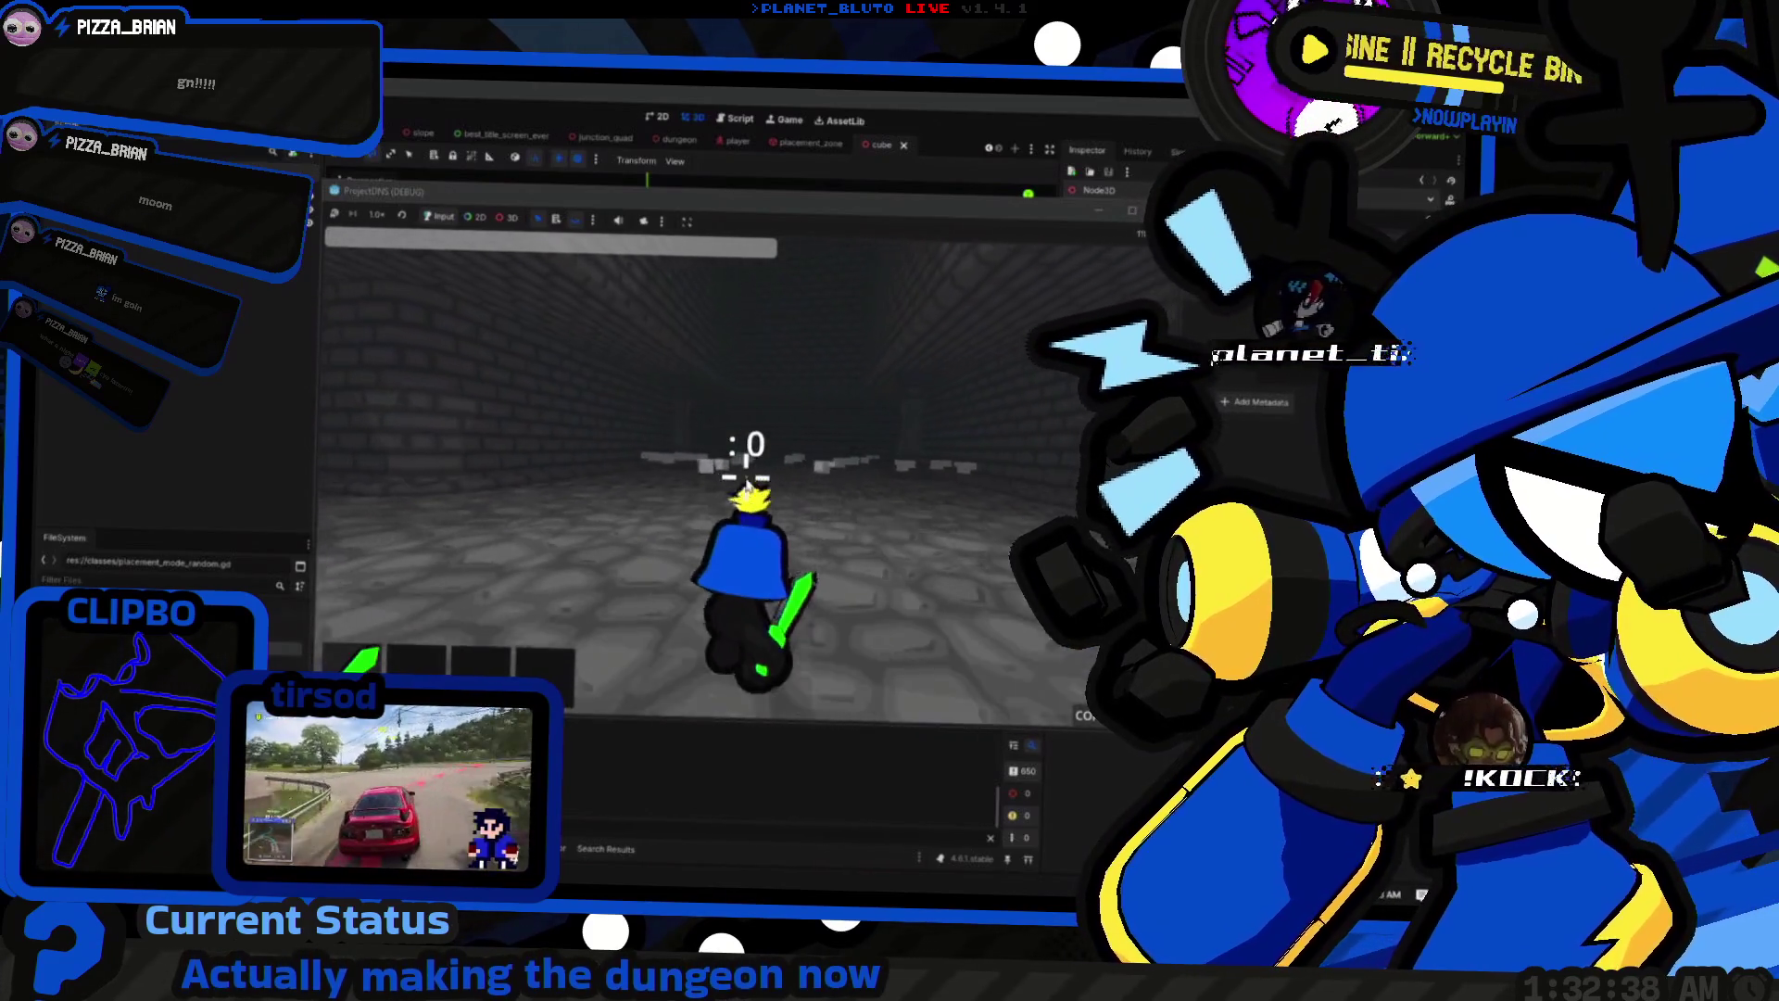
key("F8")
Step: Flip the cube mesh above the axis, save, and relaunch to view the corridor
mouse_move(696, 384)
left_mouse_down()
mouse_move(760, 397)
mouse_move(584, 417)
left_mouse_up()
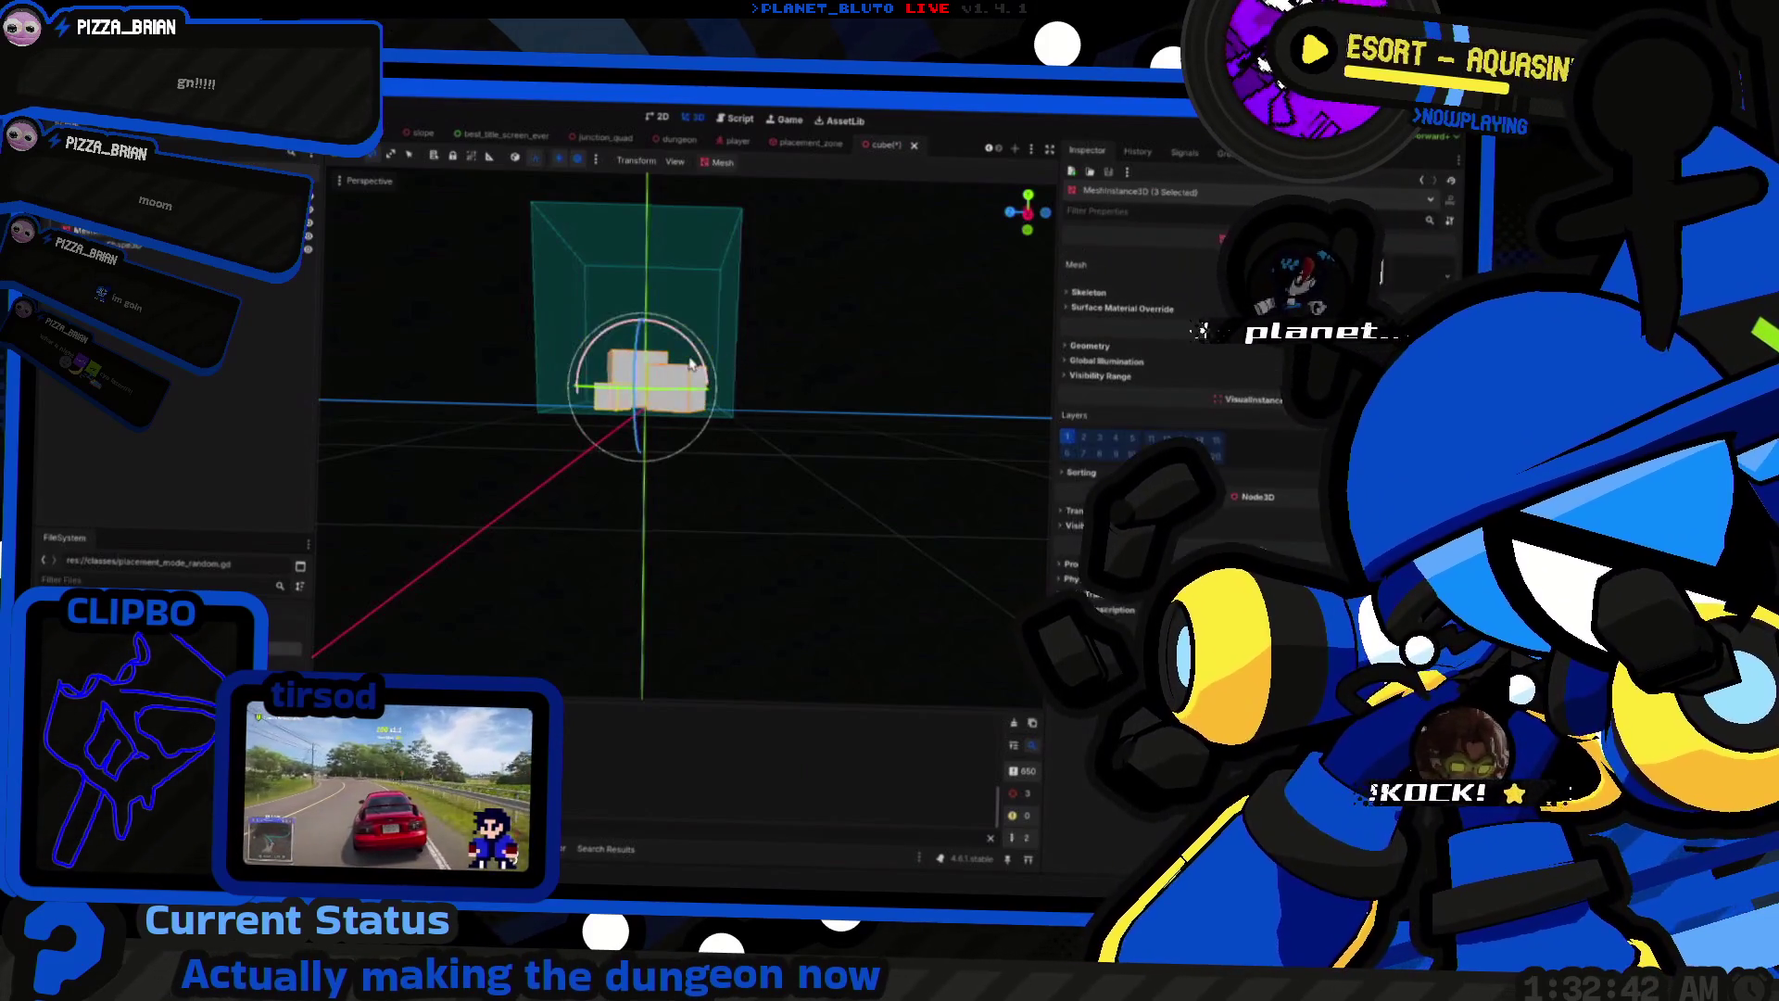
key("F5")
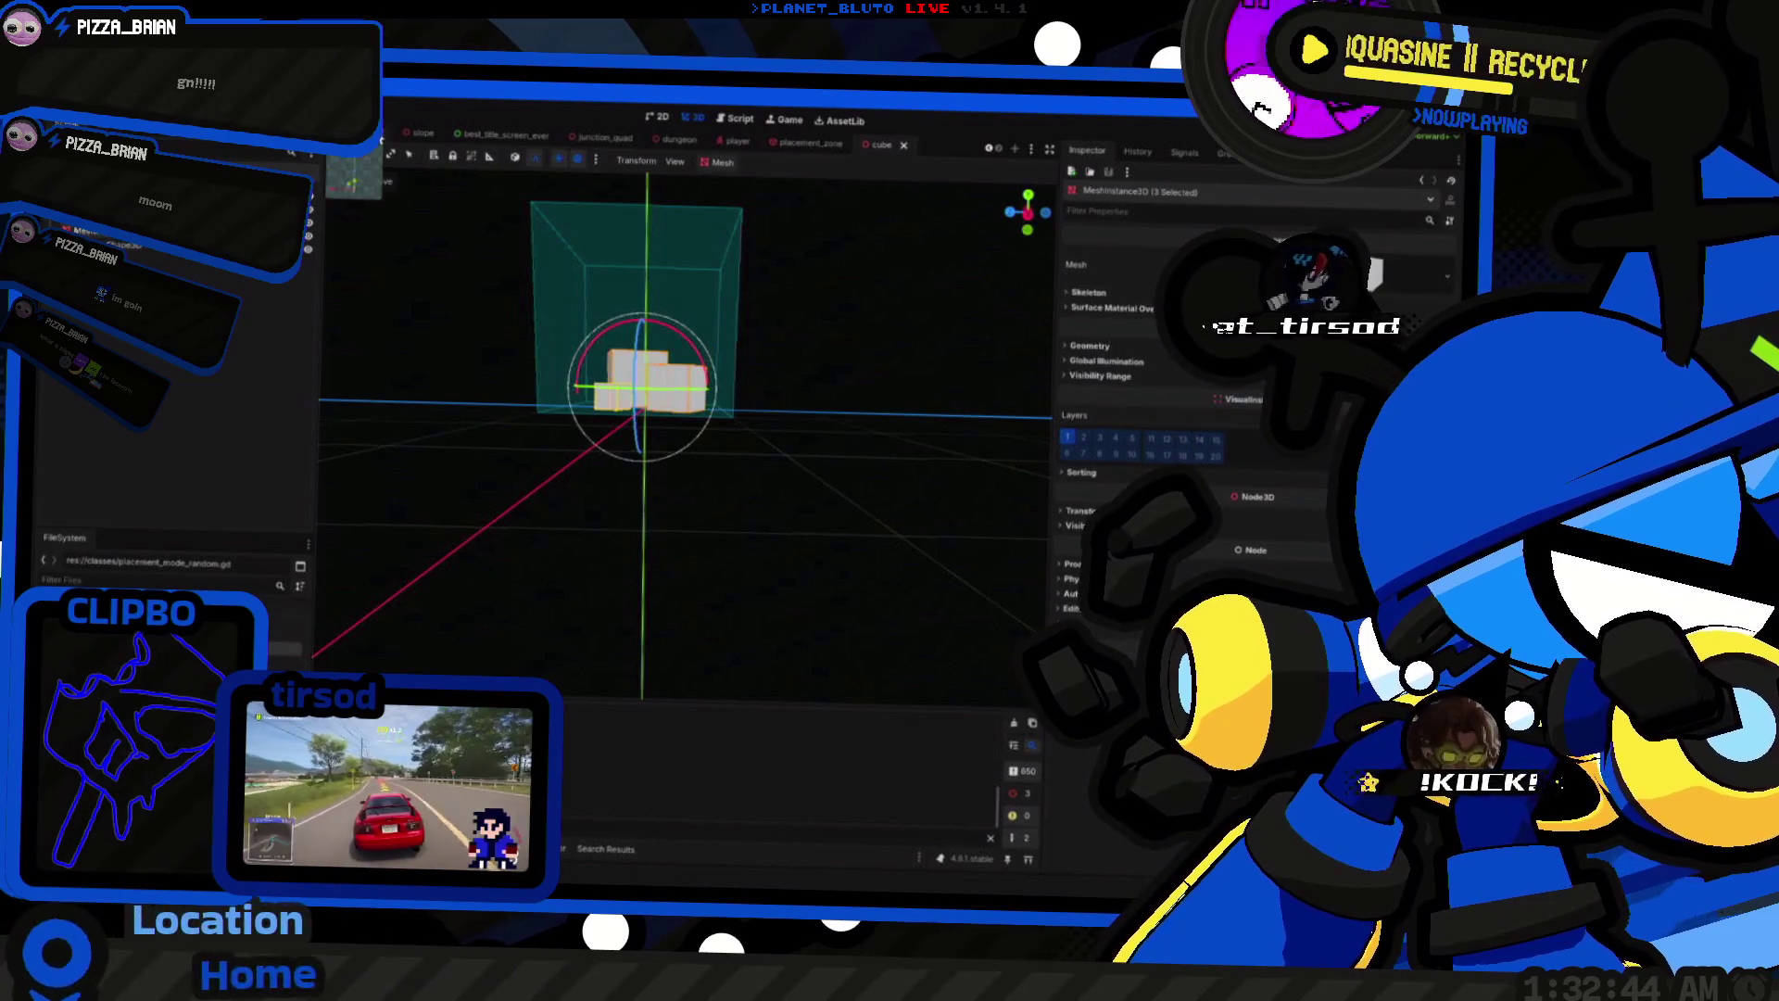
key("w")
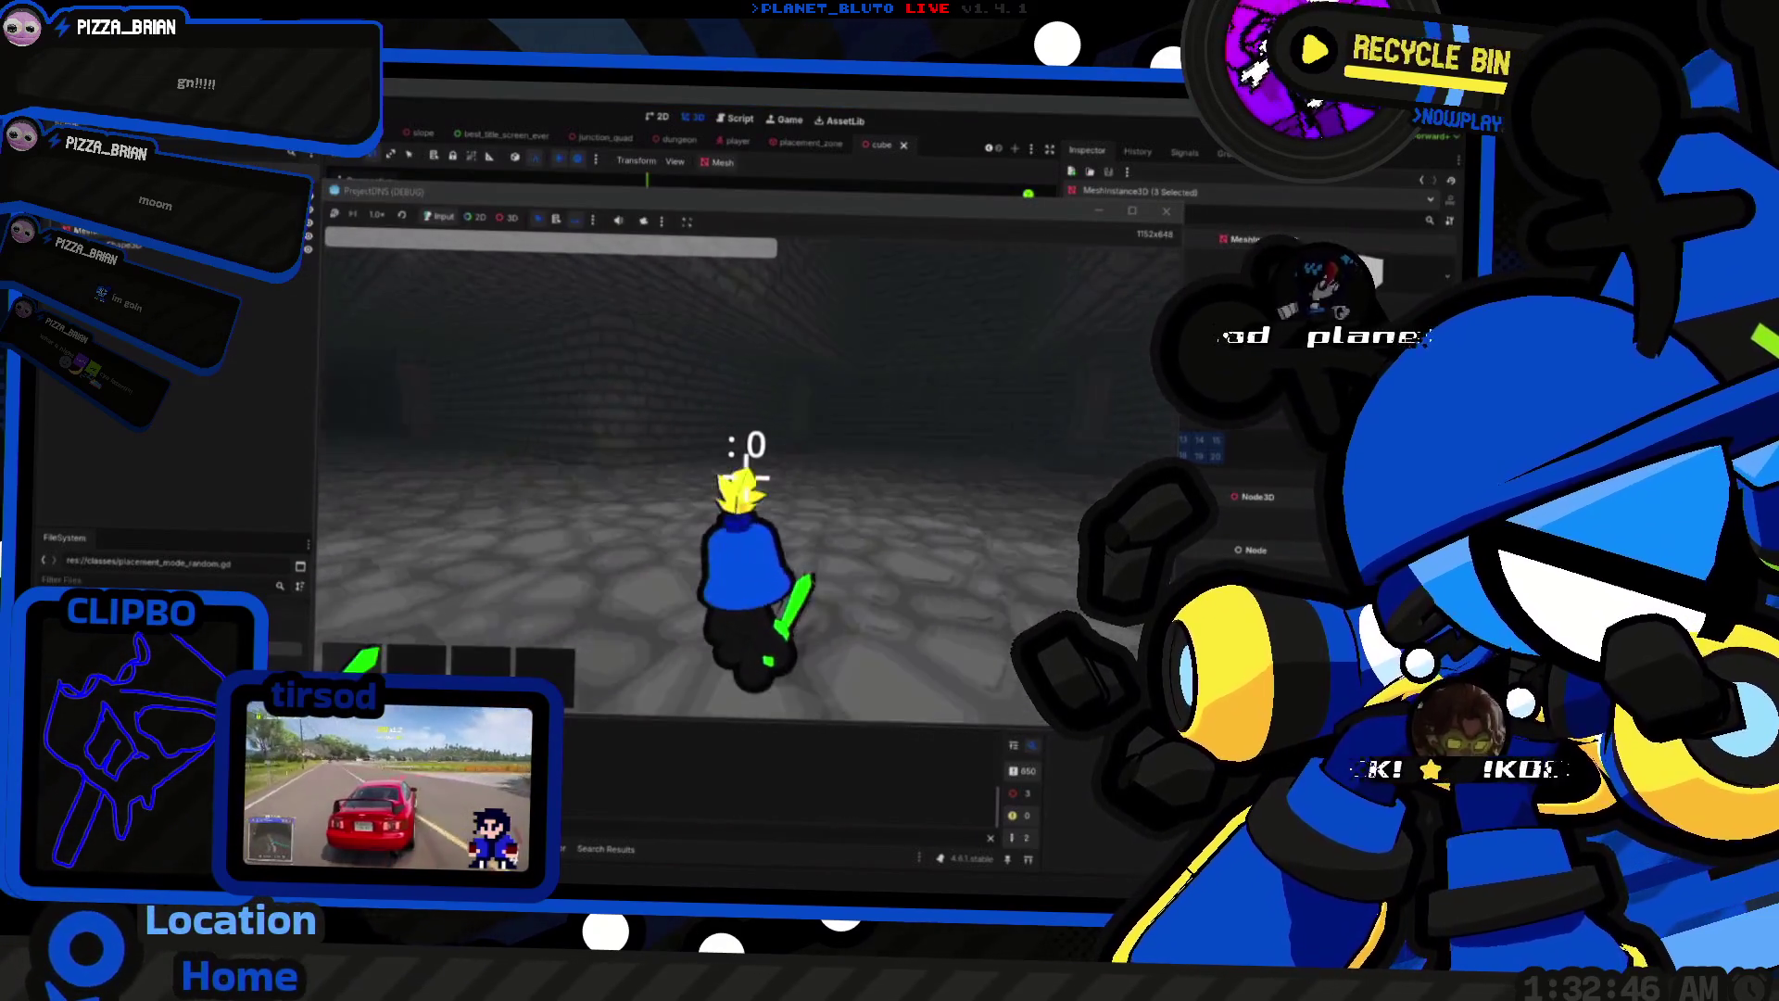
Step: Close the running game and zoom the 3D view of the cube prop scene
key("F8")
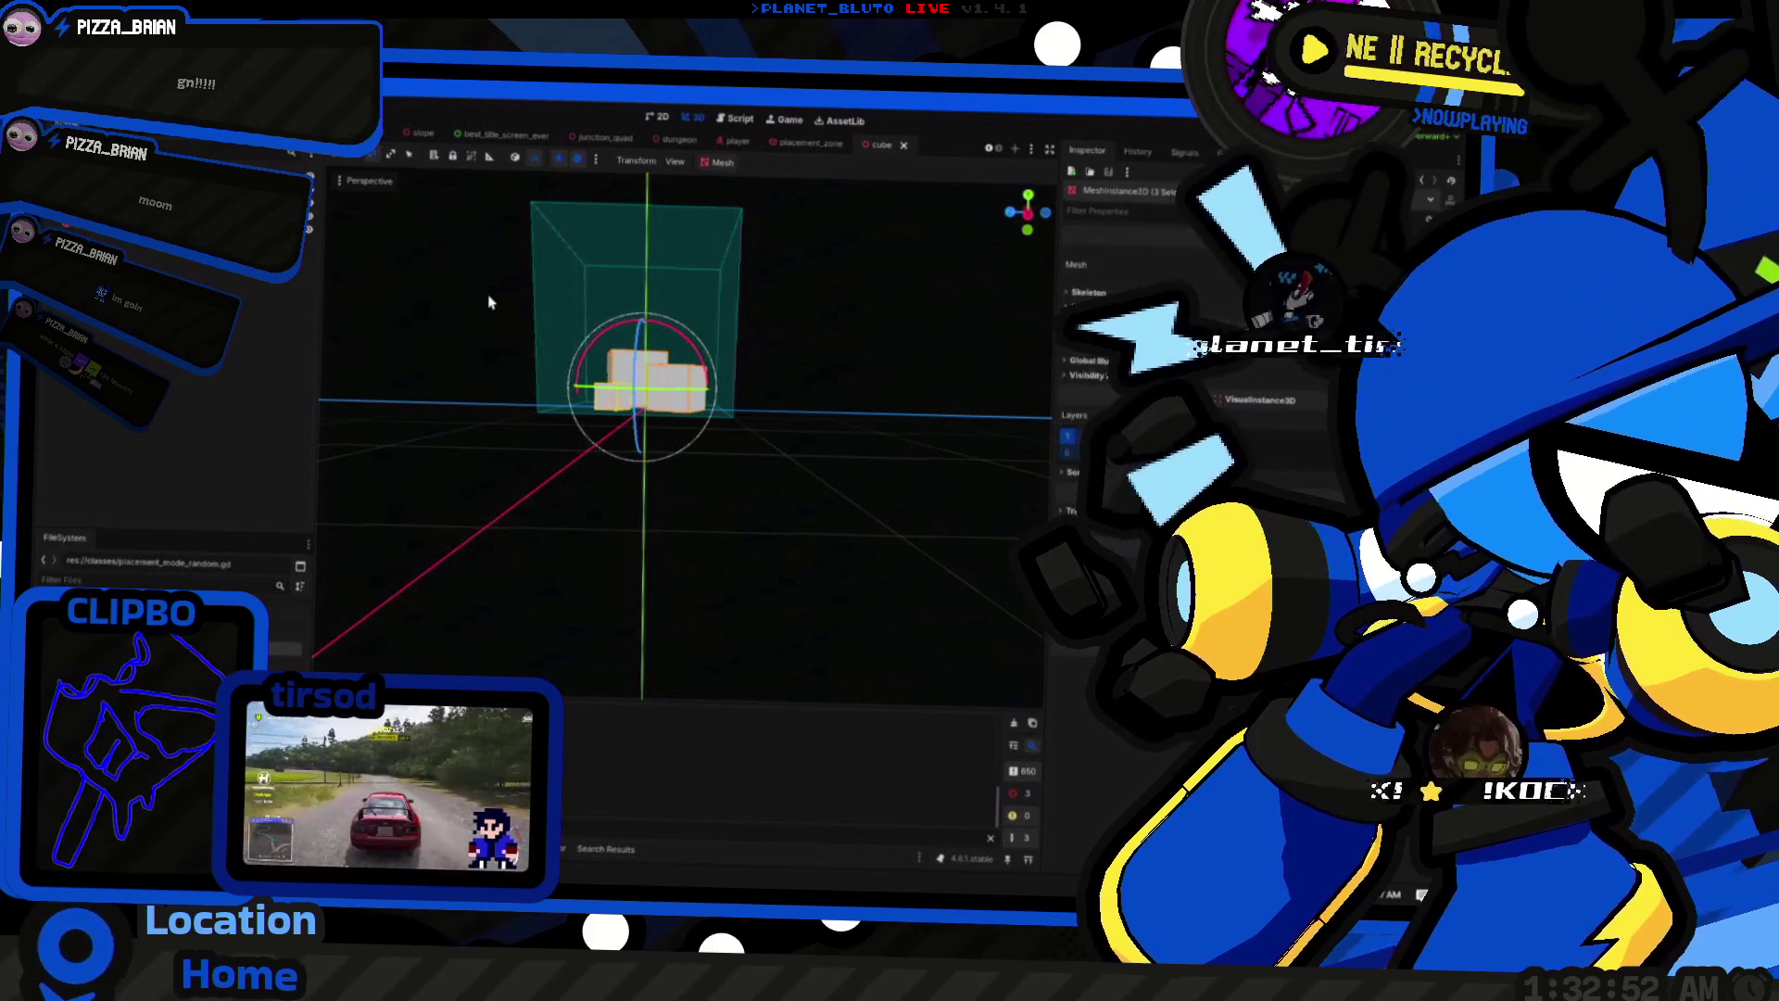
scroll(440, 132, "up", 2)
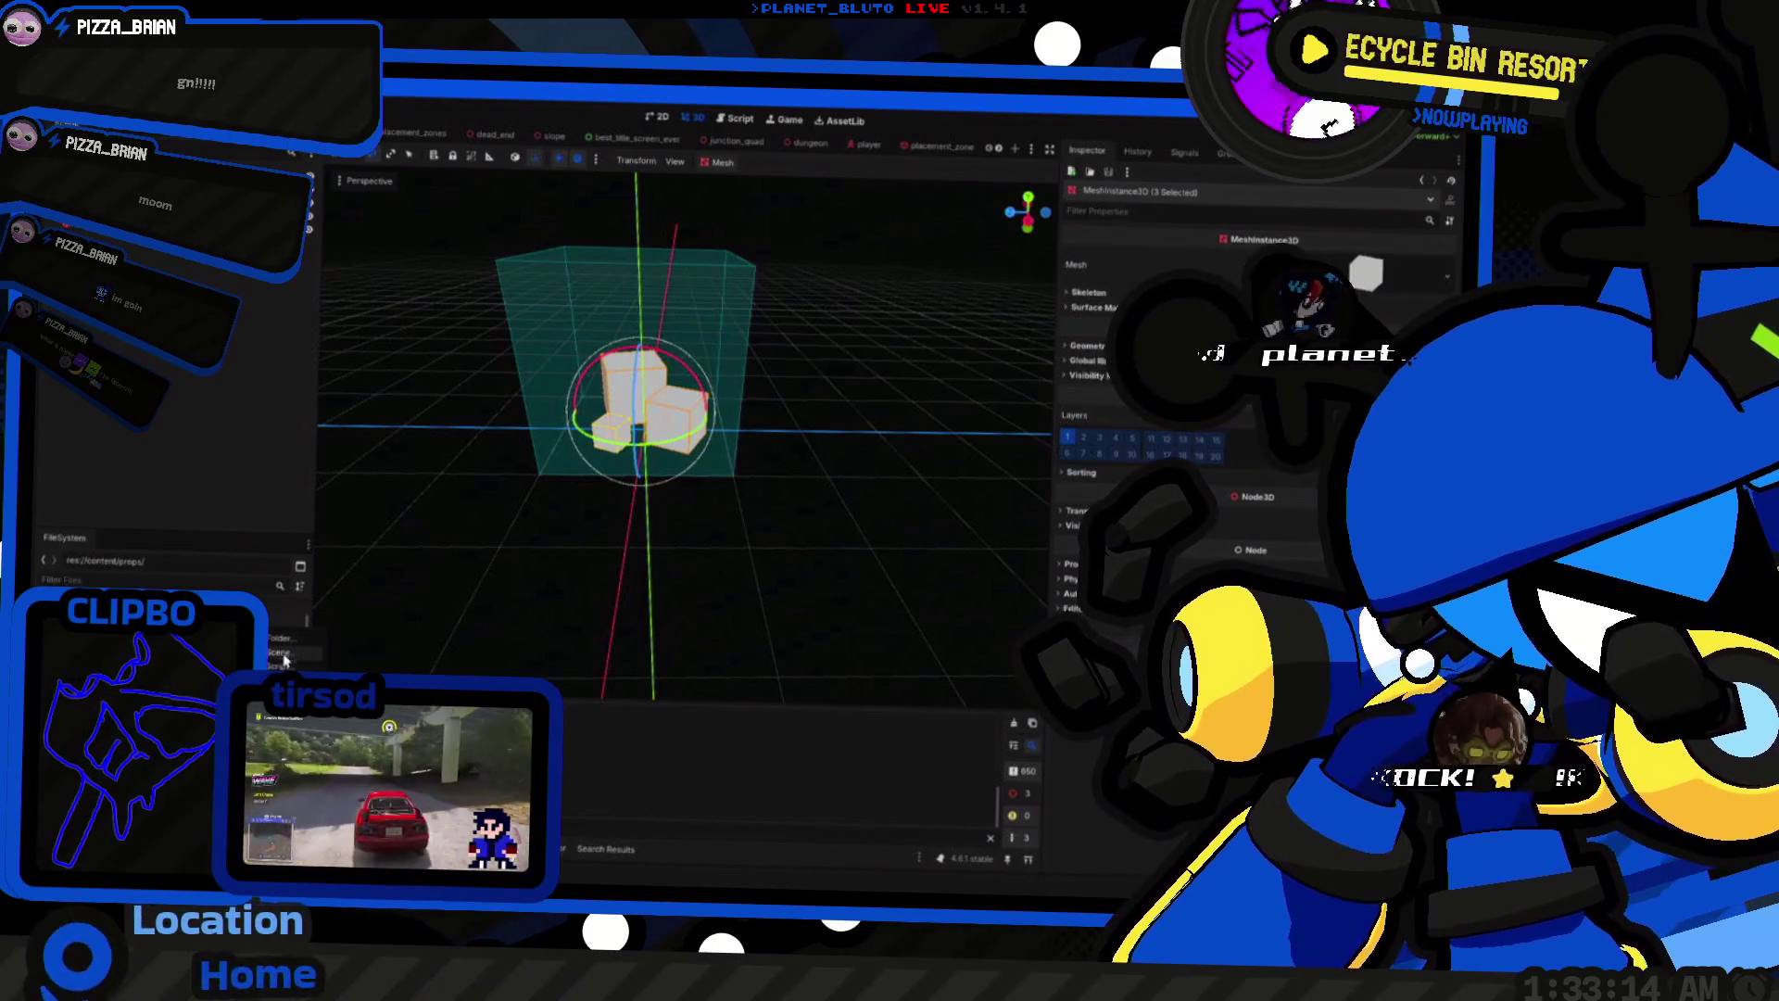
Step: Create a wall_based folder under props
left_click(281, 640)
type("wall")
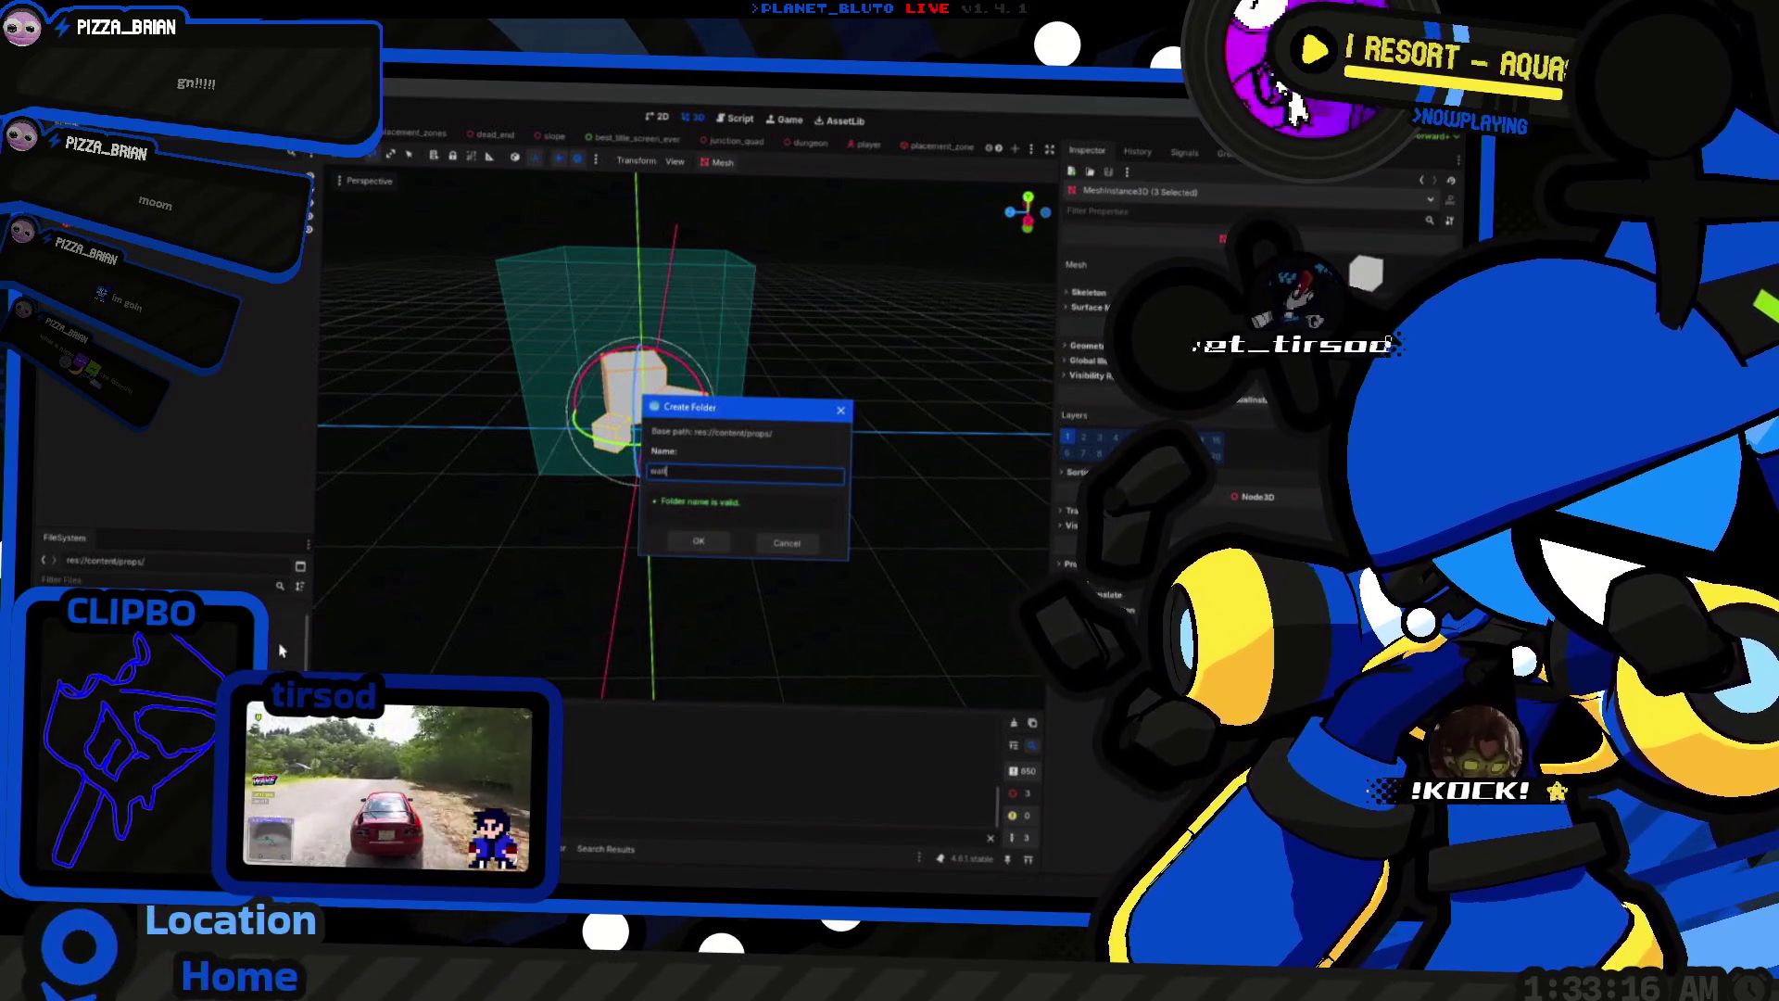
type("_based")
key("Return")
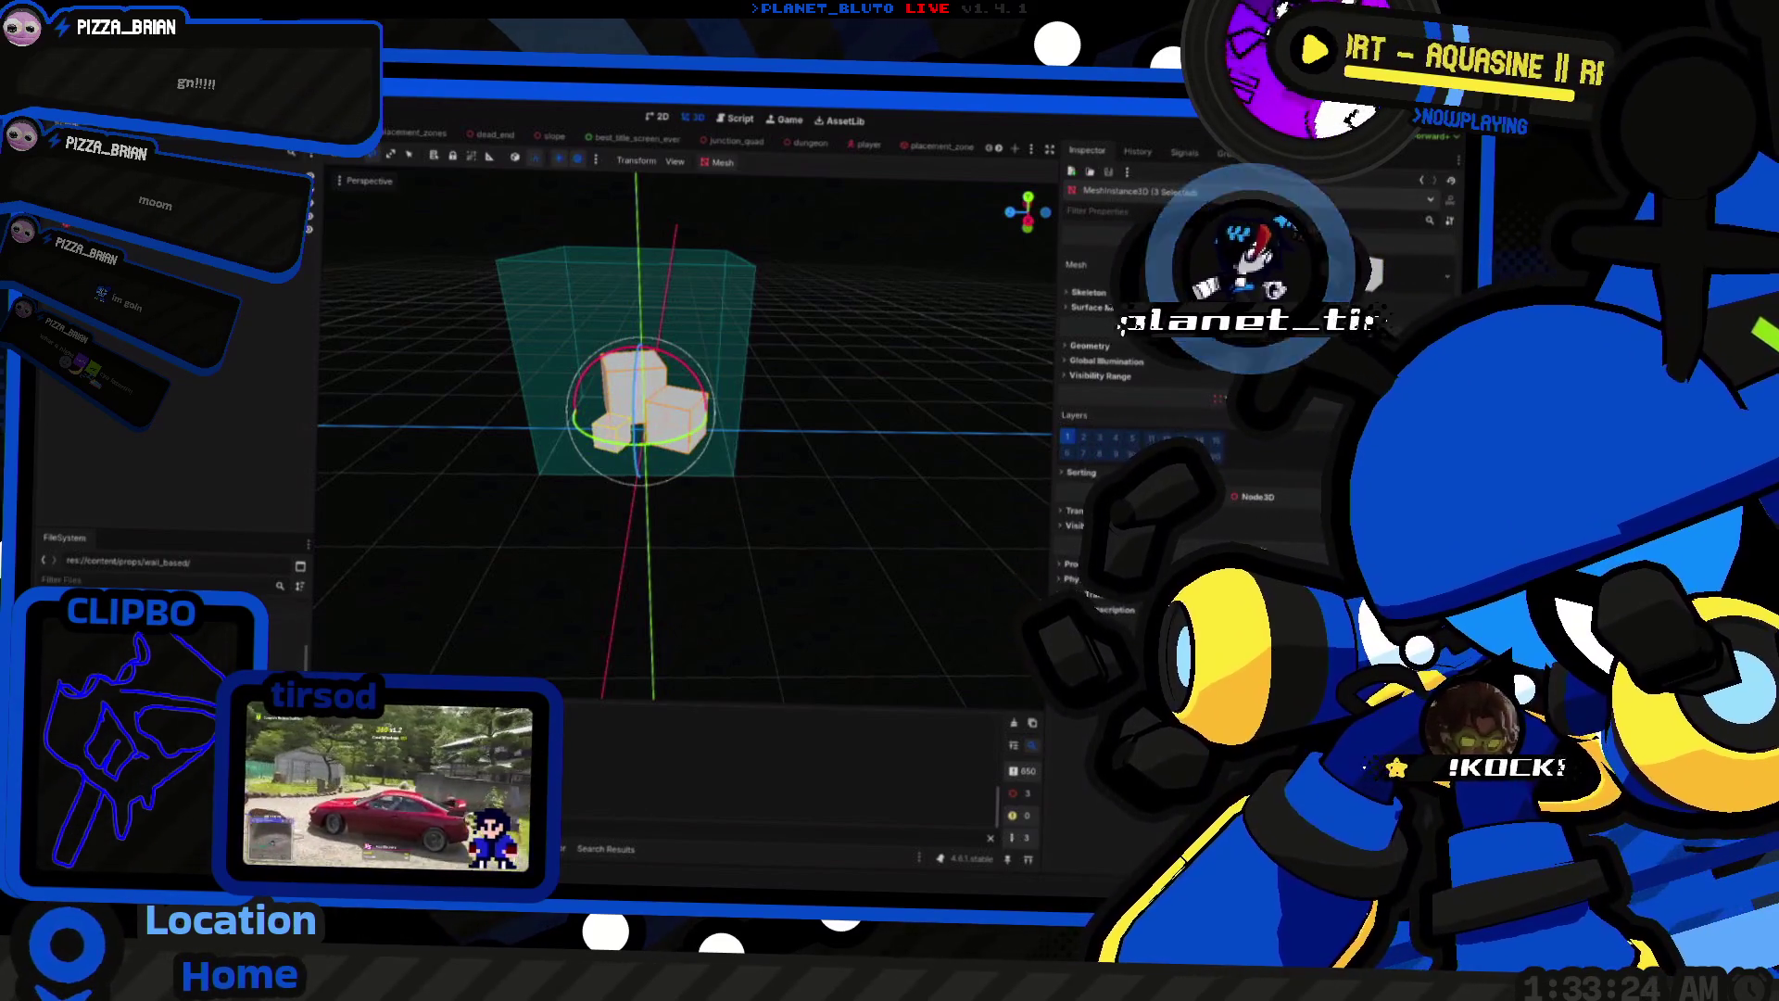
Step: Open Move/Duplicate To for the cube's meta.tres and expand the content folder
key("ctrl+d")
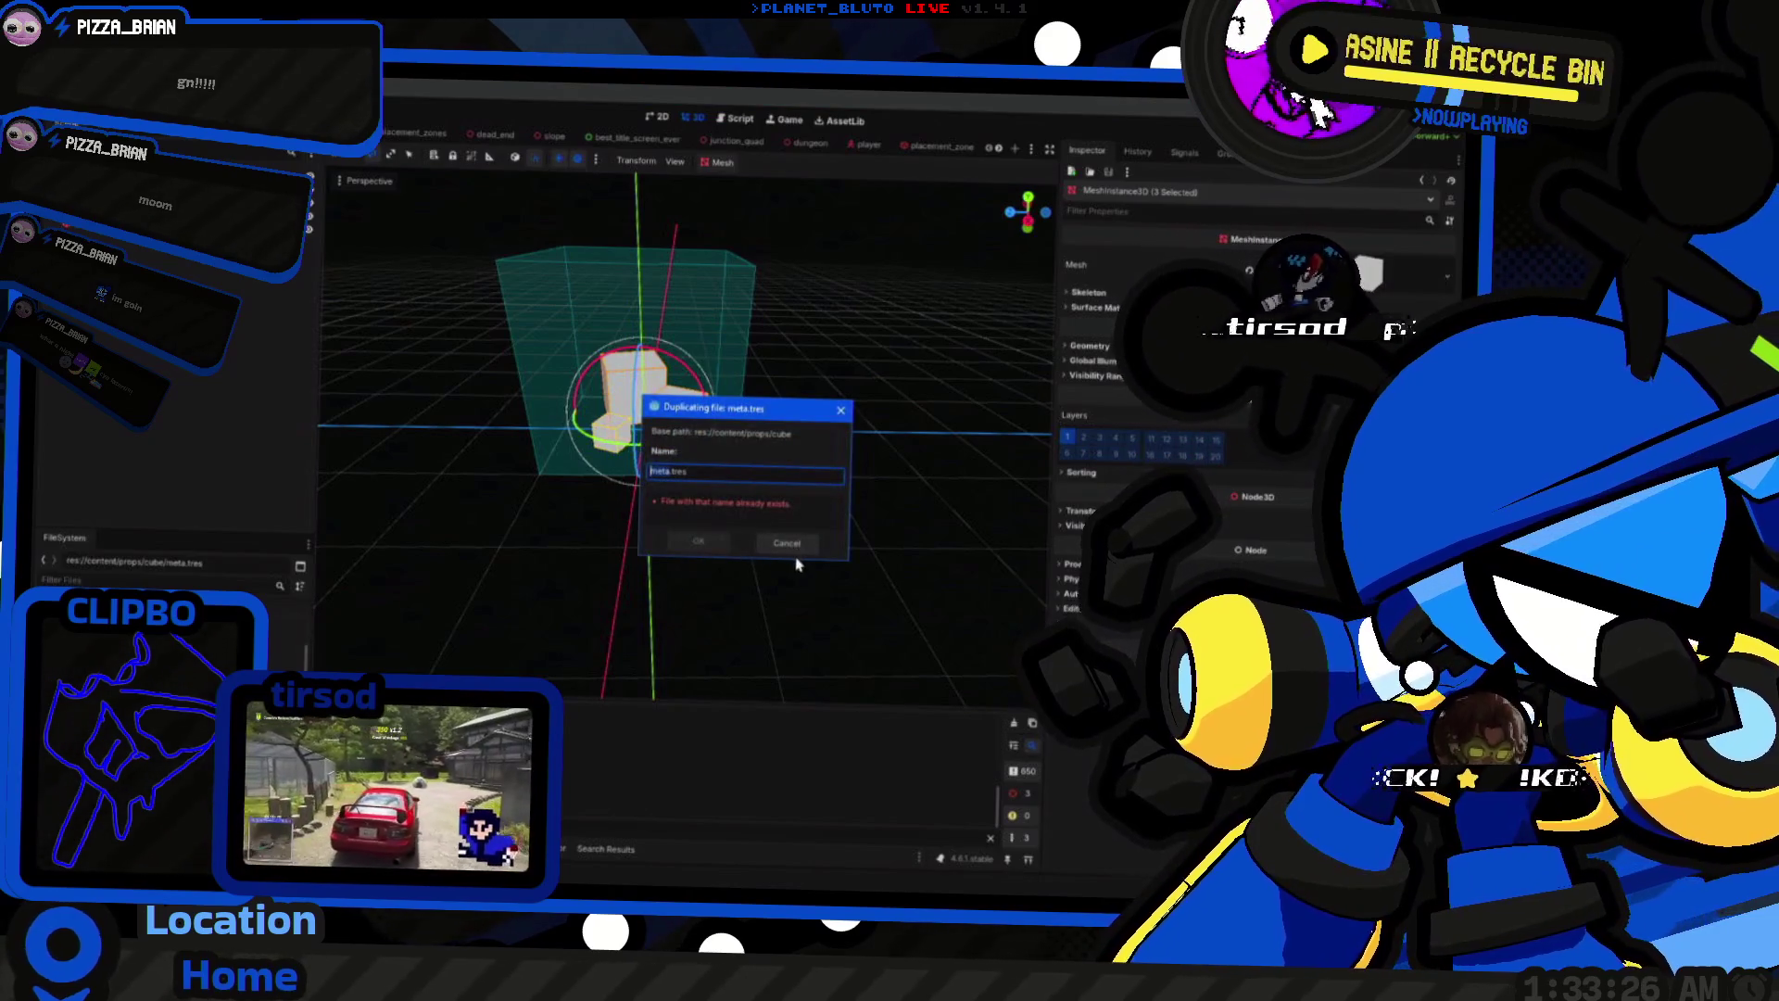
left_click(787, 543)
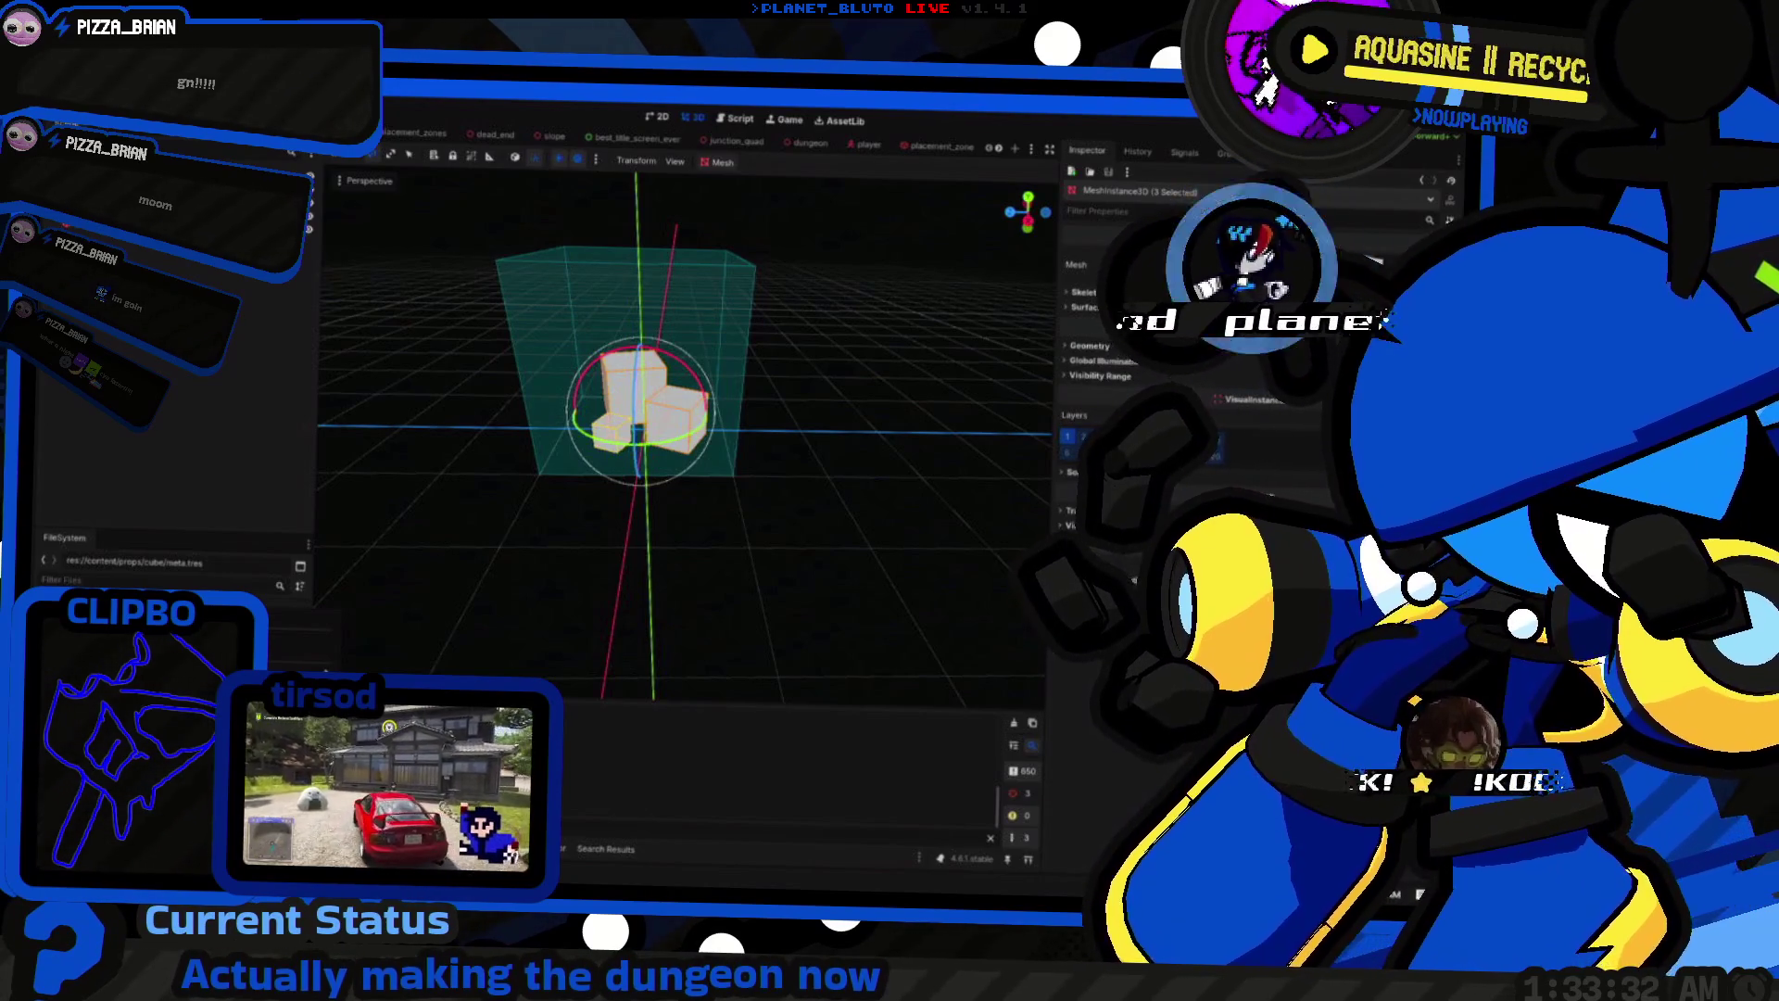
left_click(139, 649)
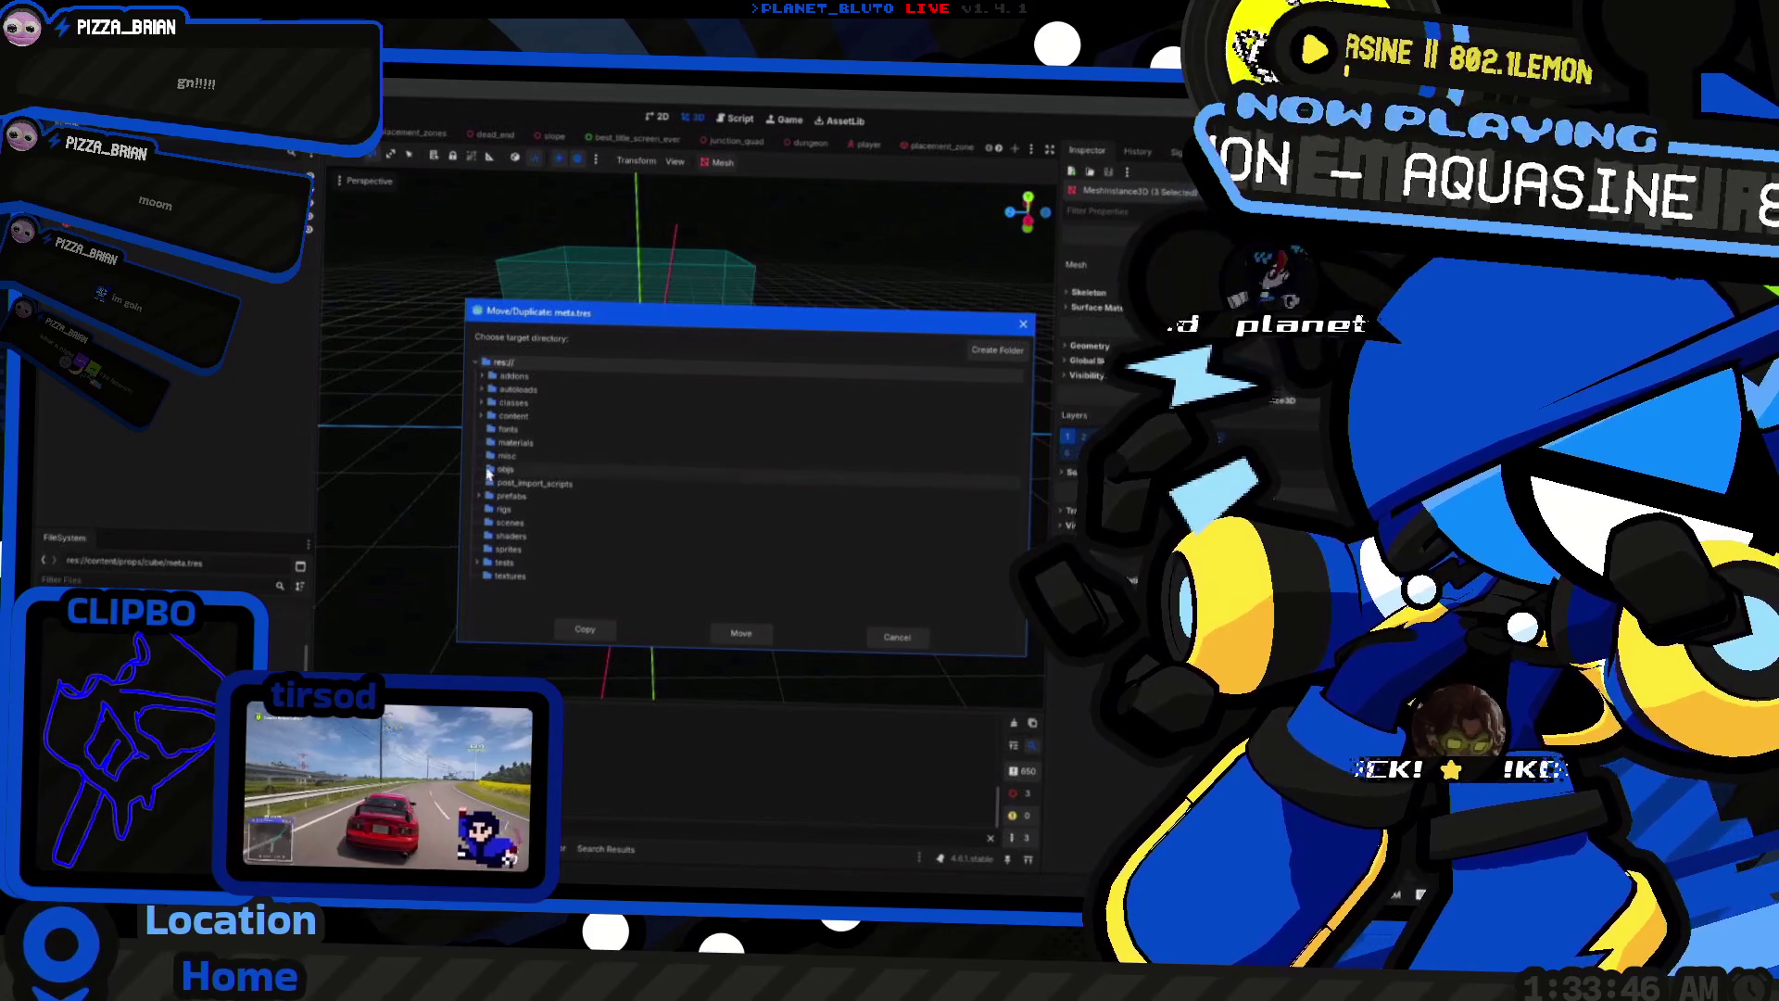
left_click(480, 416)
Step: Copy the cube's meta.tres into the content/props/wall_based folder
left_click(485, 524)
left_click(508, 550)
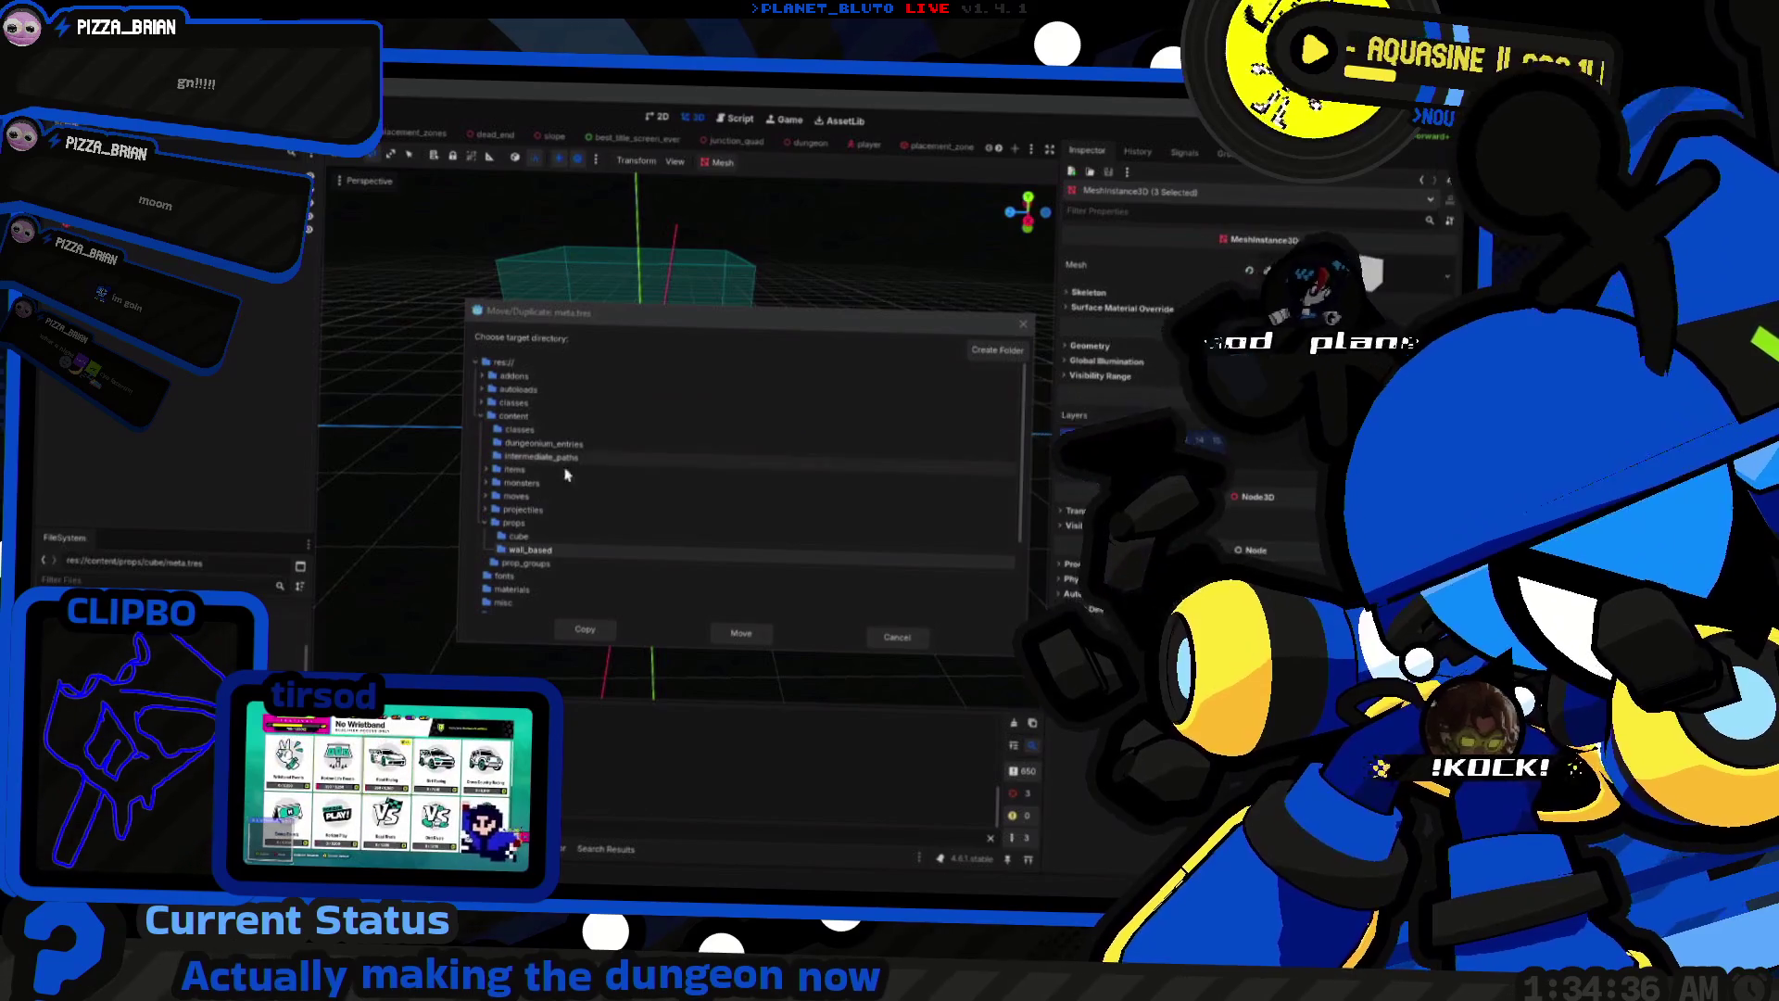
left_click(562, 649)
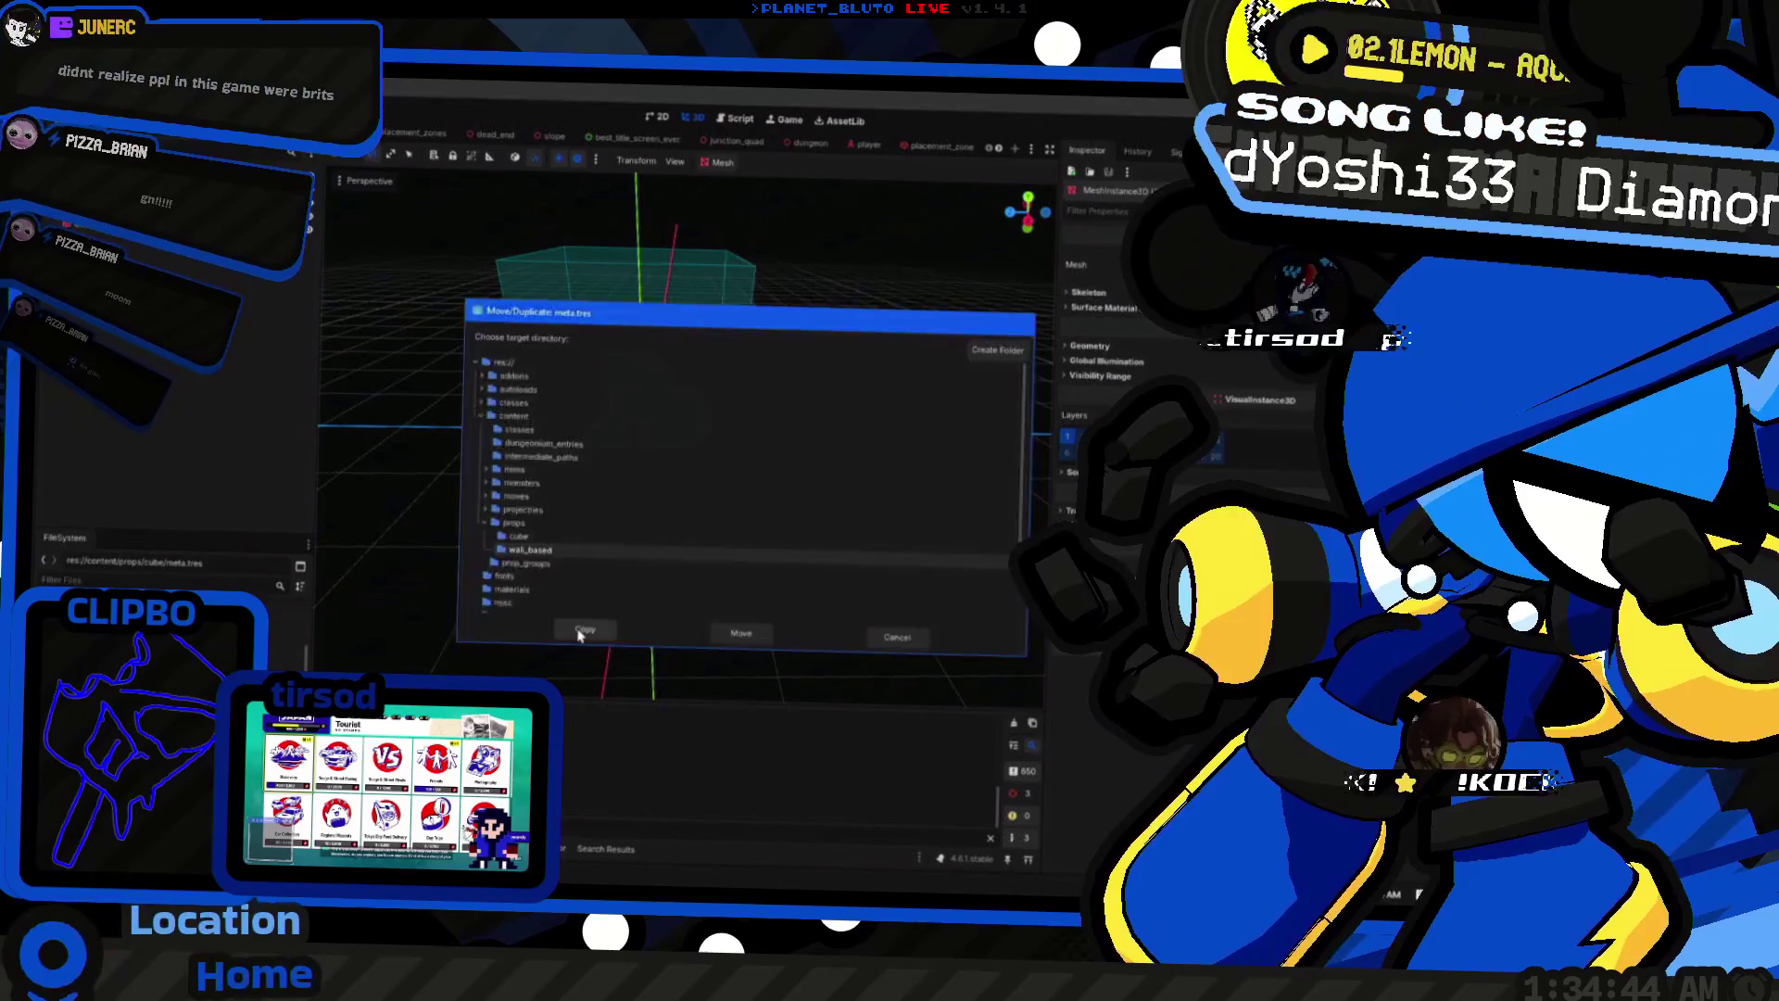
left_click(580, 633)
scroll(644, 596, "up", 3)
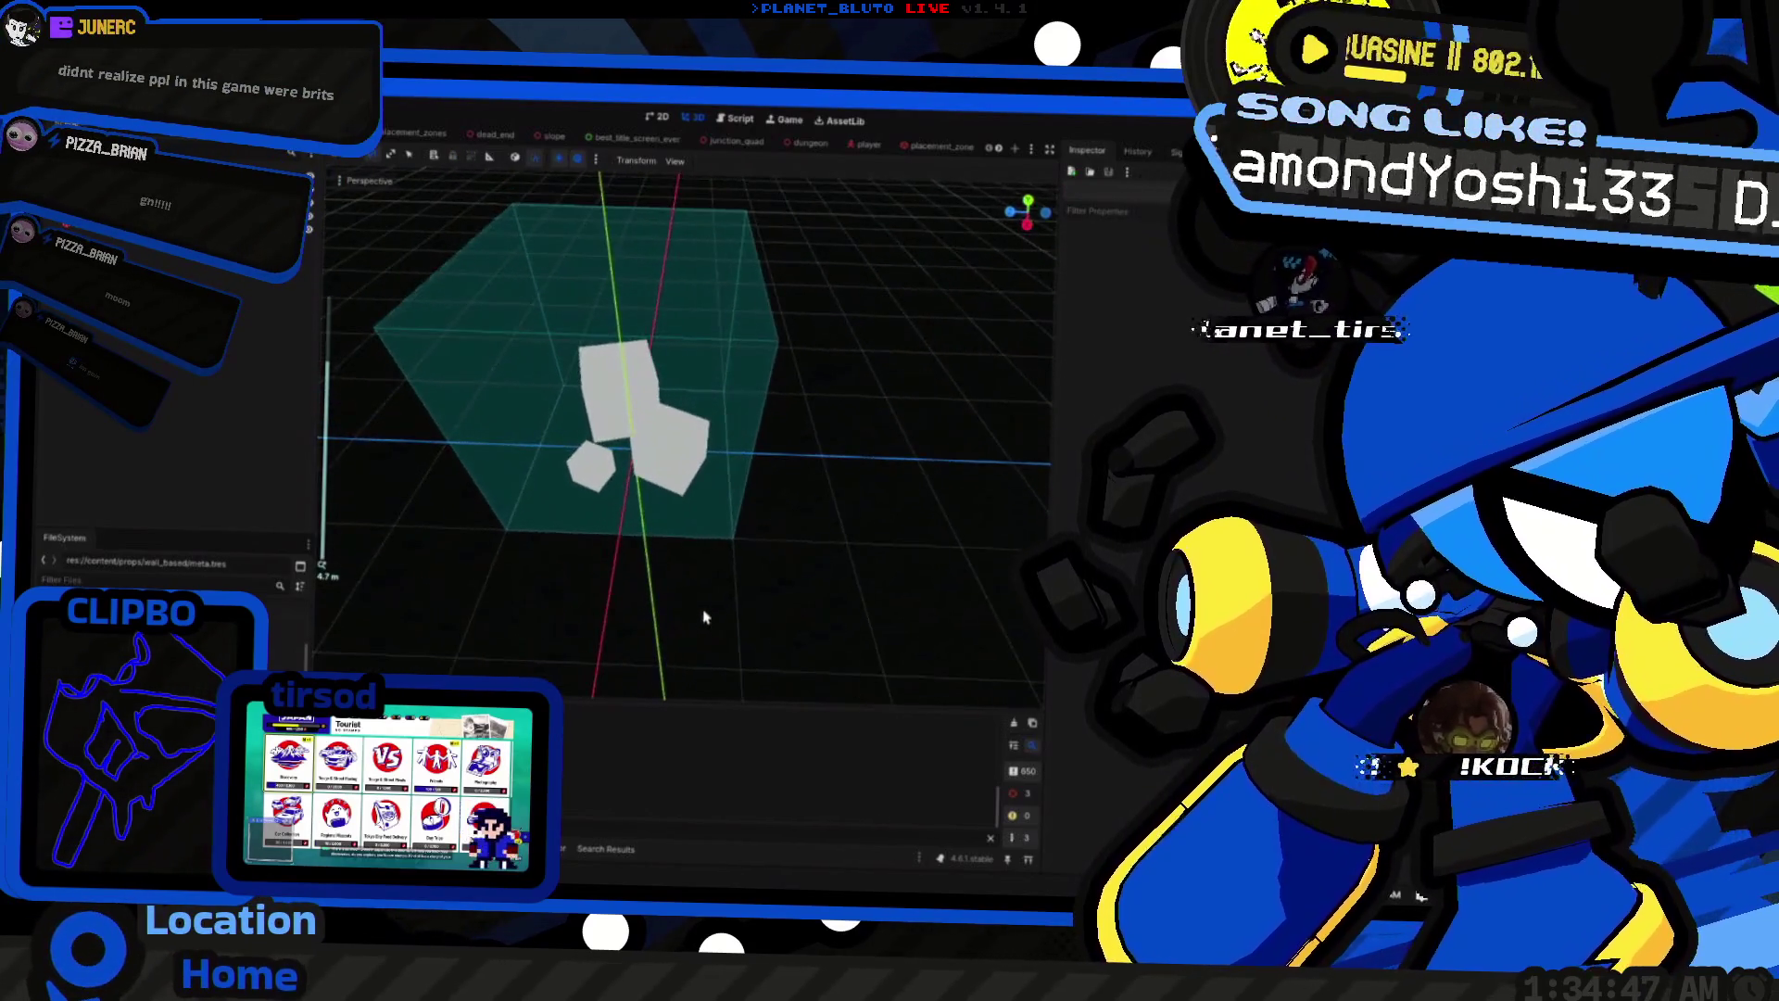
Step: Open the copied meta.tres from the wall_based folder for editing
scroll(596, 616, "down", 3)
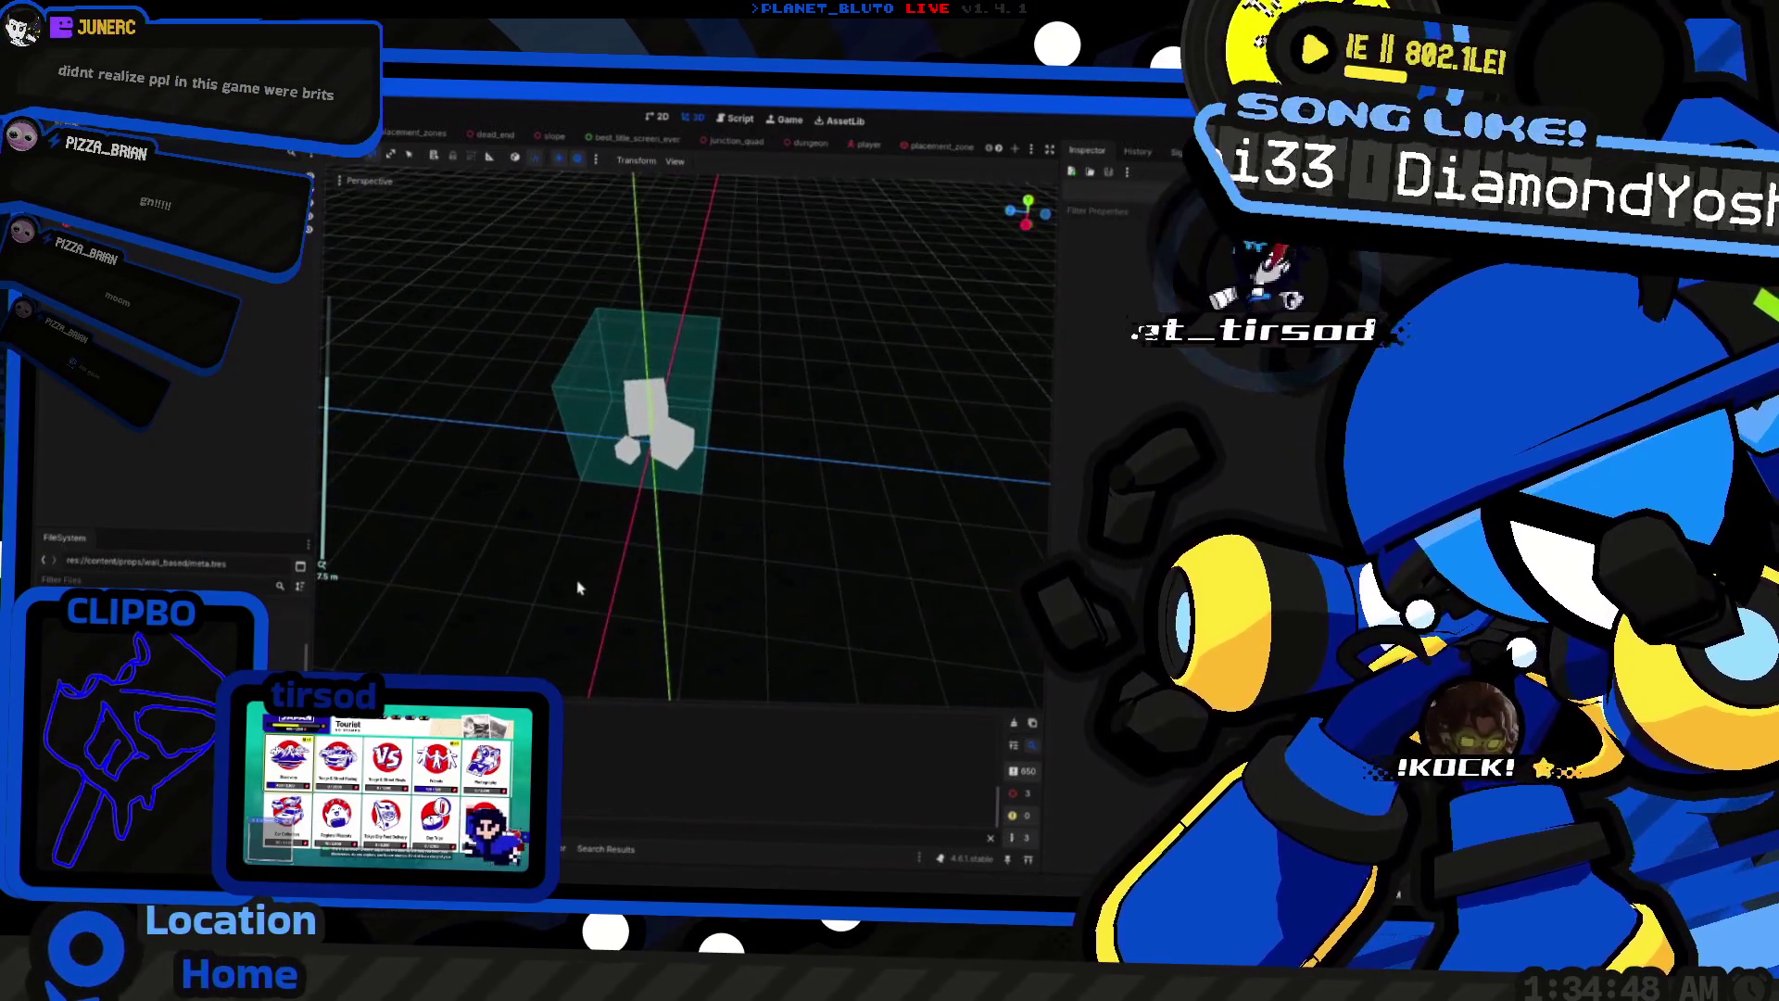
scroll(606, 568, "up", 2)
left_click_drag(606, 568, 492, 559)
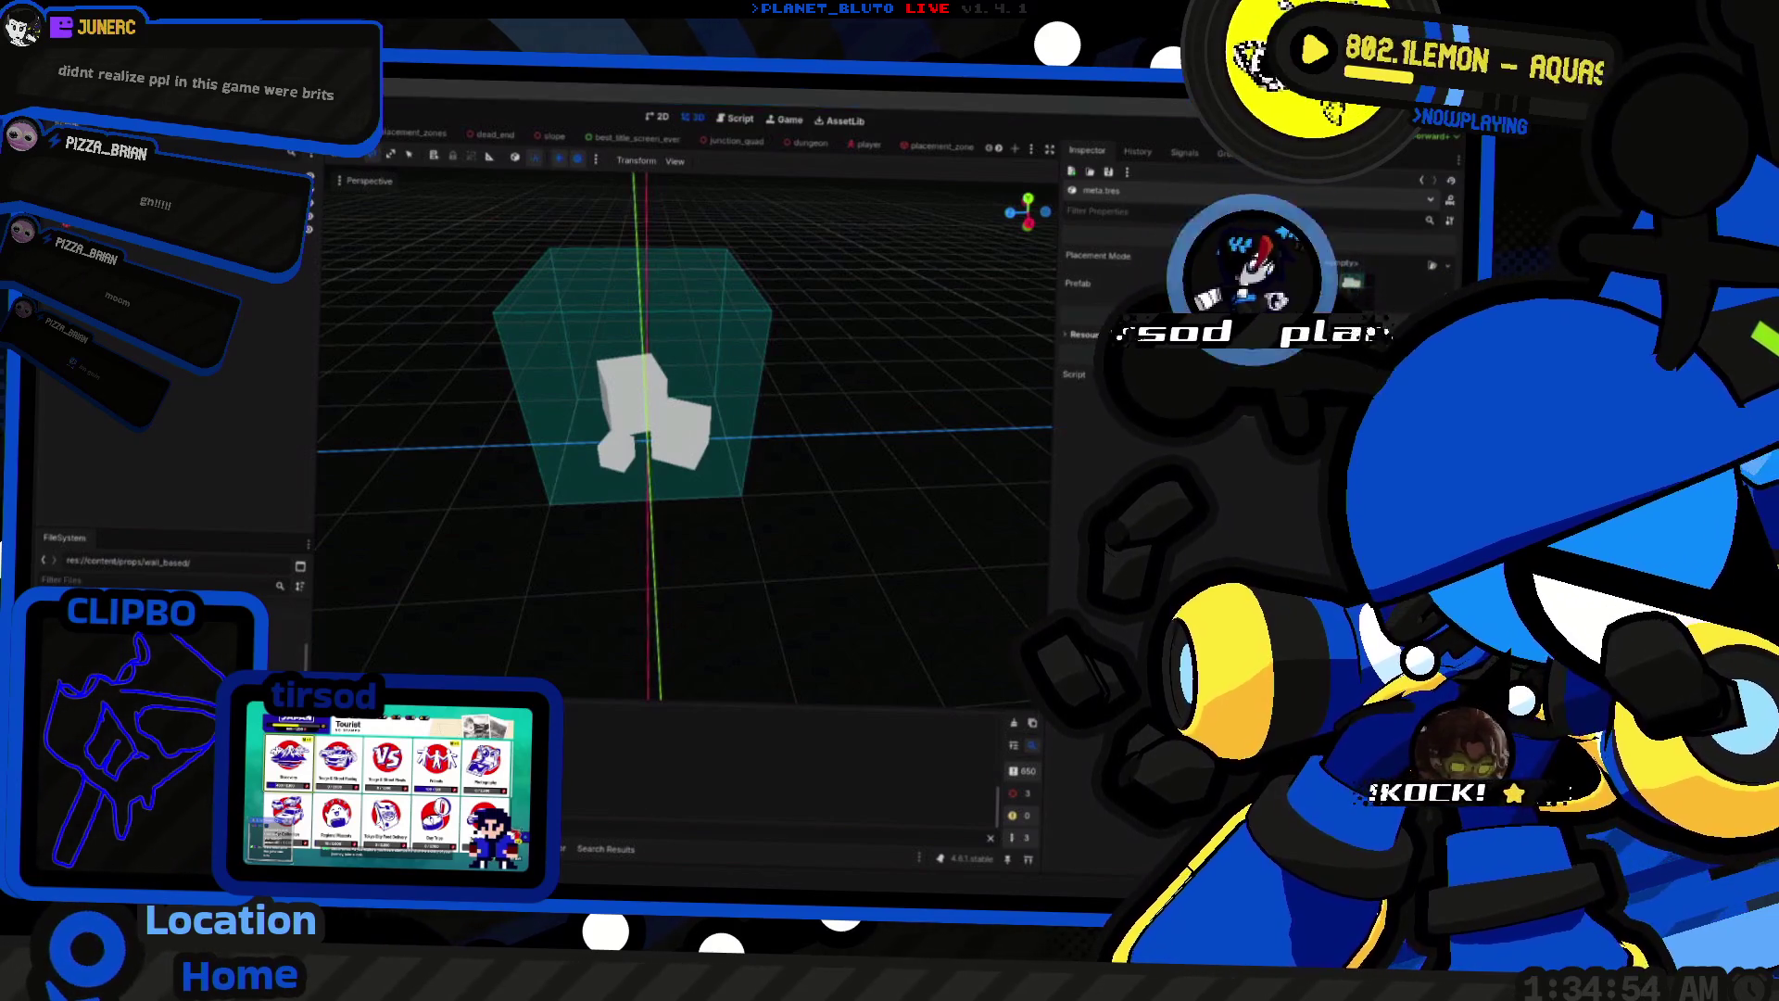
left_click(1431, 266)
double_click(469, 290)
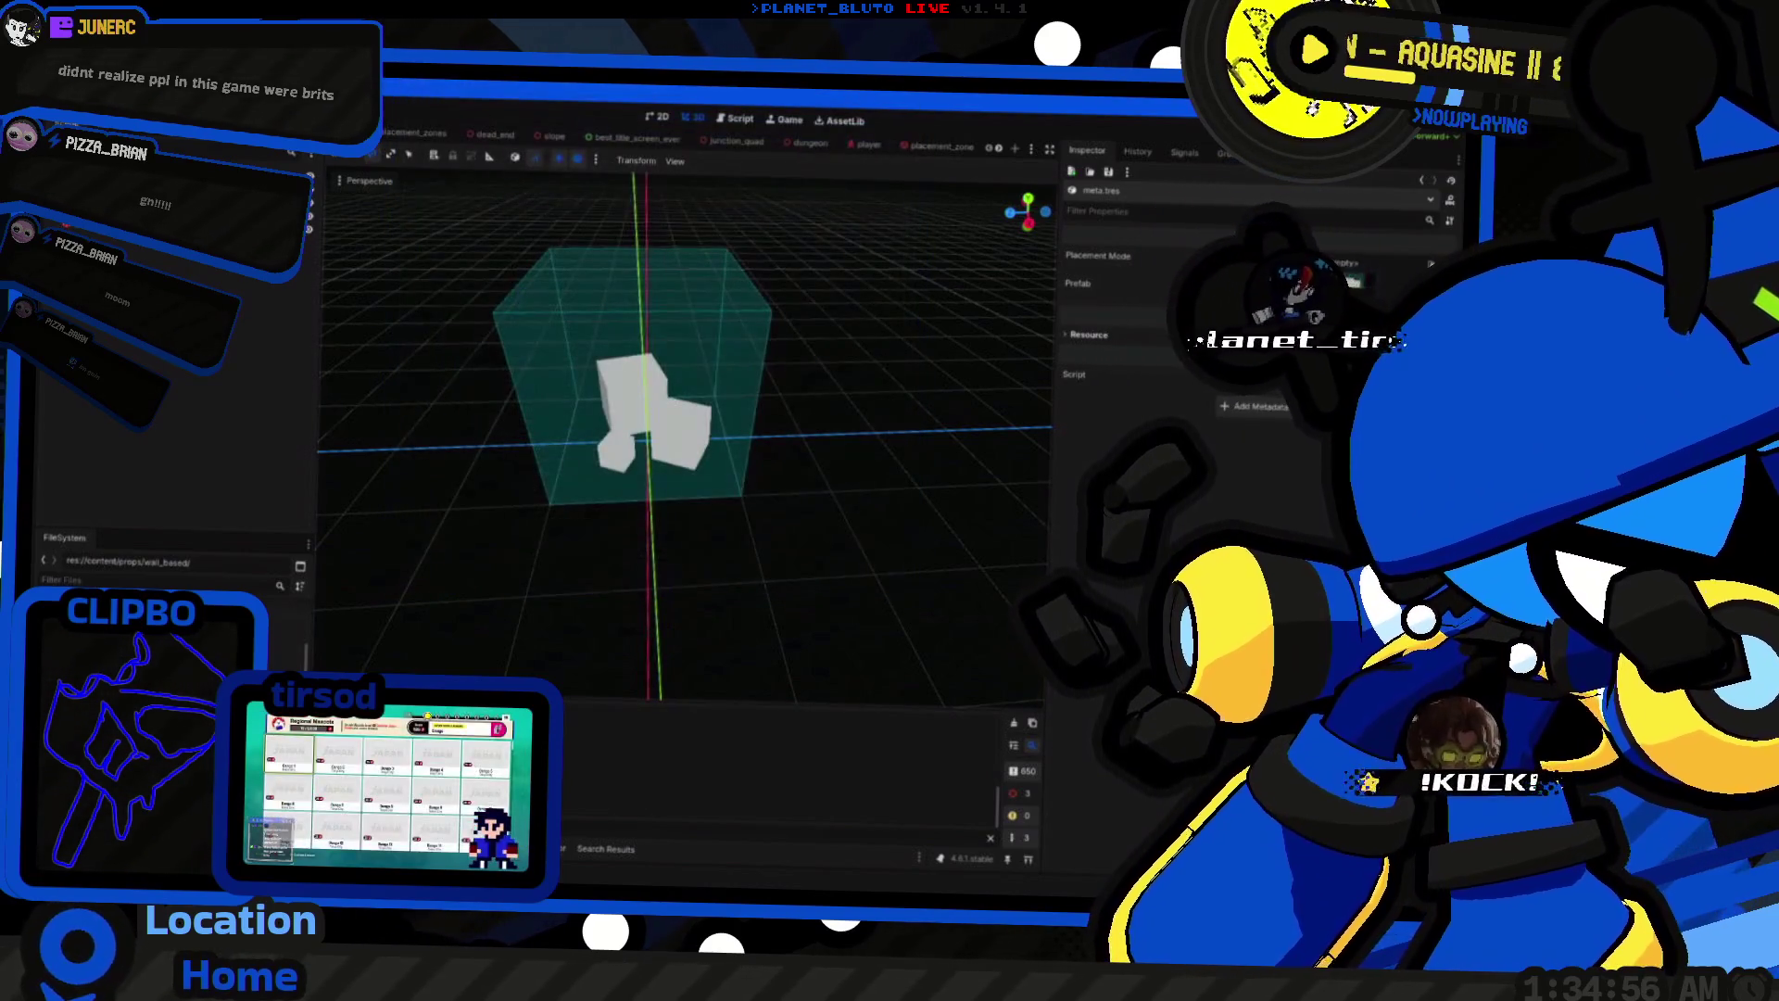
Step: Start creating a new scene in the wall_based folder with Create New > Scene
right_click(167, 630)
mouse_move(264, 637)
left_click(313, 654)
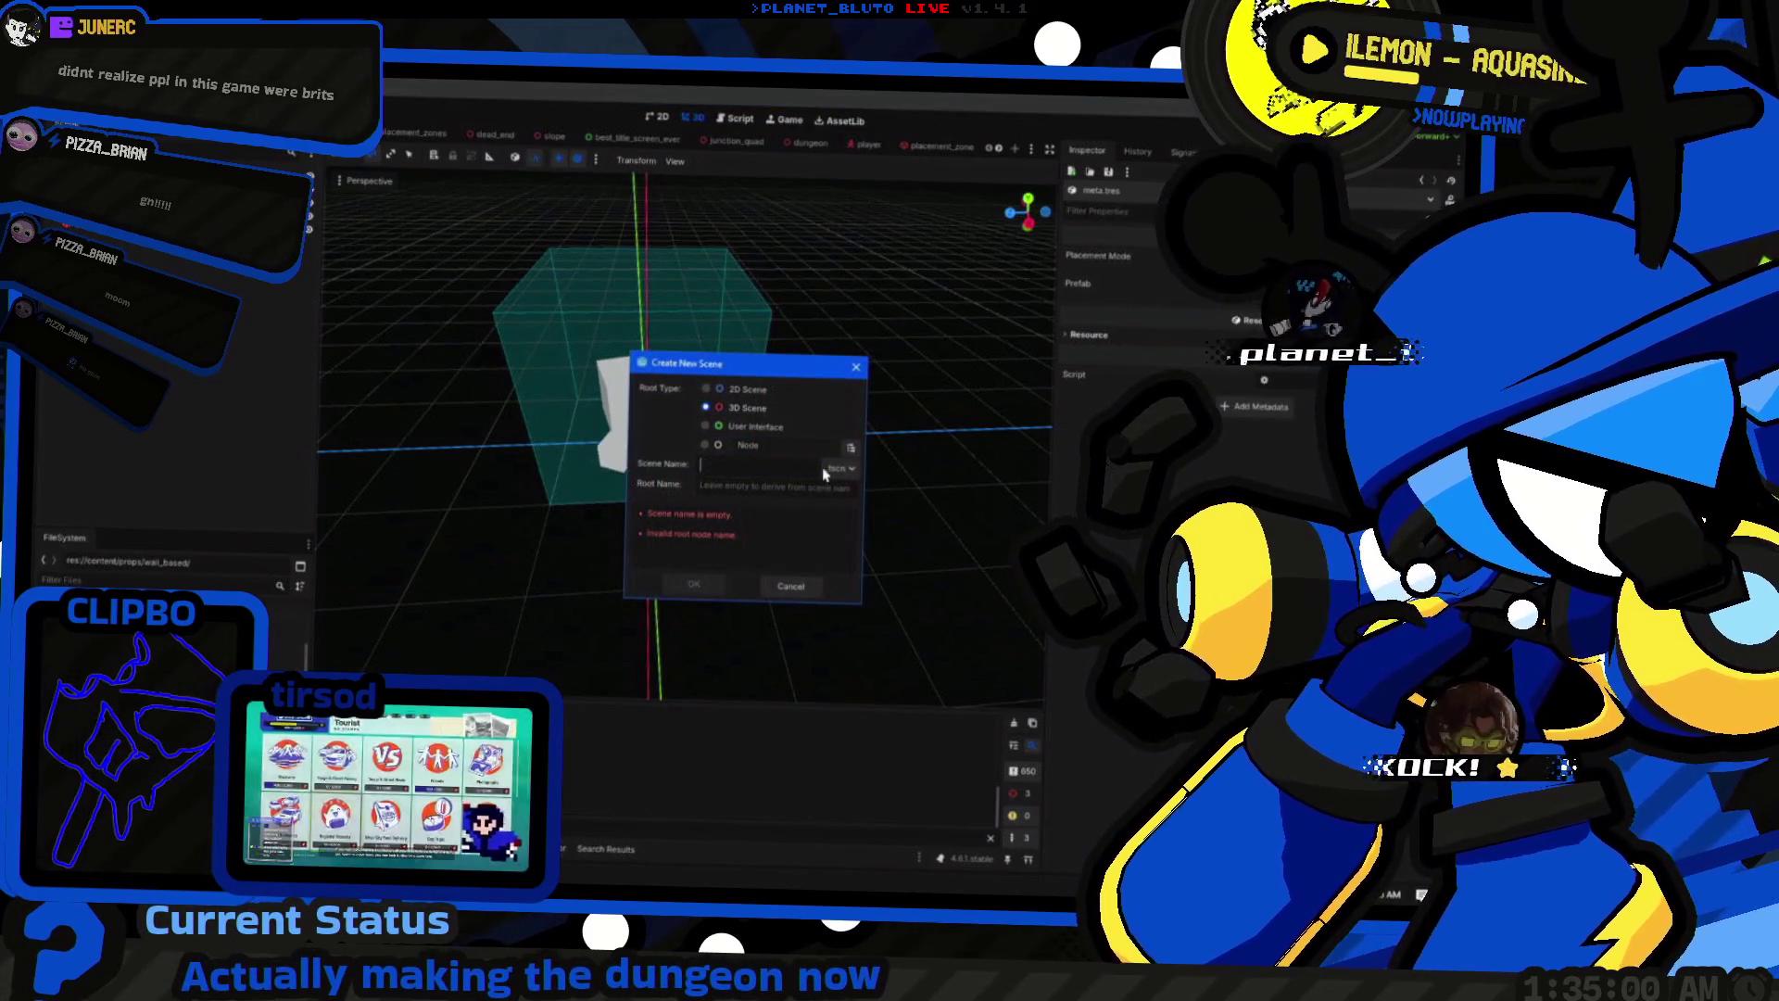
Step: Create a 3D scene named wall_based and select its WallBased root node
mouse_move(755, 488)
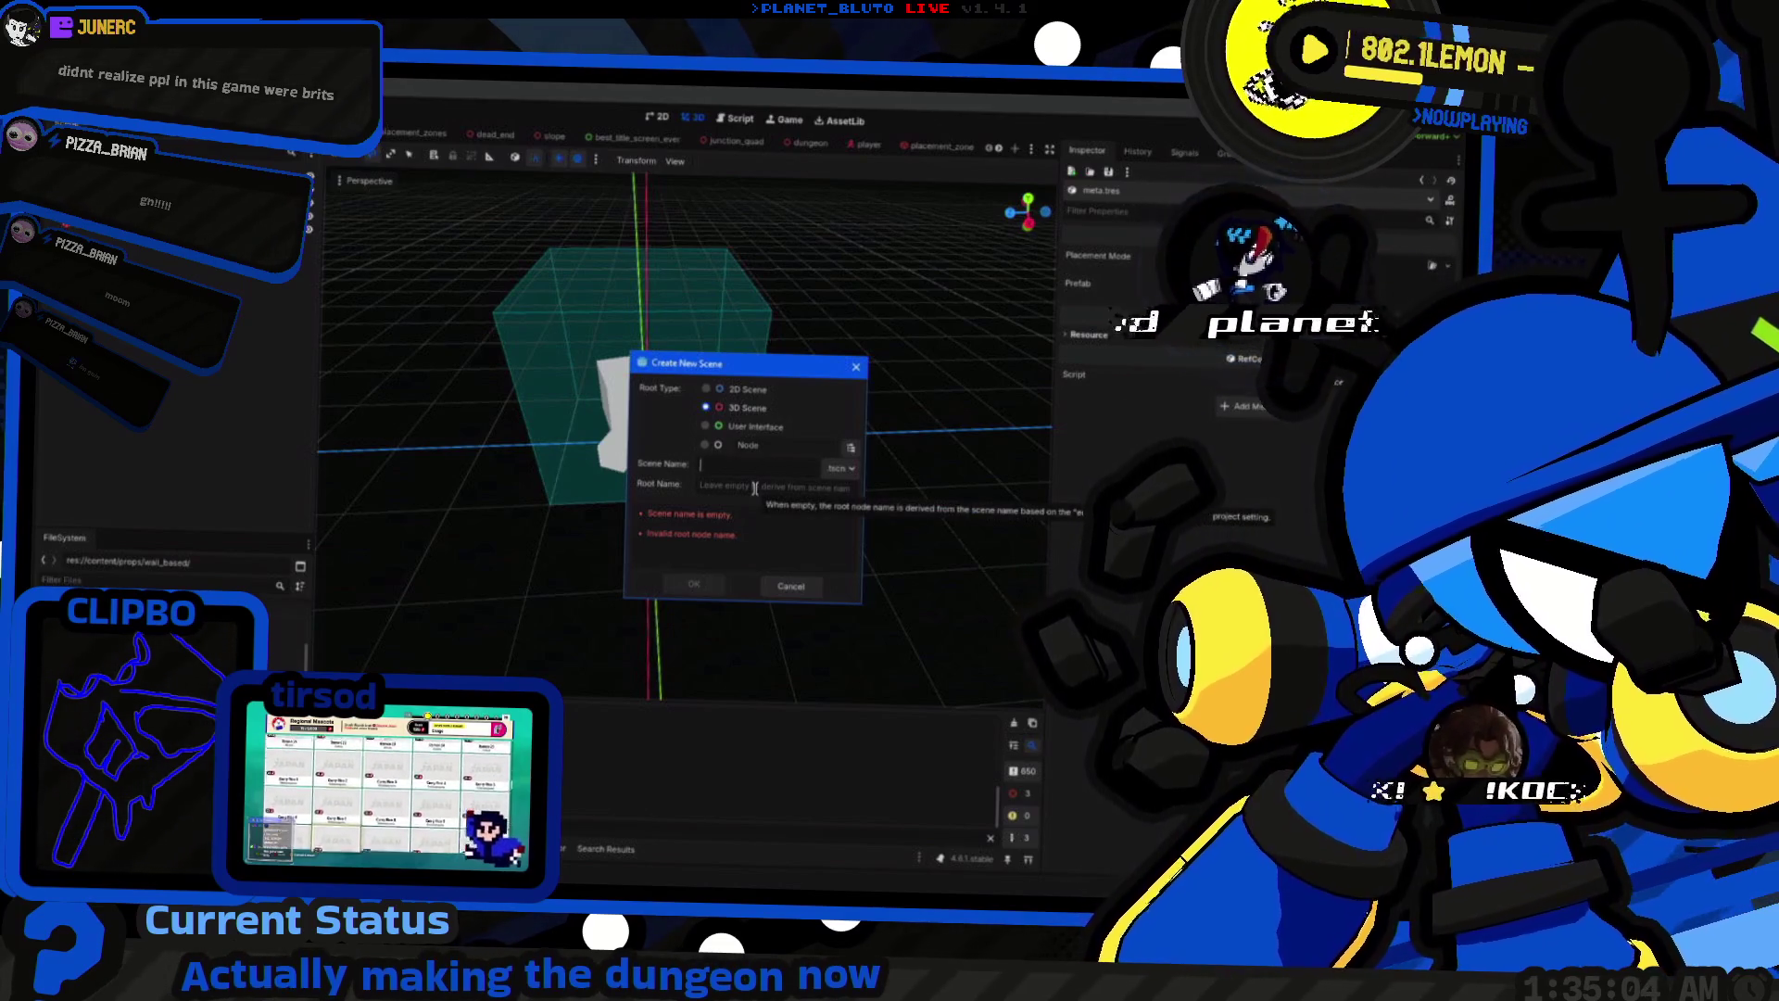
type("wall_based")
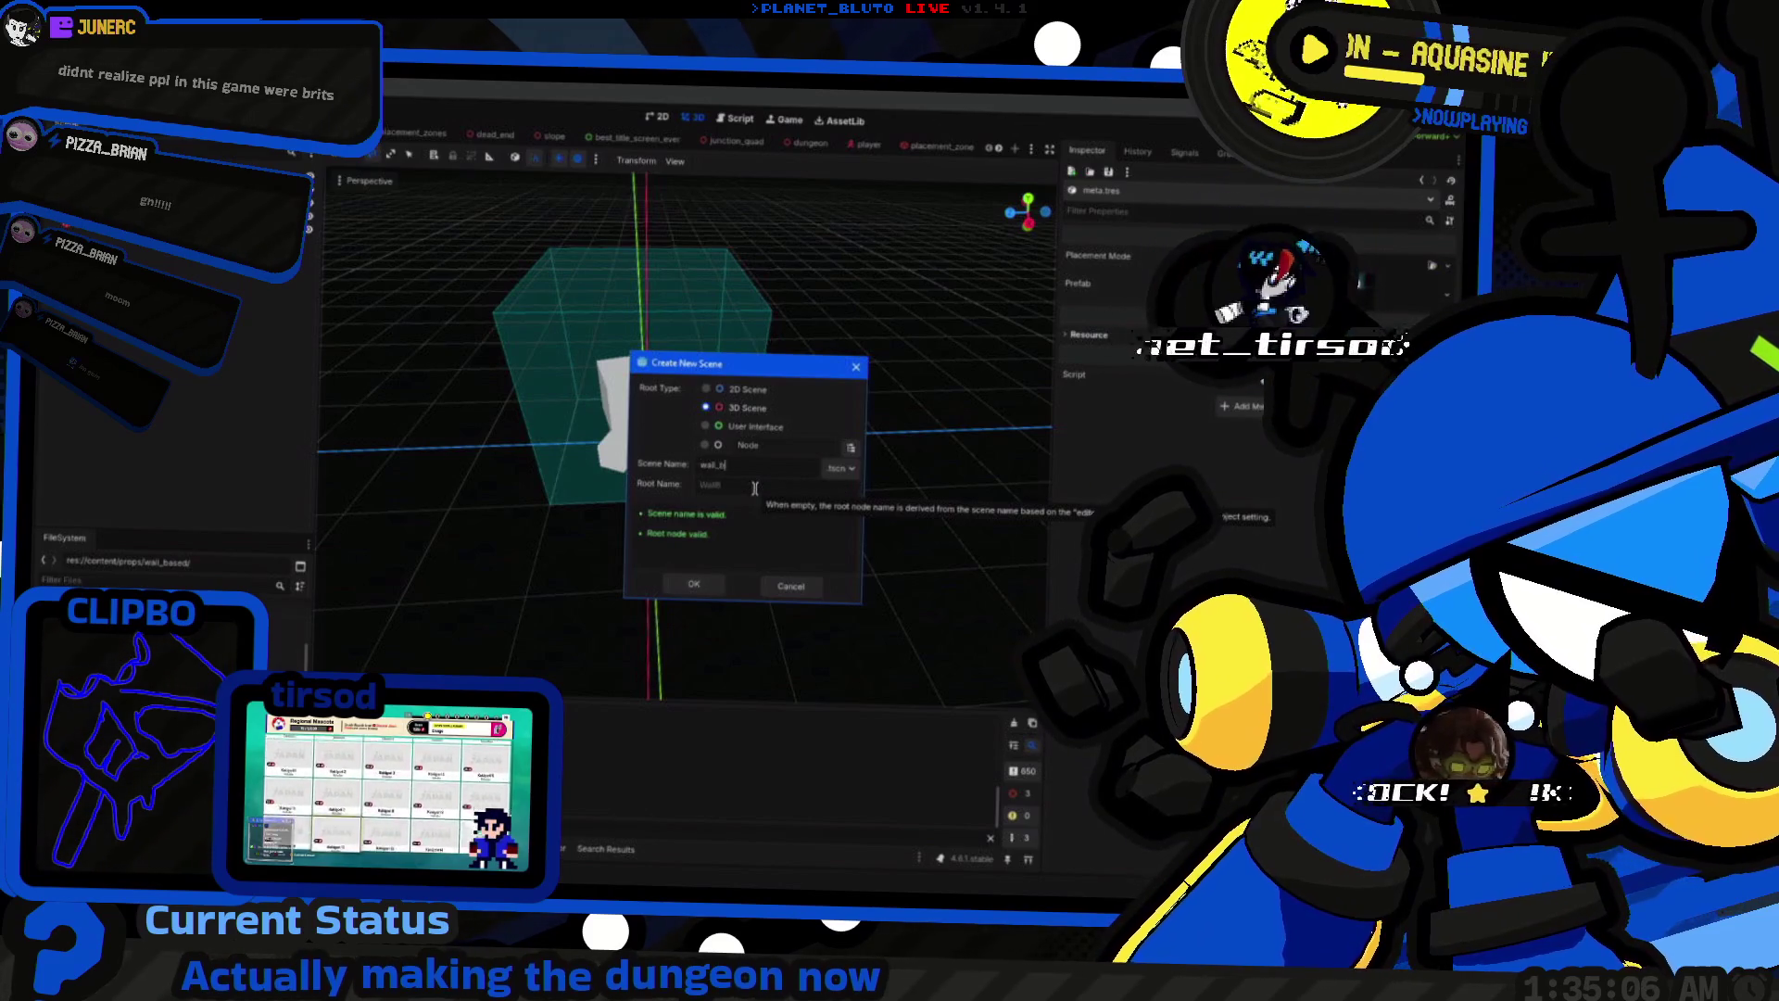
key("Return")
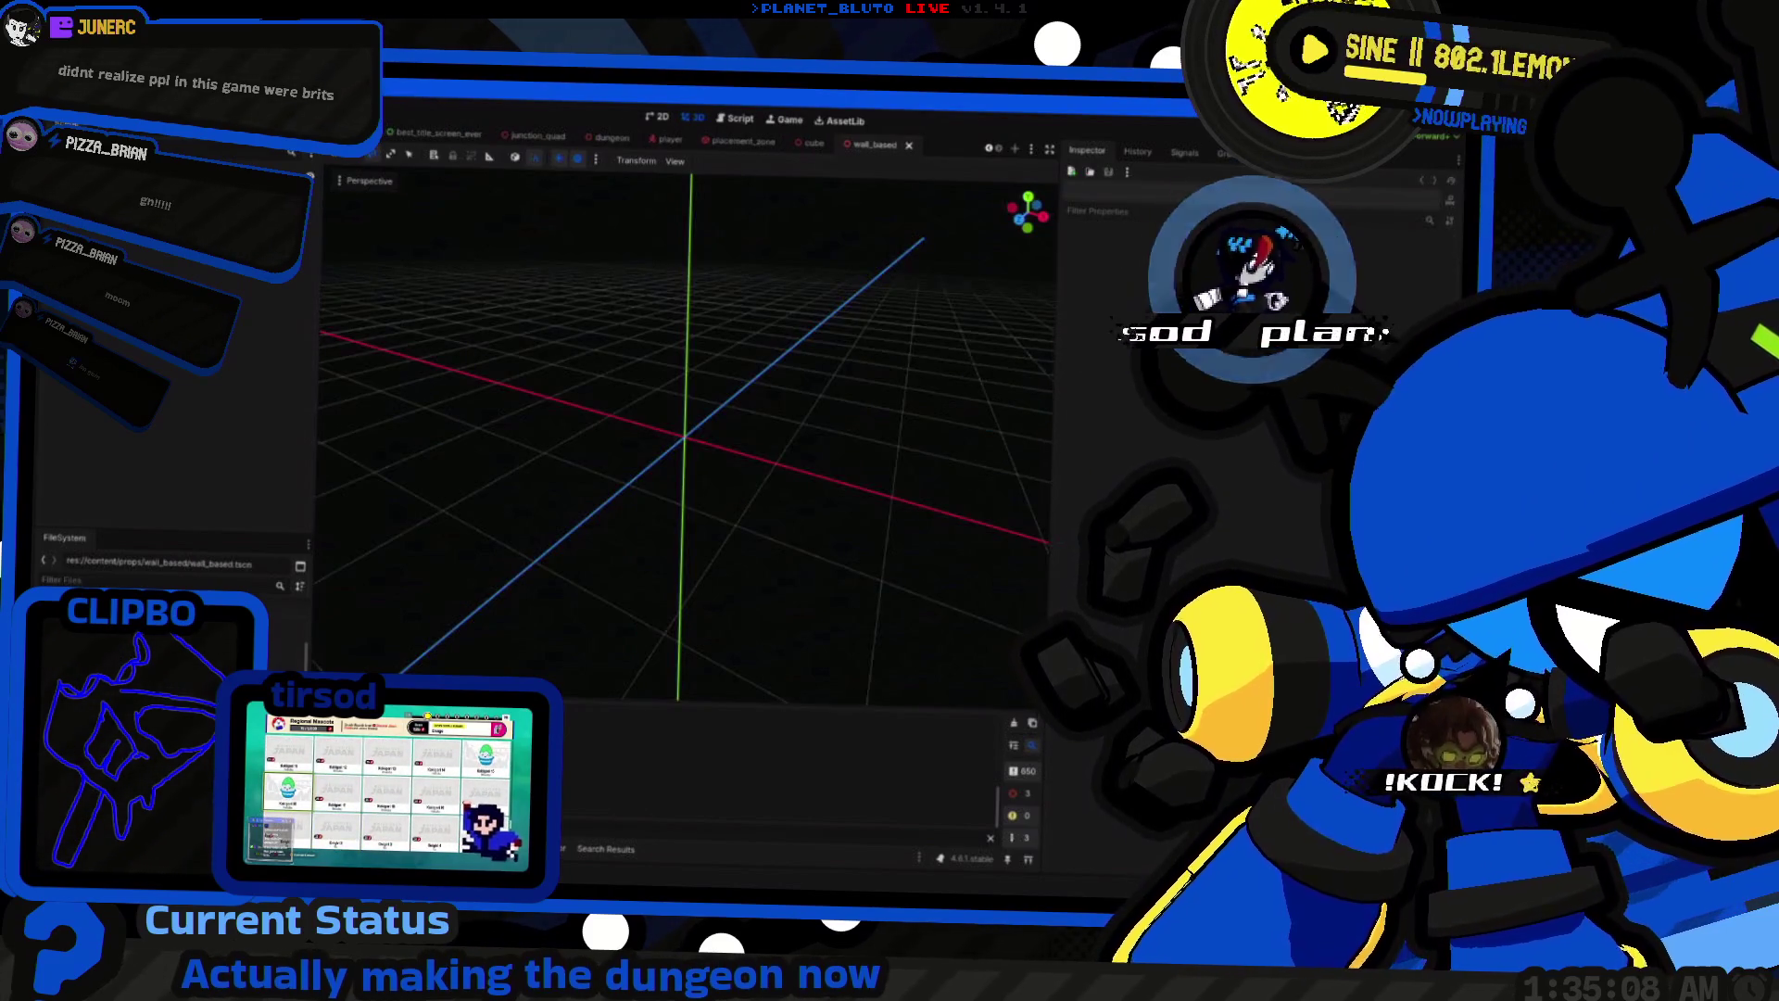
left_click(84, 176)
key("ctrl+a")
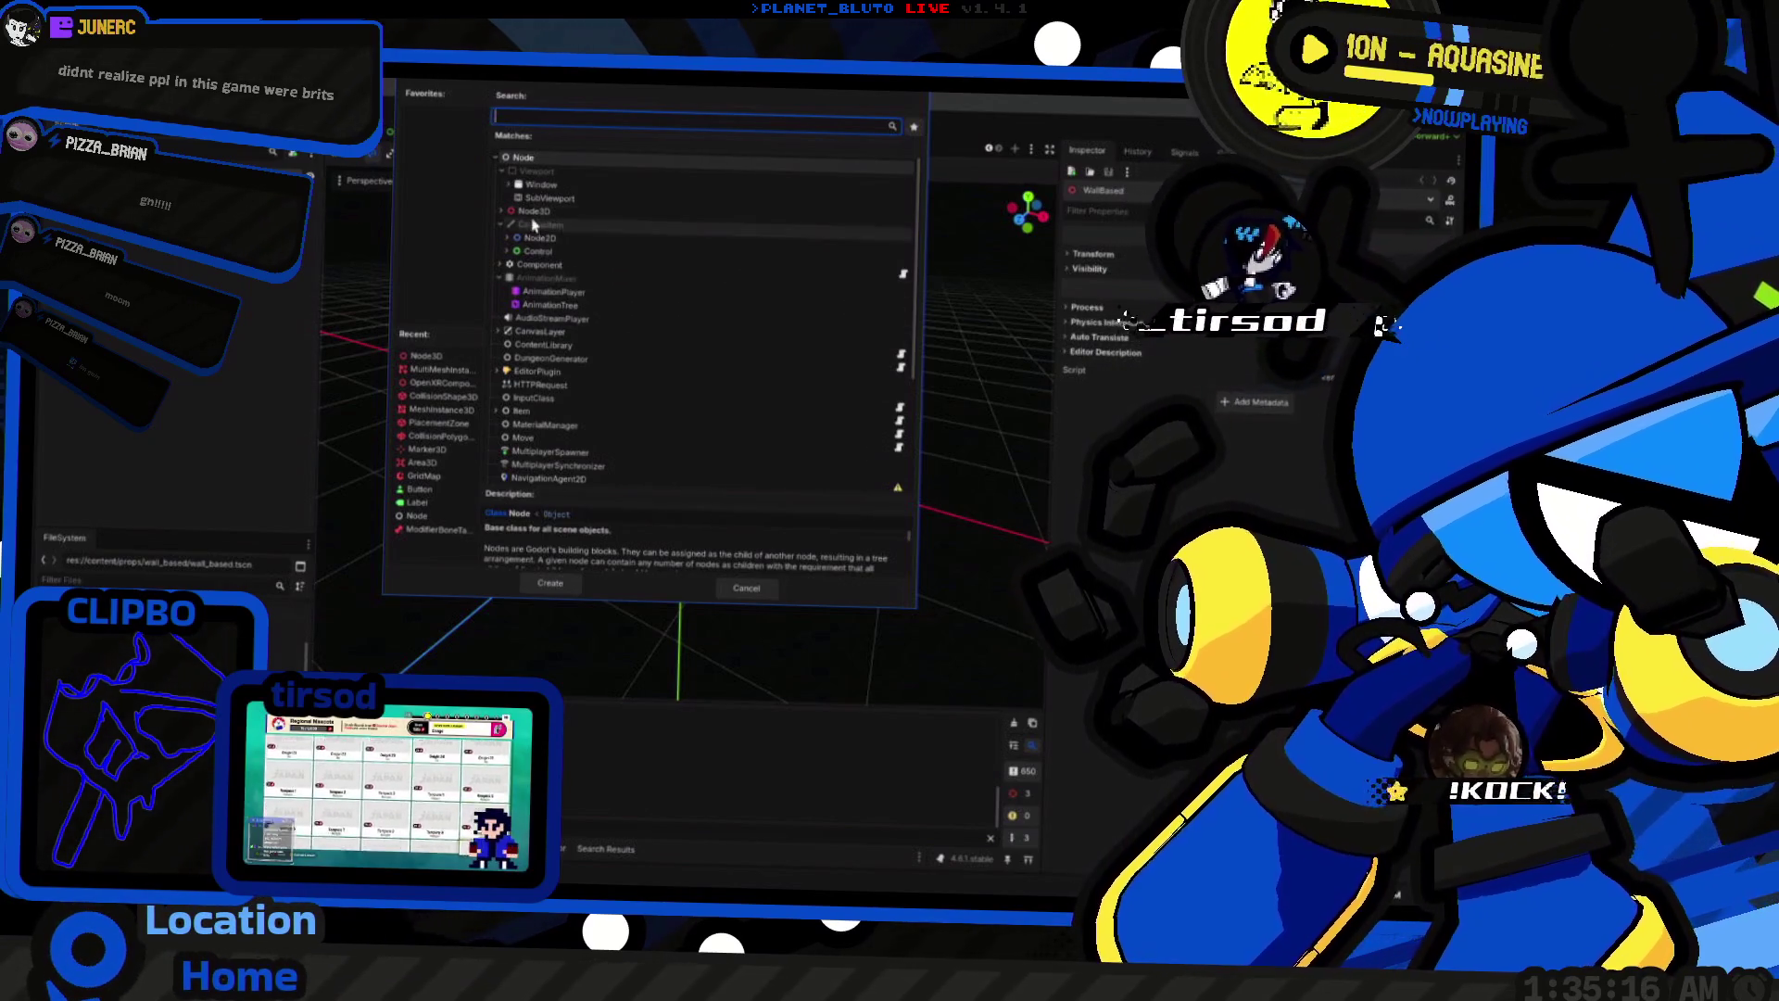
Step: Add a MeshInstance3D child with a new BoxMesh under the WallBased root
left_click(501, 211)
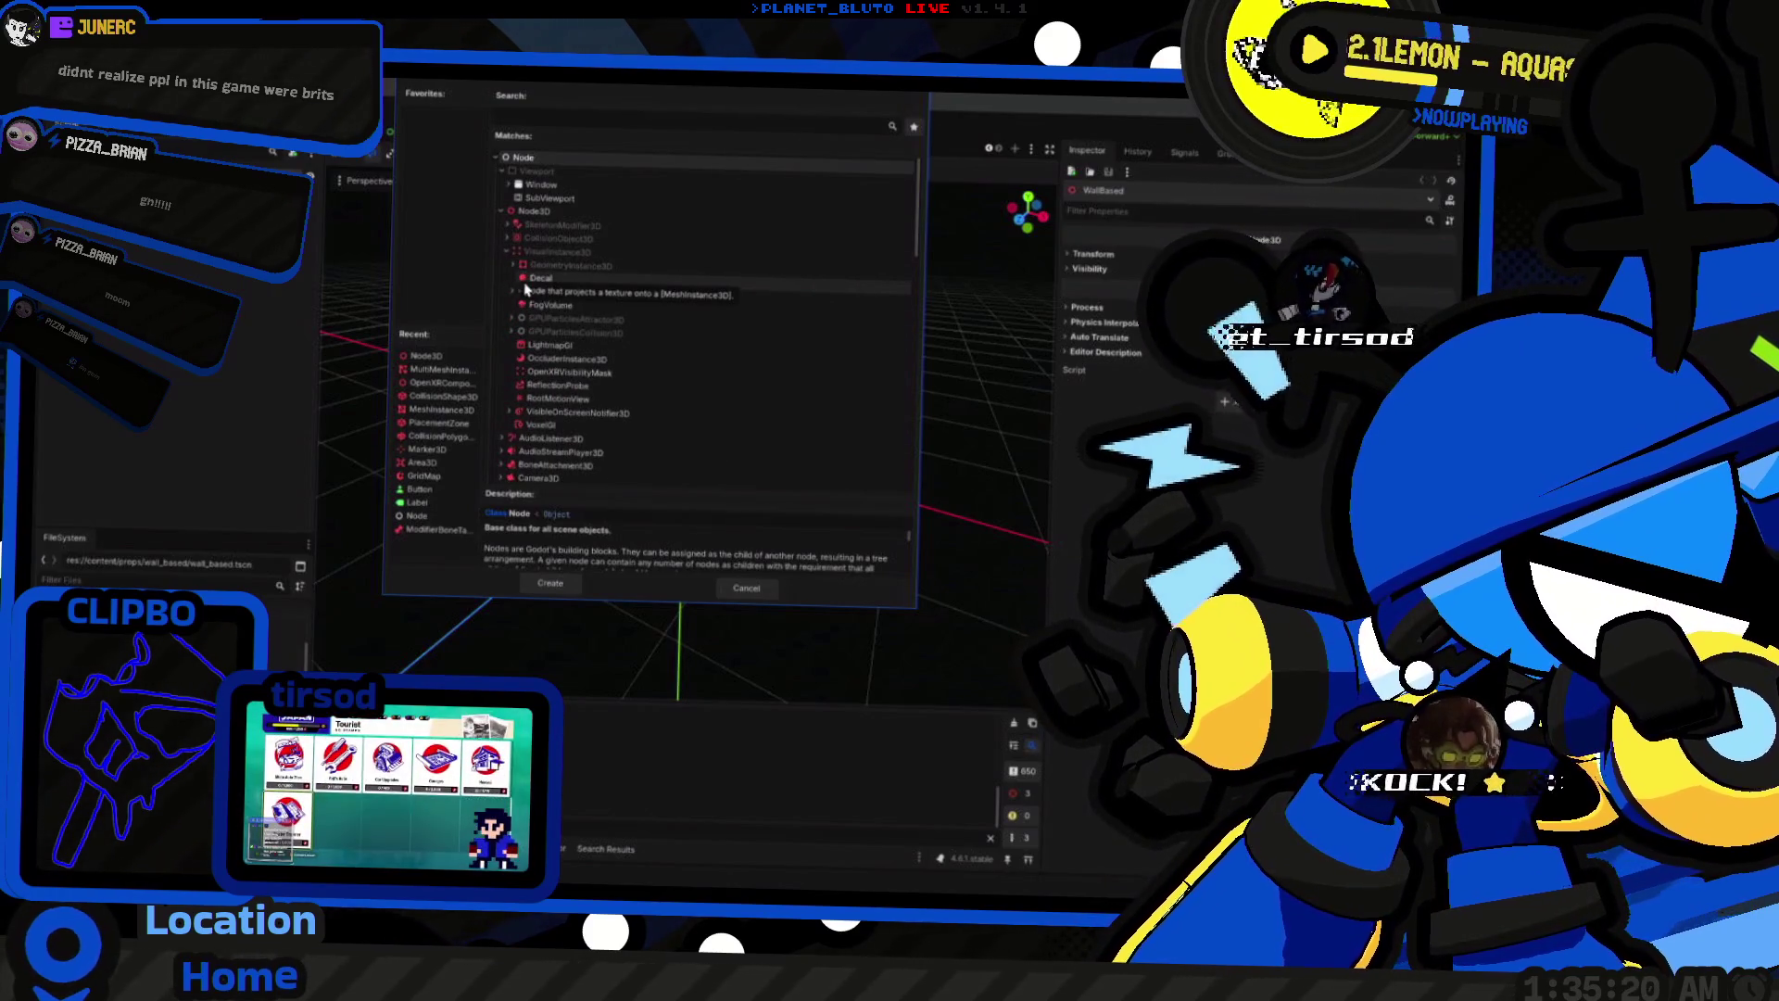
left_click(509, 266)
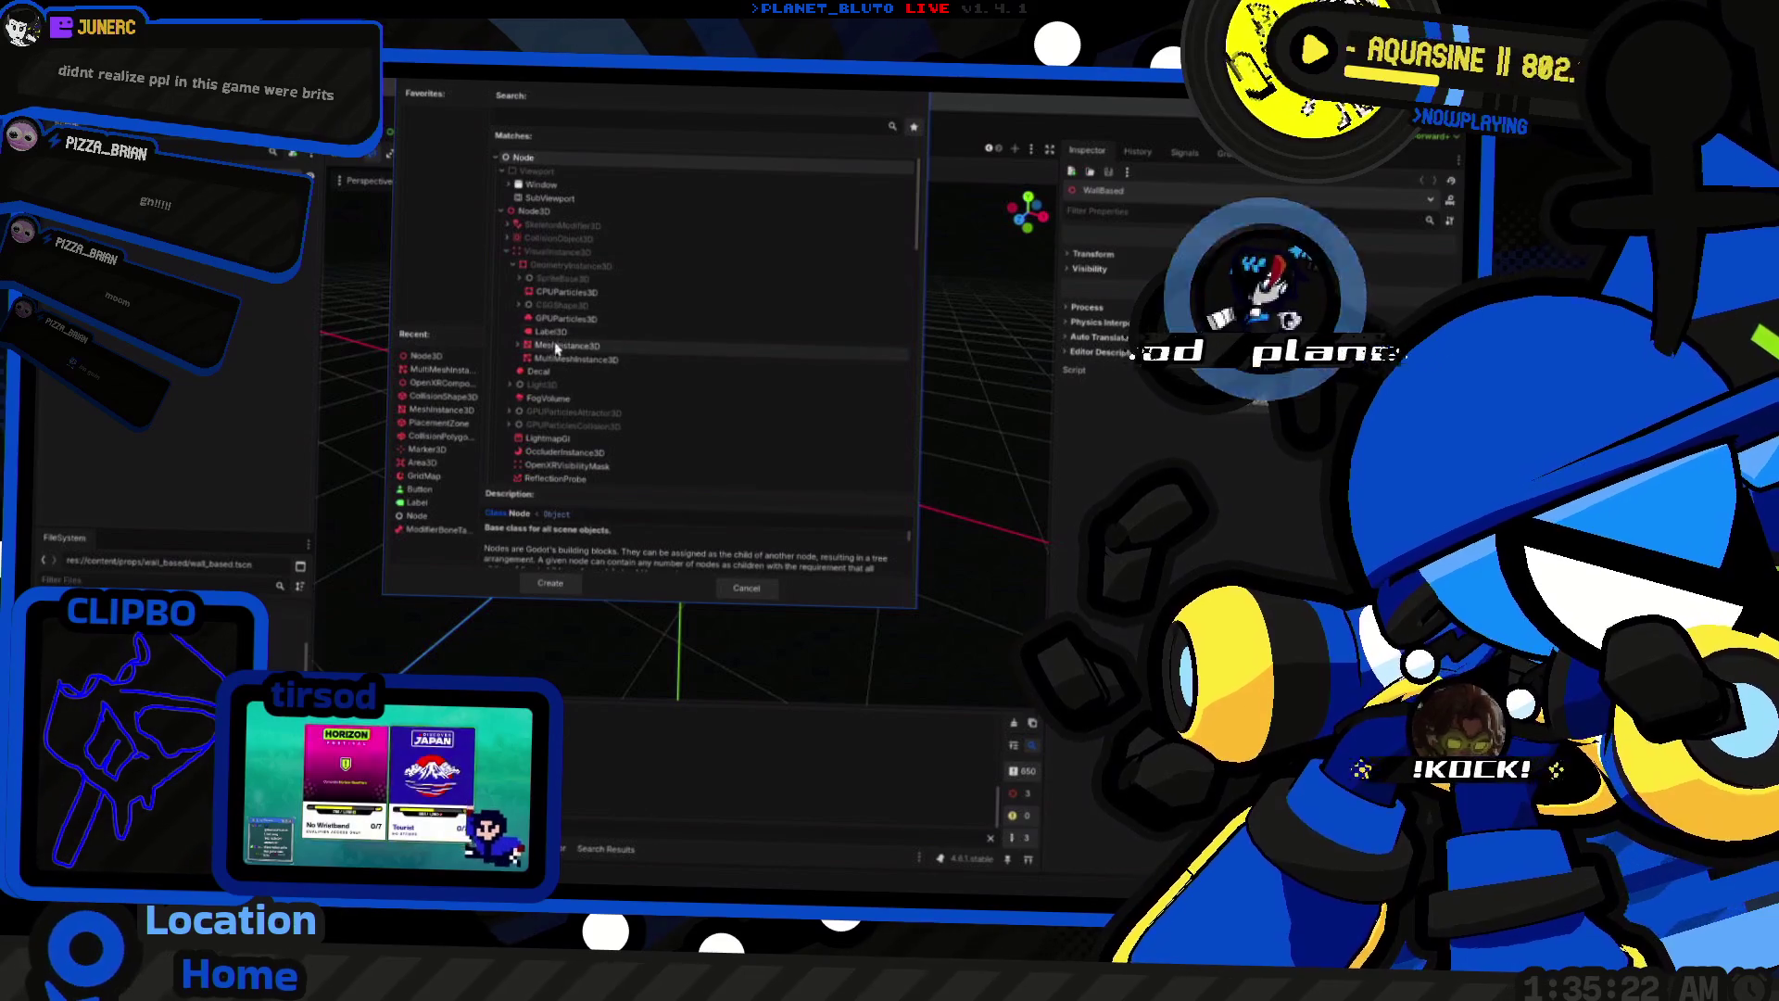
left_click(515, 347)
left_click(517, 347)
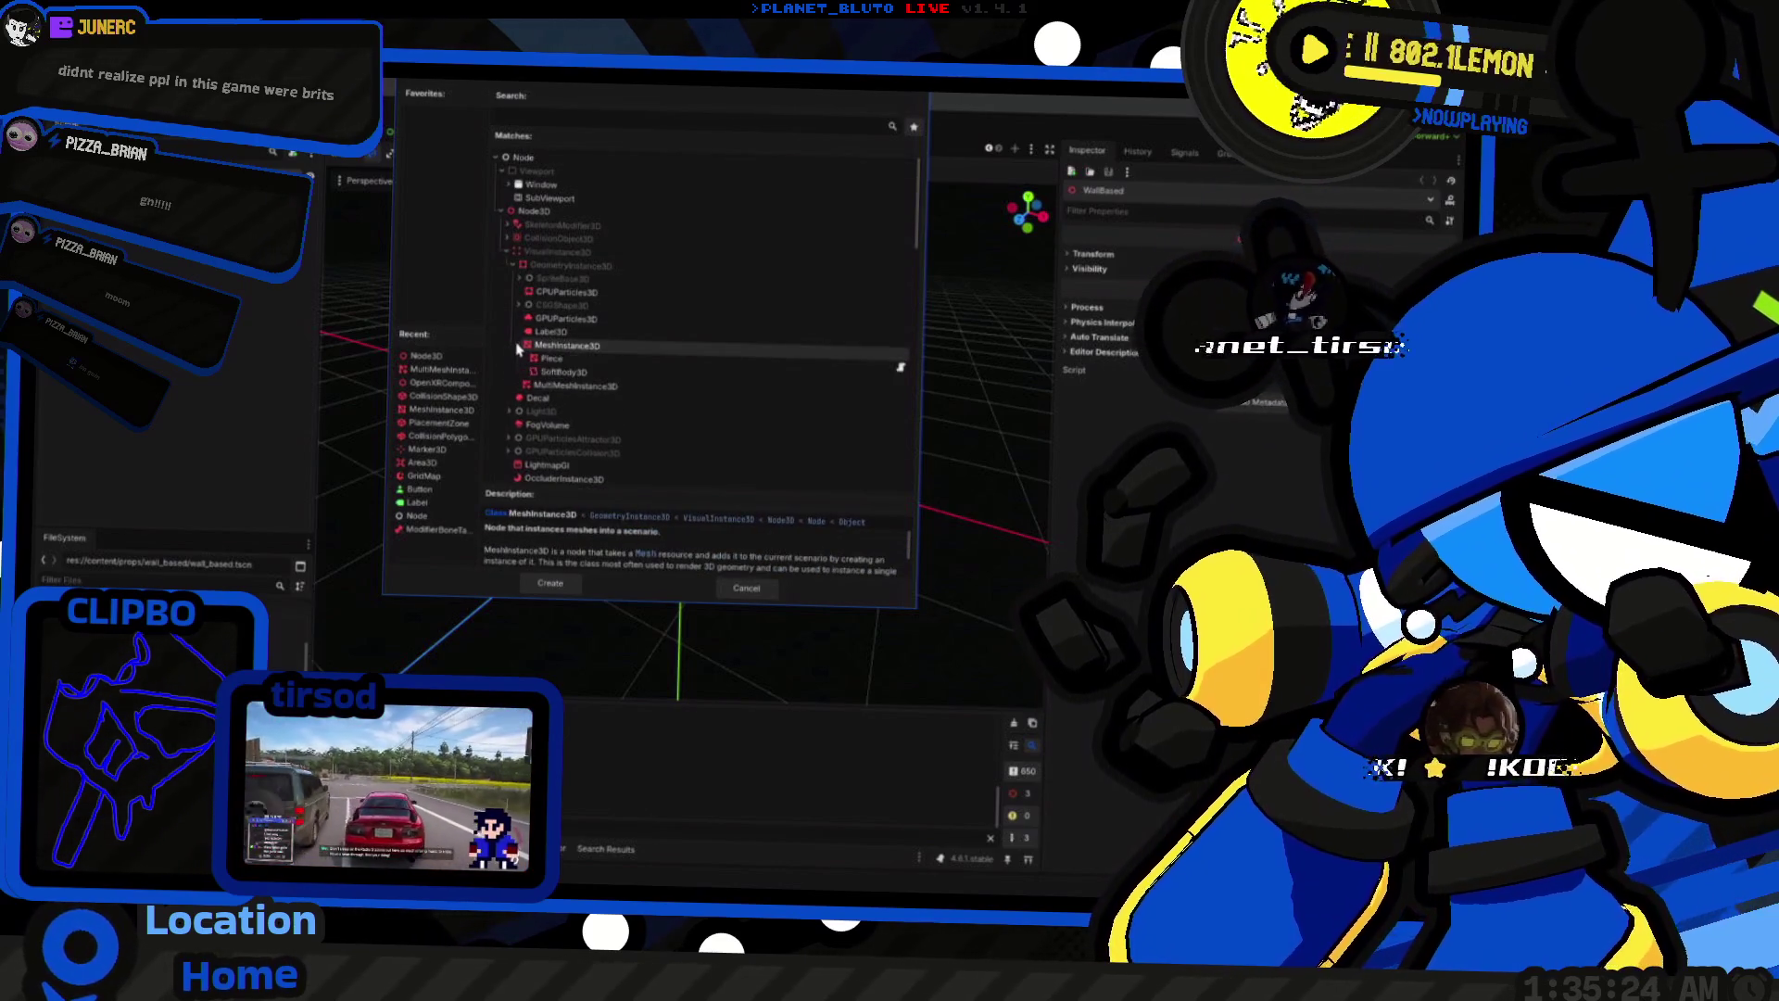
double_click(529, 350)
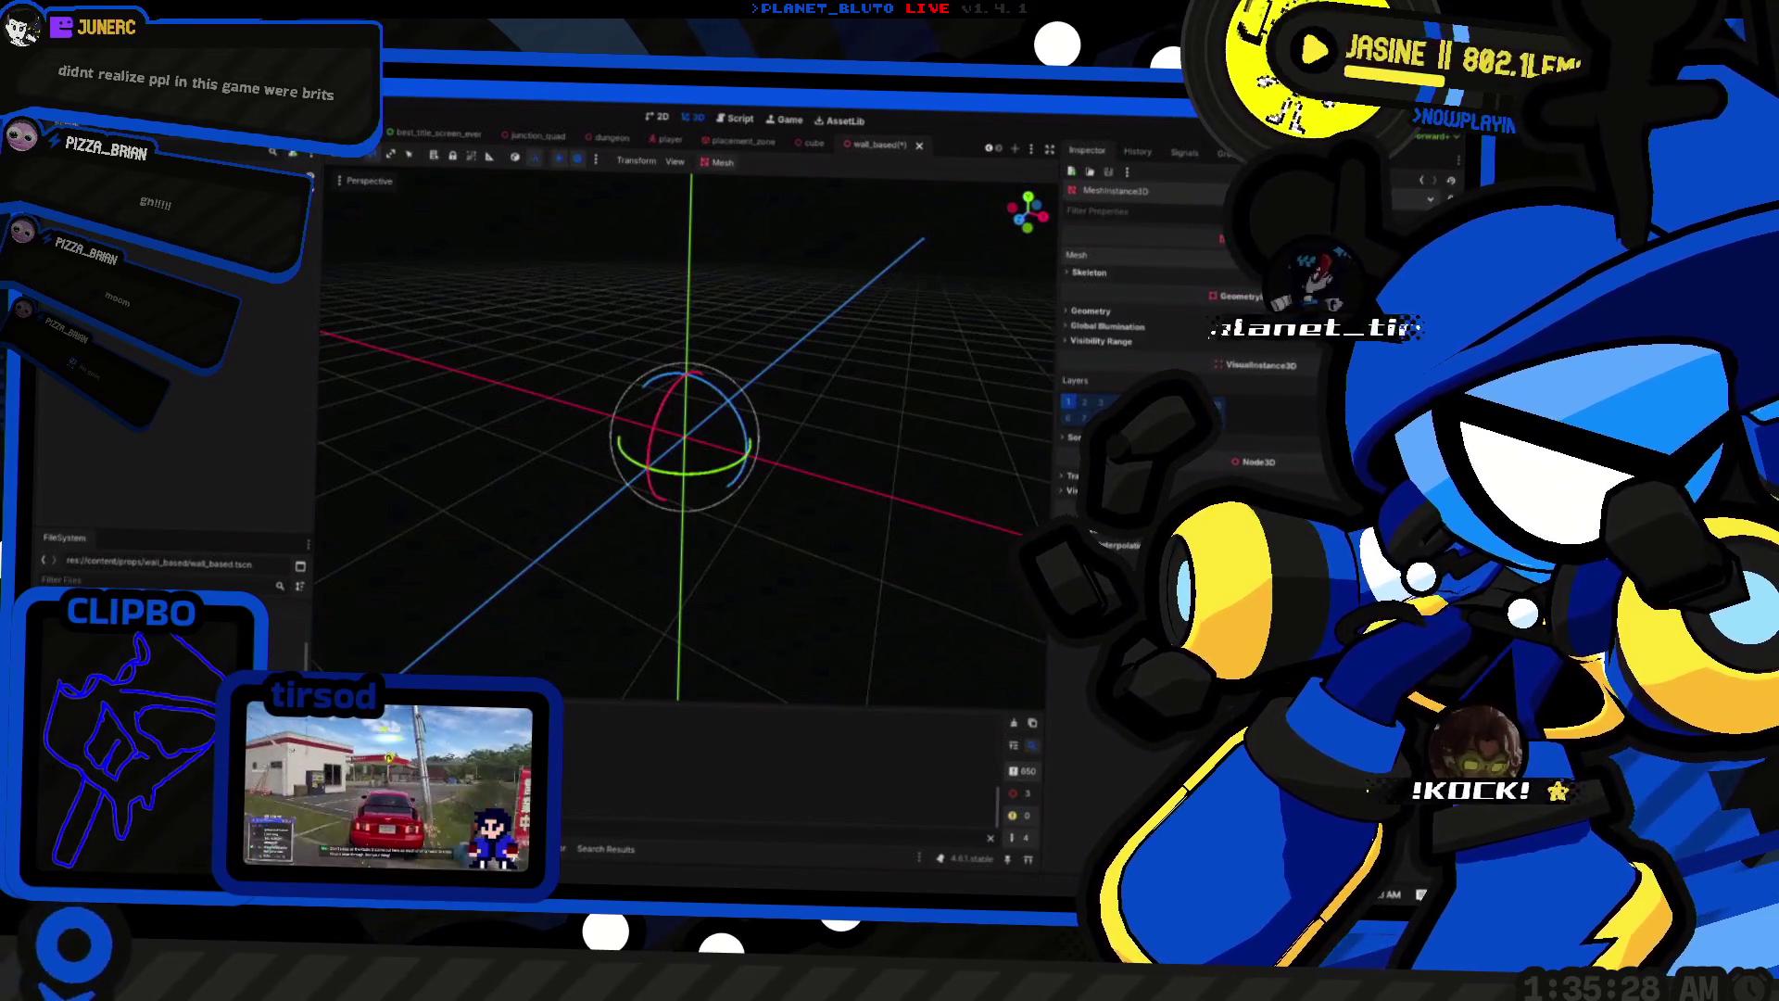
left_click(1020, 289)
mouse_move(799, 376)
left_mouse_down()
mouse_move(389, 389)
mouse_move(635, 375)
left_mouse_up()
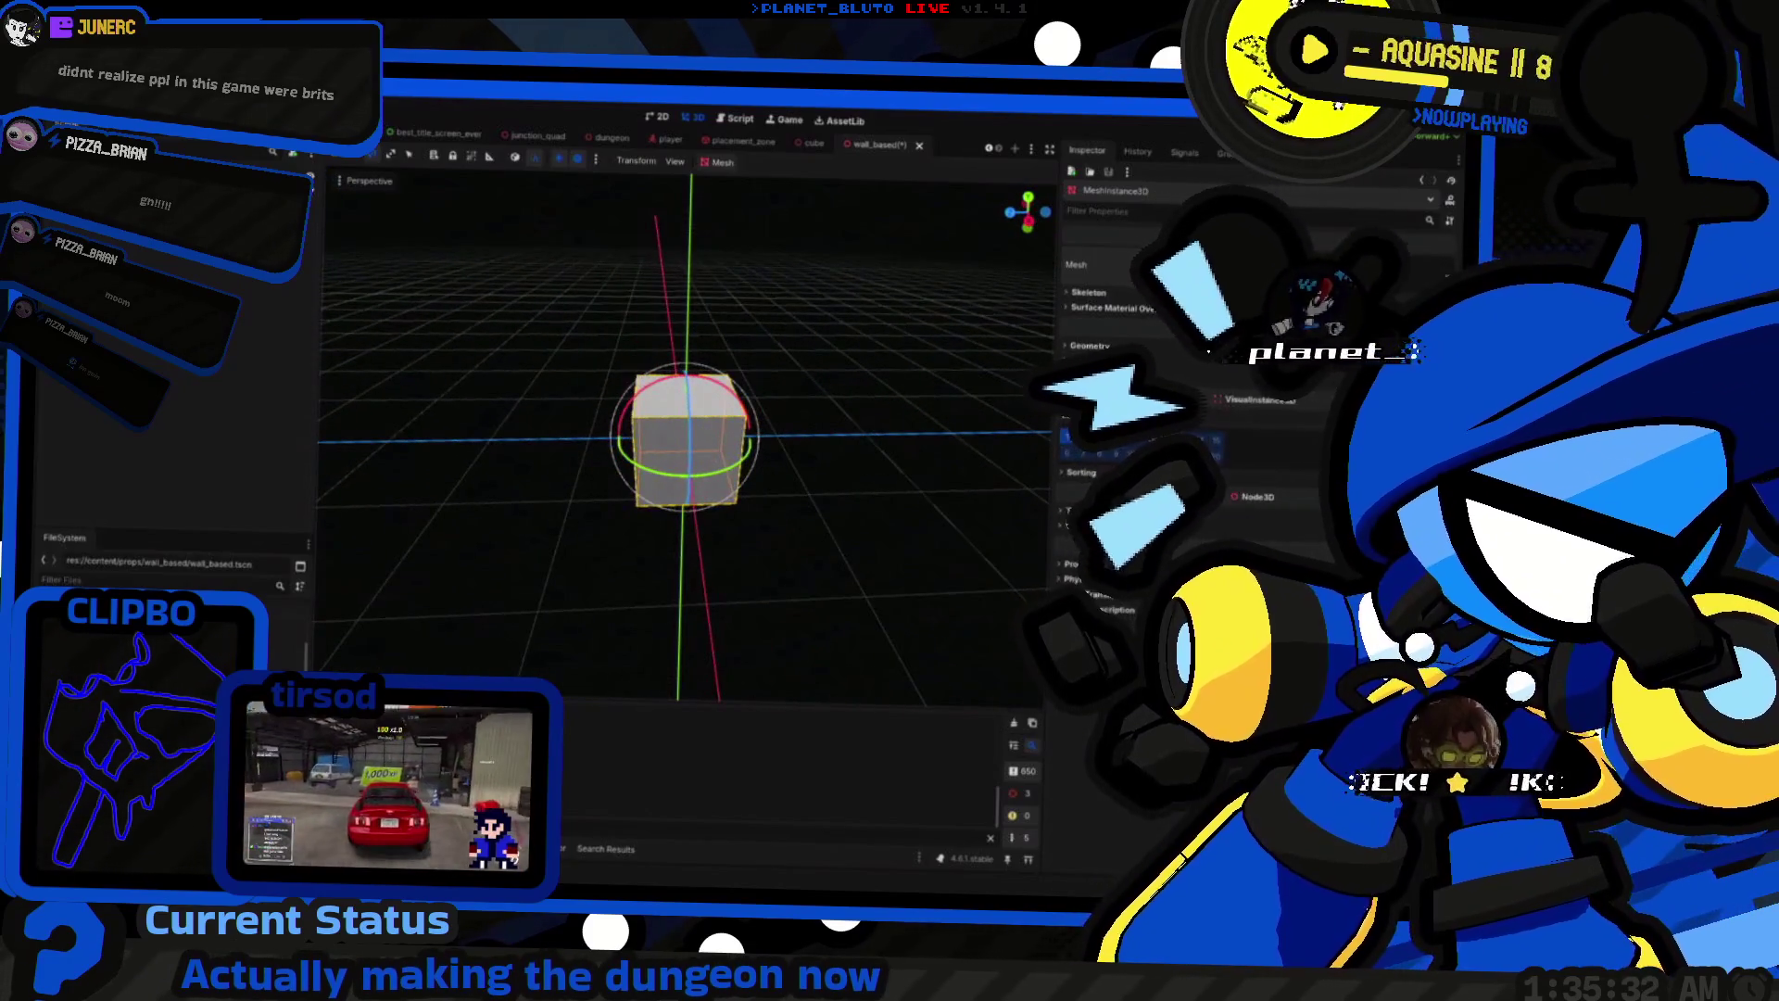
mouse_move(891, 320)
left_mouse_down()
mouse_move(1035, 353)
mouse_move(710, 353)
mouse_move(682, 290)
left_mouse_up()
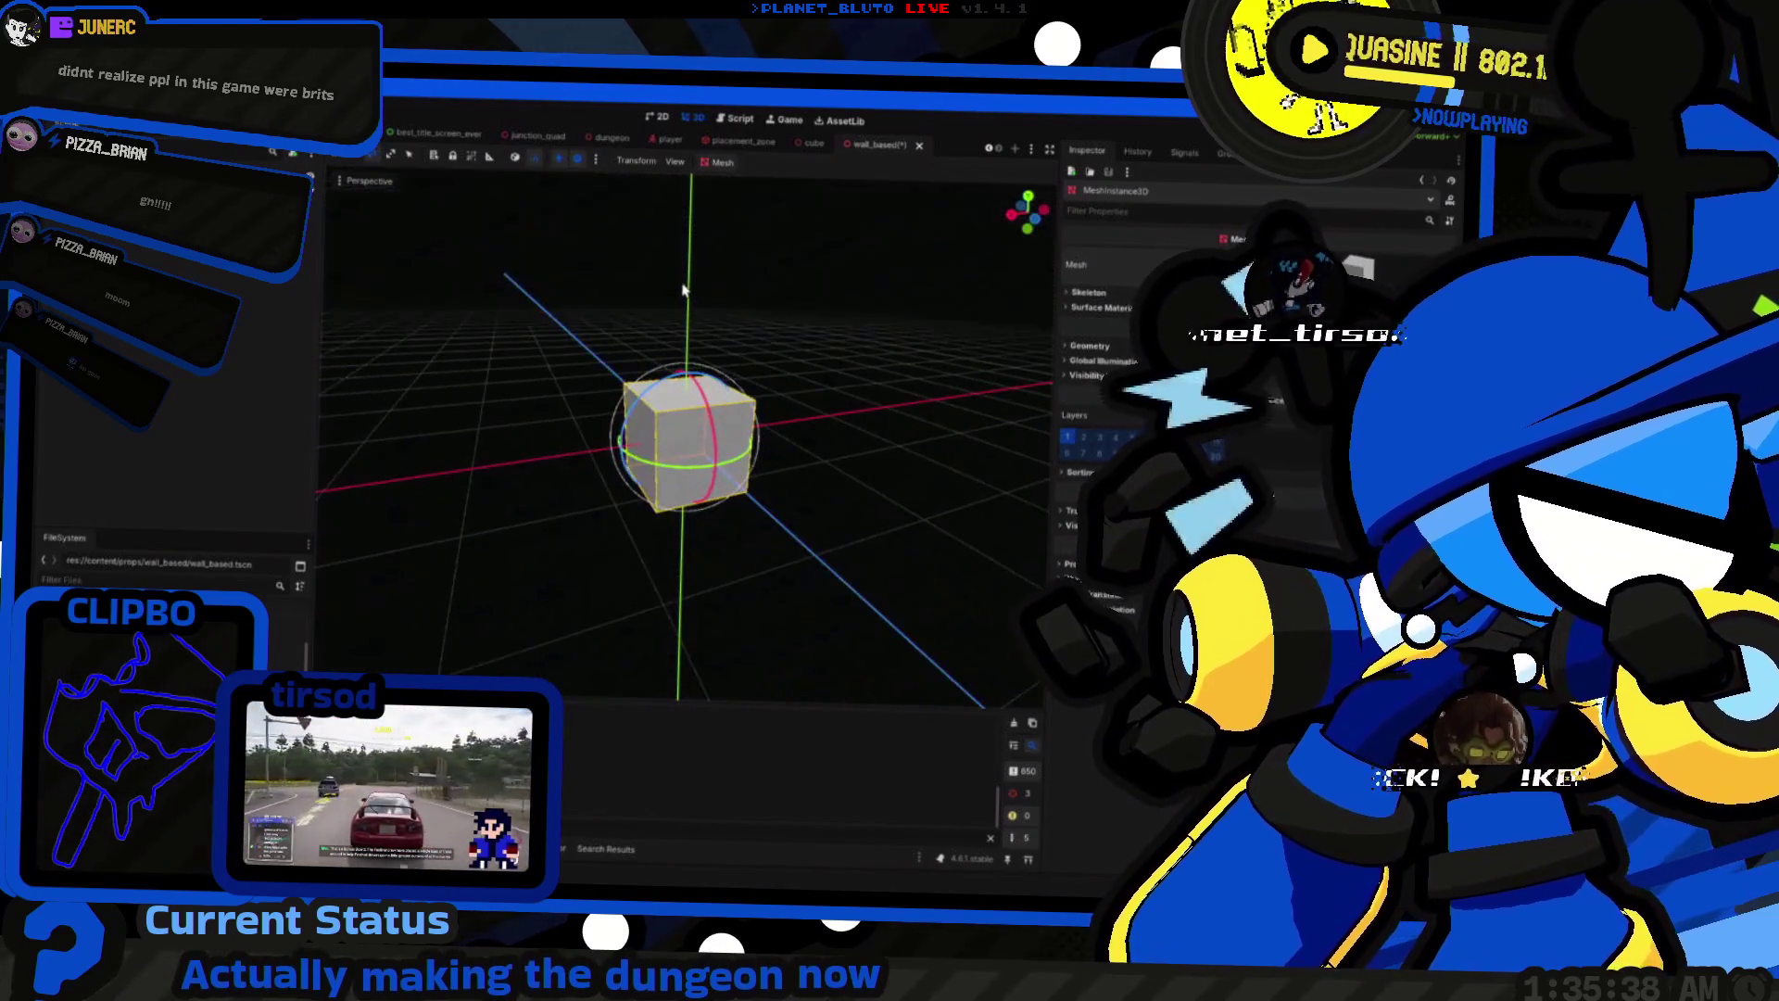
left_click(815, 145)
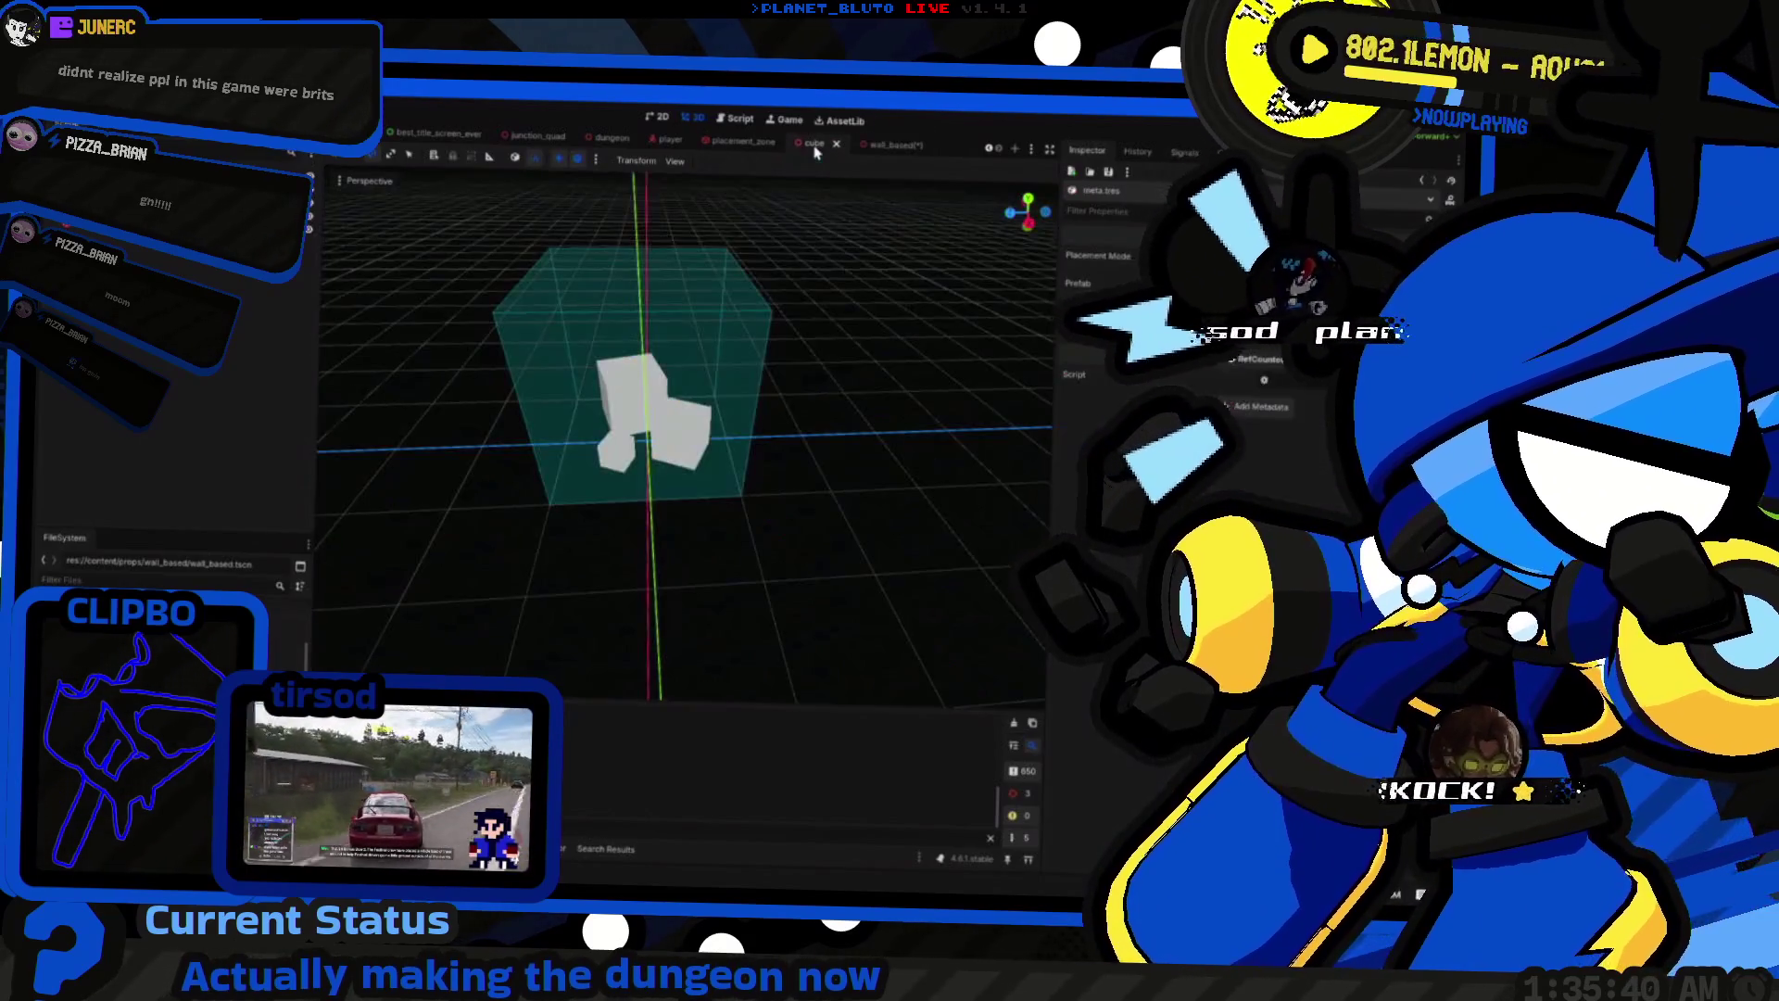
Step: Select the cube mesh, then bring up placement_zone.gd in the script editor
left_click(649, 408)
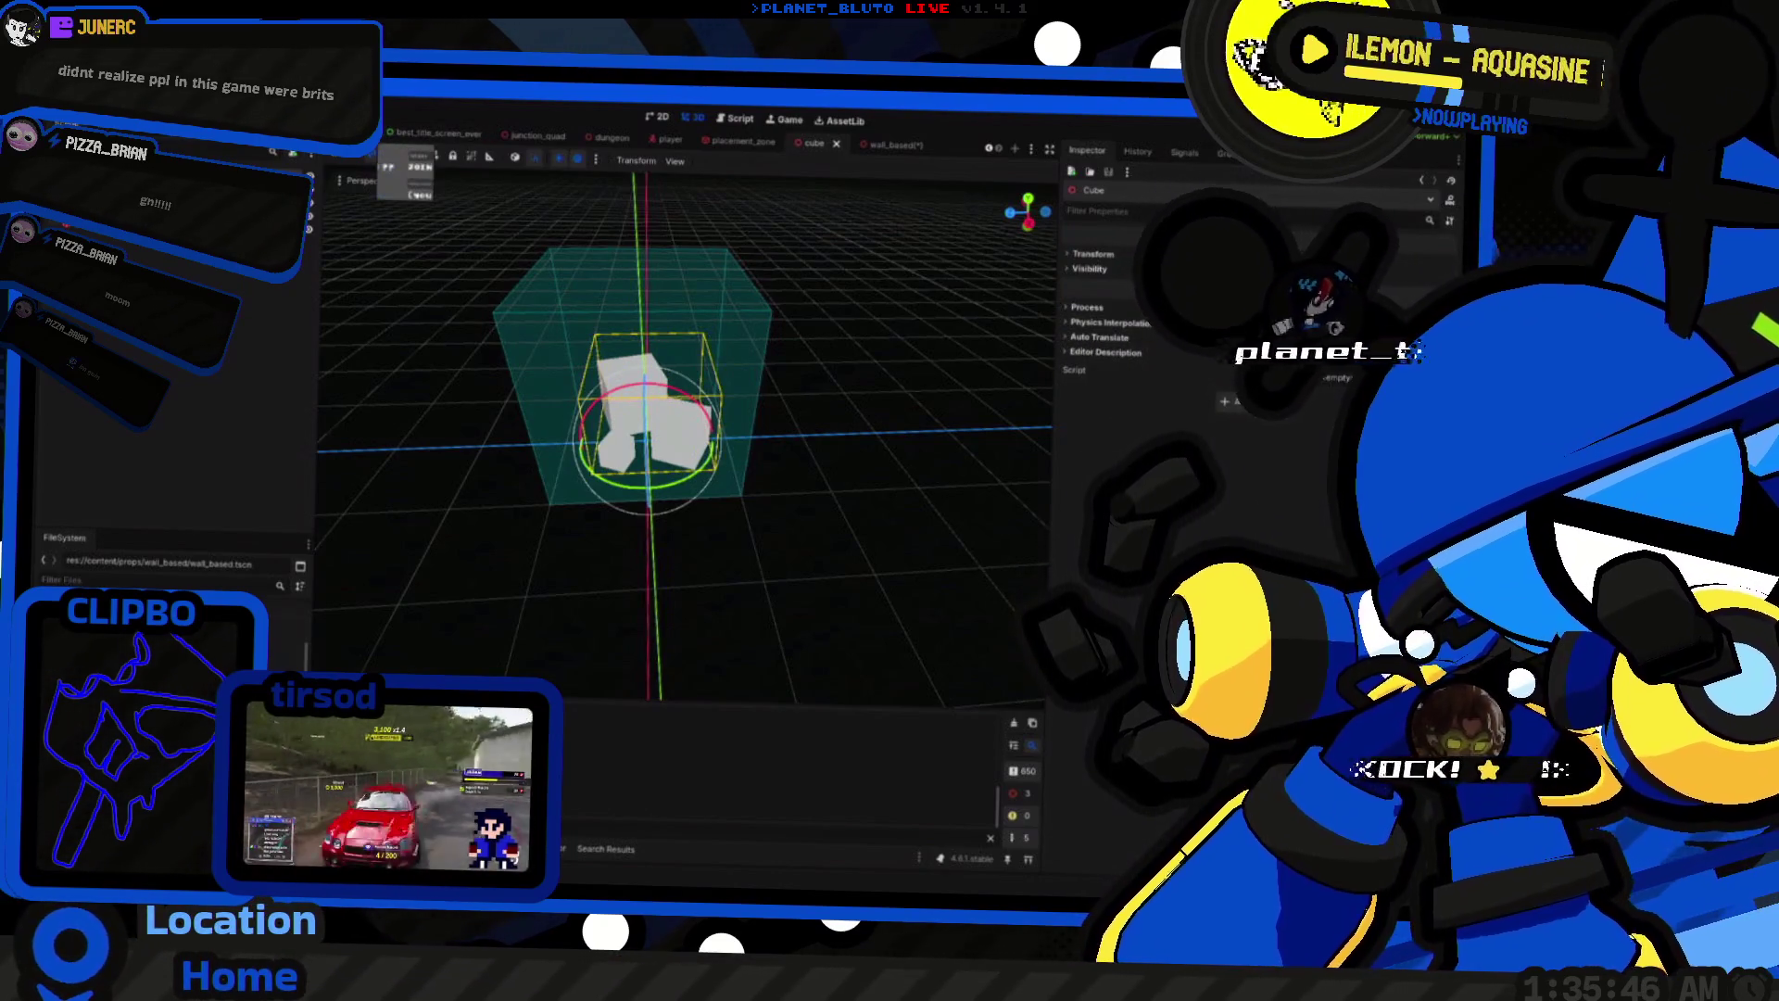
key("ctrl+Tab")
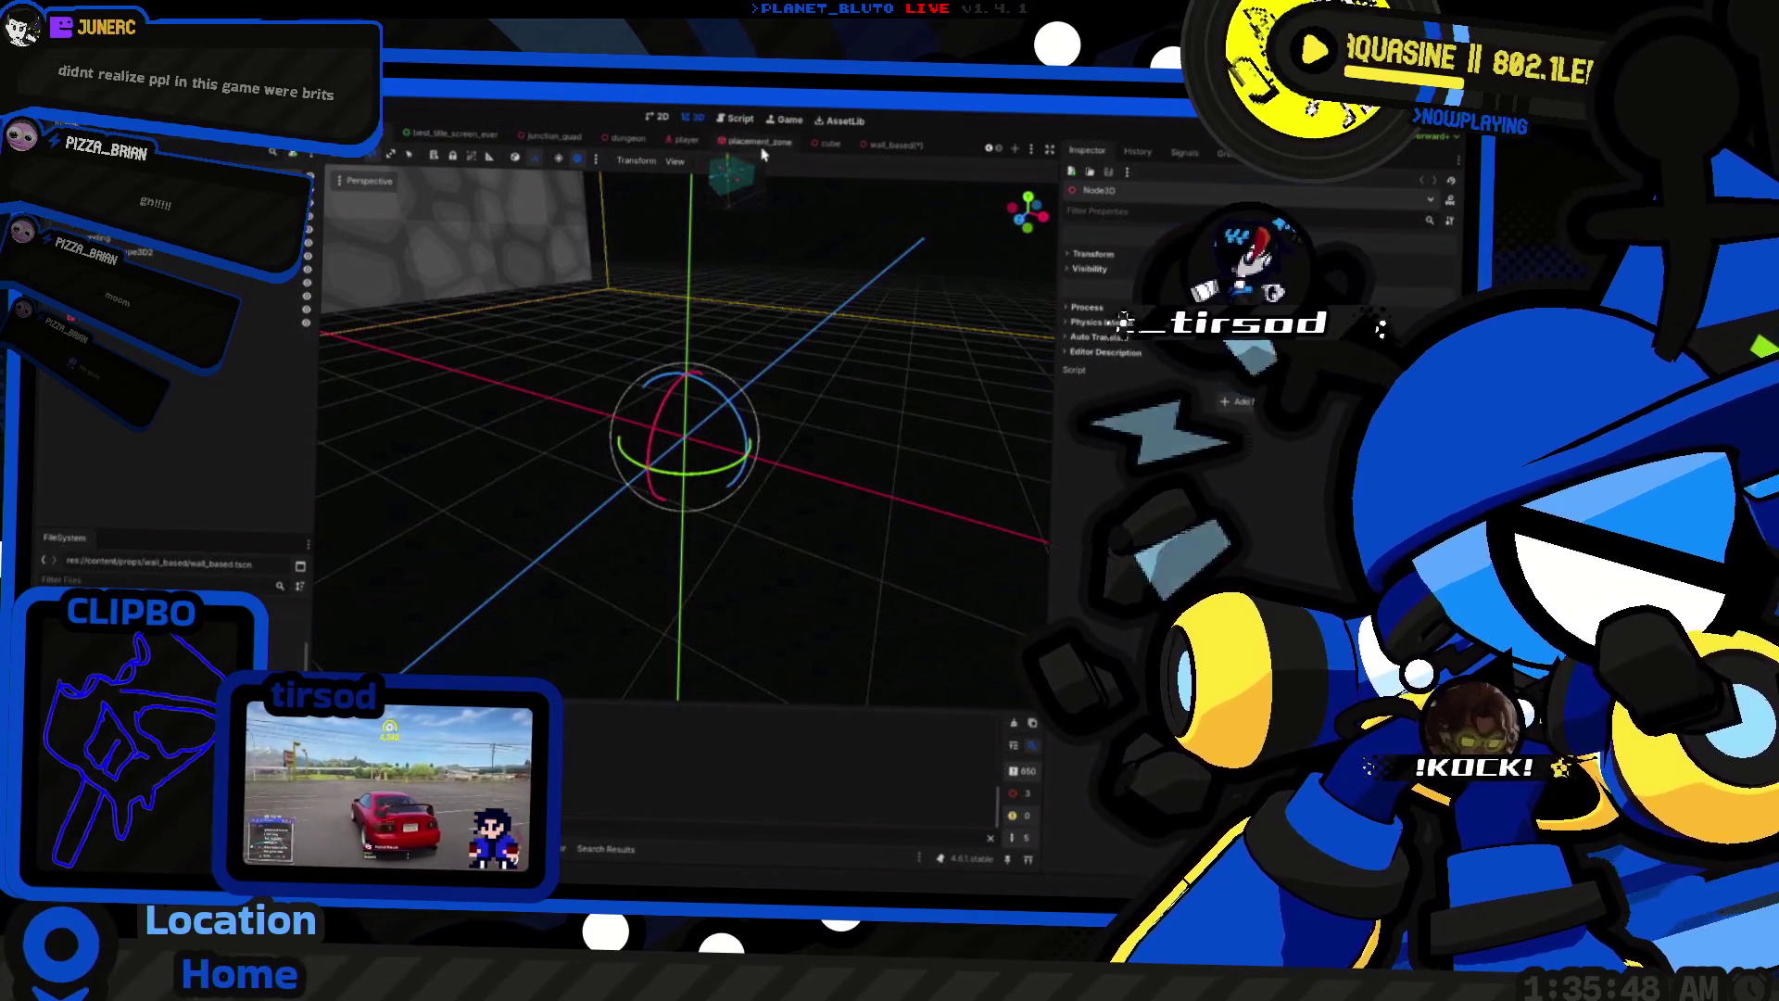
key("ctrl+shift+Tab")
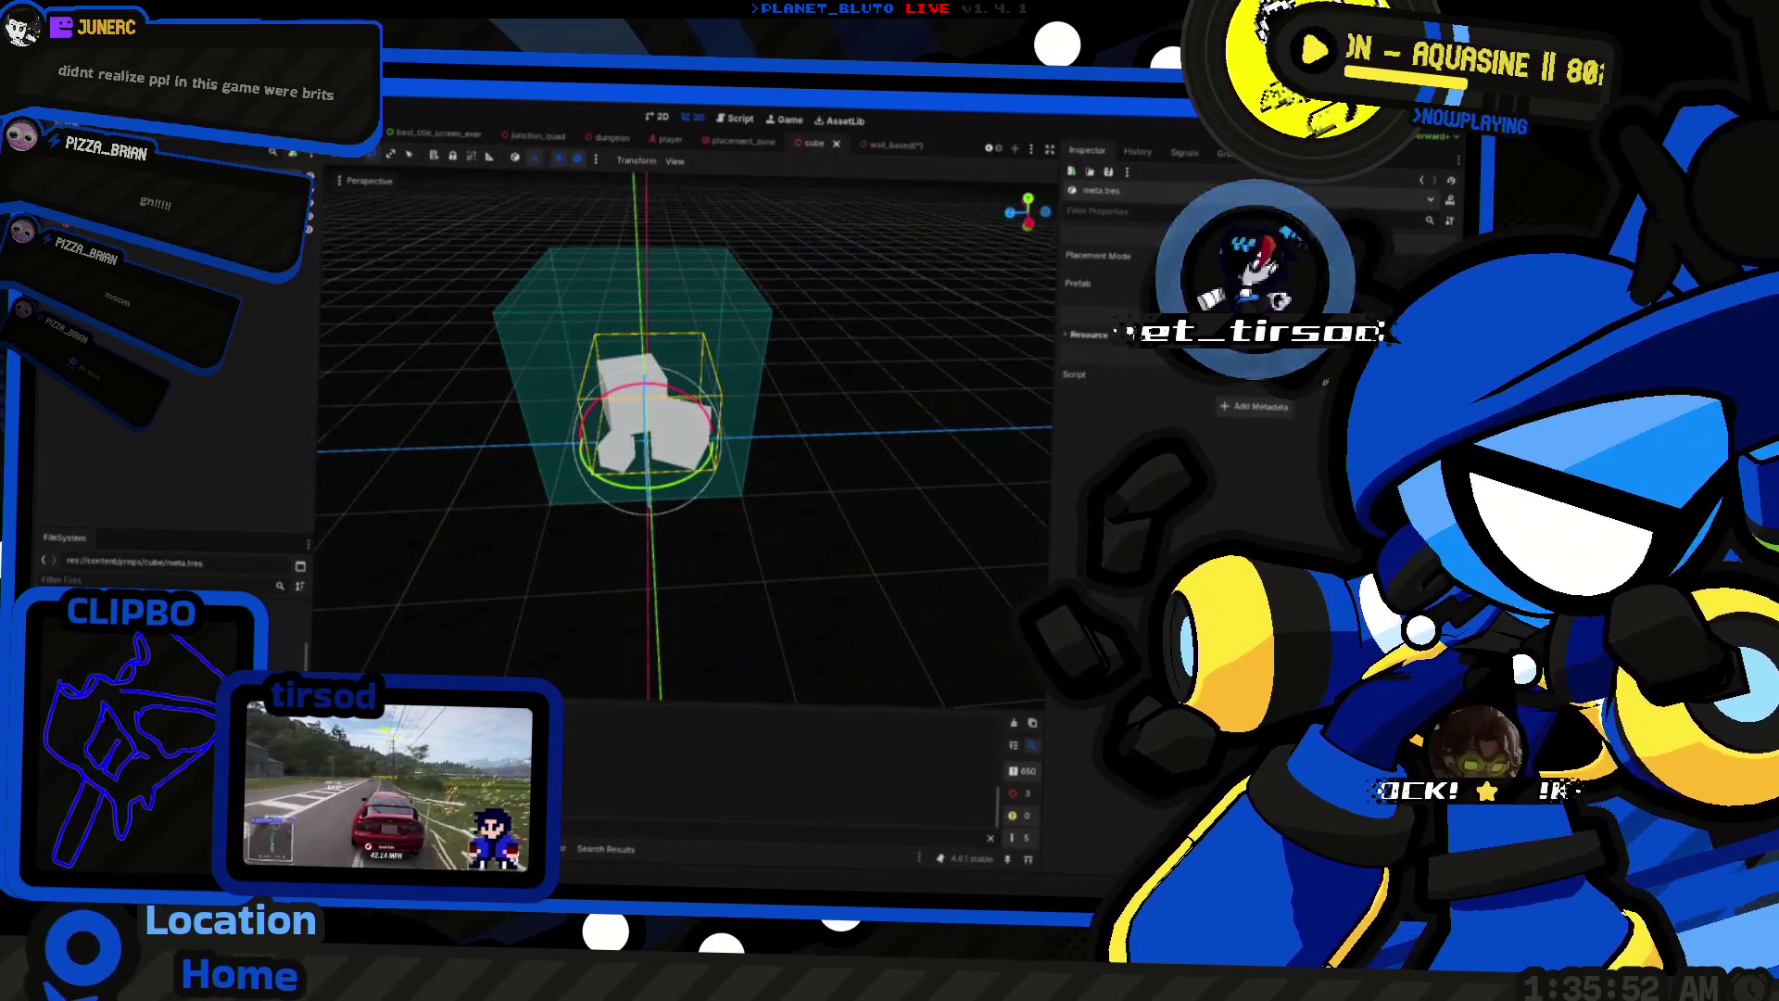
key("alt+Tab")
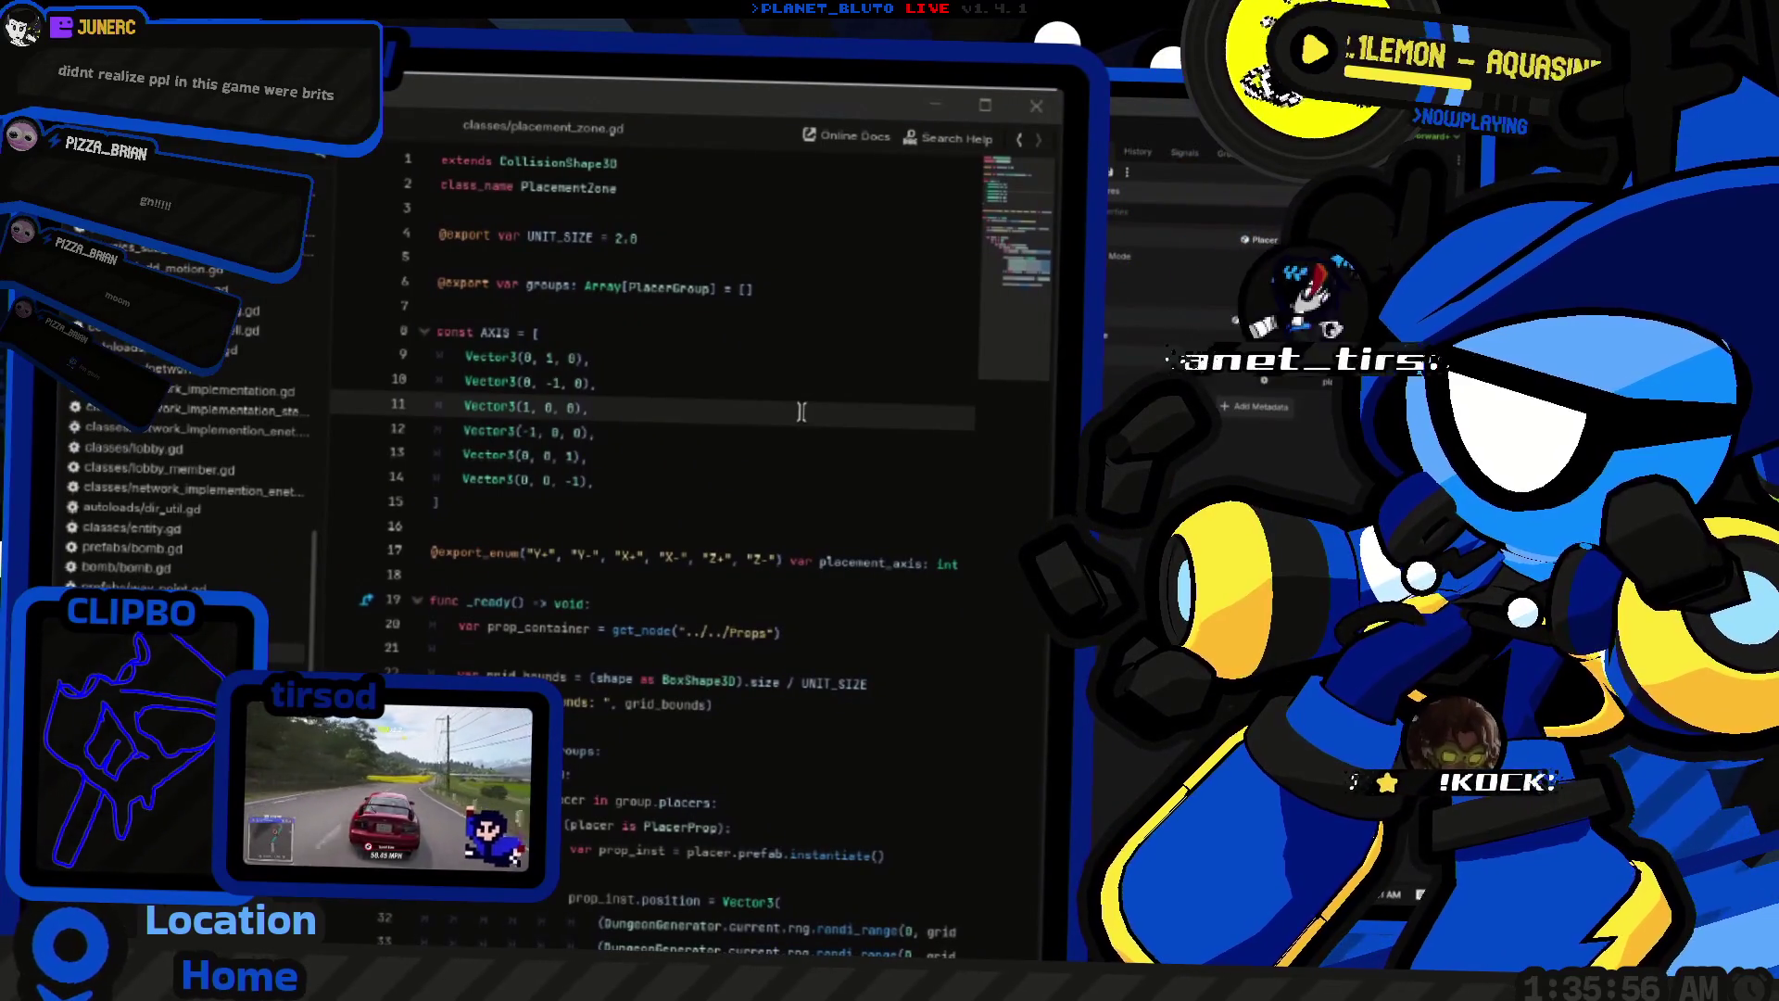
key("alt+Left")
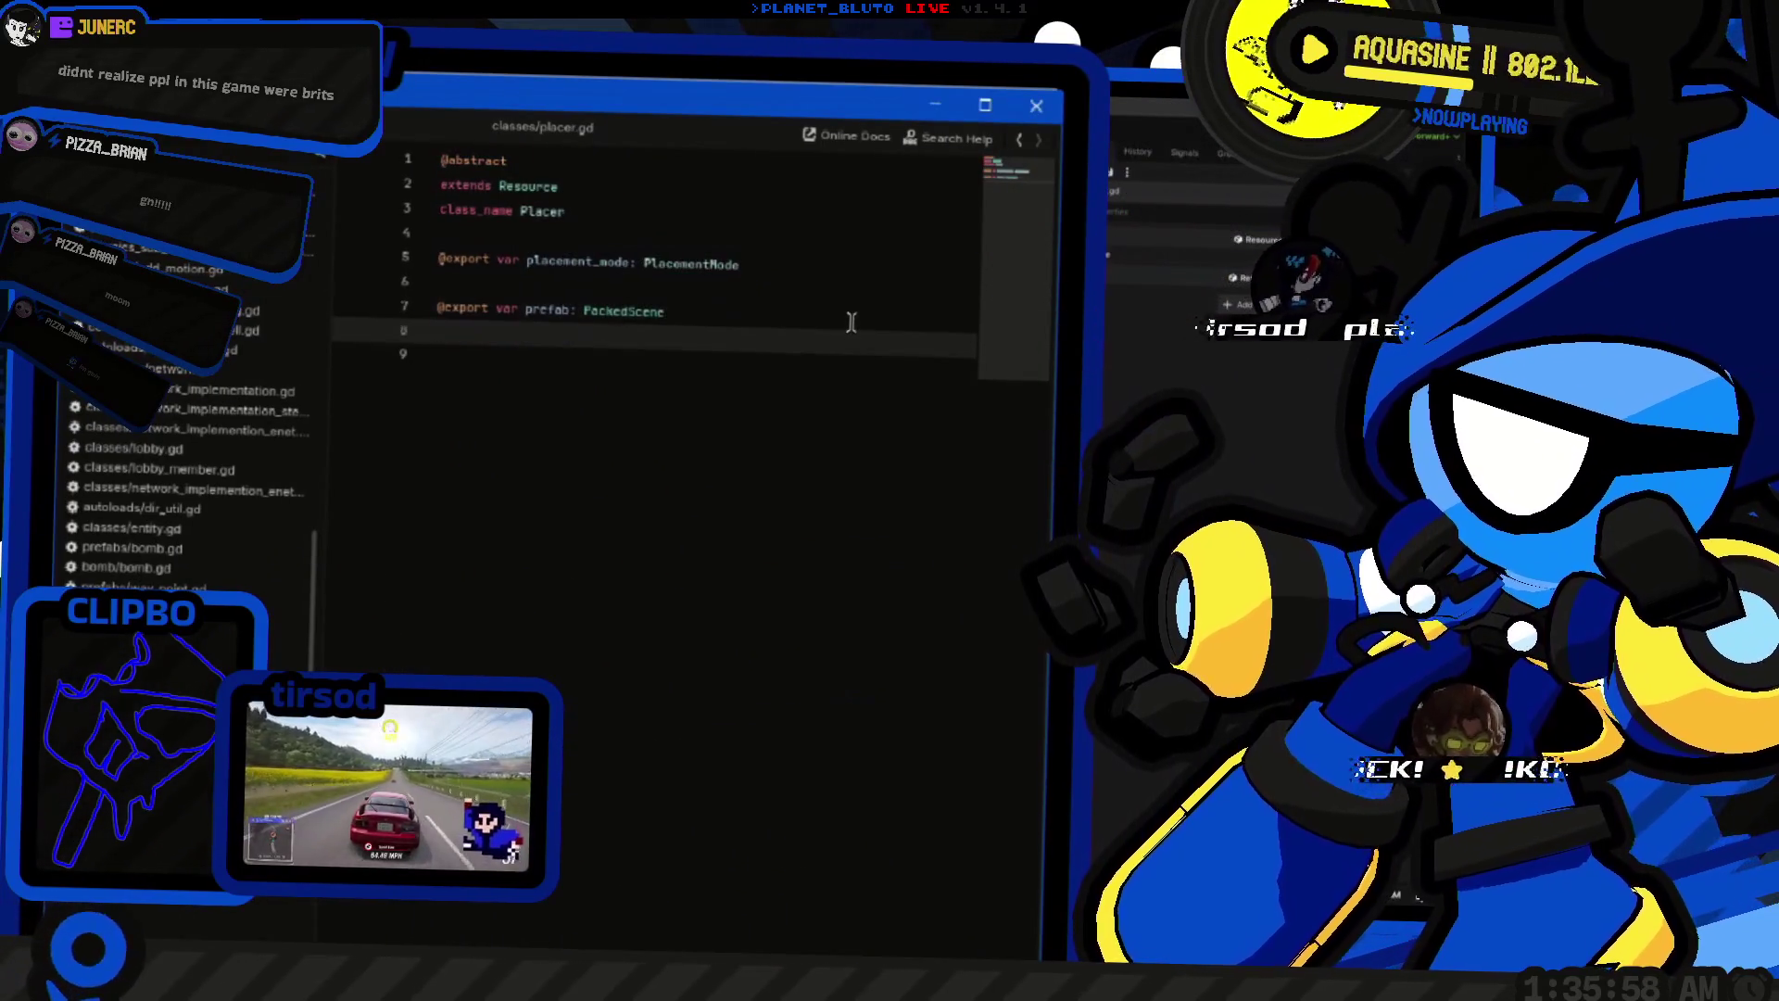
type("@export var prefab: PackedScene")
key("Home")
key("Return")
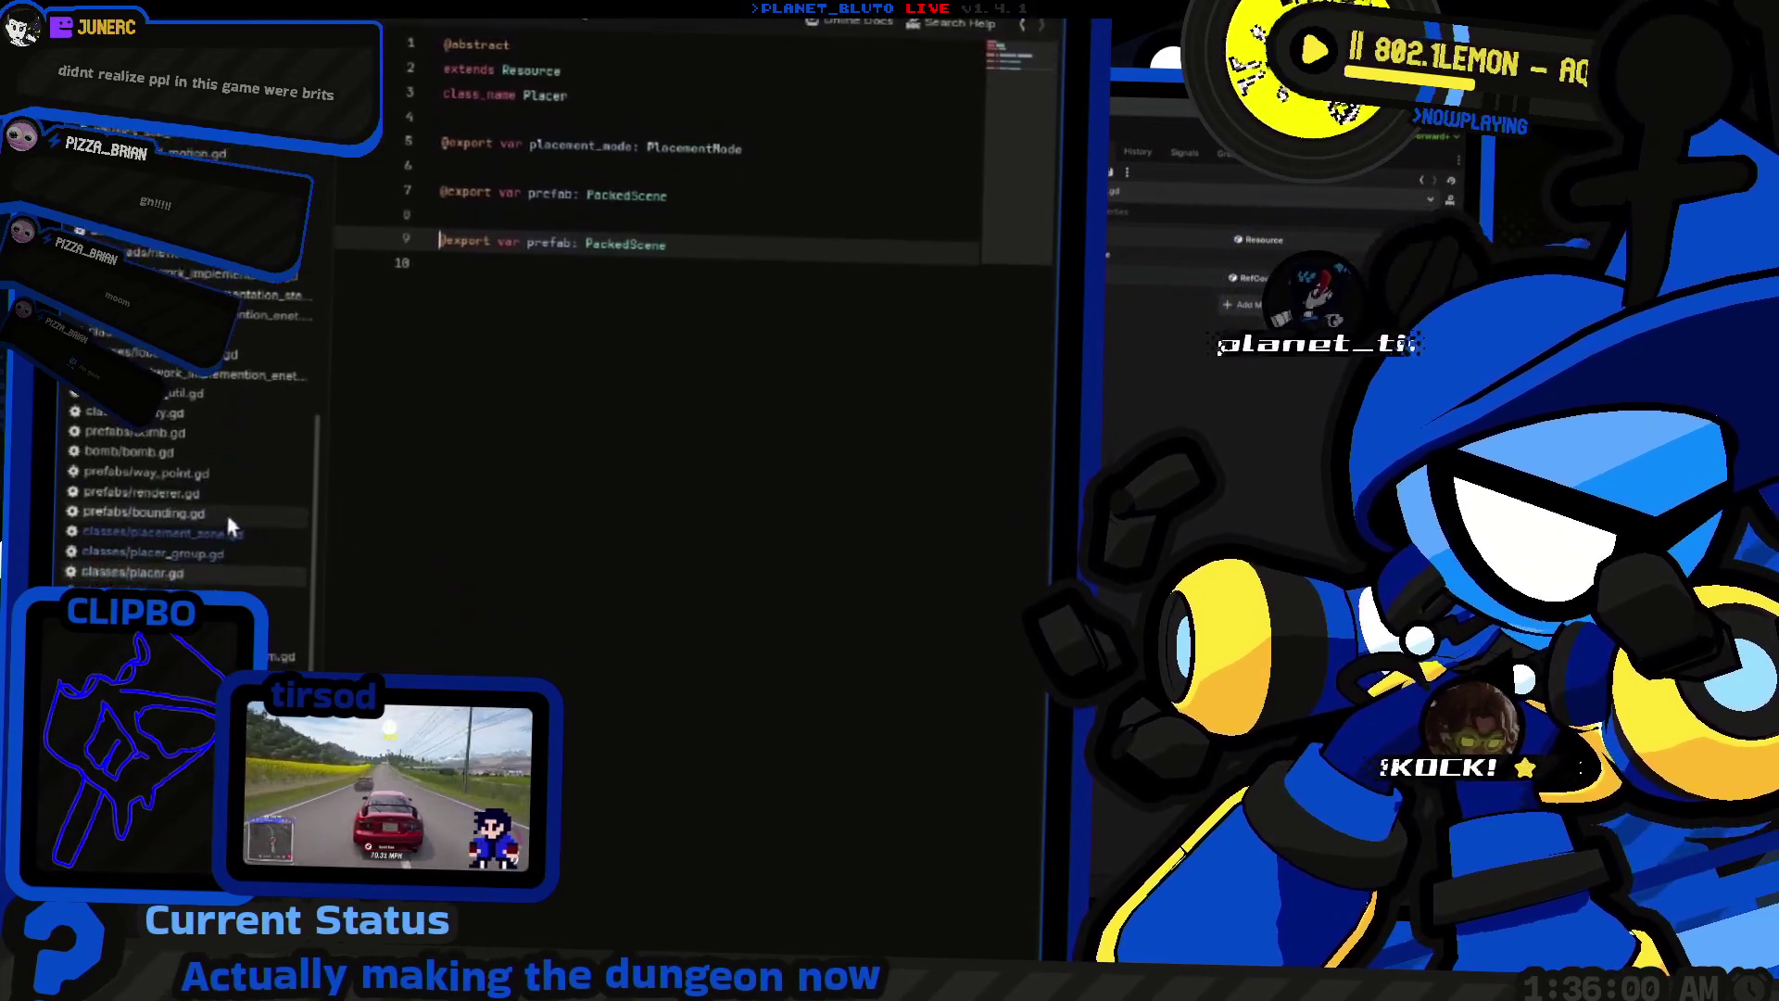
left_click(231, 528)
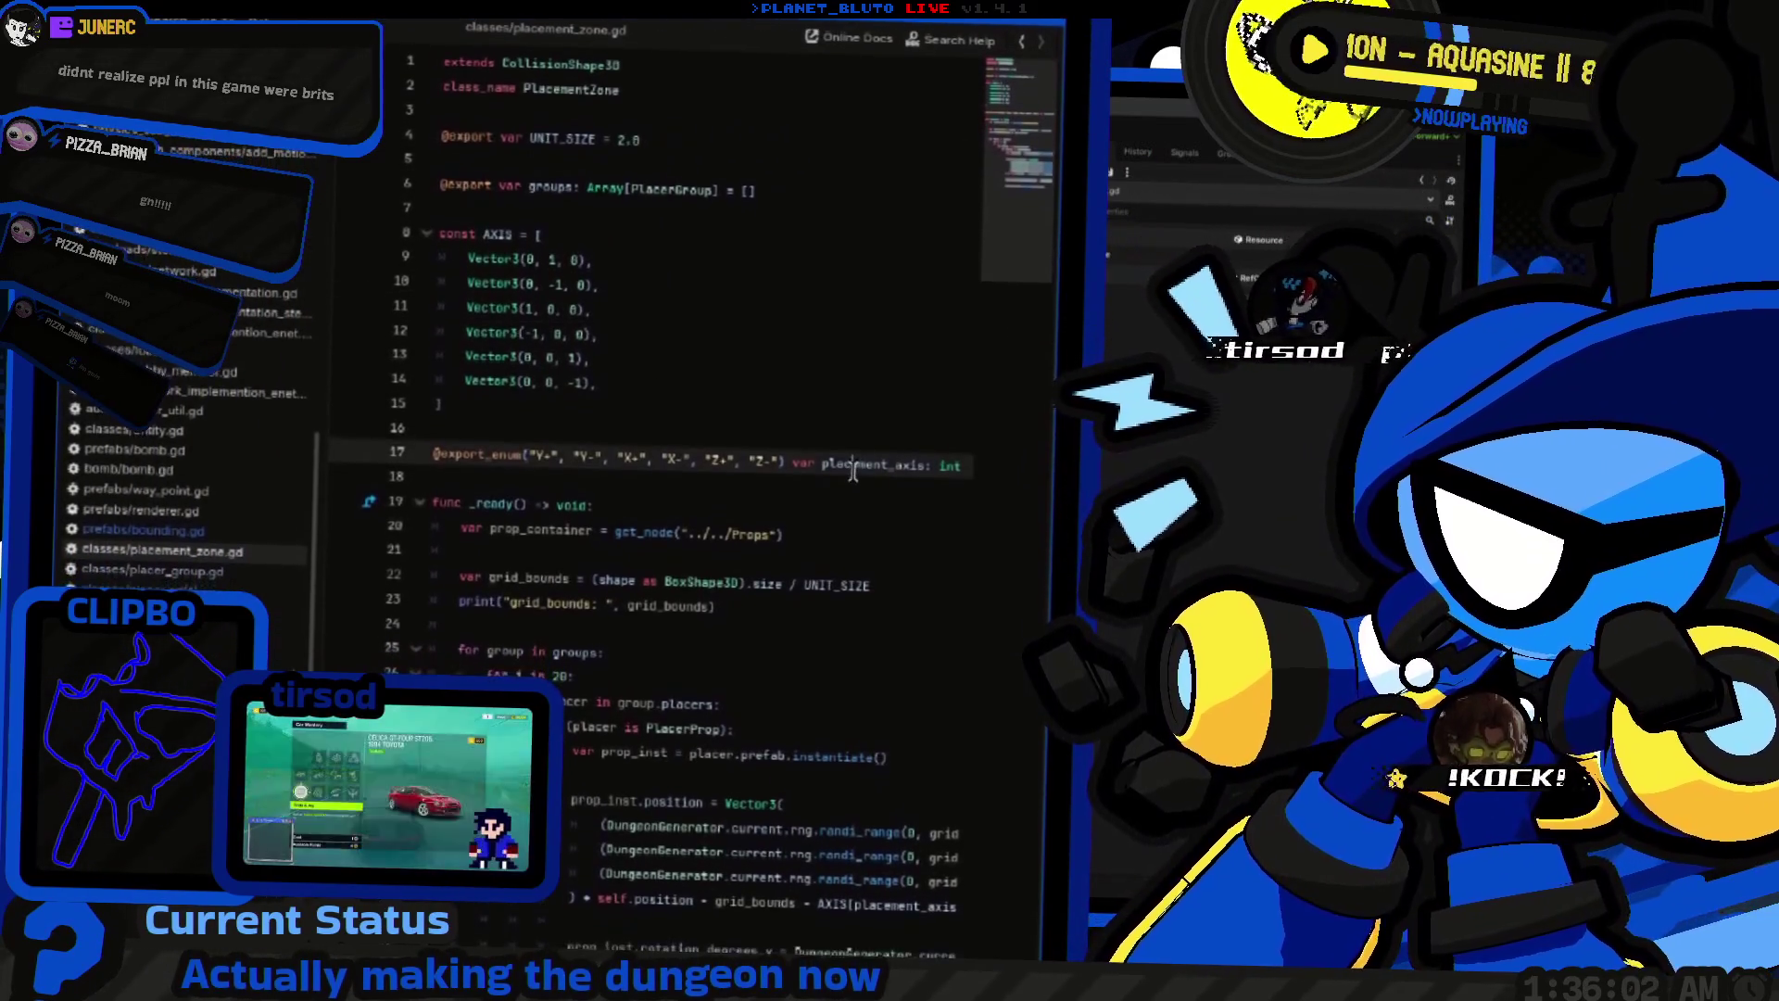
key("alt+Left")
key("alt+Left")
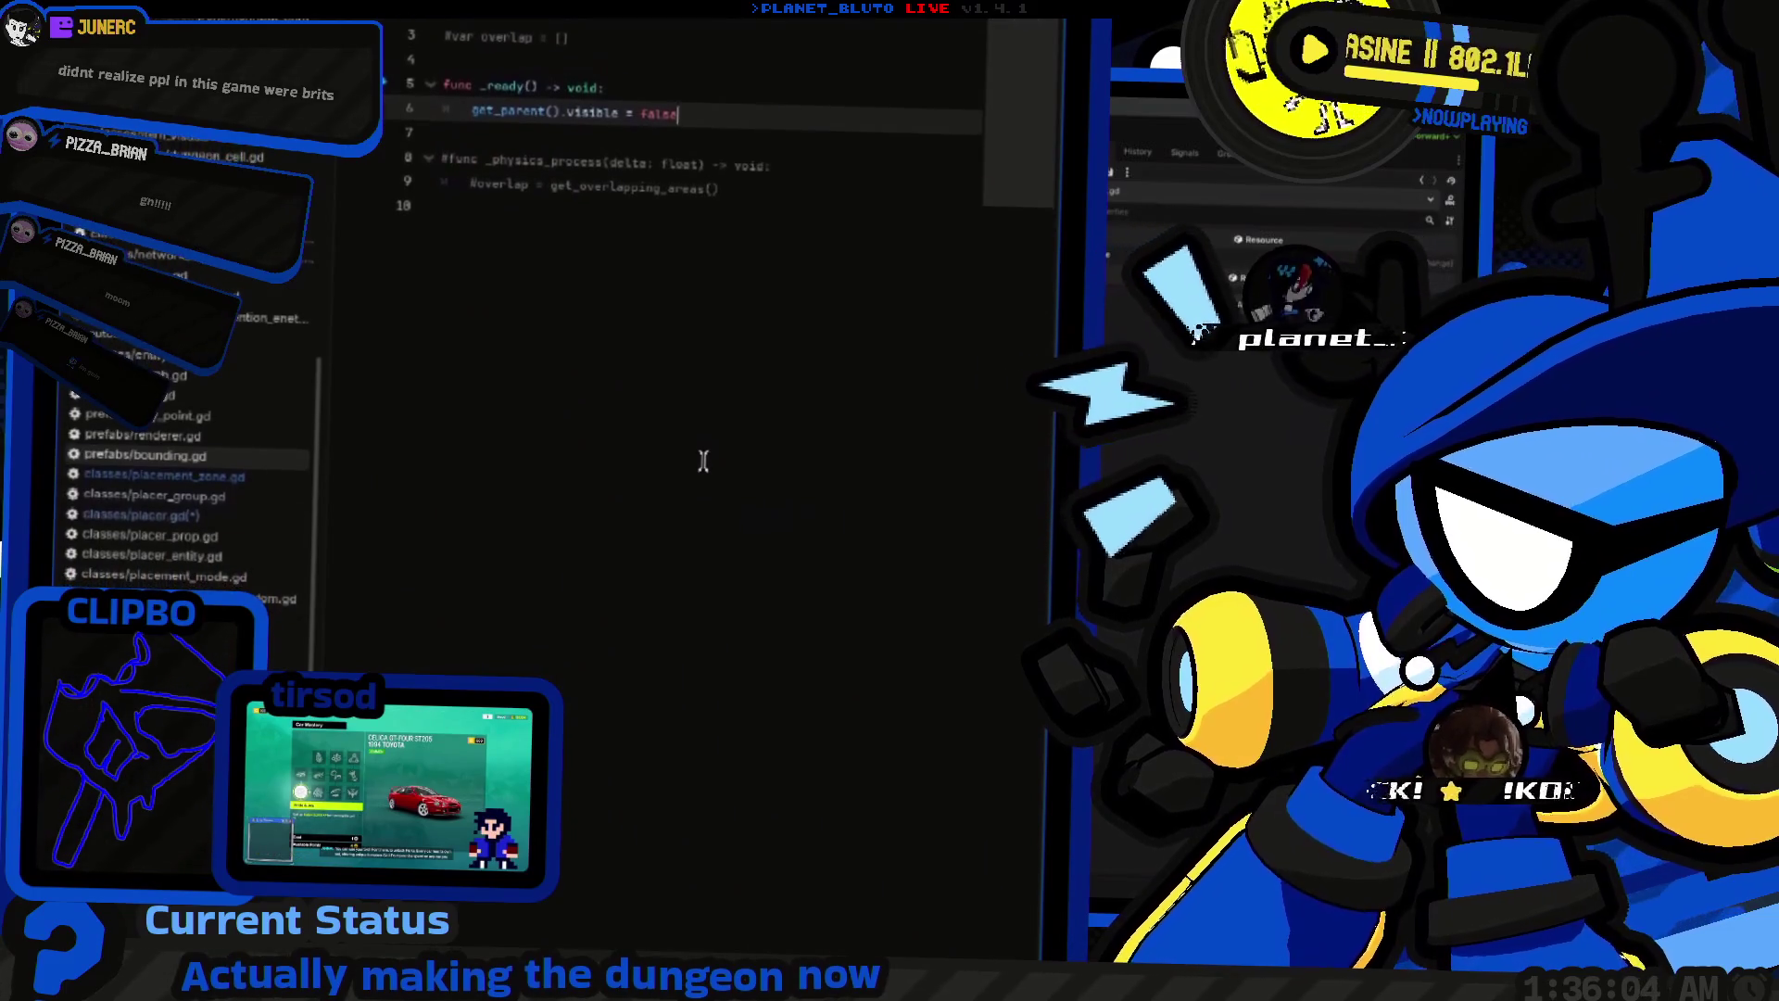
key("alt+Right")
key("ctrl+v")
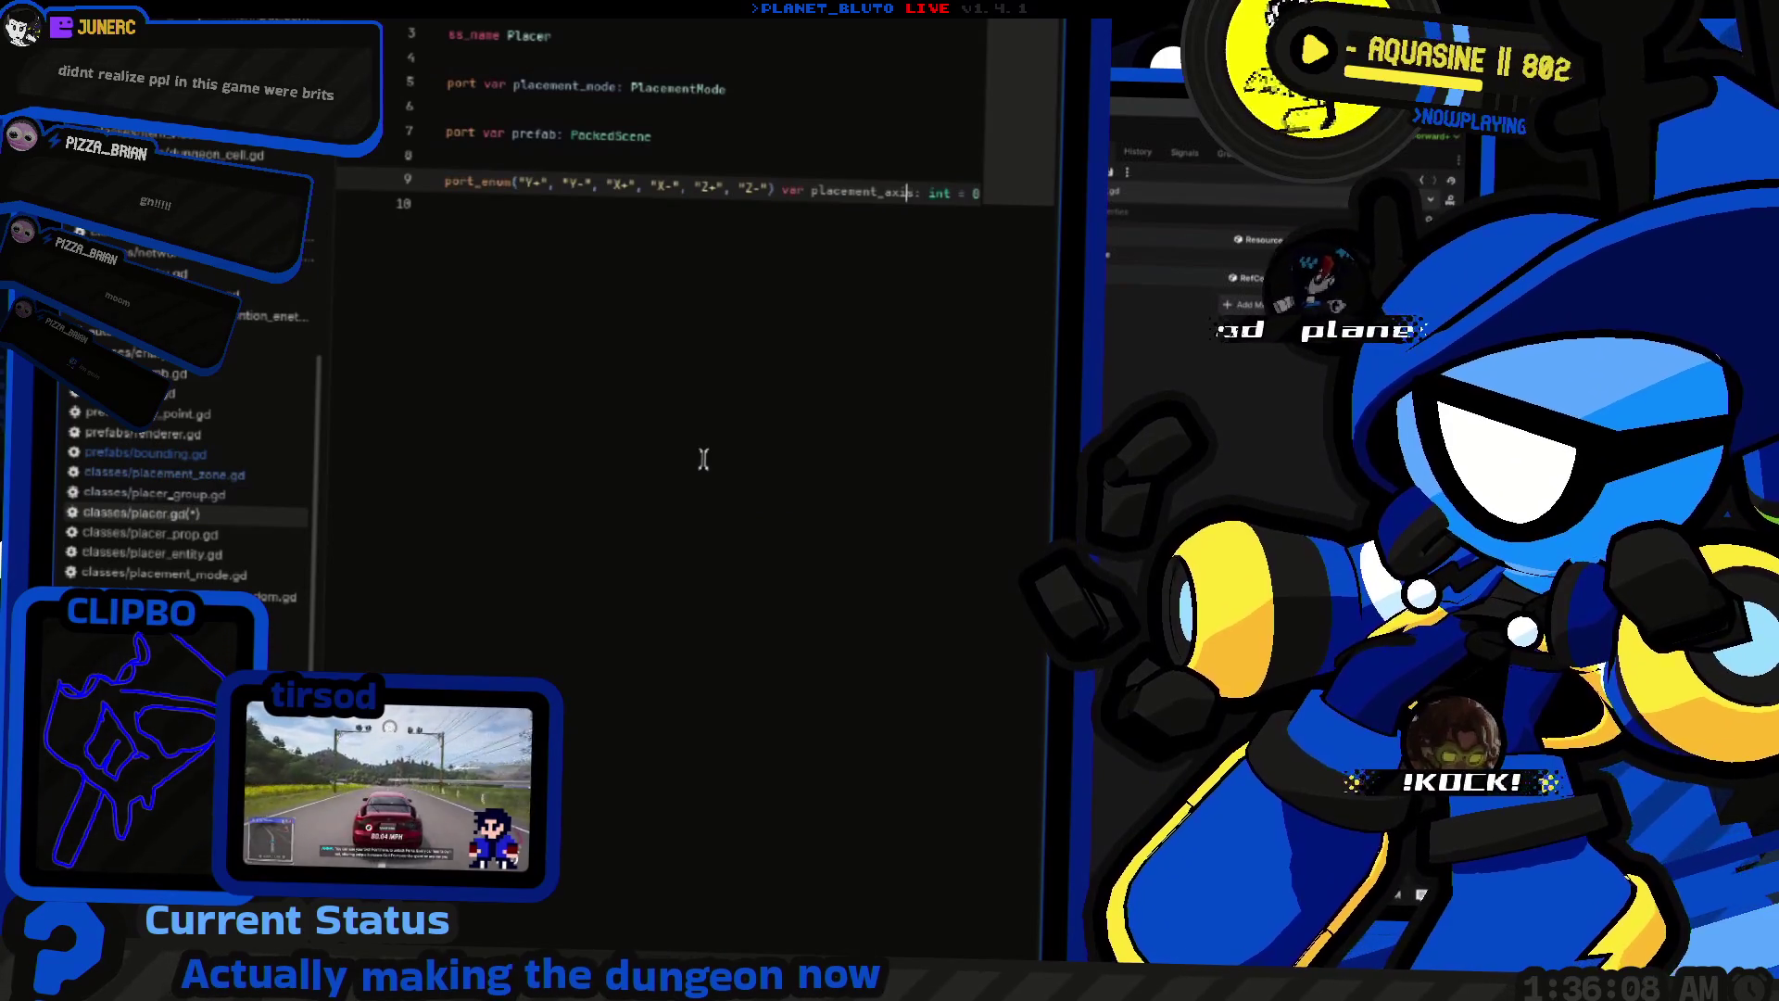
key("ctrl+BackSpace")
key("End")
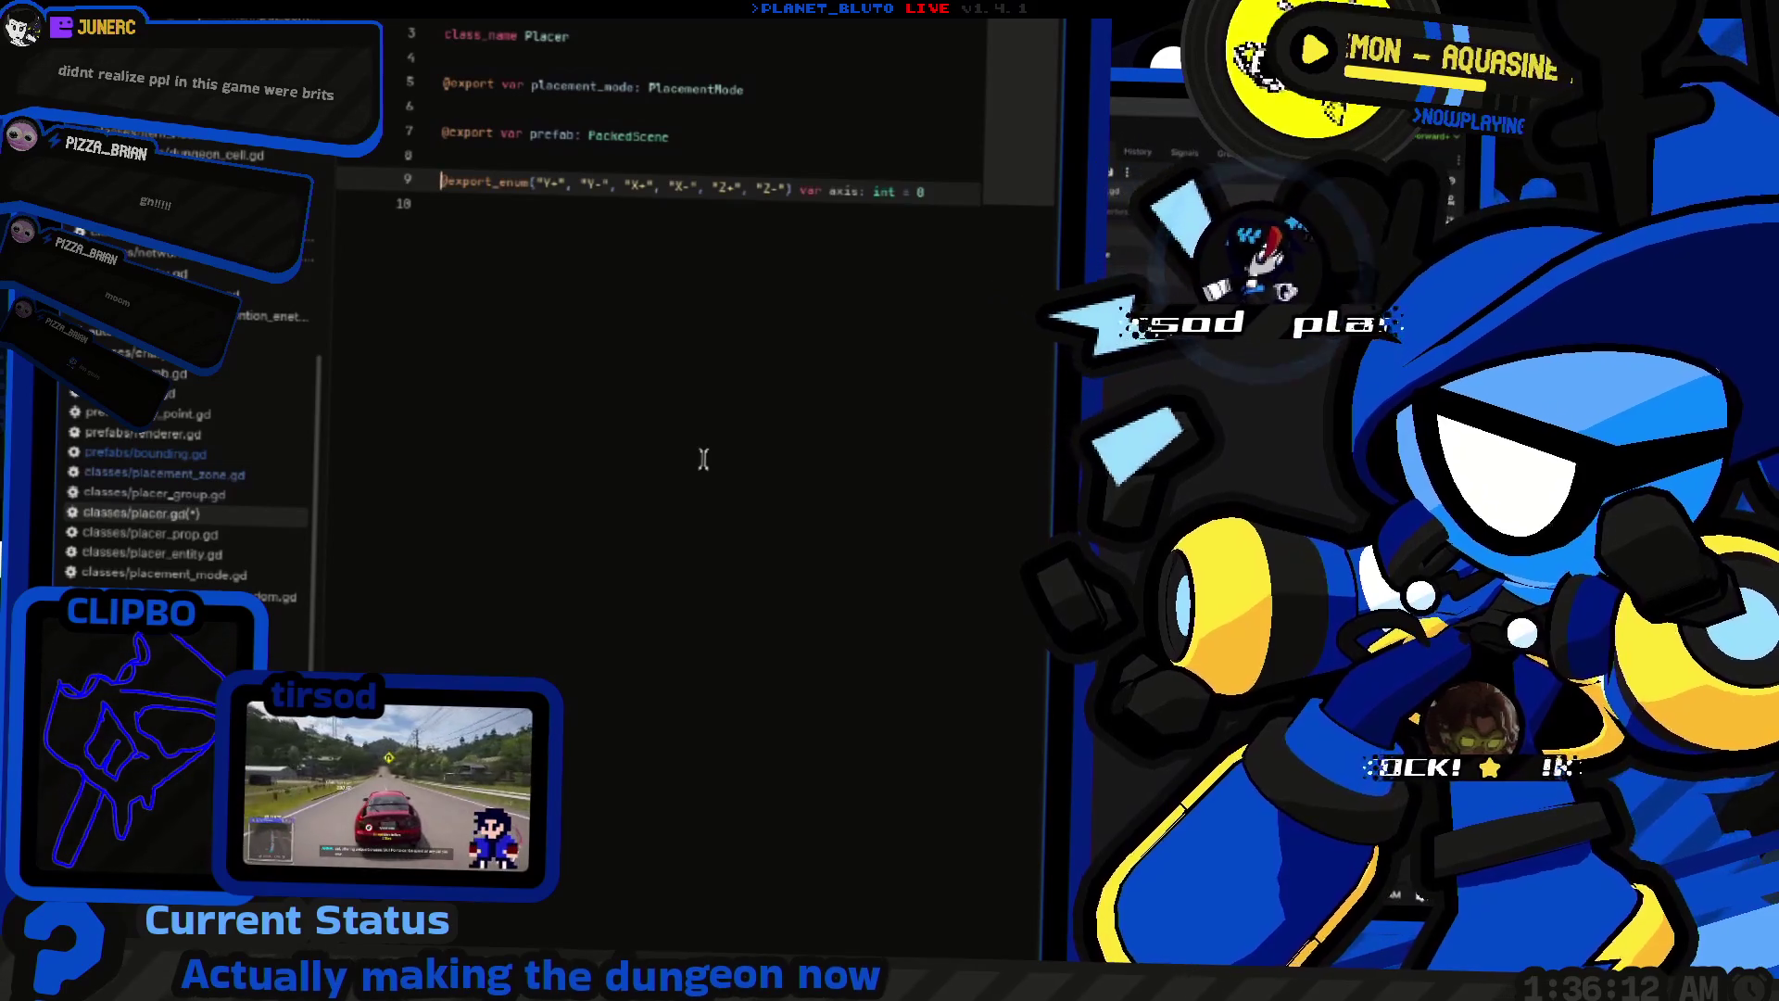
key("ctrl+F2")
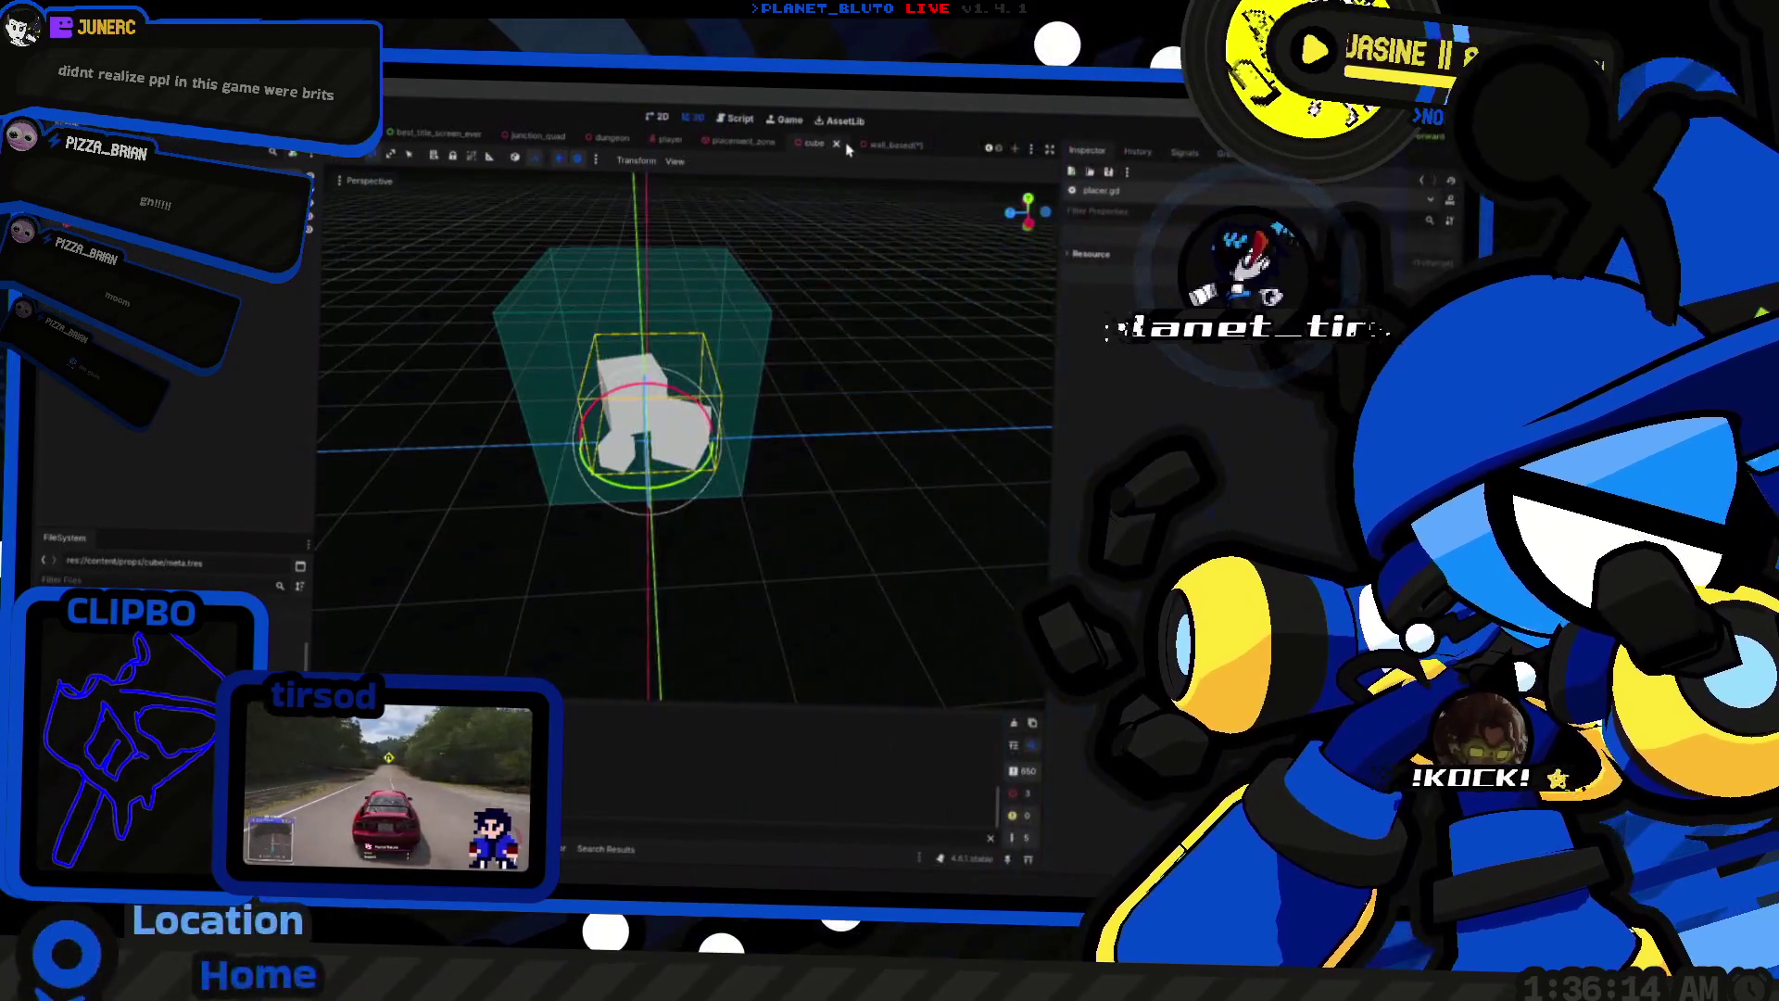
Step: Flatten the box into a slab by setting mesh Size Y to 0.28
left_click_drag(797, 417, 648, 399)
left_click(1159, 269)
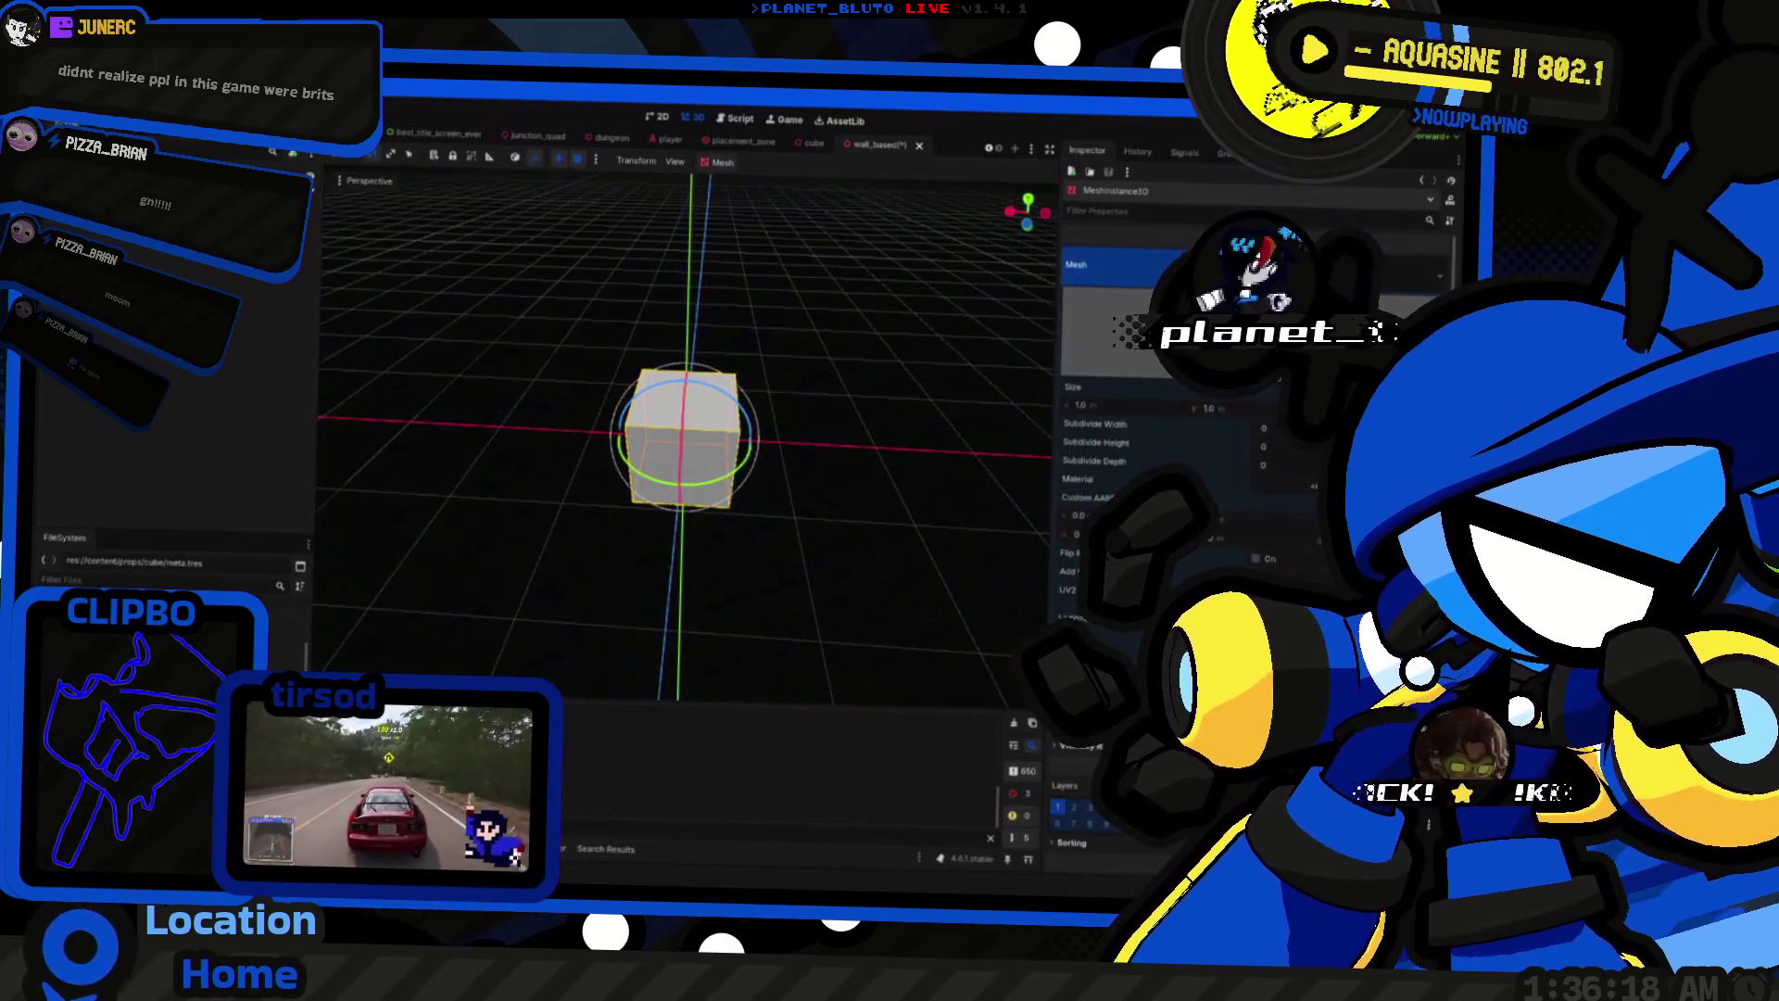
mouse_move(1238, 418)
left_mouse_down()
mouse_move(1159, 418)
mouse_move(1223, 412)
left_mouse_up()
left_click_drag(1038, 408, 712, 375)
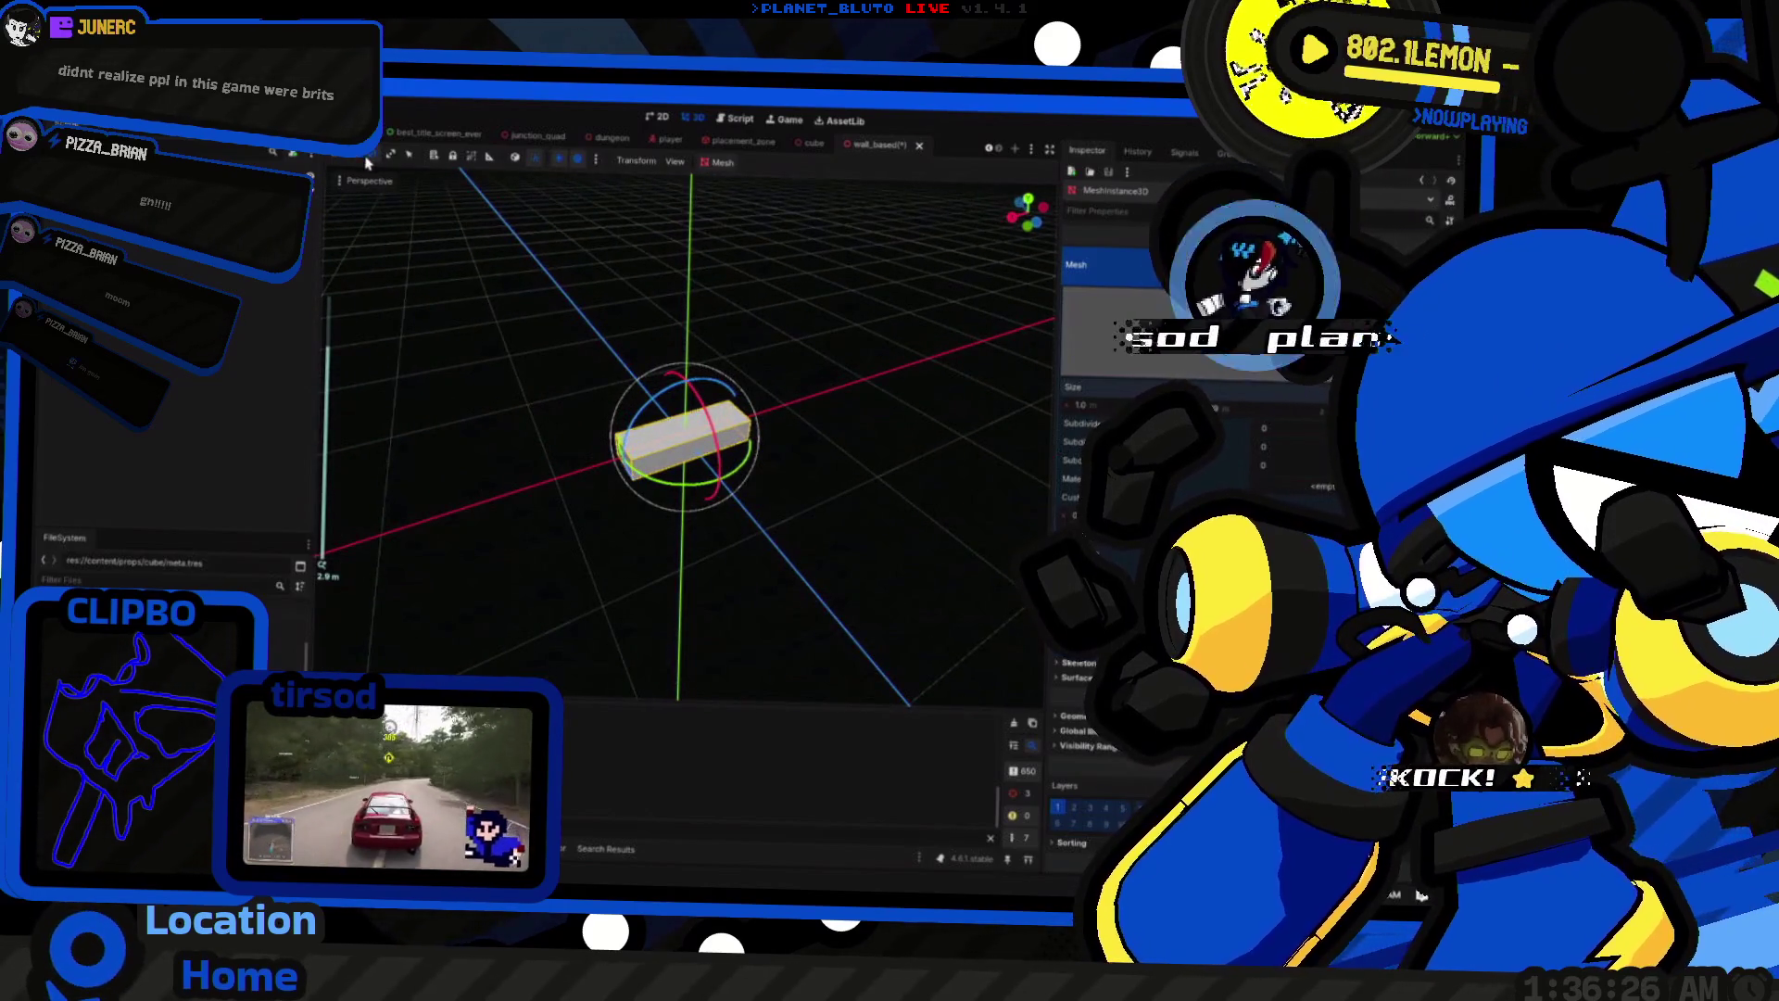
Step: Move the slab along X, tilt it at an angle, and raise it along Y
key("w")
key("KP_1")
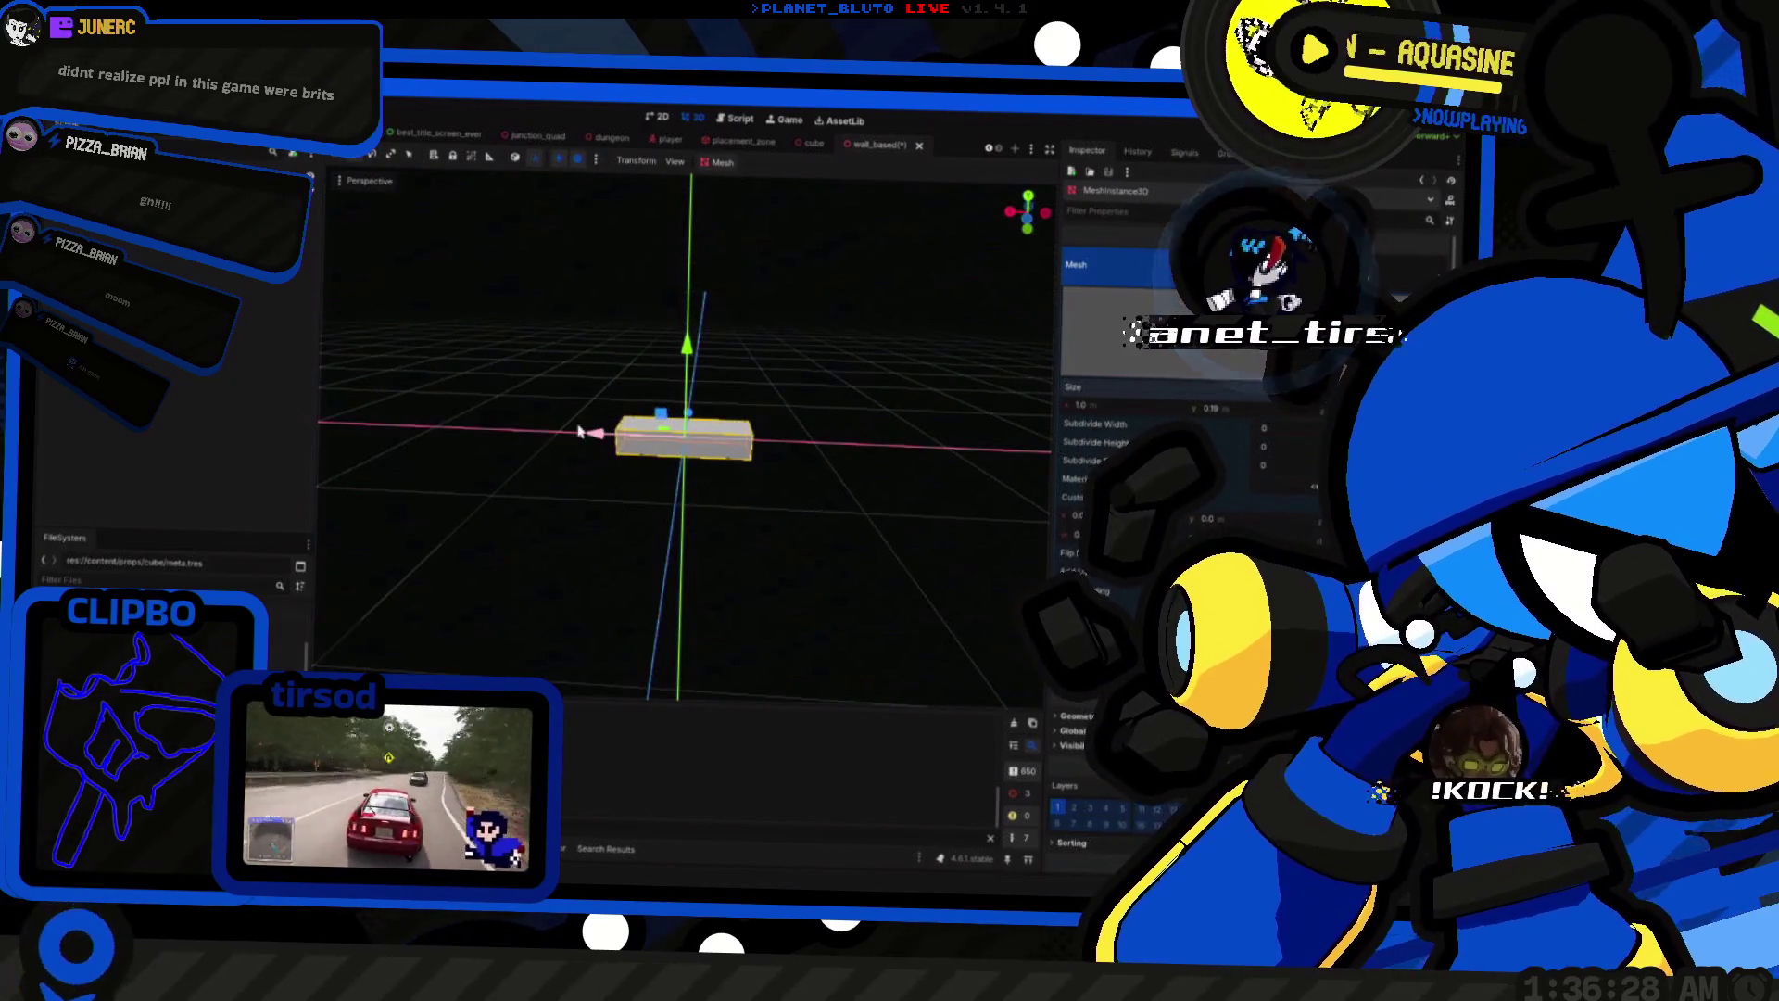
mouse_move(576, 430)
left_mouse_down()
mouse_move(563, 438)
mouse_move(550, 288)
left_mouse_up()
mouse_move(693, 417)
left_mouse_down()
mouse_move(613, 411)
mouse_move(619, 394)
left_mouse_up()
left_click(342, 160)
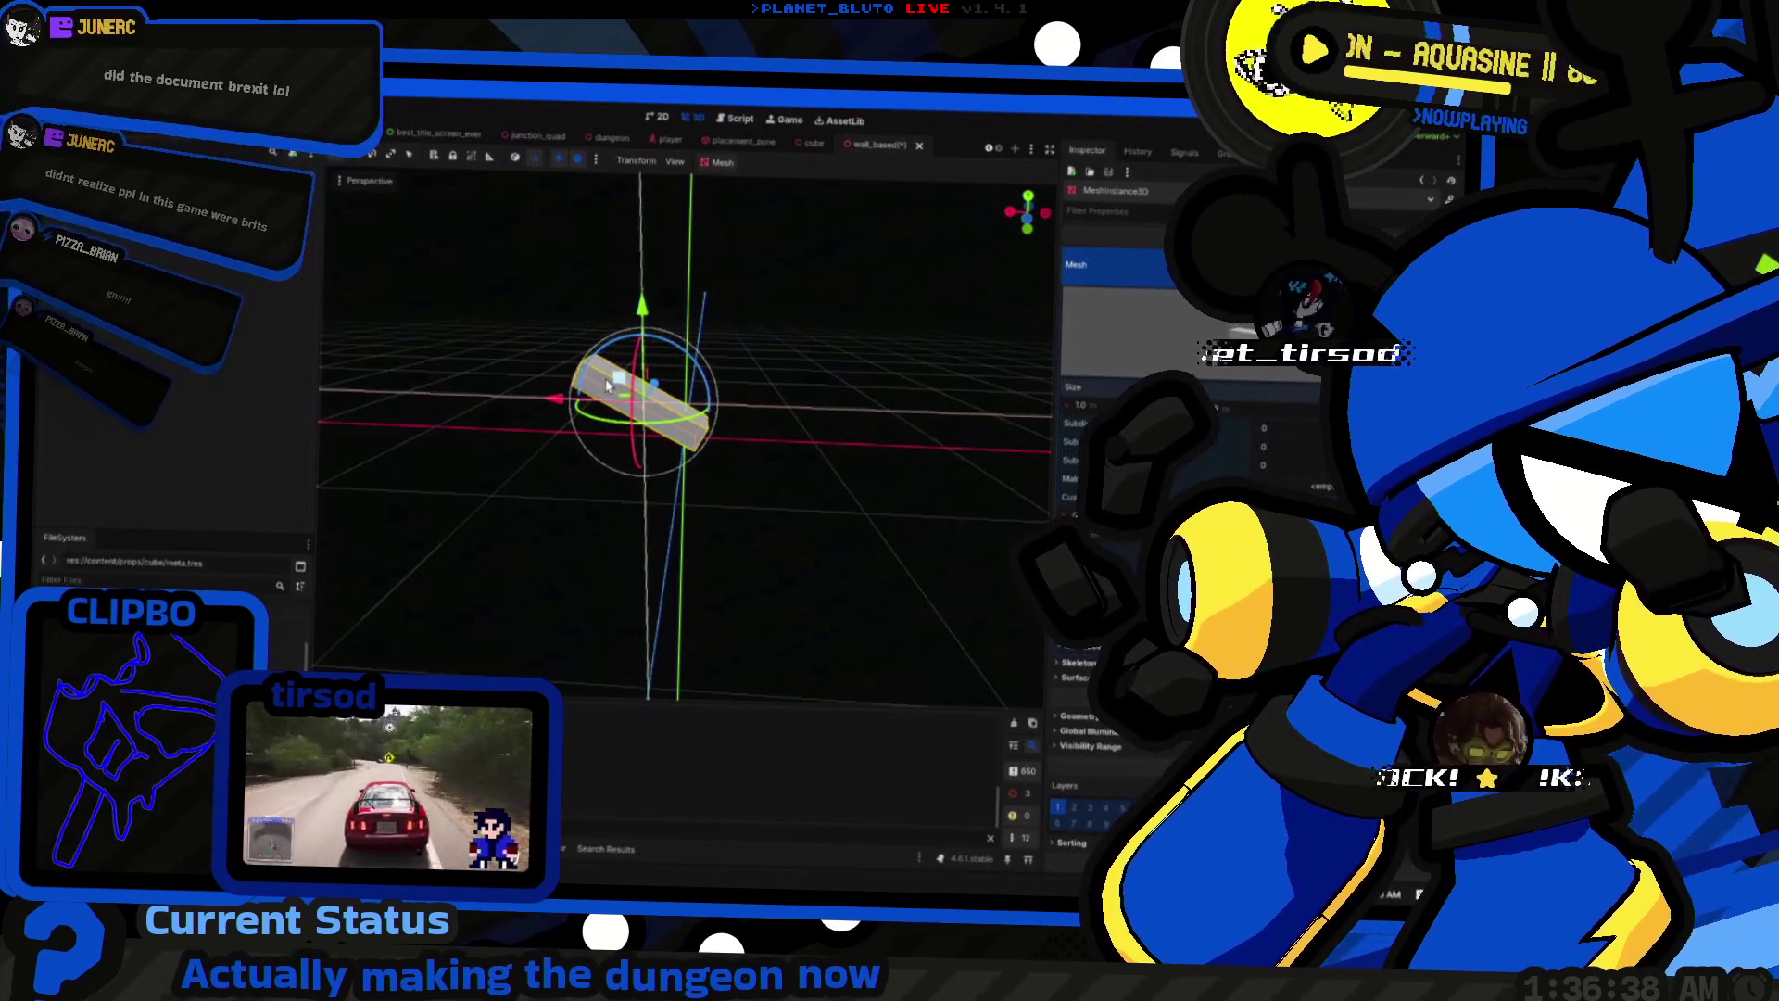
left_click_drag(601, 394, 706, 375)
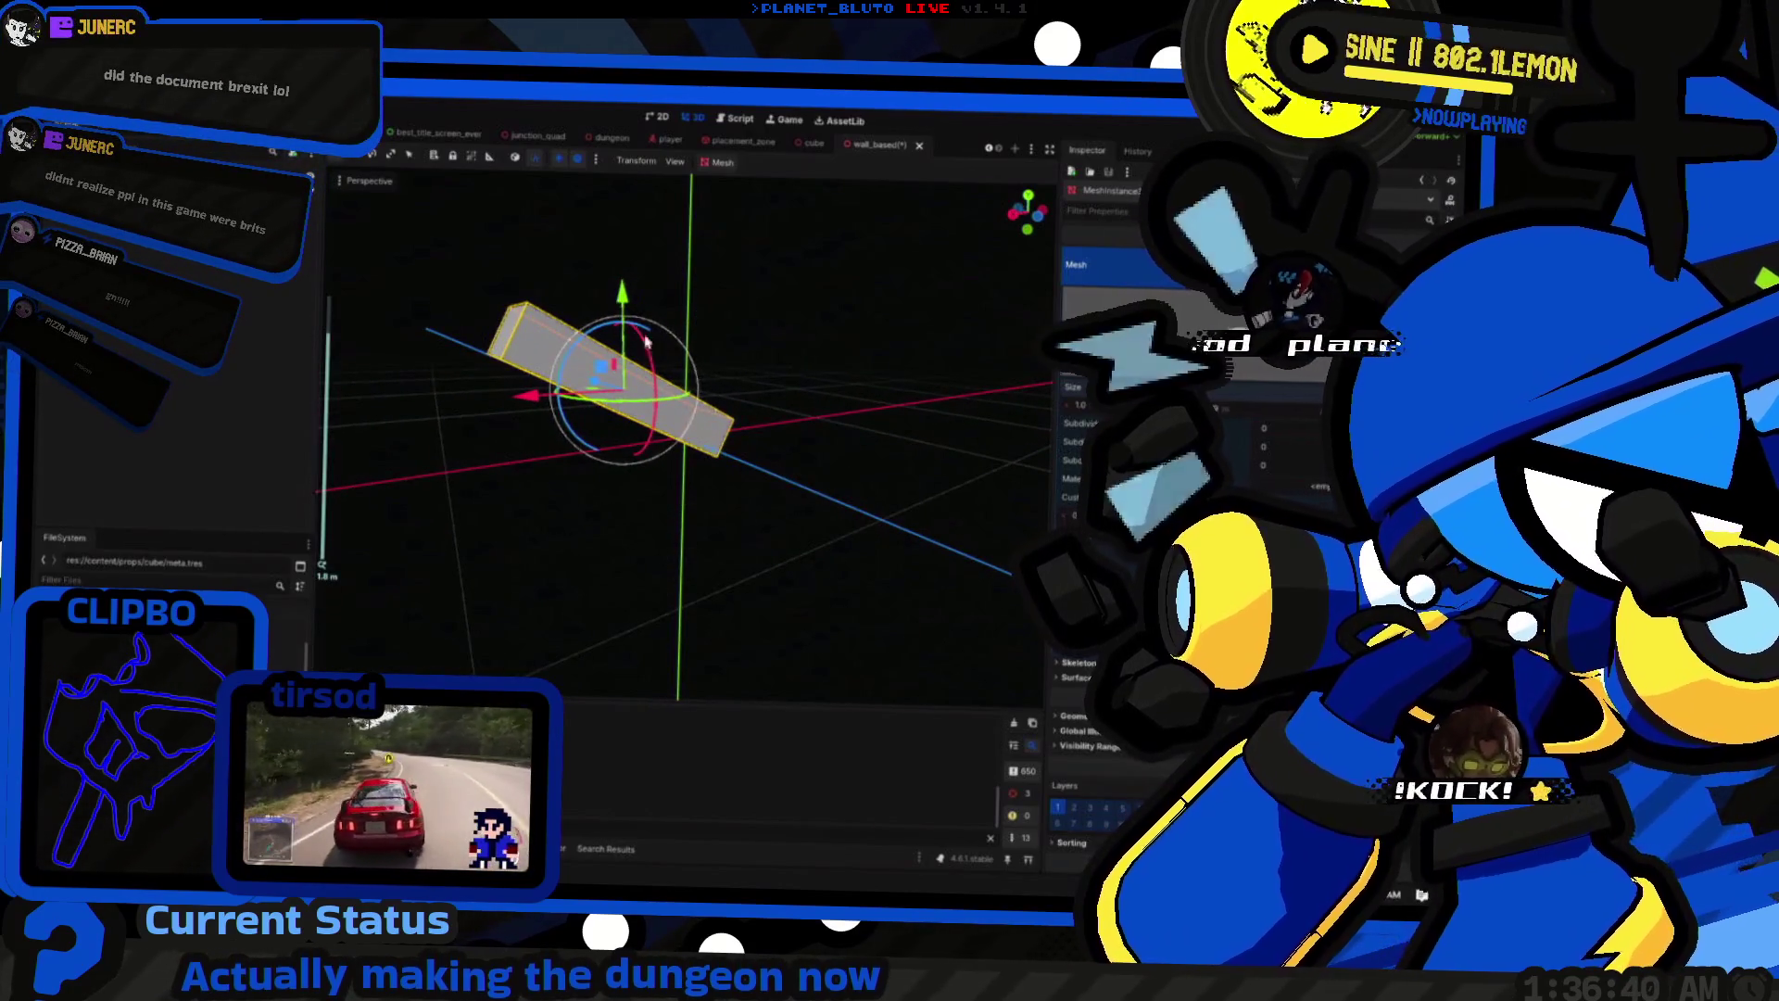
mouse_move(628, 313)
left_mouse_down()
mouse_move(727, 362)
mouse_move(823, 342)
mouse_move(713, 461)
mouse_move(822, 492)
mouse_move(747, 469)
mouse_move(691, 510)
mouse_move(646, 514)
left_mouse_up()
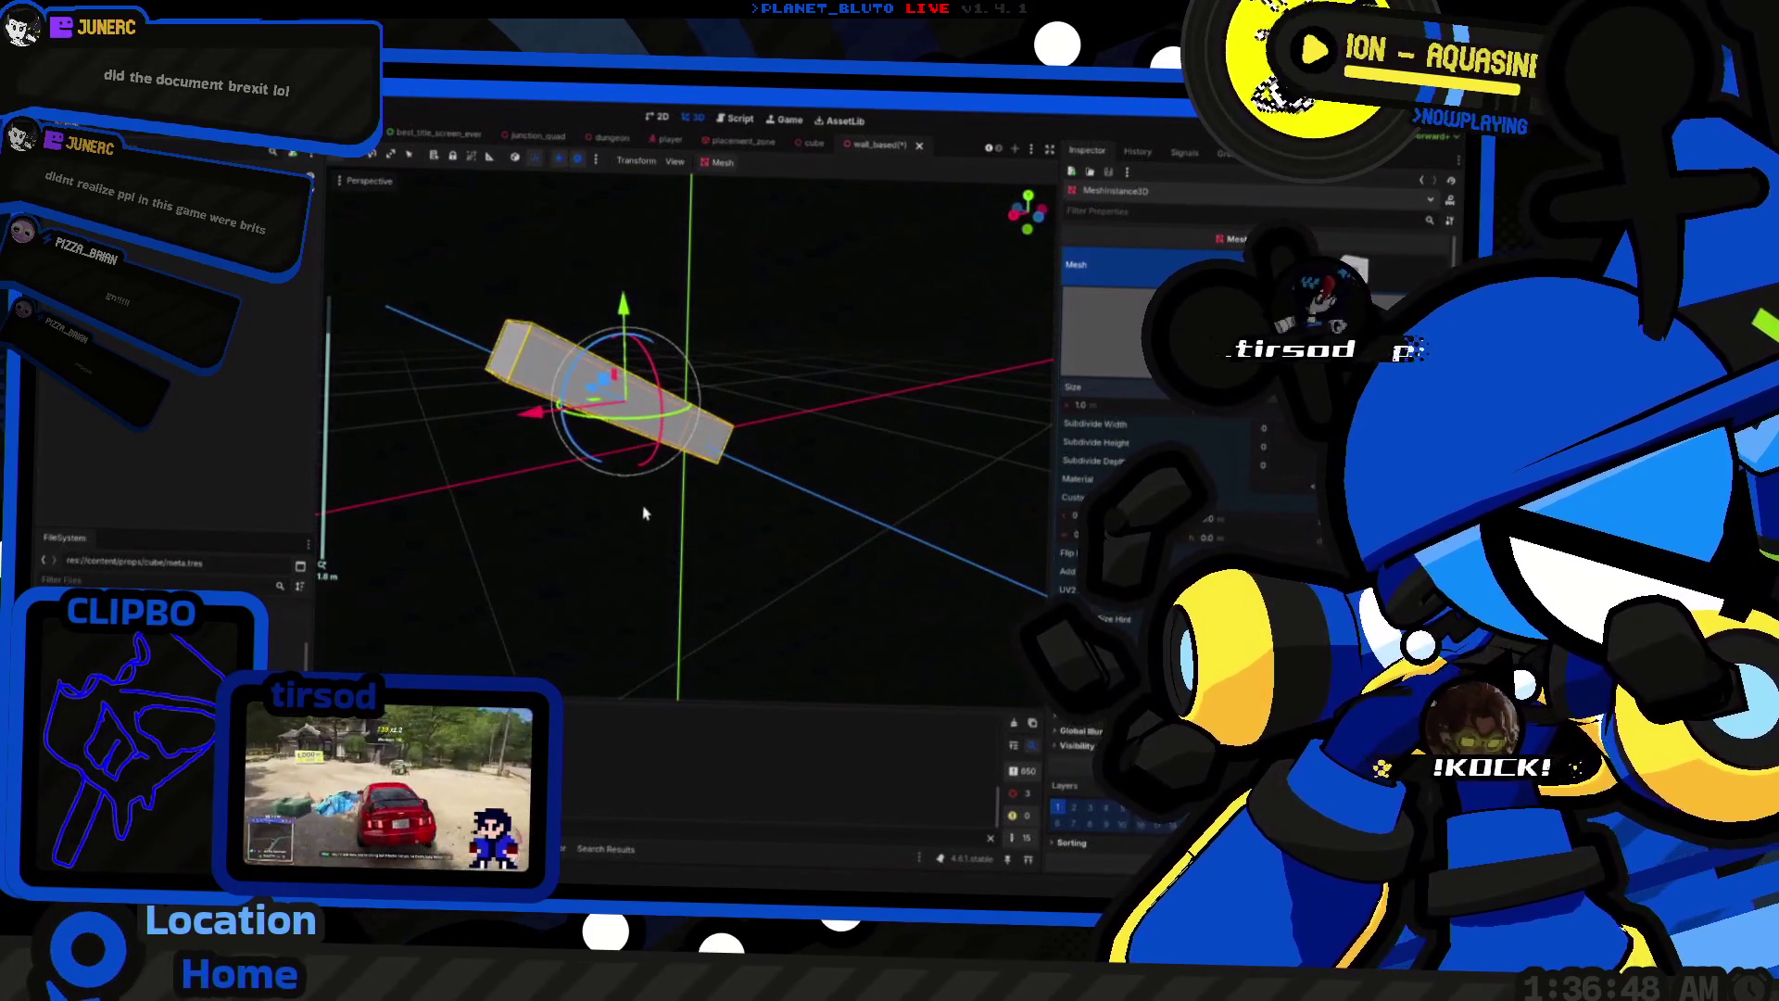
left_click(533, 429)
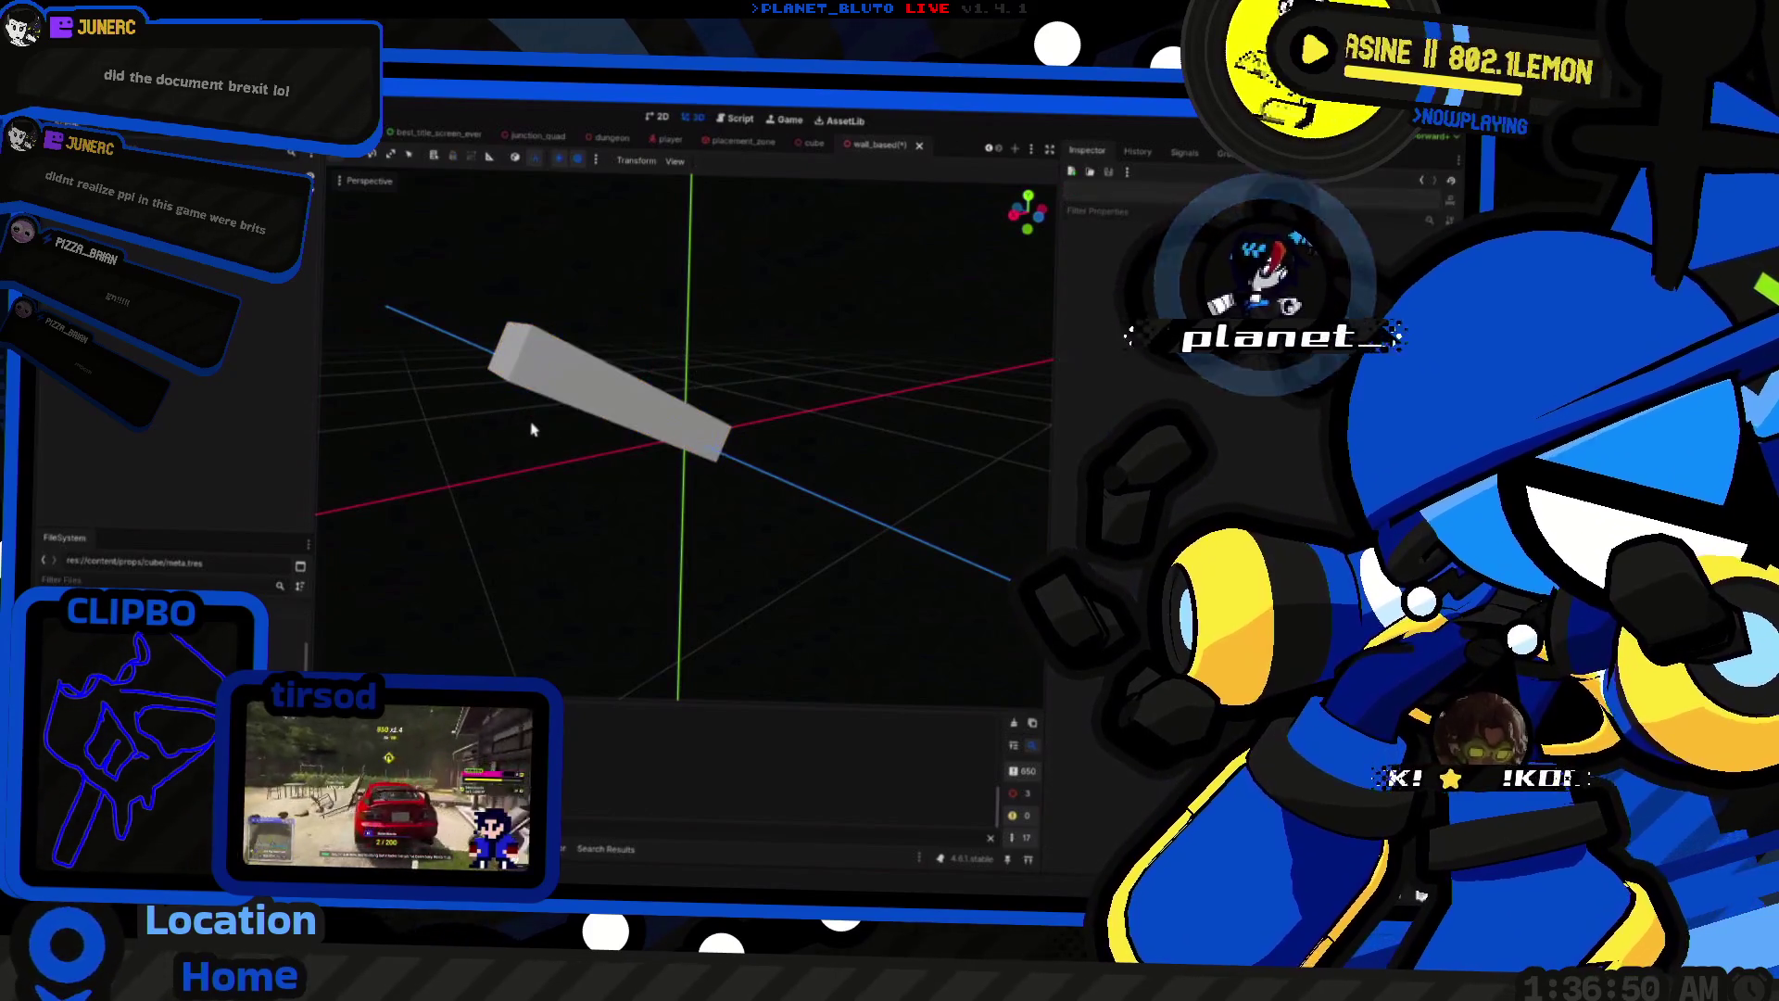
left_click(211, 270)
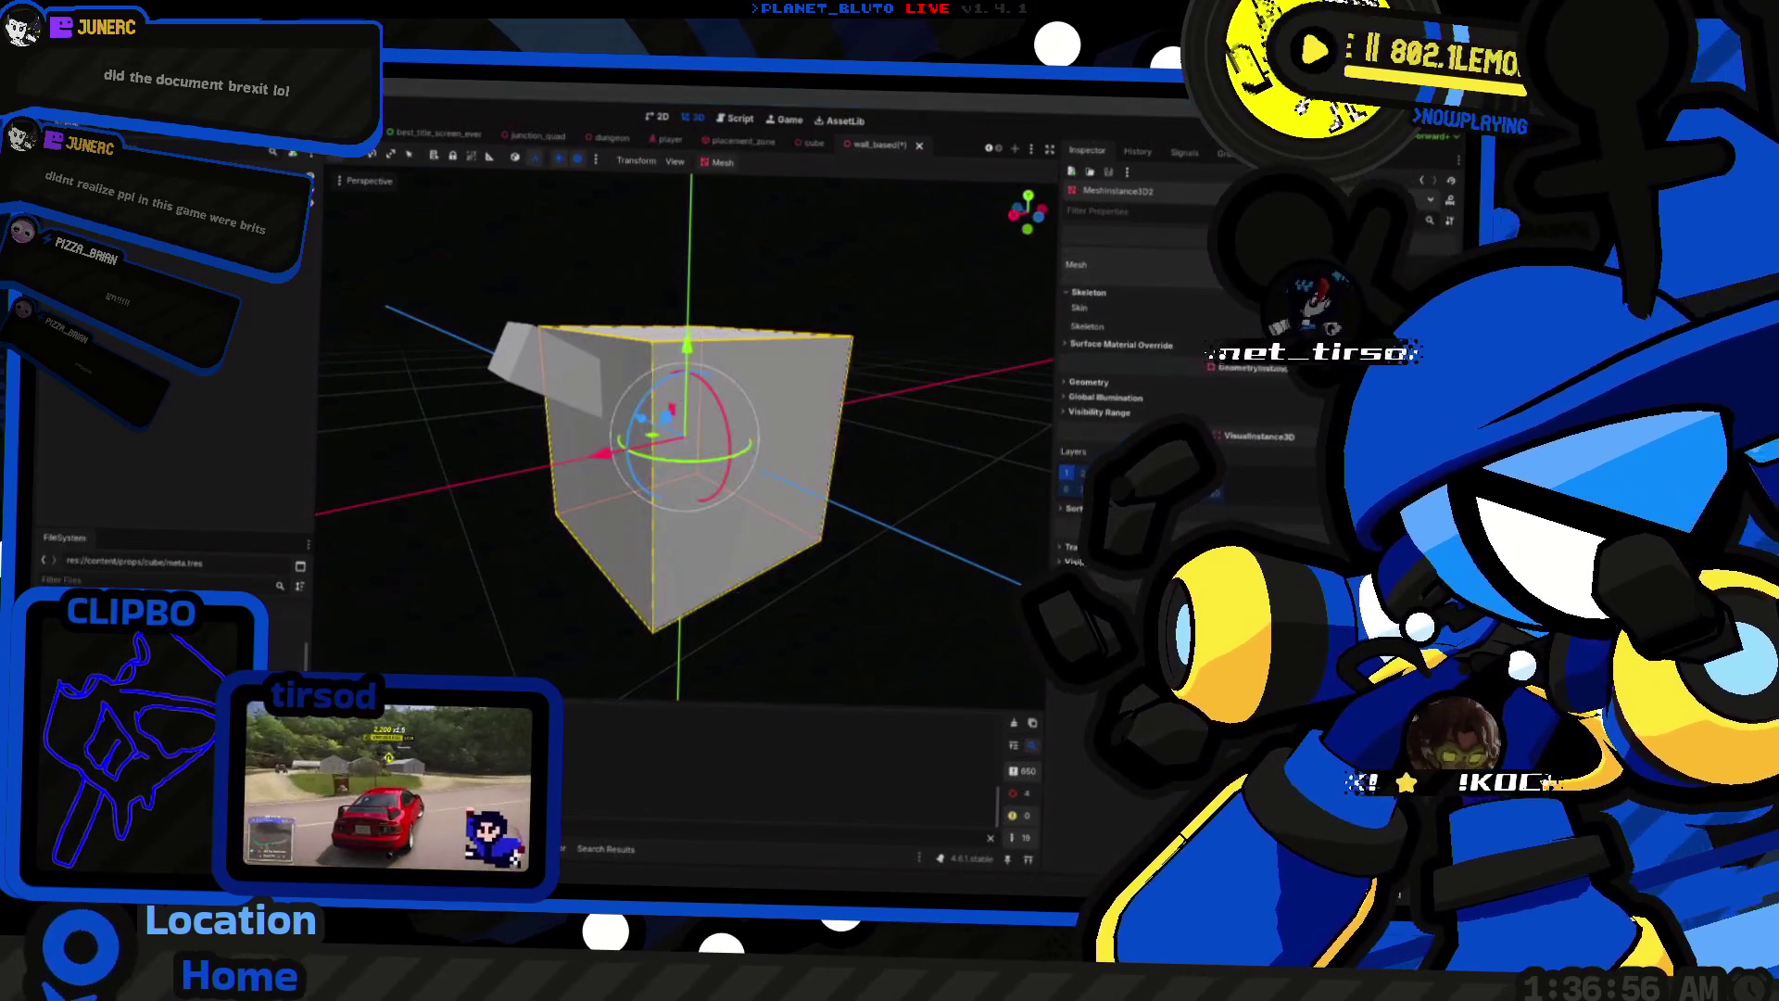
Step: Add a second box mesh, shift it along X, and narrow its width to 0.7
left_click(1149, 306)
left_click(786, 683)
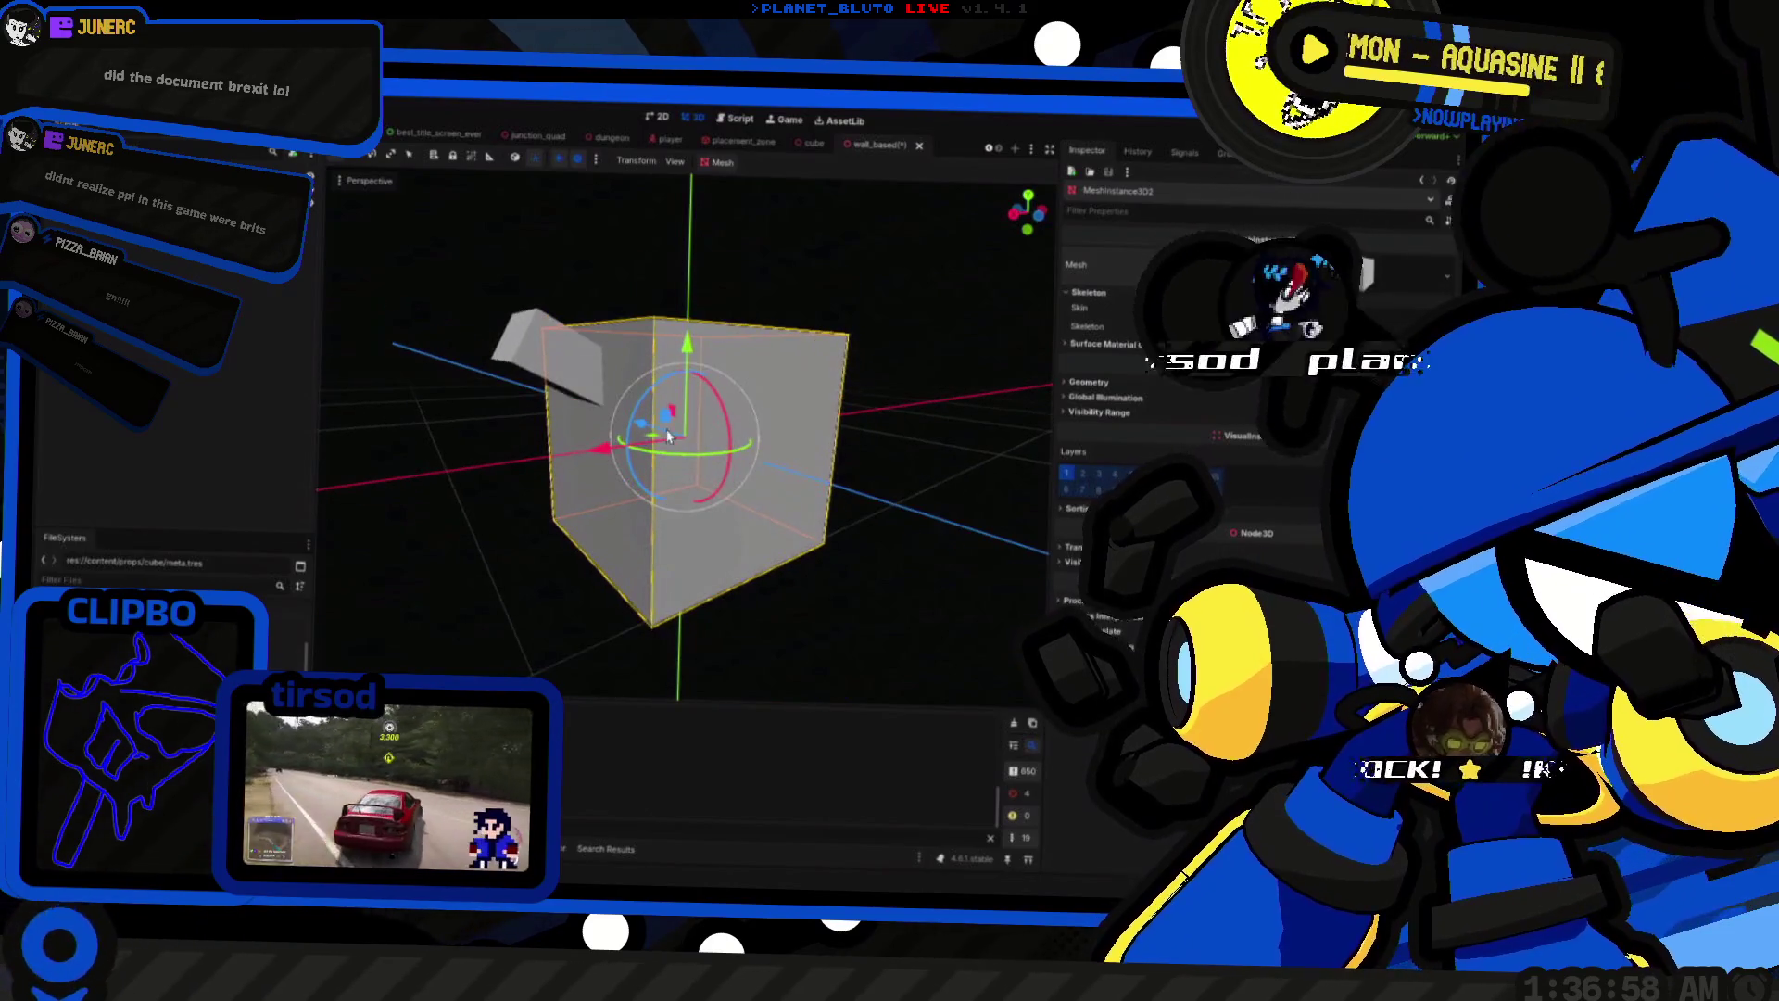
mouse_move(709, 361)
left_mouse_down()
mouse_move(597, 593)
mouse_move(530, 596)
left_mouse_up()
left_click(1233, 279)
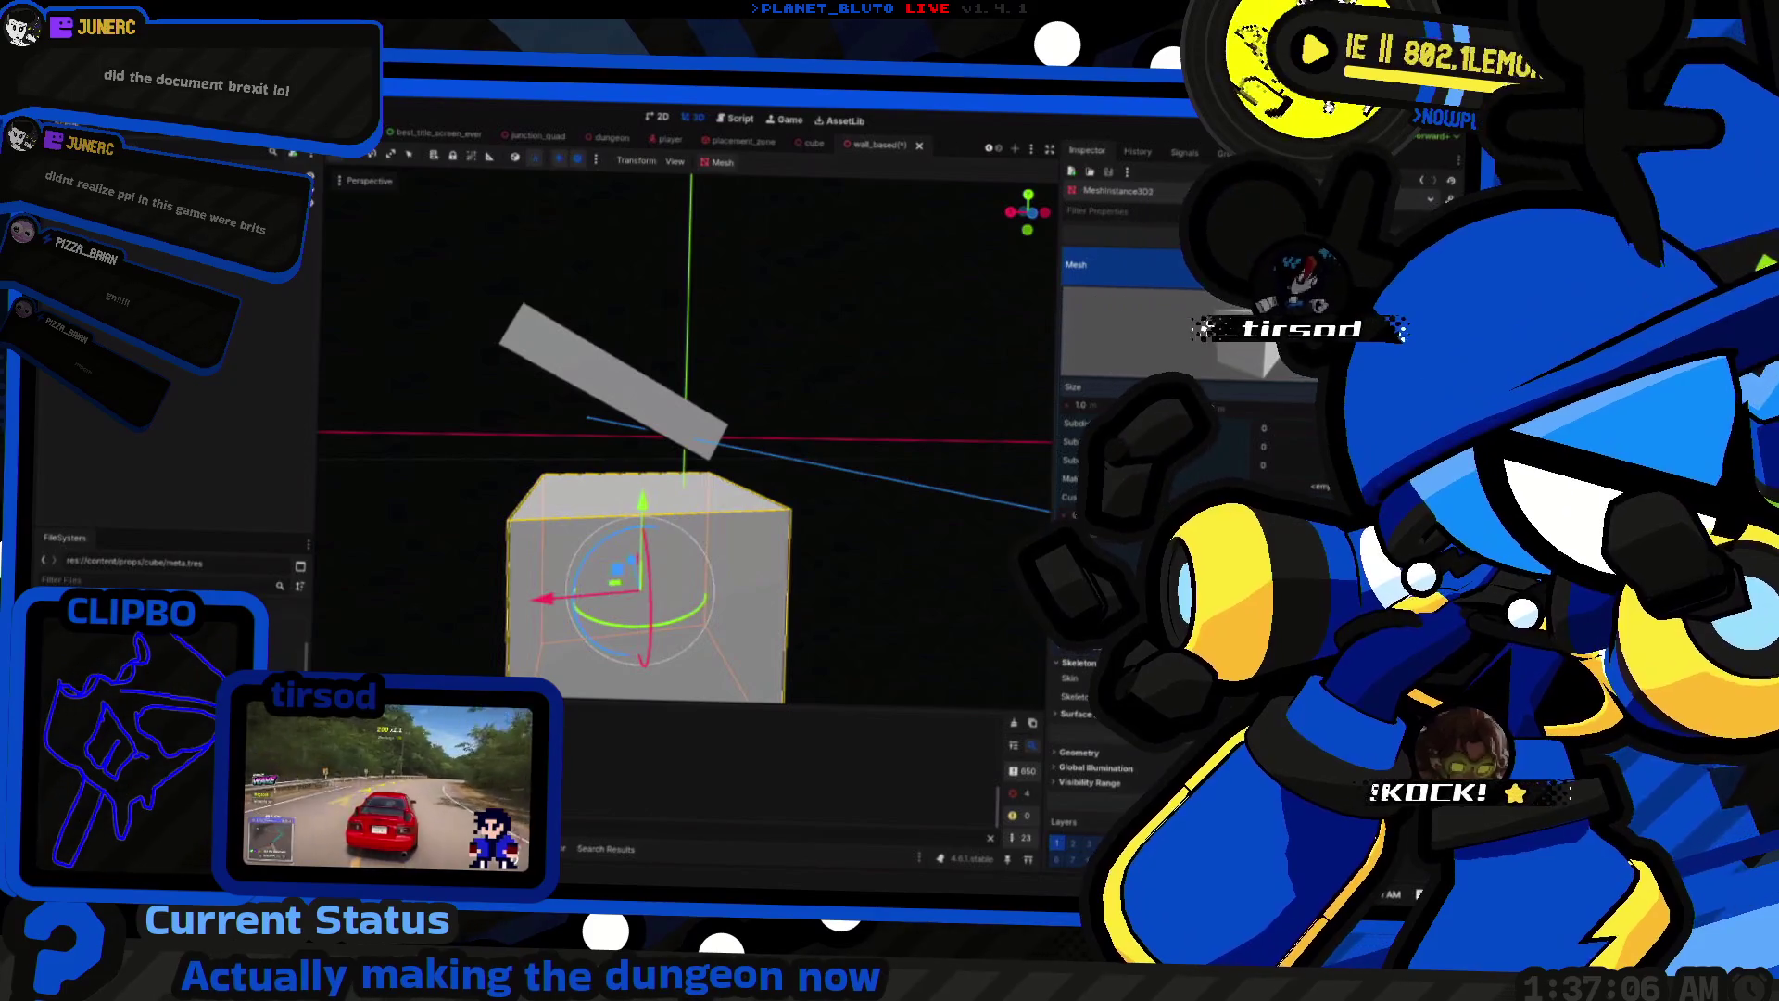
left_click_drag(611, 483, 616, 491)
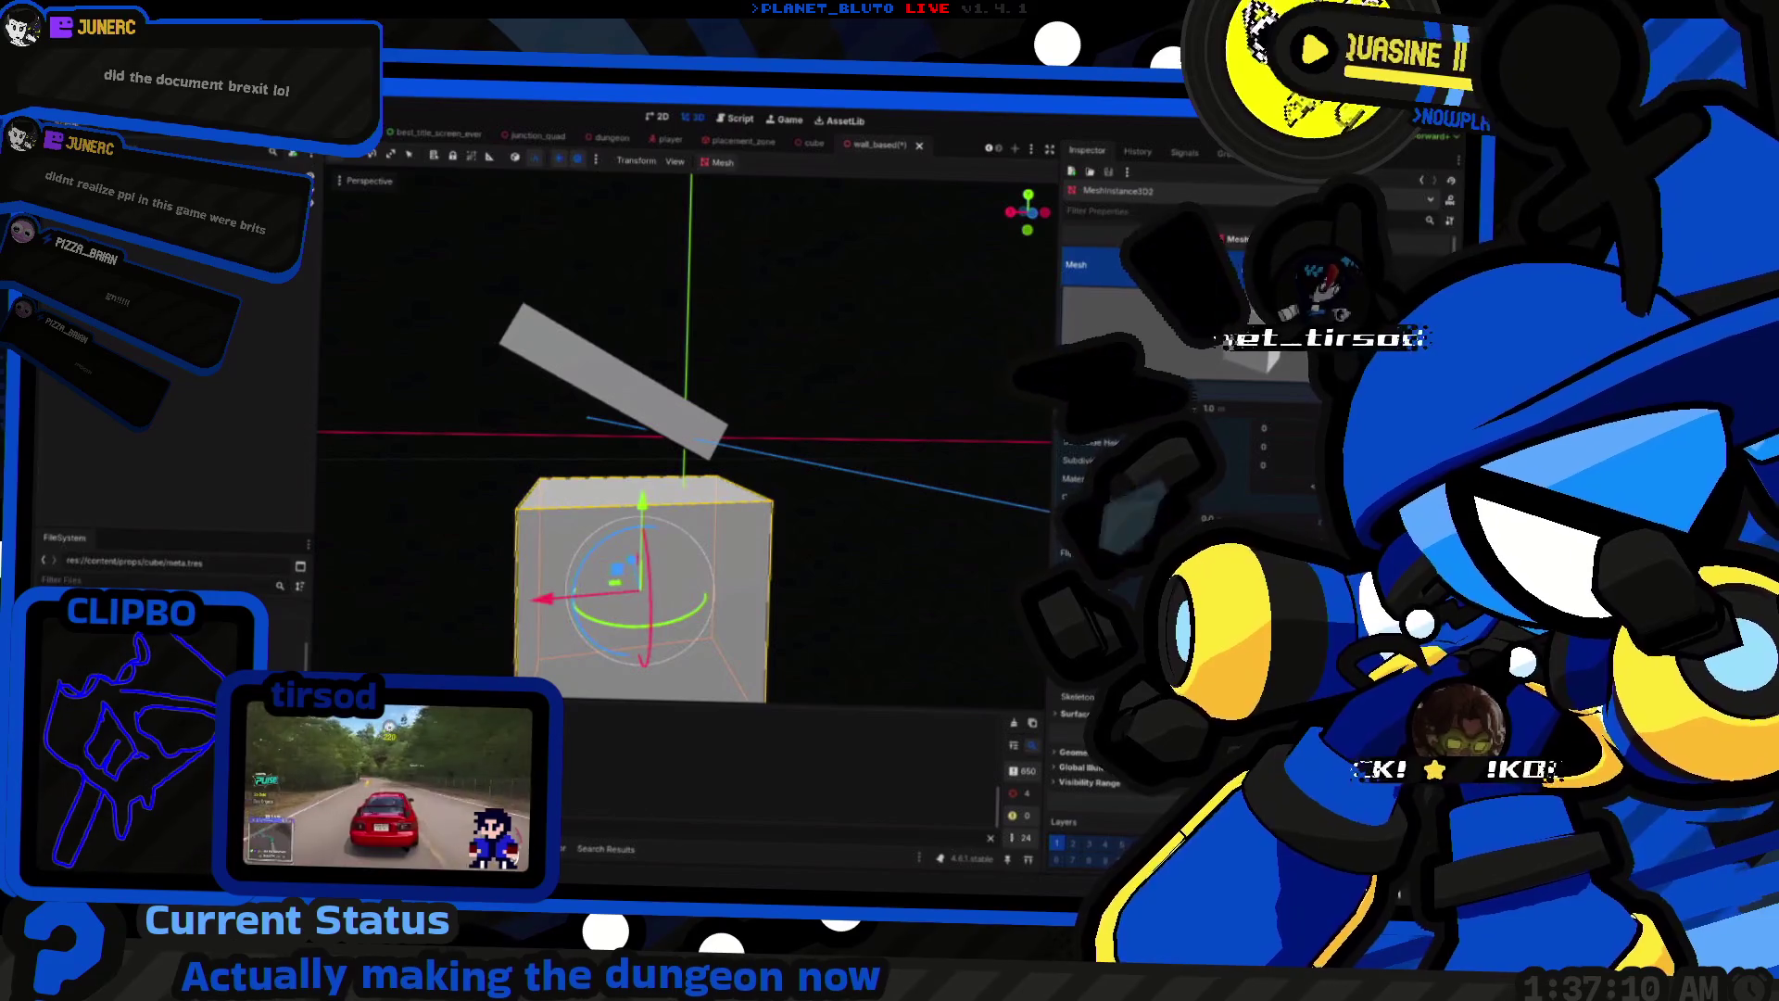
left_click_drag(1122, 408, 1103, 409)
mouse_move(704, 519)
left_mouse_down()
mouse_move(610, 514)
mouse_move(612, 445)
left_mouse_up()
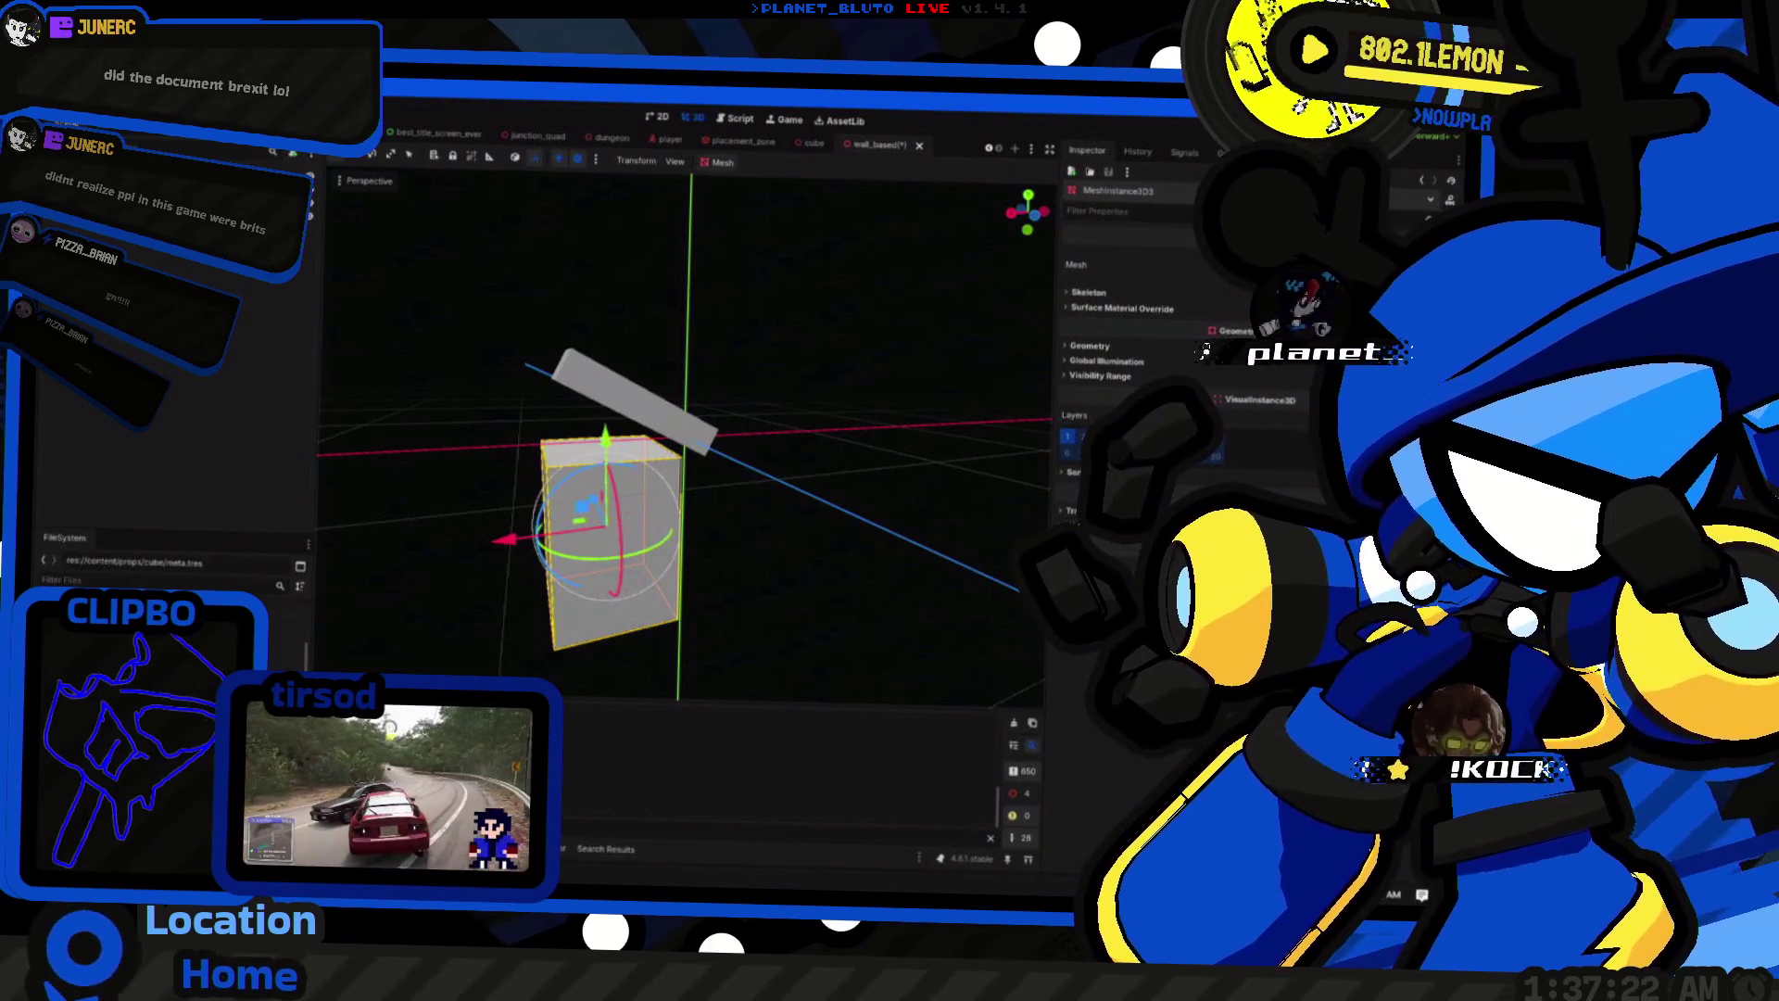
Step: Narrow the second box's mesh Size X further to 0.27, then 0.15
left_click(1204, 266)
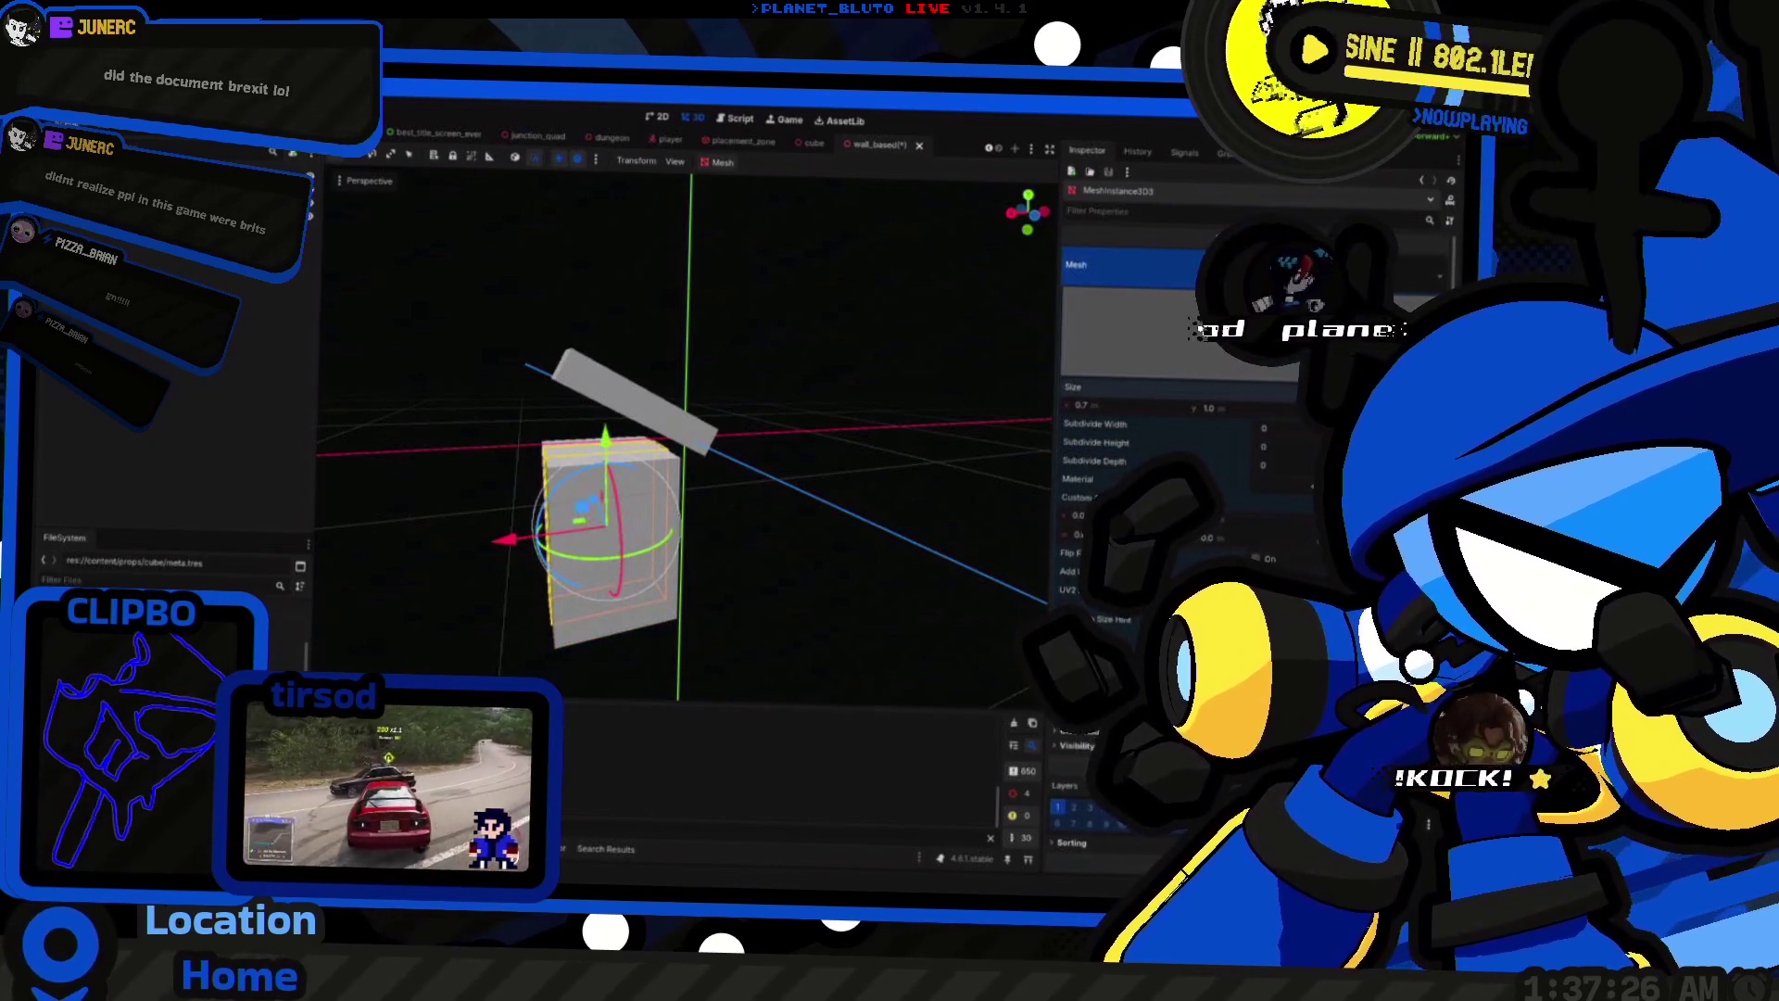
left_click_drag(1142, 410, 751, 493)
key("ctrl+z")
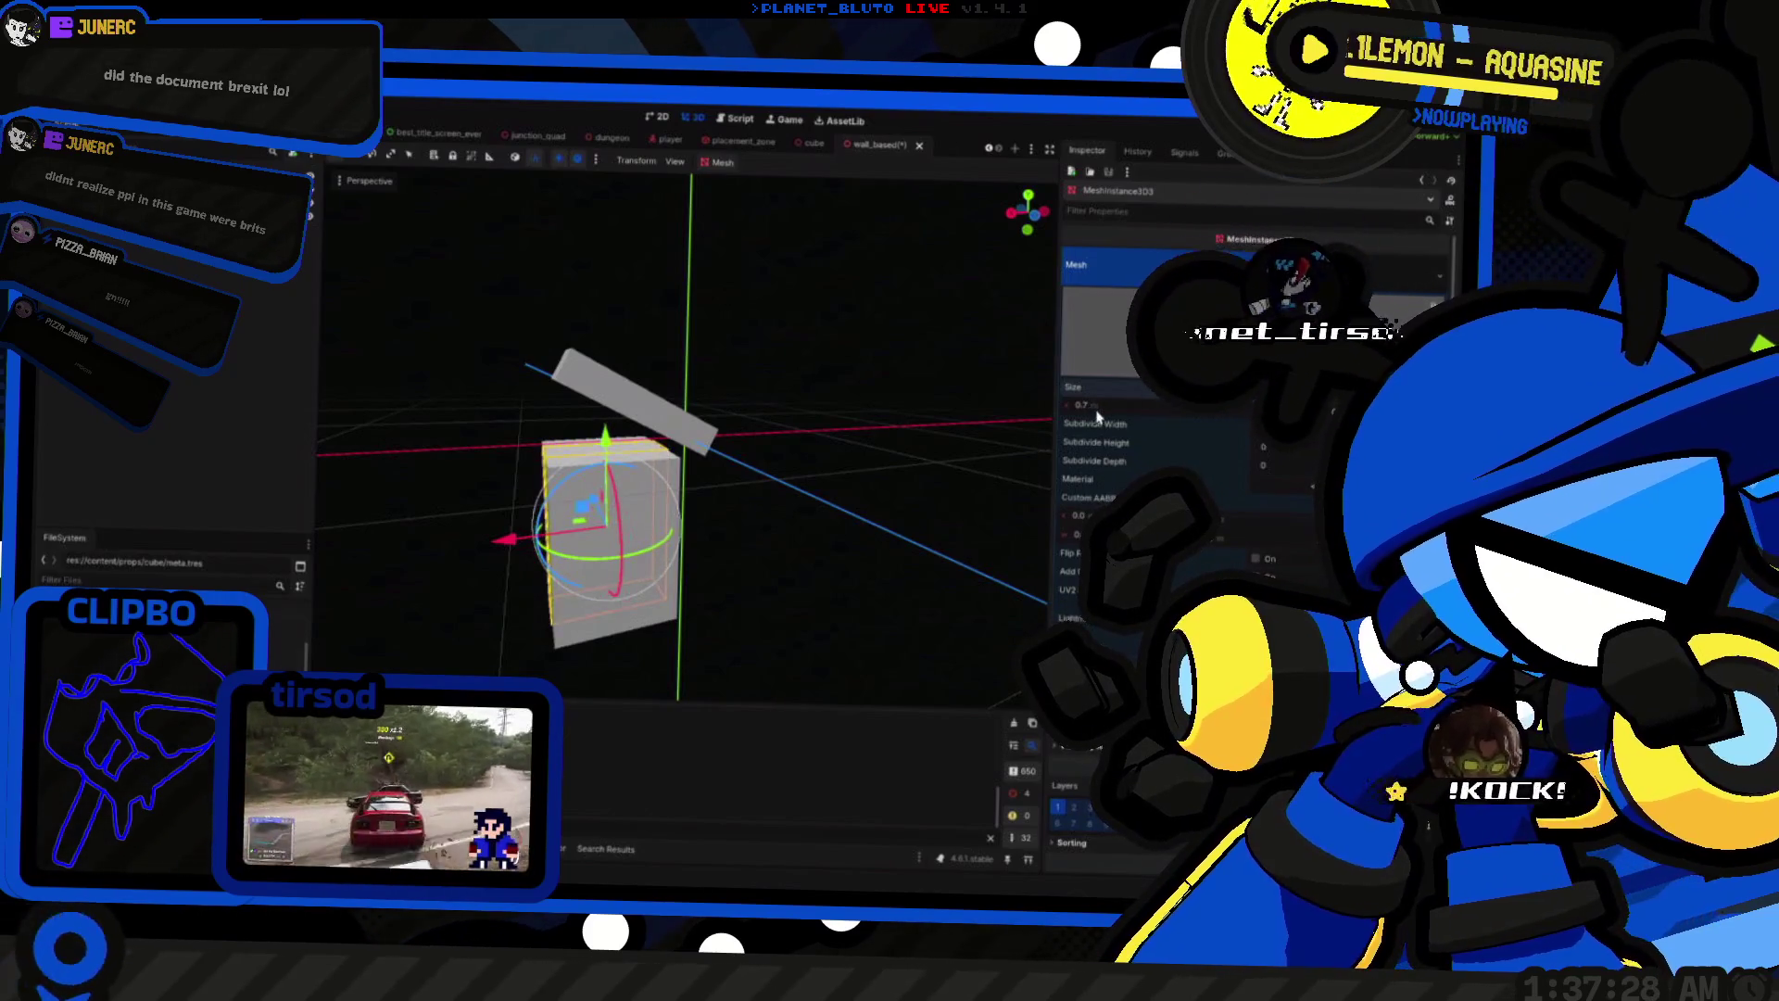
mouse_move(604, 437)
left_mouse_down()
mouse_move(610, 373)
mouse_move(816, 394)
left_mouse_up()
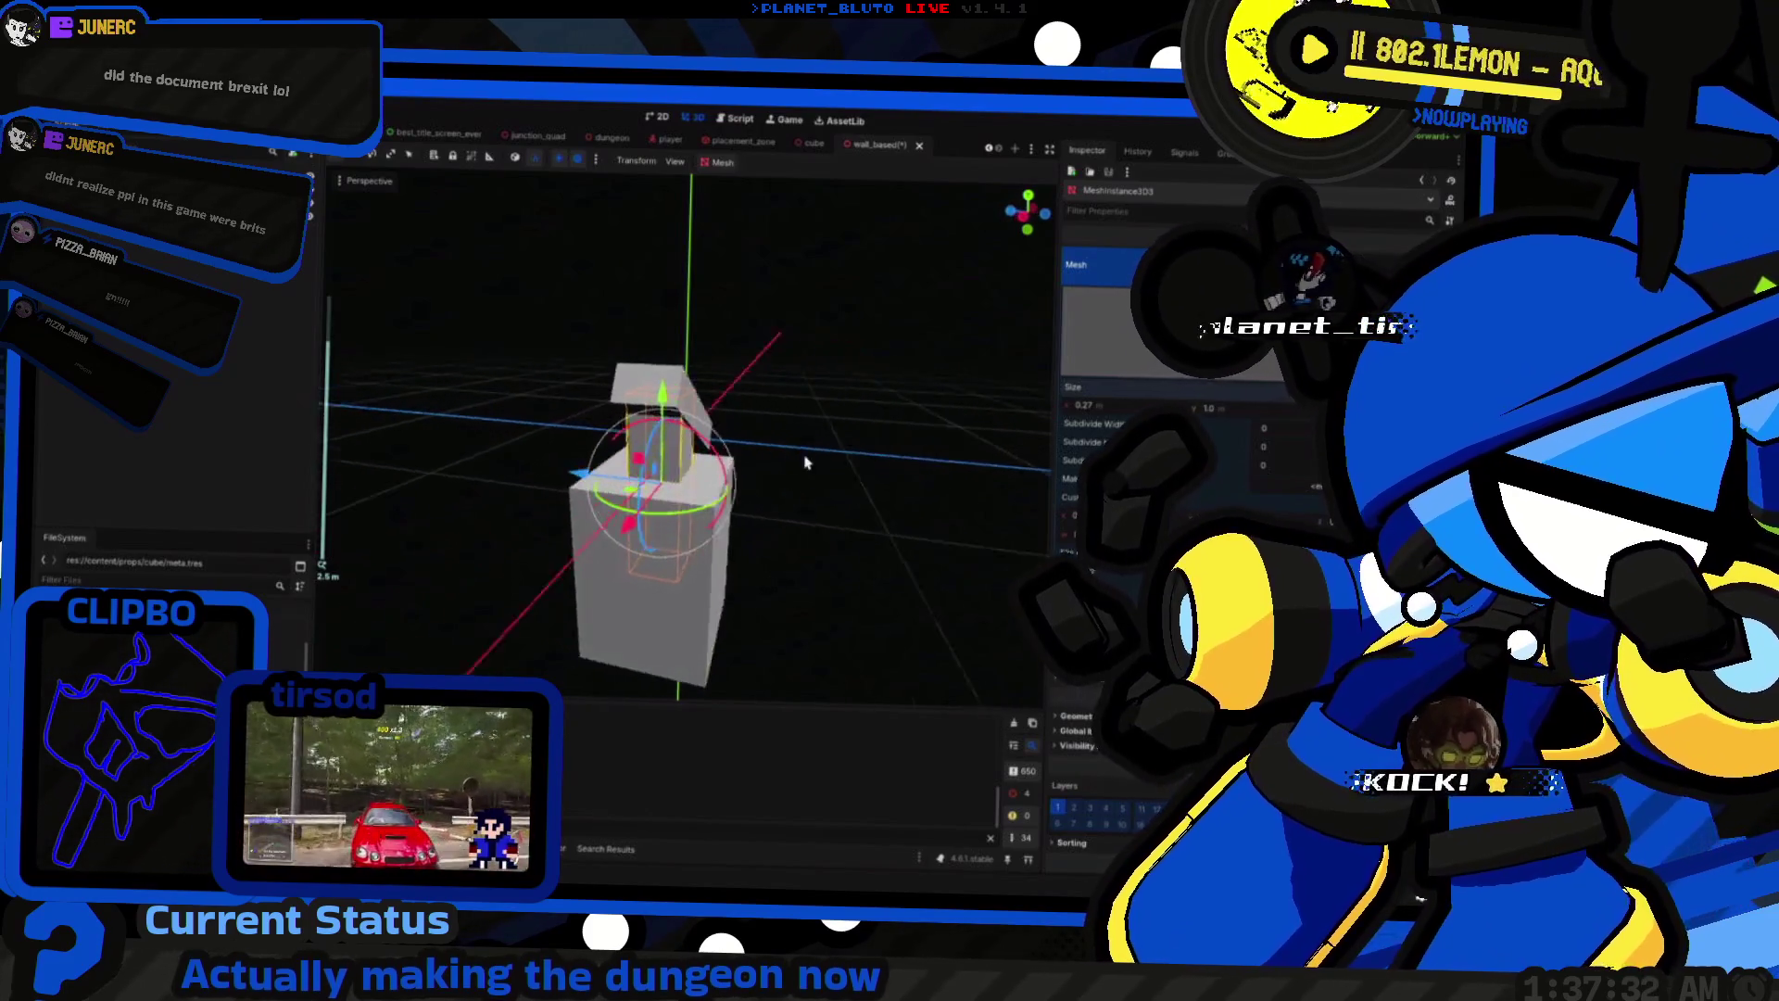
left_click_drag(1086, 405, 1055, 405)
key("ctrl+a")
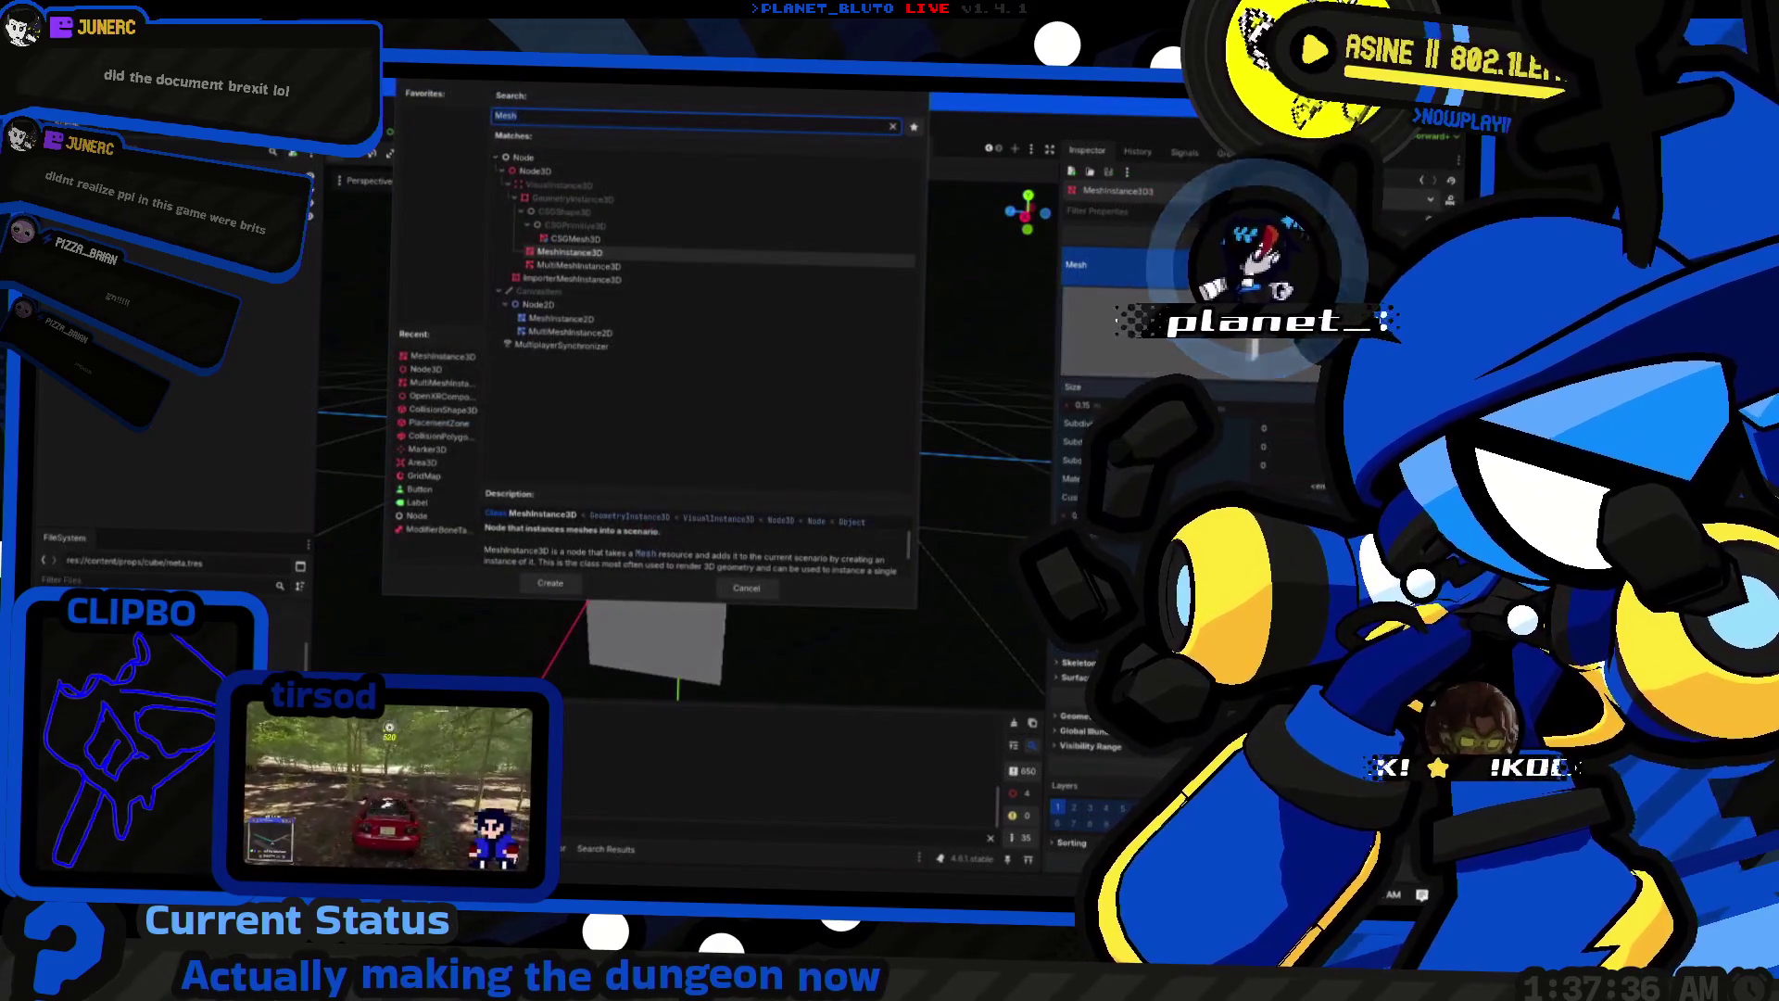
Step: Narrow the post's width to 0.1 instead of adding a new node
left_click(769, 592)
left_click_drag(1112, 408, 1103, 408)
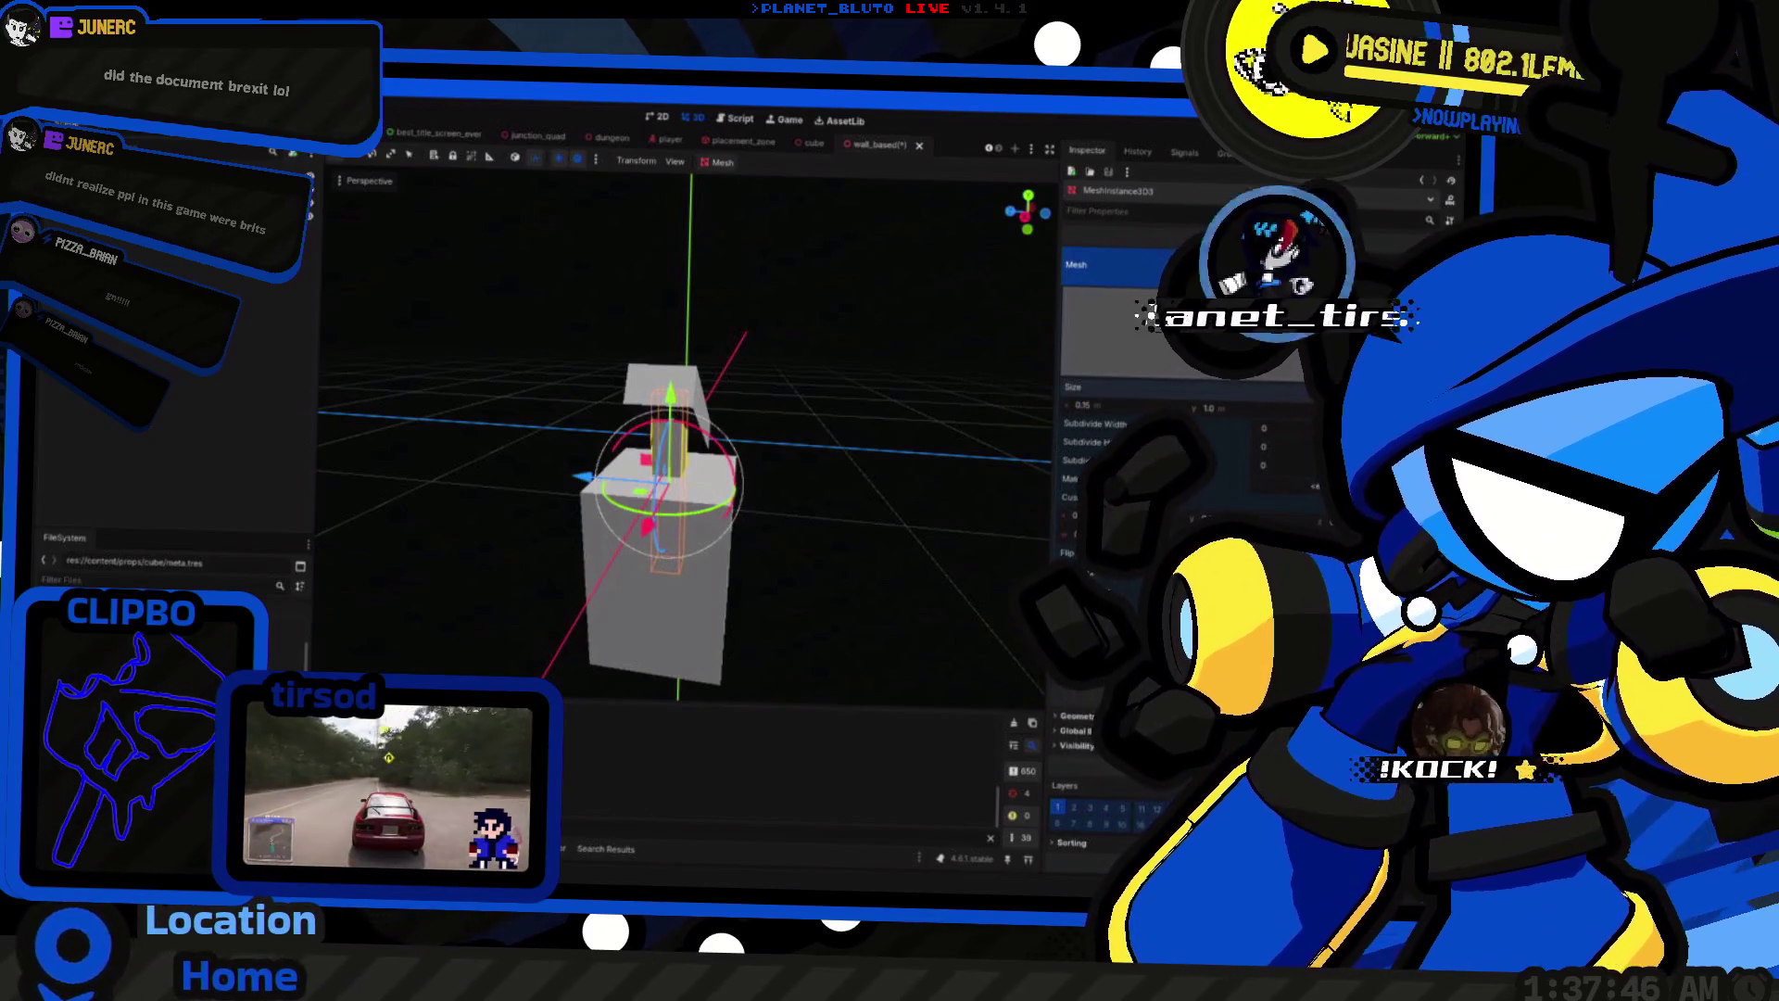
mouse_move(830, 568)
left_mouse_down()
mouse_move(806, 528)
mouse_move(664, 544)
mouse_move(953, 565)
mouse_move(790, 619)
mouse_move(834, 519)
mouse_move(787, 476)
mouse_move(719, 532)
mouse_move(720, 631)
mouse_move(807, 556)
mouse_move(767, 603)
mouse_move(707, 560)
mouse_move(798, 429)
mouse_move(930, 520)
mouse_move(631, 532)
left_mouse_up()
scroll(708, 560, "down", 3)
Step: Inspect the upper slab, small post and arm pieces from several angles
left_click(696, 438)
scroll(667, 464, "up", 4)
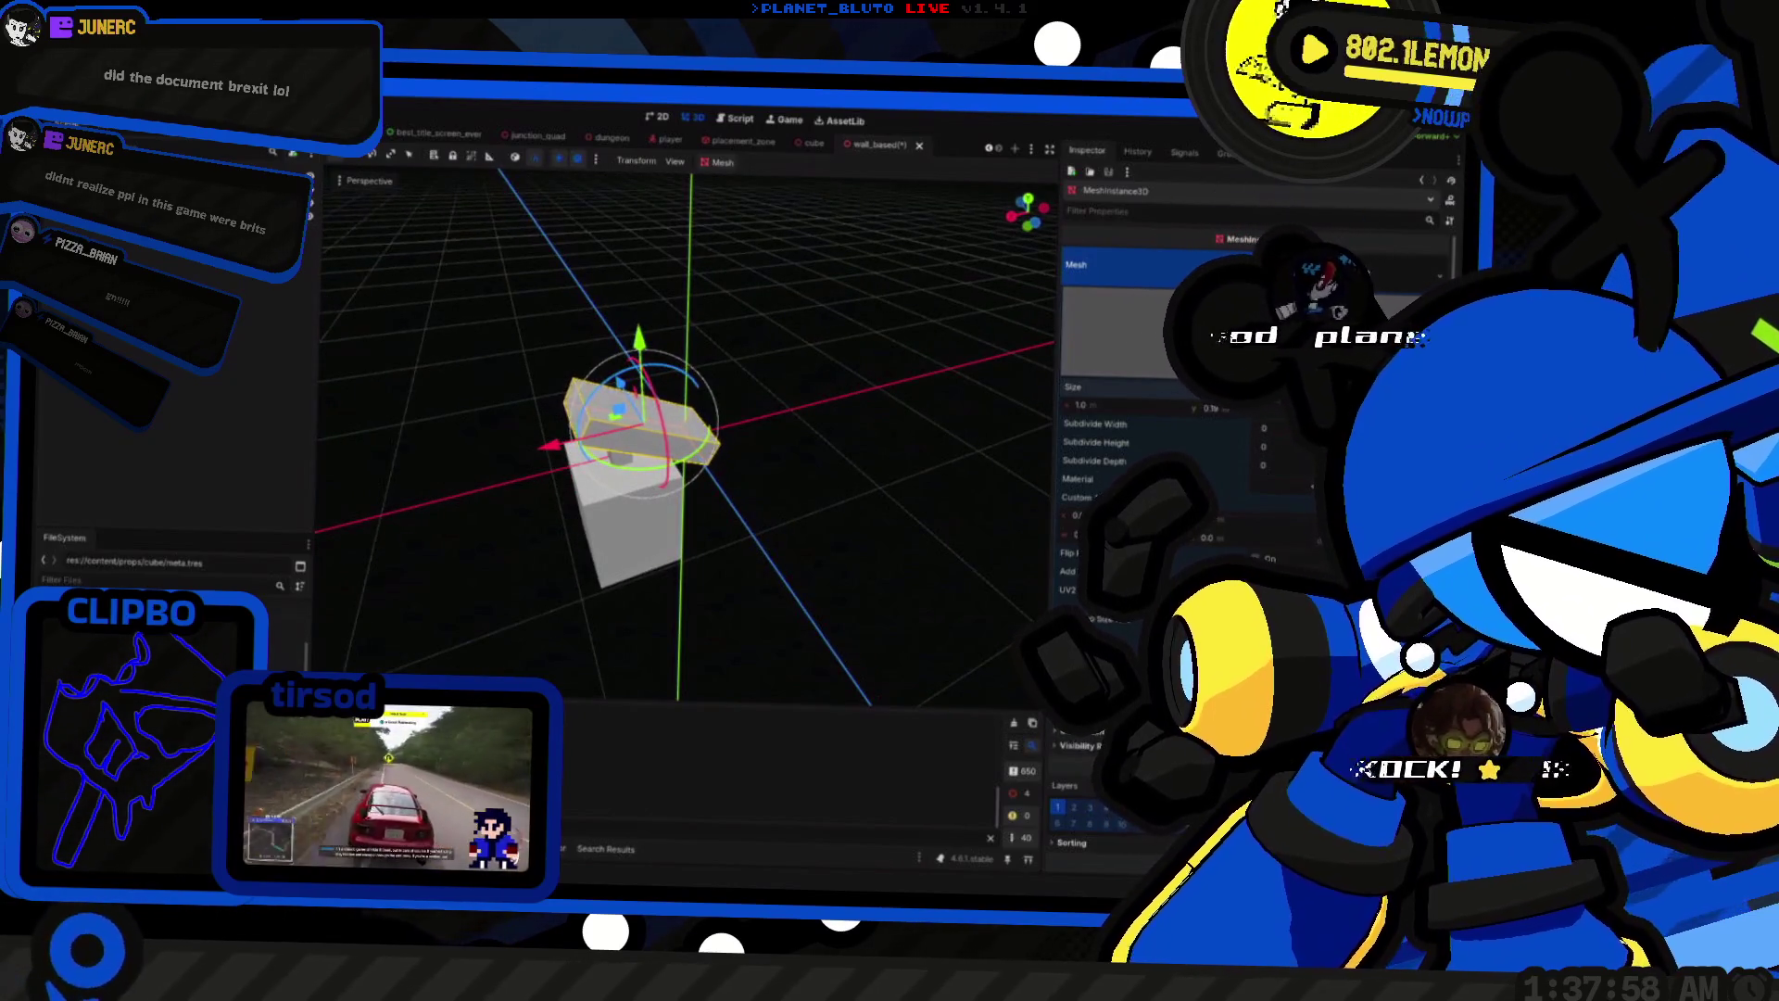
left_click(827, 510)
mouse_move(827, 510)
left_mouse_down()
mouse_move(767, 414)
mouse_move(954, 449)
left_mouse_up()
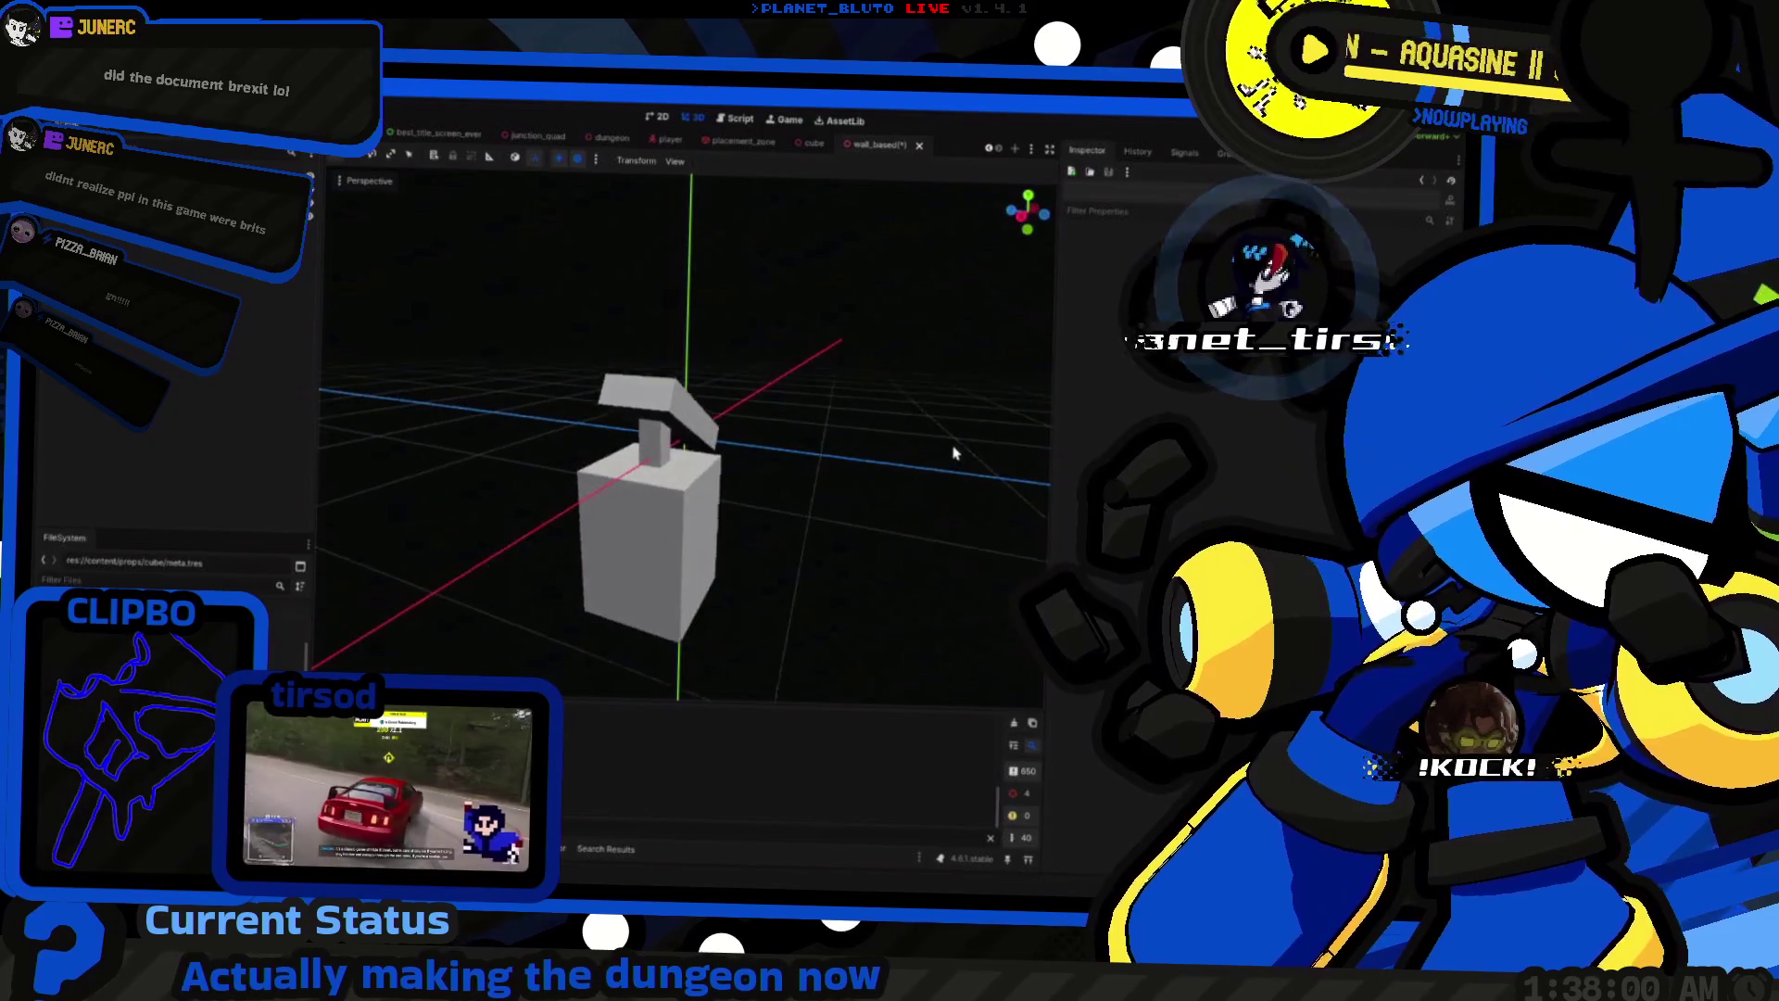
left_click(657, 456)
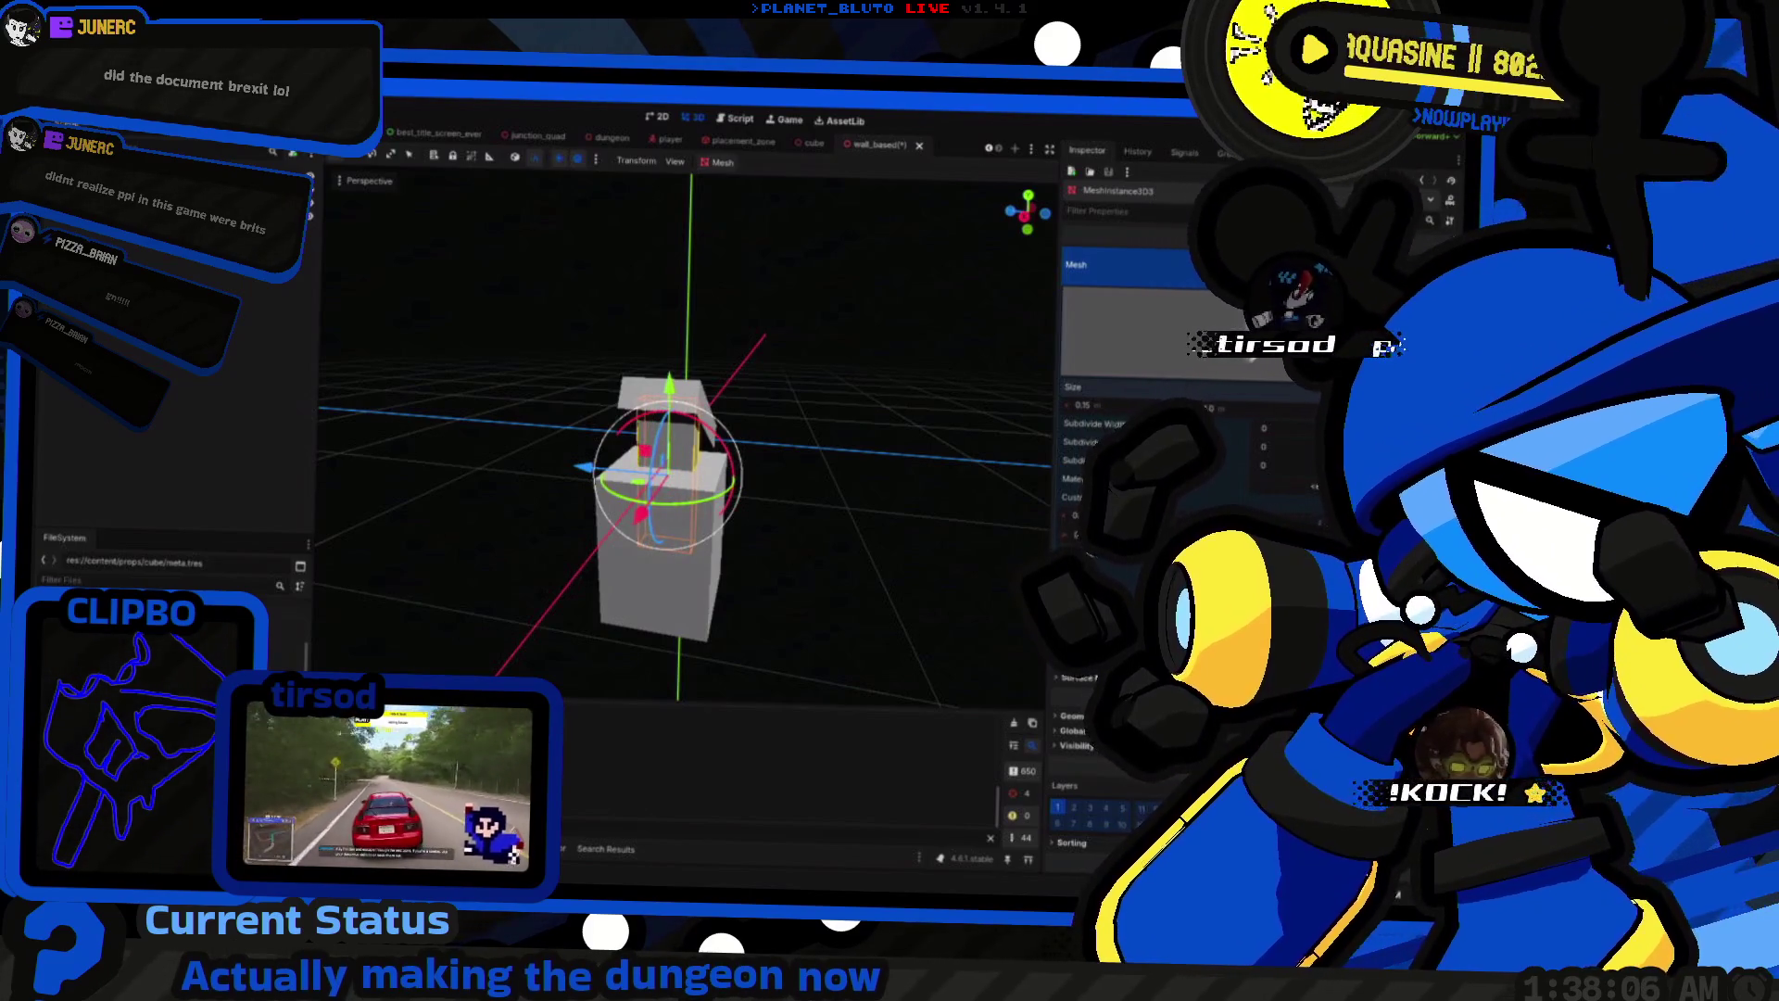
left_click(794, 517)
mouse_move(795, 516)
left_mouse_down()
mouse_move(533, 503)
mouse_move(606, 532)
mouse_move(619, 447)
left_mouse_up()
left_click(621, 443)
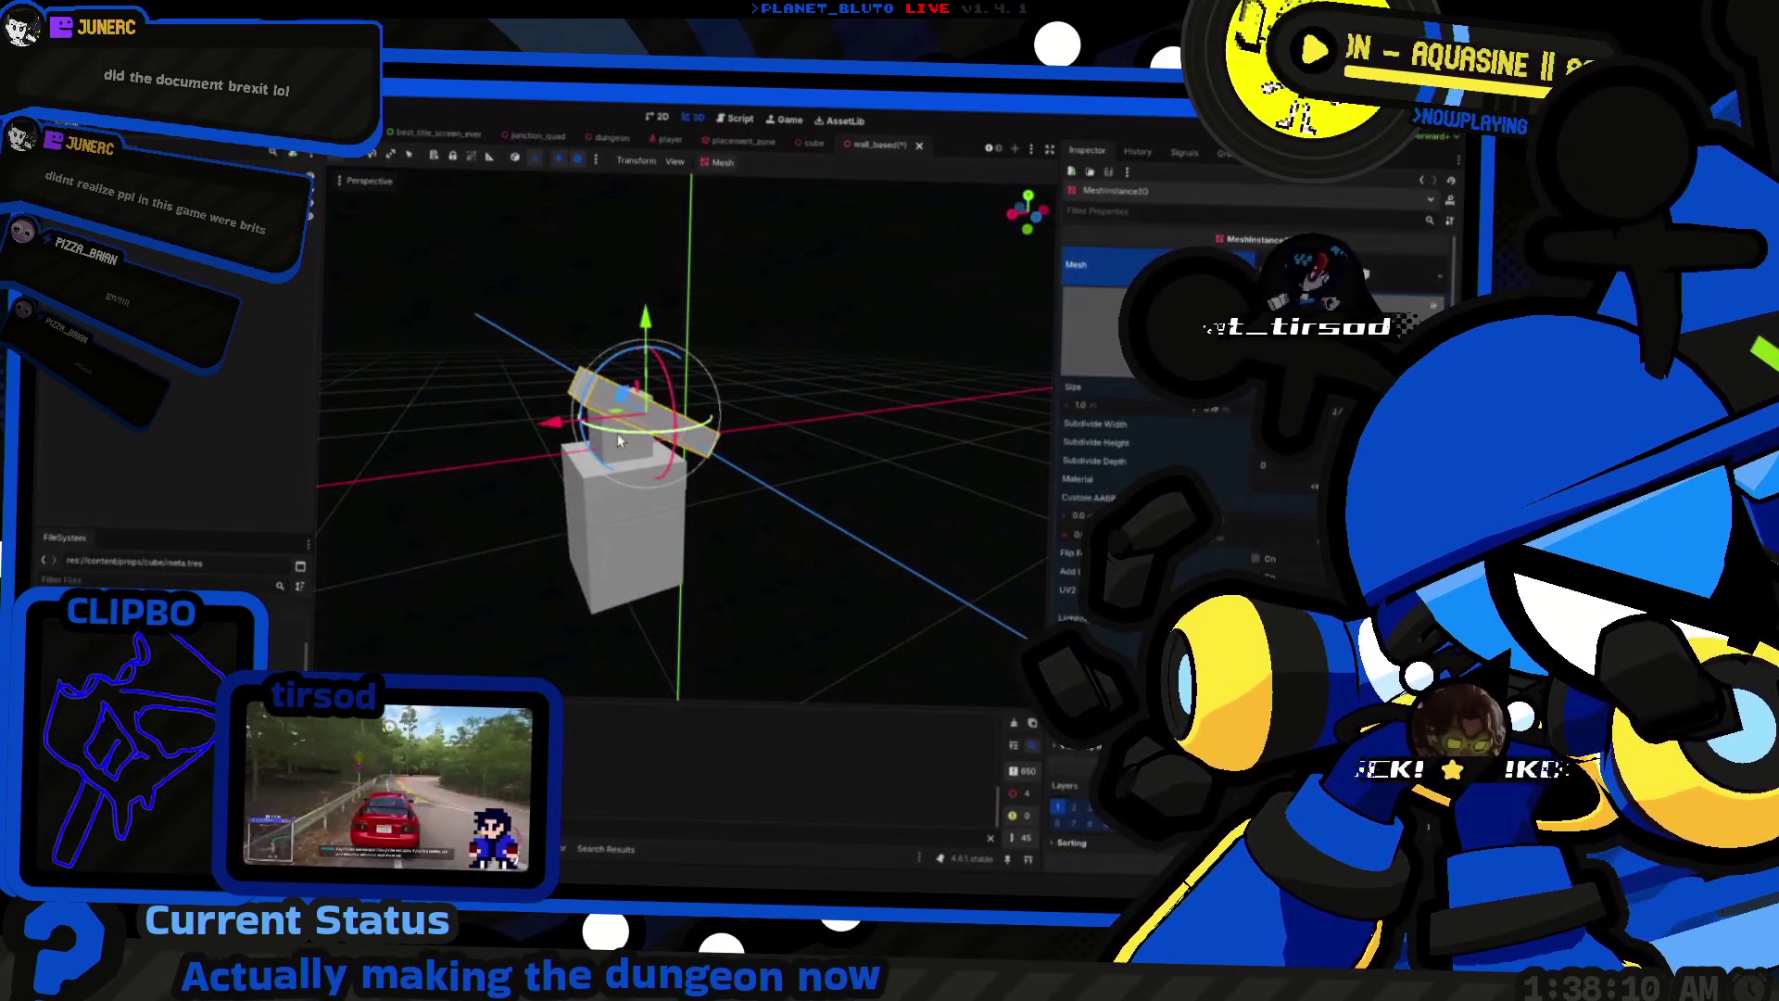
left_click(623, 439)
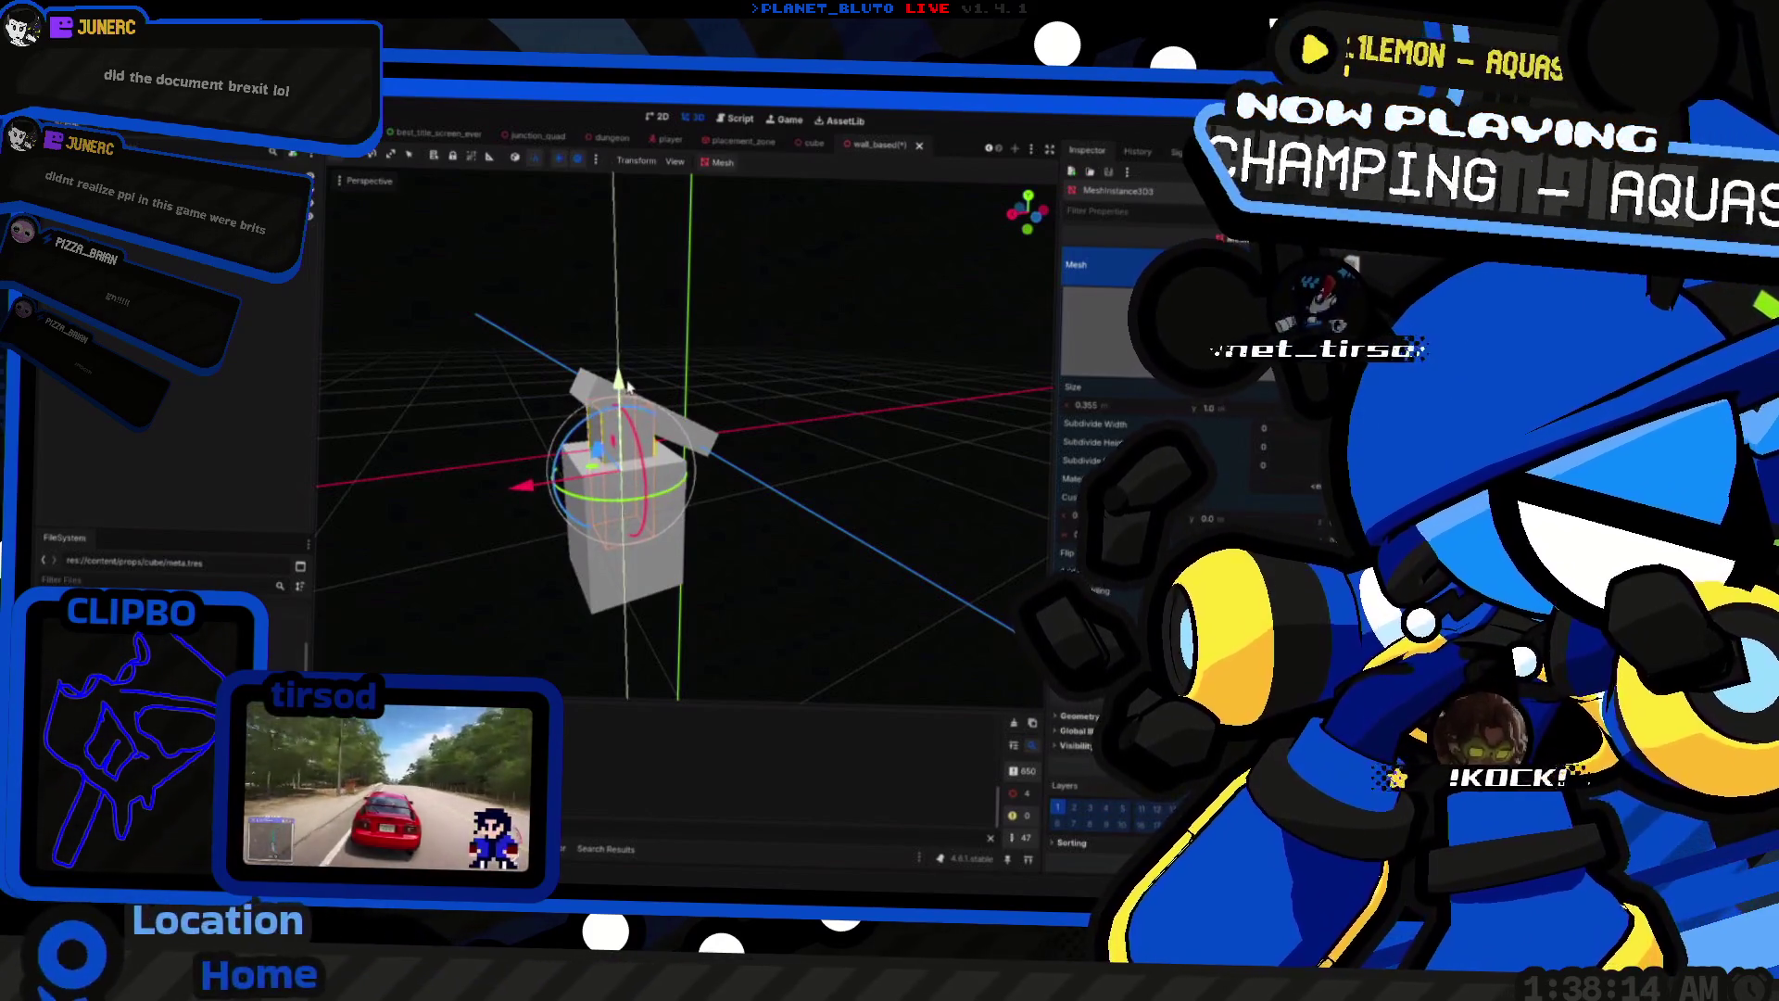
Step: View the model from the front and above, checking the middle cube
mouse_move(623, 380)
left_mouse_down()
mouse_move(822, 417)
mouse_move(874, 337)
mouse_move(1043, 405)
mouse_move(284, 427)
left_mouse_up()
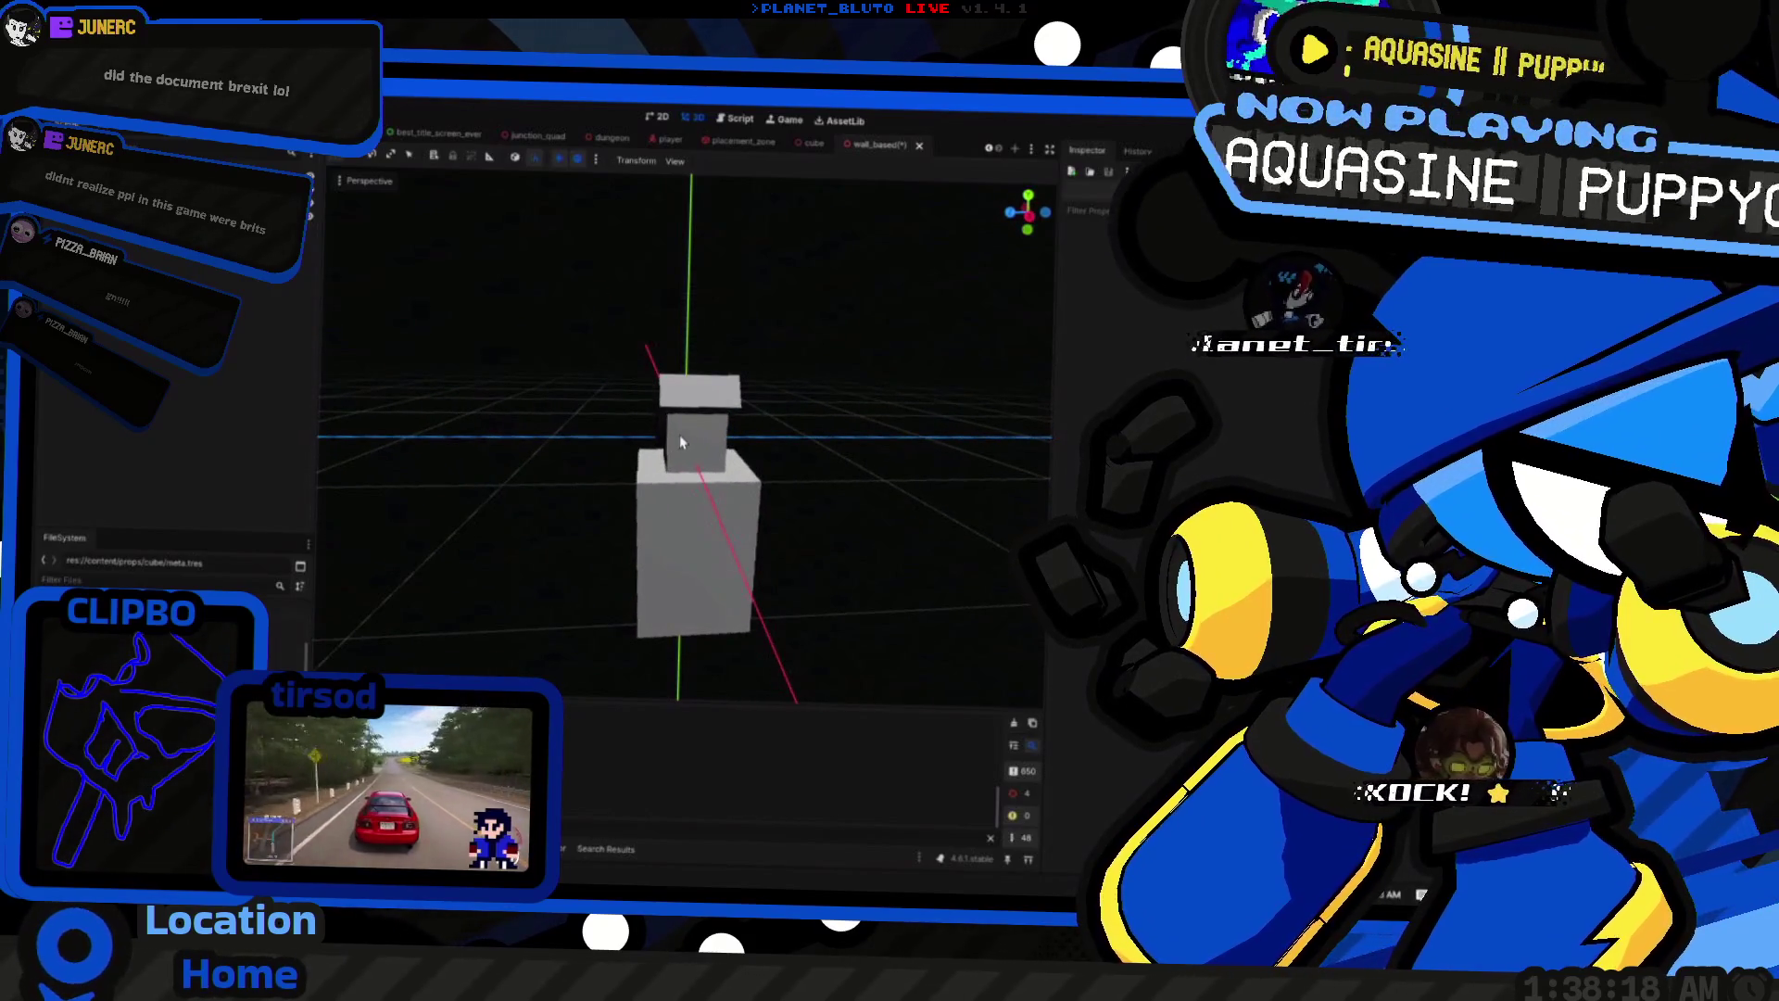
left_click(681, 442)
left_click_drag(680, 442, 778, 519)
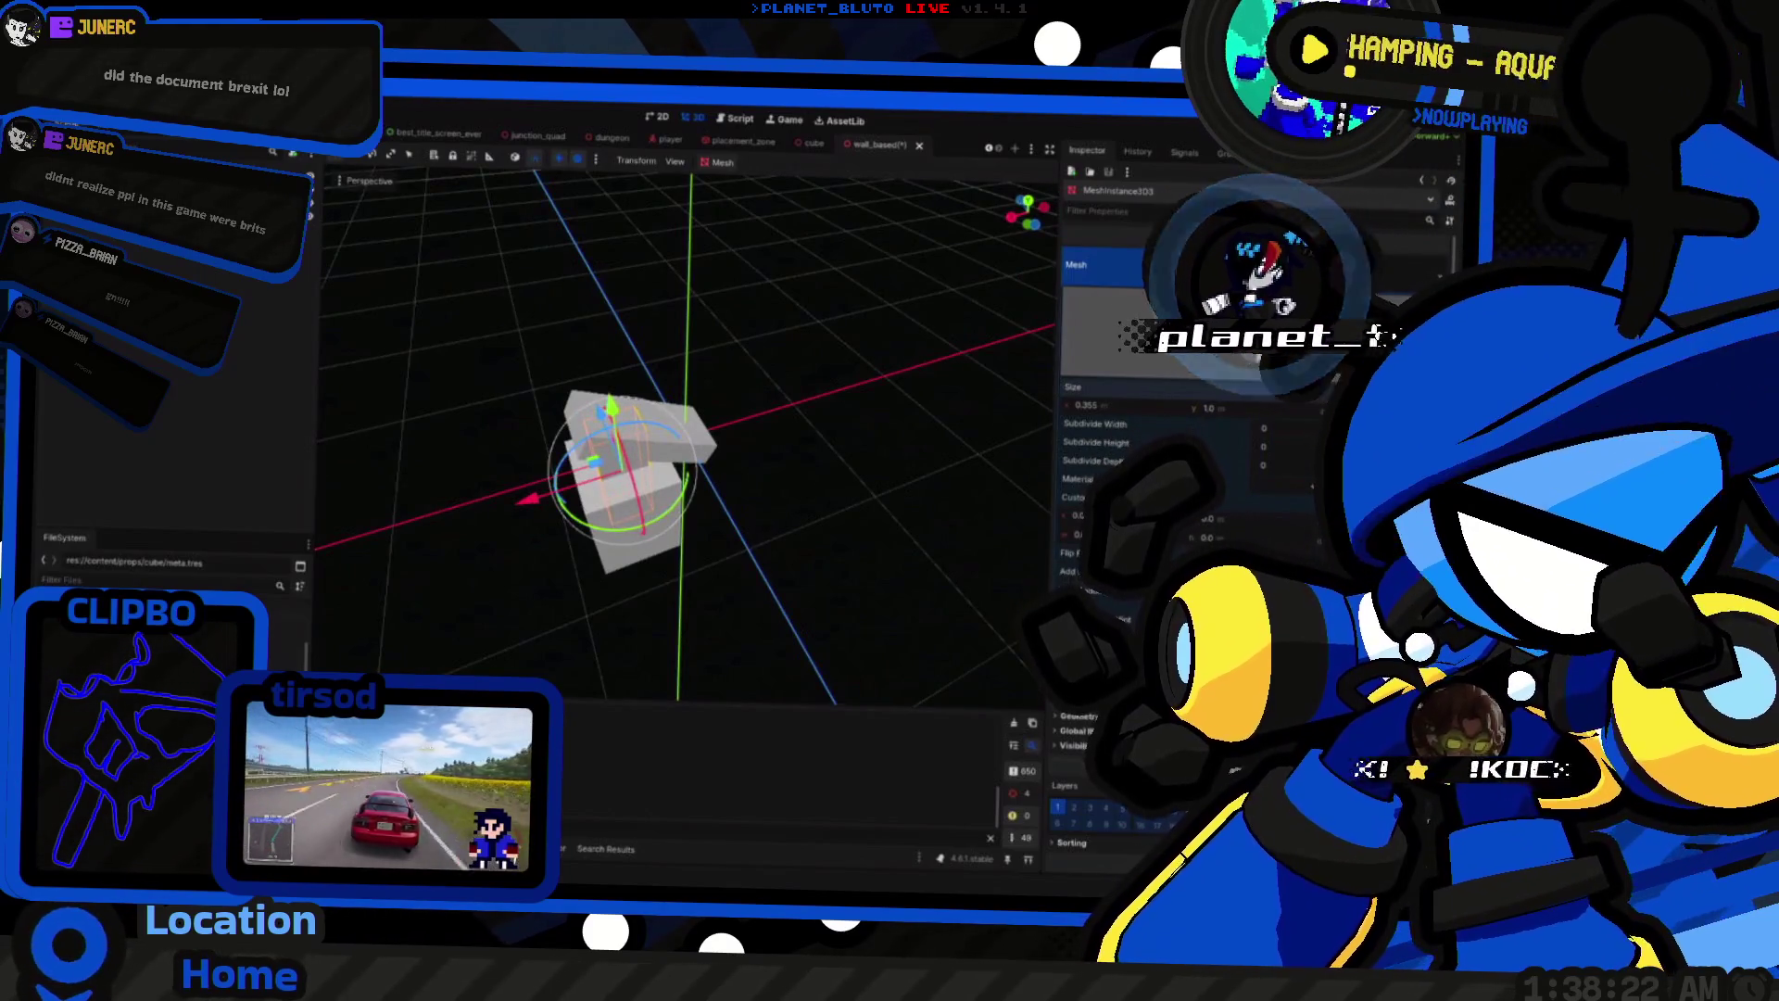
left_click(731, 584)
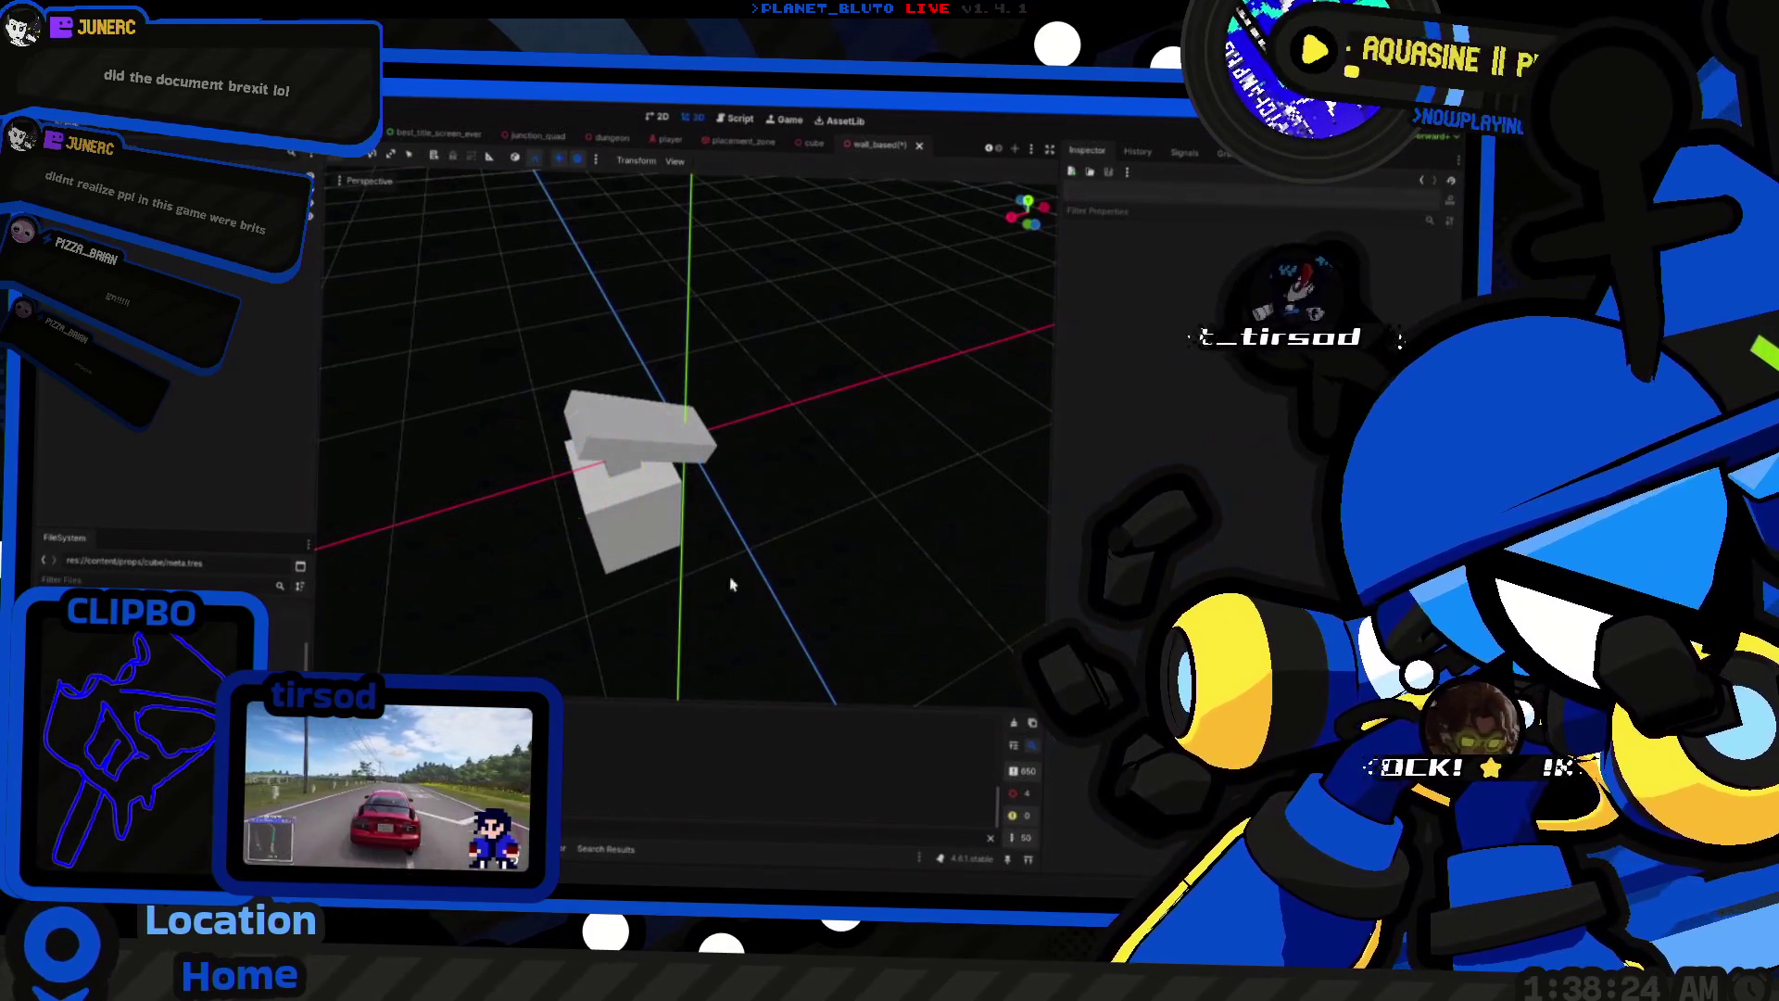
scroll(810, 476, "down", 5)
mouse_move(768, 516)
left_mouse_down()
mouse_move(727, 365)
mouse_move(949, 477)
mouse_move(715, 544)
left_mouse_up()
scroll(639, 505, "up", 5)
left_click(640, 505)
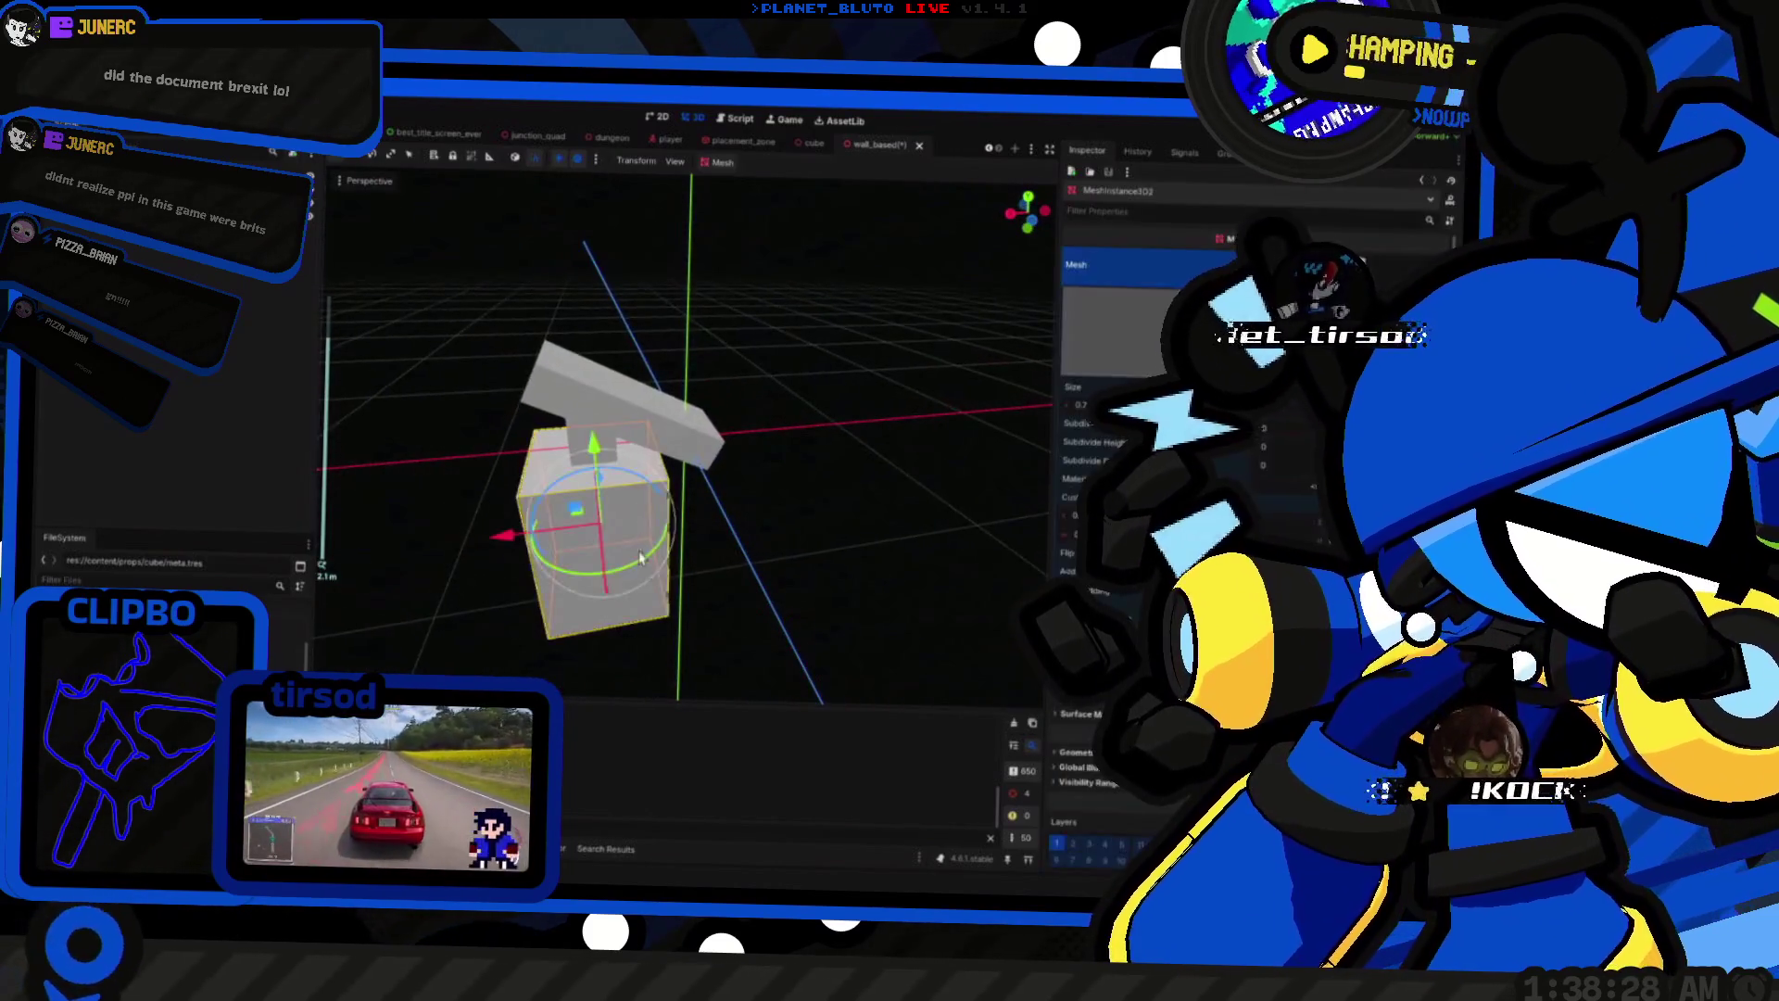
scroll(681, 577, "down", 3)
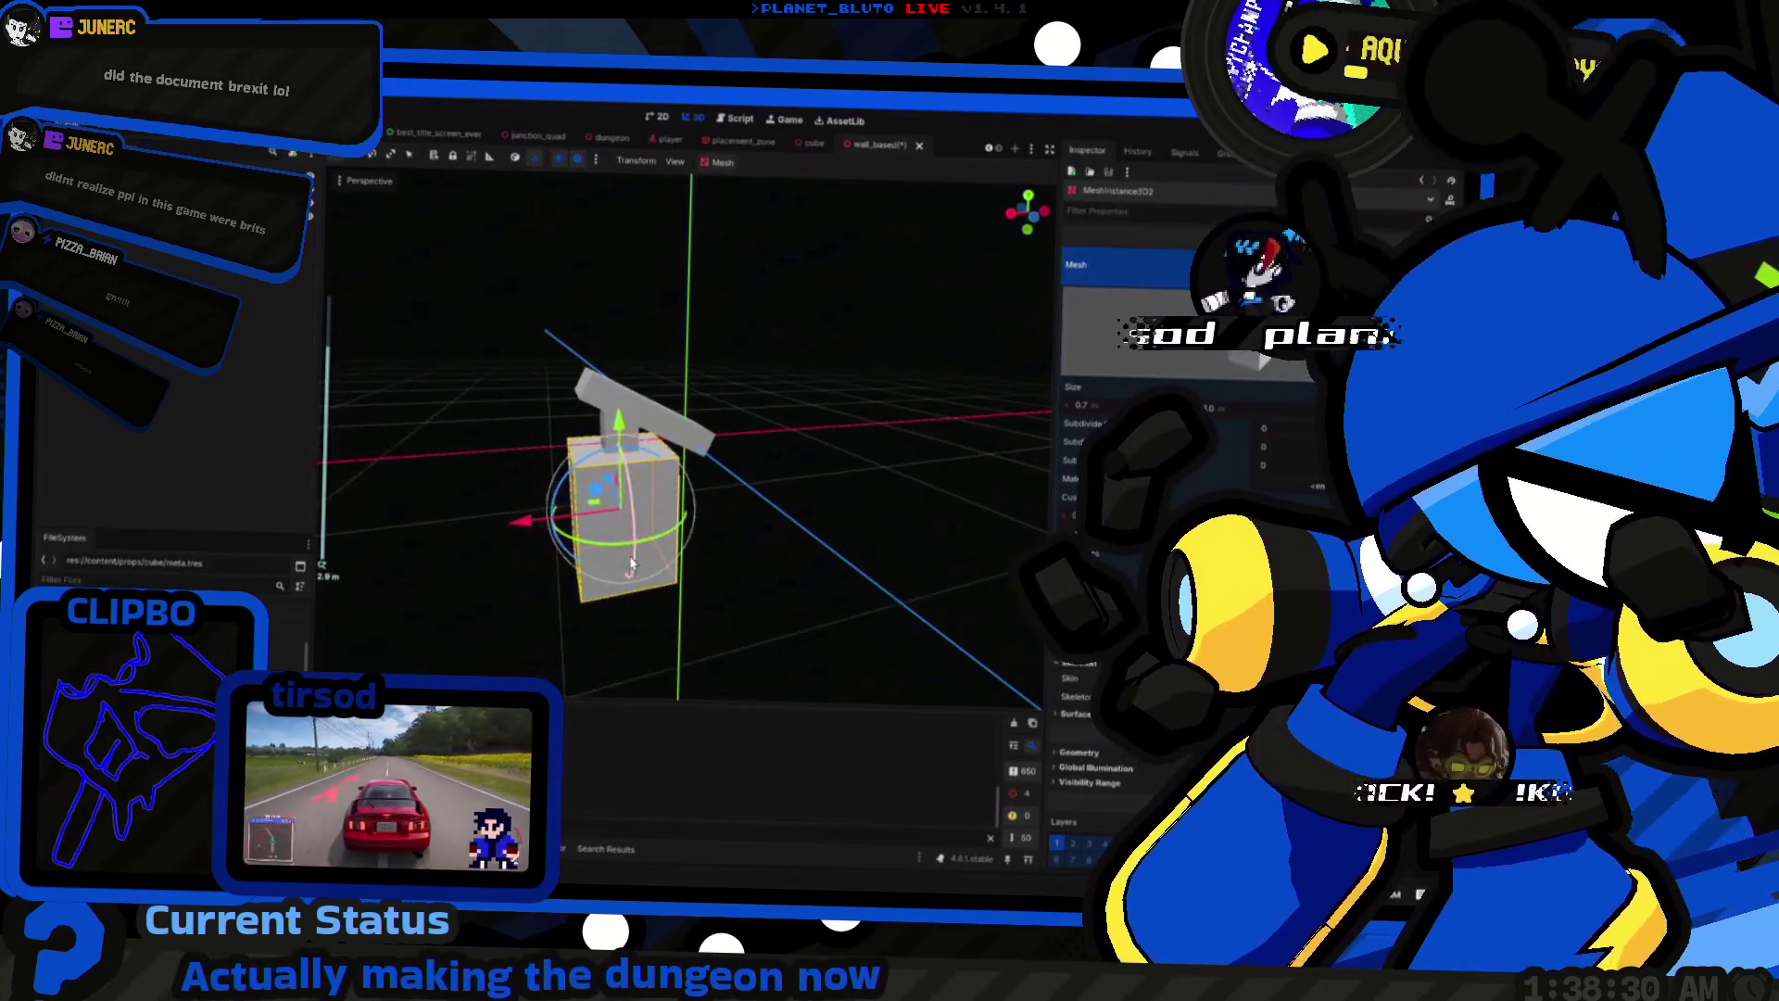
scroll(681, 577, "up", 1)
left_click(804, 143)
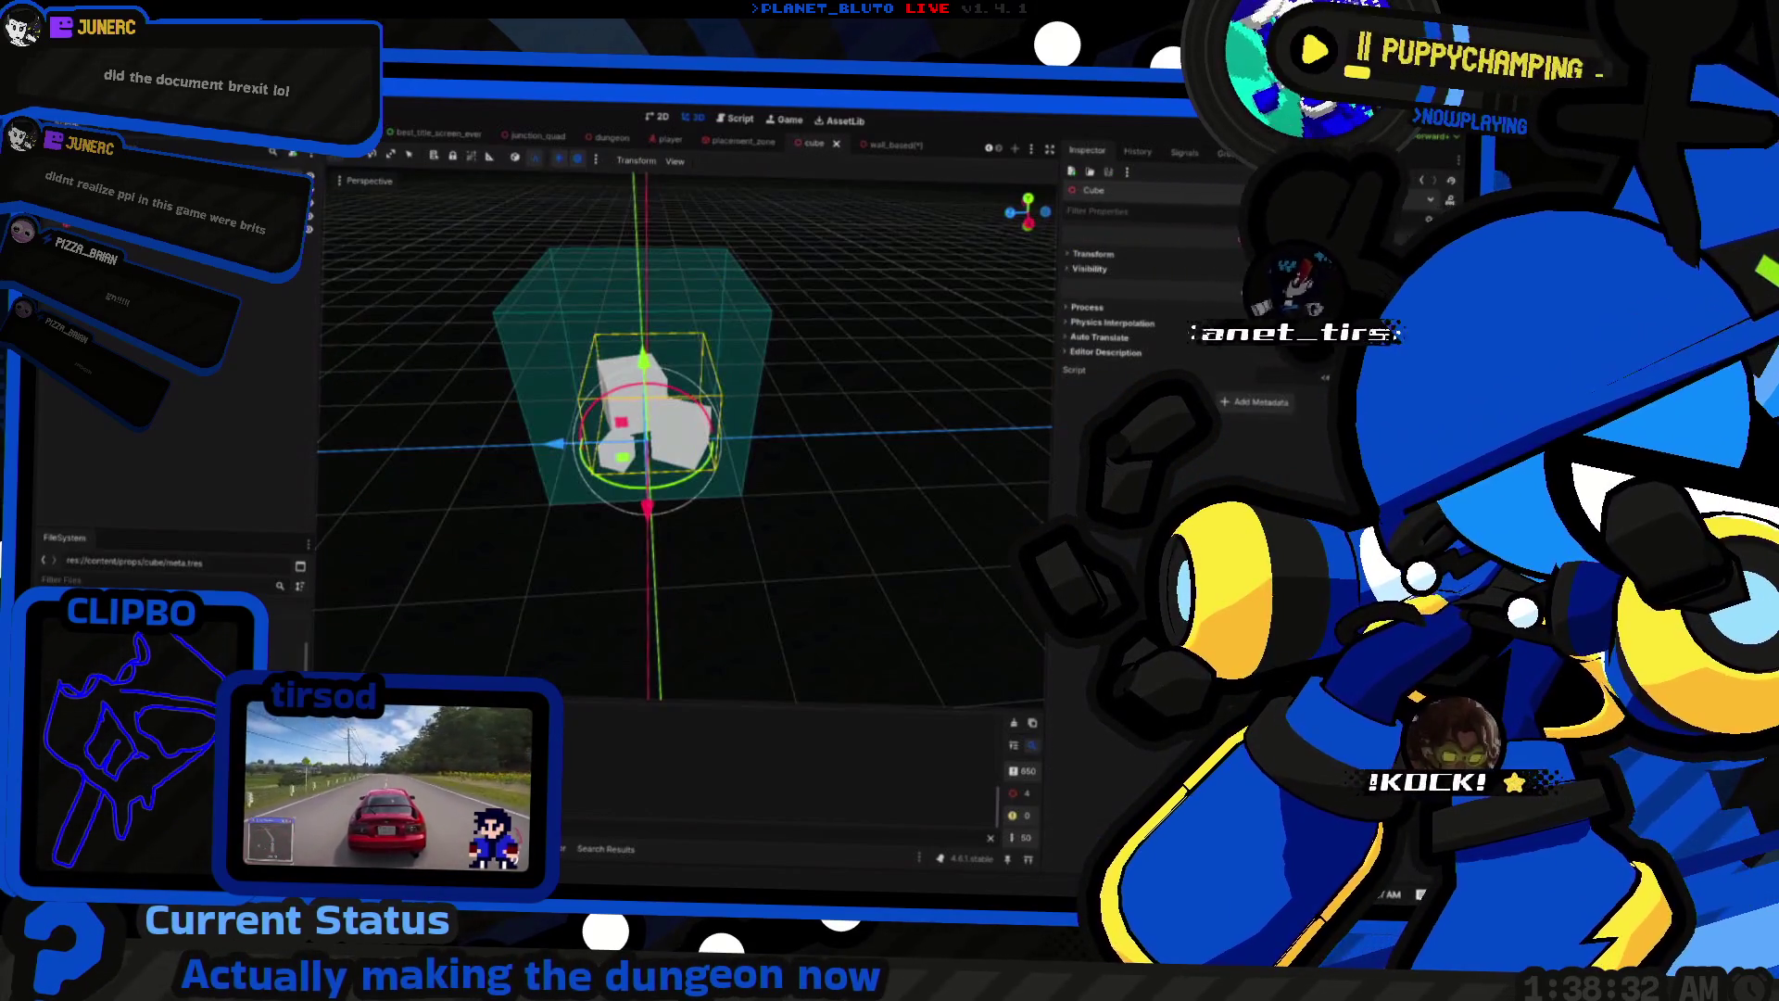
Step: Make the arm piece's ShaderMaterial unique (recursive) in the wall_based scene
left_click(1076, 264)
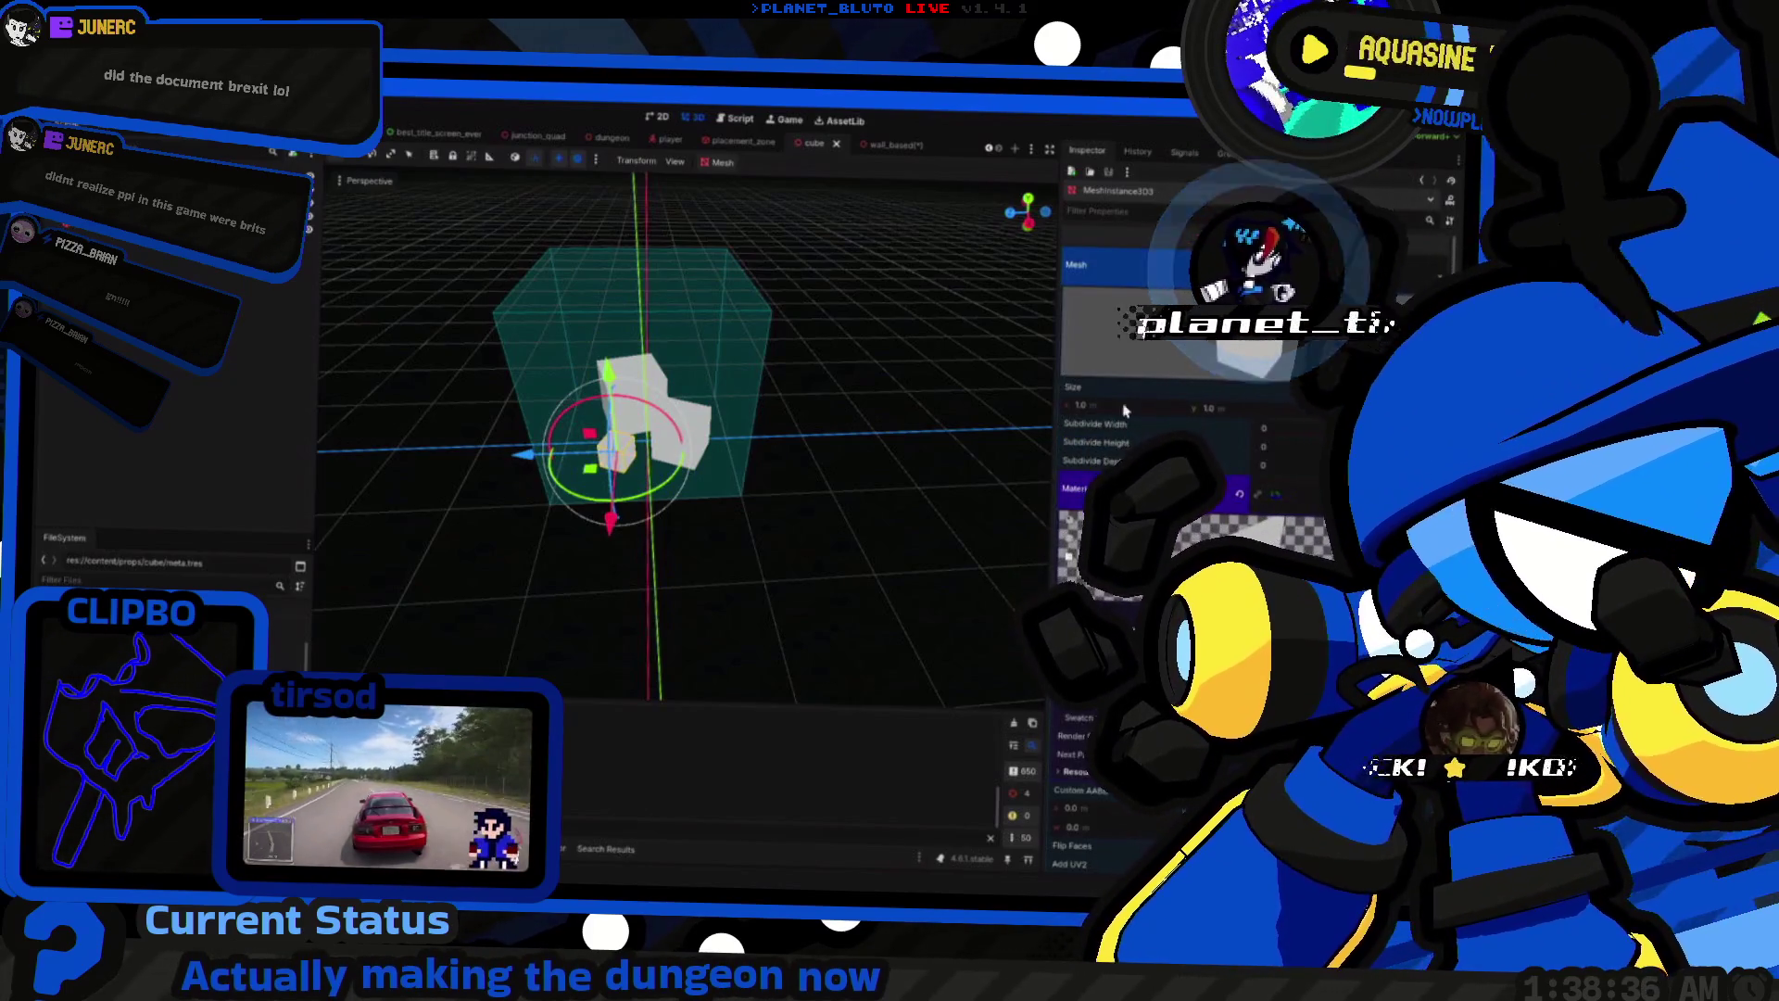
left_click(880, 145)
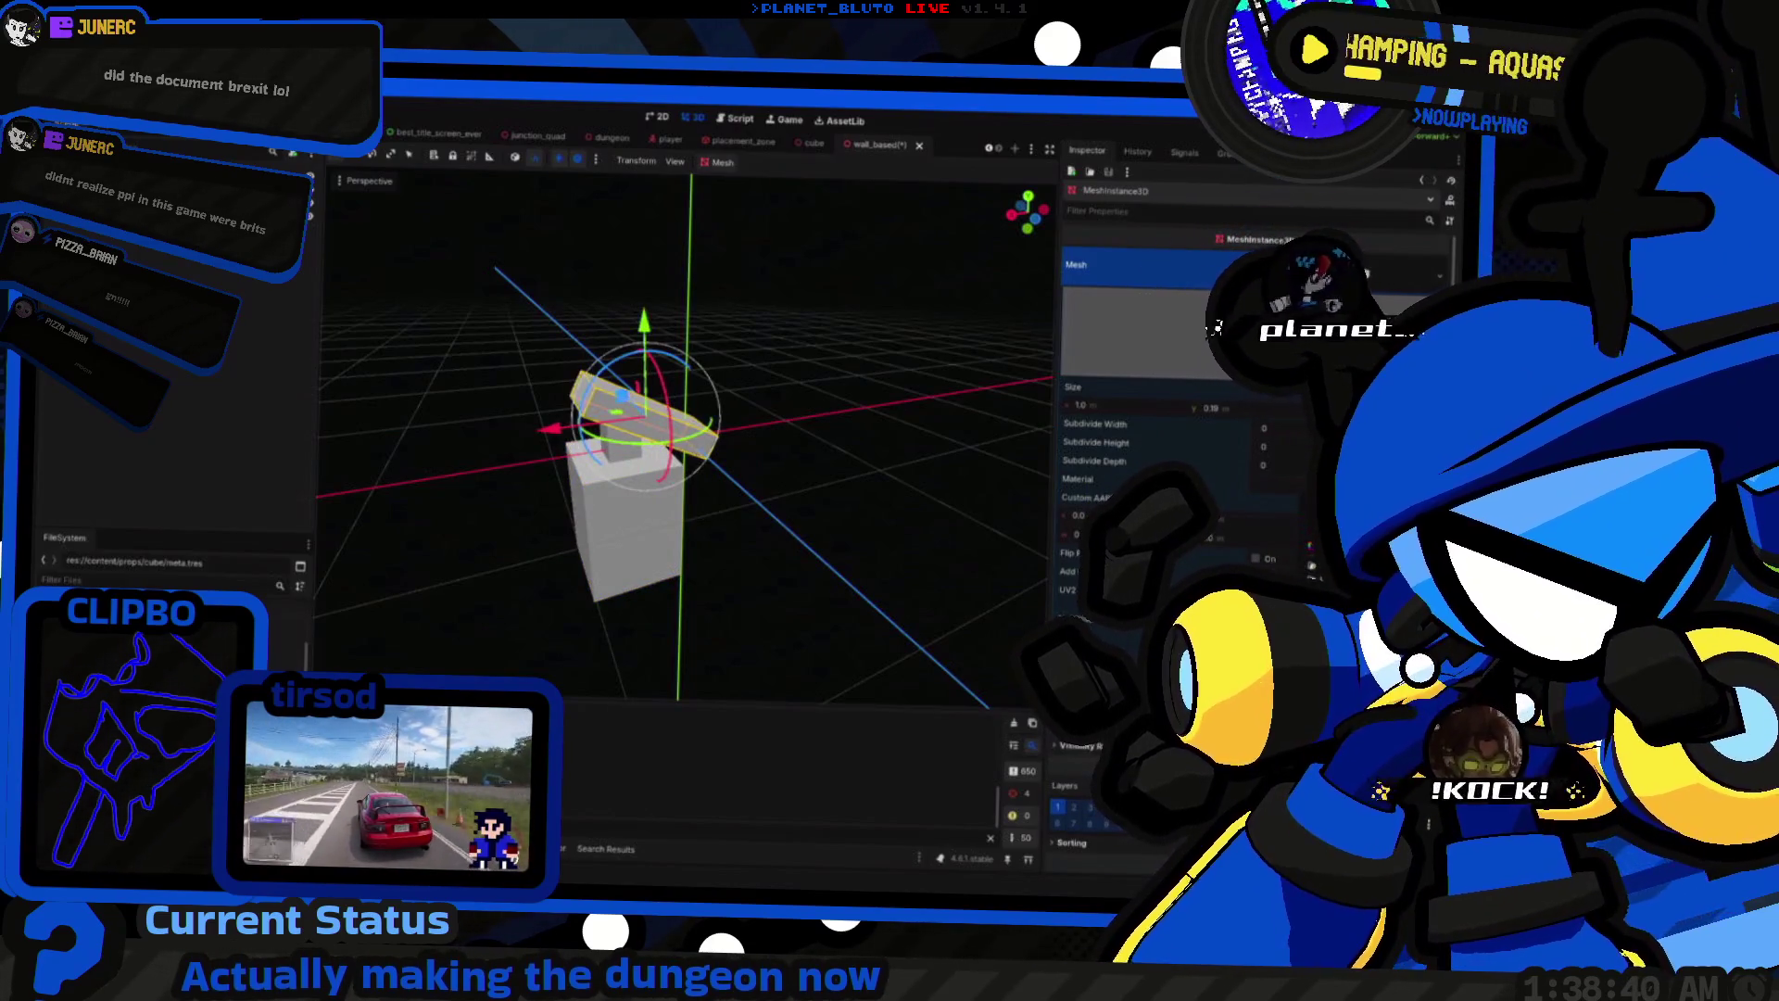
left_click(1122, 466)
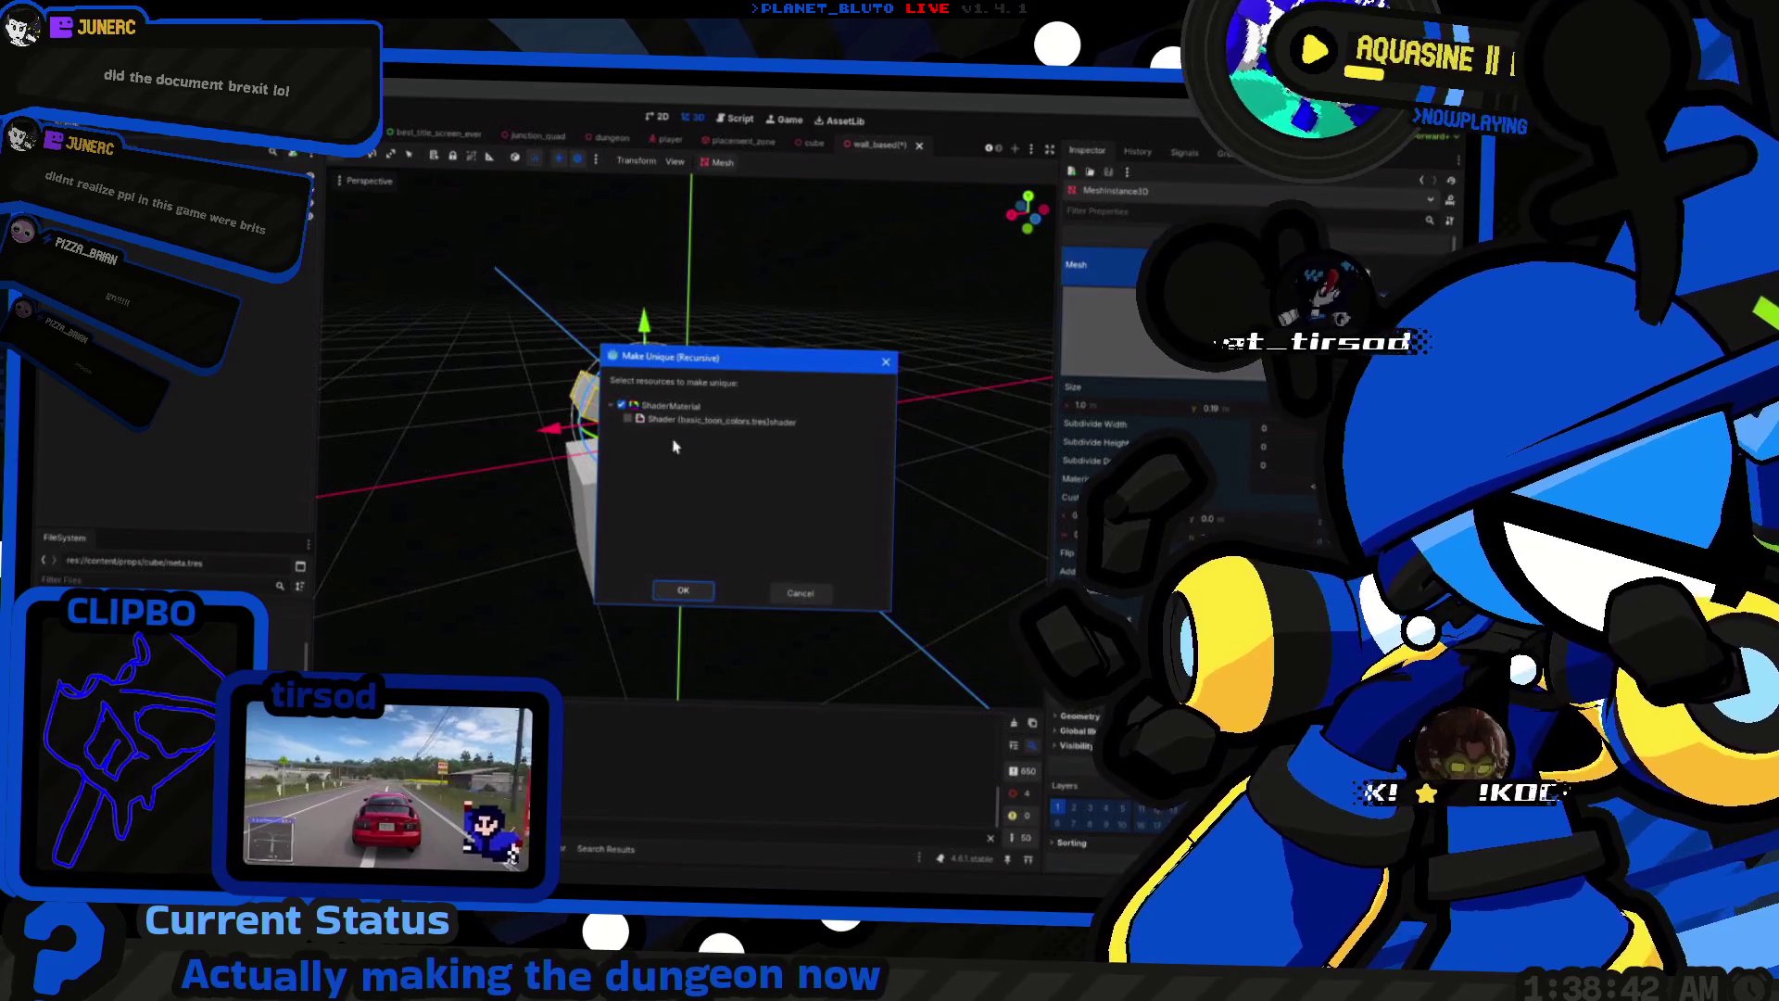
left_click(683, 590)
left_click_drag(918, 464, 845, 519)
scroll(1103, 370, "down", 4)
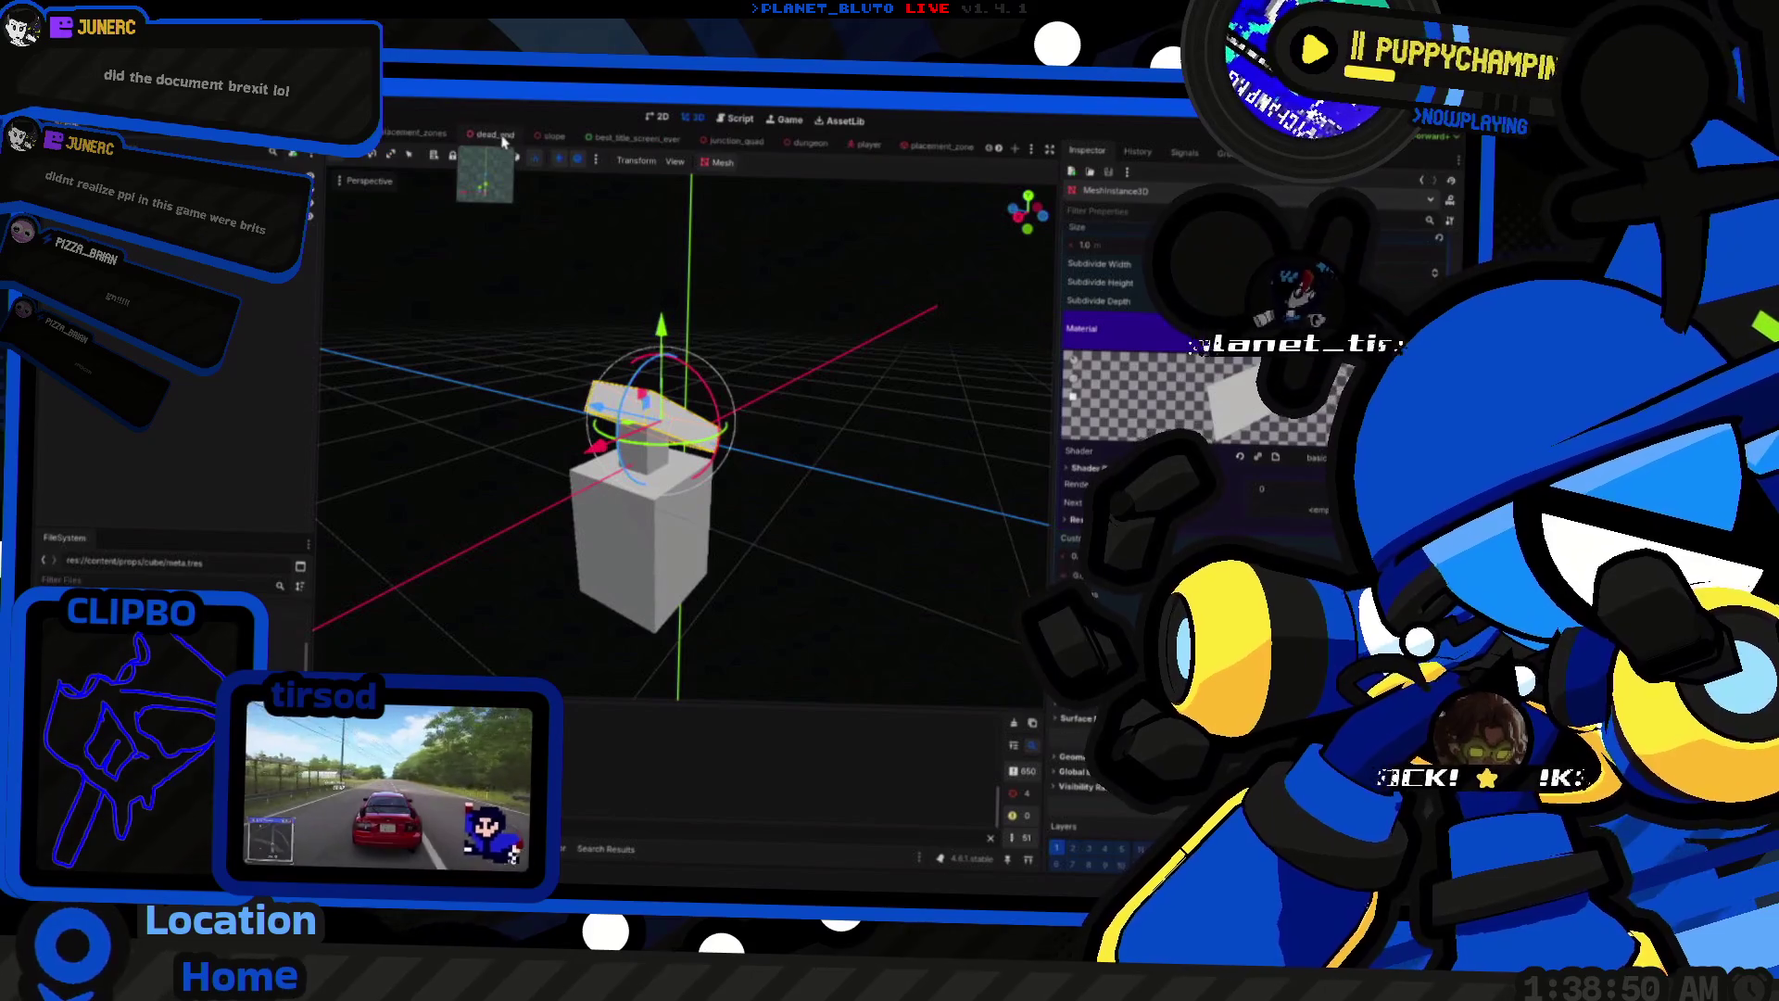
Step: Switch over to the placement_zones scene and look through it
left_click(669, 139)
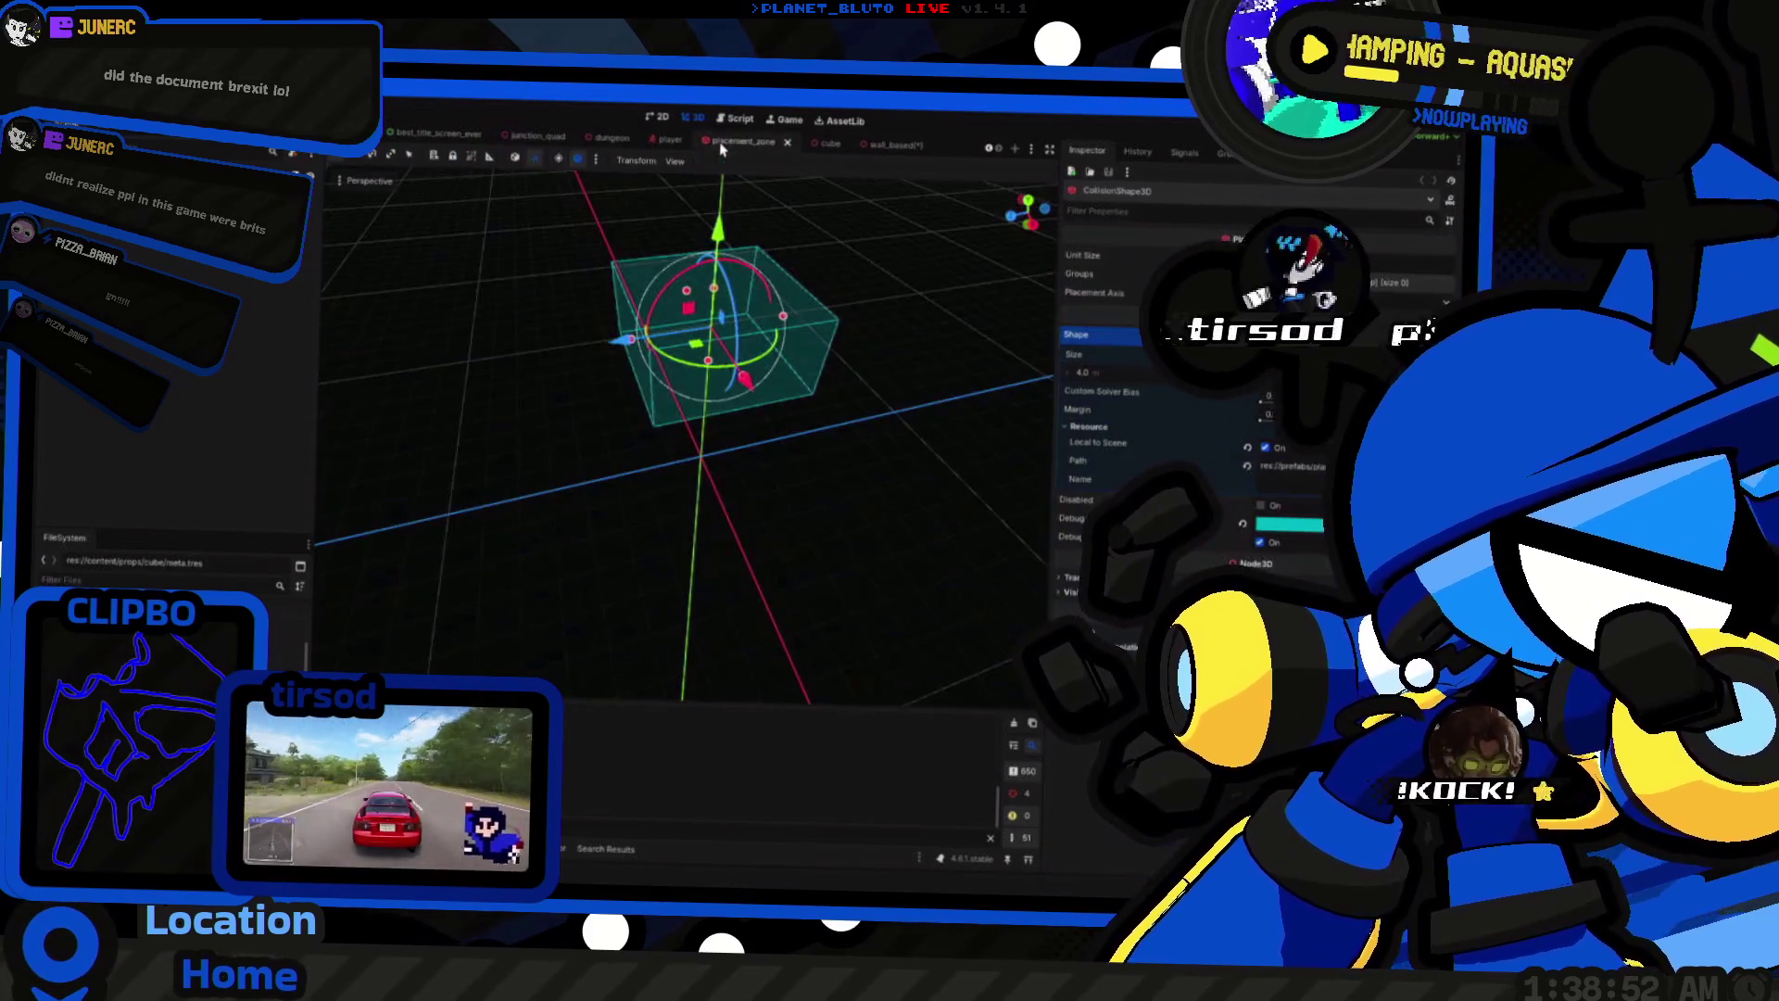
scroll(537, 136, "up", 3)
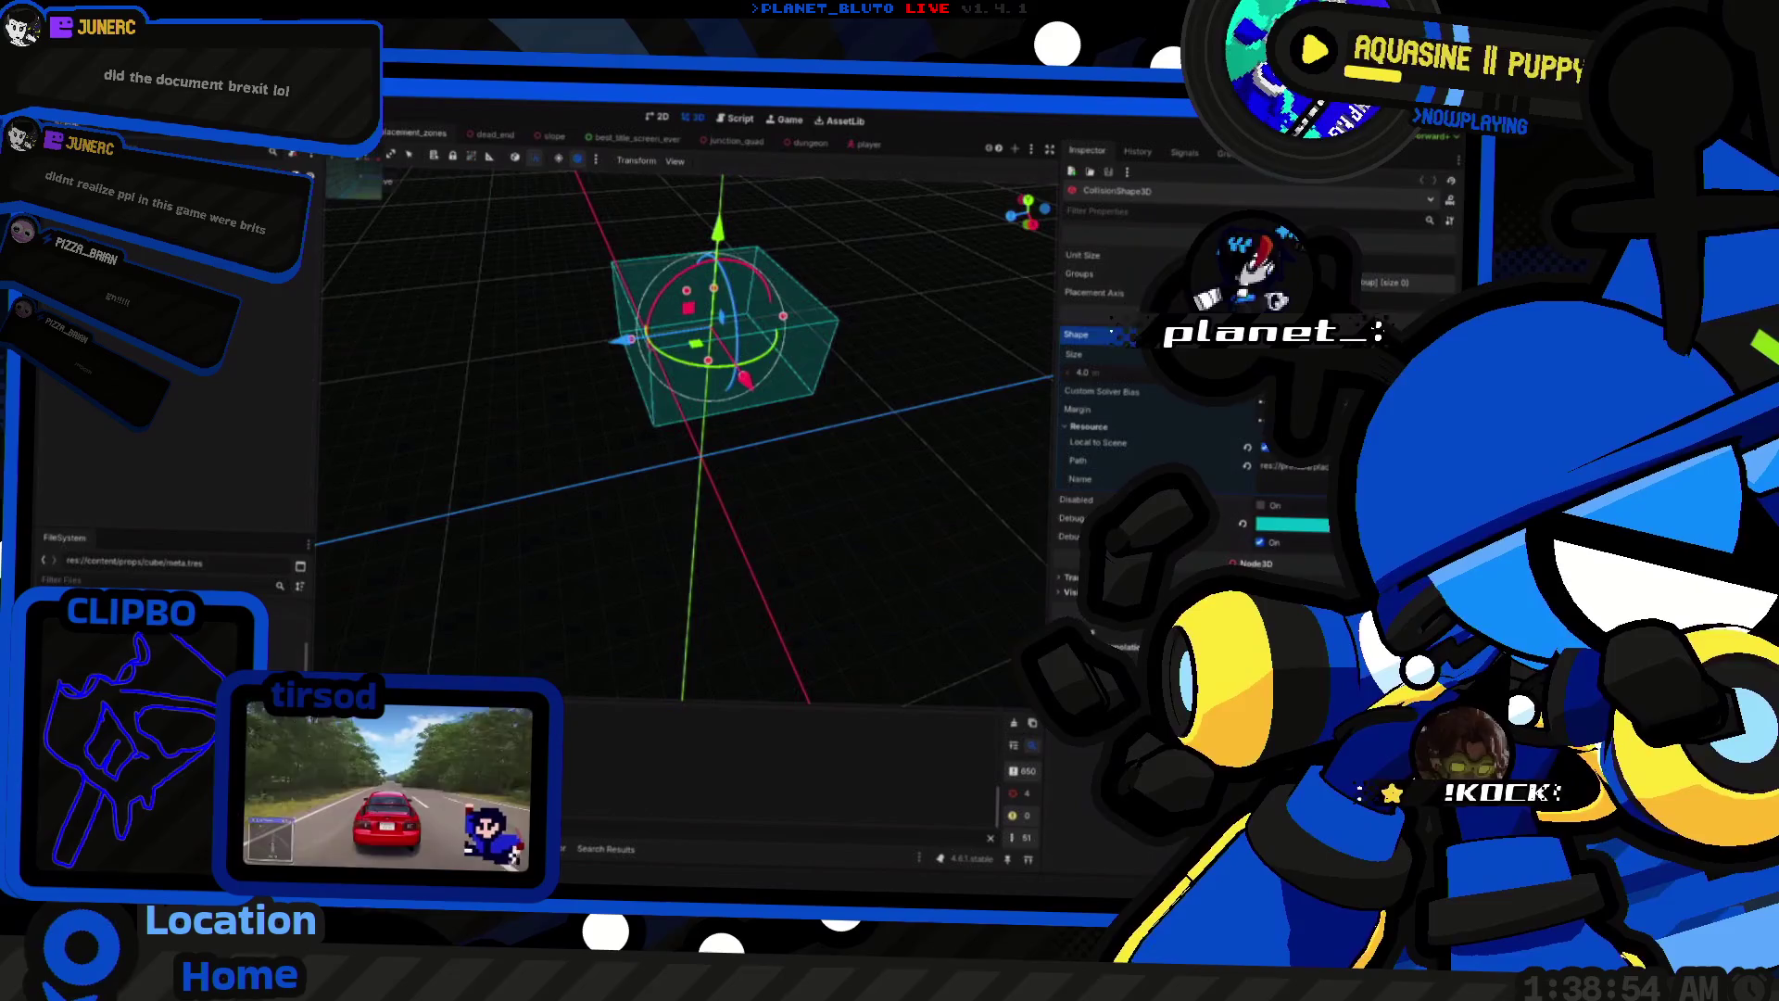
left_click(414, 133)
scroll(681, 435, "up", 5)
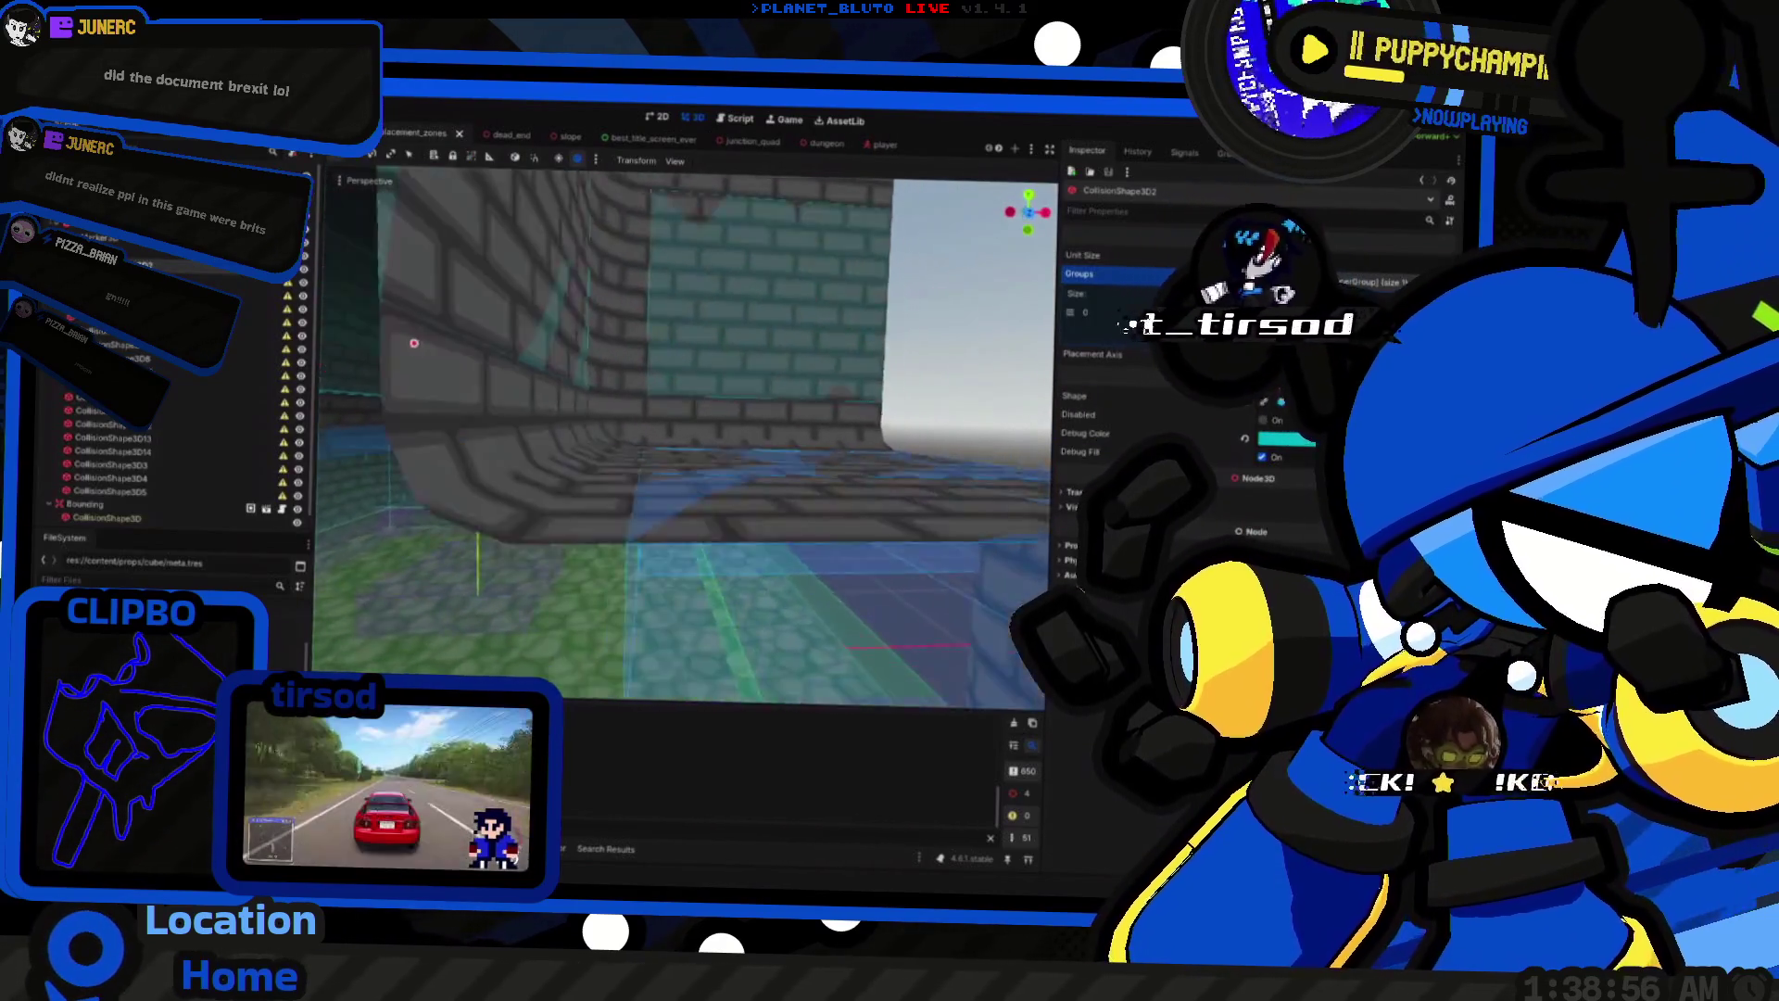
scroll(808, 438, "up", 2)
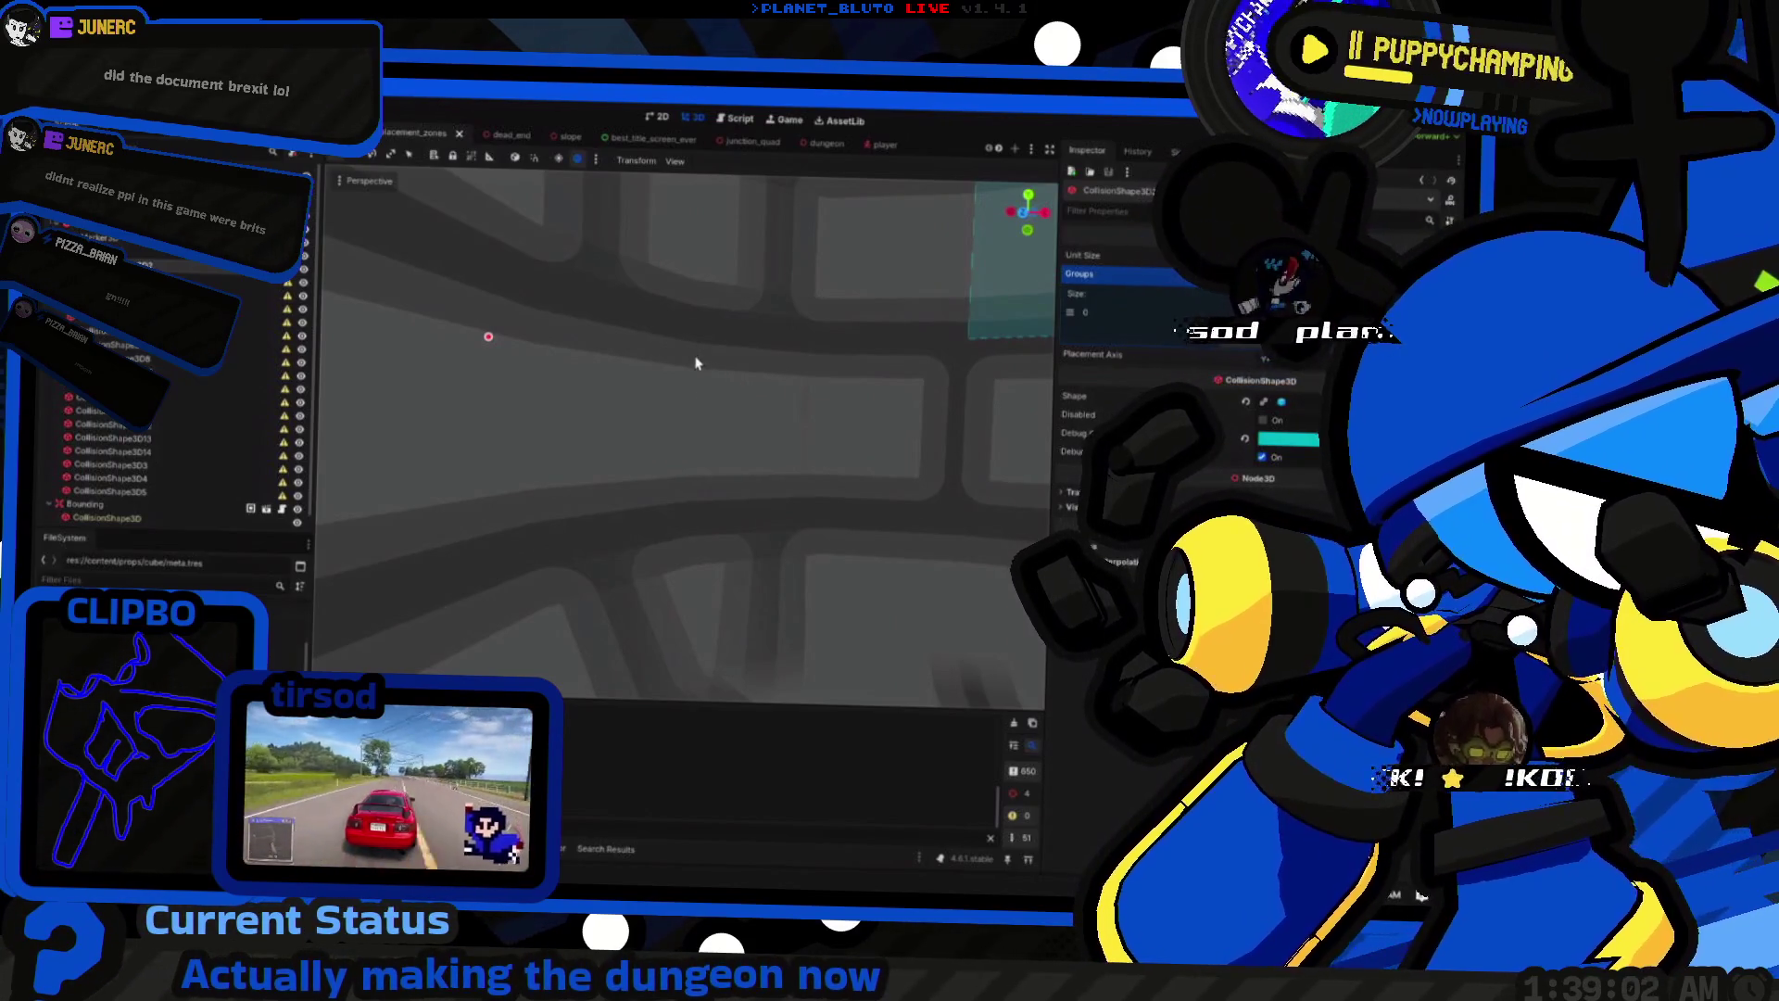
Step: Flip through the player, dungeon and junction_quad scenes, ending back on the cube scene
left_click(884, 145)
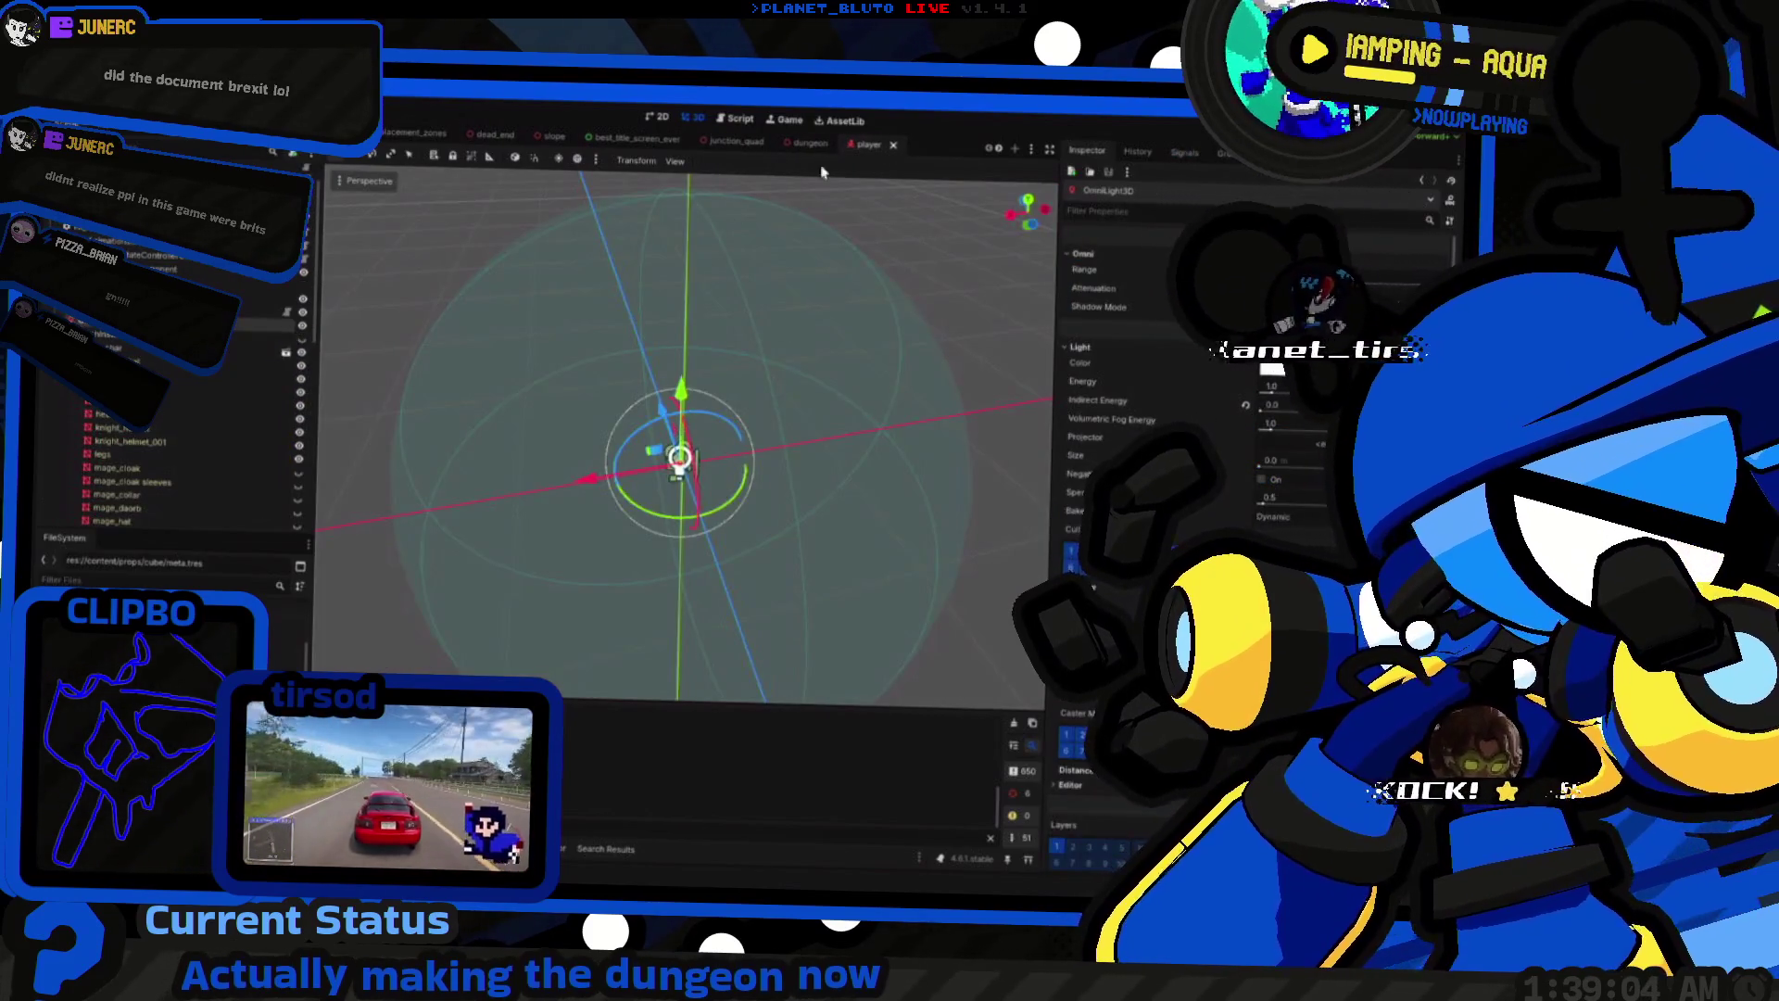
left_click(810, 143)
left_click(735, 141)
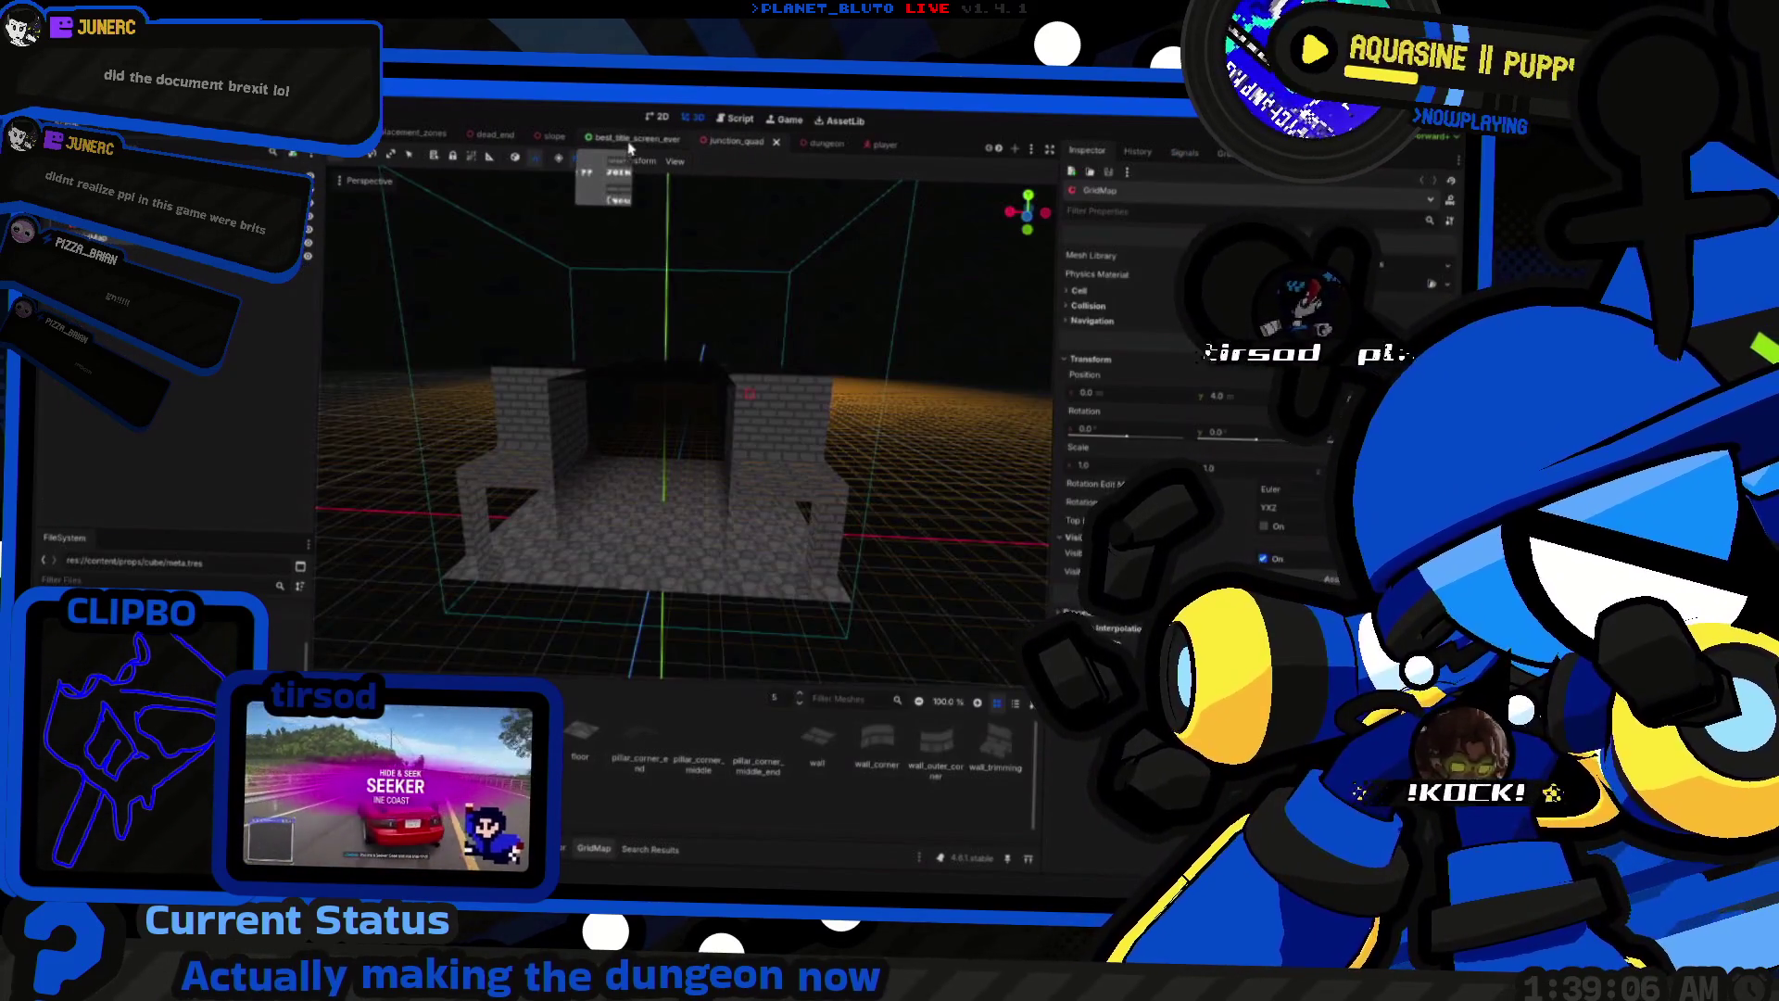
scroll(649, 144, "down", 3)
left_click(814, 144)
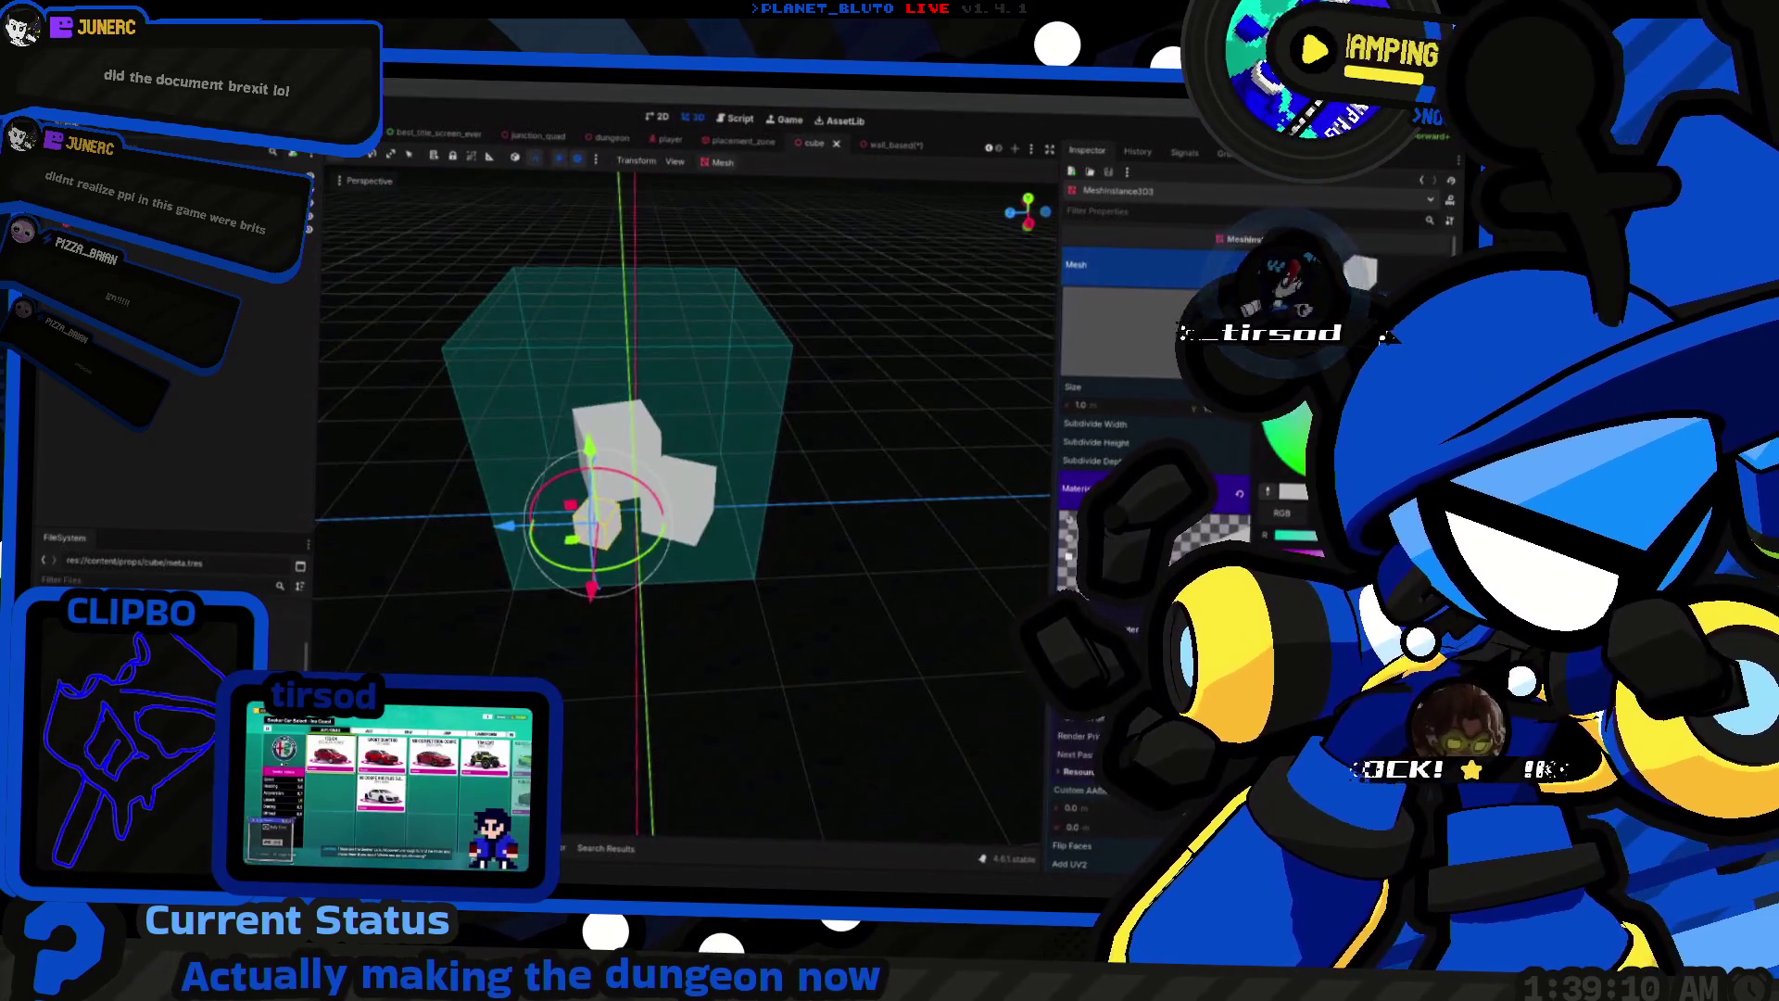
Step: Give the cube scene's blocks a translucent grey colour
left_click(1304, 475)
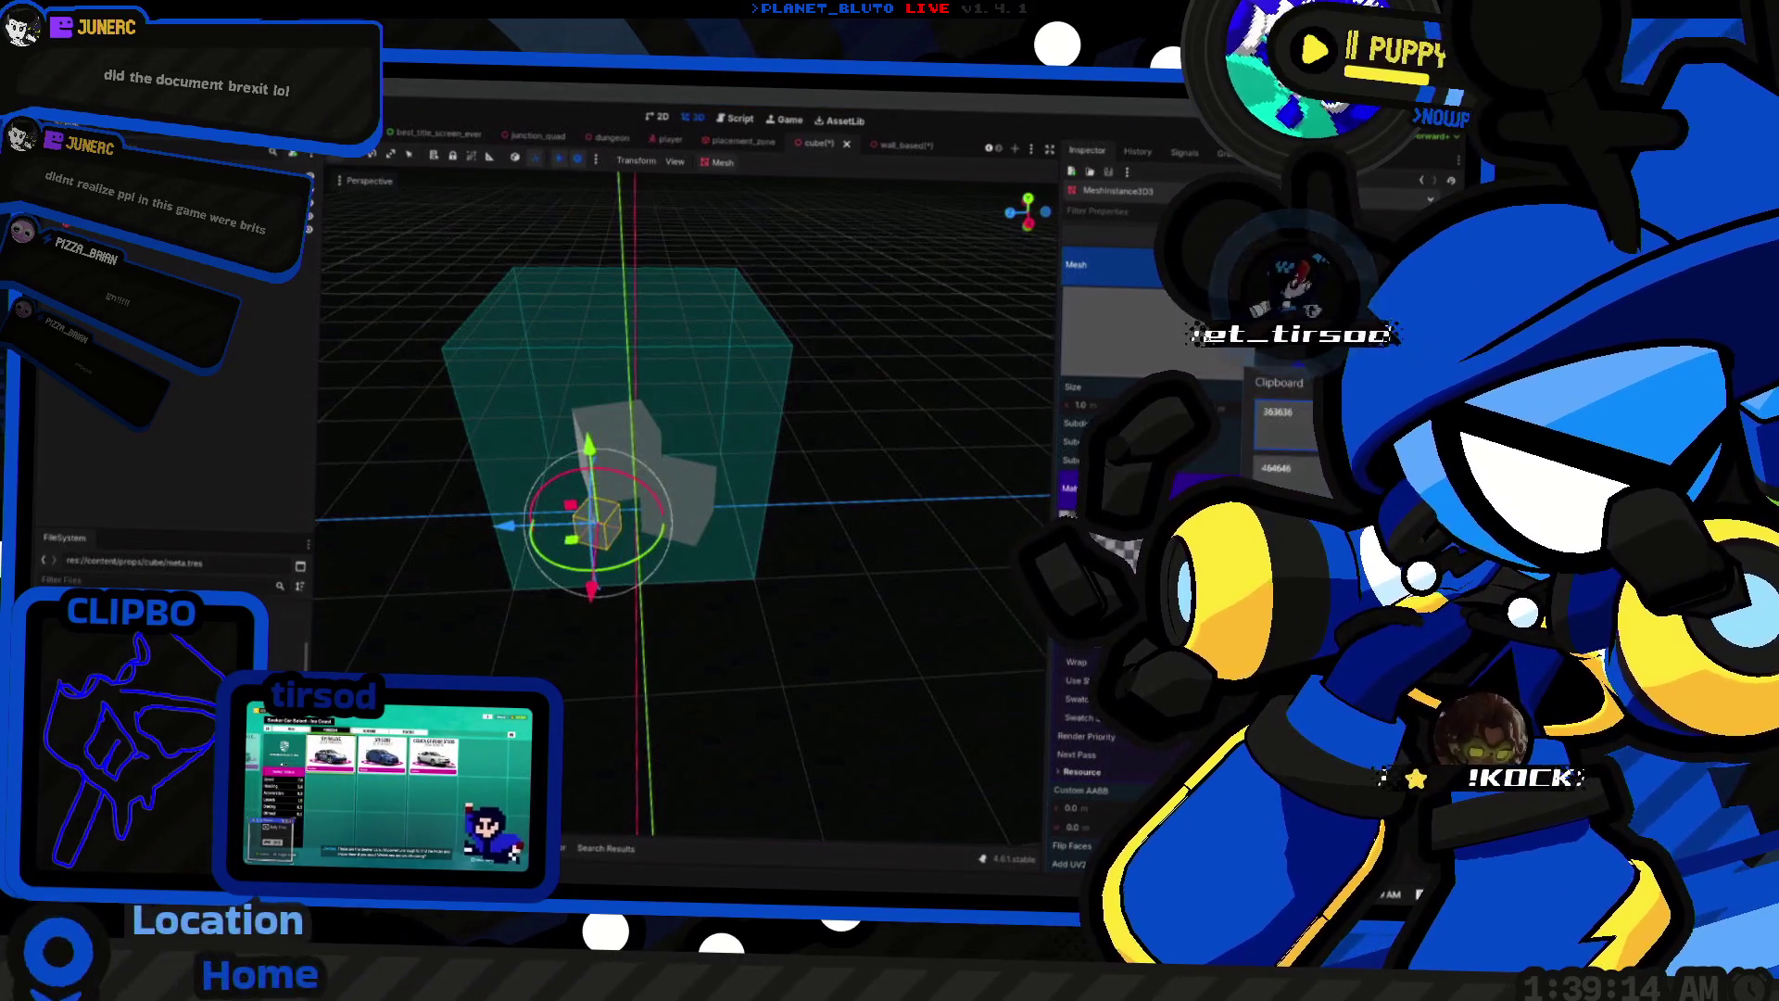
left_click_drag(704, 463, 605, 474)
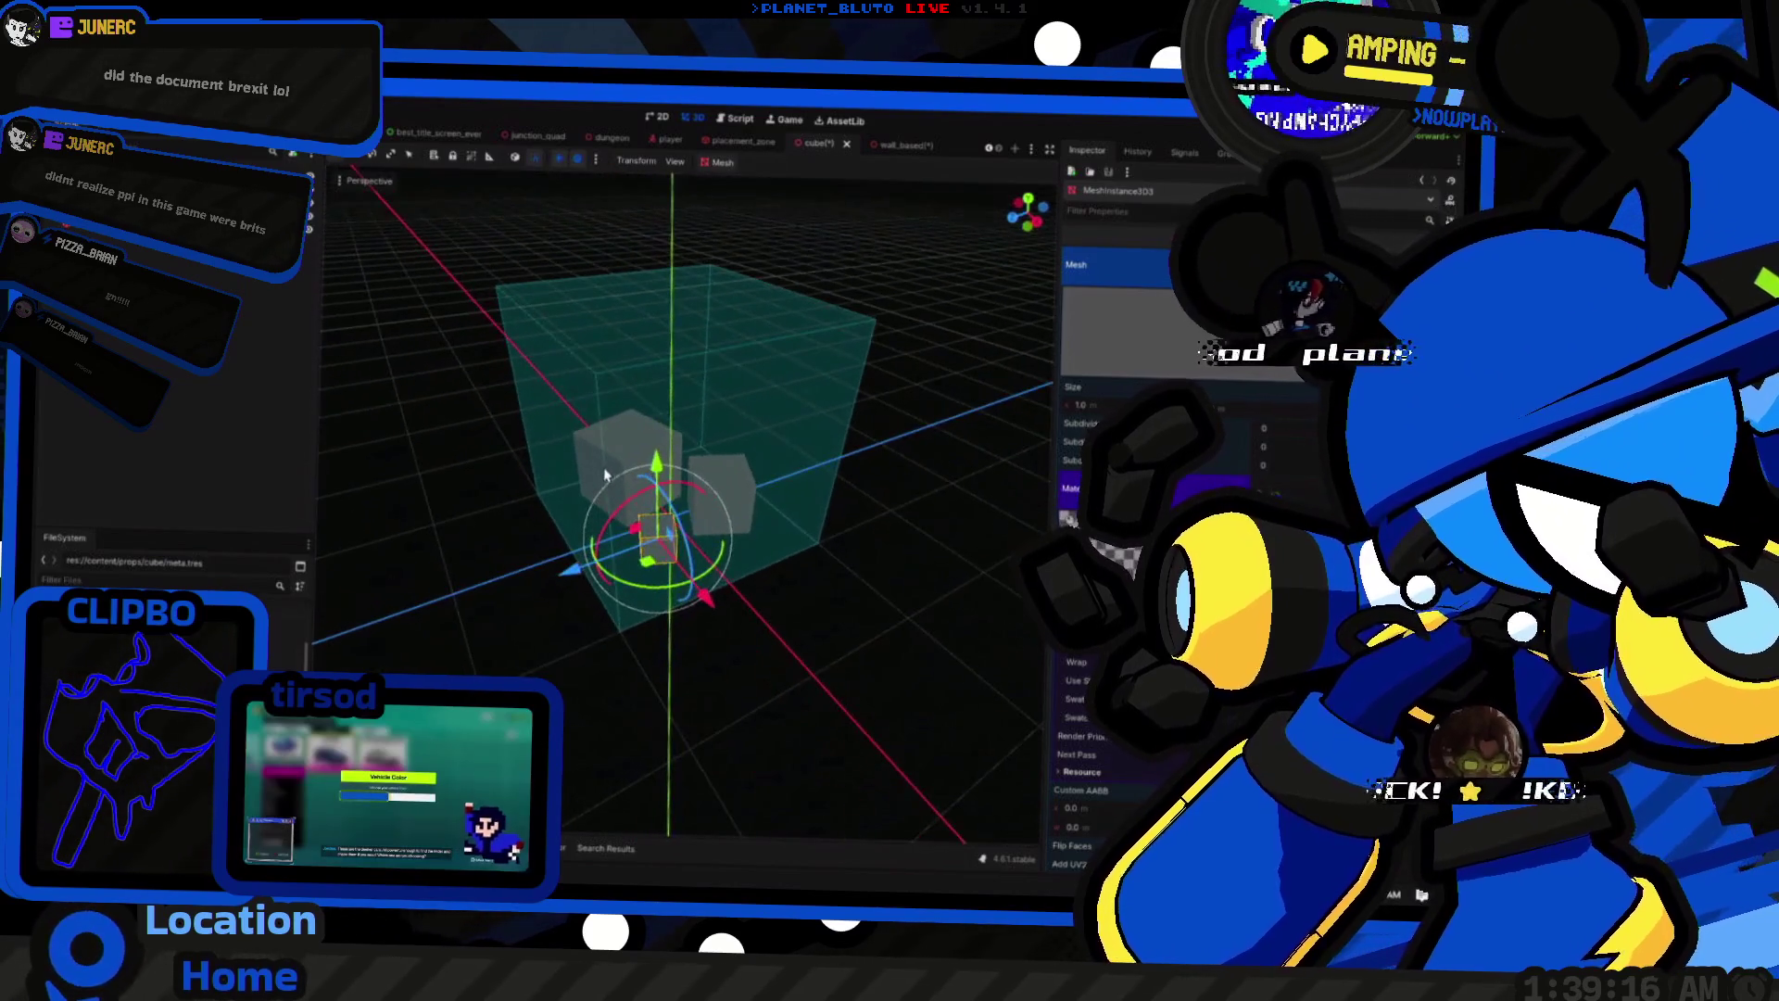
left_click(890, 144)
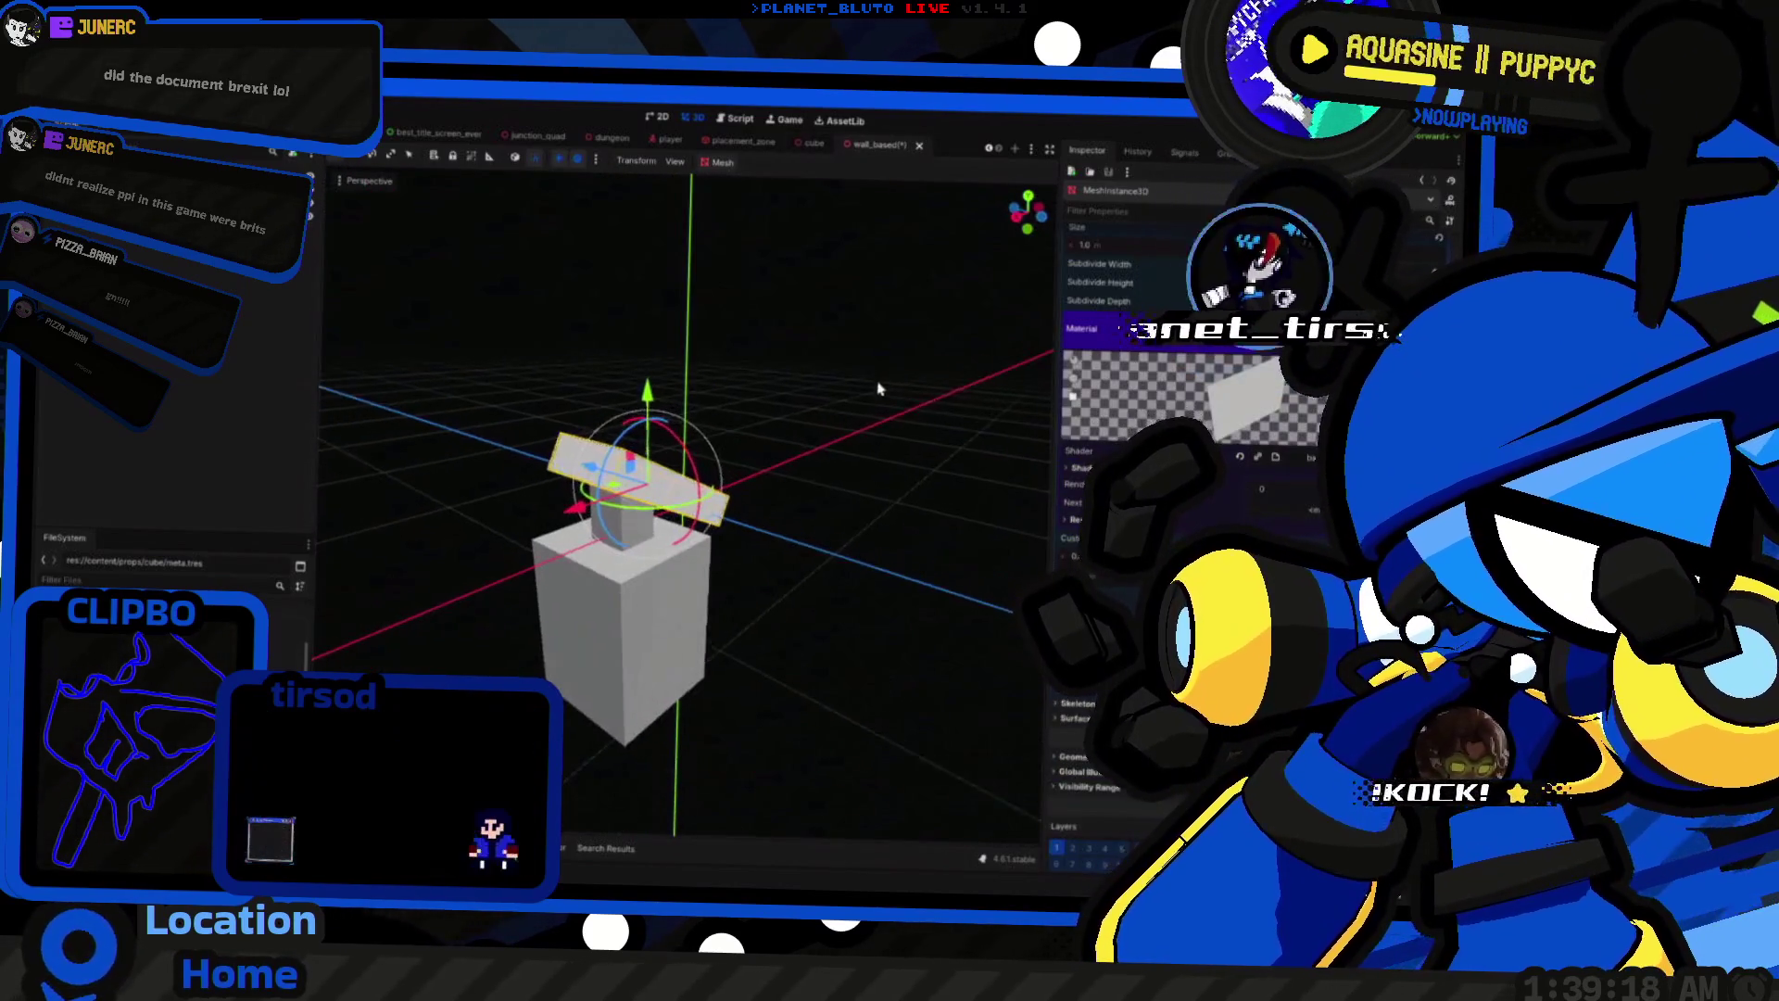
Step: In wall_based, open the prop's shader code and look at its colour parameter
left_click(1195, 456)
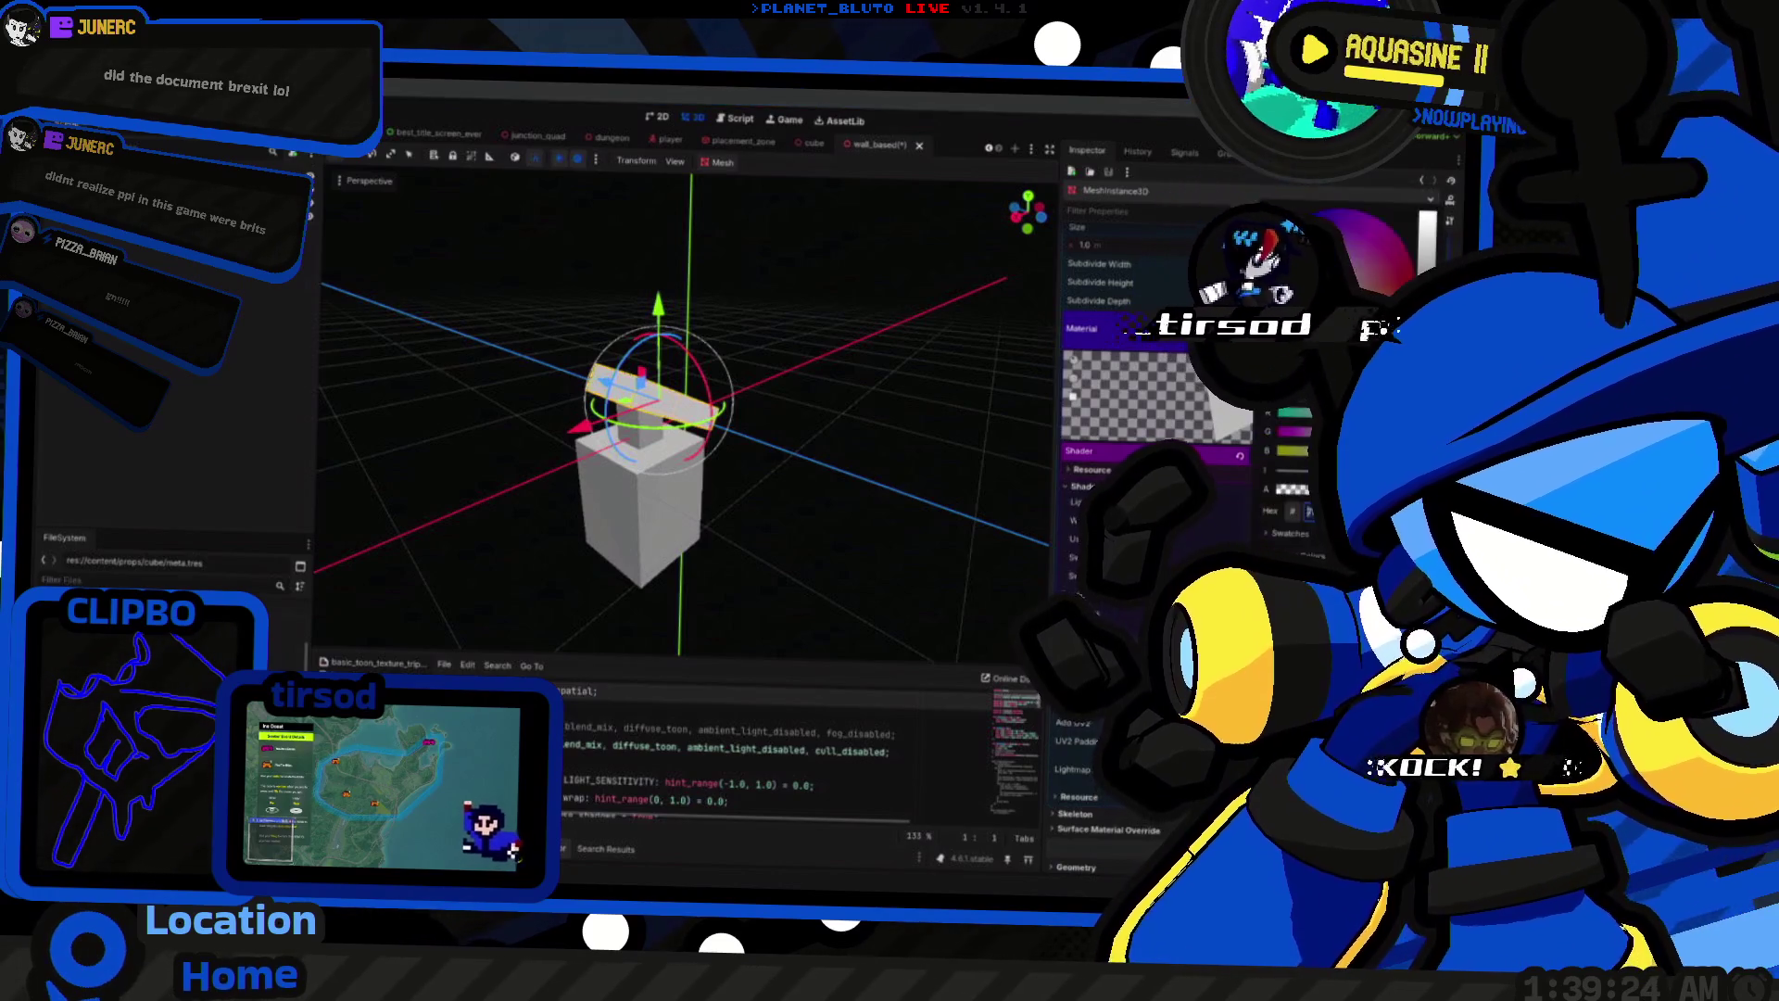
left_click(1288, 556)
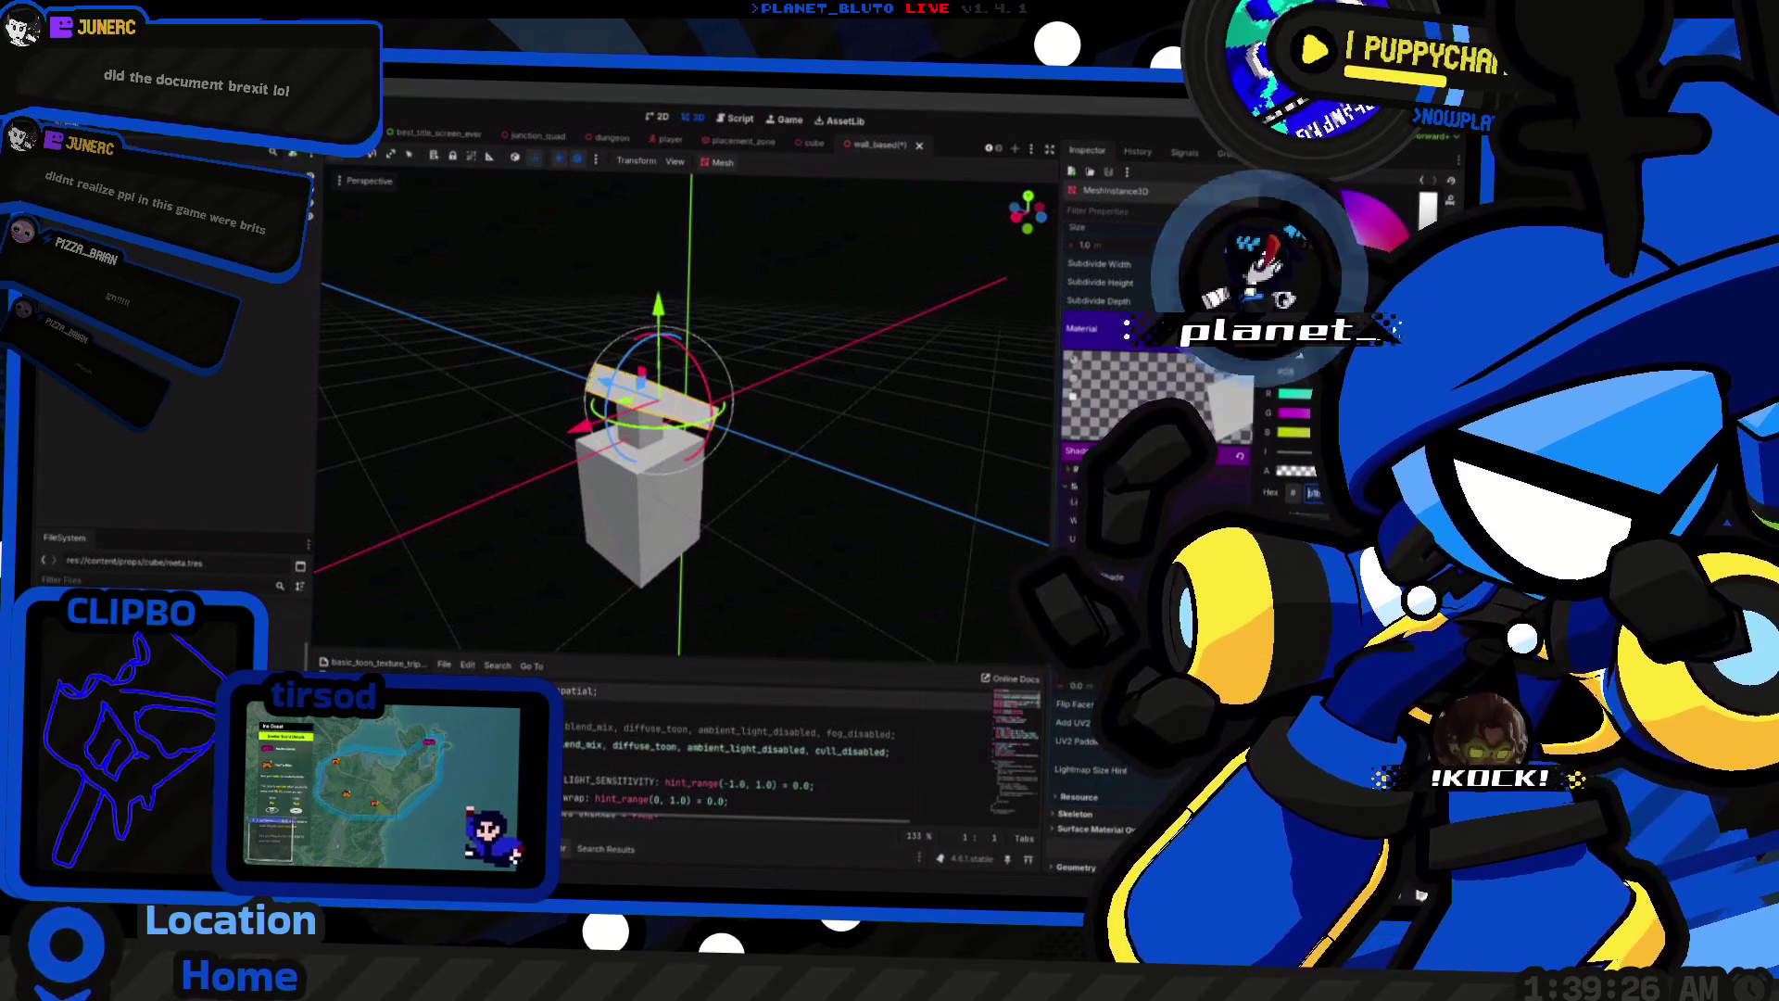
left_click(827, 463)
left_click(674, 404)
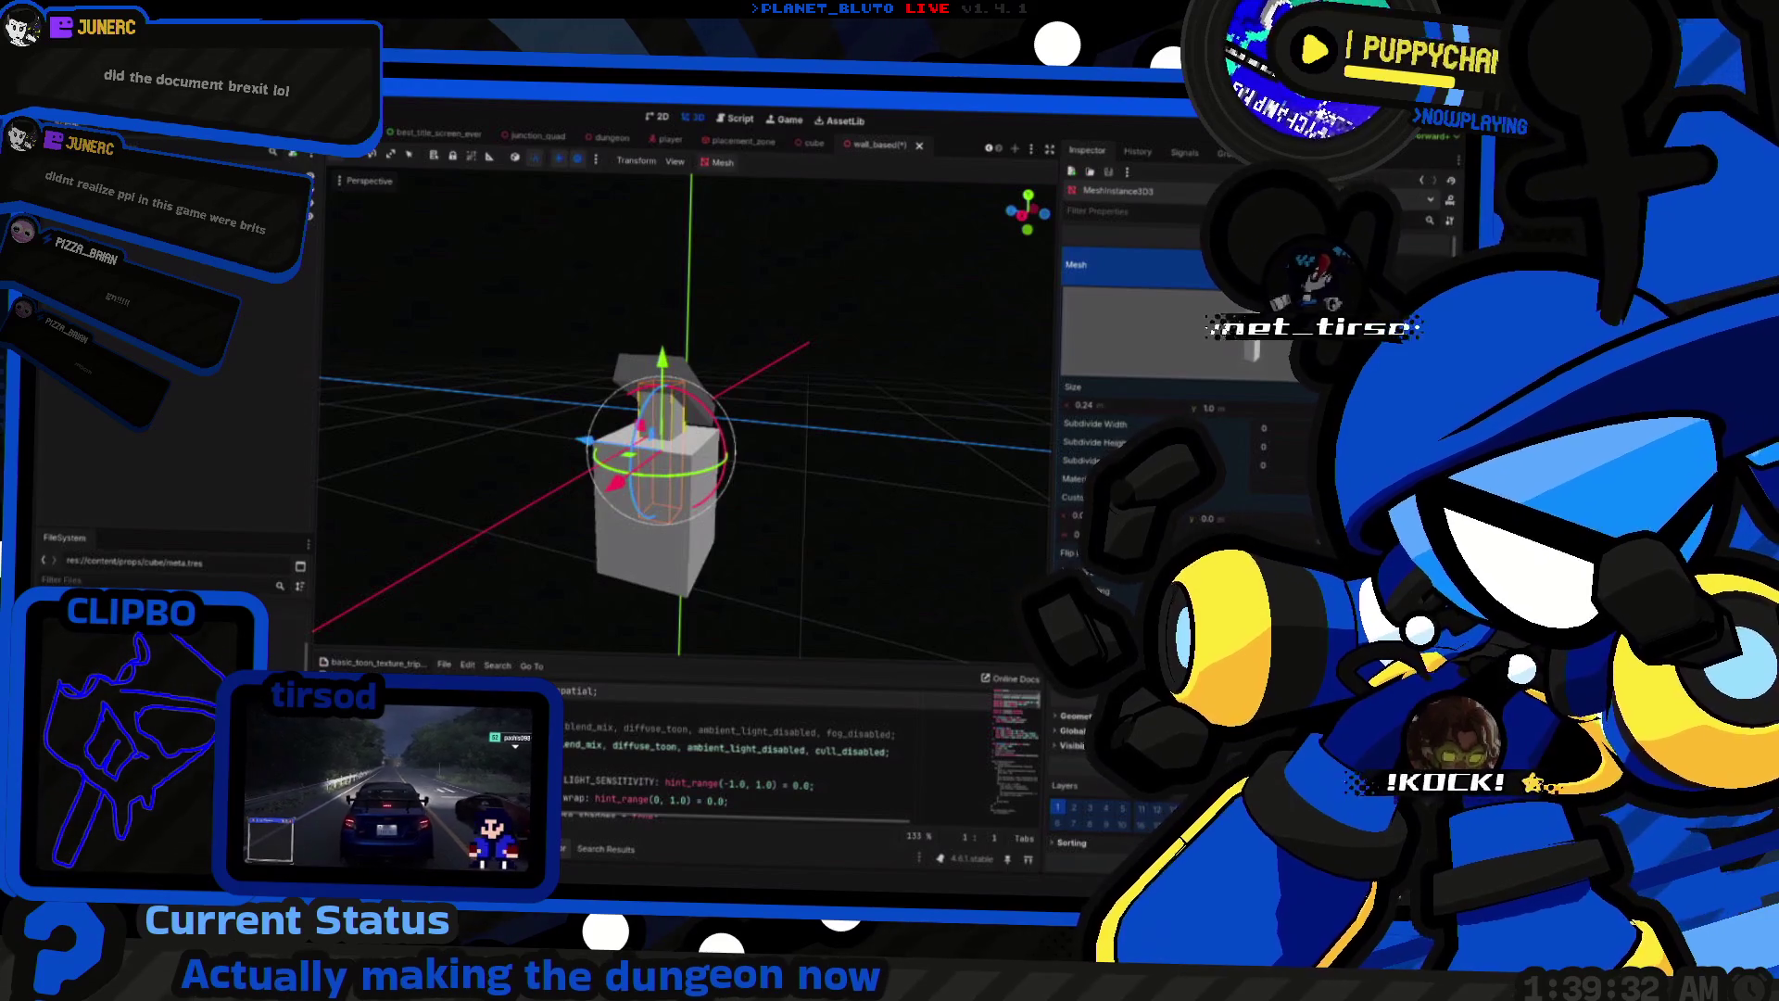
left_click(683, 588)
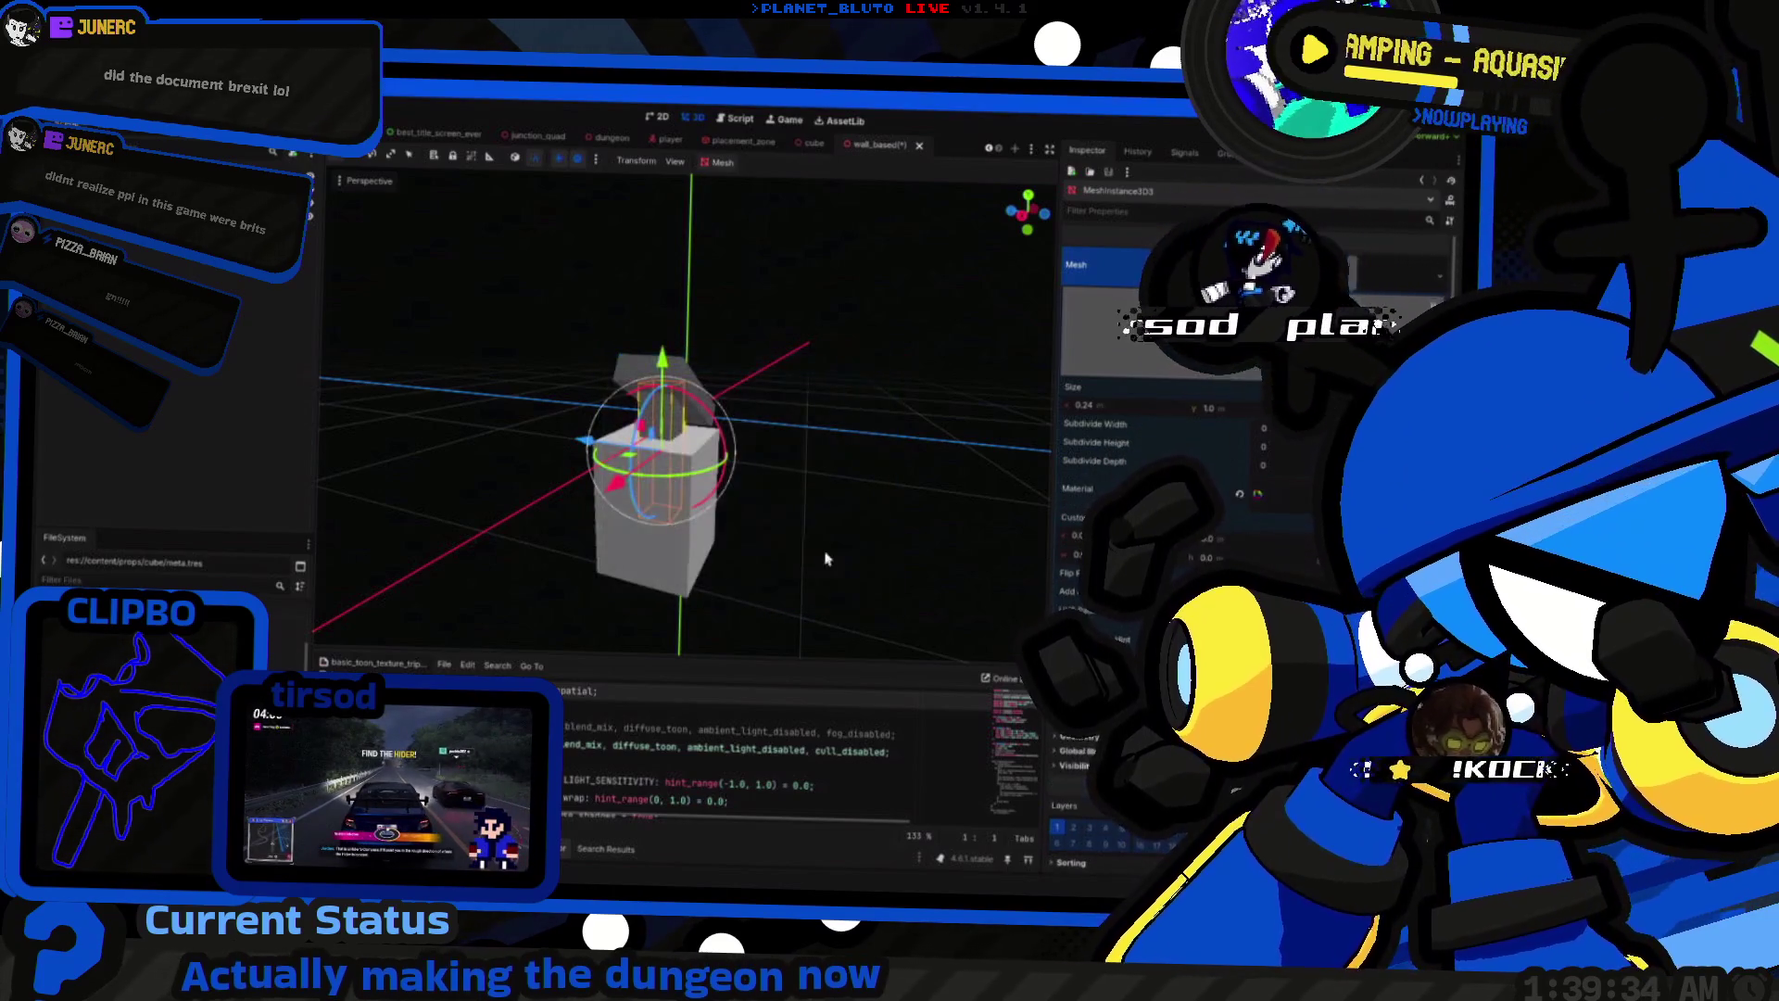
left_click_drag(828, 559, 874, 496)
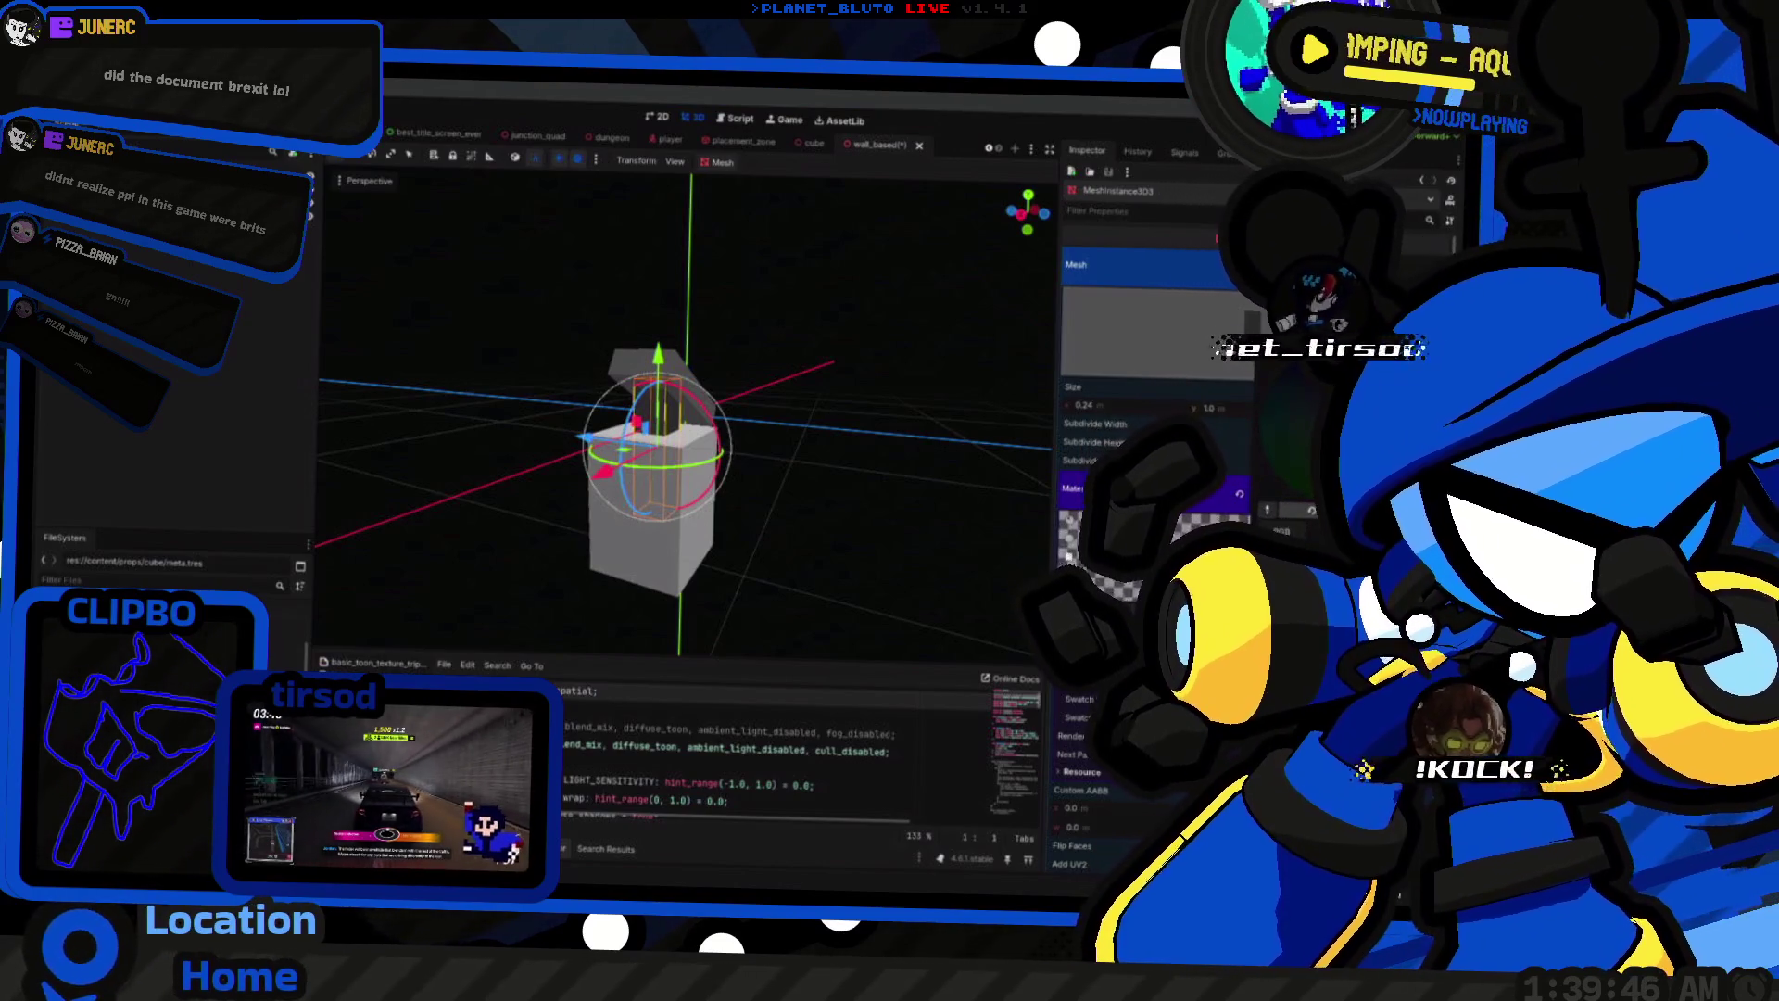
left_click(860, 549)
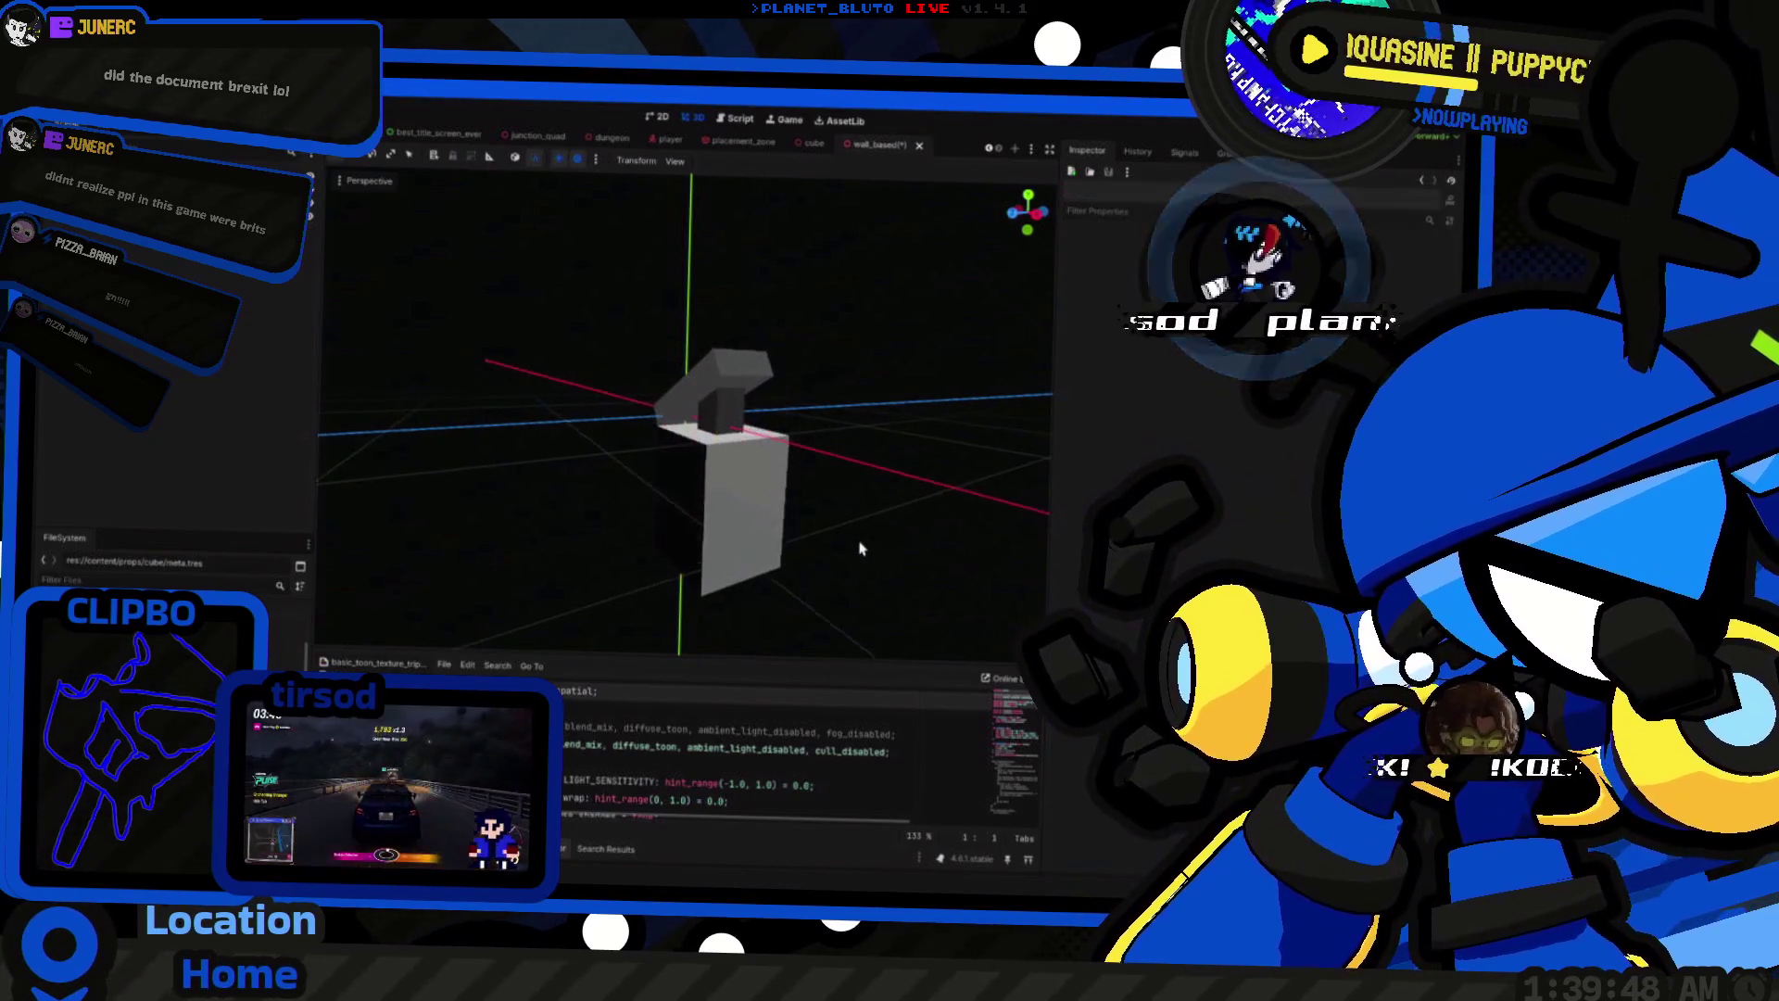
Step: Make the wall prop's base block material unique and colour it orange
left_click(732, 547)
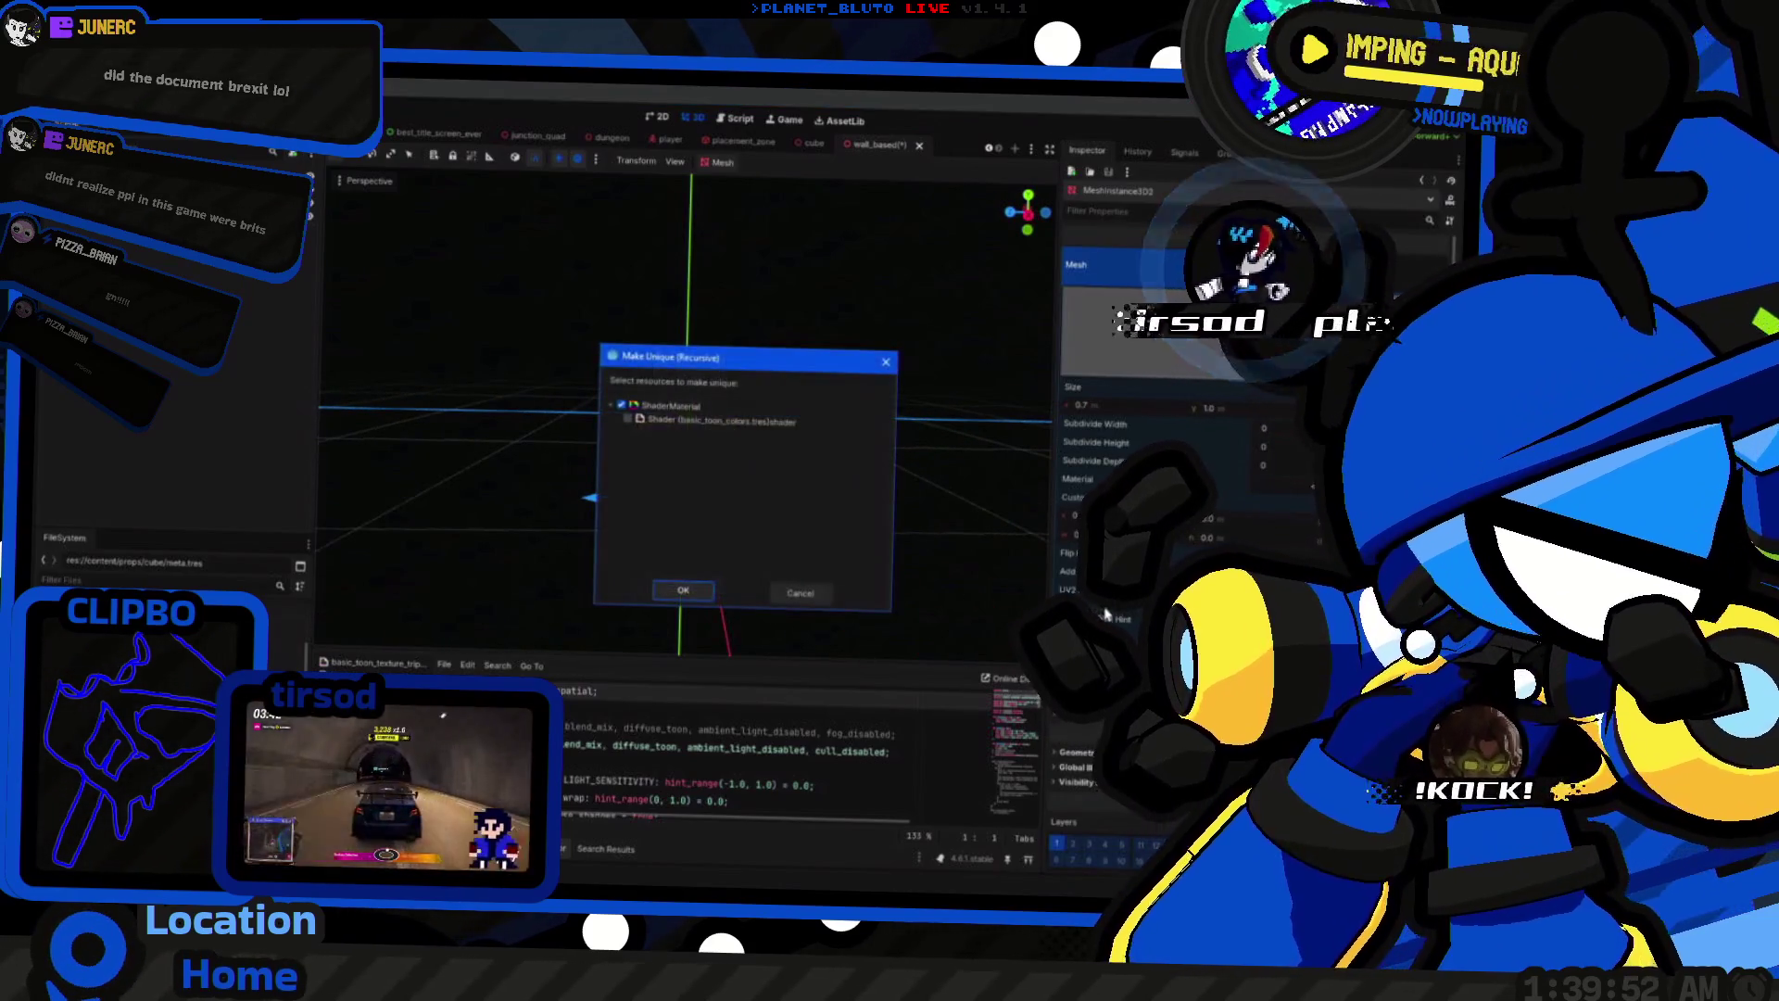
left_click(690, 594)
left_click_drag(826, 591, 827, 547)
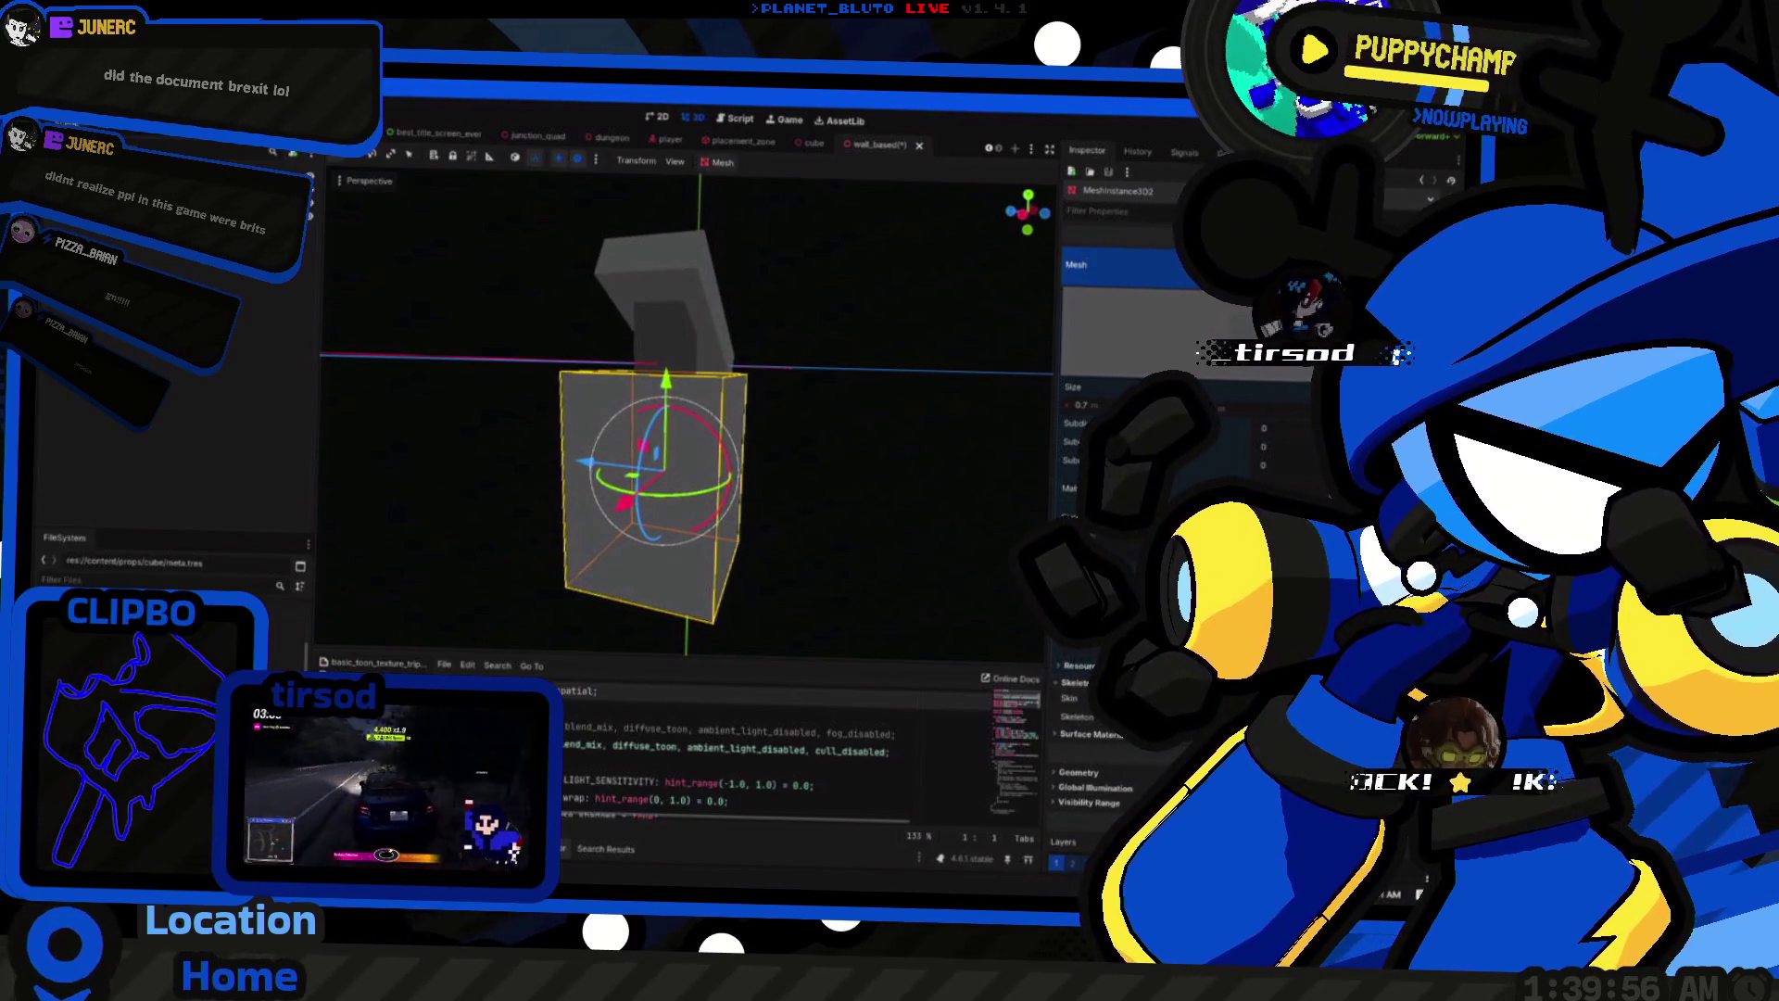
left_click(1305, 495)
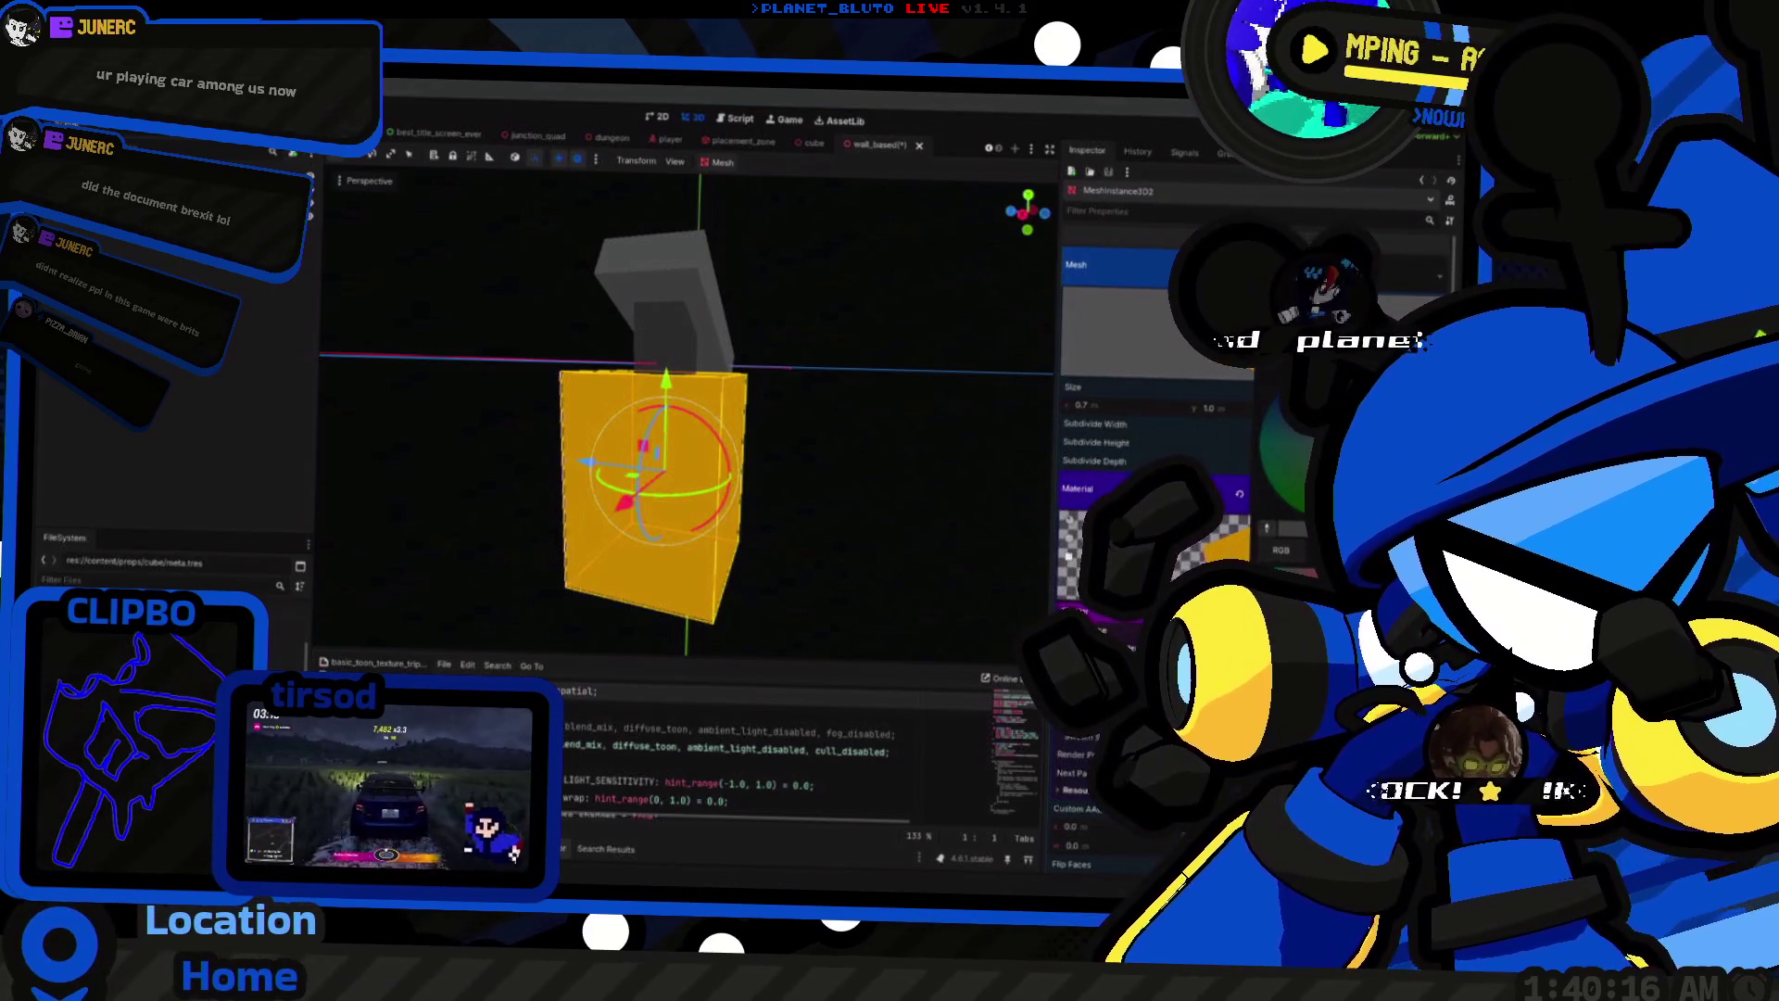
Step: Reselect the base block and start adding a new node under WallBased
left_click(815, 528)
mouse_move(815, 528)
left_mouse_down()
mouse_move(902, 480)
mouse_move(364, 493)
mouse_move(873, 535)
left_mouse_up()
mouse_move(778, 487)
left_mouse_down()
mouse_move(696, 524)
mouse_move(667, 501)
left_mouse_up()
left_click(672, 515)
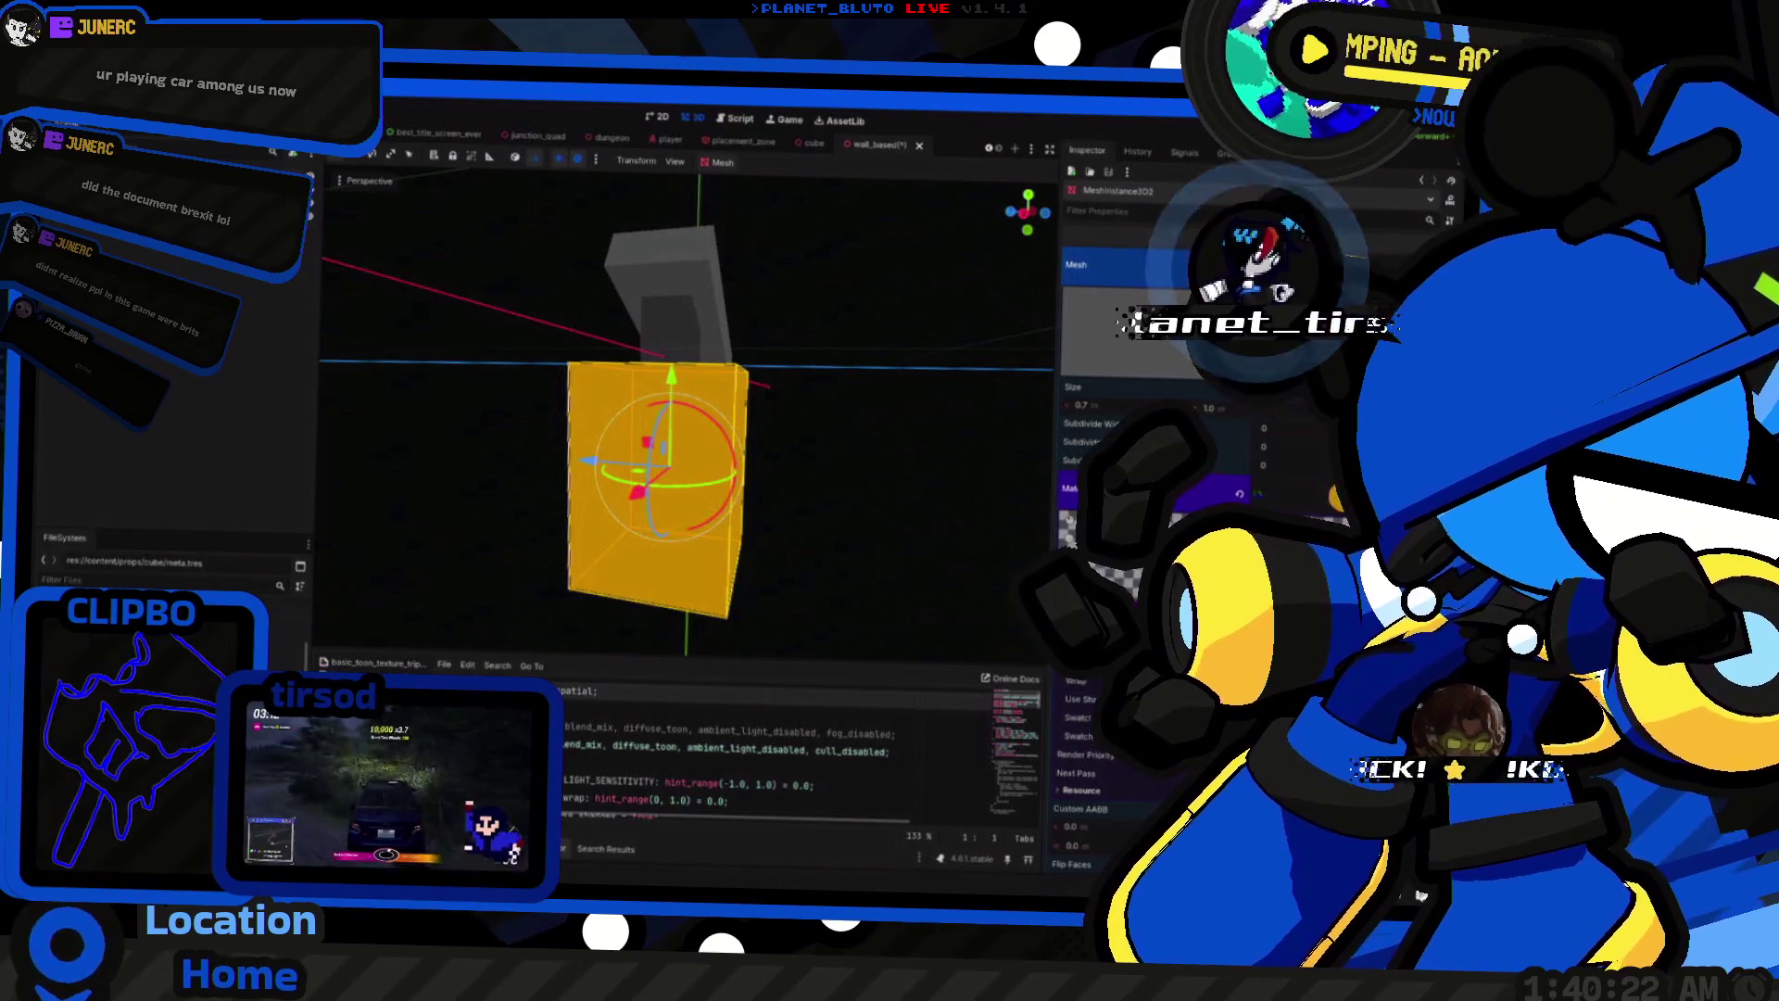
key("ctrl+a")
Step: Search 'light' and add an OmniLight3D beside the orange block
type("light")
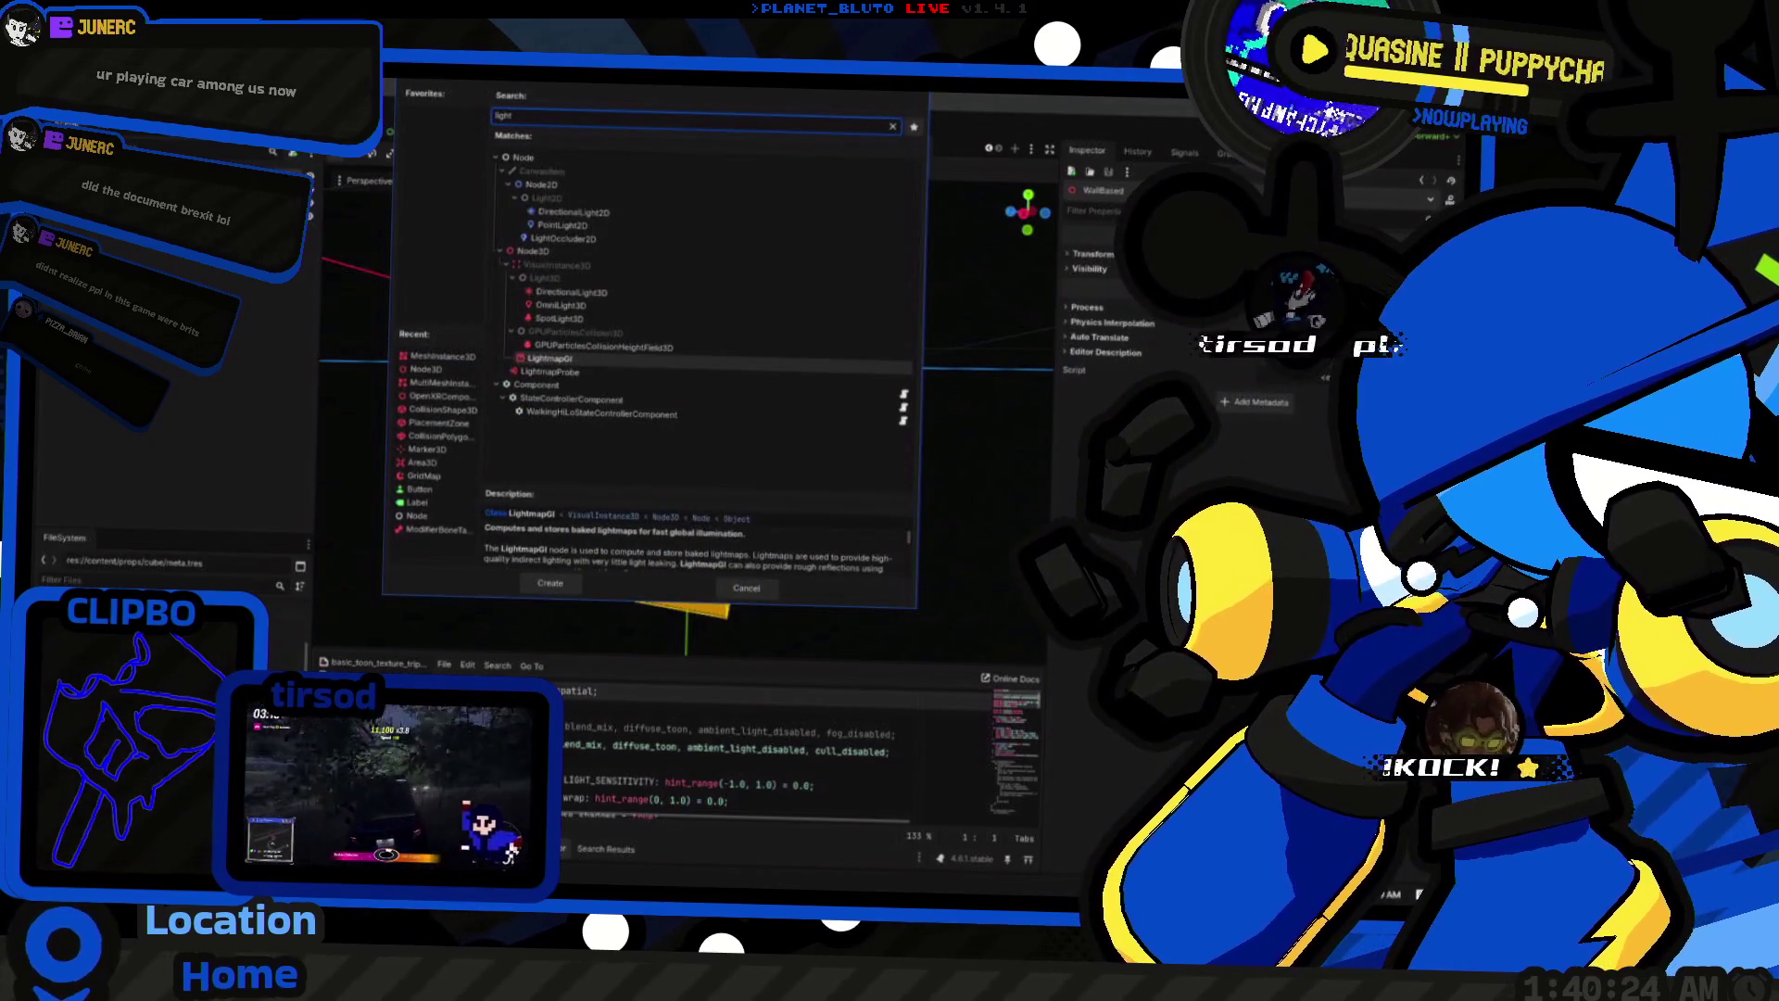
left_click(559, 318)
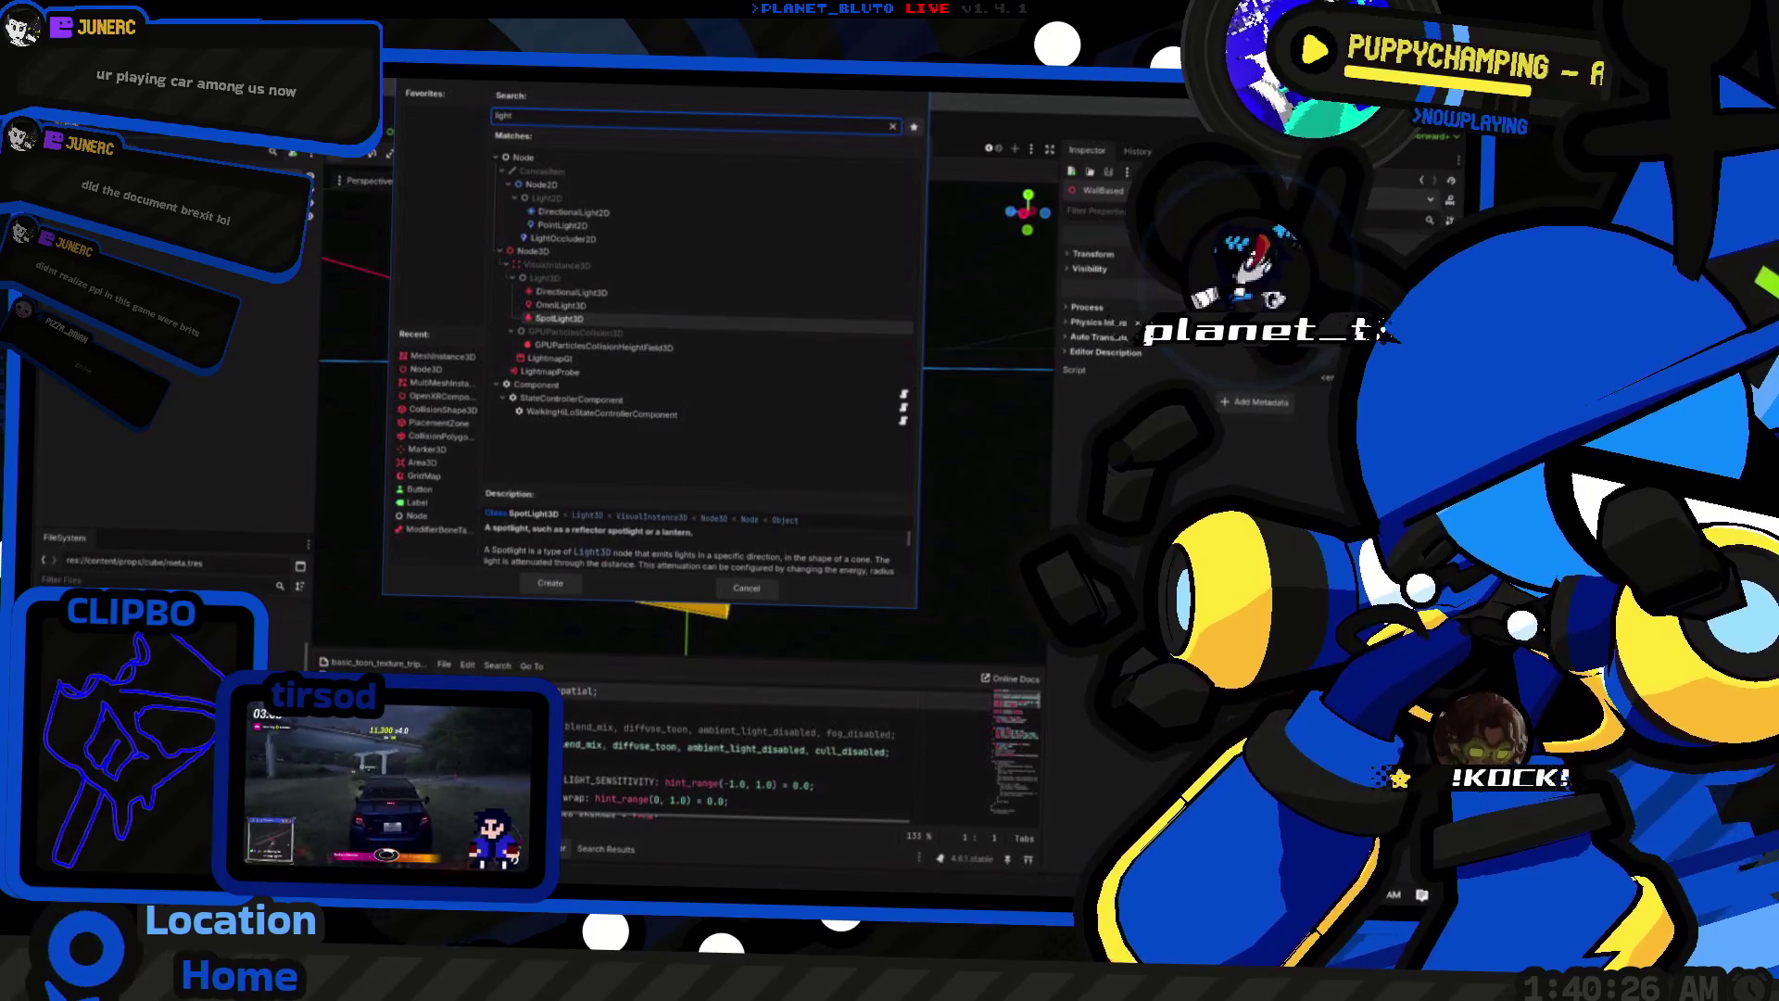
double_click(567, 305)
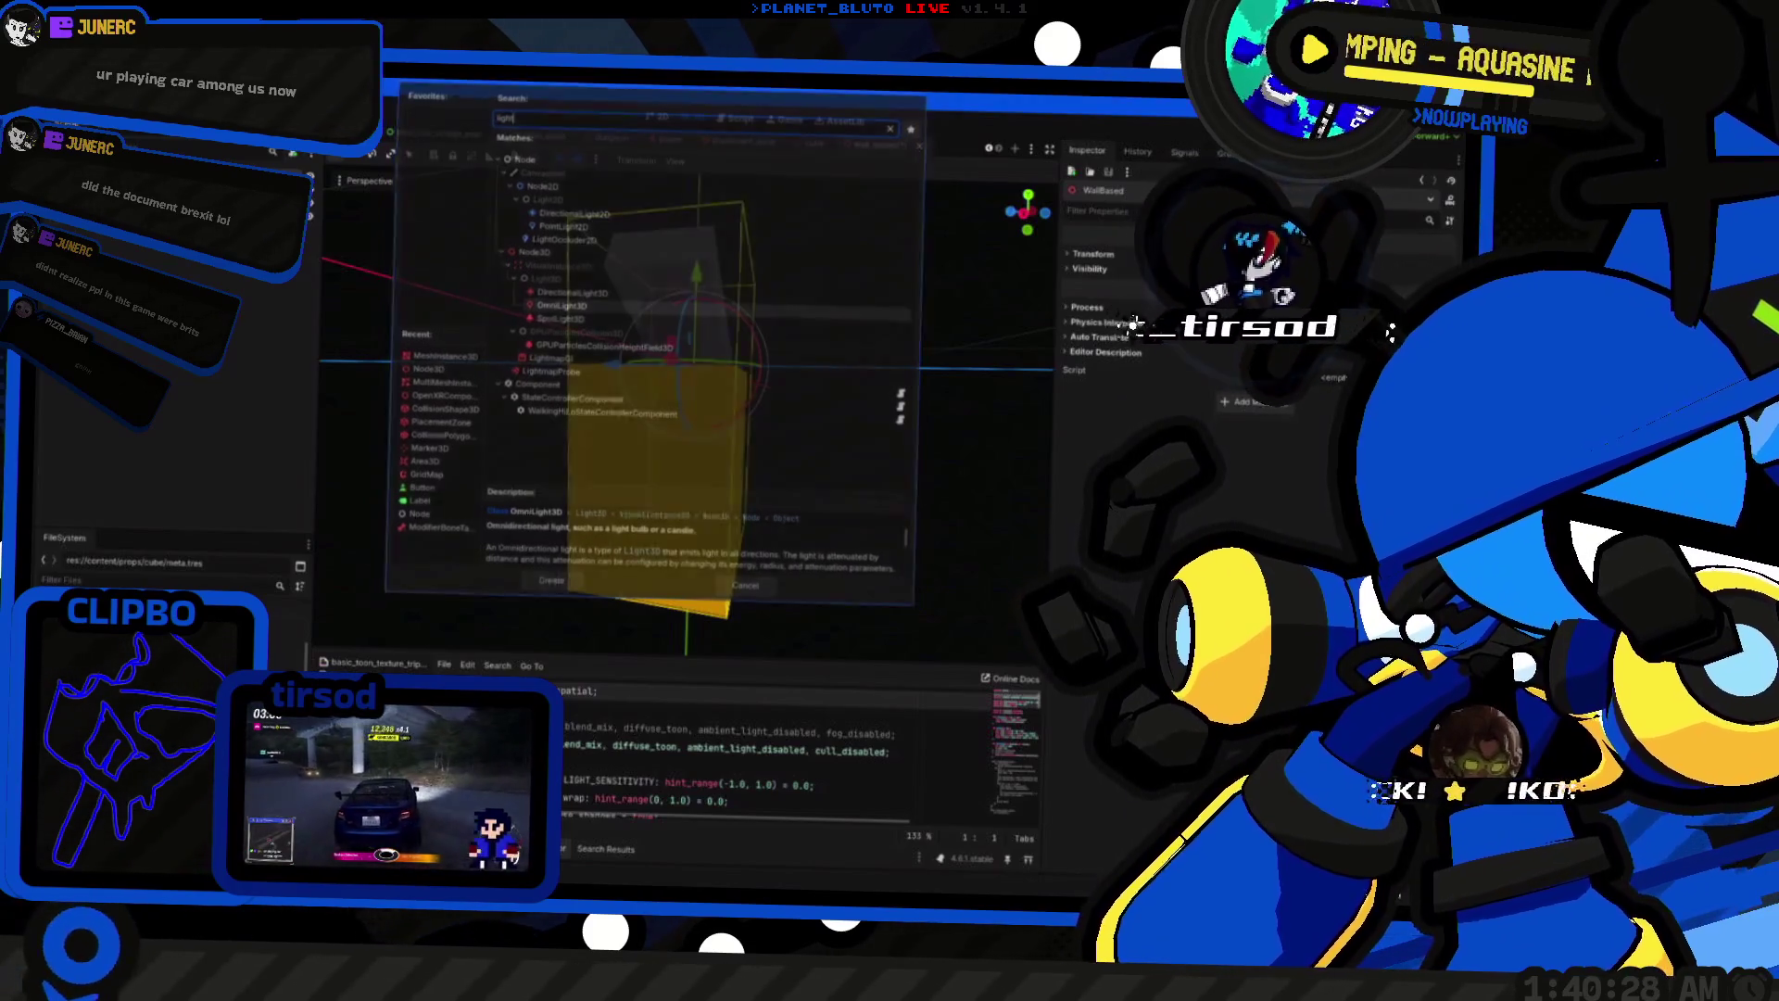
scroll(758, 341, "down", 3)
left_click_drag(758, 341, 670, 380)
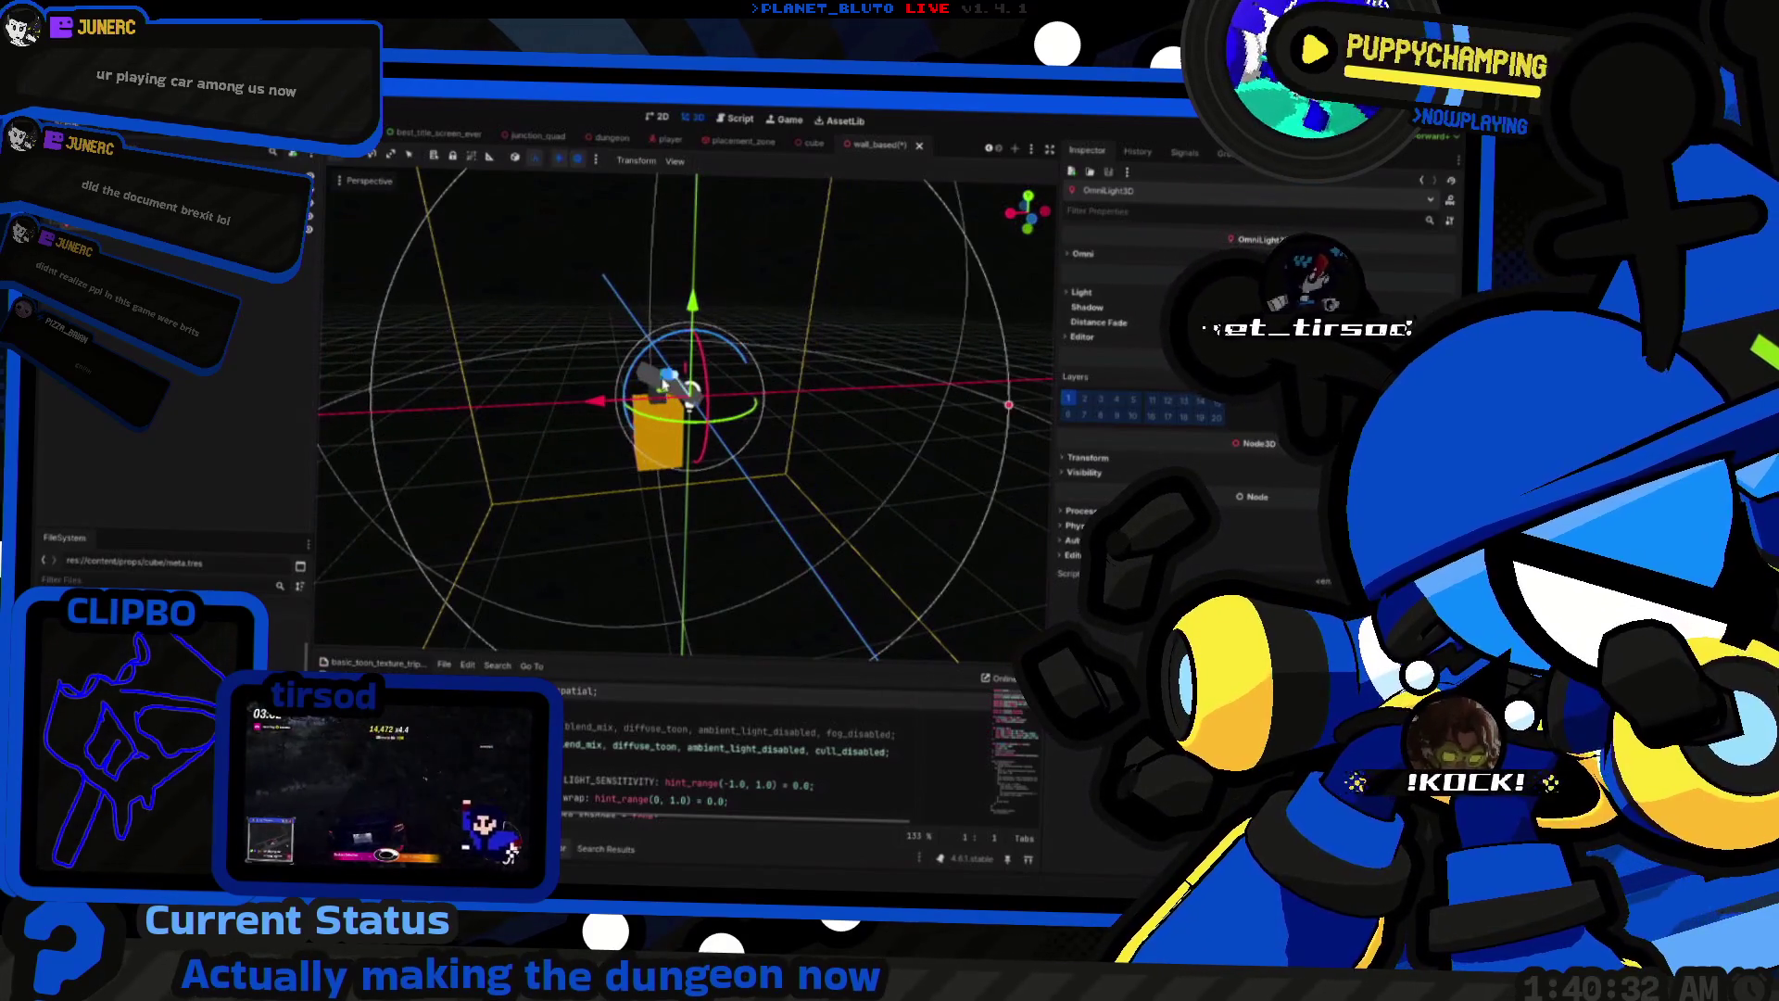
mouse_move(656, 382)
left_mouse_down()
mouse_move(637, 436)
mouse_move(853, 370)
mouse_move(854, 317)
mouse_move(659, 424)
mouse_move(727, 465)
mouse_move(845, 327)
mouse_move(667, 350)
mouse_move(665, 381)
left_mouse_up()
scroll(854, 318, "up", 3)
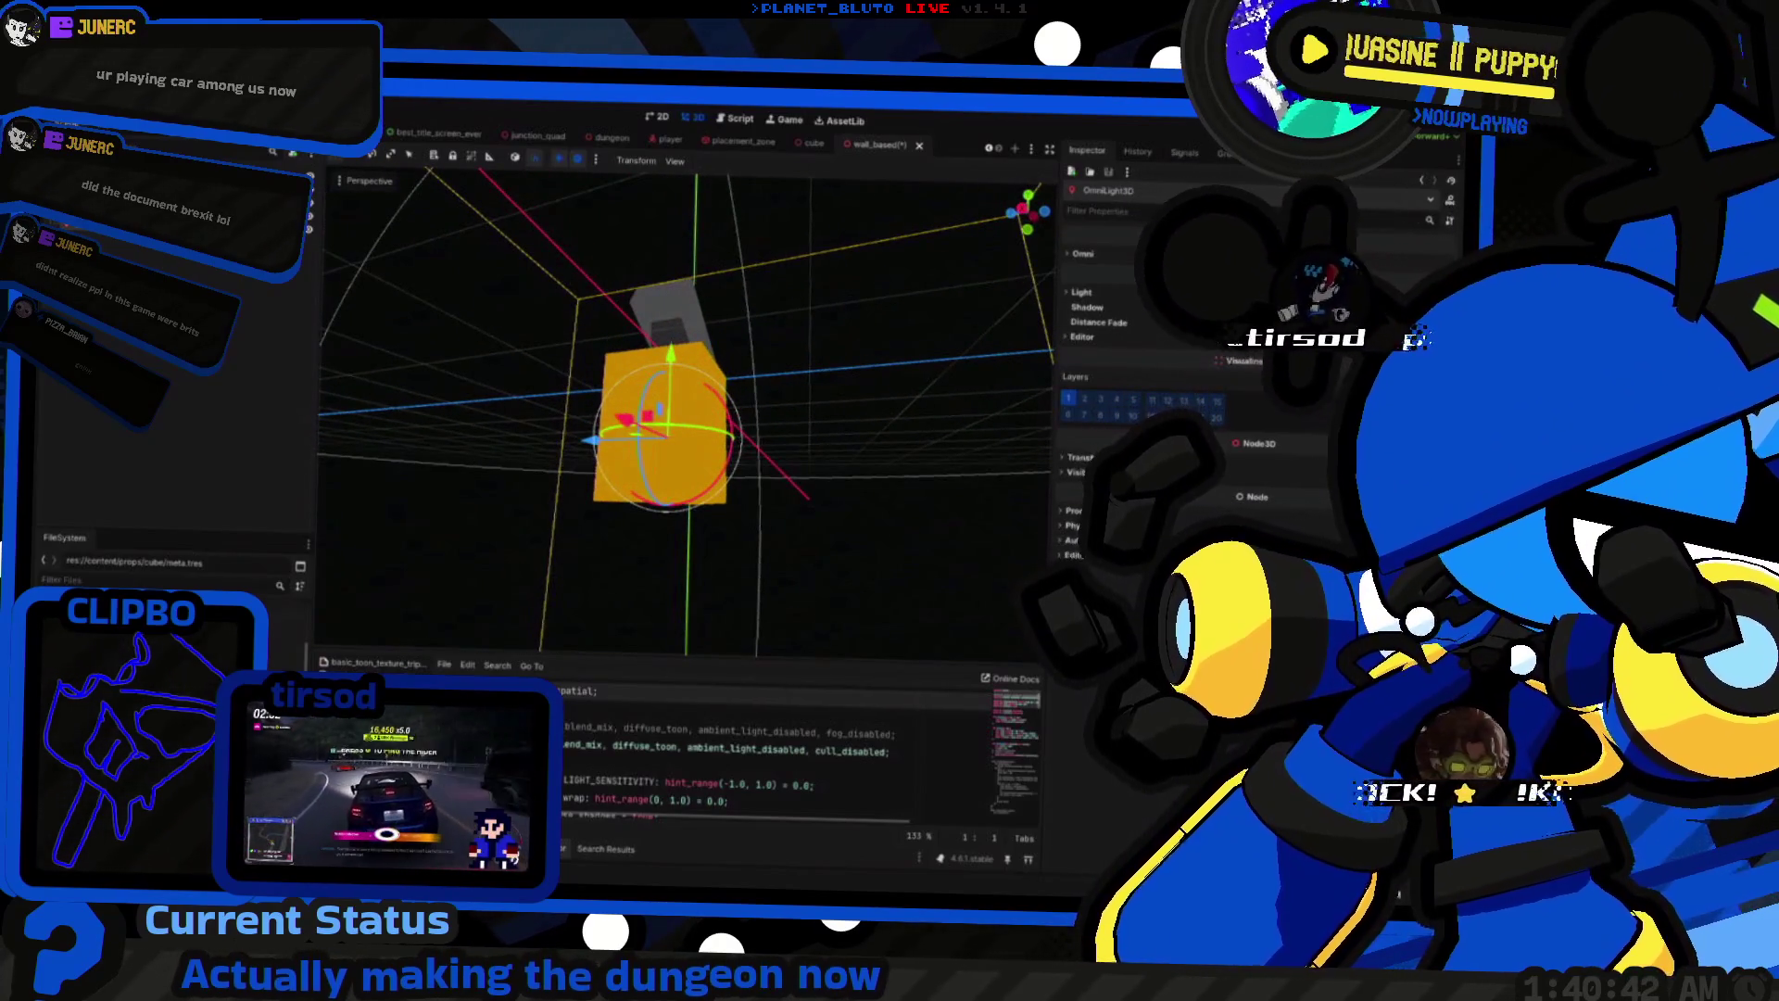
Step: Inspect the orange cube's geometry settings, then save the wall_based scene
left_click(664, 389)
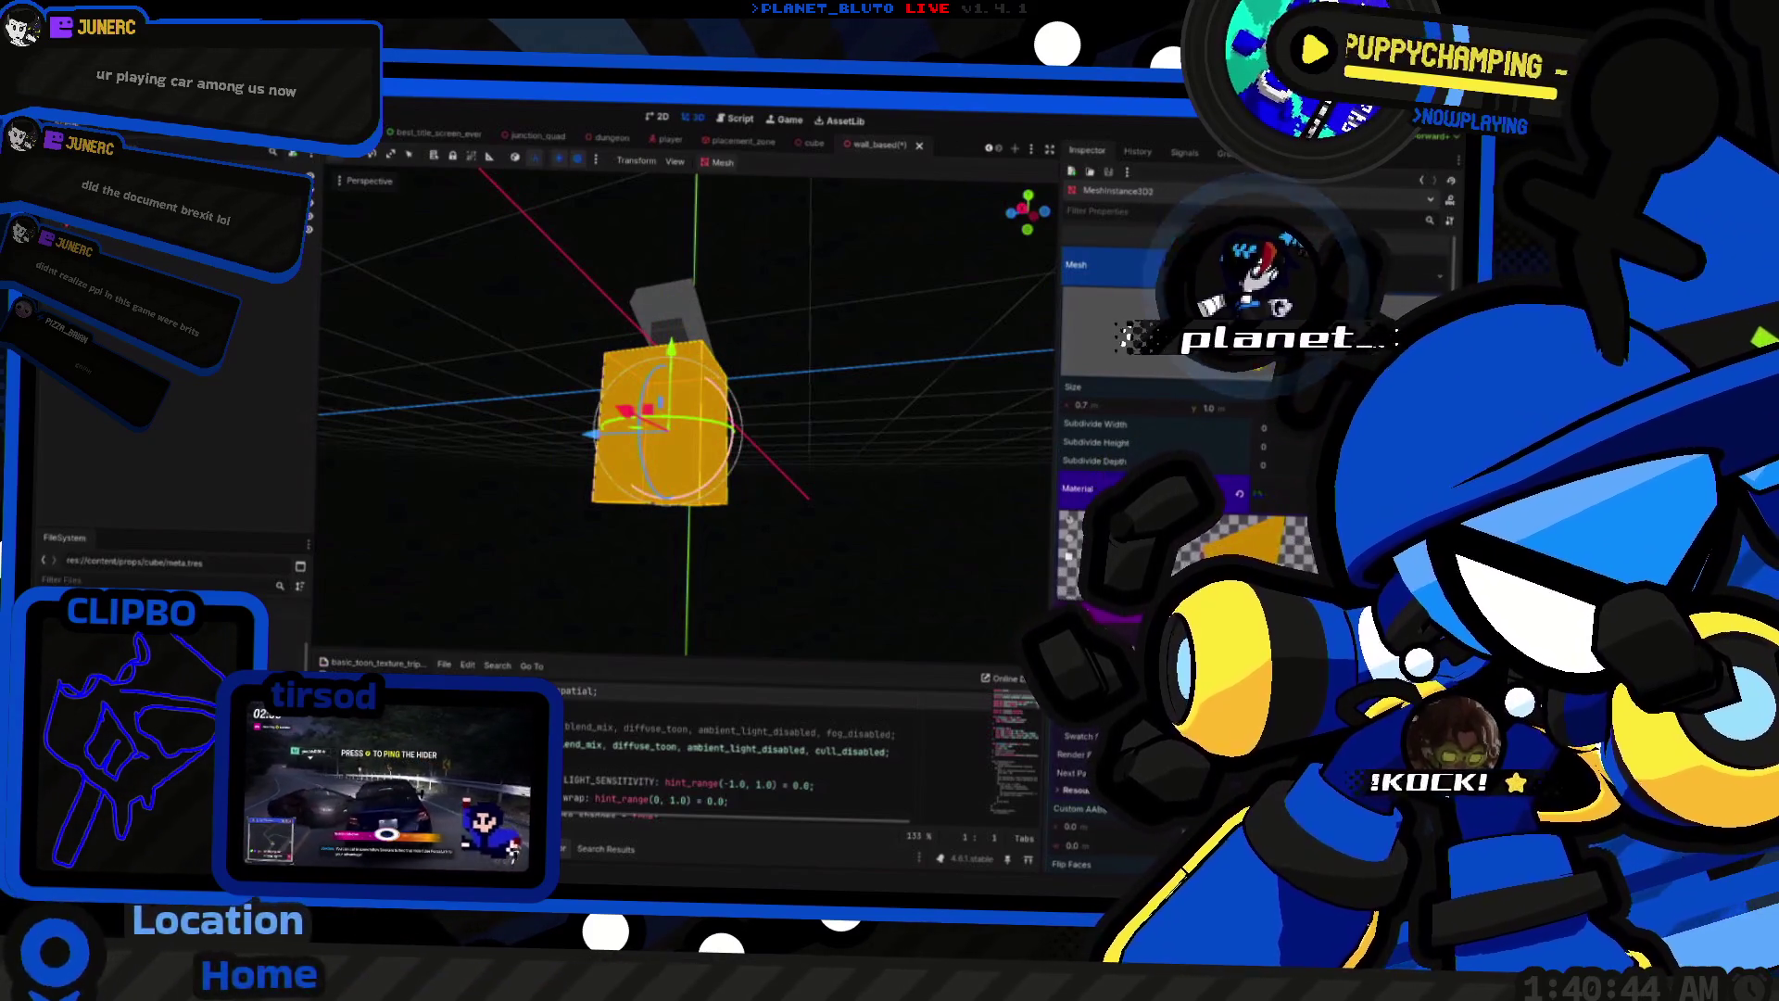
scroll(1168, 390, "down", 5)
left_click(1072, 548)
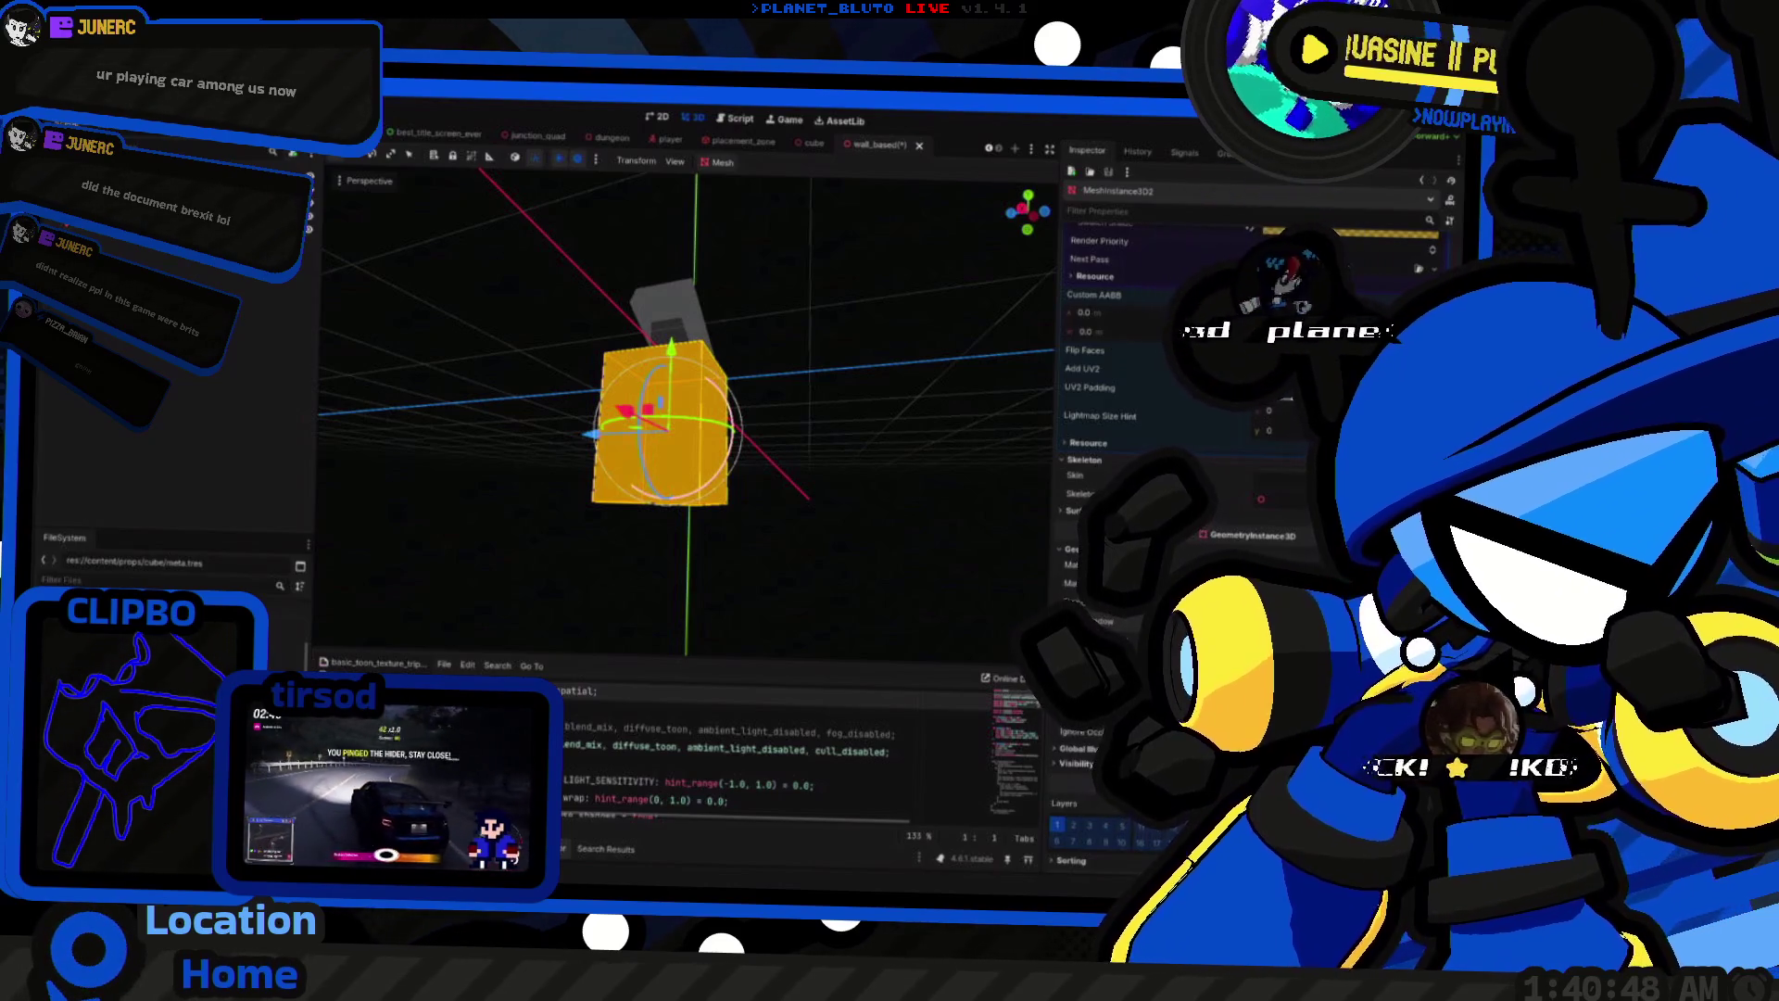
left_click(893, 516)
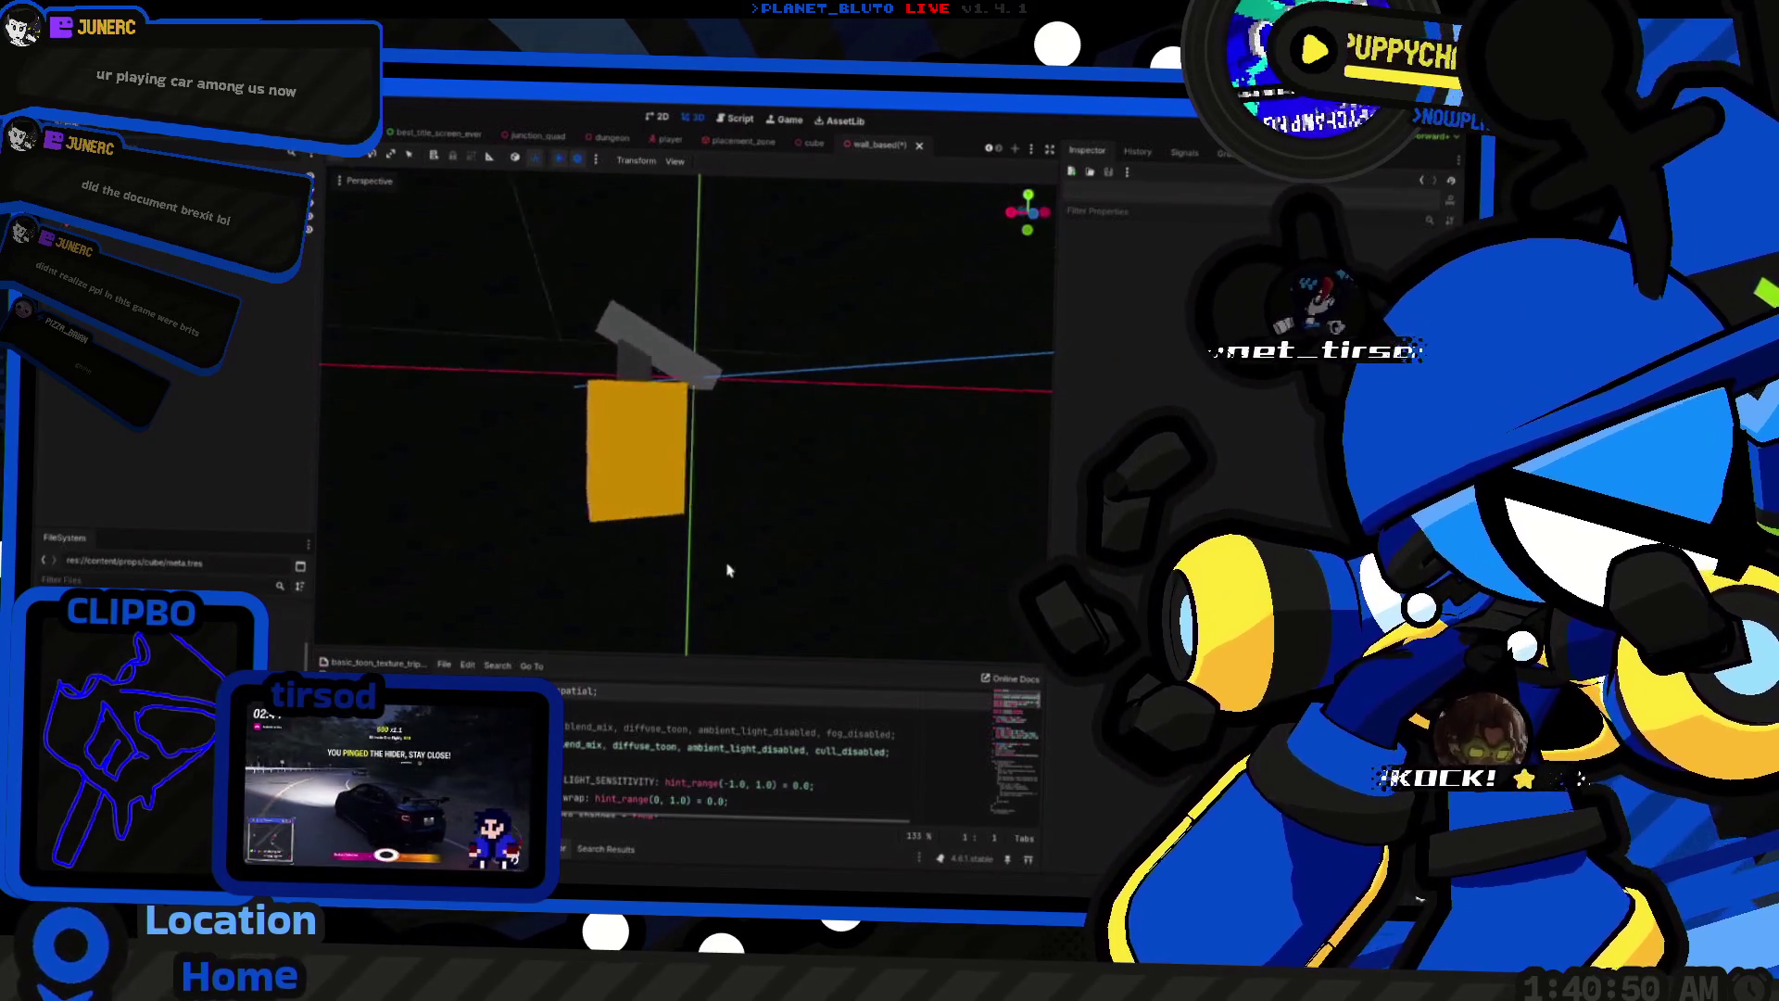
scroll(608, 584, "down", 2)
left_click(654, 456)
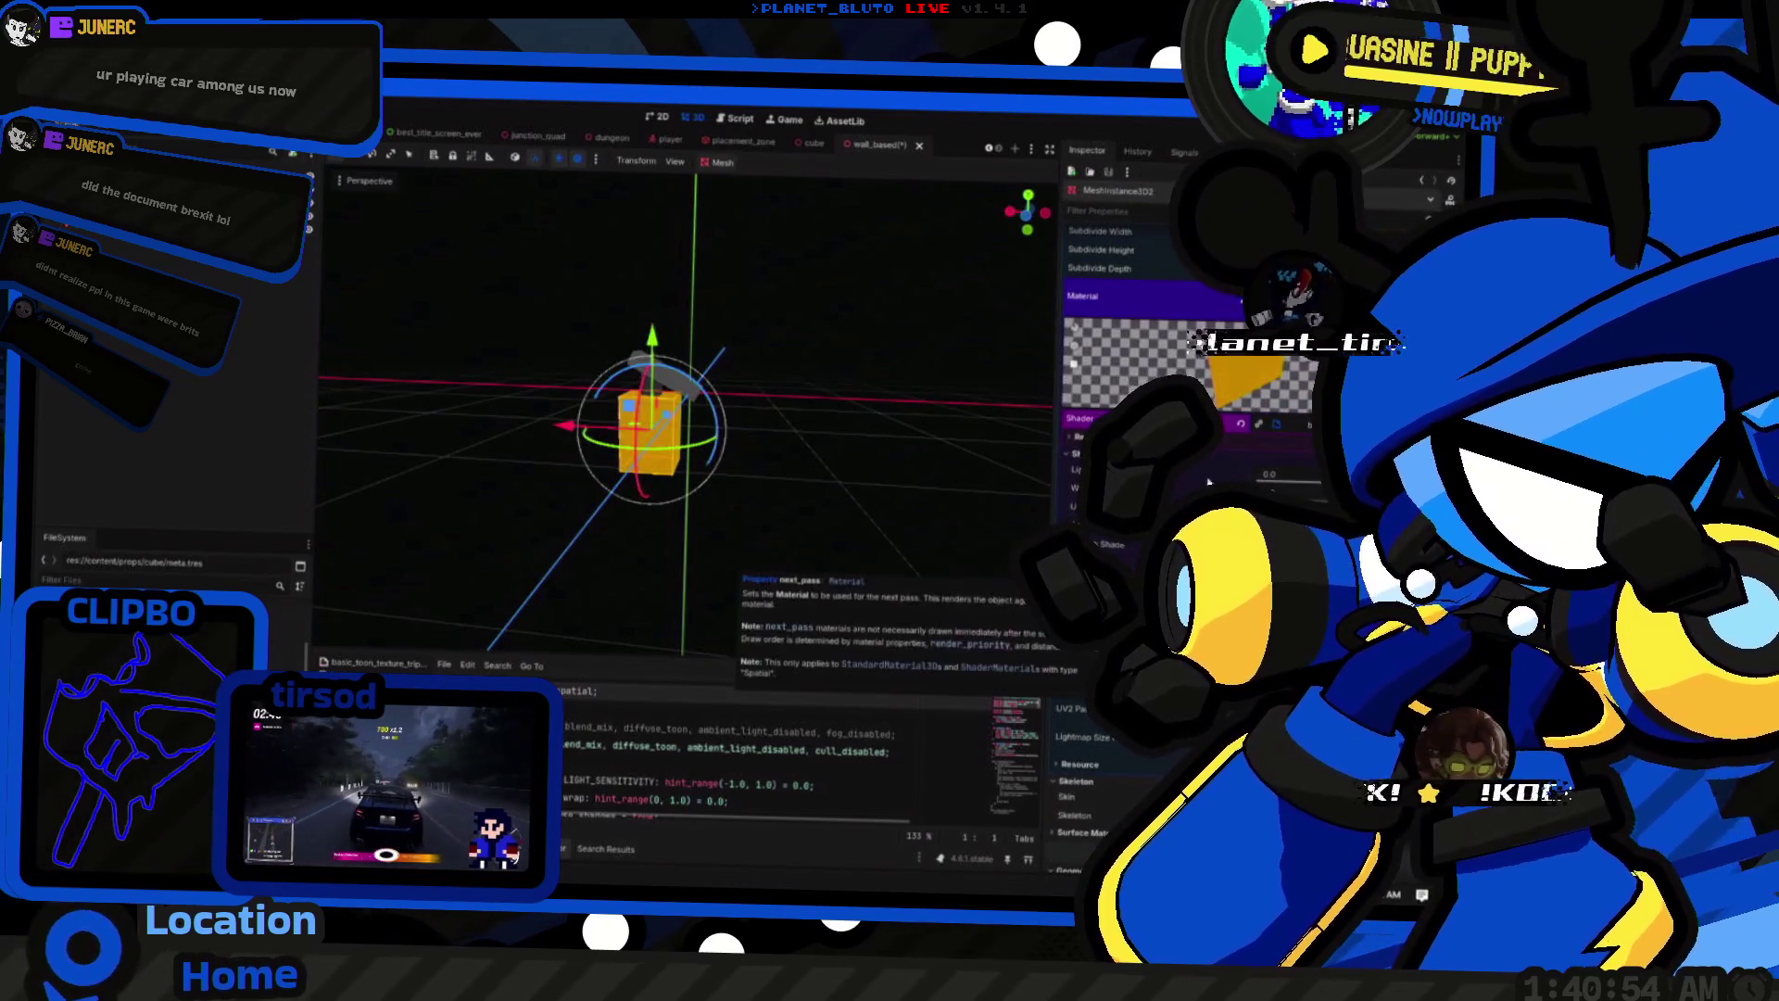
left_click(777, 508)
mouse_move(777, 508)
left_mouse_down()
mouse_move(854, 544)
mouse_move(393, 473)
mouse_move(425, 504)
mouse_move(973, 478)
mouse_move(861, 537)
mouse_move(881, 528)
mouse_move(596, 516)
mouse_move(765, 457)
mouse_move(790, 540)
mouse_move(751, 460)
mouse_move(636, 403)
mouse_move(655, 394)
left_mouse_up()
key("ctrl+s")
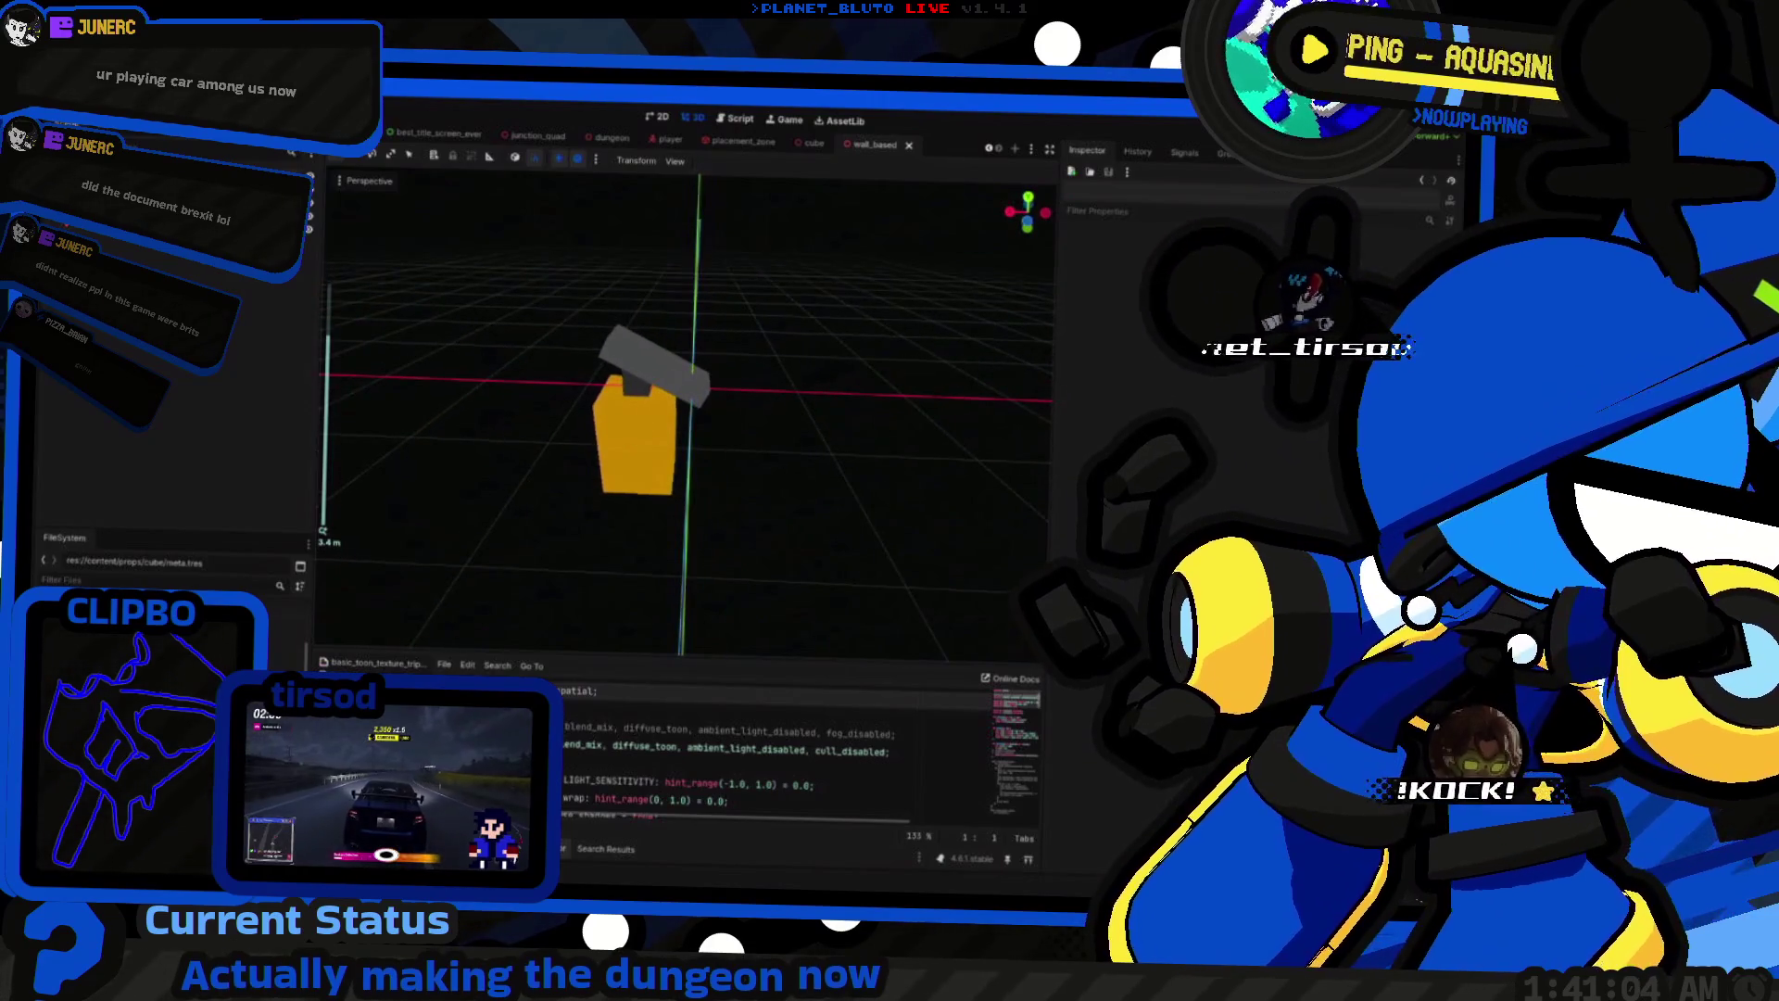
Step: Select the wall-based root, the omni light, then the root again
left_click(654, 369)
left_click(695, 295)
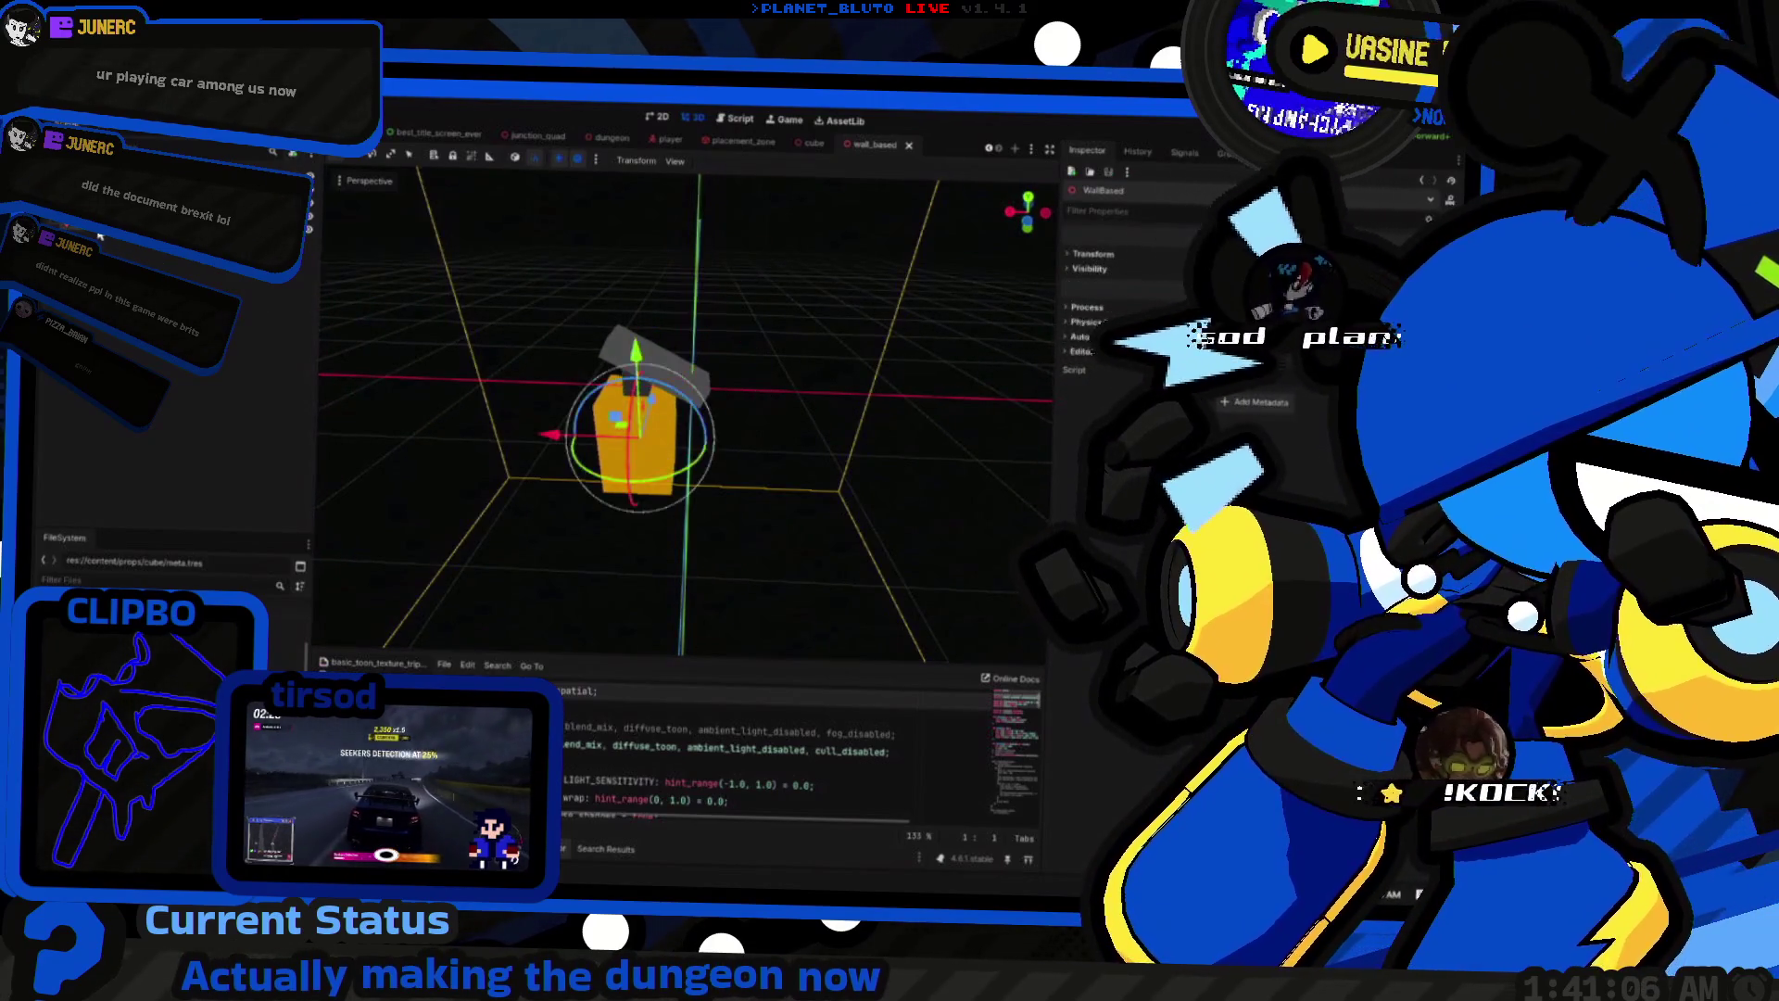
left_click(297, 197)
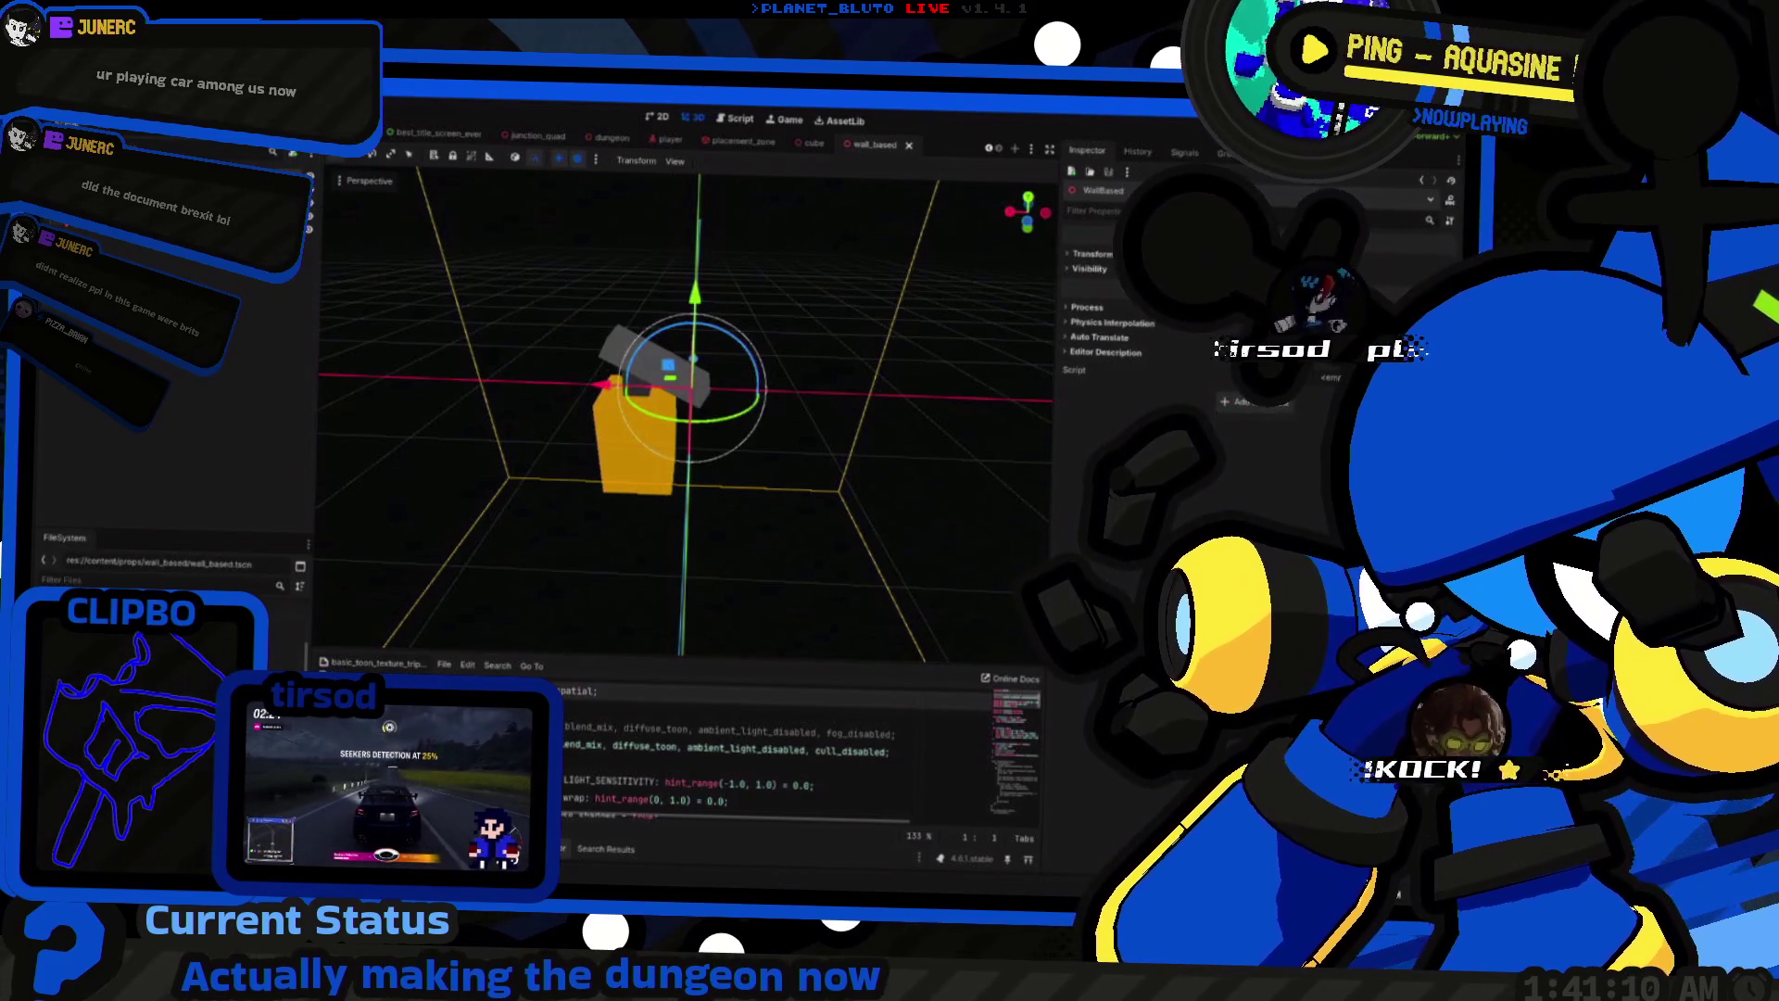
Step: Open the wall_based meta.tres and review its Placement Mode, Prefab and Axis fields
left_click(139, 630)
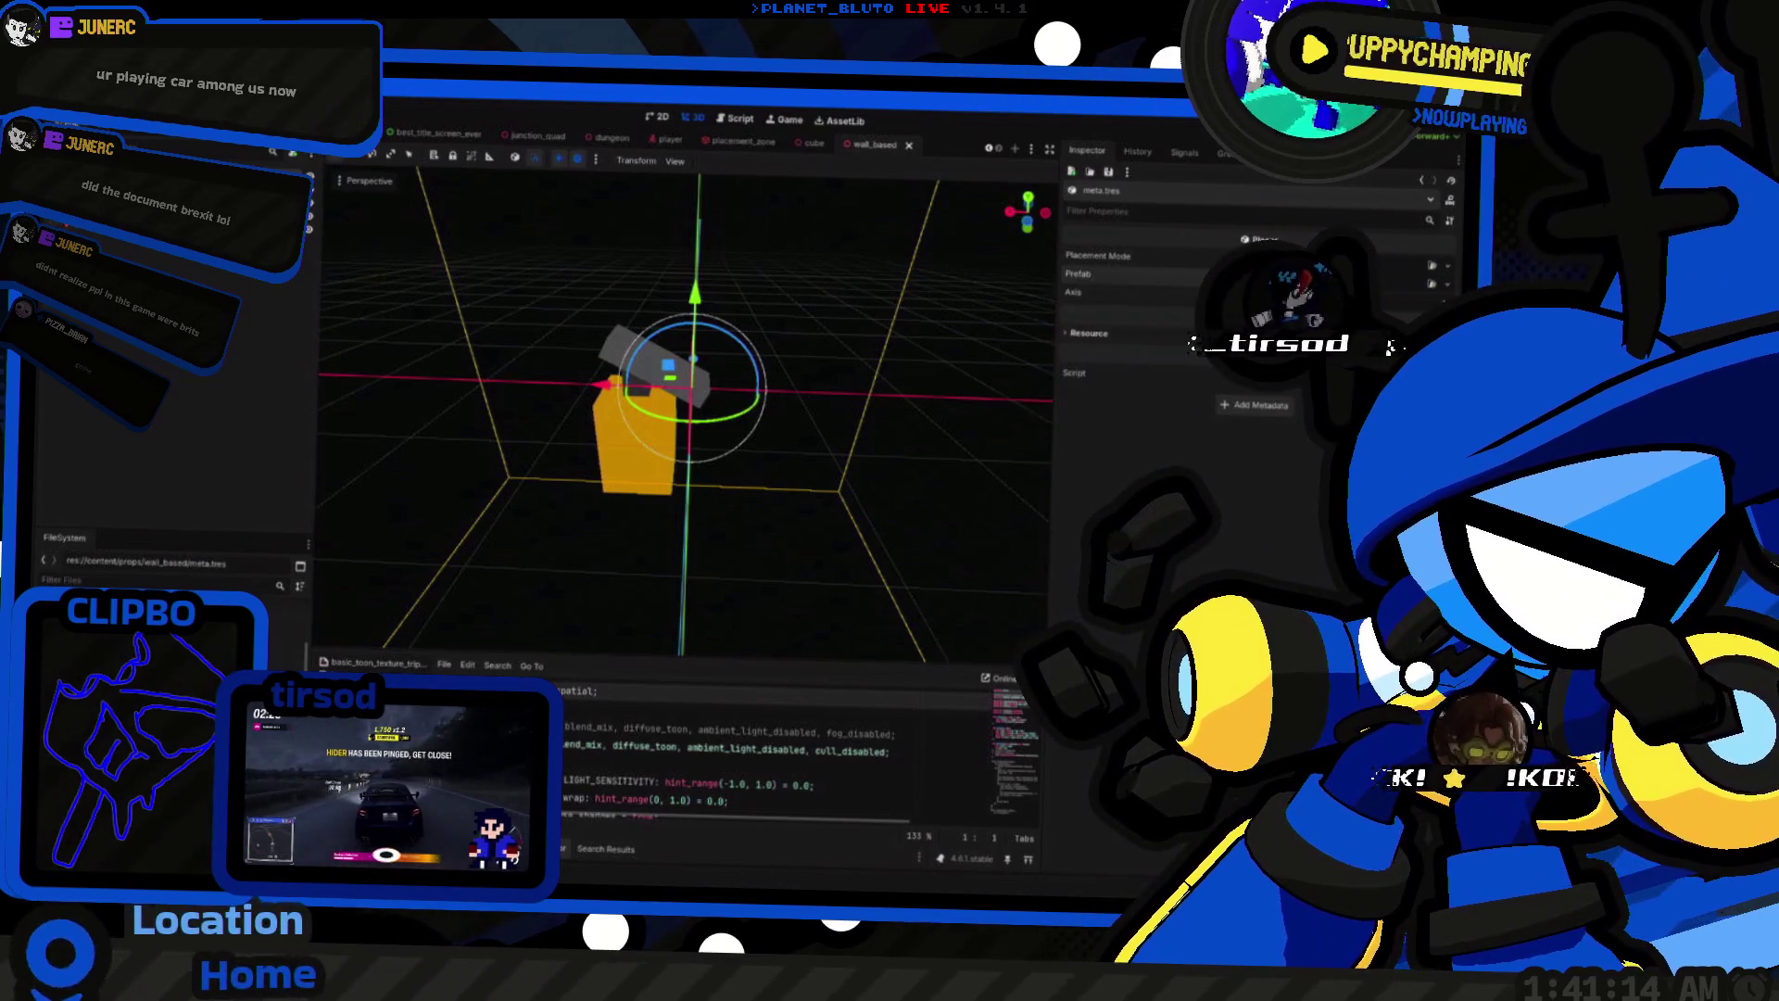
key("ctrl+o")
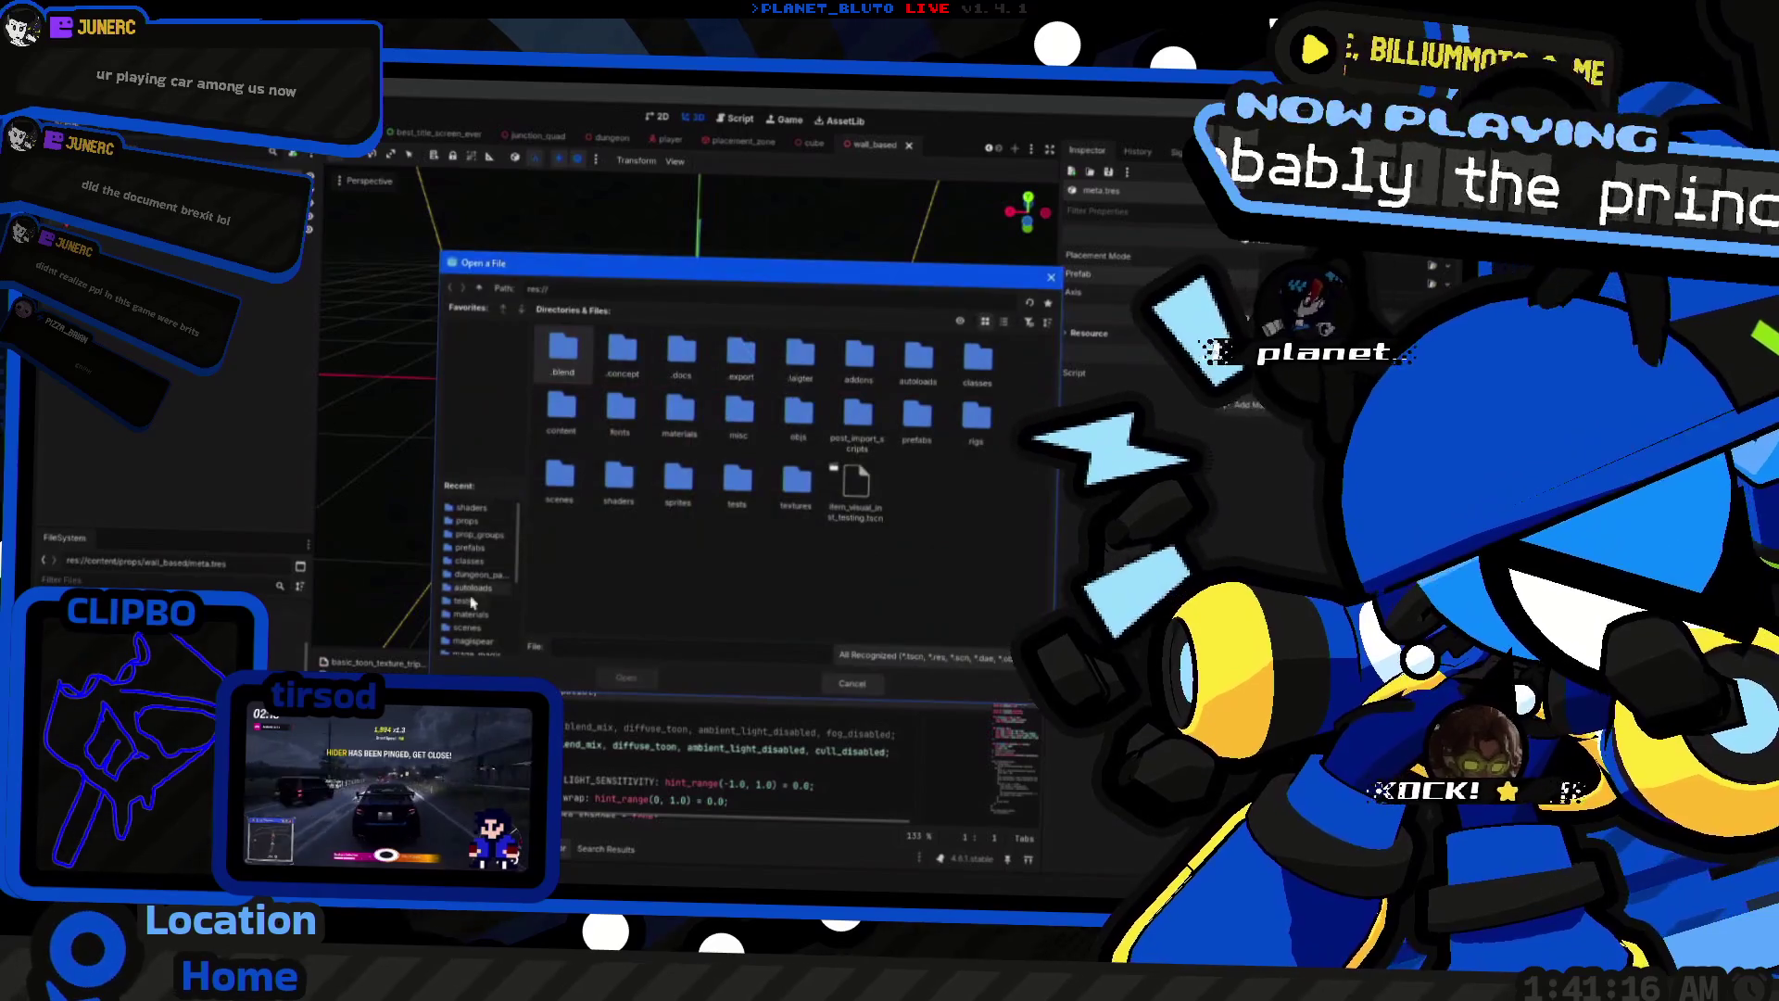
left_click(850, 684)
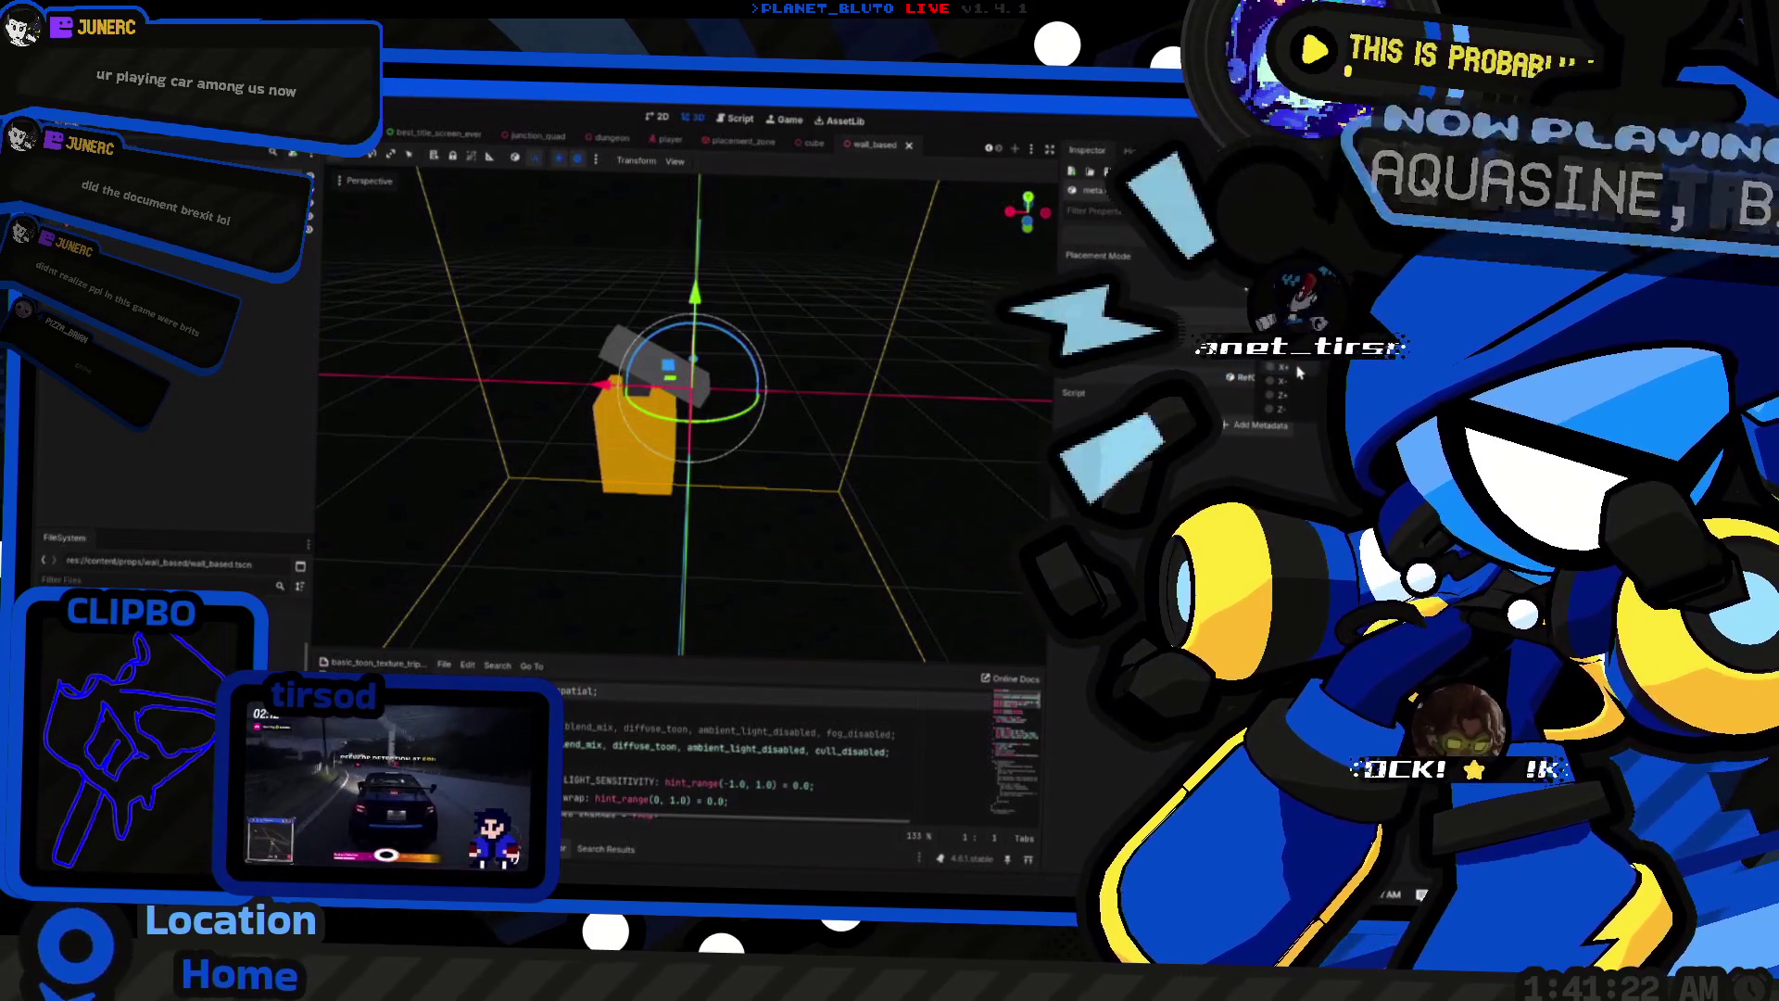
left_click(1297, 371)
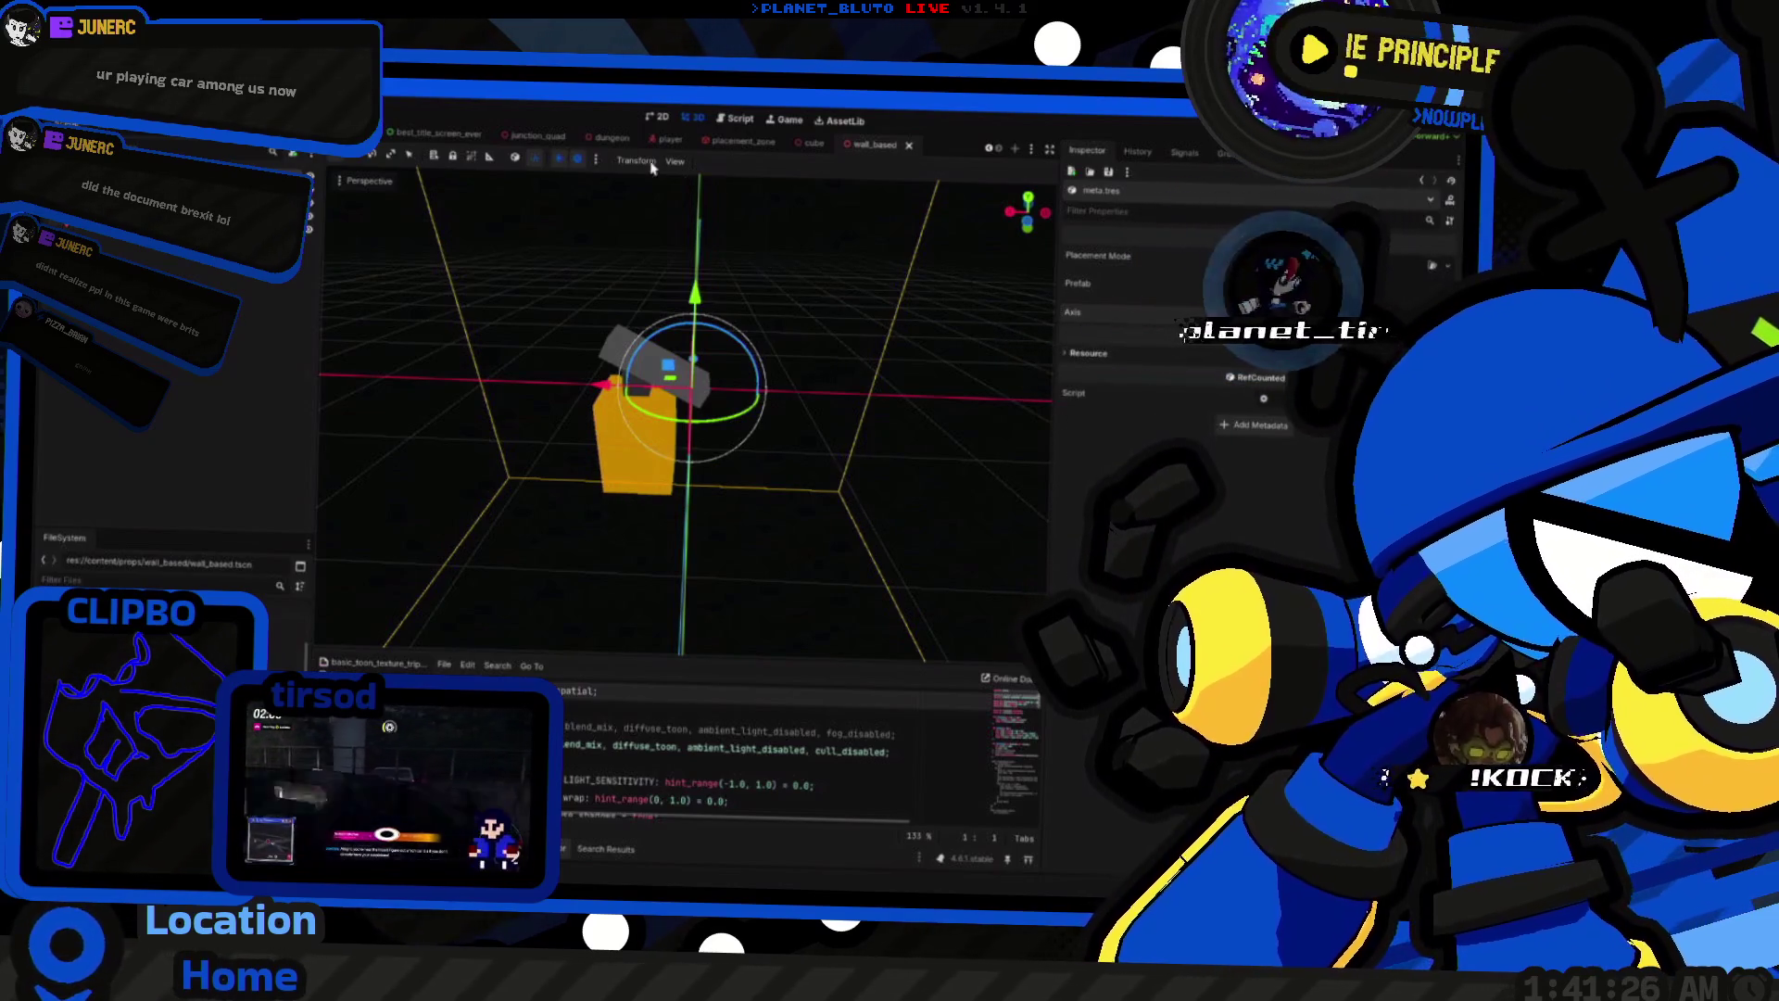
scroll(640, 139, "up", 3)
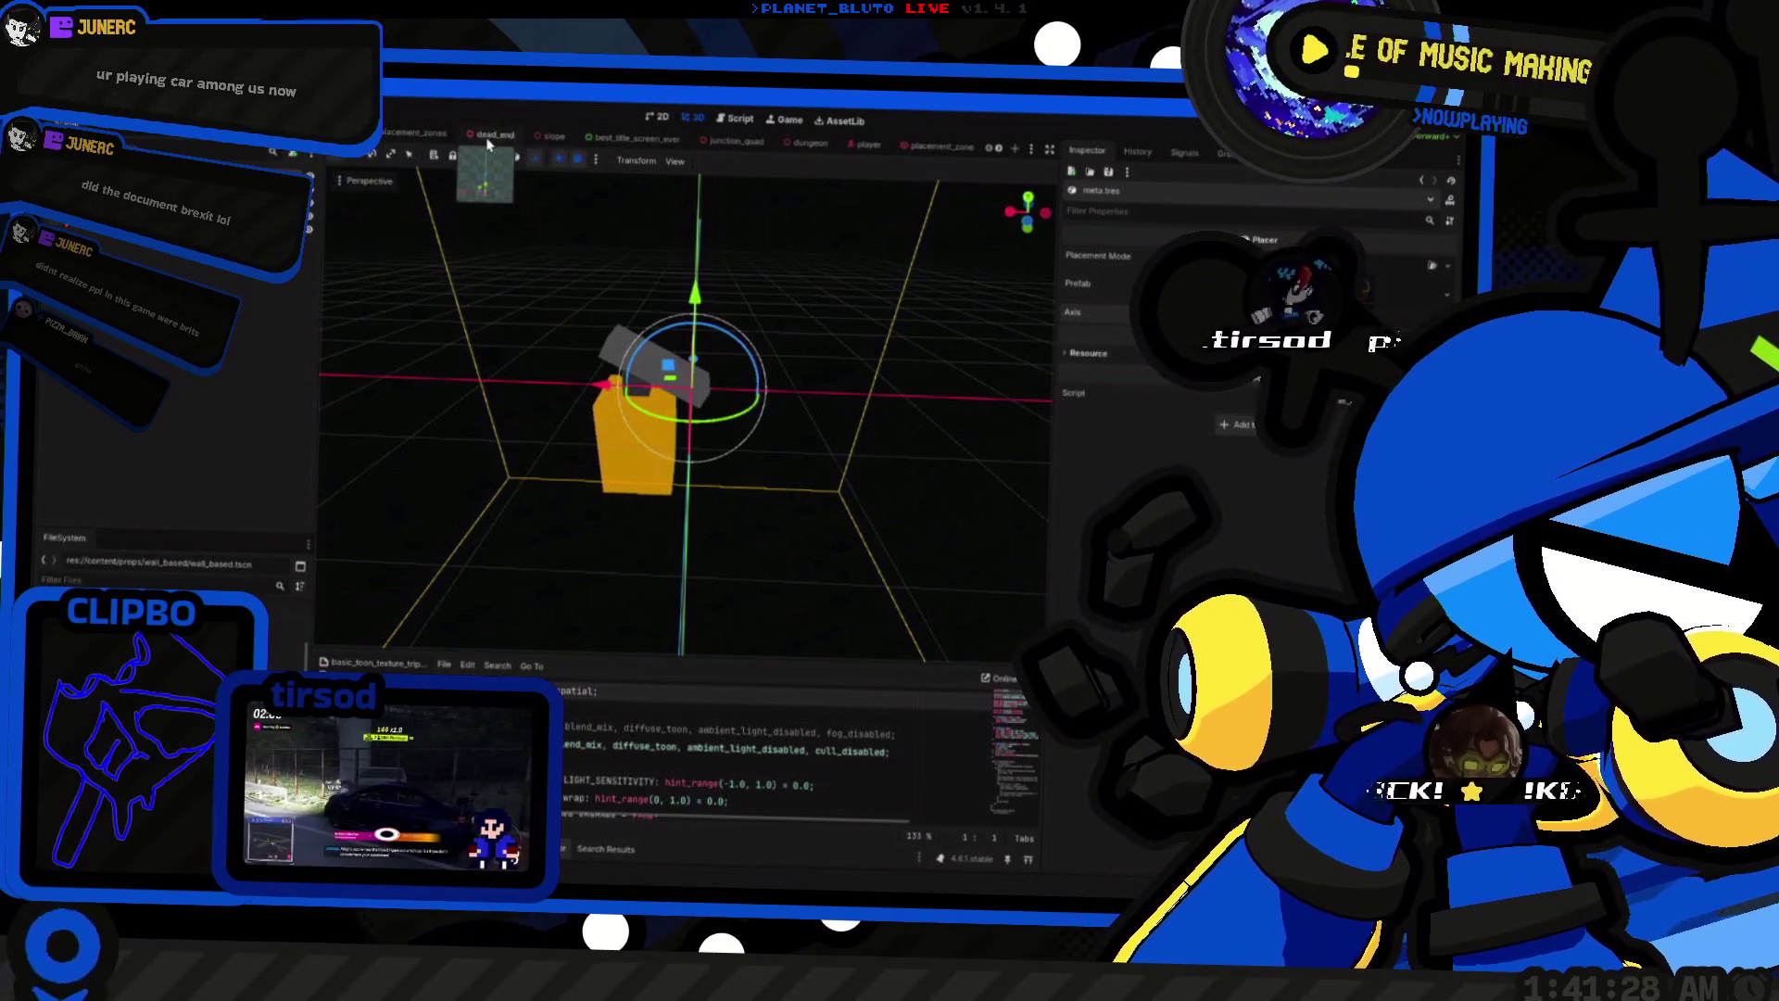
Step: In the dead_end room, select the placement zone's CollisionShape3D
left_click(494, 134)
left_click_drag(686, 417, 797, 371)
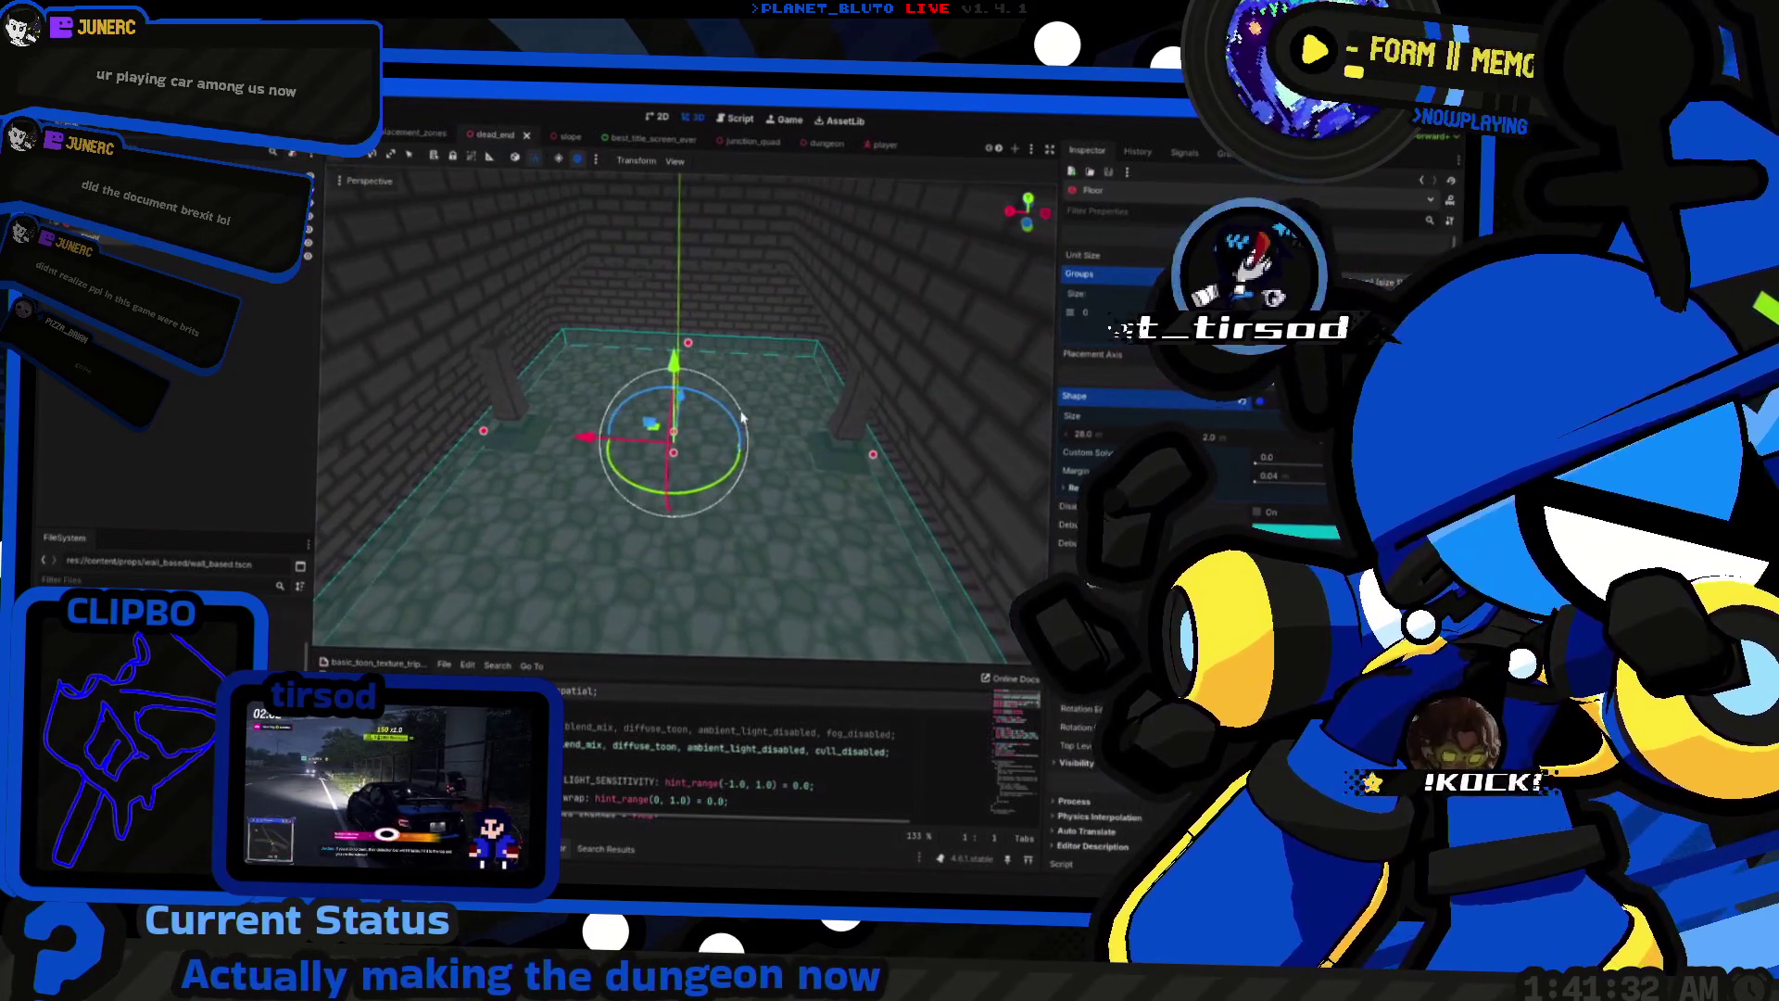
left_click(111, 199)
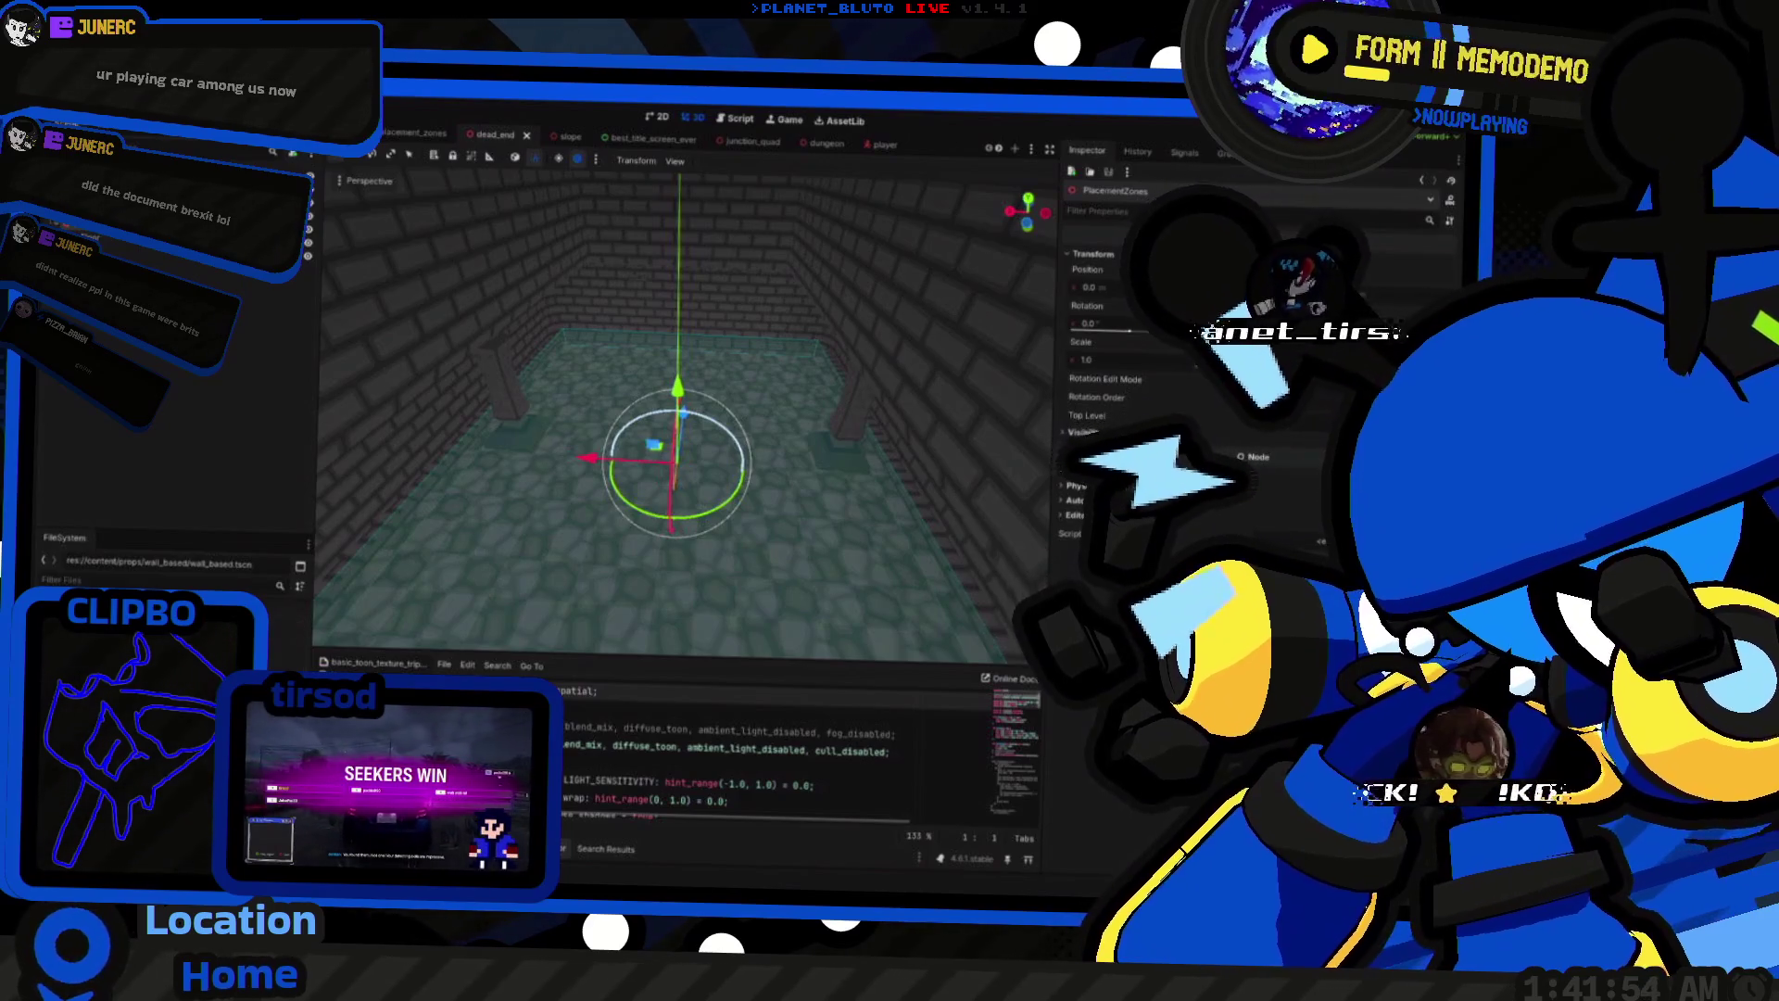
left_click(125, 250)
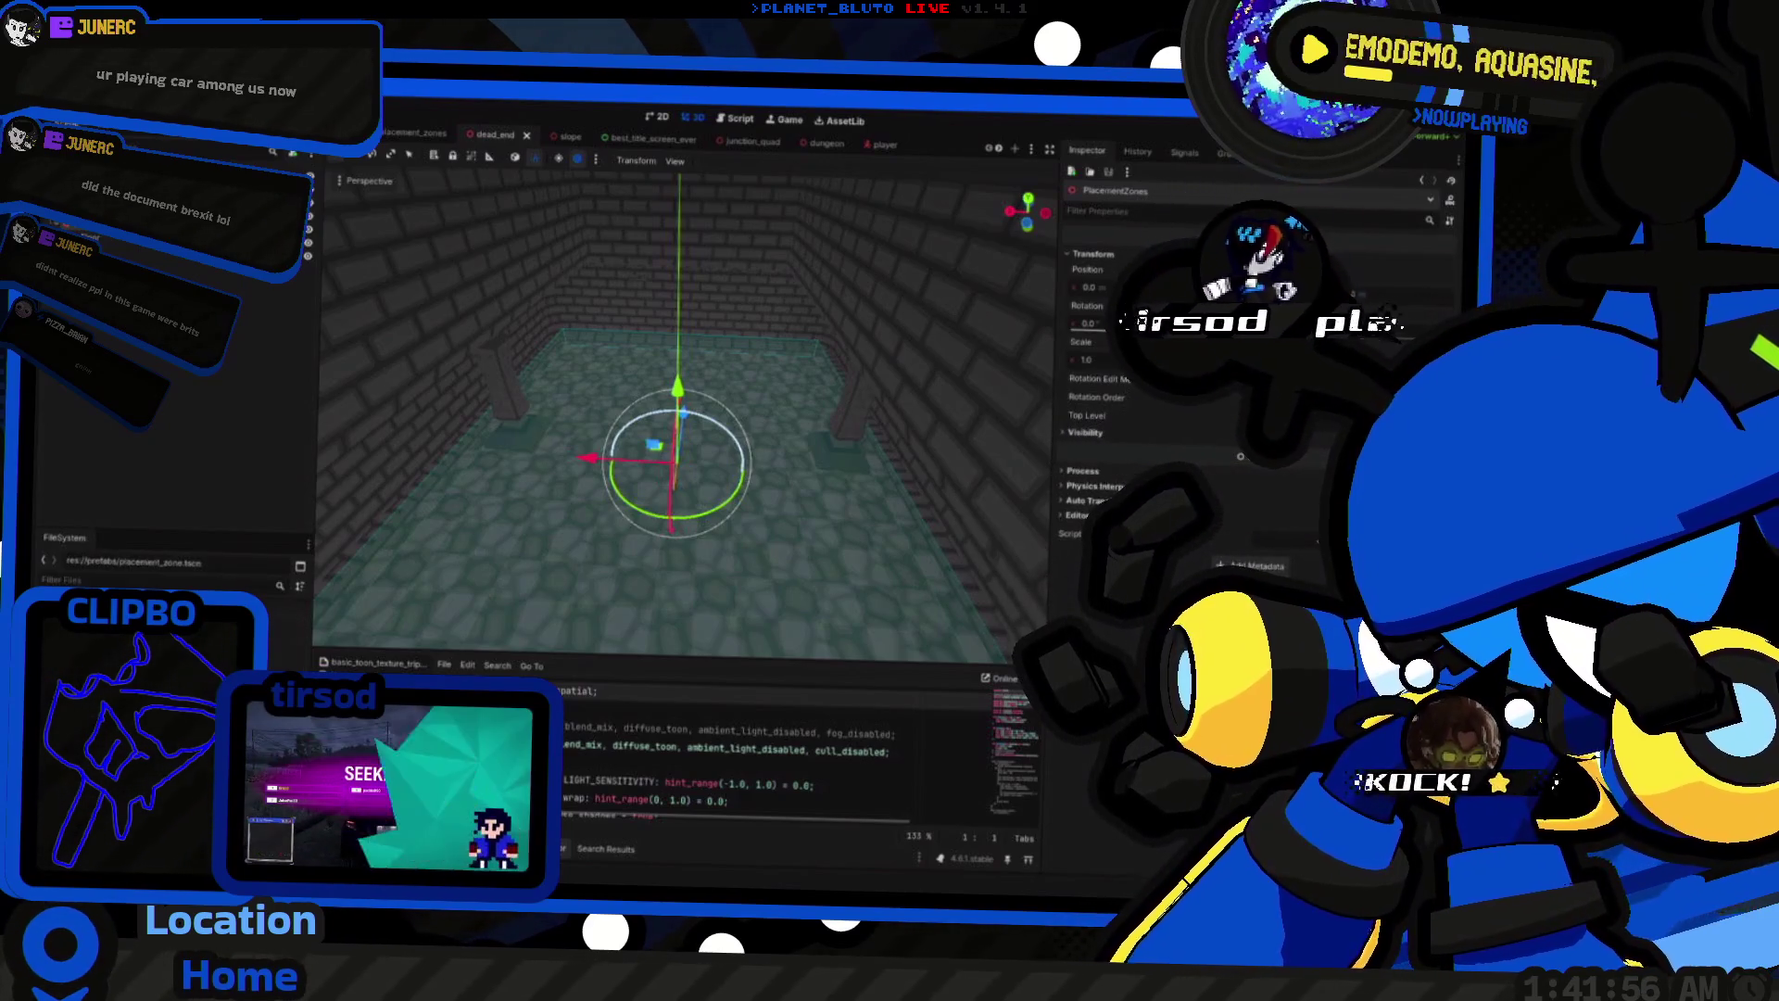
left_click(125, 251)
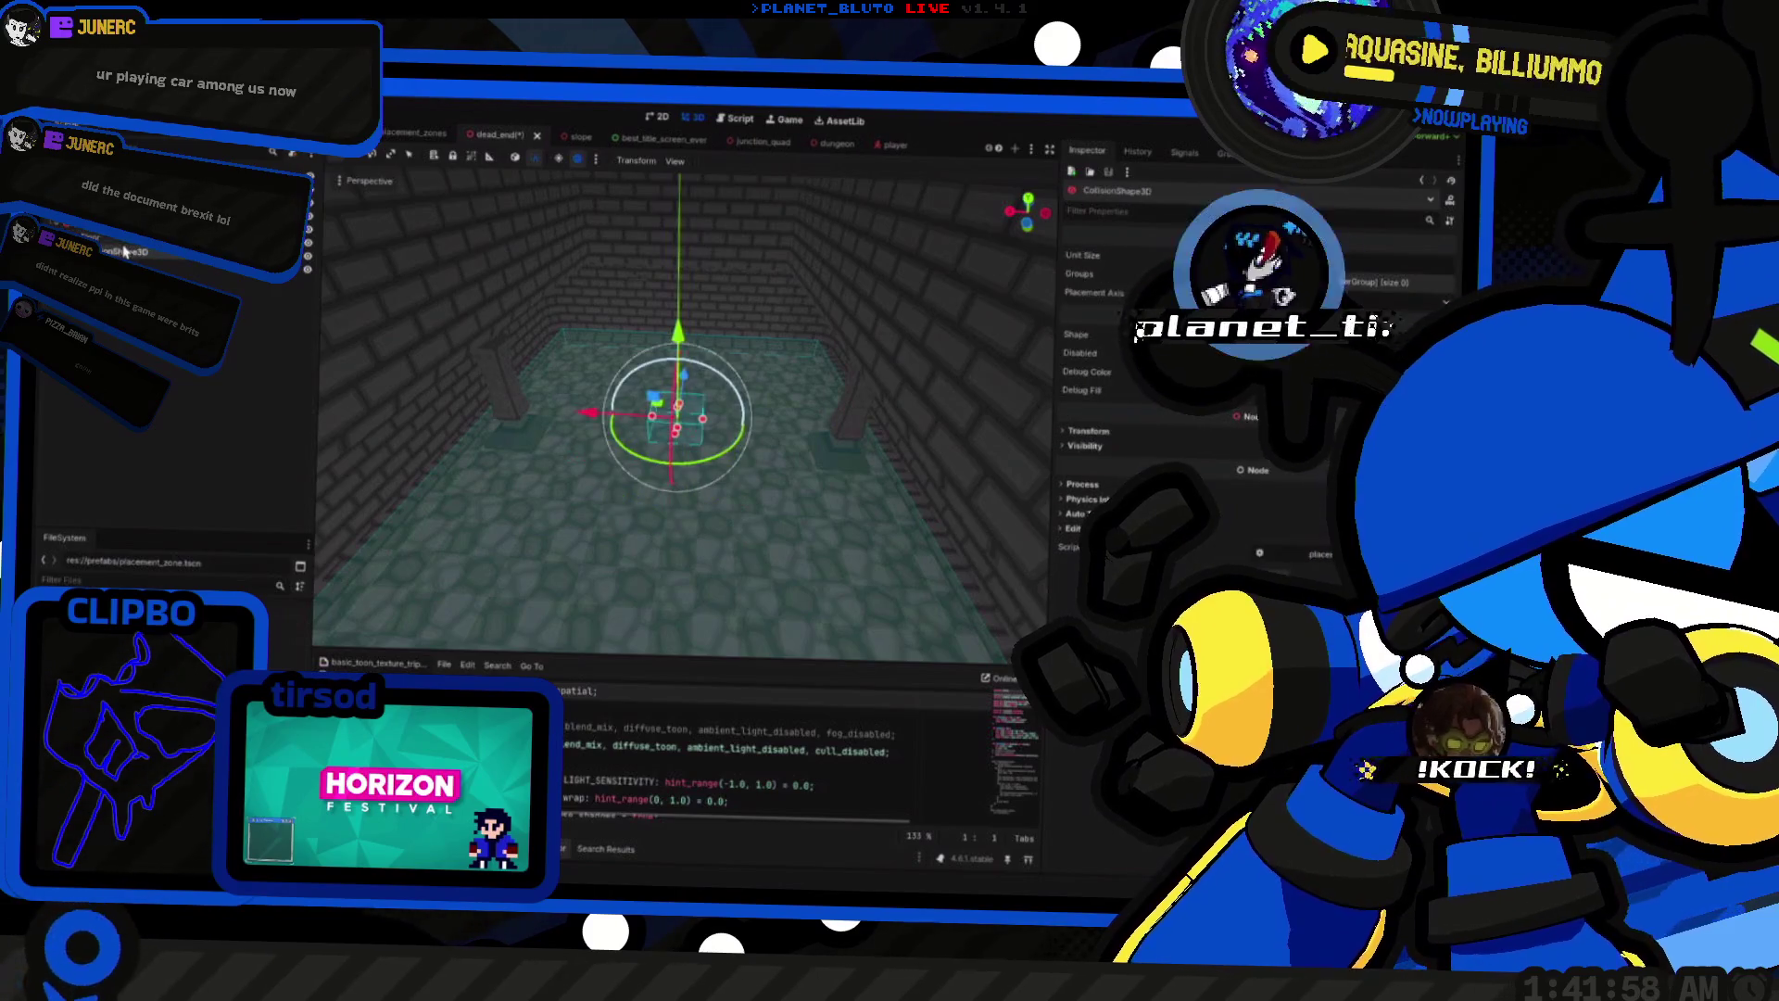
Step: Stretch the collision box to Size Z 22 and move it against the brick wall
mouse_move(681, 437)
left_mouse_down()
mouse_move(686, 491)
mouse_move(816, 494)
left_mouse_up()
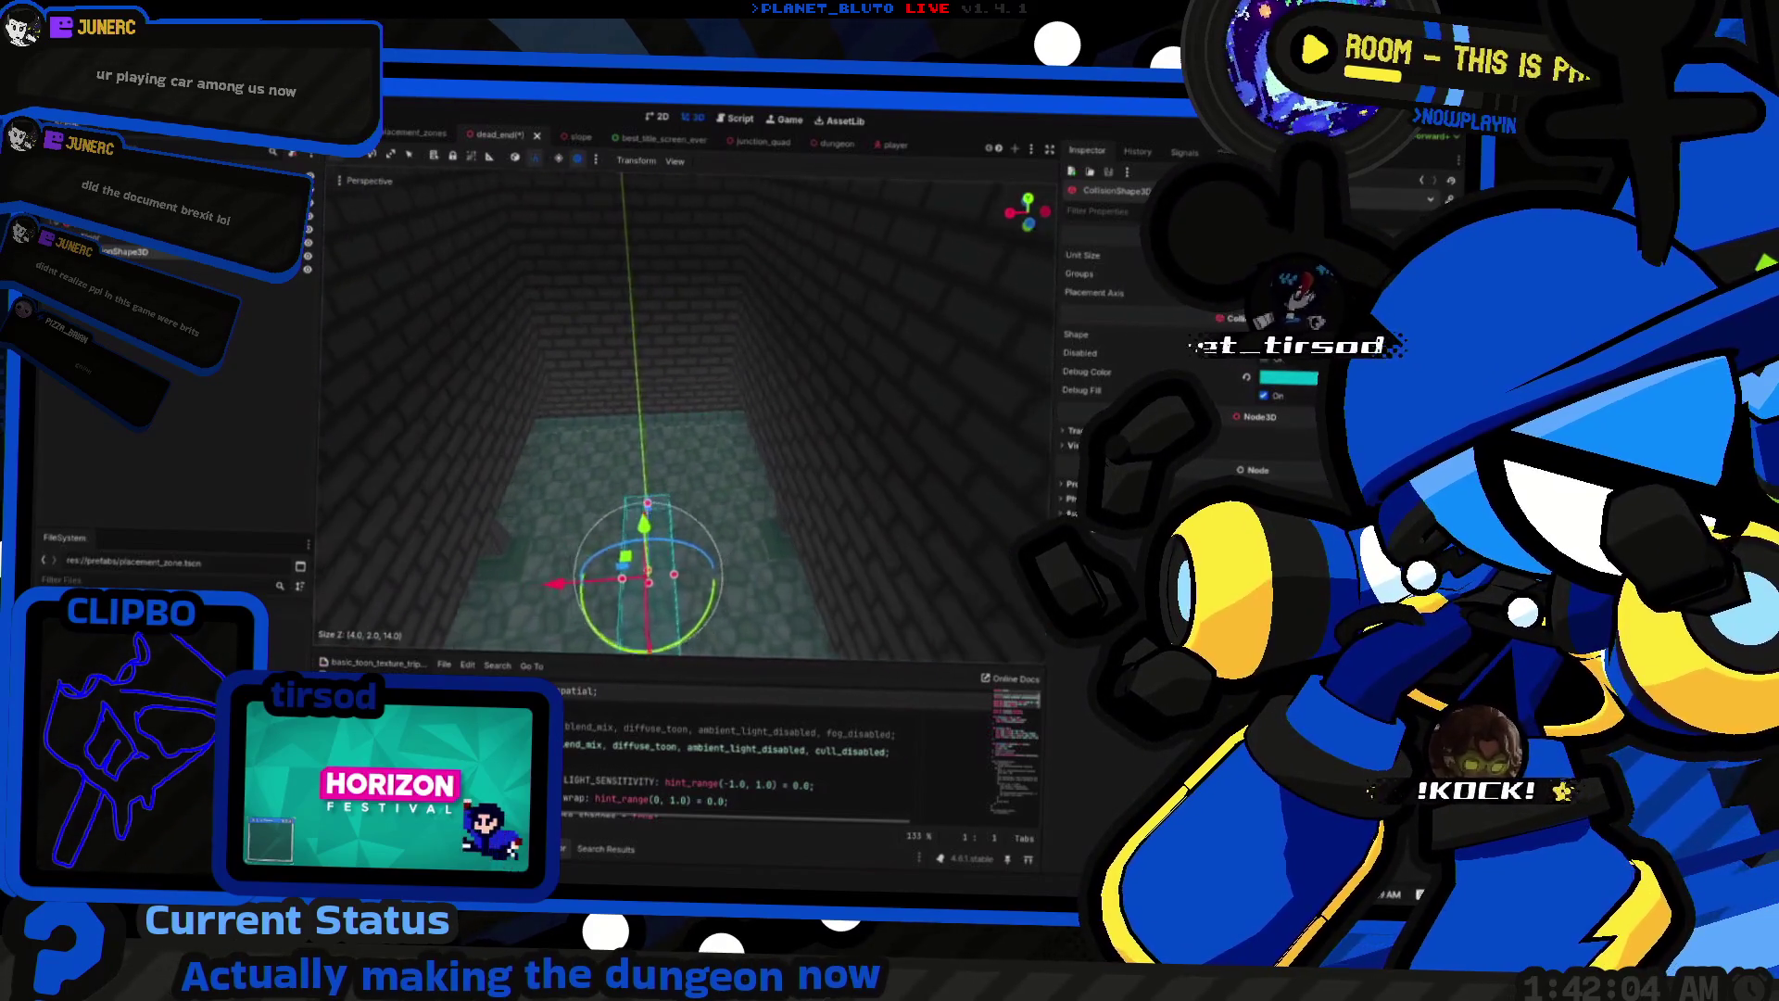
mouse_move(630, 437)
left_mouse_down()
mouse_move(607, 339)
mouse_move(760, 277)
mouse_move(744, 266)
left_mouse_up()
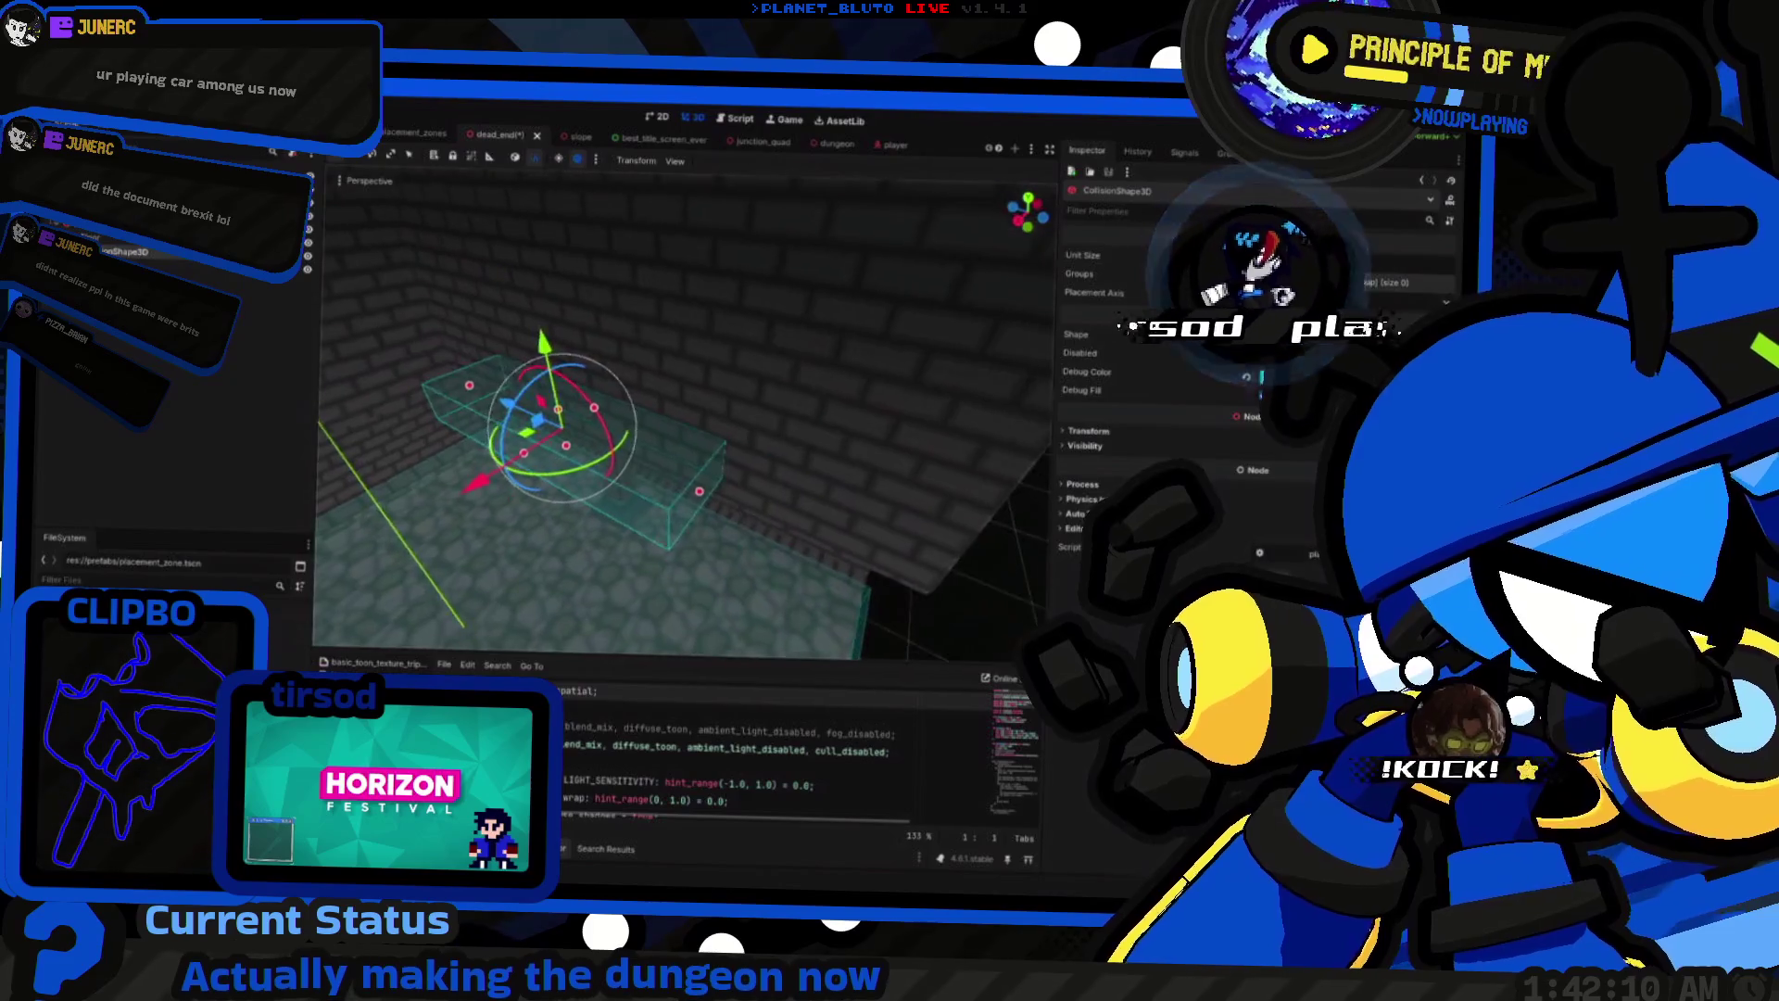
mouse_move(705, 492)
left_mouse_down()
mouse_move(938, 556)
mouse_move(656, 563)
mouse_move(631, 536)
mouse_move(634, 550)
mouse_move(720, 506)
mouse_move(718, 547)
mouse_move(725, 219)
mouse_move(722, 505)
mouse_move(709, 352)
mouse_move(621, 281)
mouse_move(705, 325)
mouse_move(598, 417)
left_mouse_up()
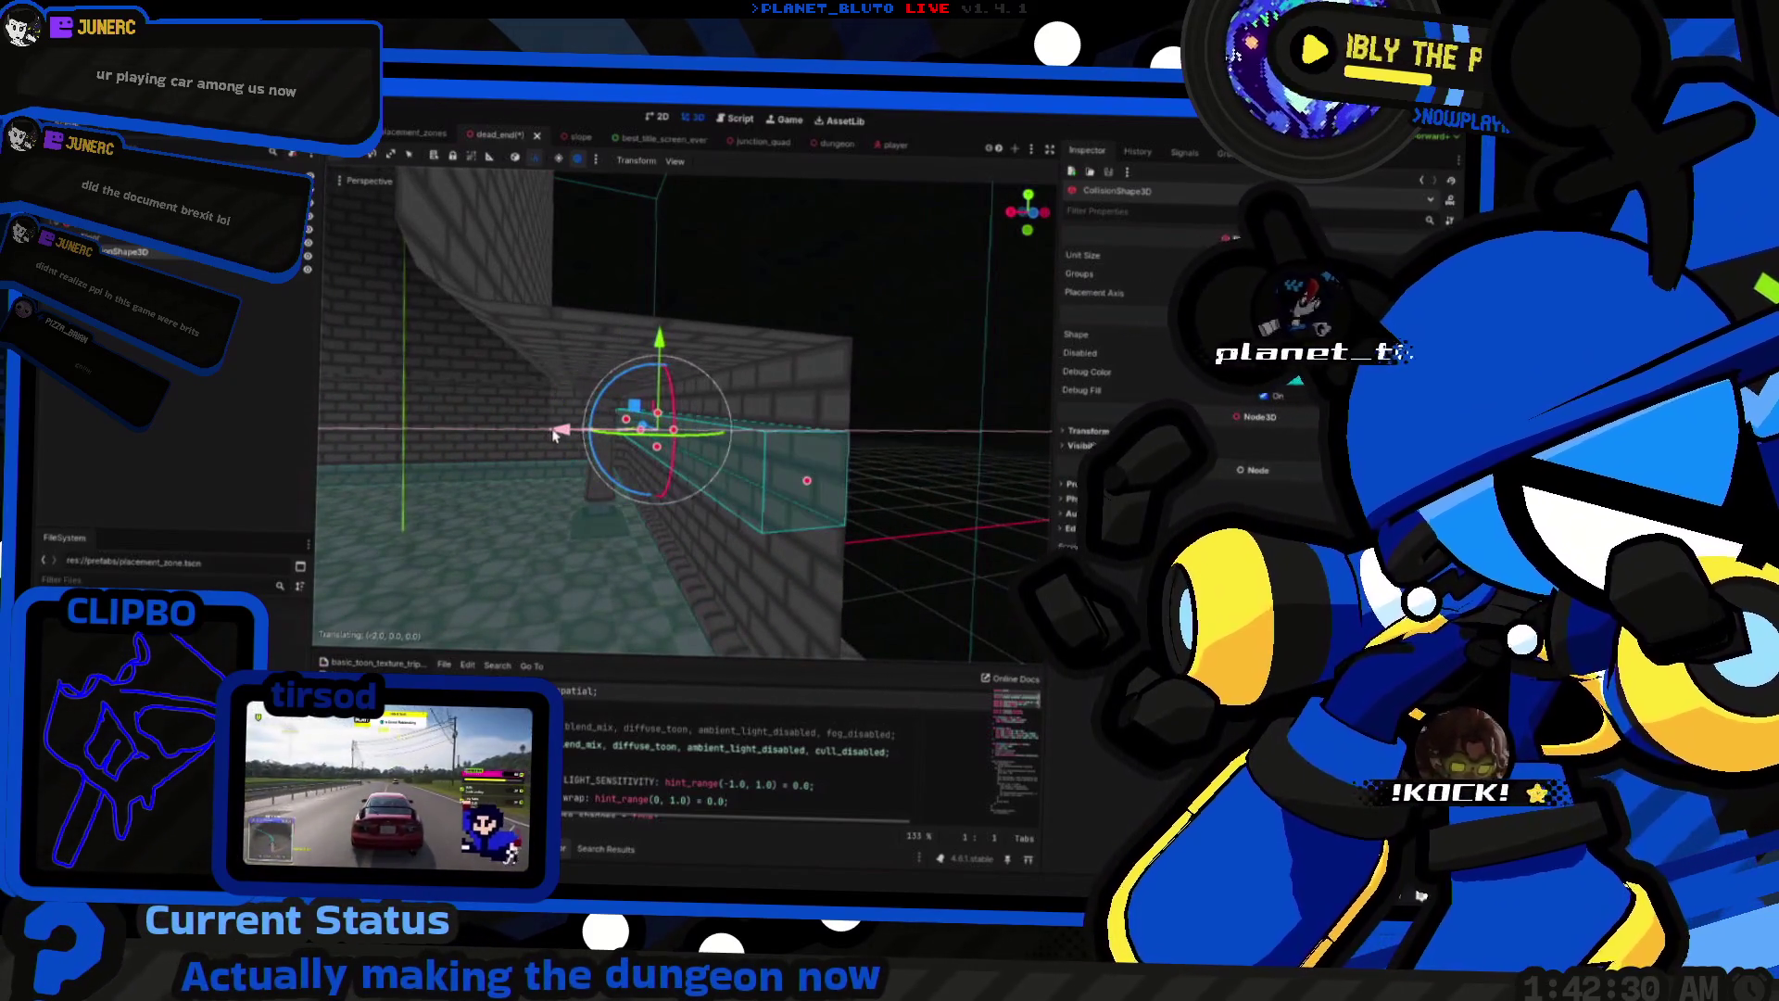
mouse_move(660, 350)
left_mouse_down()
mouse_move(611, 370)
mouse_move(701, 487)
mouse_move(514, 449)
mouse_move(1152, 371)
left_mouse_up()
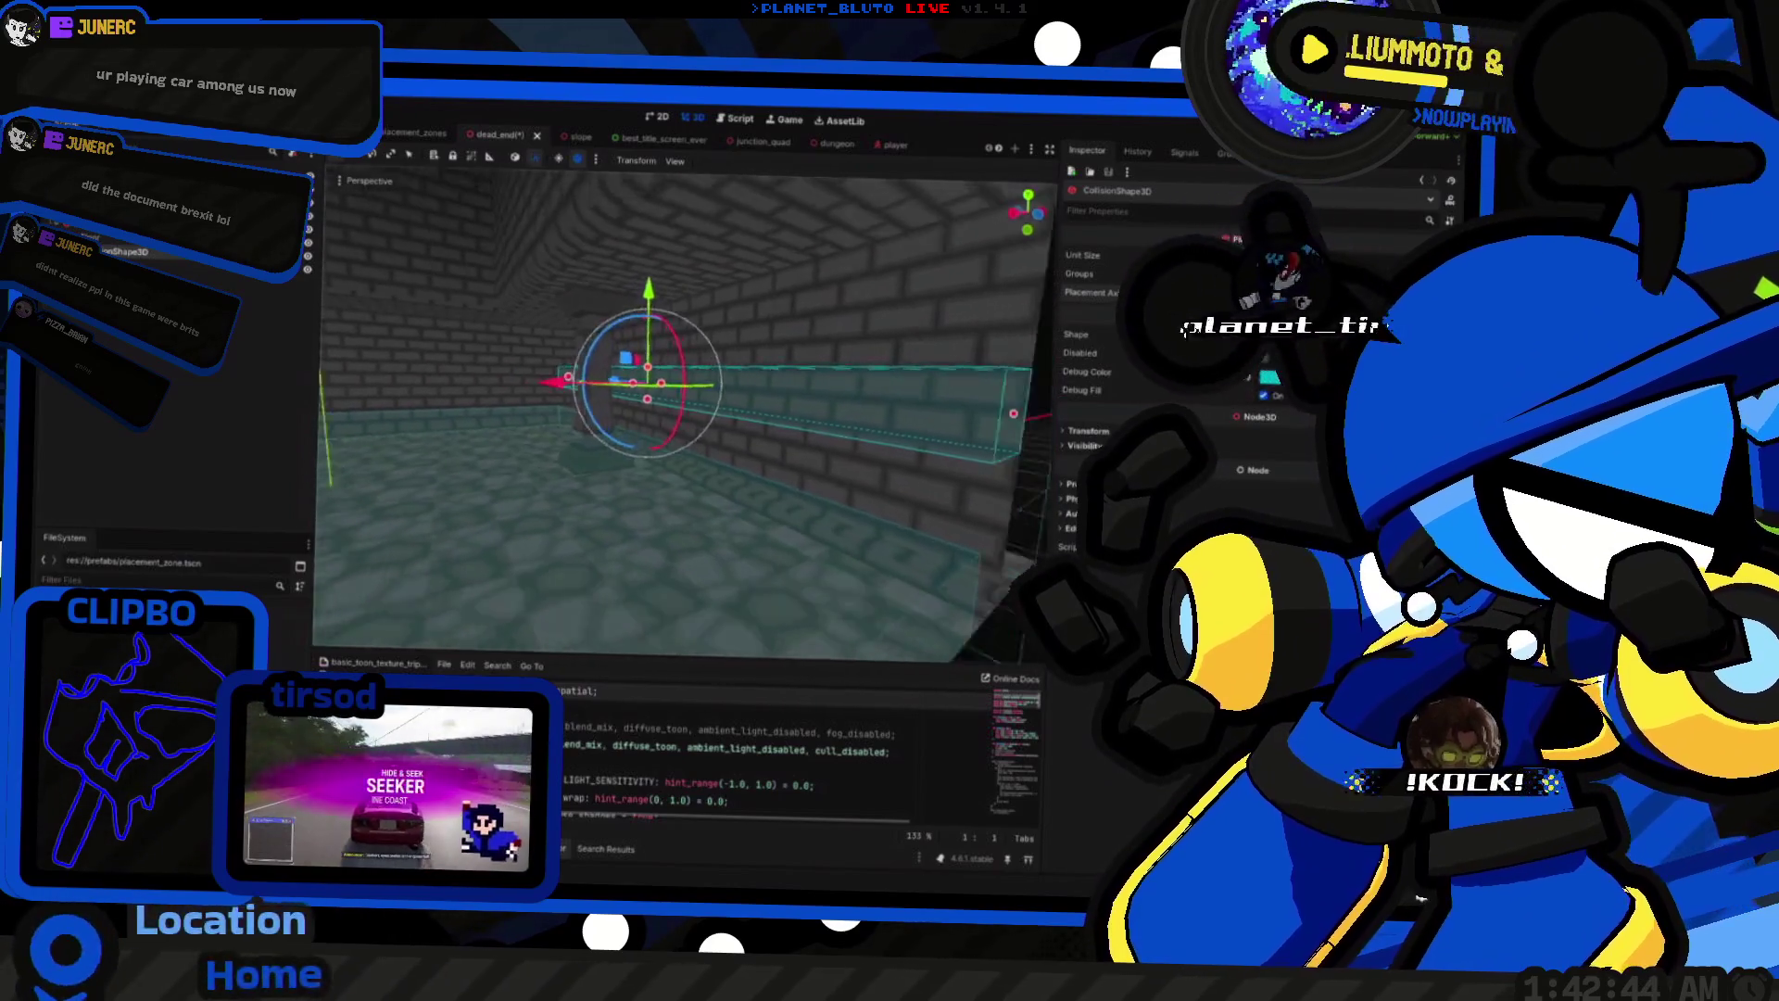
Step: Load res://content/props/wall_based/meta.tres as the Wall zone's group 0 placer and save dead_end
key("Up")
left_click(1080, 273)
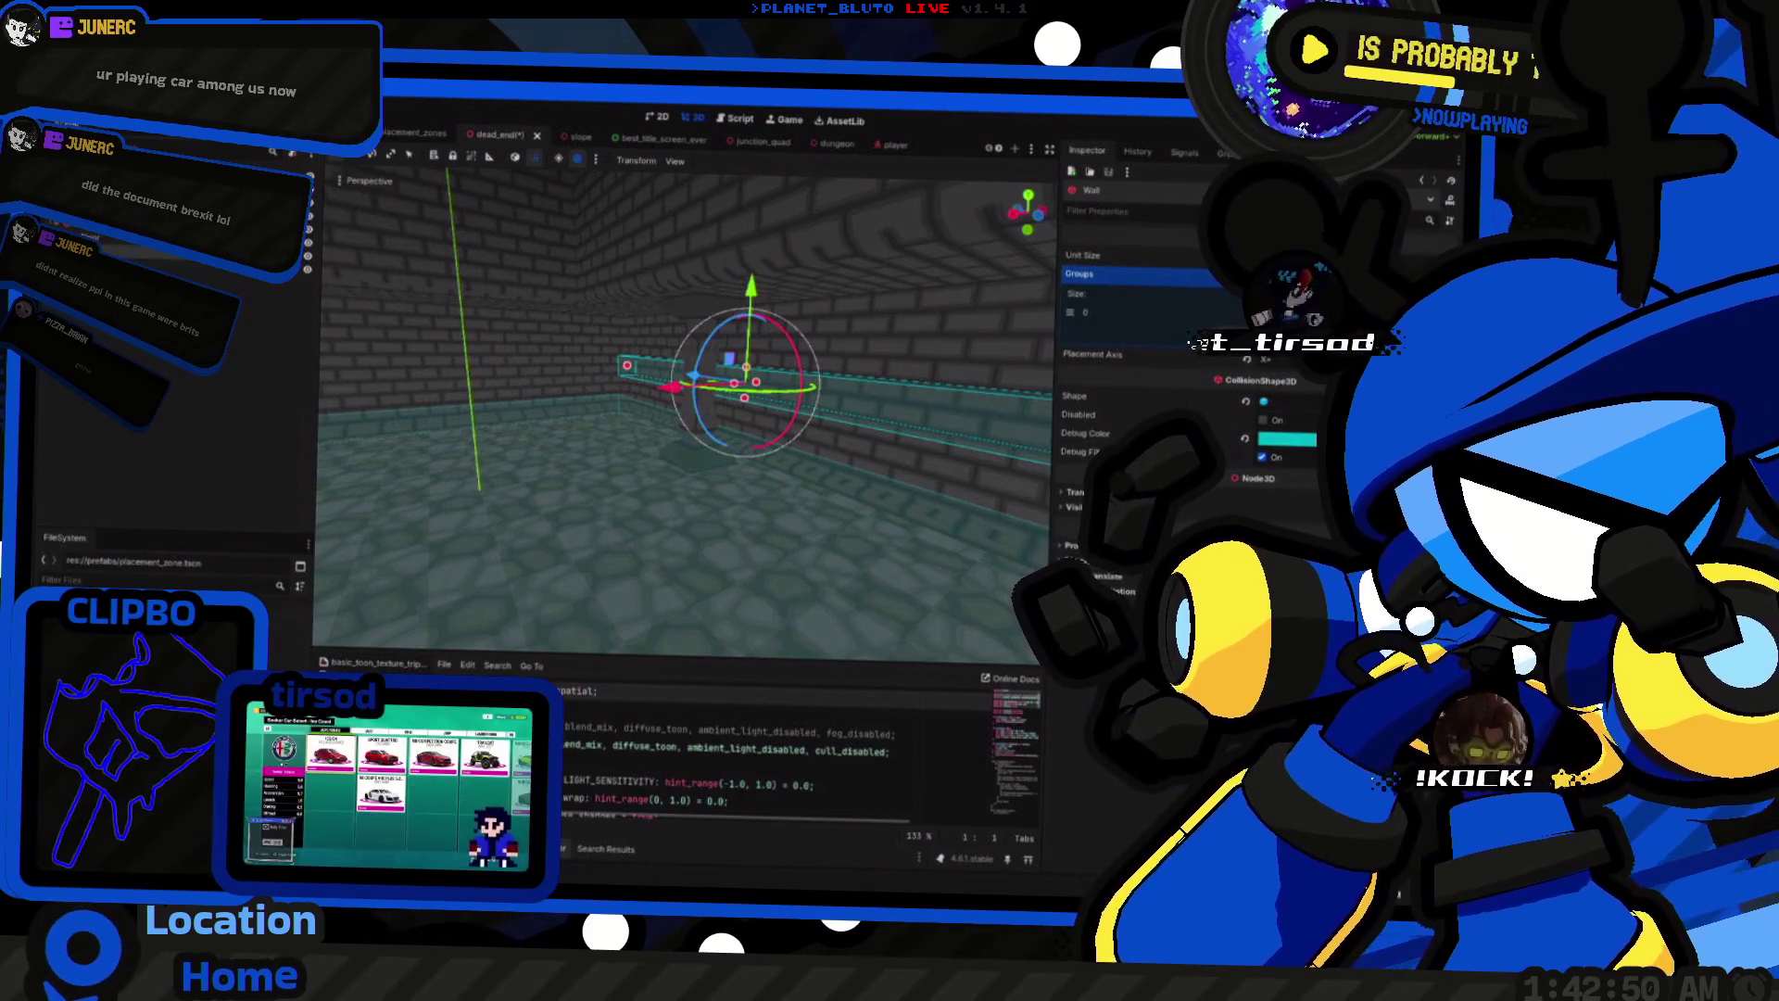
left_click(1084, 312)
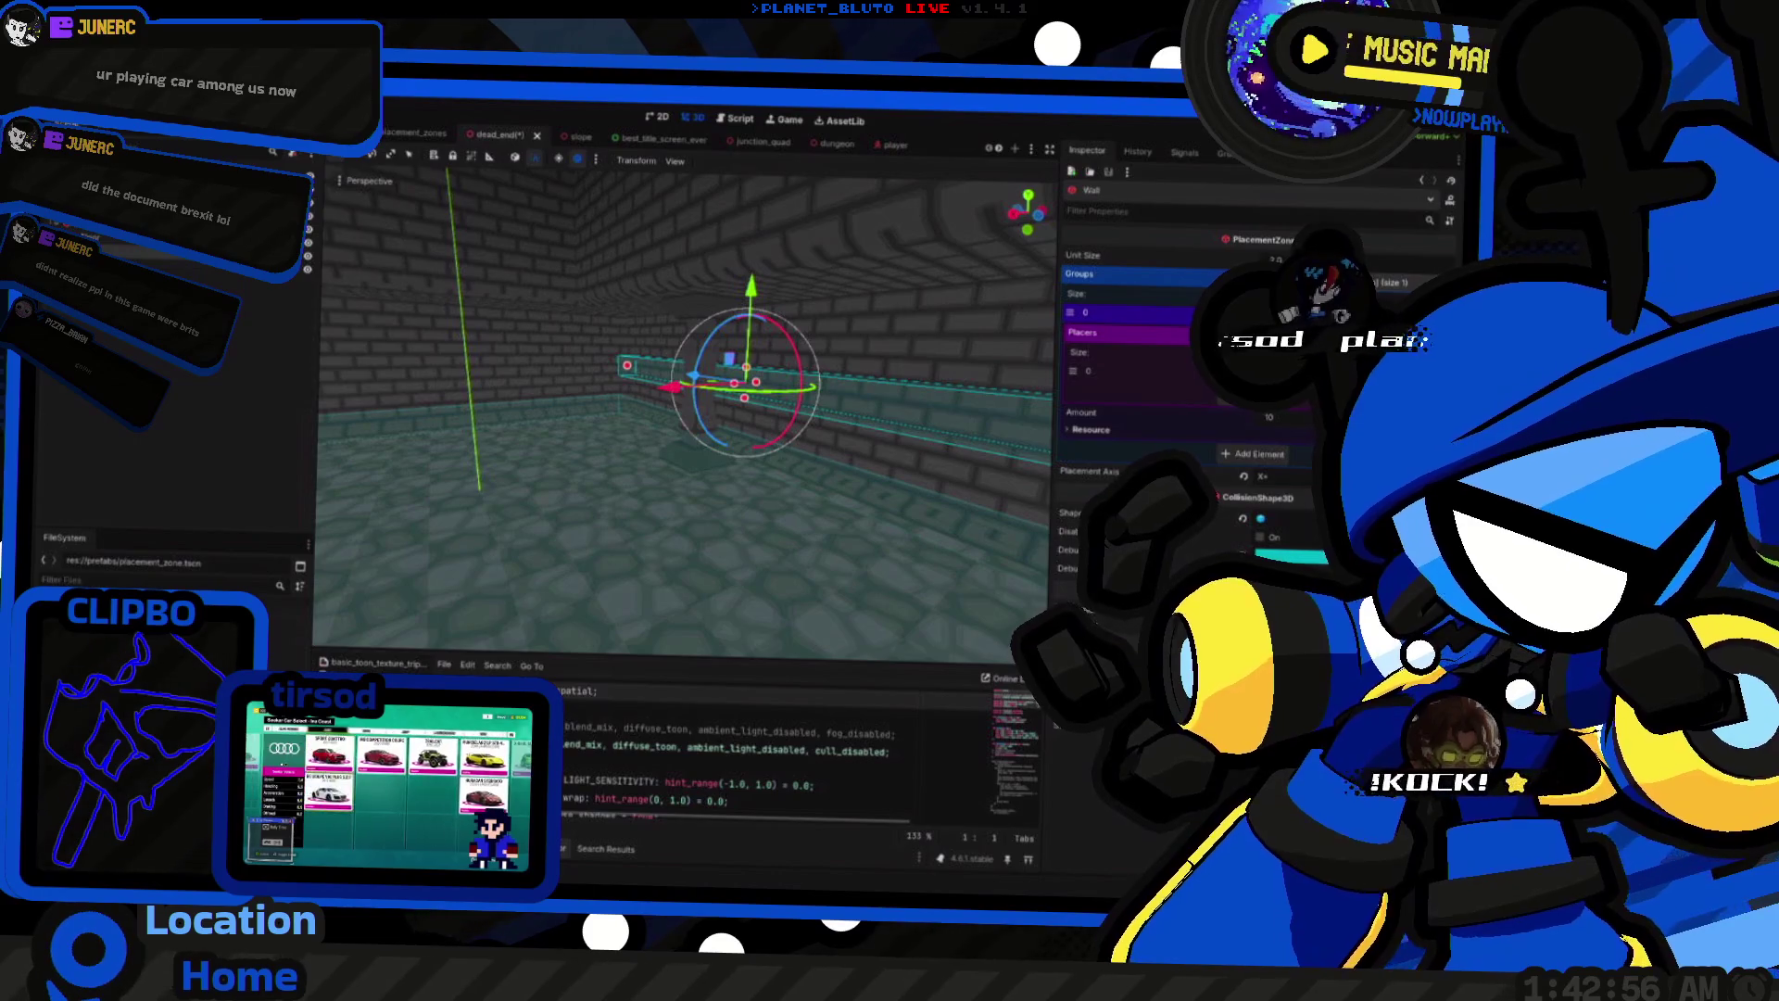
left_click(472, 521)
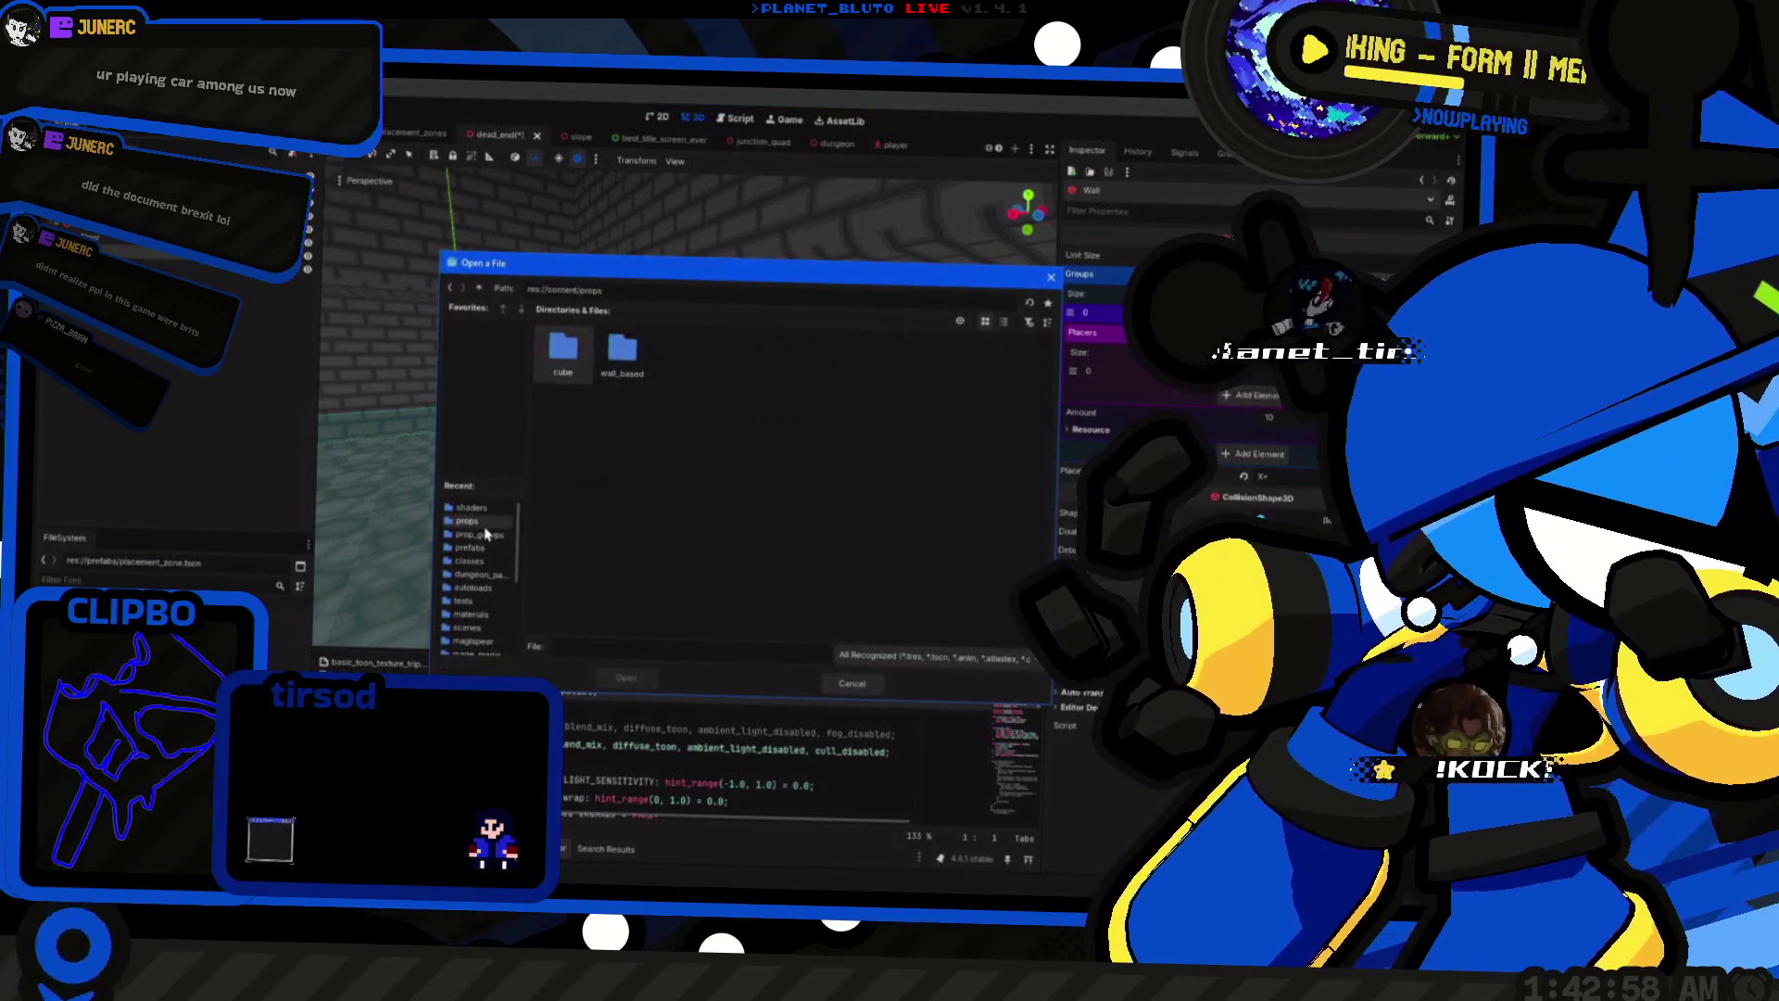
double_click(622, 352)
left_click(586, 367)
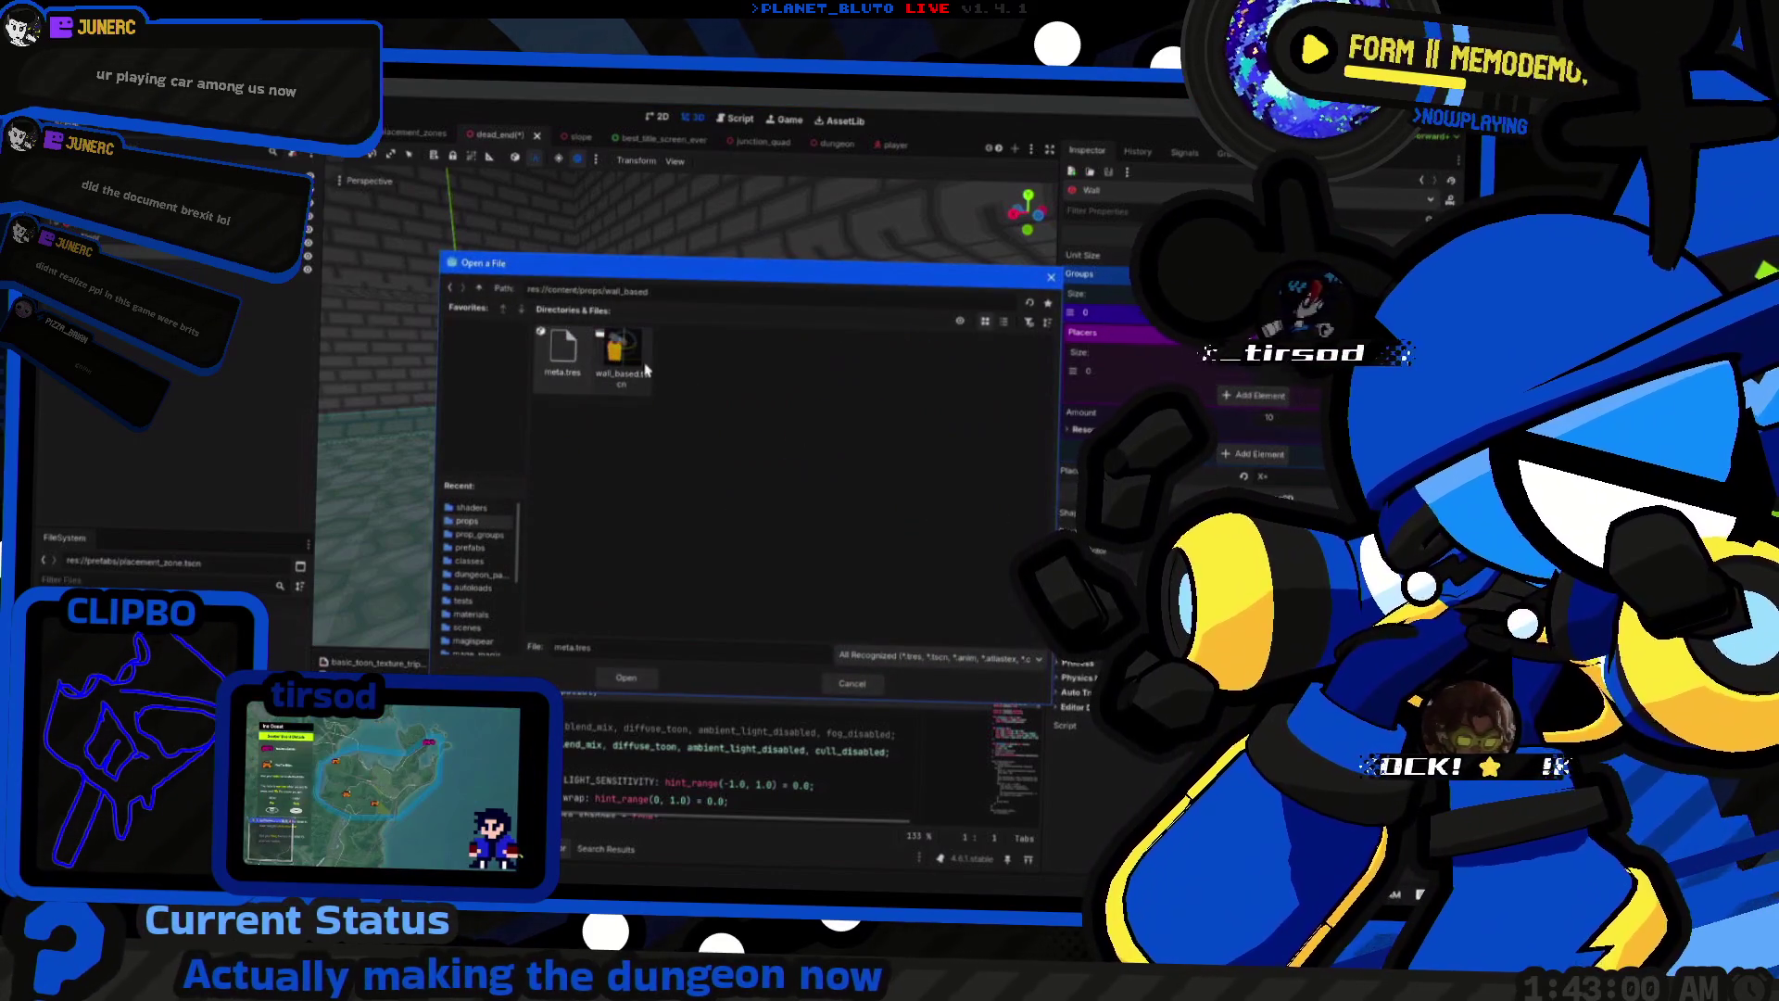
double_click(582, 370)
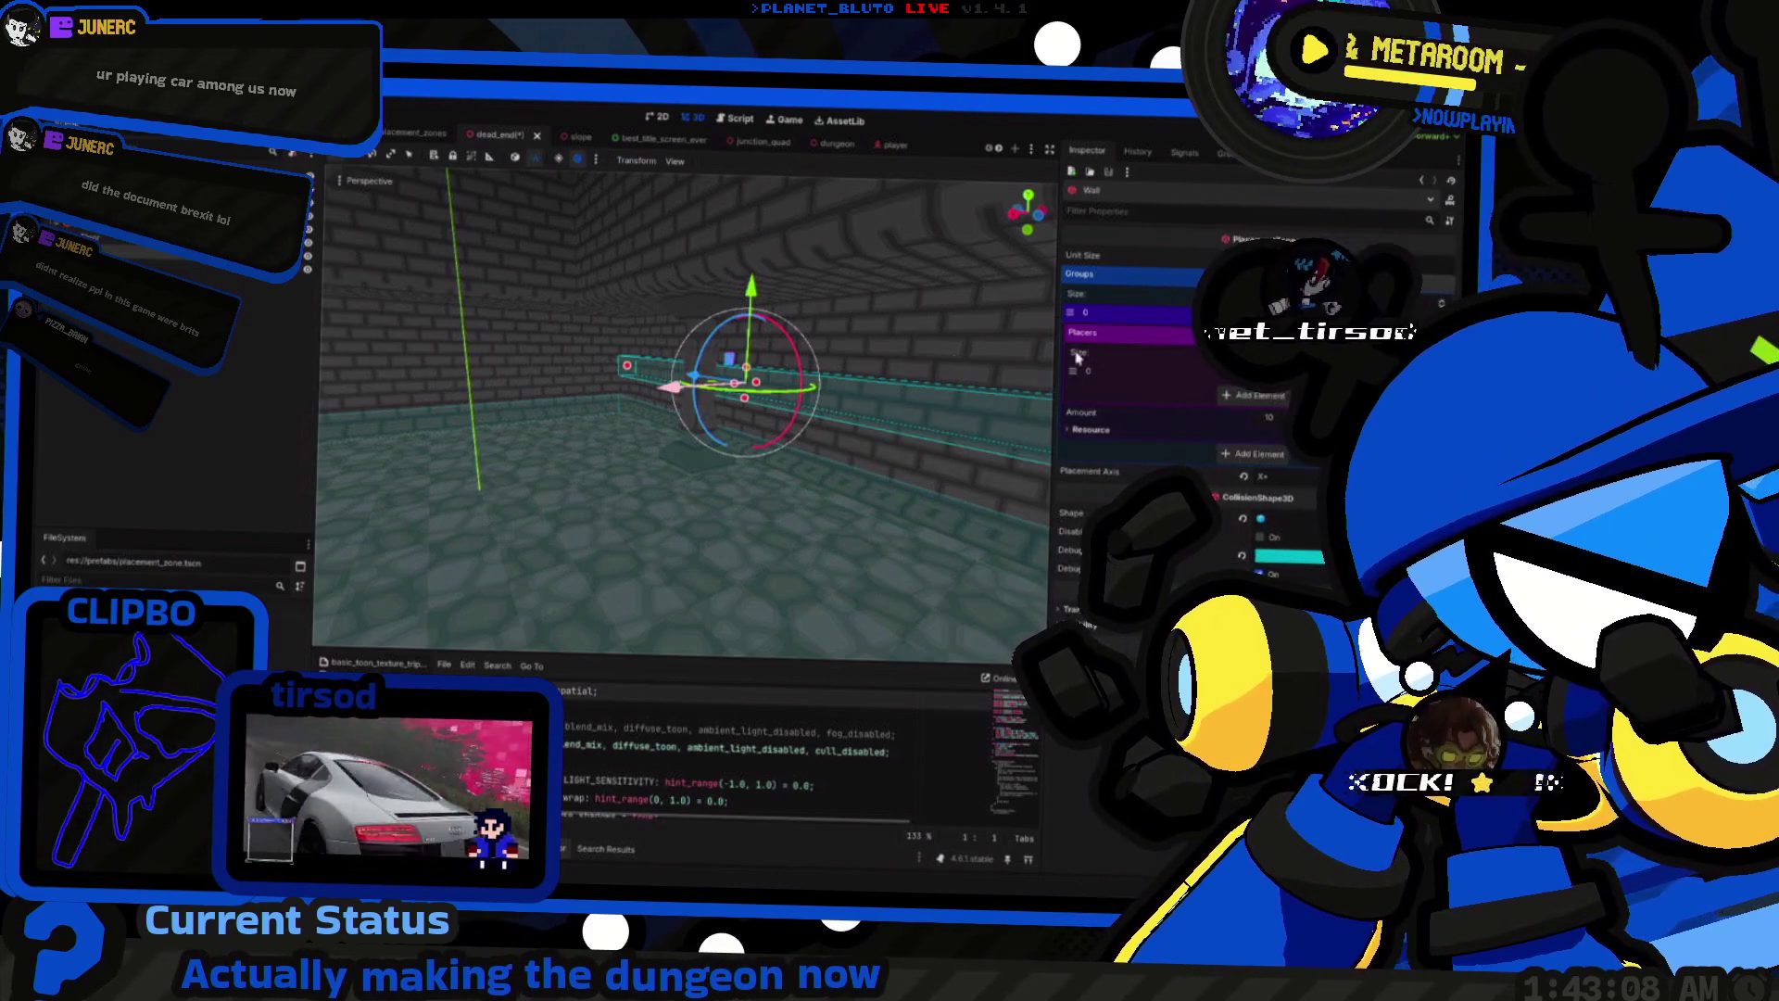
key("ctrl+s")
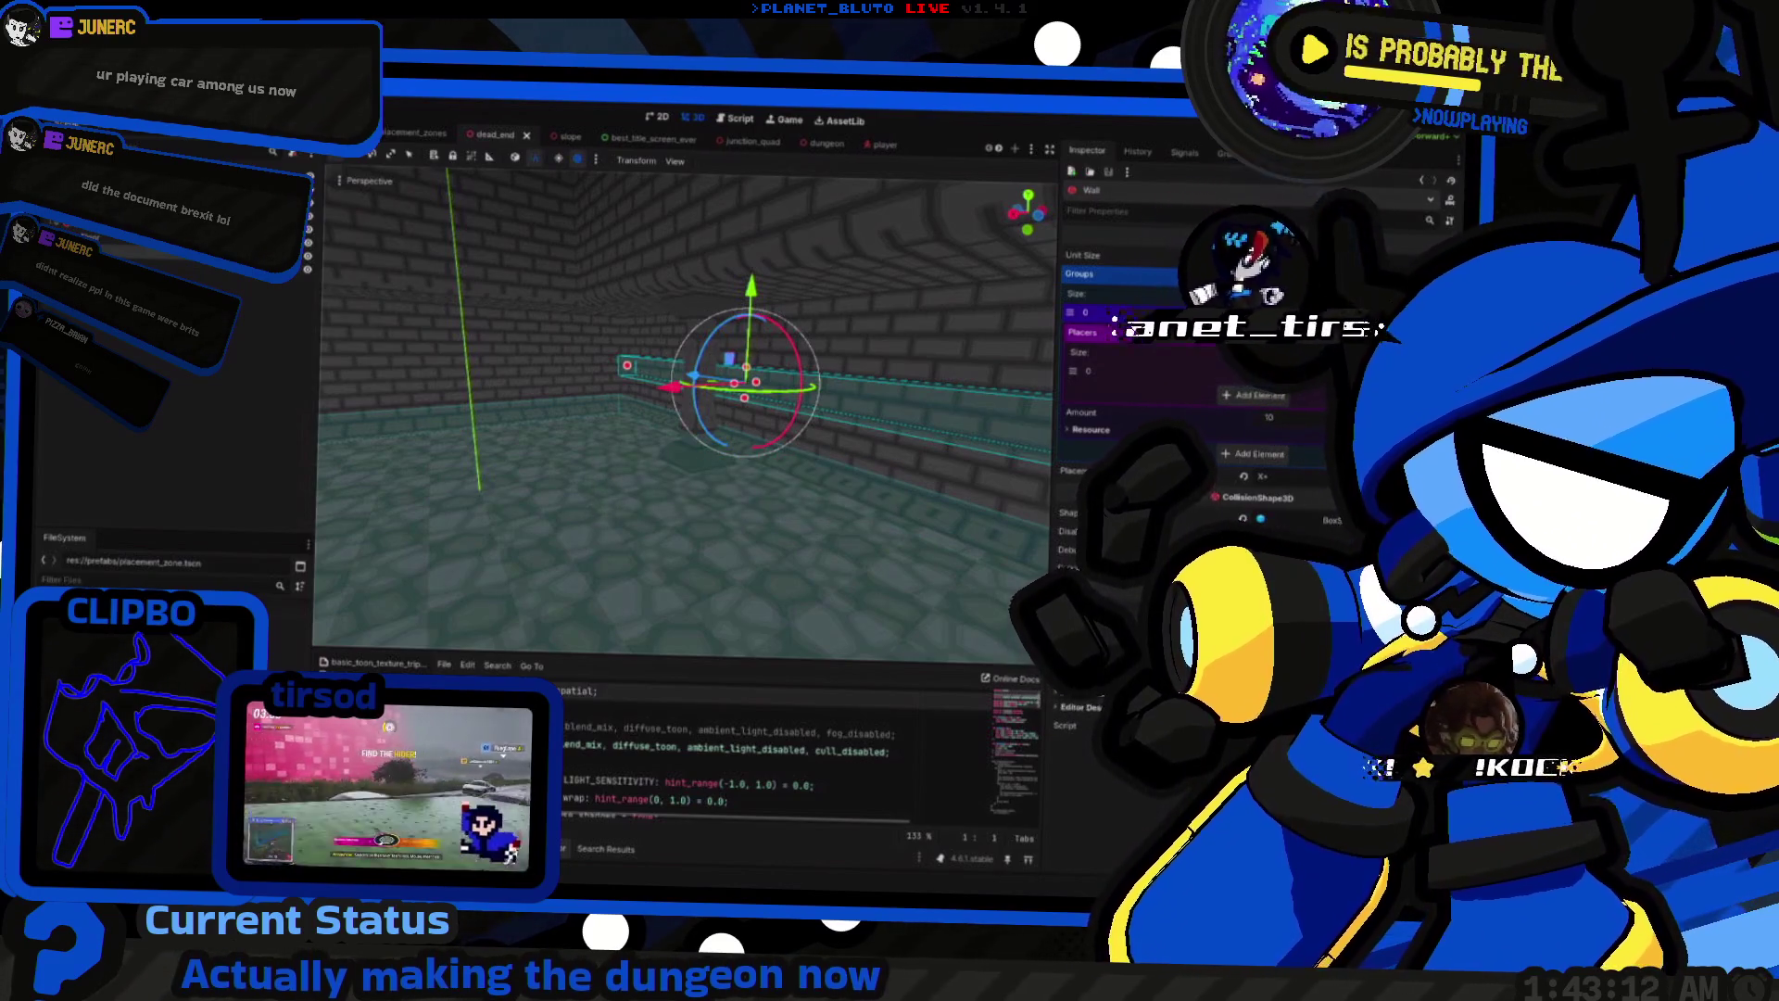
Step: Playtest by hosting with a chosen class, walking along the wall to view the props, then stop
key("F6")
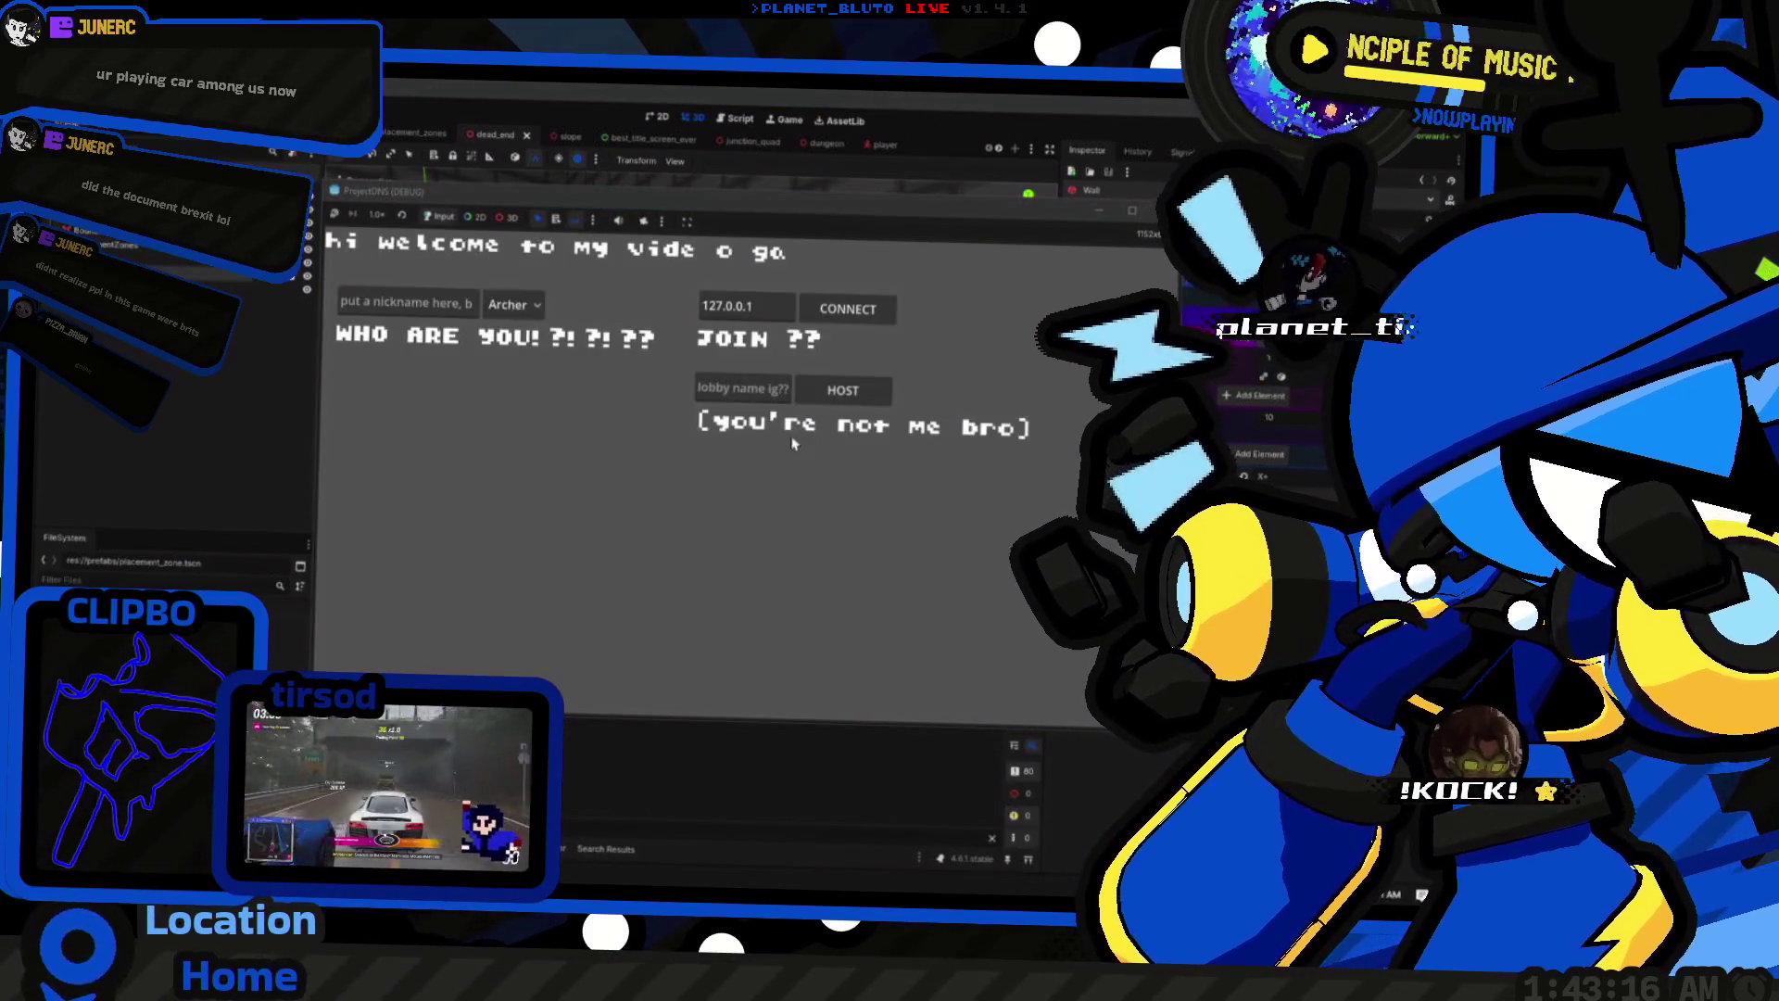
left_click(513, 304)
left_click(520, 371)
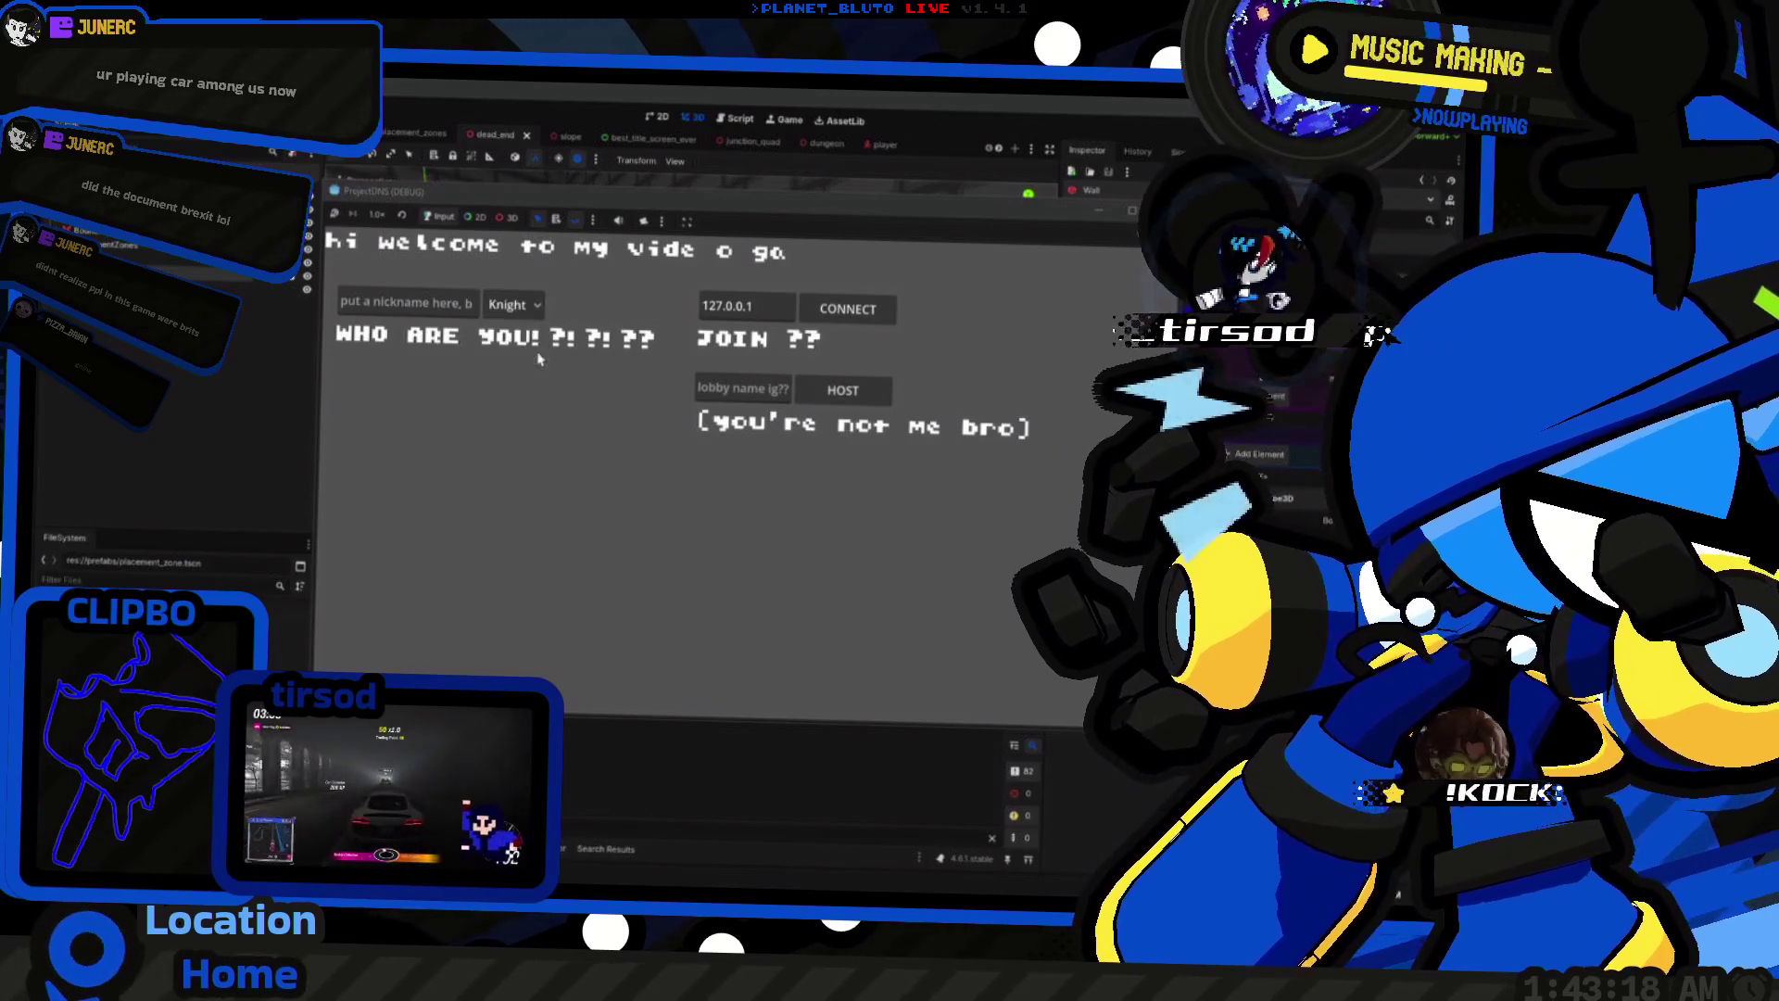
left_click(848, 393)
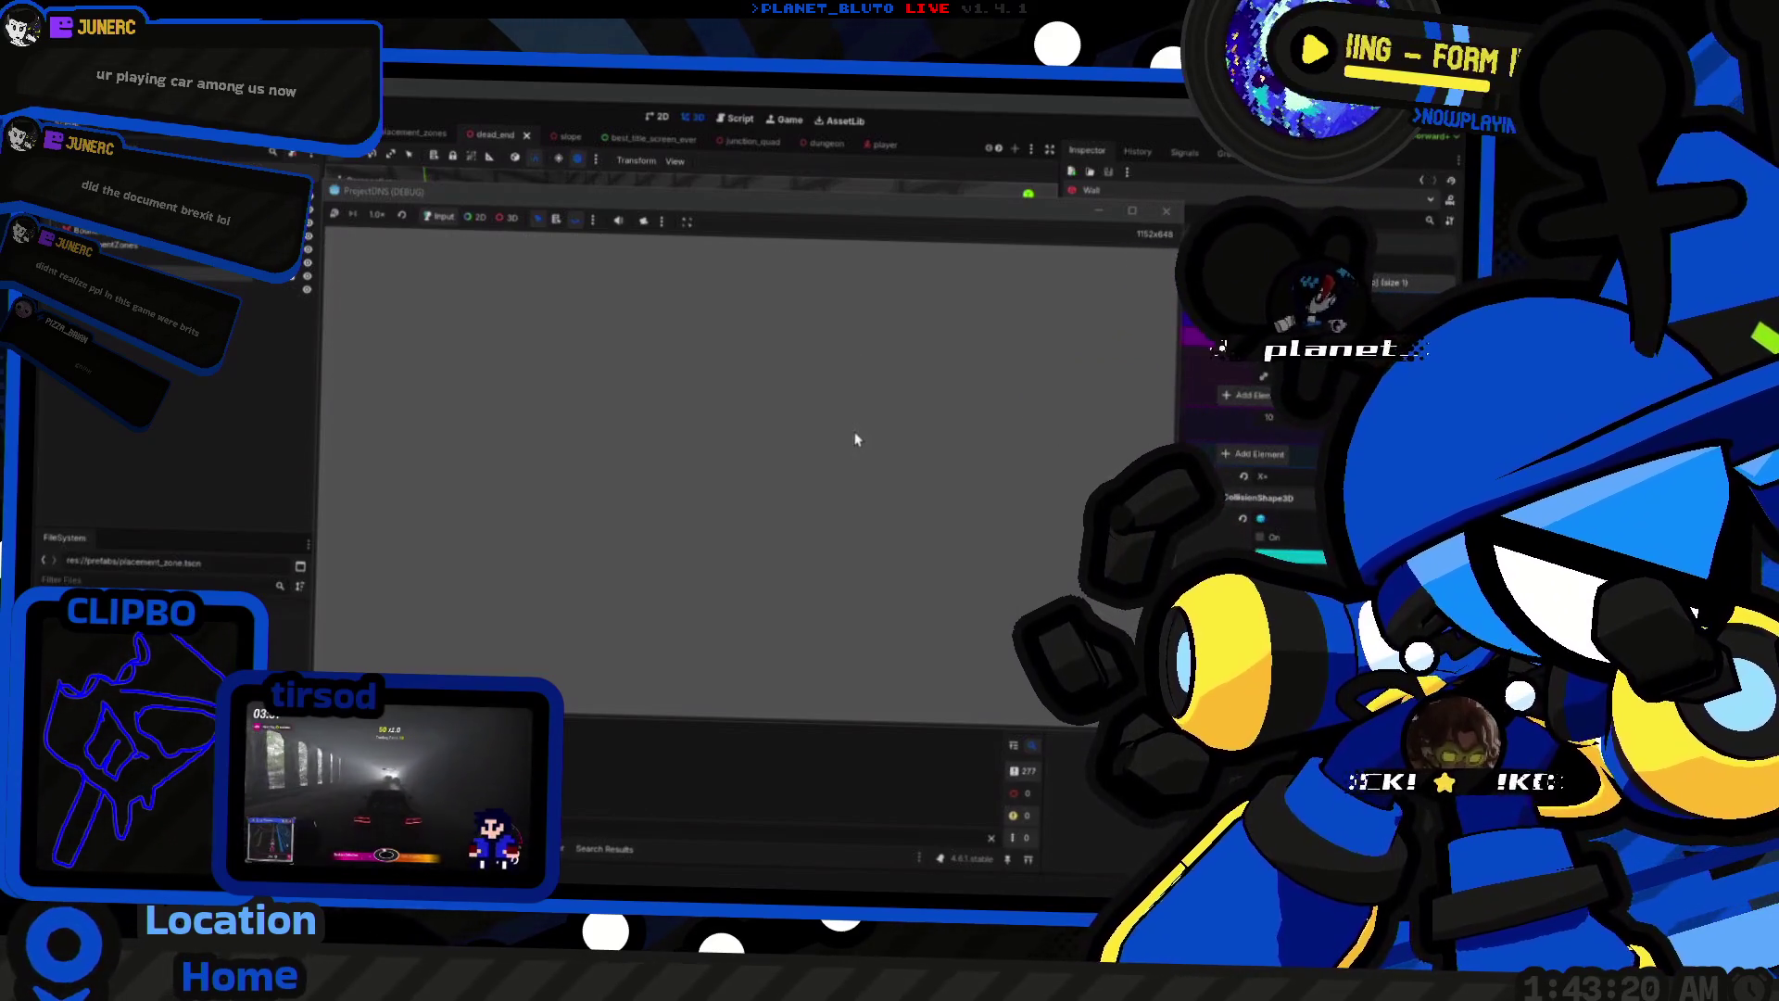
key("w")
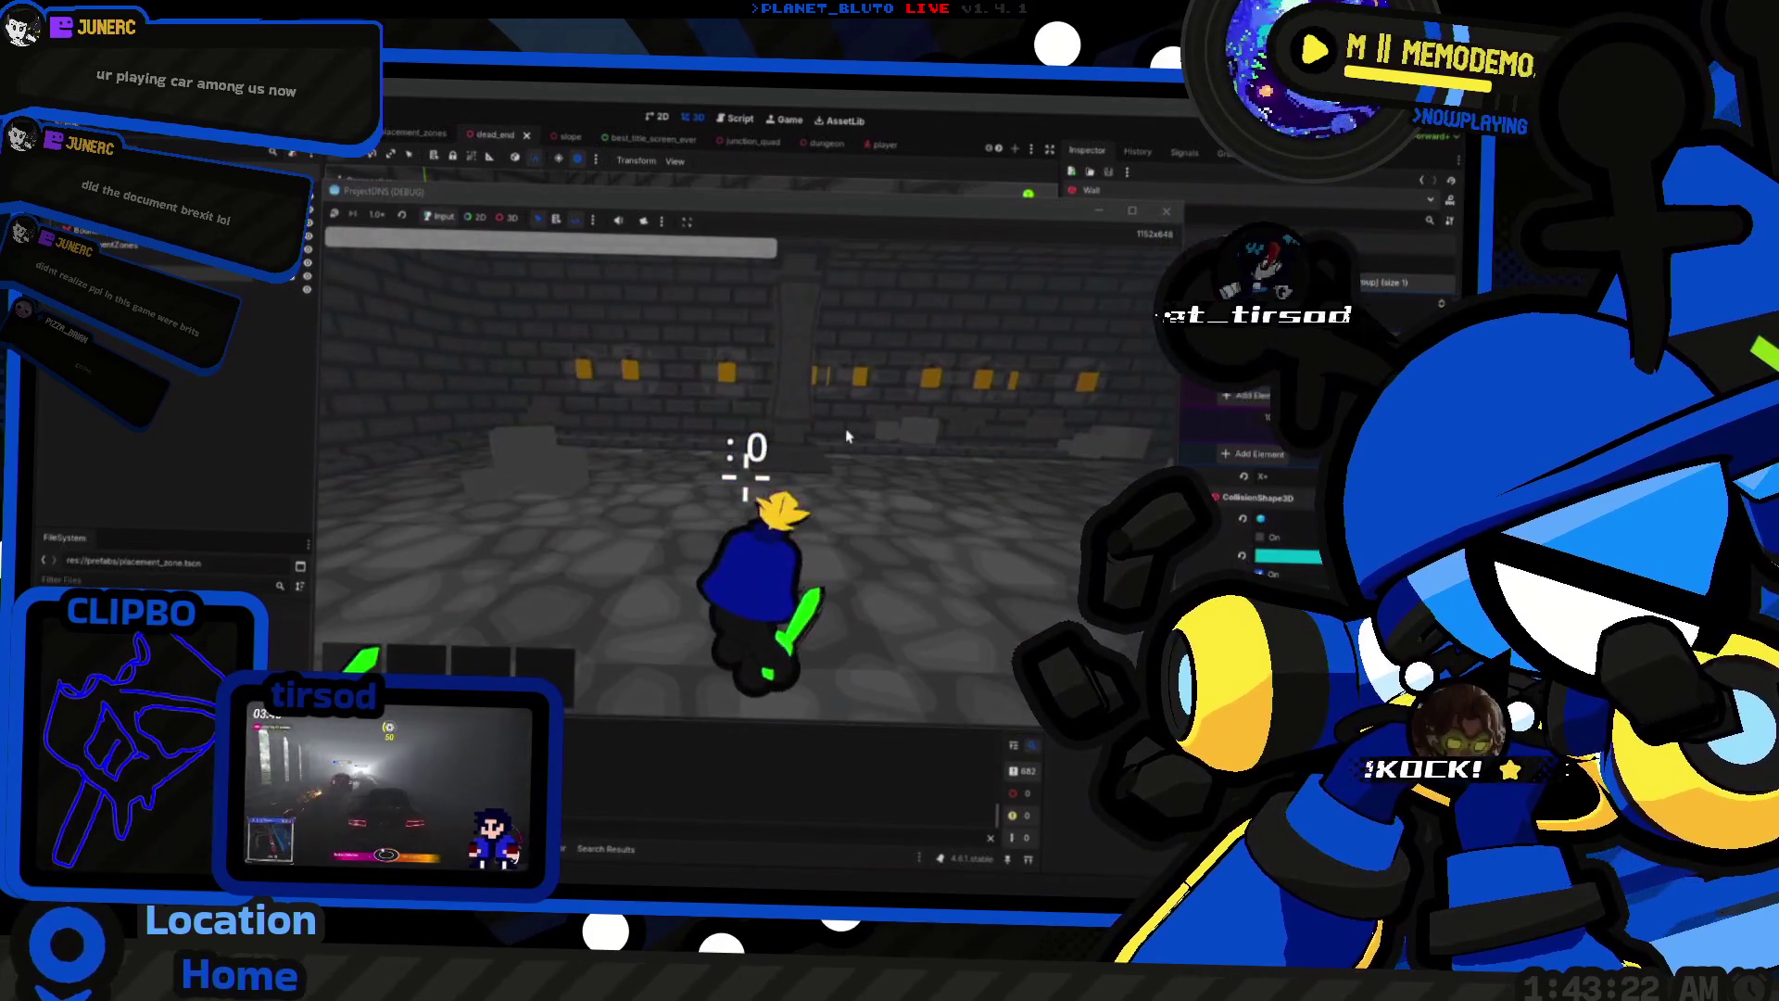
key("w")
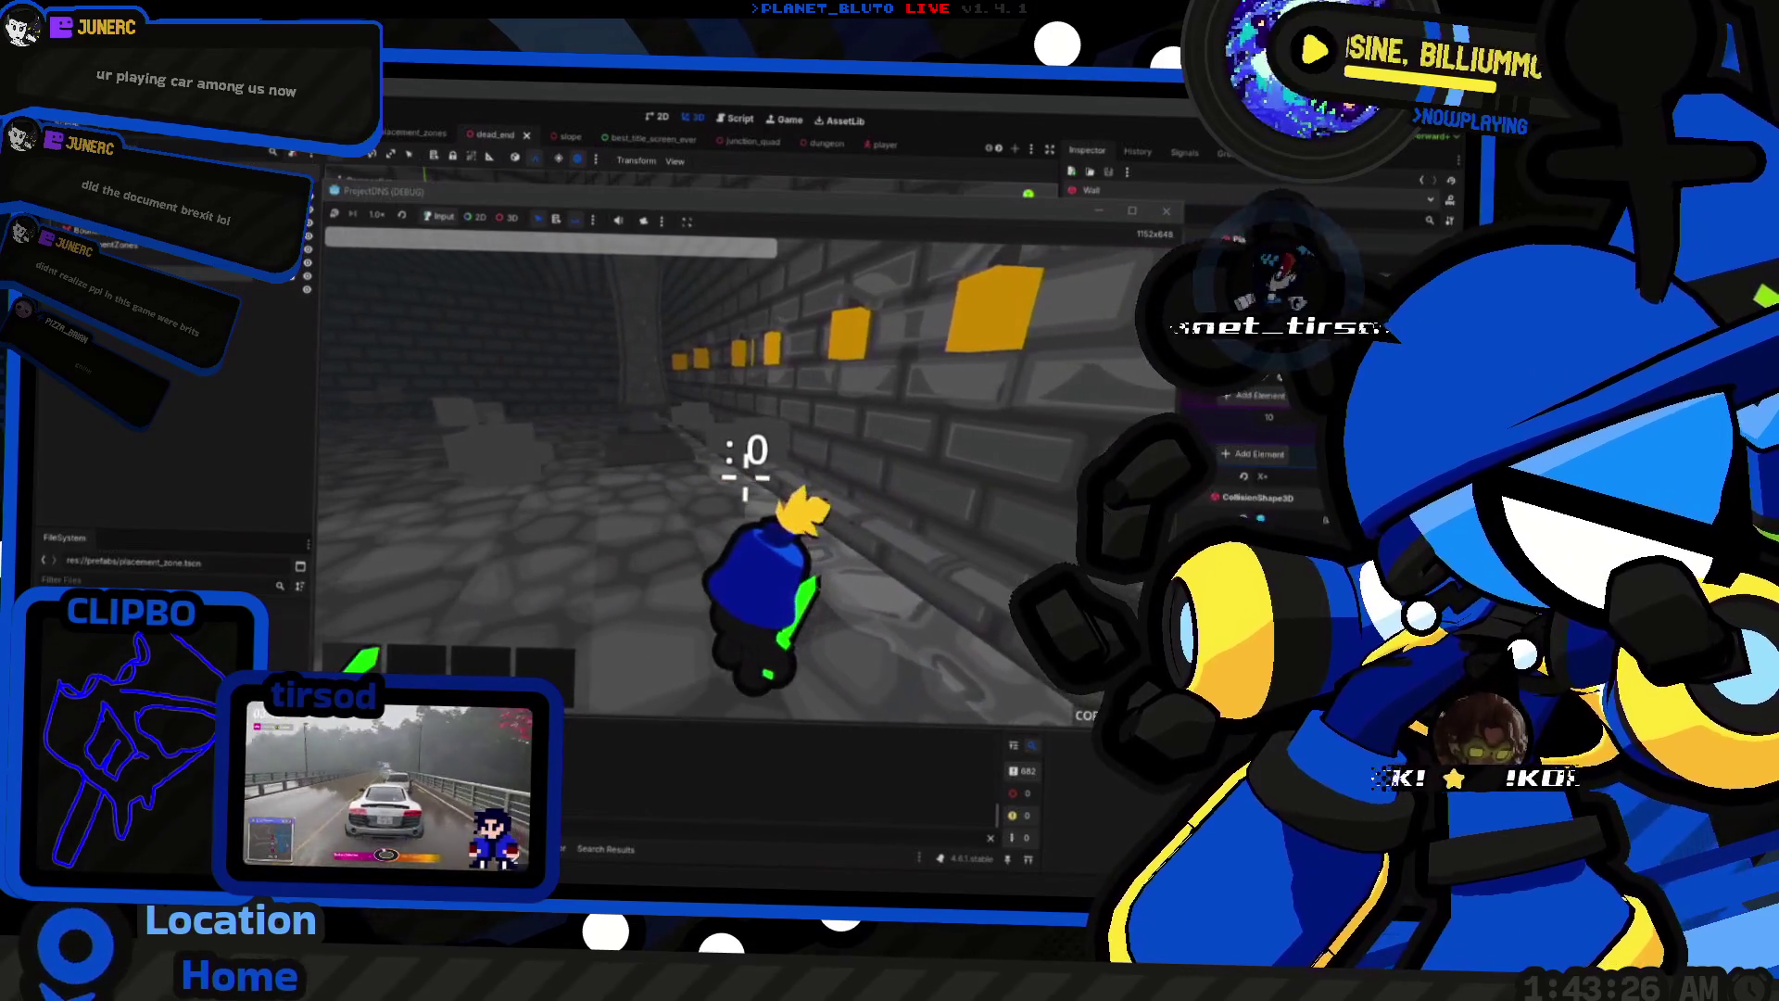
key("F8")
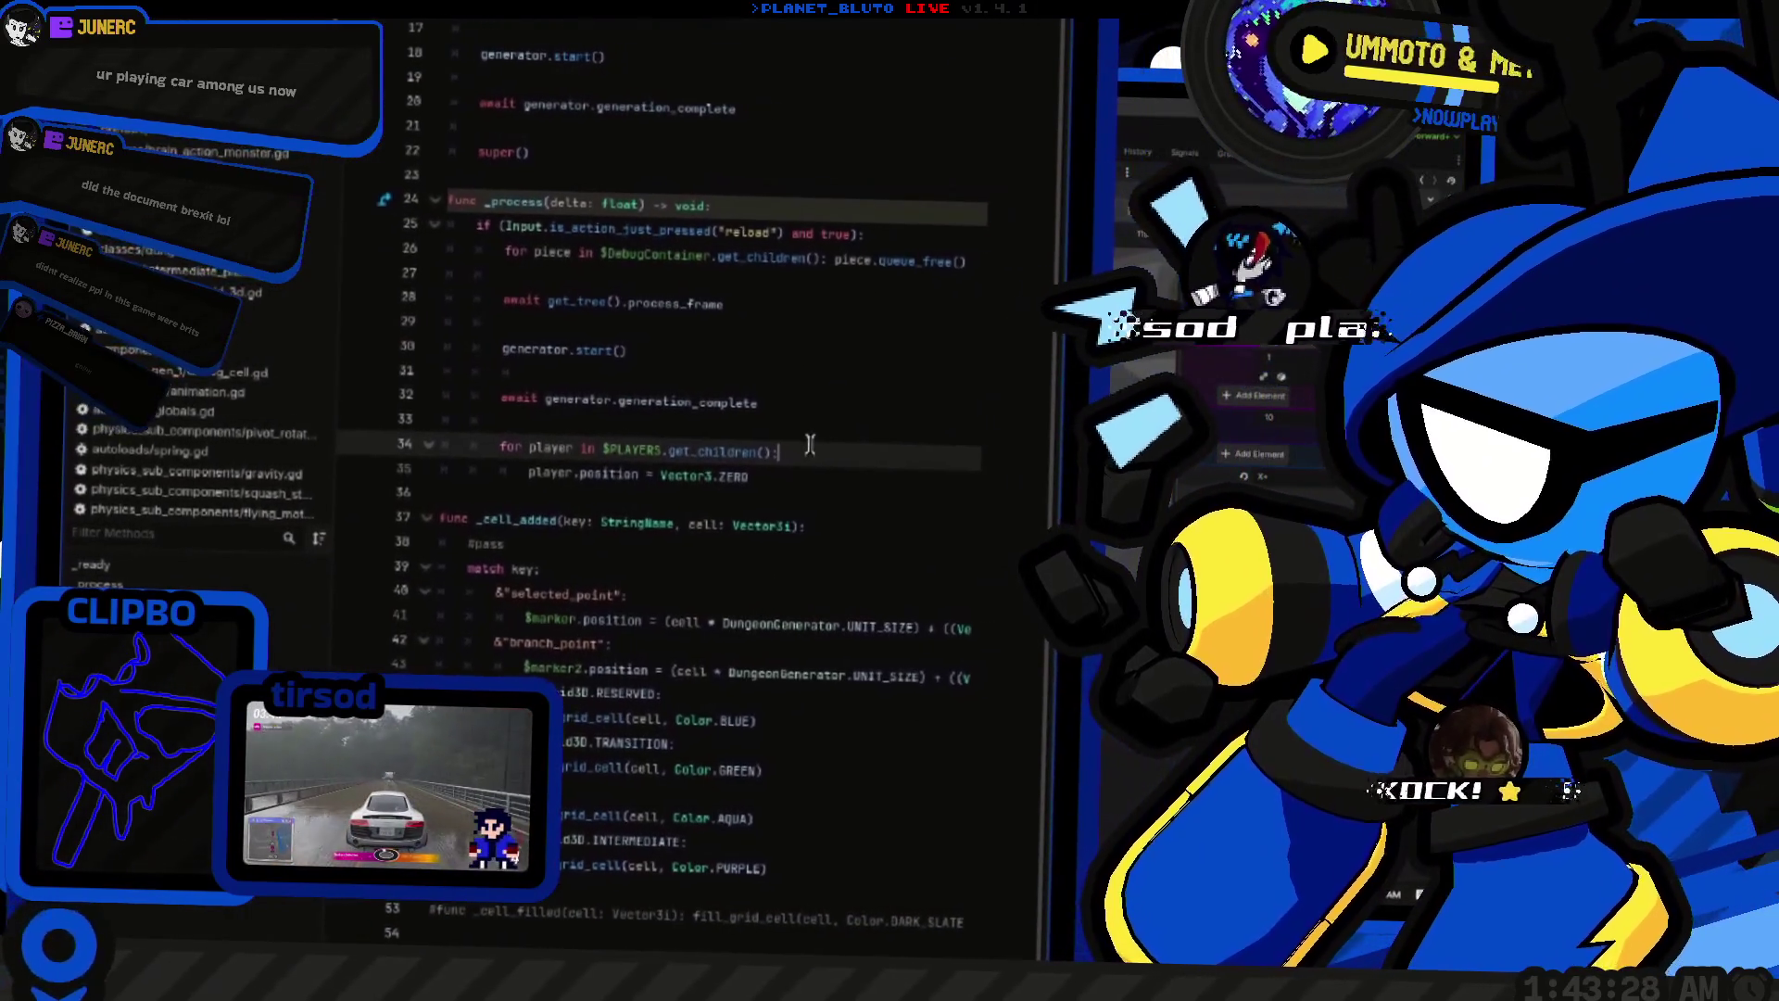
Step: Stop the game, check the Floor node's placement settings, and relaunch the game to its lobby
key("F5")
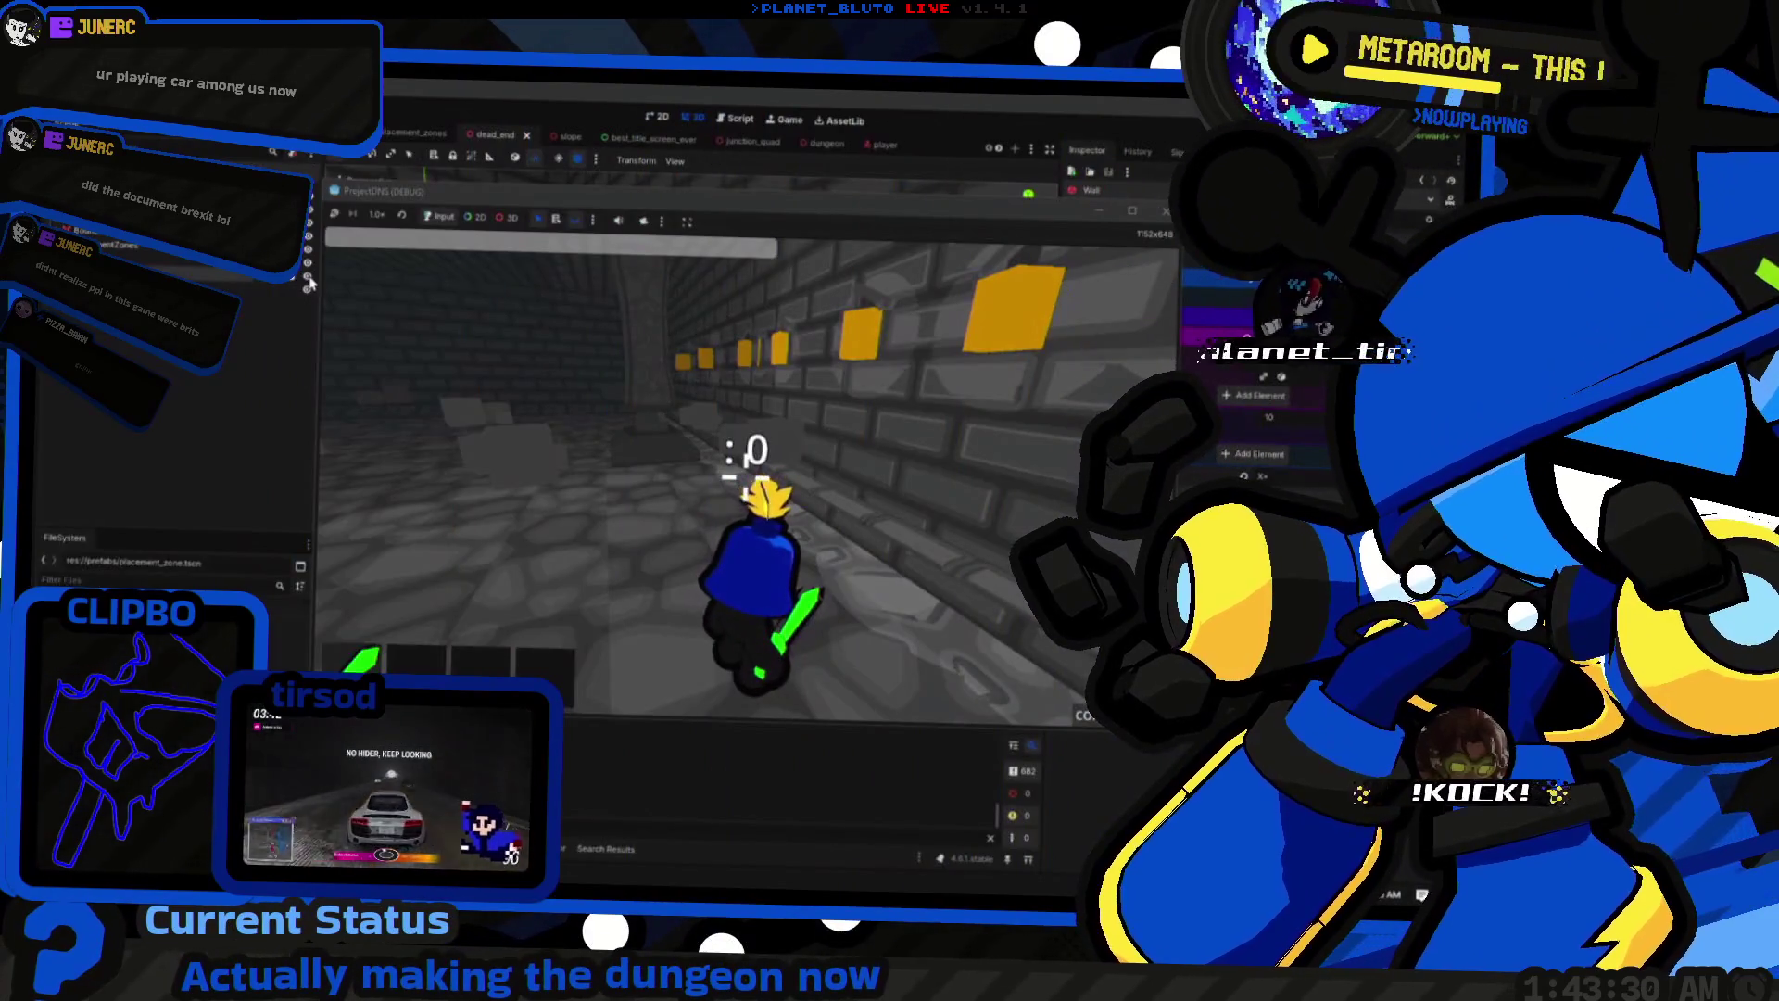
key("F8")
left_click(649, 519)
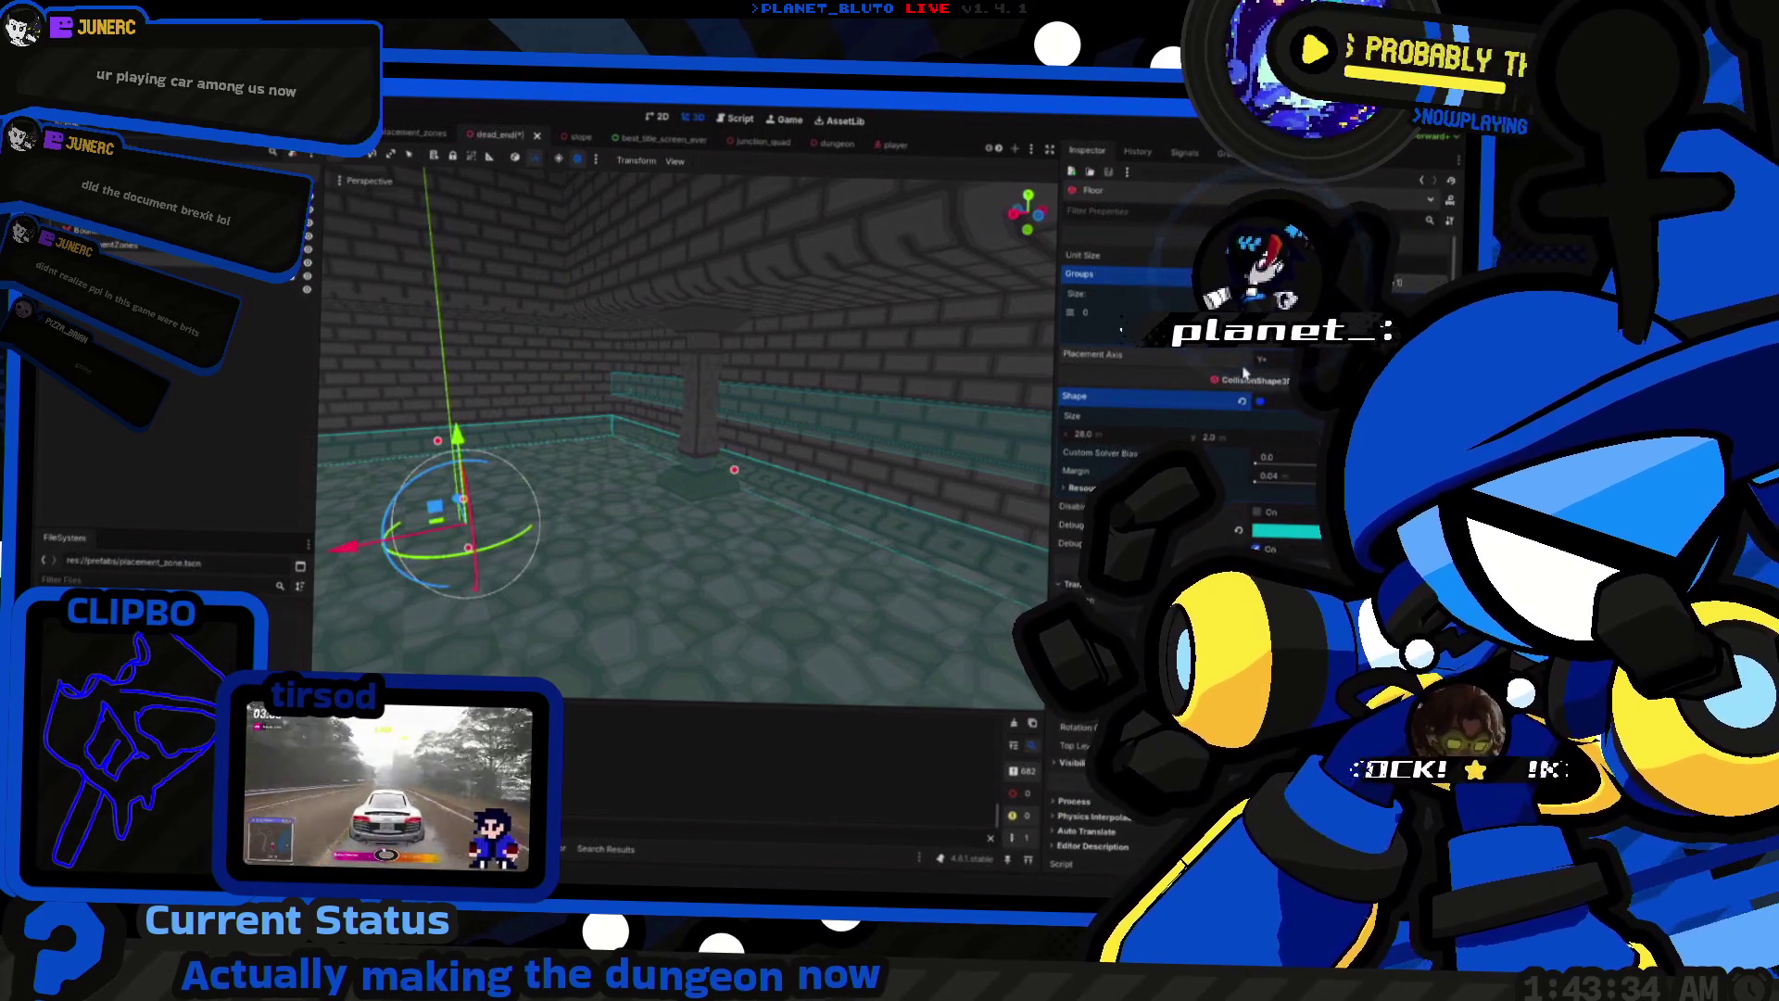
key("alt+Tab")
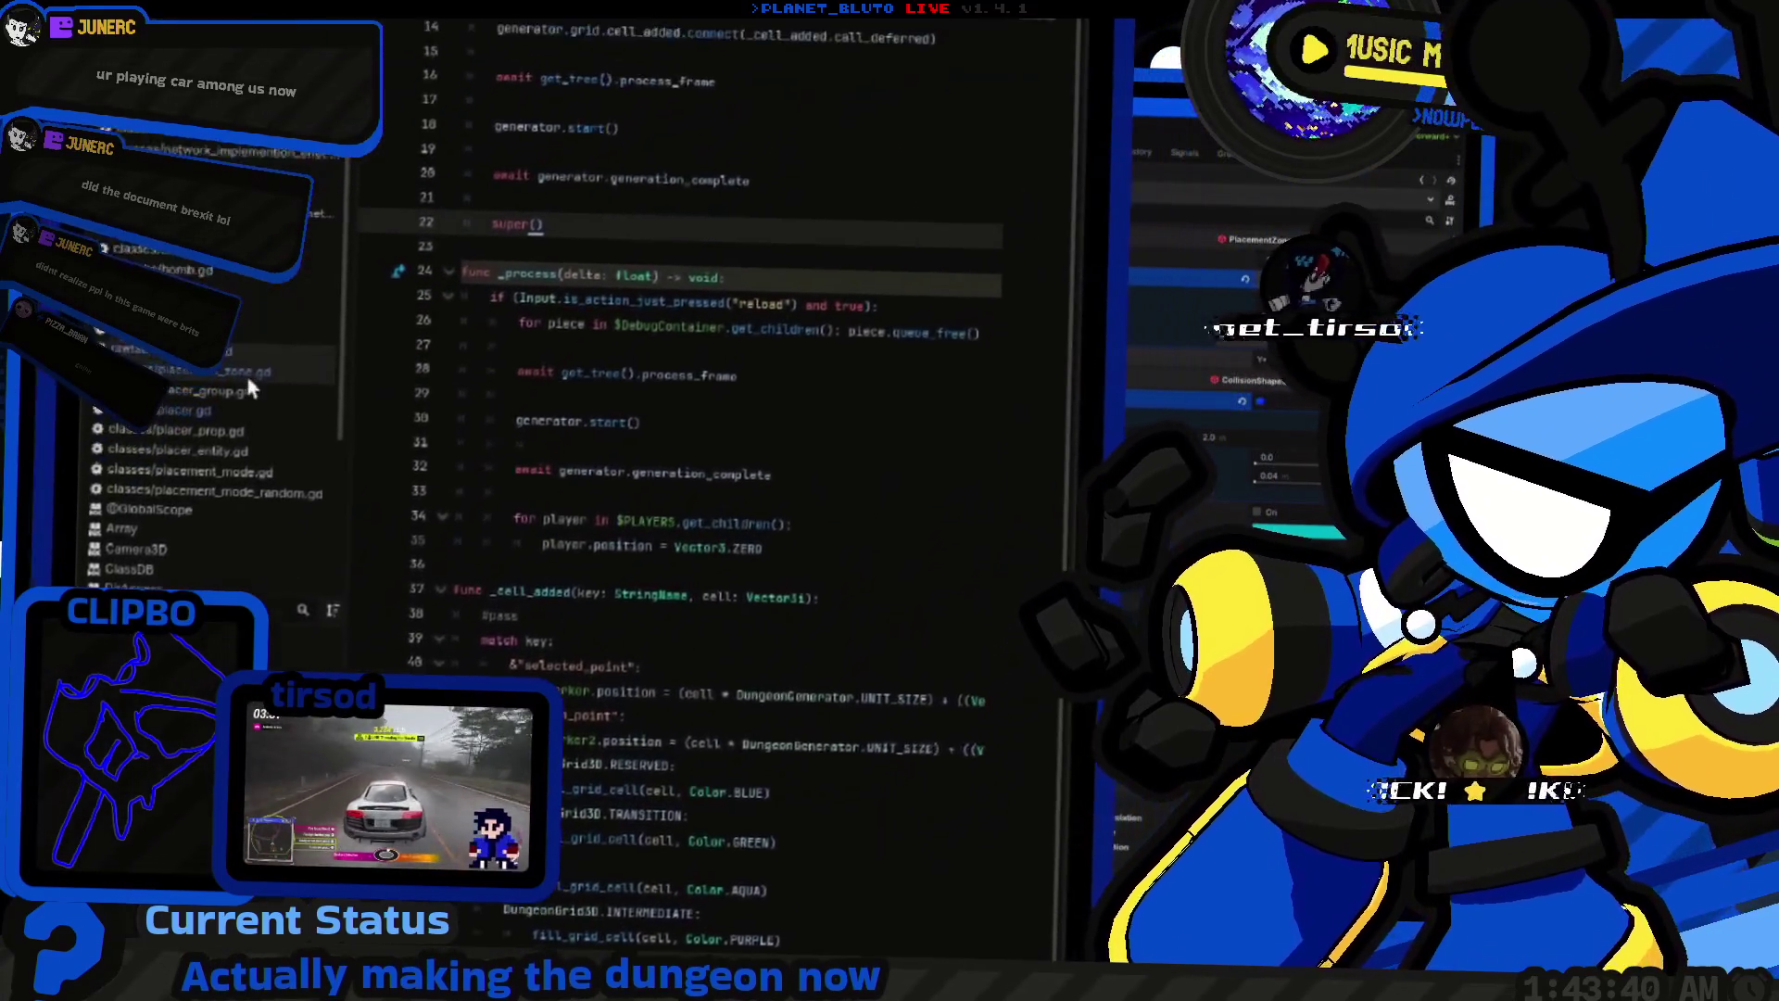
key("F5")
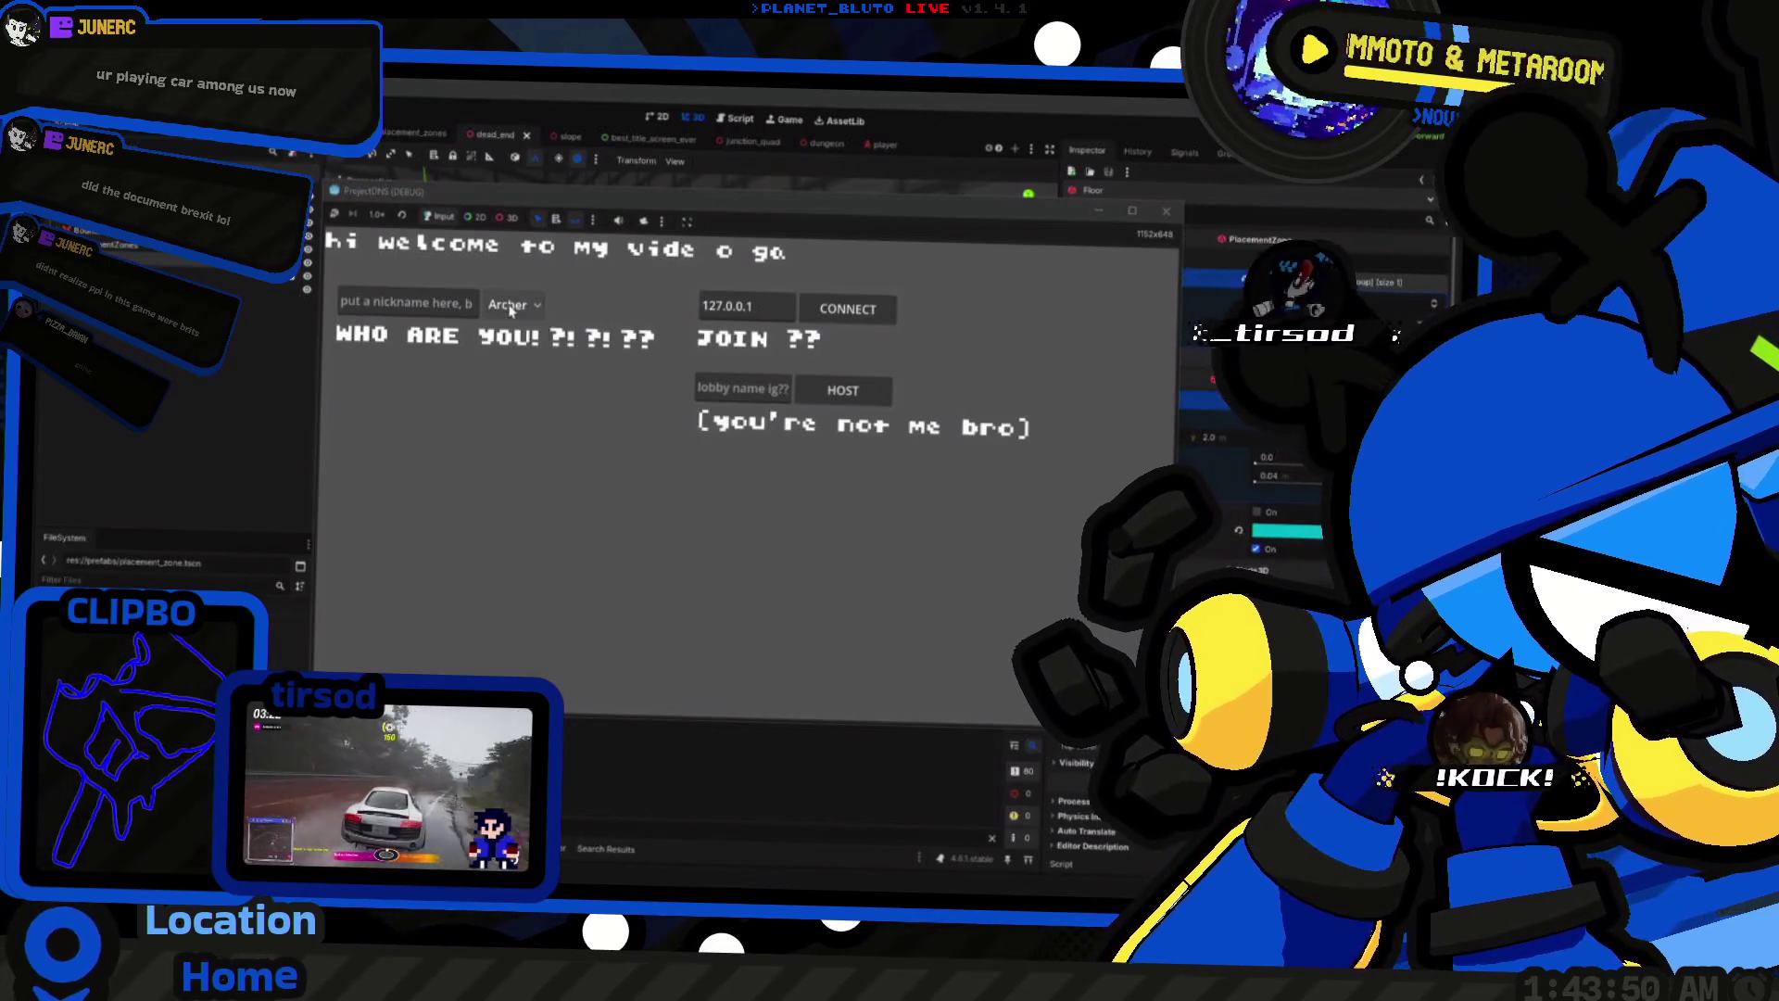
Step: Host the game as a Knight and turn around the room to survey the wall props
left_click(512, 304)
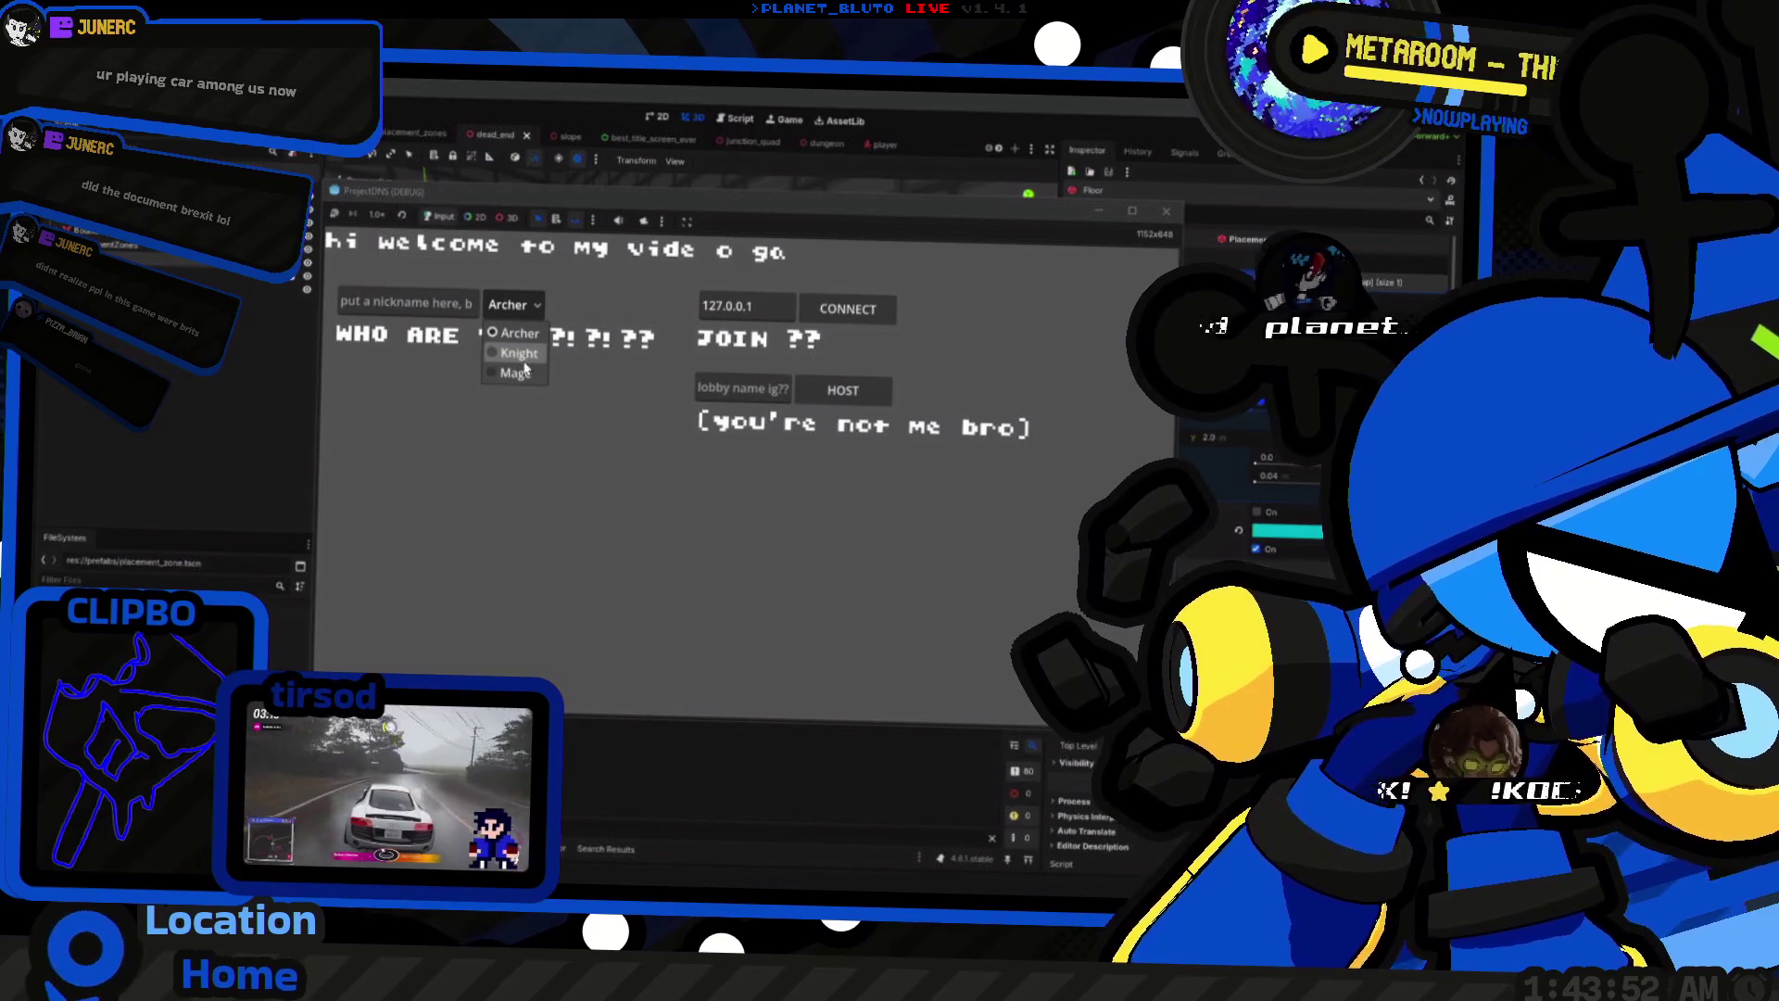
left_click(524, 369)
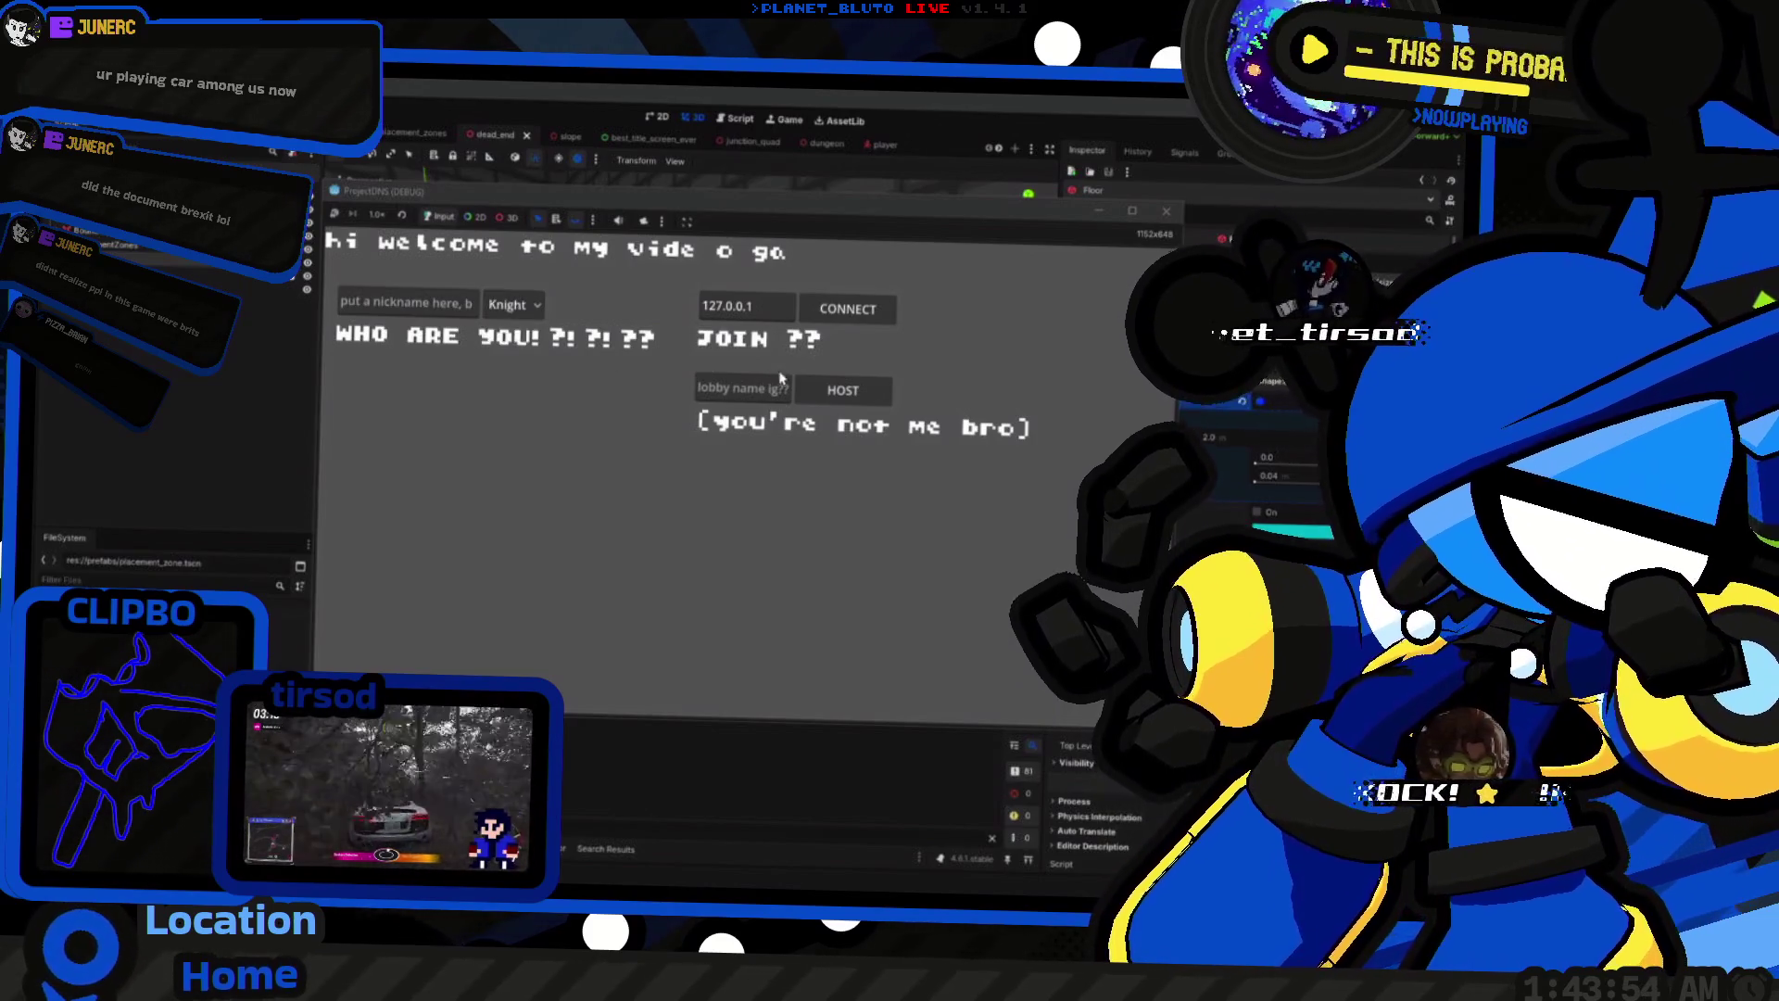
left_click(837, 394)
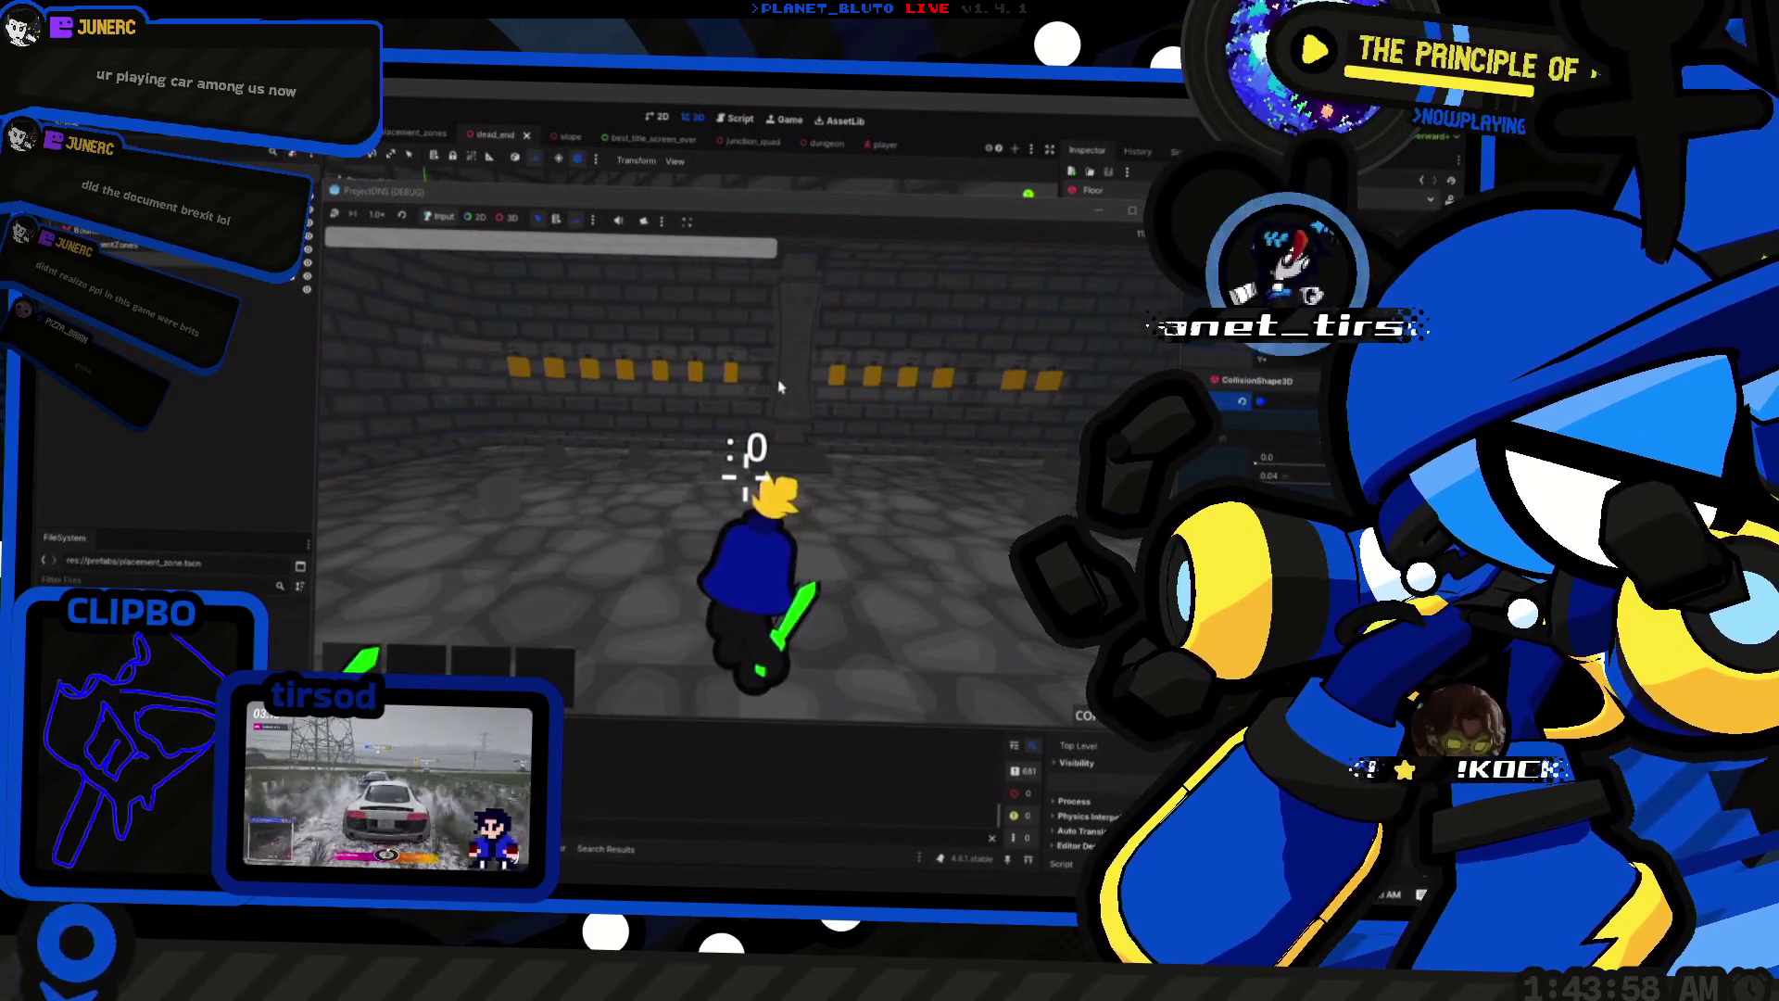
key("d")
key("a")
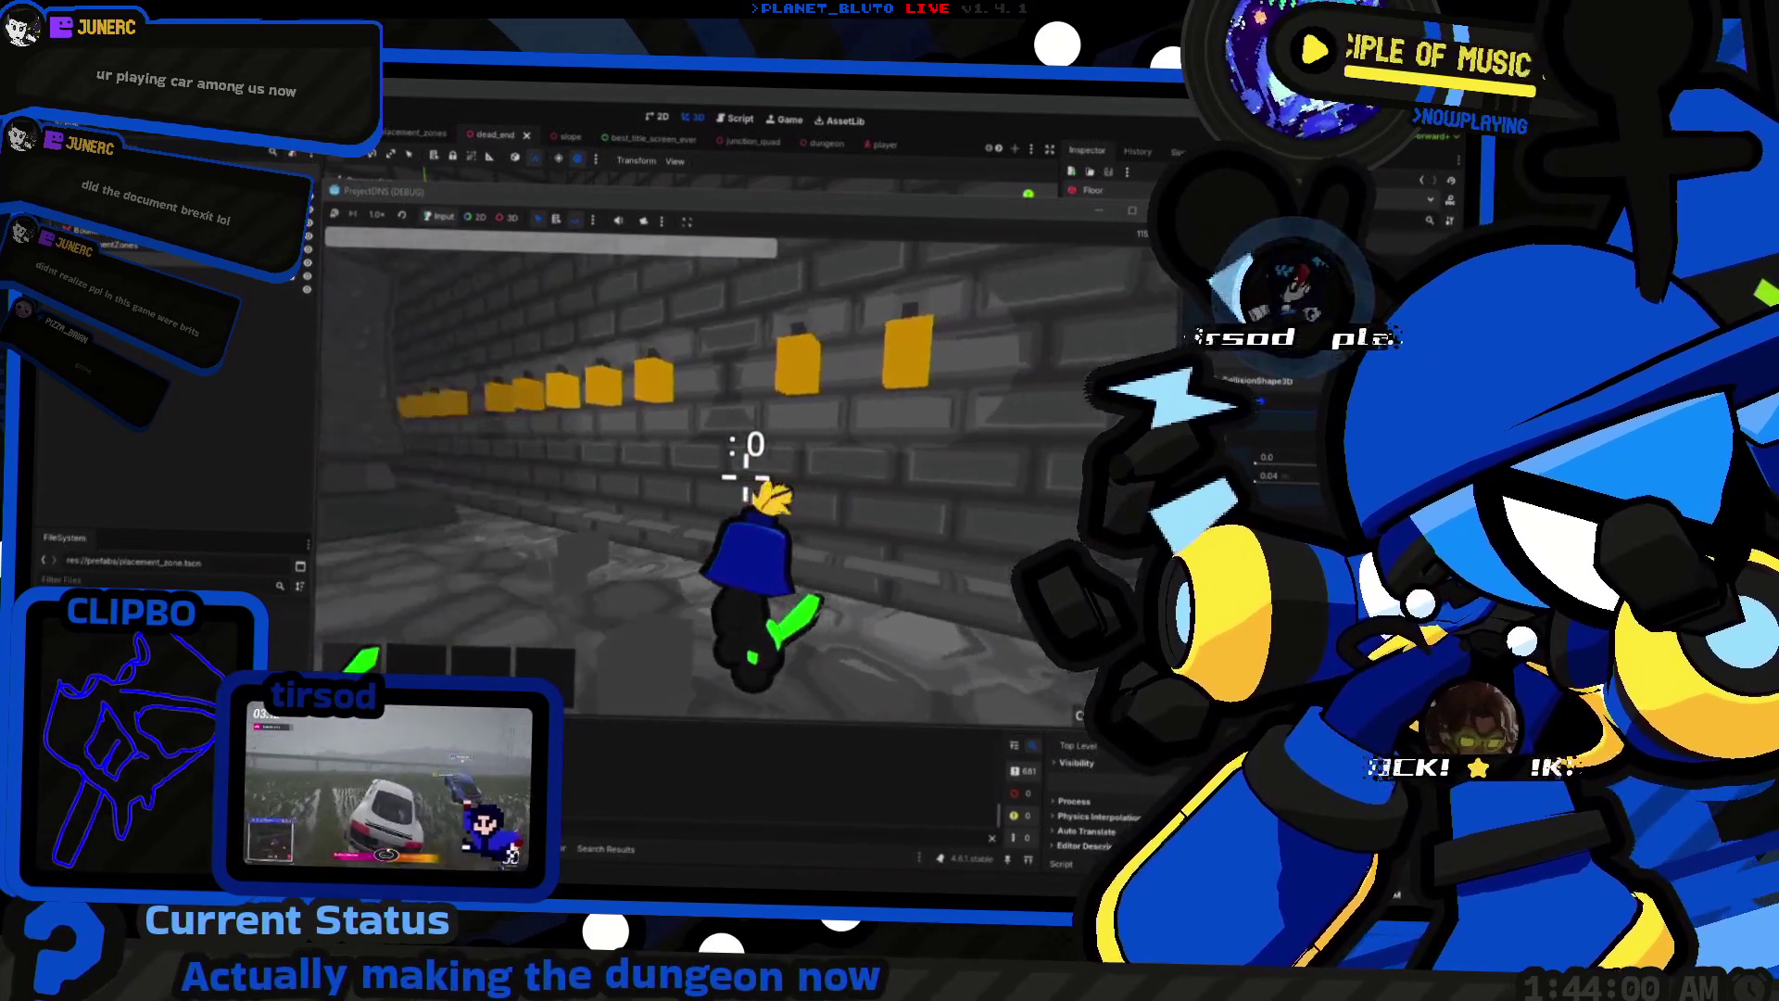
key("d")
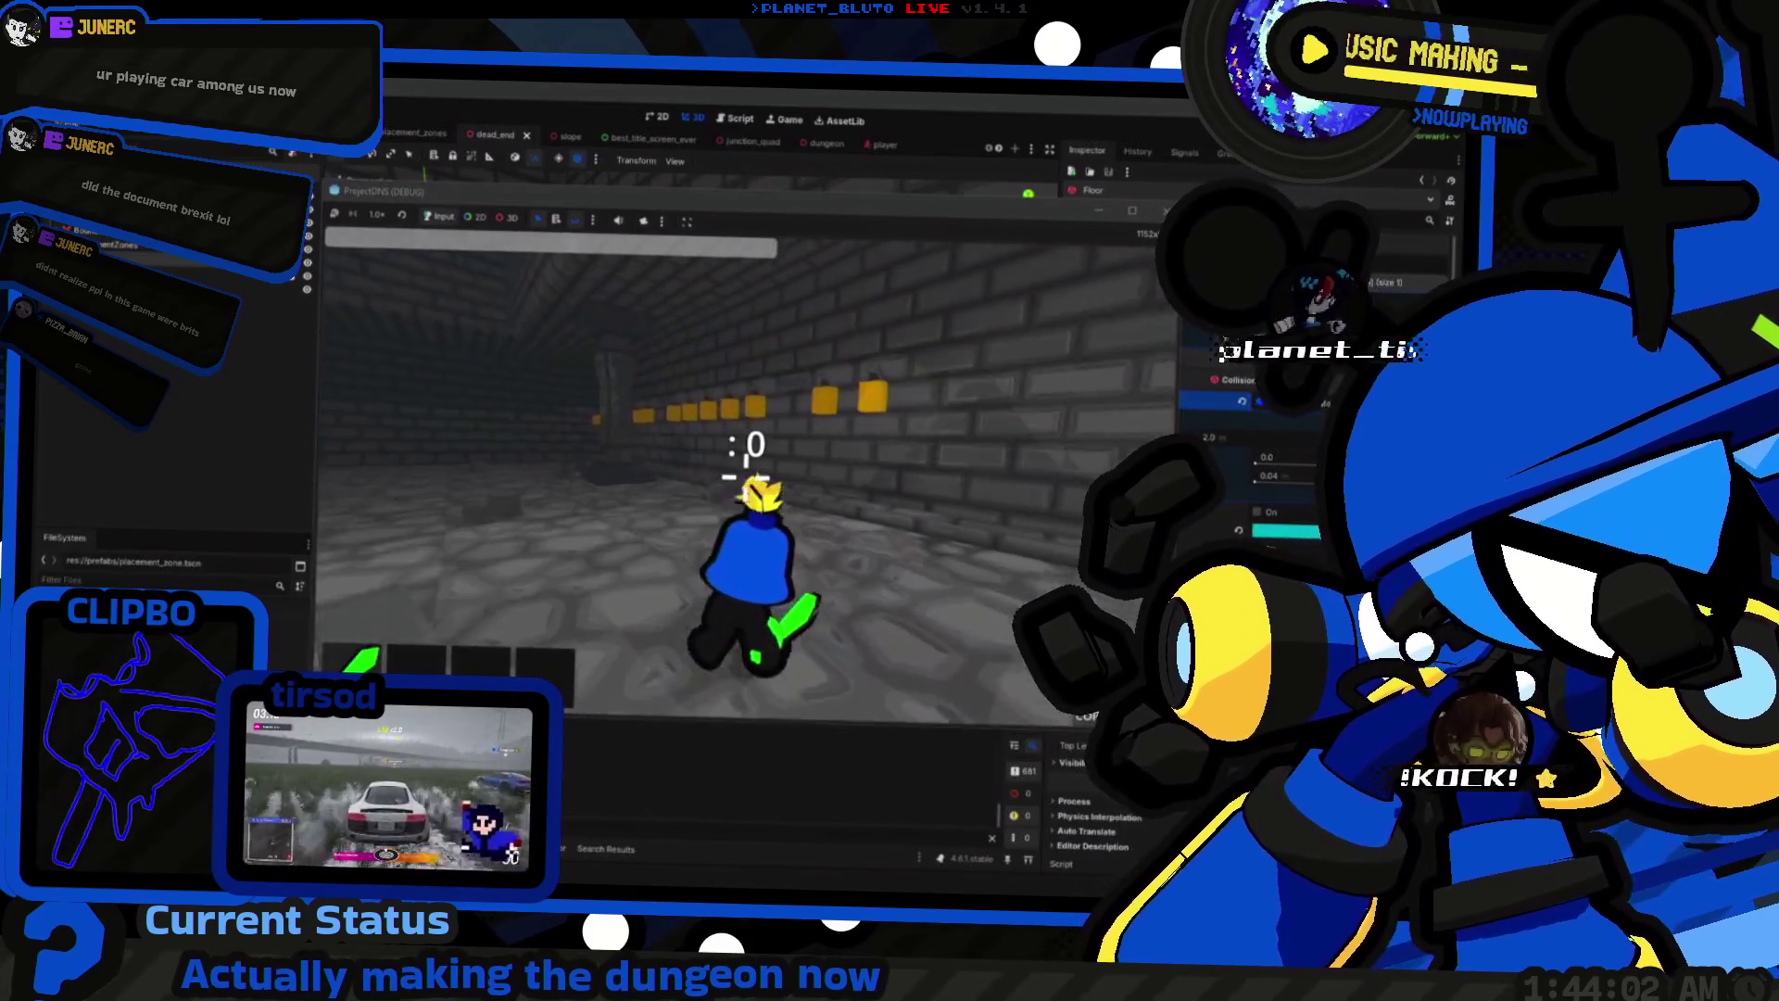
key("d")
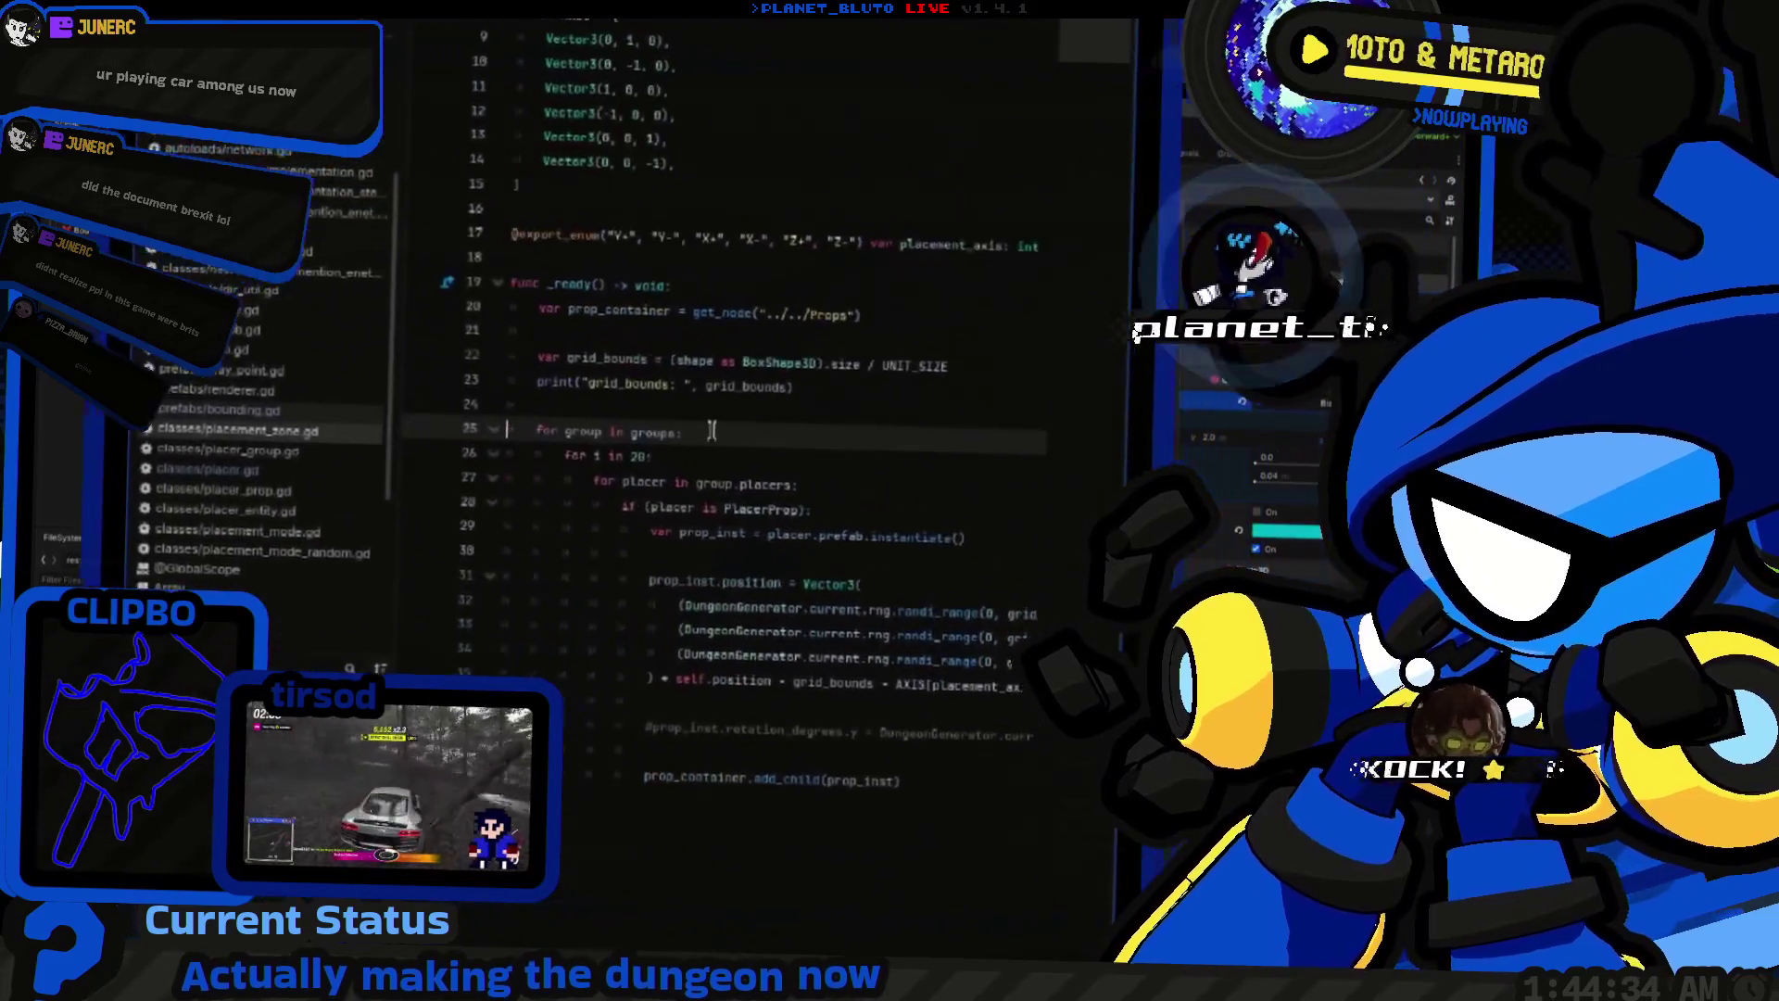
Step: Replace the fixed loop count 20 on line 26 with group.amount and test-run the game
double_click(618, 453)
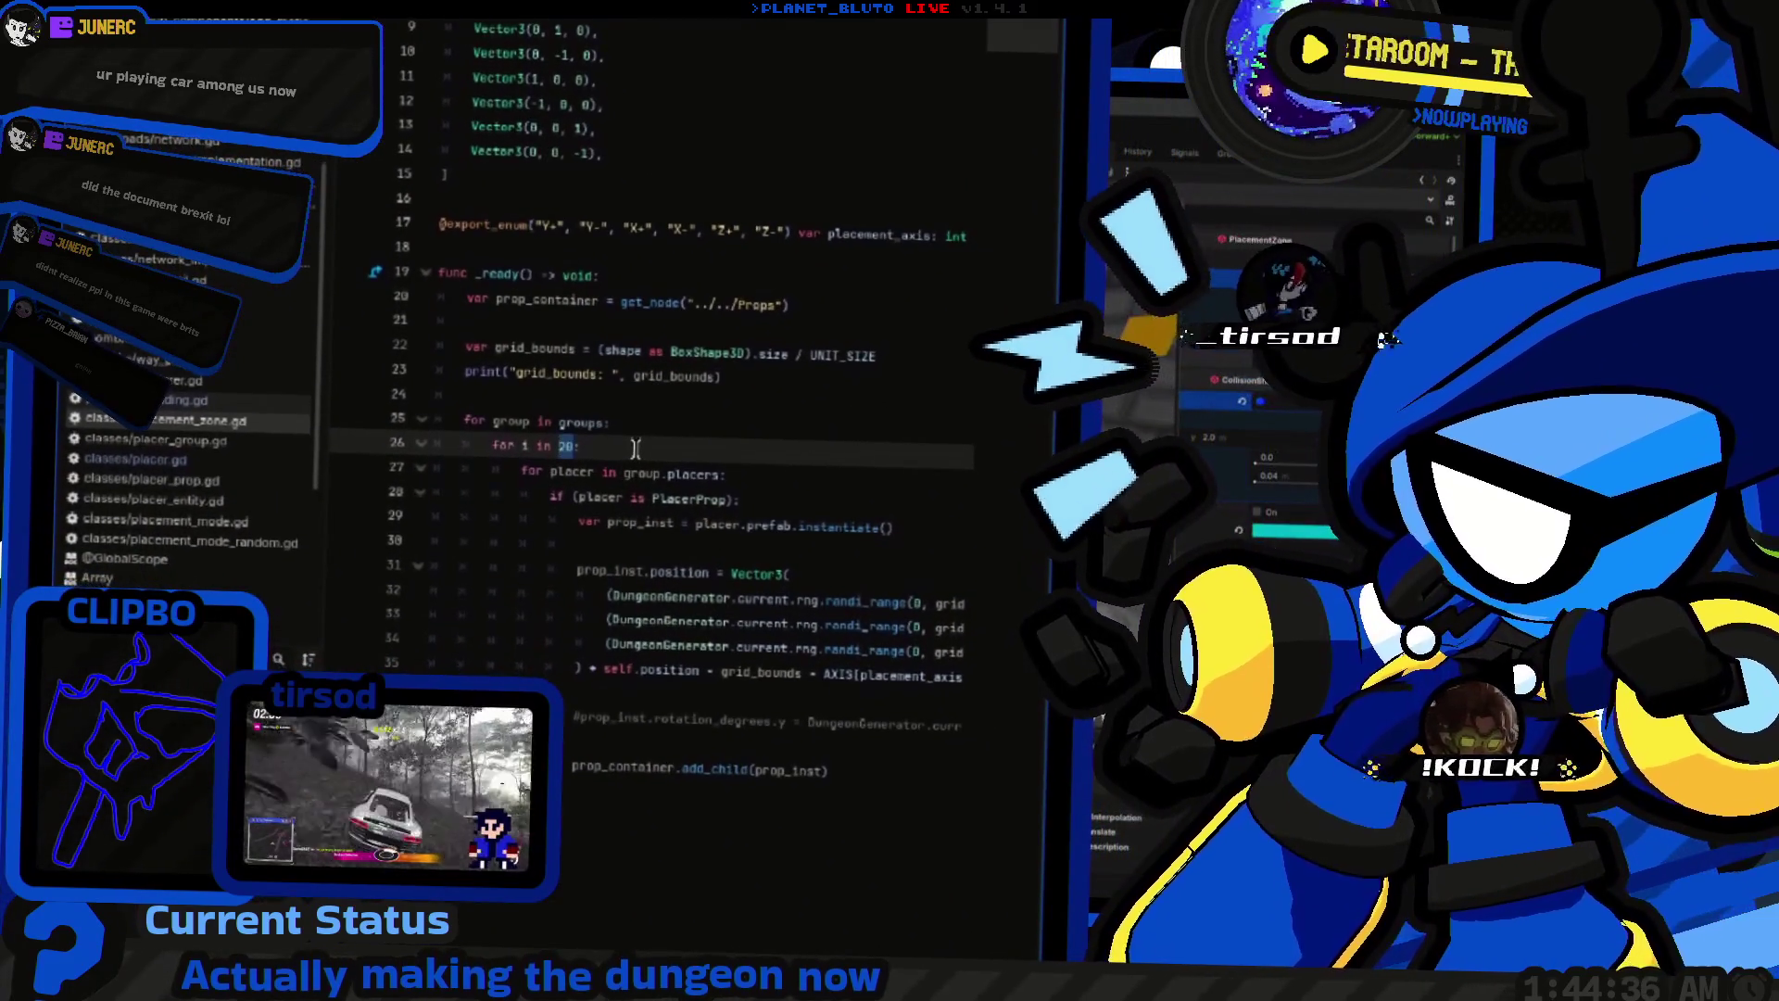
type("group.amou")
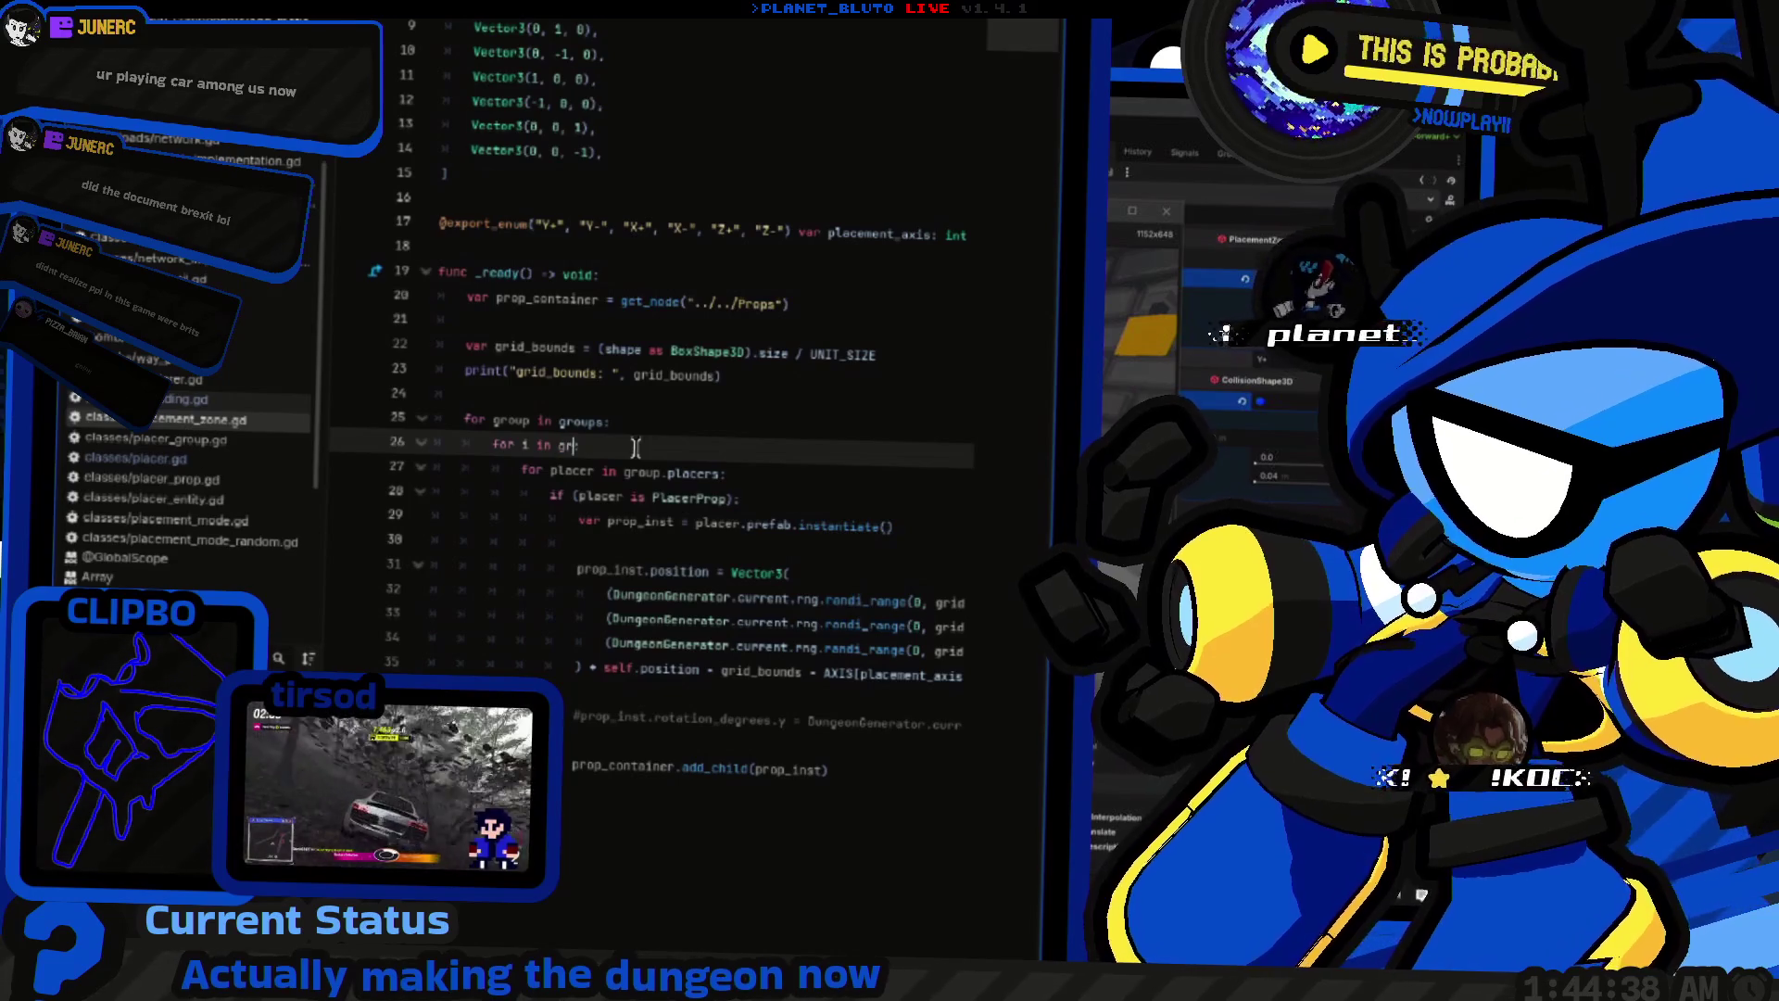
key("Return")
key("F5")
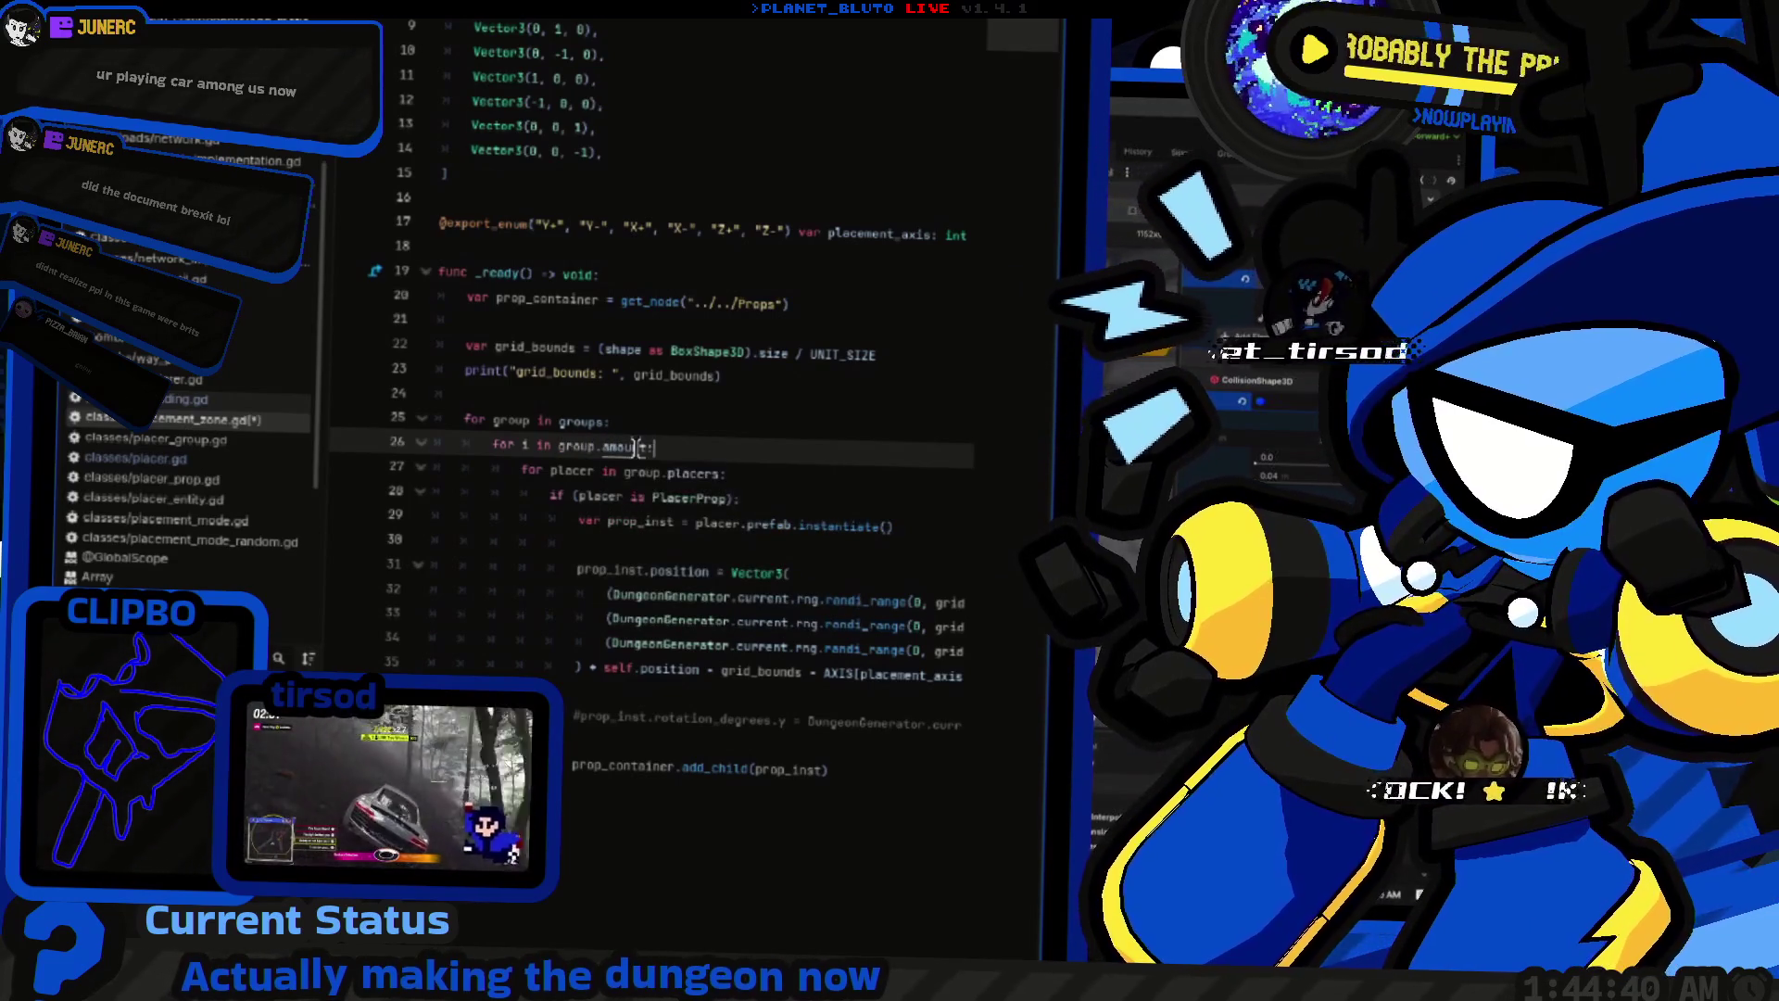
key("F8")
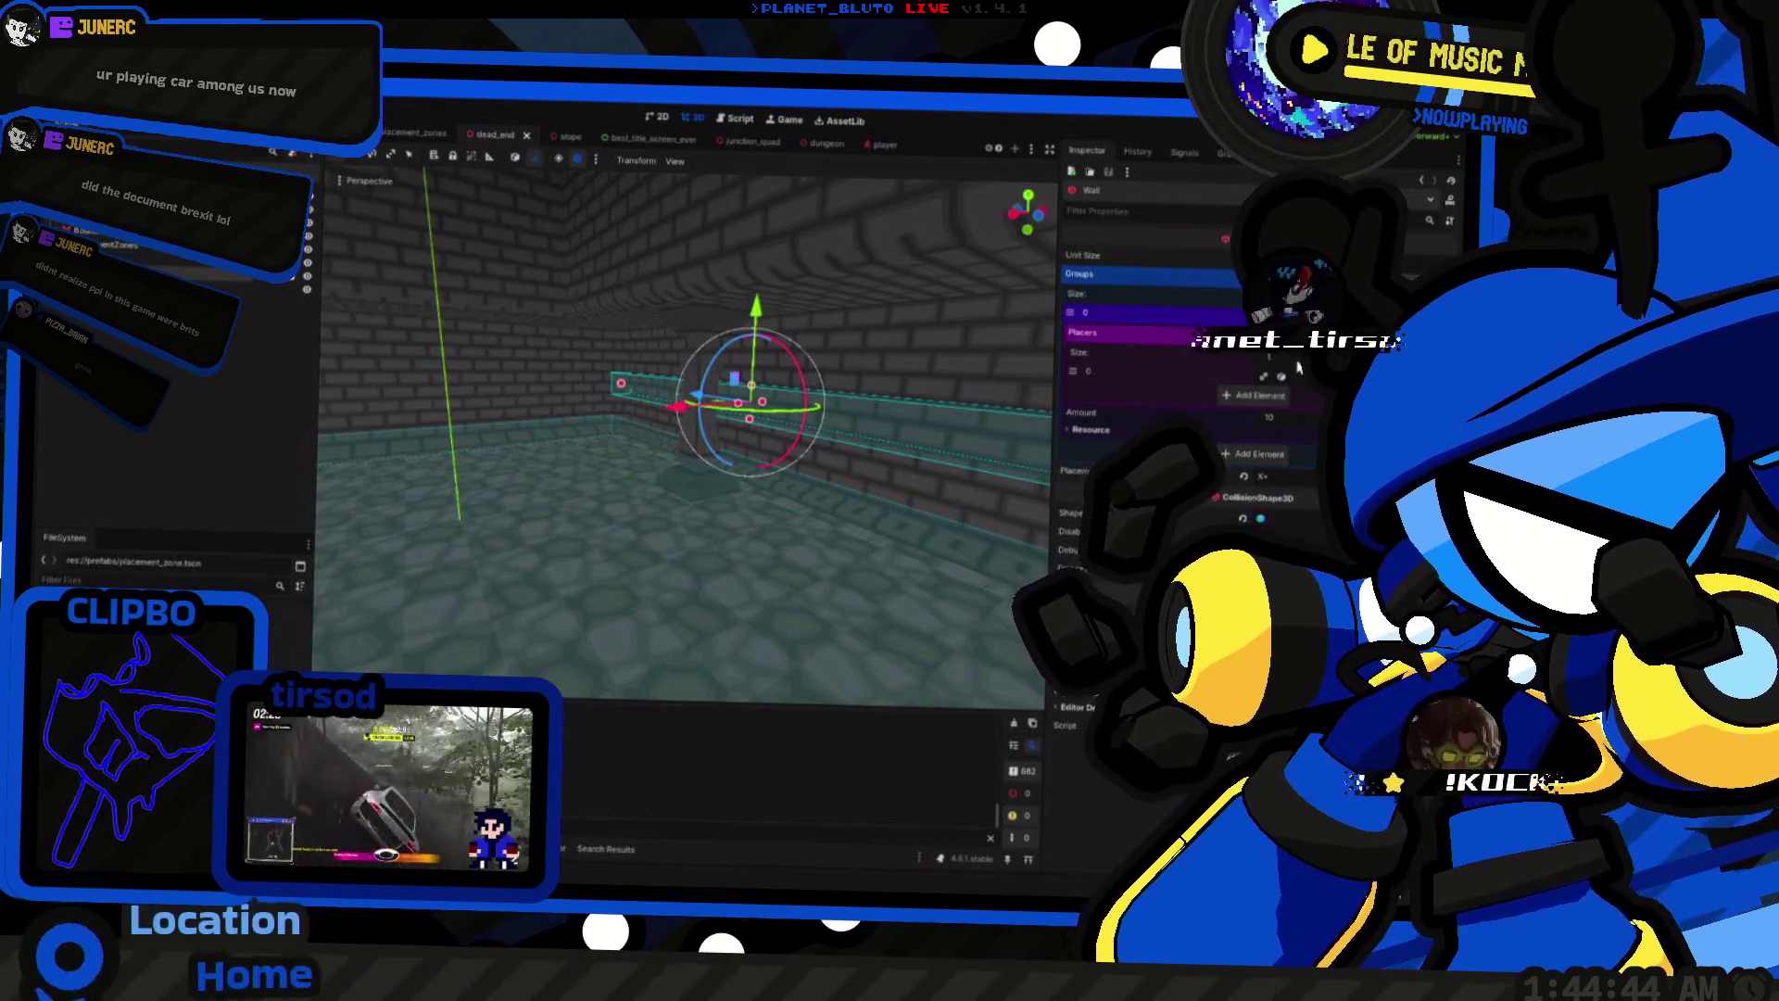
Step: Set the Wall placement zone's Amount to 1, save dead_end, and reopen the placement zone script
type("1")
key("Return")
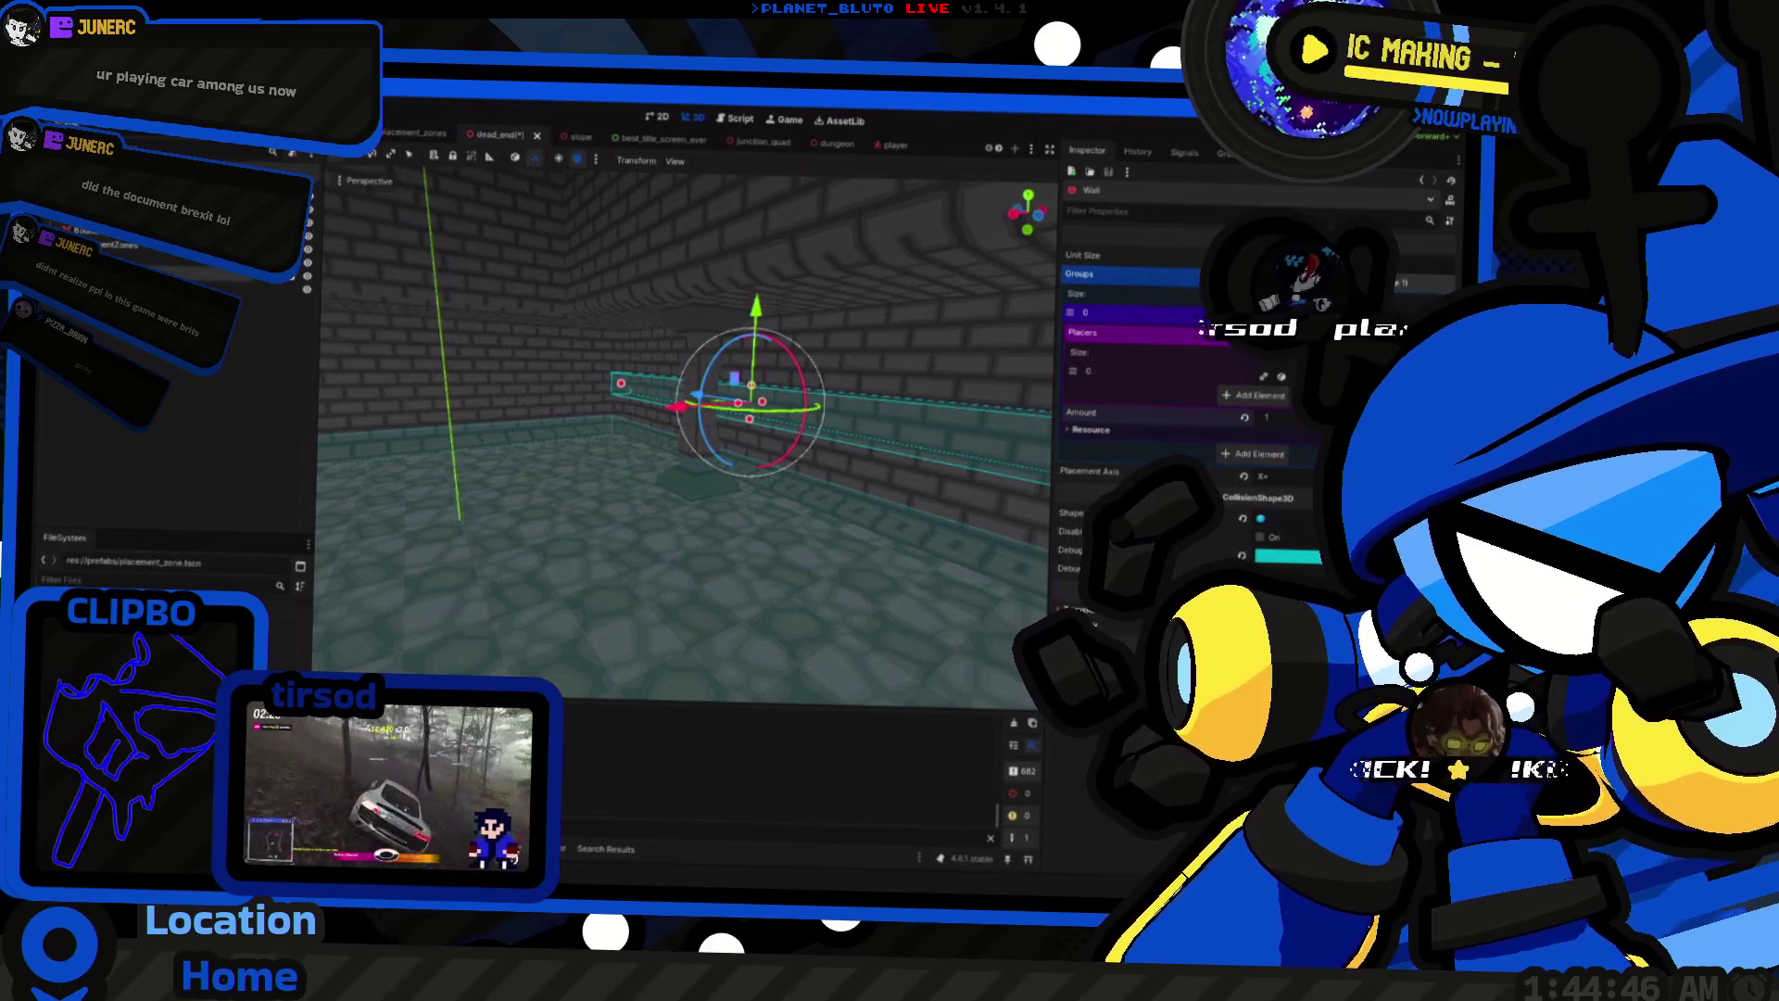
key("ctrl+s")
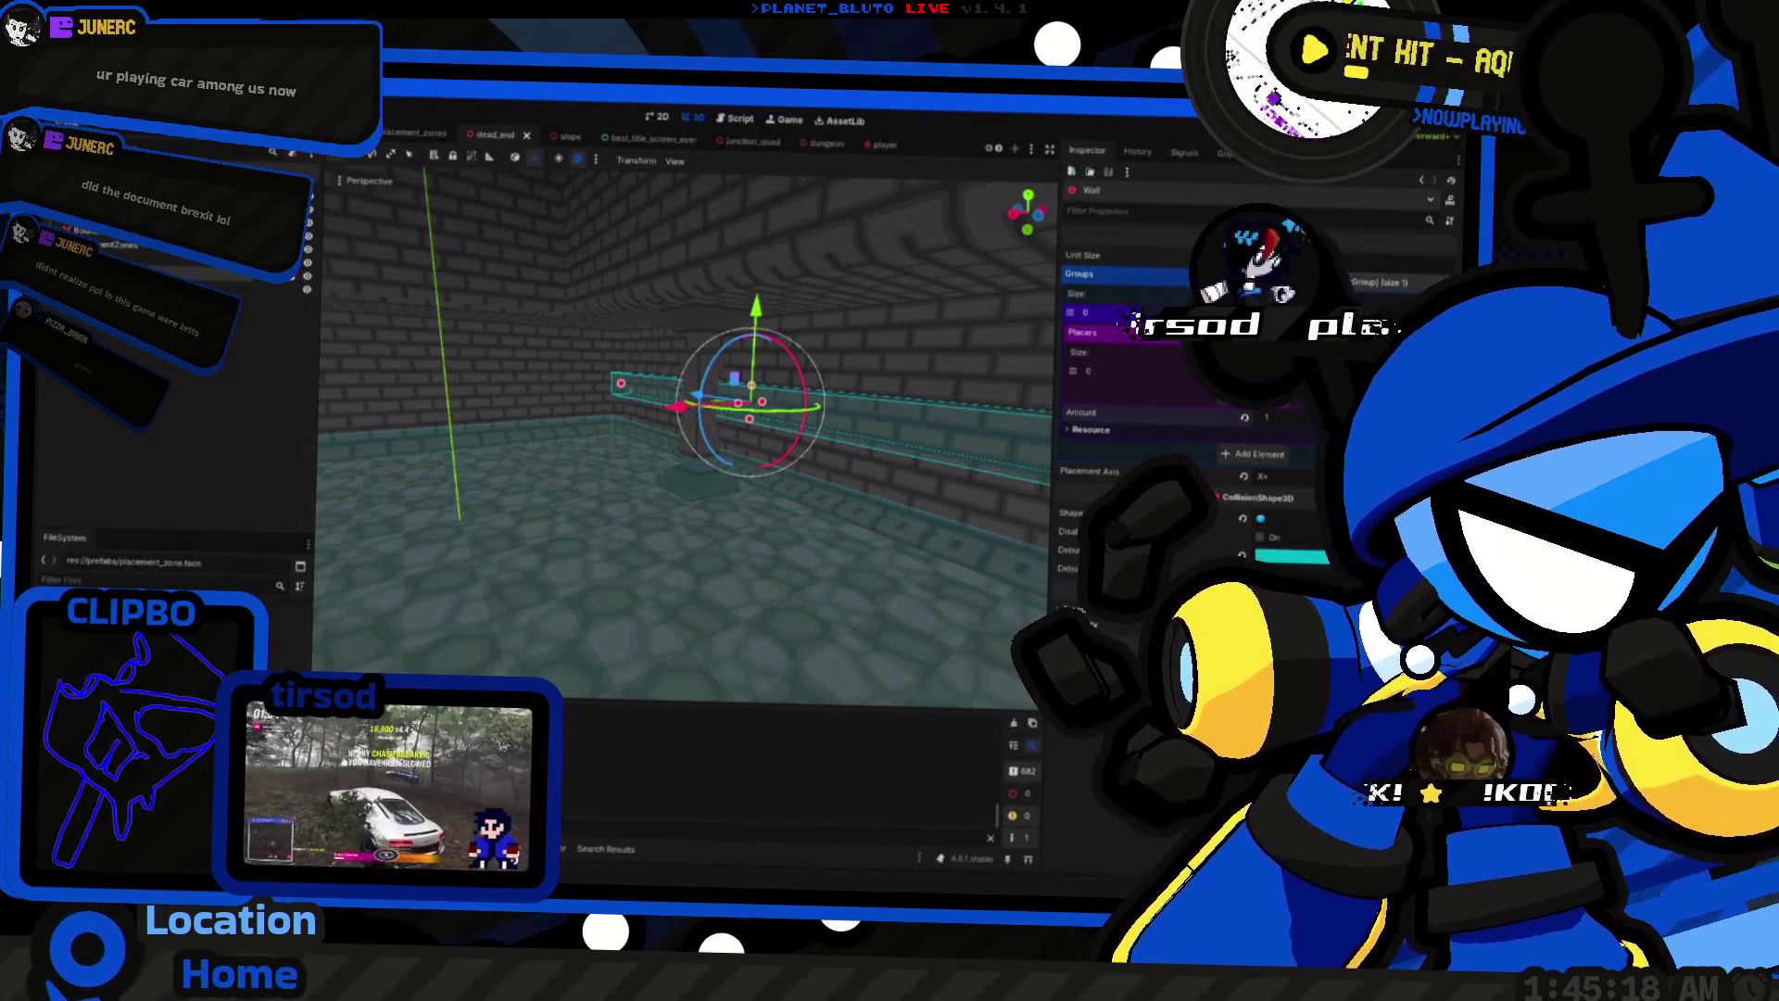
key("alt+Tab")
key("alt+Tab")
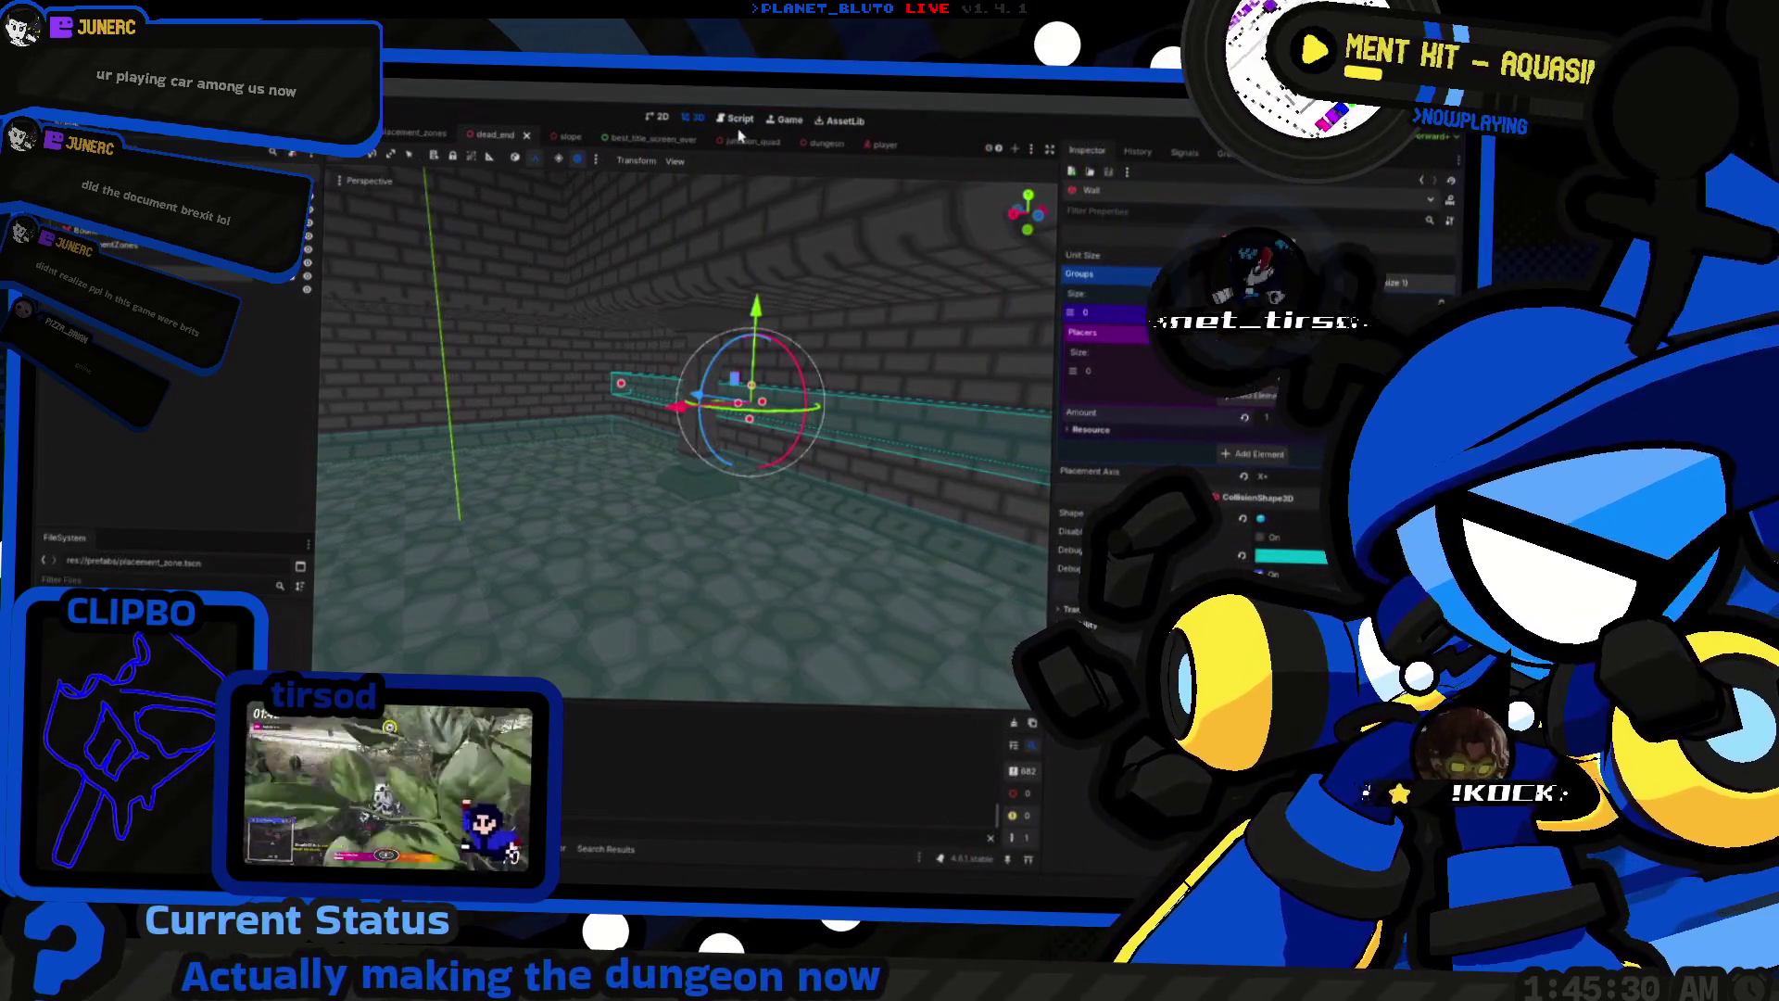
left_click(735, 120)
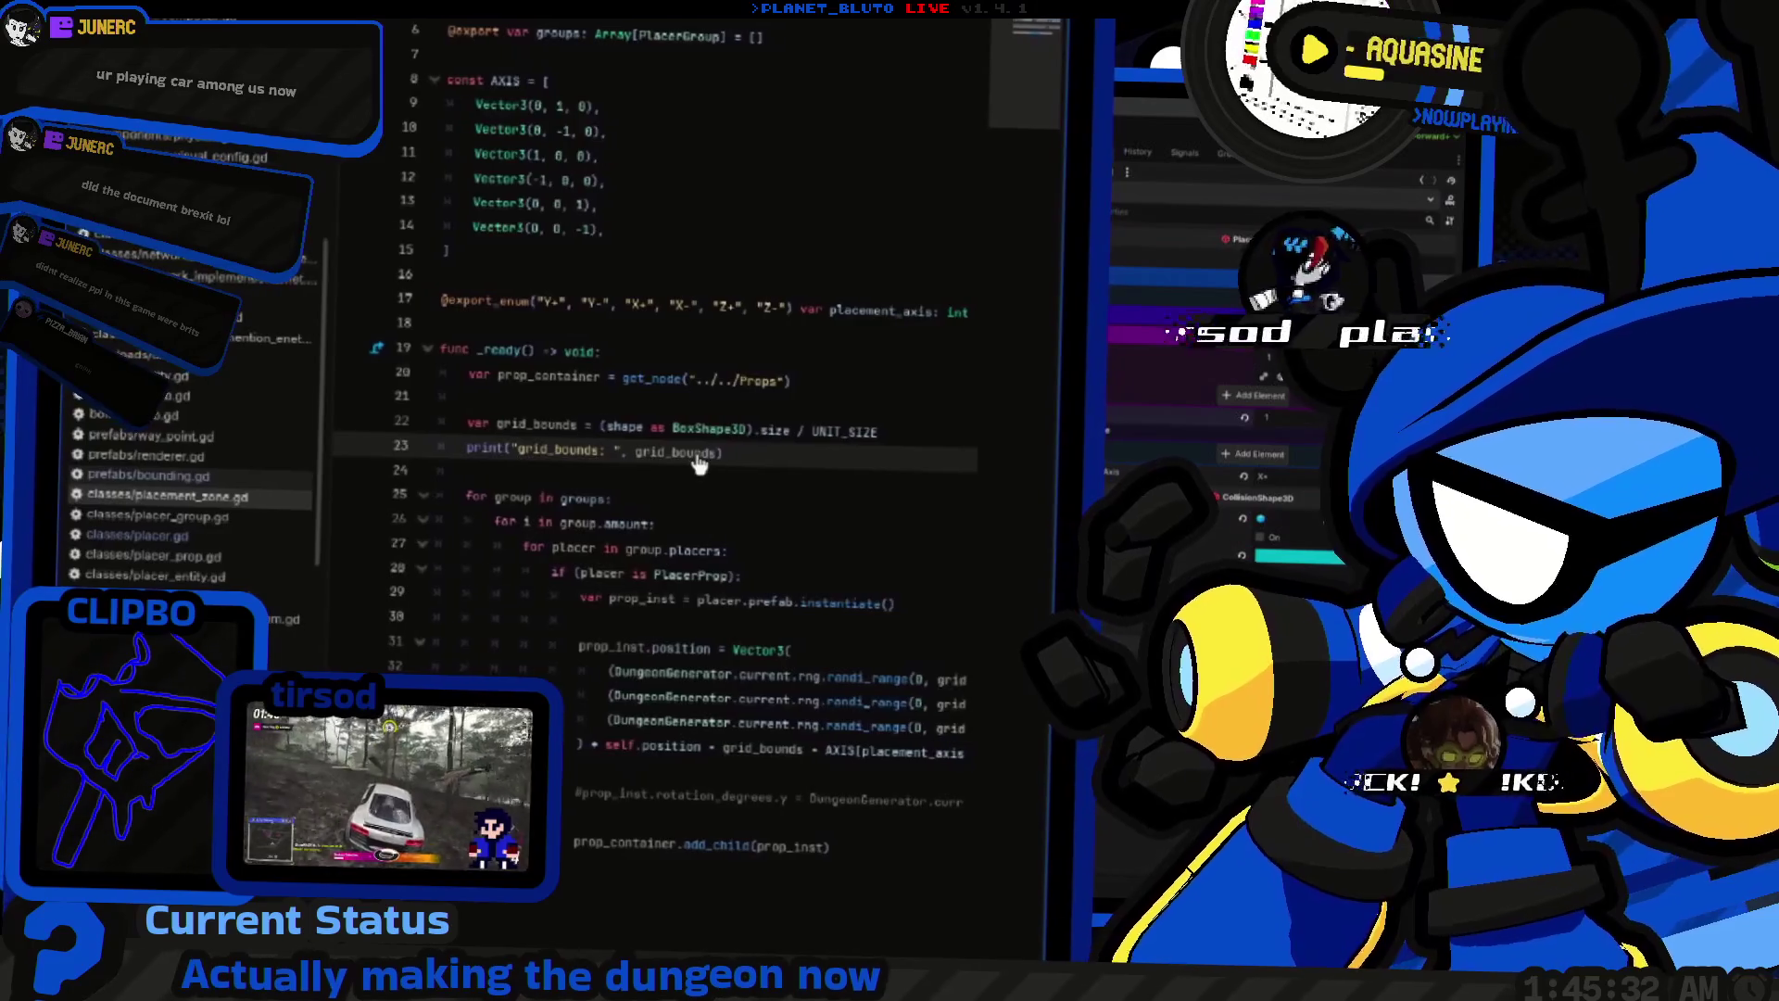
Step: Open the Vector3 class reference from the placement zone script
mouse_move(697, 464)
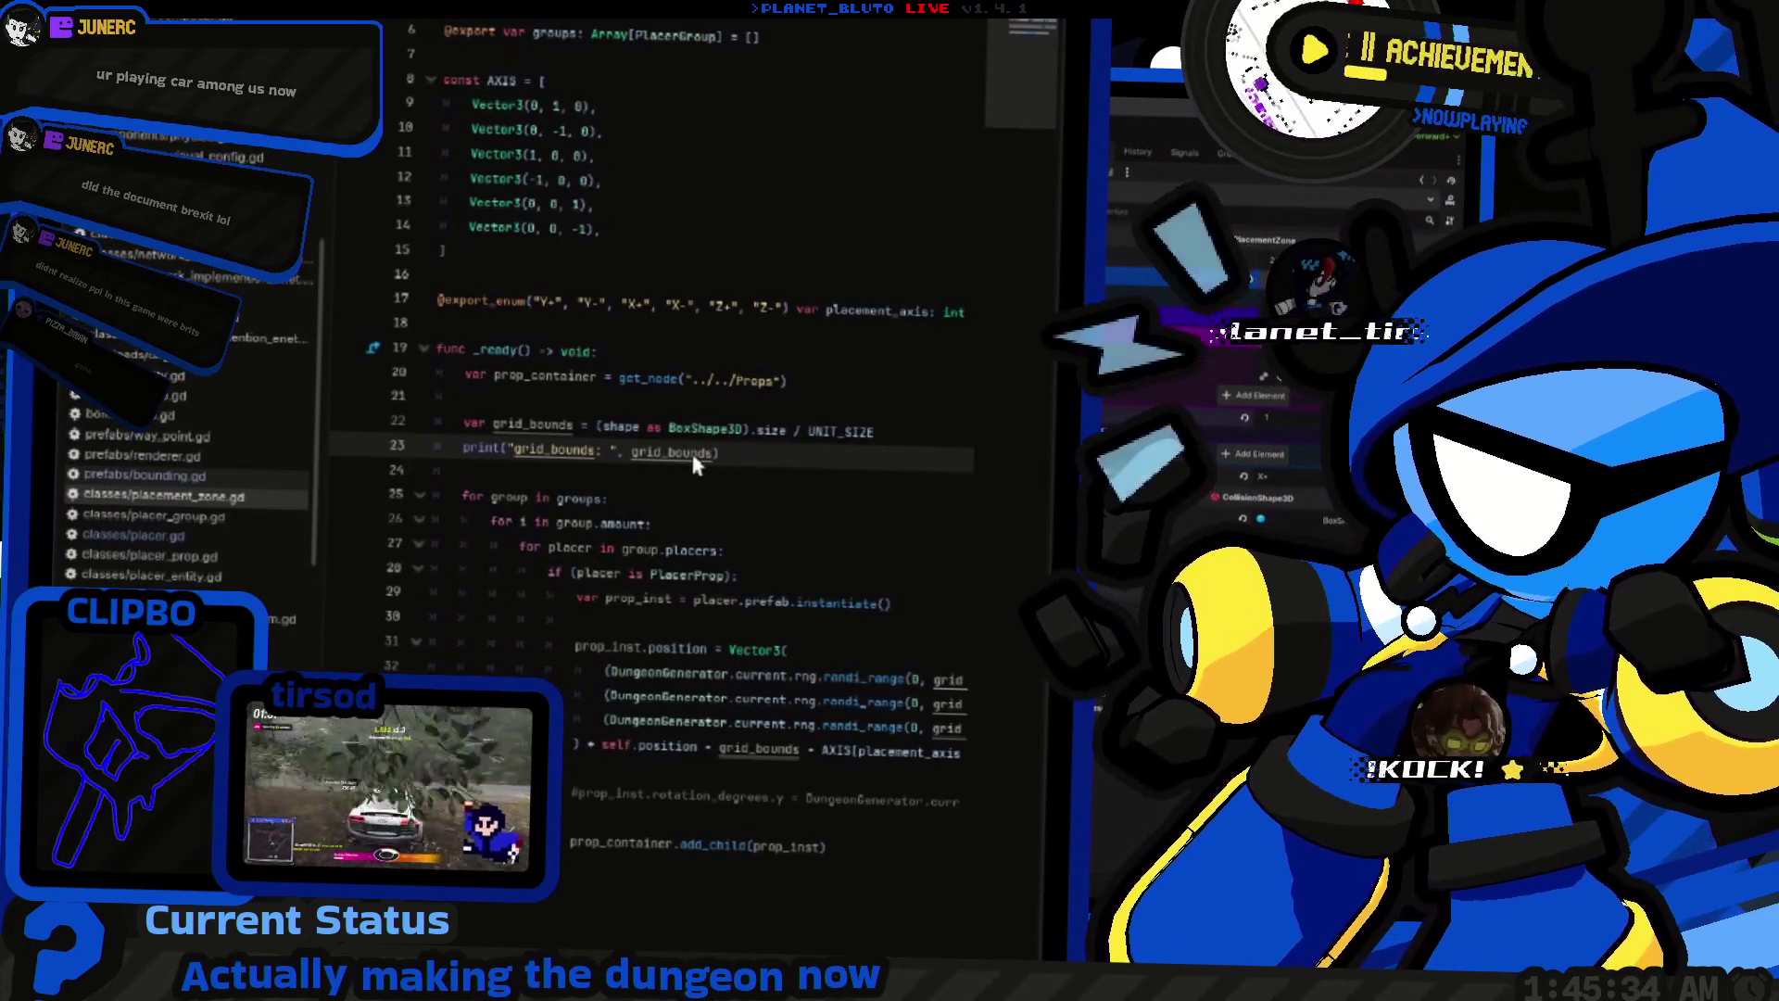
key("ctrl+F2")
key("ctrl+F3")
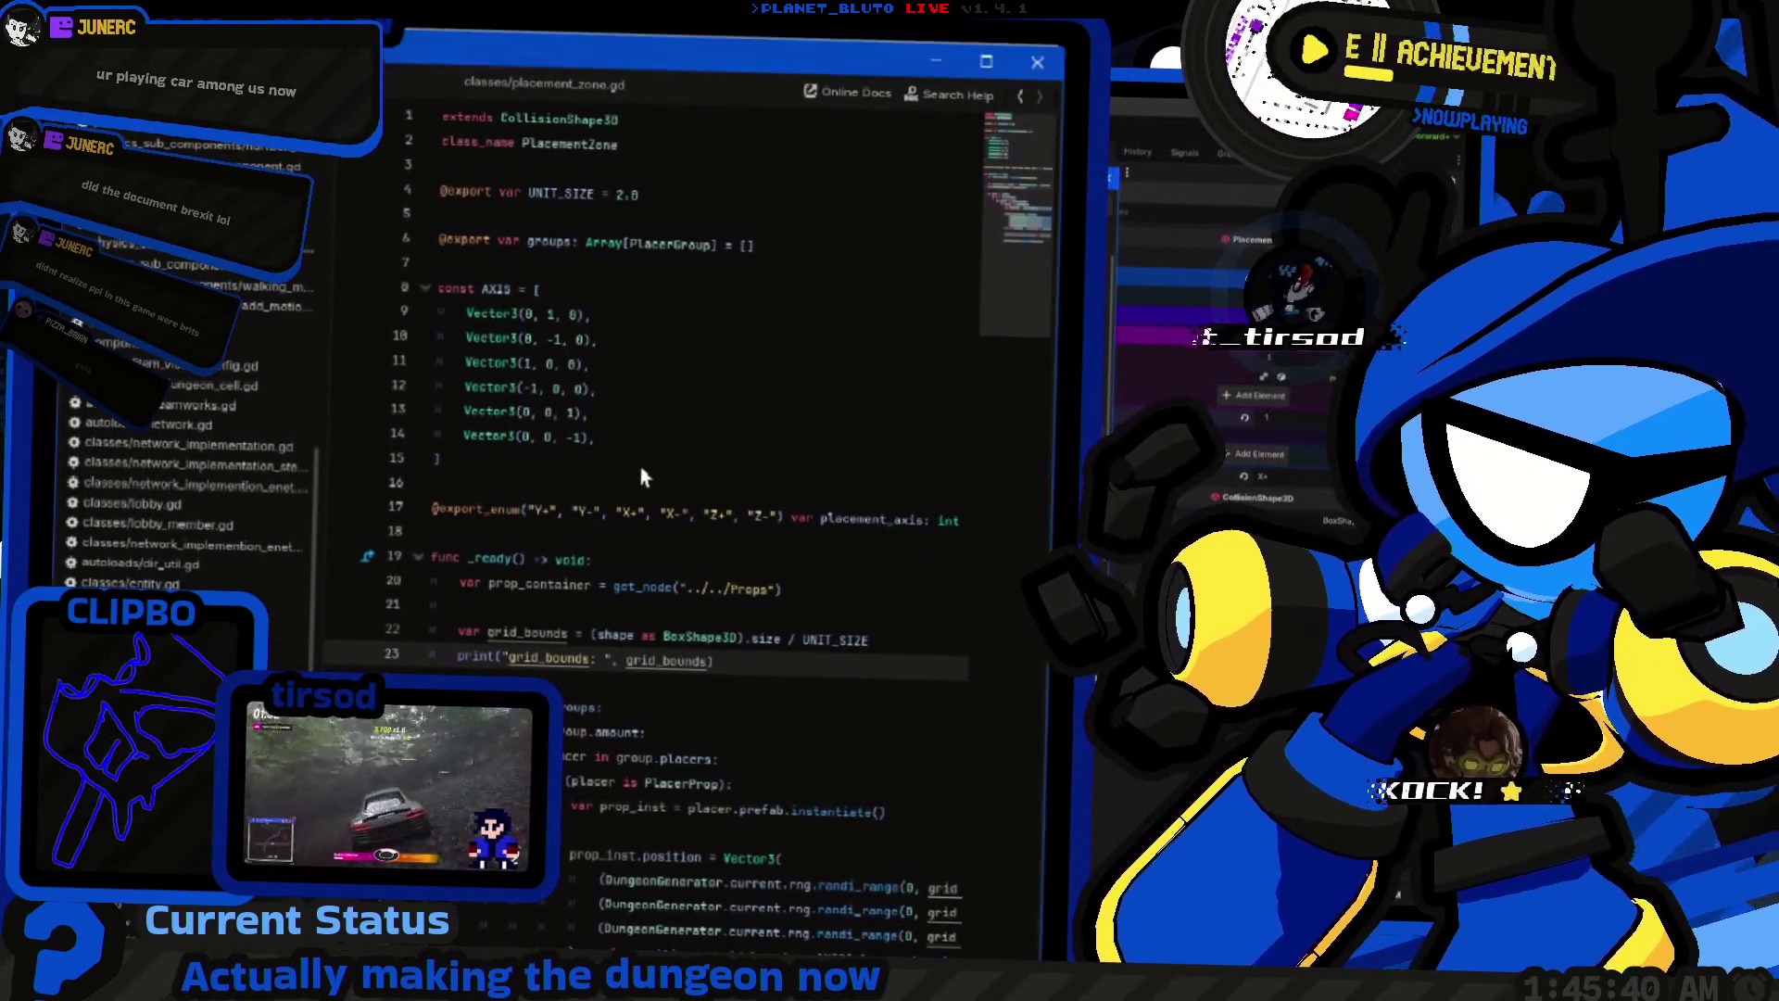
key("alt+F1")
scroll(604, 604, "down", 10)
scroll(577, 693, "down", 12)
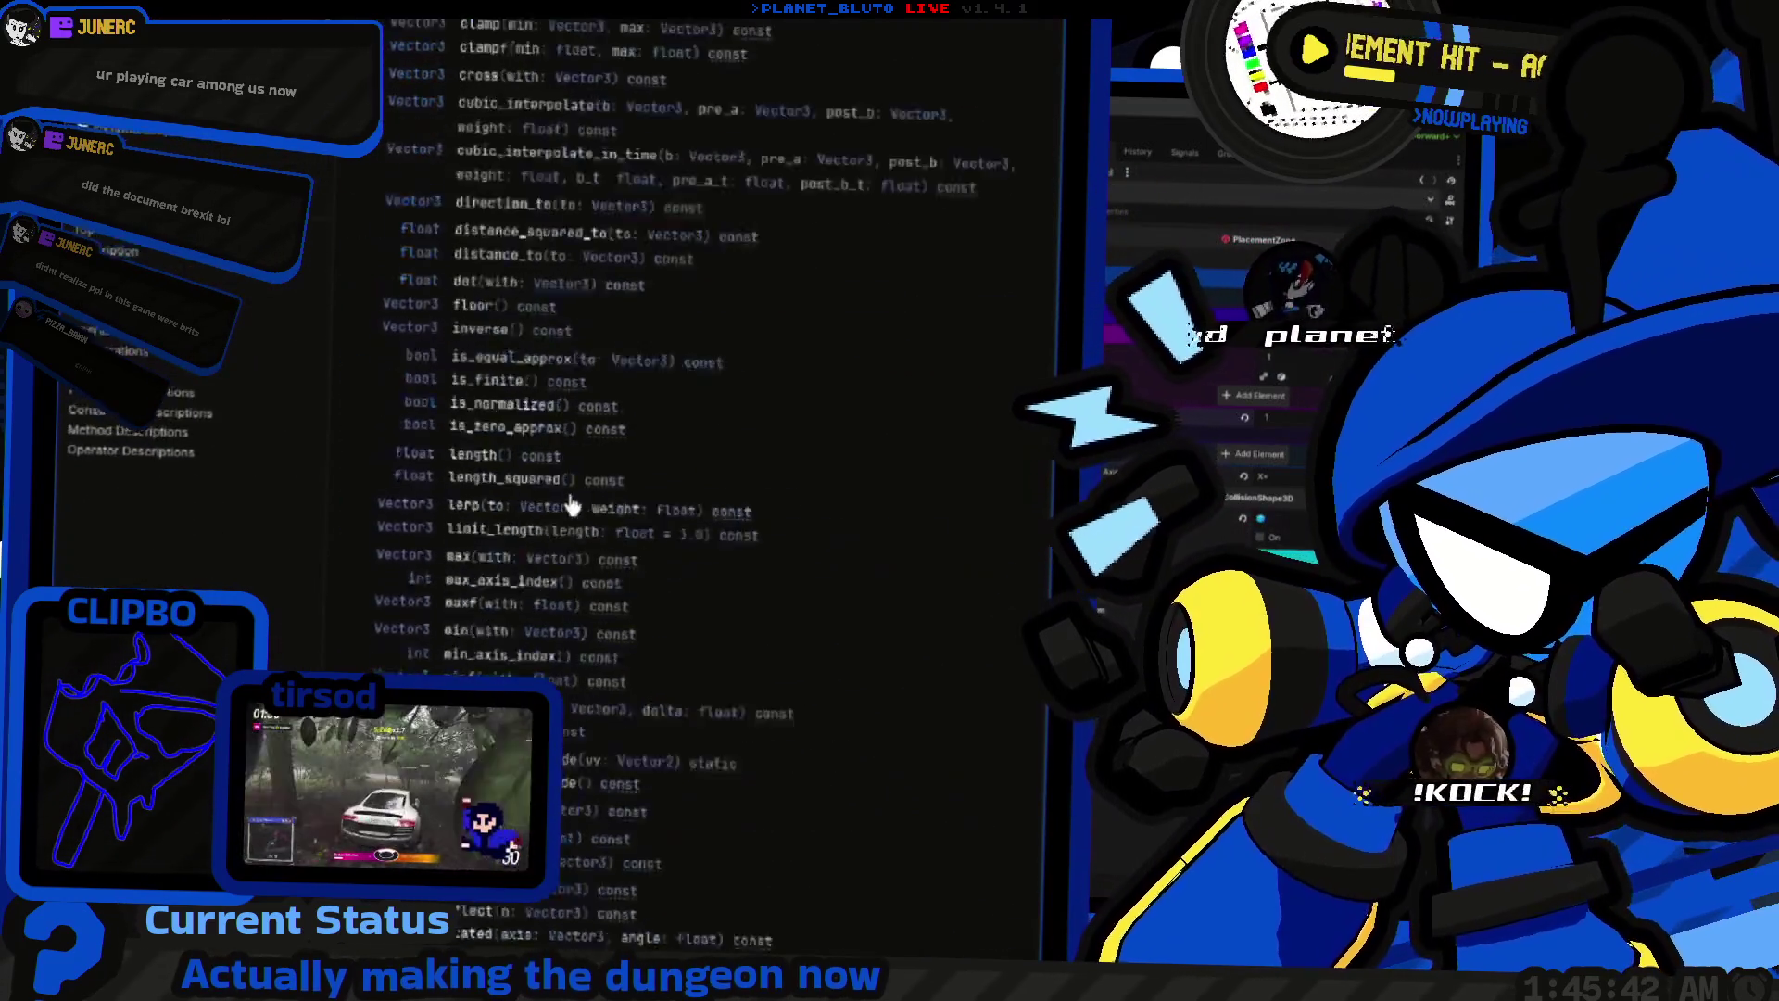
scroll(579, 425, "down", 3)
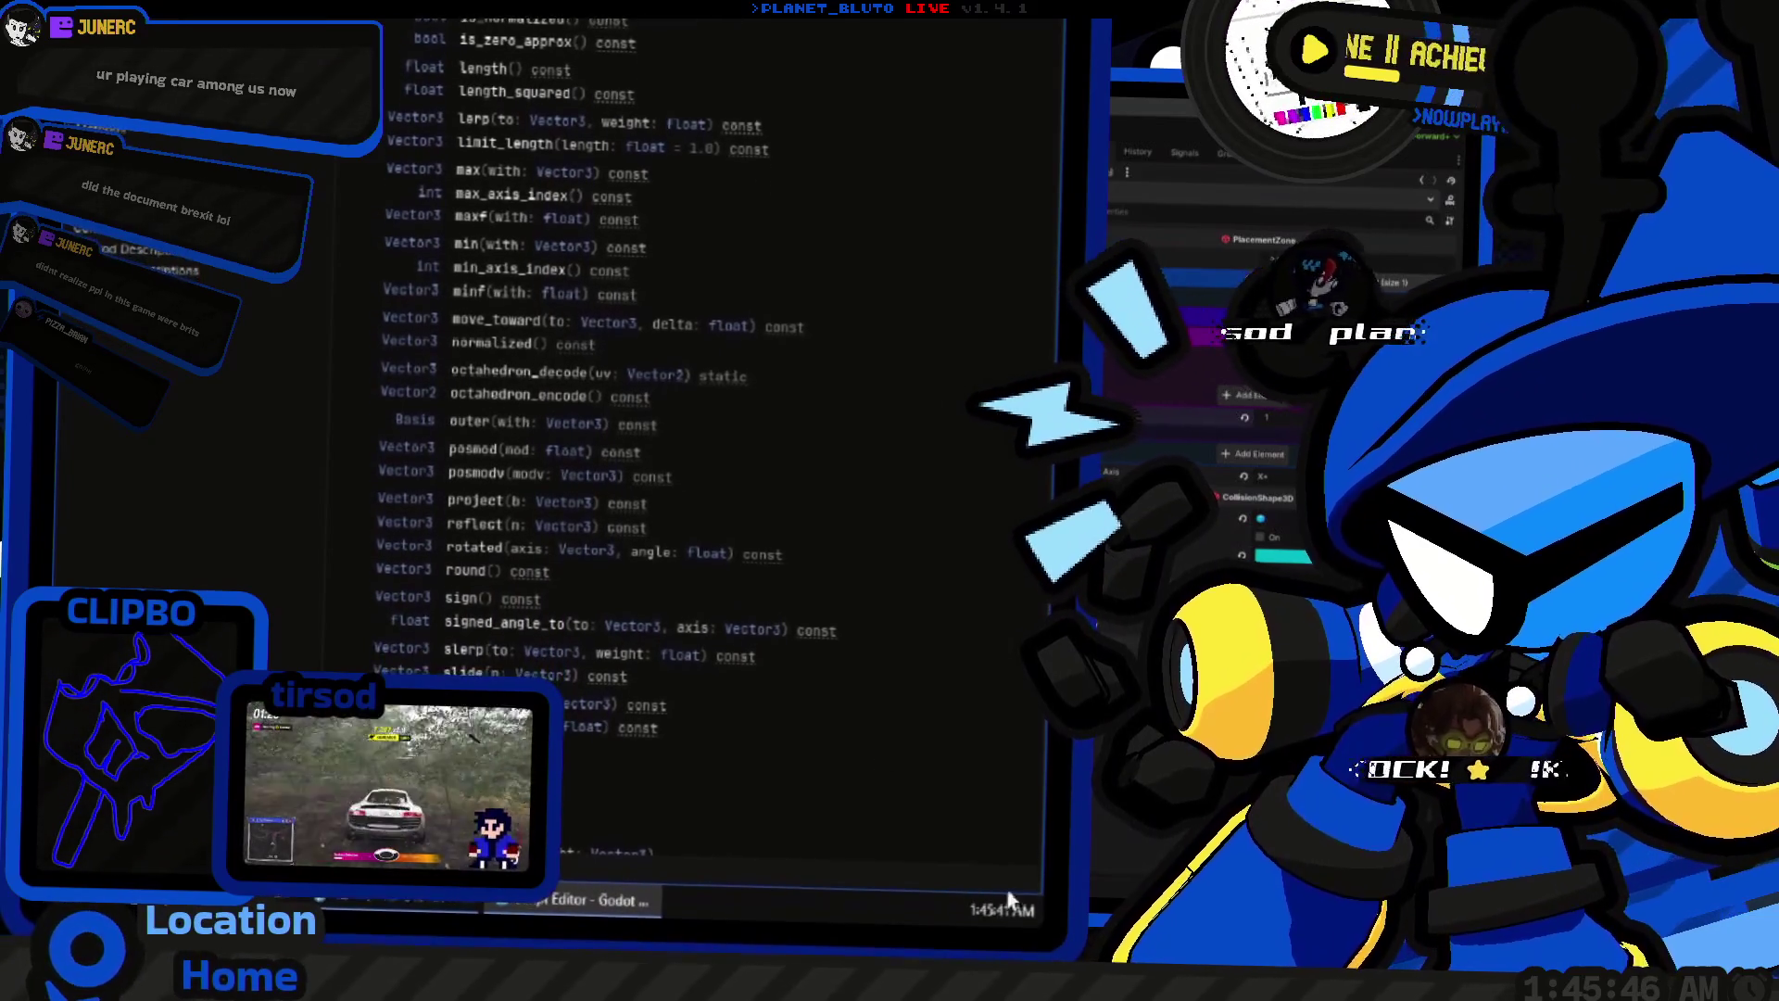
Step: Read Vector3's angle_to description, then move to the browser's EditorNode3DGizmoPlugin docs
scroll(664, 399, "up", 15)
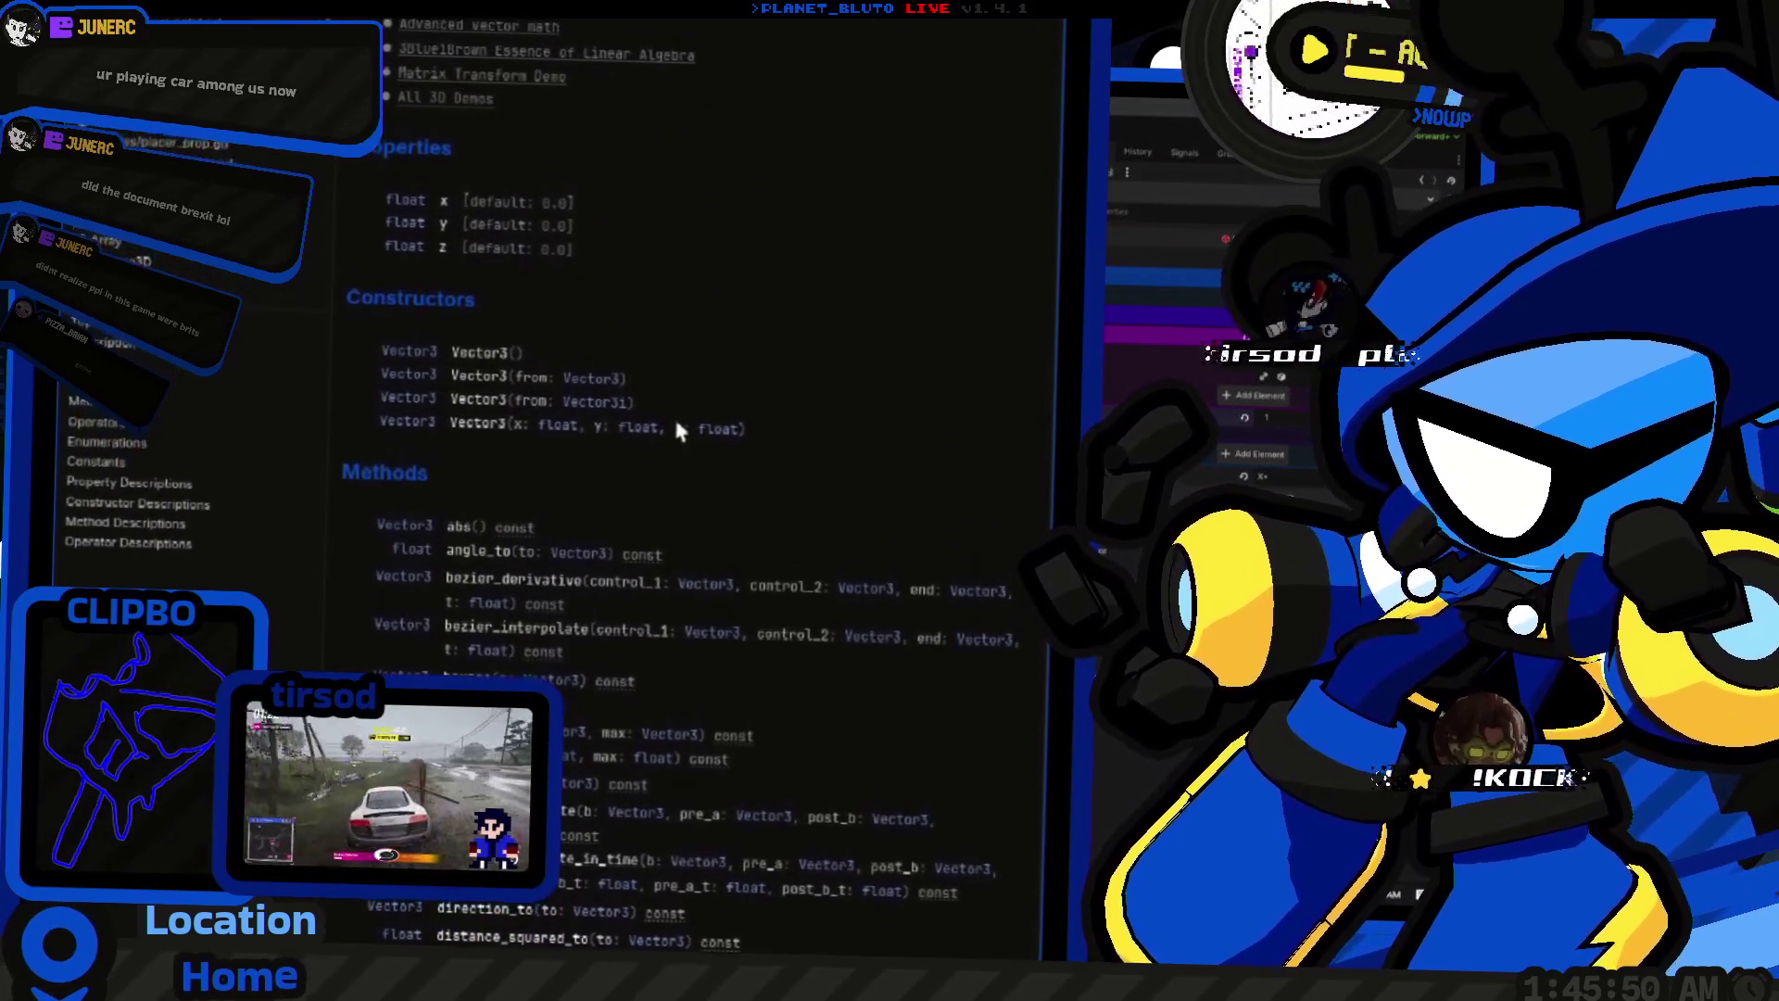
scroll(682, 440, "down", 6)
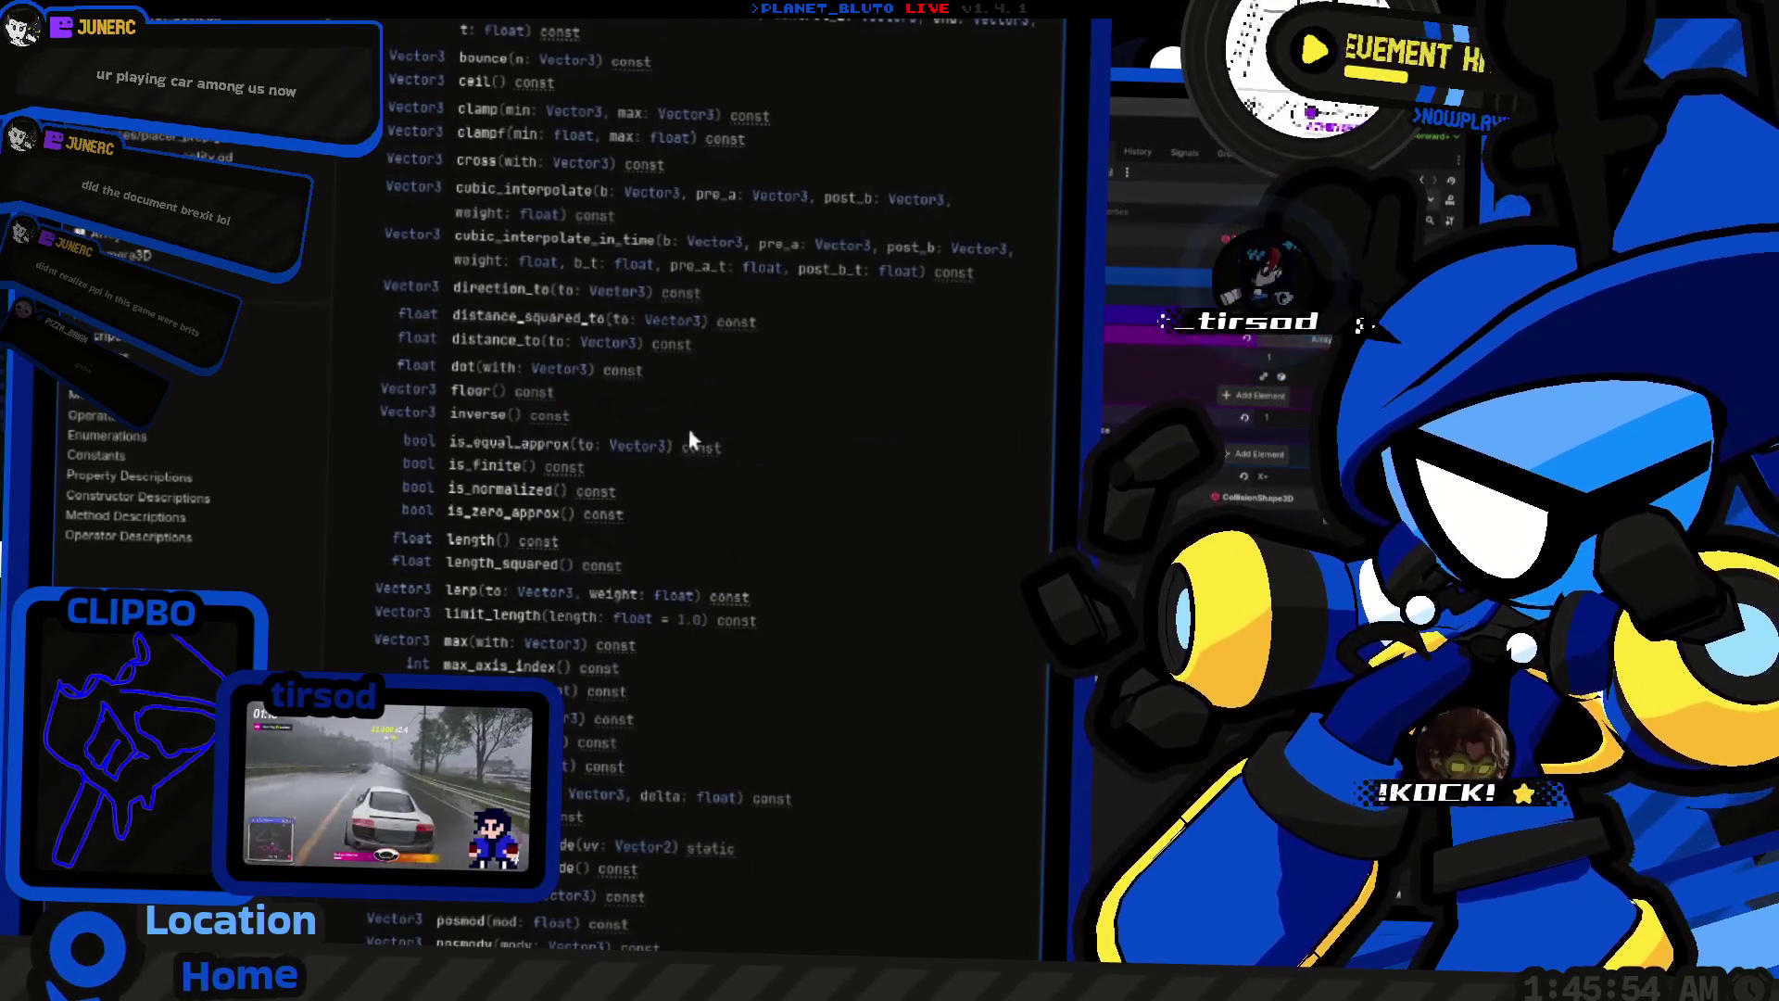
scroll(690, 438, "down", 3)
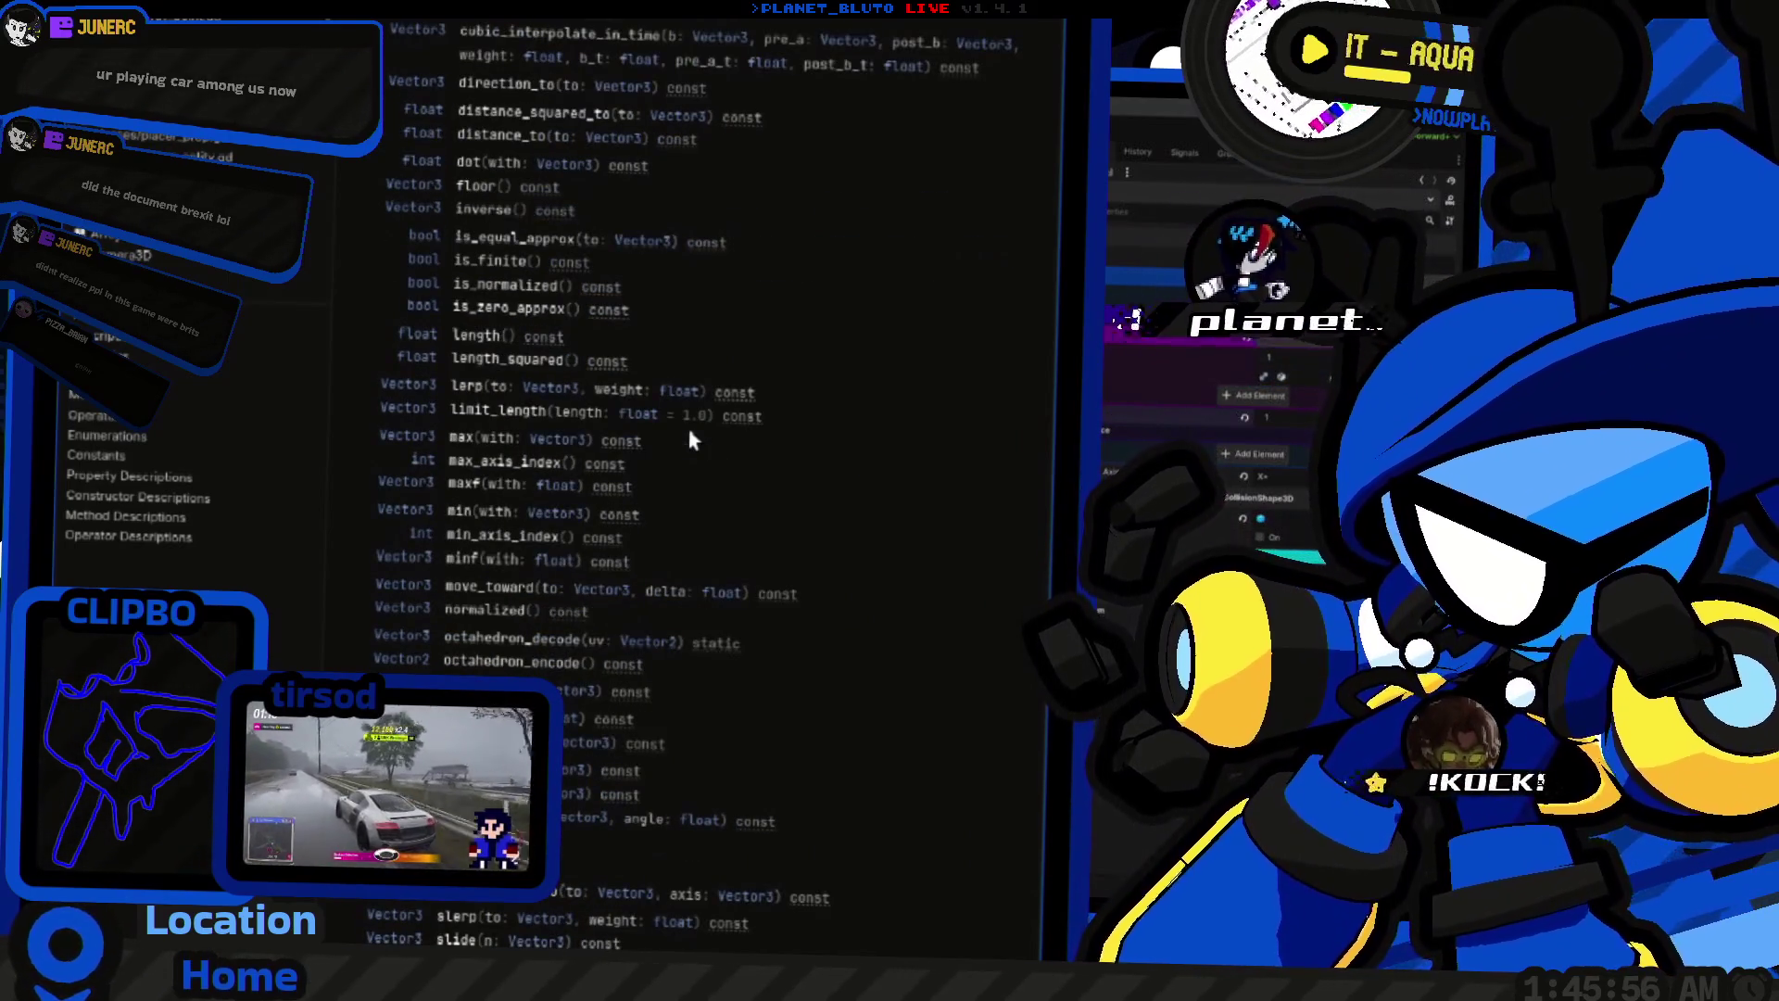
scroll(667, 371, "up", 9)
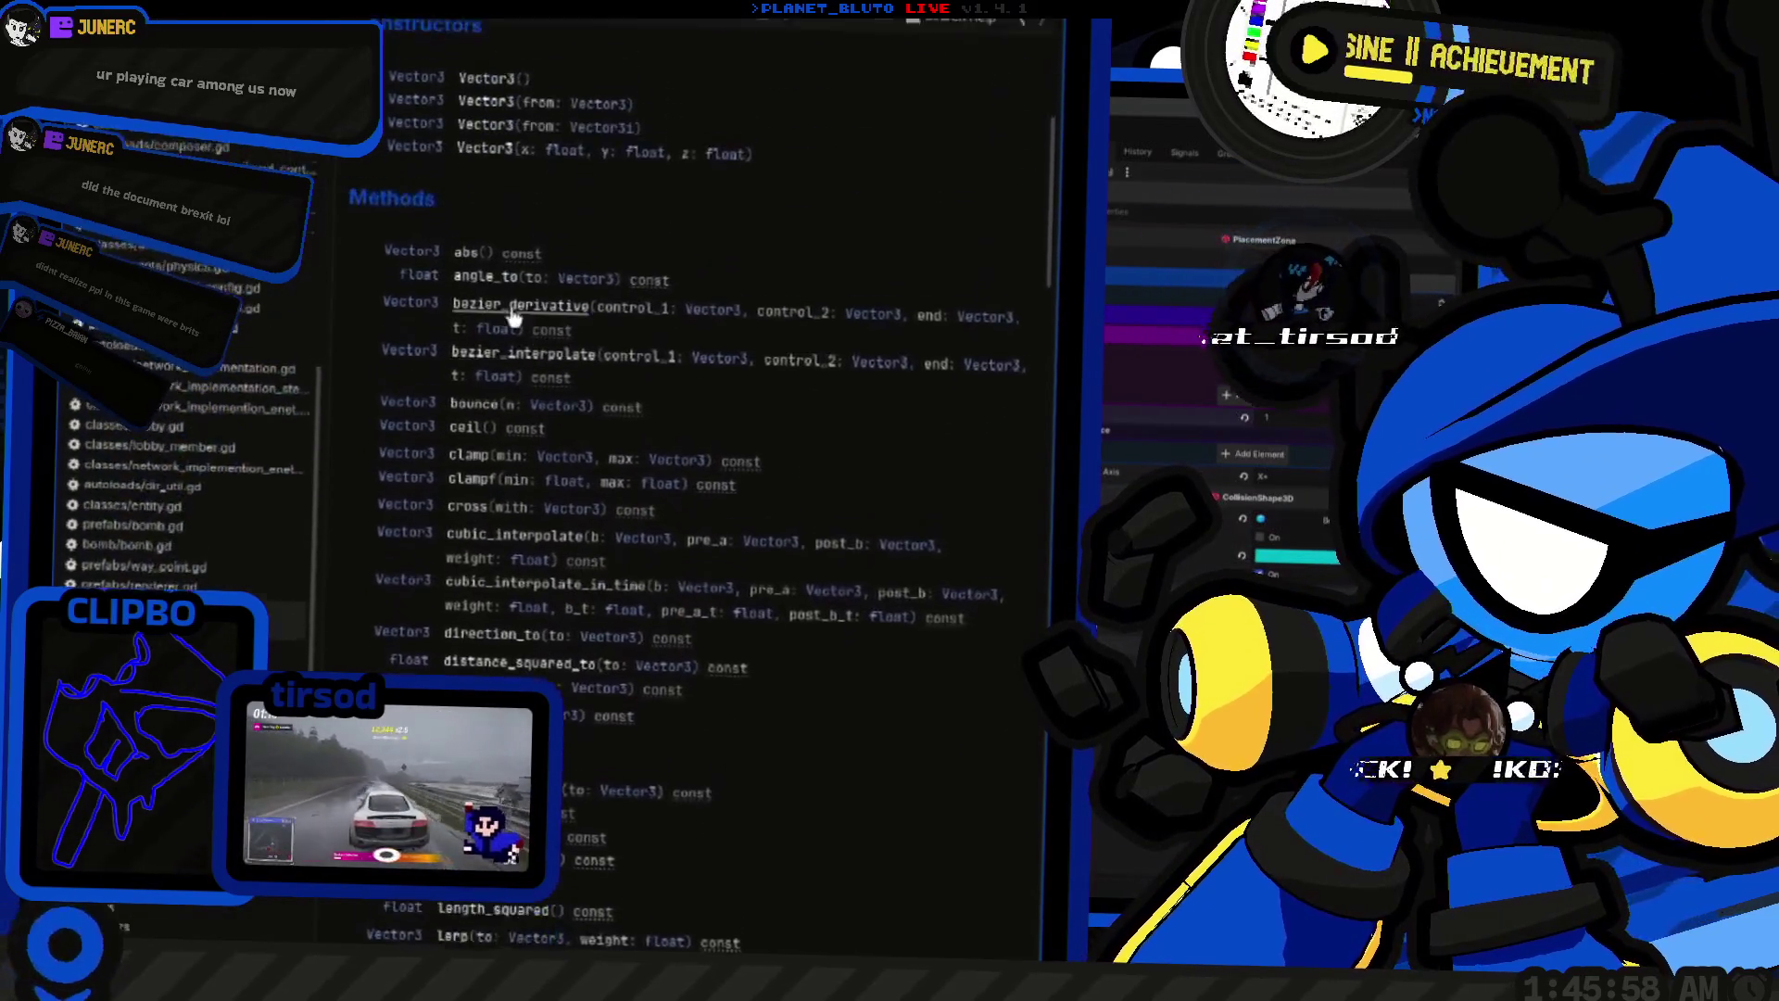
left_click(476, 371)
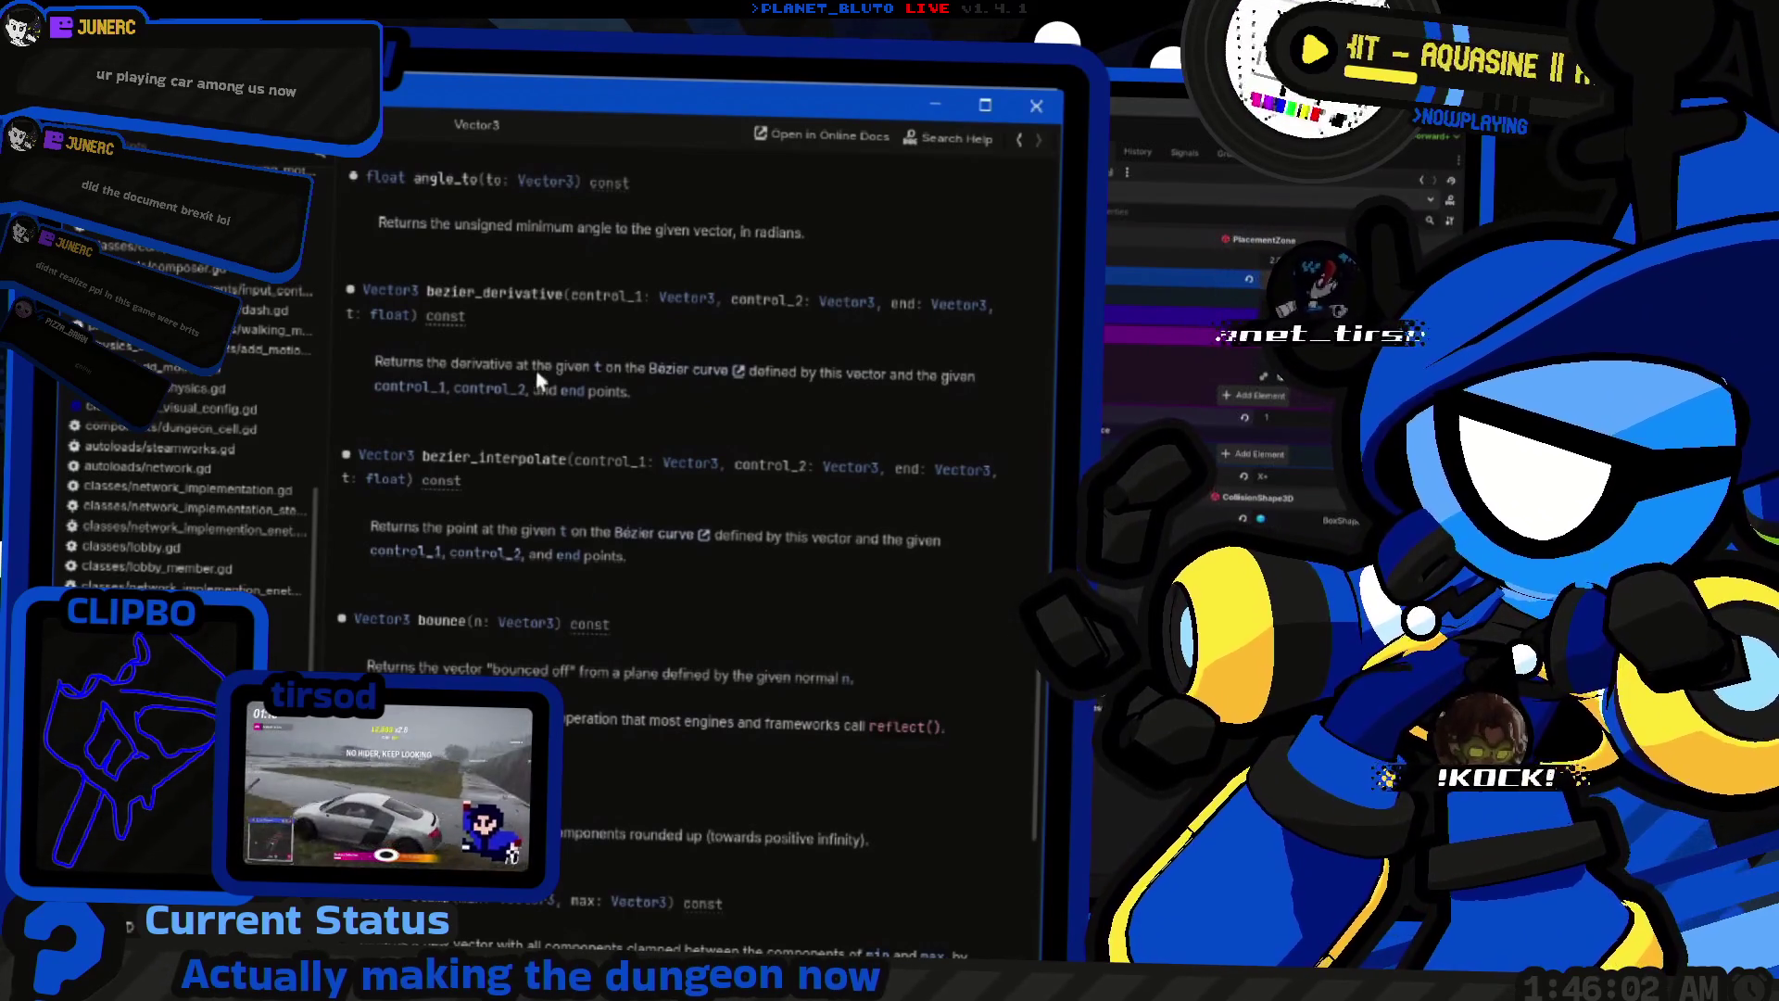
scroll(550, 388, "up", 2)
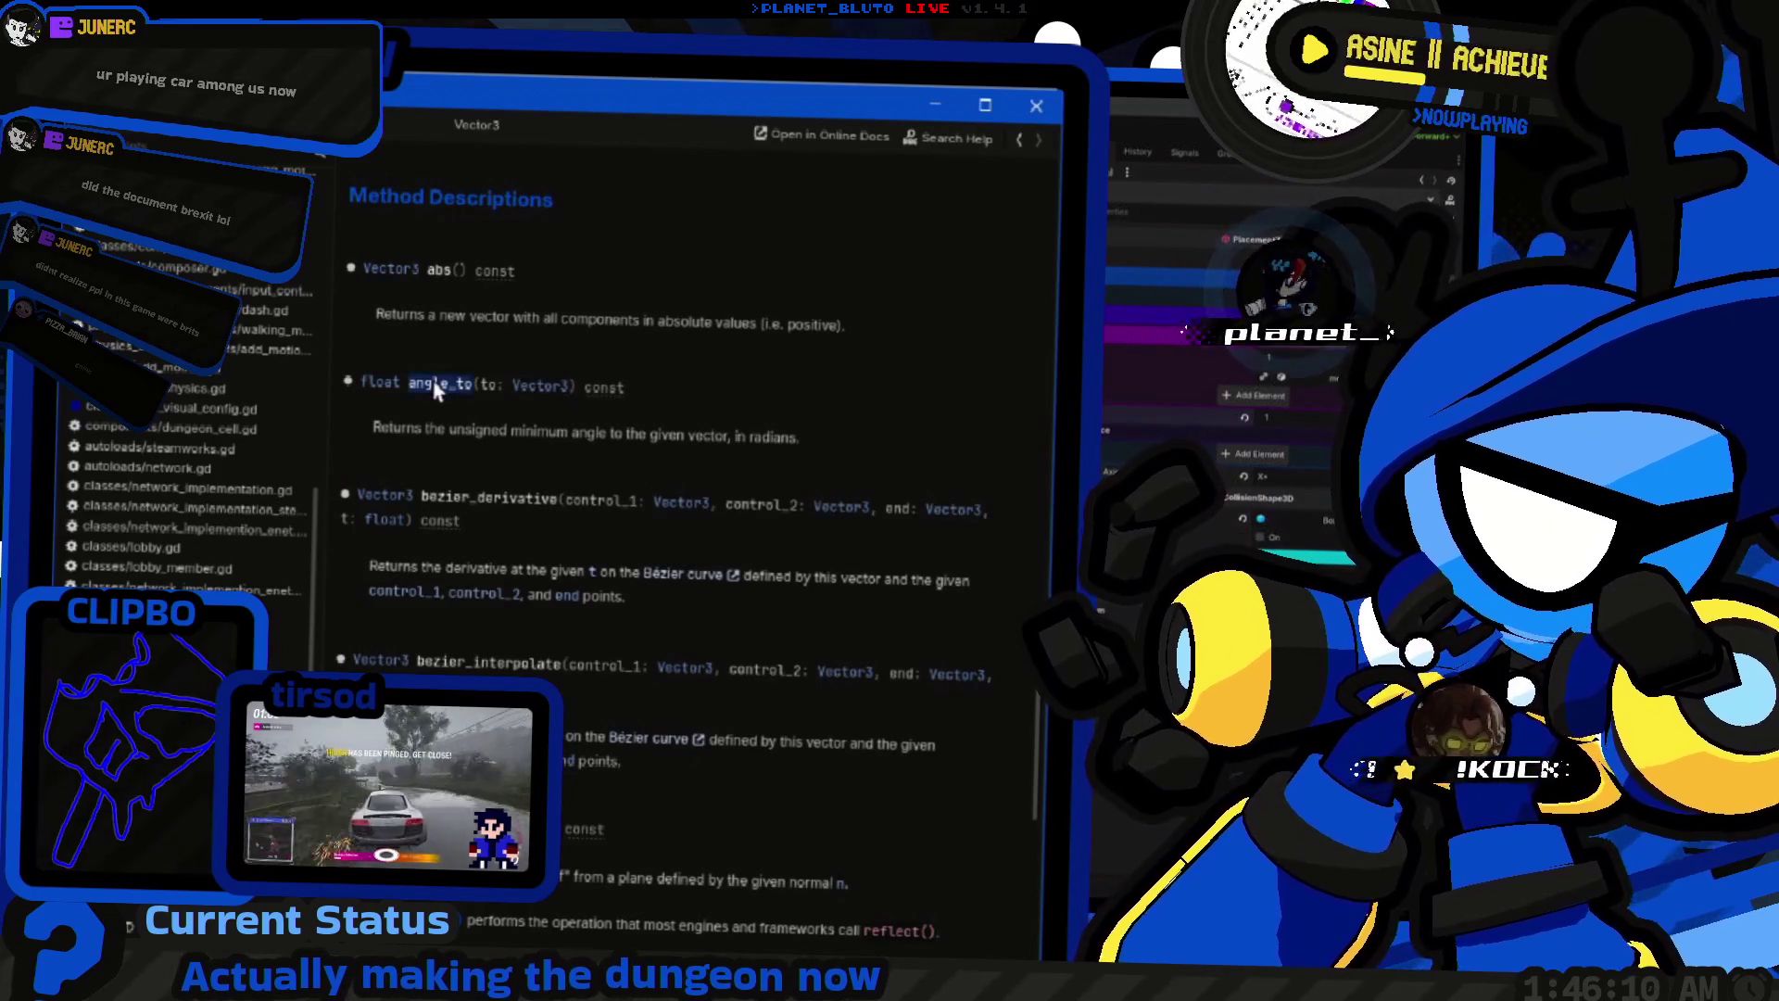
key("alt+Tab")
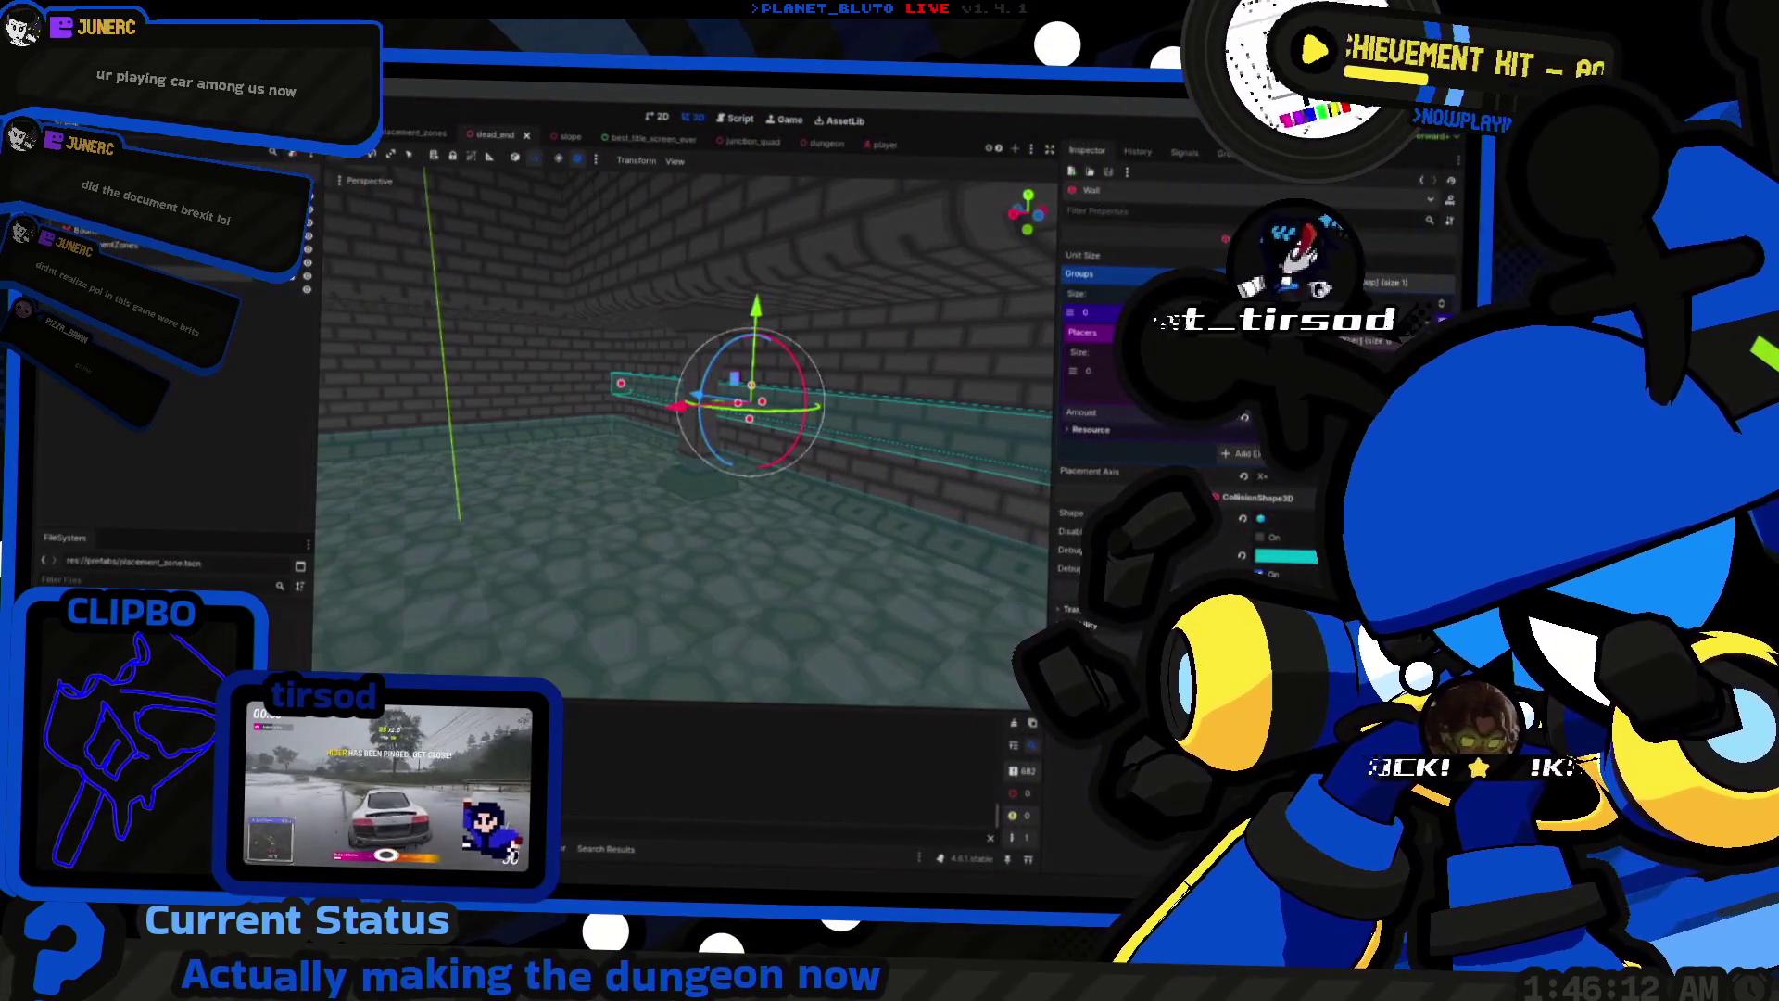
key("alt+Tab")
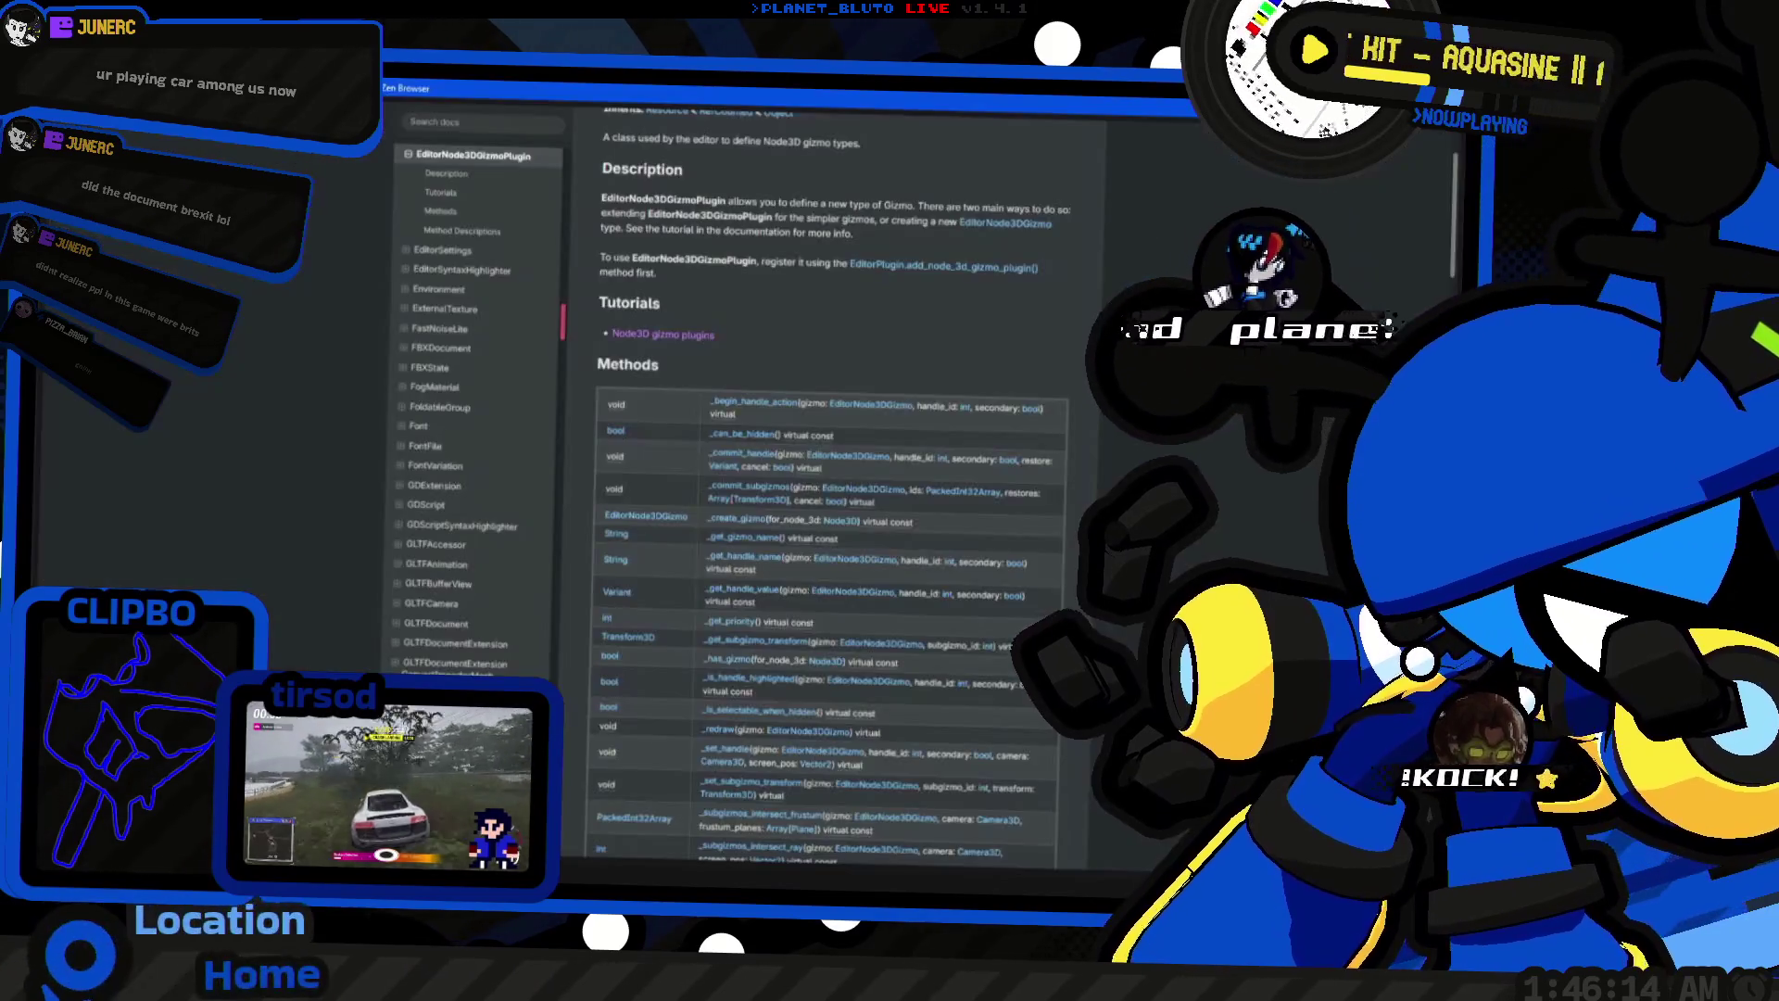
Step: Search 'vector2 angle_to' and view angle_to and its illustration on the Vector2 class page
key("ctrl+t")
type("vec")
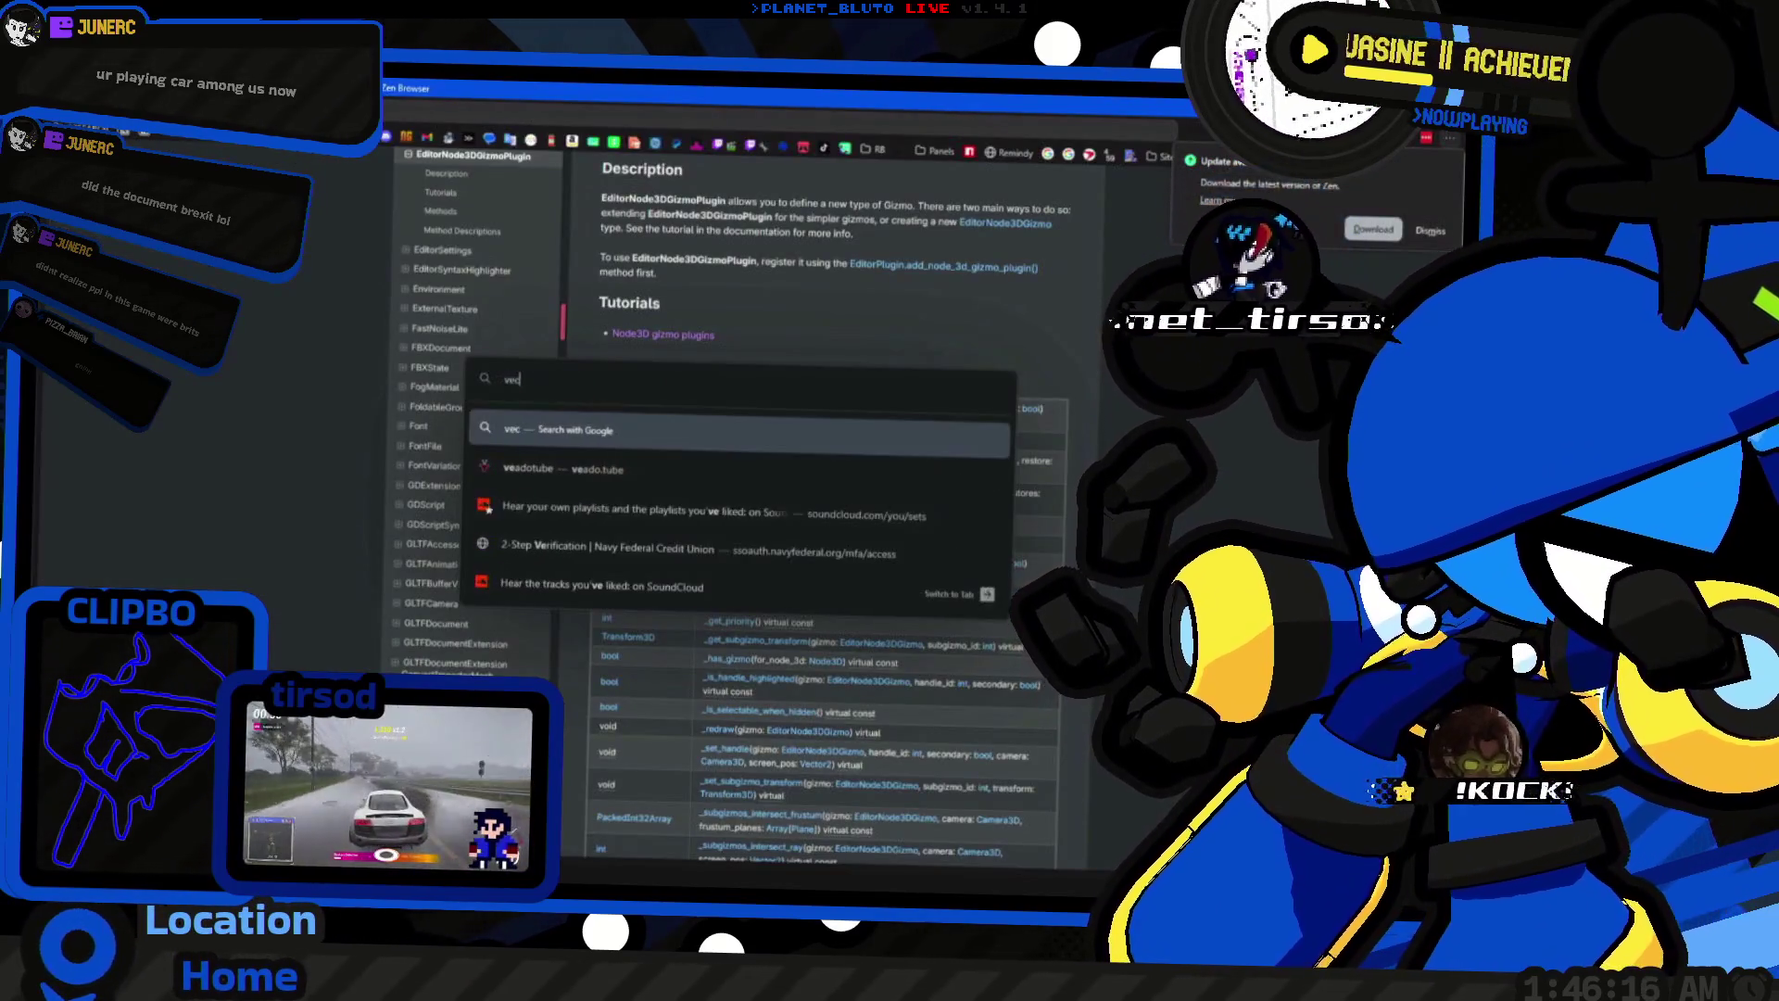
type("tor2 angle_to")
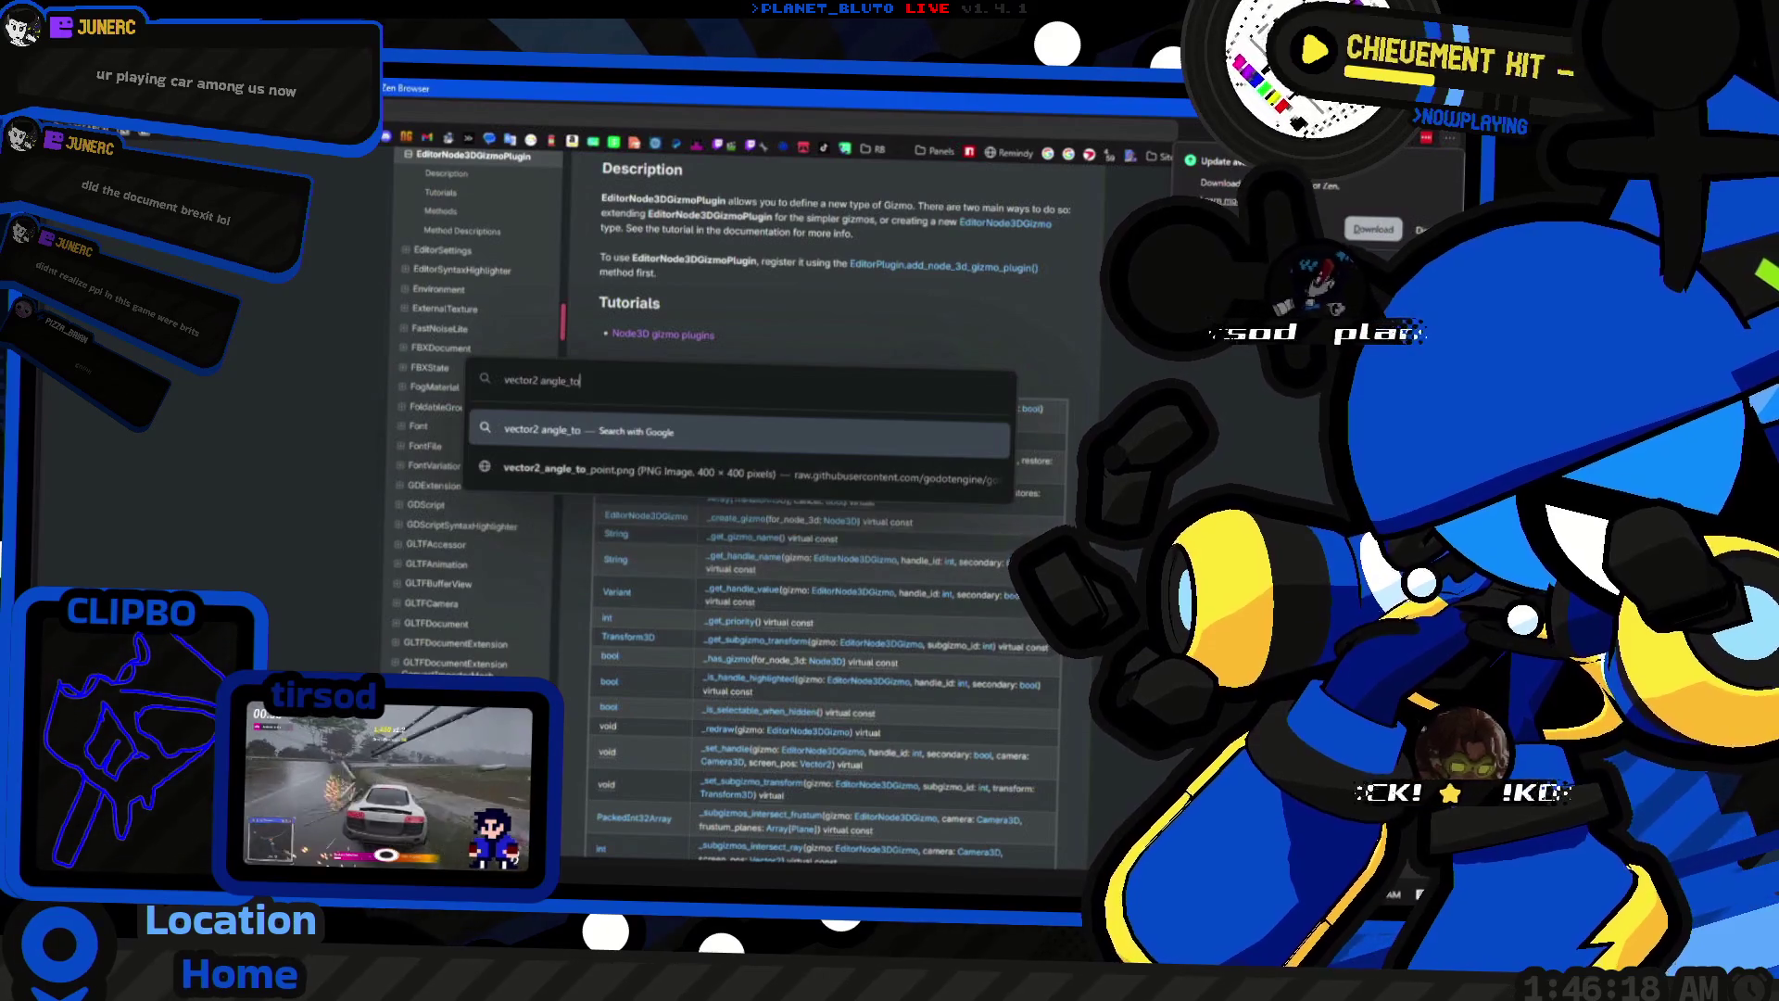
key("Return")
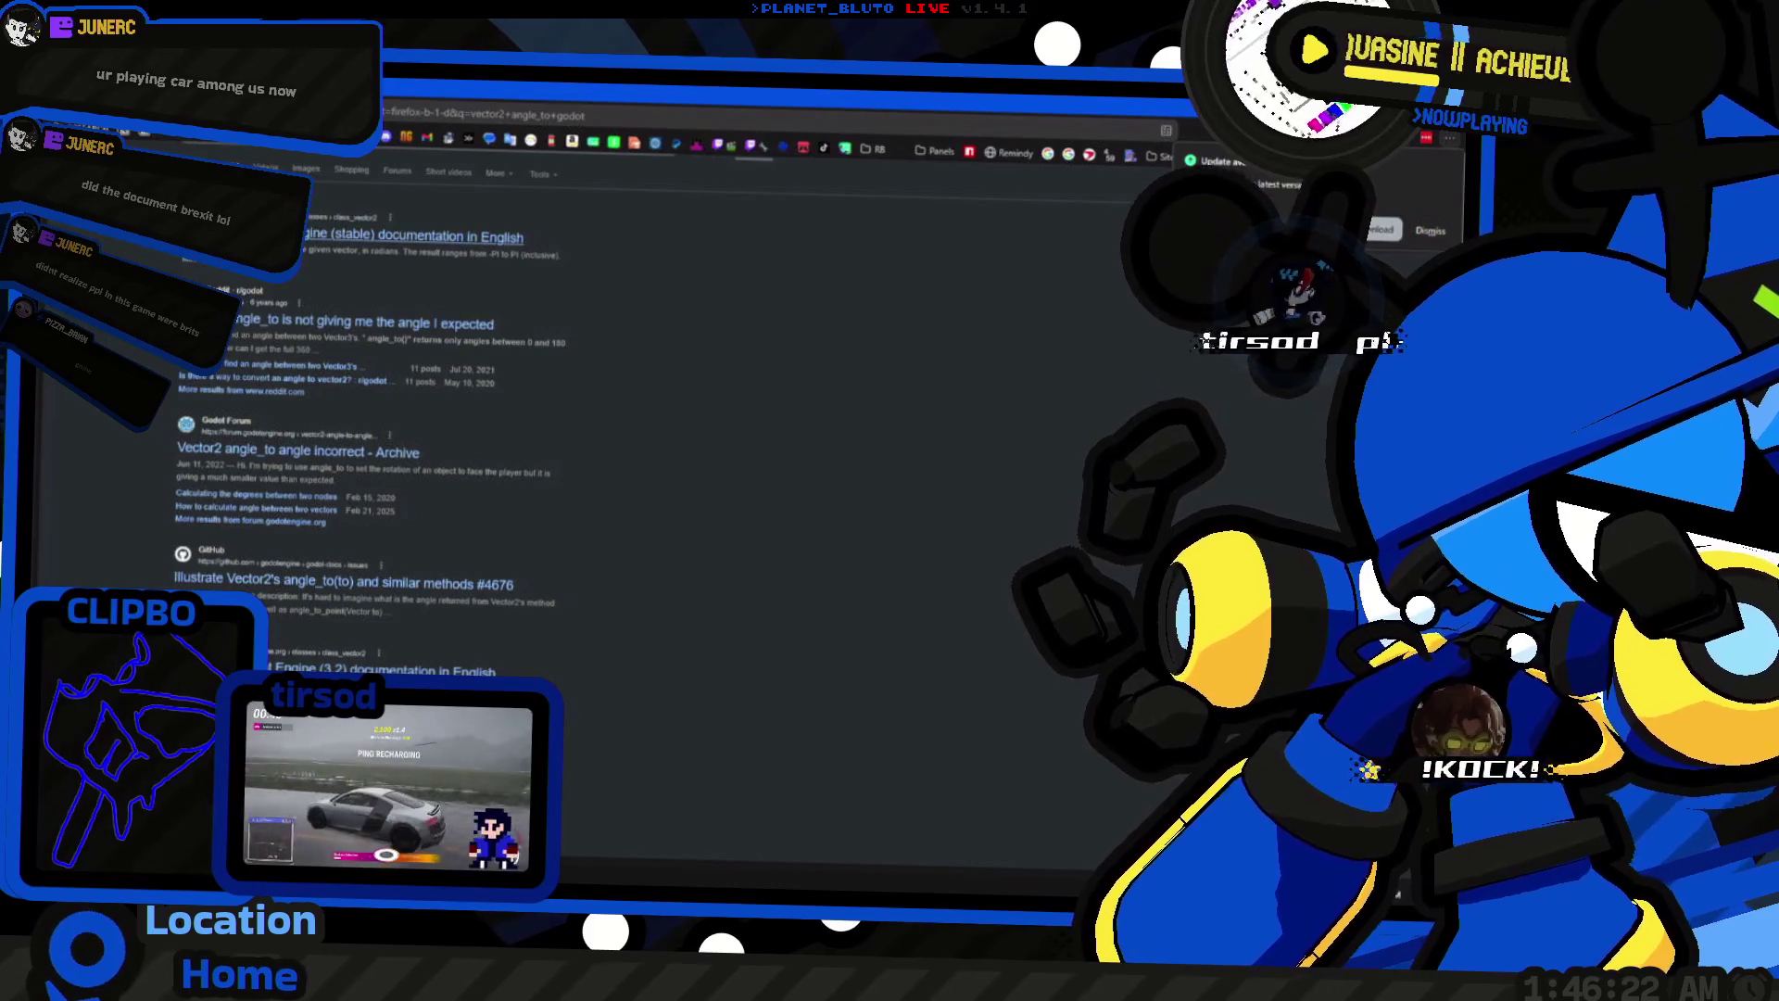
left_click(414, 237)
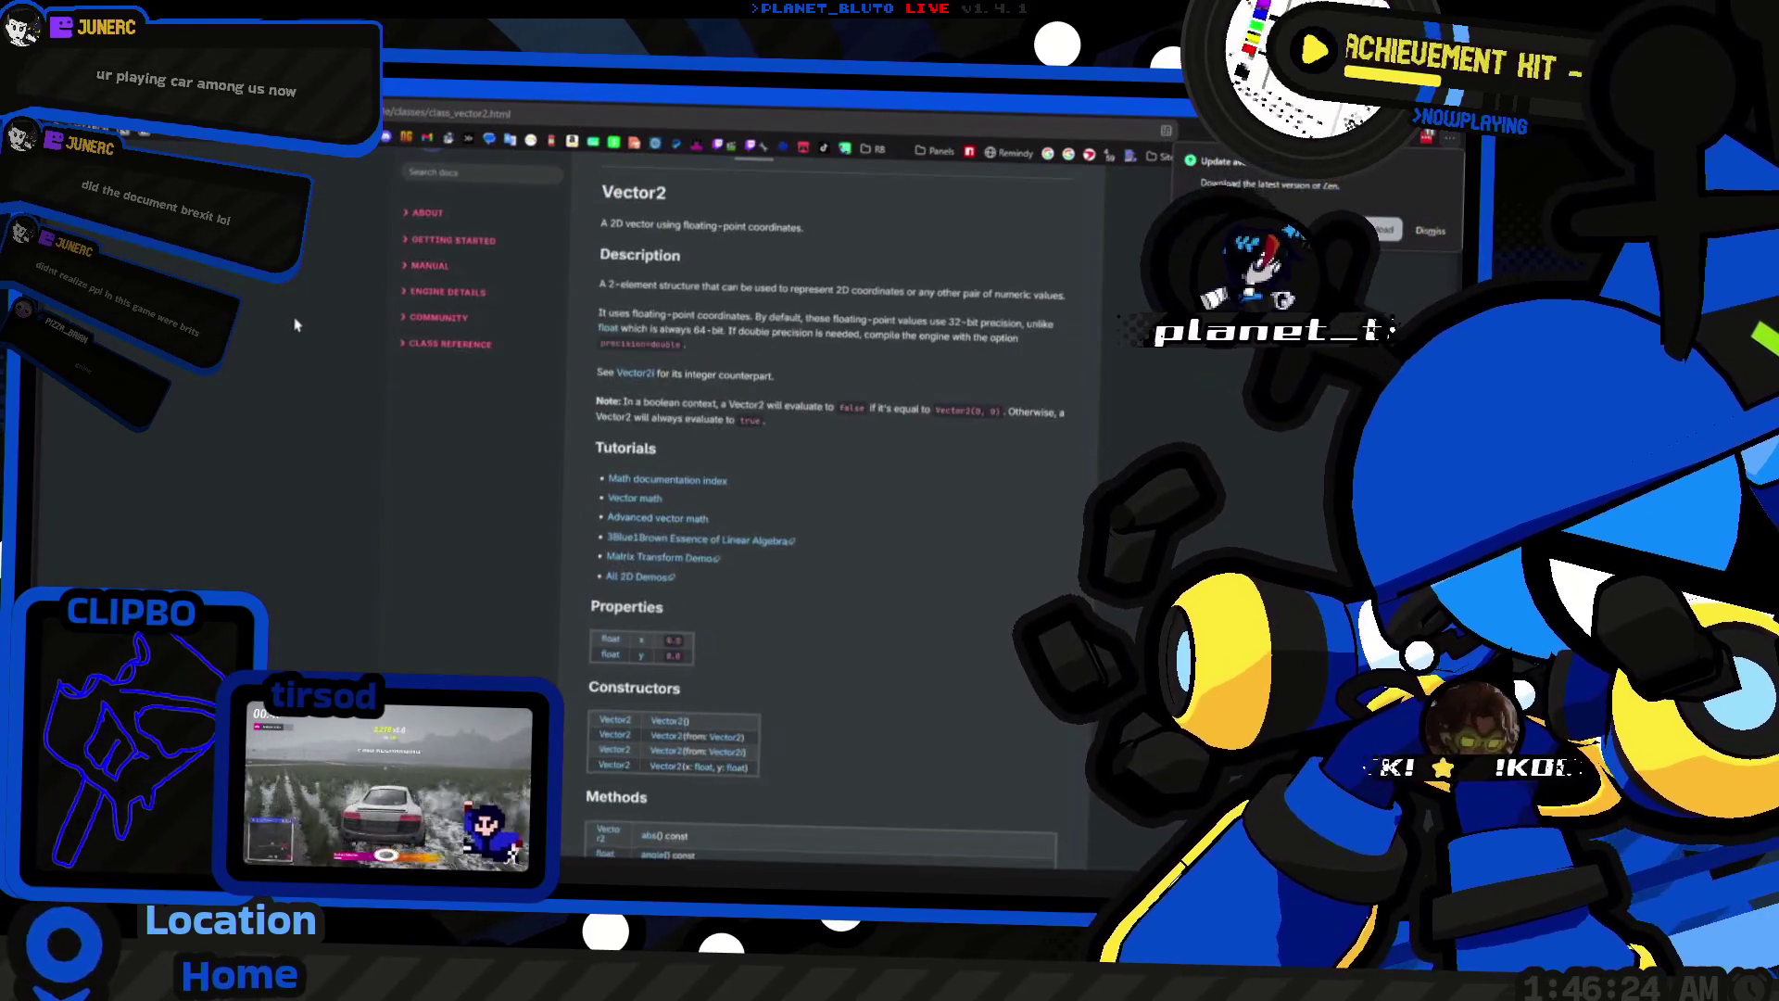
scroll(786, 583, "down", 2)
key("ctrl+f")
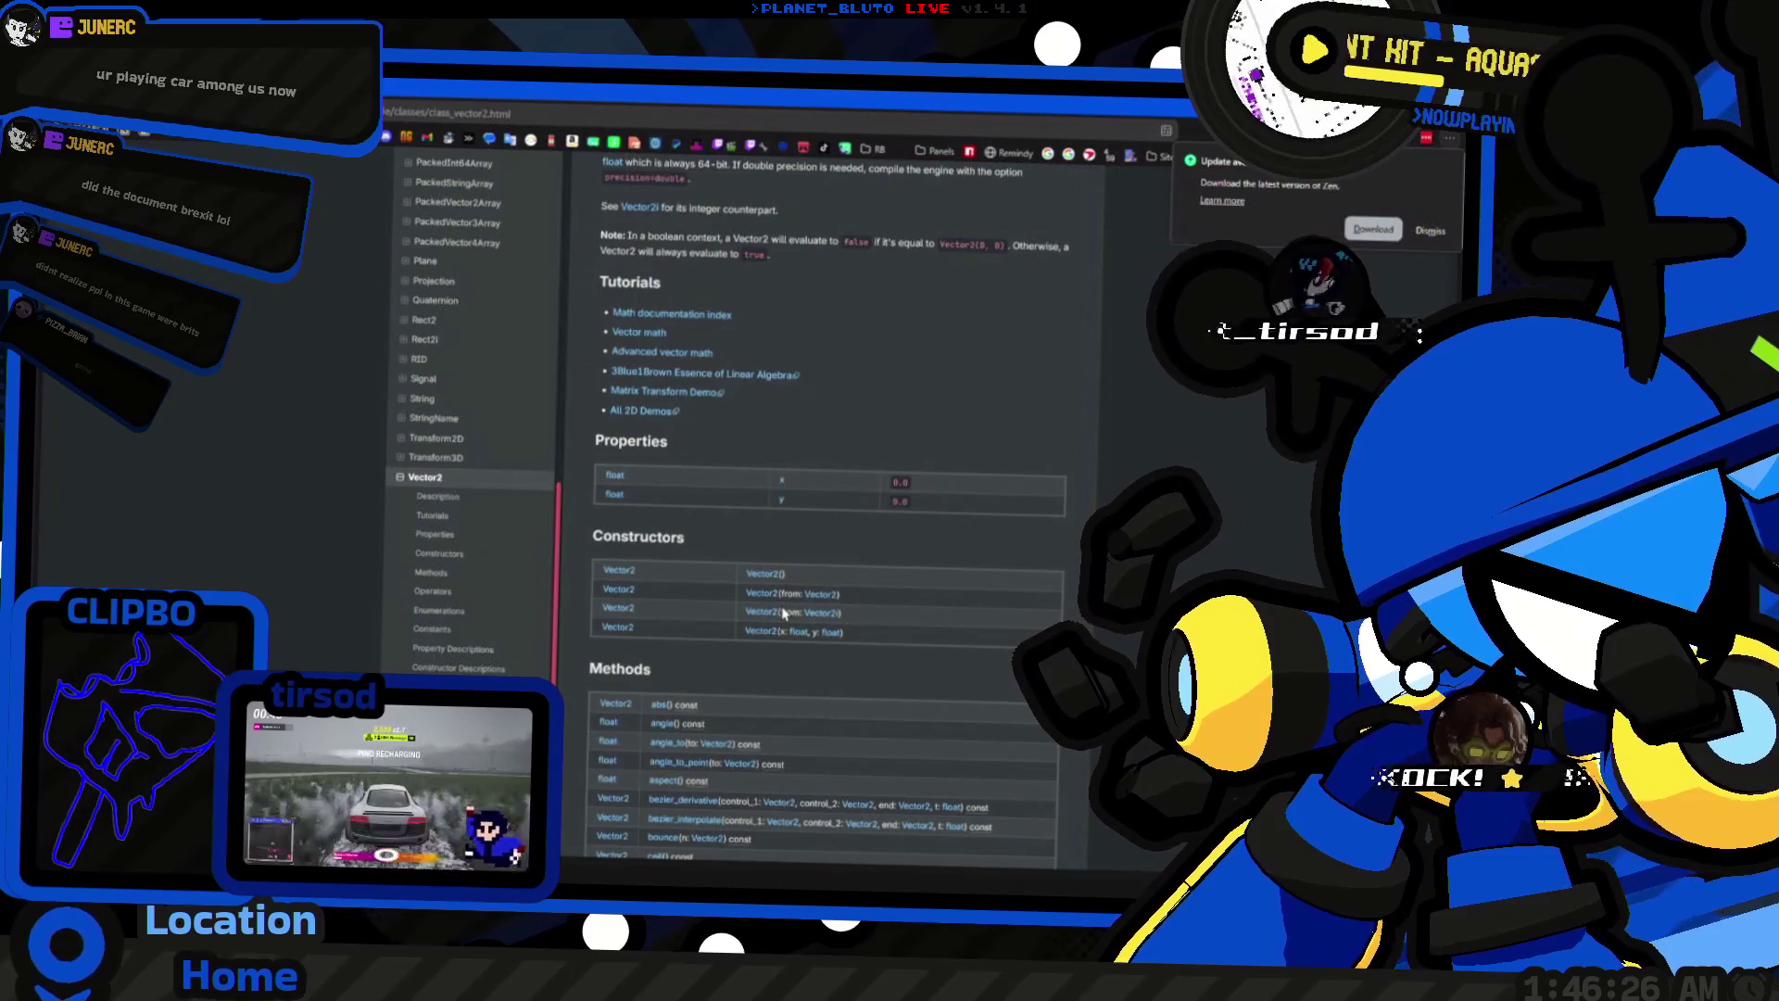
type("an")
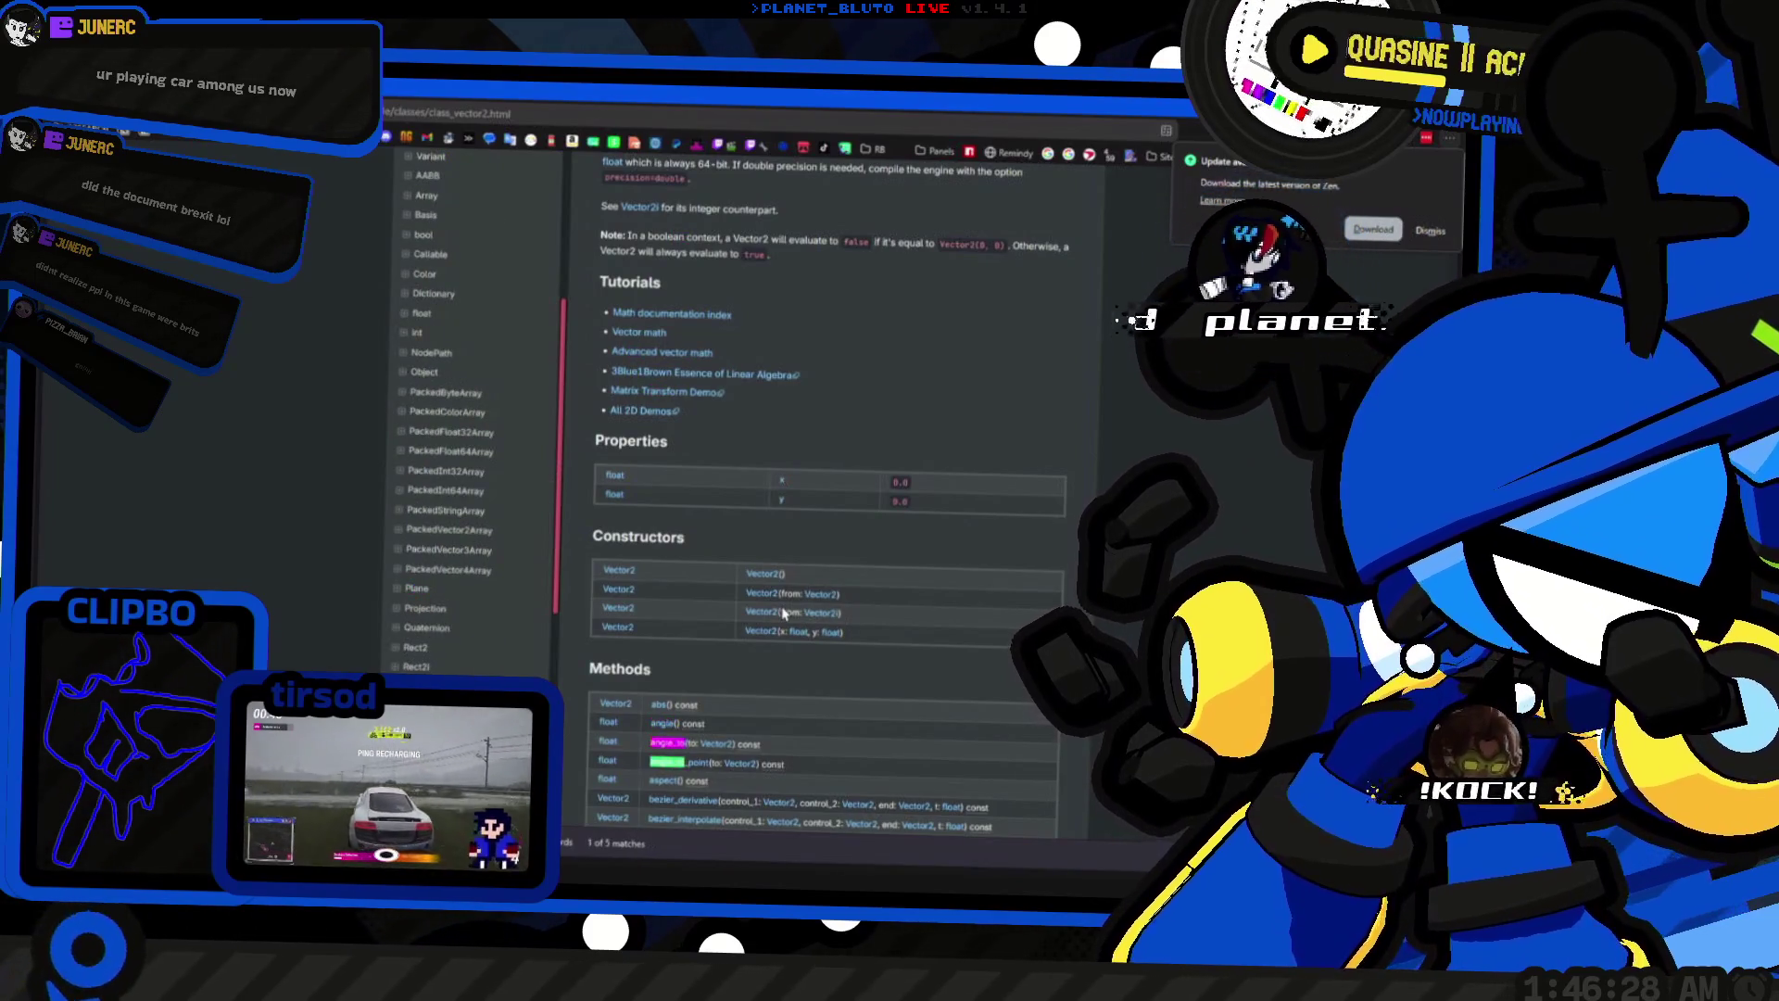
left_click(671, 758)
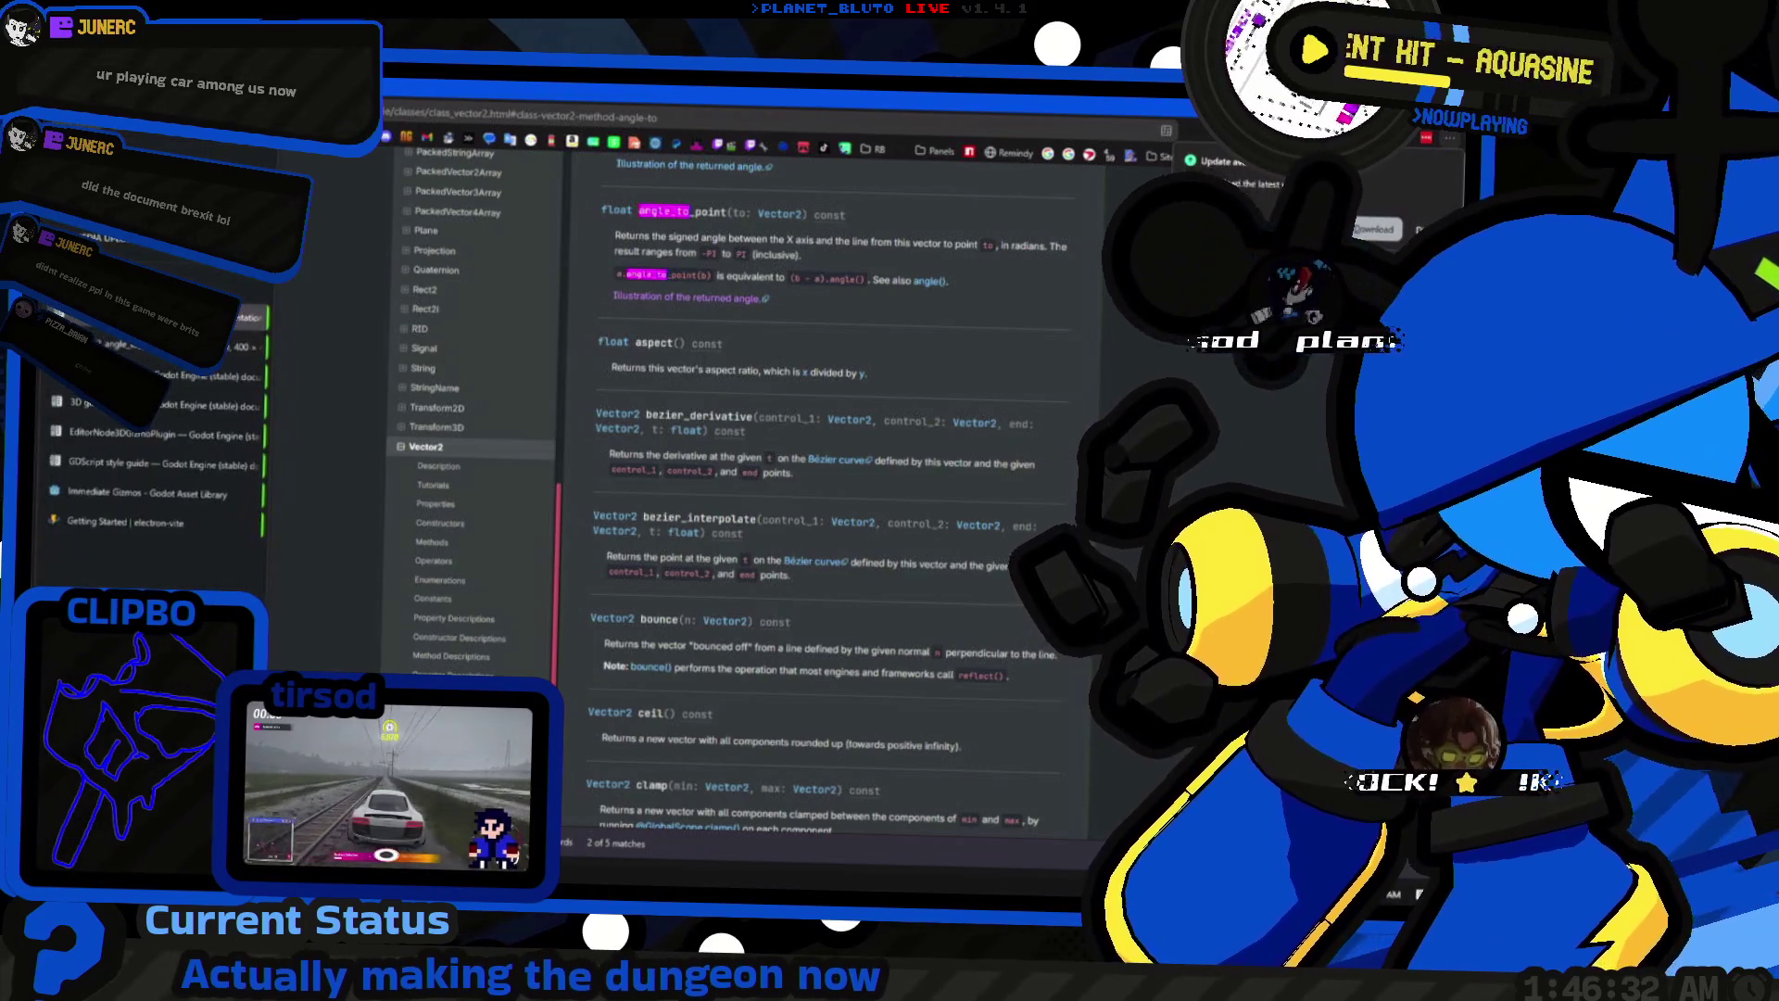
left_click(158, 345)
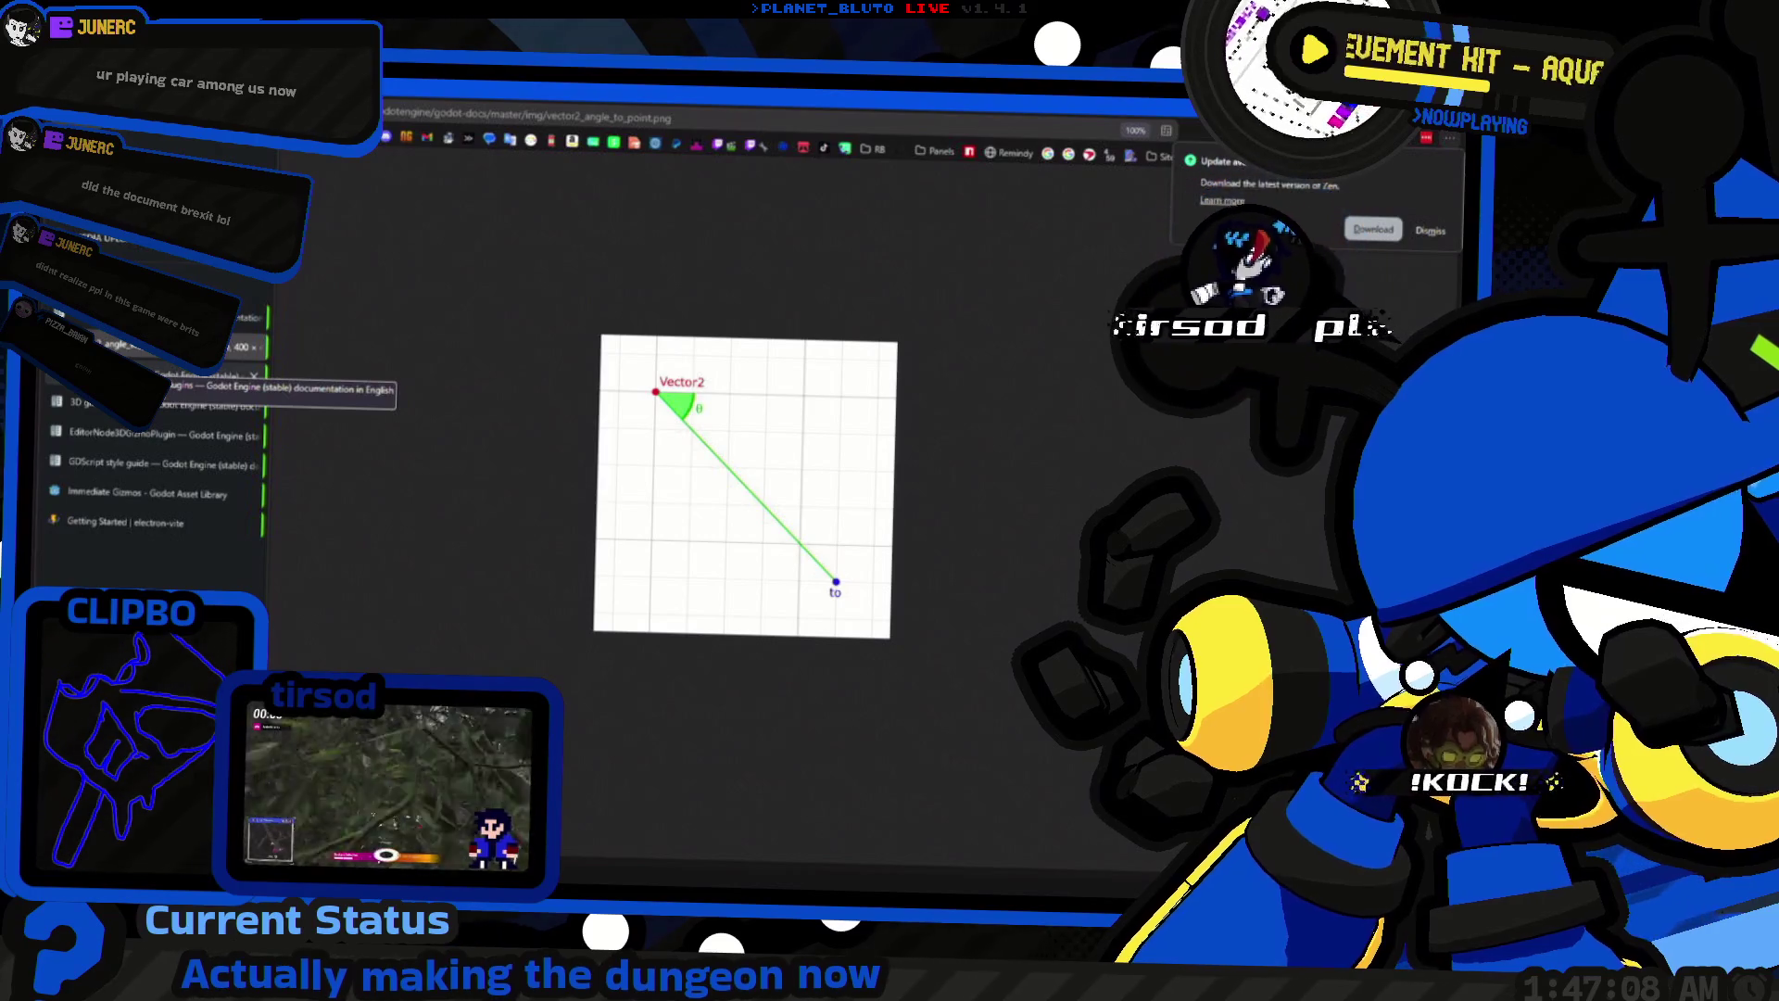
Step: Compare with the Vector3 reference, then close the illustration and return to the Vector2 page
left_click(185, 375)
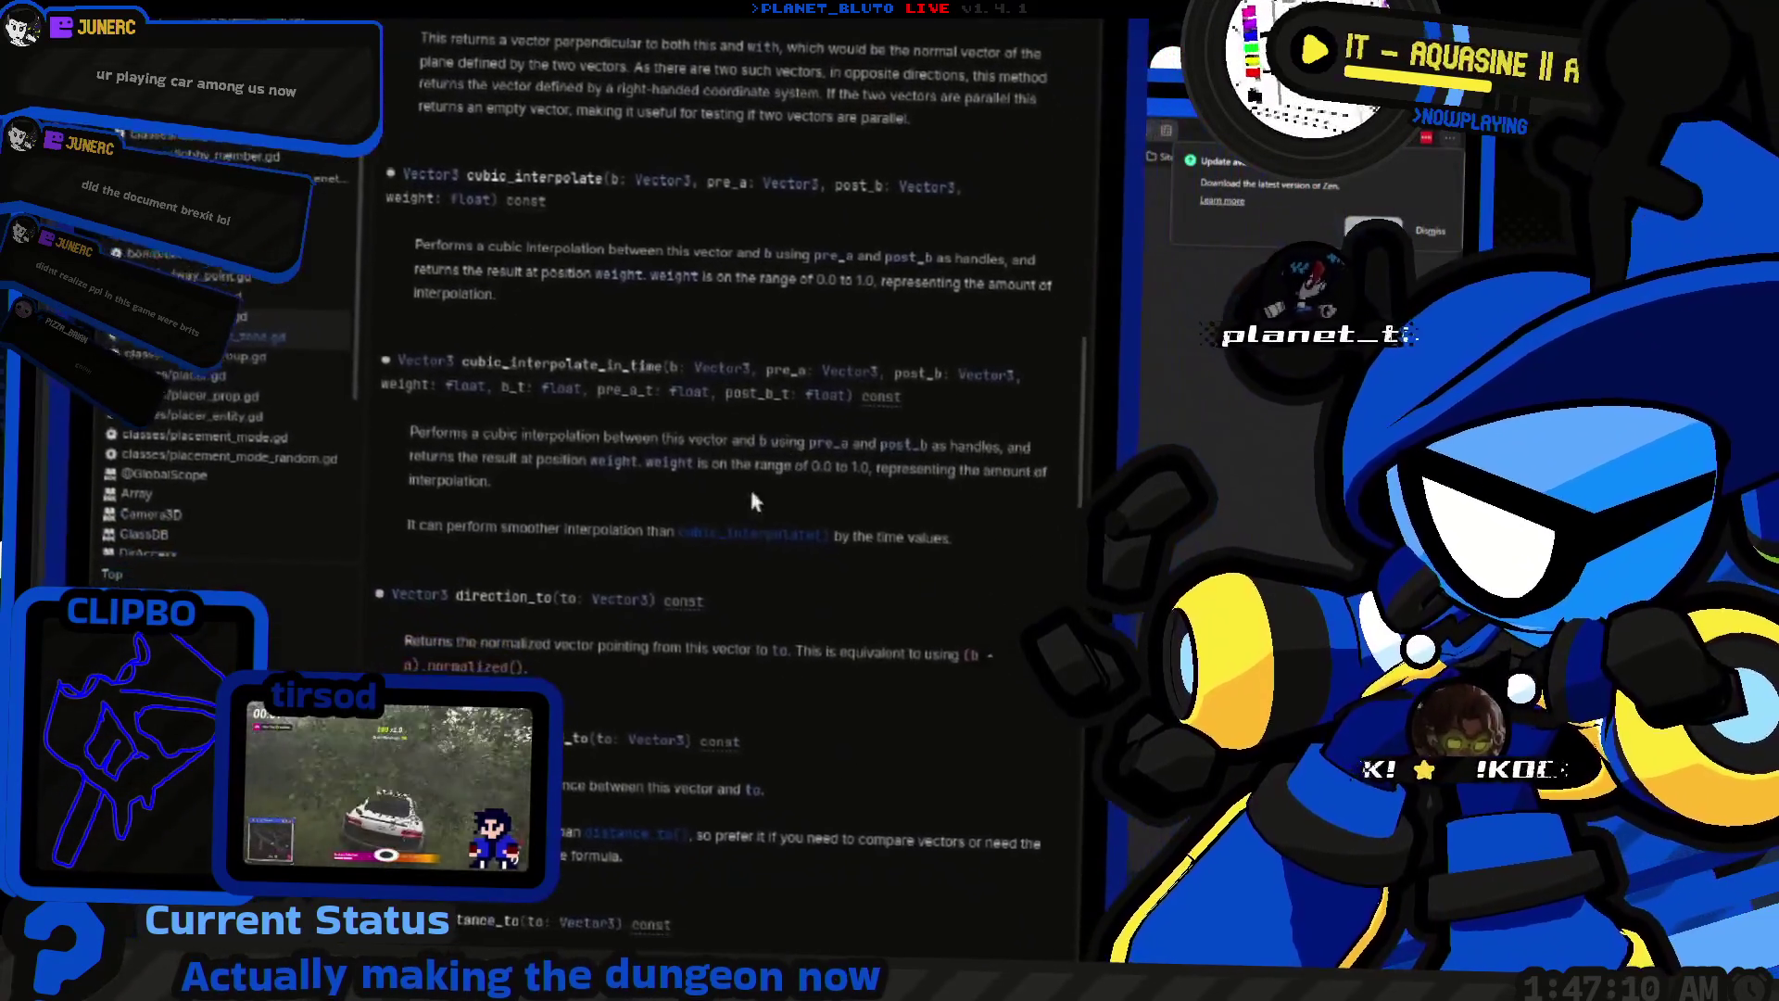
scroll(719, 460, "down", 6)
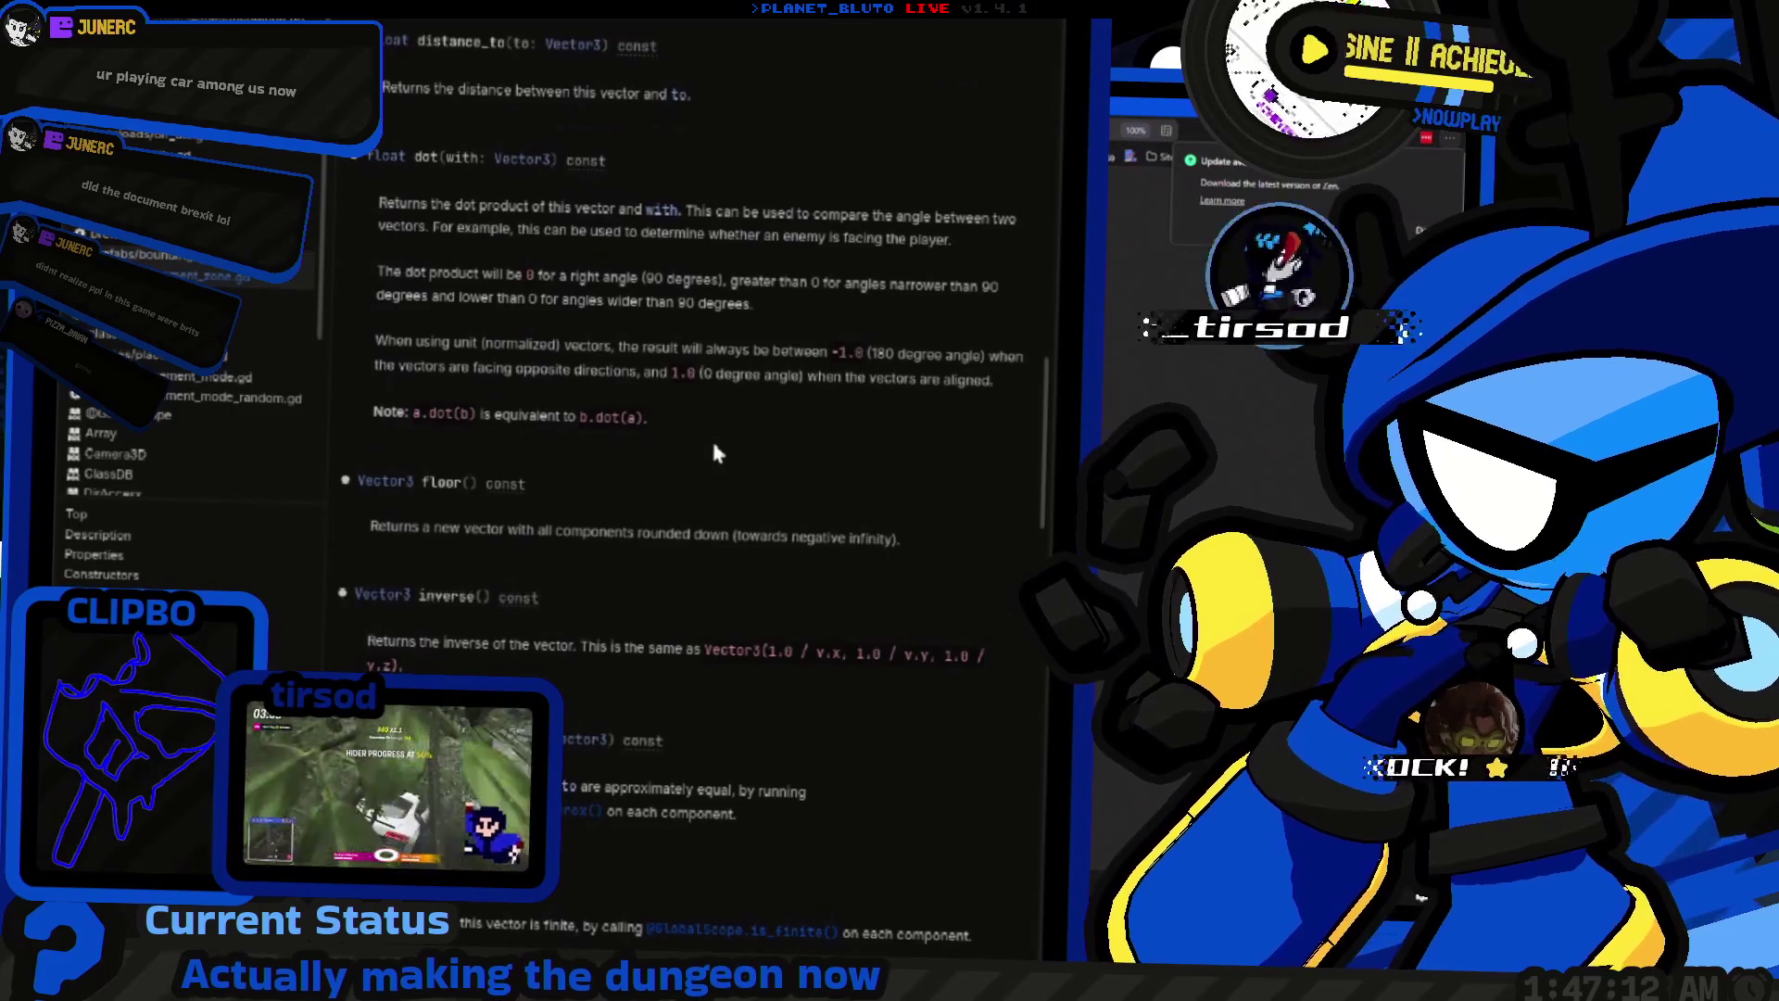
key("ctrl+Tab")
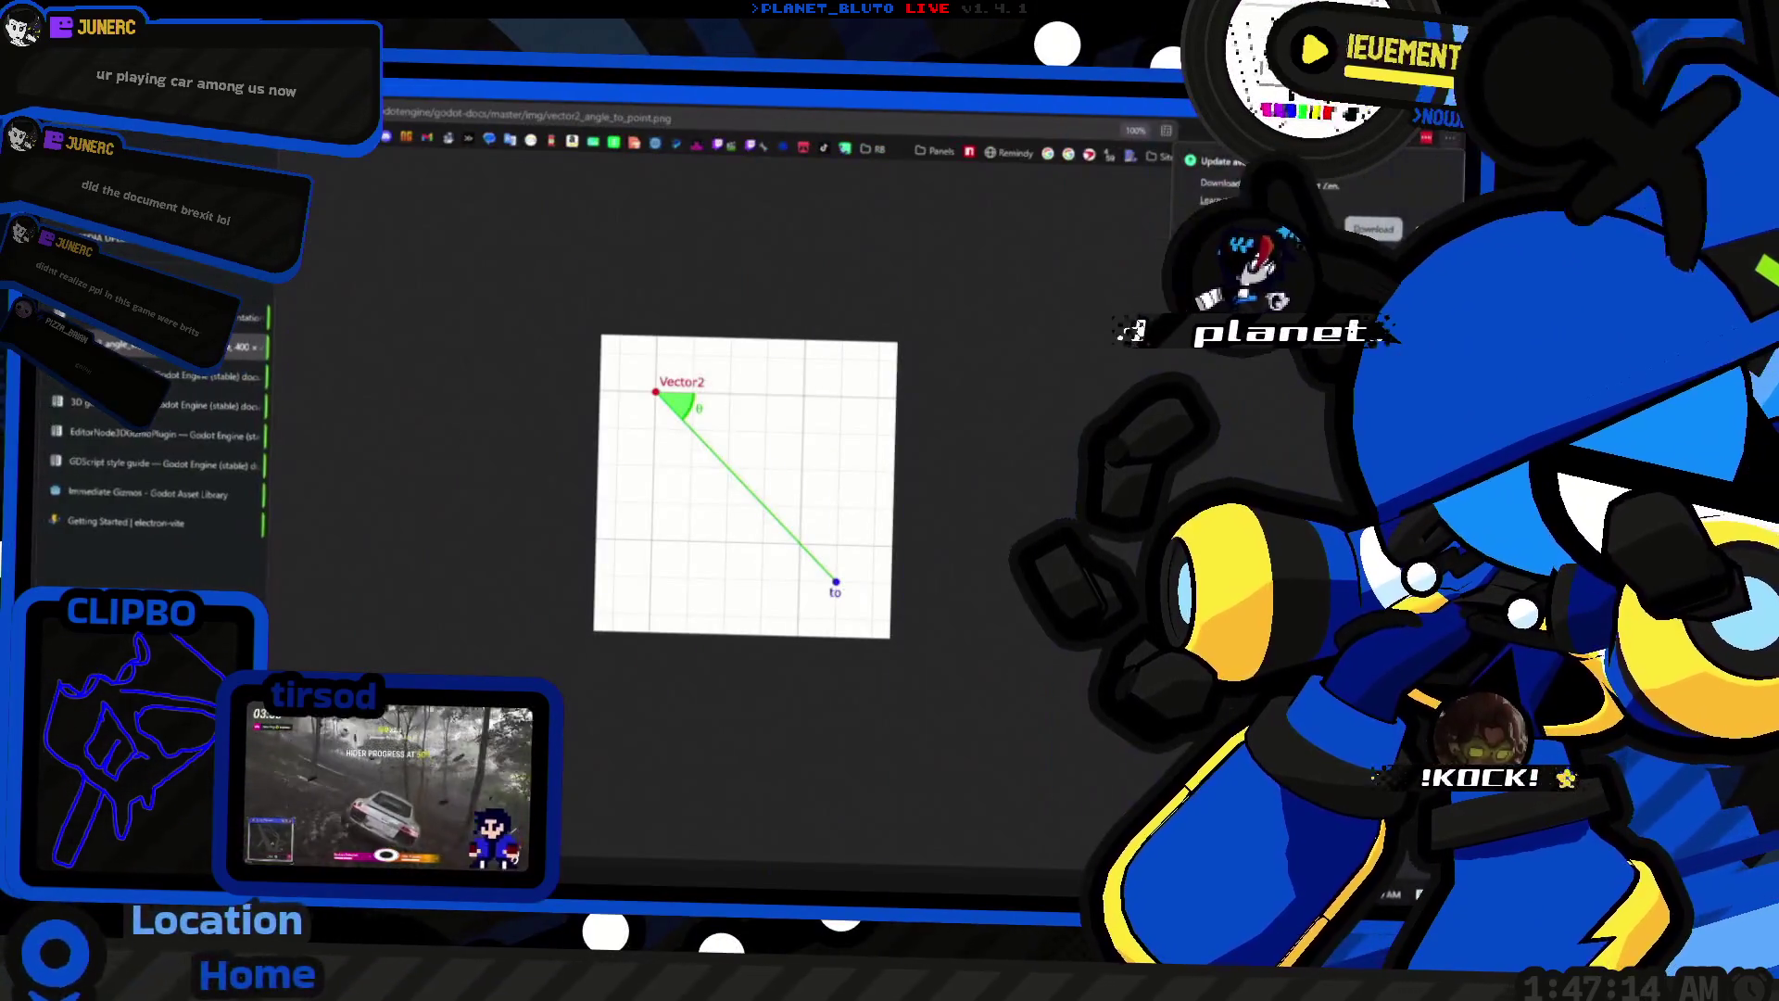
key("ctrl+w")
scroll(853, 345, "up", 5)
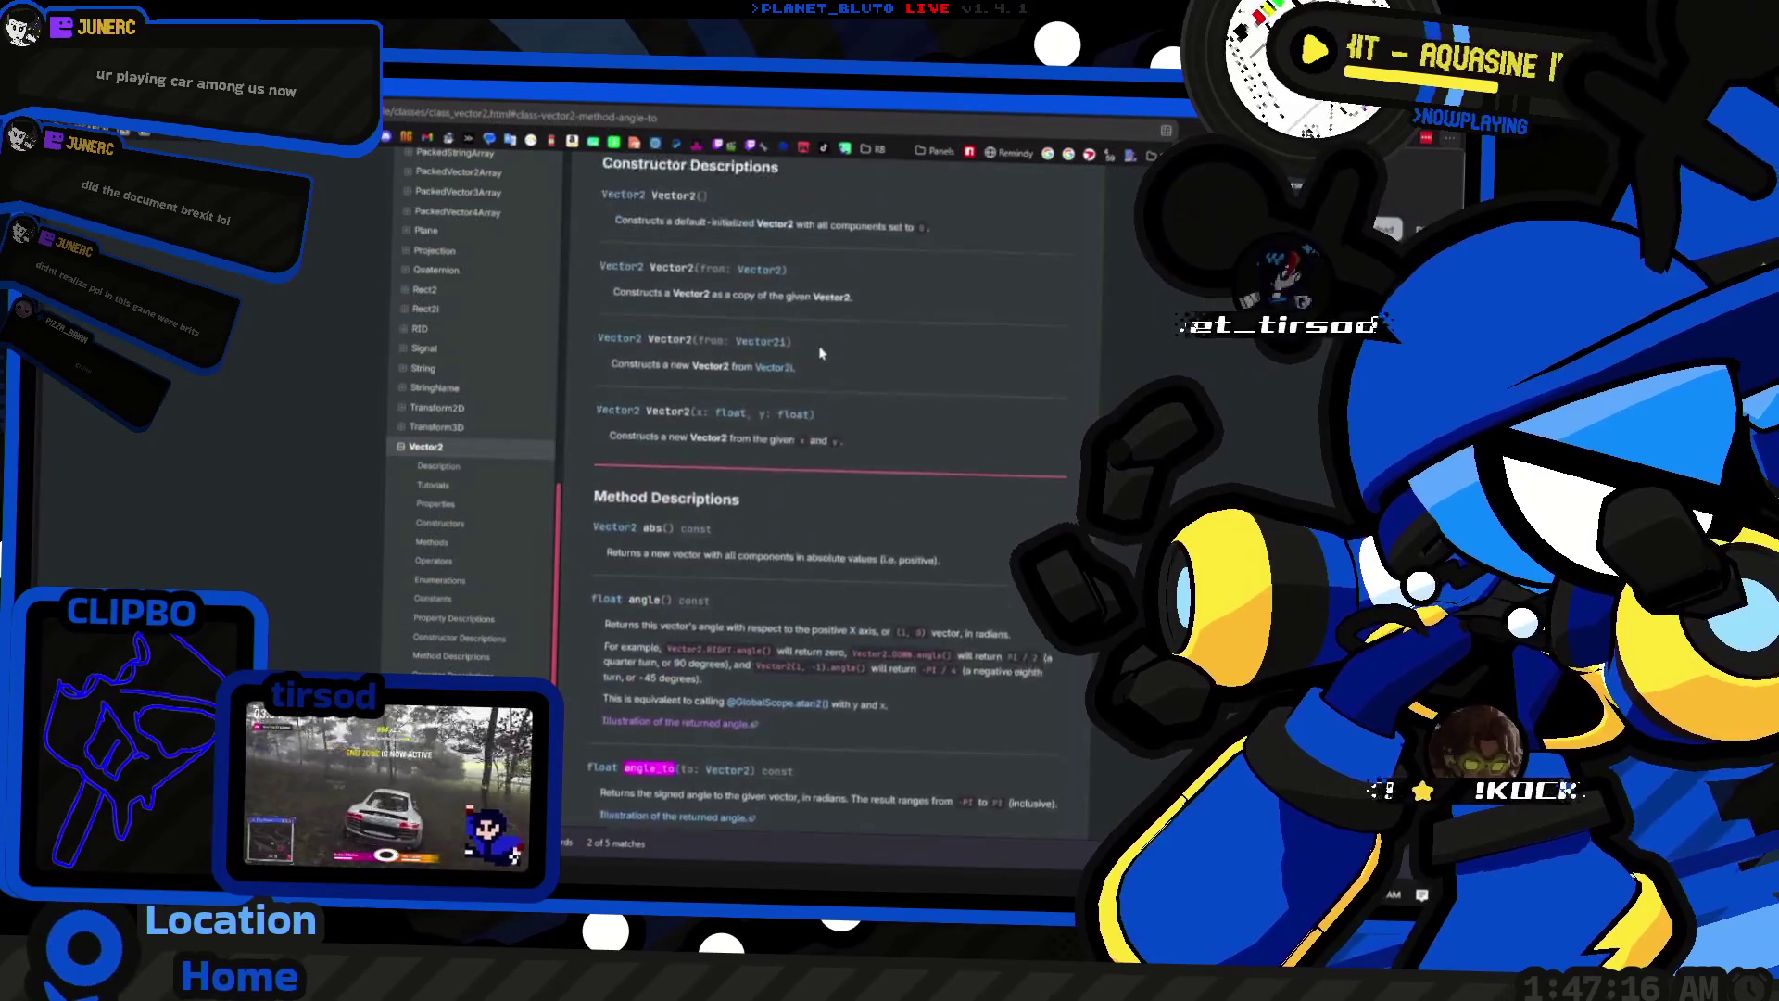
scroll(855, 345, "up", 7)
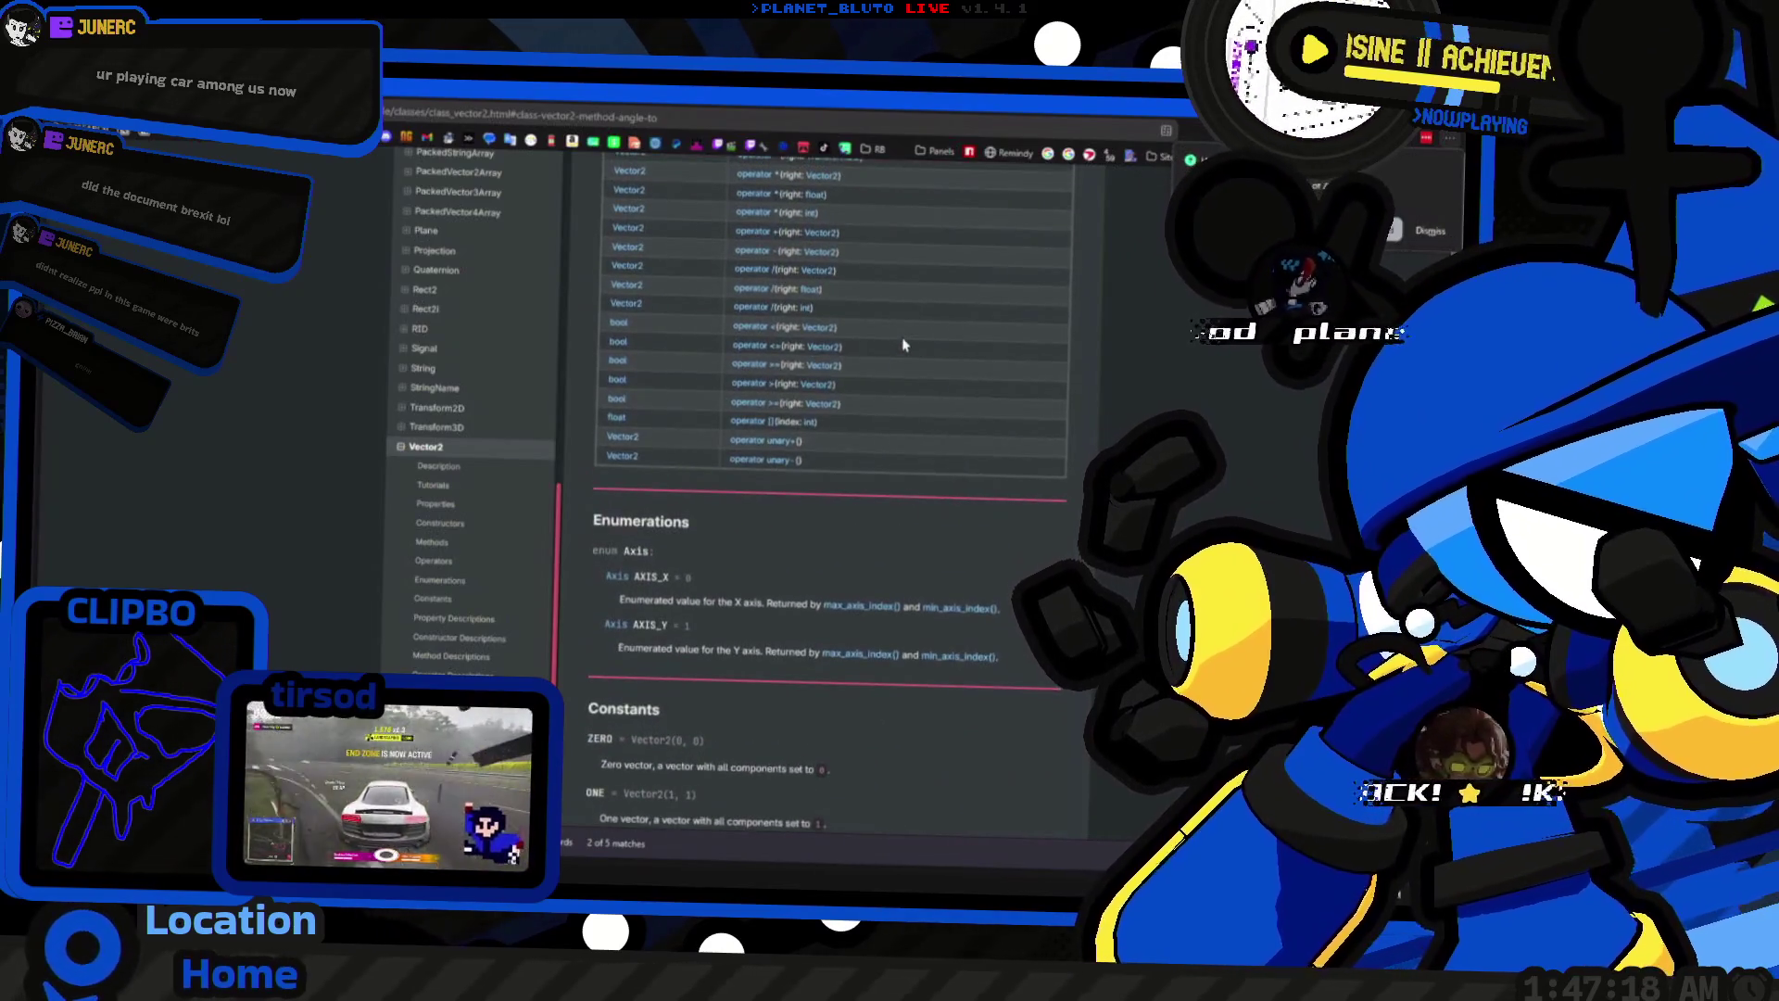
scroll(903, 344, "up", 8)
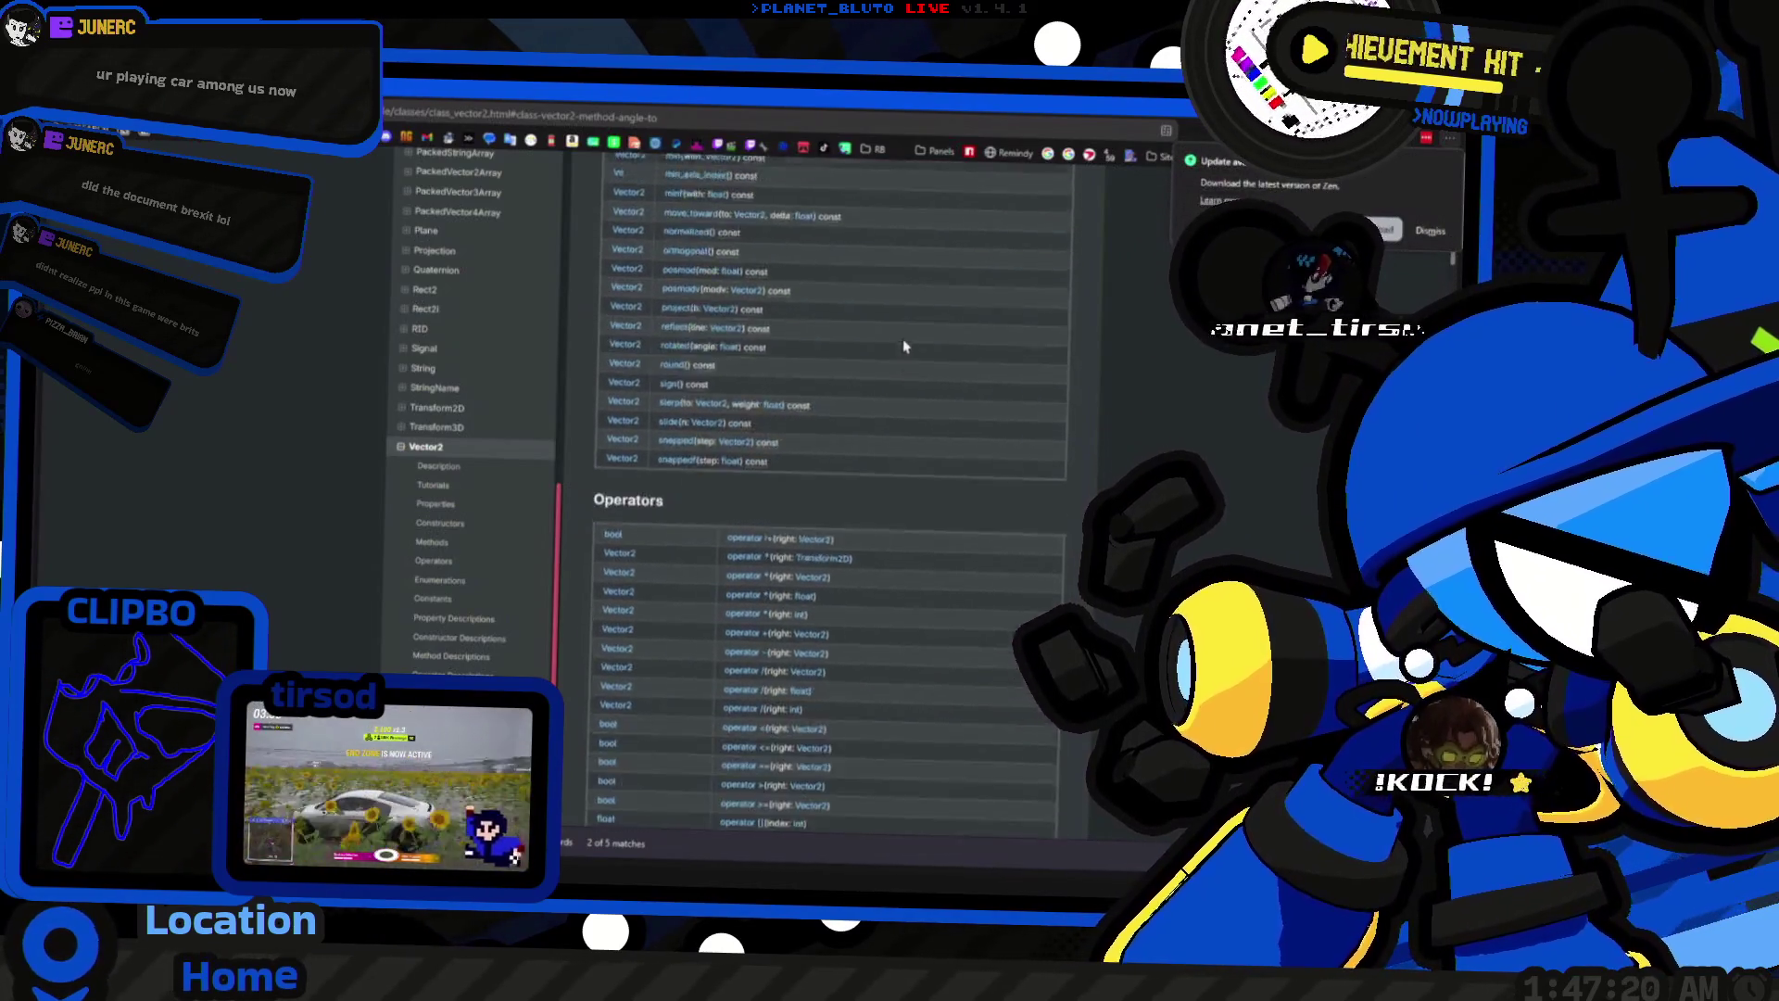
scroll(894, 350, "up", 10)
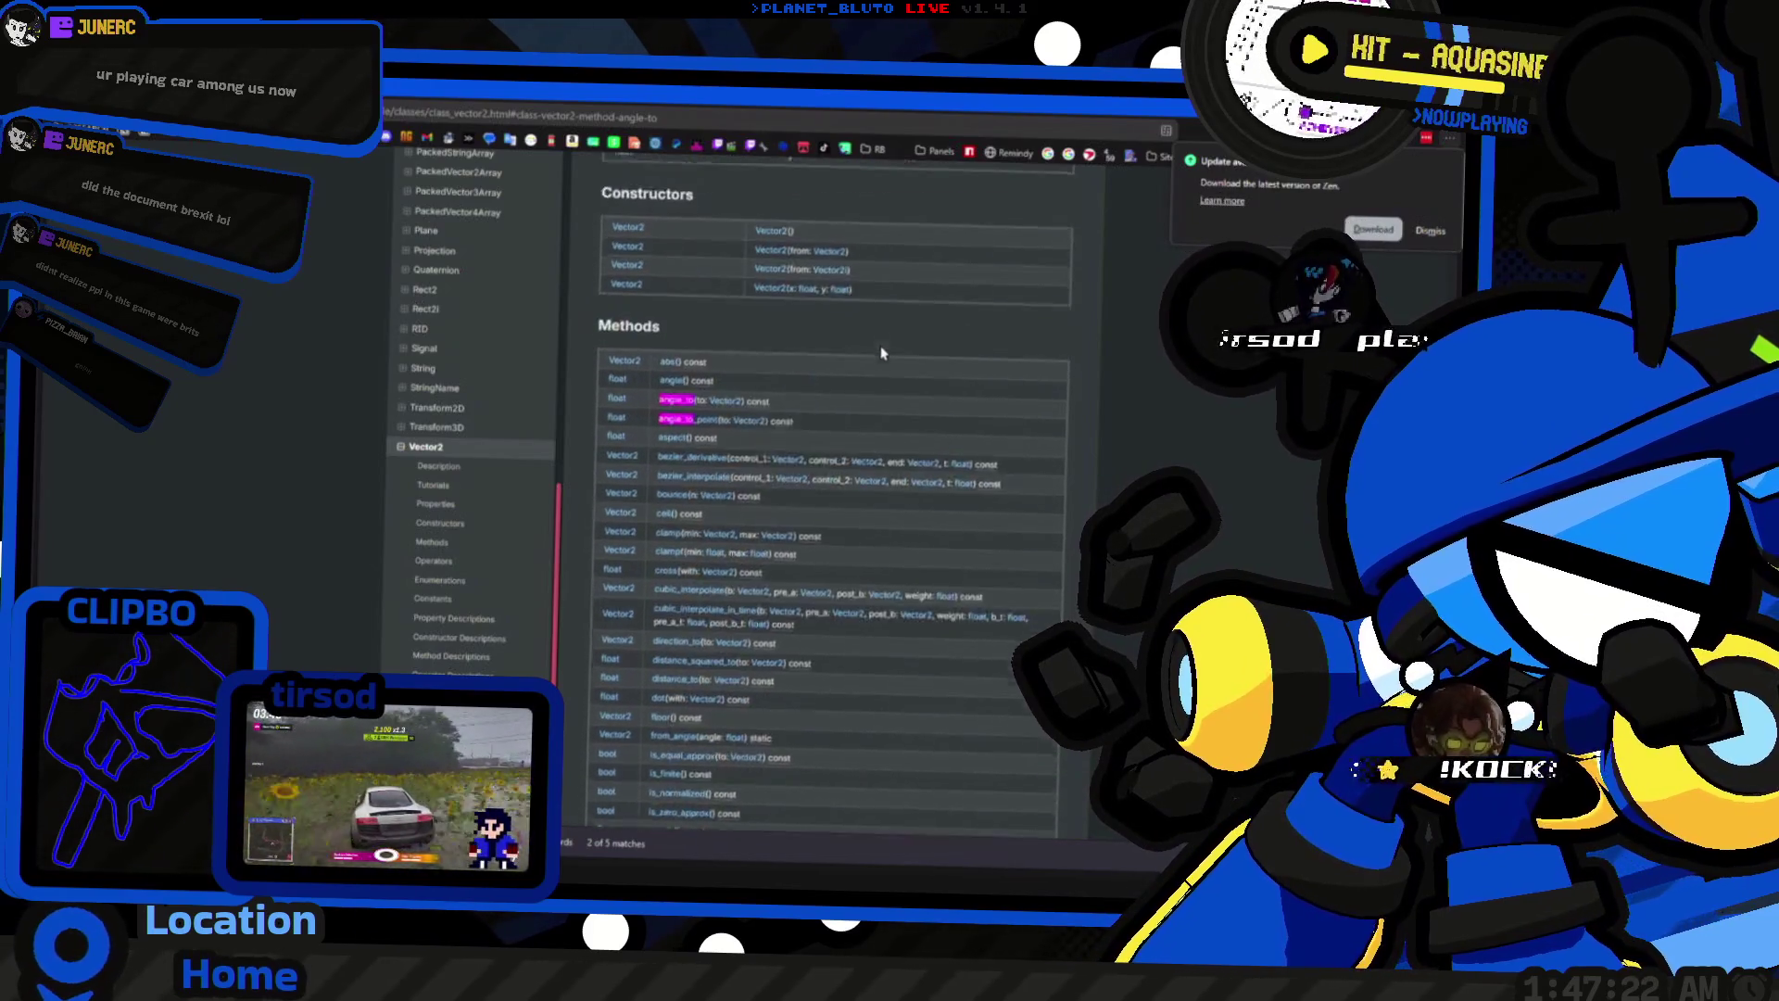
scroll(879, 354, "up", 8)
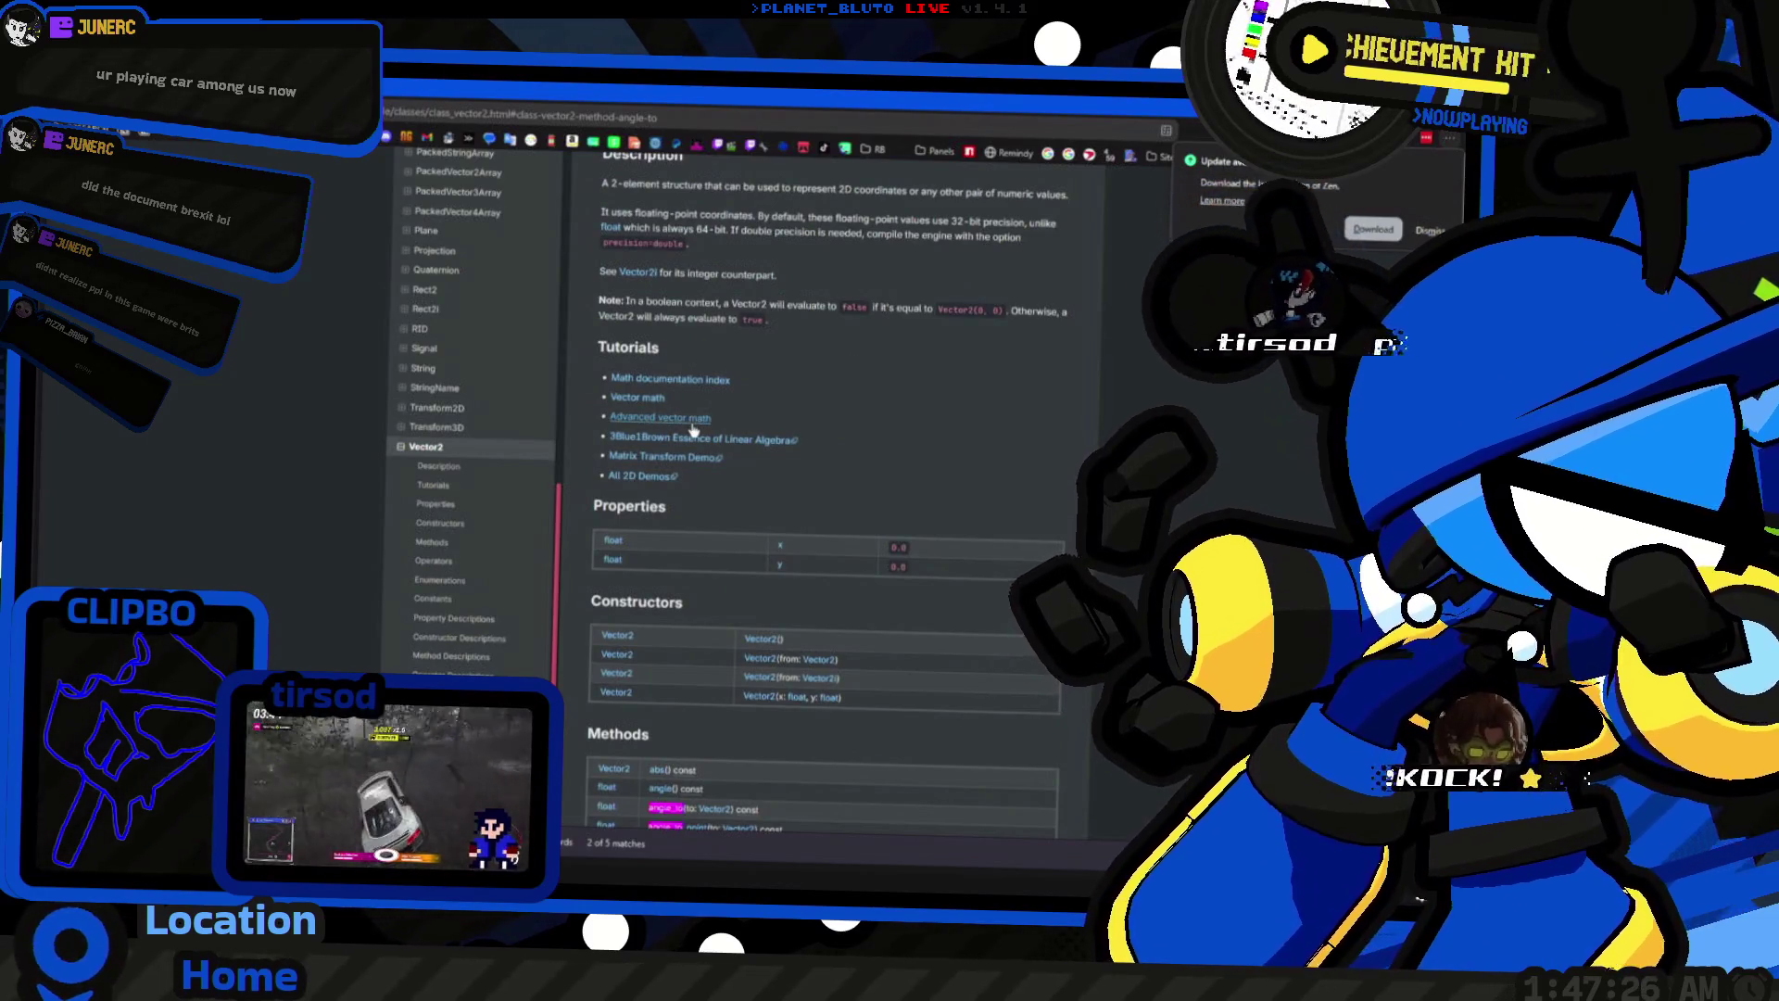
Step: Read the Advanced vector math tutorial on planes and separating-plane collision detection
left_click(692, 422)
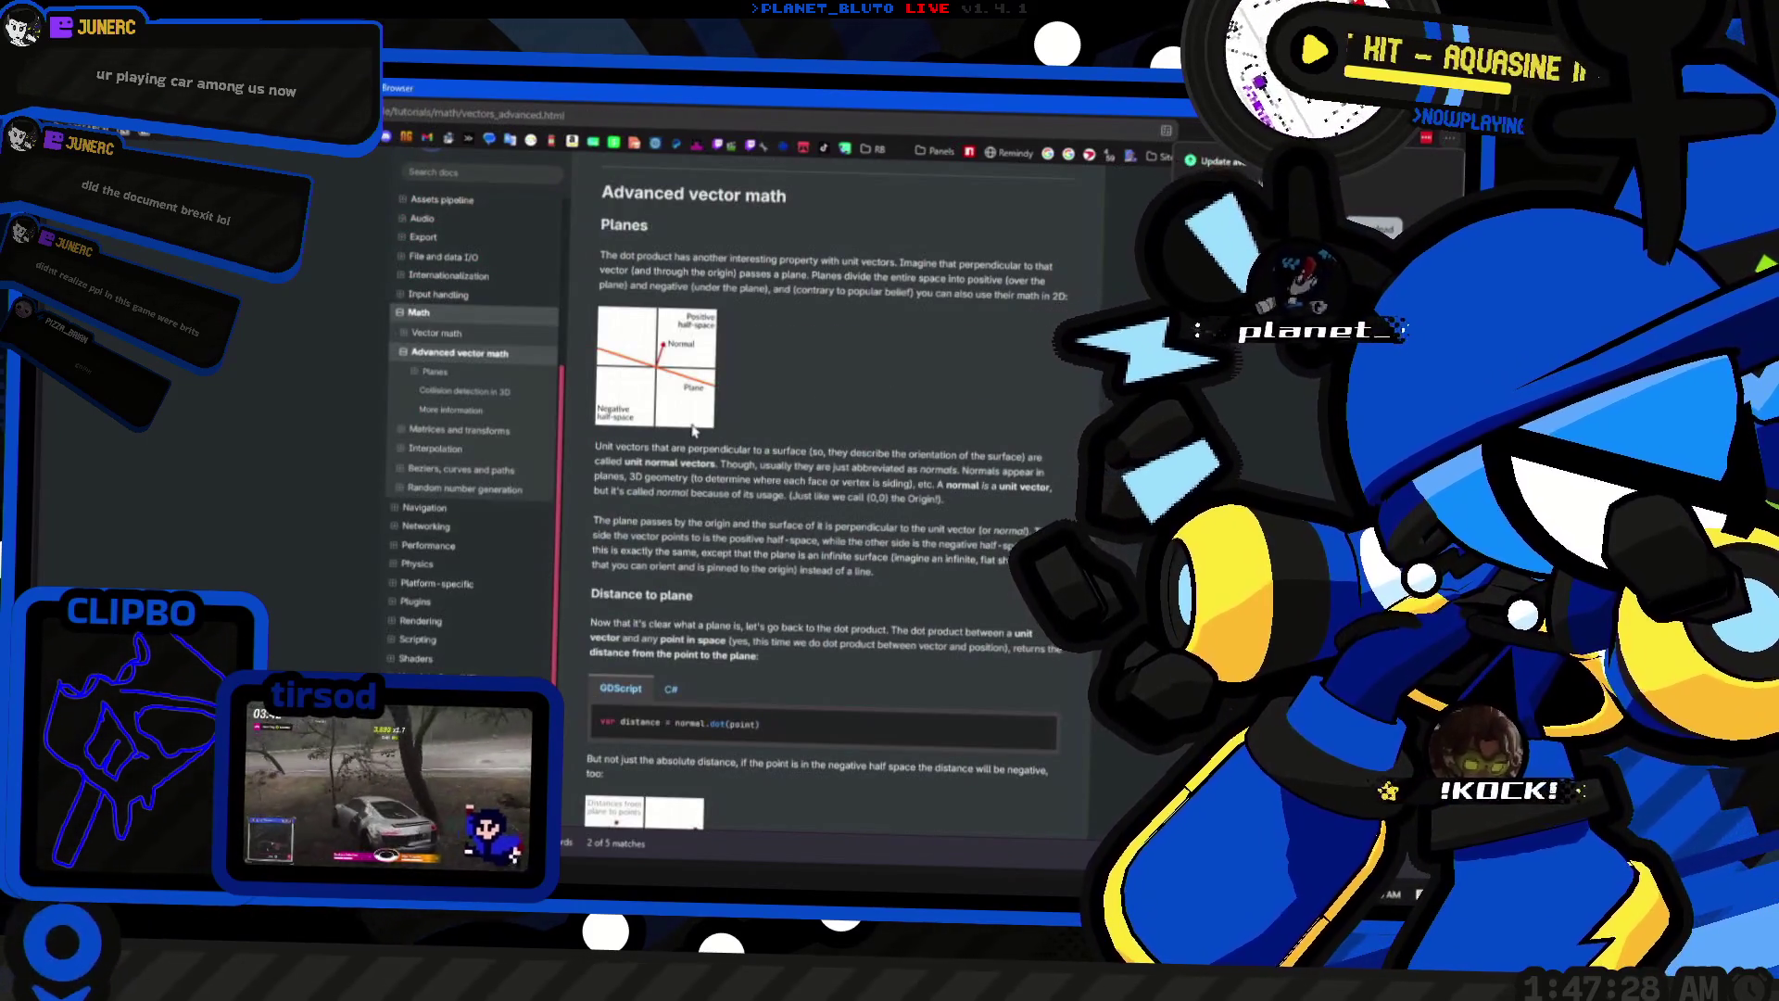
scroll(893, 468, "down", 10)
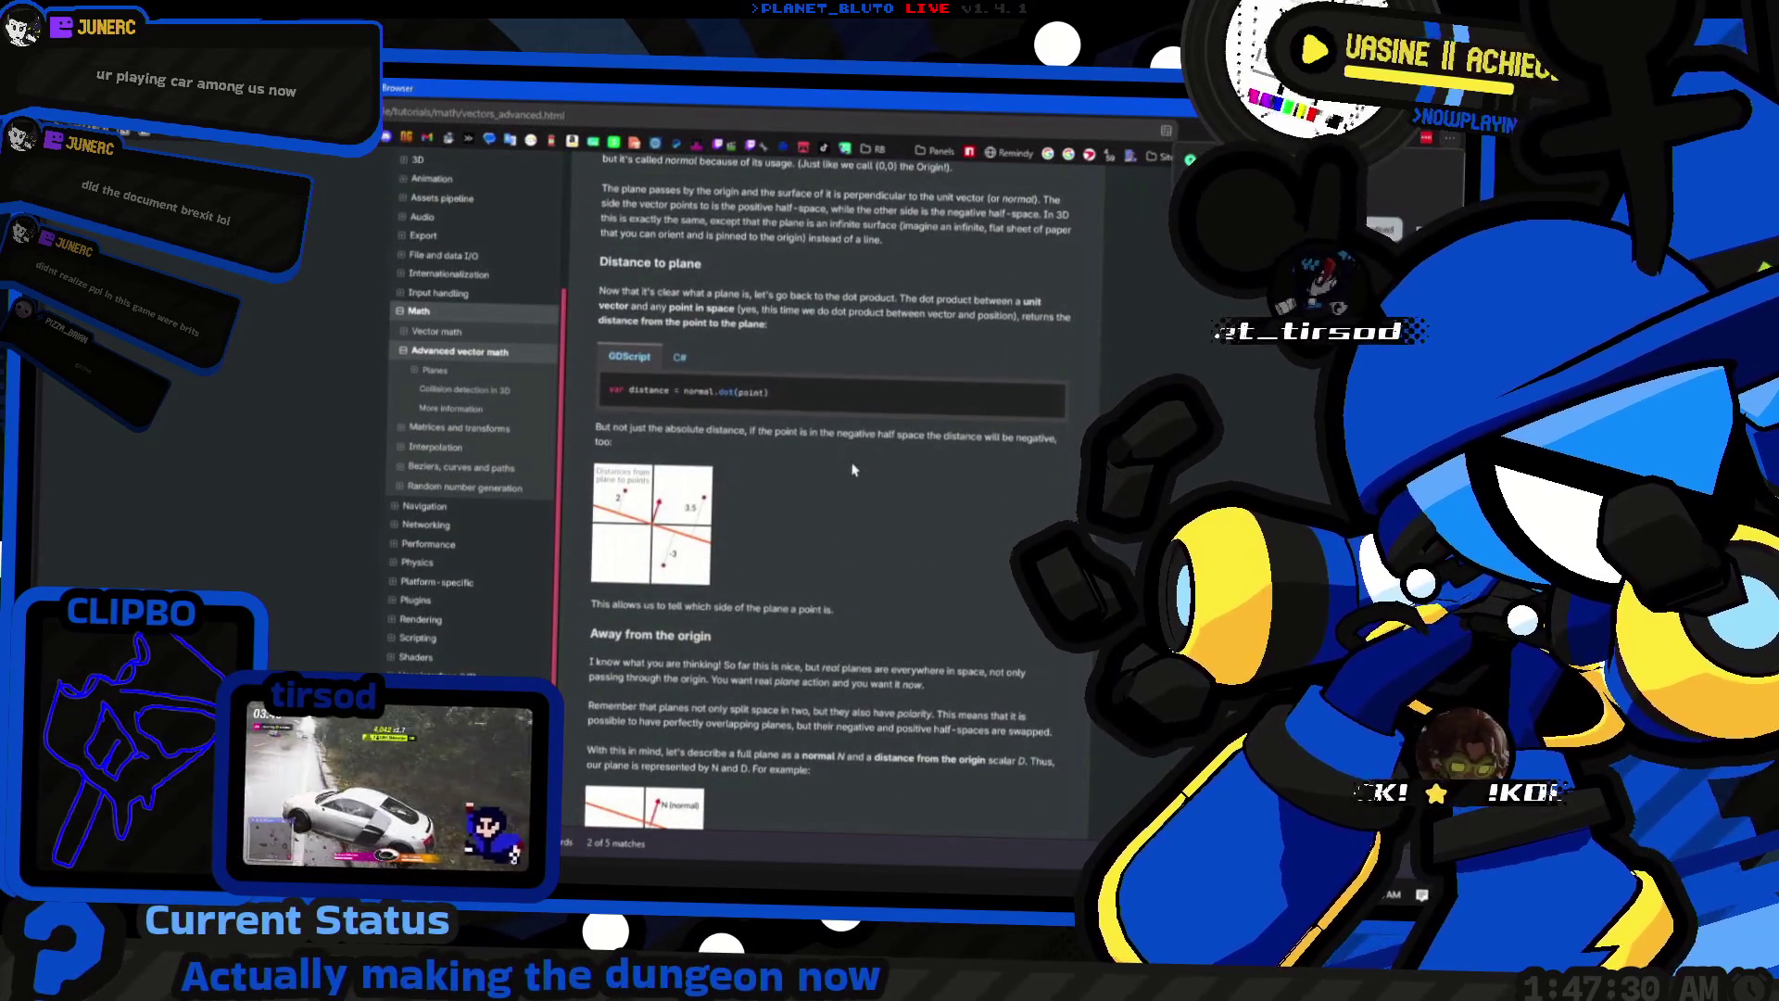
scroll(855, 463, "down", 10)
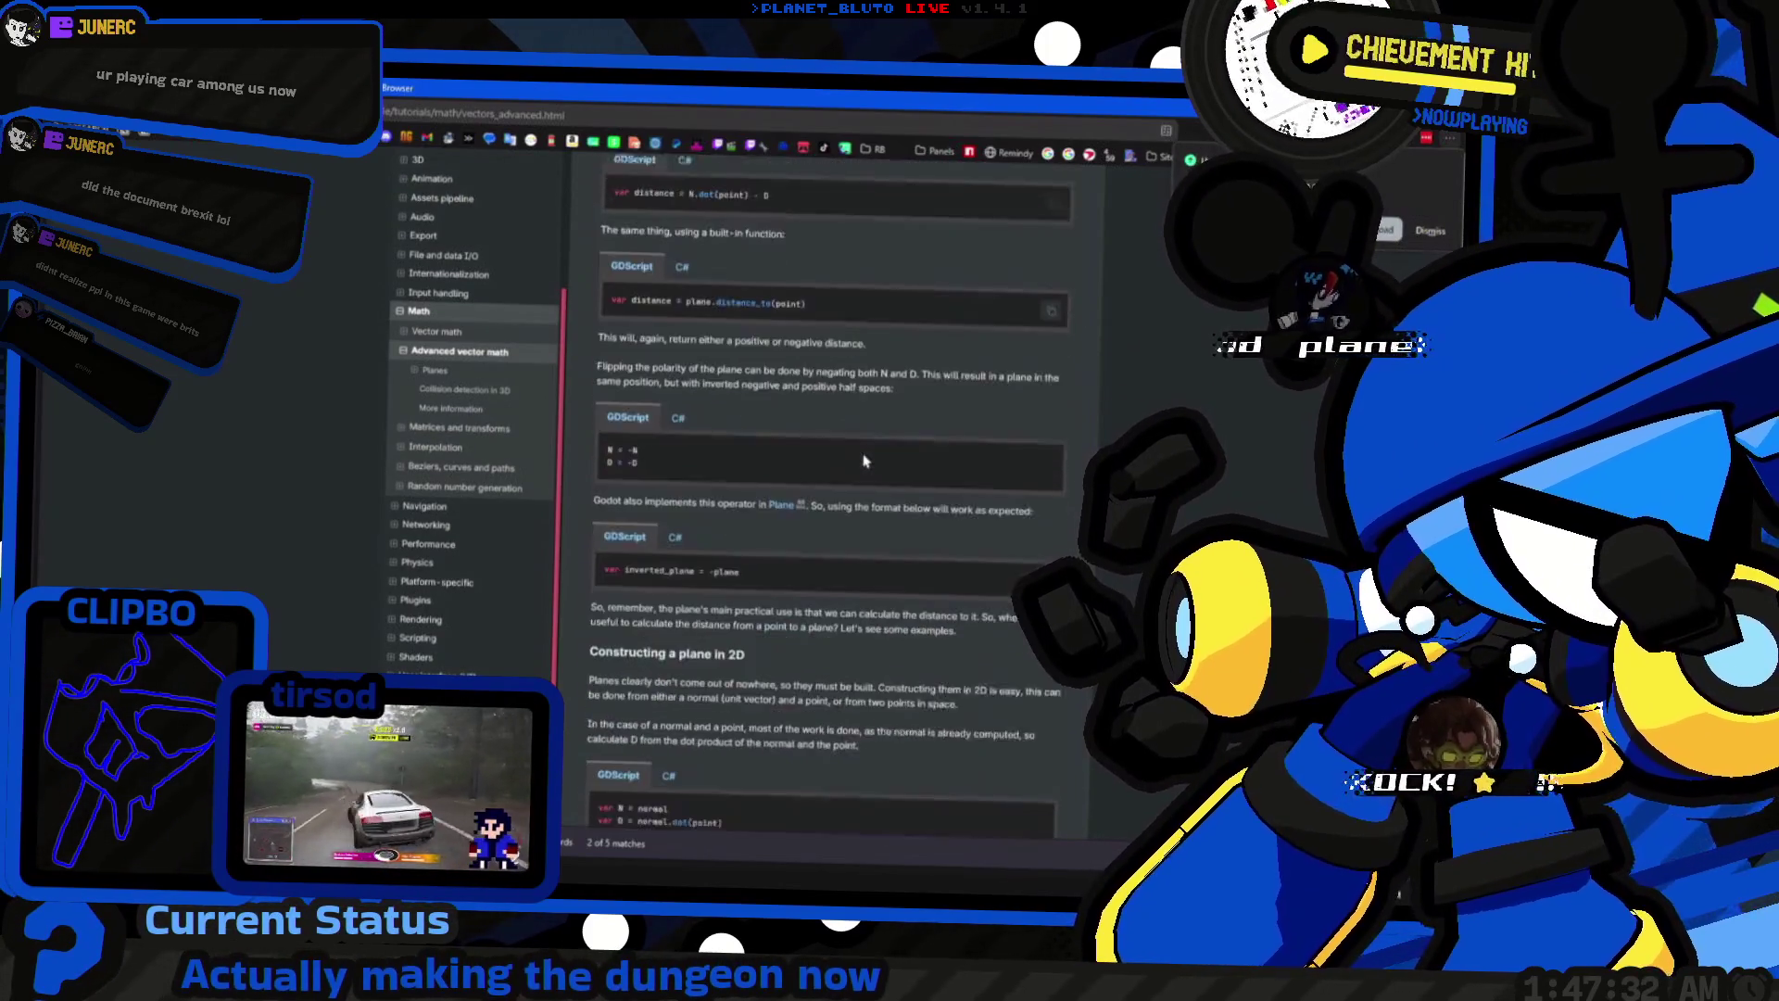
scroll(871, 460, "down", 5)
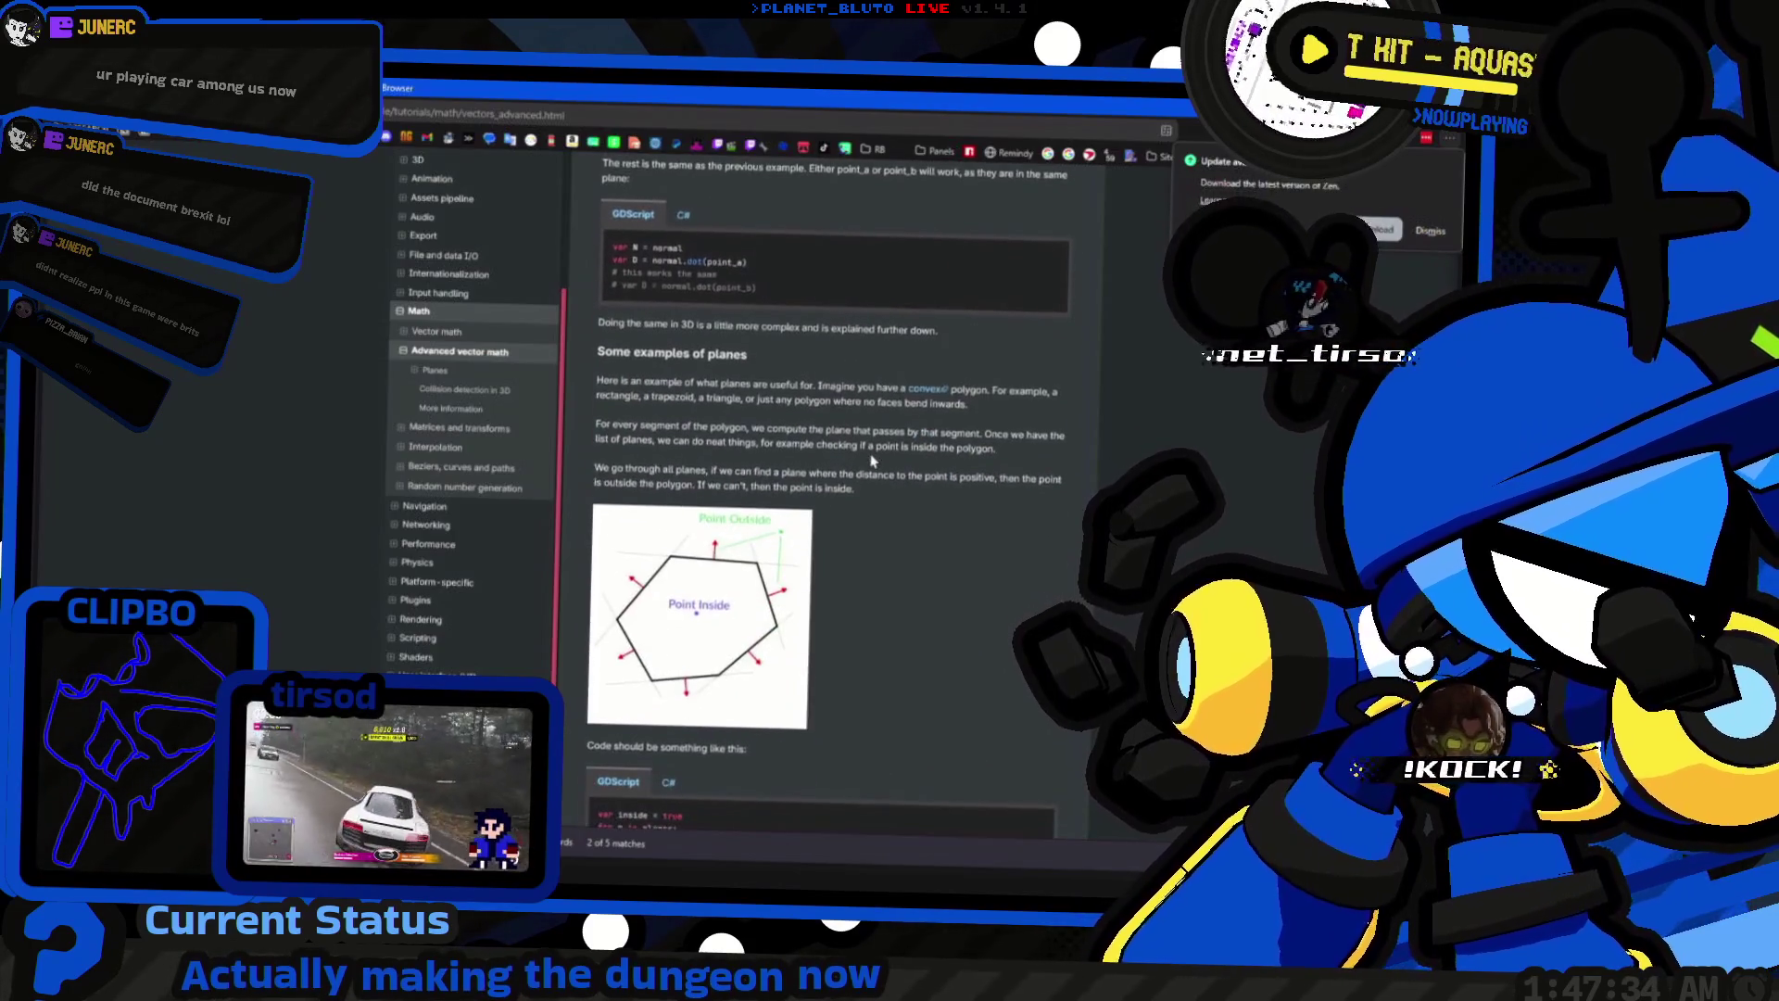
scroll(871, 461, "down", 15)
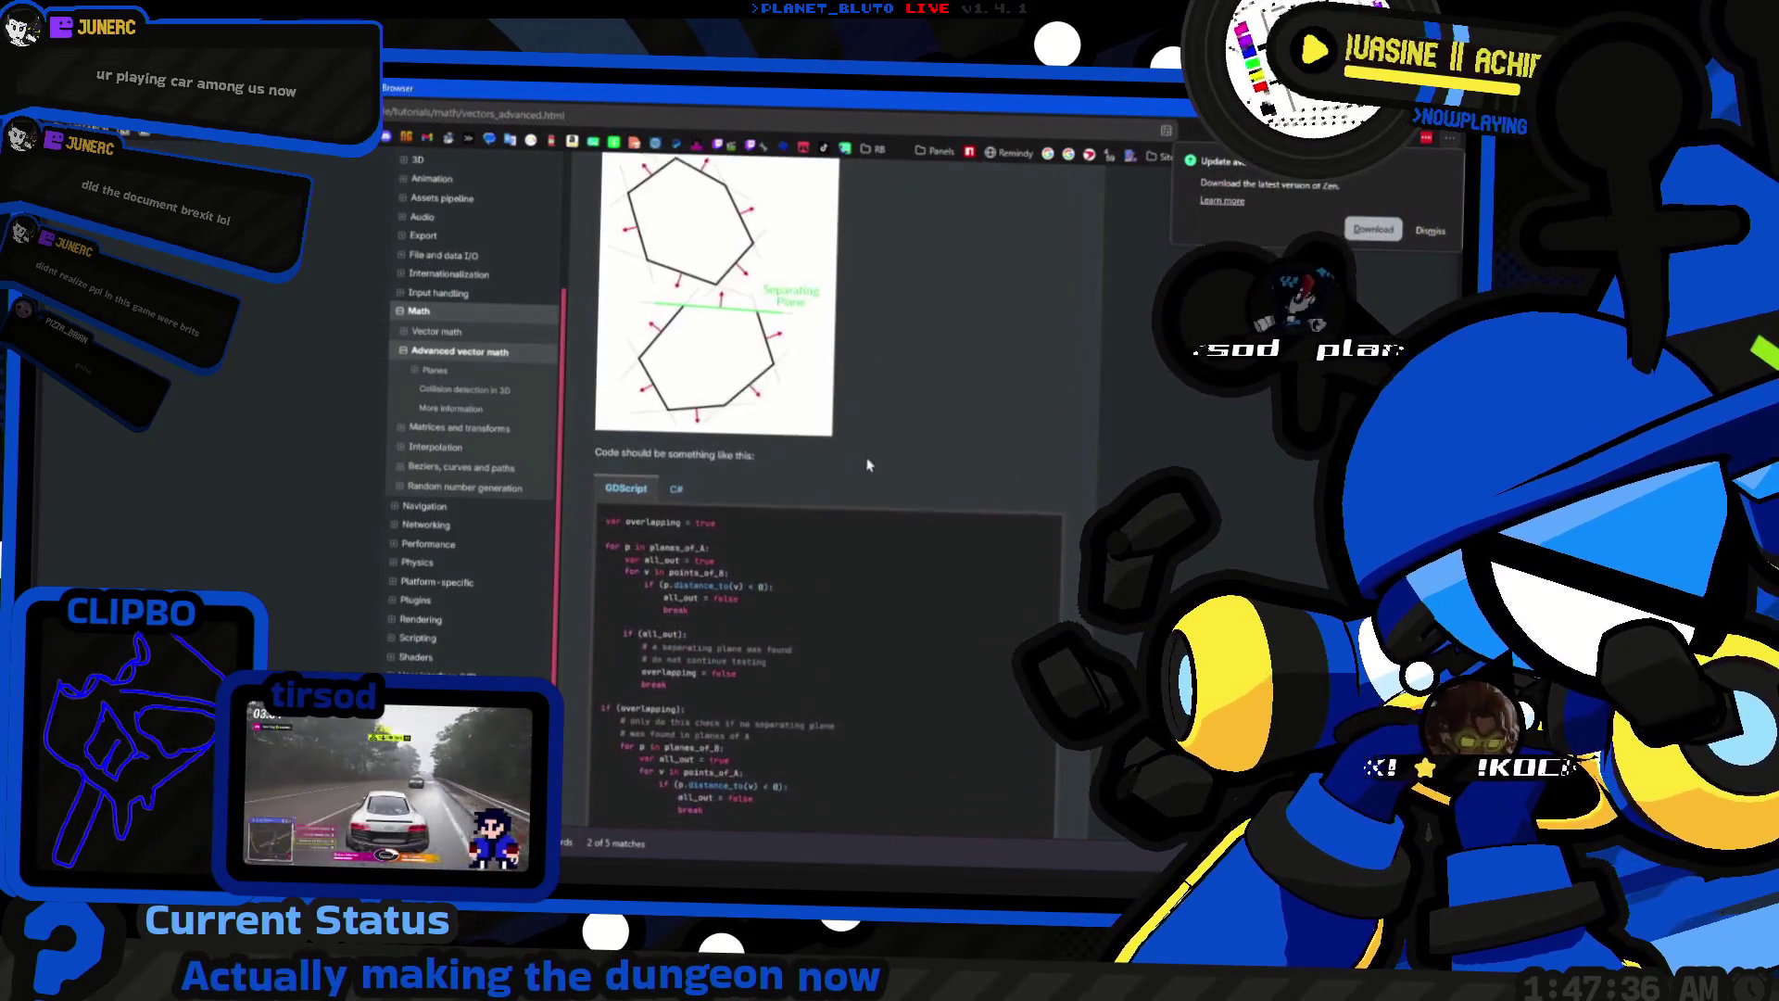
scroll(871, 466, "down", 9)
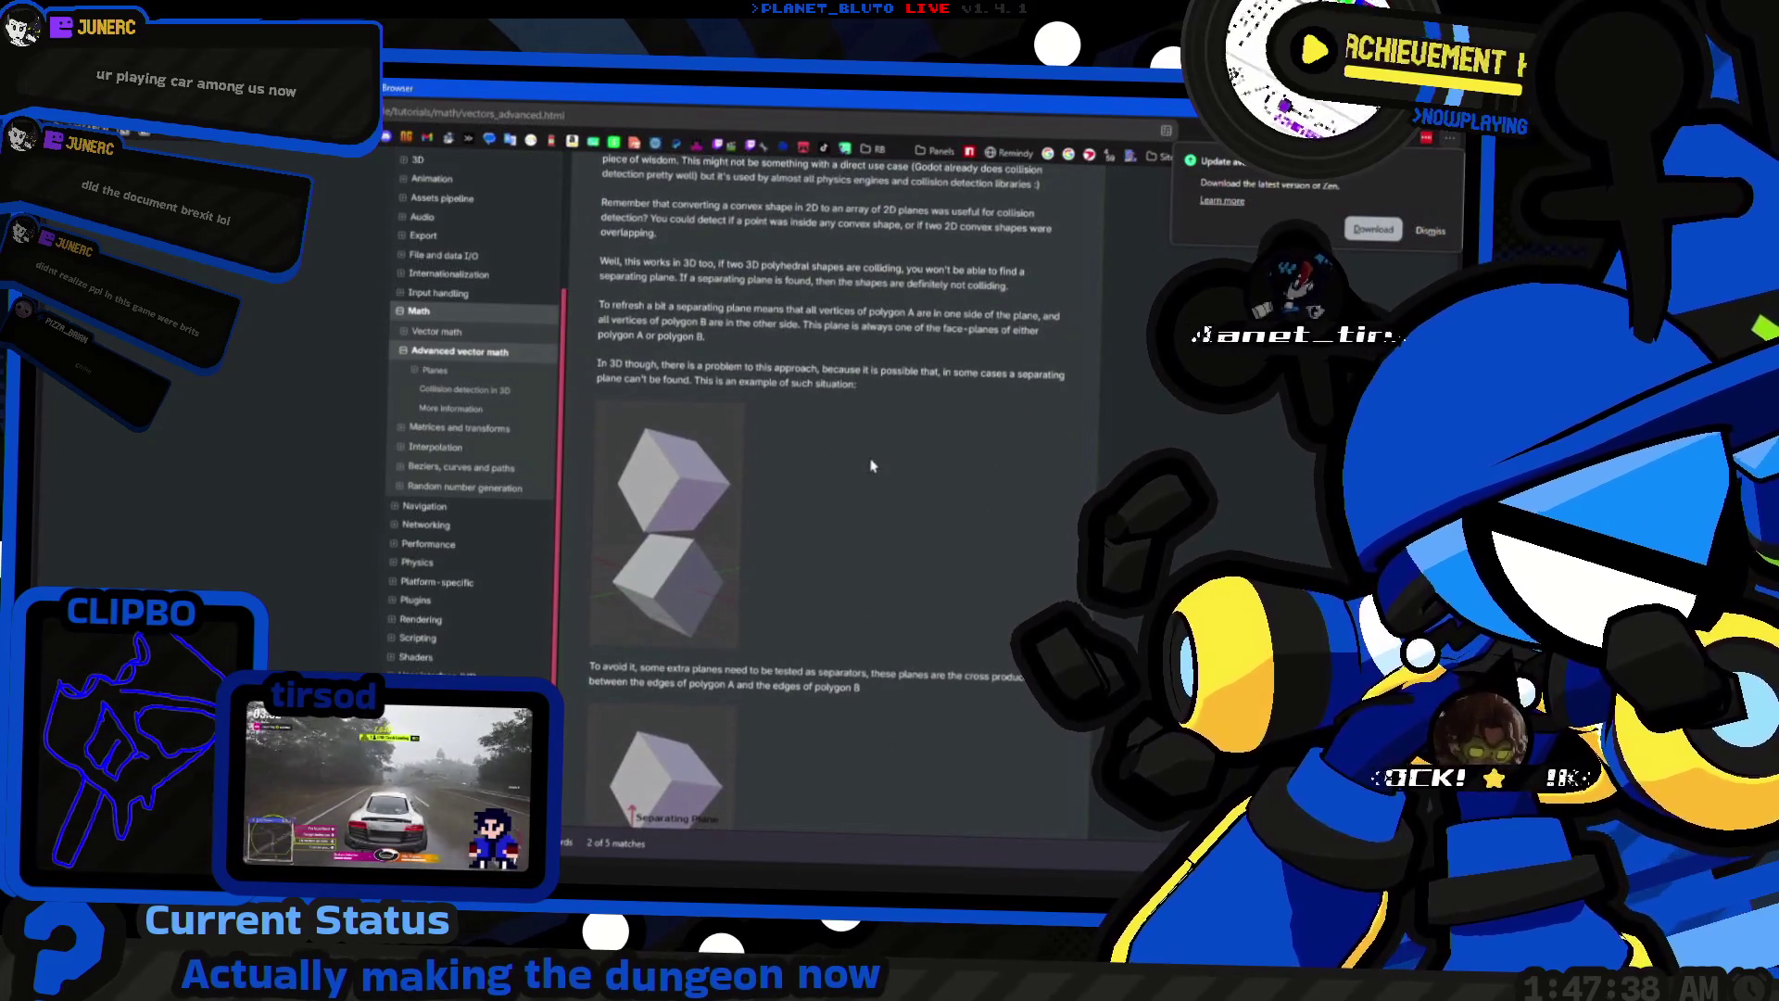
scroll(871, 464, "up", 4)
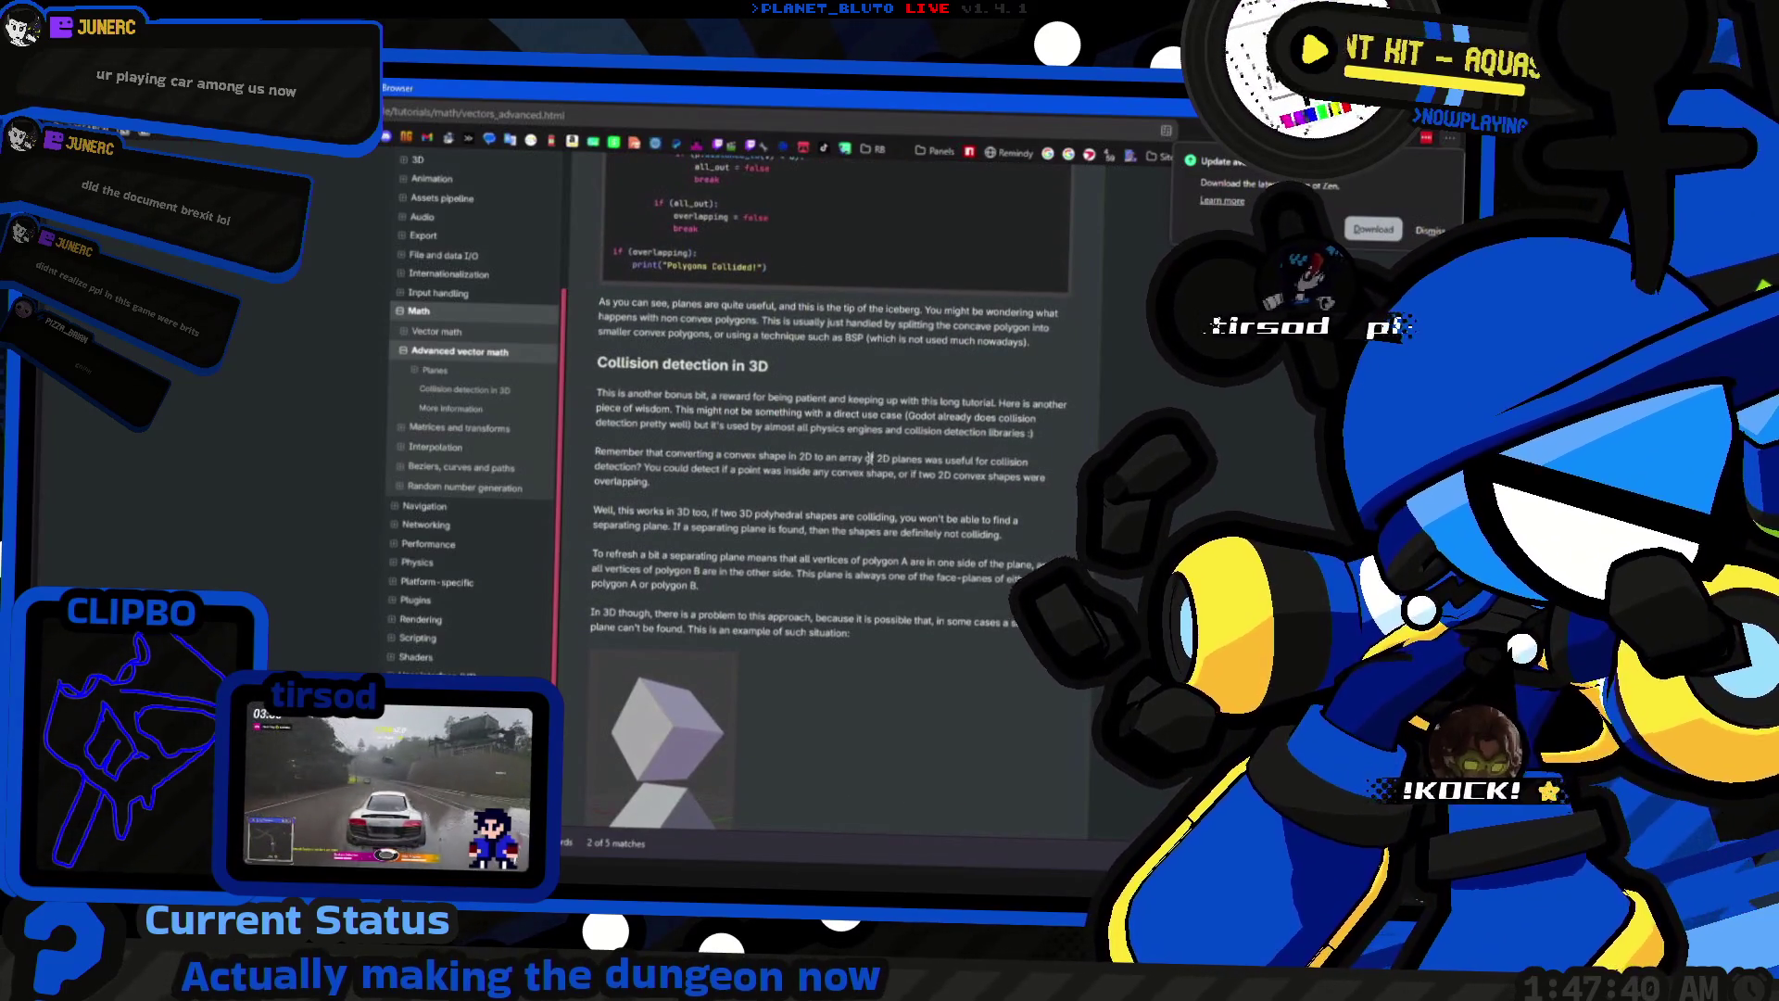
scroll(876, 464, "down", 9)
scroll(882, 469, "down", 9)
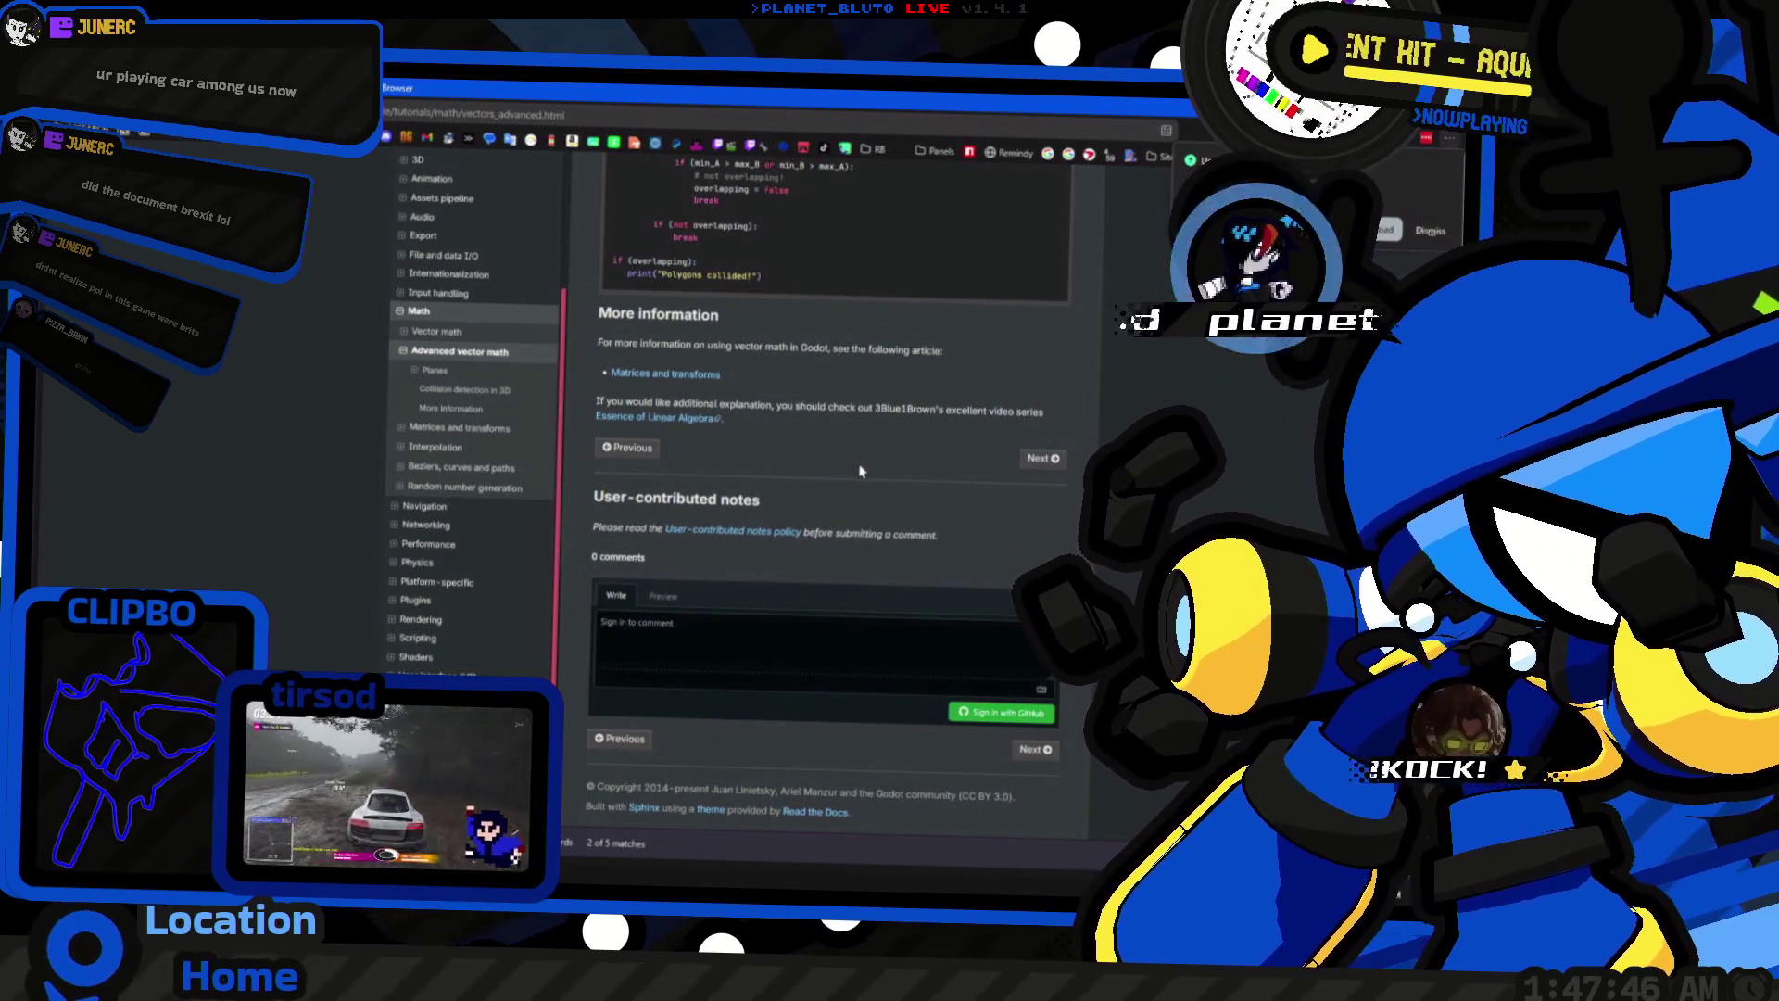
Step: Read the Matrices and transforms tutorial down to combining and inverting transforms
left_click(713, 376)
scroll(786, 383, "down", 7)
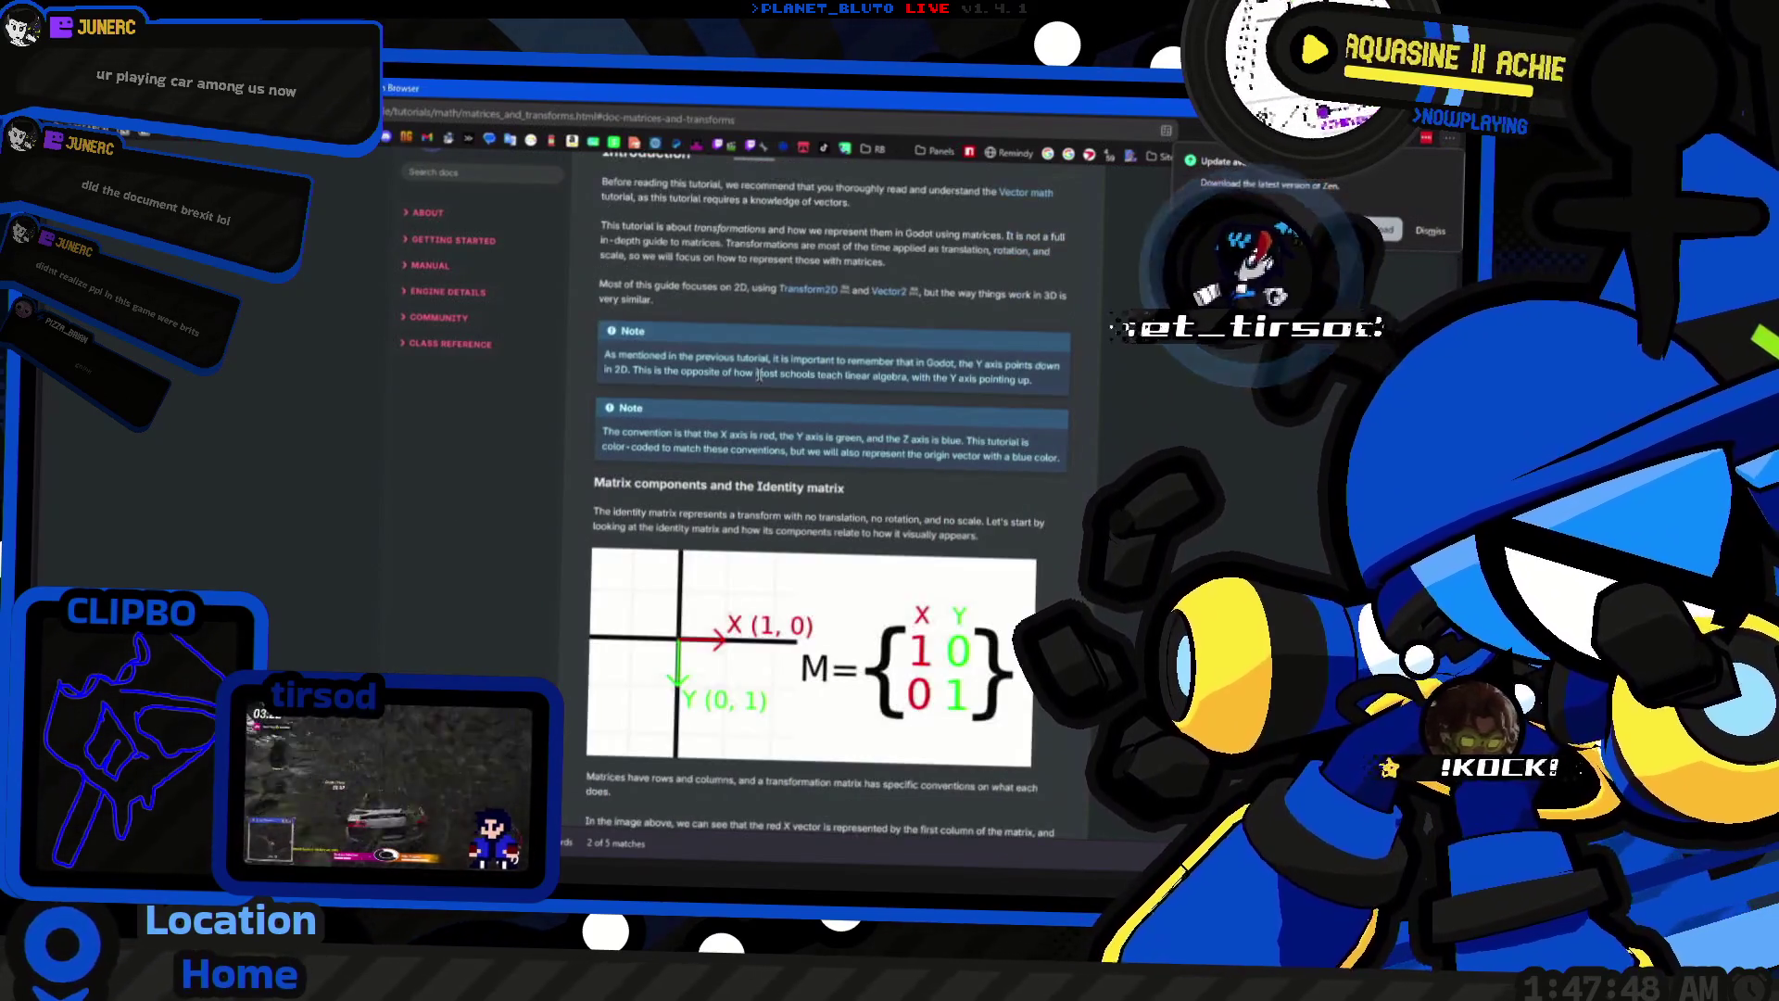
scroll(786, 383, "down", 3)
scroll(788, 383, "down", 15)
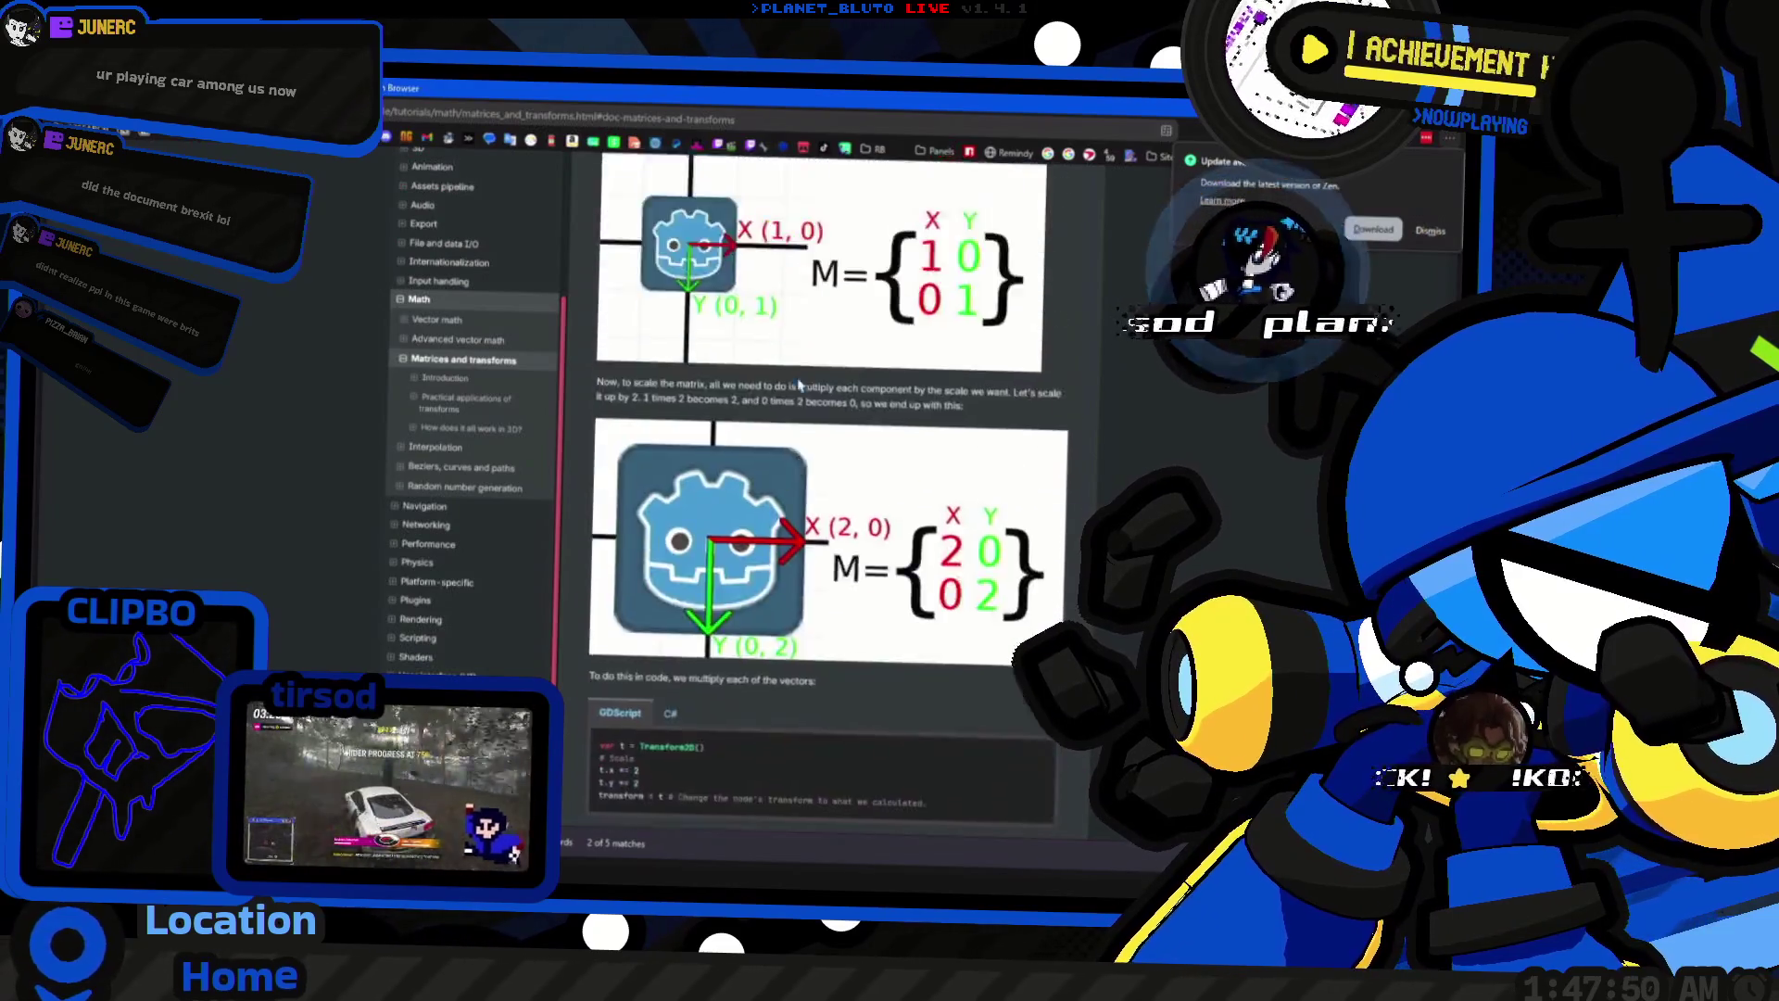
scroll(795, 386, "down", 11)
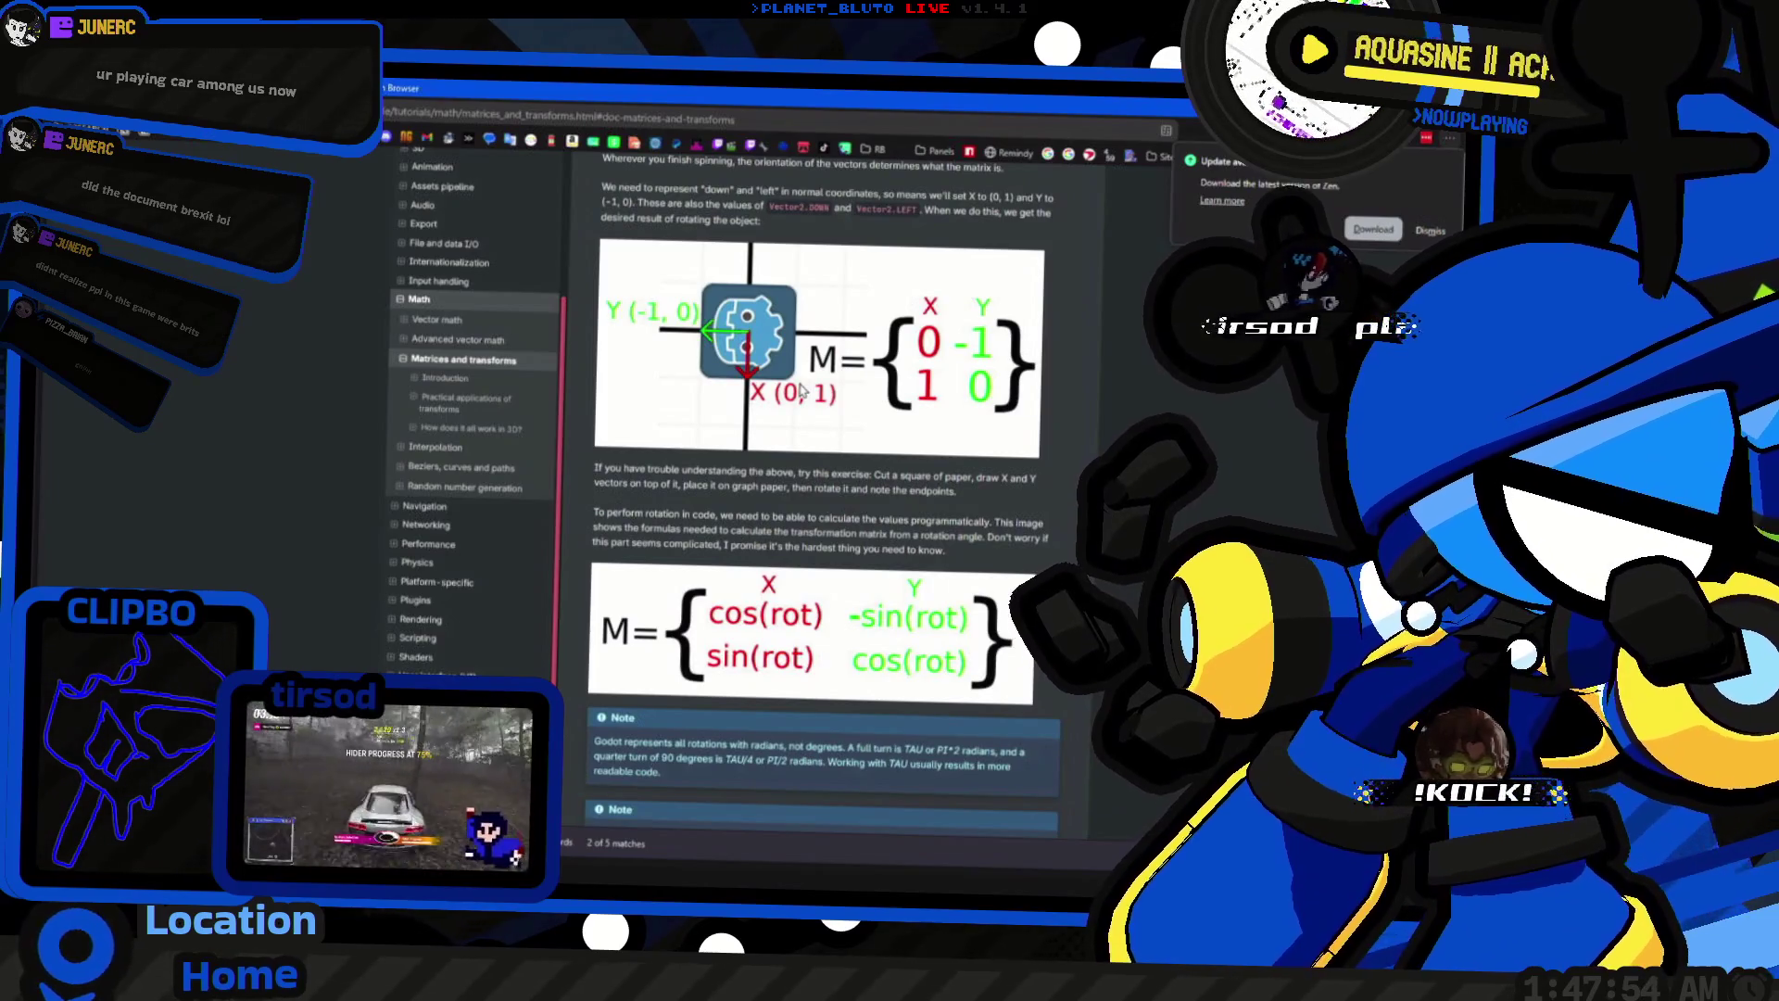
scroll(803, 390, "down", 3)
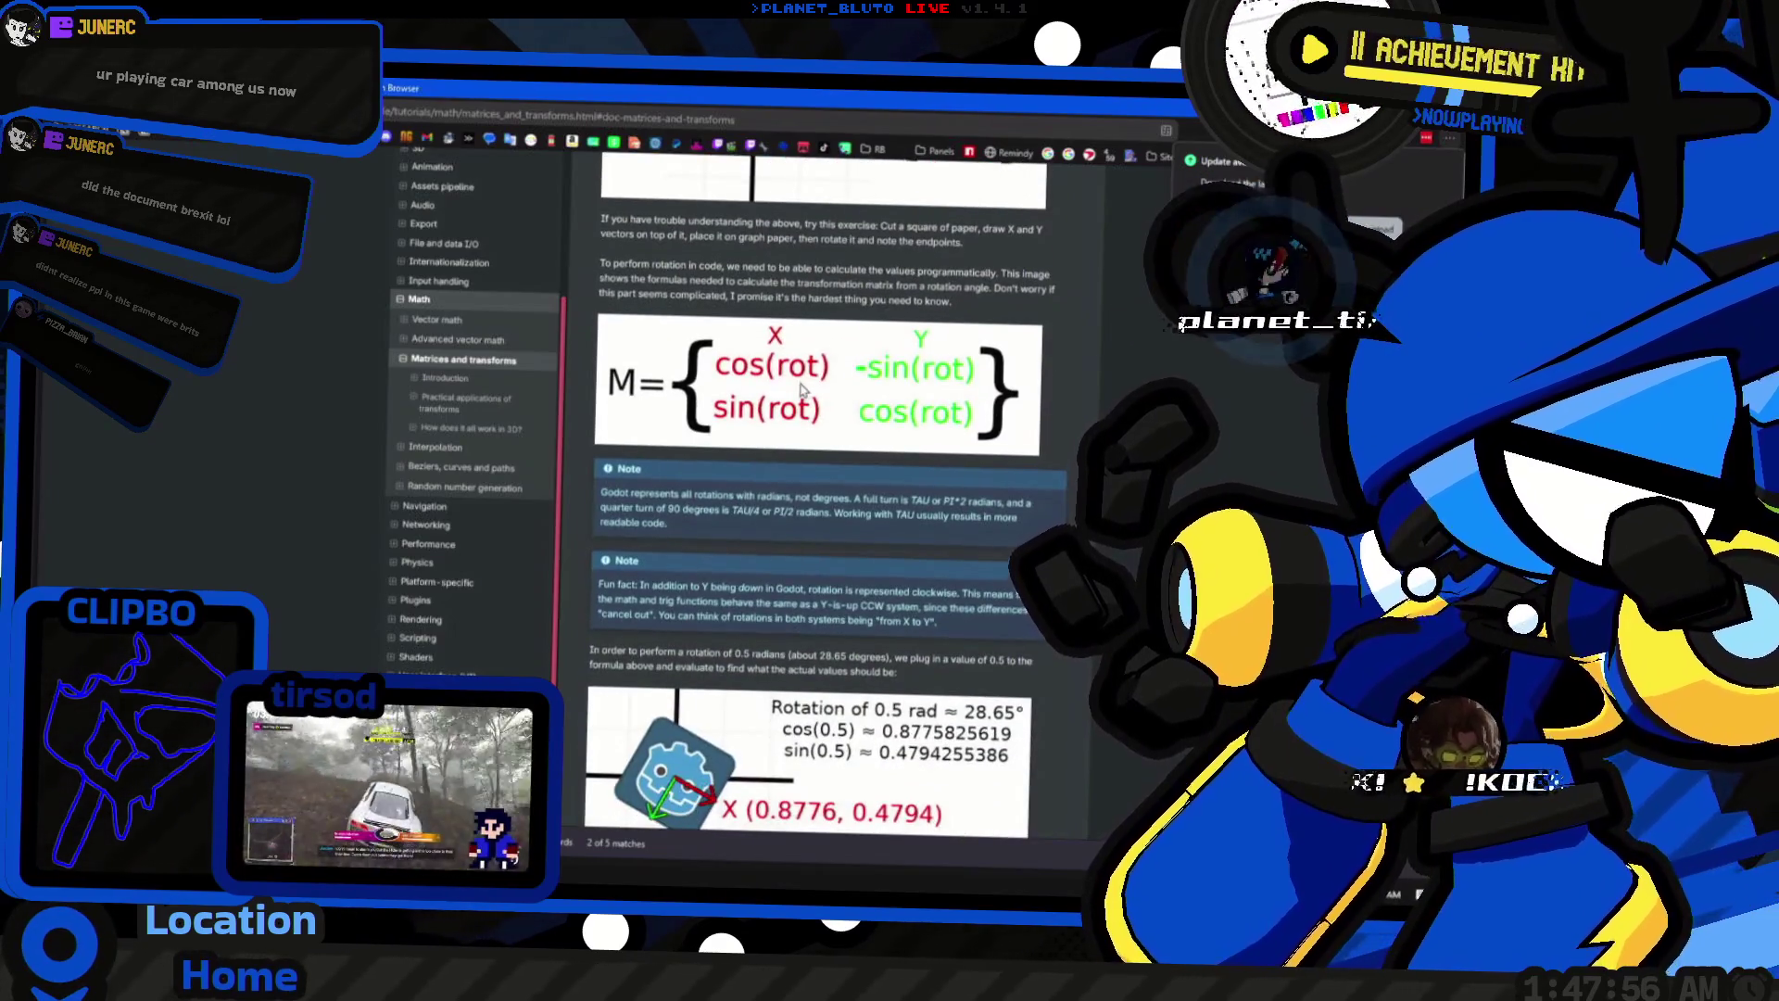
scroll(803, 391, "down", 2)
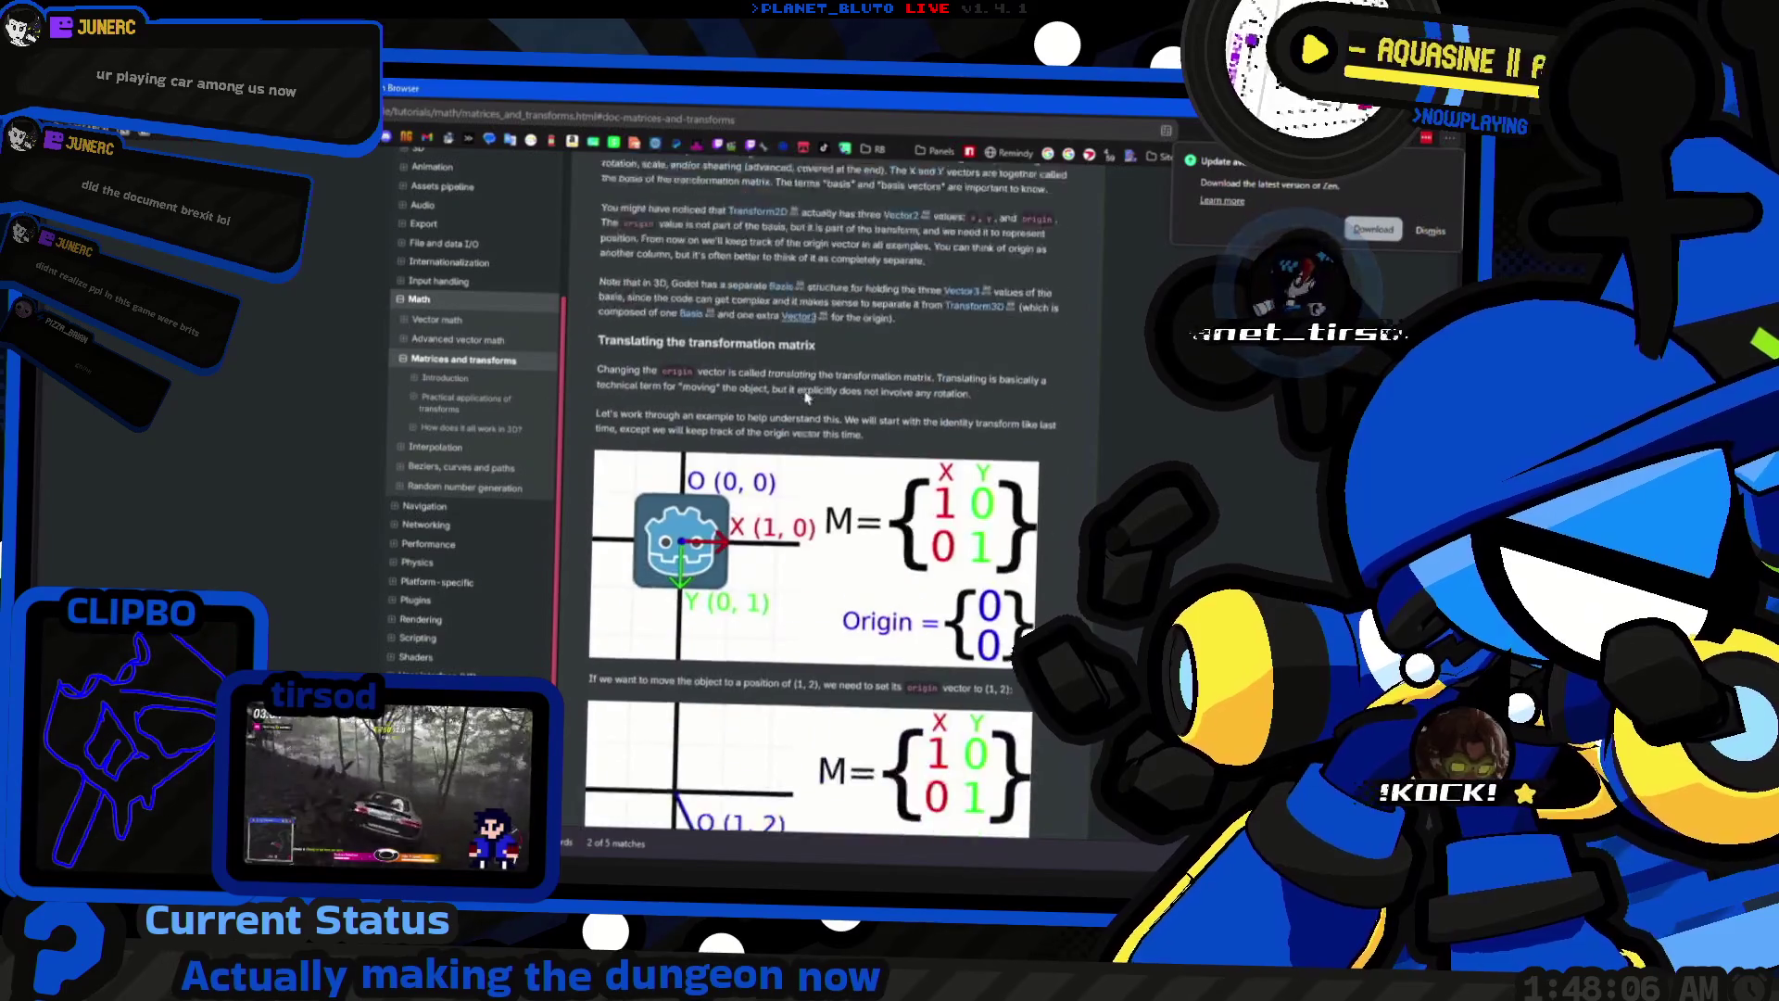
scroll(806, 397, "down", 10)
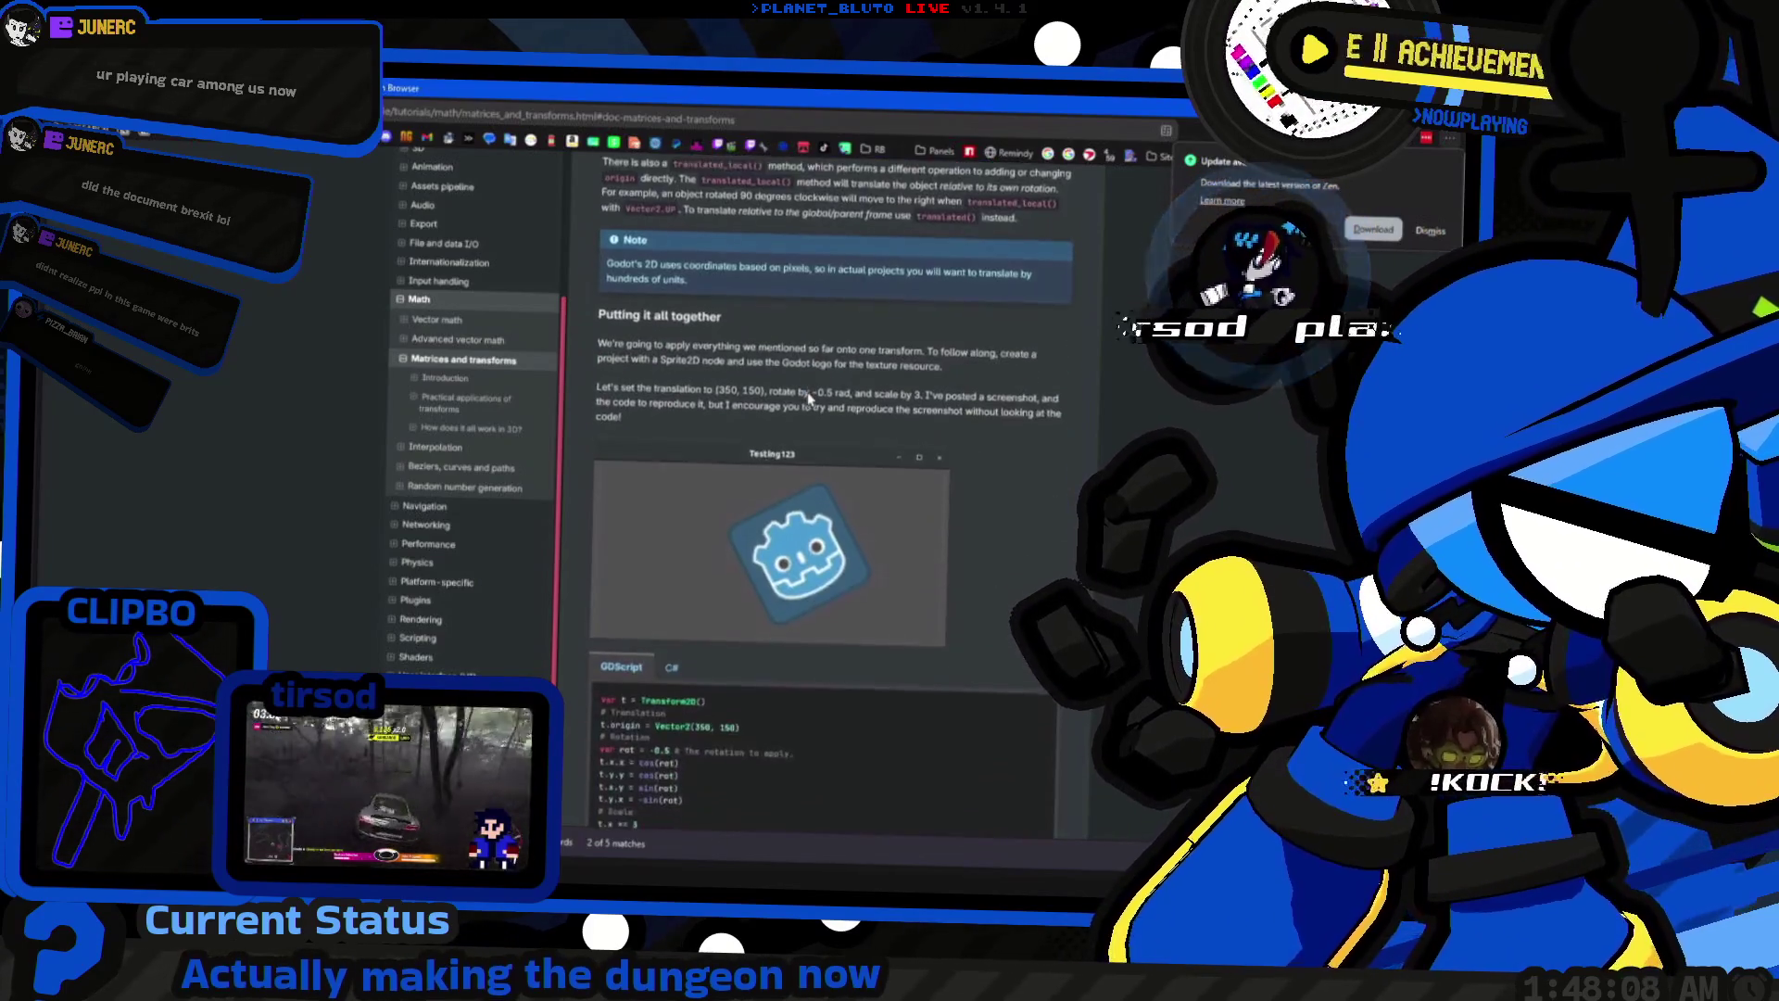
scroll(808, 397, "down", 3)
scroll(811, 400, "up", 5)
scroll(815, 404, "up", 2)
scroll(835, 408, "down", 10)
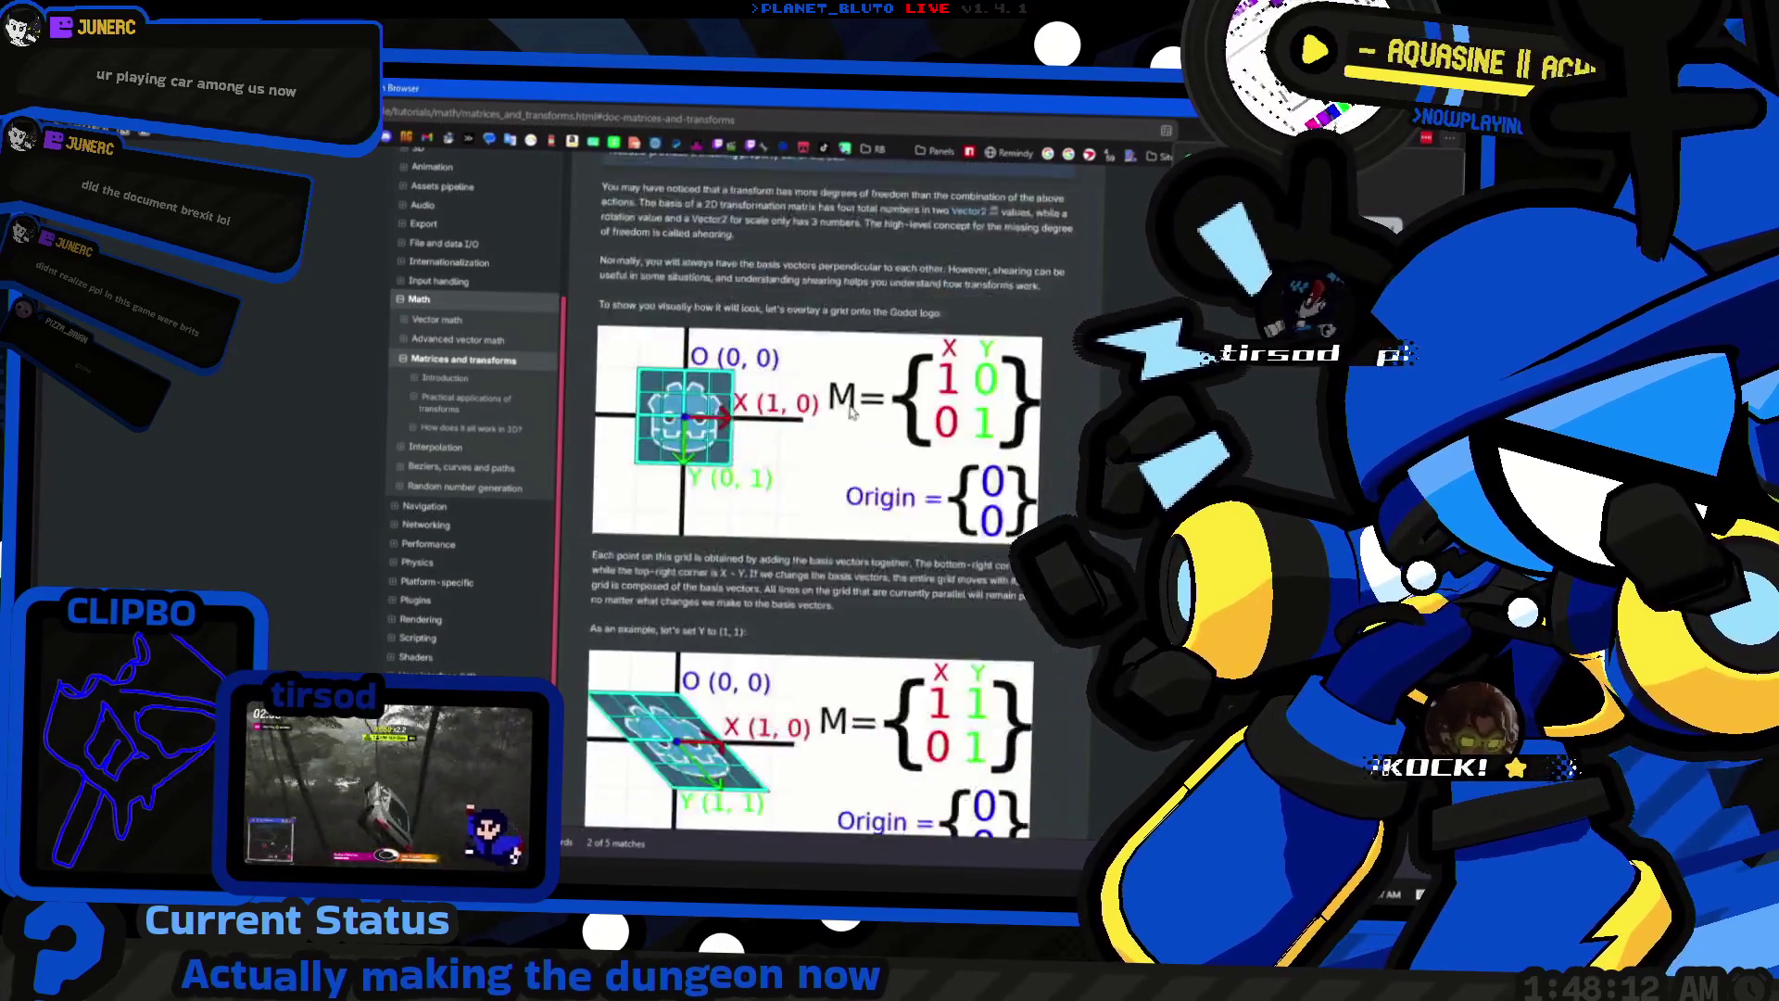
scroll(862, 413, "down", 15)
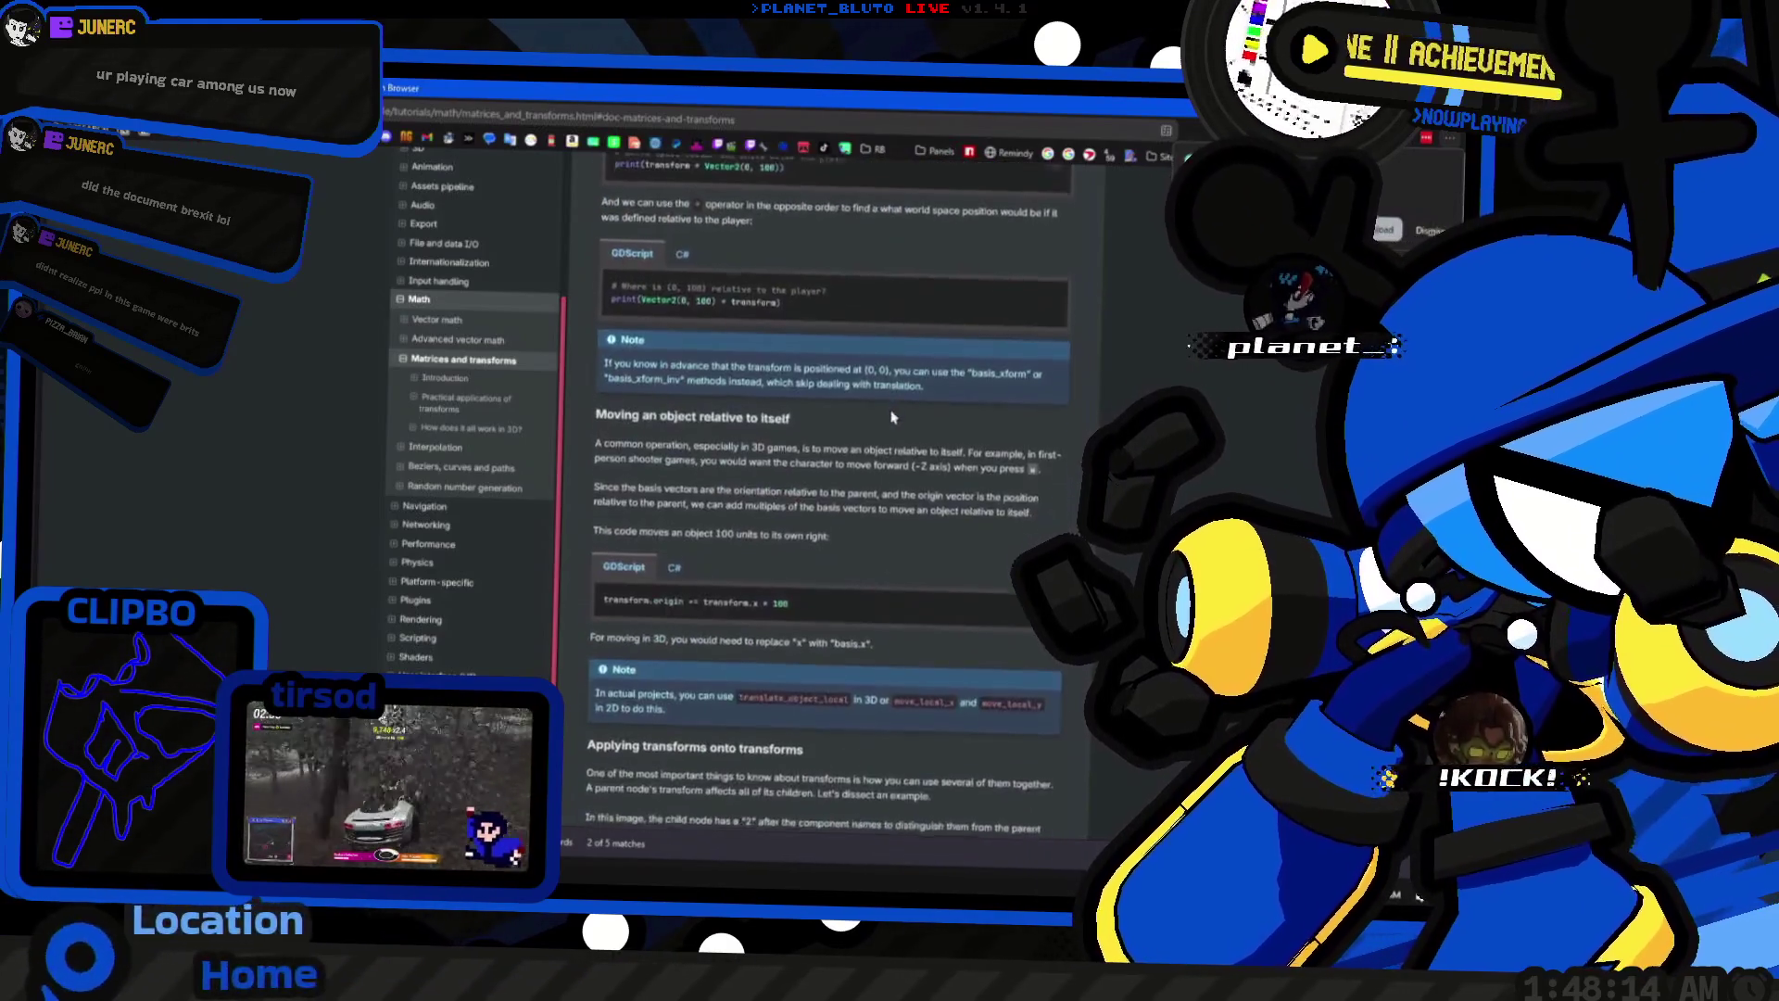
scroll(893, 417, "down", 15)
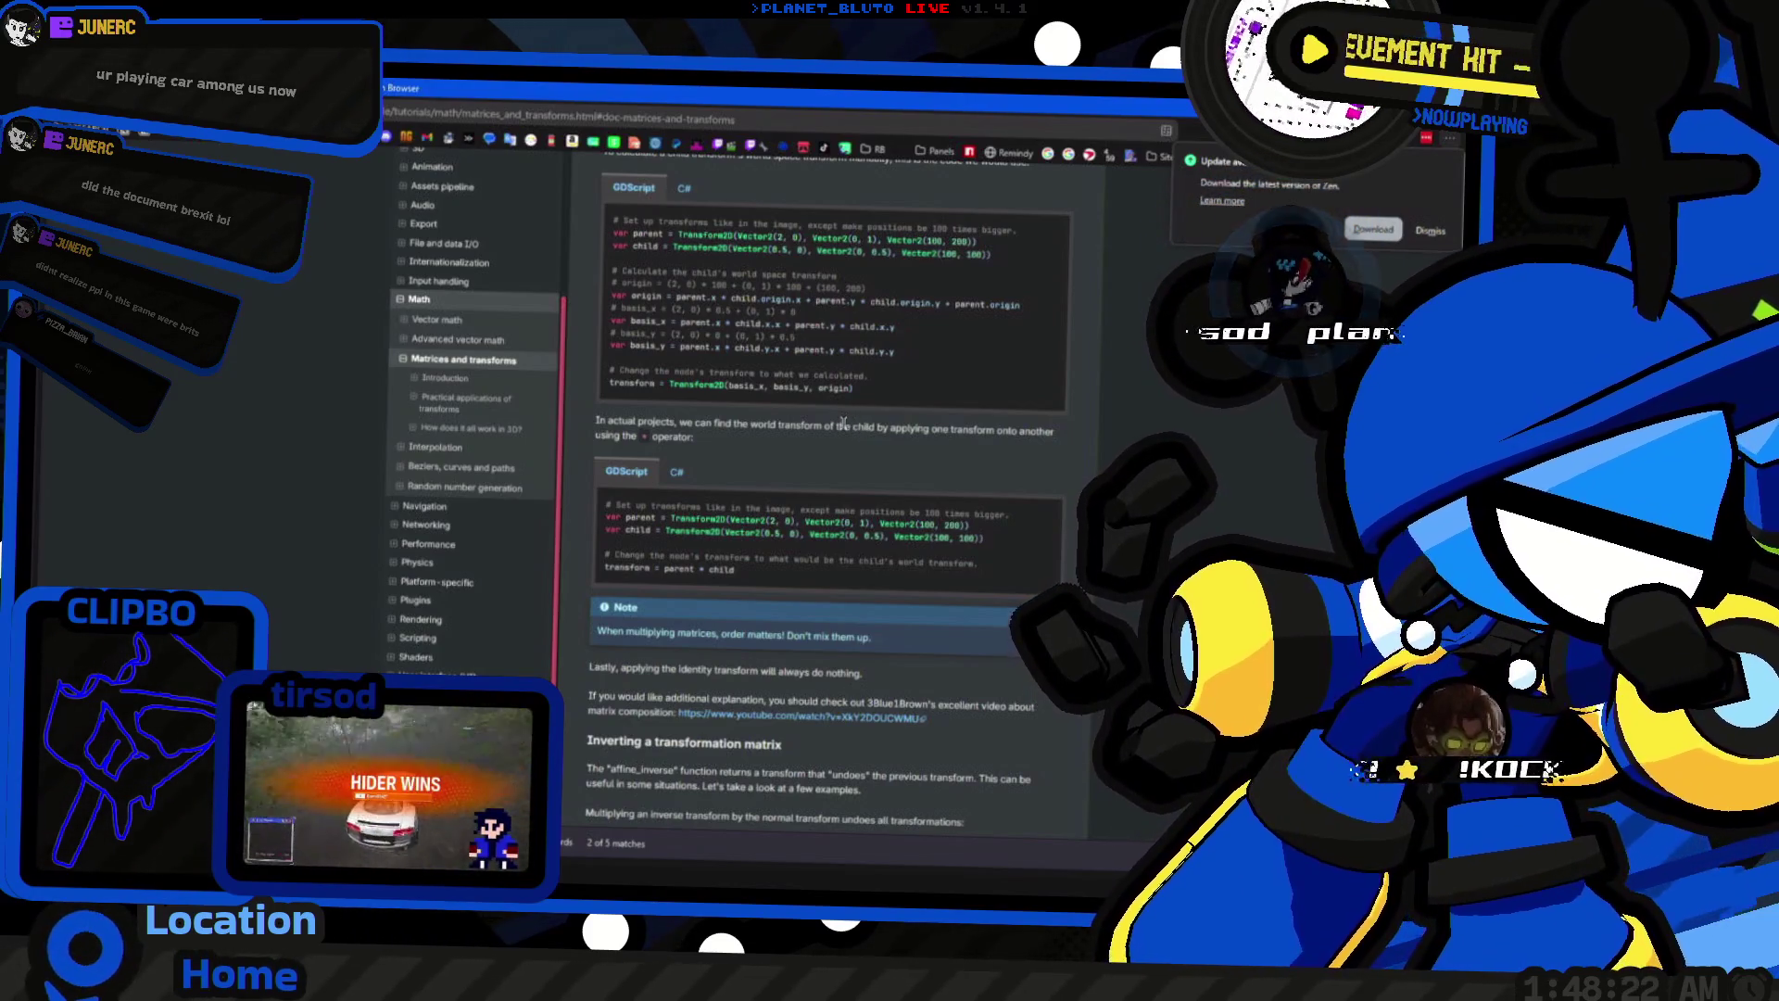
Step: Use the window switcher to pick the Godot editor window
key("alt+Tab")
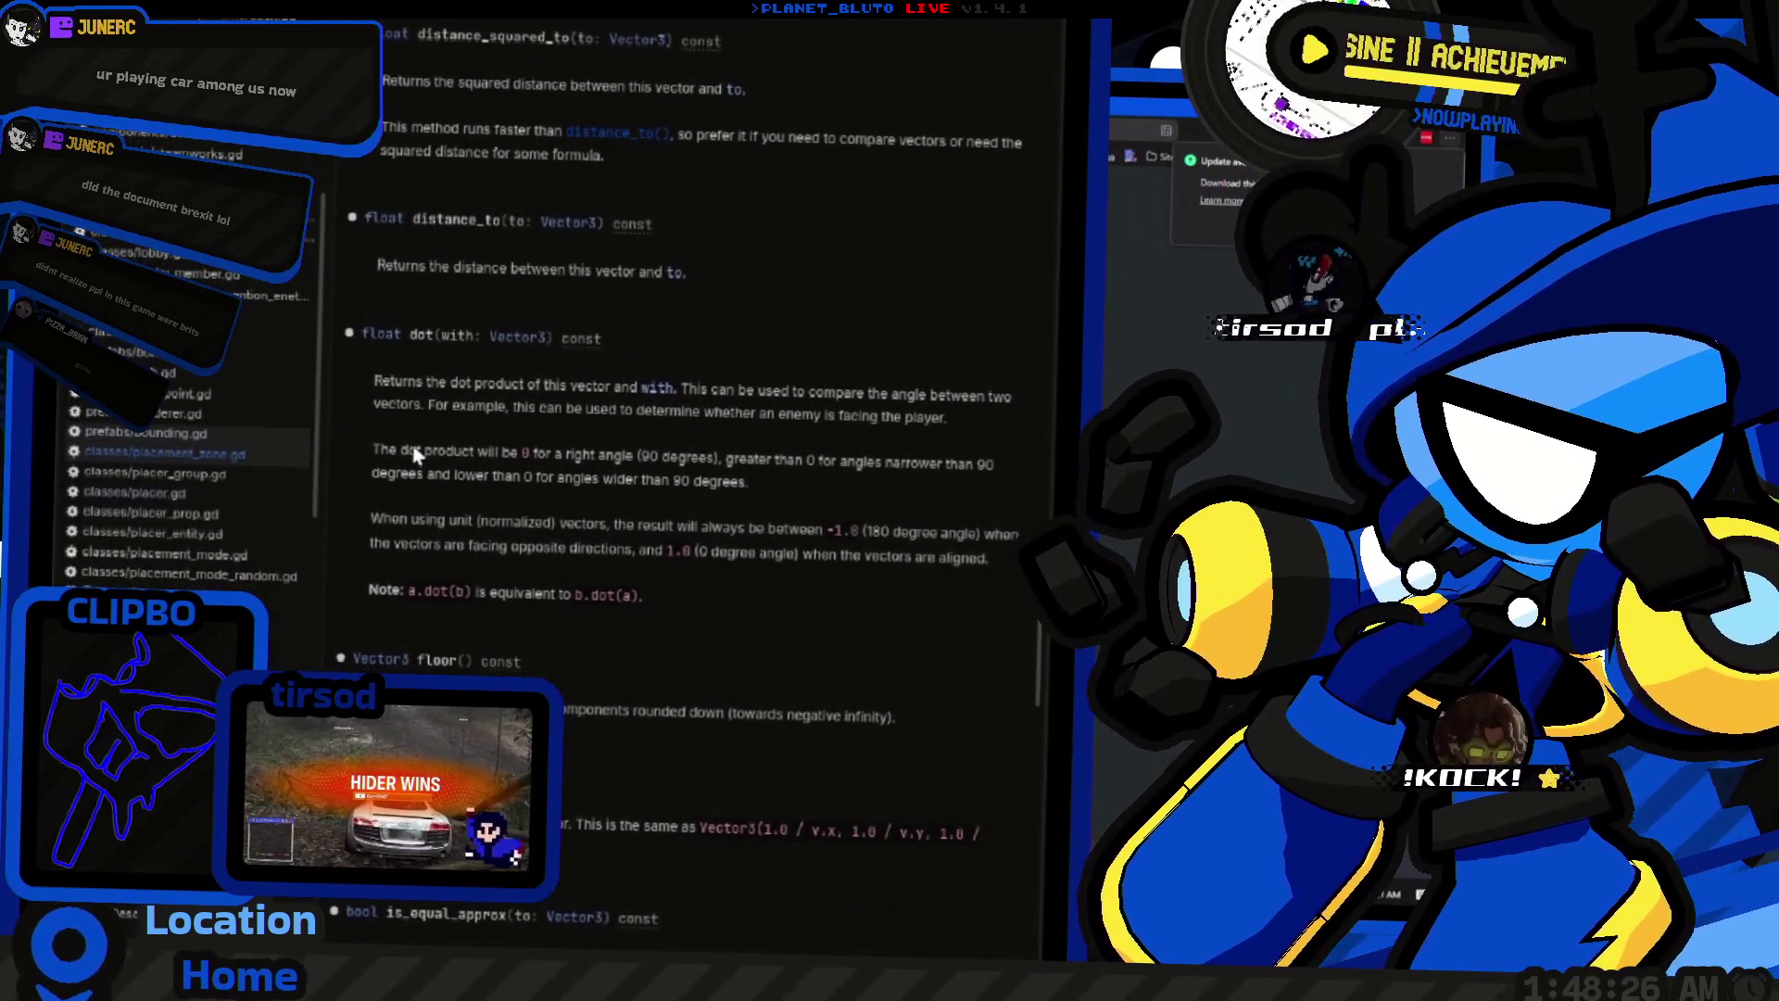
key("alt+Tab")
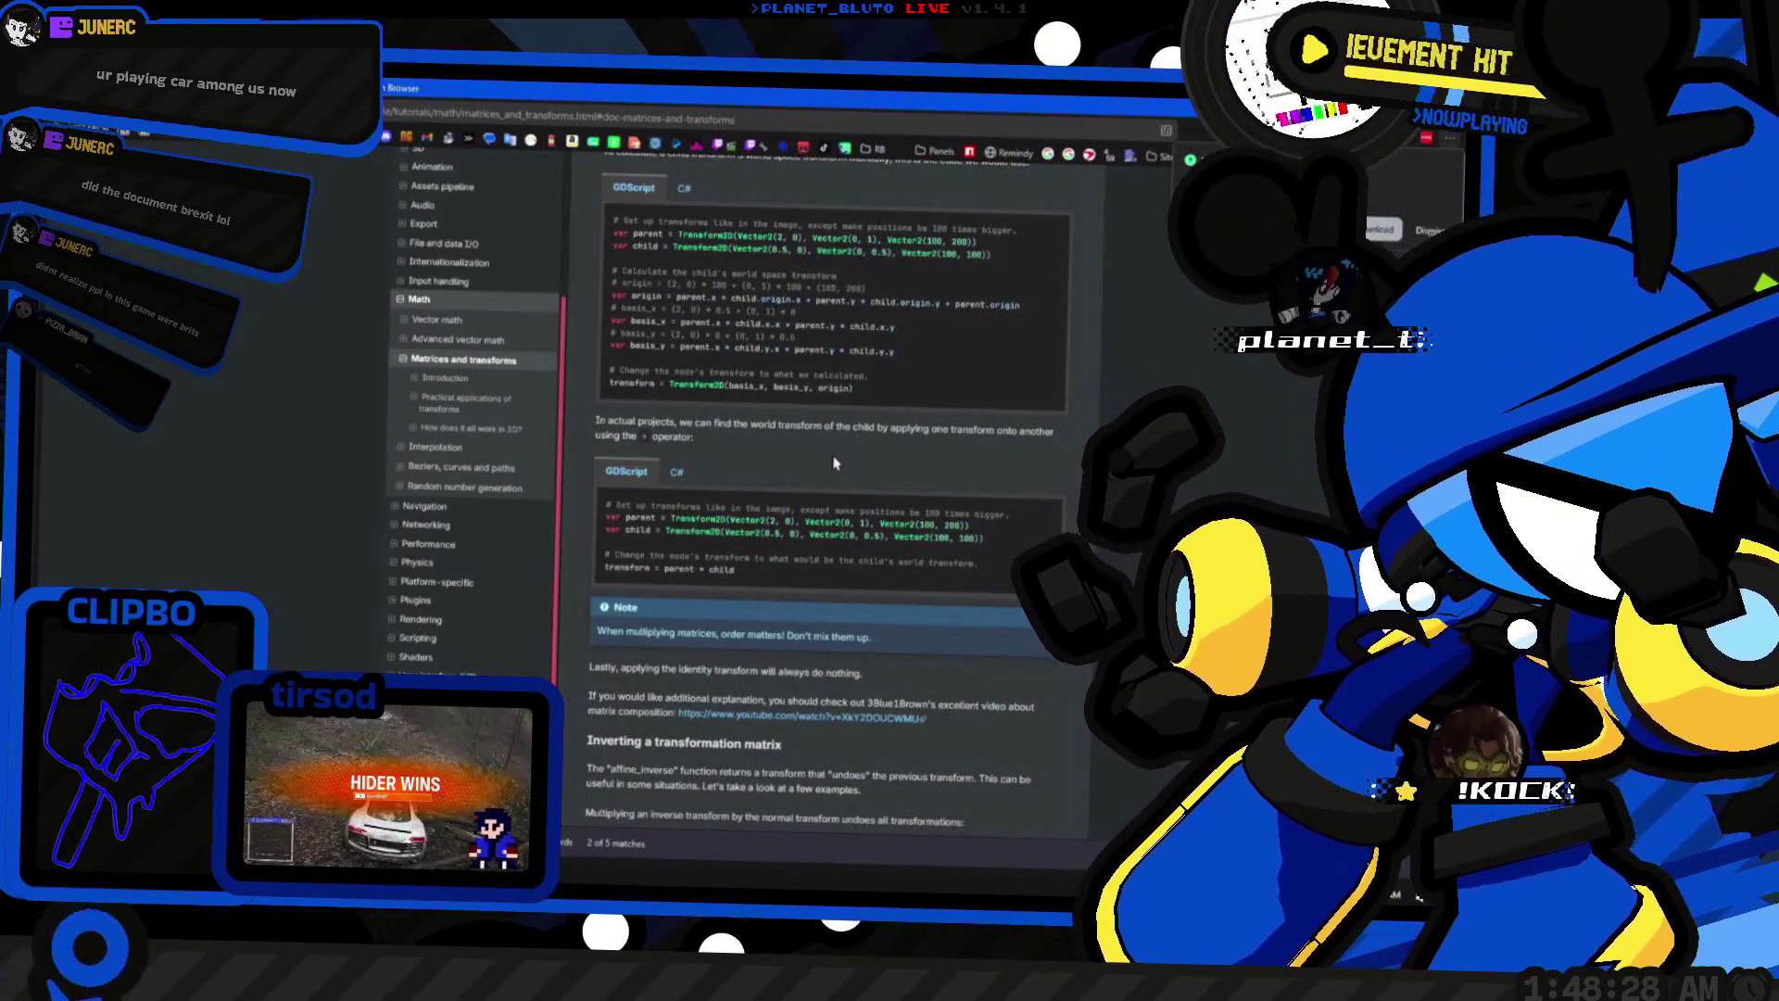
key("super+Tab")
key("alt+Tab")
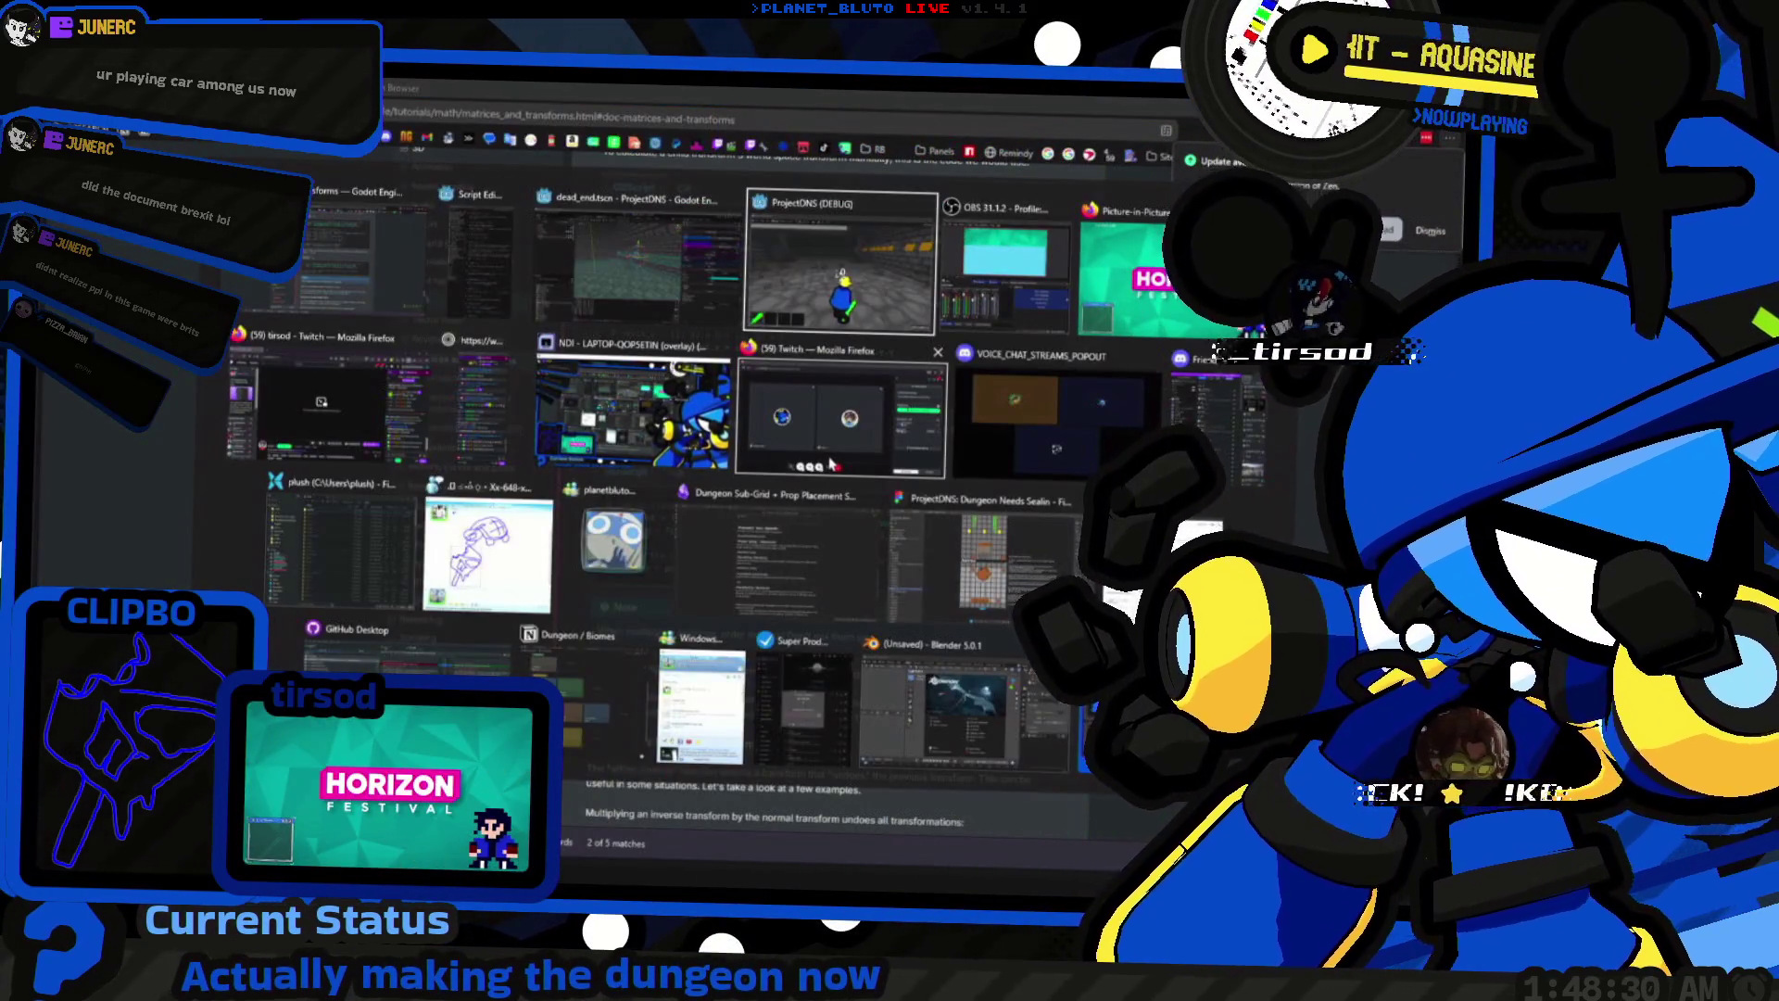
Step: Open the wall_based scene and expand the WallBased root's Transform properties
key("alt+shift+Tab")
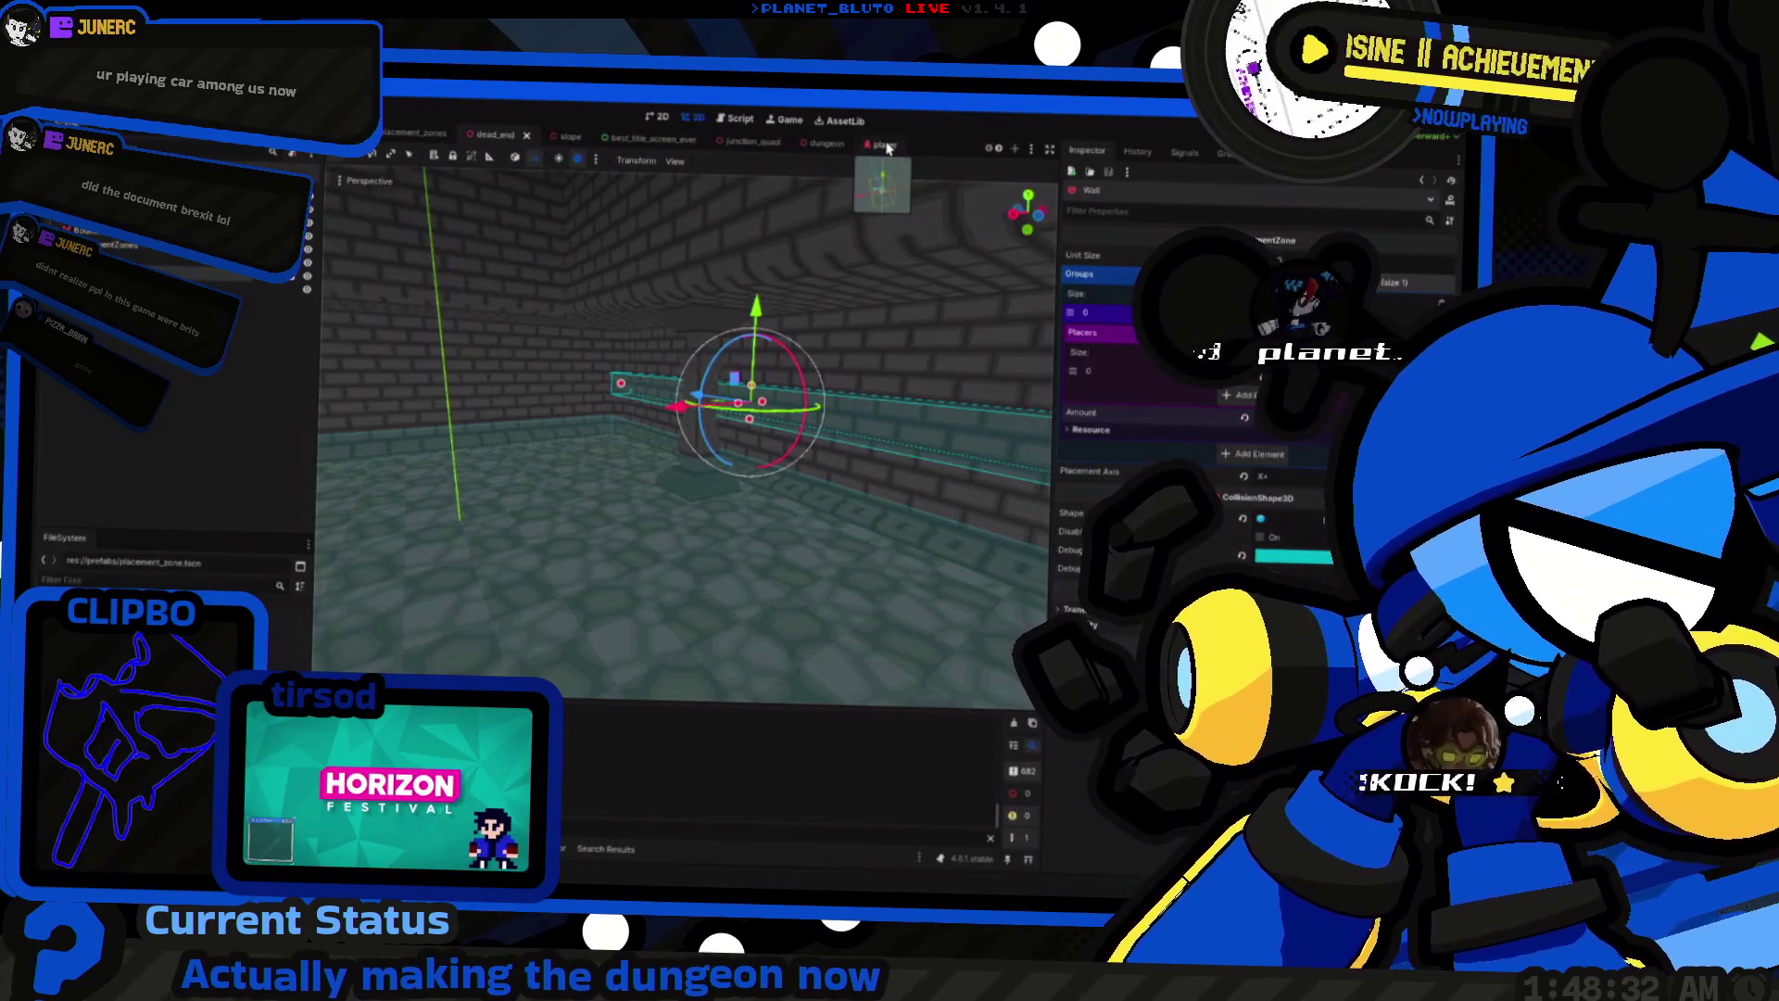
scroll(871, 144, "down", 3)
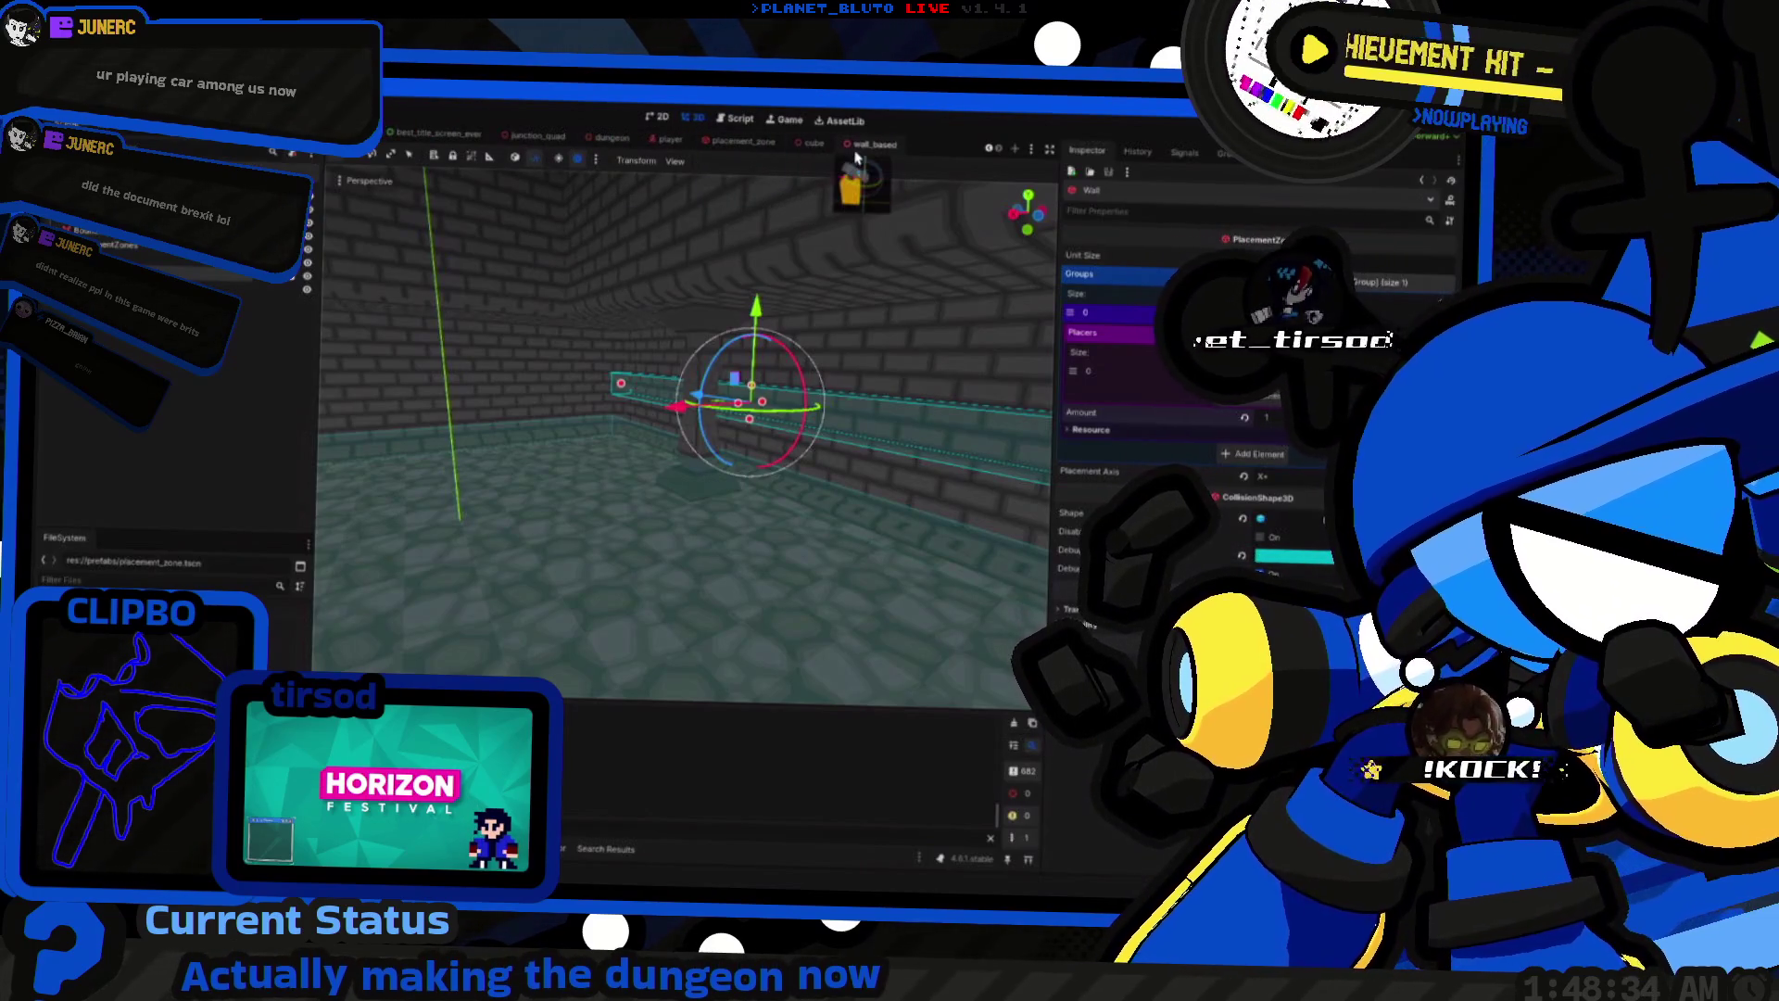
left_click(866, 145)
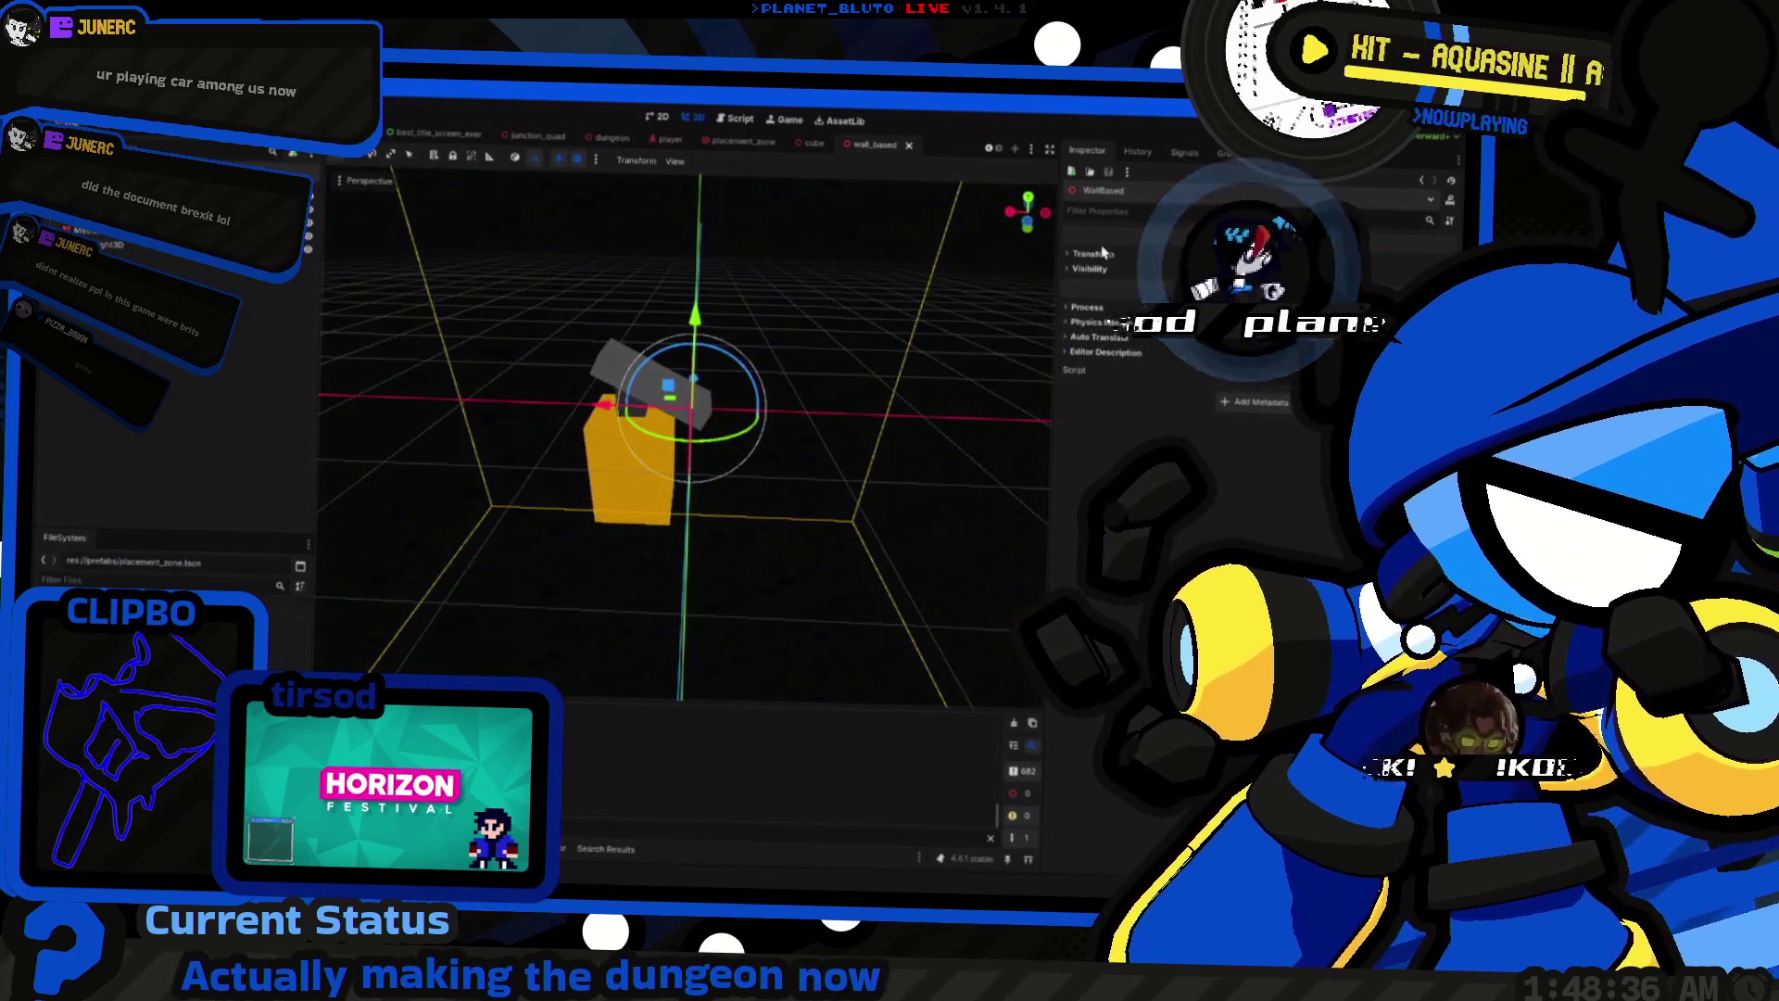
left_click(1093, 253)
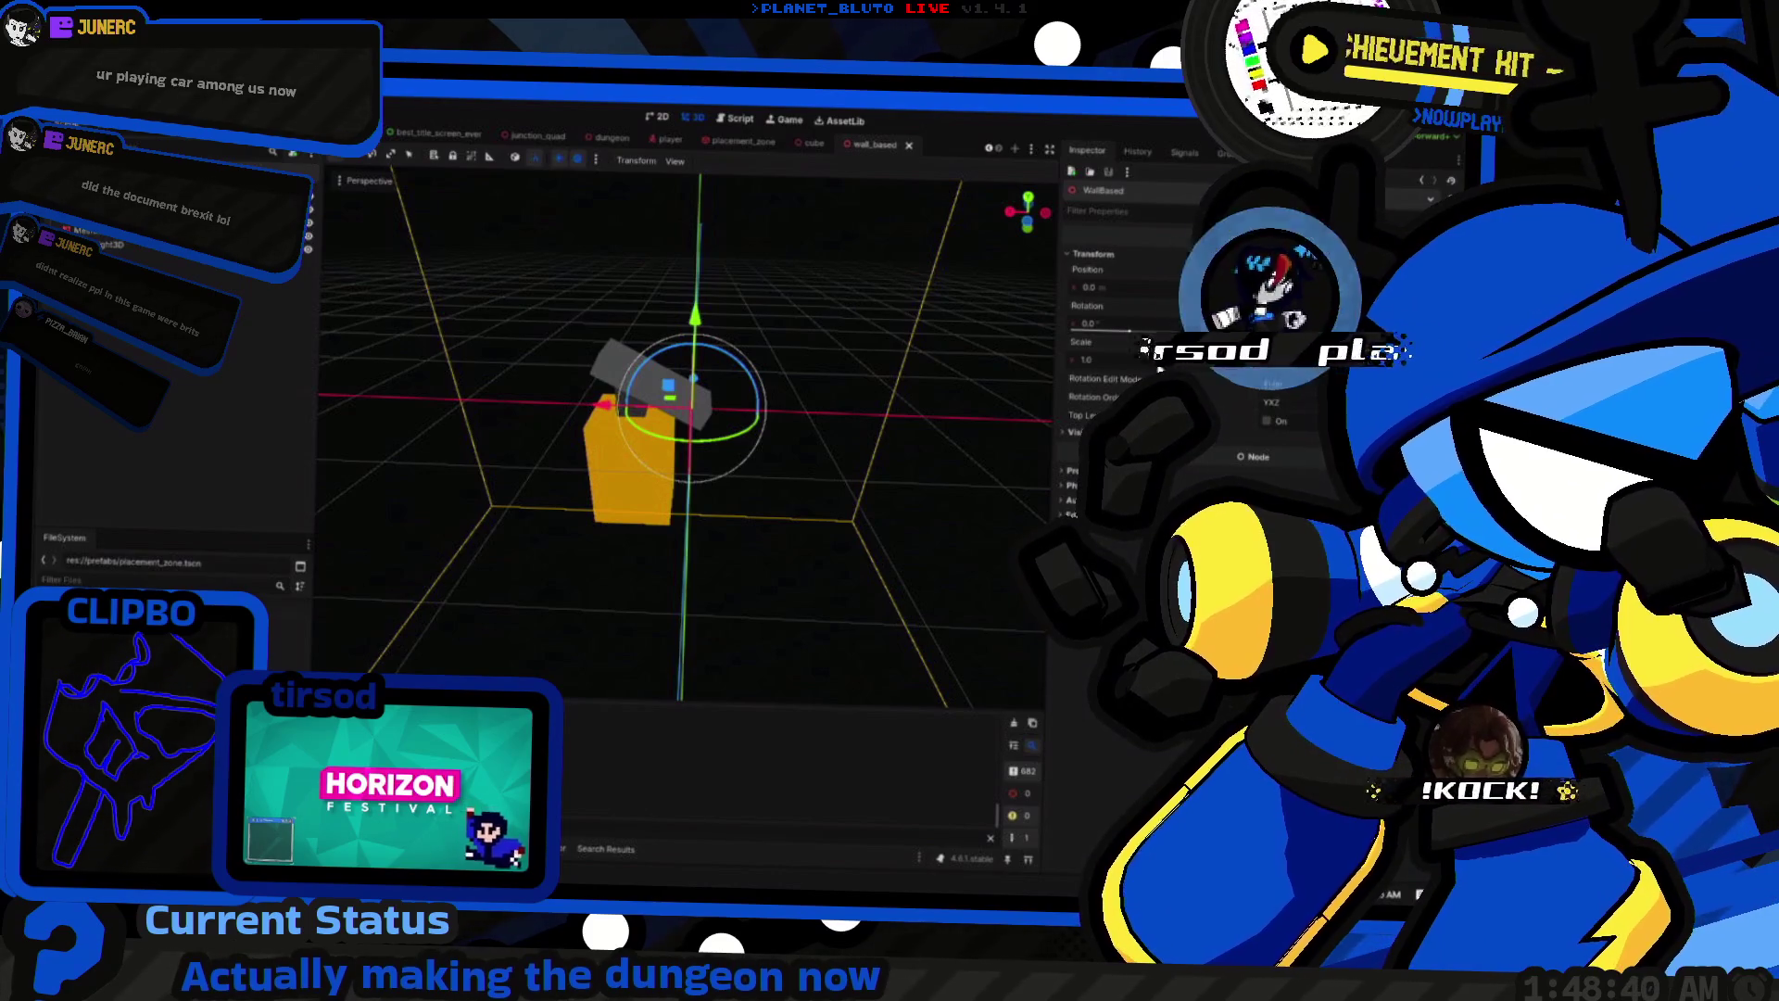
left_click_drag(1129, 329, 1157, 332)
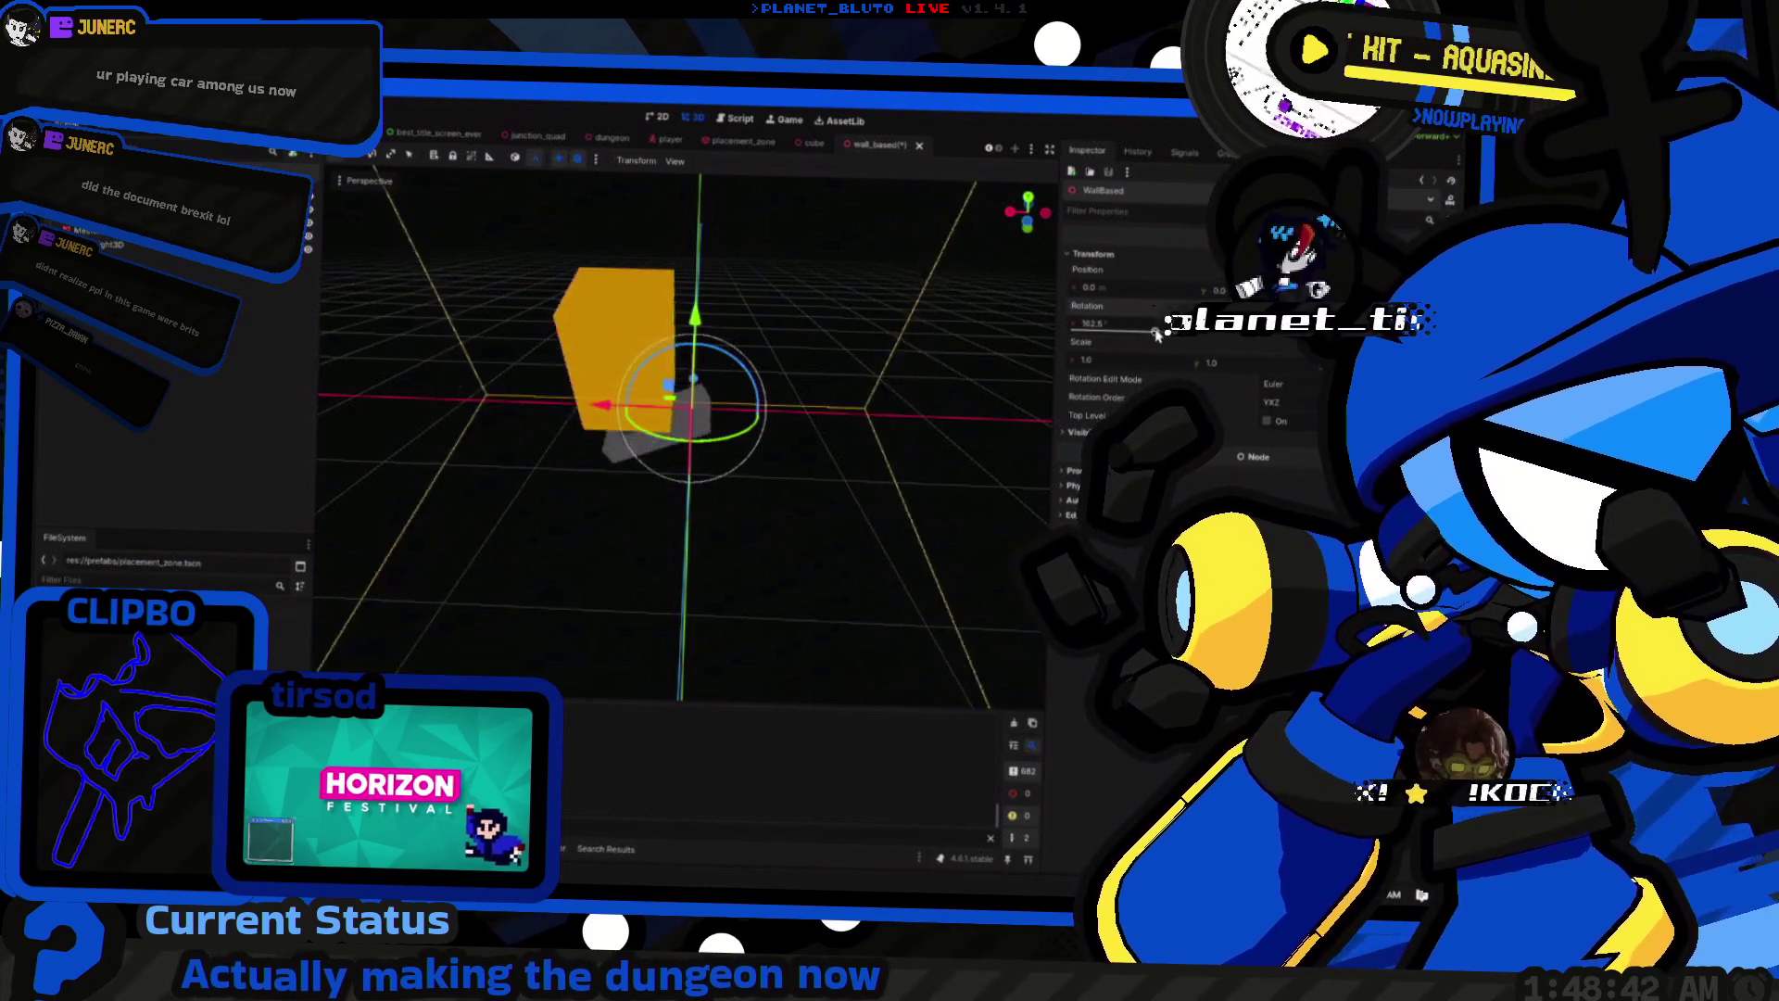
key("ctrl+z")
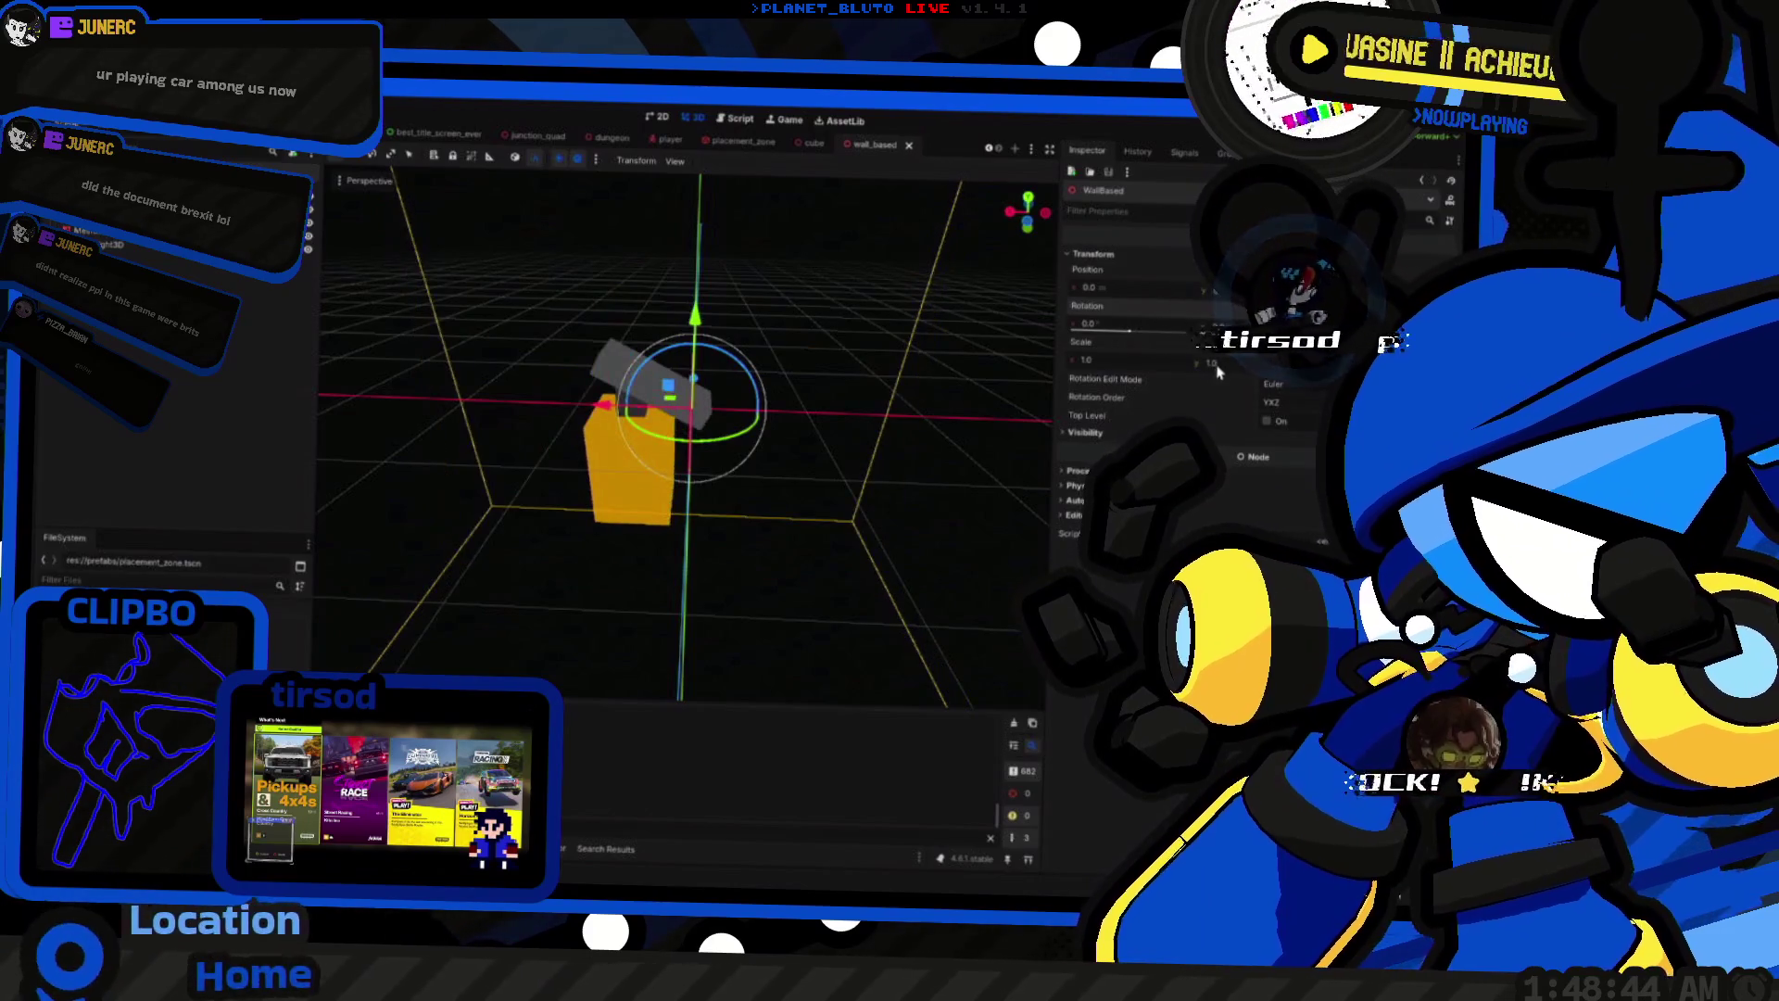
left_click(1101, 435)
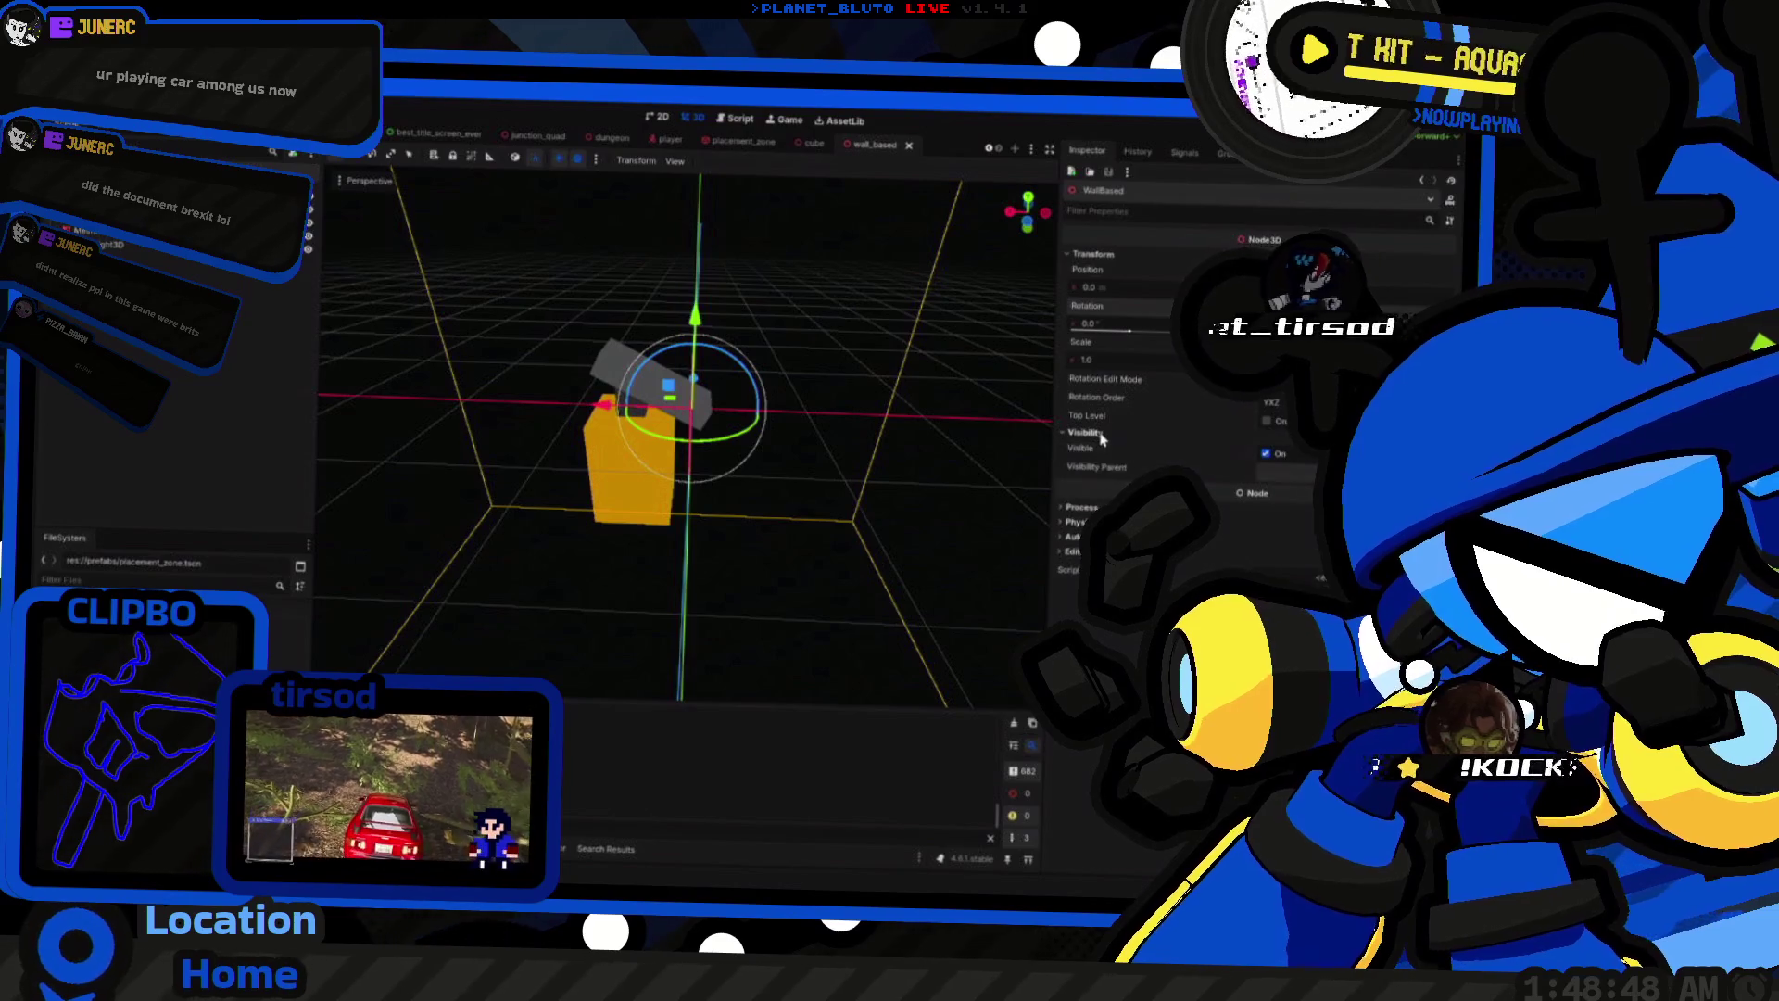
Step: Set the root node's Rotation Edit Mode to Basis
left_click(1272, 402)
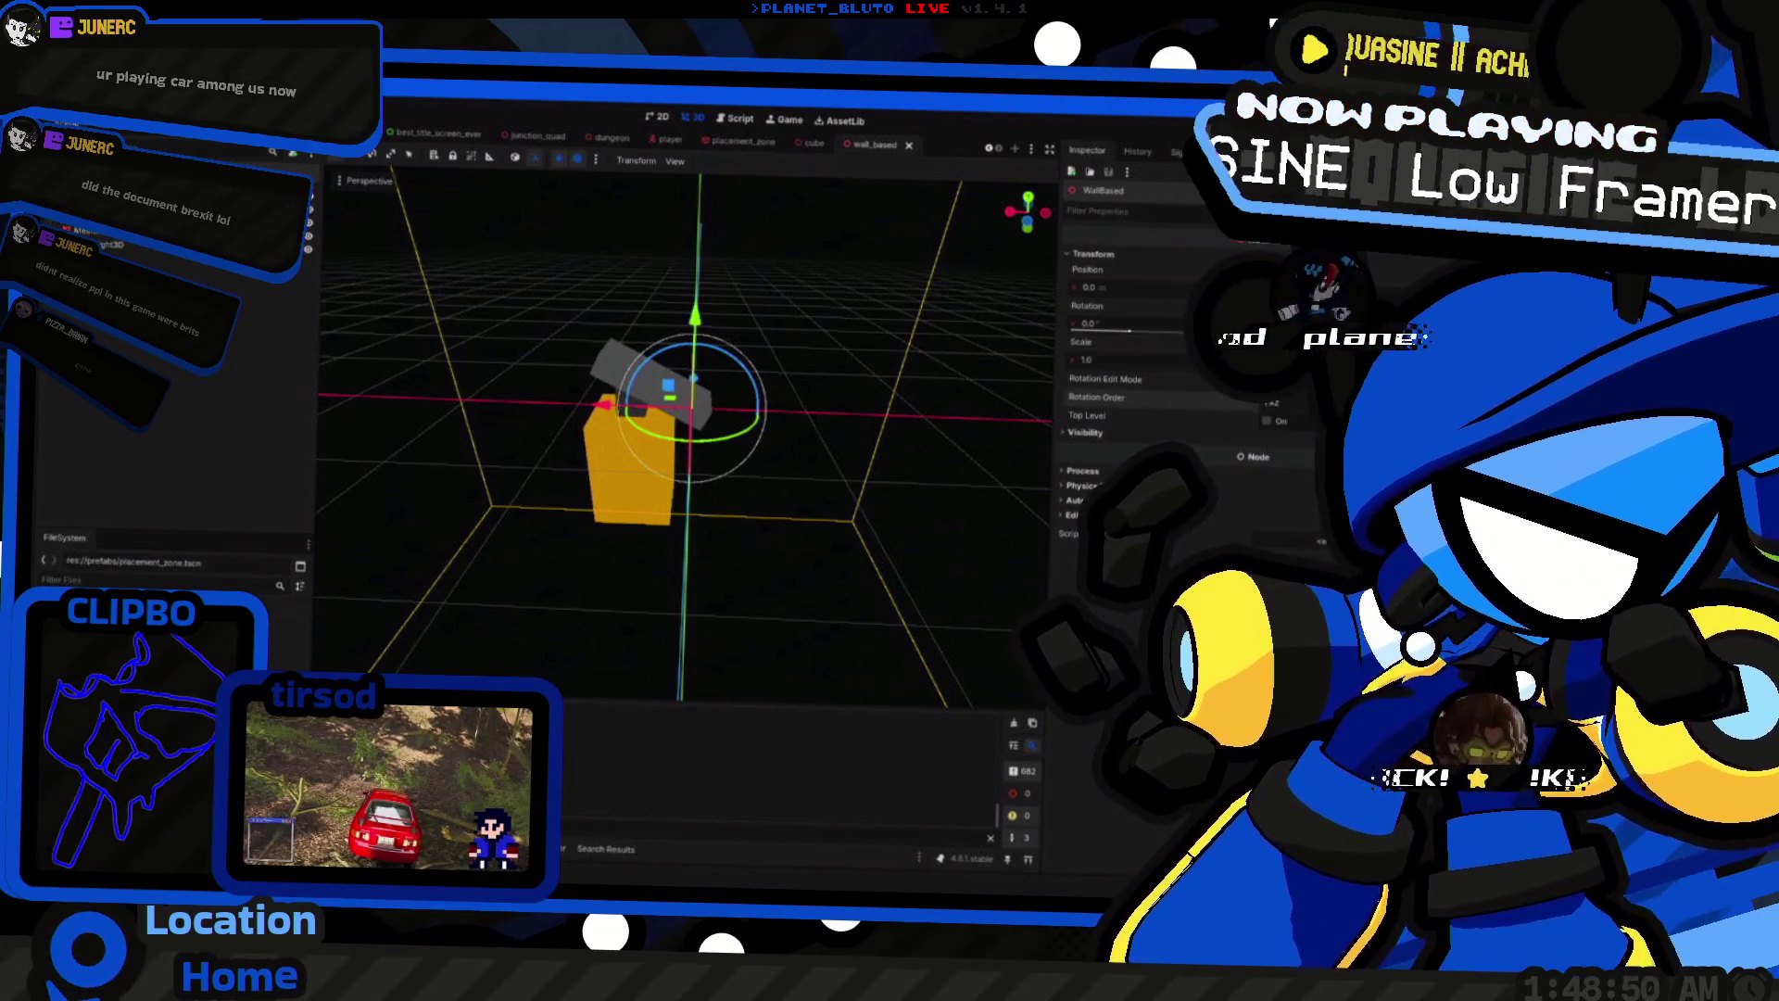
left_click(1291, 434)
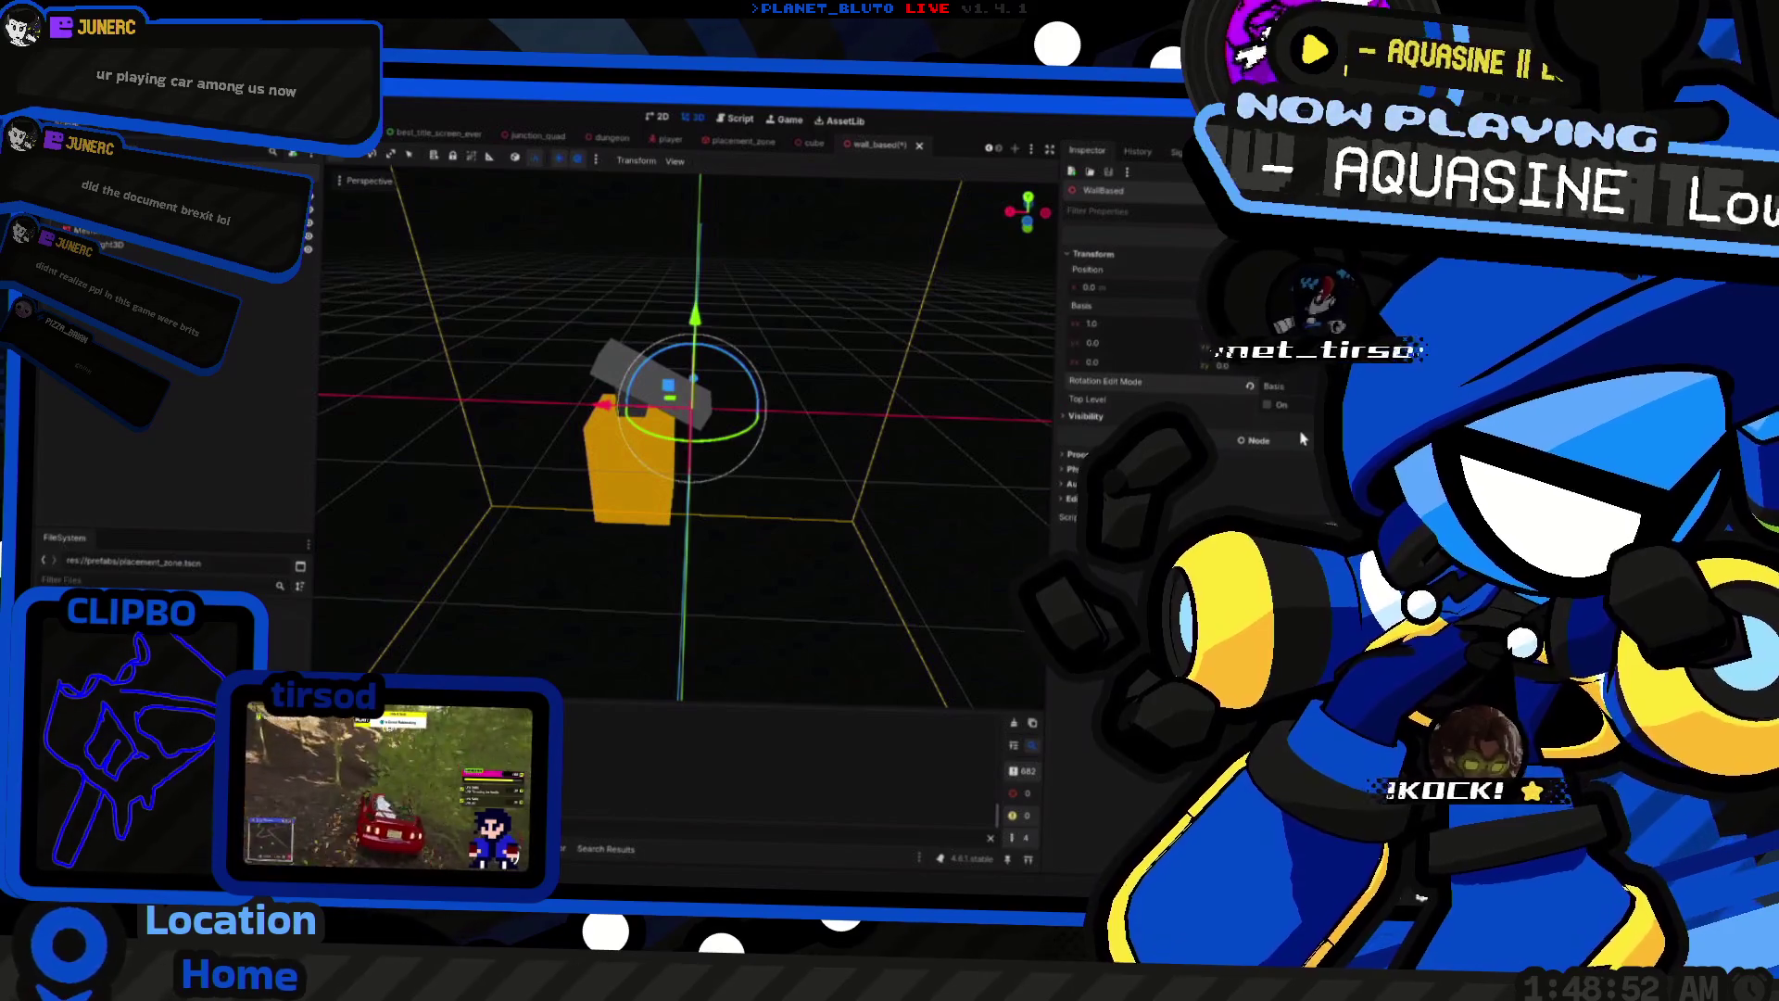
mouse_move(1099, 332)
left_mouse_down()
mouse_move(1159, 332)
mouse_move(1057, 332)
mouse_move(1113, 332)
mouse_move(1085, 332)
mouse_move(1112, 332)
mouse_move(1084, 296)
mouse_move(1057, 297)
mouse_move(1094, 399)
left_mouse_up()
left_click(1262, 401)
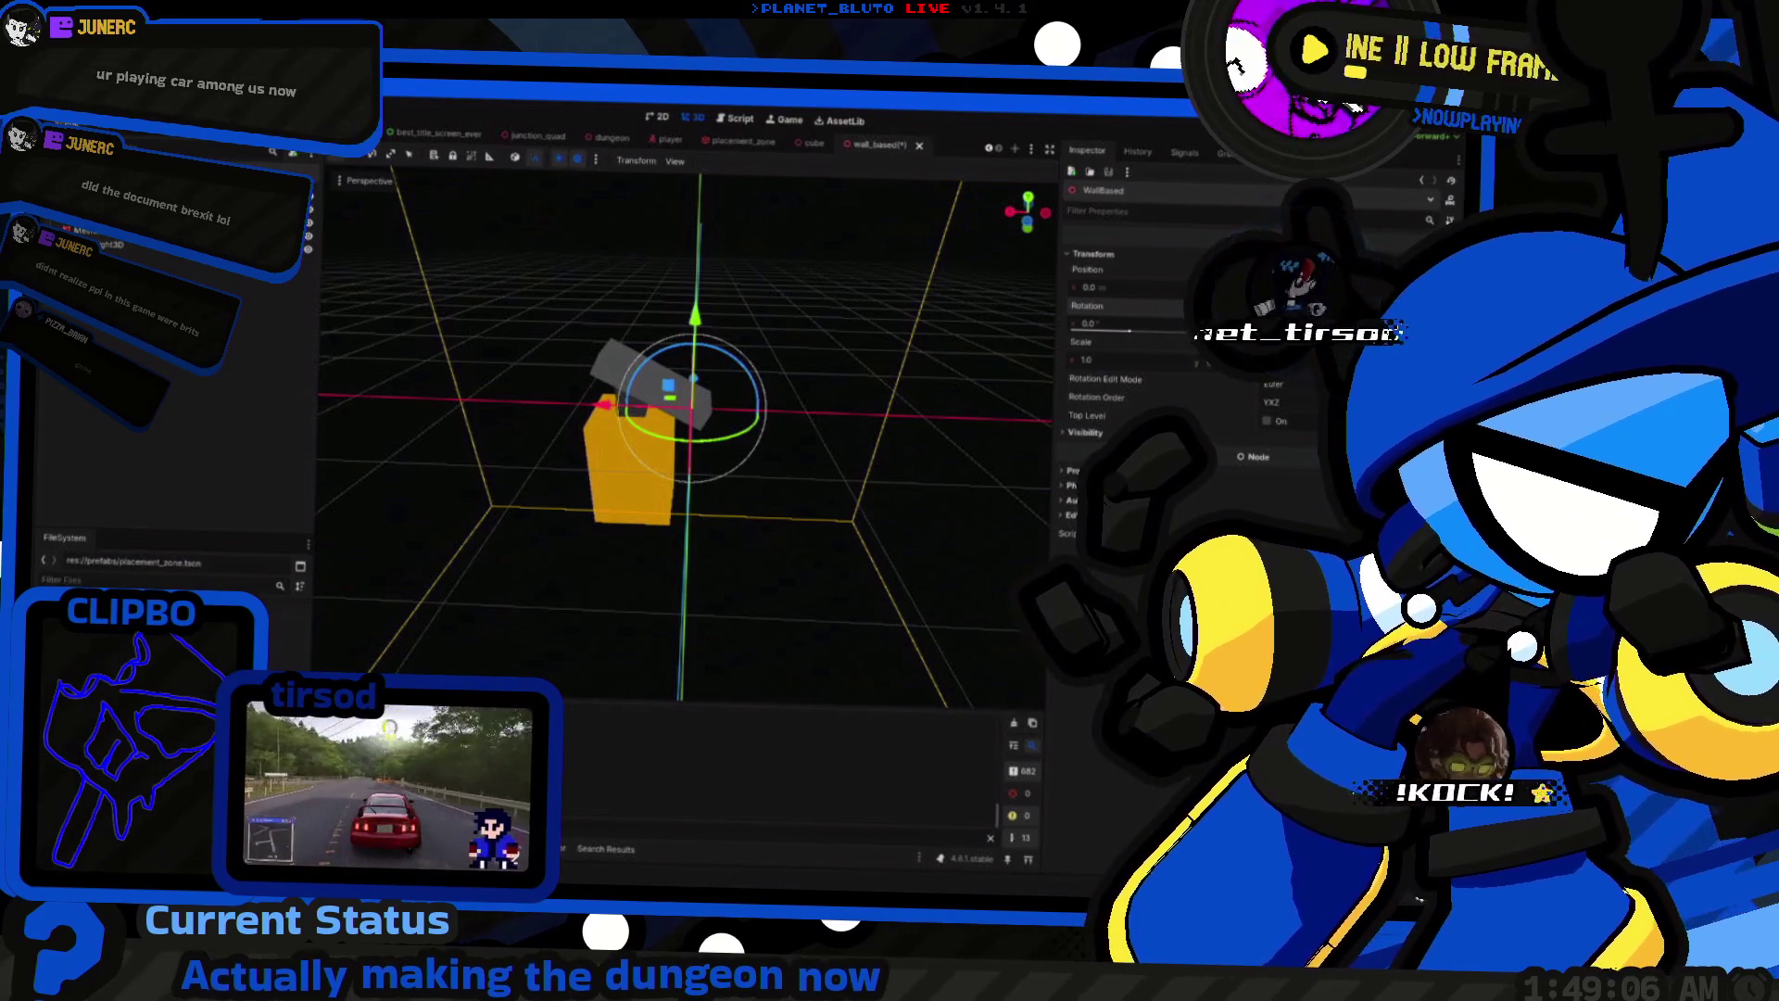
left_click(1272, 383)
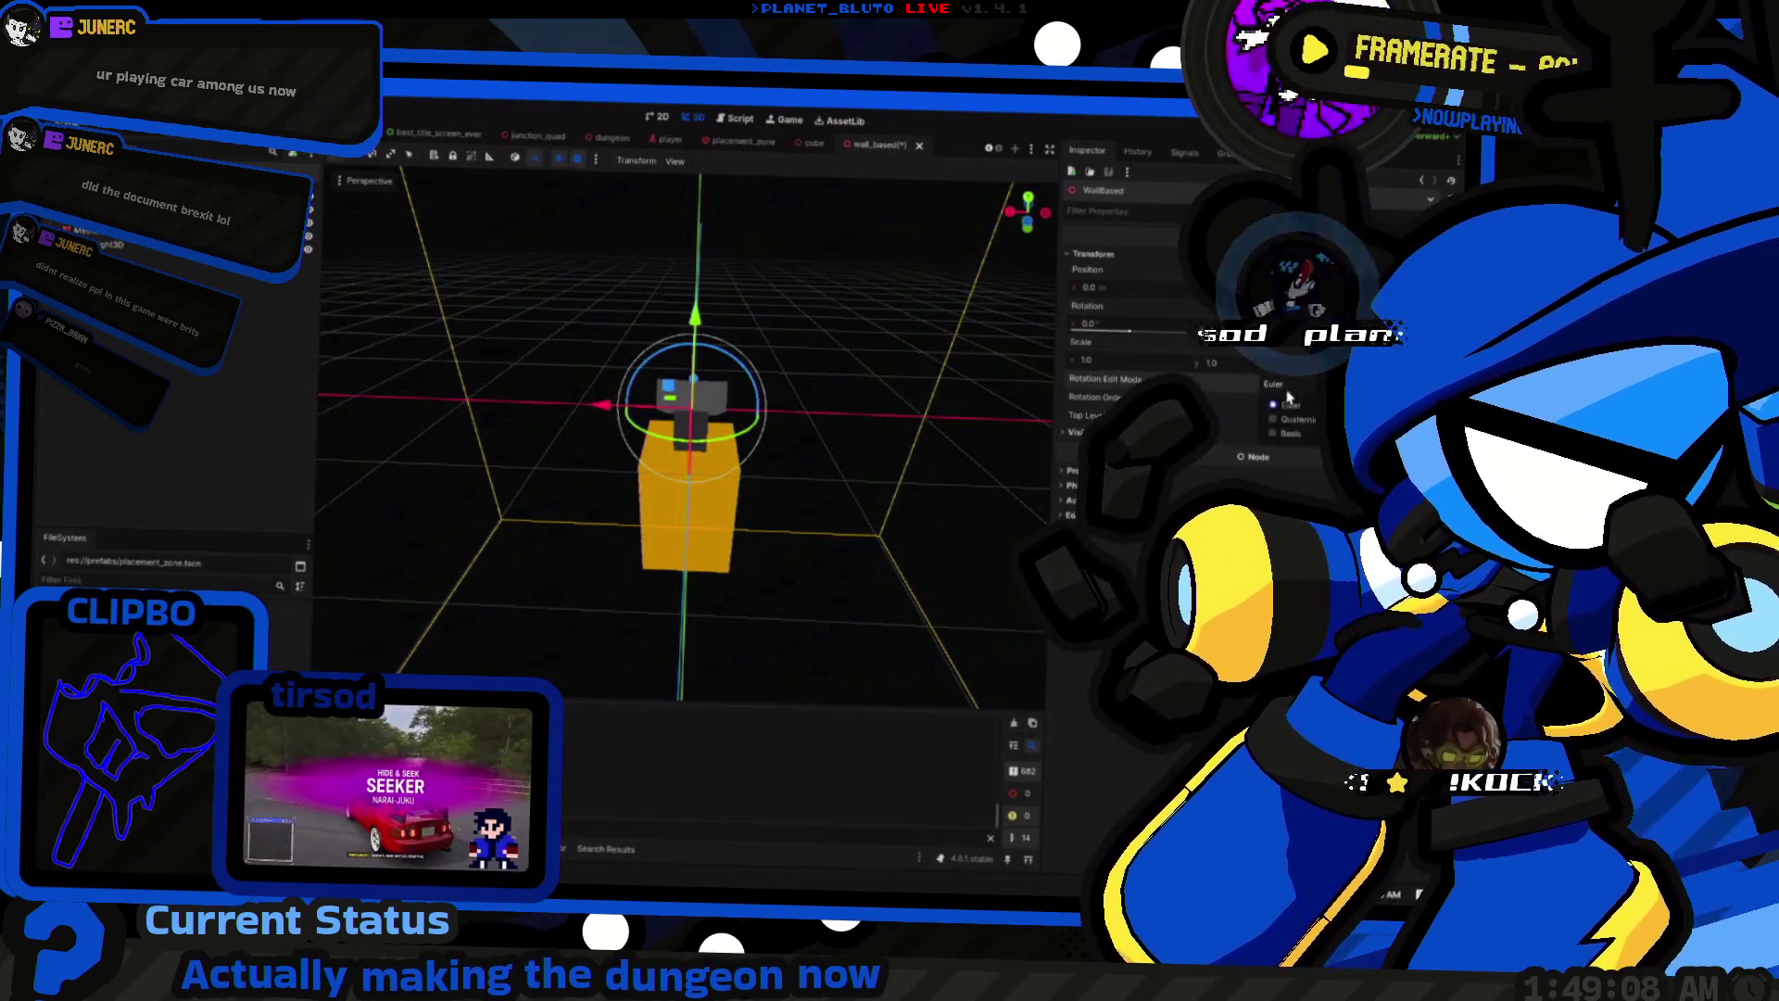
left_click(1292, 435)
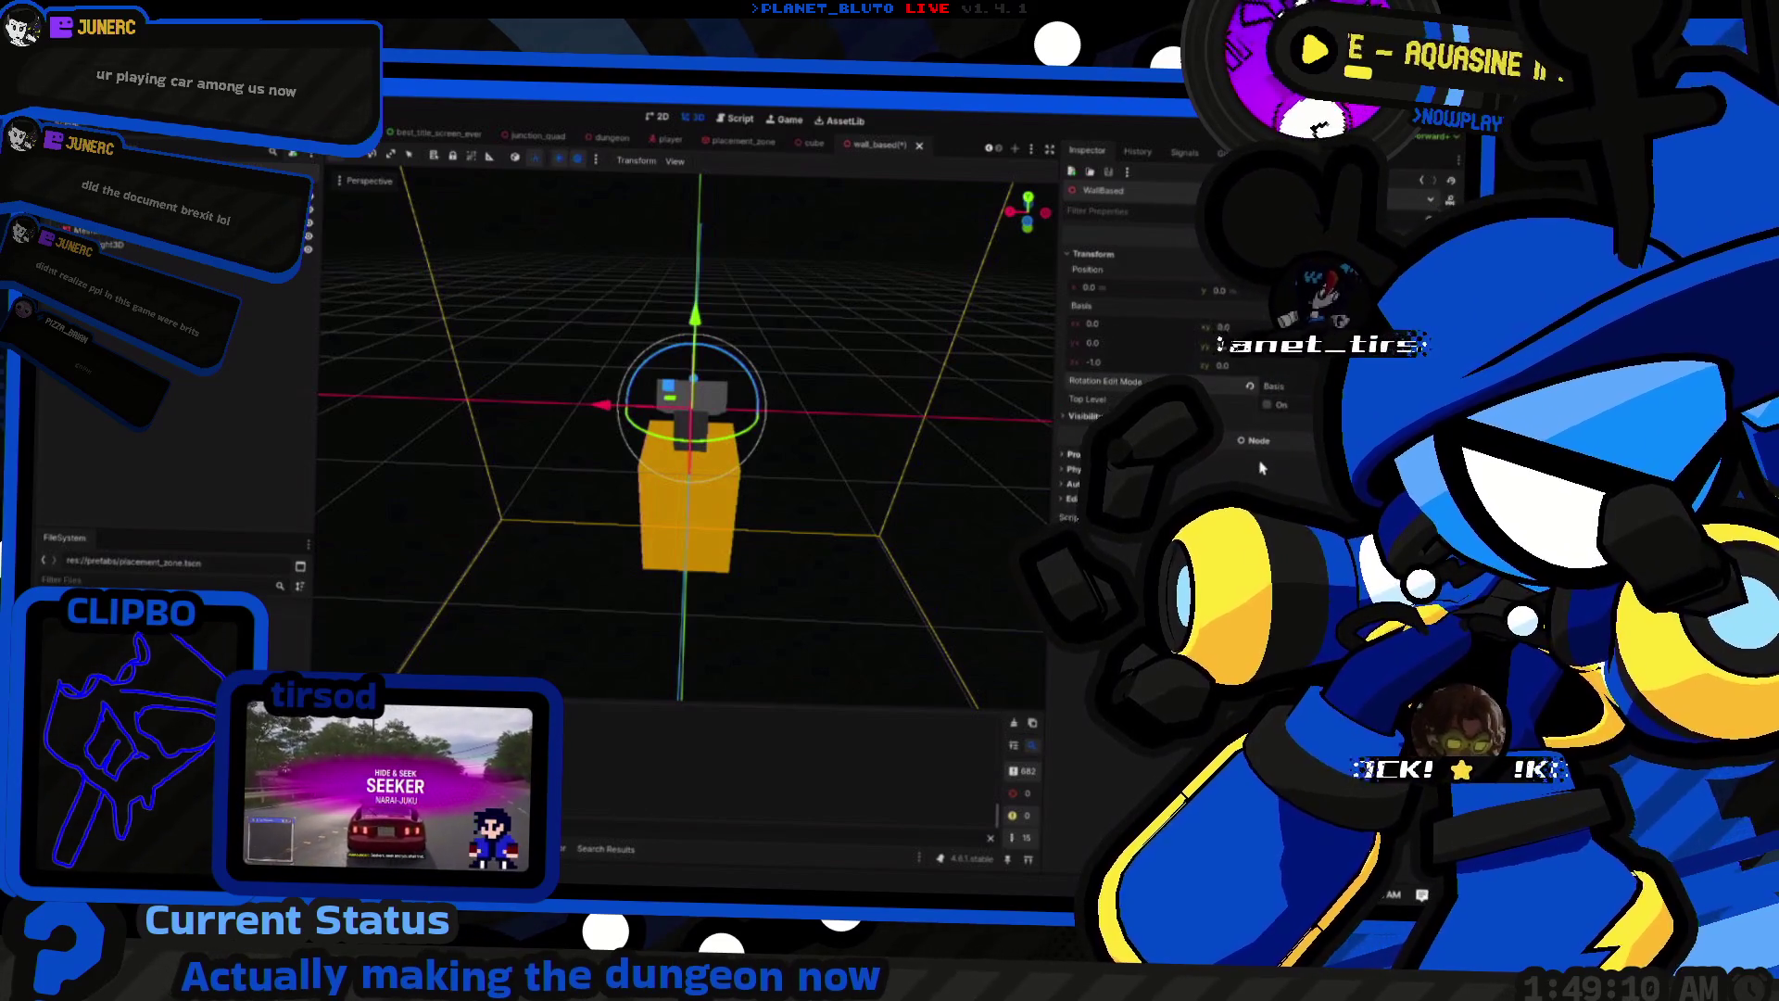
key("ctrl+z")
key("ctrl+z")
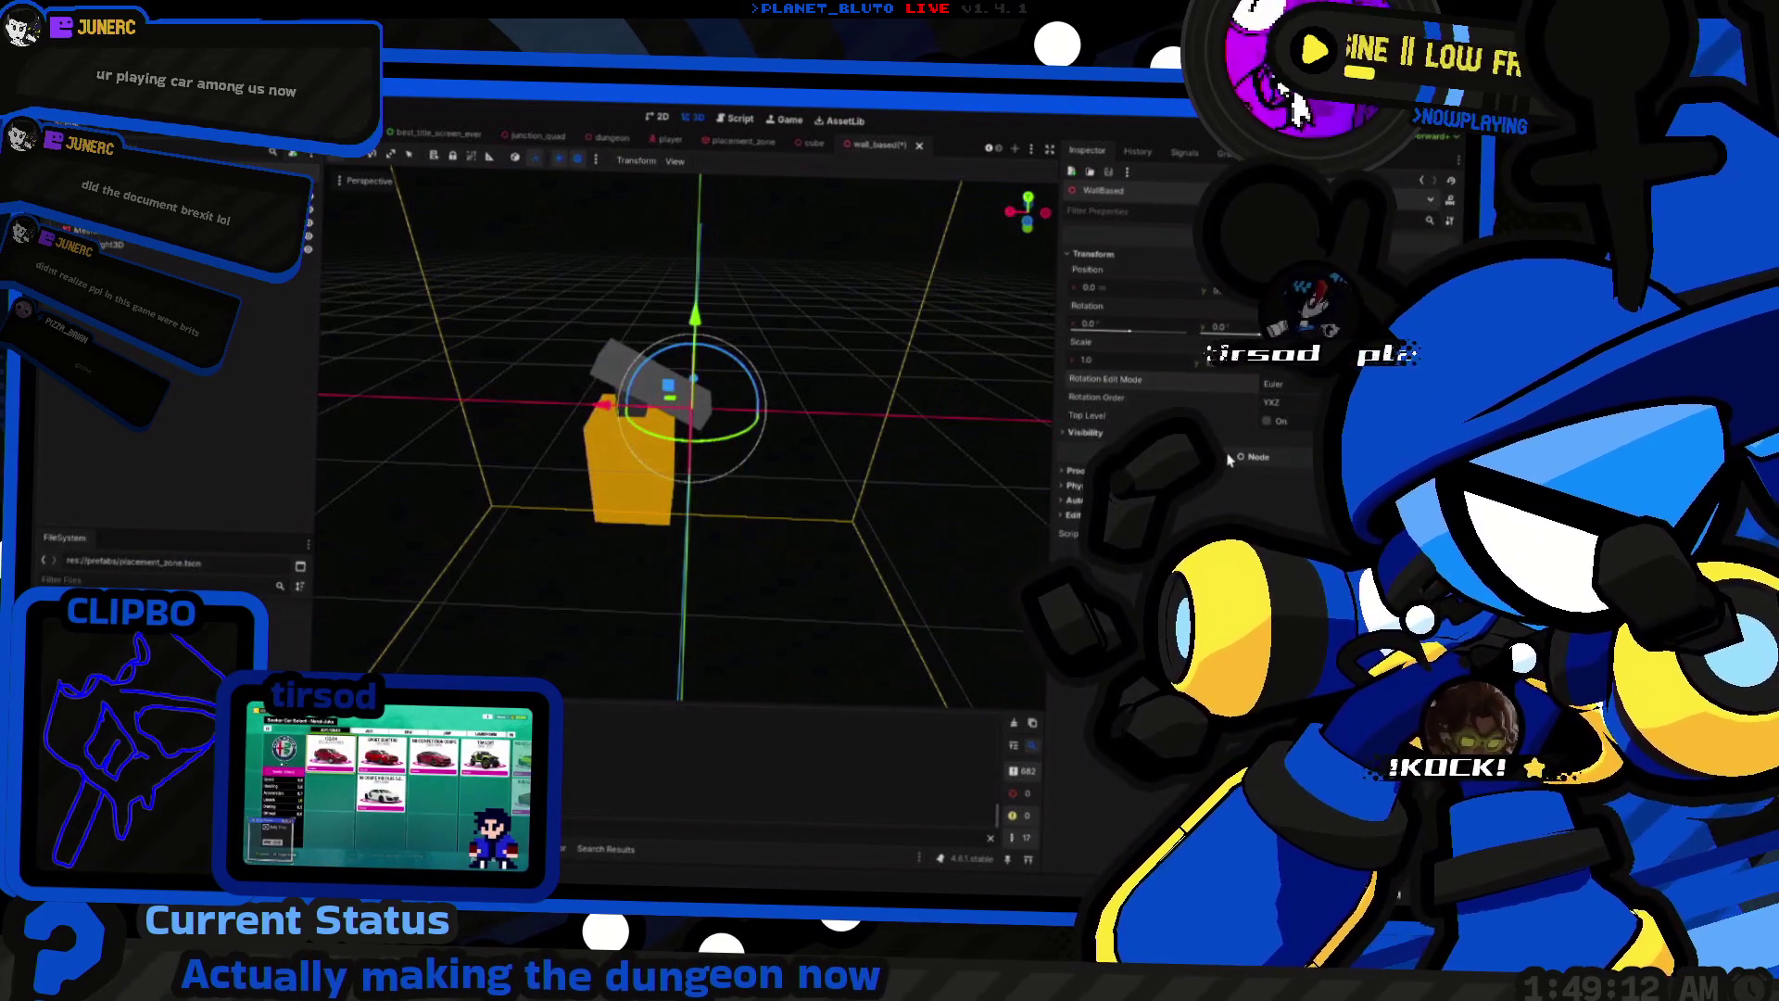
left_click(1282, 433)
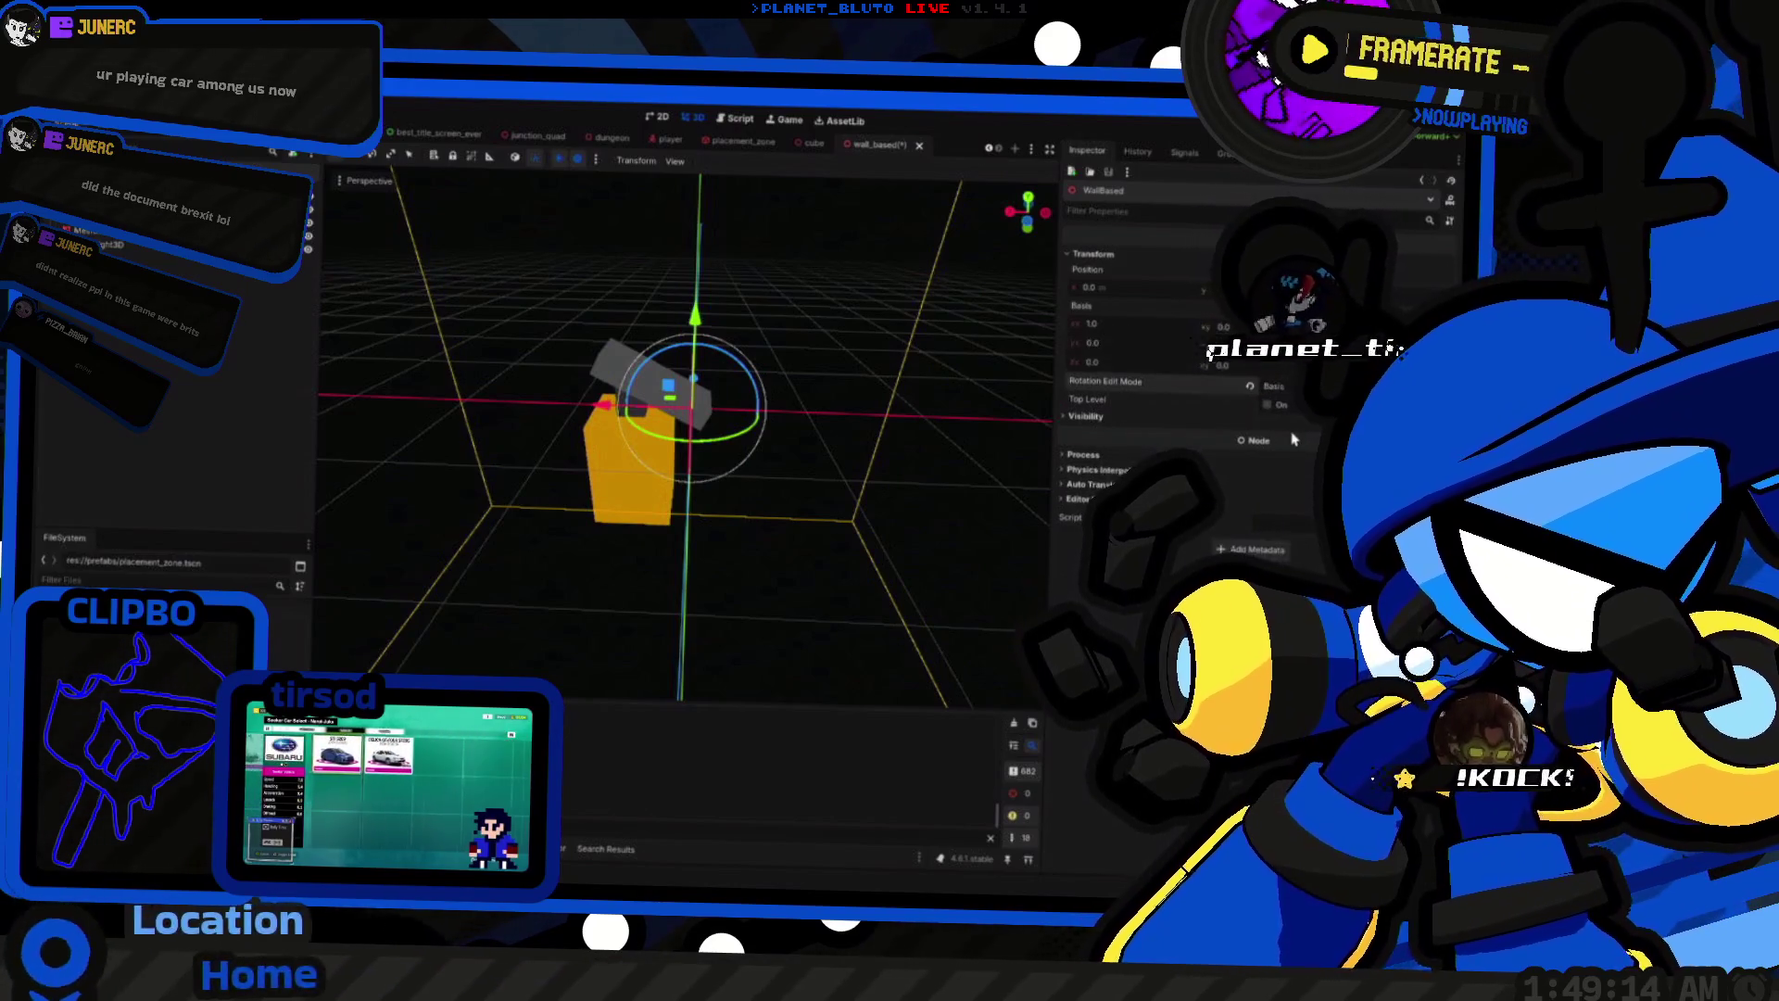
mouse_move(1276, 441)
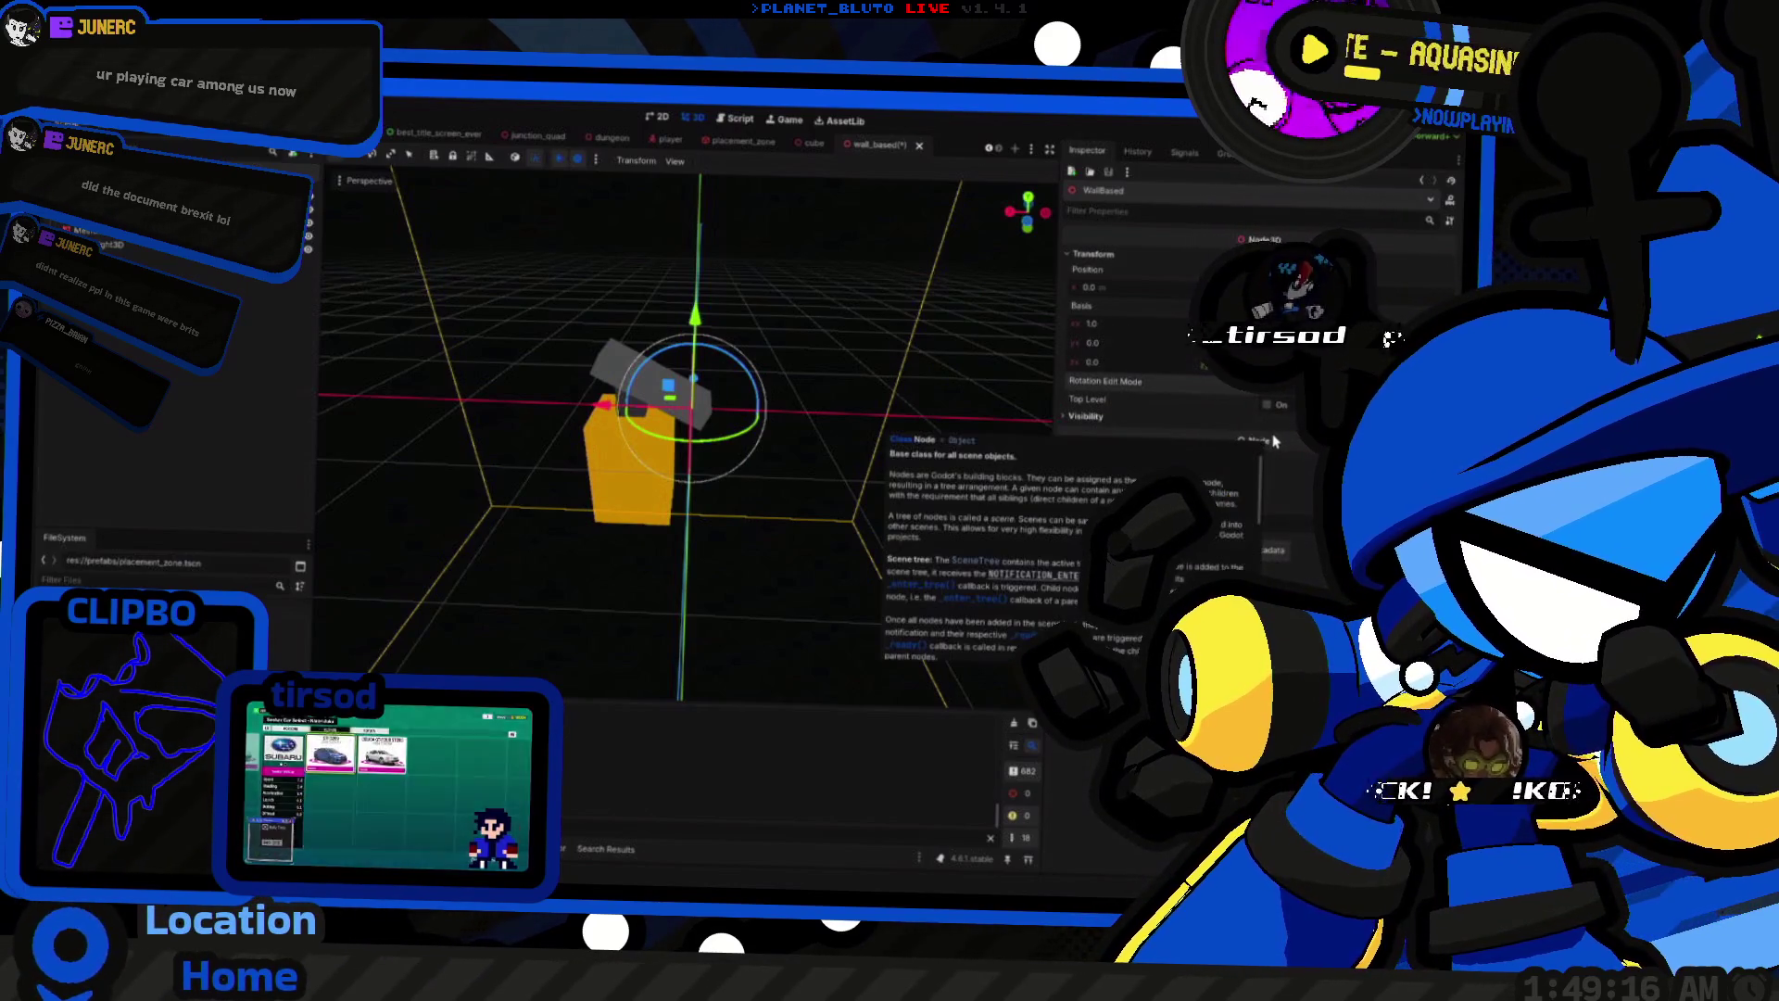
Step: Open the Basis property's documentation and jump to Basis method descriptions like orthonormalized() and rotated()
right_click(1088, 318)
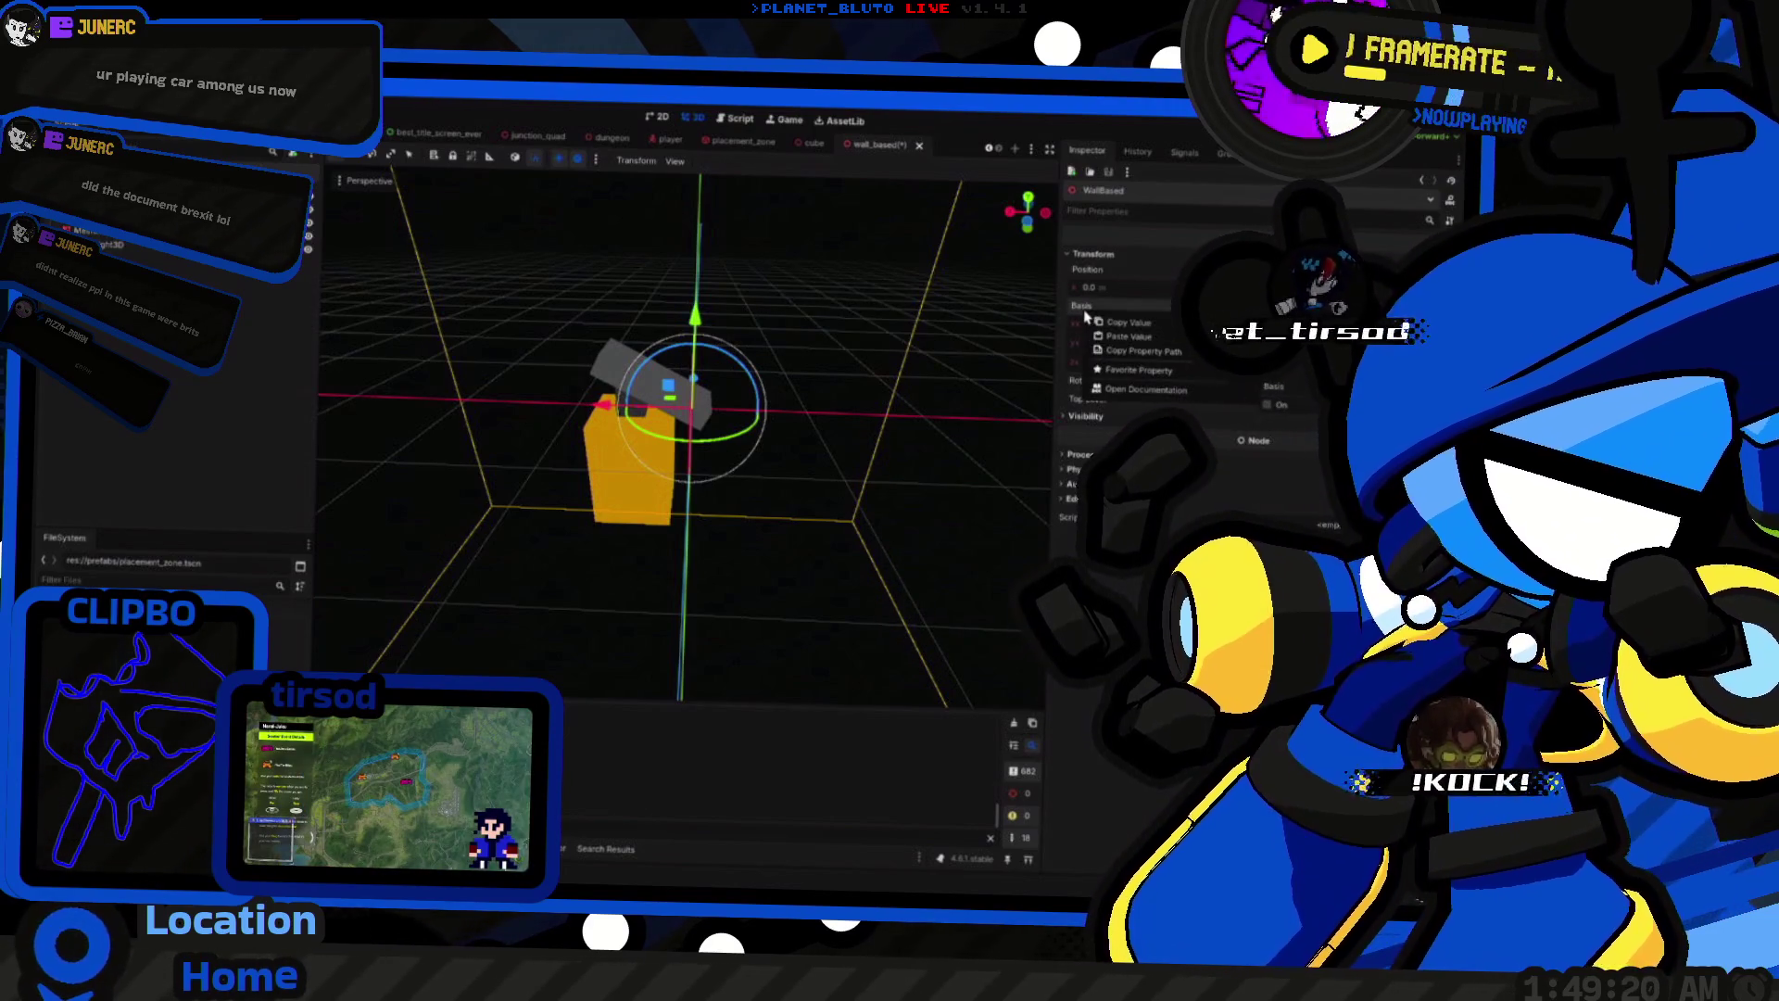
left_click(1117, 403)
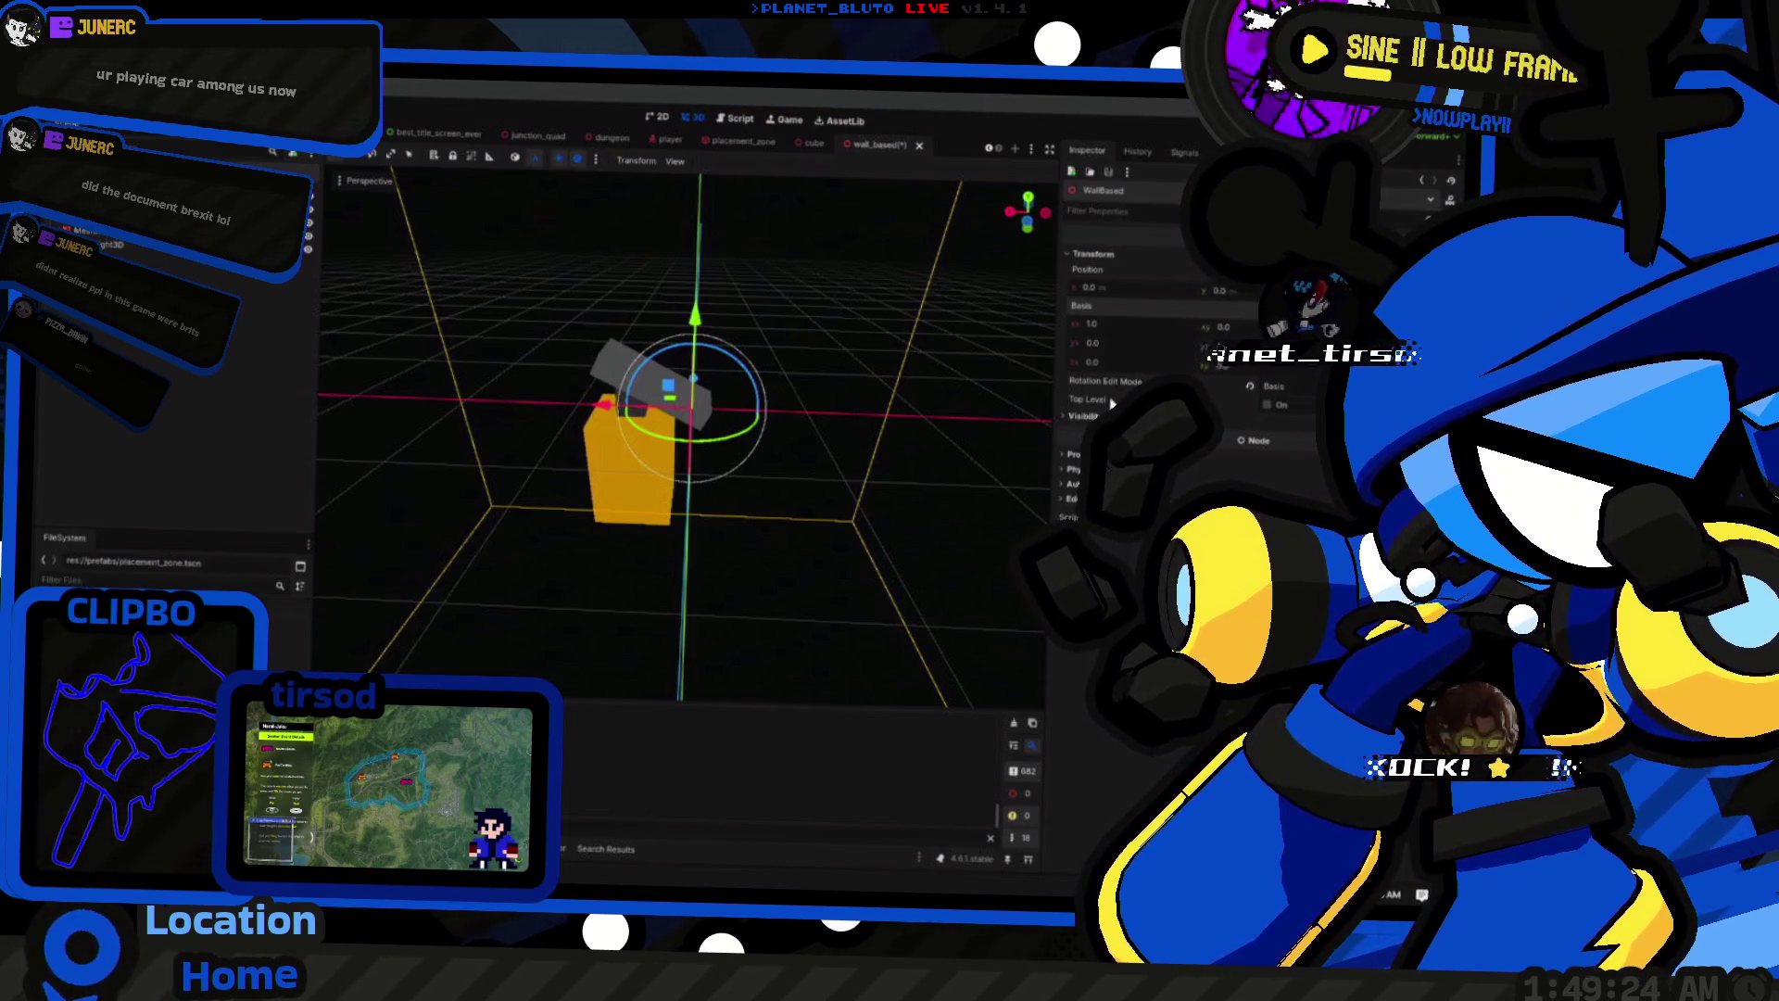
scroll(732, 426, "up", 5)
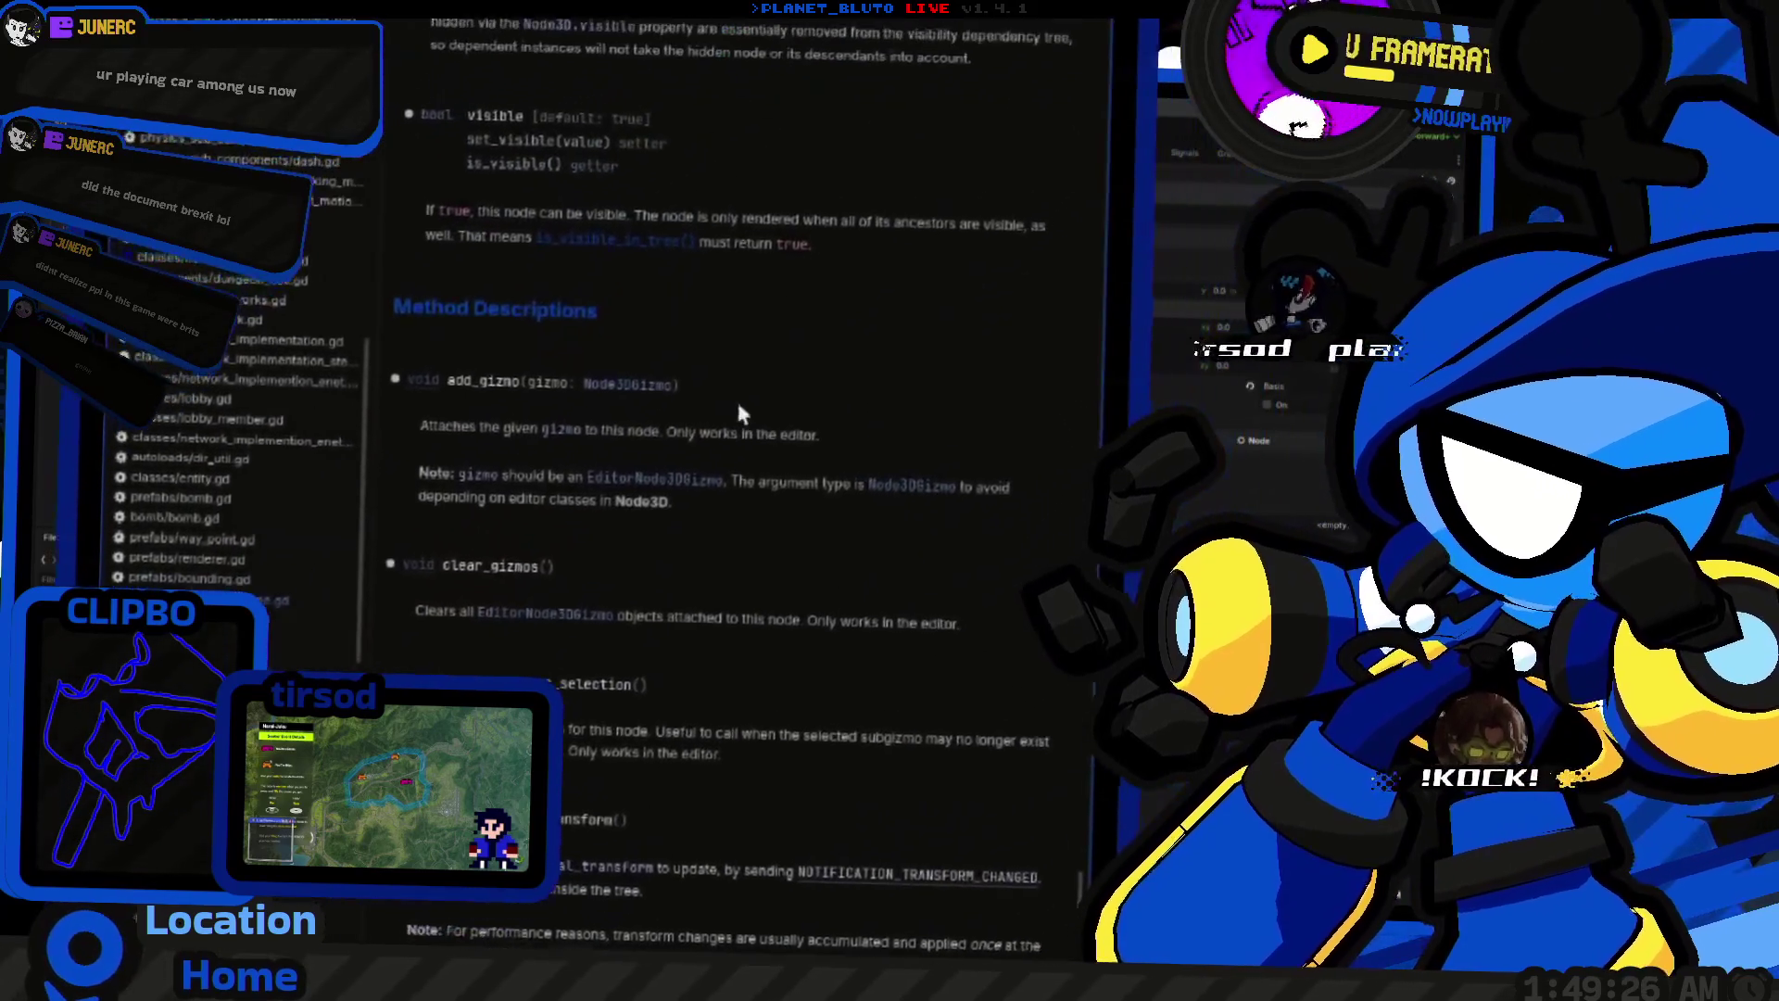
scroll(702, 456, "up", 10)
key("ctrl+F2")
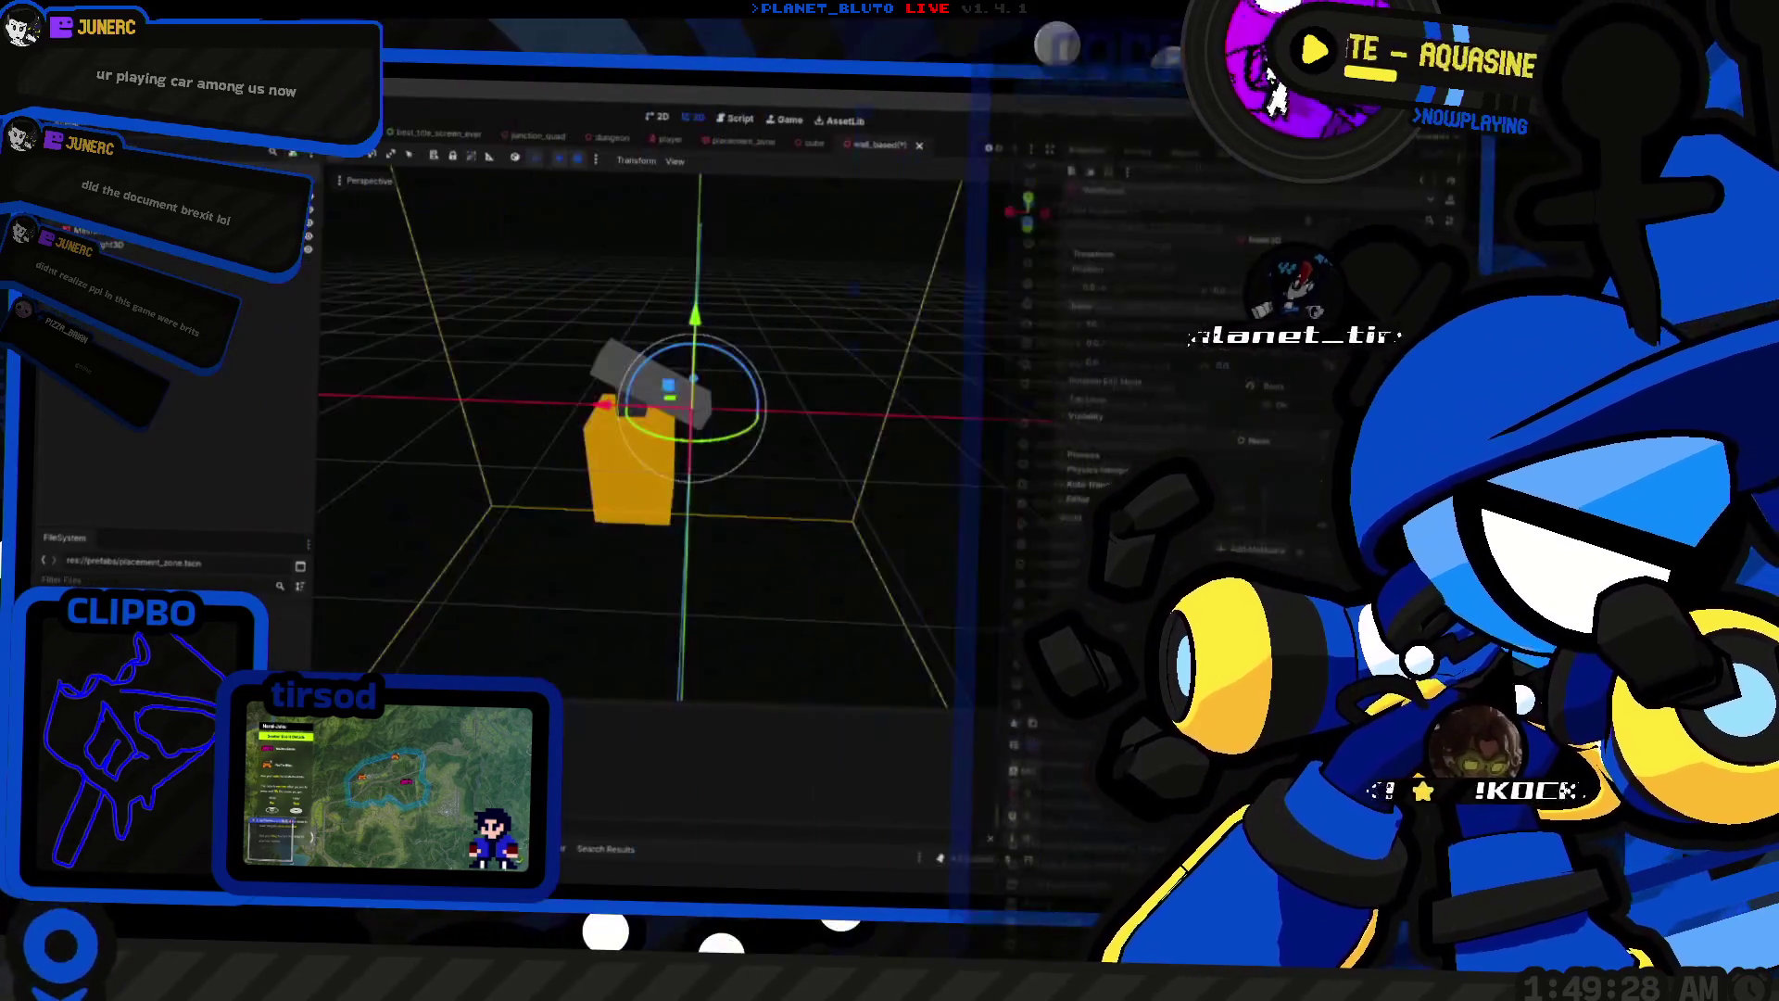
right_click(1090, 311)
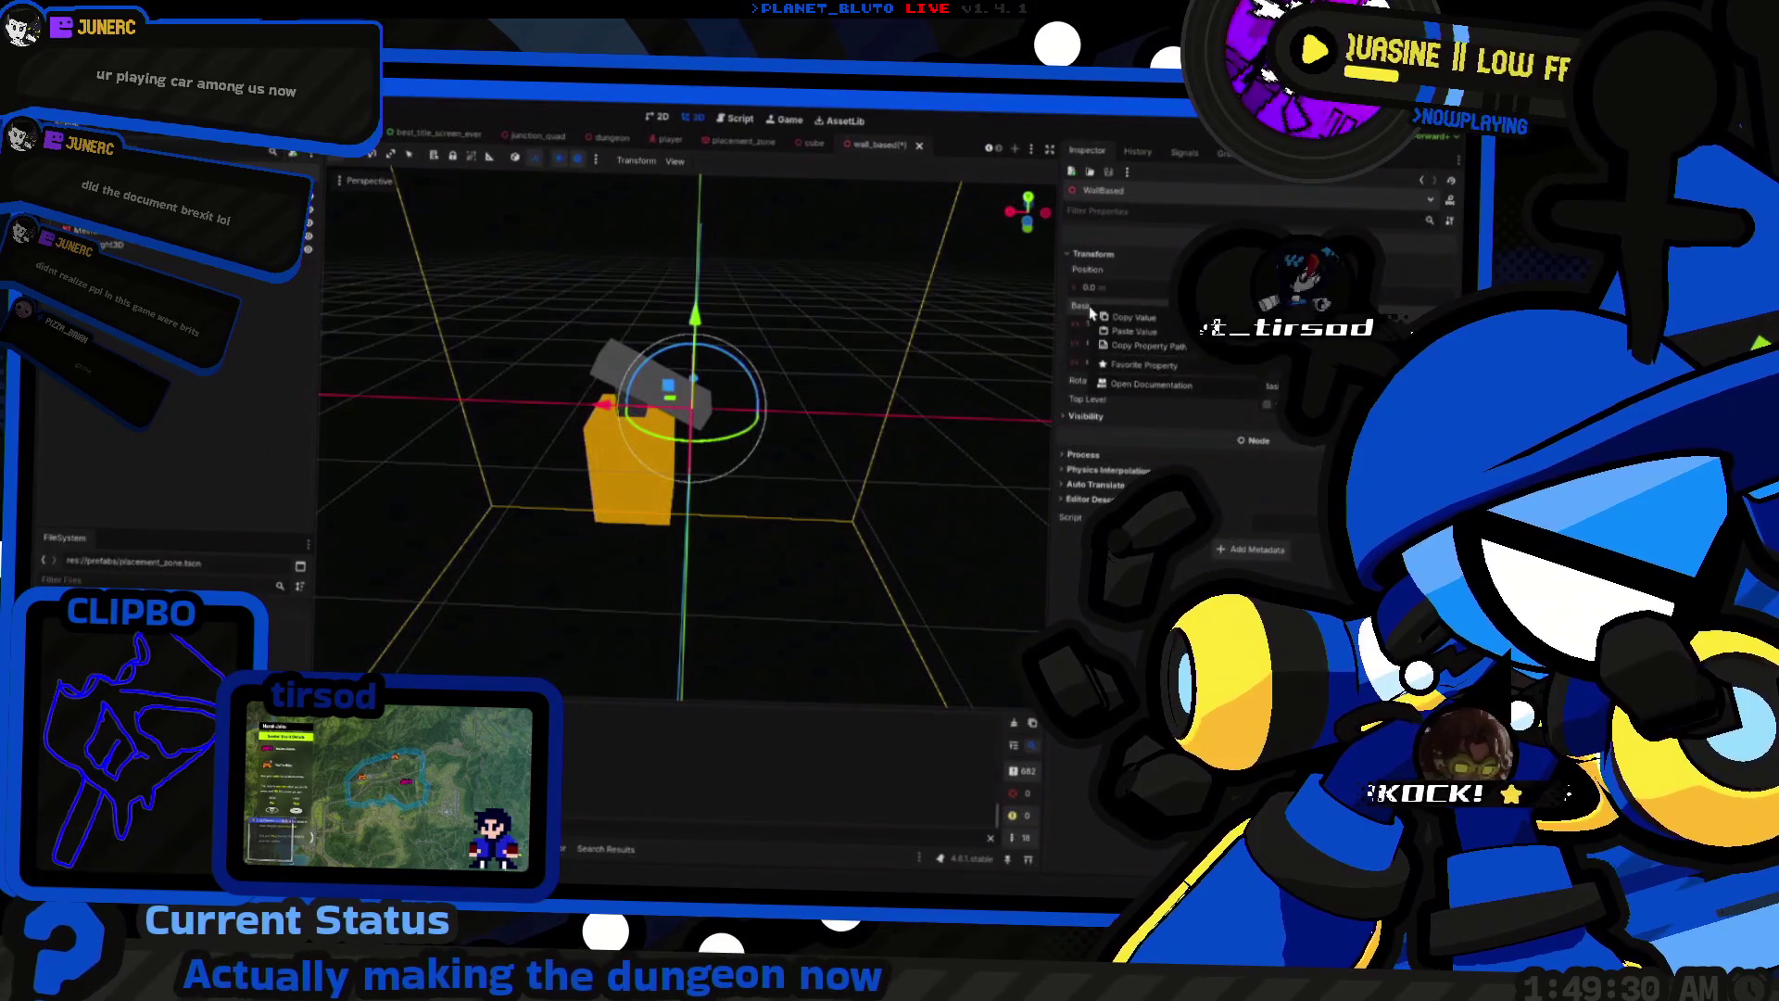
left_click(1129, 385)
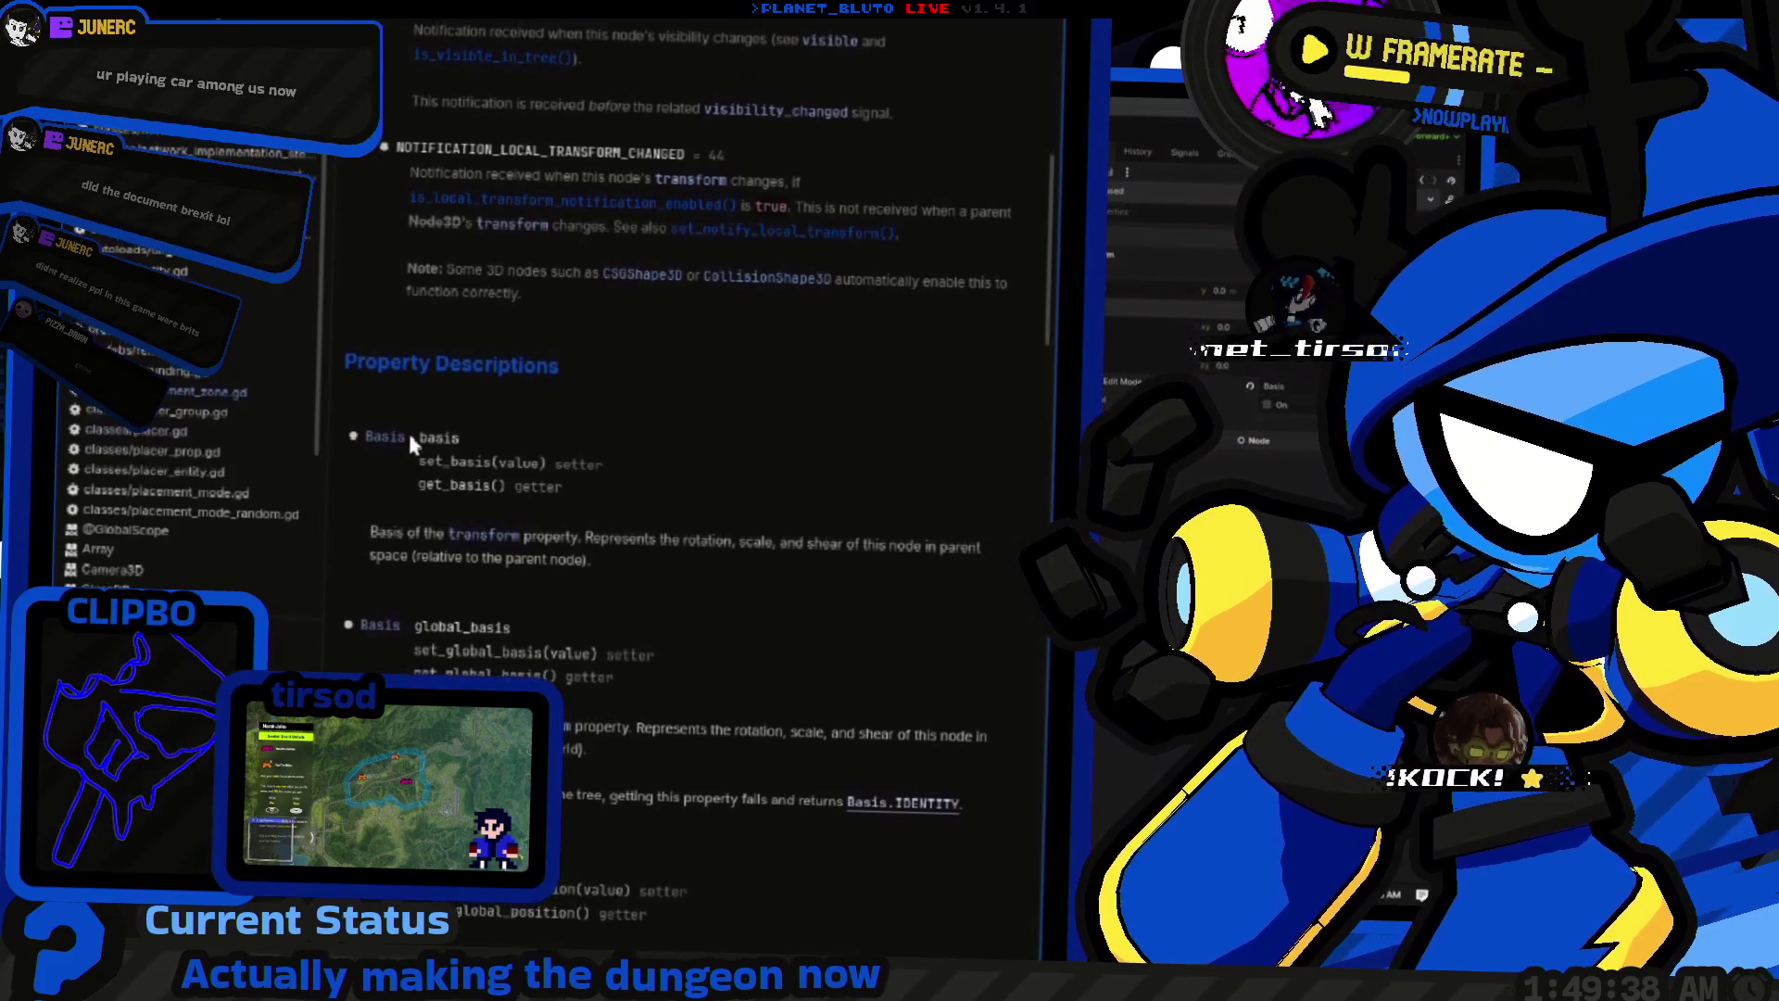
left_click(397, 437)
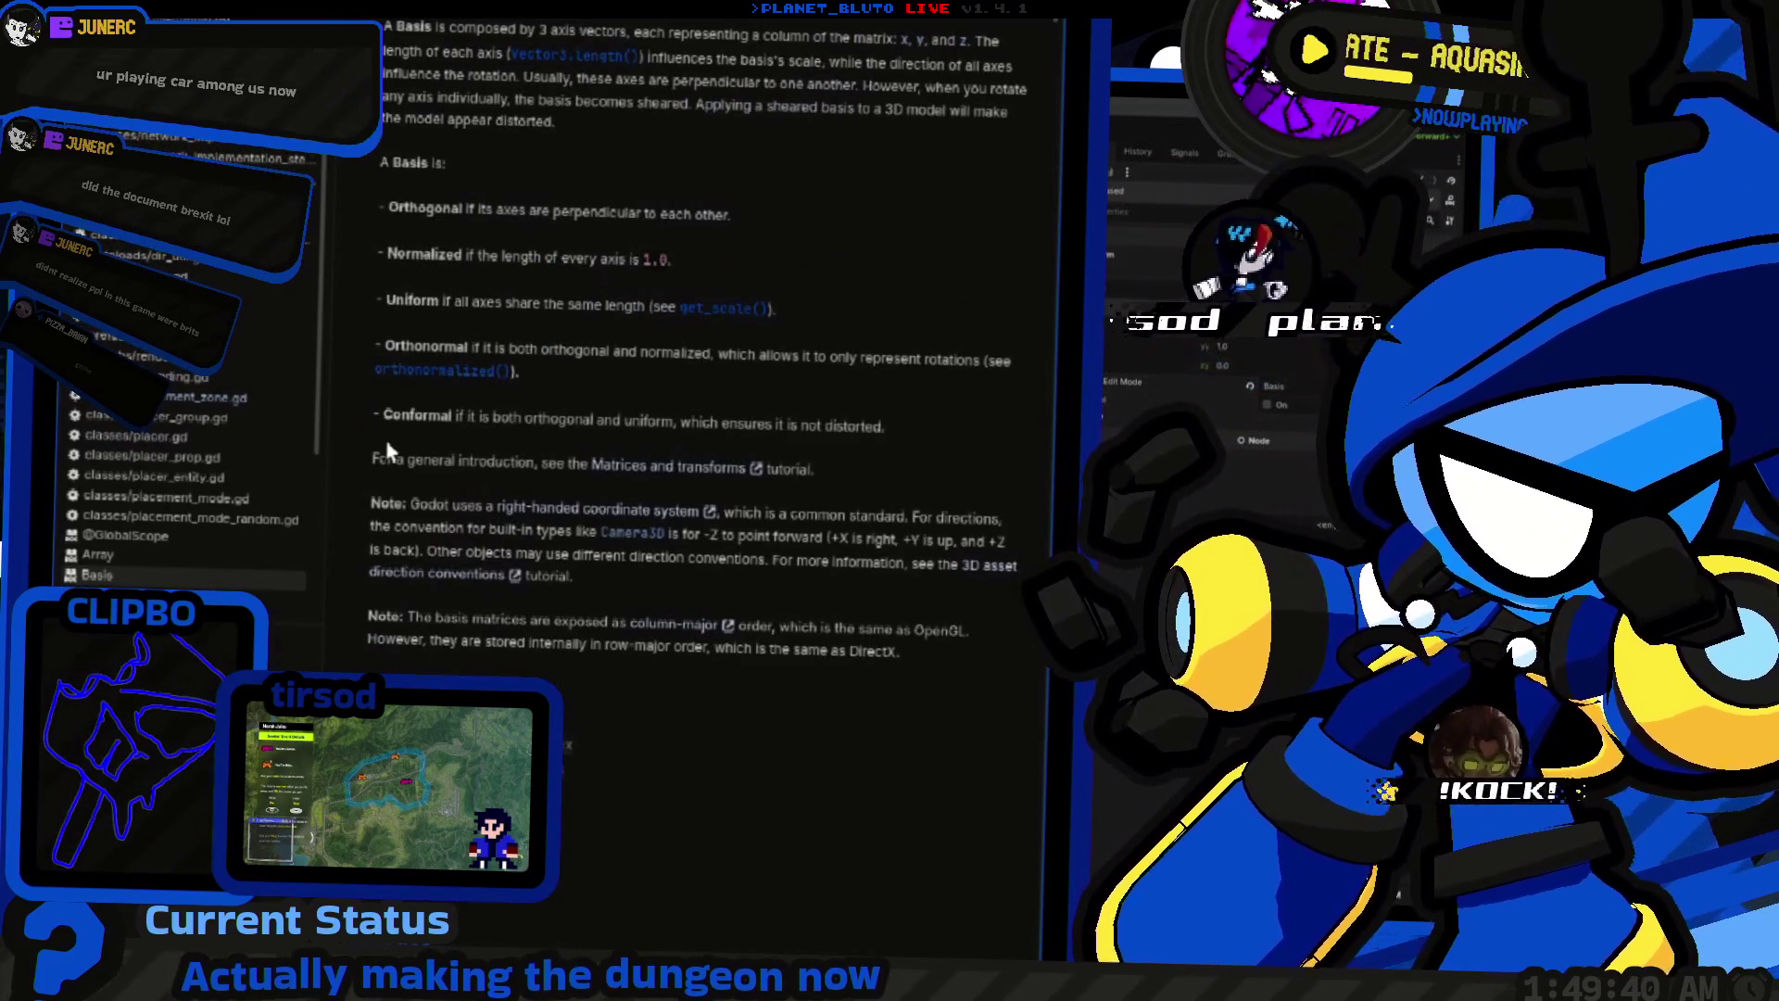
scroll(380, 453, "down", 5)
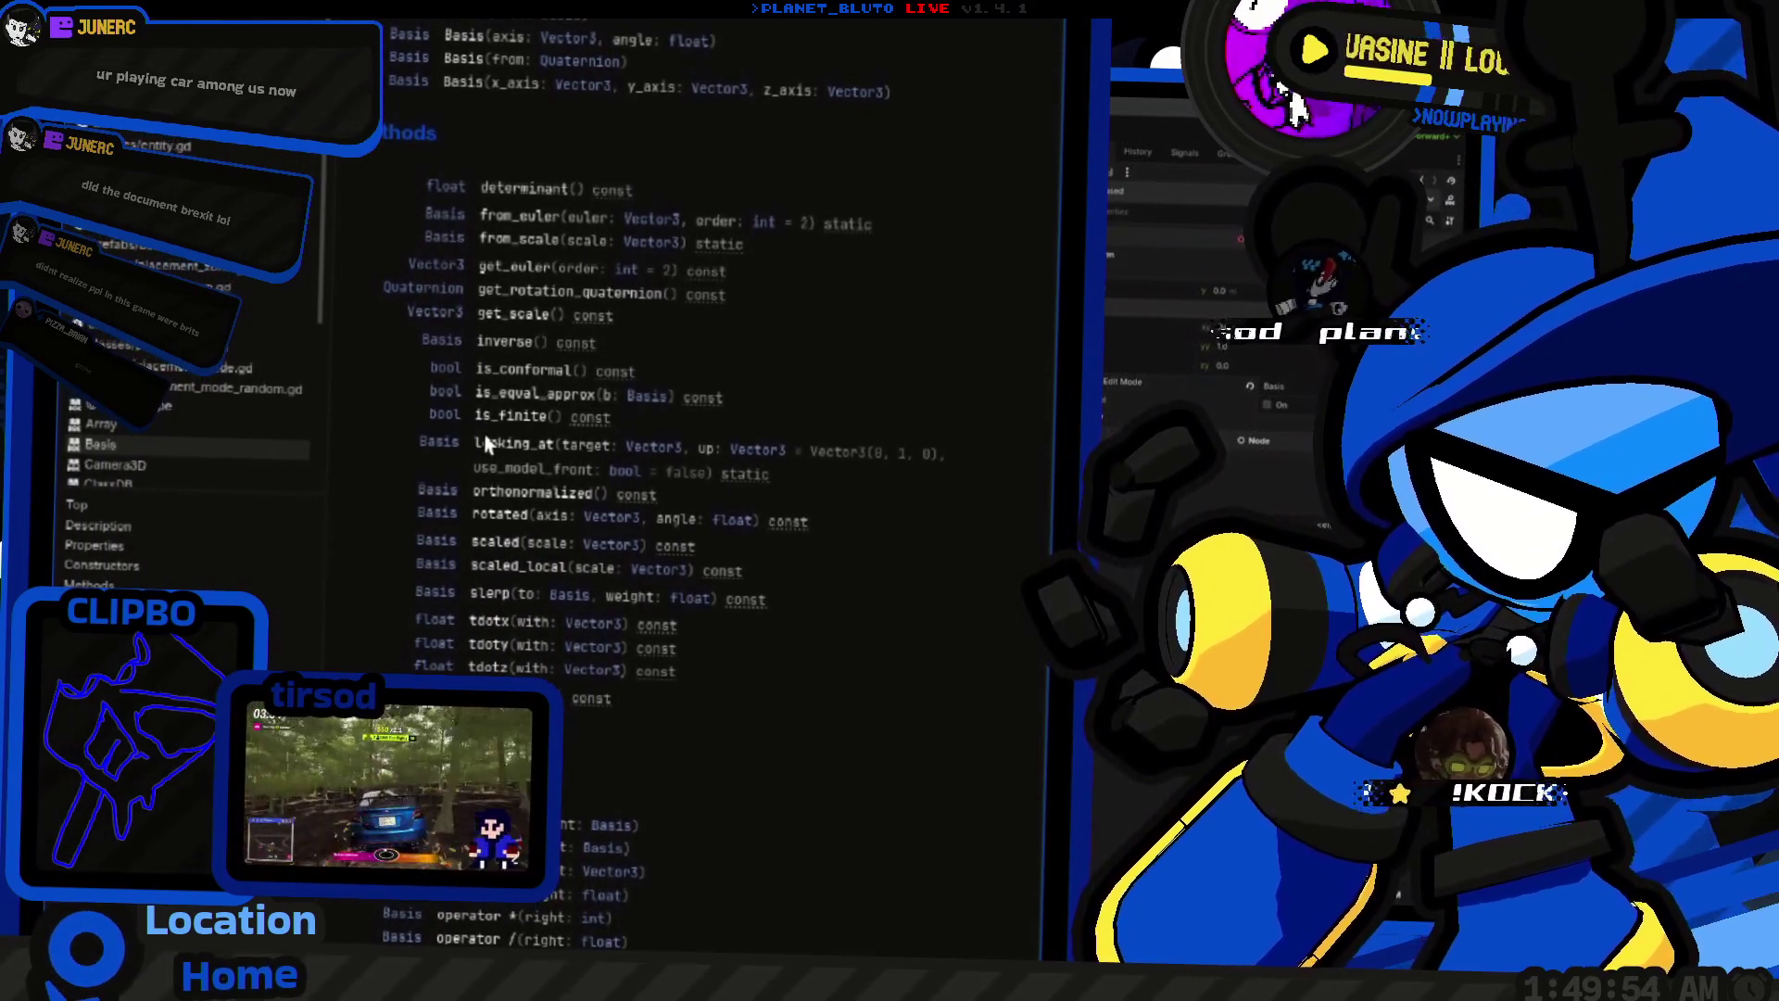
left_click(486, 445)
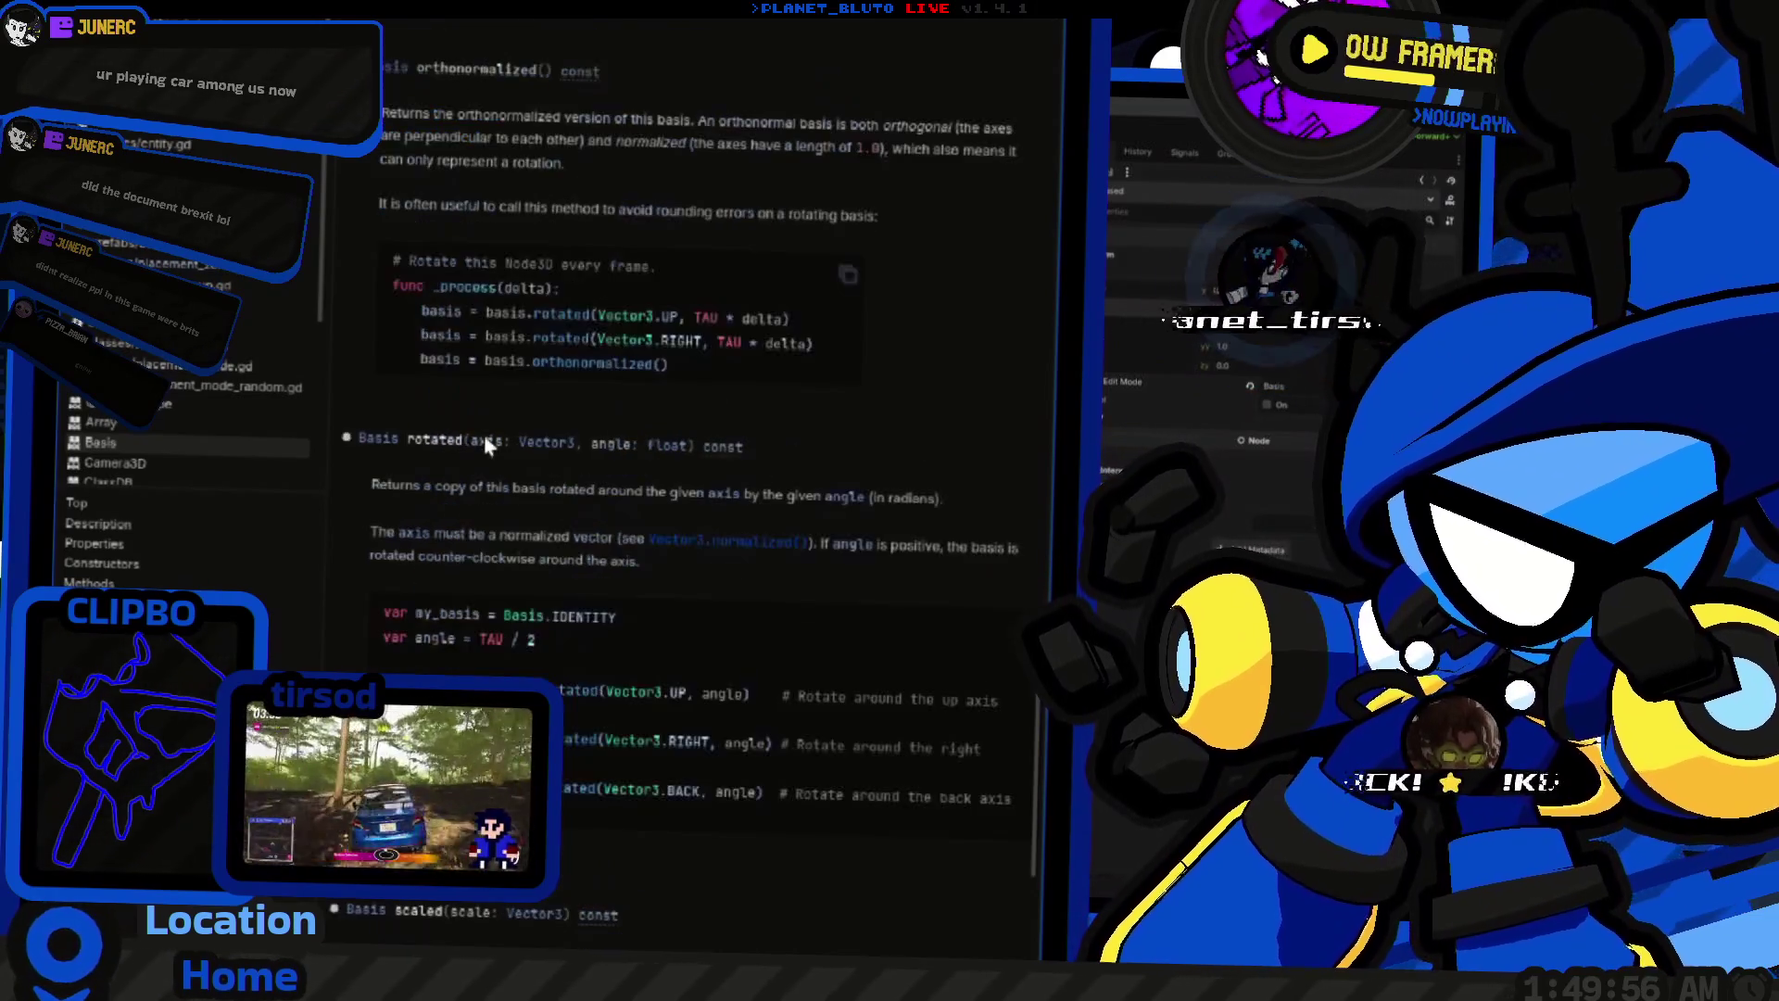
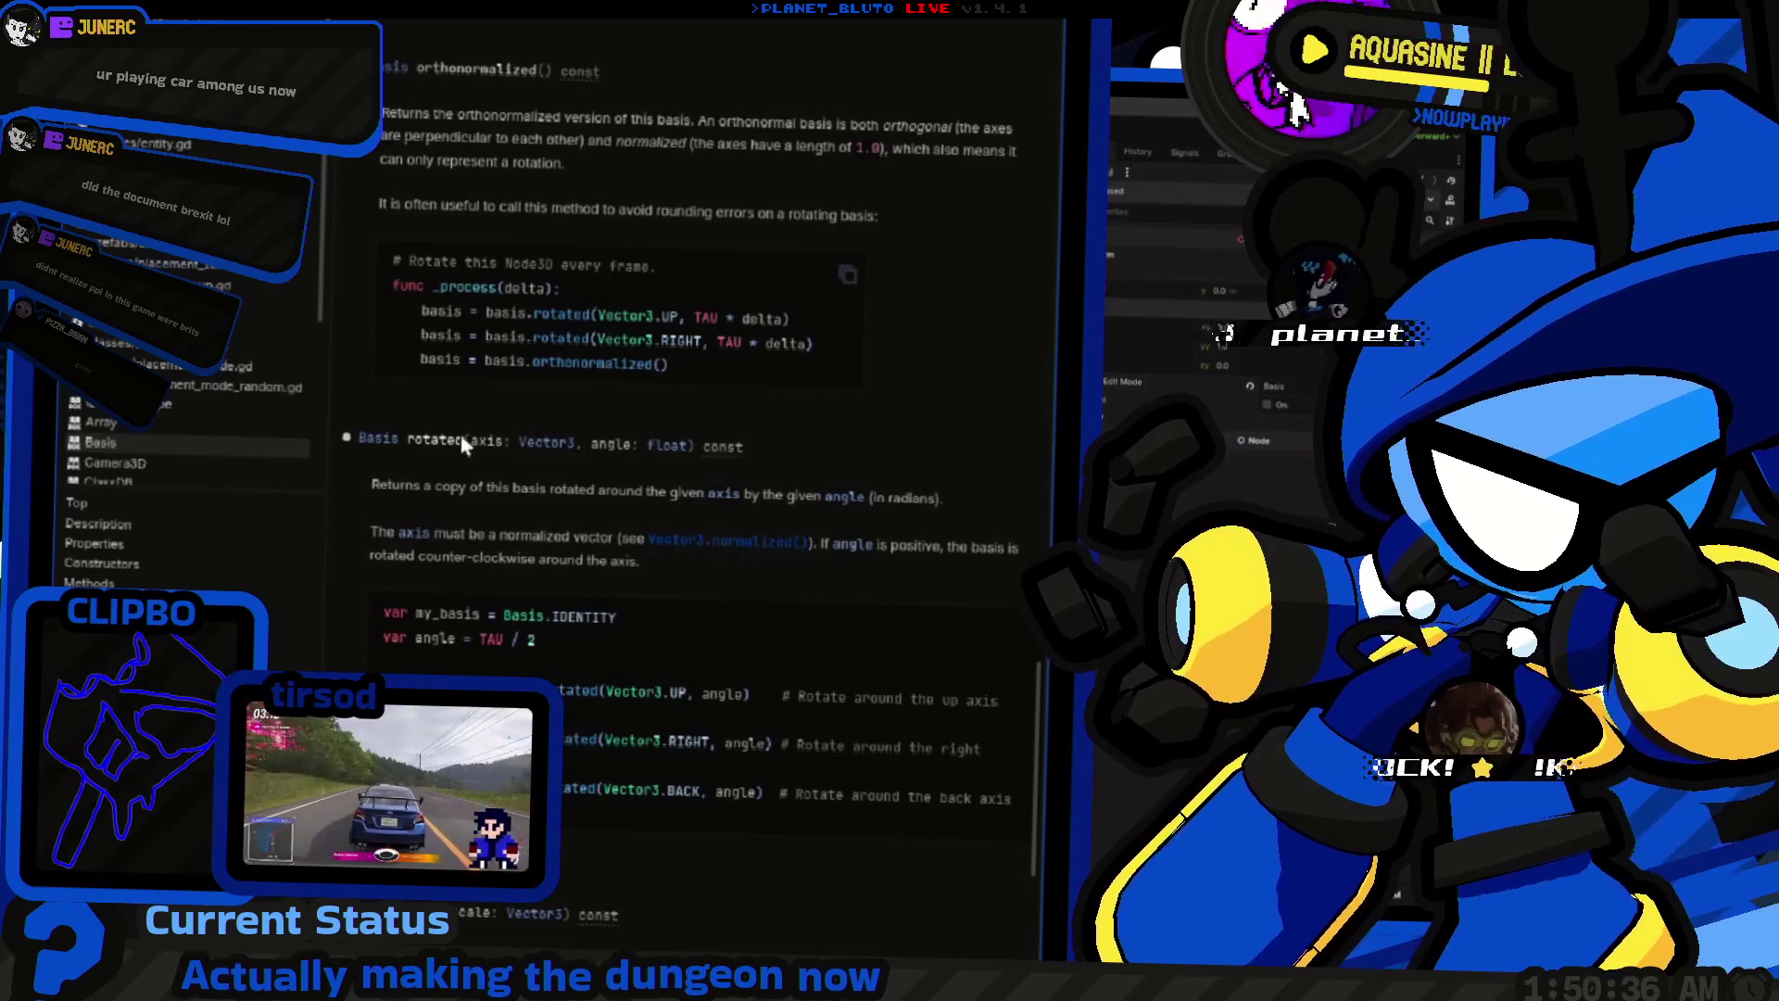
Step: Return to the 3D scene, trial-rotate the wall and undo it, then switch to top view
key("ctrl+F2")
mouse_move(649, 439)
left_mouse_down()
mouse_move(710, 443)
mouse_move(568, 508)
mouse_move(697, 362)
mouse_move(653, 375)
mouse_move(672, 408)
mouse_move(640, 441)
mouse_move(755, 374)
mouse_move(640, 487)
left_mouse_up()
key("ctrl+z")
key("KP_7")
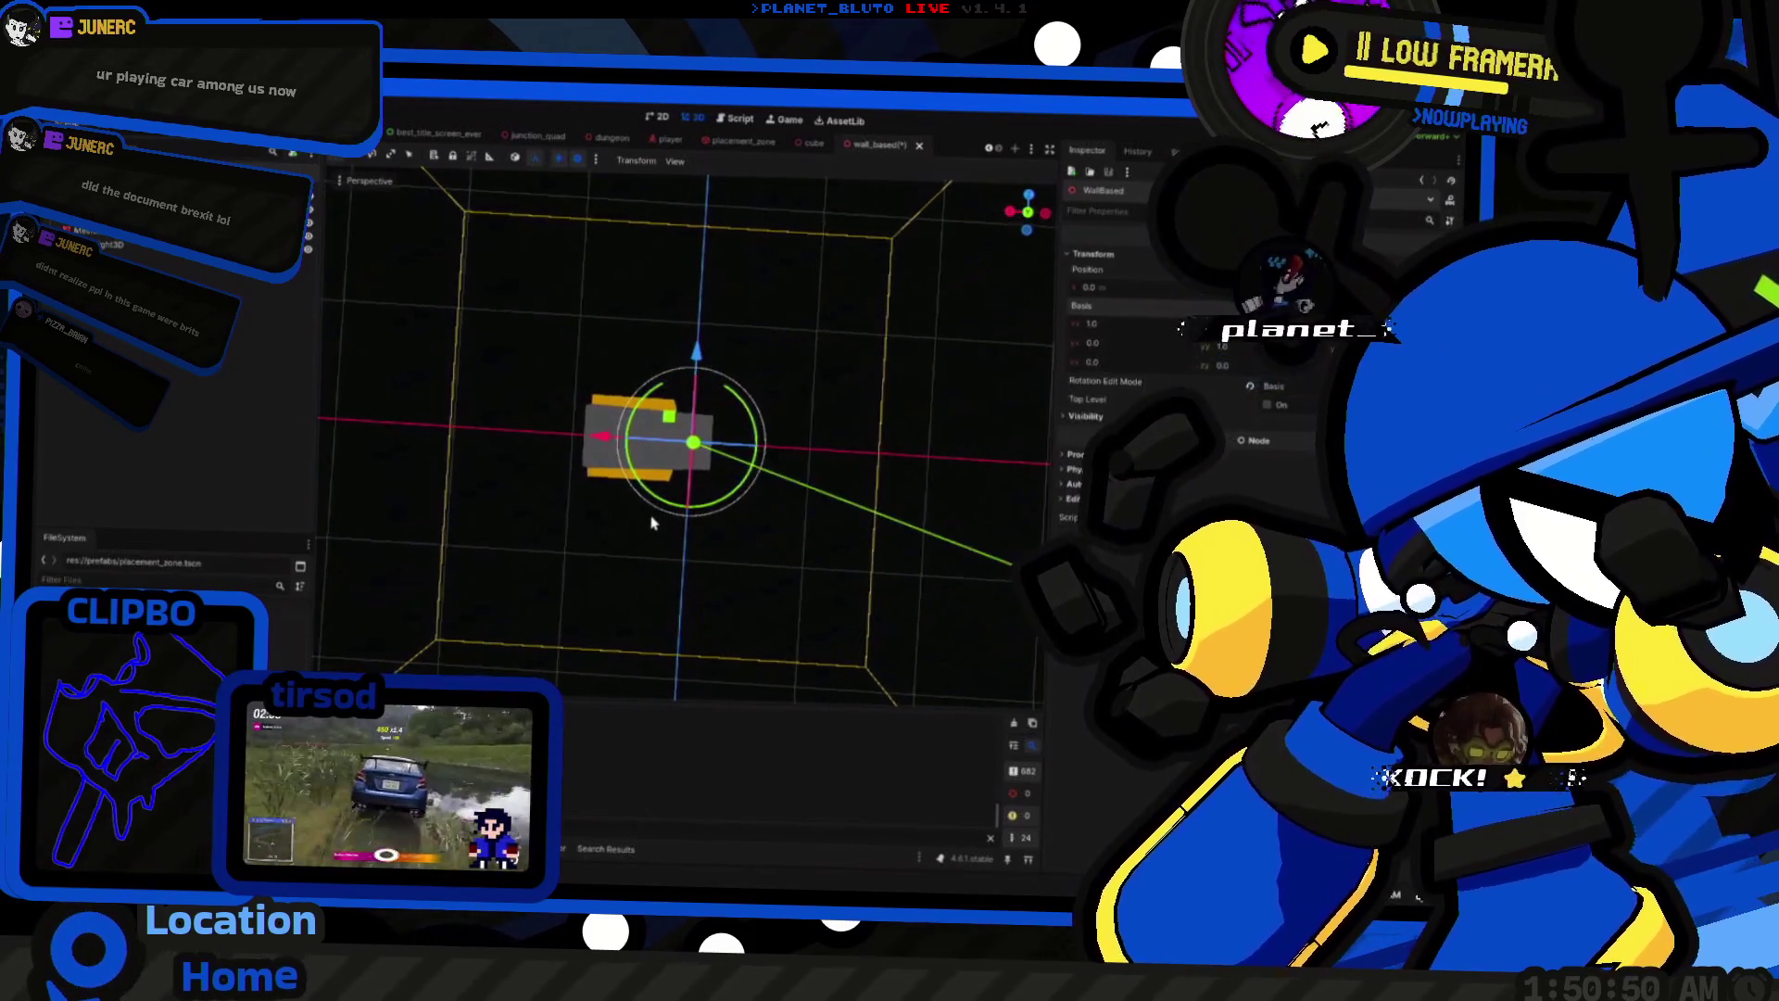
Step: Rotate the wall piece on its Y ring and orbit the camera to view it tilted
left_click_drag(662, 519, 676, 514)
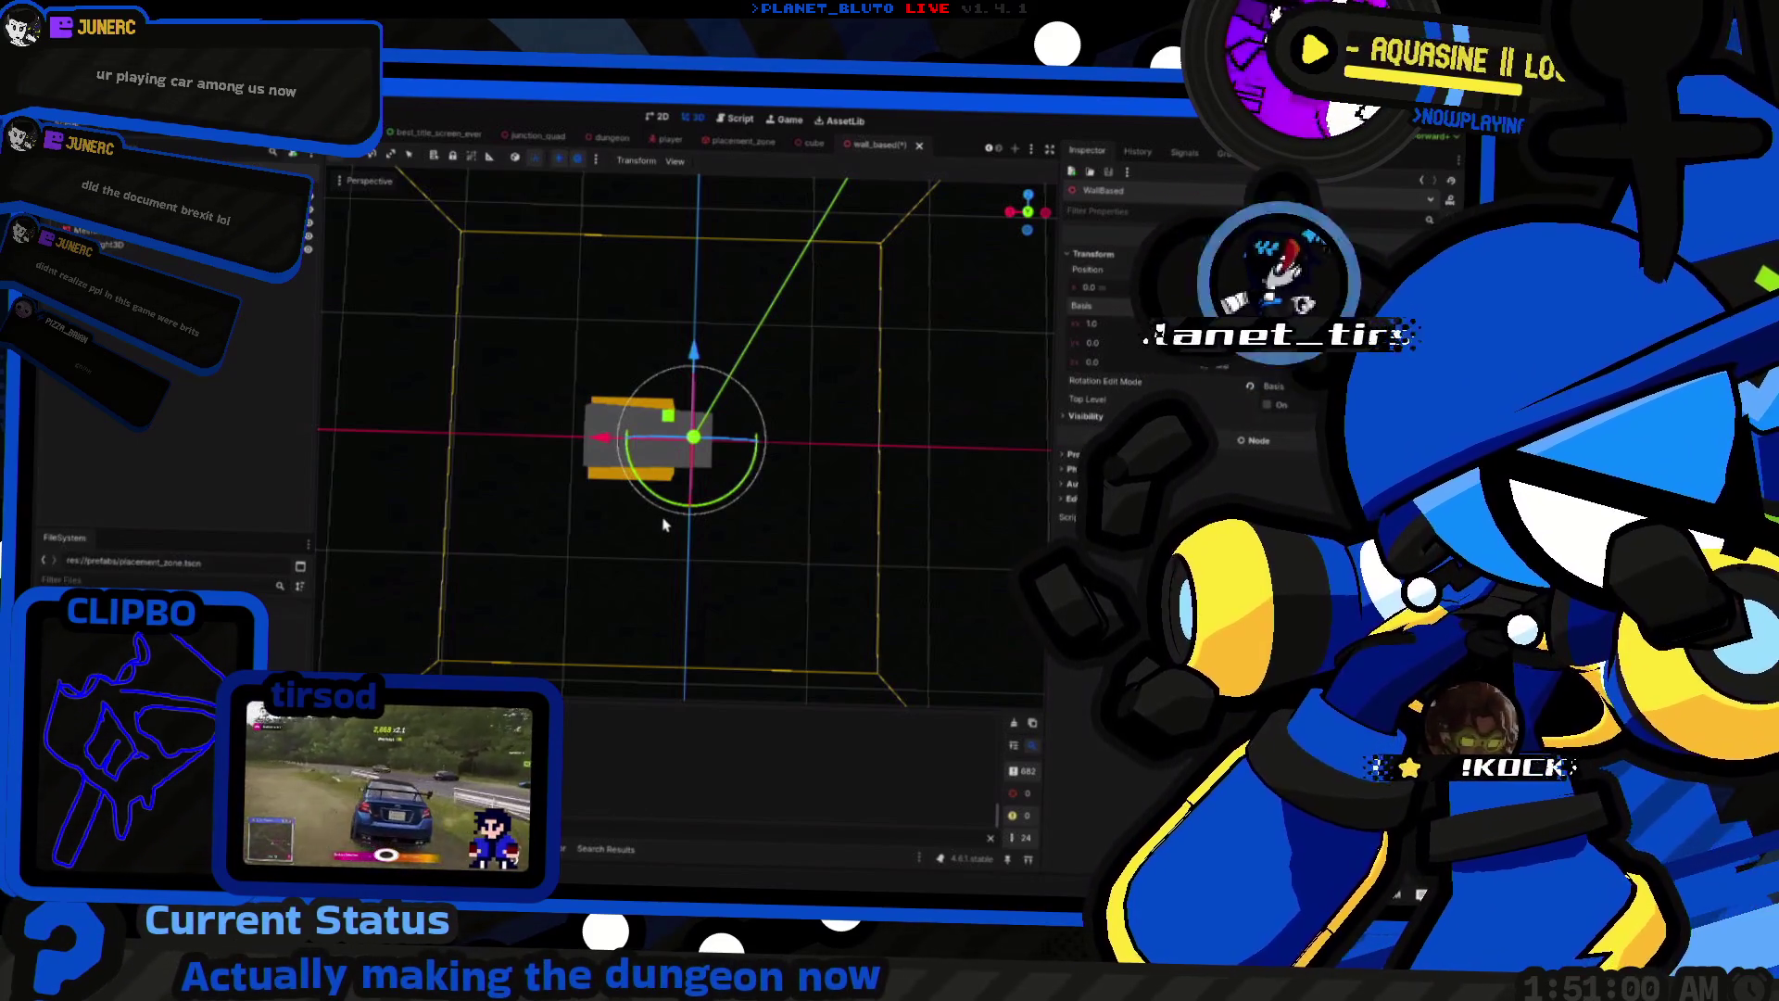
mouse_move(660, 529)
left_mouse_down()
mouse_move(767, 497)
mouse_move(615, 544)
mouse_move(691, 540)
mouse_move(810, 492)
mouse_move(798, 512)
mouse_move(429, 516)
mouse_move(798, 537)
left_mouse_up()
mouse_move(545, 528)
left_mouse_down()
mouse_move(1017, 550)
mouse_move(546, 503)
mouse_move(862, 361)
mouse_move(887, 312)
left_mouse_up()
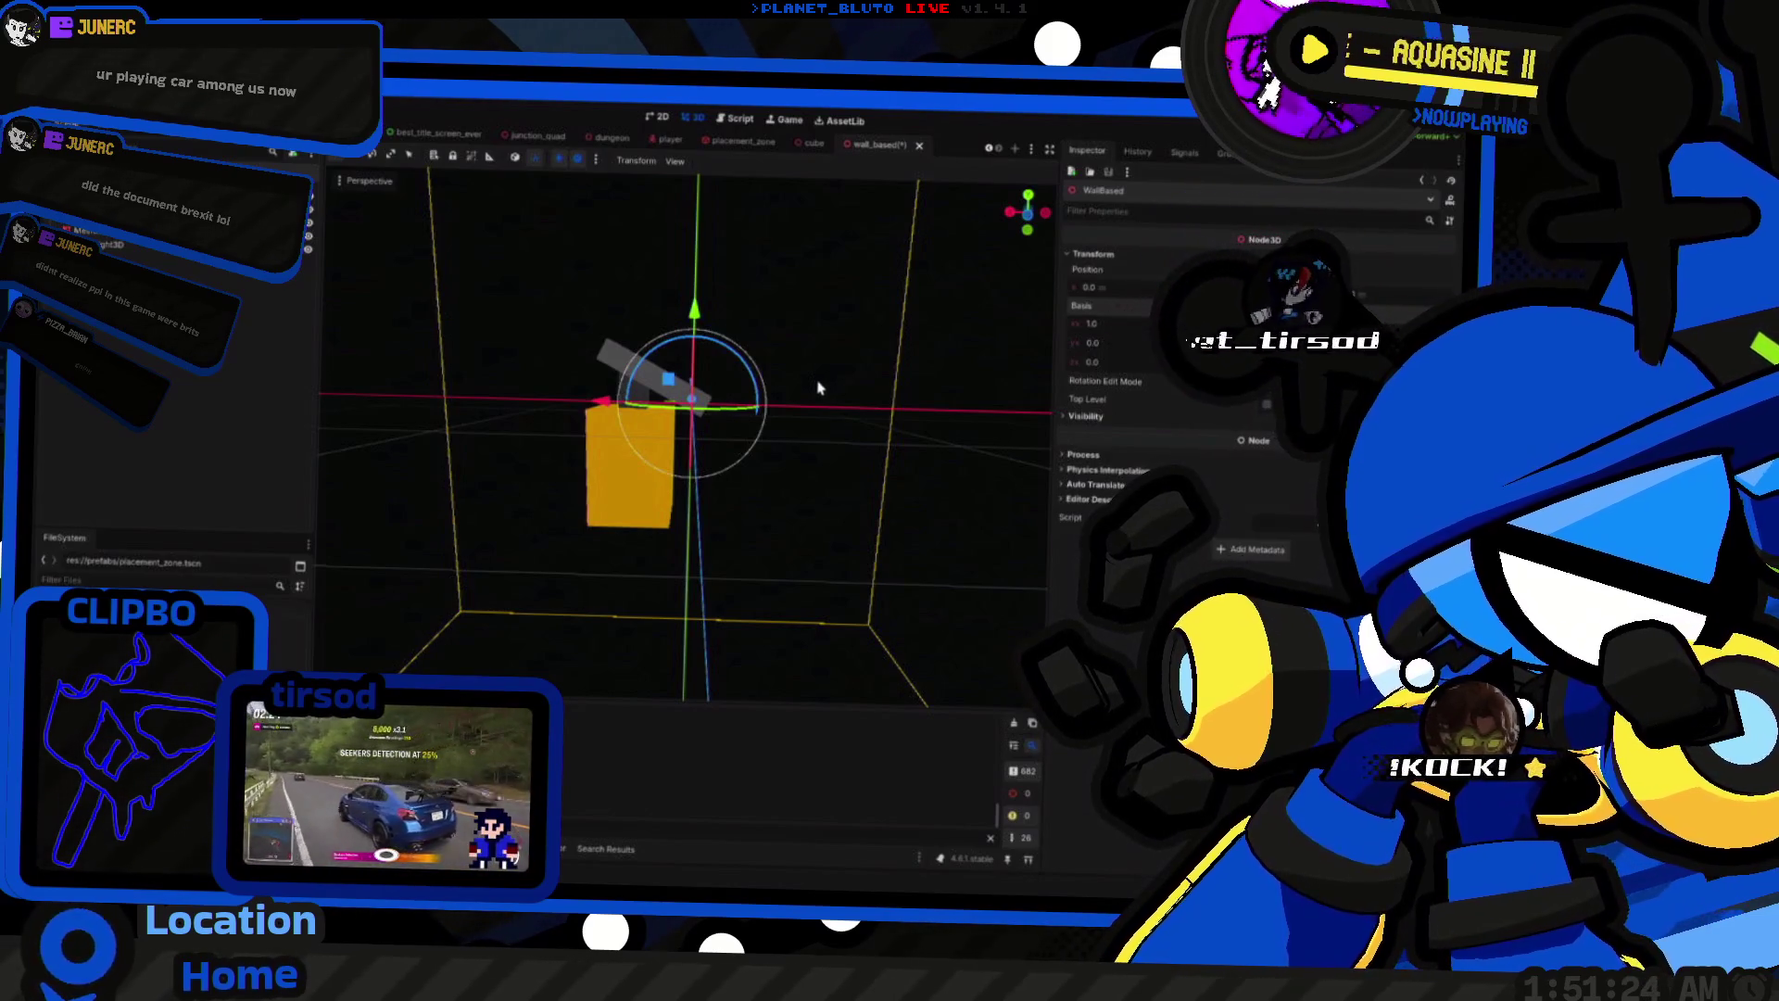
mouse_move(871, 409)
left_mouse_down()
mouse_move(839, 377)
mouse_move(825, 401)
mouse_move(874, 421)
left_mouse_up()
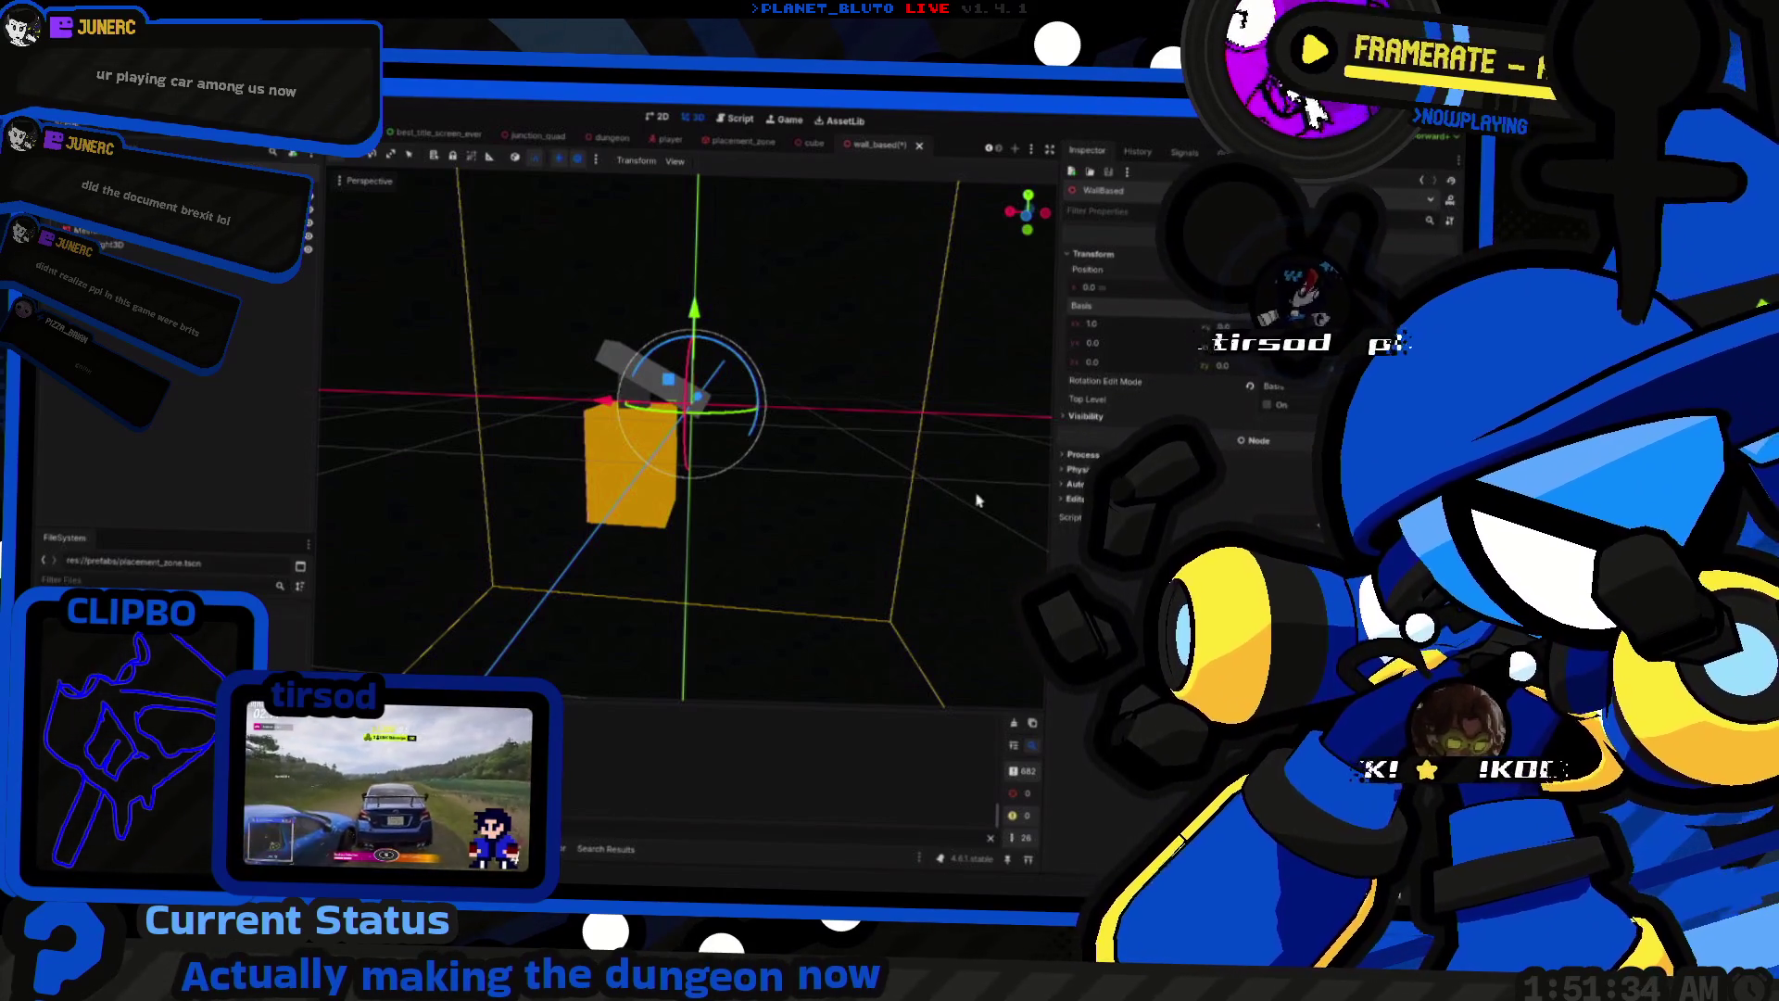
key("ctrl+F3")
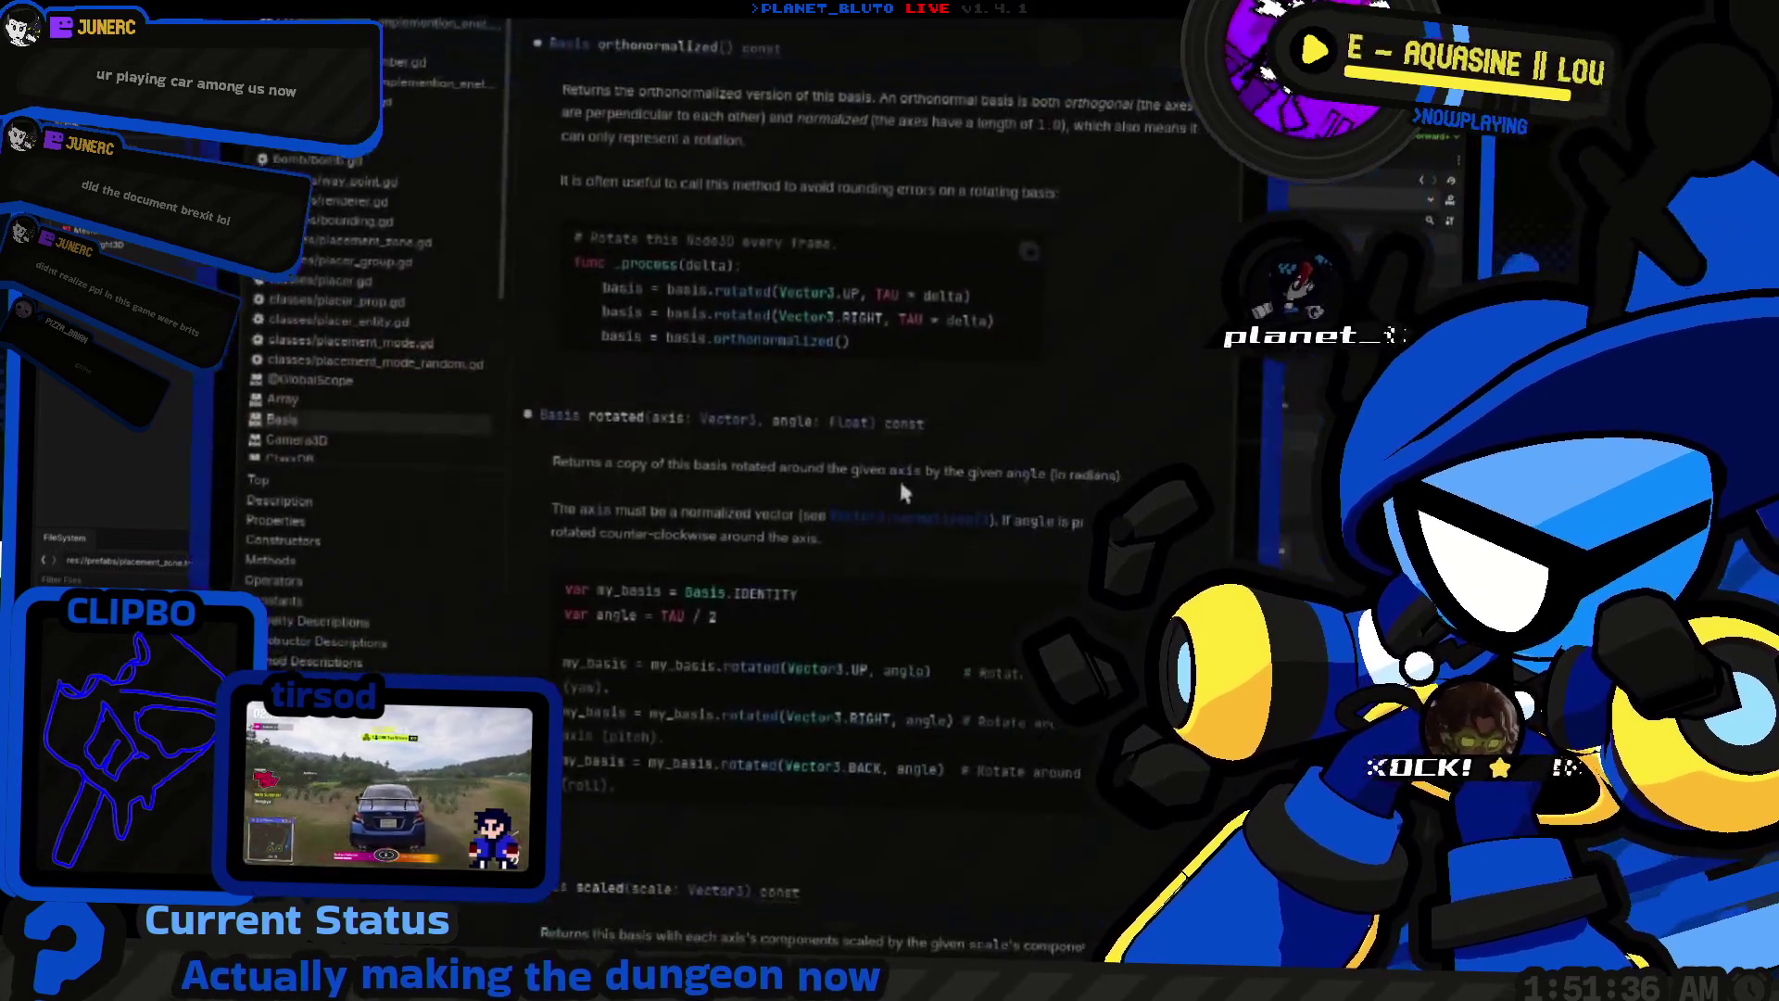
scroll(679, 383, "up", 15)
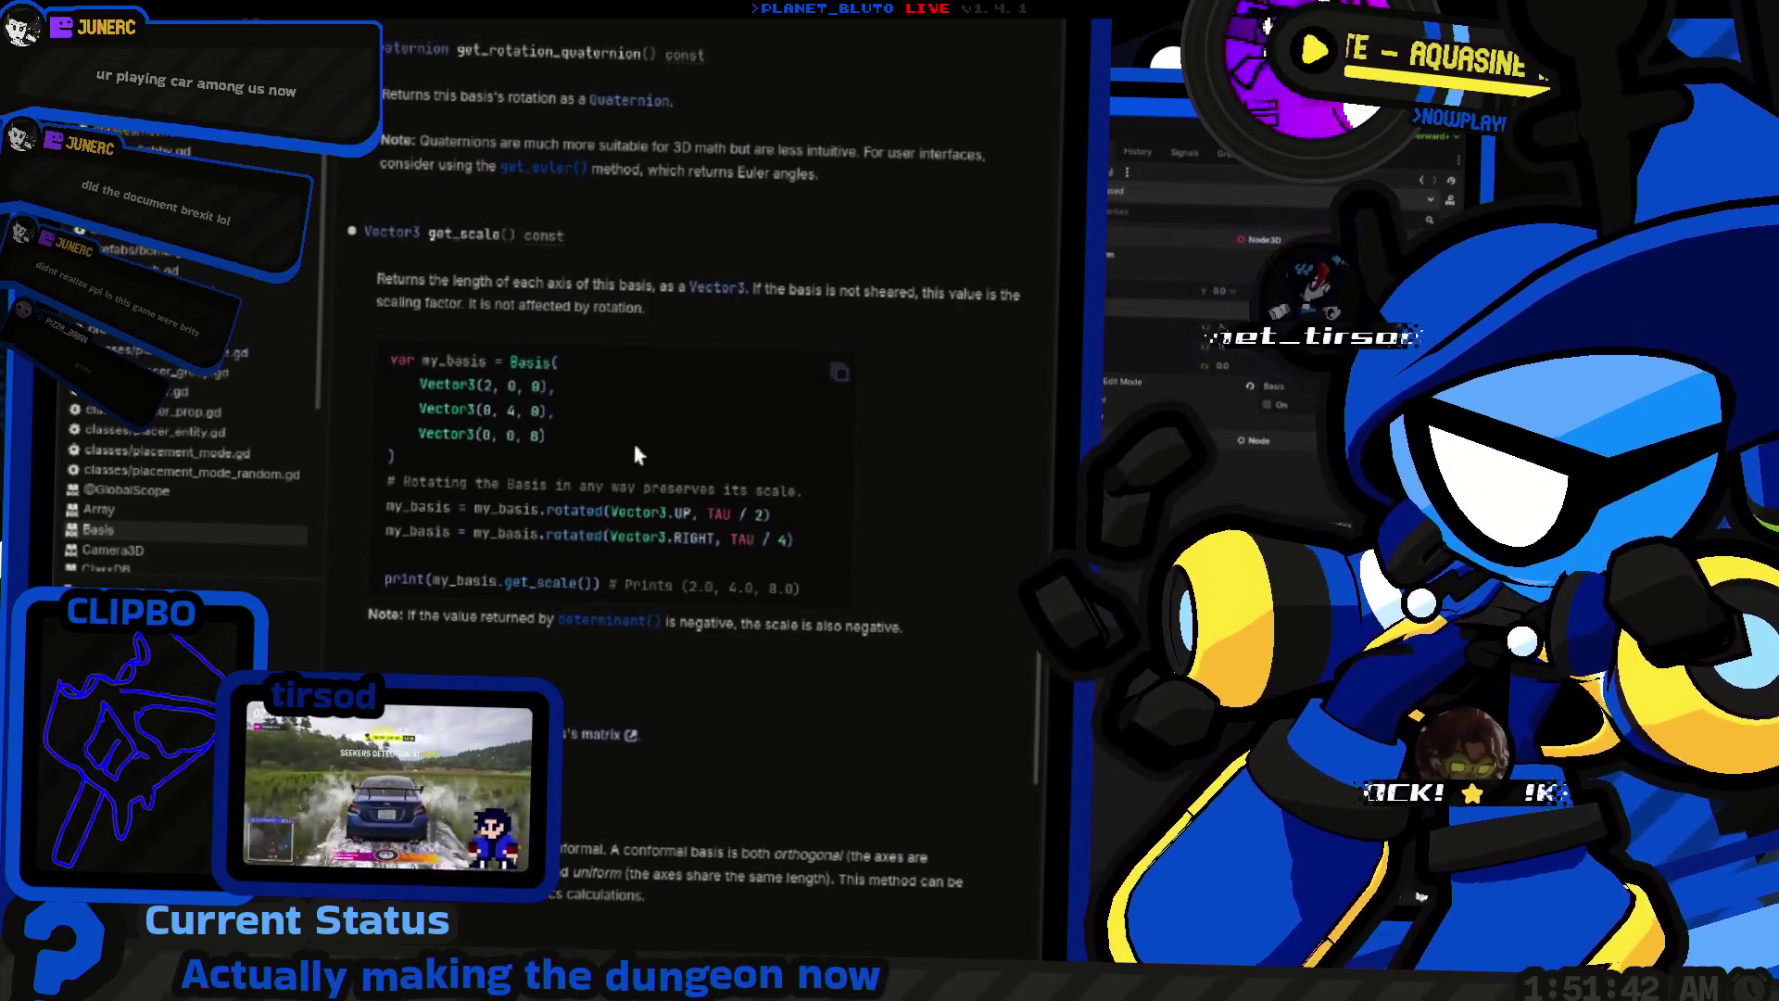
scroll(634, 454, "up", 10)
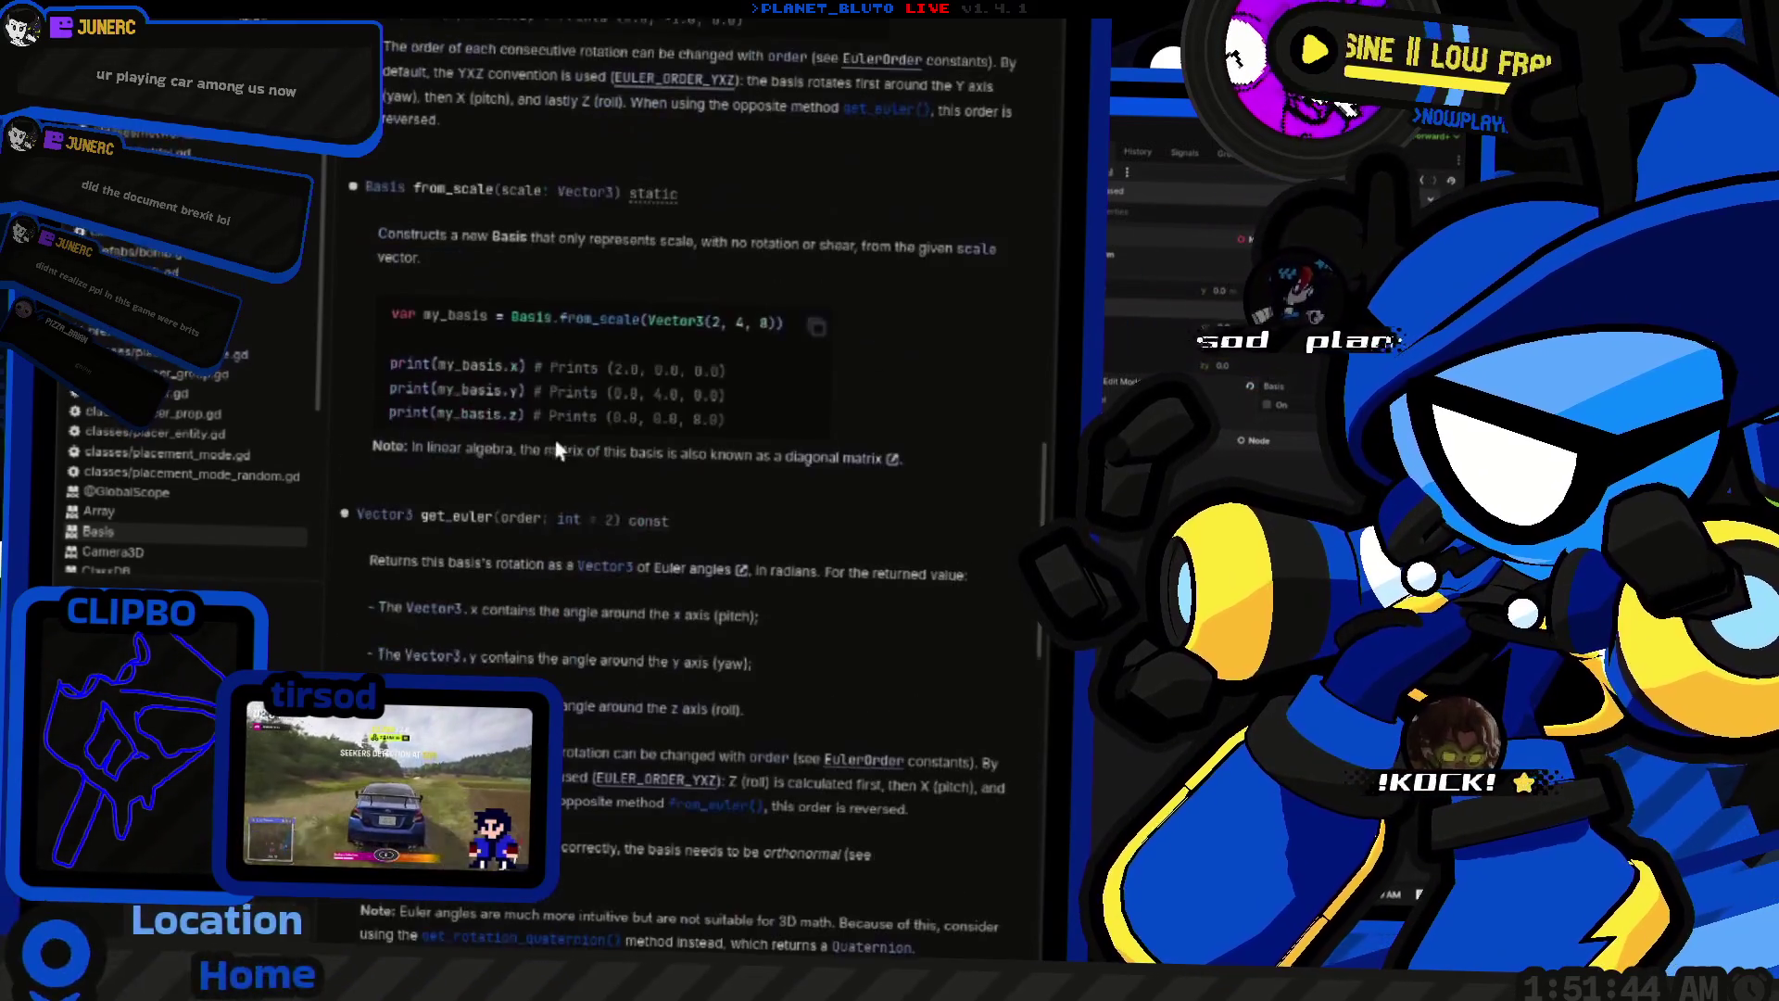
scroll(593, 457, "up", 6)
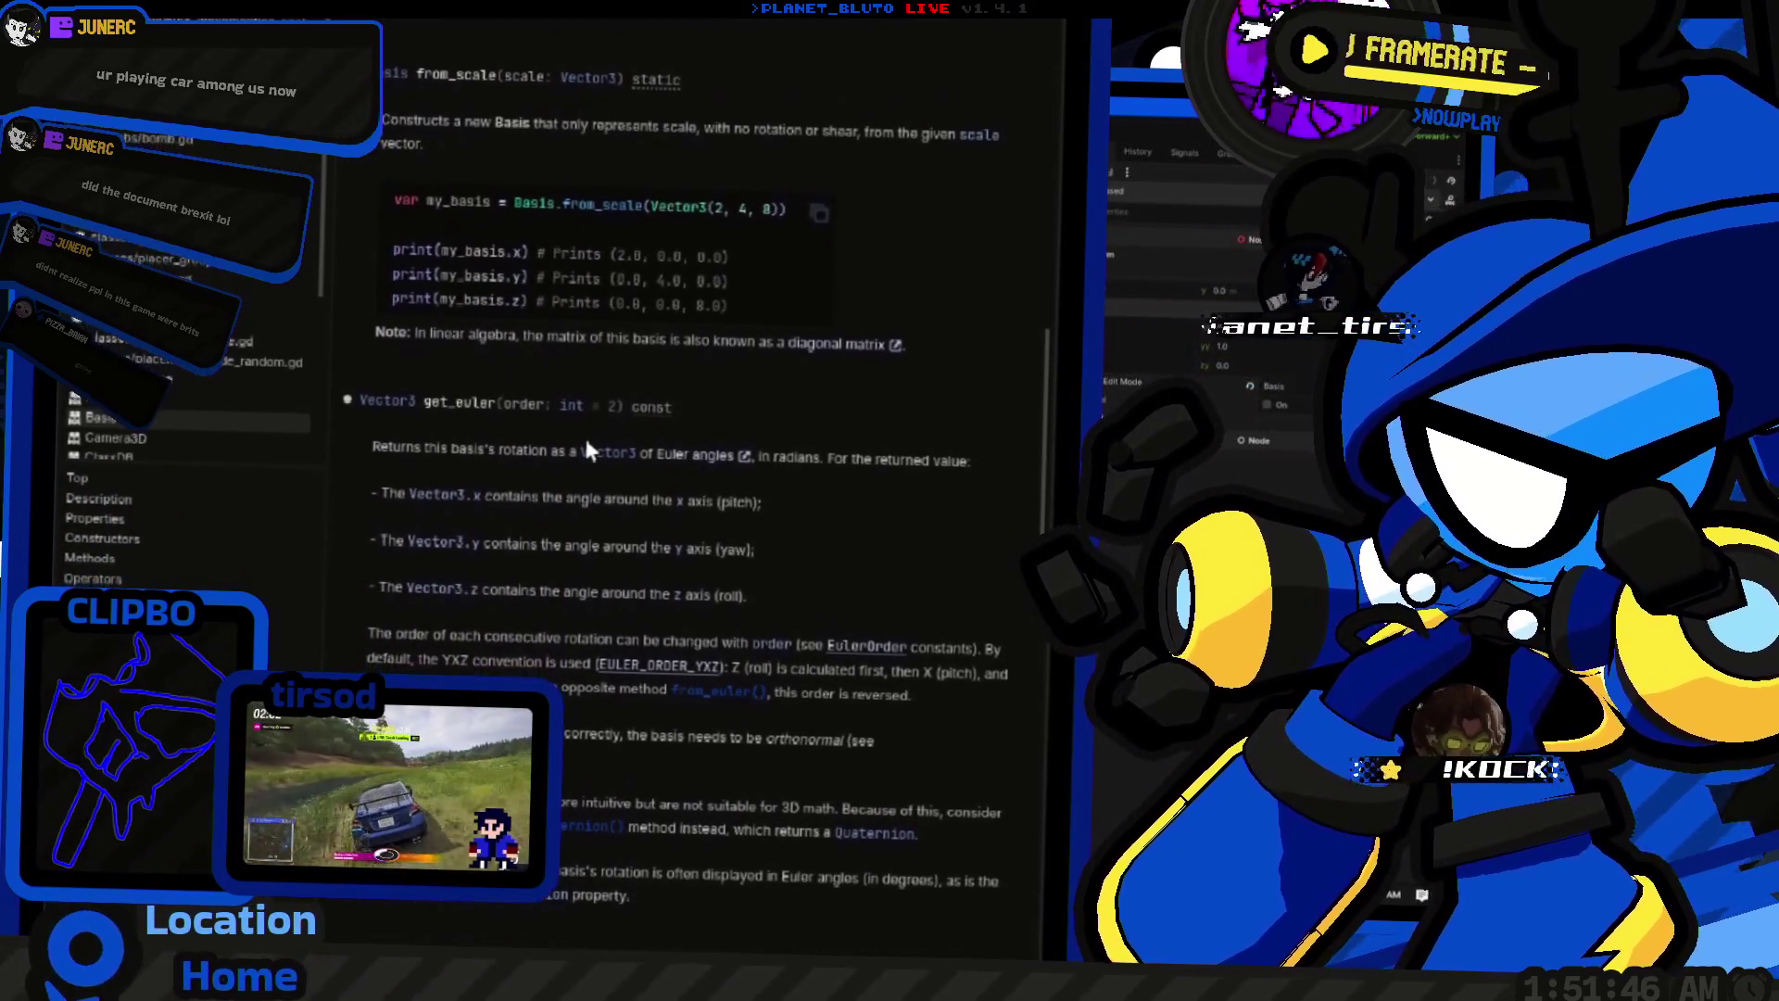
scroll(569, 436, "down", 7)
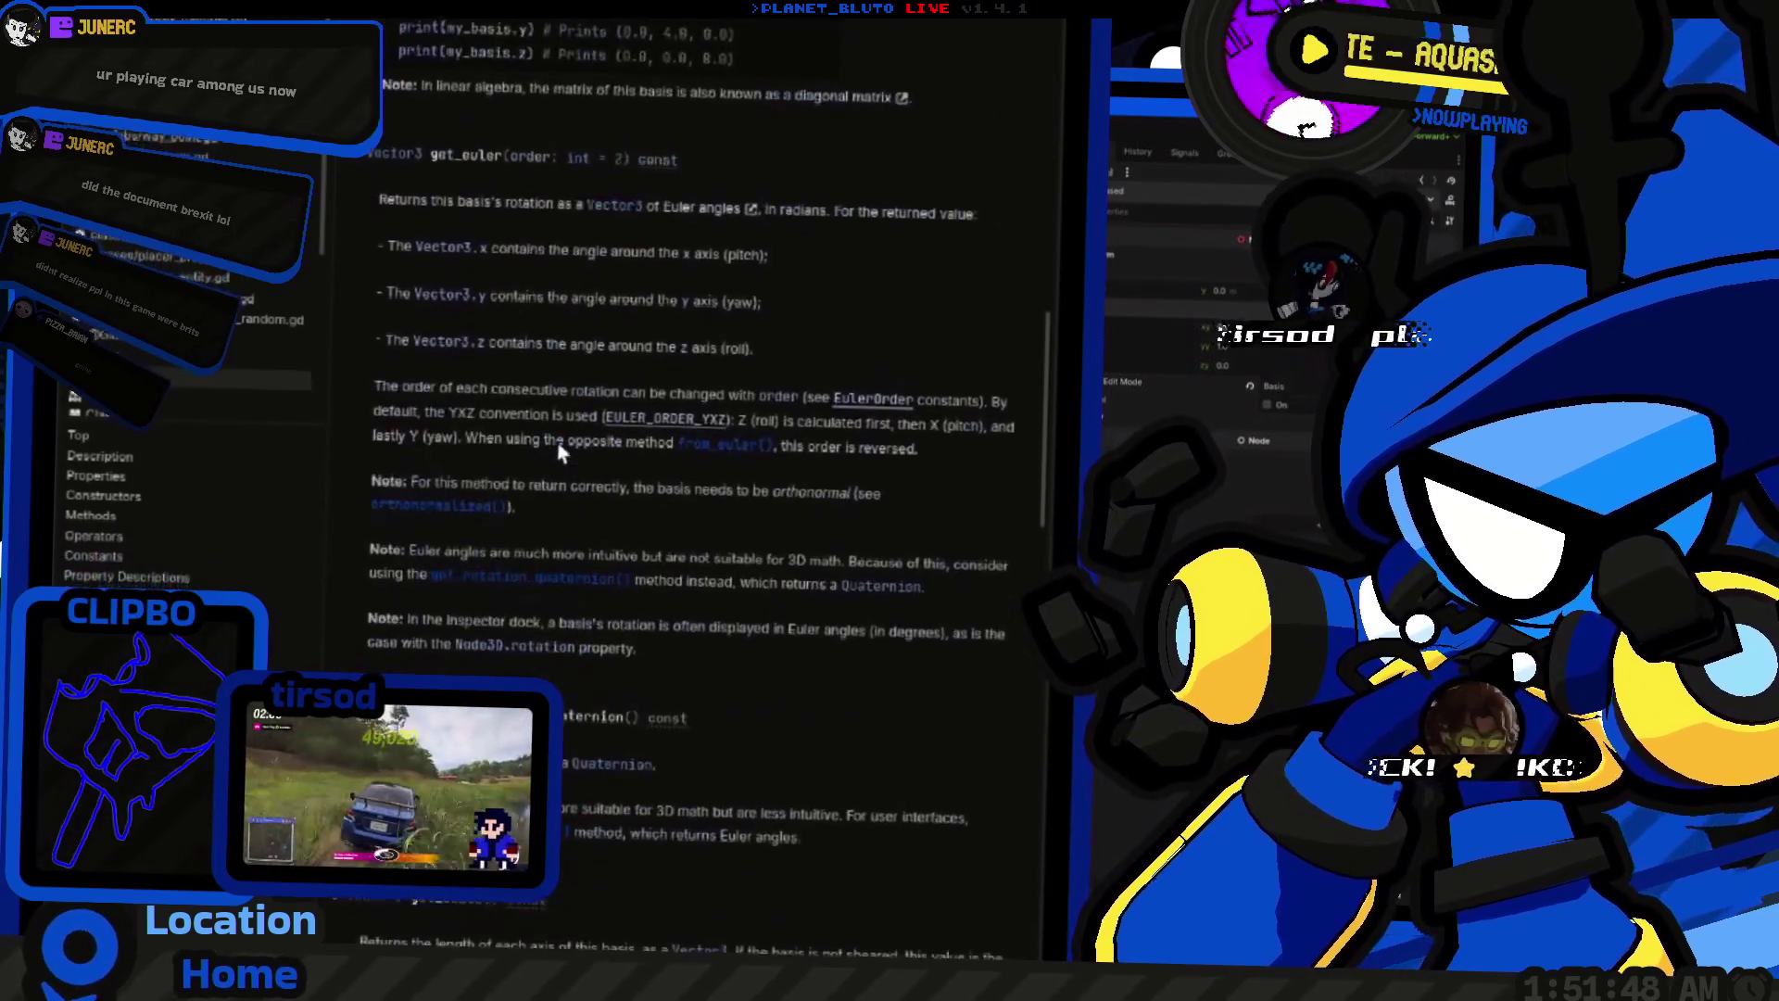
scroll(560, 445, "up", 10)
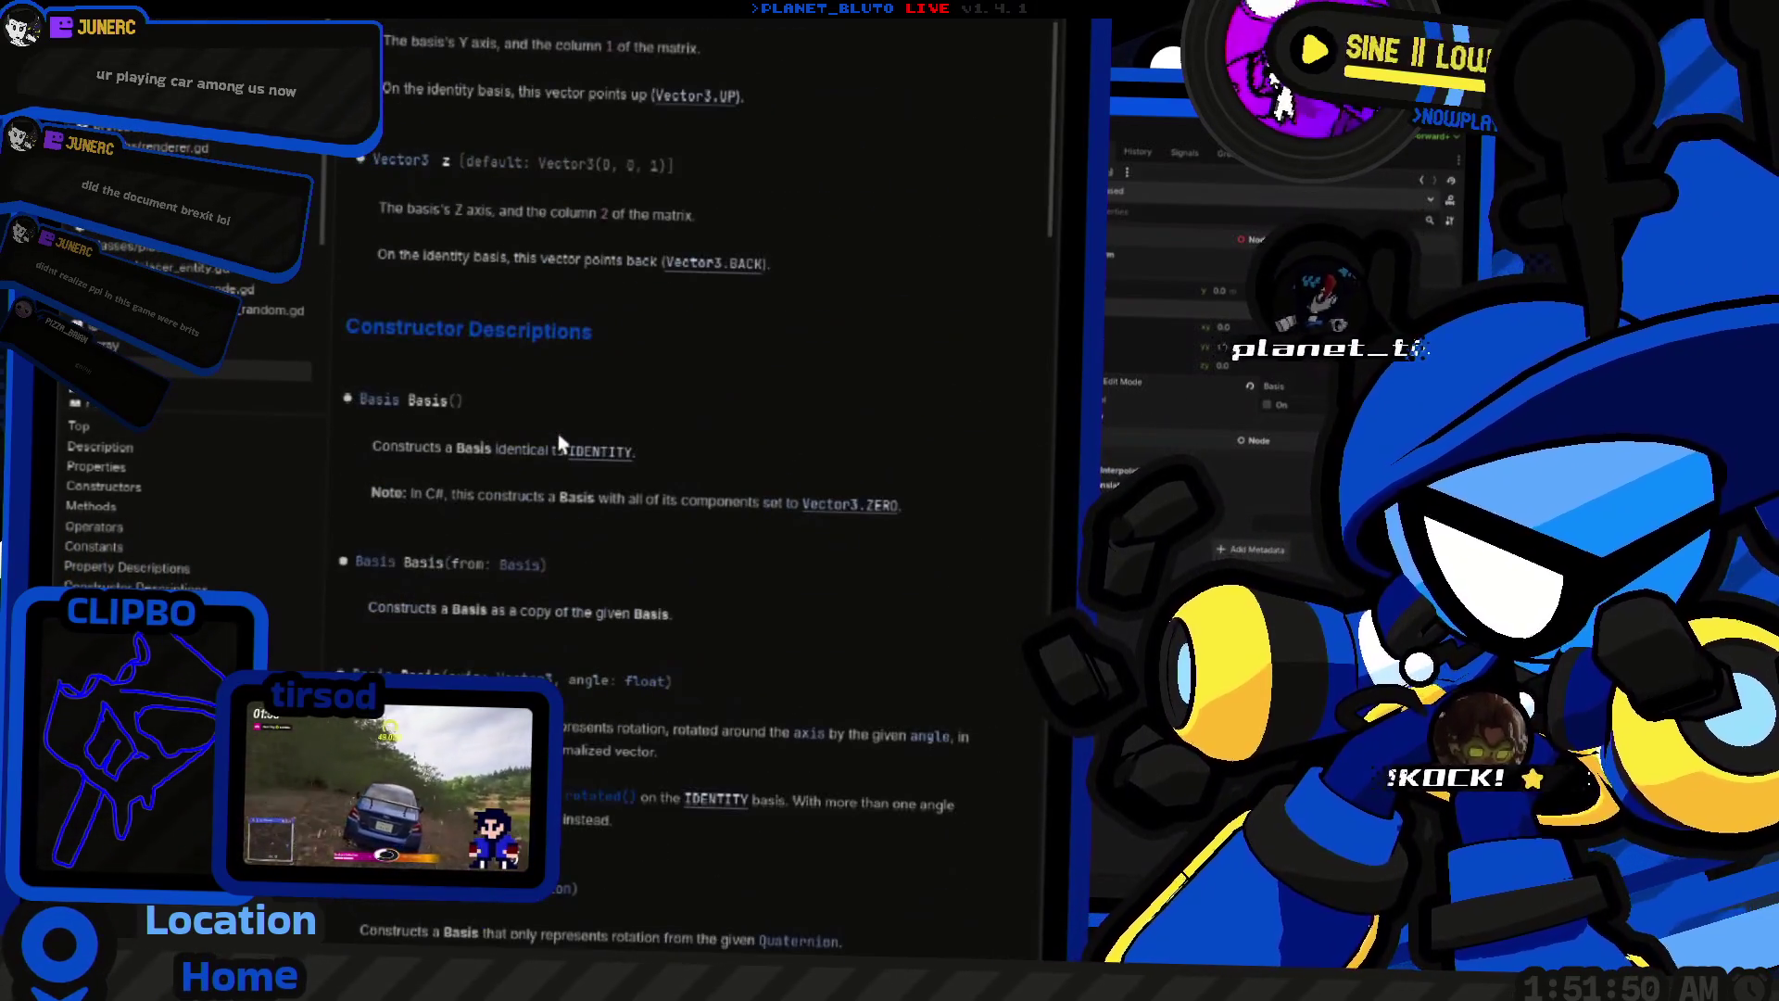
scroll(559, 438, "up", 4)
scroll(525, 494, "down", 7)
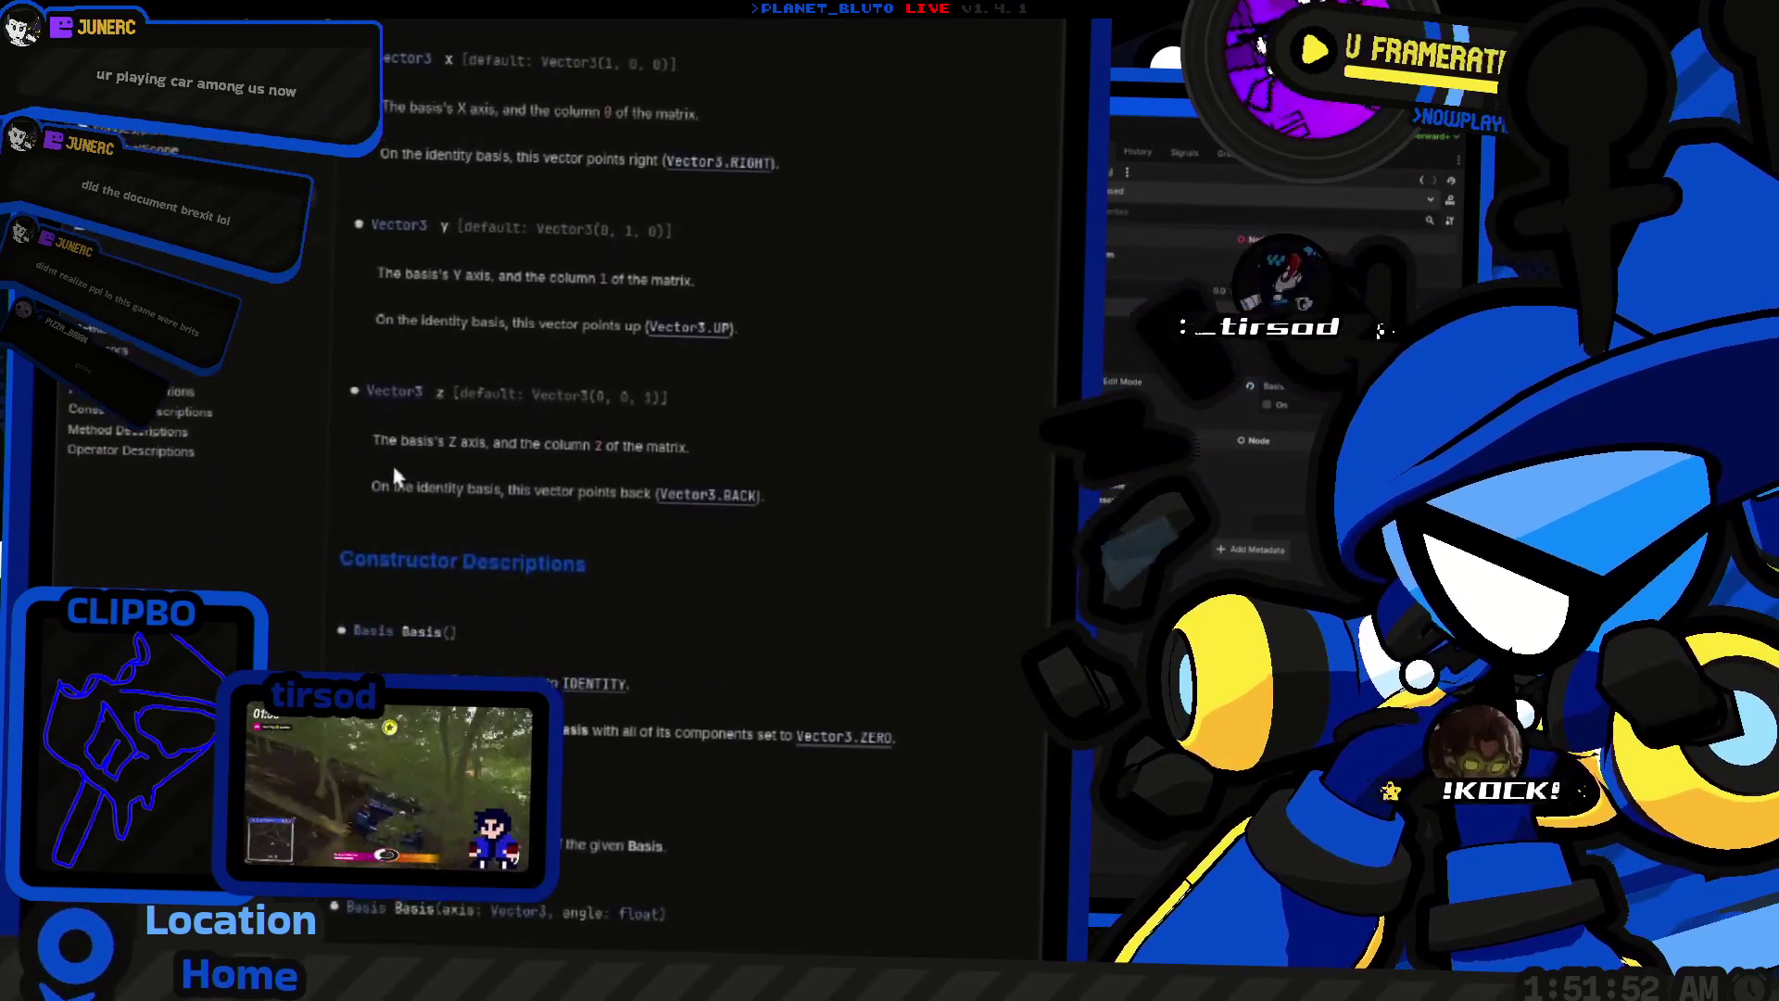
scroll(371, 449, "up", 10)
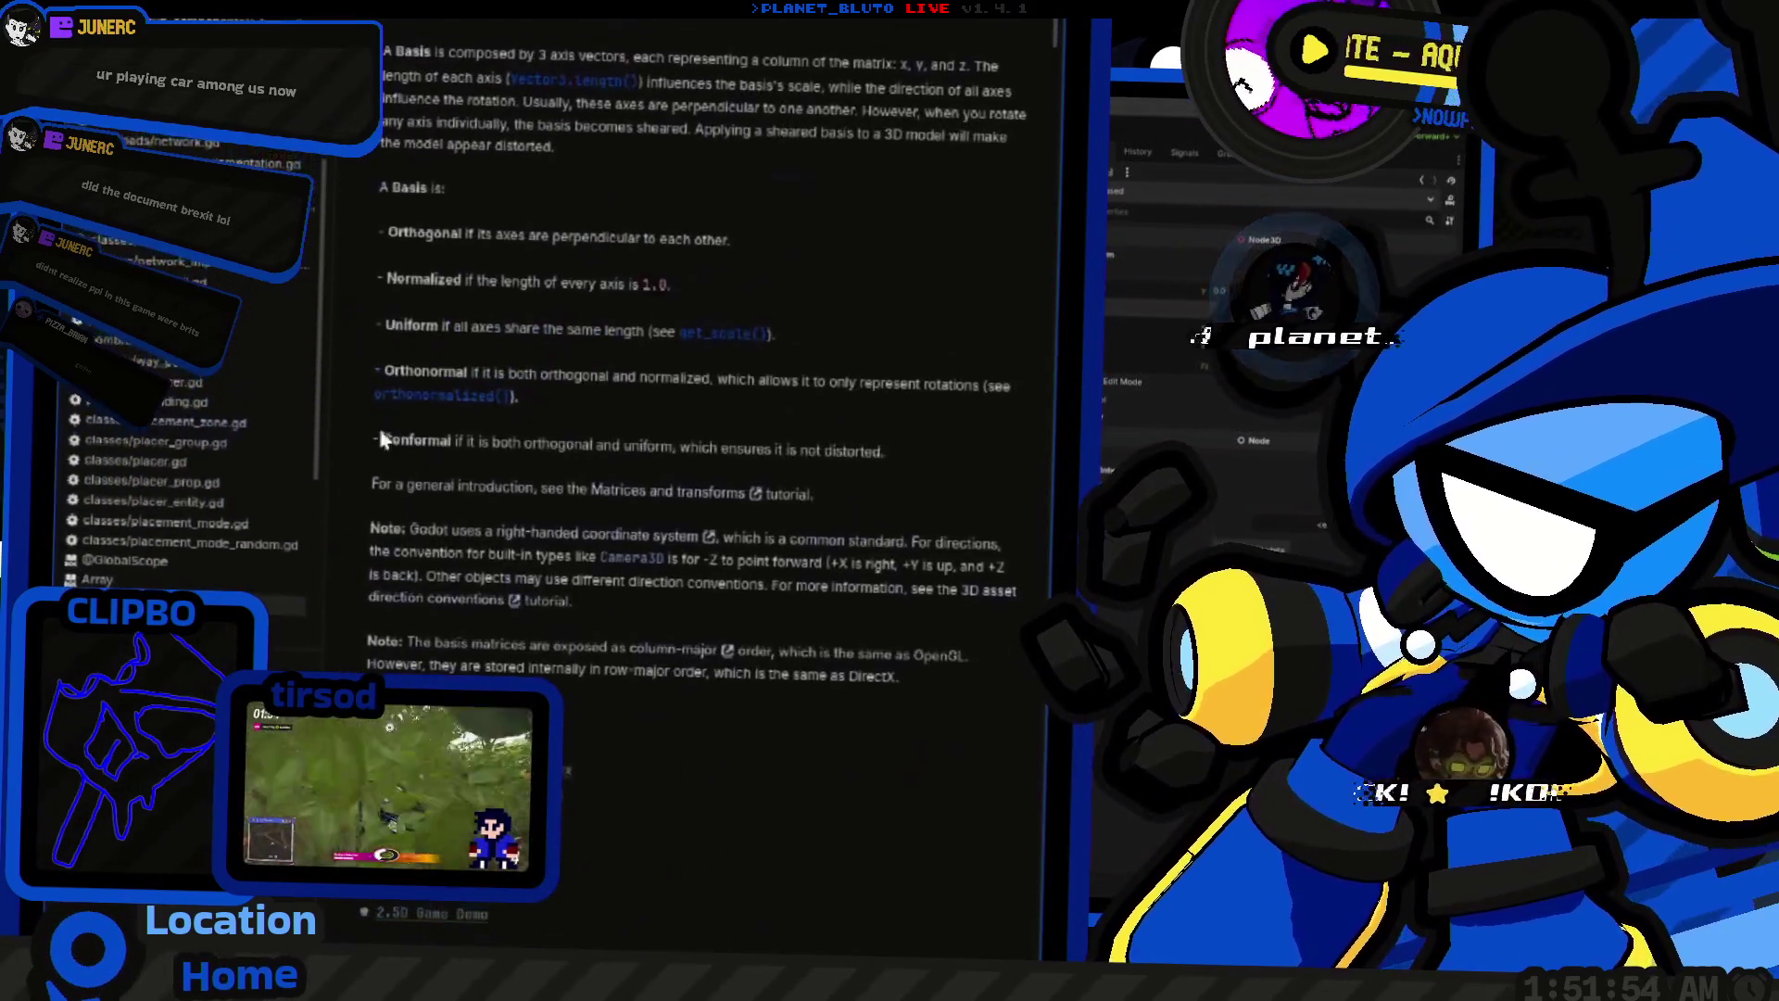
scroll(338, 458, "down", 15)
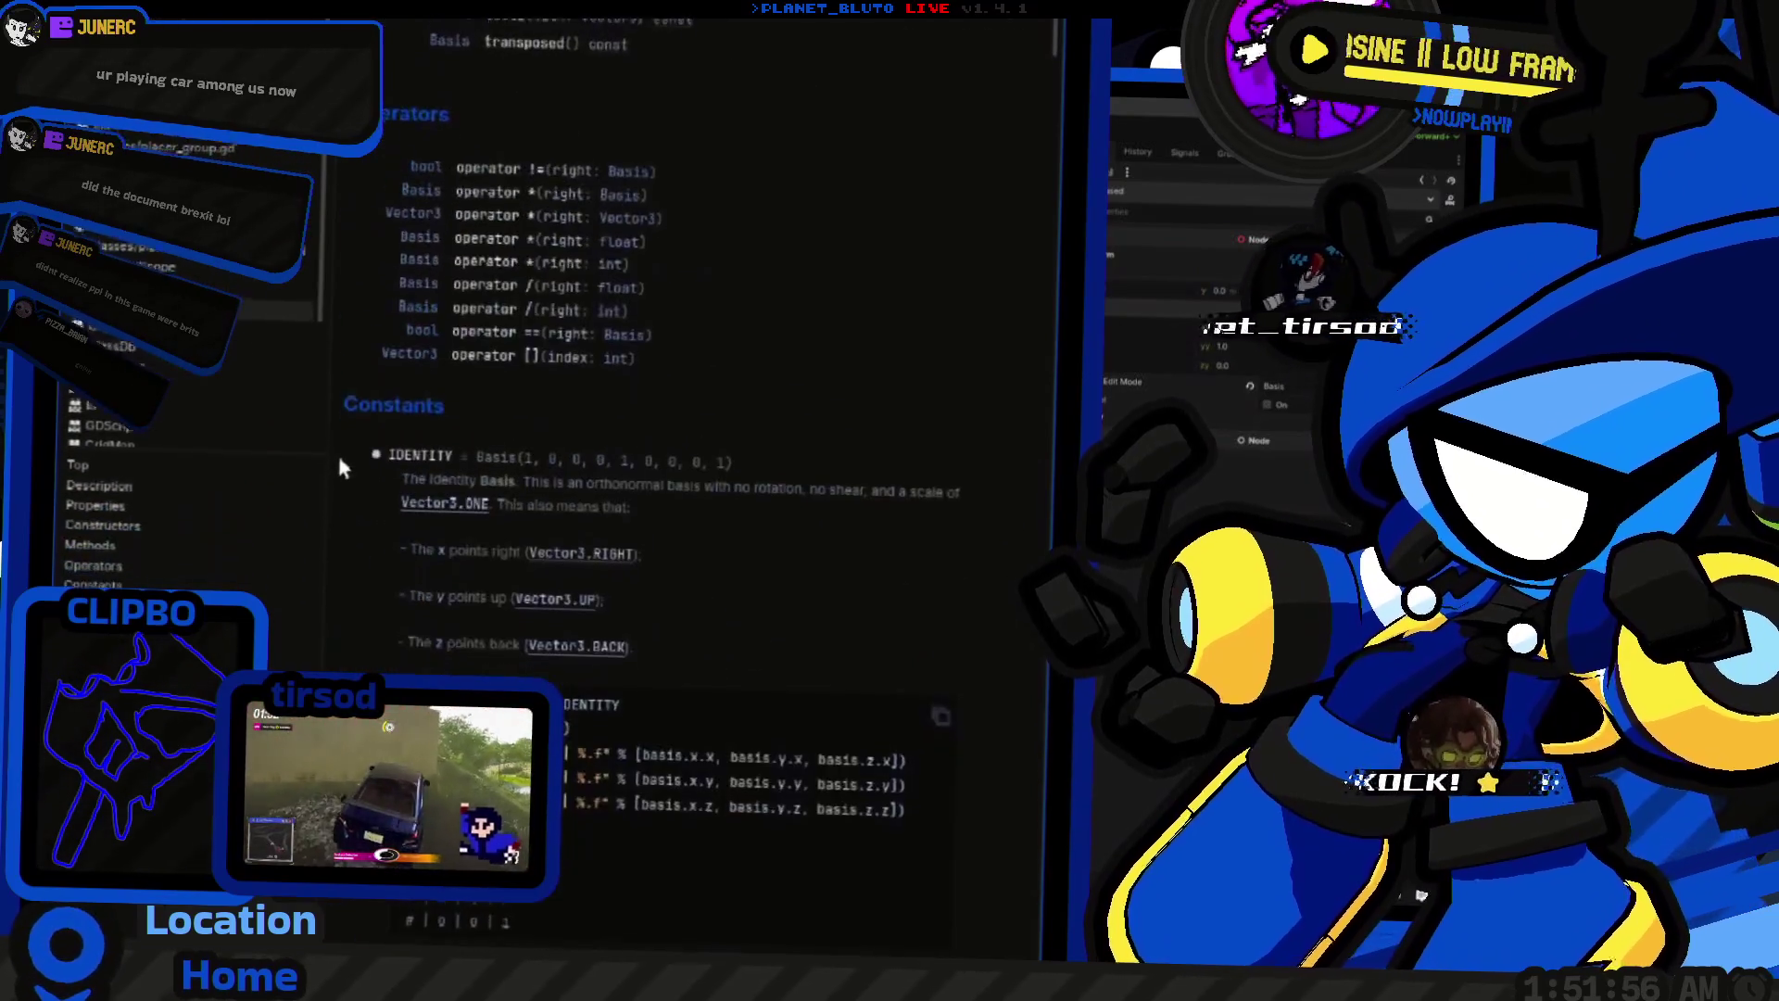
scroll(426, 432, "up", 3)
left_click(516, 404)
scroll(515, 435, "up", 5)
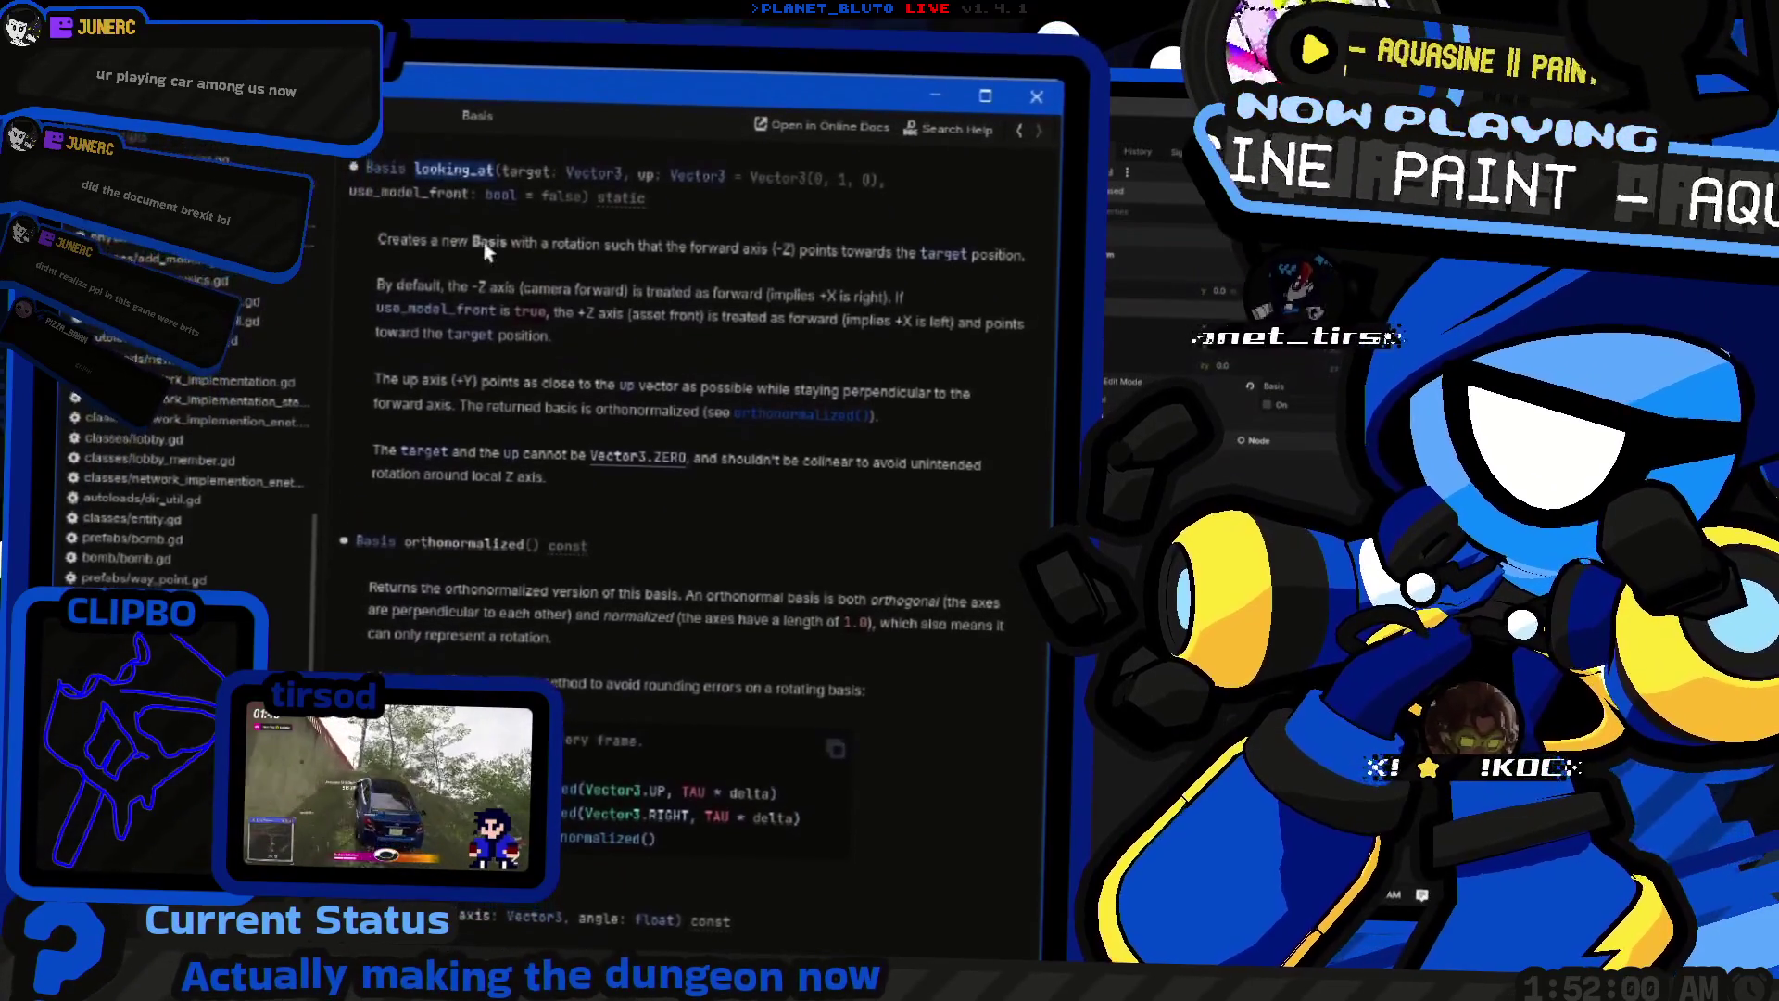
key("ctrl+F2")
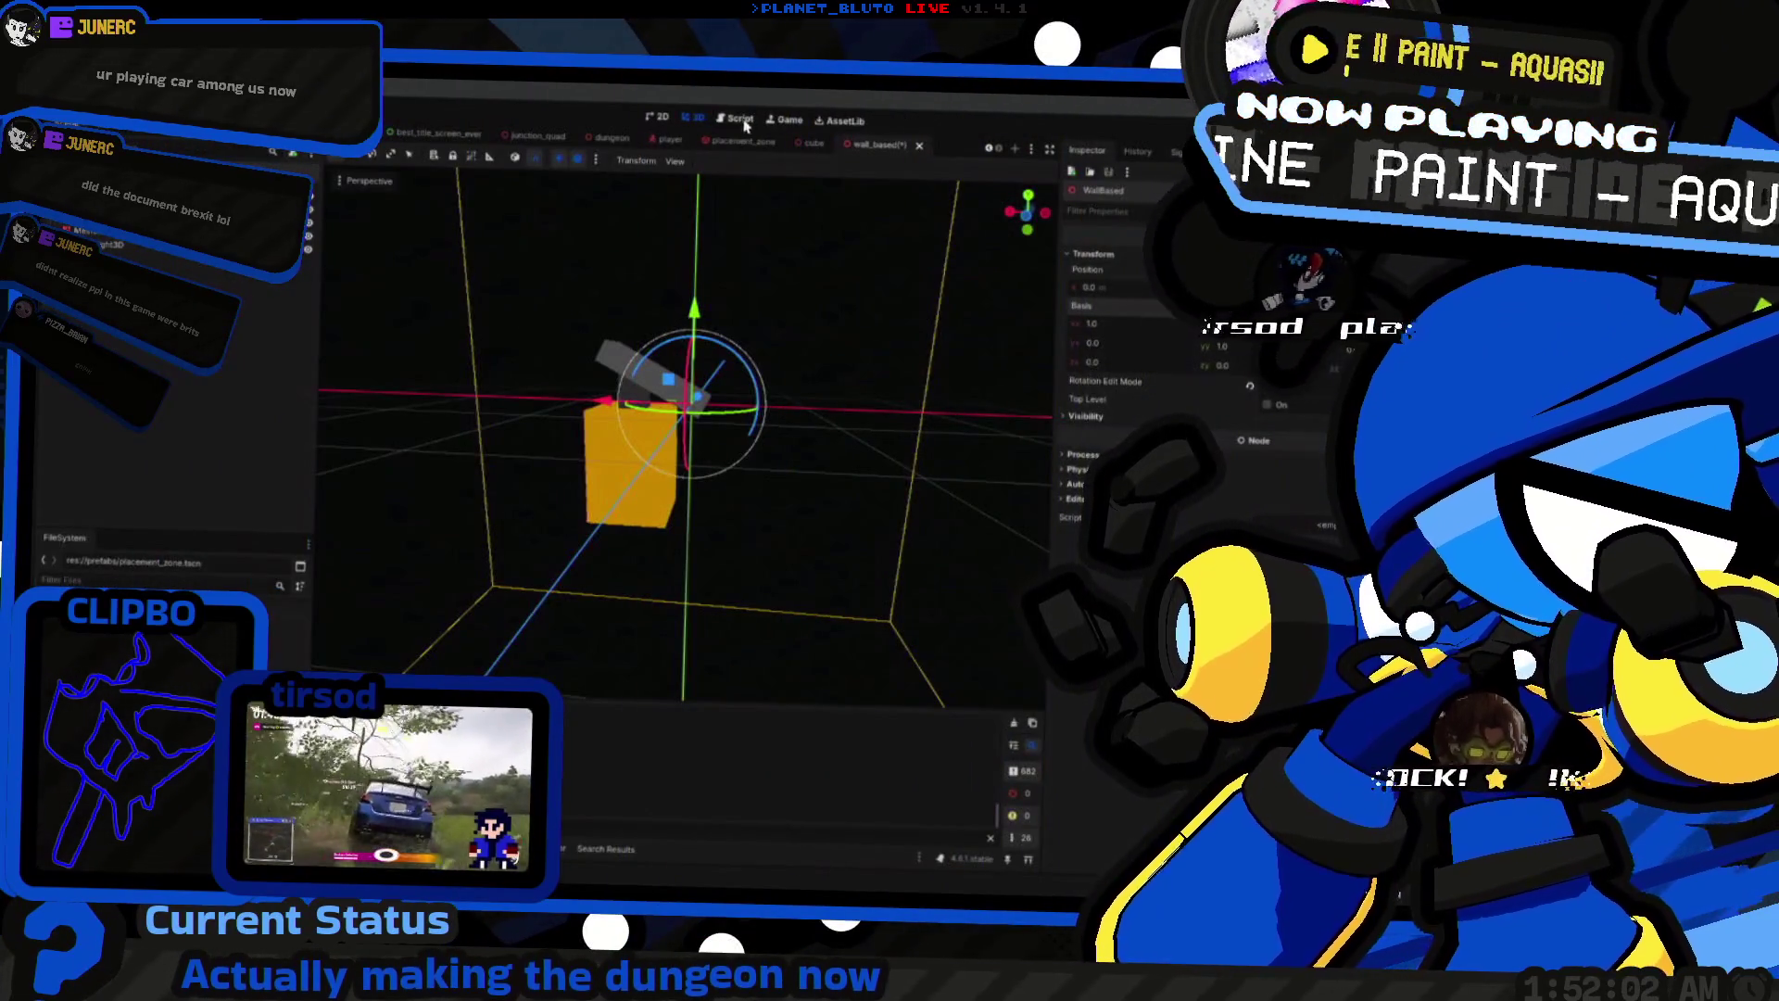
key("ctrl+F3")
Step: In placement_mode.gd, start a new line 38 and type prop_inst as Node3D on line 29
left_click(299, 386)
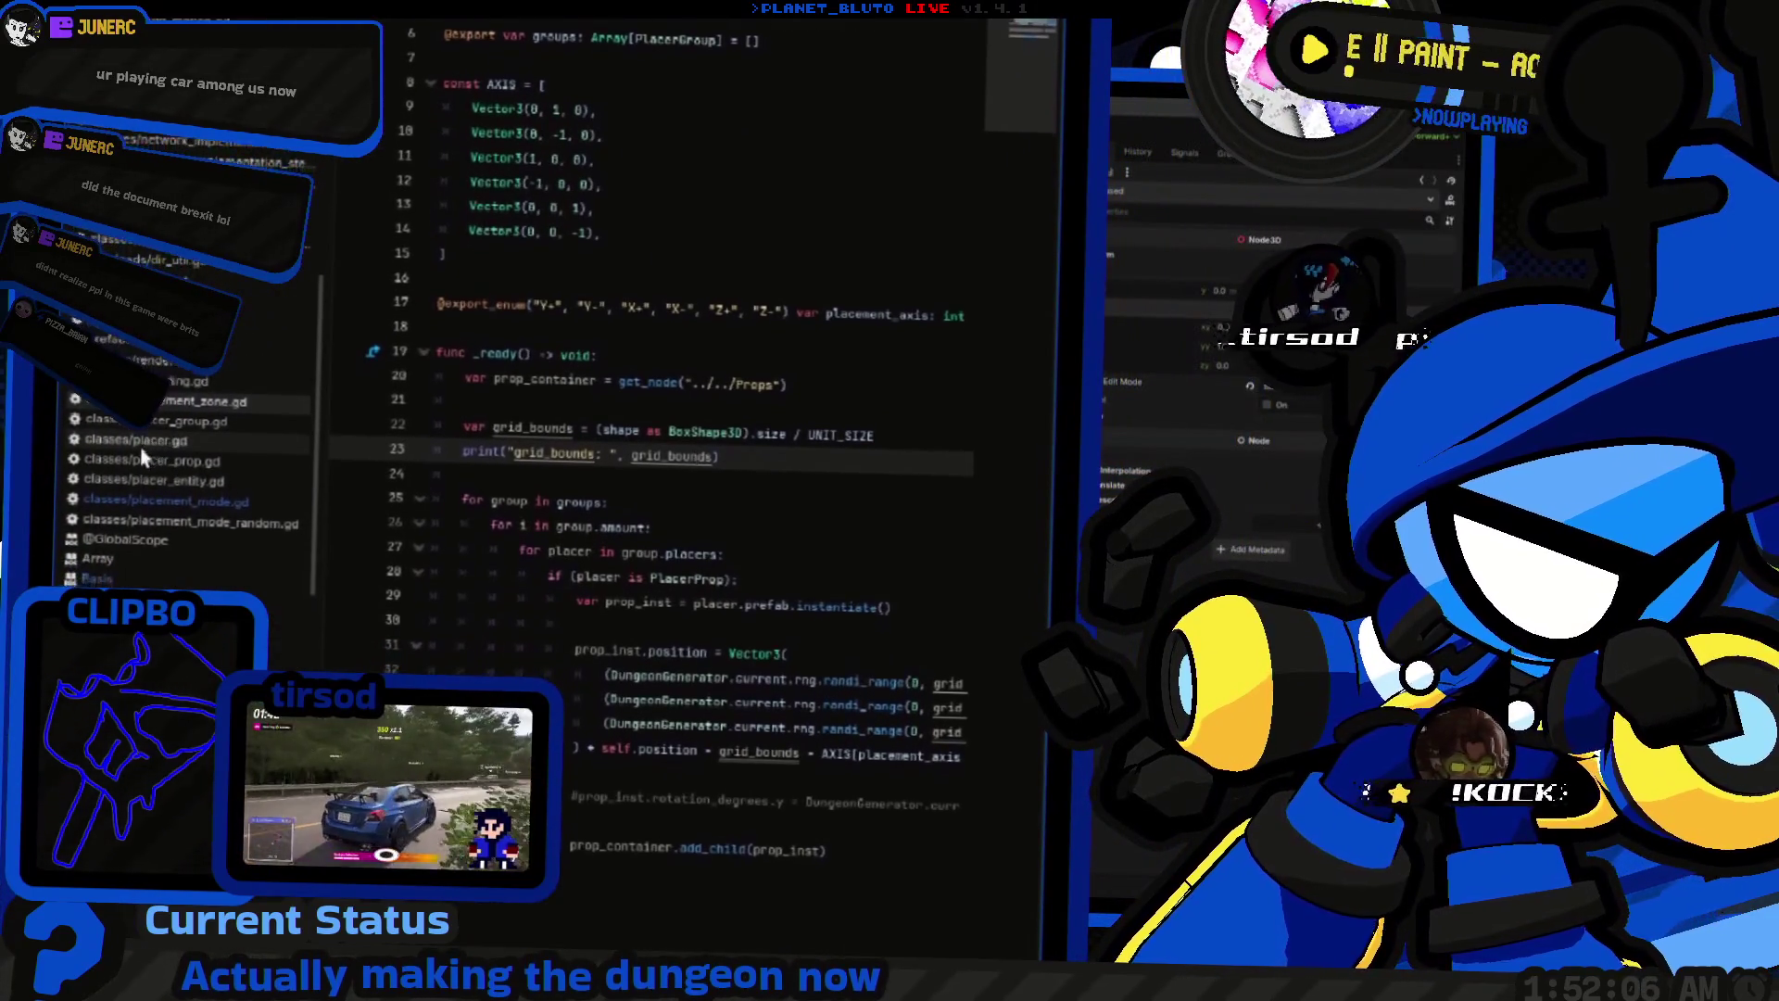
scroll(526, 487, "down", 3)
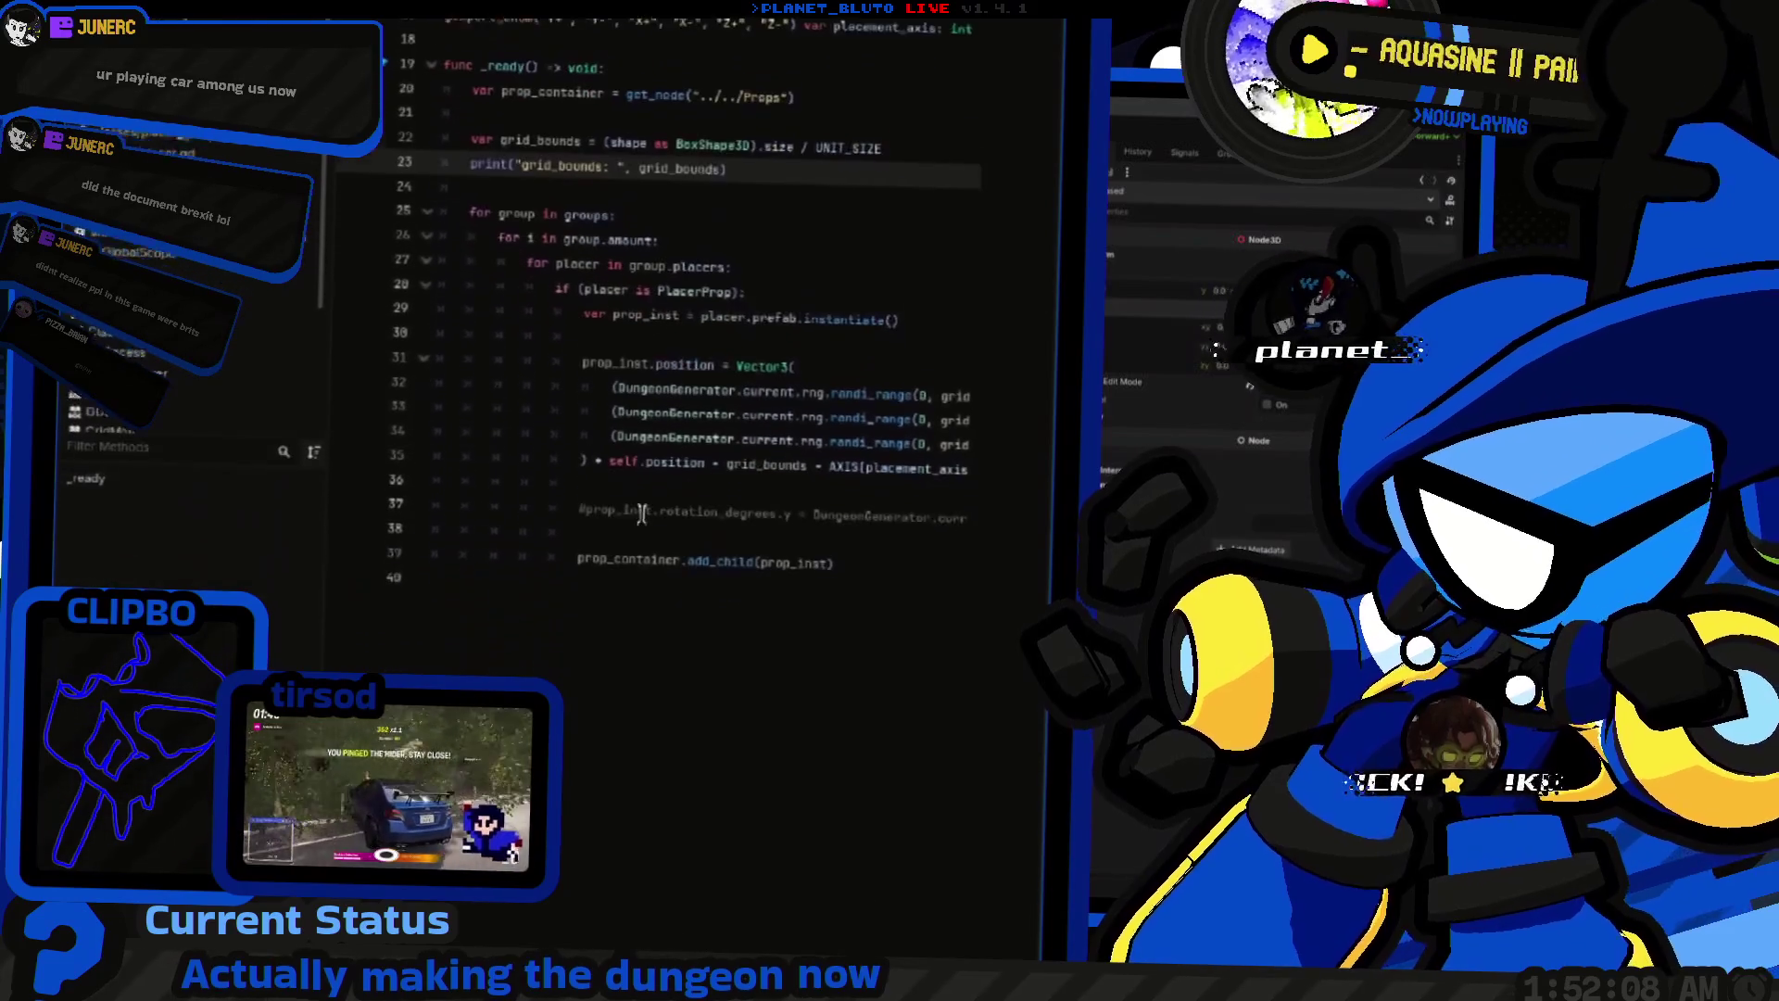
left_click_drag(588, 428, 661, 431)
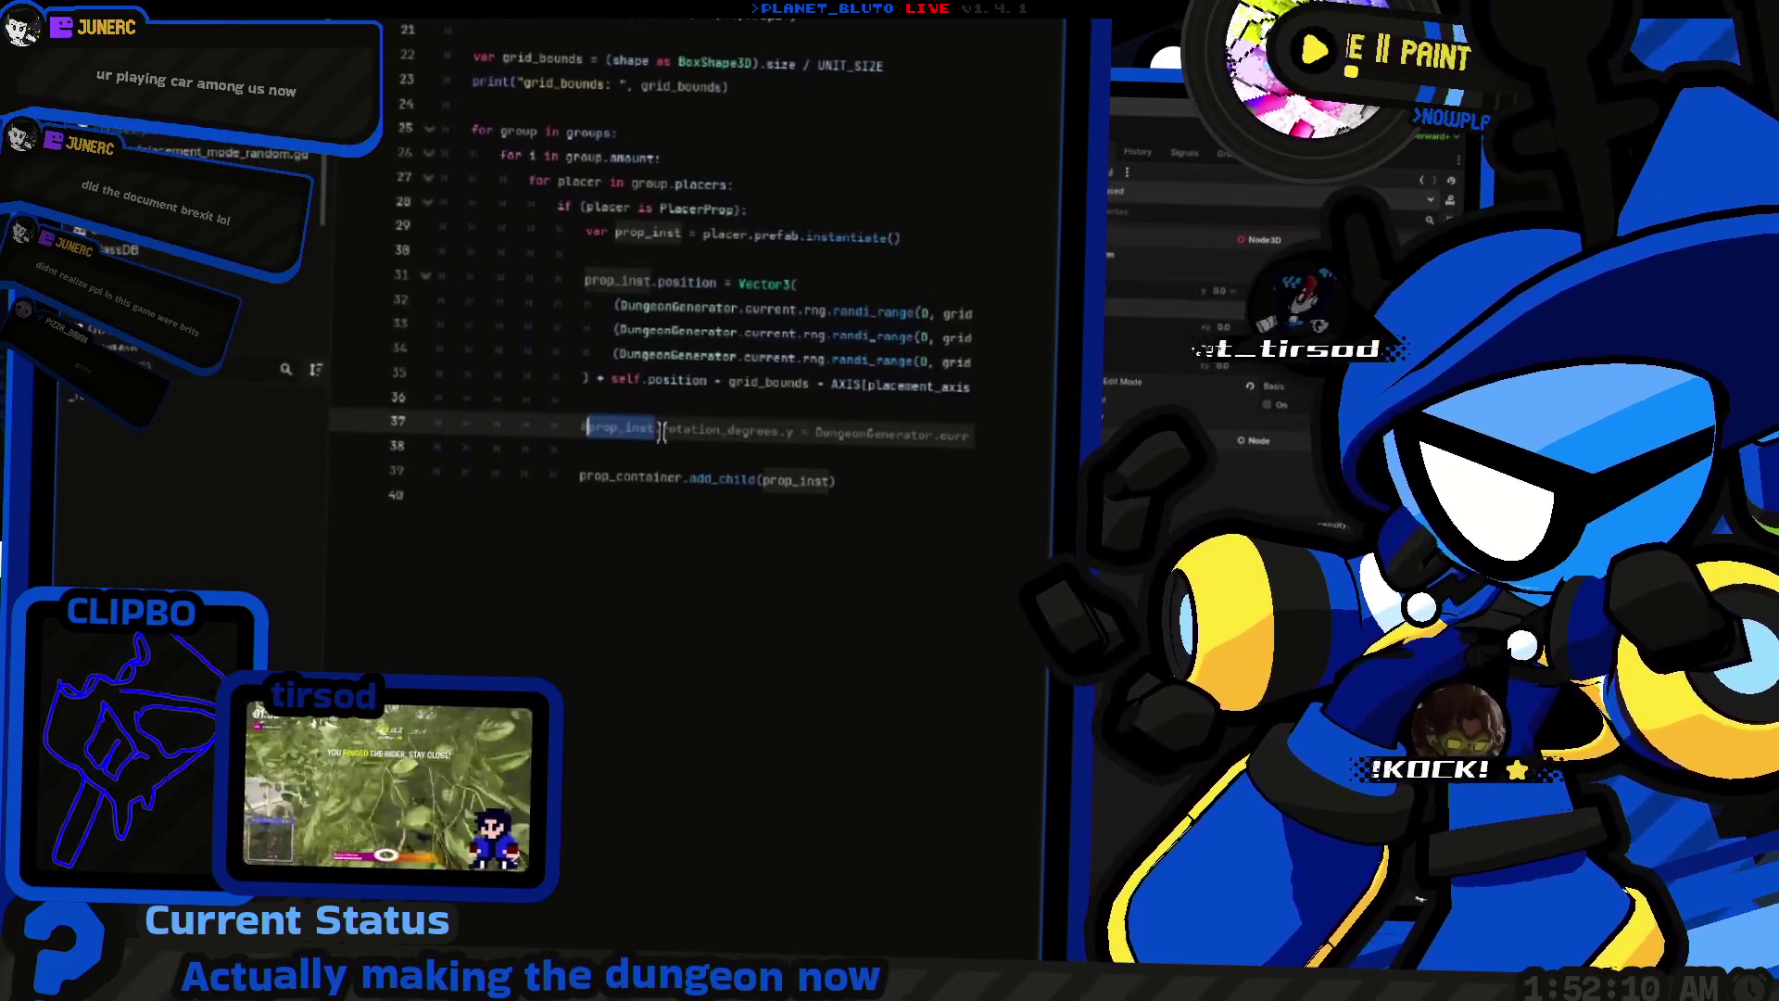
key("End")
key("Return")
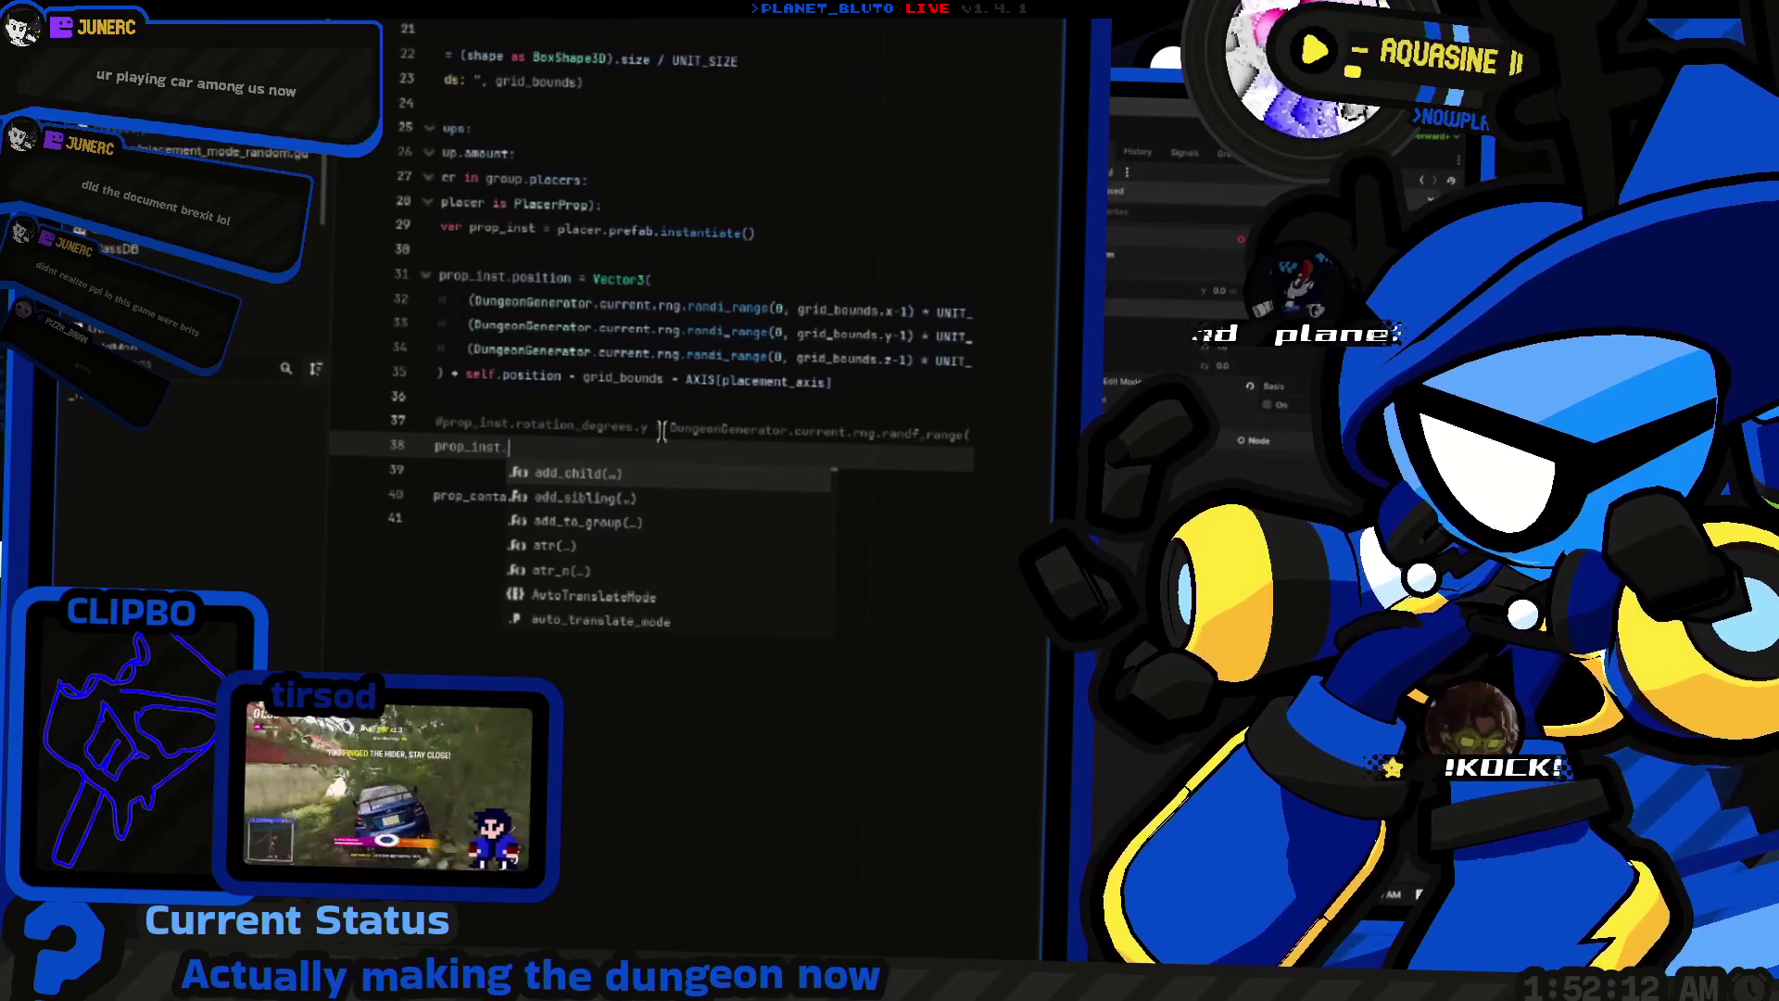
type("basis")
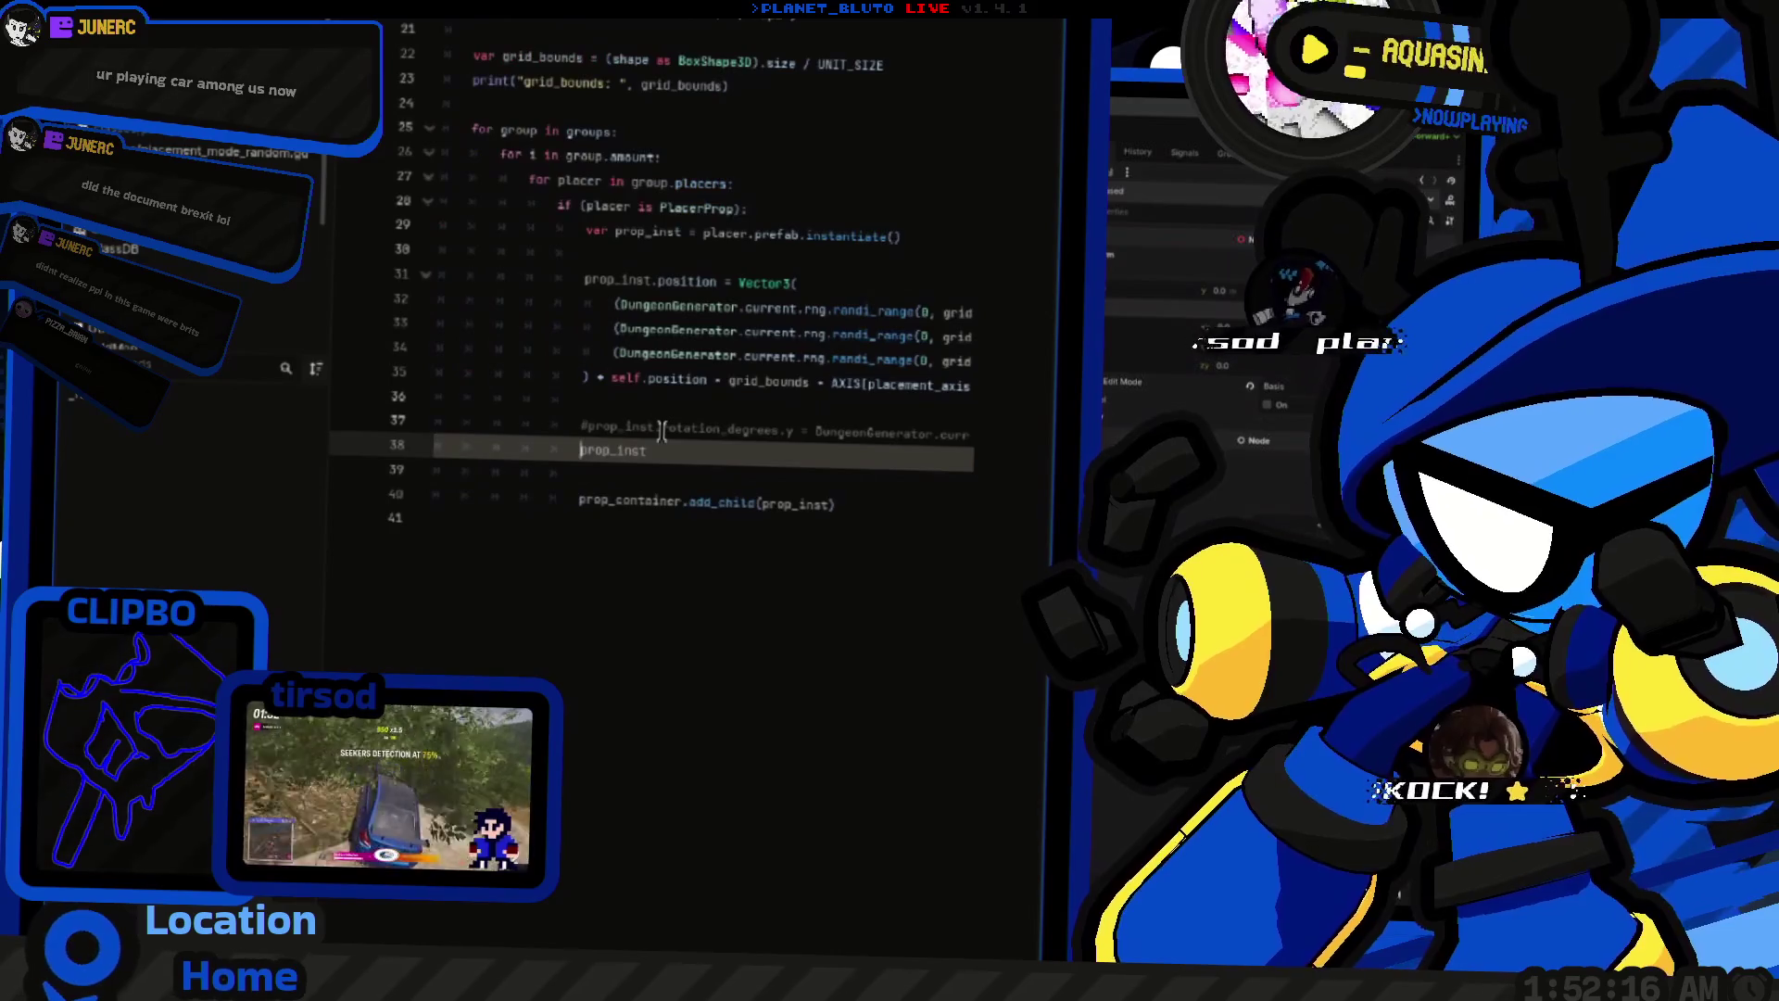
key("Up")
key("Up")
key("Up")
type(": Node3D")
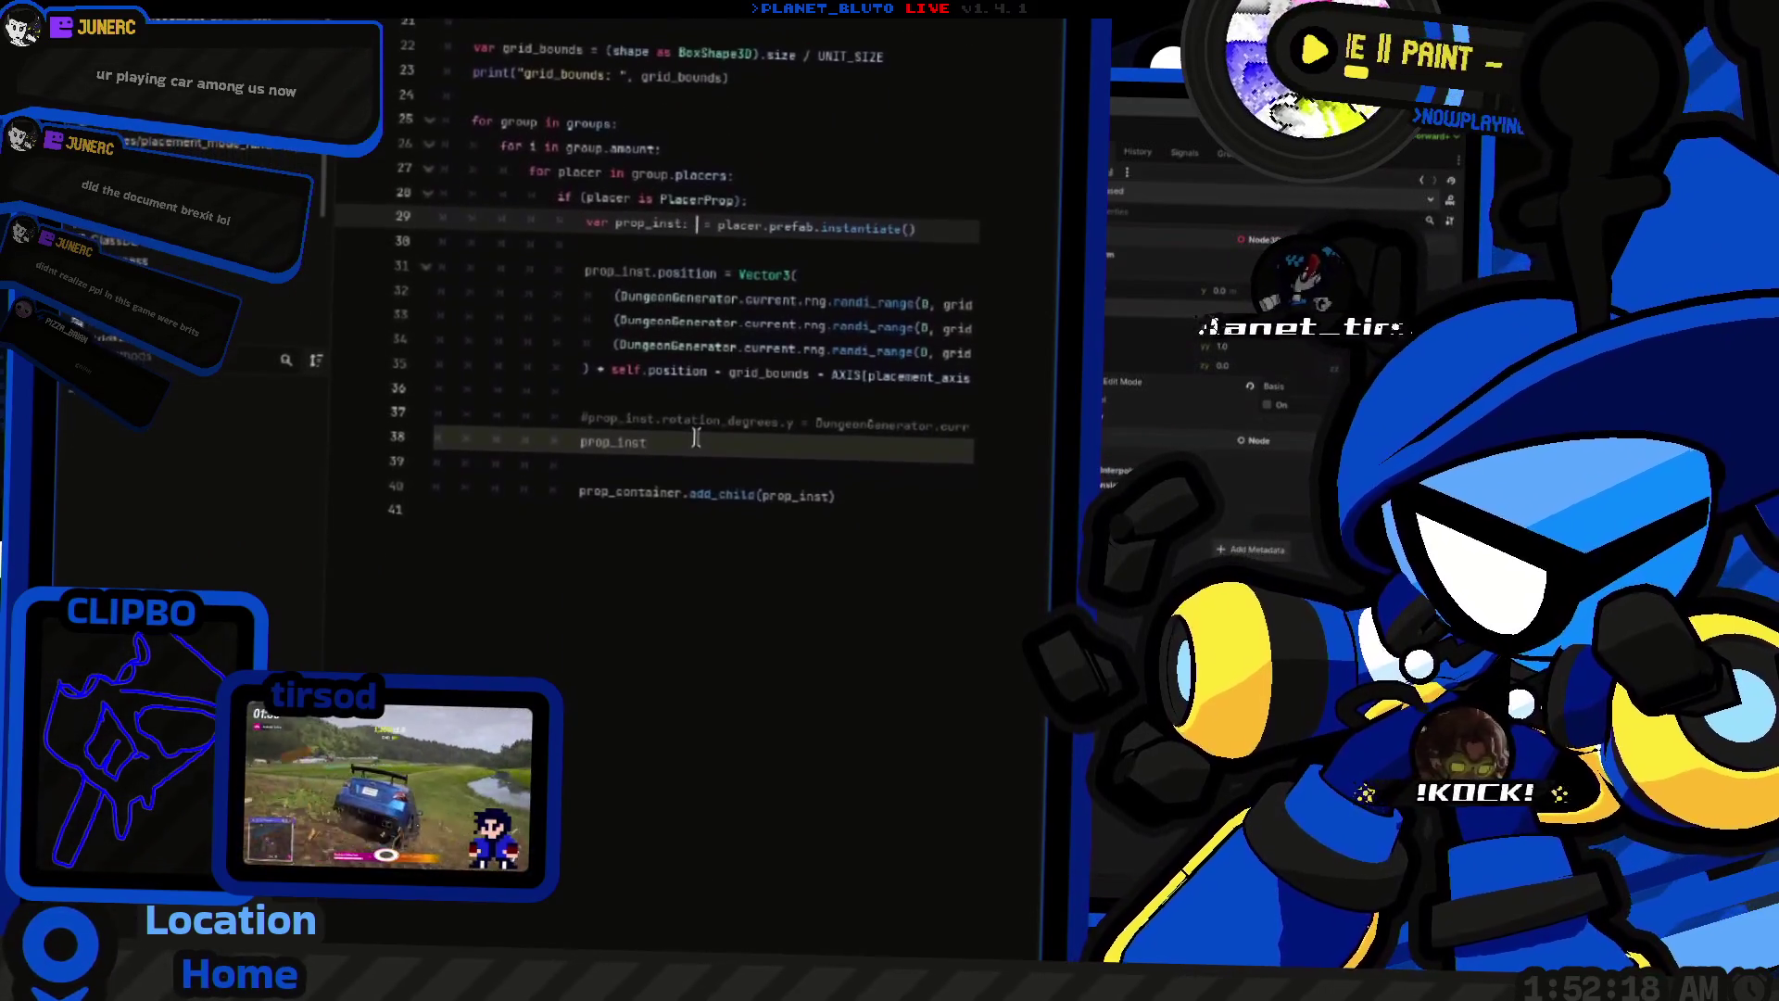
Step: Write line 38 as prop_inst.basis = prop_inst.basis.looking_at(AXIS[placement_axis], basis)
left_click(727, 431)
type(".")
type("bnasis")
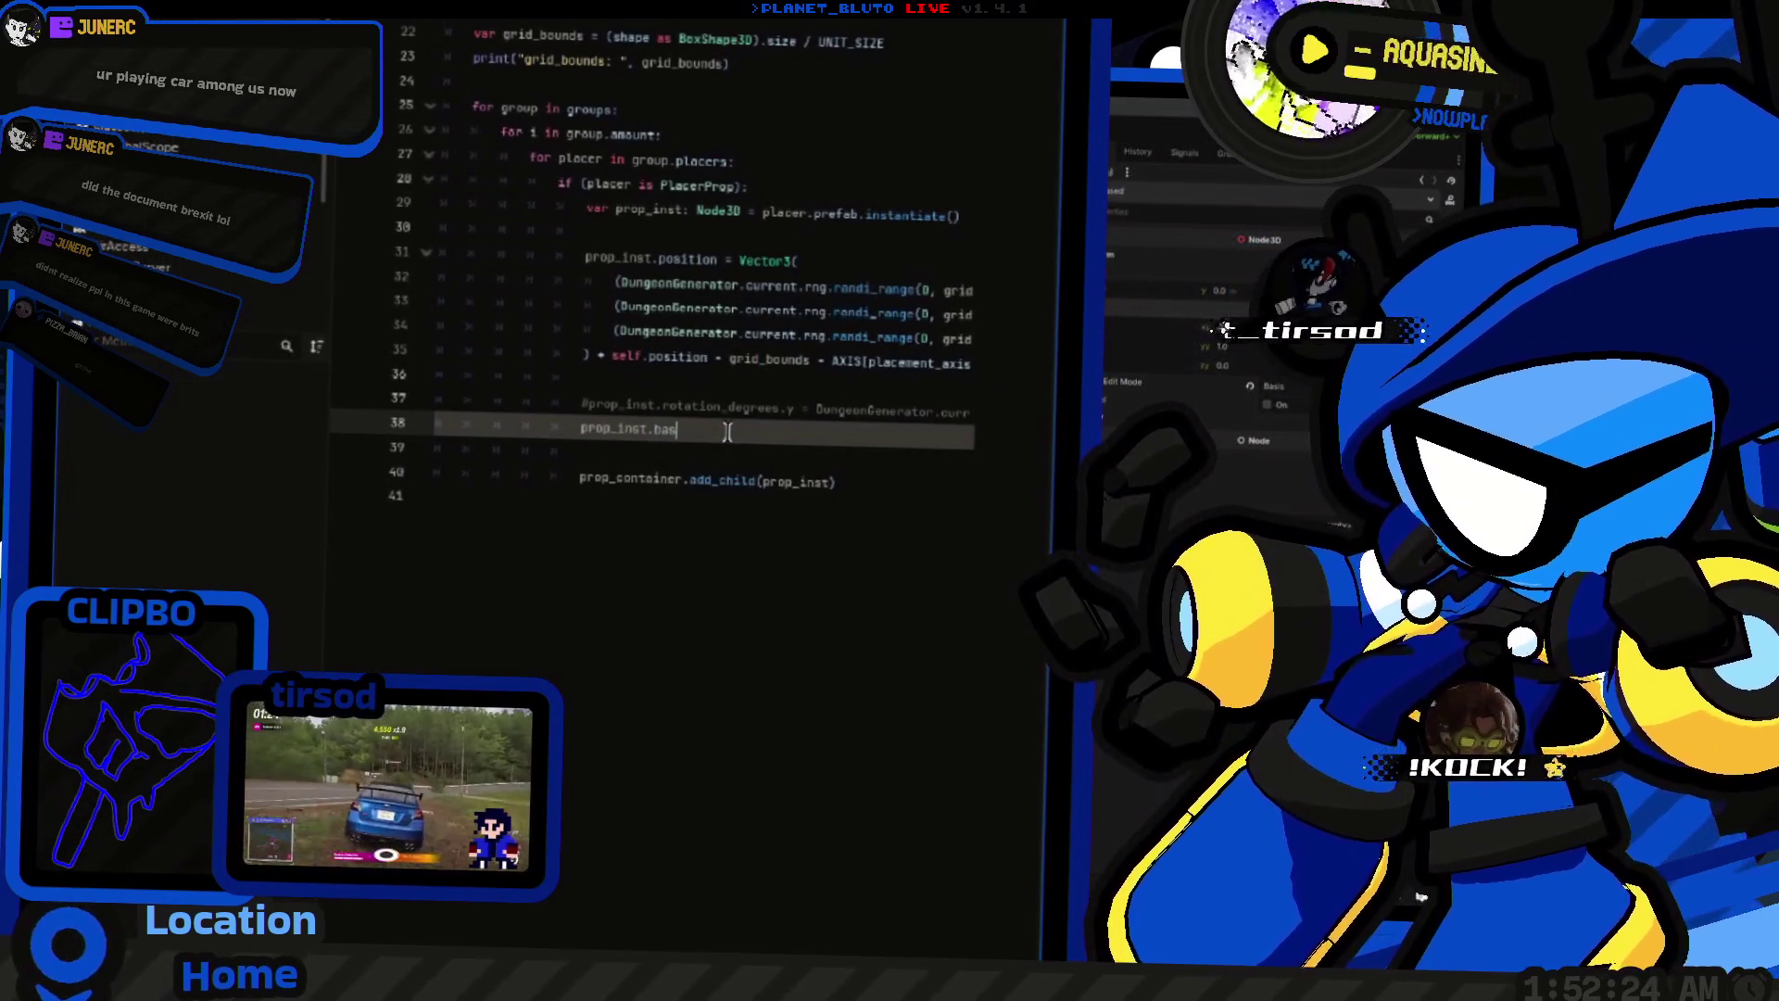
type("is =")
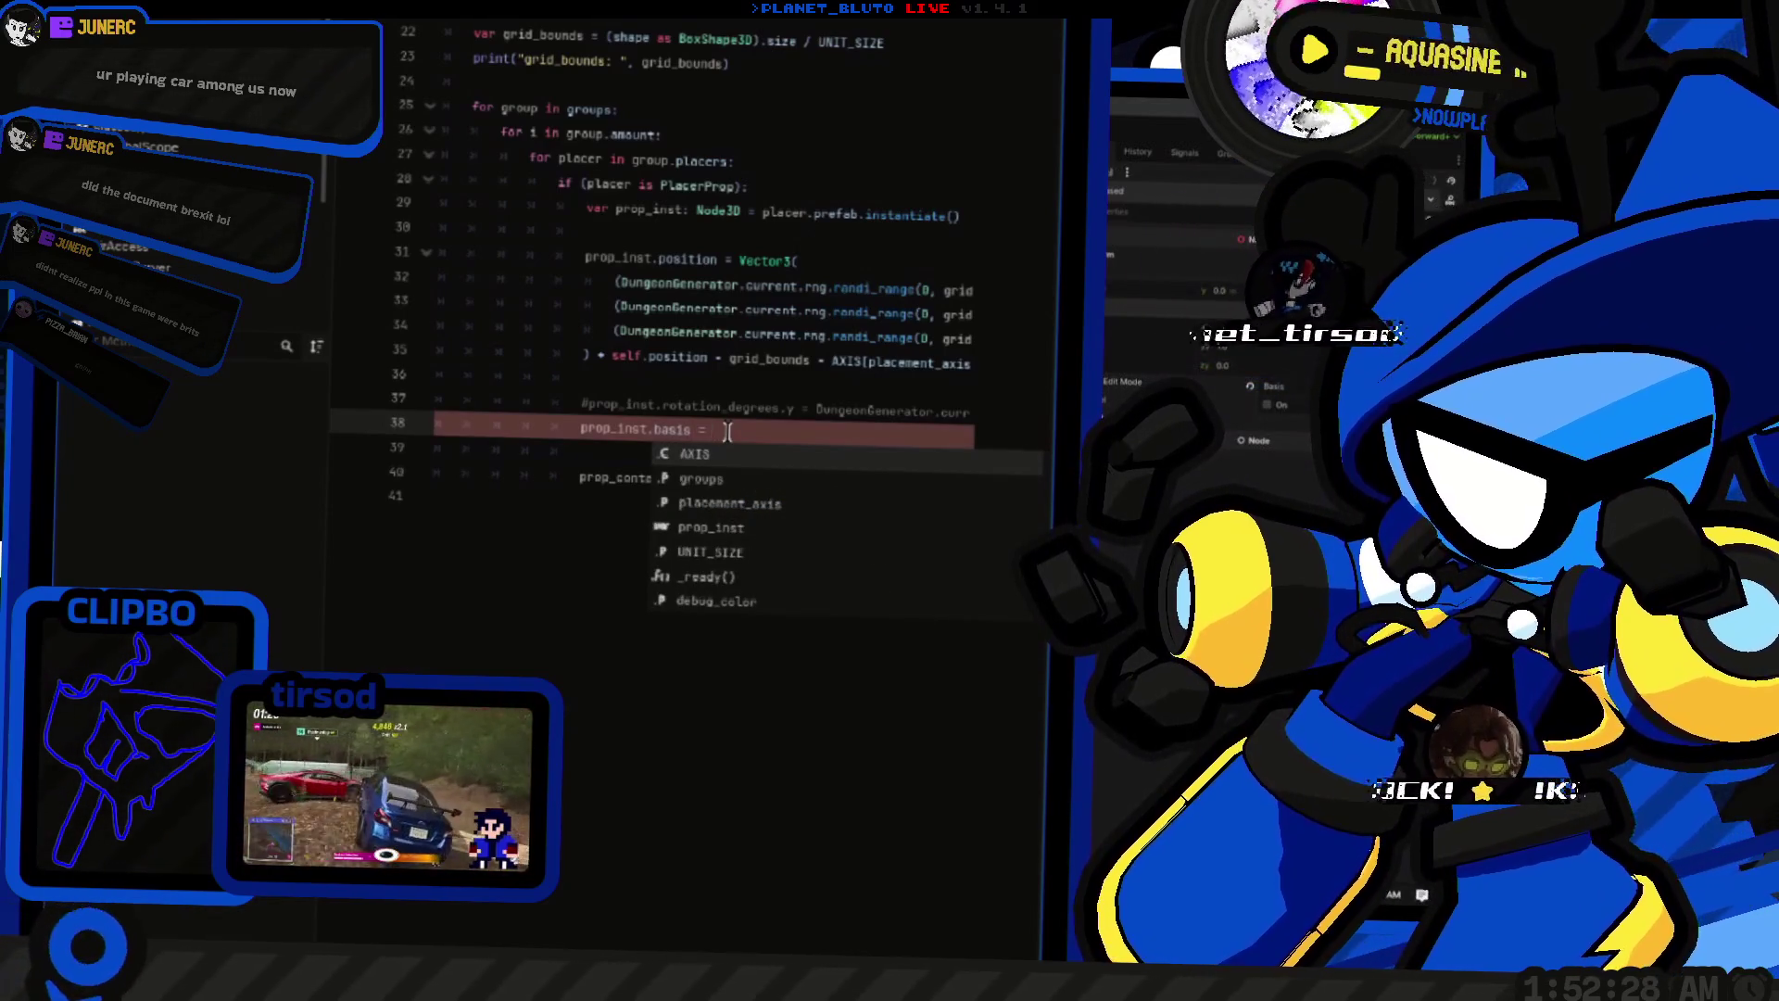
key("Escape")
key("shift+Home")
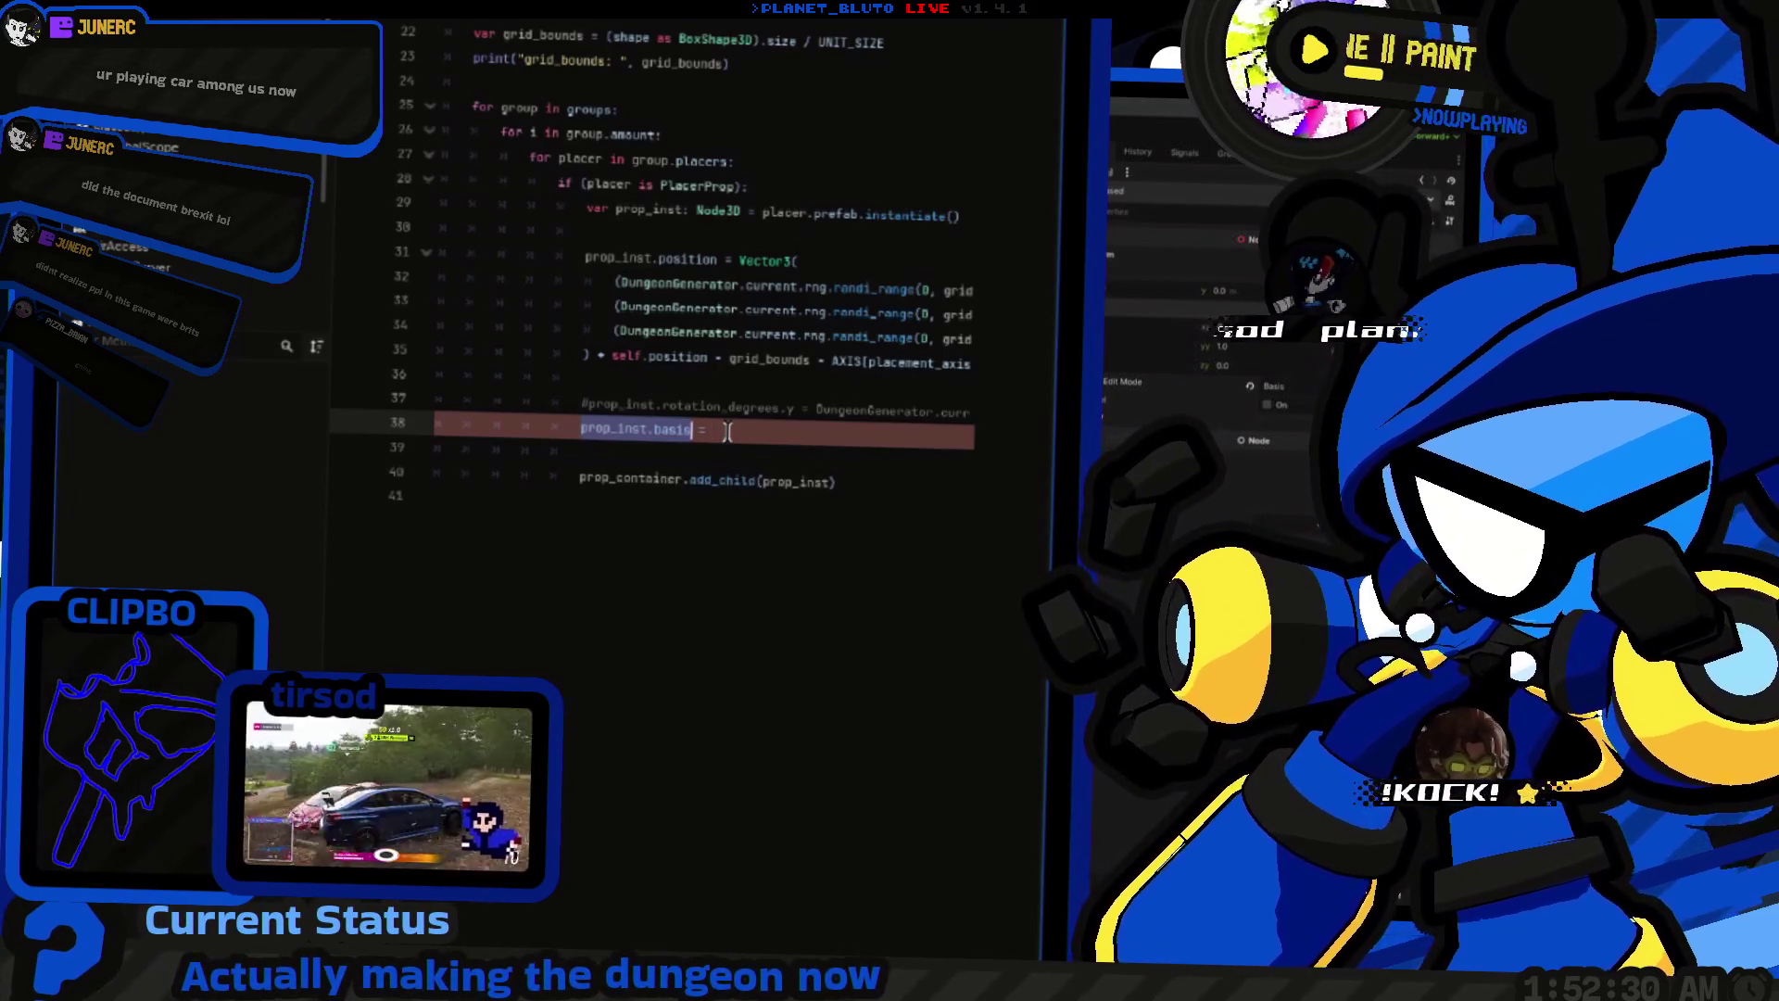
type("look")
key("Return")
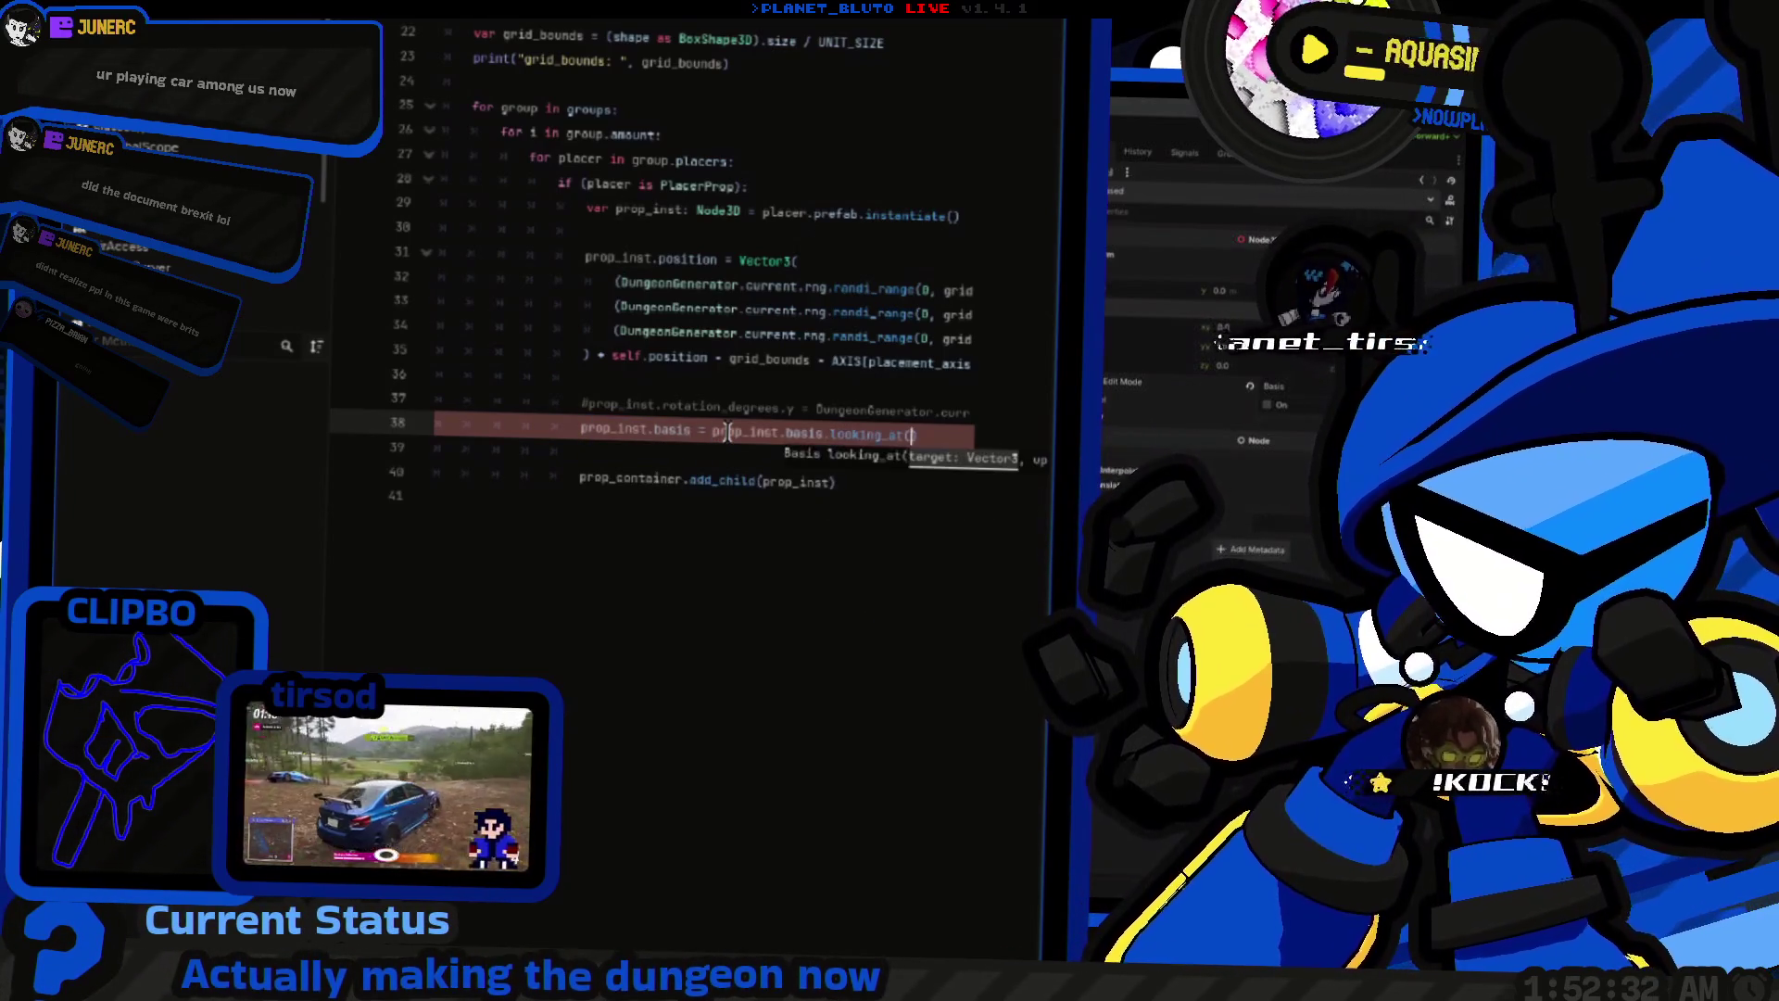
scroll(727, 432, "right", 3)
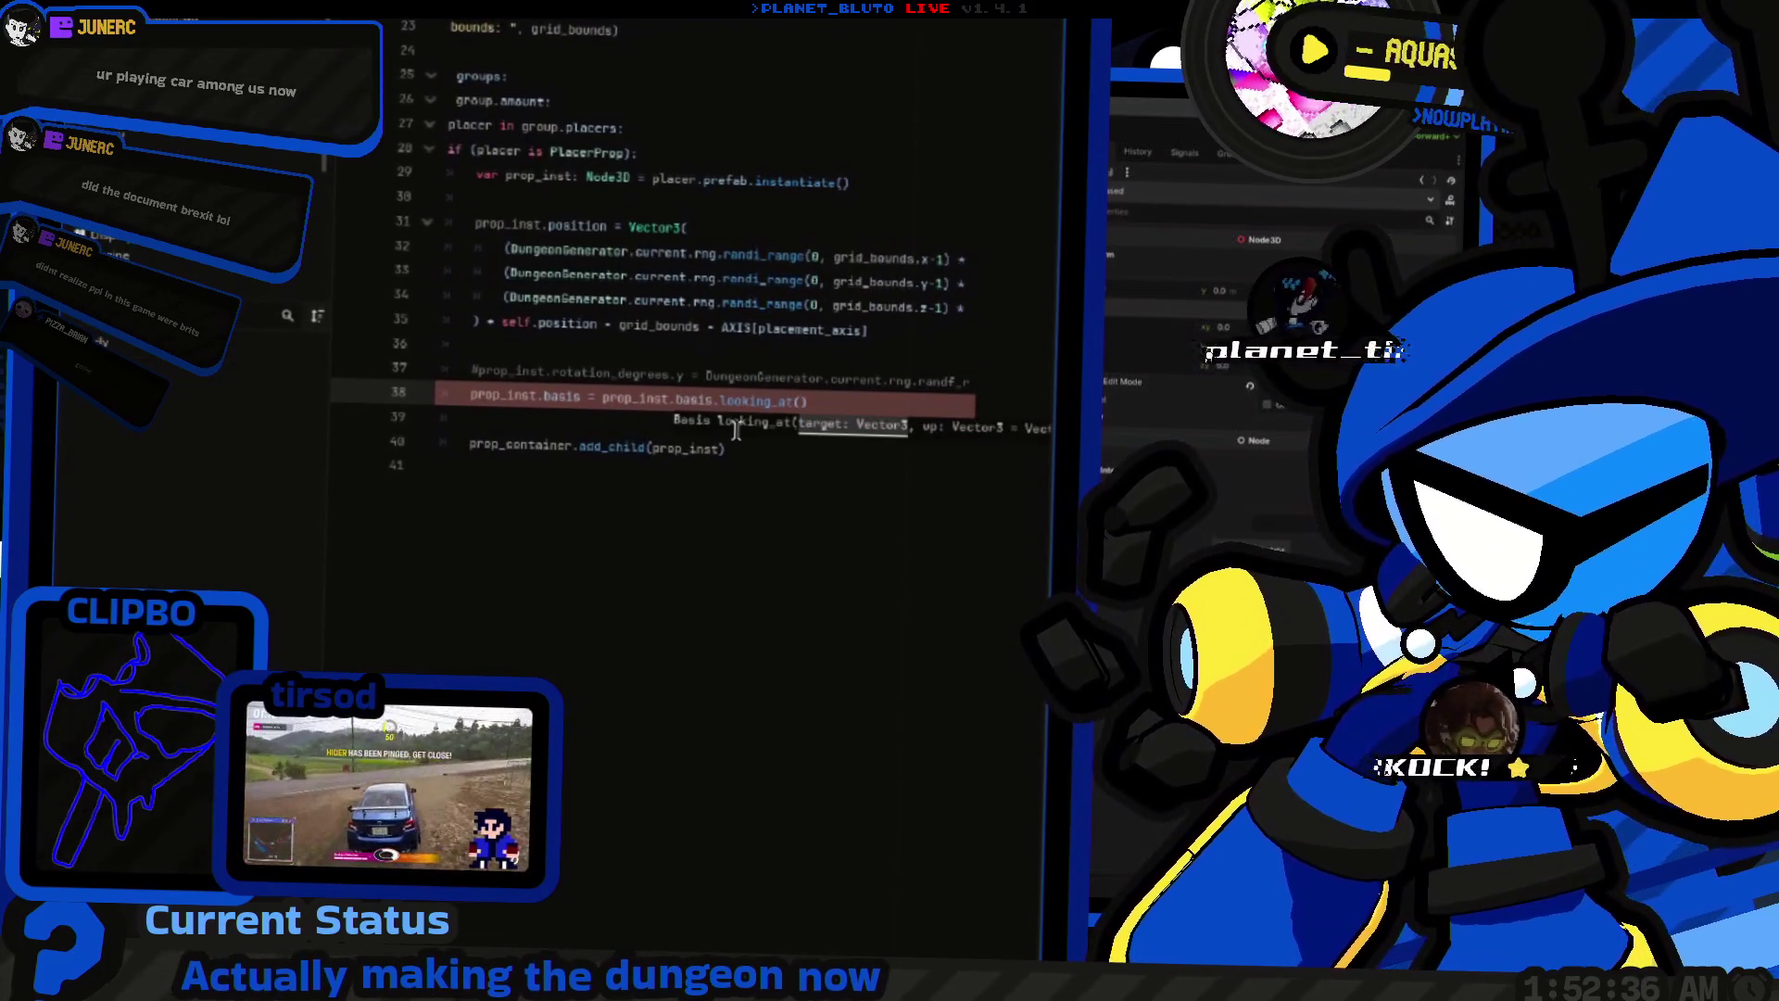
key("Up")
key("Up")
key("Up")
key("Down")
key("Down")
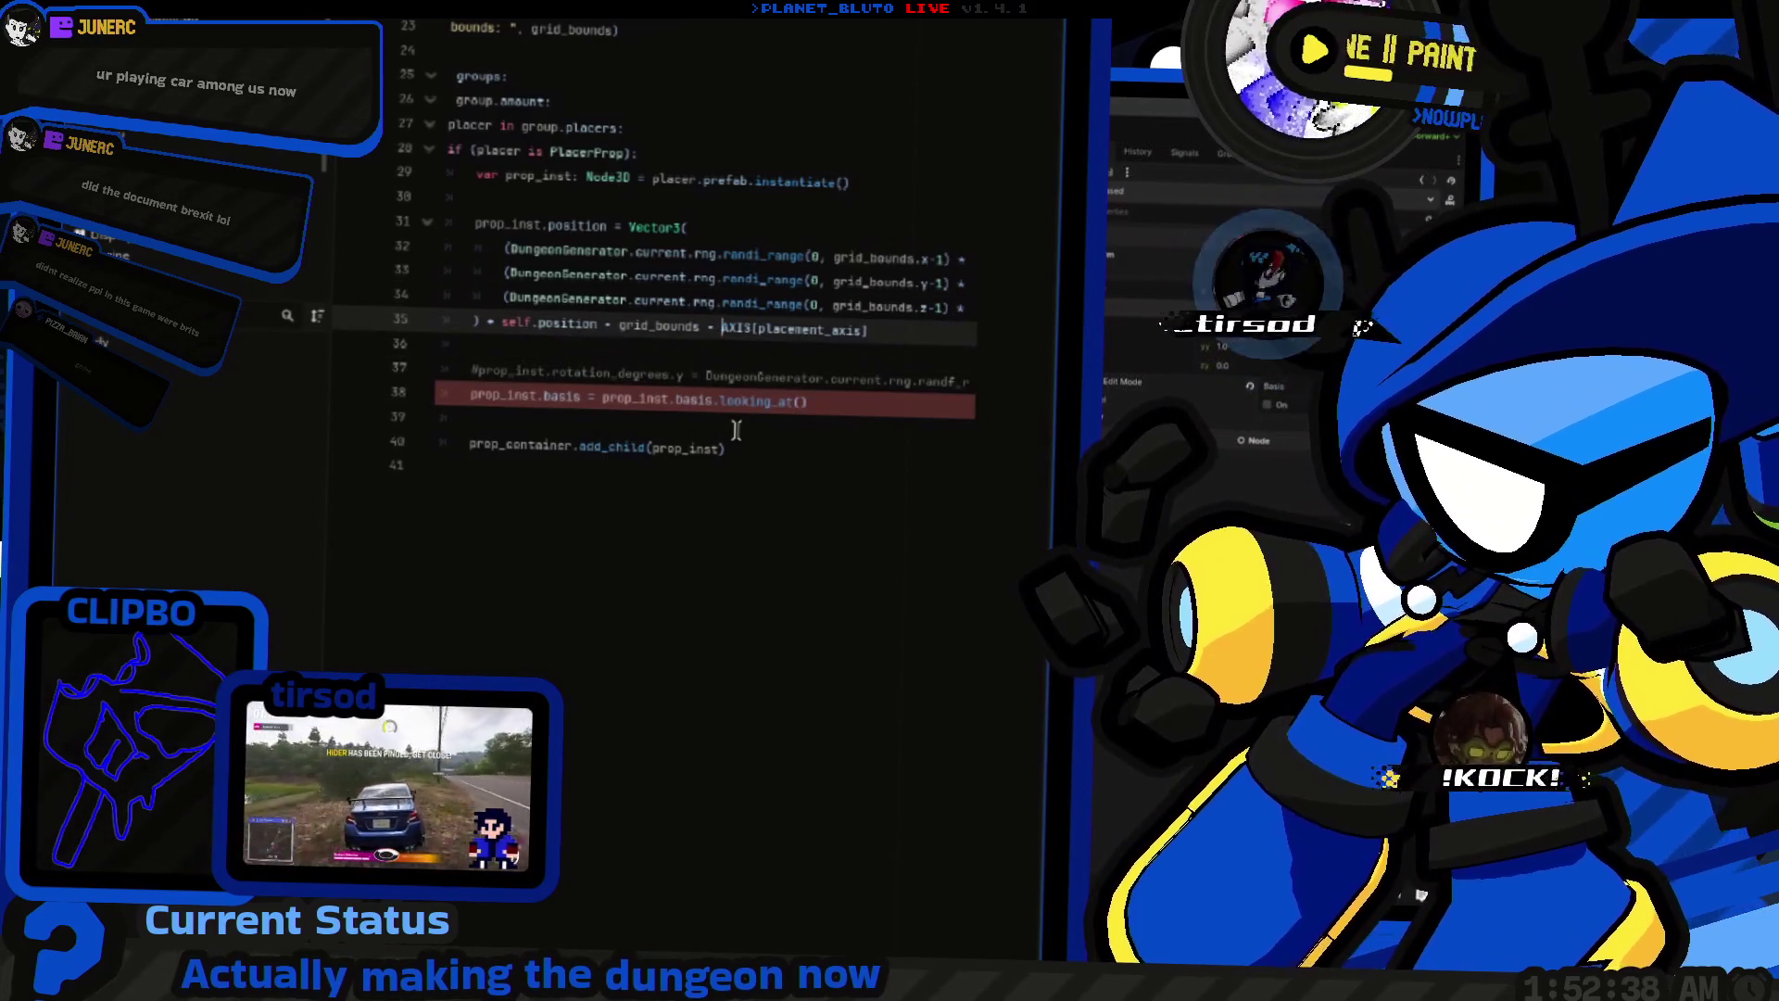
key("Down")
key("Down")
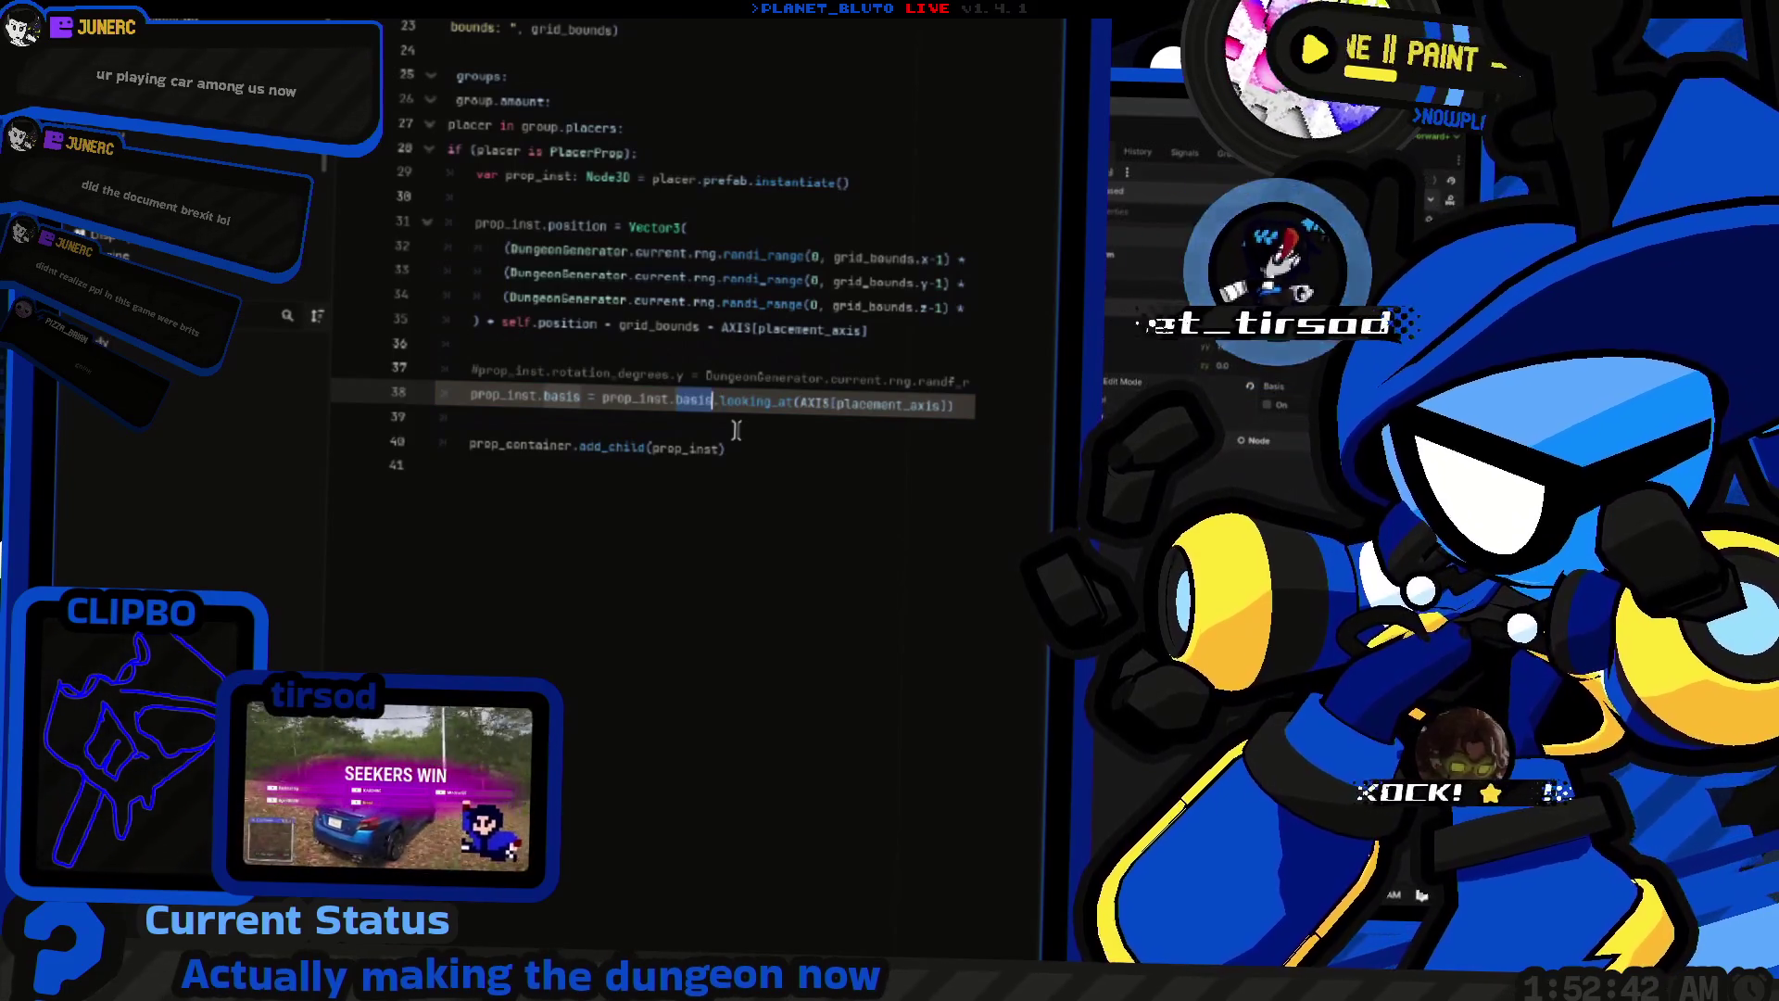
key("End")
type(", ")
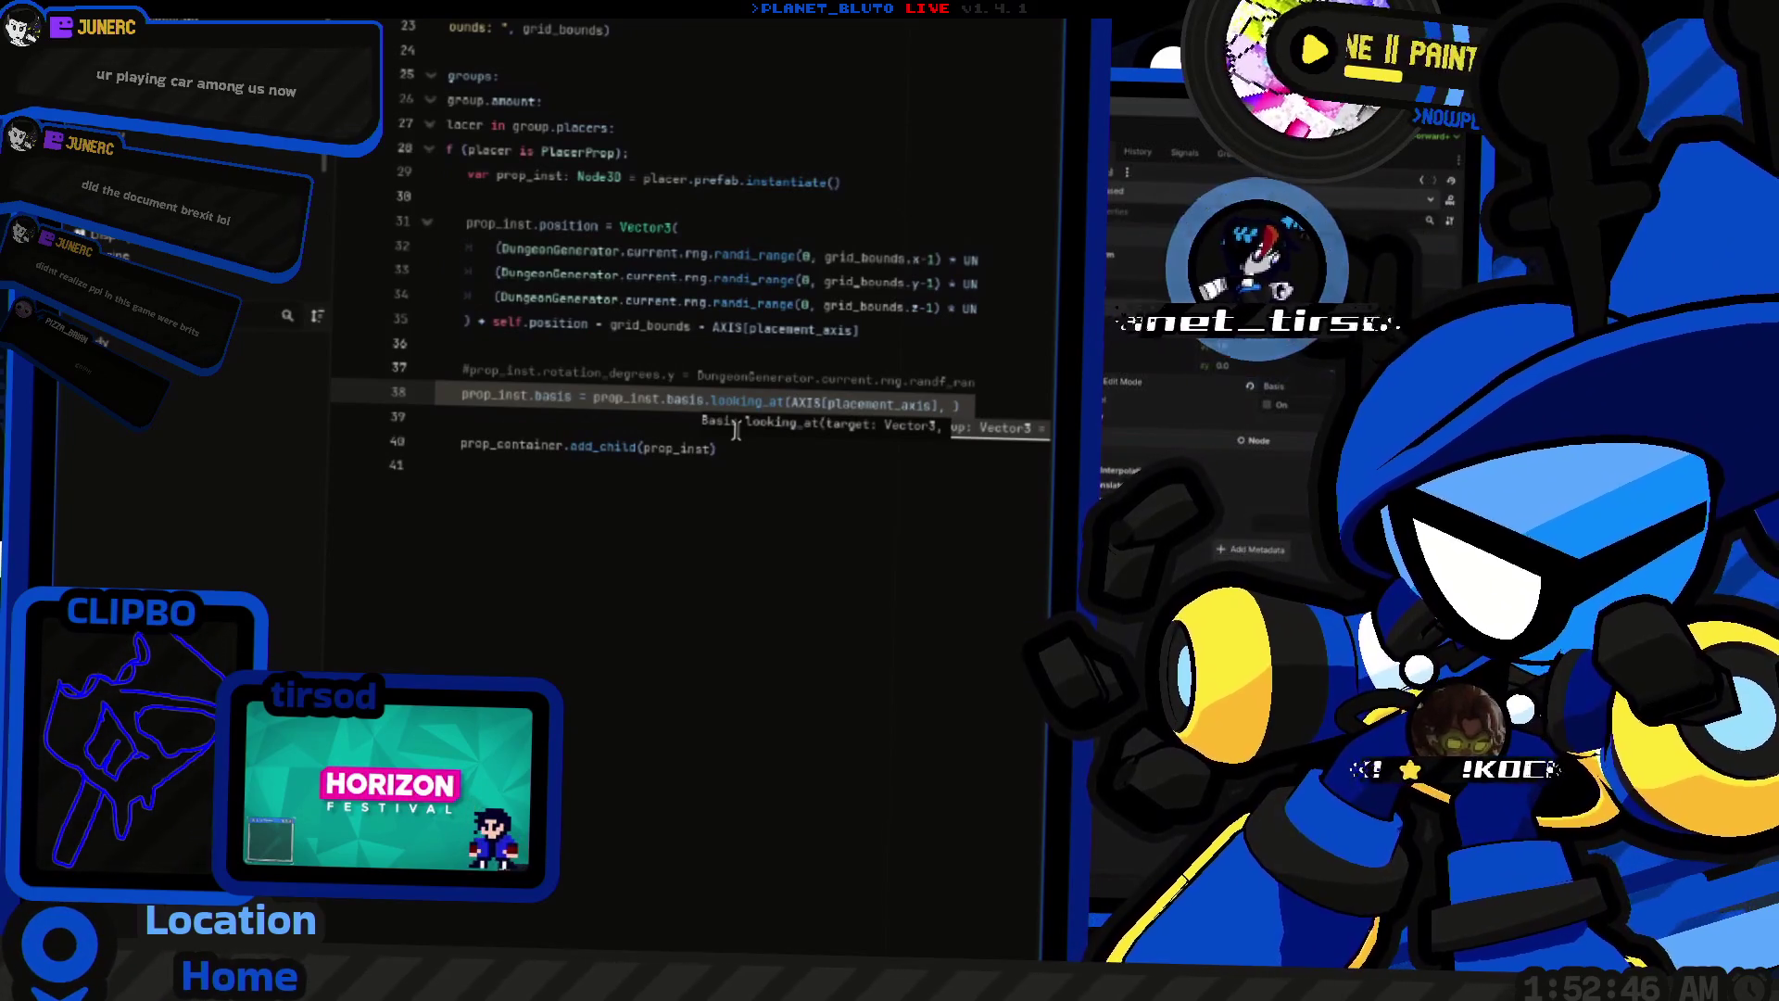
type("basis")
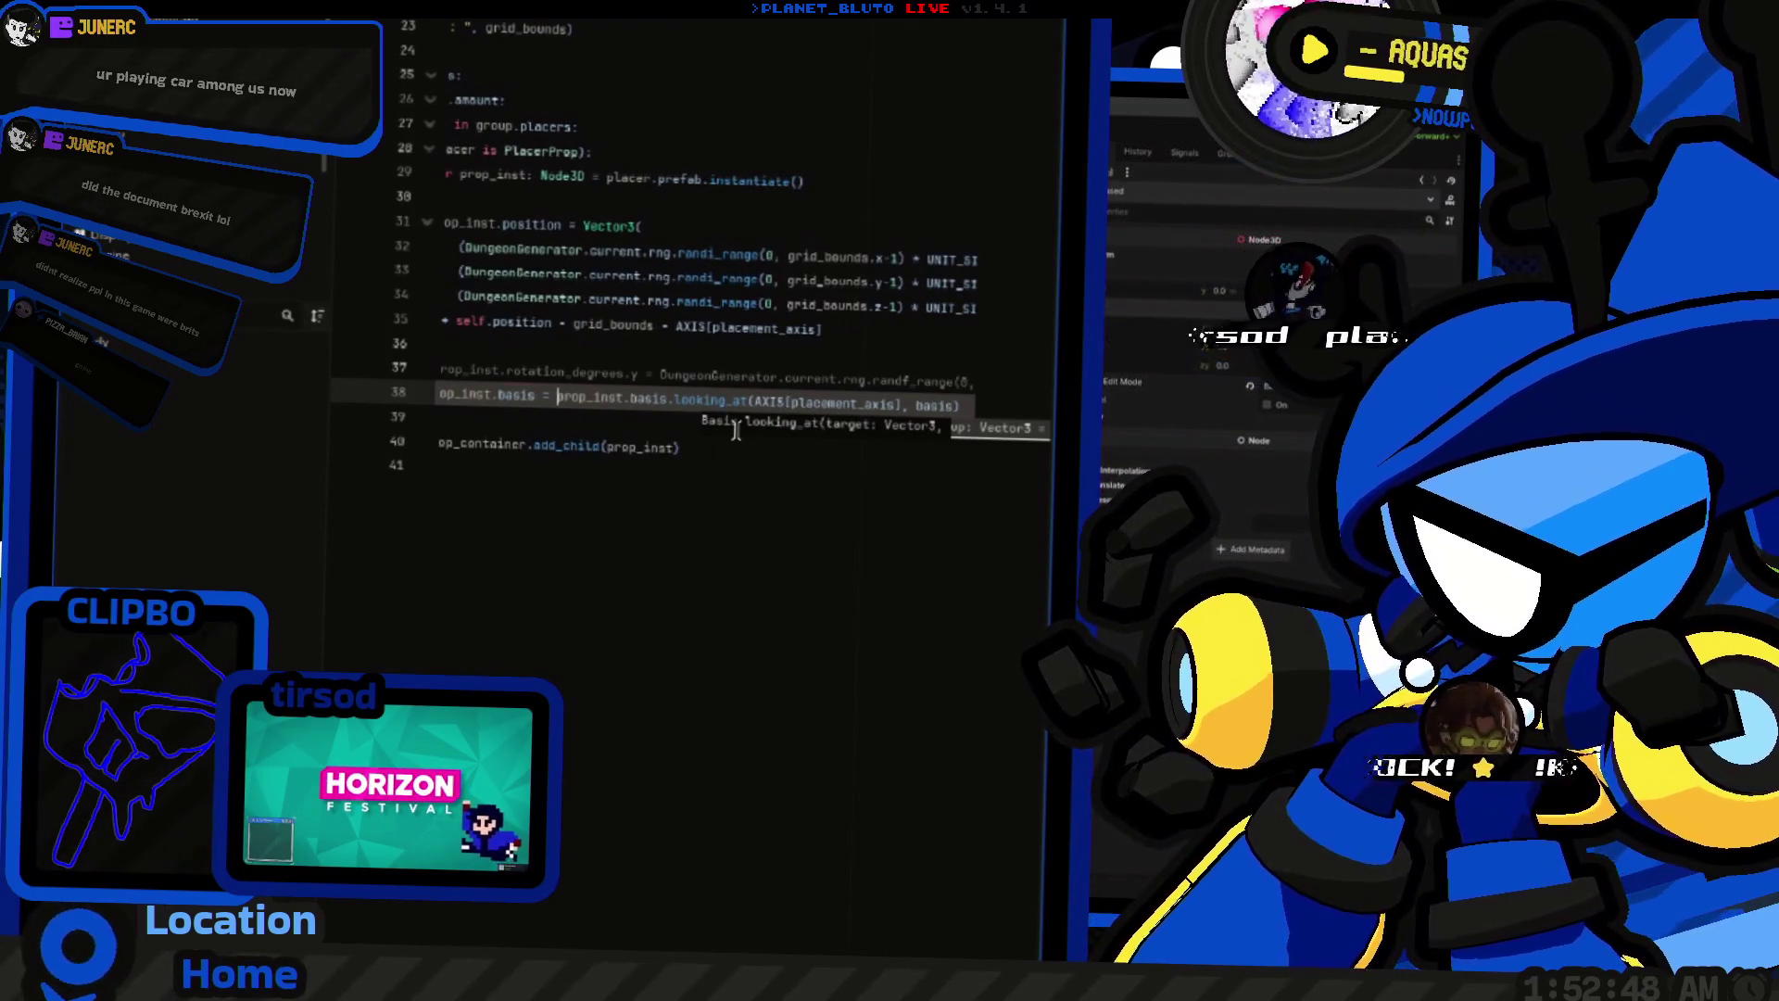
Step: Change the looking_at arguments on line 38 to AXIS[placer.axis], AXIS[placement_axis]
key("ctrl+shift+Right")
key("ctrl+shift+Right")
key("ctrl+shift+Right")
key("ctrl+Right")
key("ctrl+Right")
key("ctrl+Right")
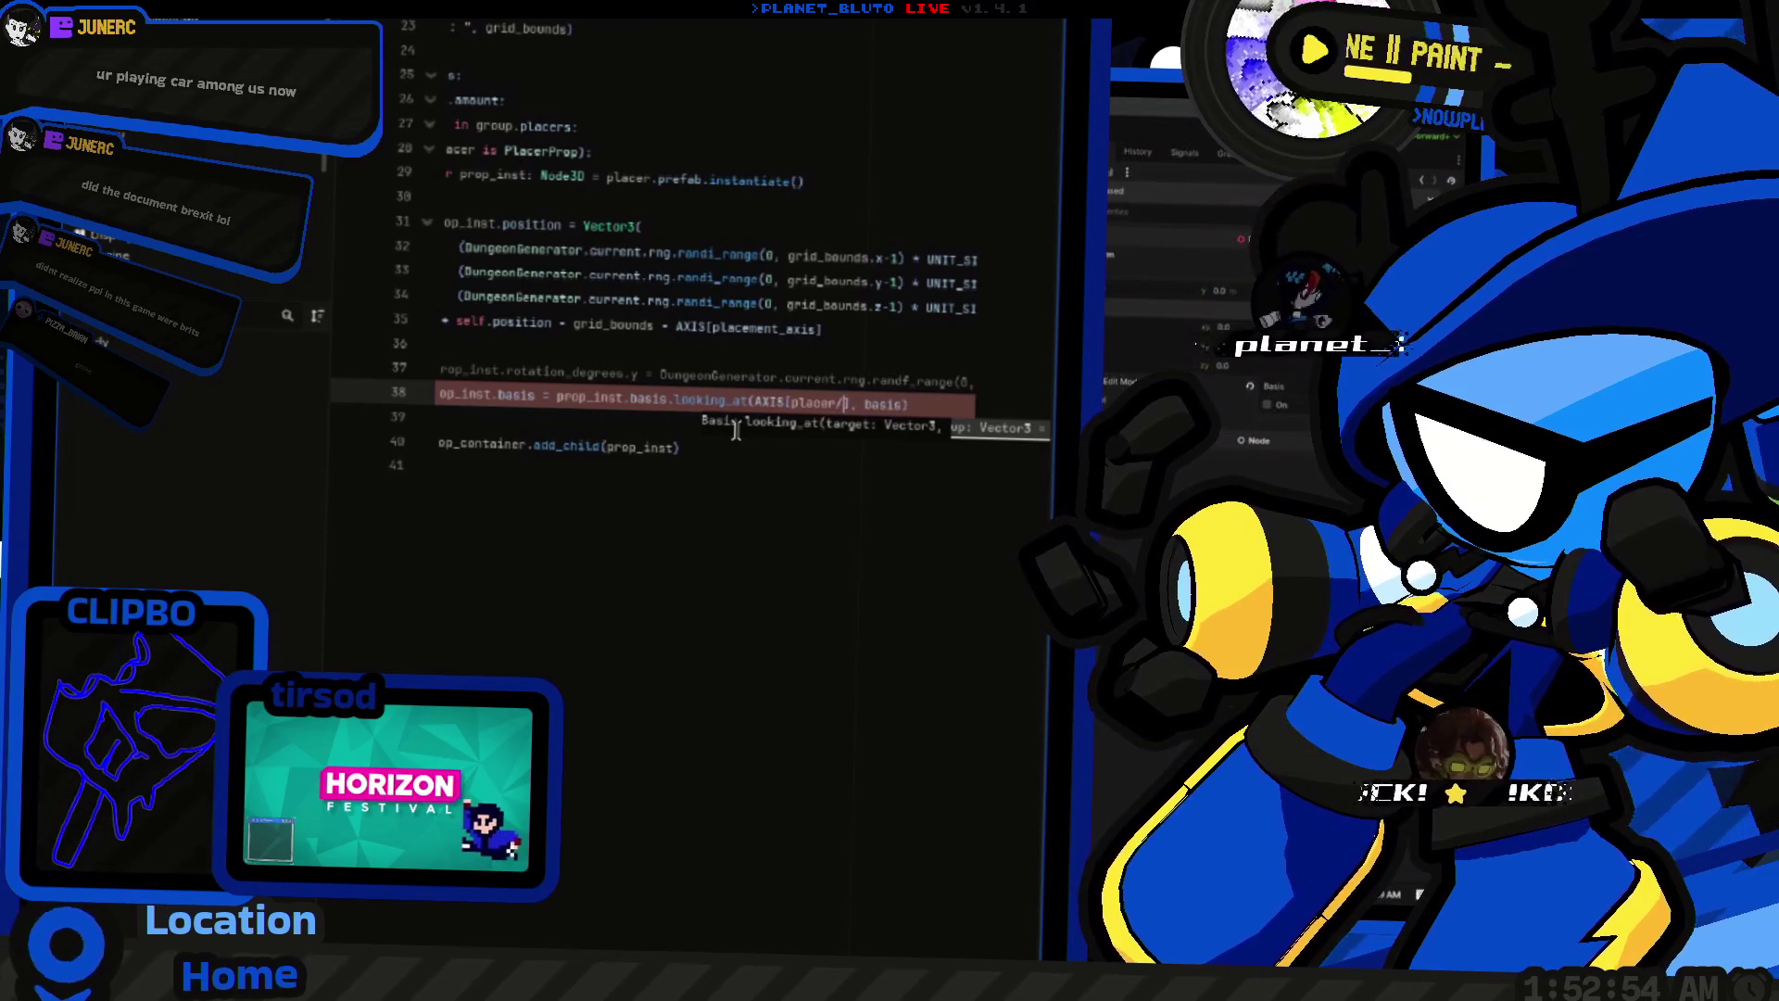
type(".axis")
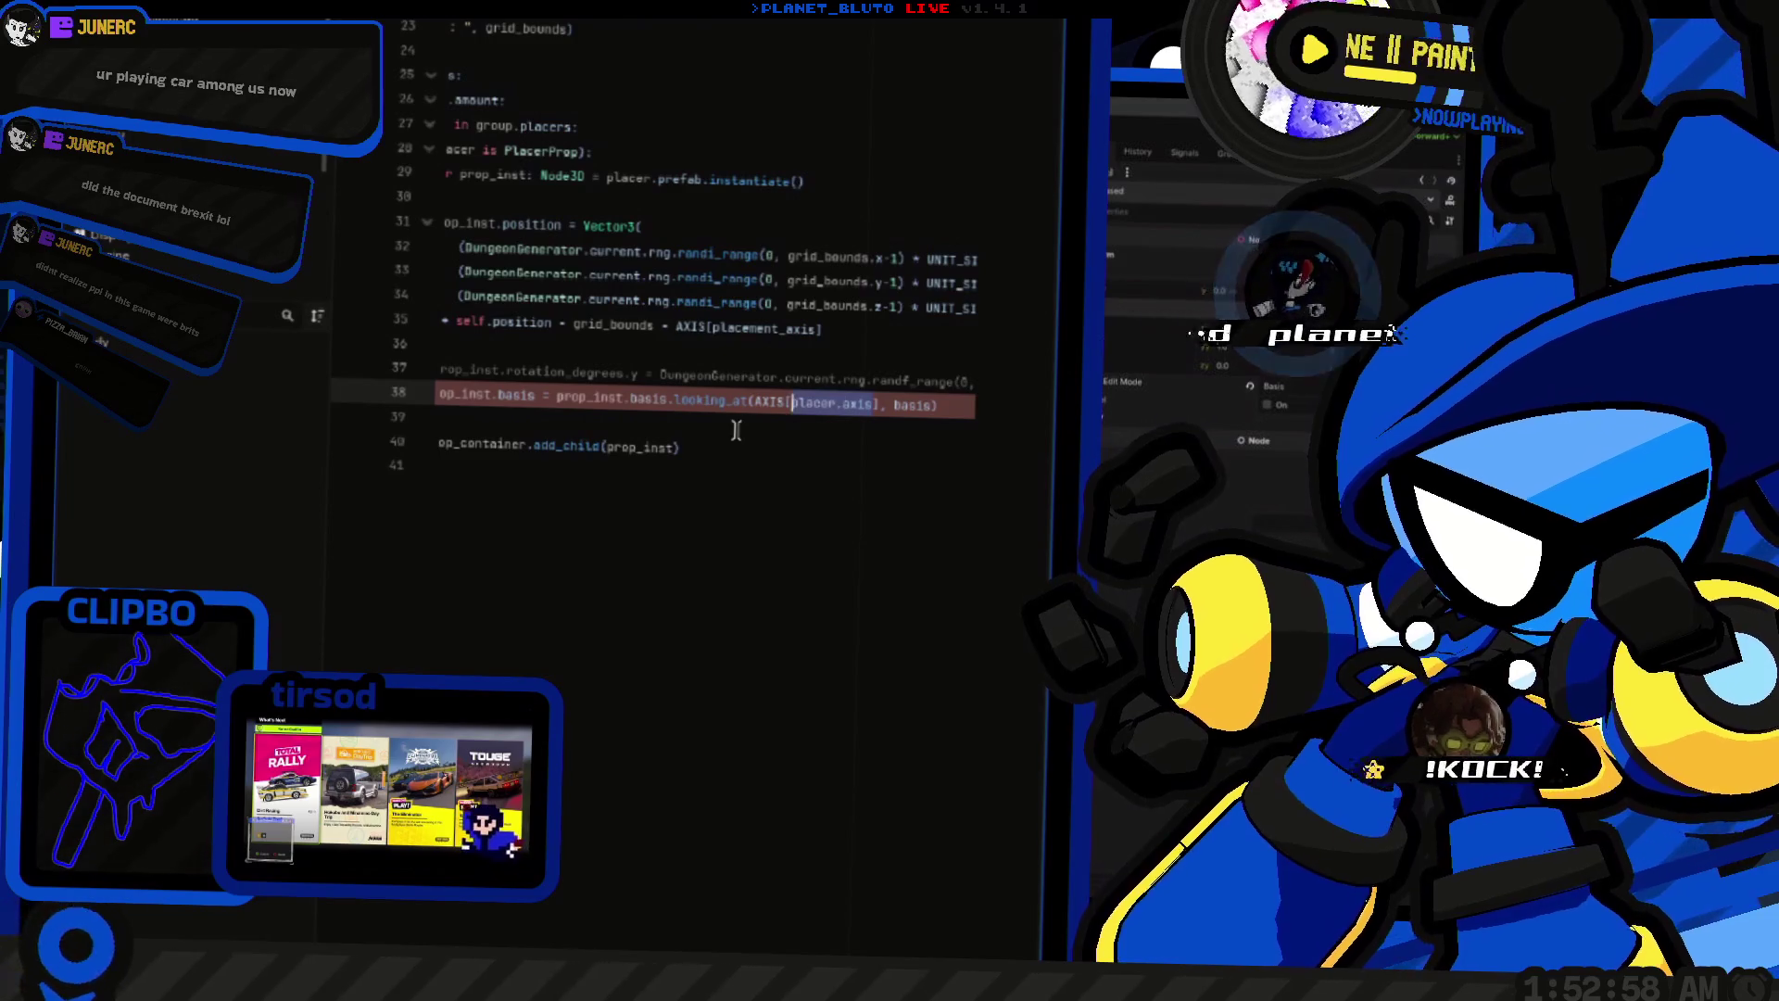
key("Up")
key("Up")
key("Up")
key("End")
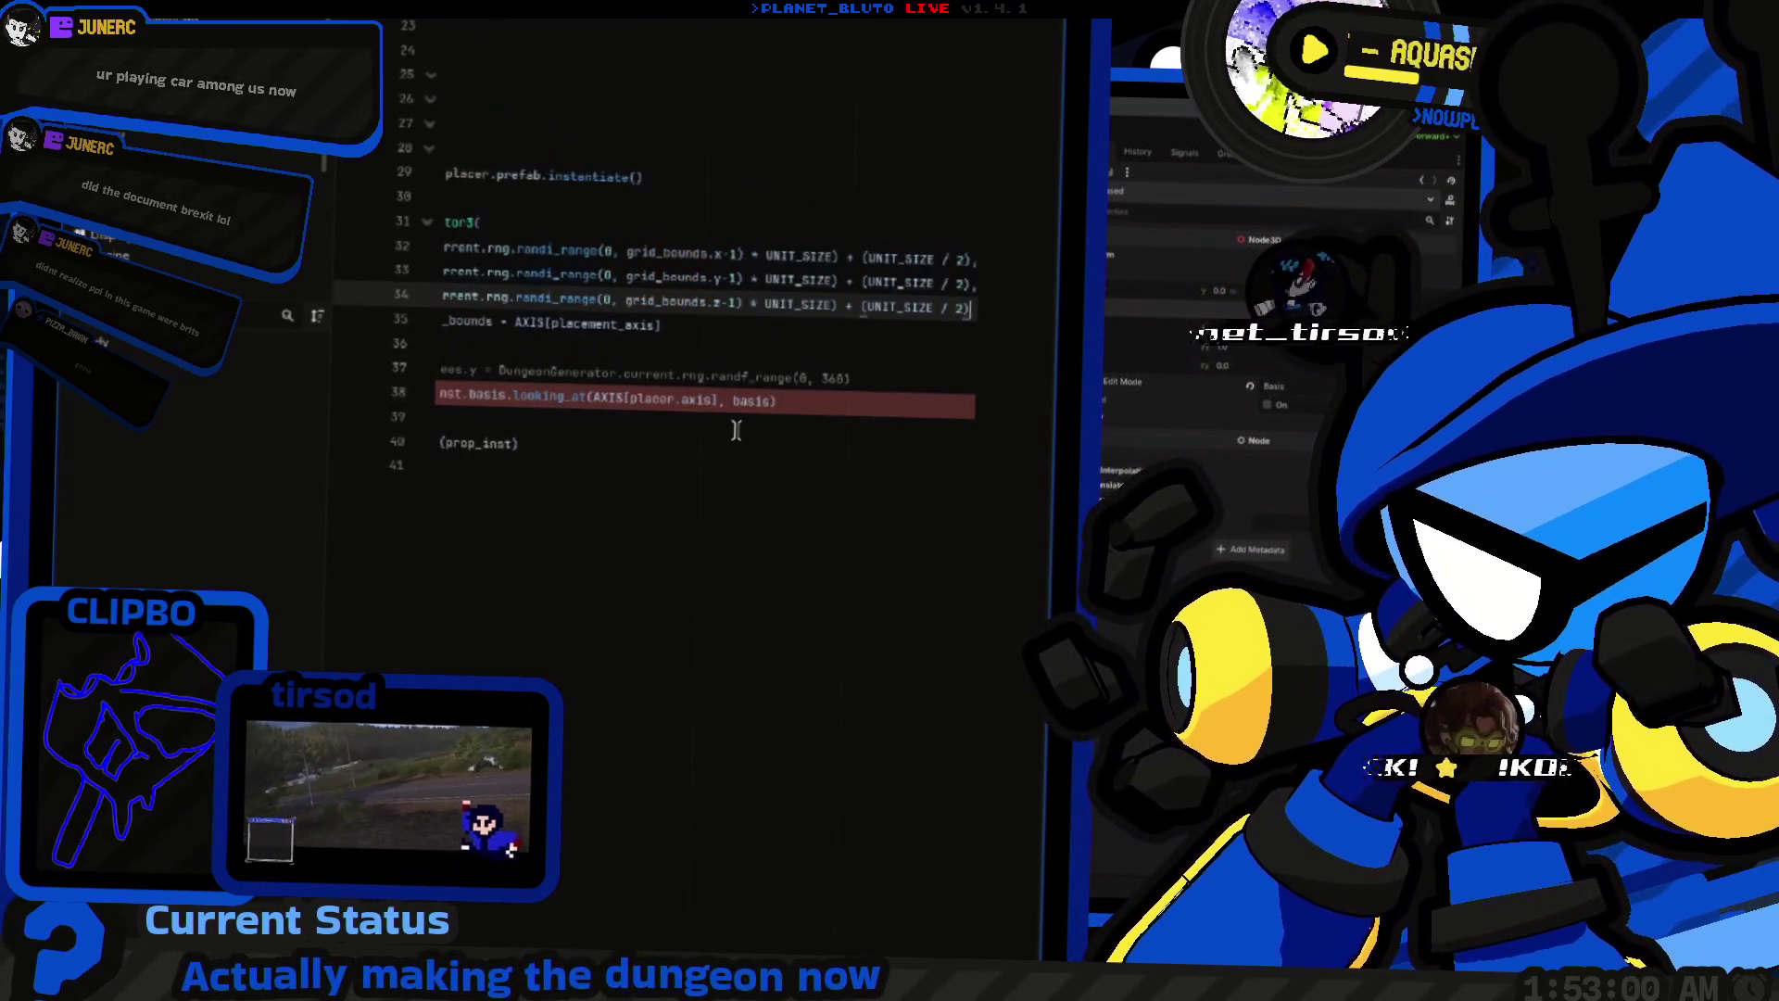
key("Home")
key("Down")
key("Down")
key("Down")
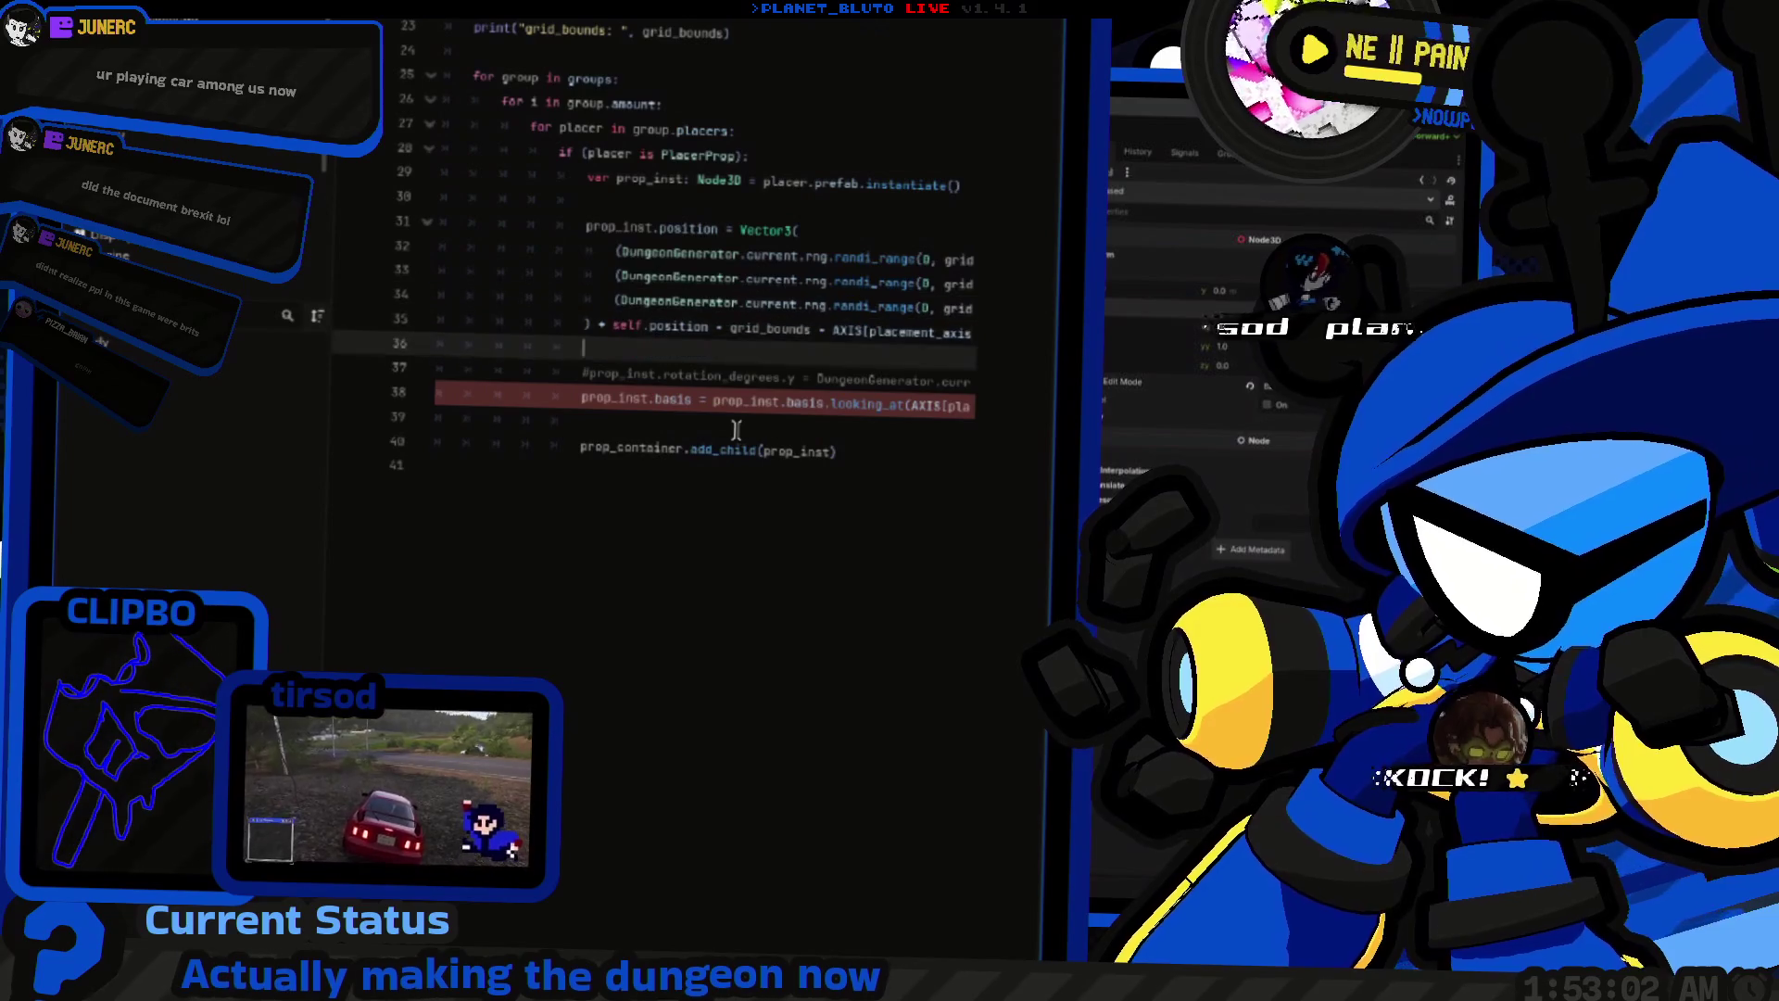
key("End")
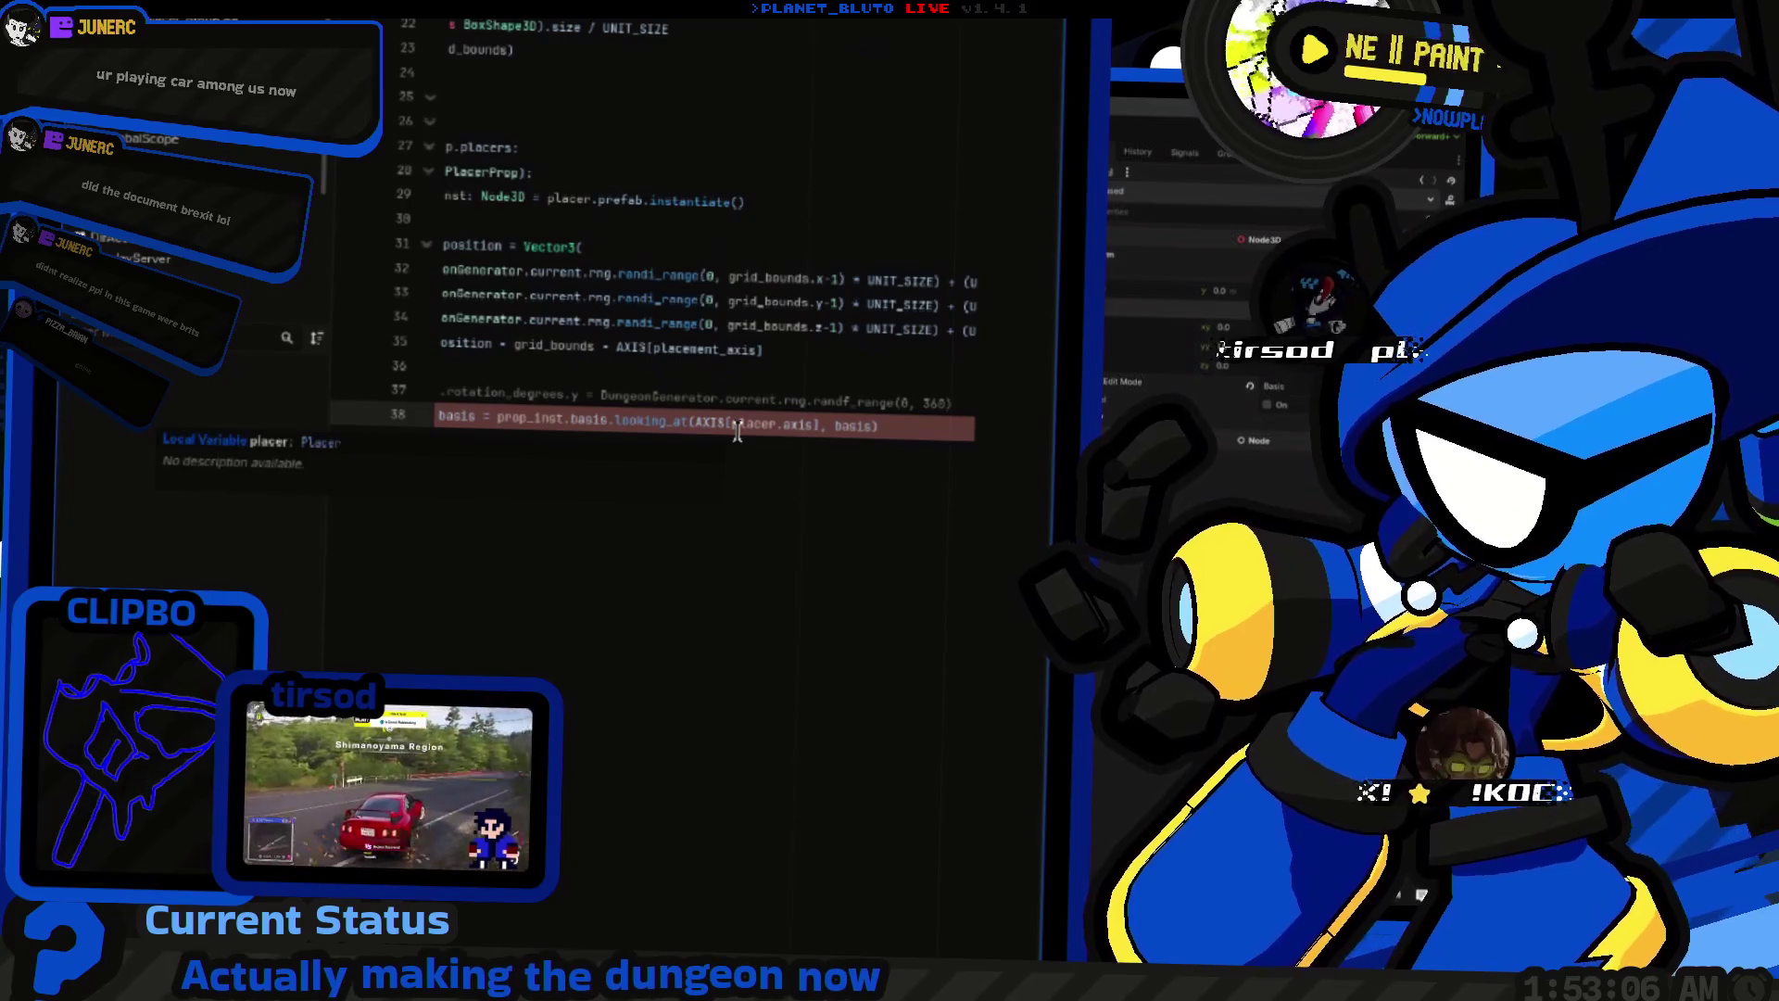
type(".")
key("BackSpace")
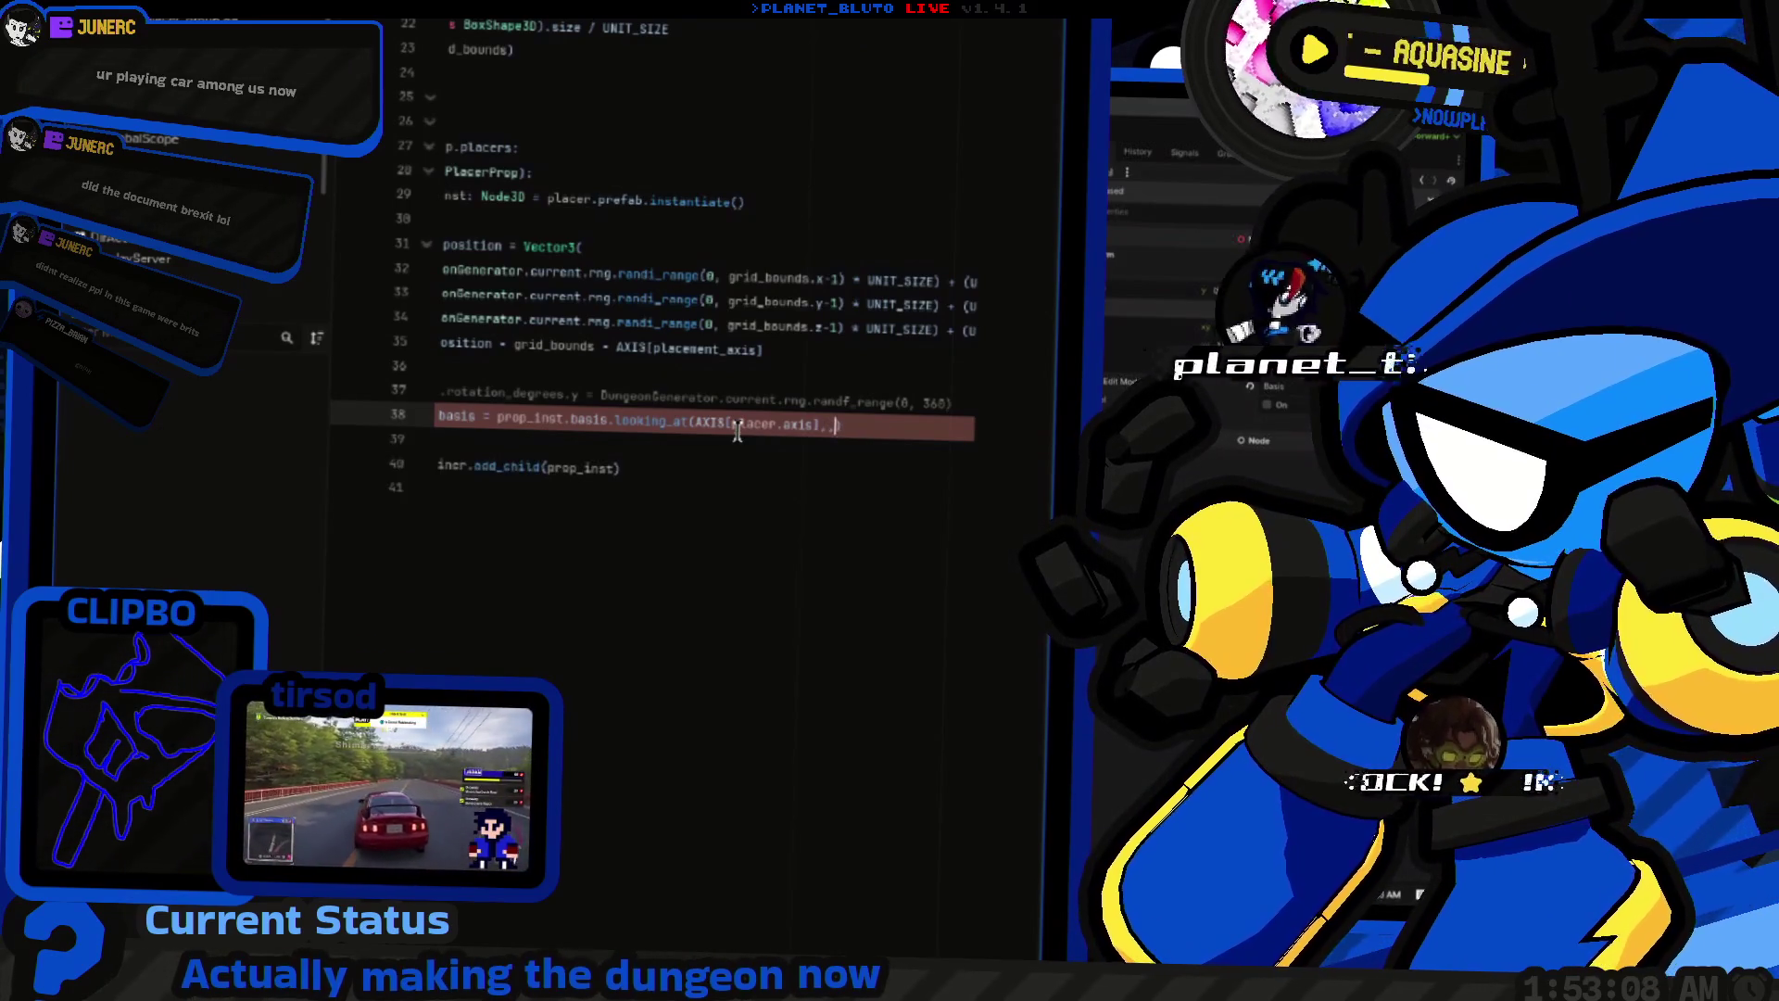
type(",")
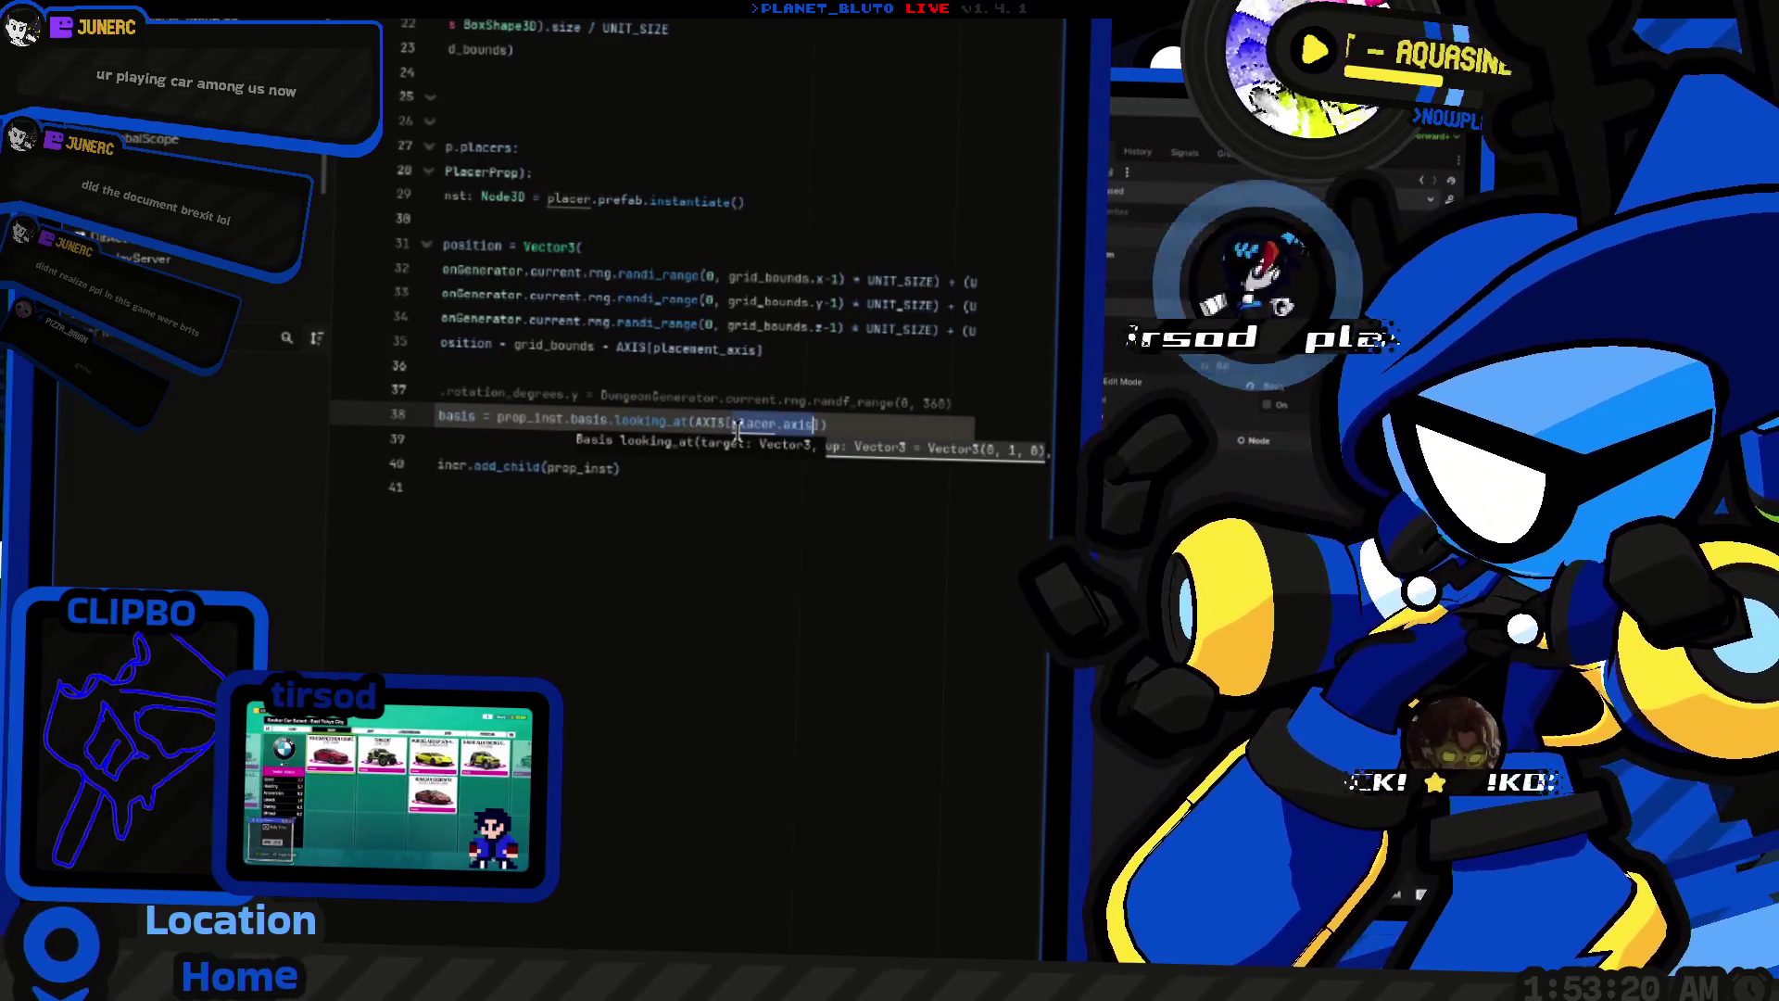
type("placer.axis,")
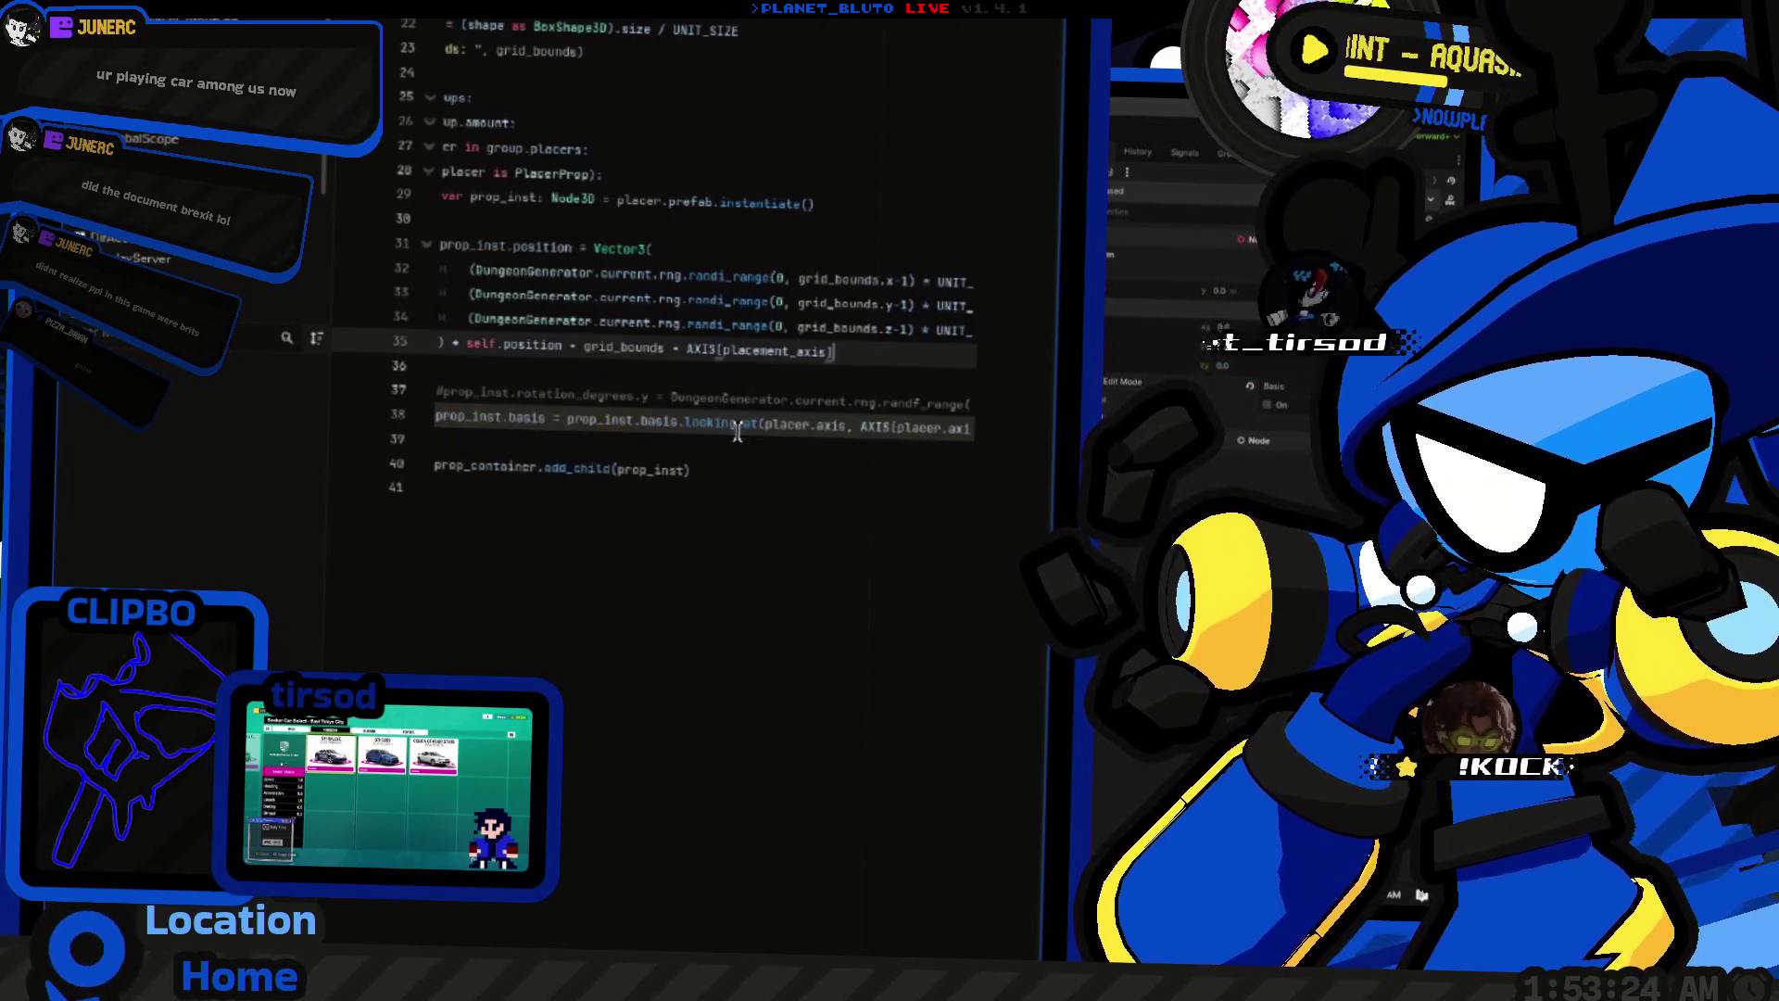
Step: Check the finished line 38, save the script and launch the game
triple_click(737, 429)
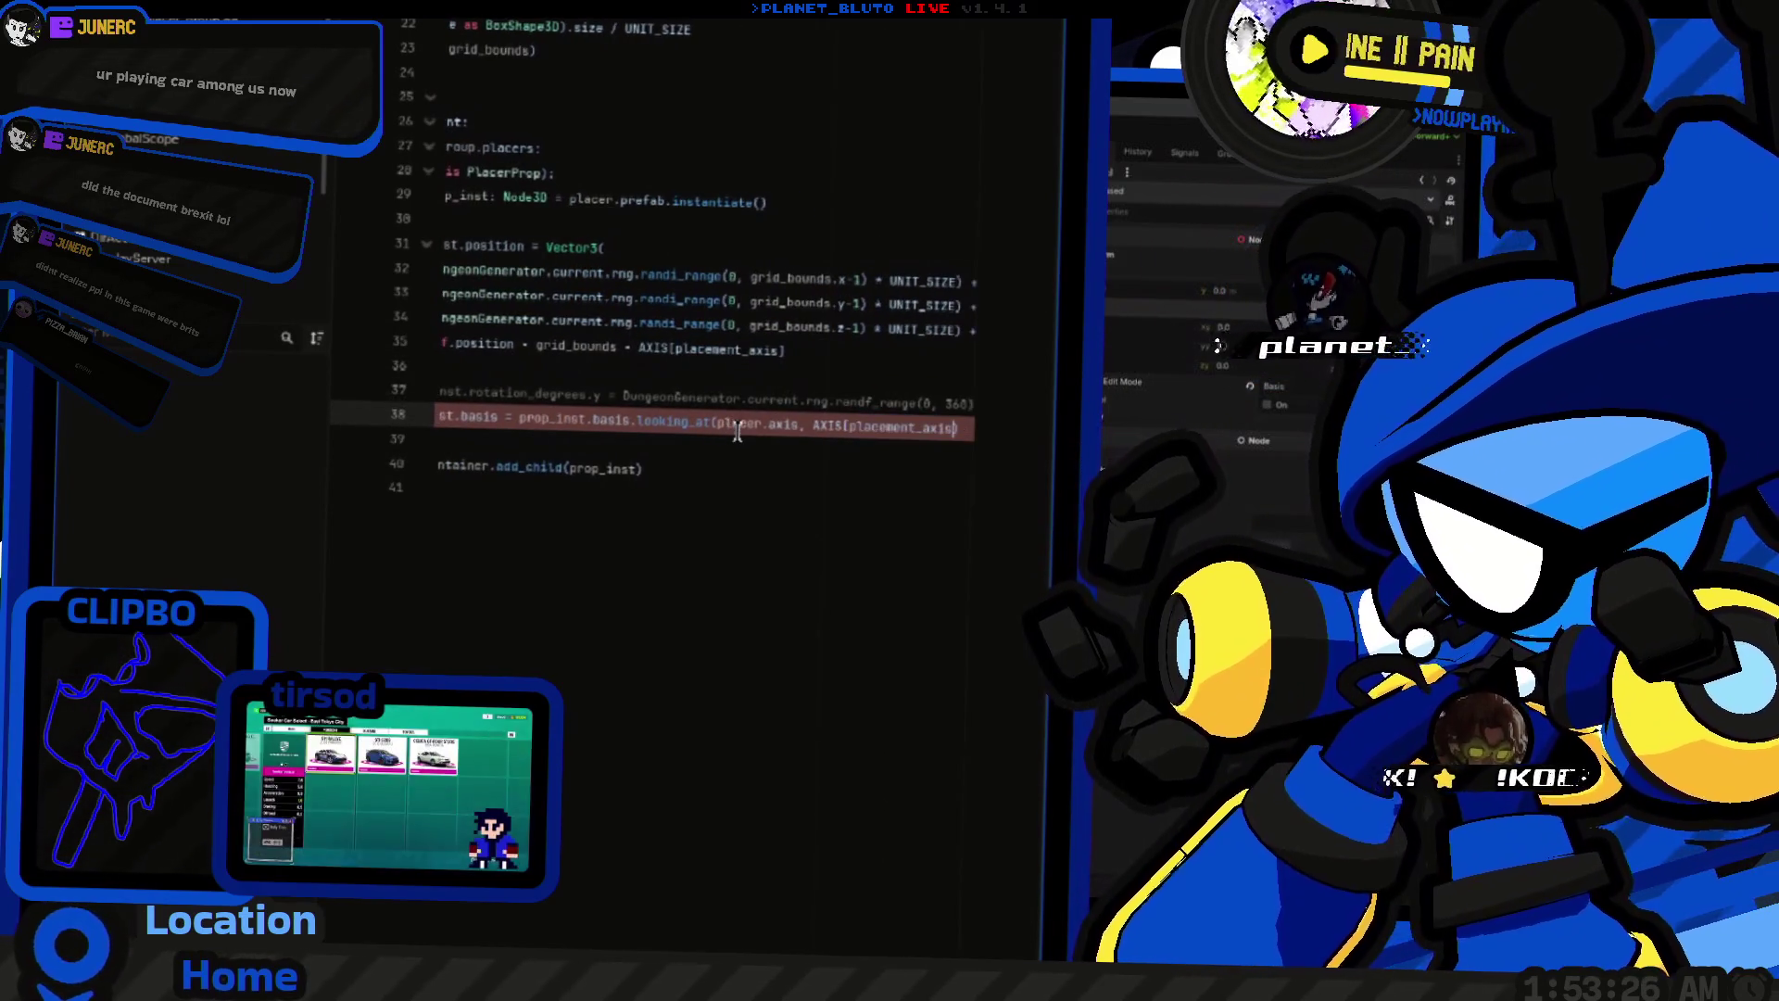
key("ctrl+shift+Left")
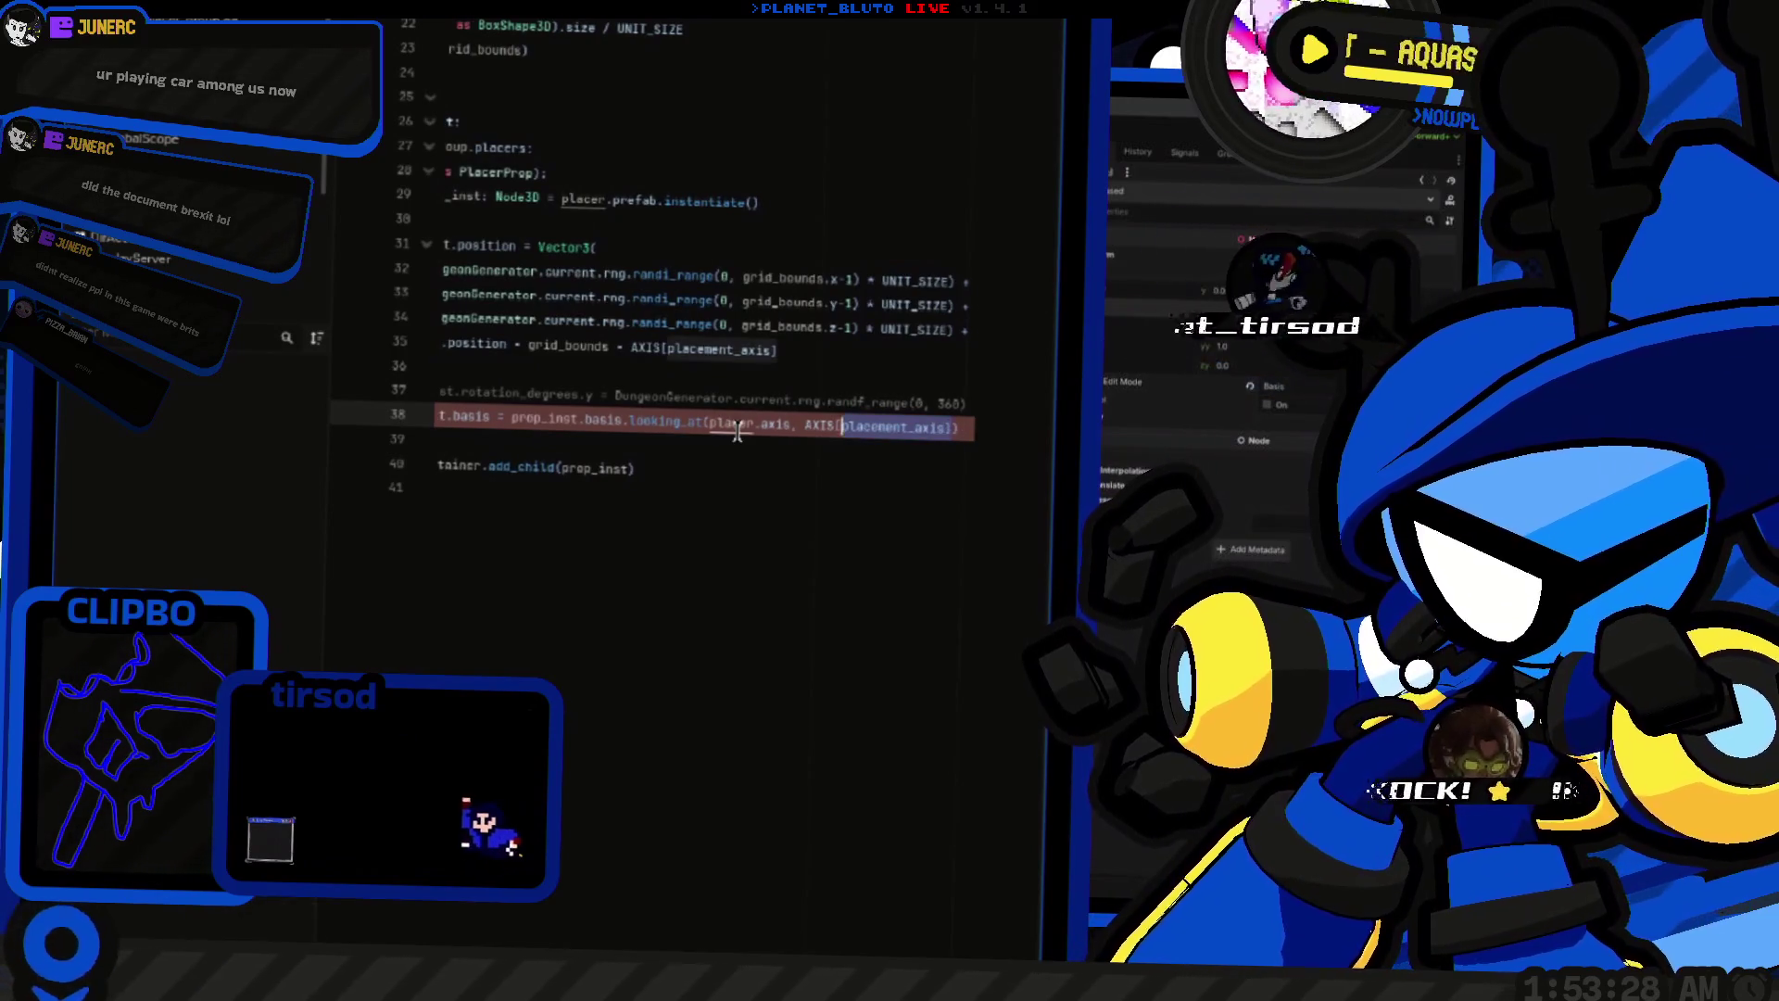
key("ctrl+shift+Right")
key("ctrl+shift+Right")
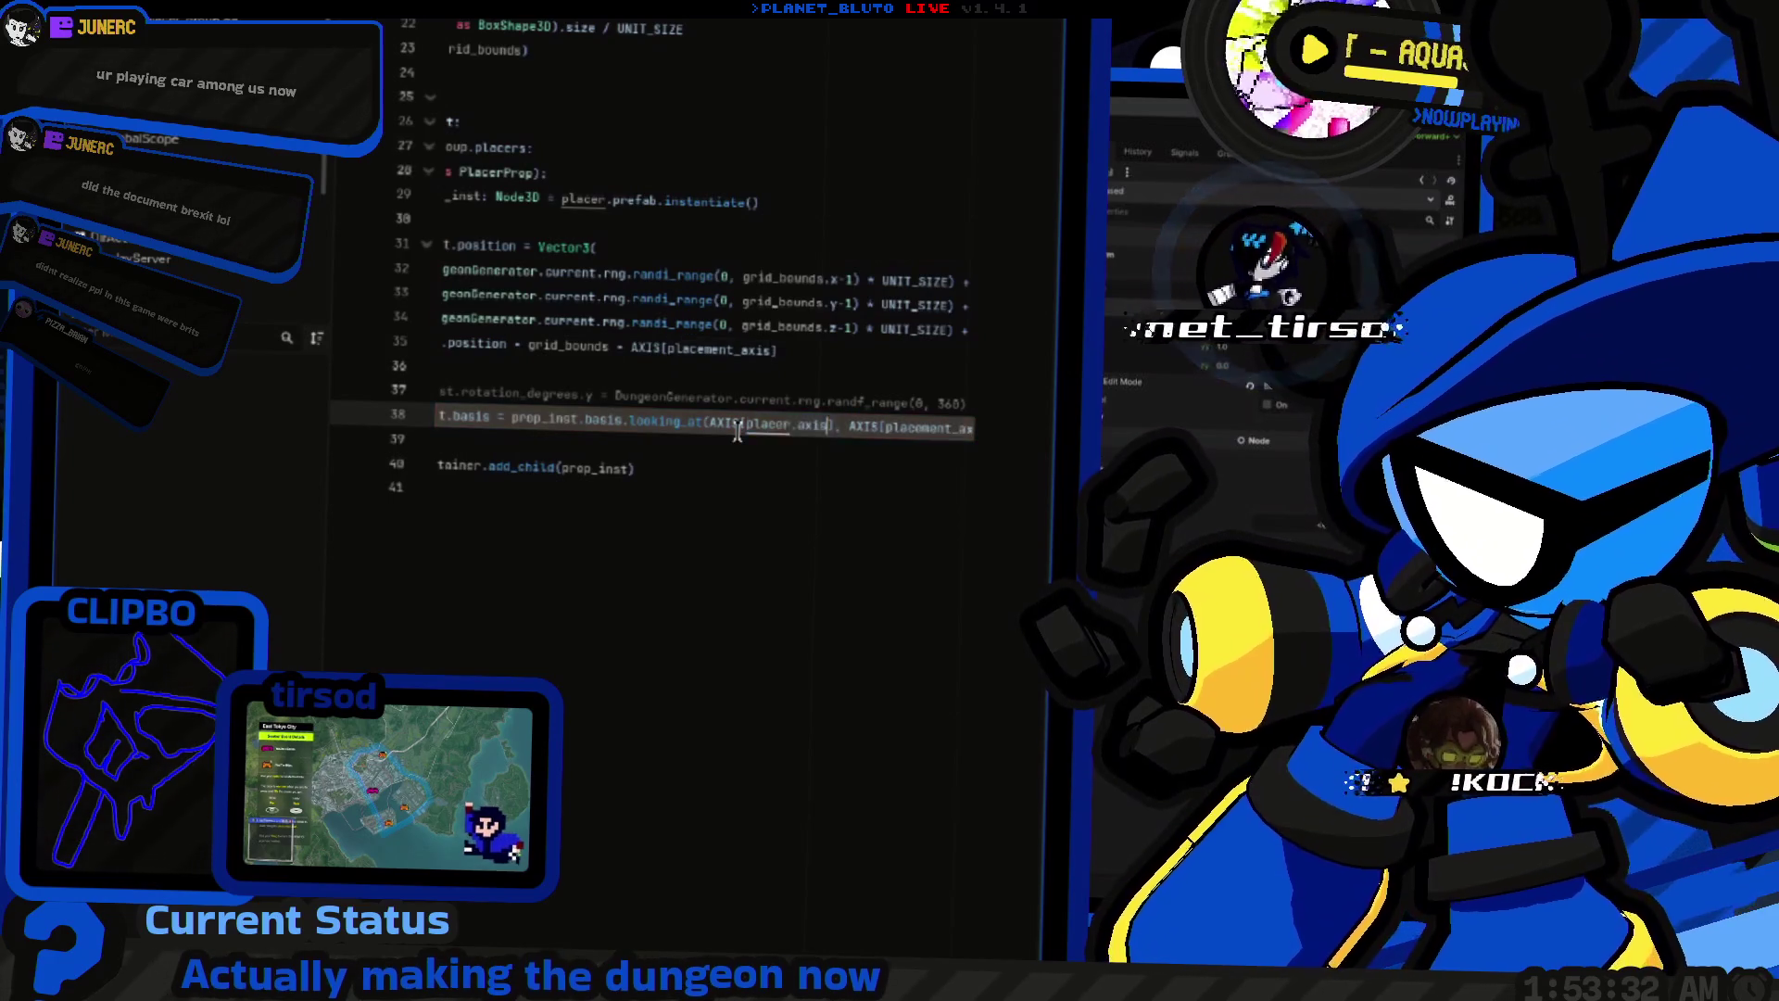
key("End")
key("Home")
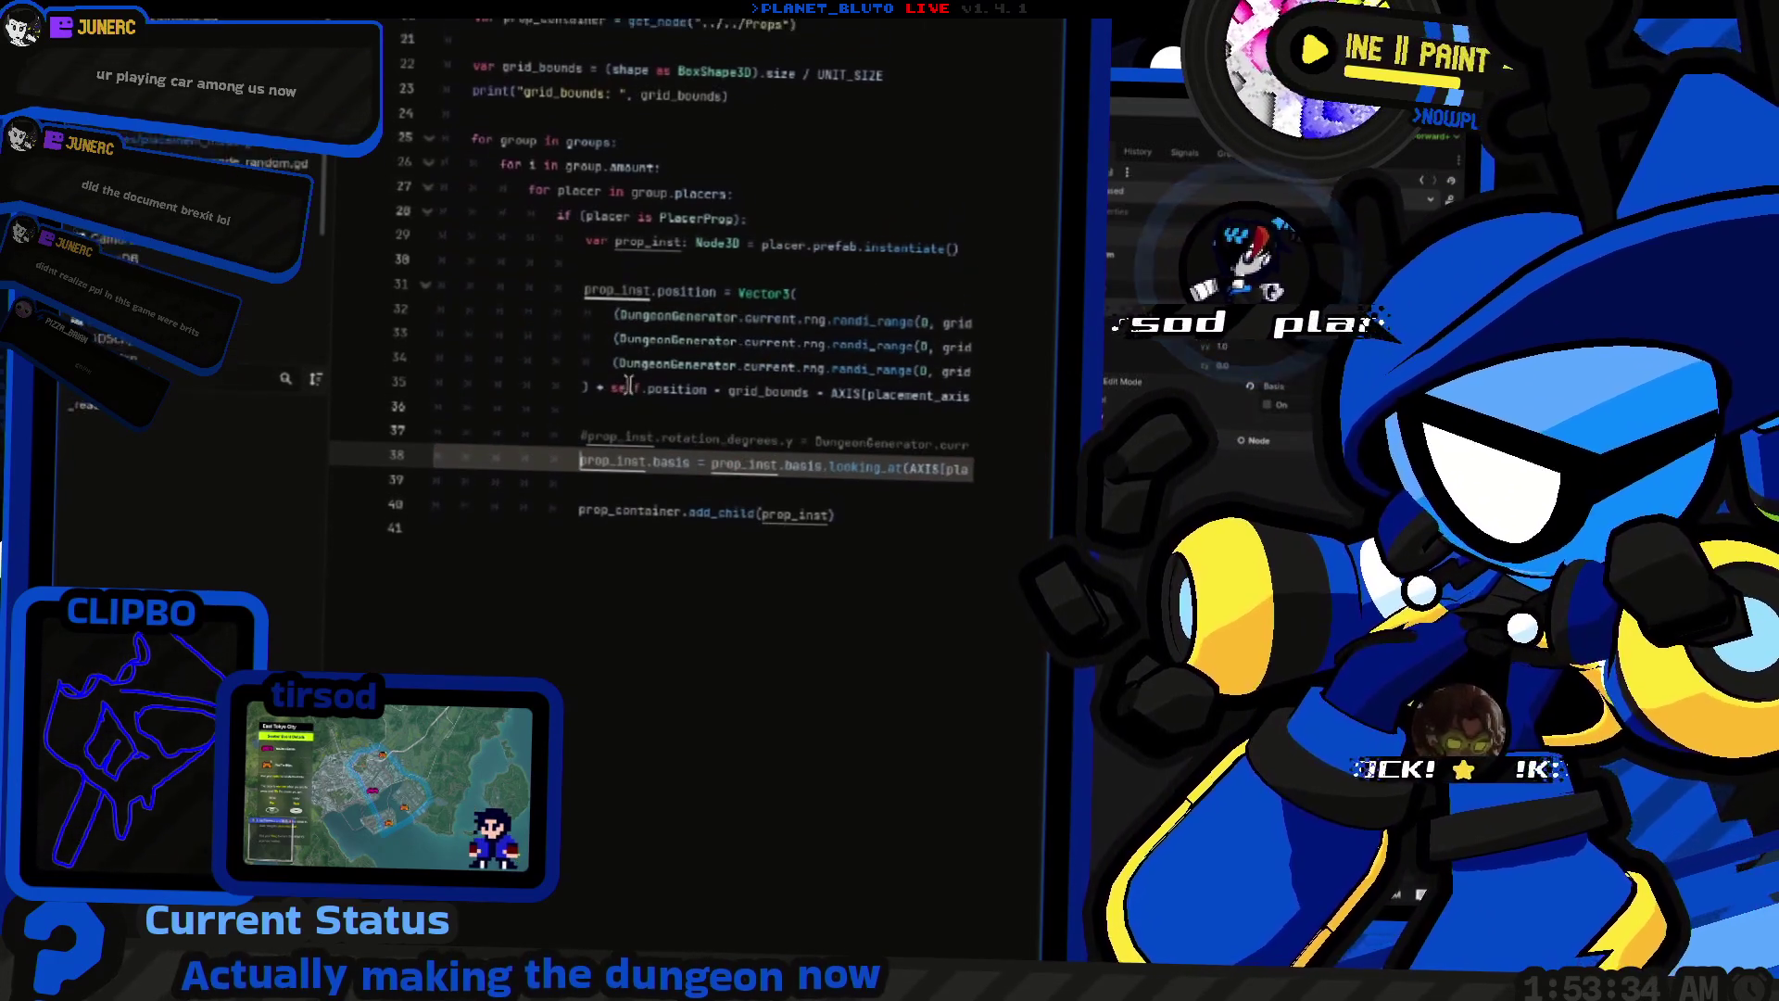
key("ctrl+F2")
key("F6")
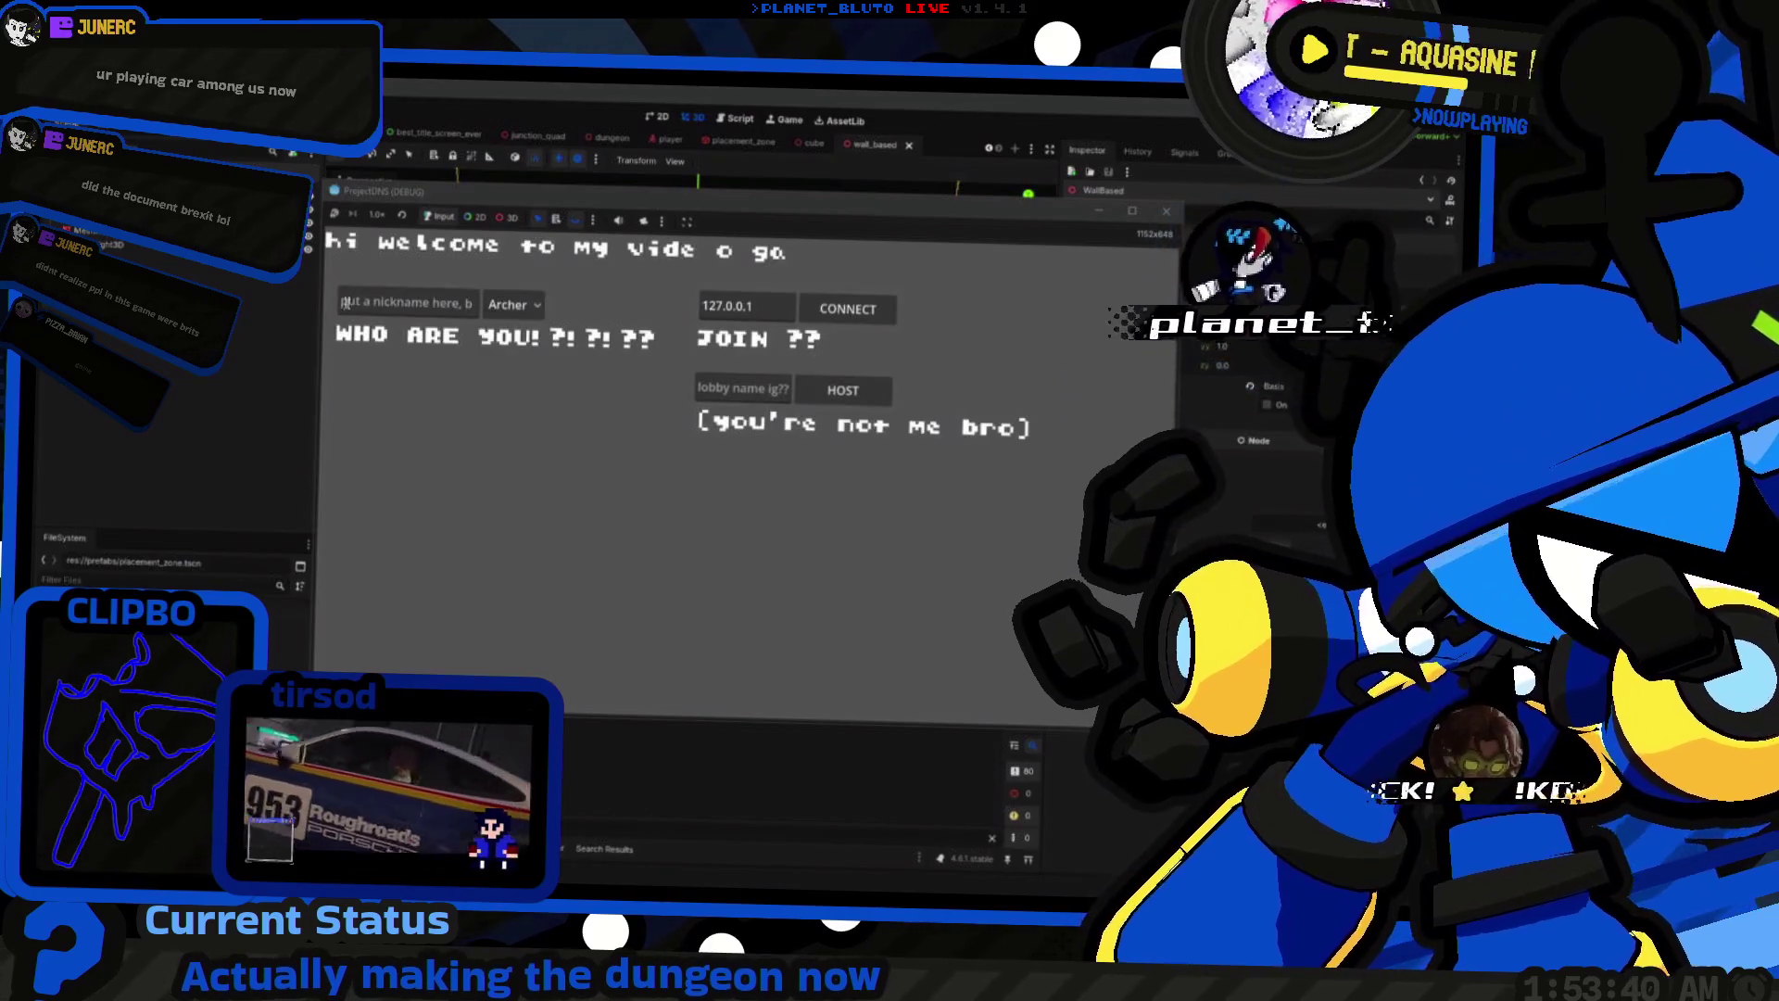
Step: Host a game and walk the character along the dungeon's brick walls to inspect the props
left_click(813, 402)
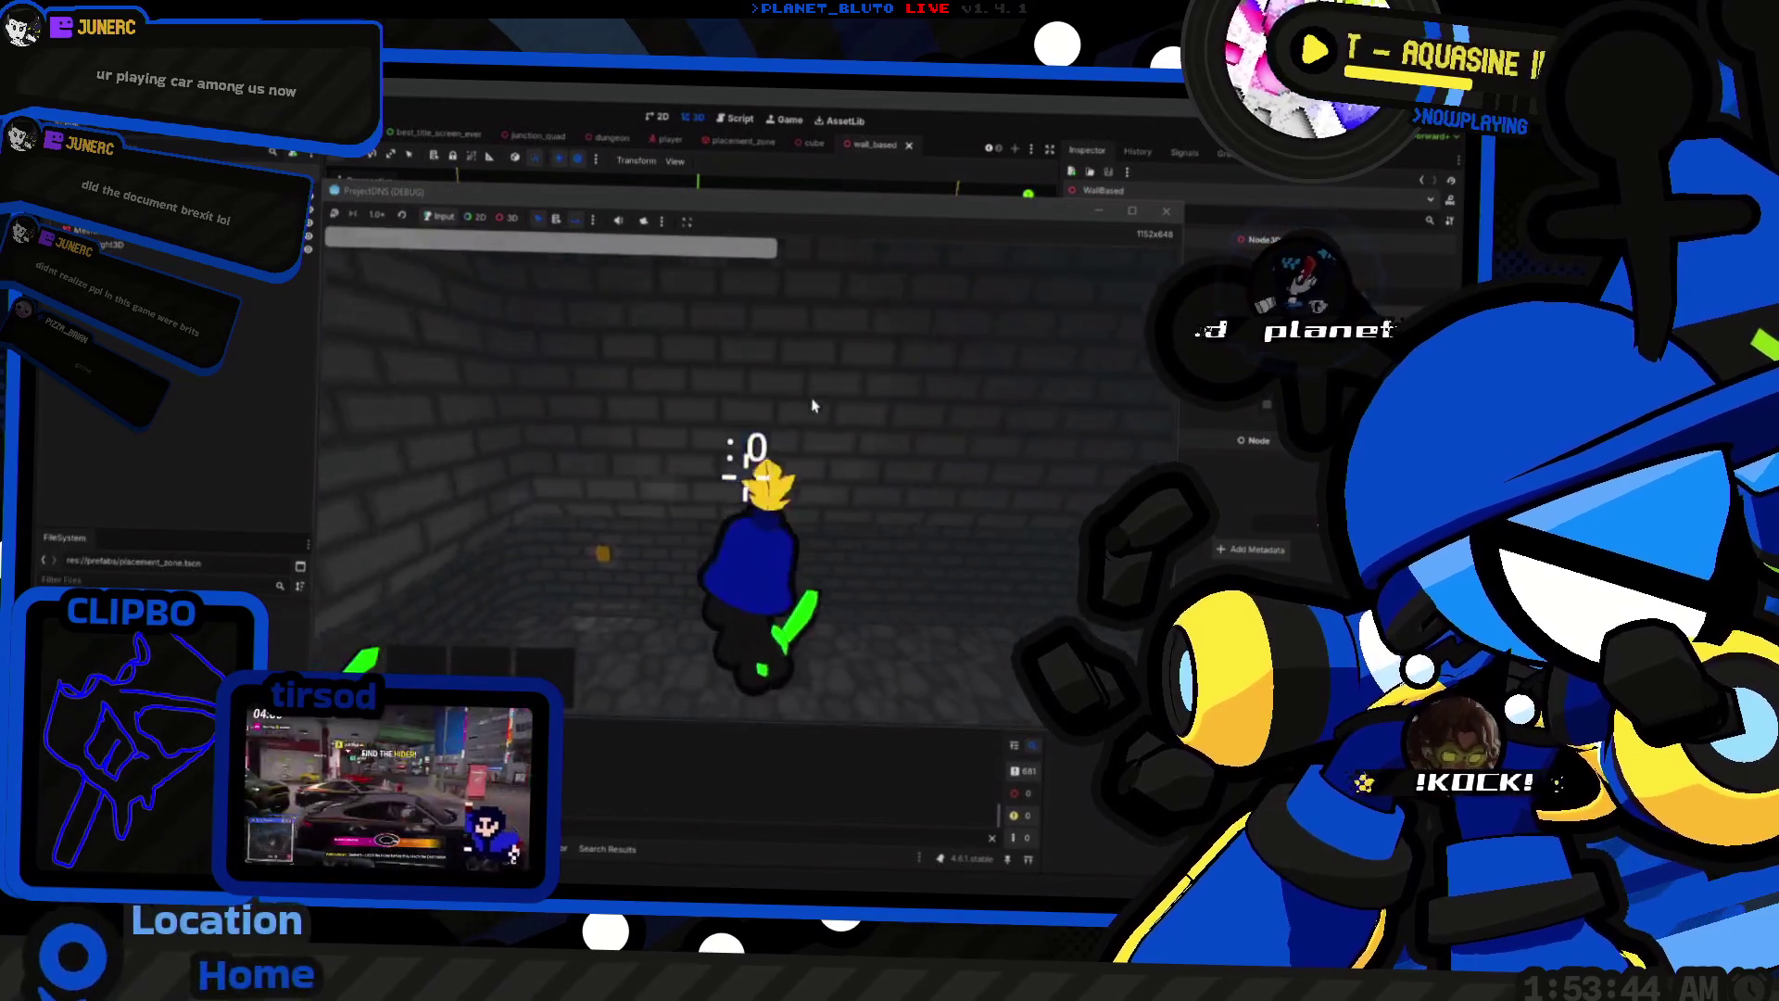
key("s")
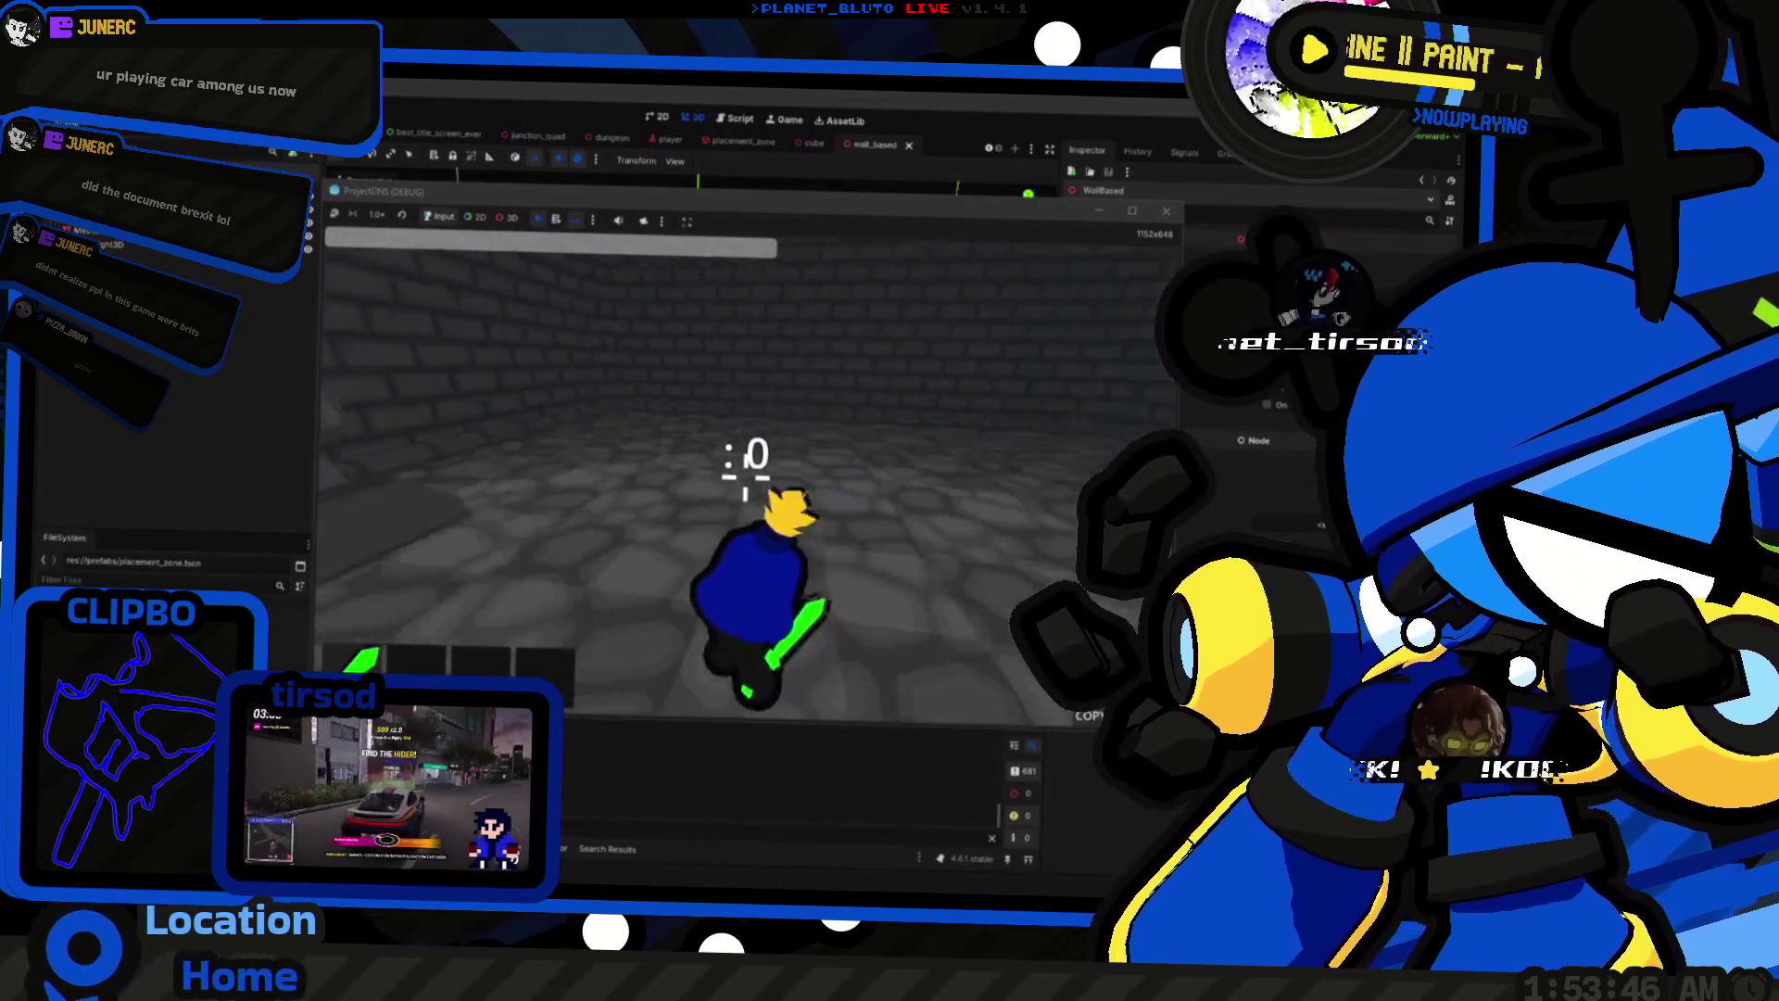
key("s")
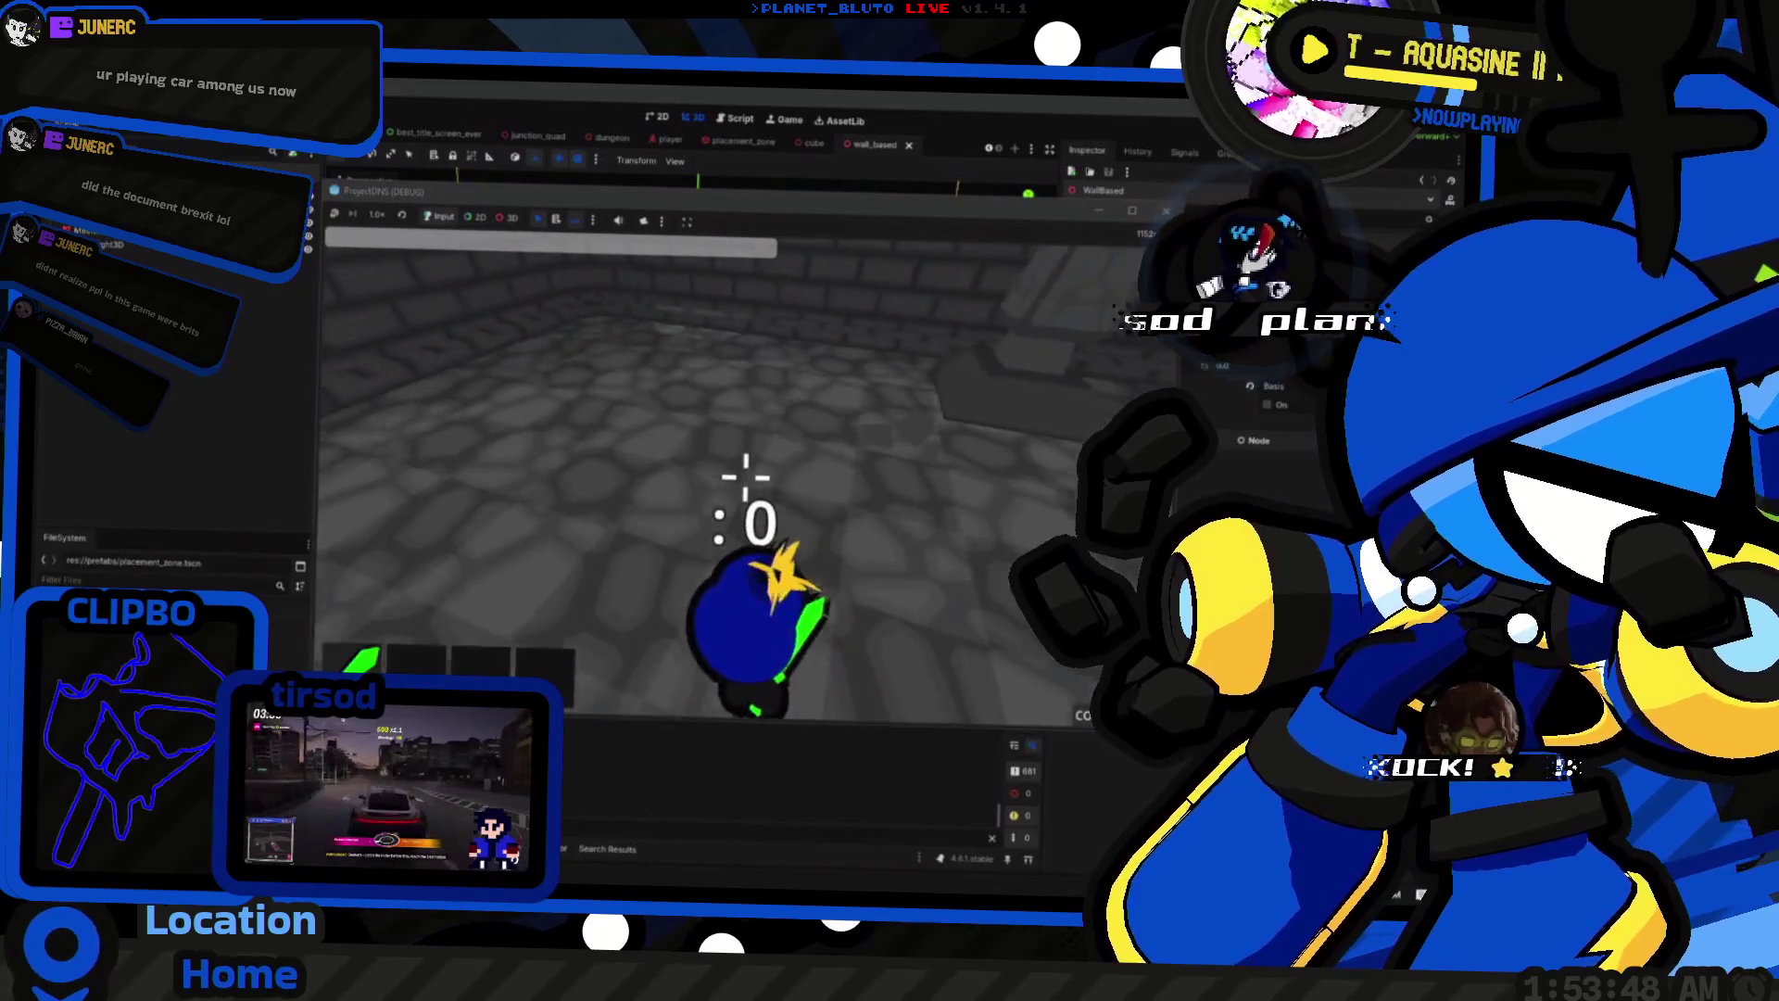
key("w")
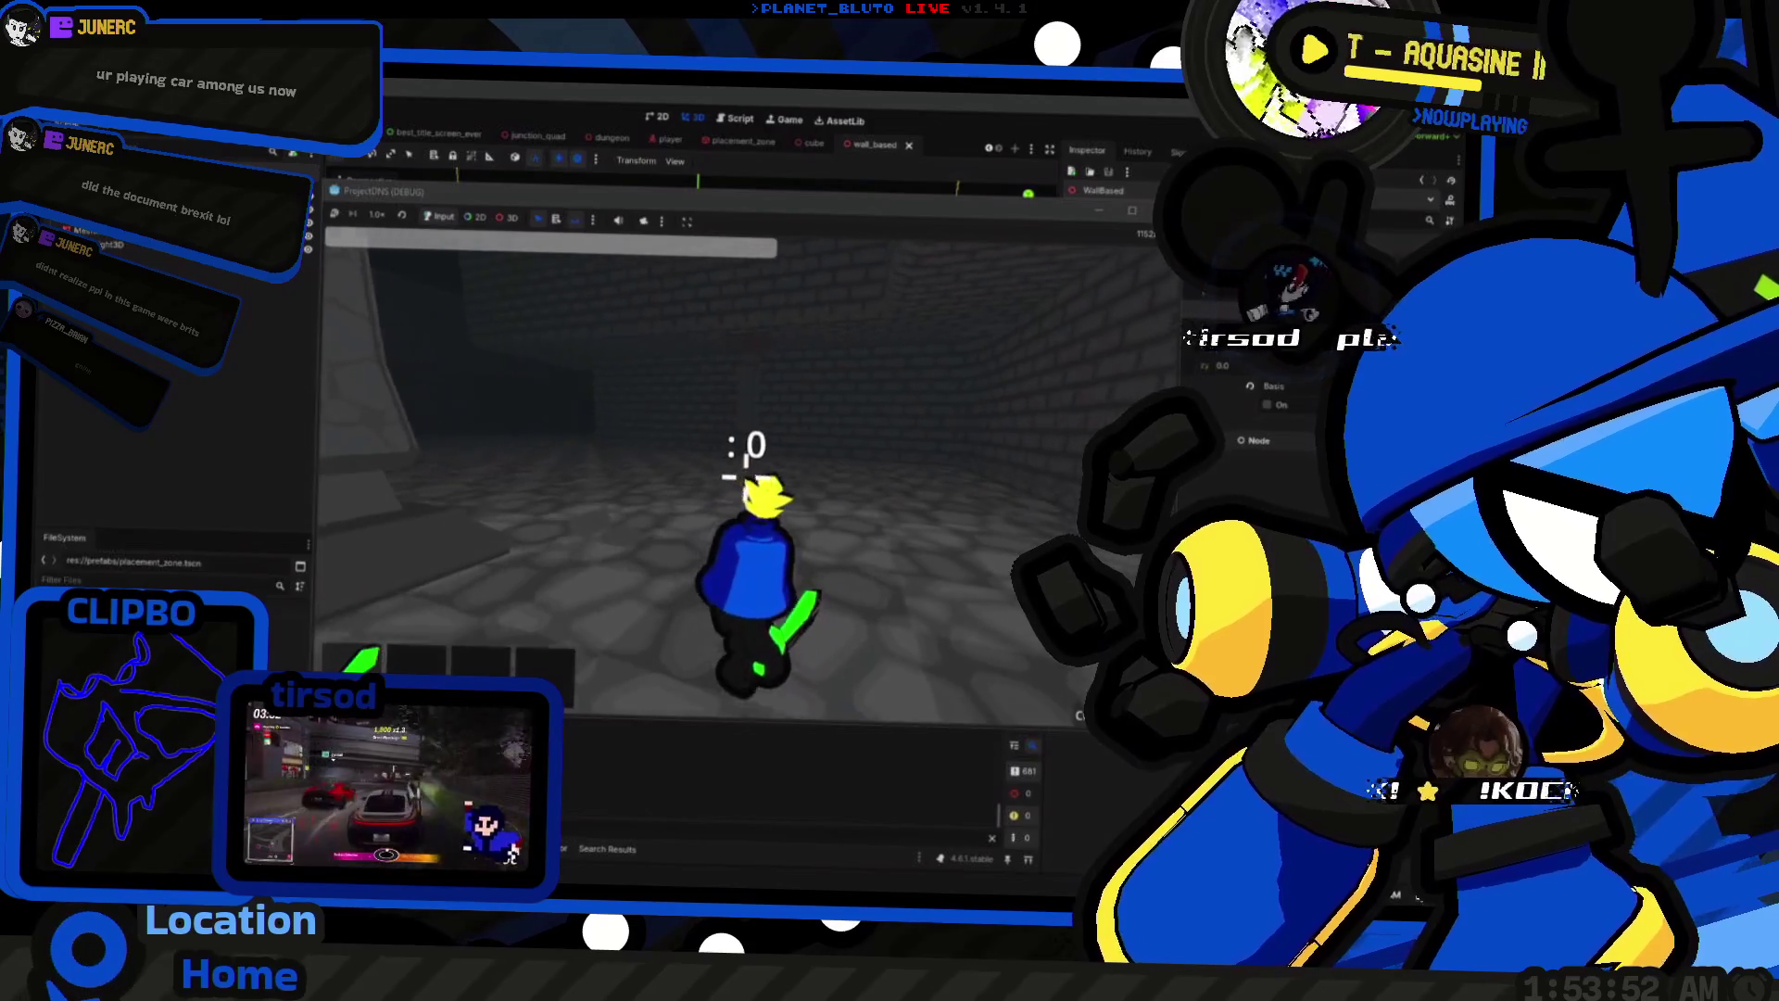
left_click(513, 233)
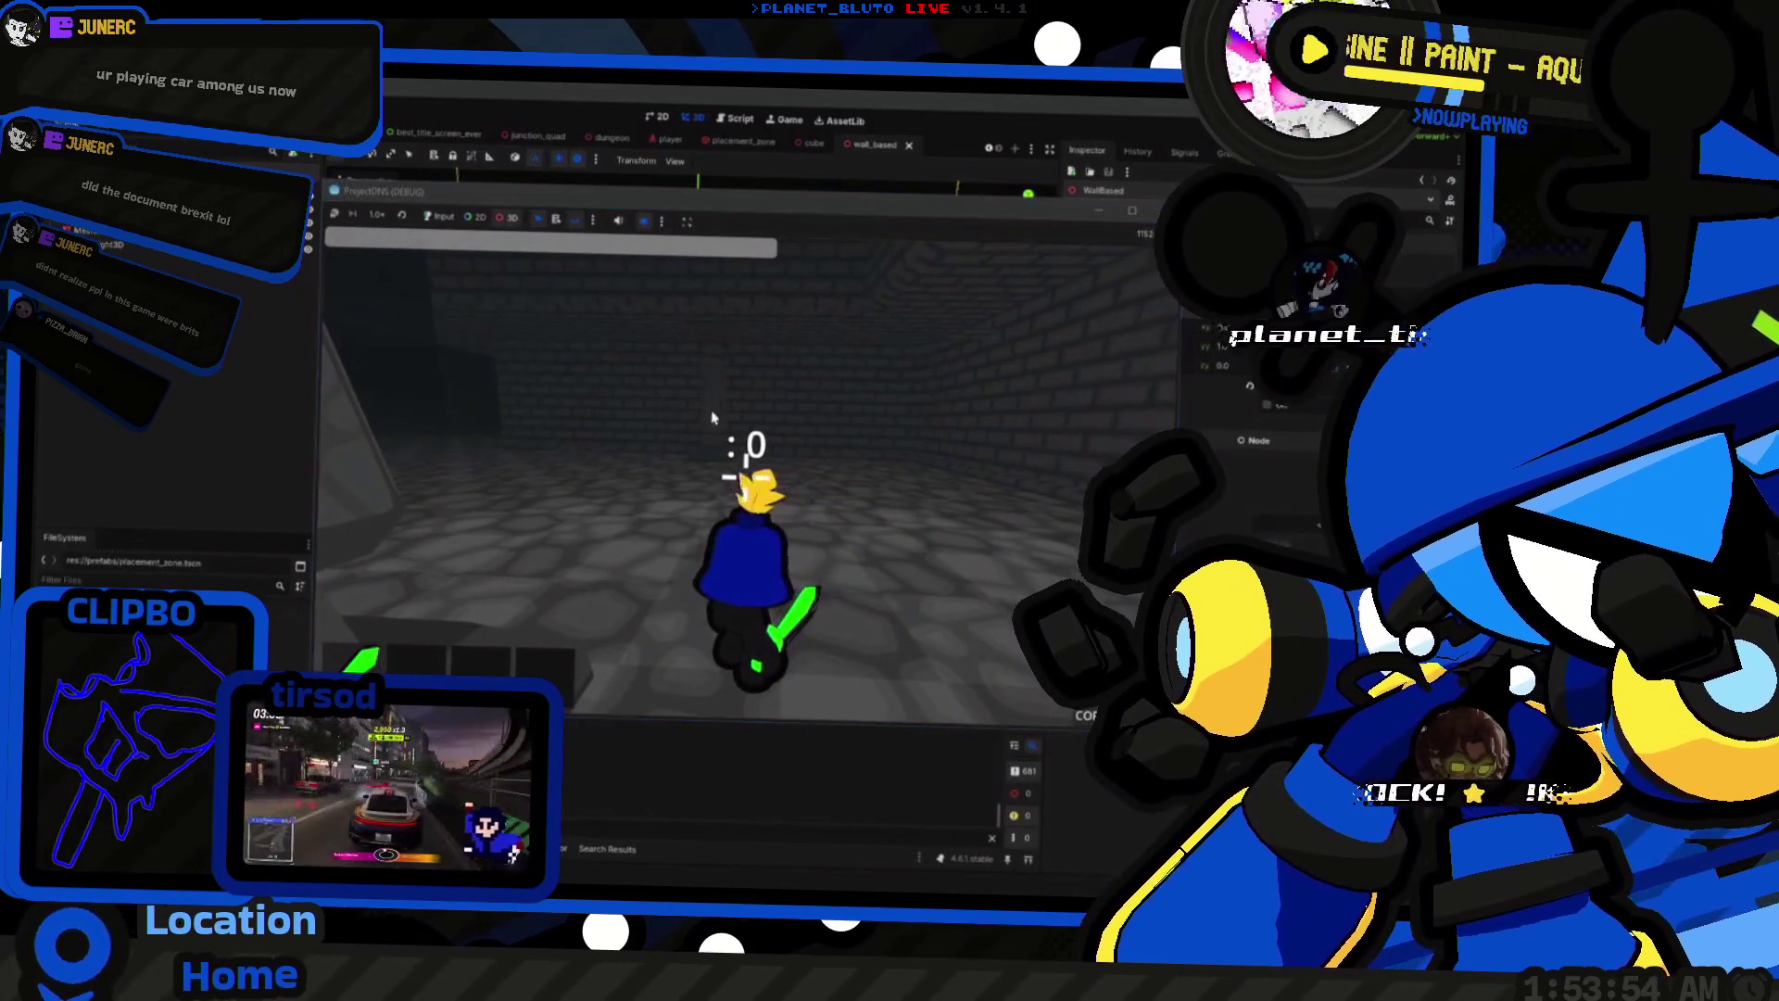
key("w")
mouse_move(746, 477)
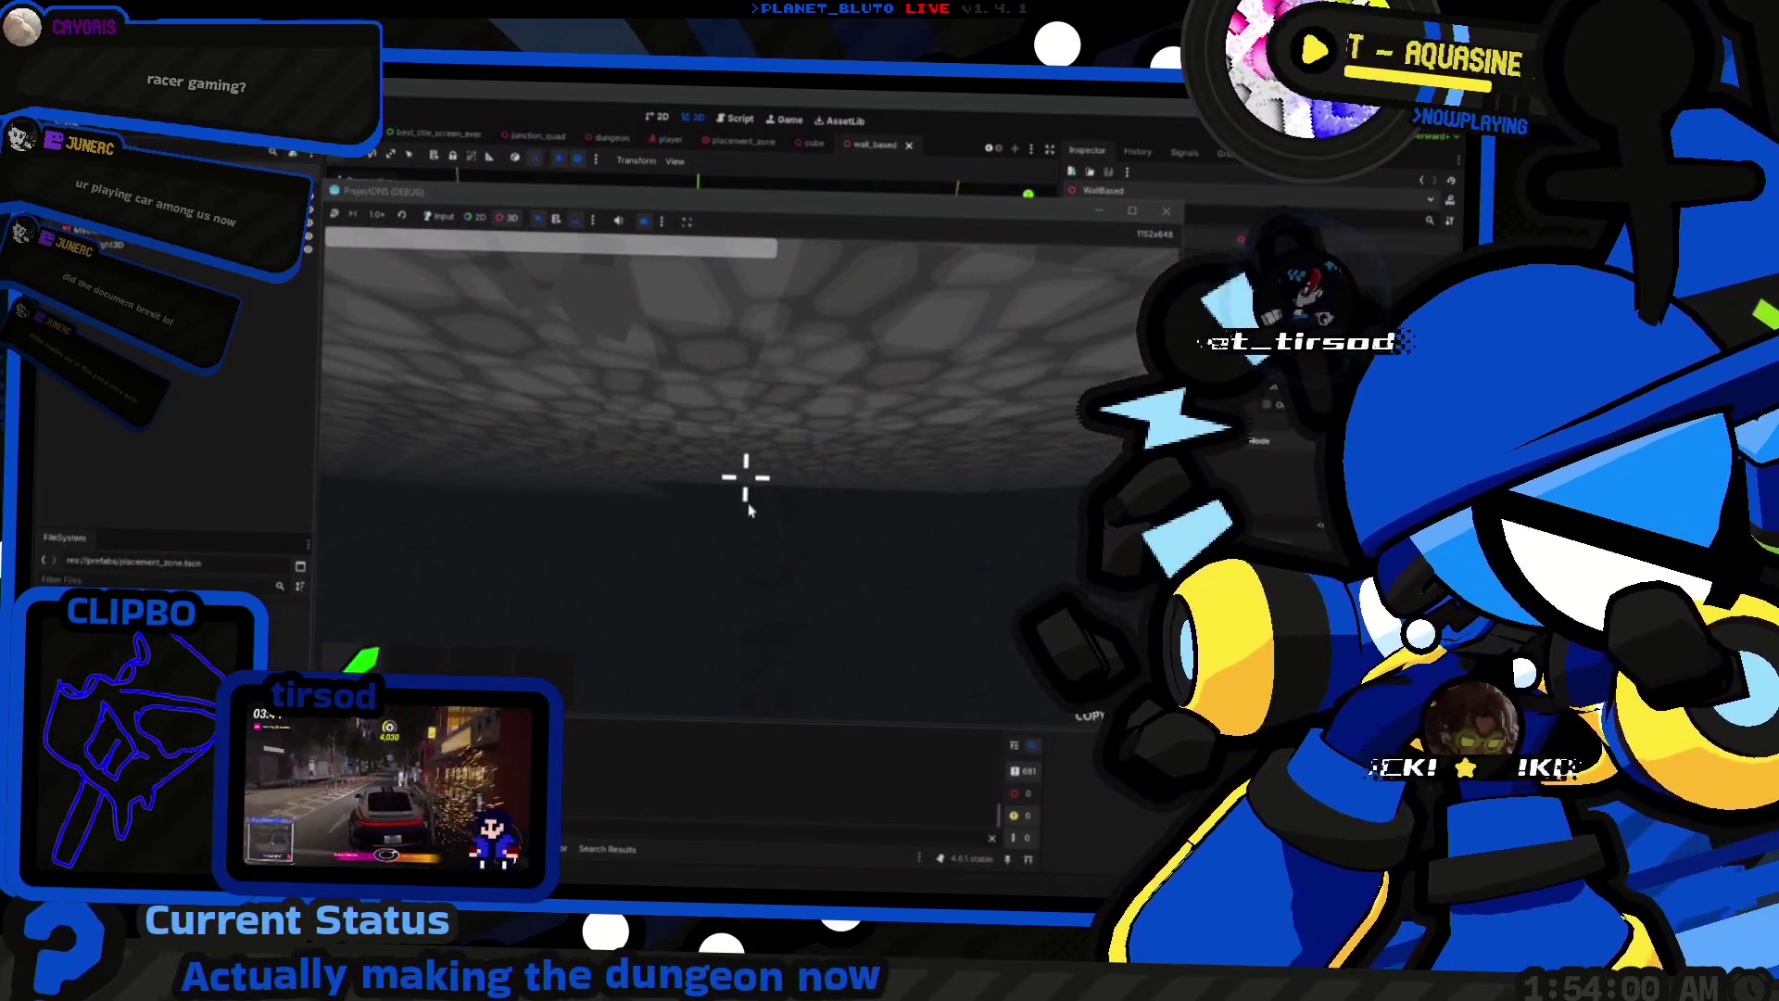
key("alt+Tab")
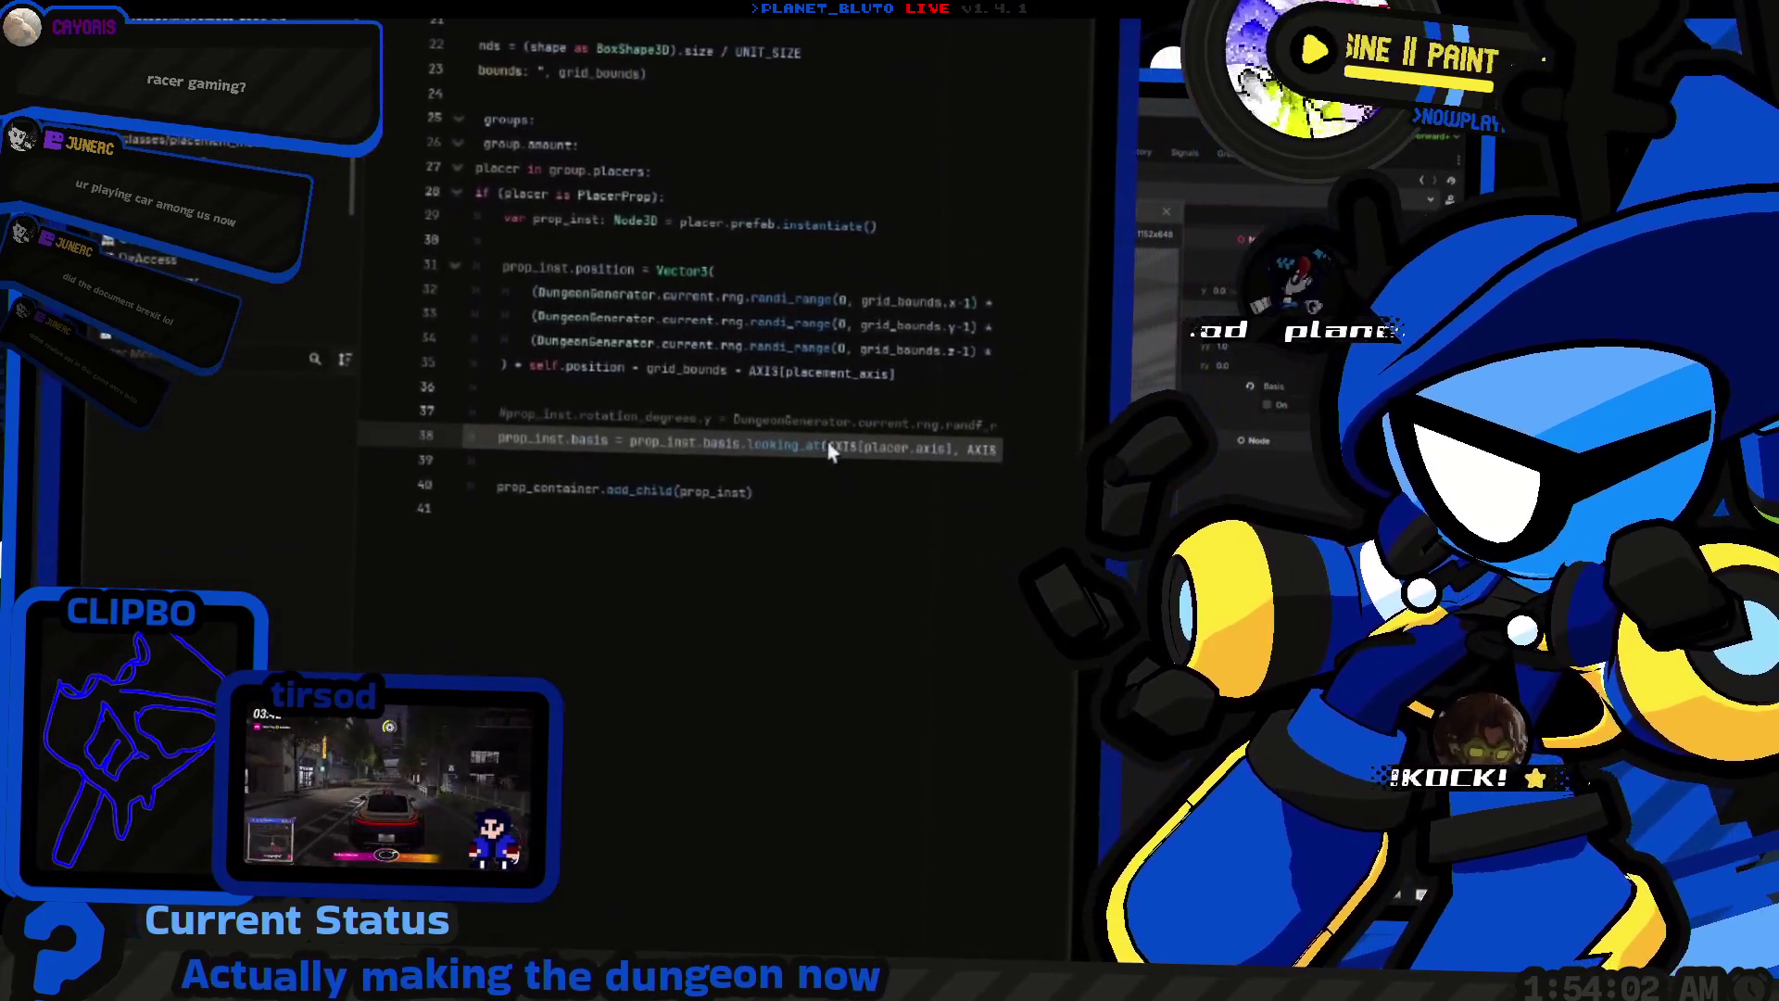
Step: Append * -1 after AXIS[placement_axis] on line 38 and run the game with F5
key("End")
type("* -1")
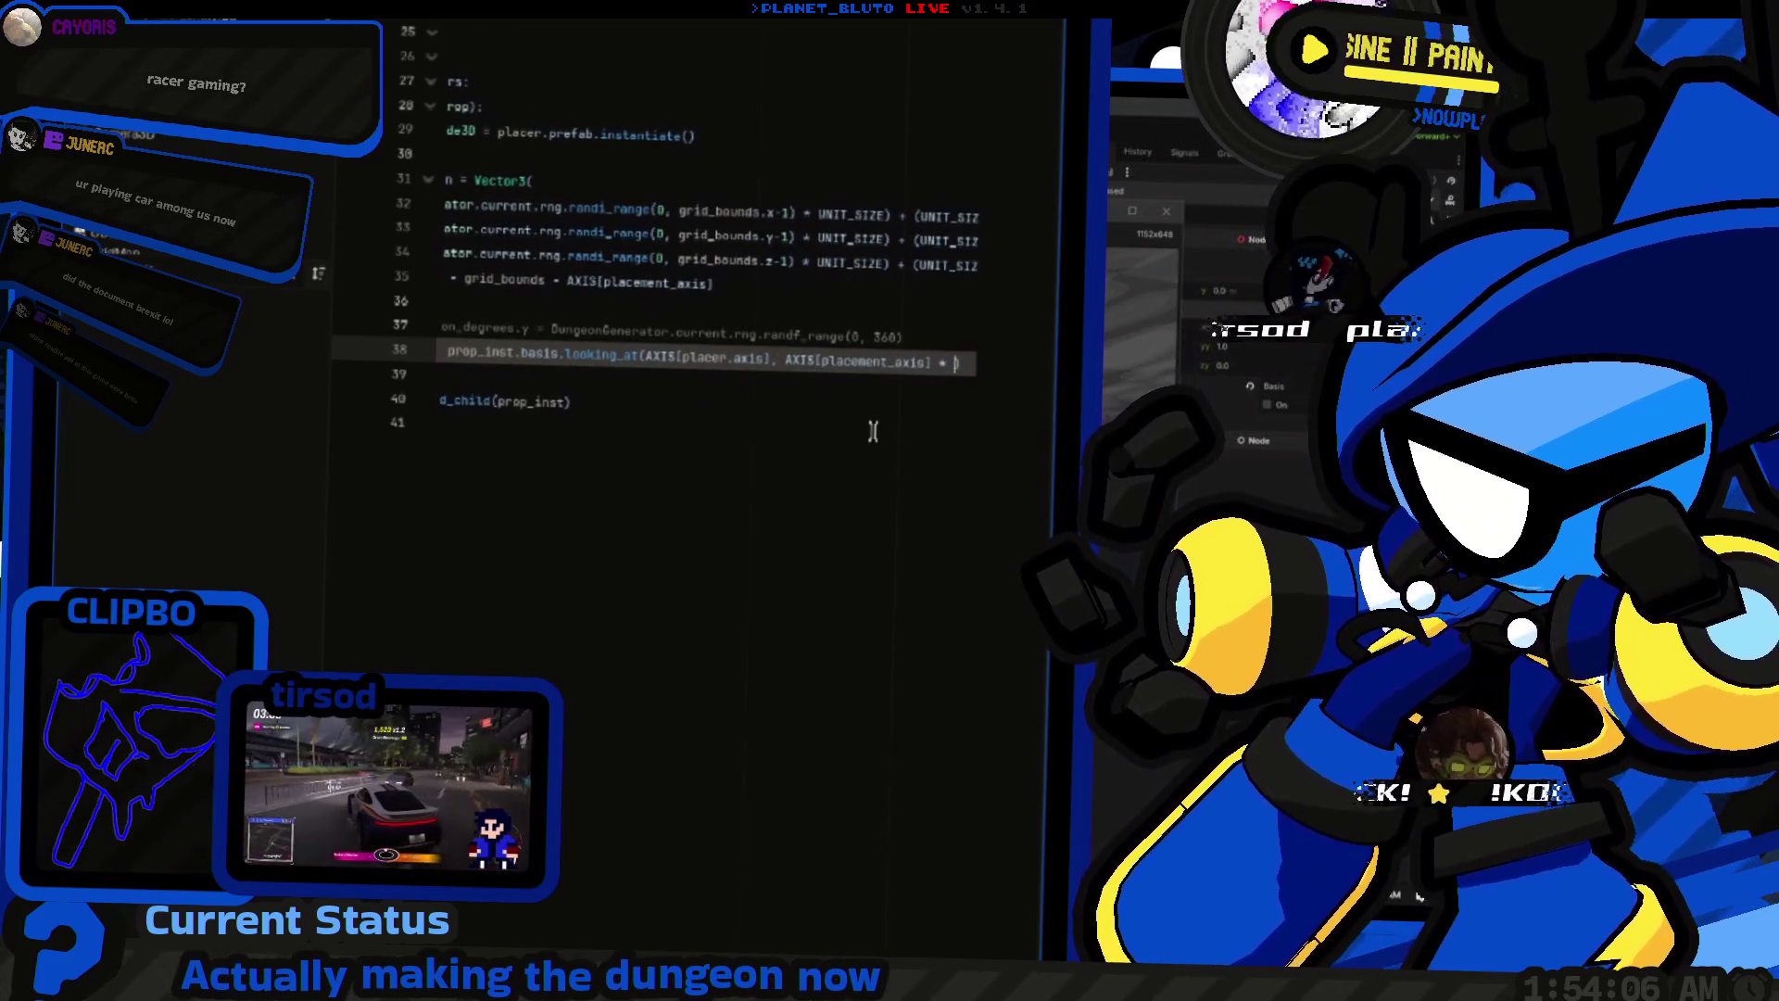
key("ctrl+shift+Left")
key("ctrl+shift+Left")
key("ctrl+shift+Right")
key("F5")
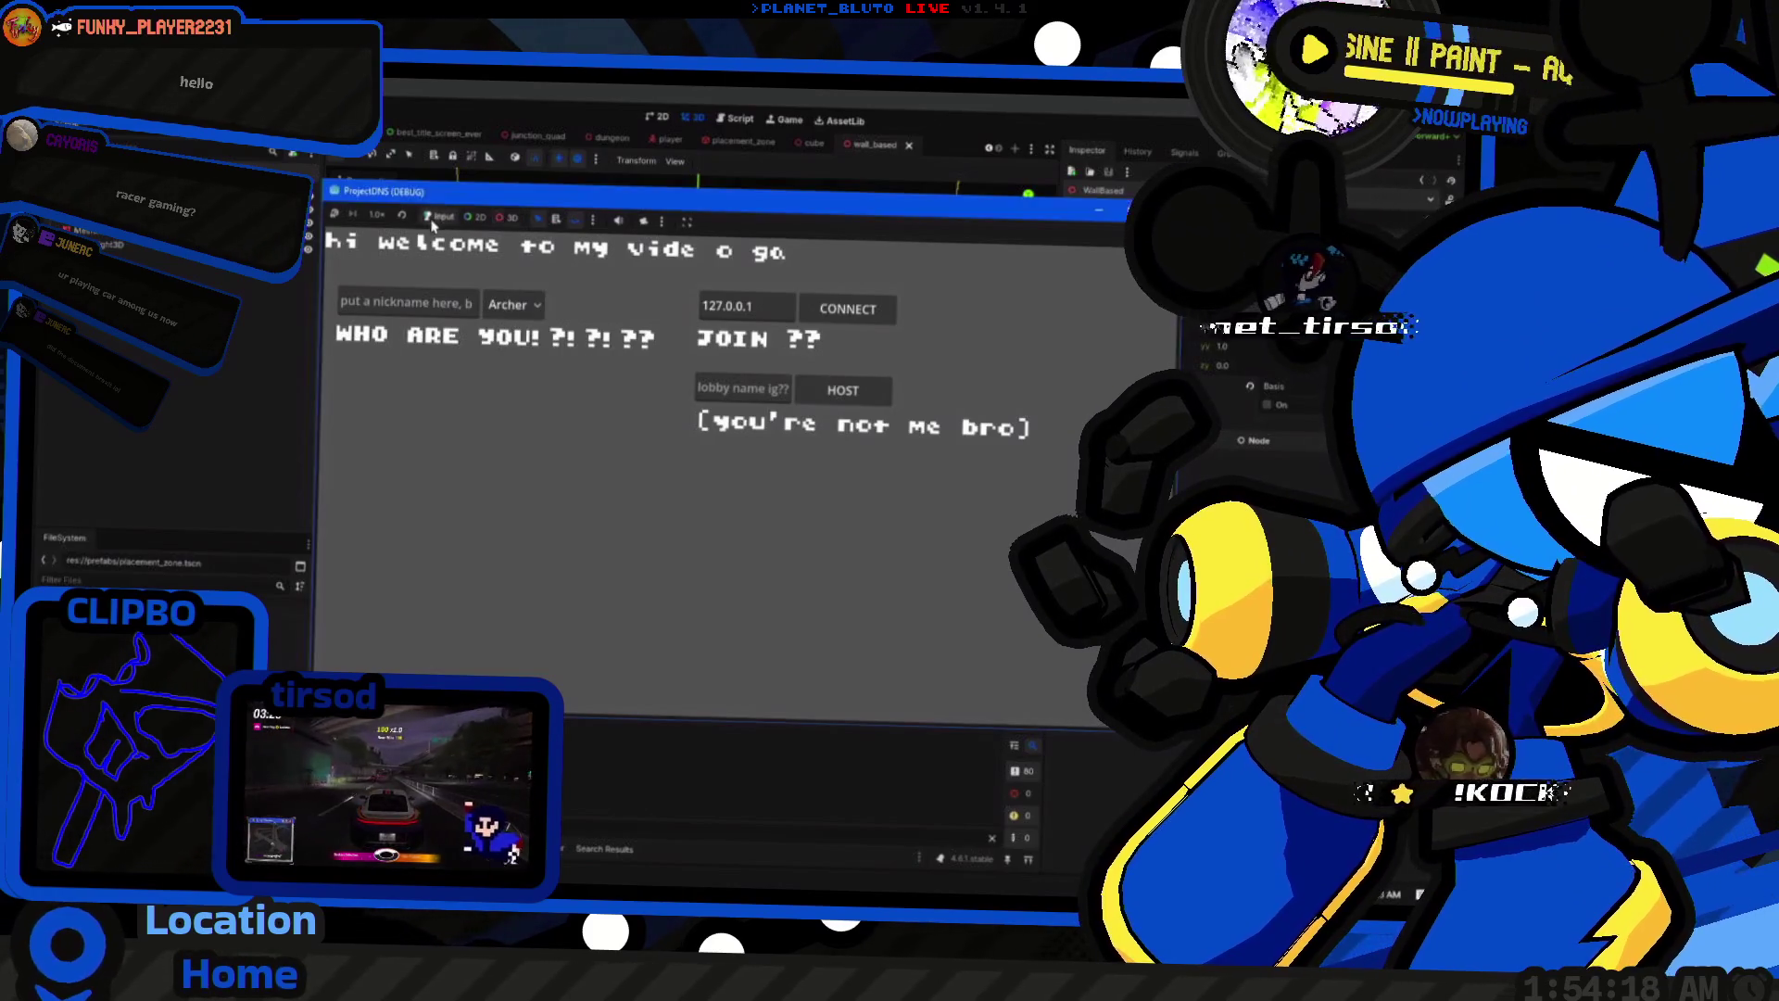
Step: Pick a character class, host the game, then stop it with F8
left_click(508, 305)
left_click(872, 396)
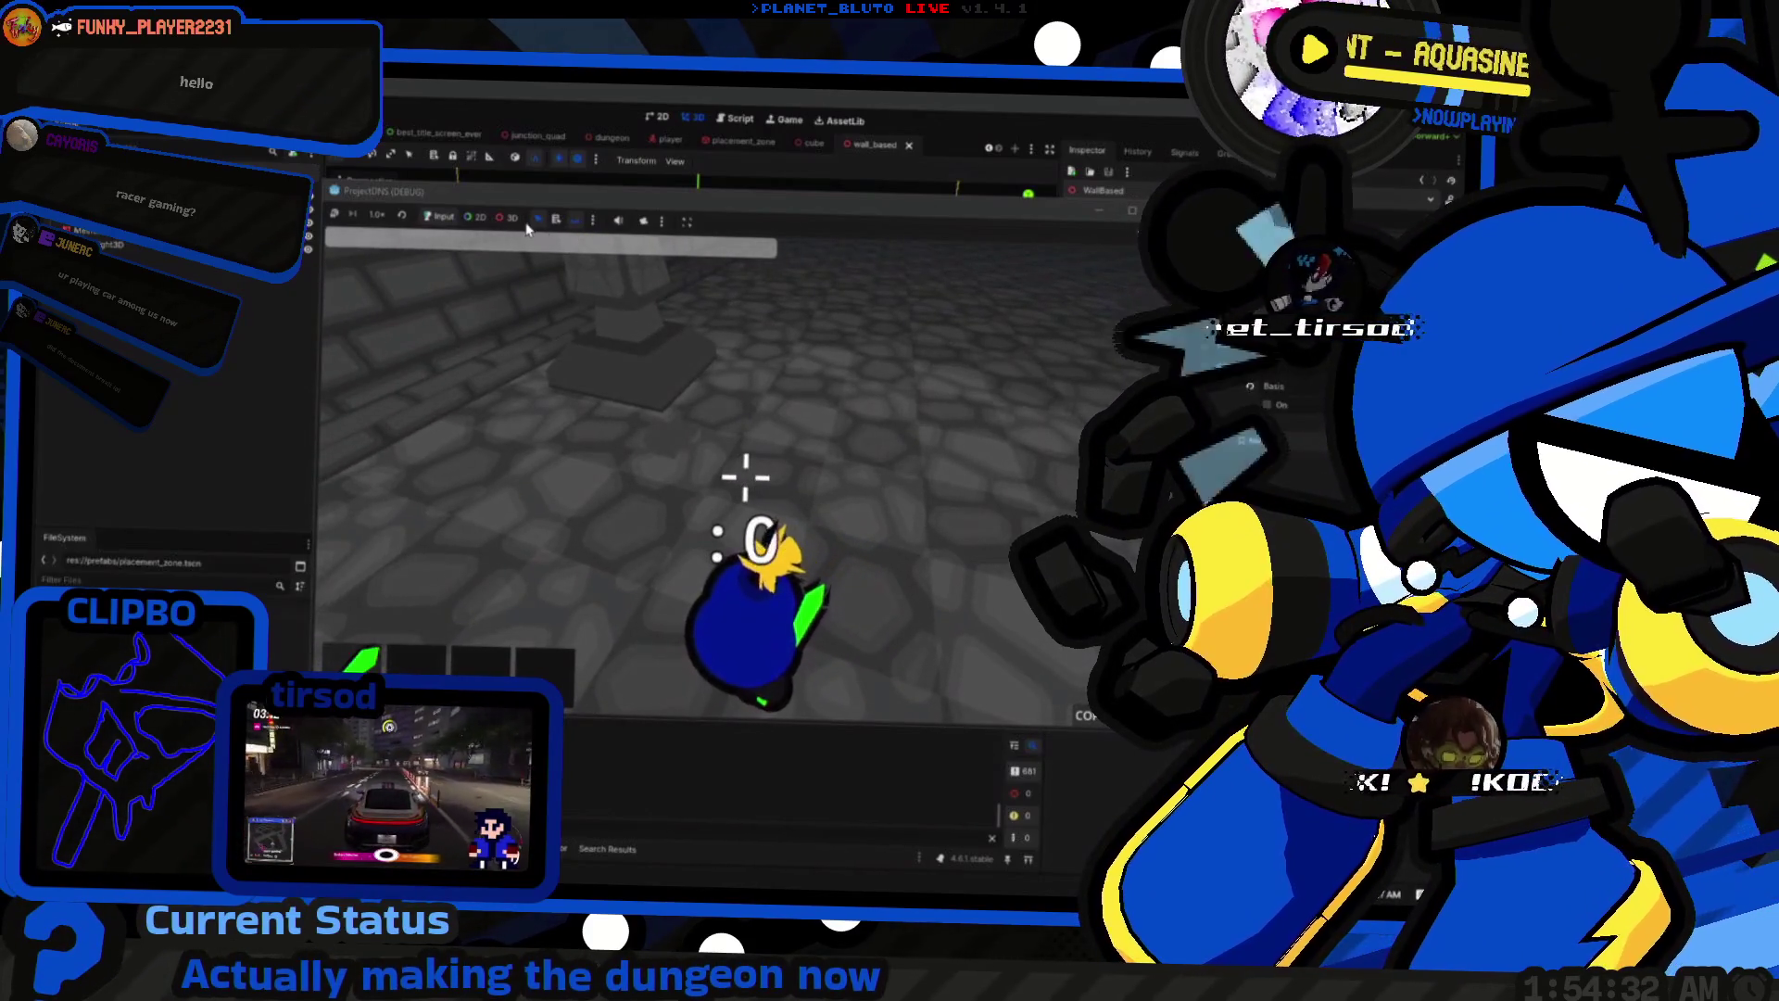
key("F8")
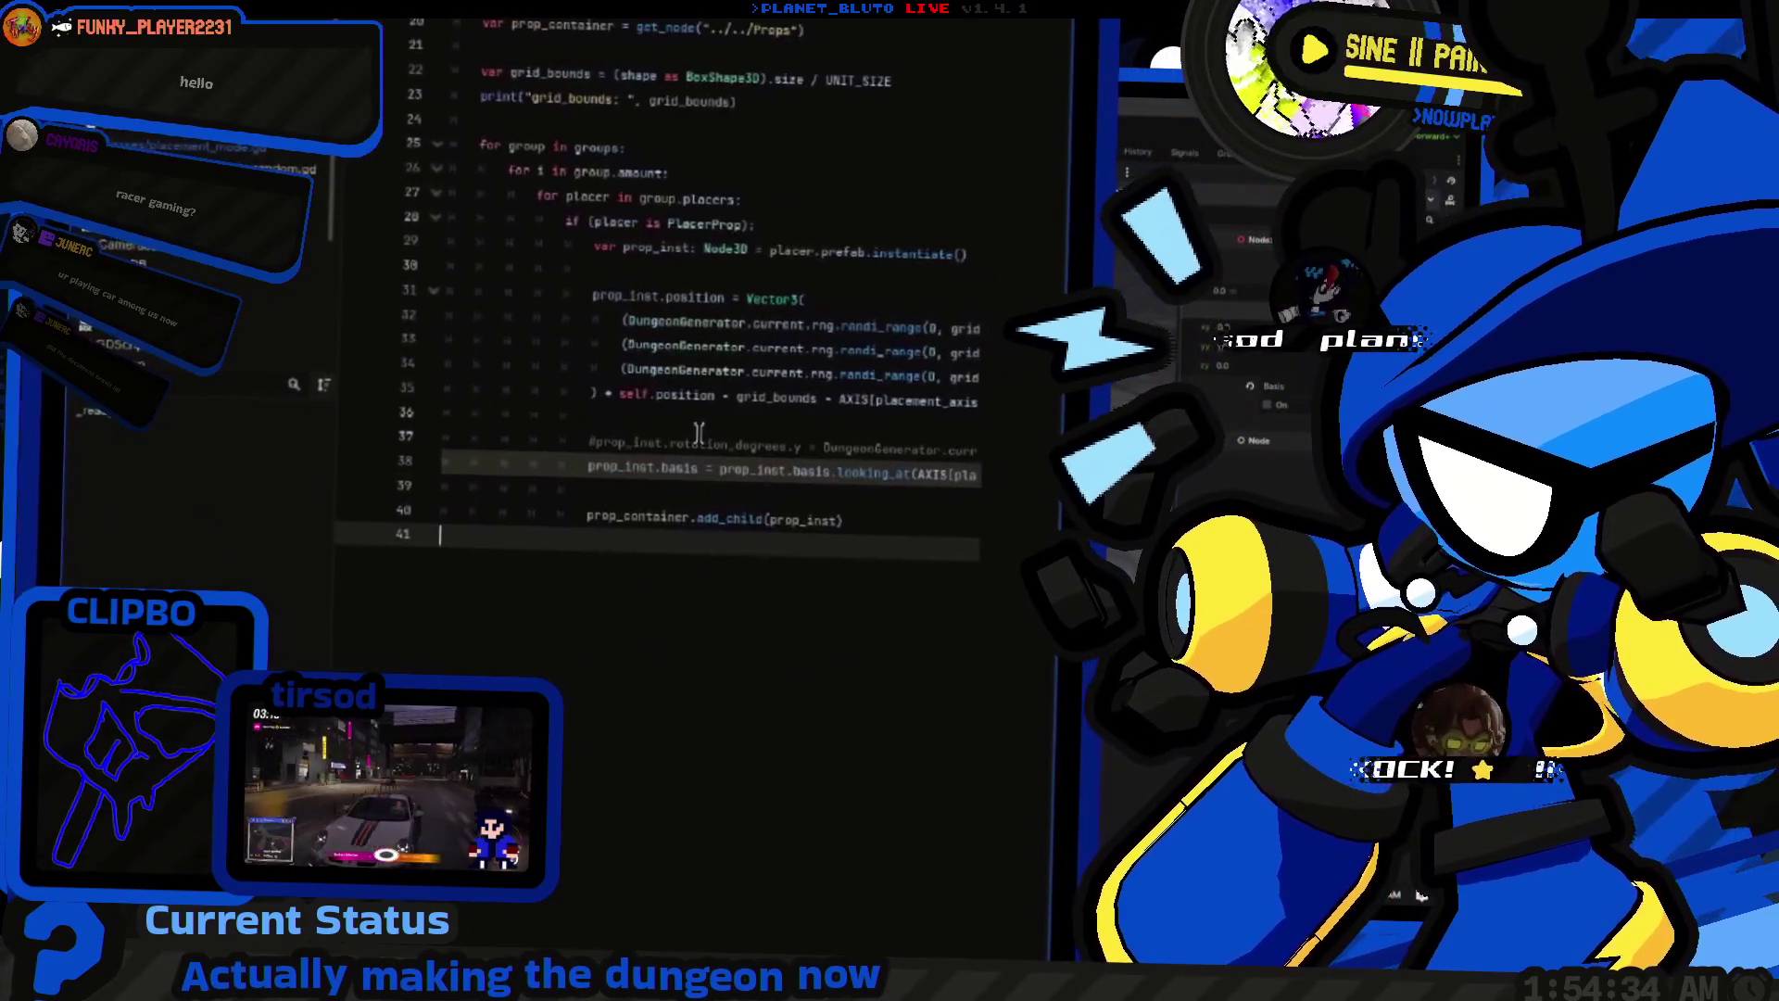
Step: Comment out line 38, rerun the game, choose a class and host
key("Up")
key("Up")
key("Up")
key("End")
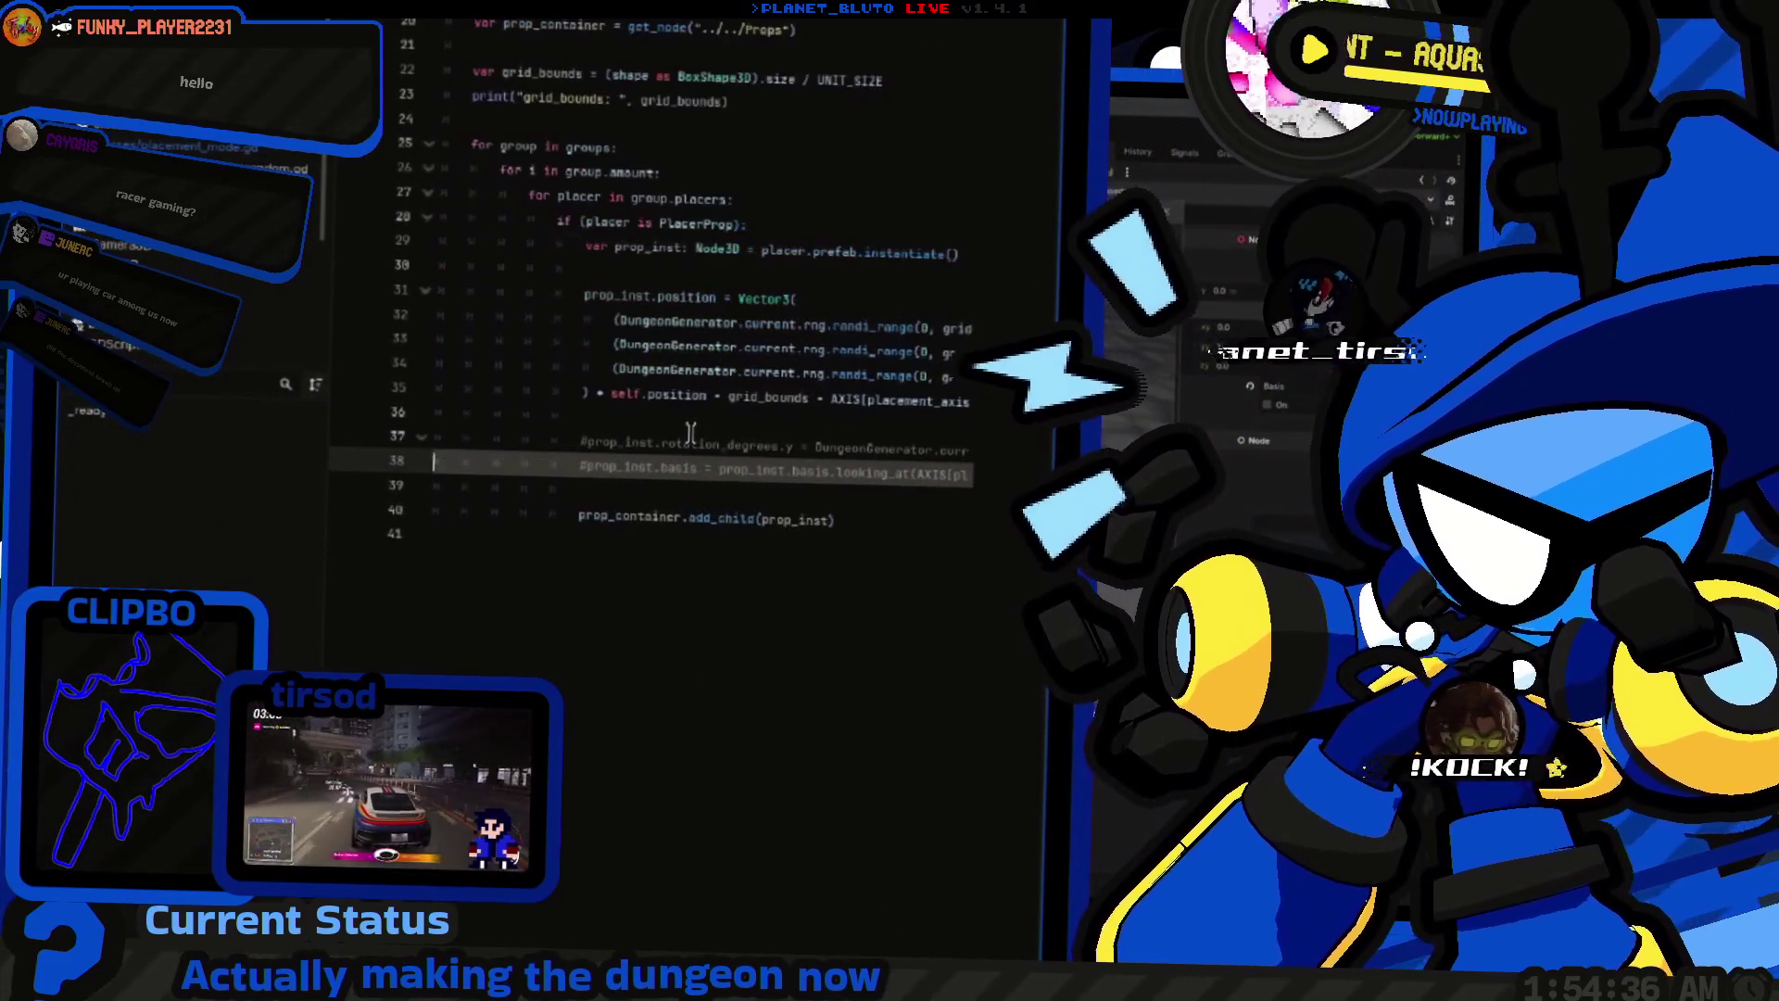
key("F5")
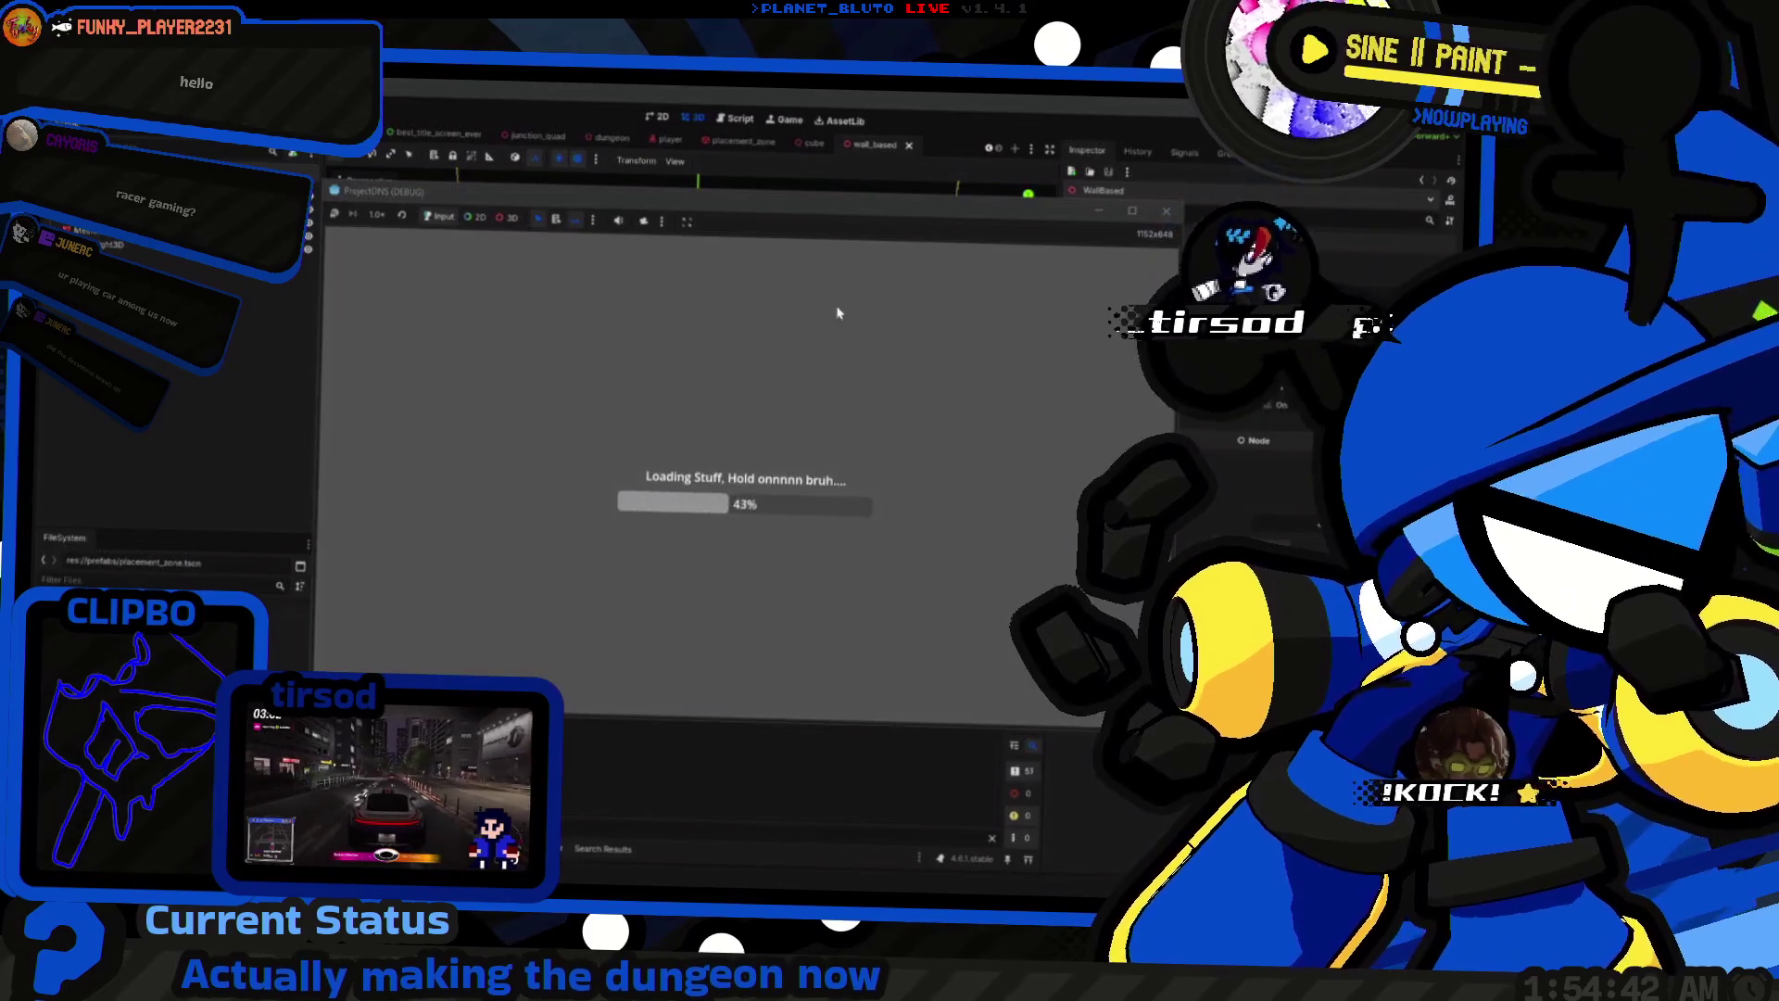
left_click(512, 305)
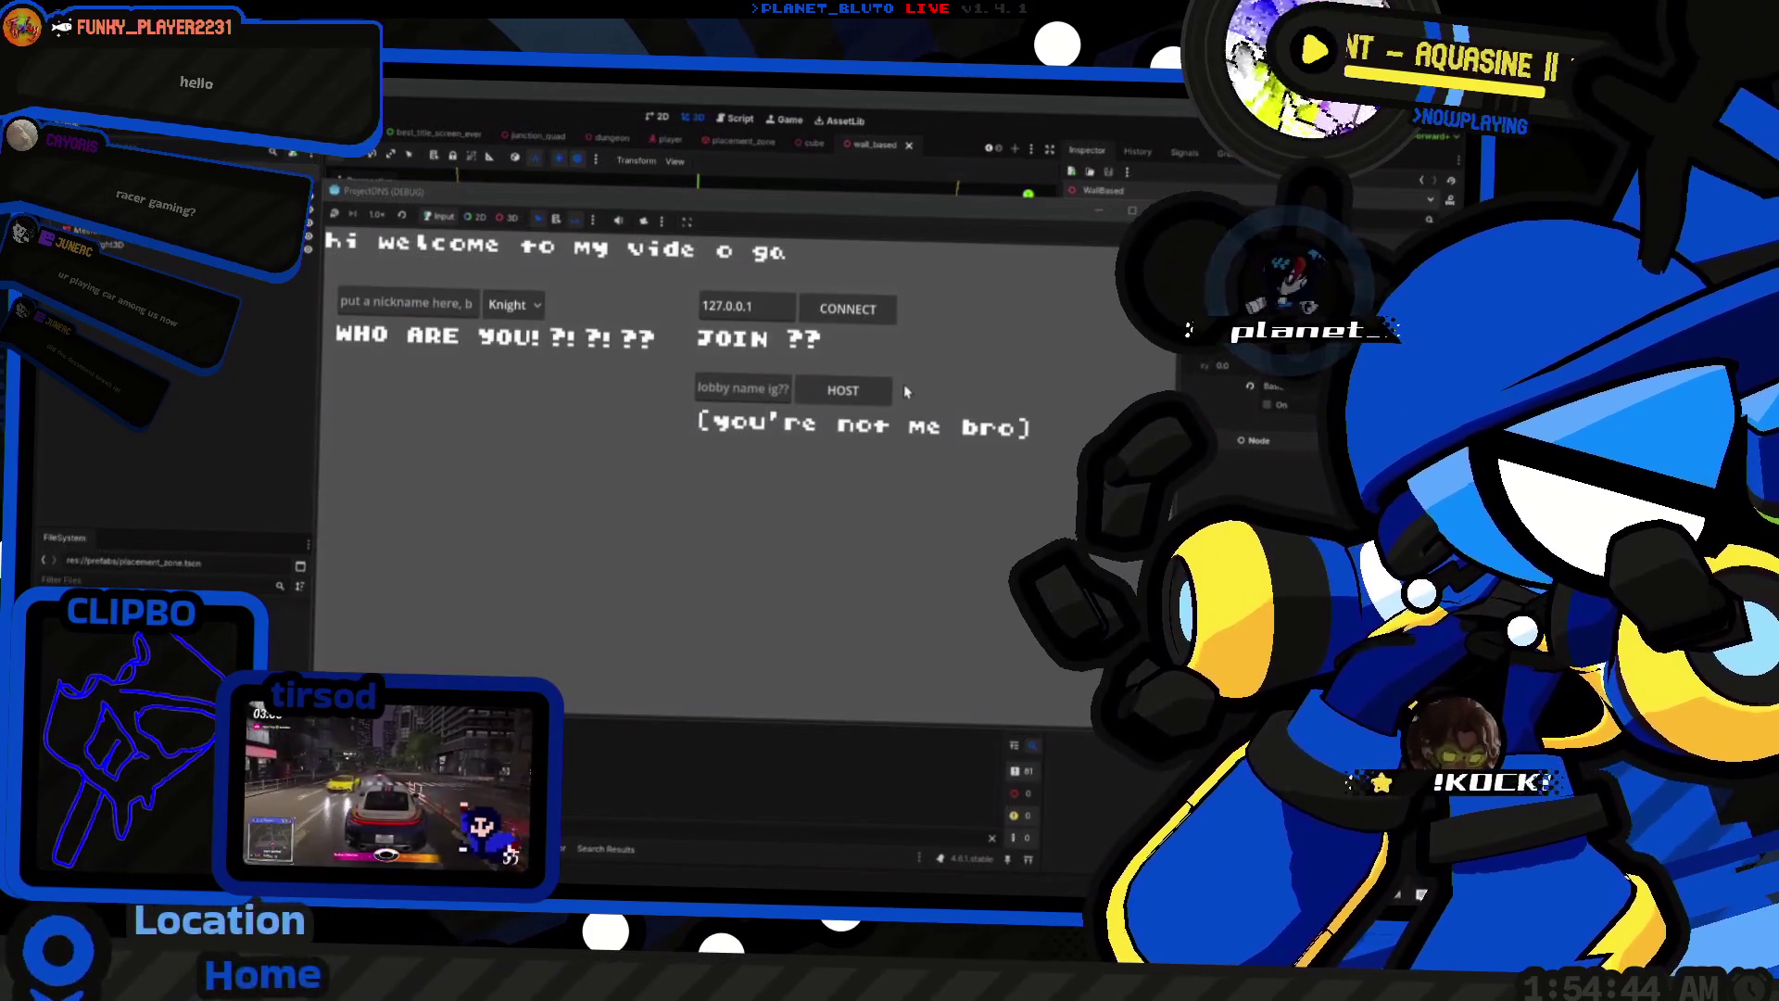
left_click(844, 391)
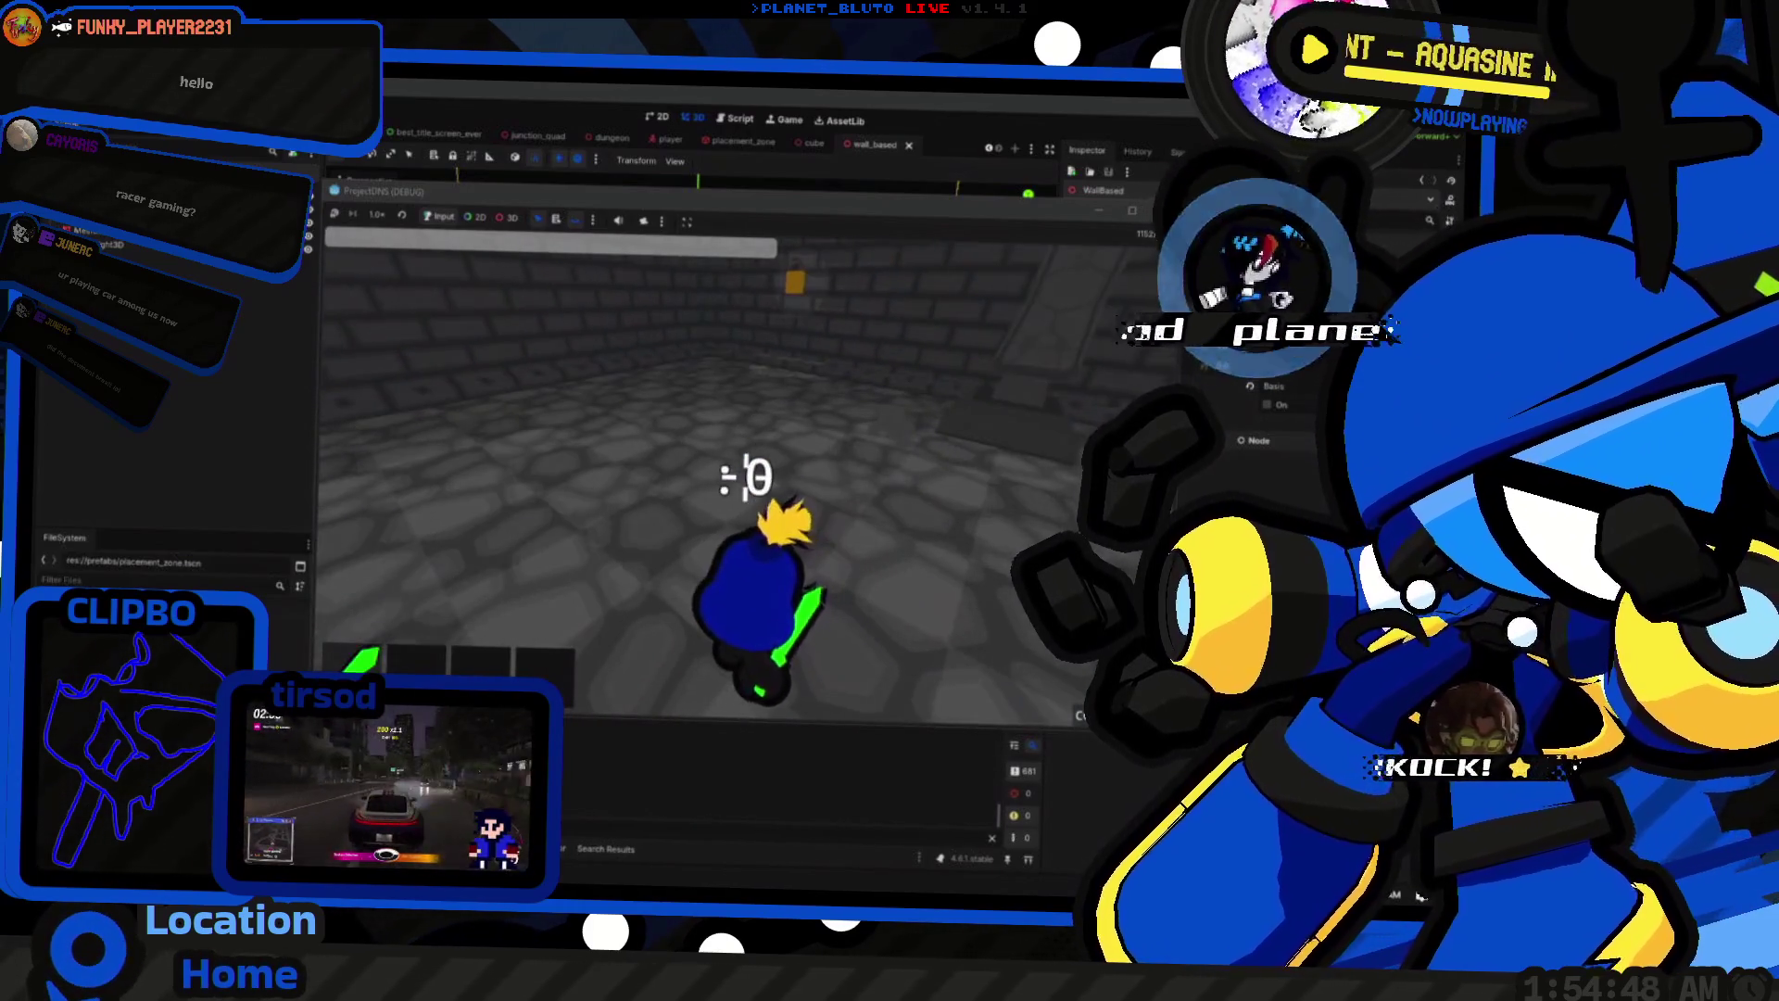
Step: Walk through the dungeon toward the wall with the yellow block
key("w")
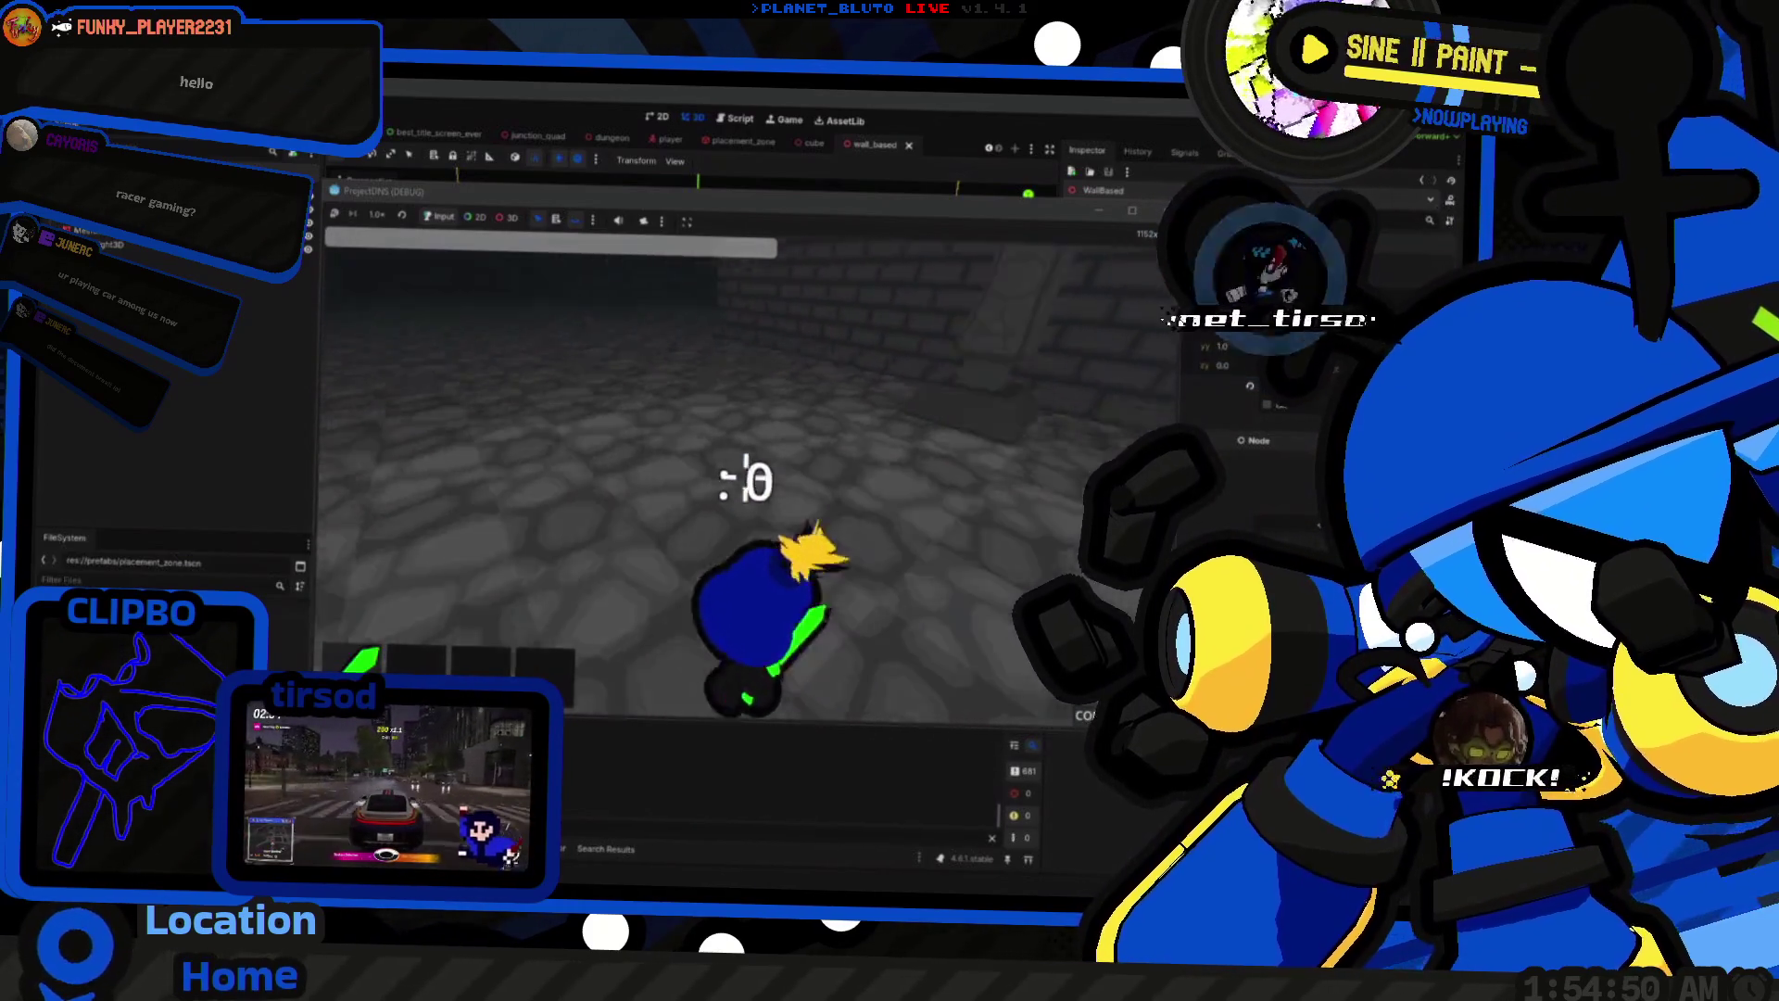
key("w")
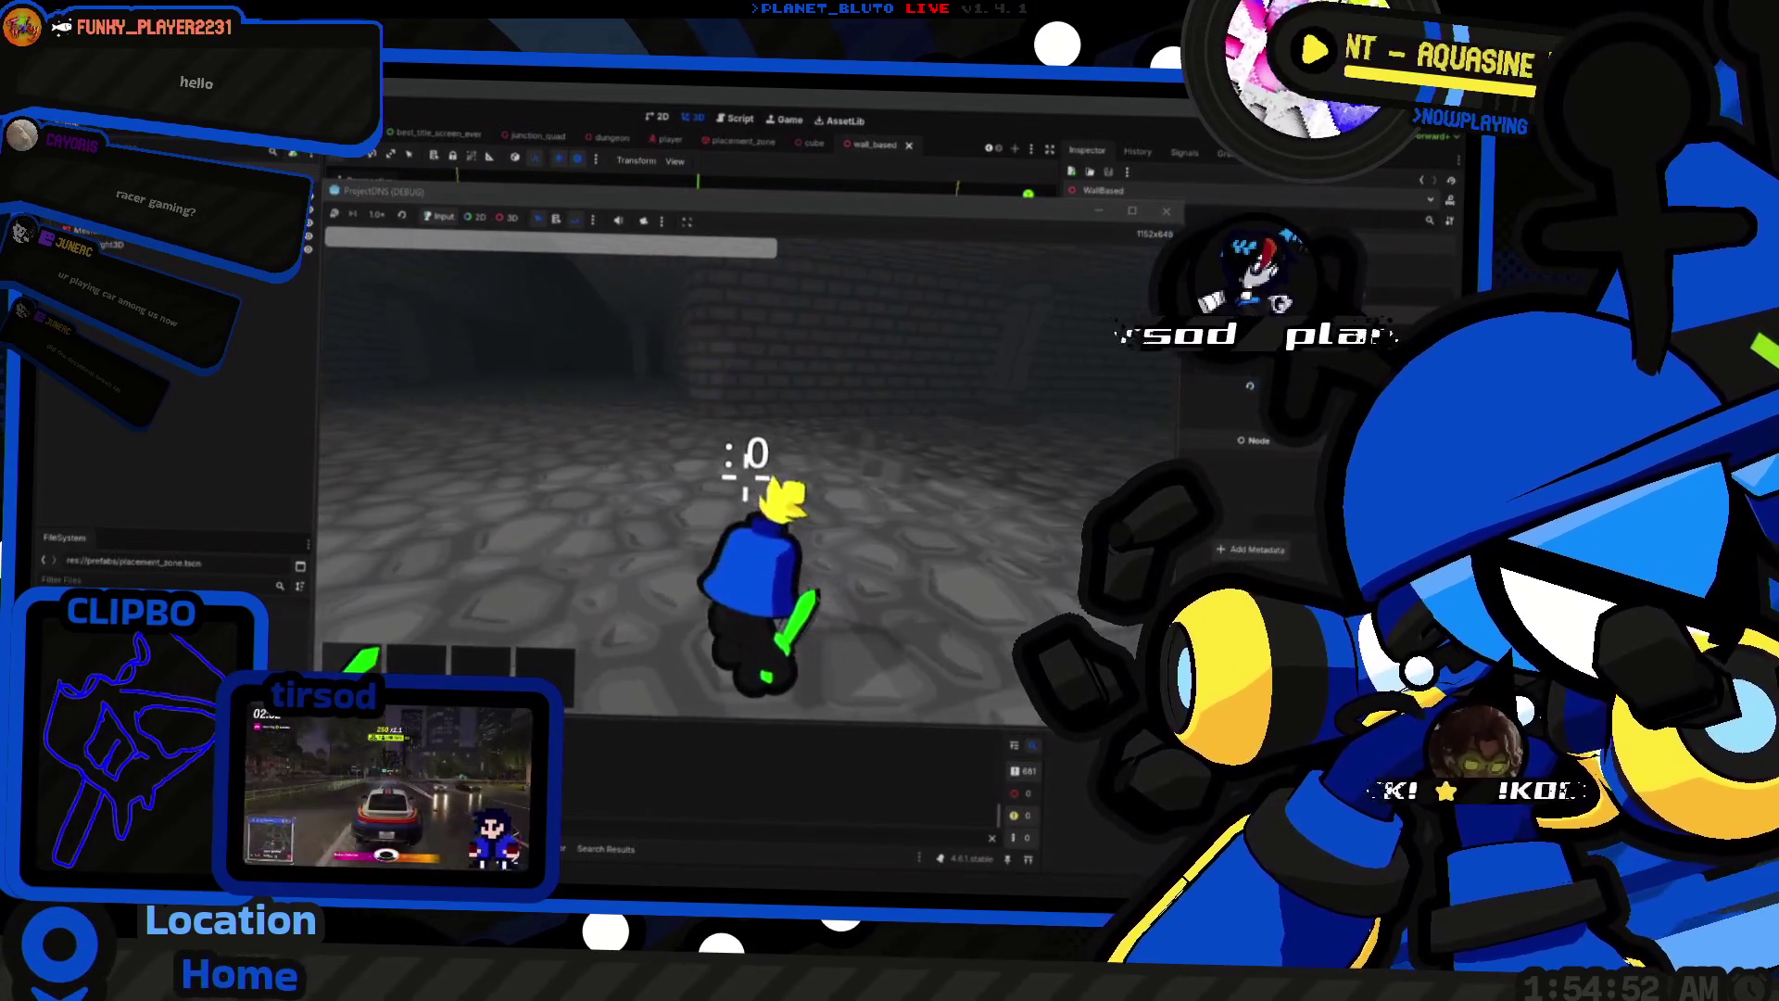
key("w")
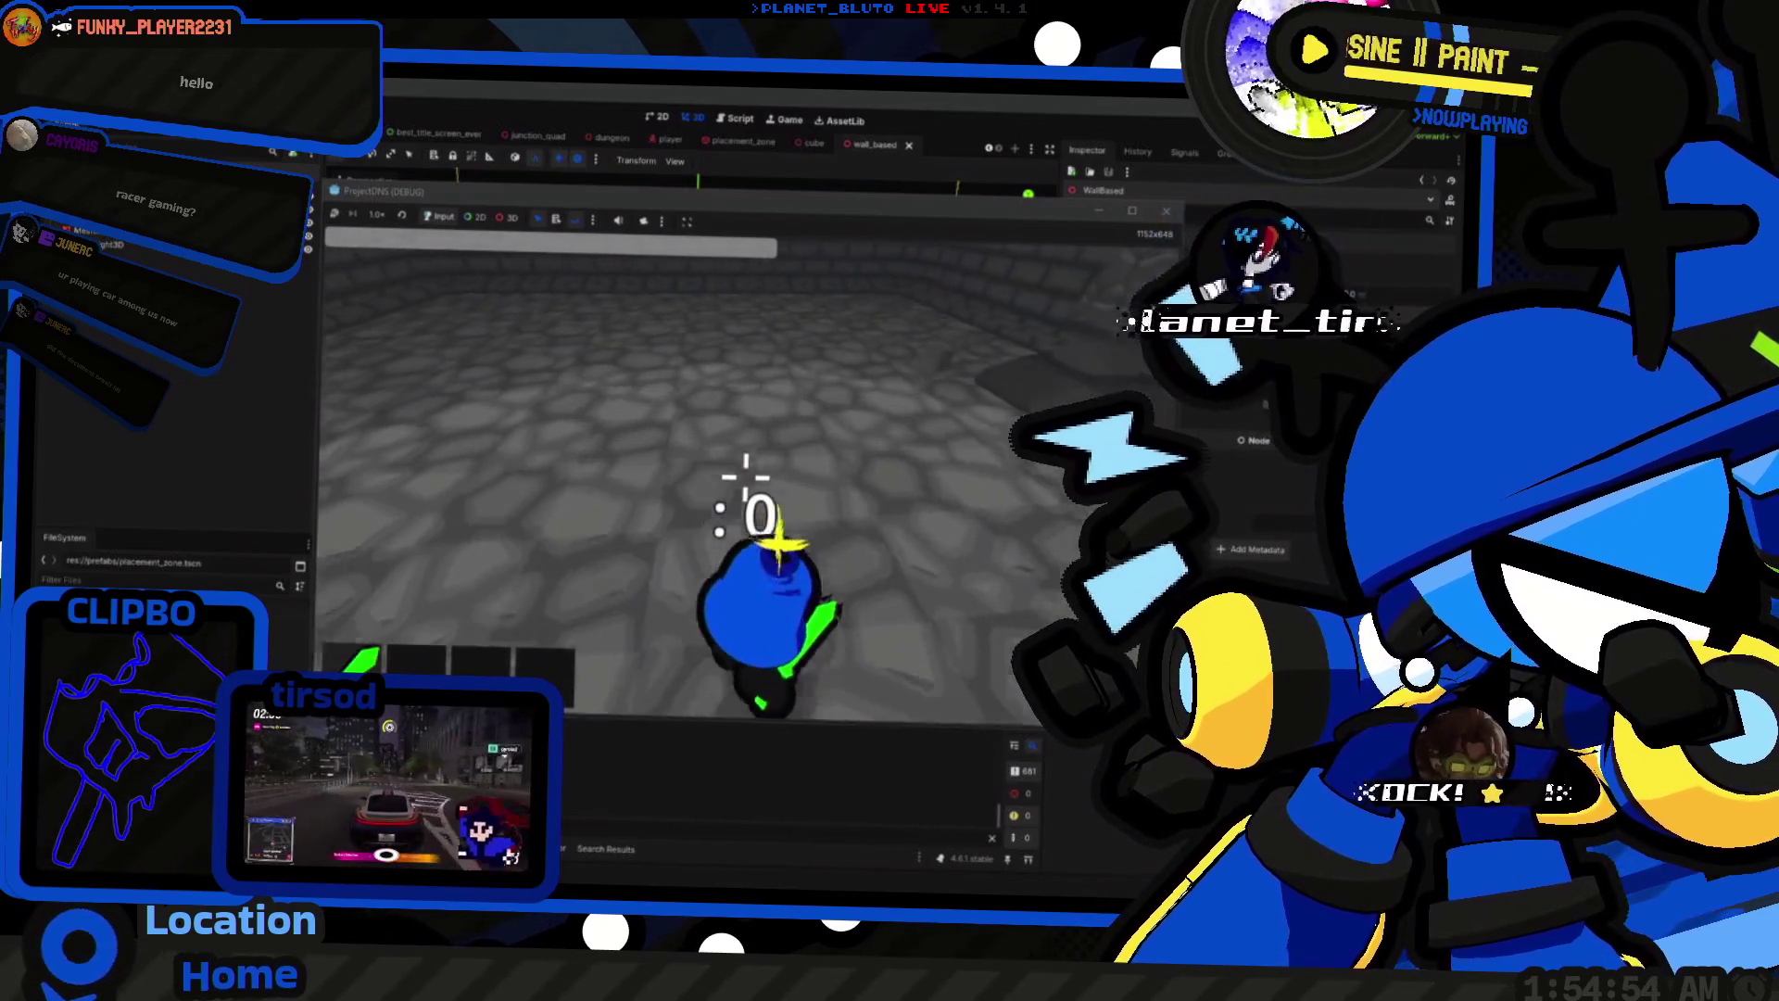
key("w")
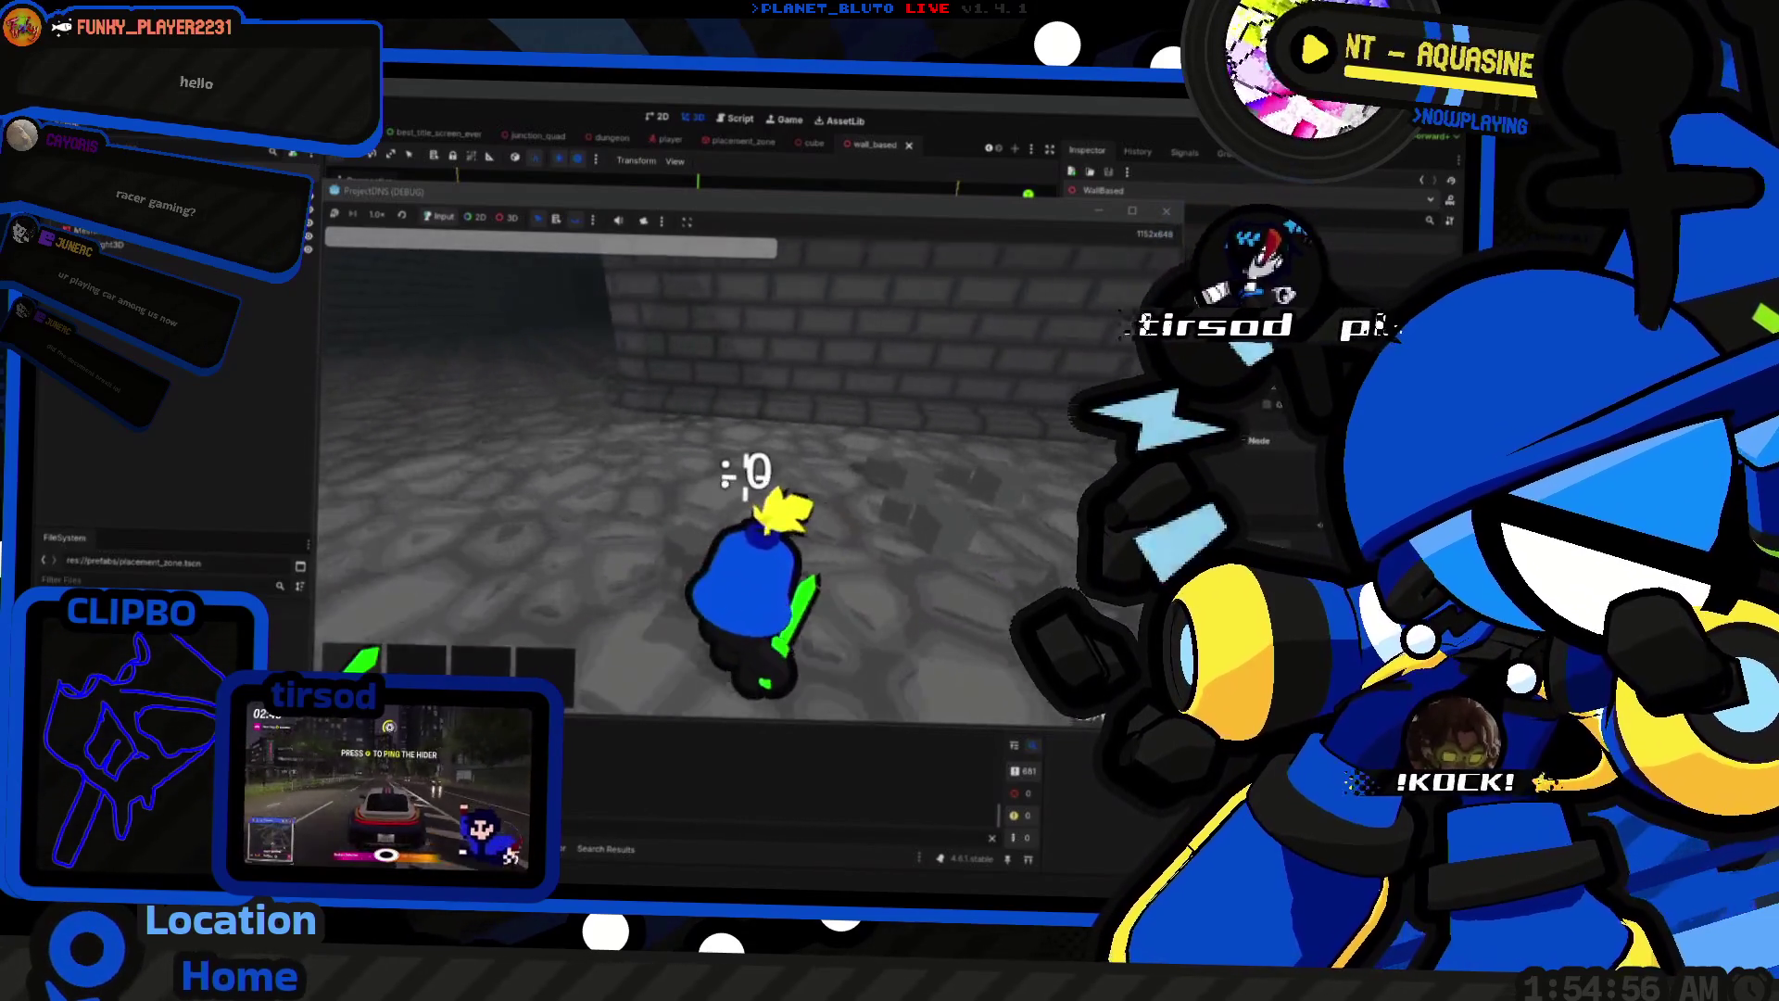
key("w")
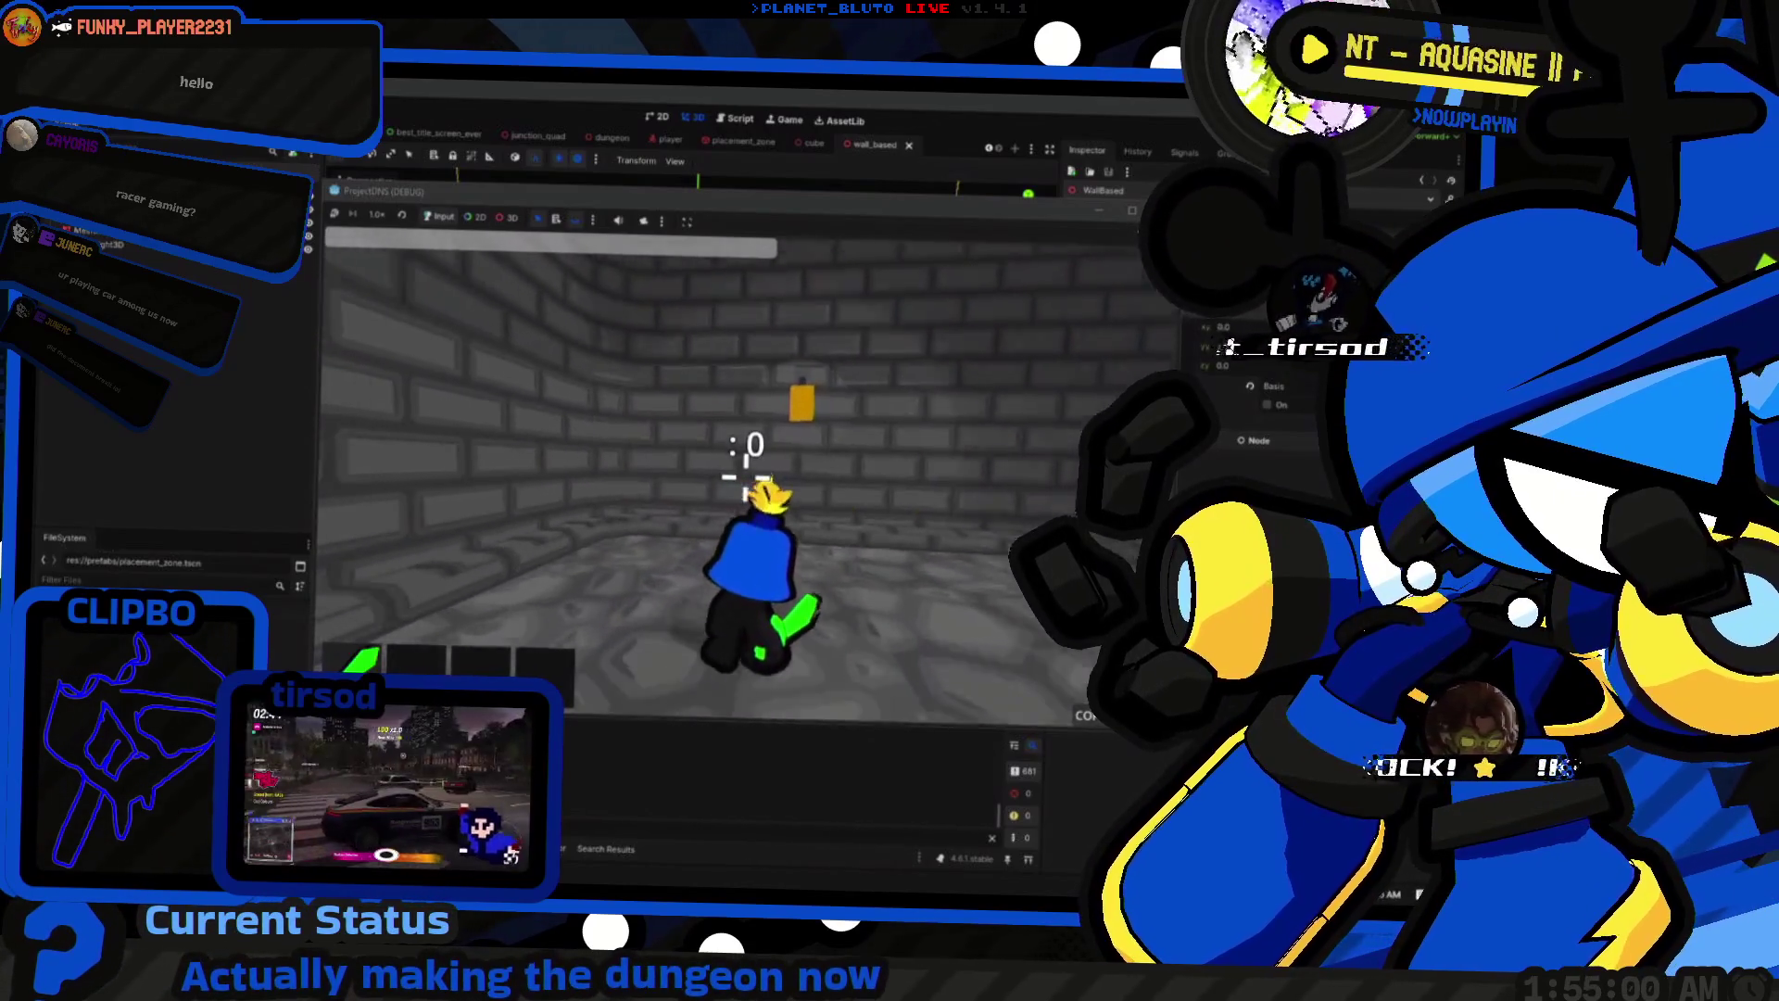
key("w")
key("w")
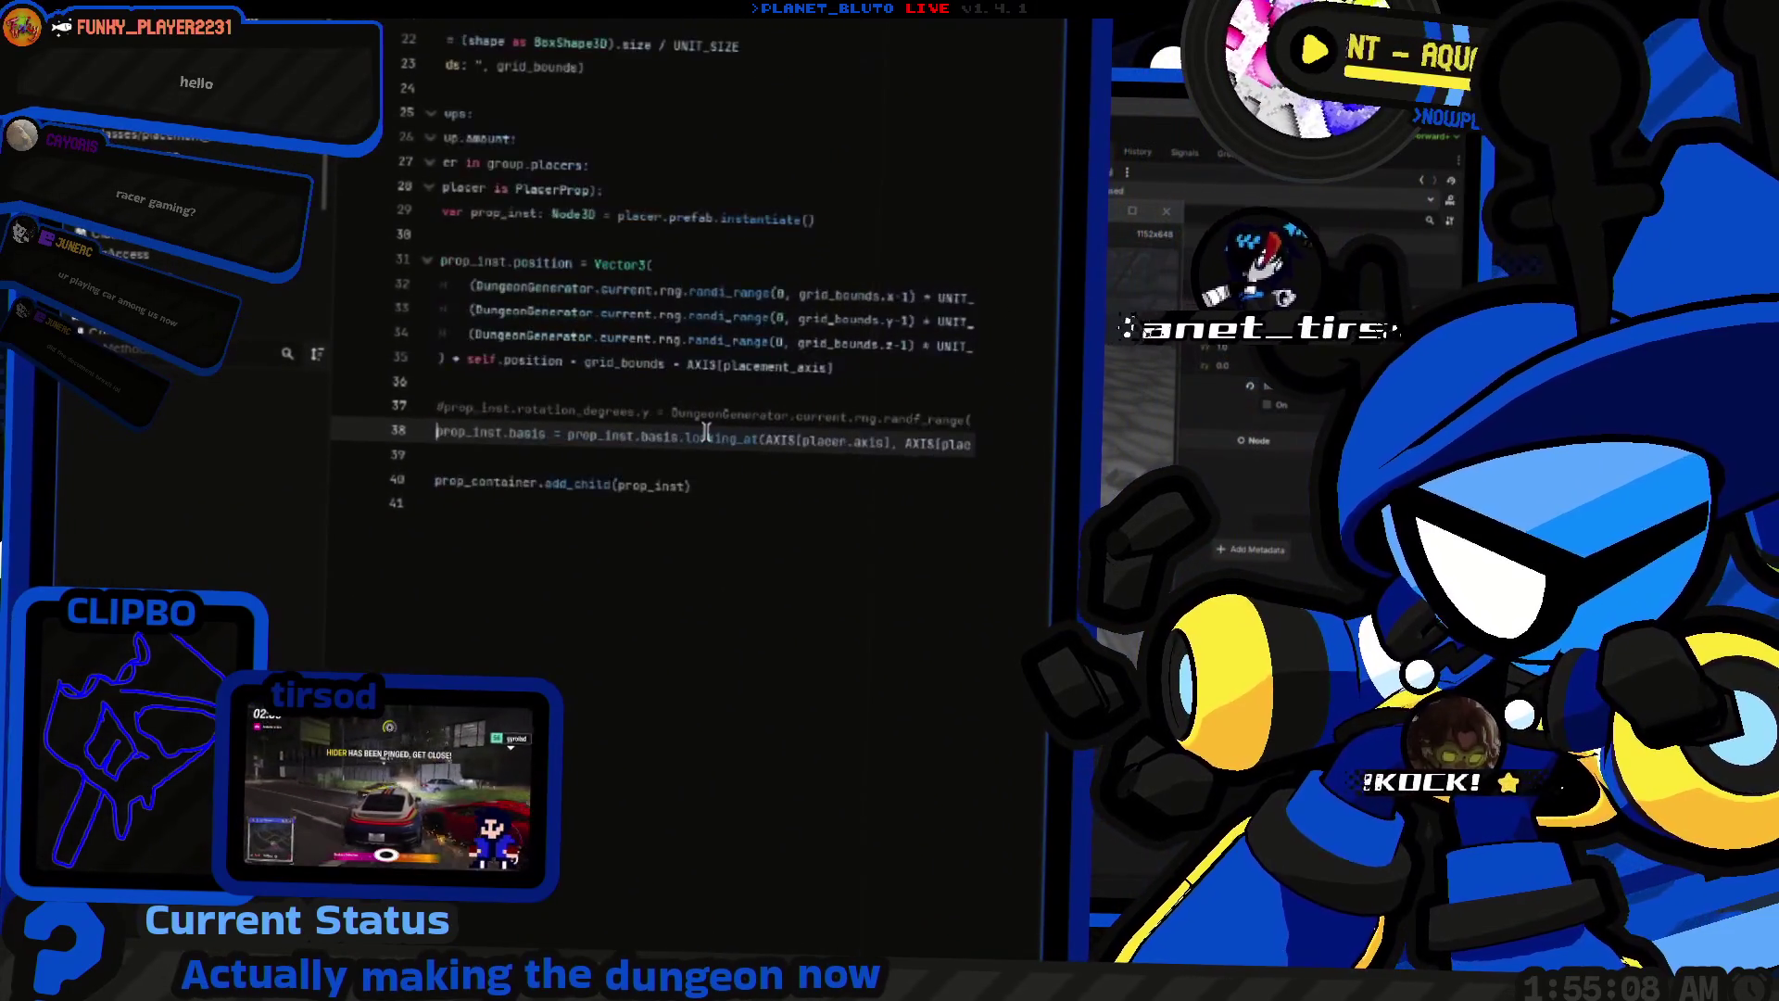
Step: Insert an empty line above the looking_at basis line for the axis condition
scroll(706, 433, "left", 3)
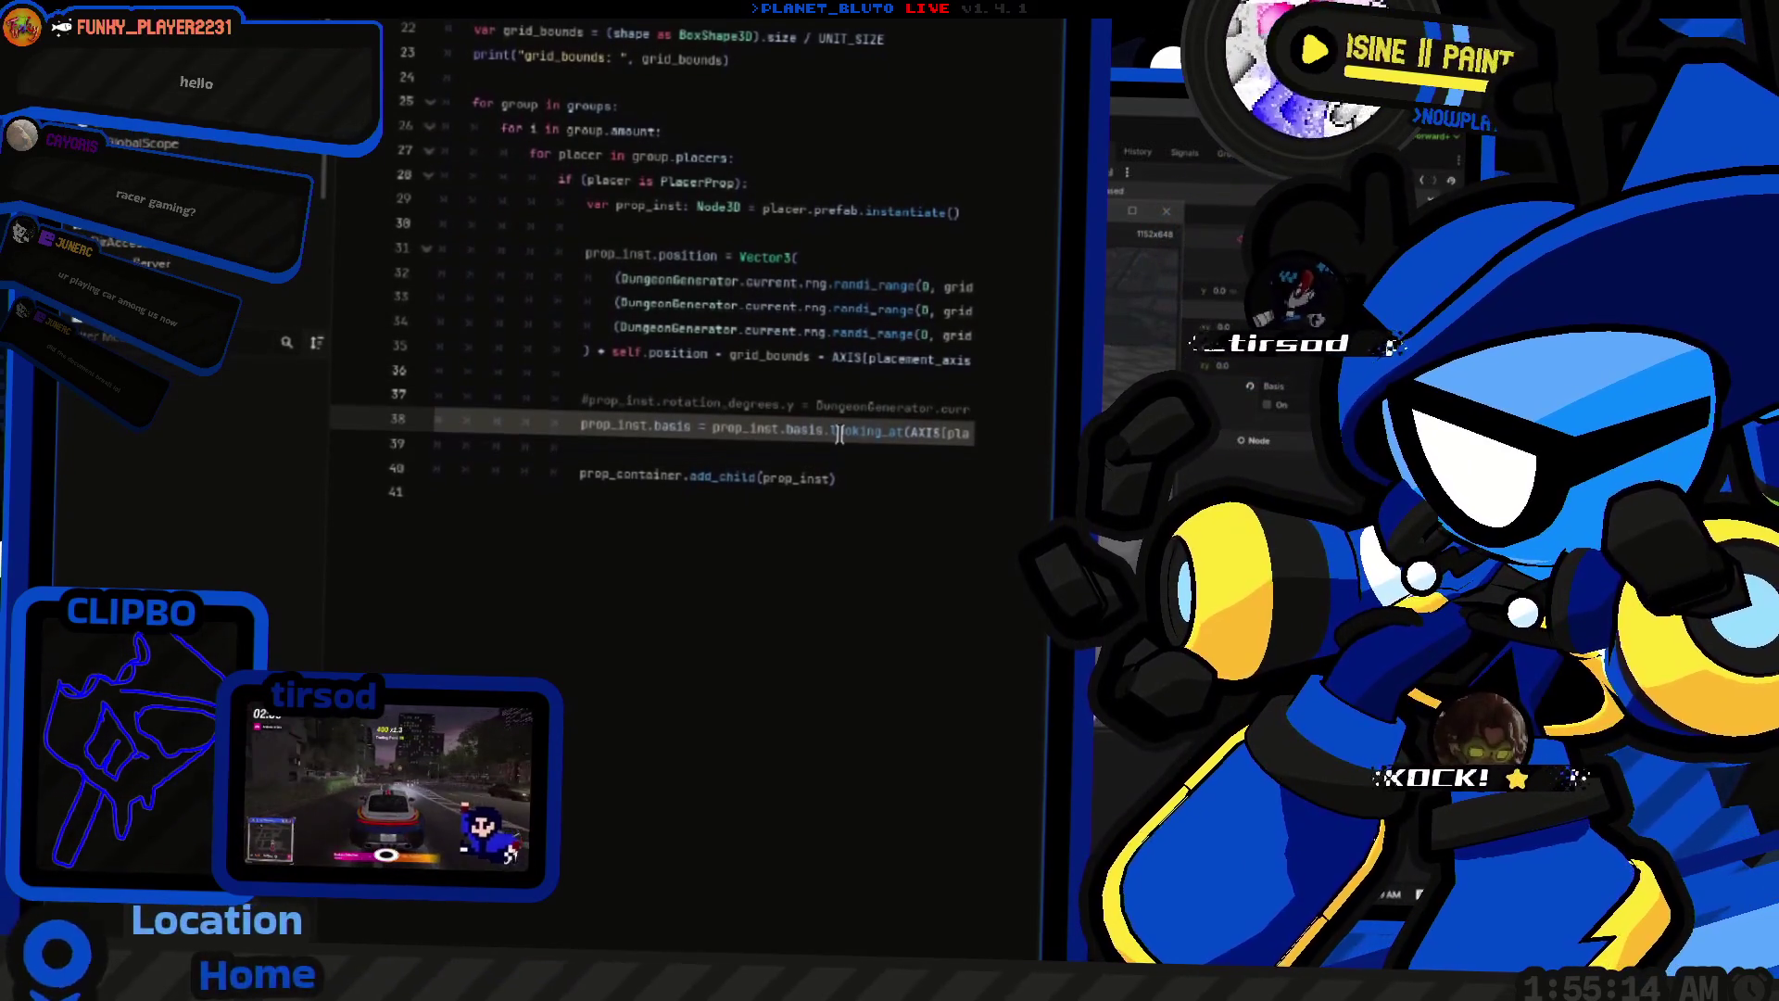
scroll(838, 433, "right", 6)
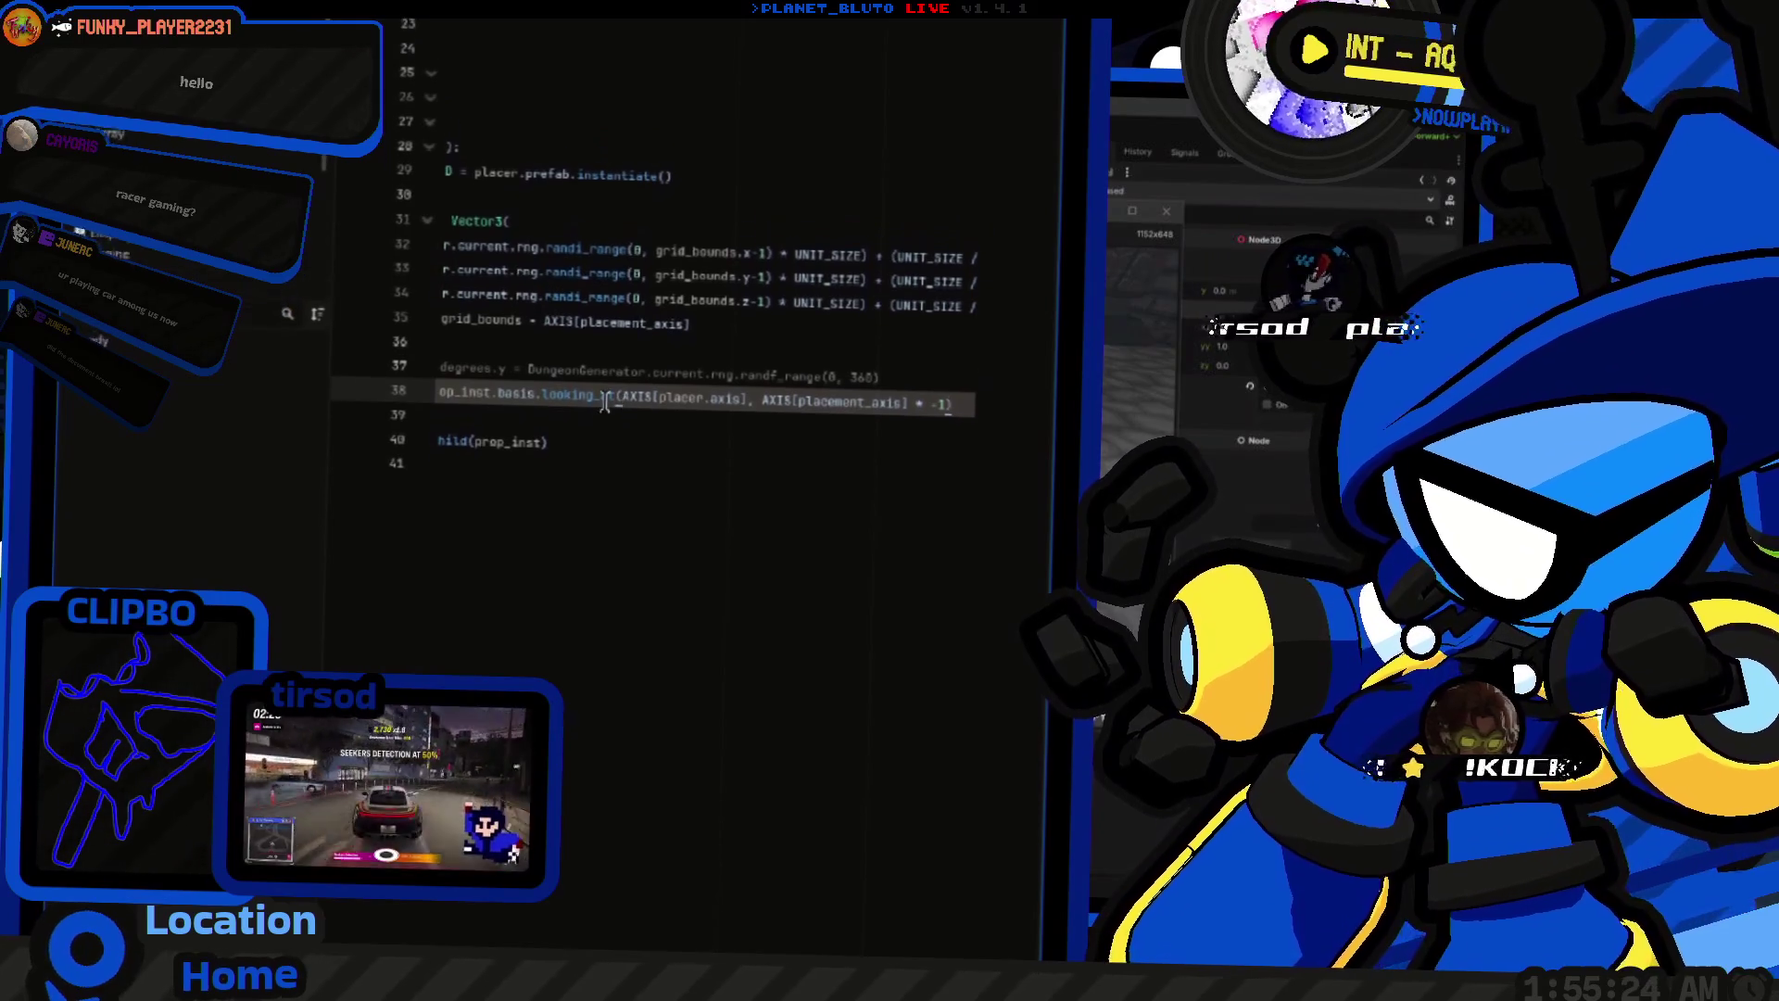
mouse_move(602, 422)
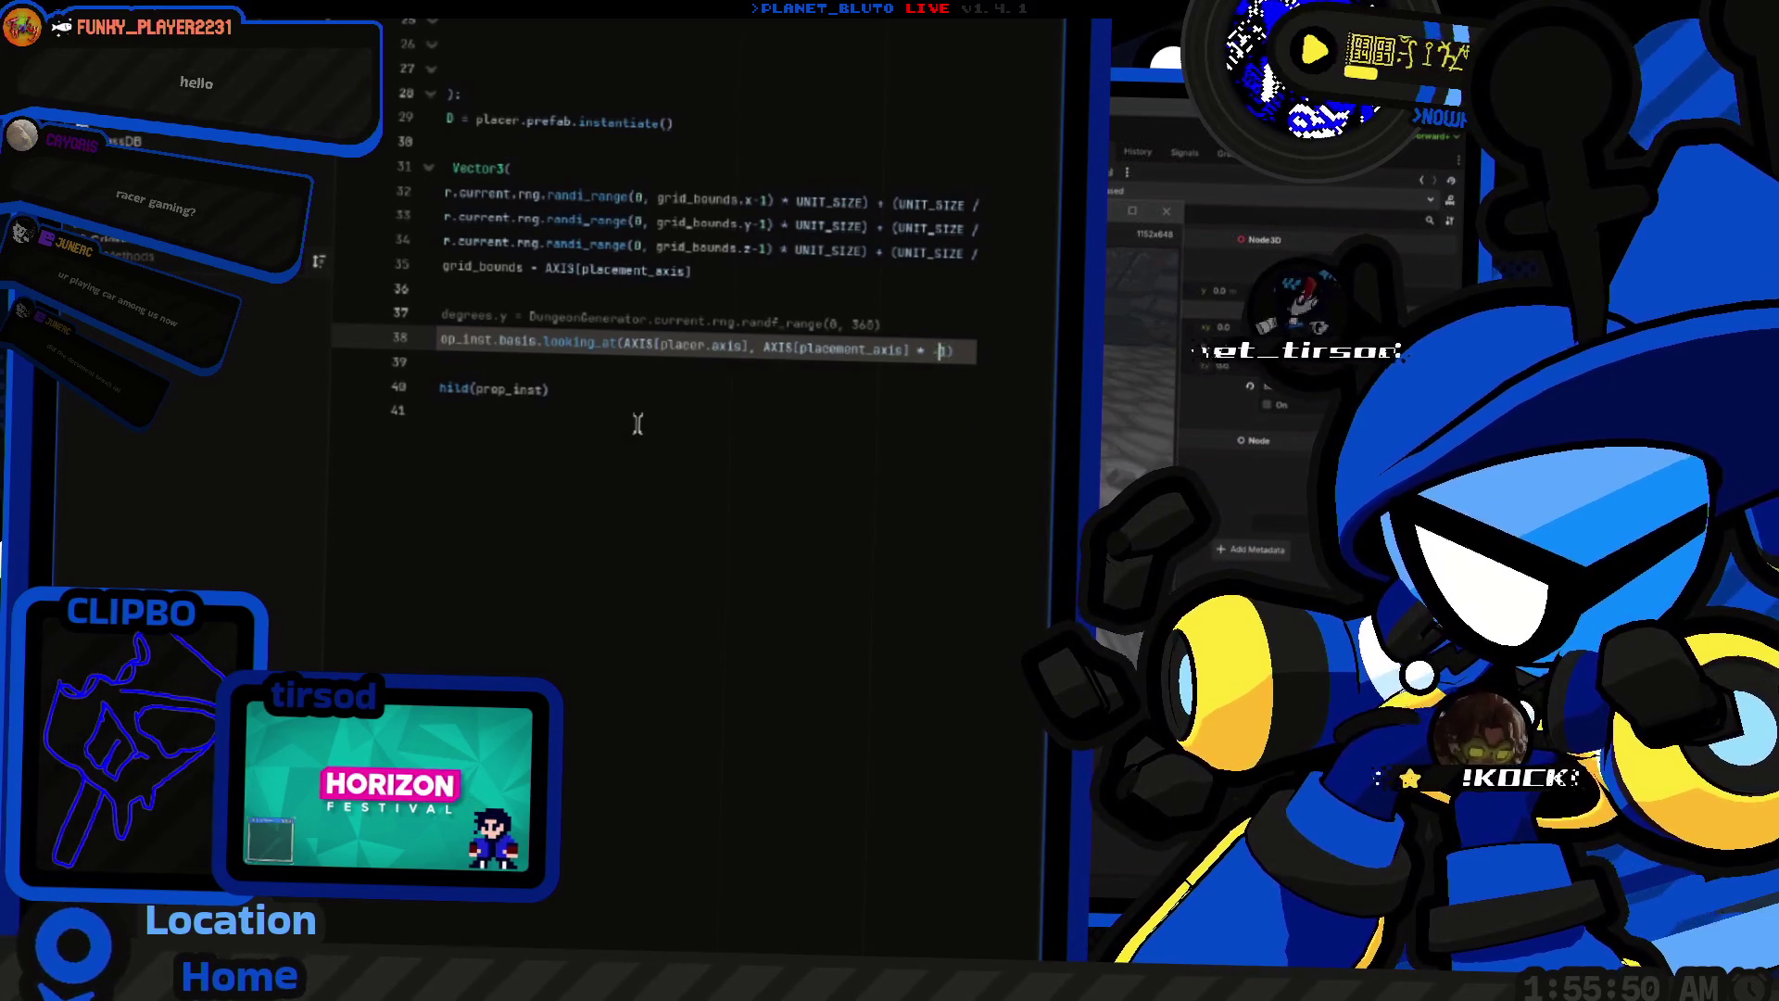
key("ctrl+shift+Right")
key("ctrl+shift+Right")
key("ctrl+shift+Right")
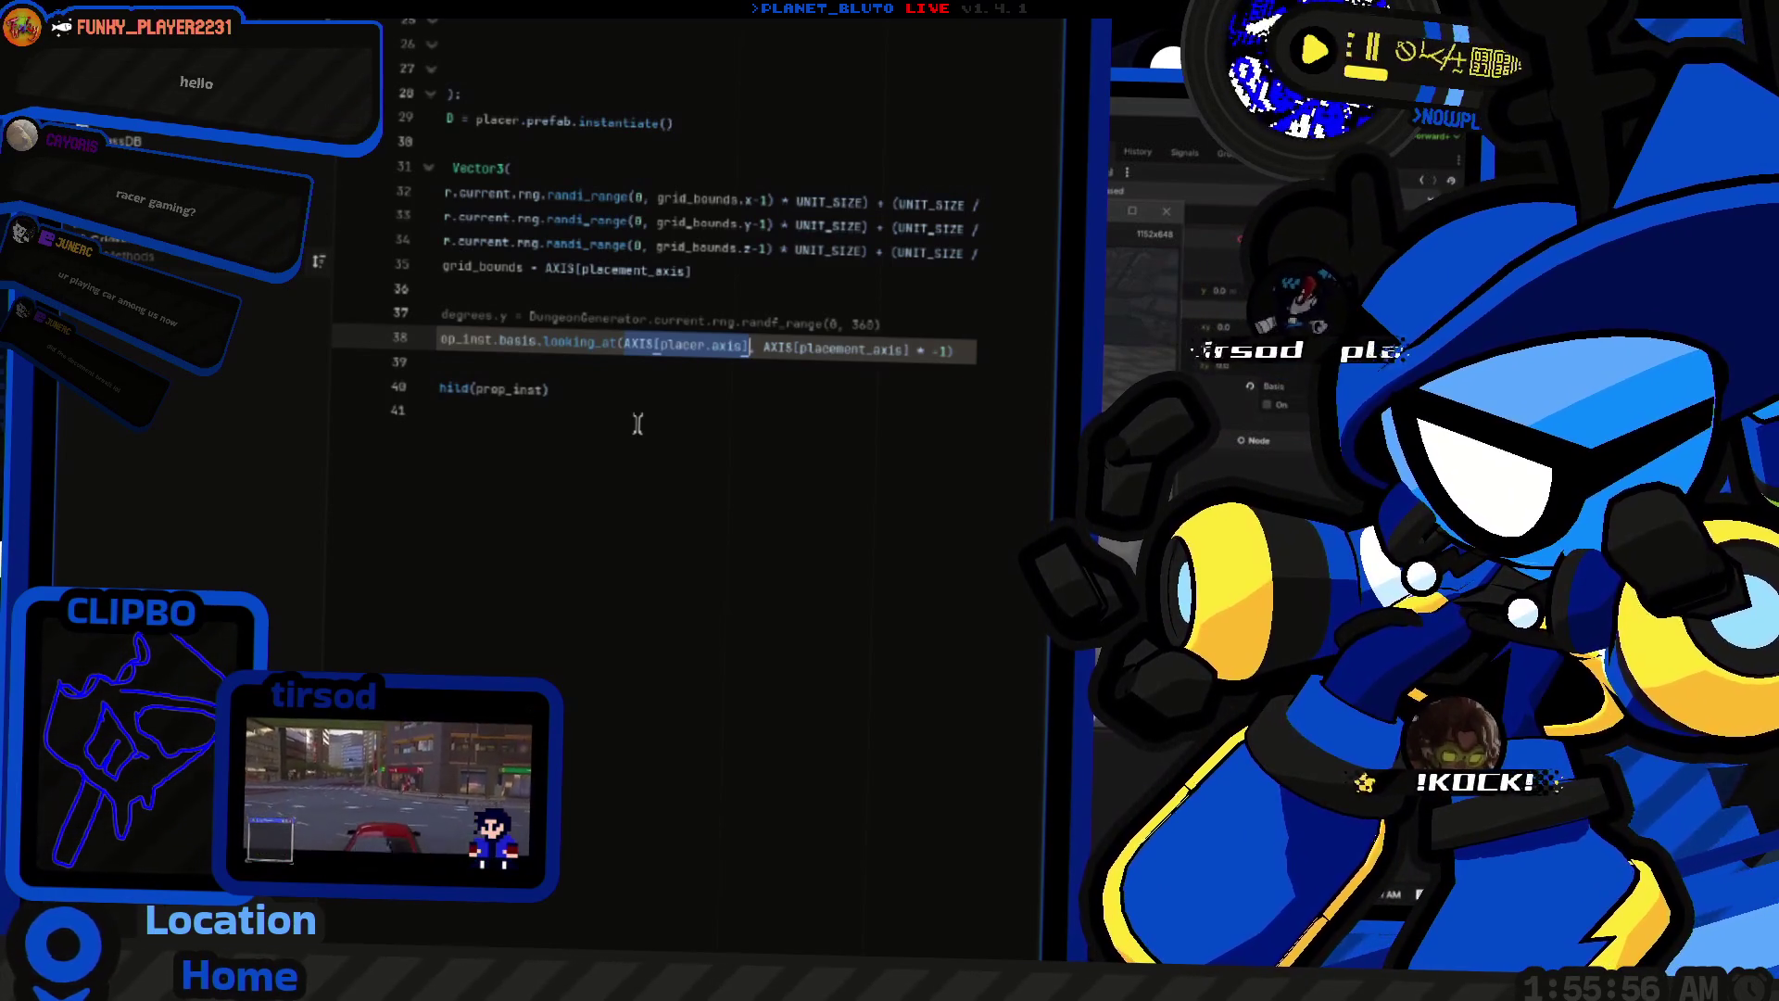
key("Up")
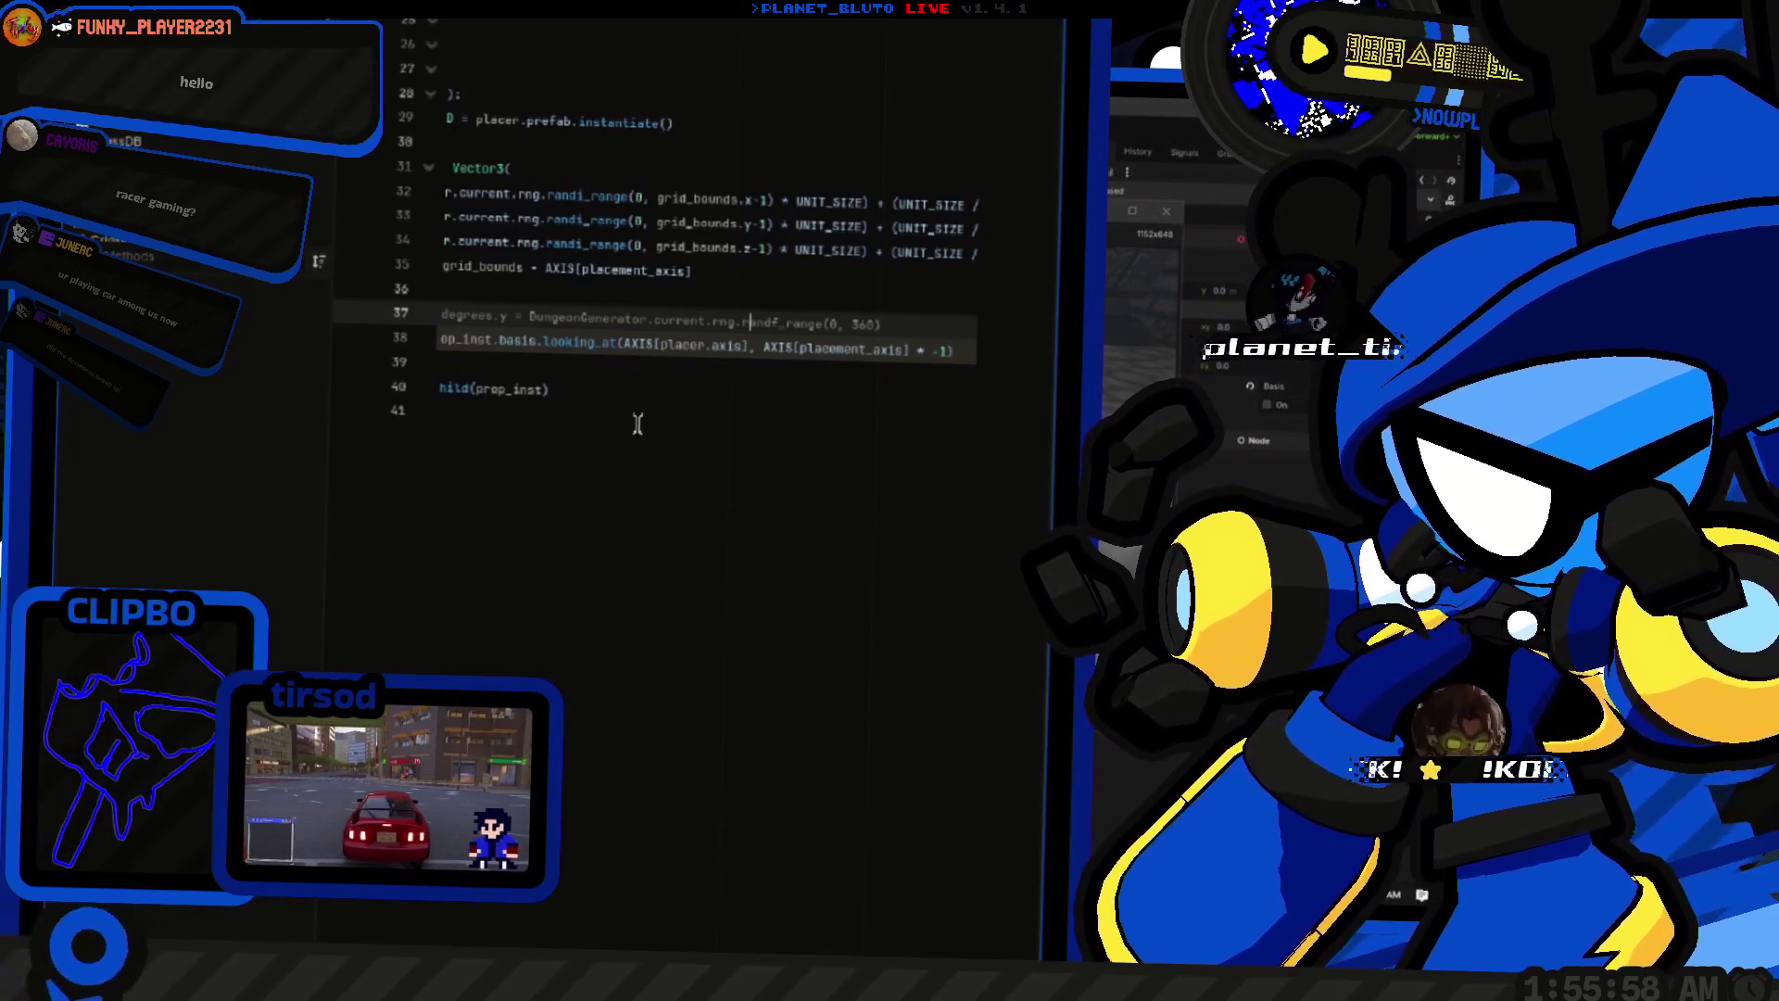
key("End")
key("Return")
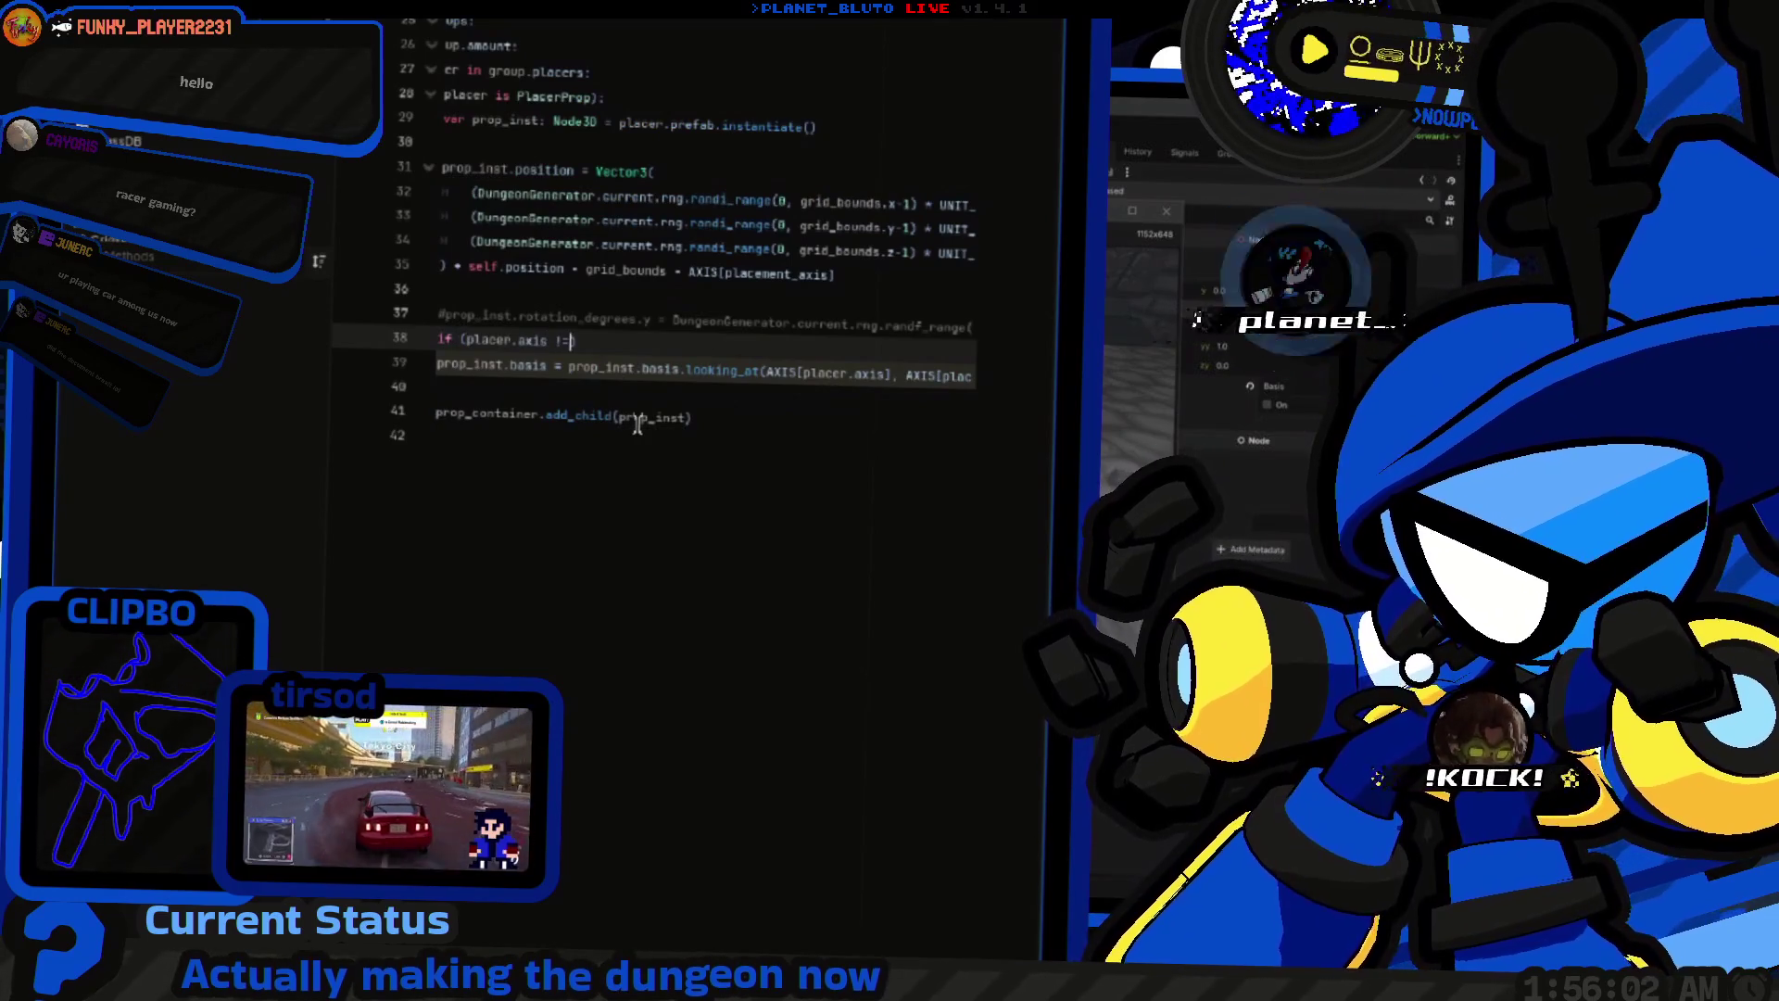
key("Escape")
key("Down")
key("End")
key("ctrl+Left")
key("ctrl+Left")
key("ctrl+Left")
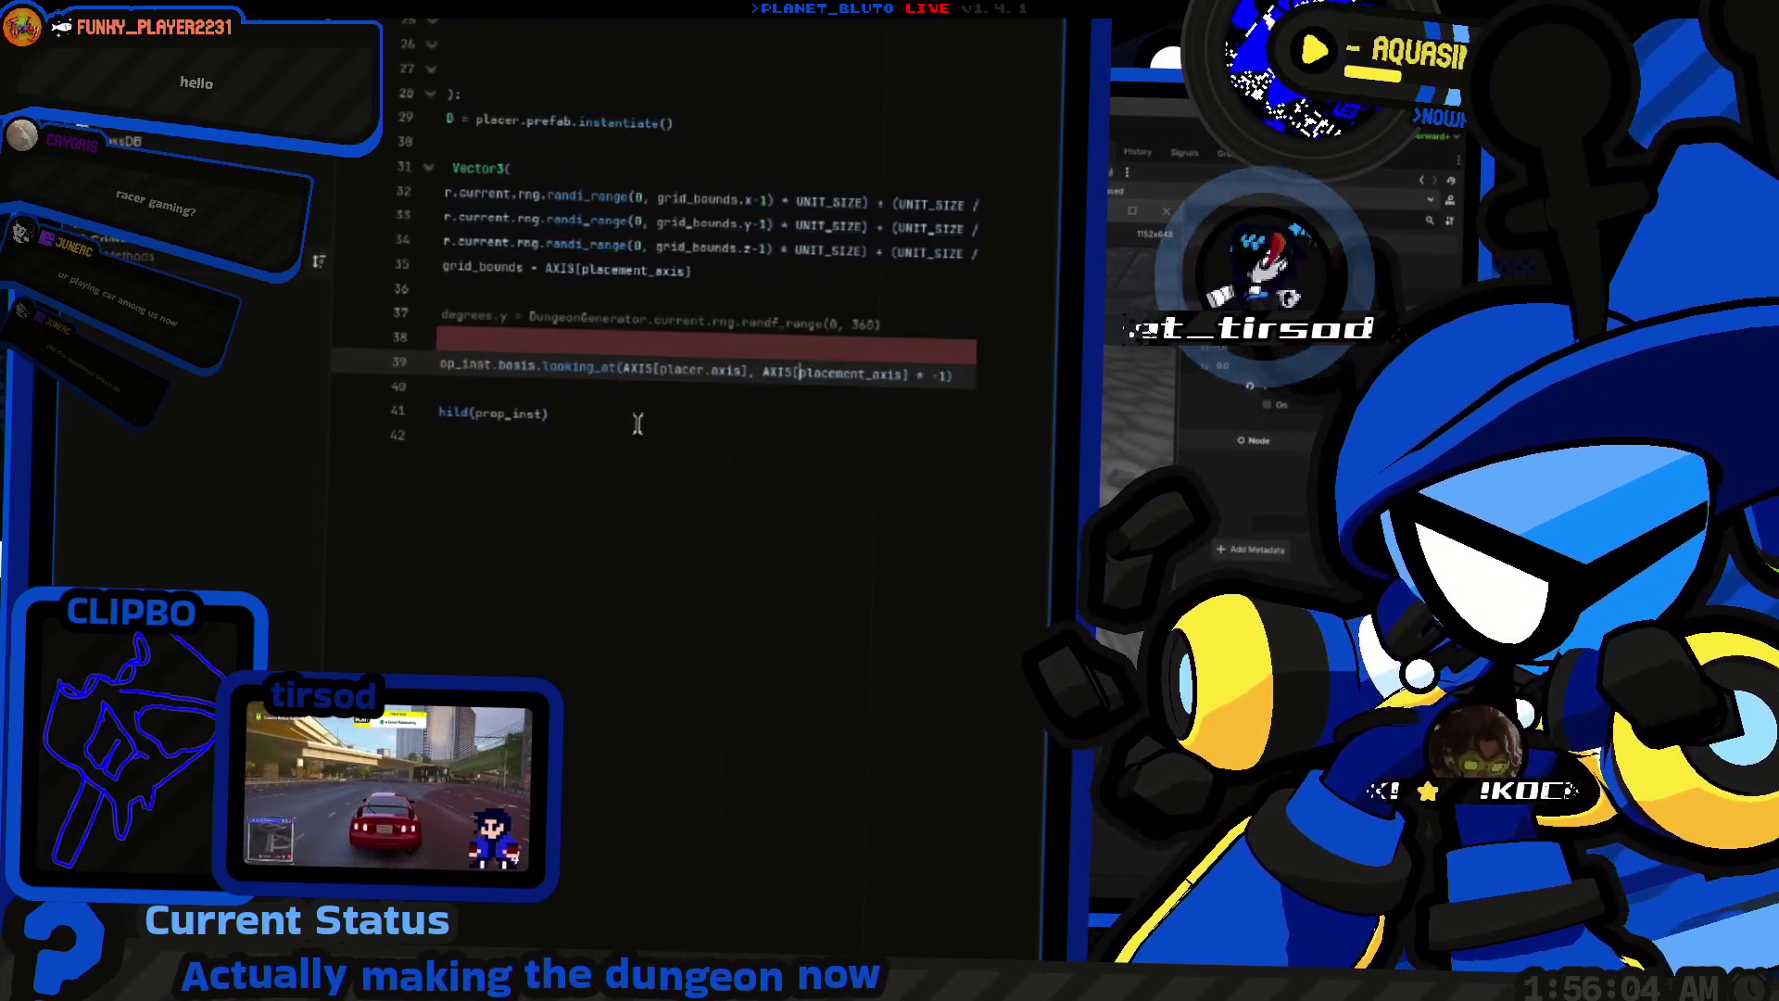
Step: Write the condition if (placer.axis != placement_axis): using the copied placement_axis
key("ctrl+shift+Right")
key("ctrl+shift+Right")
key("ctrl+shift+Left")
key("ctrl+c")
key("Up")
key("ctrl+v")
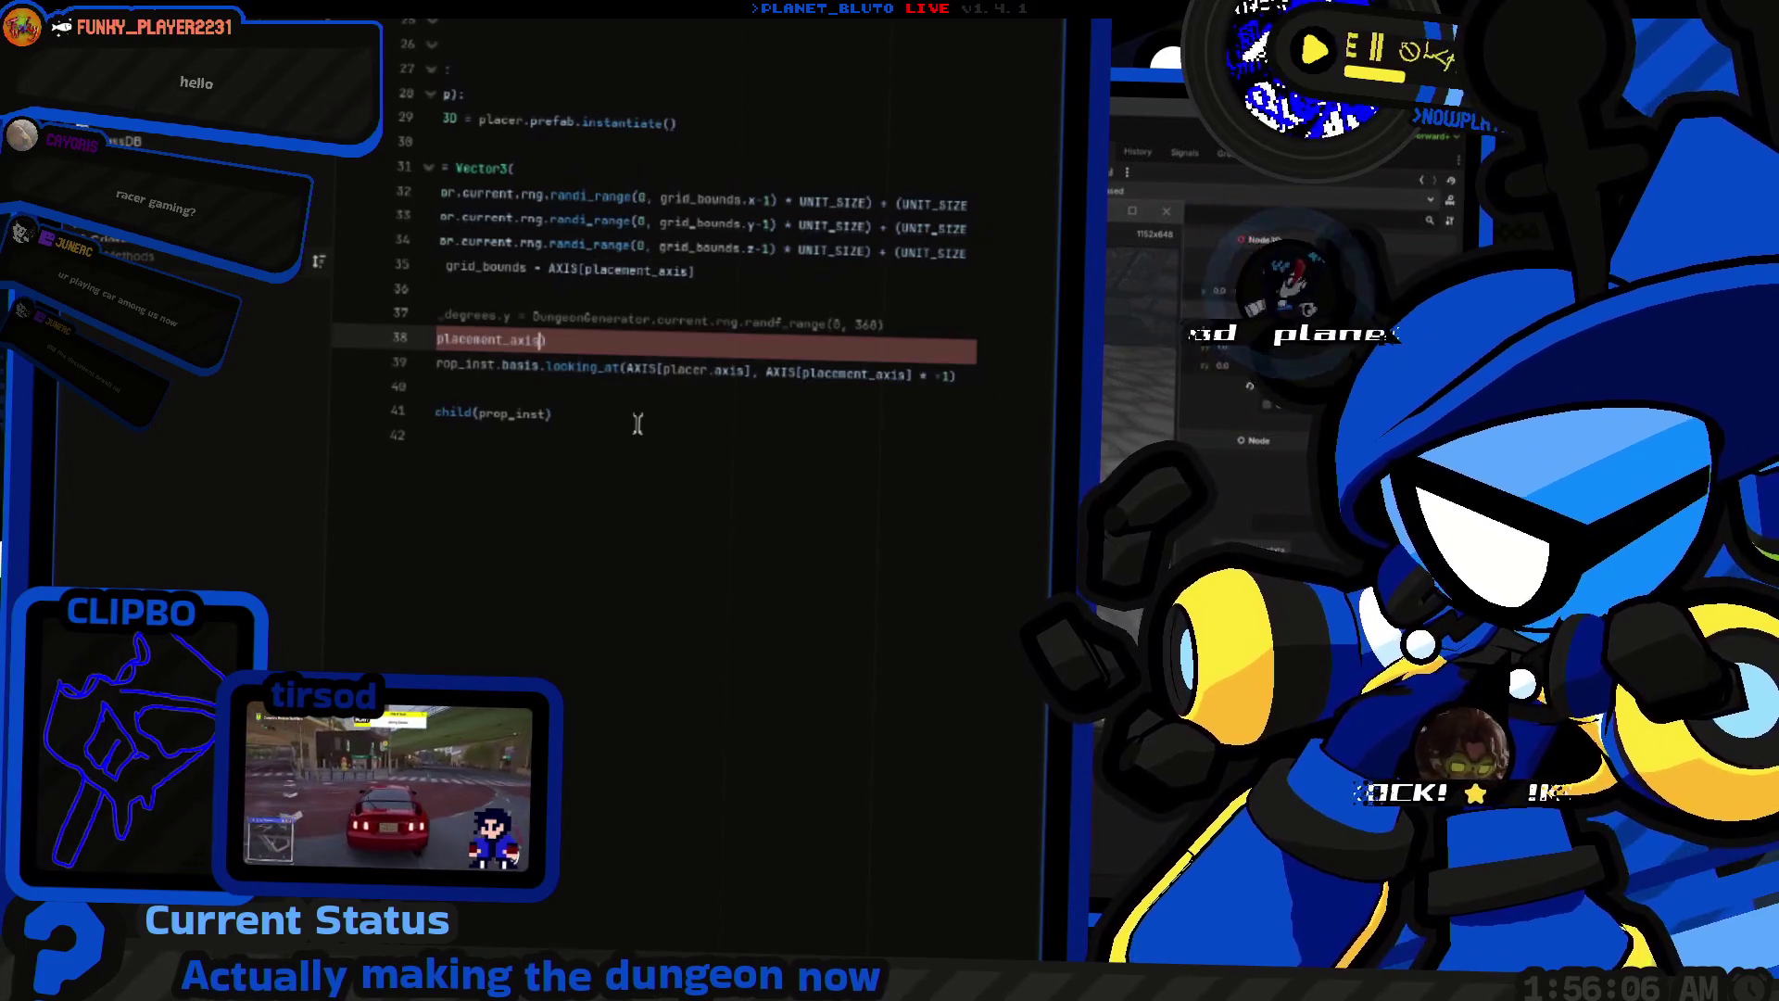
key("End")
type(";")
Step: Indent the basis line under the if, drop the * -1, and run the game
key("Down")
key("End")
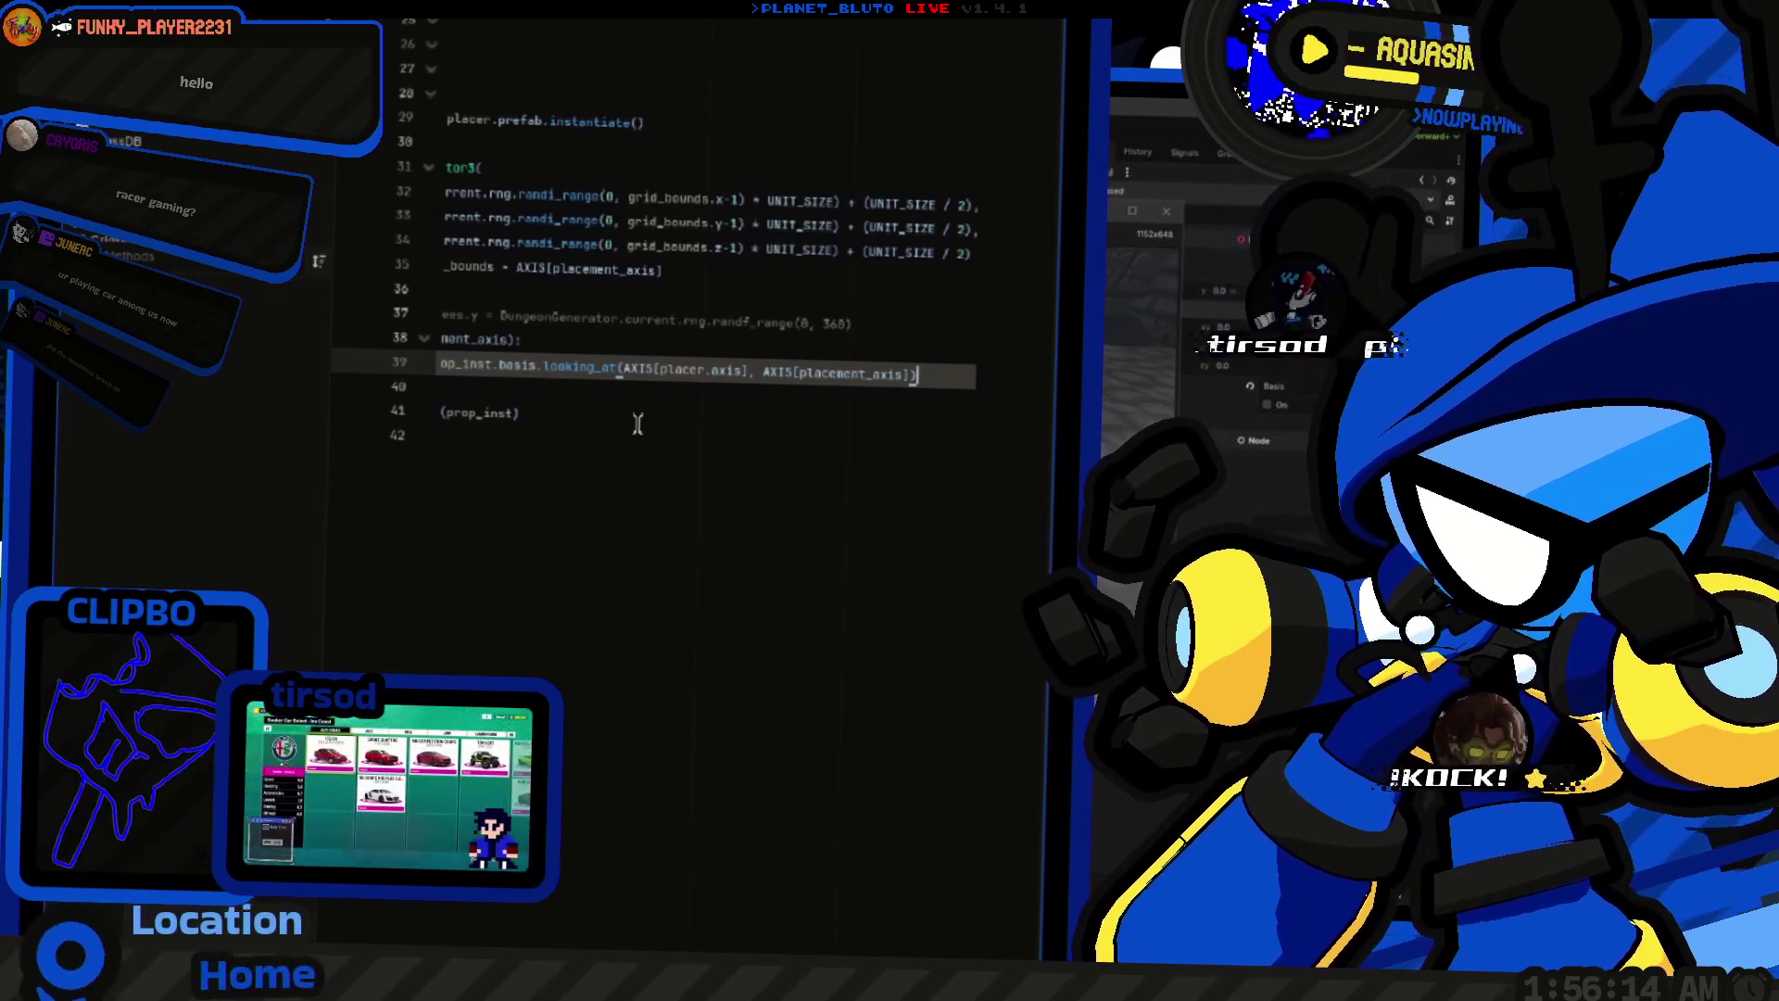
key("Home")
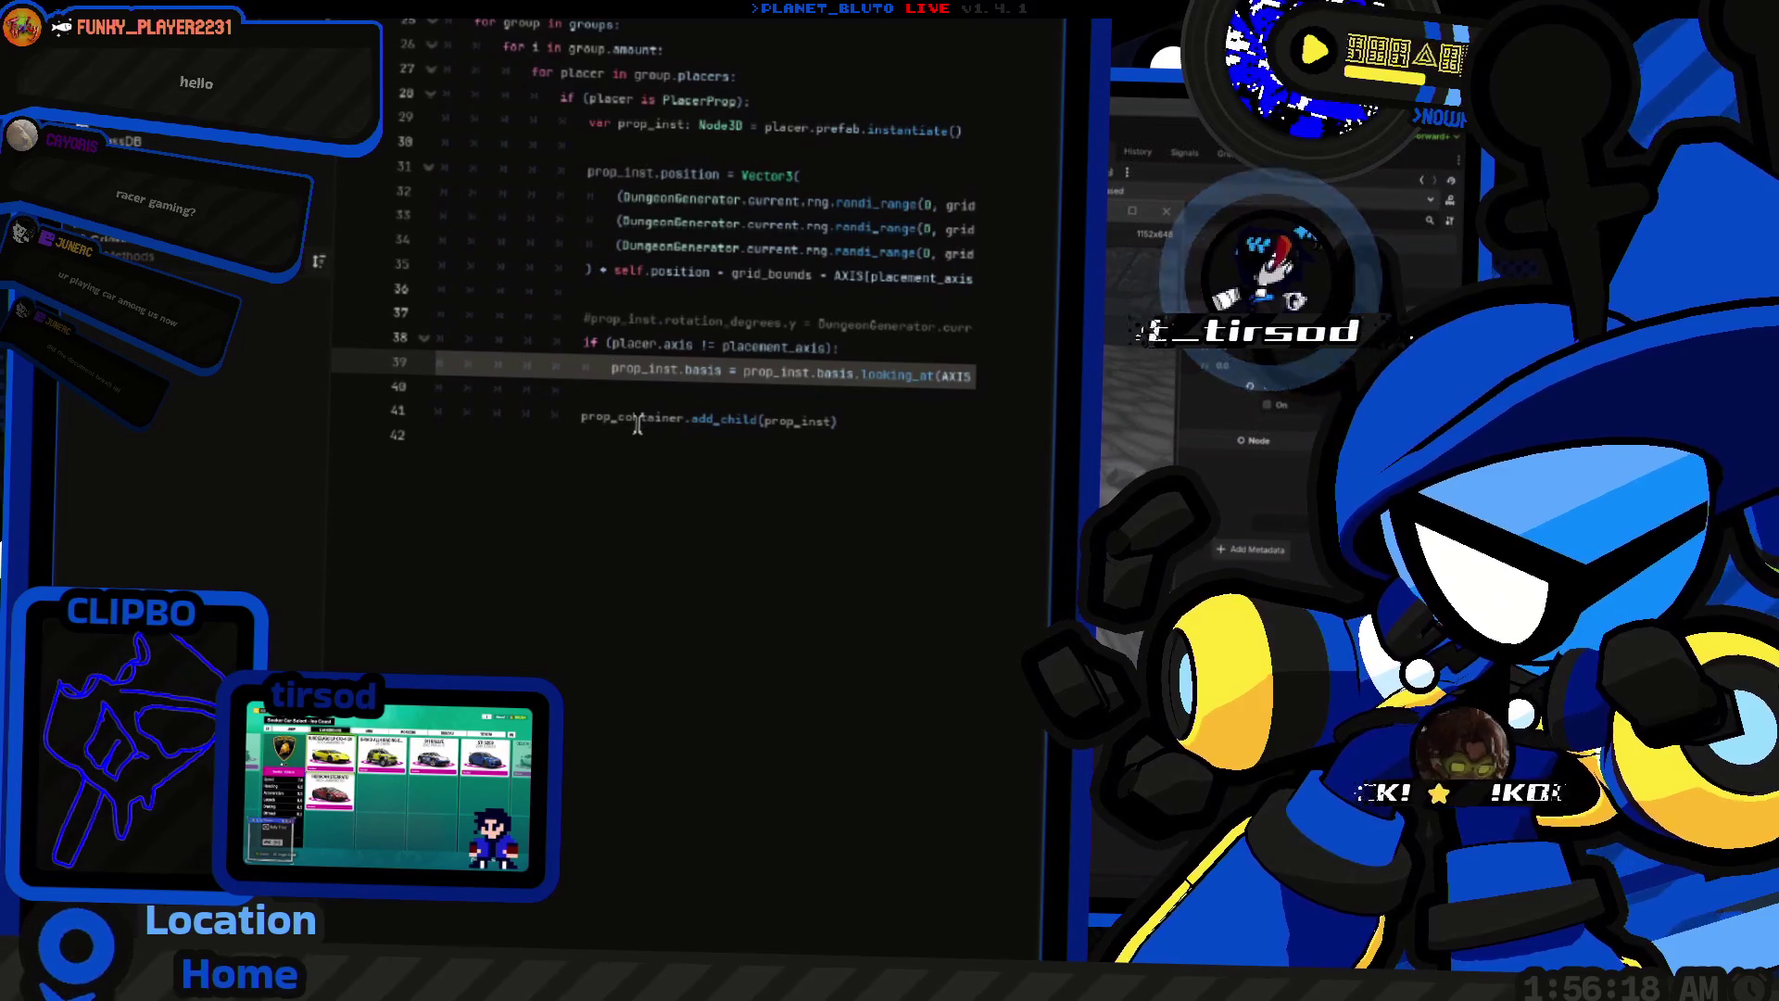
key("End")
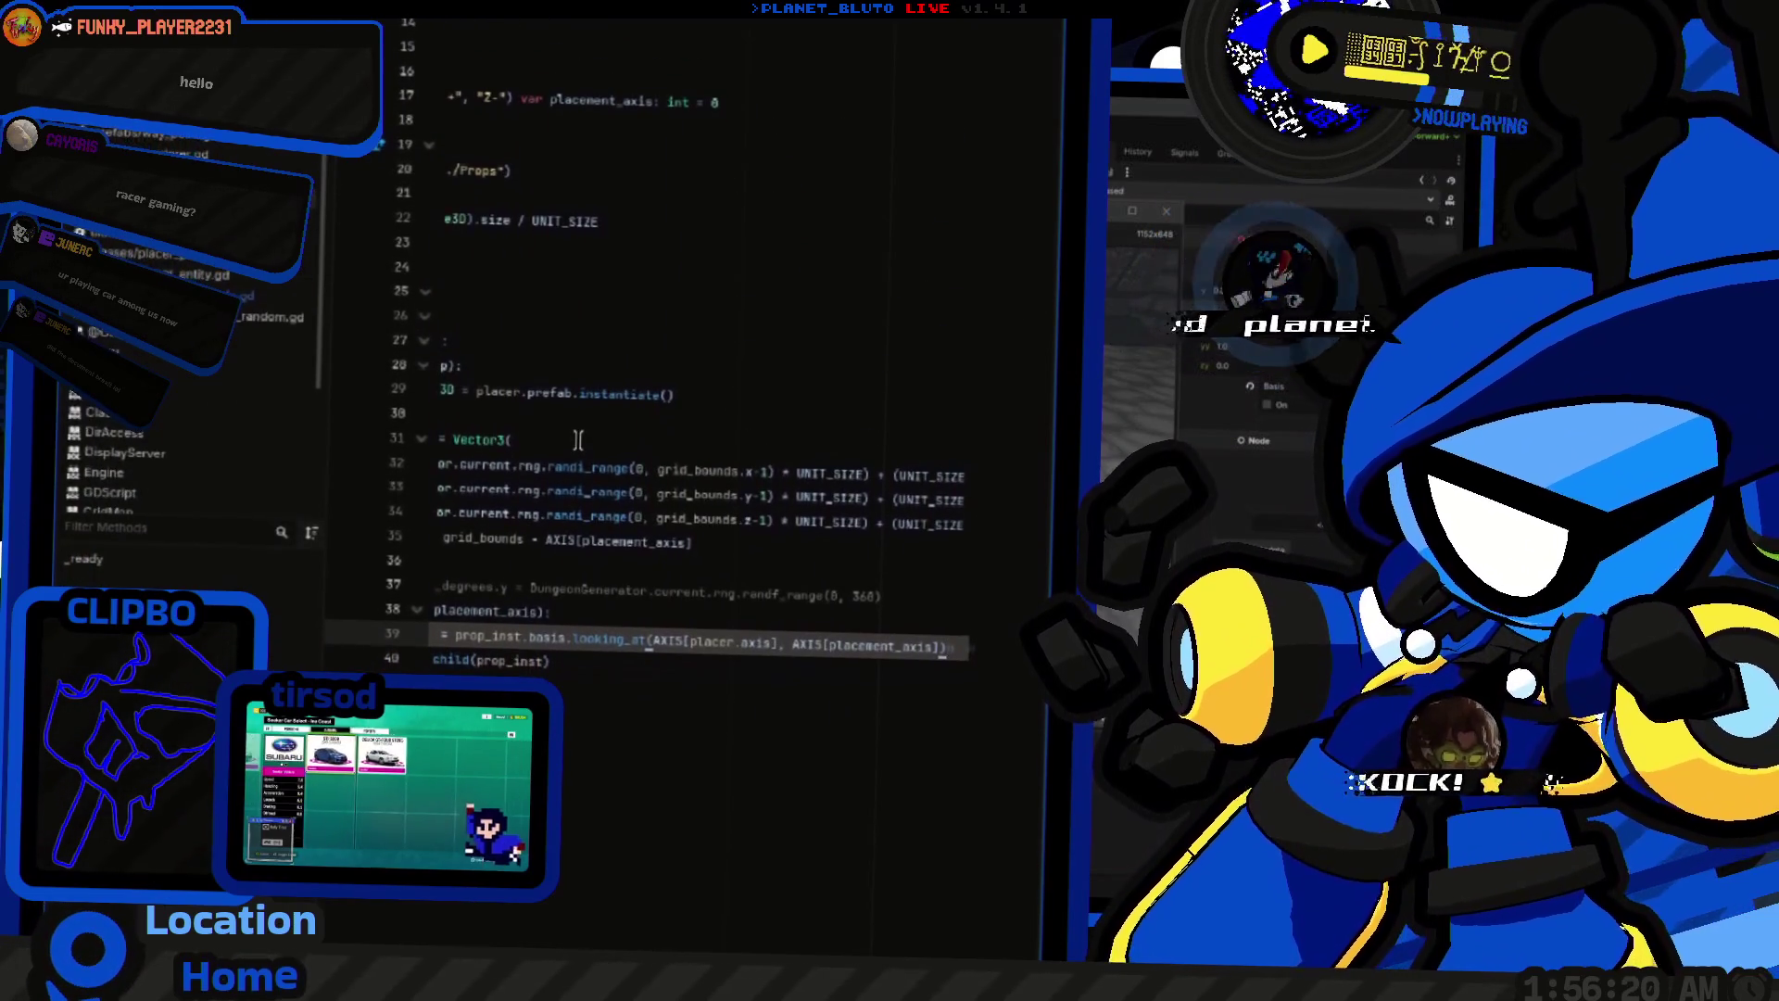
key("Return")
key("Up")
key("Home")
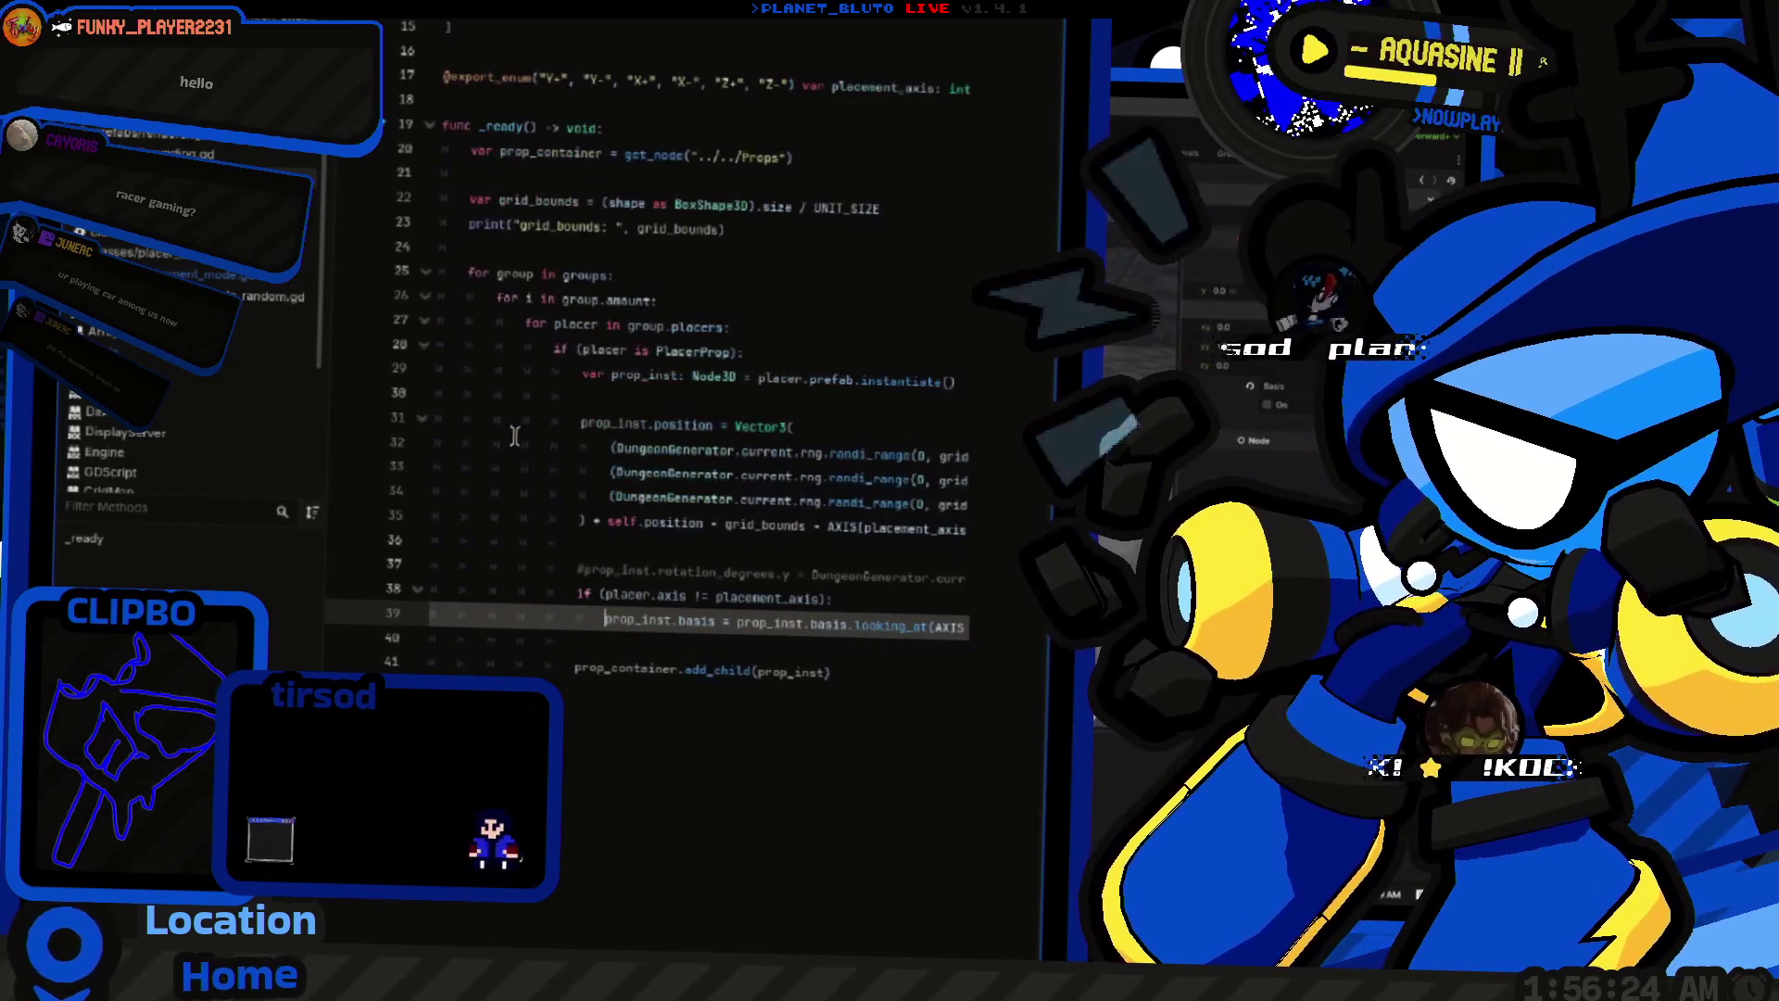
key("F5")
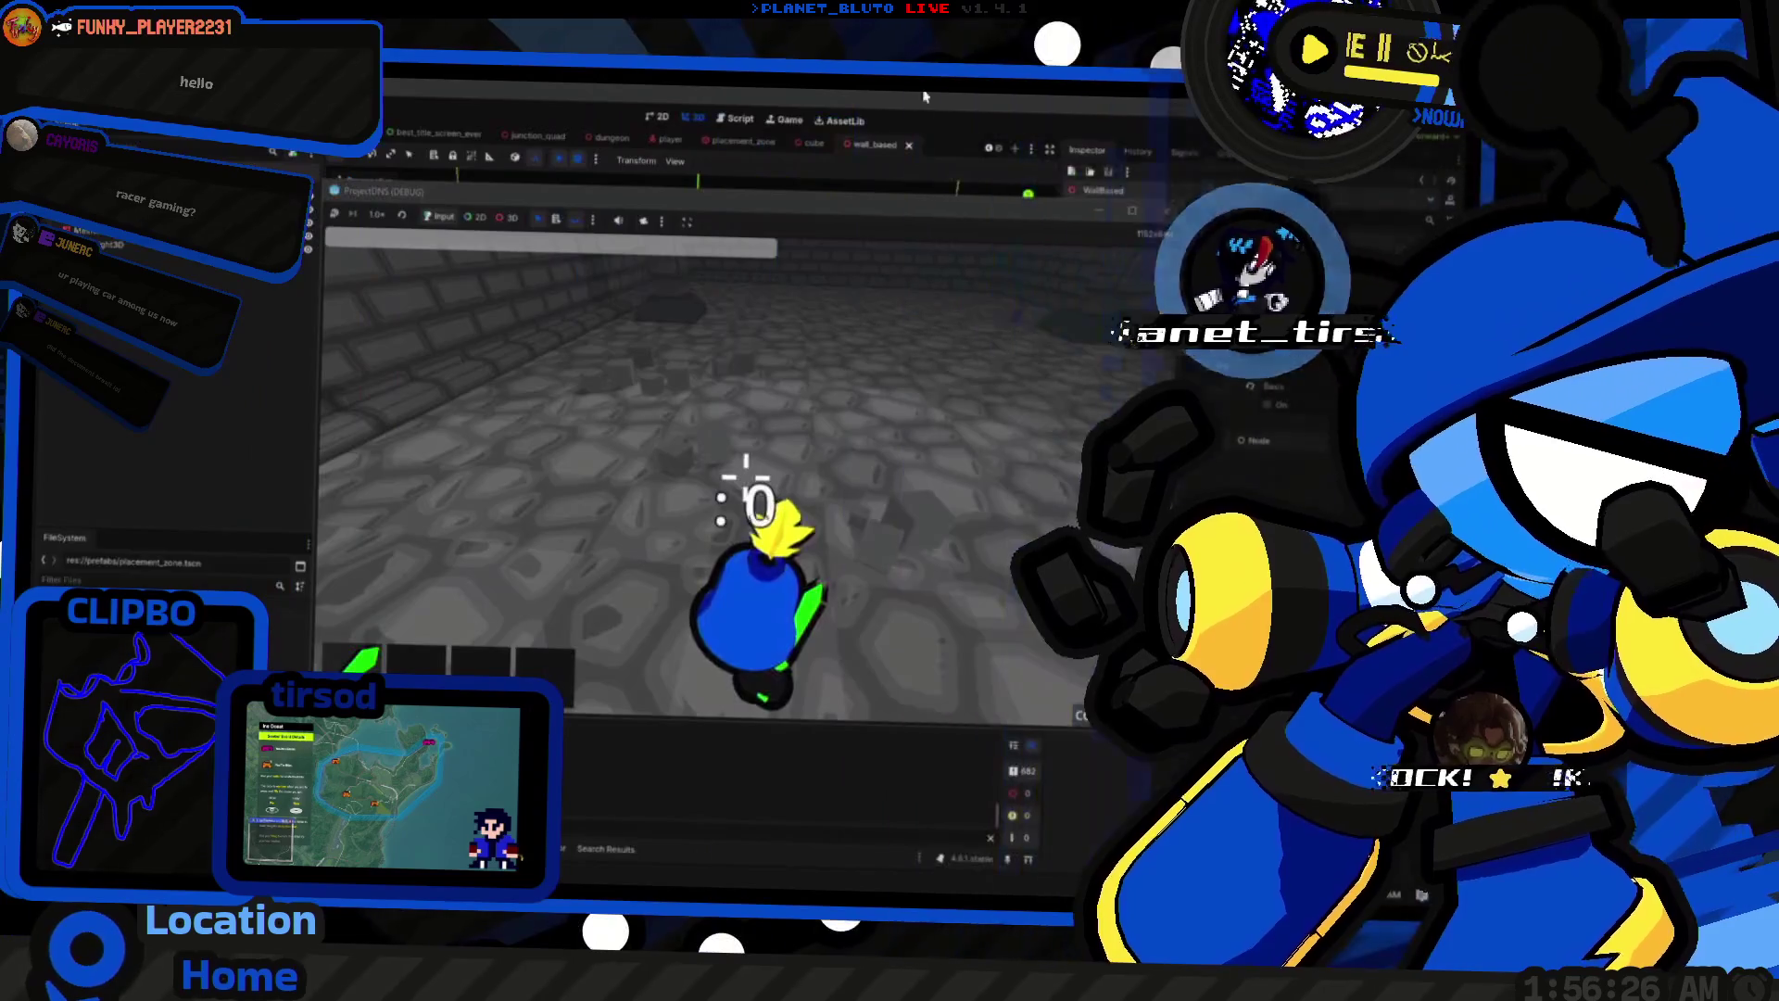
Step: Restart the game, keep the Archer class, host a lobby, then return to the editor
key("F5")
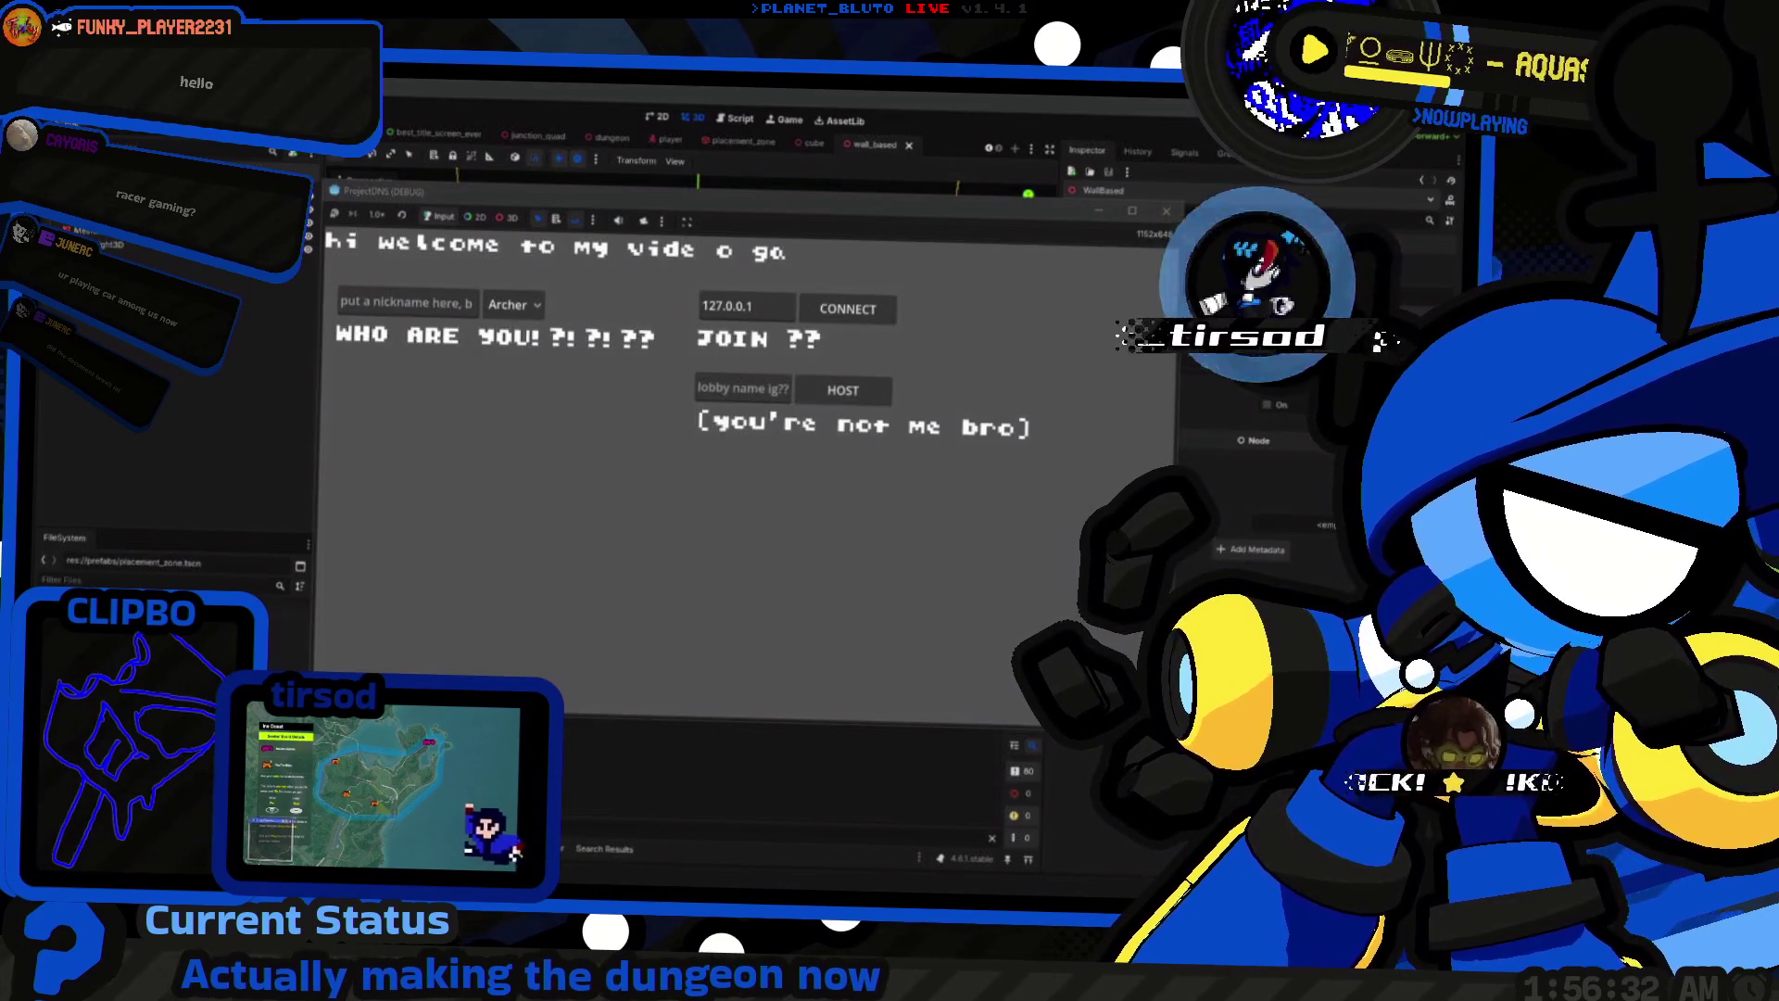
left_click(510, 306)
left_click(514, 371)
left_click(843, 390)
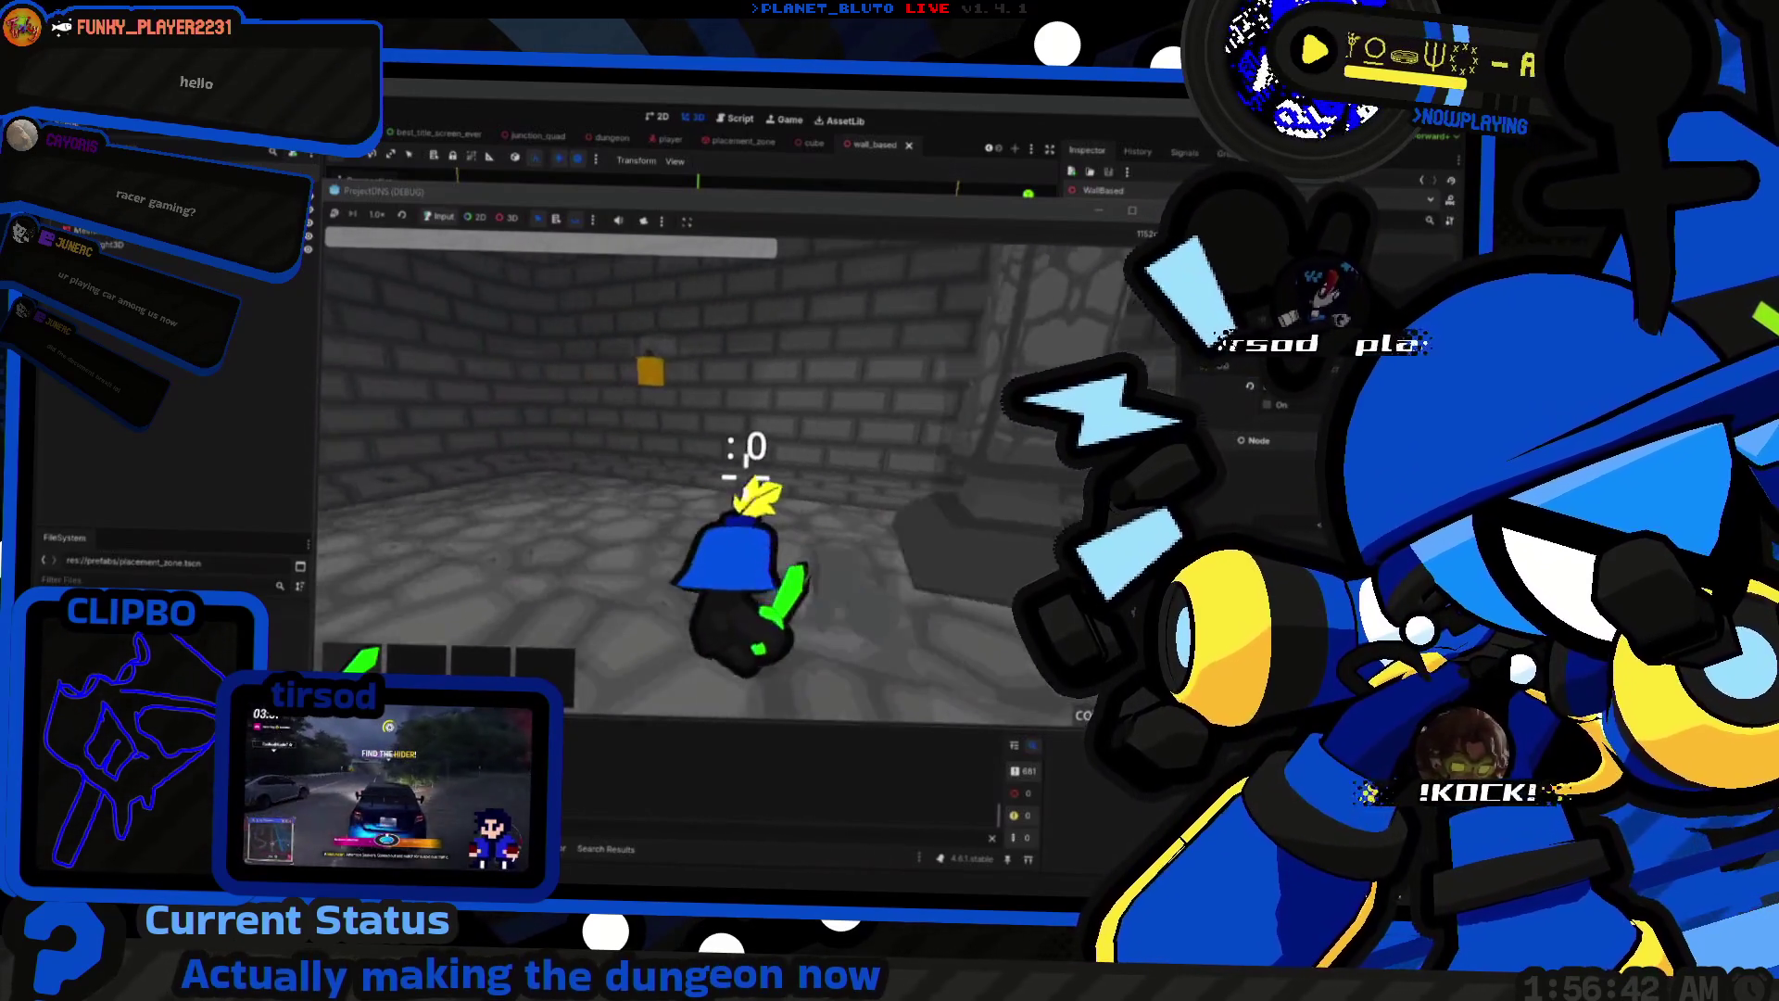
key("alt+Tab")
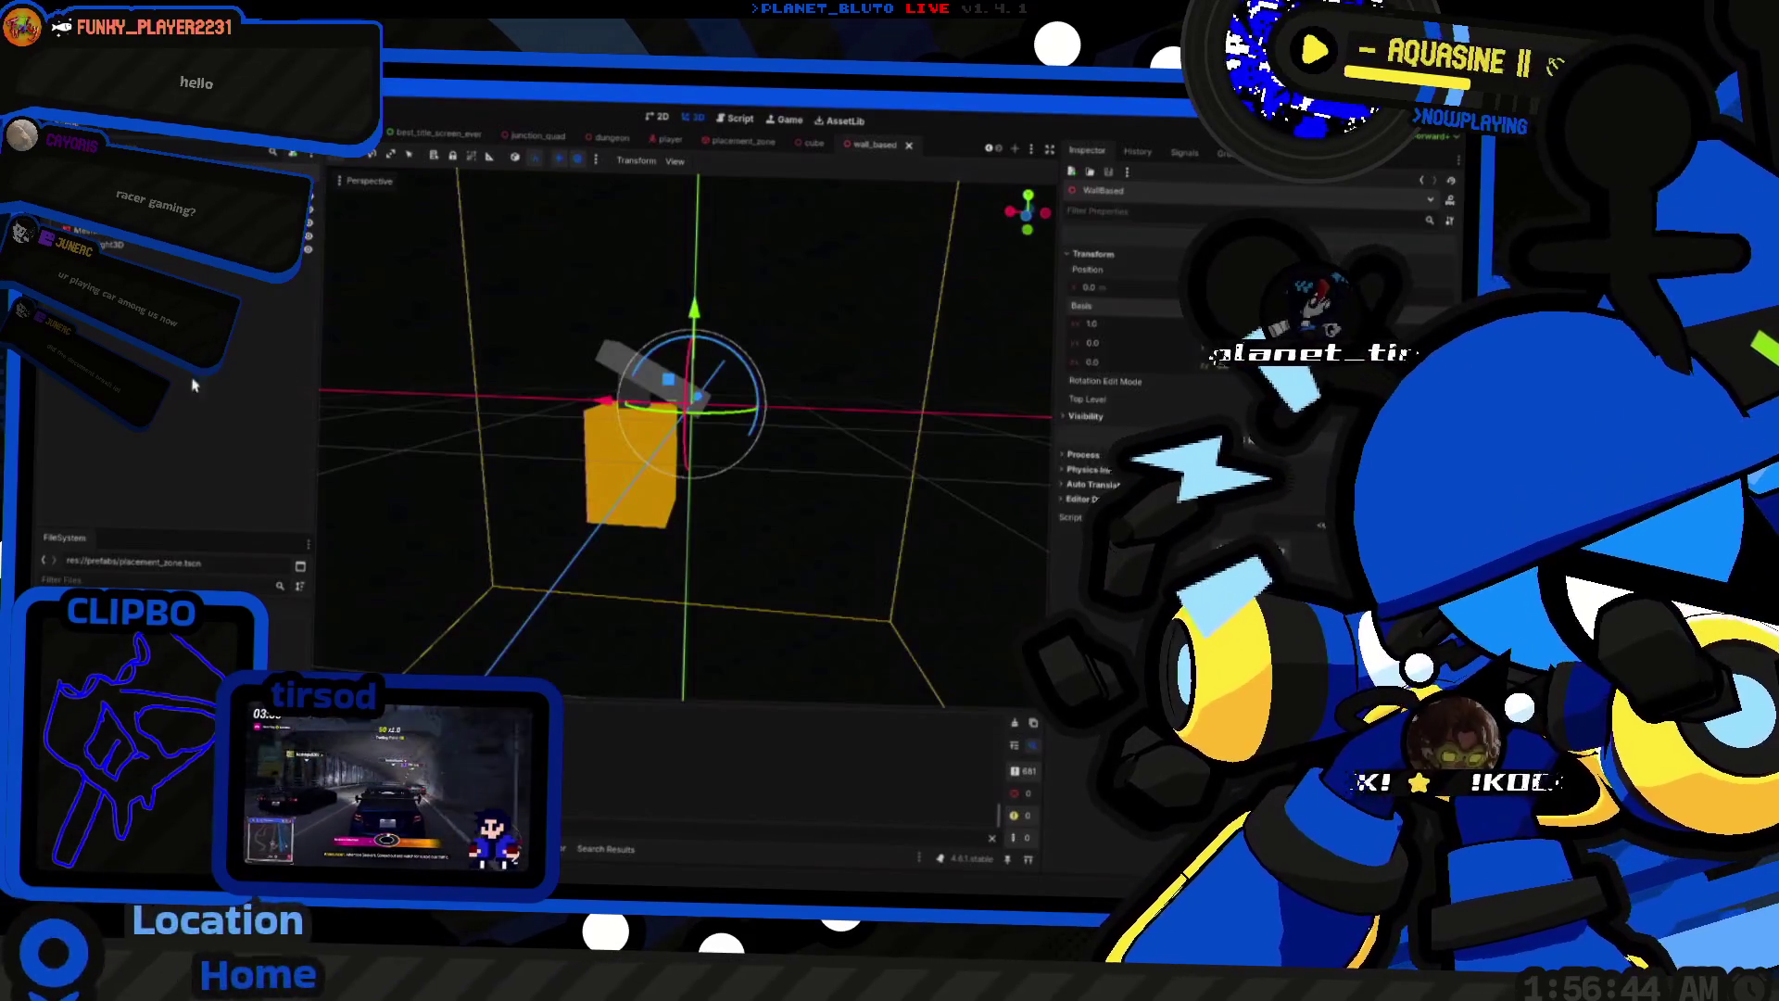
Step: In the dead_end scene, duplicate the Wall placement zone as Wall2 and rotate it
scroll(422, 148, "up", 3)
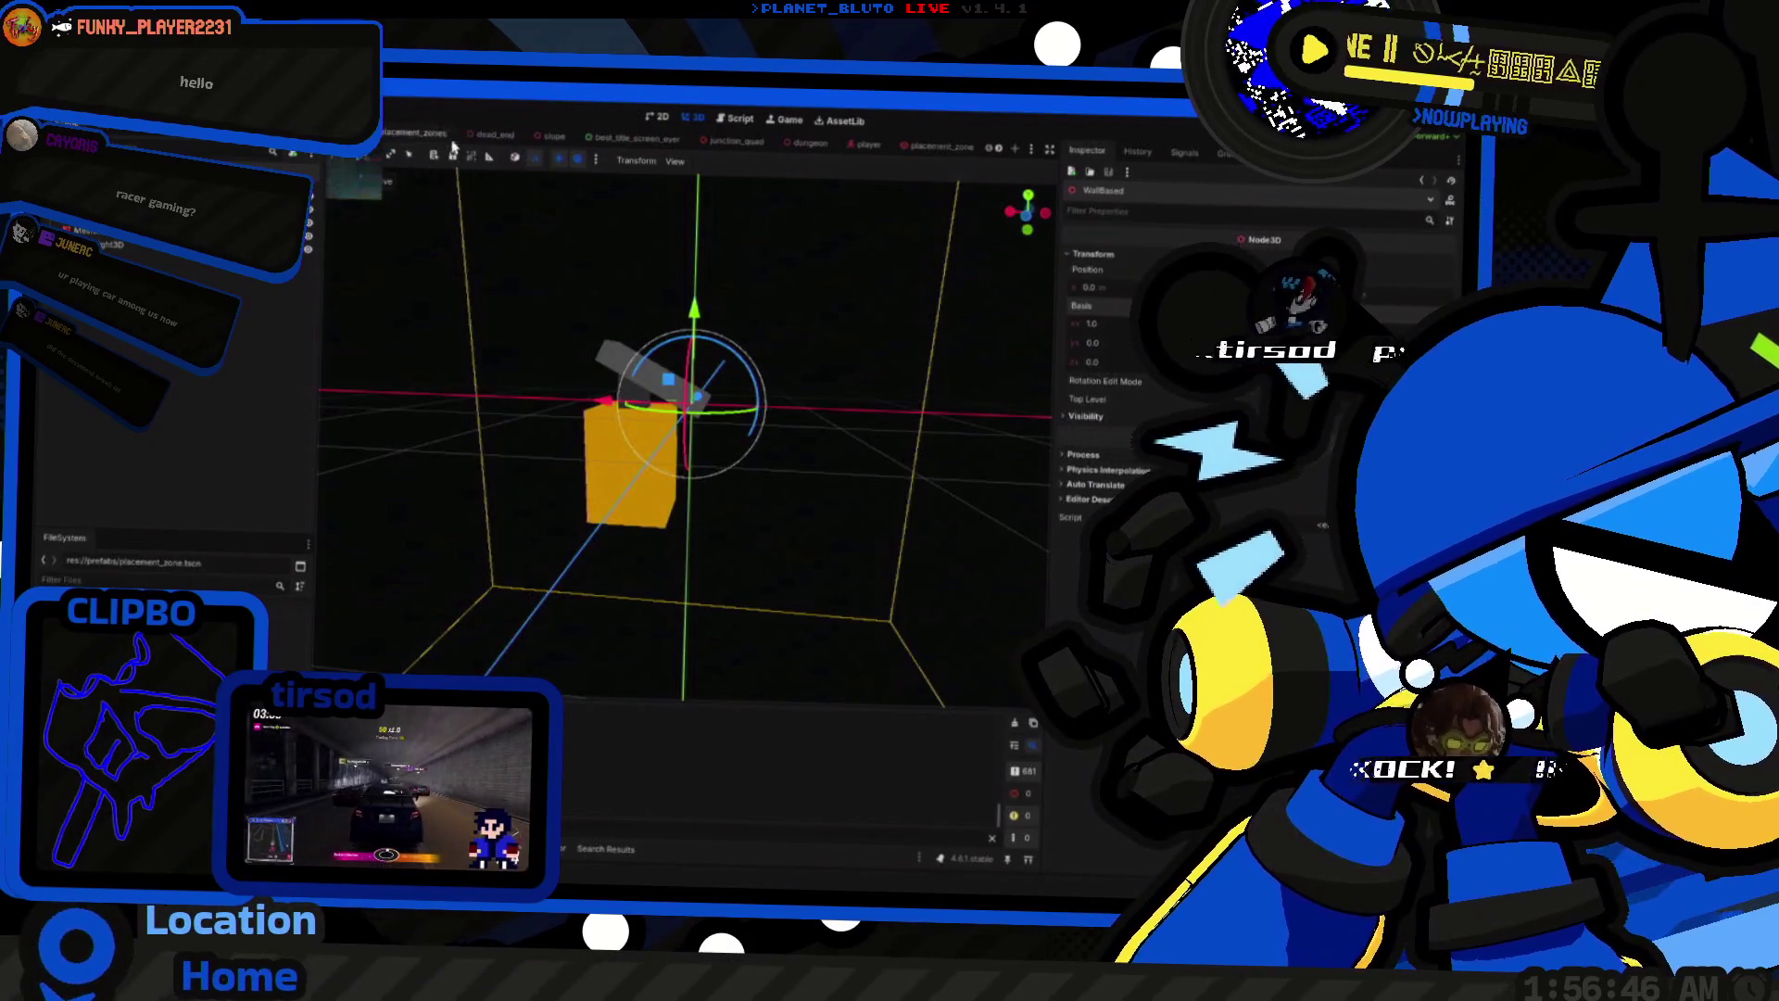
left_click(495, 135)
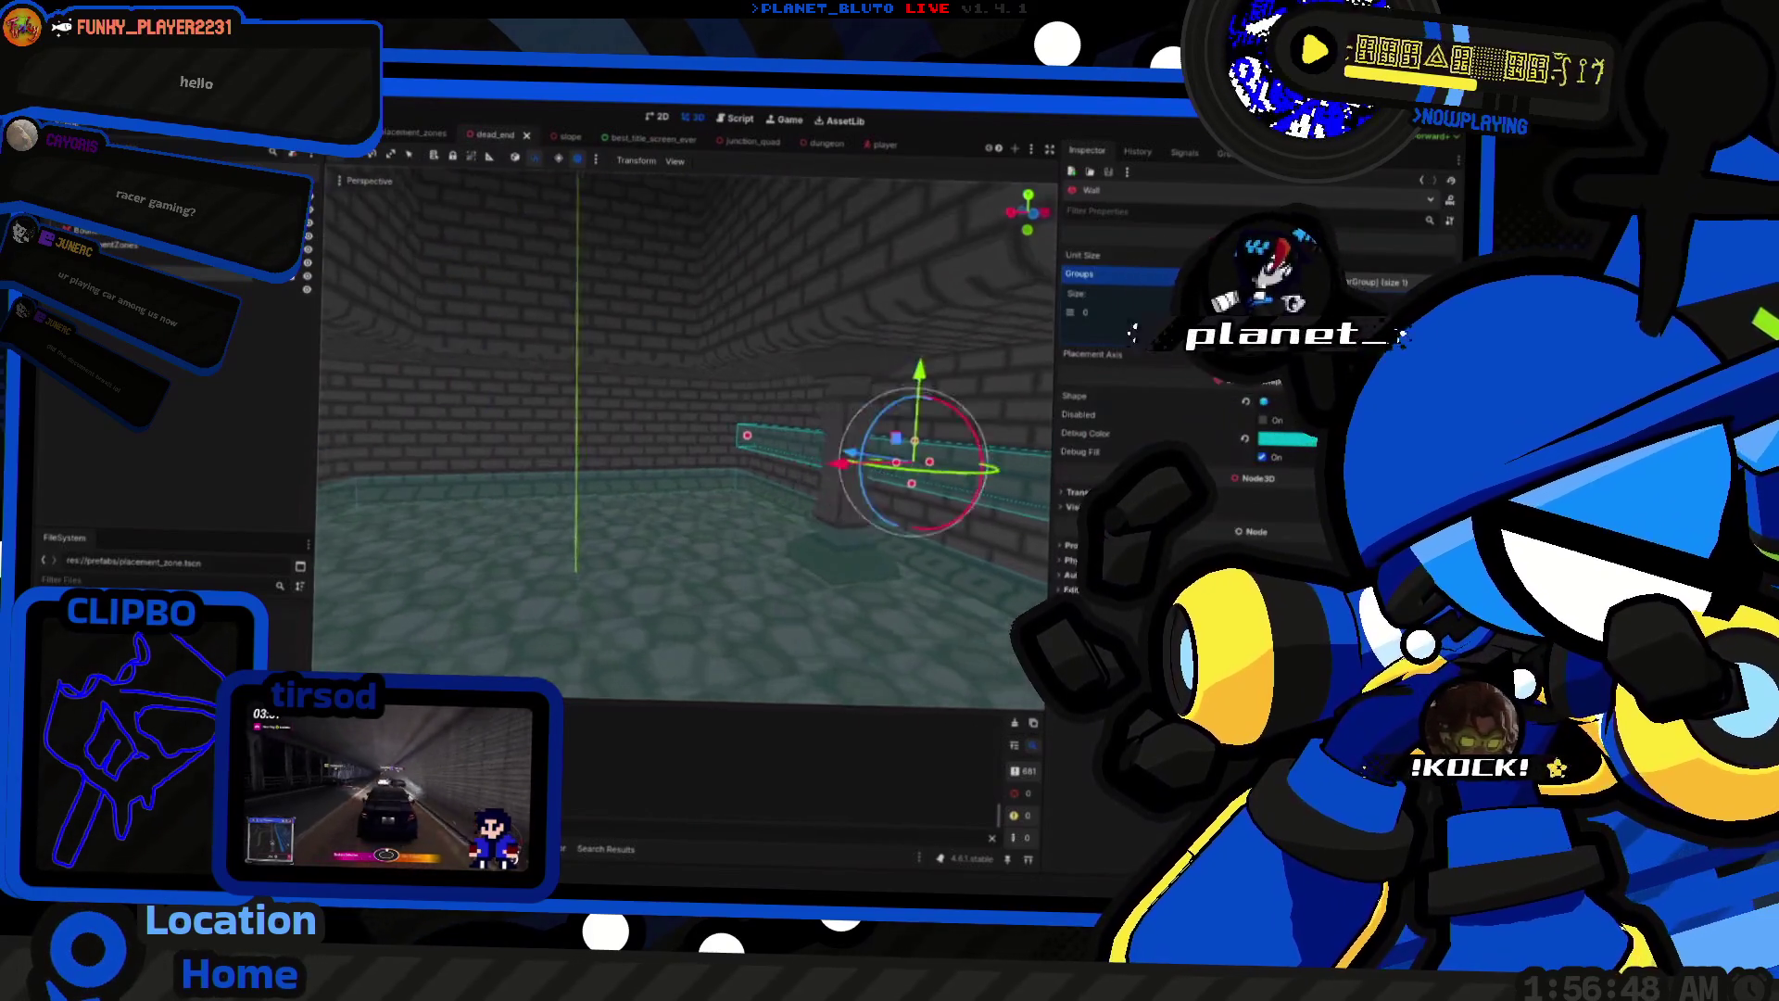
key("ctrl+d")
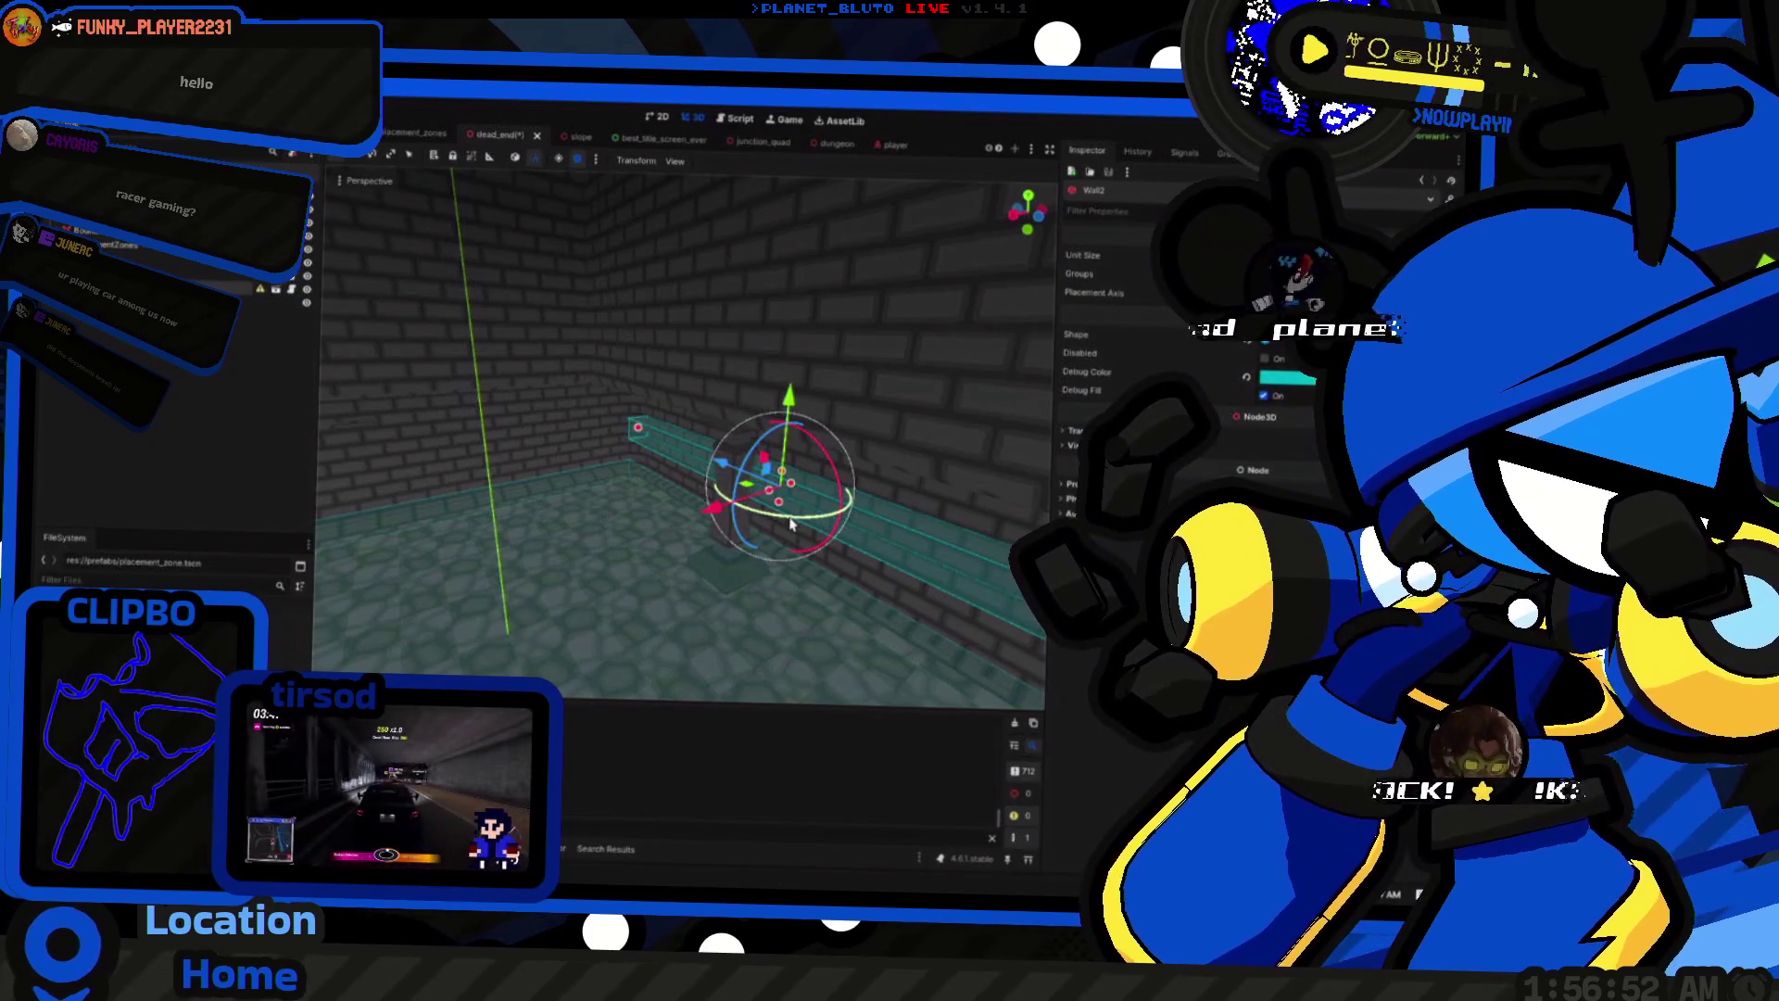
mouse_move(797, 529)
left_mouse_down()
mouse_move(845, 500)
mouse_move(837, 470)
mouse_move(779, 519)
mouse_move(808, 581)
left_mouse_up()
key("ctrl+z")
Step: Slide Wall2 into place along the back wall of the dungeon
left_click_drag(639, 409, 782, 492)
mouse_move(895, 425)
left_mouse_down()
mouse_move(797, 385)
mouse_move(466, 390)
left_mouse_up()
mouse_move(781, 448)
left_mouse_down()
mouse_move(308, 443)
mouse_move(584, 449)
mouse_move(537, 443)
left_mouse_up()
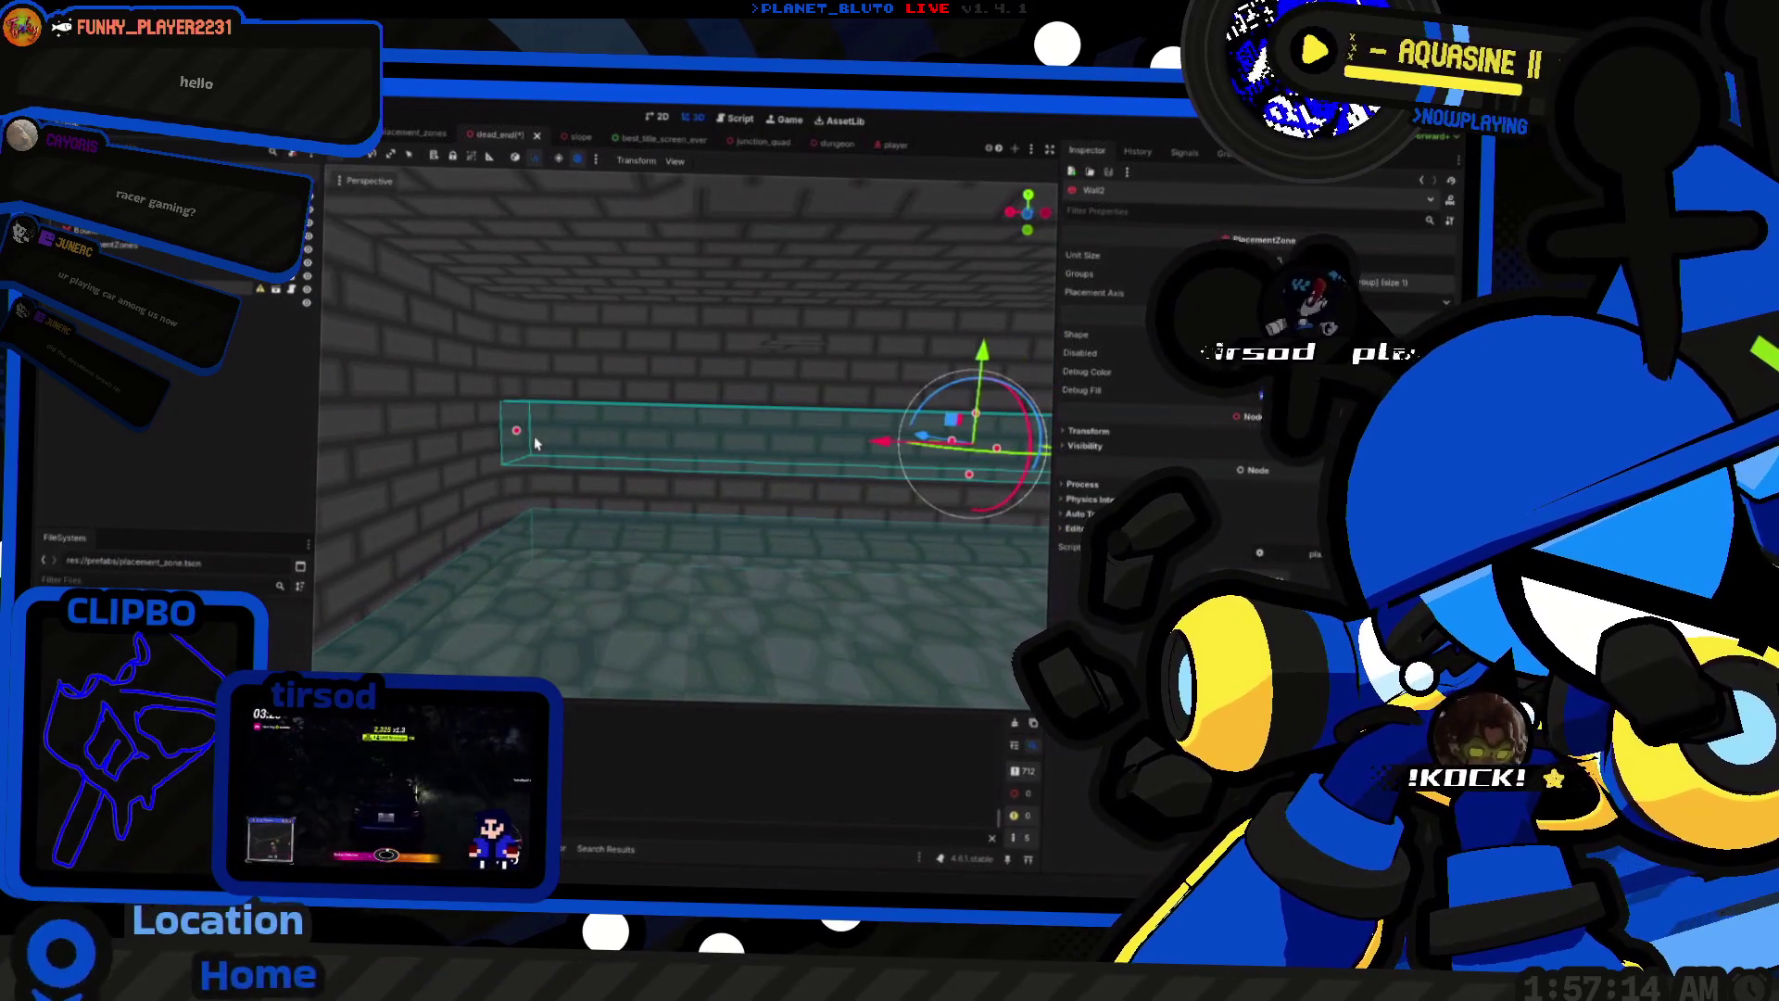
left_click(512, 435)
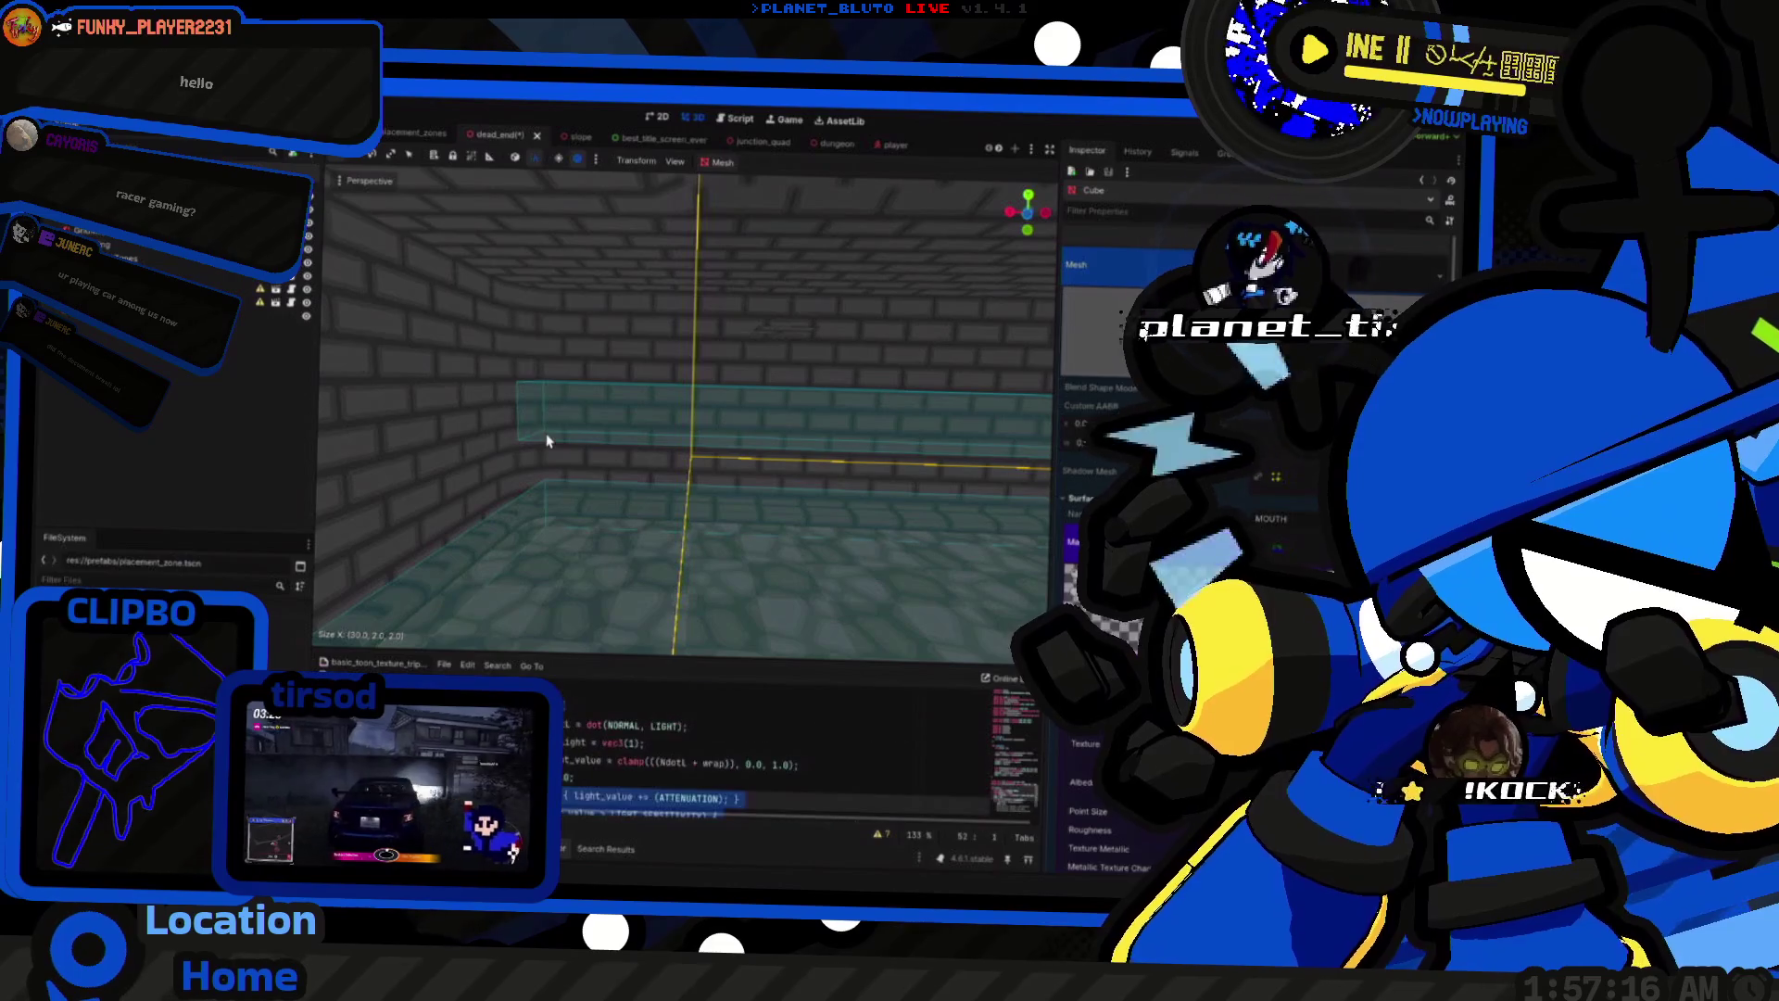
key("BackSpace")
key("BackSpace")
key("BackSpace")
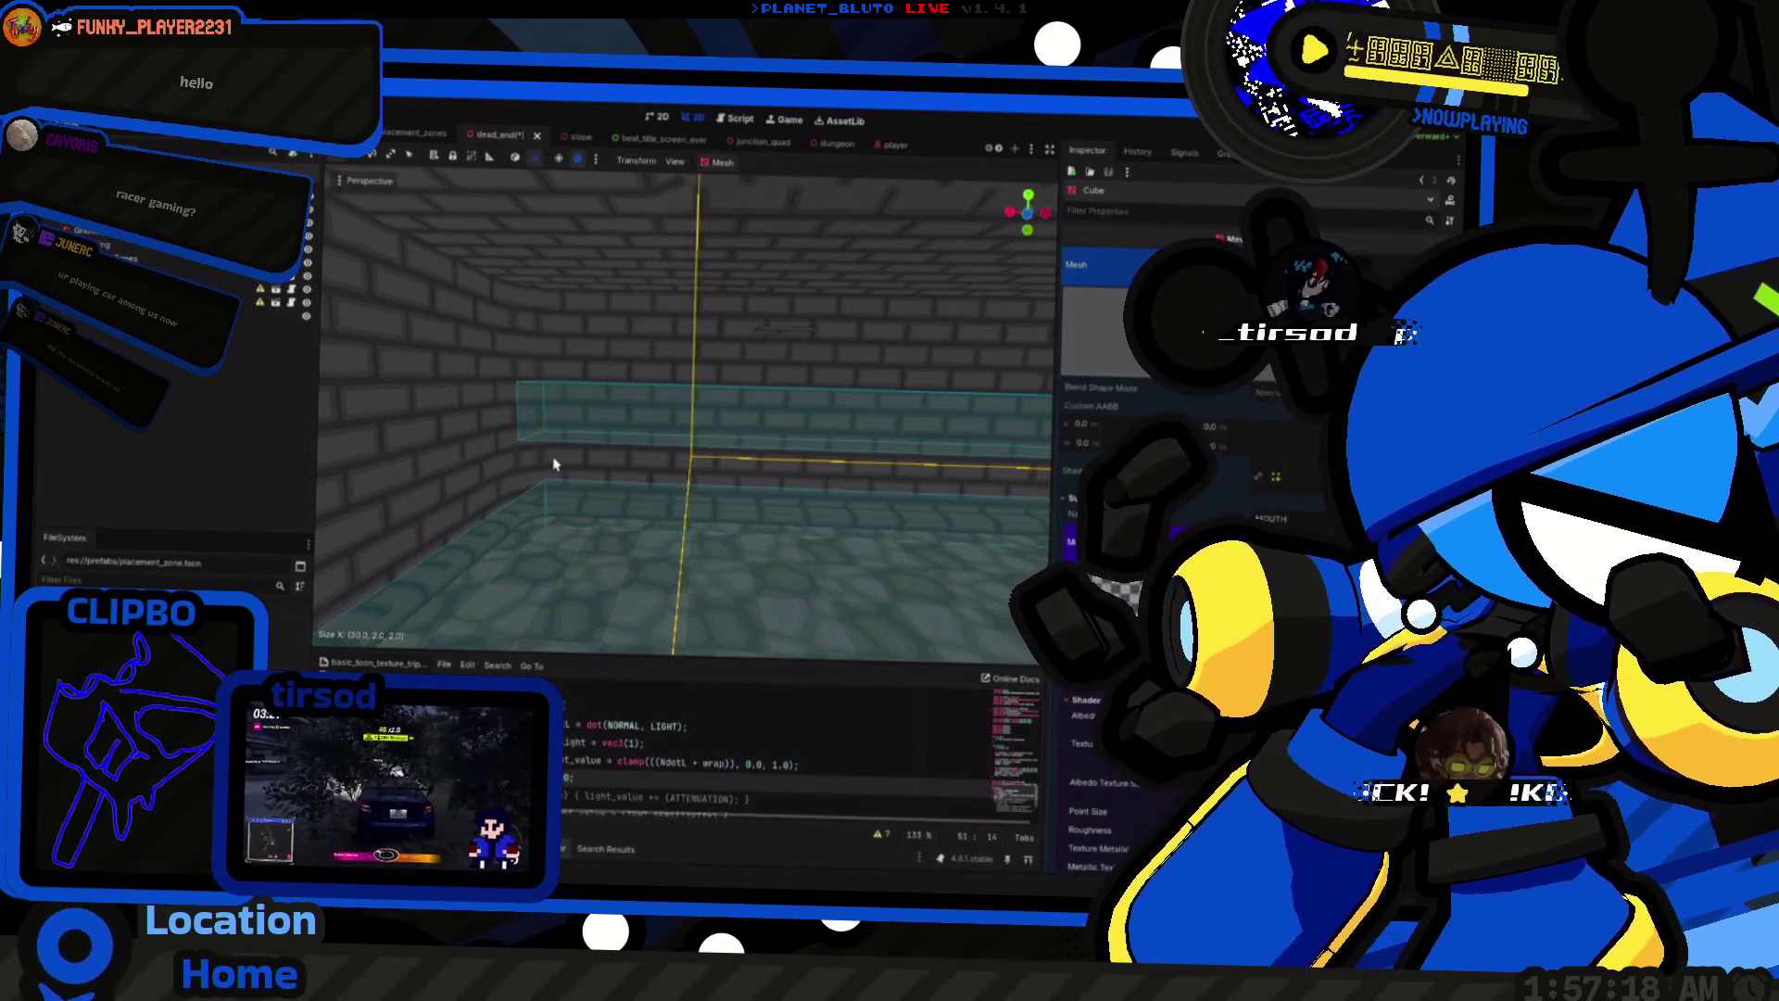
left_click(206, 417)
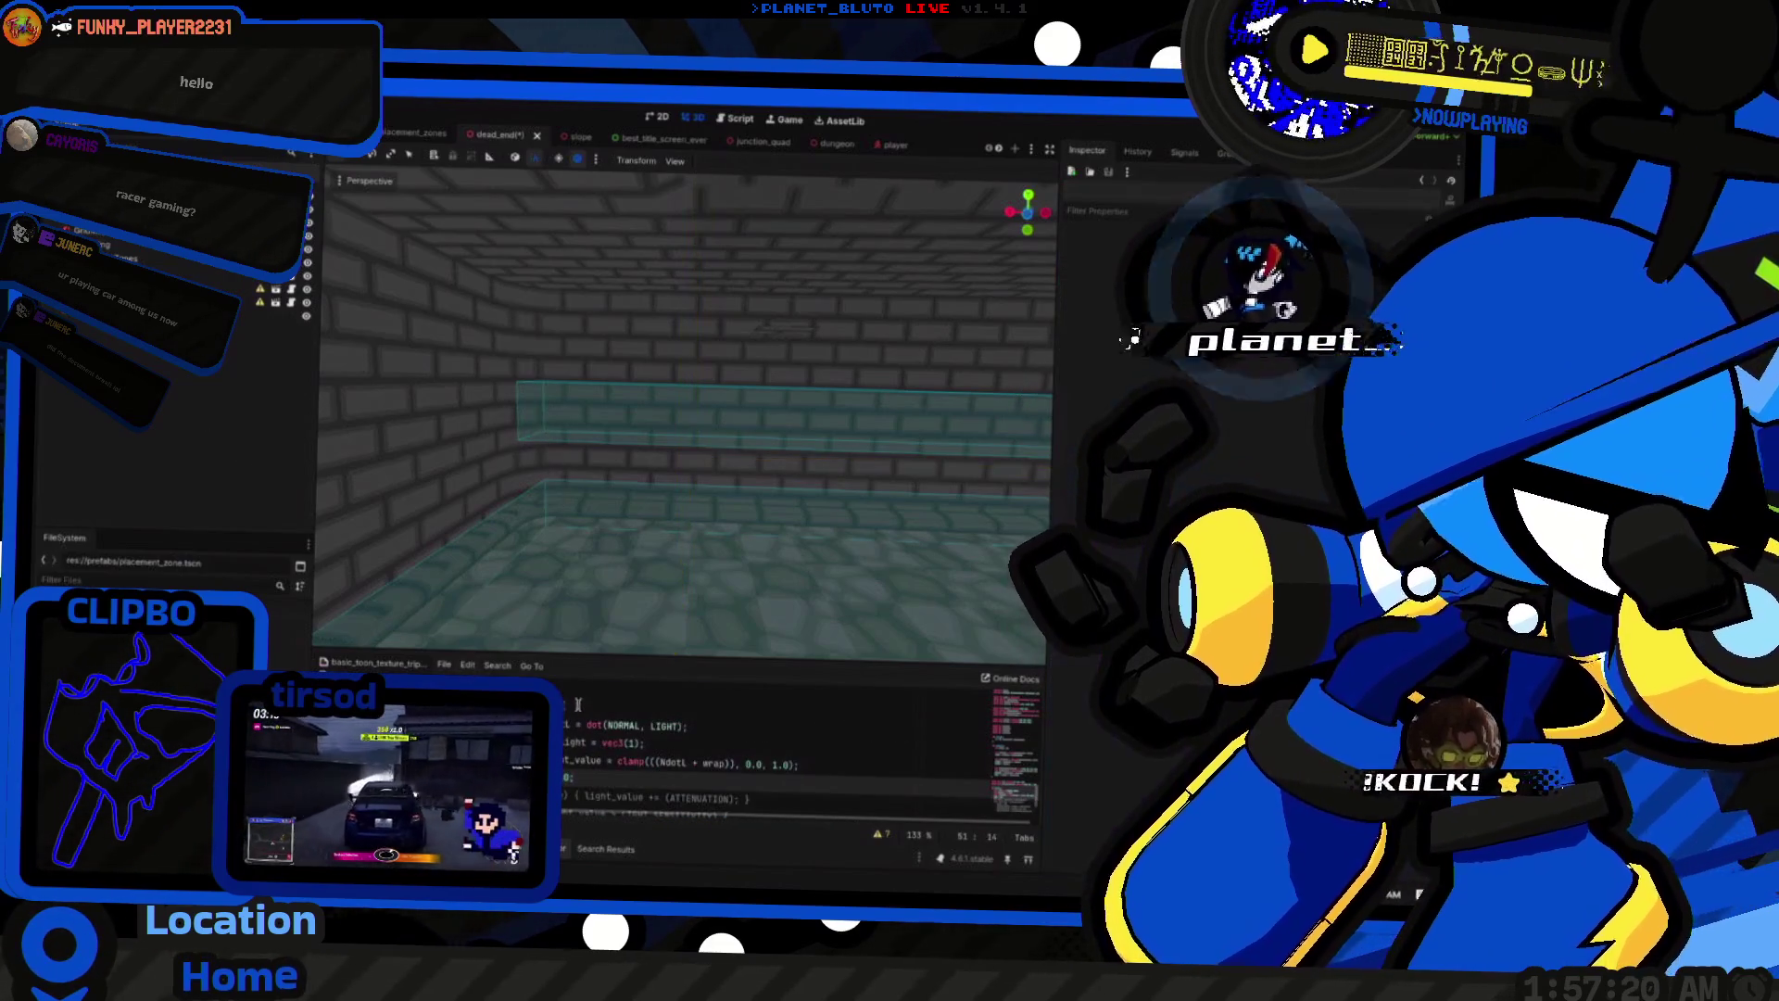
left_click(562, 411)
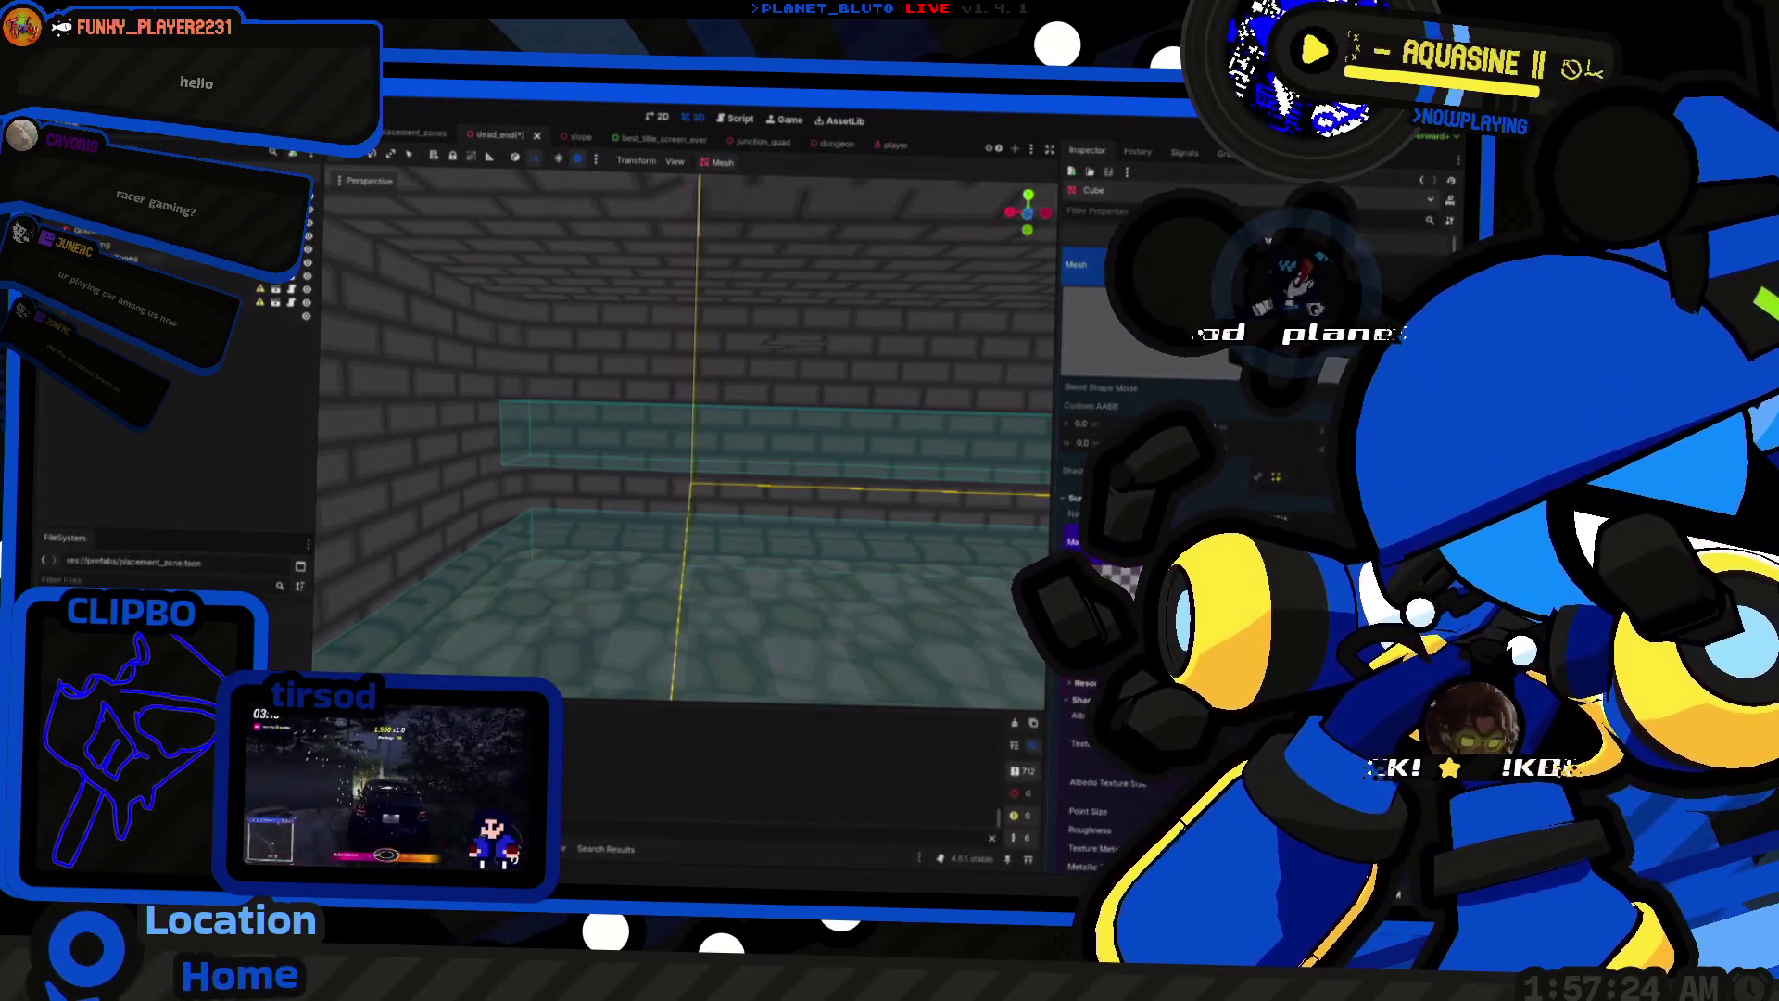
left_click(954, 417)
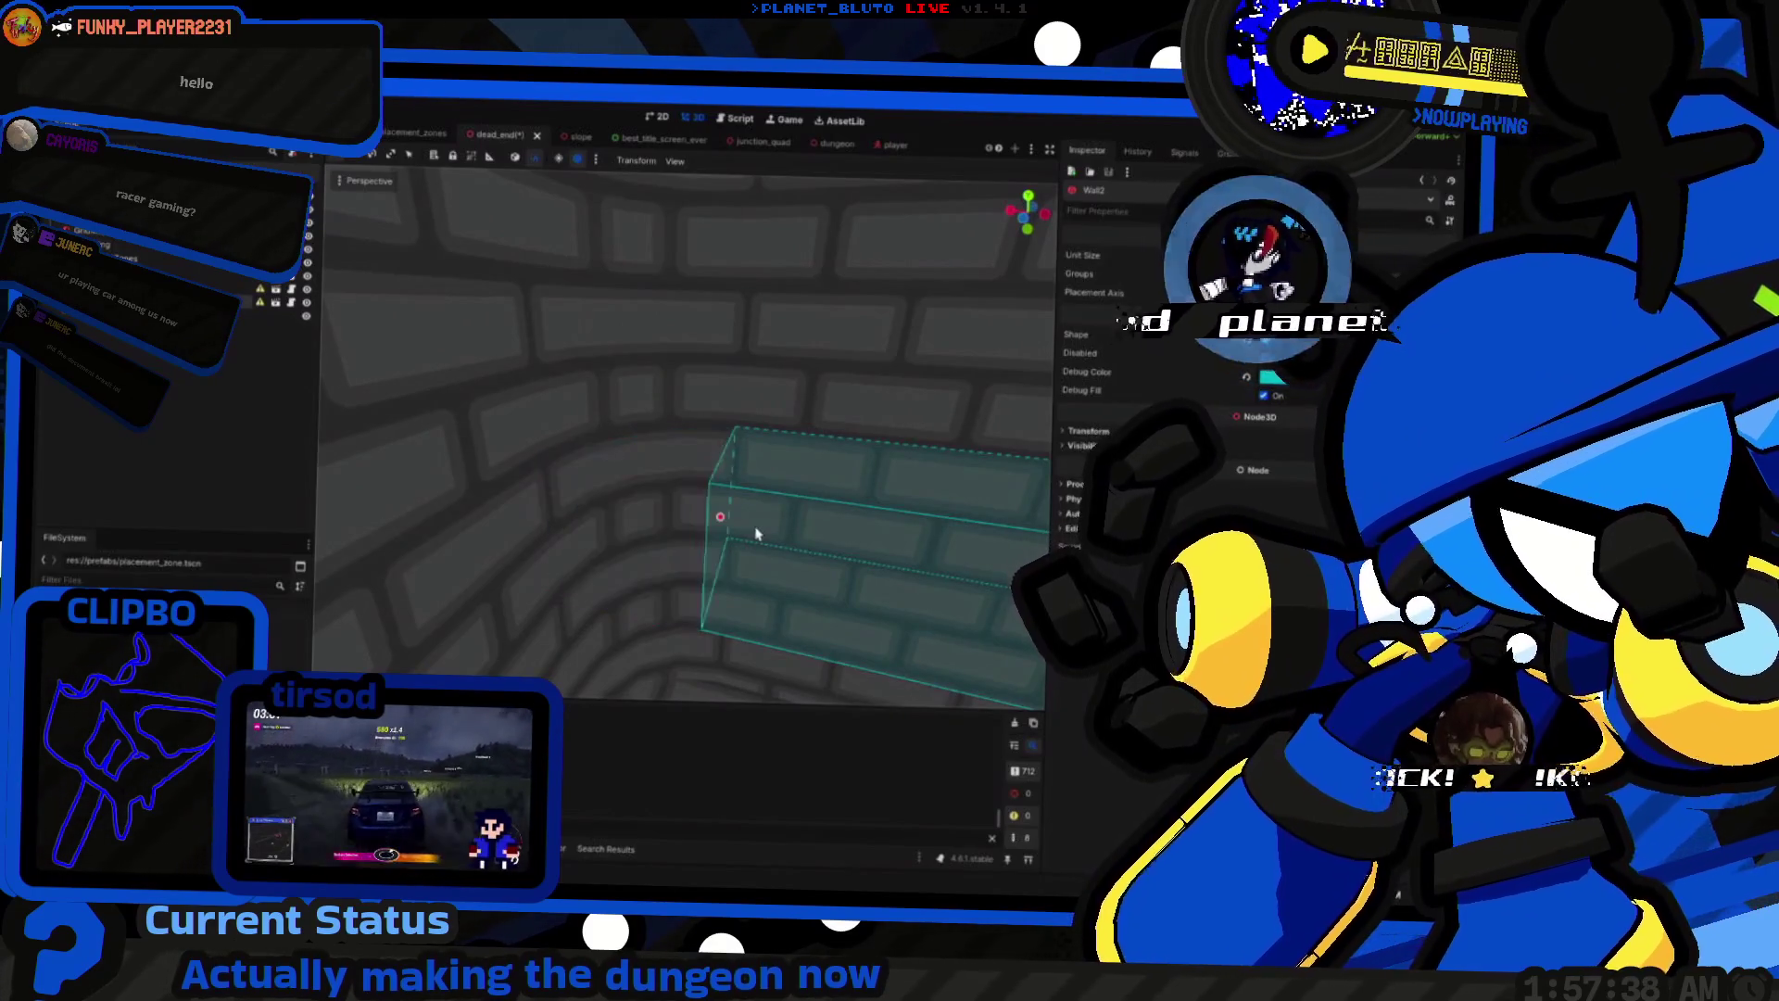
Step: Save the dead_end scene and run the game with F5
key("ctrl+s")
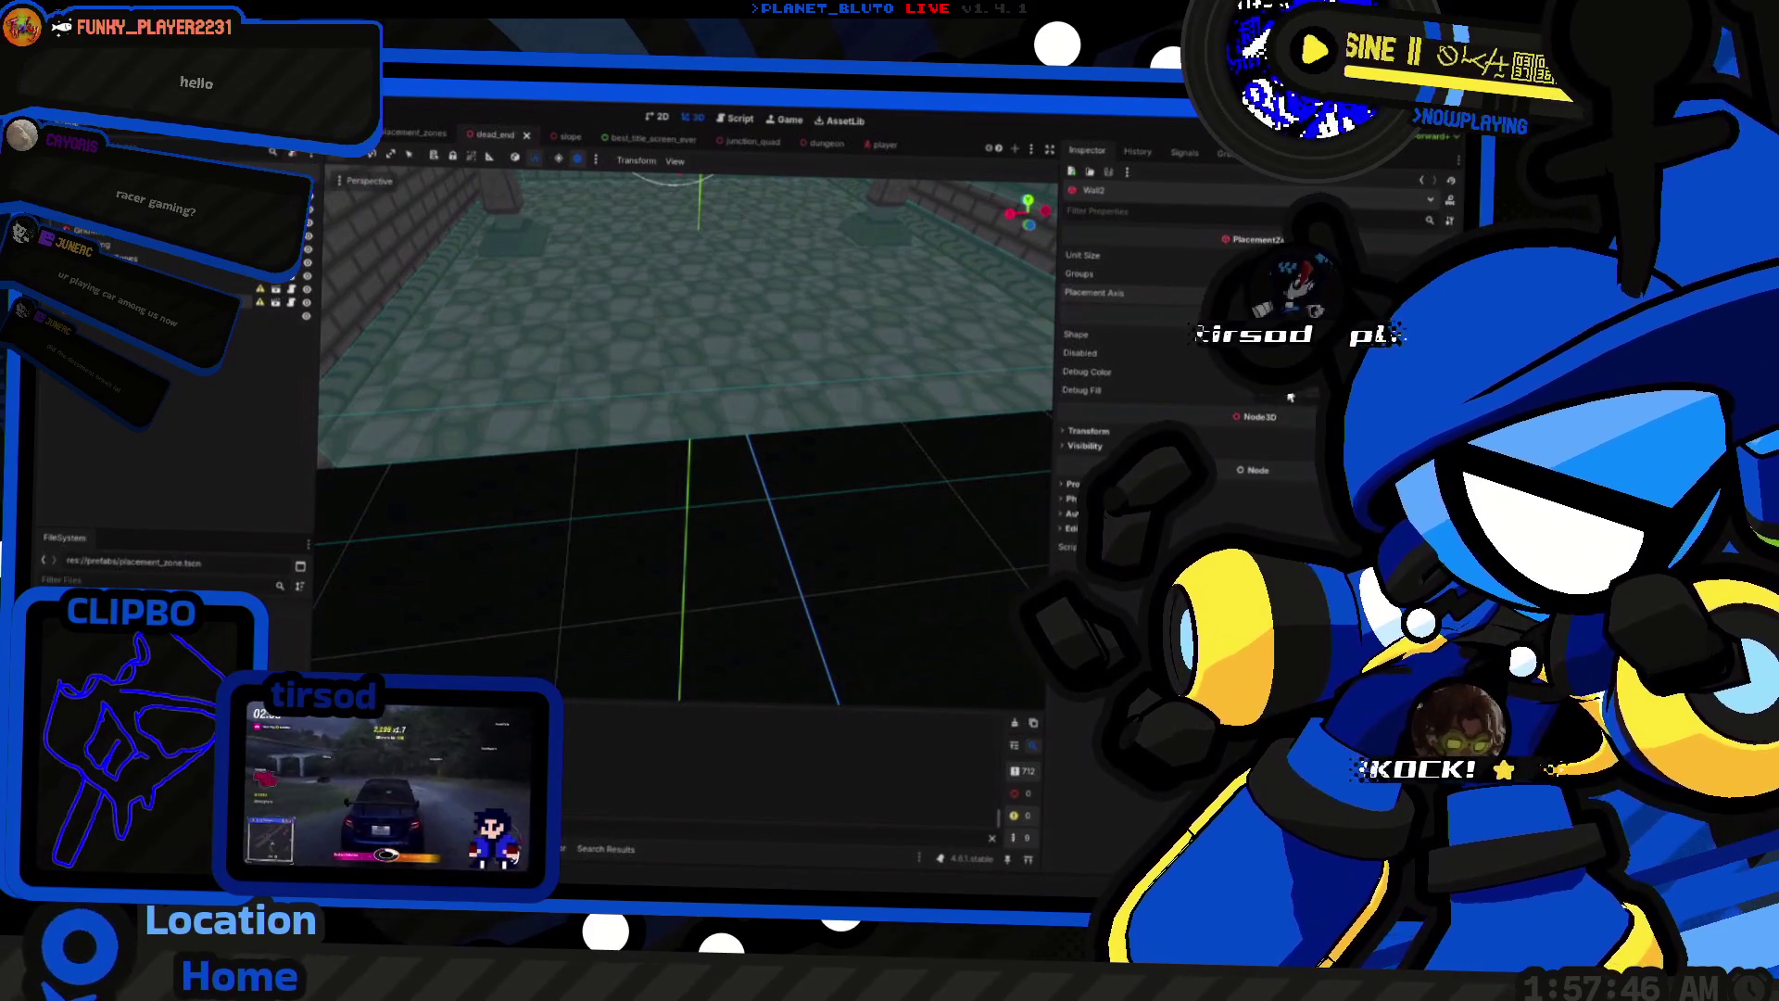
key("F5")
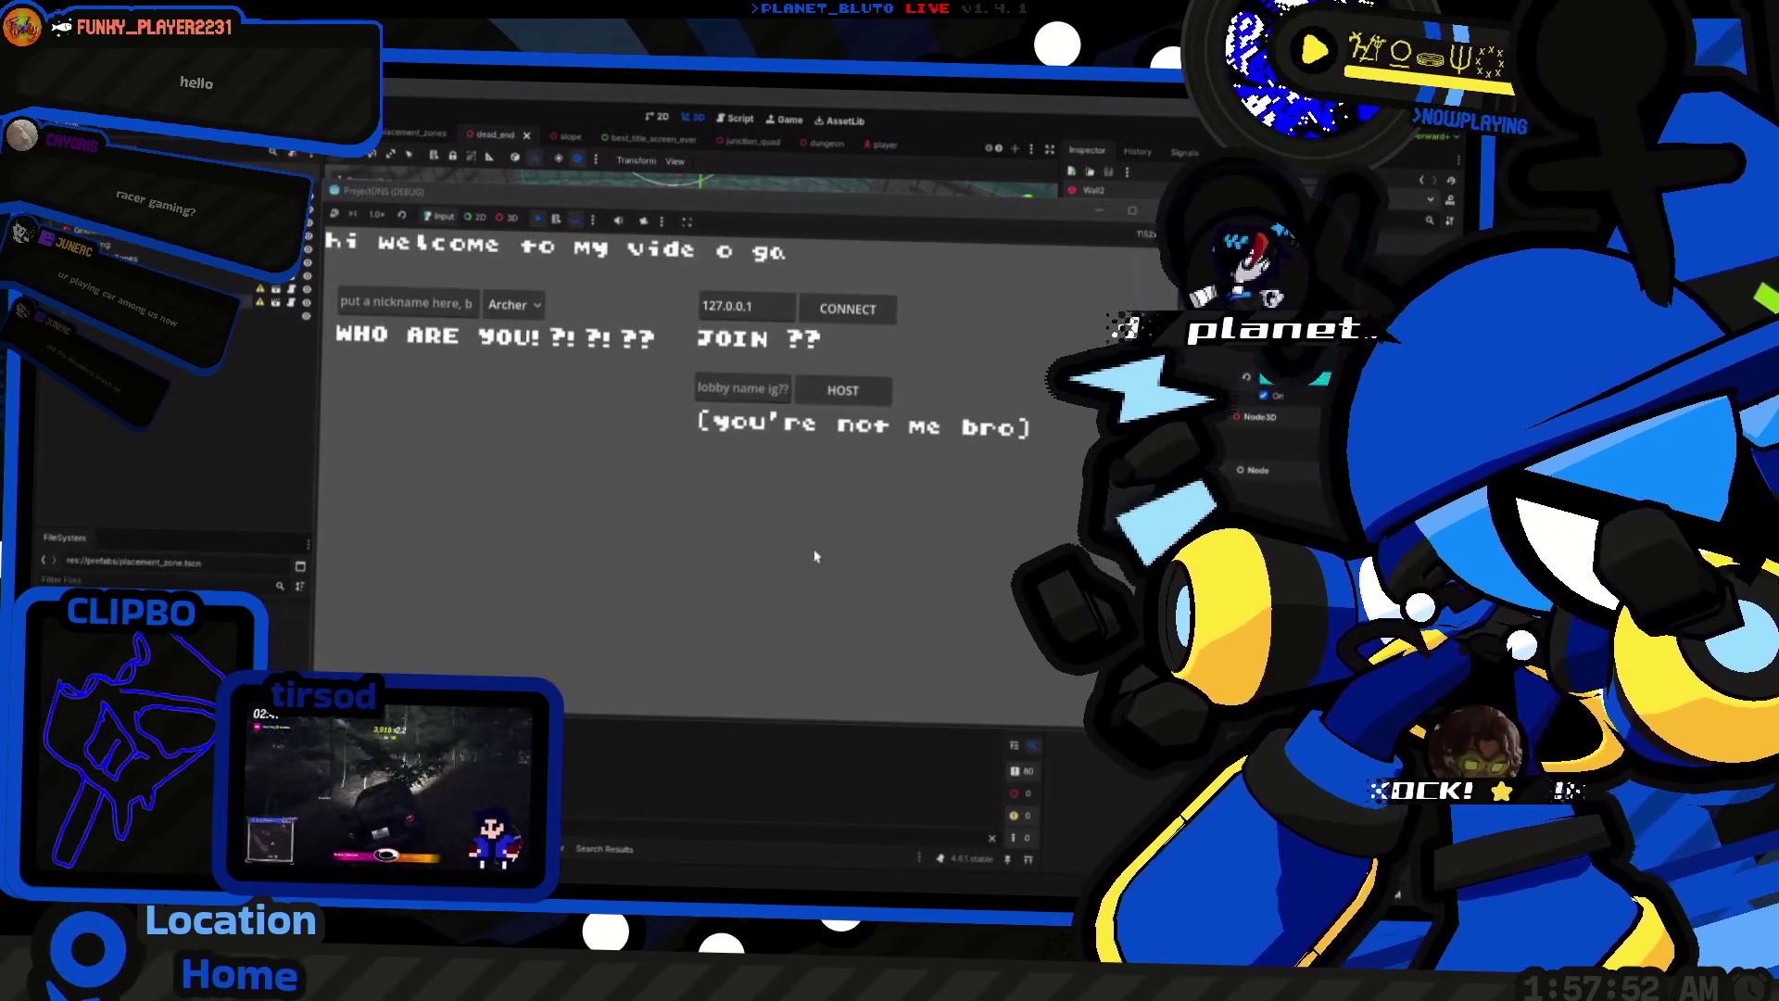
left_click(531, 309)
Step: Host a game as Archer and walk through the brick corridors
left_click(510, 345)
left_click(842, 390)
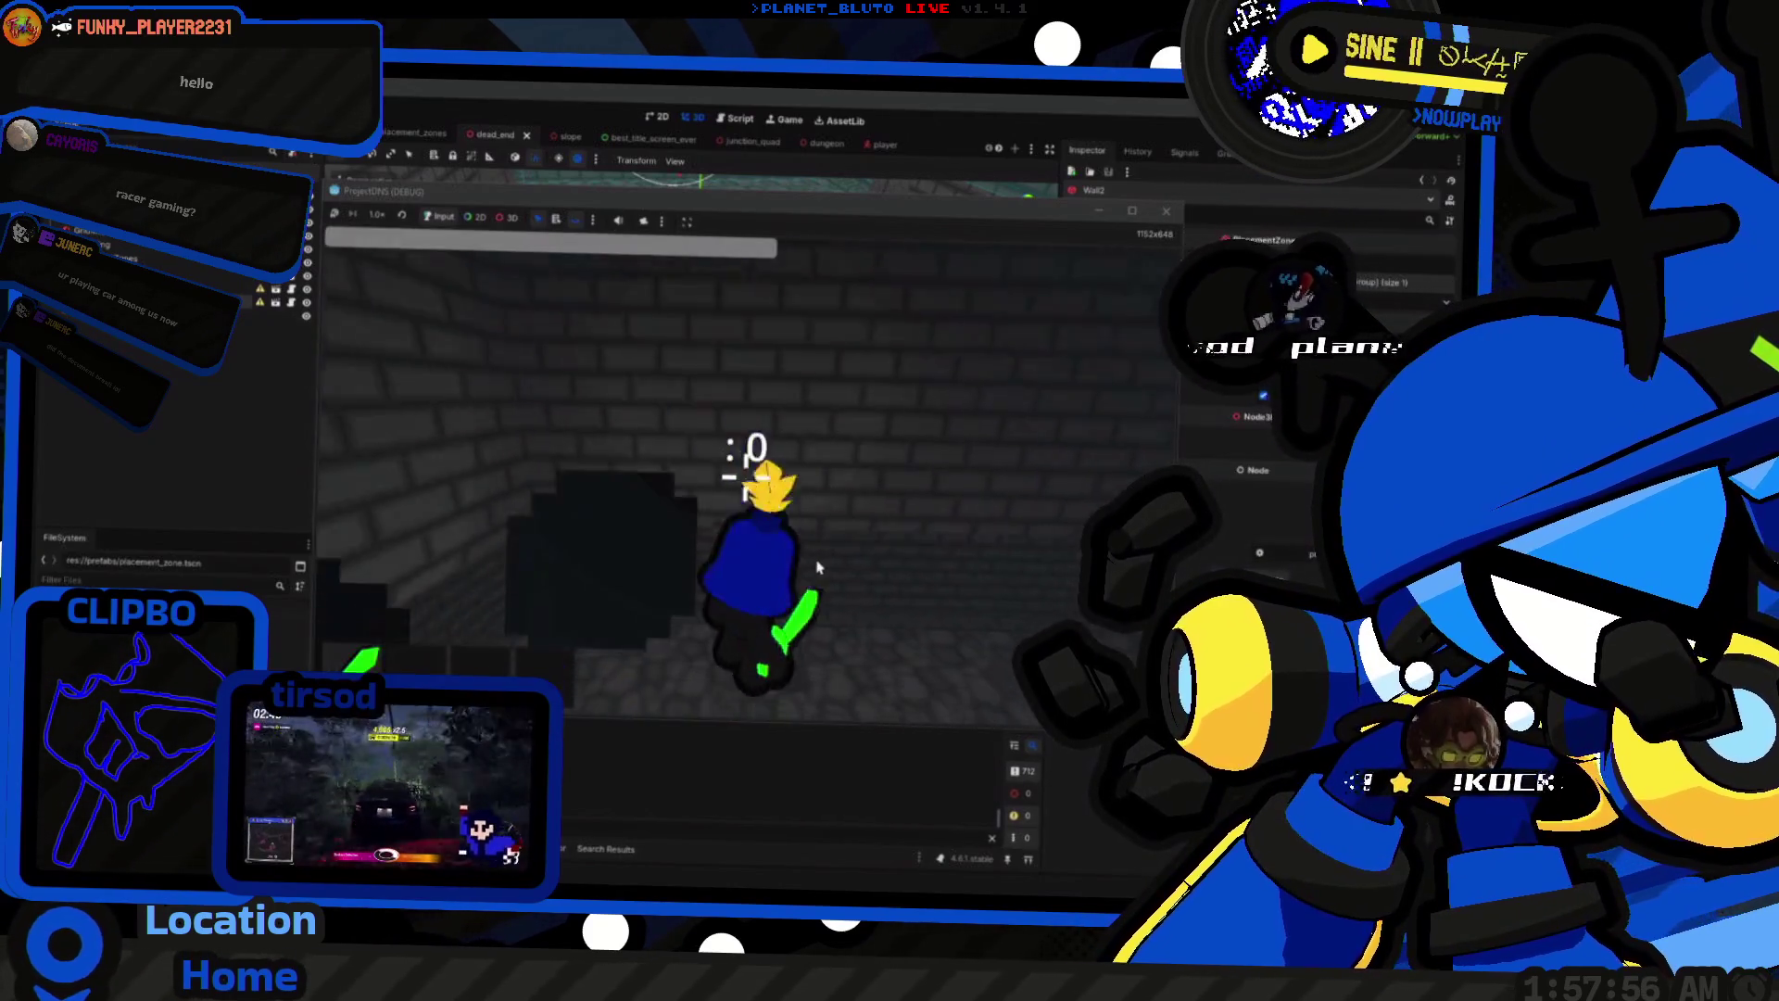
key("w")
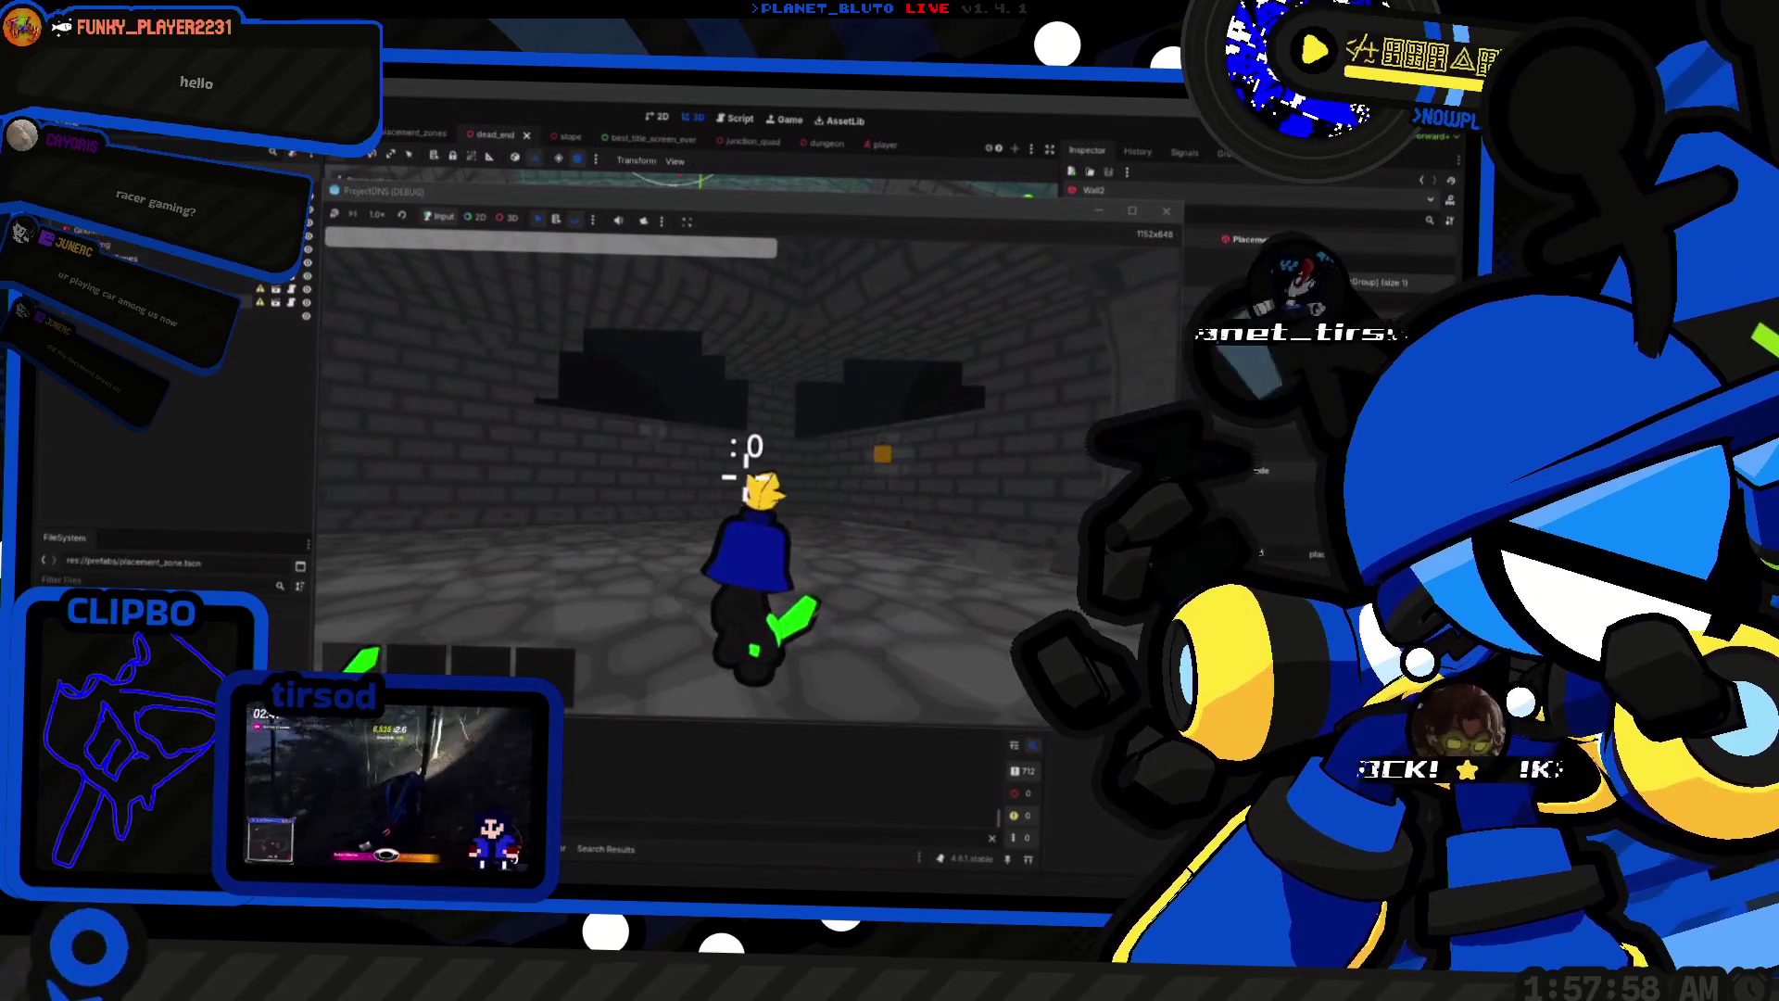
key("w")
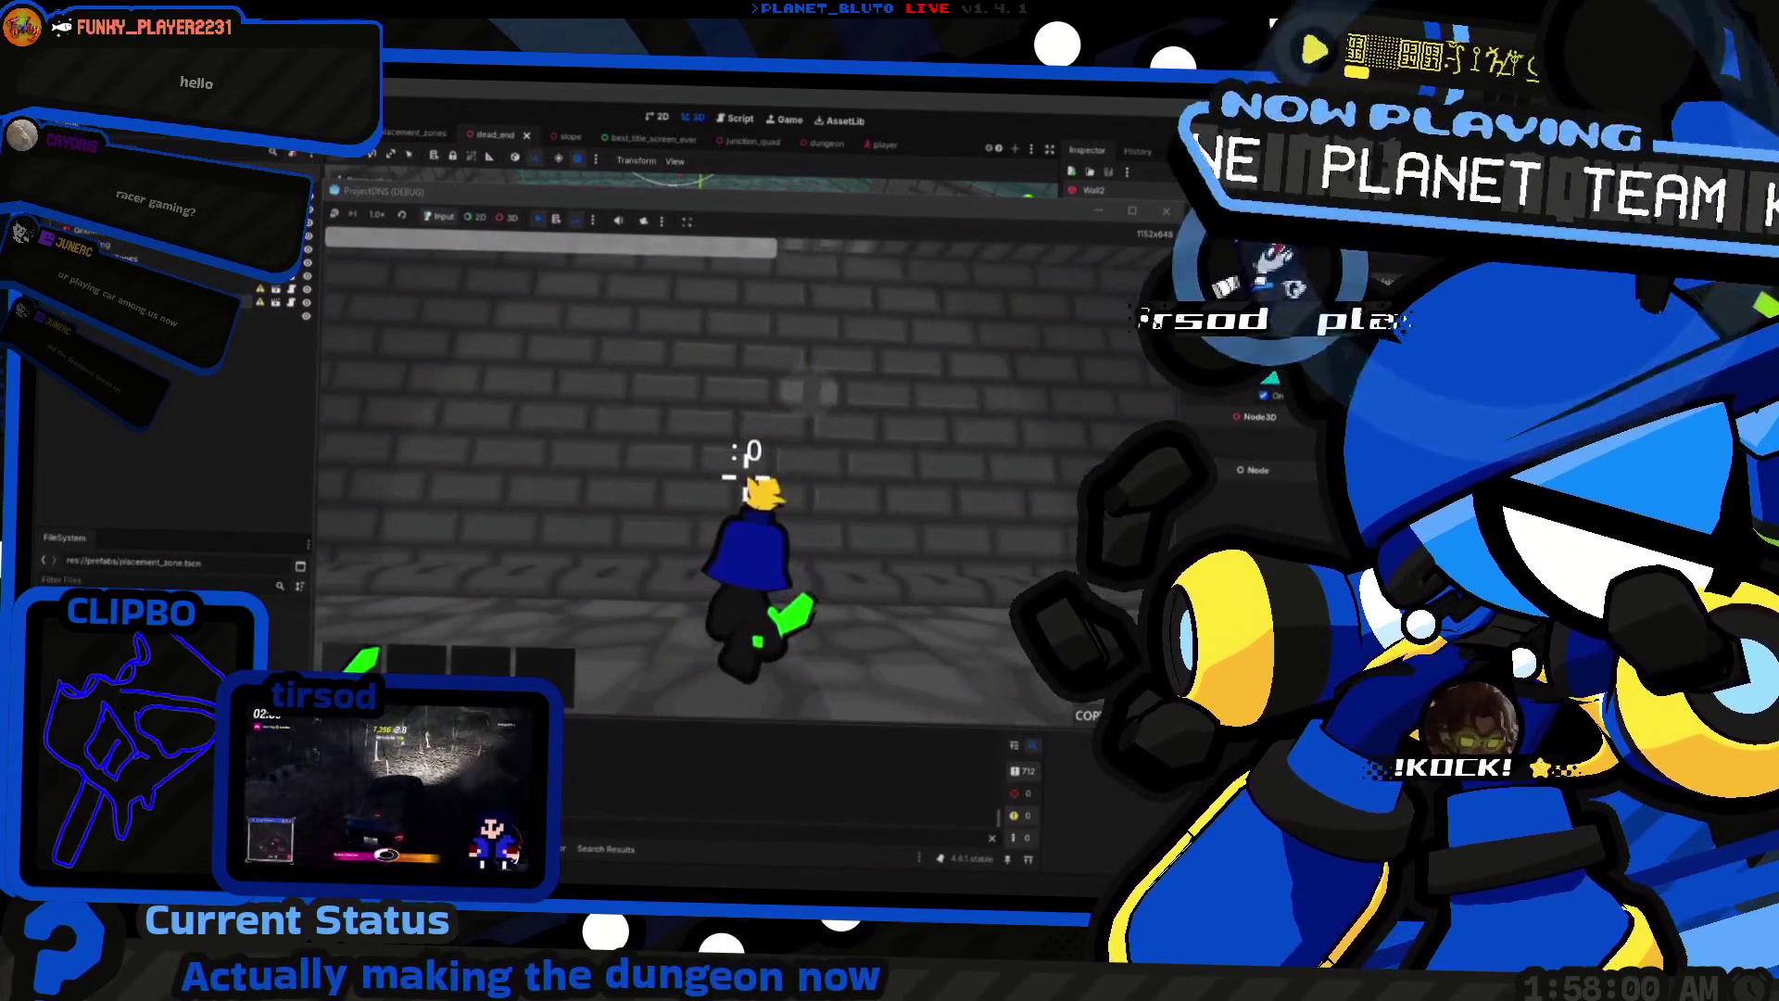
key("w")
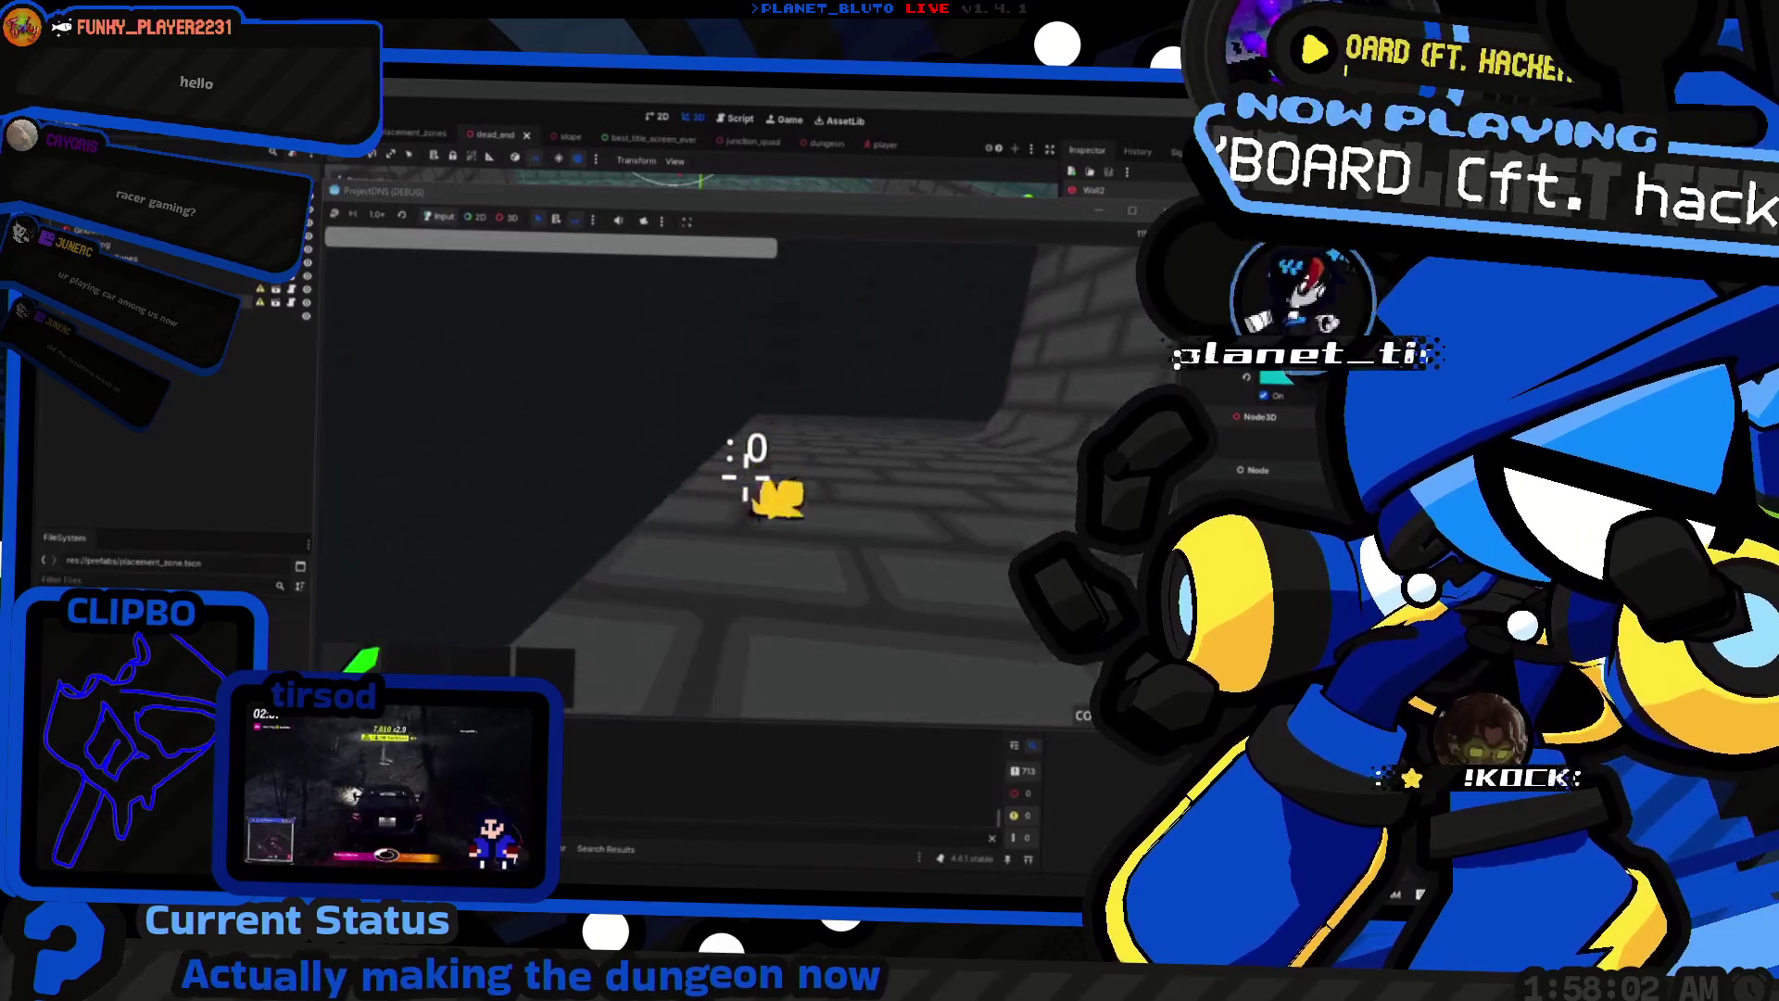
key("w")
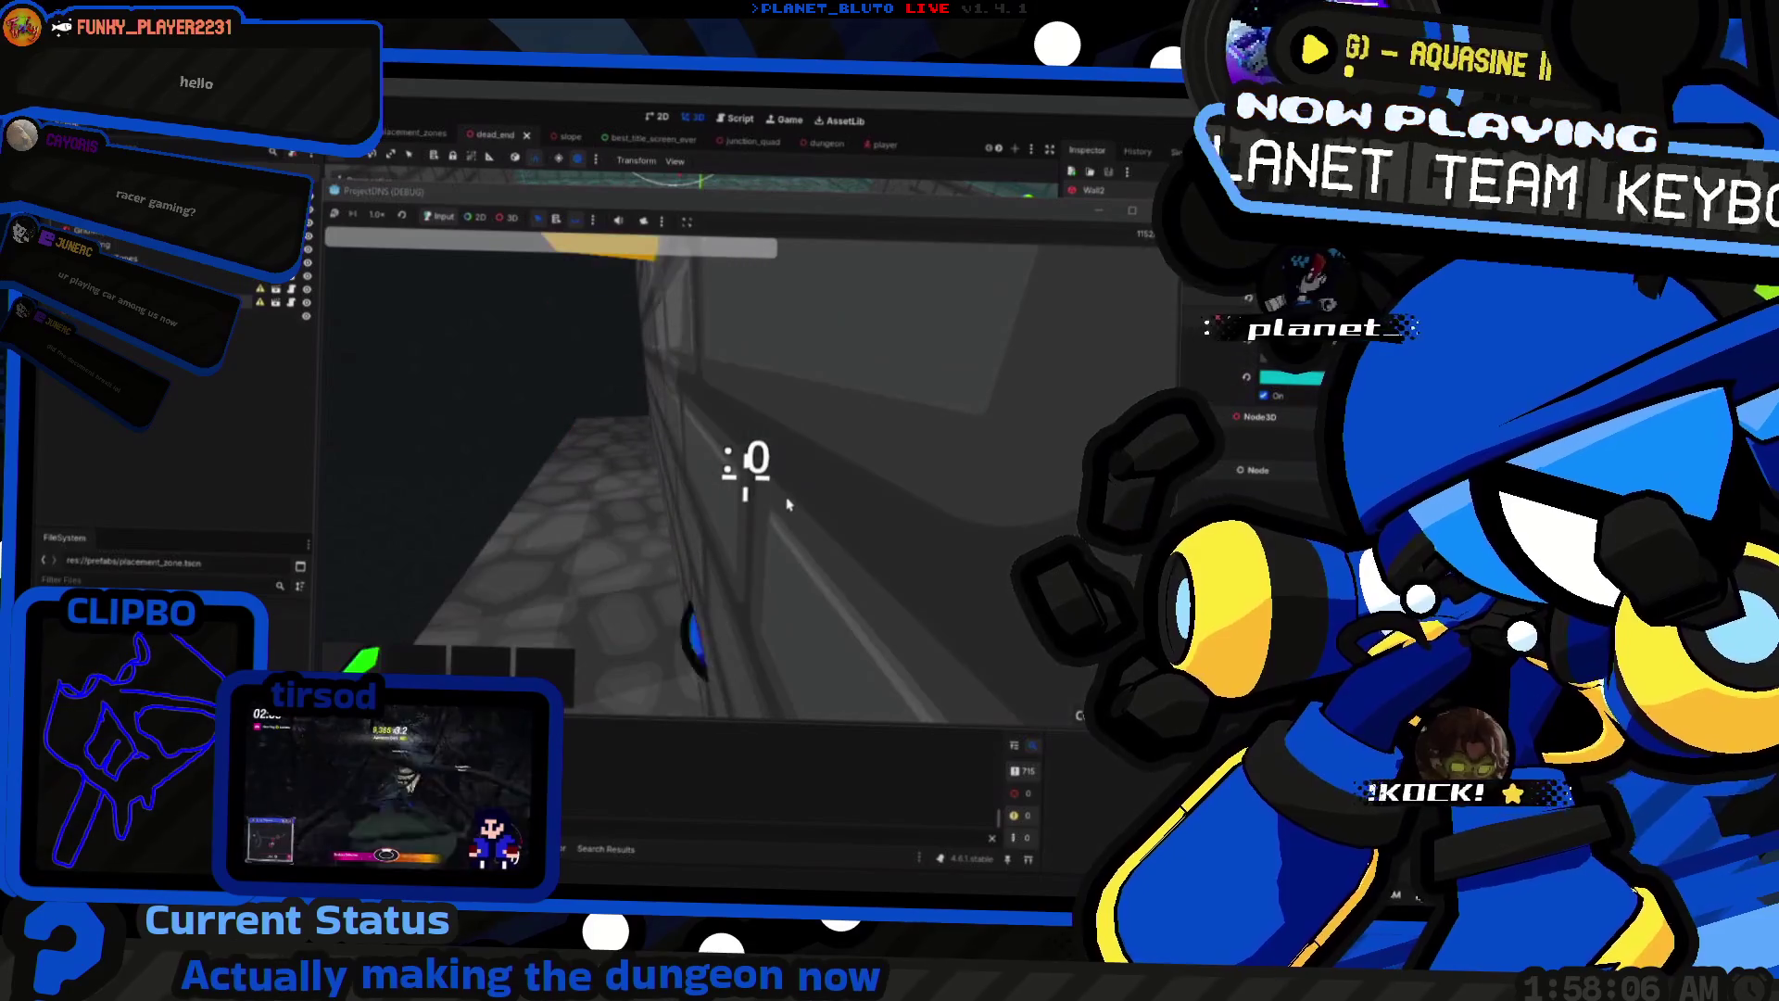
Step: Edit the looking_at call to use AXIS[placer.axis], AXIS[placement_axis]
type("[placer.axis], AXIS[placement_axis])")
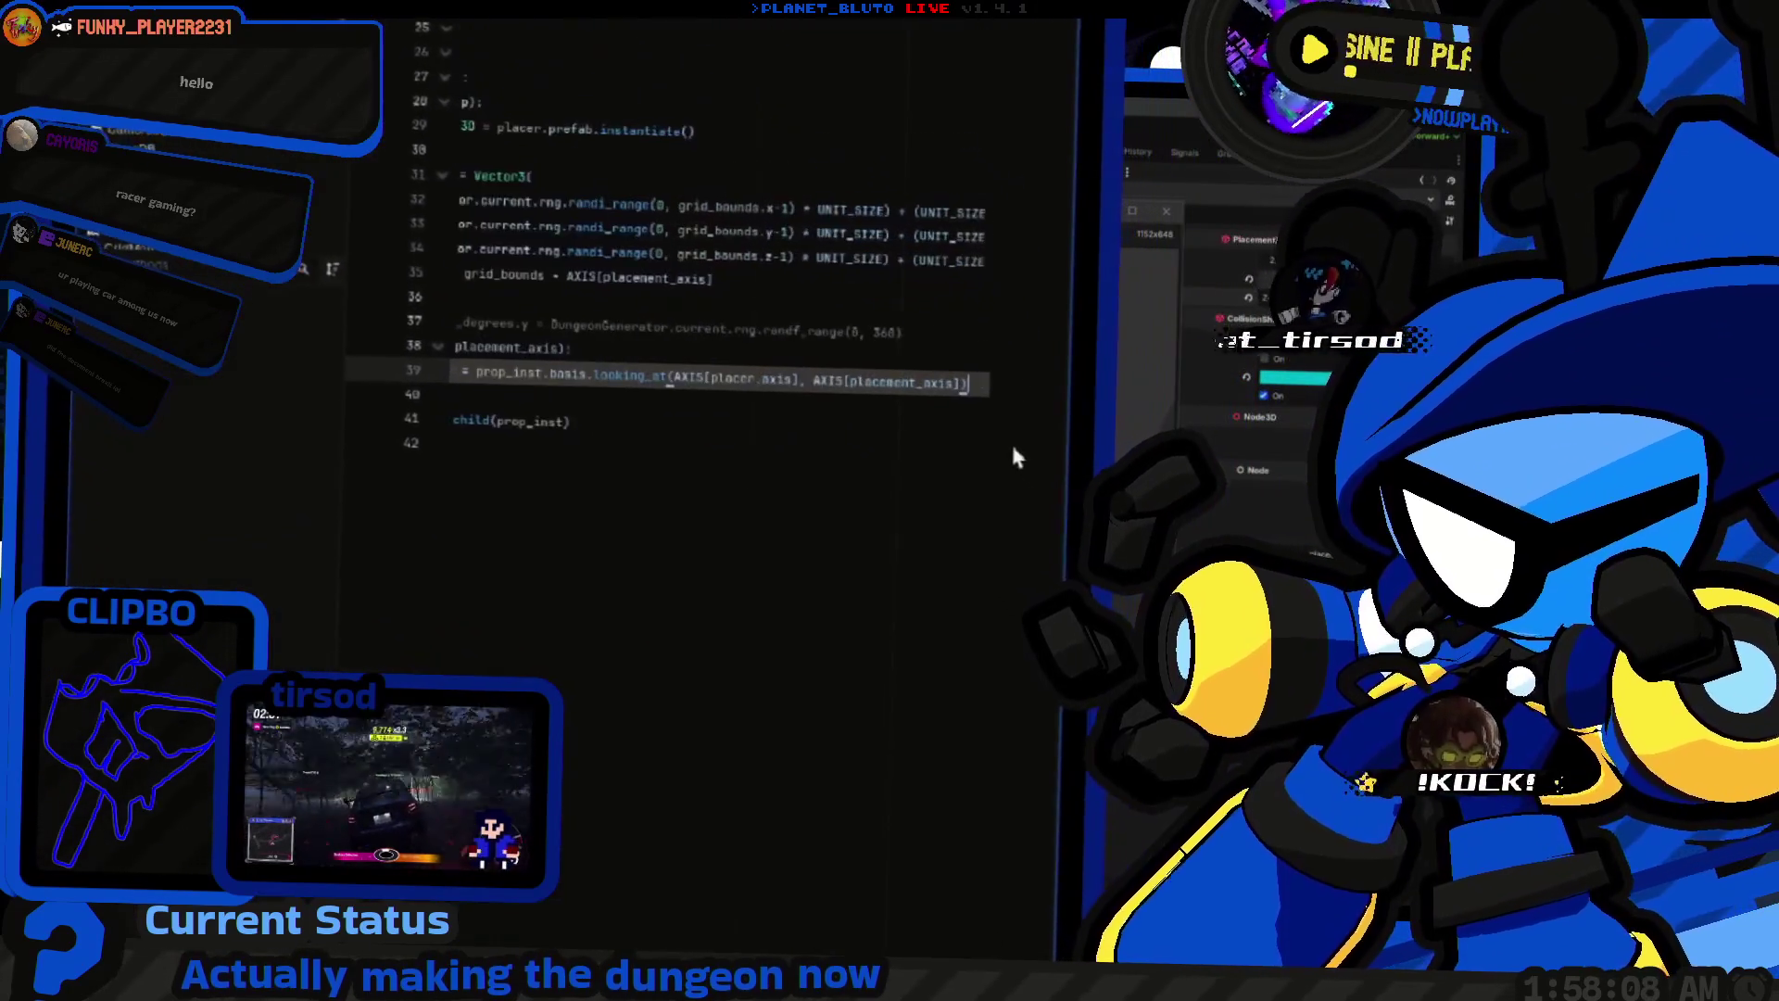
key("BackSpace")
key("BackSpace")
key("BackSpace")
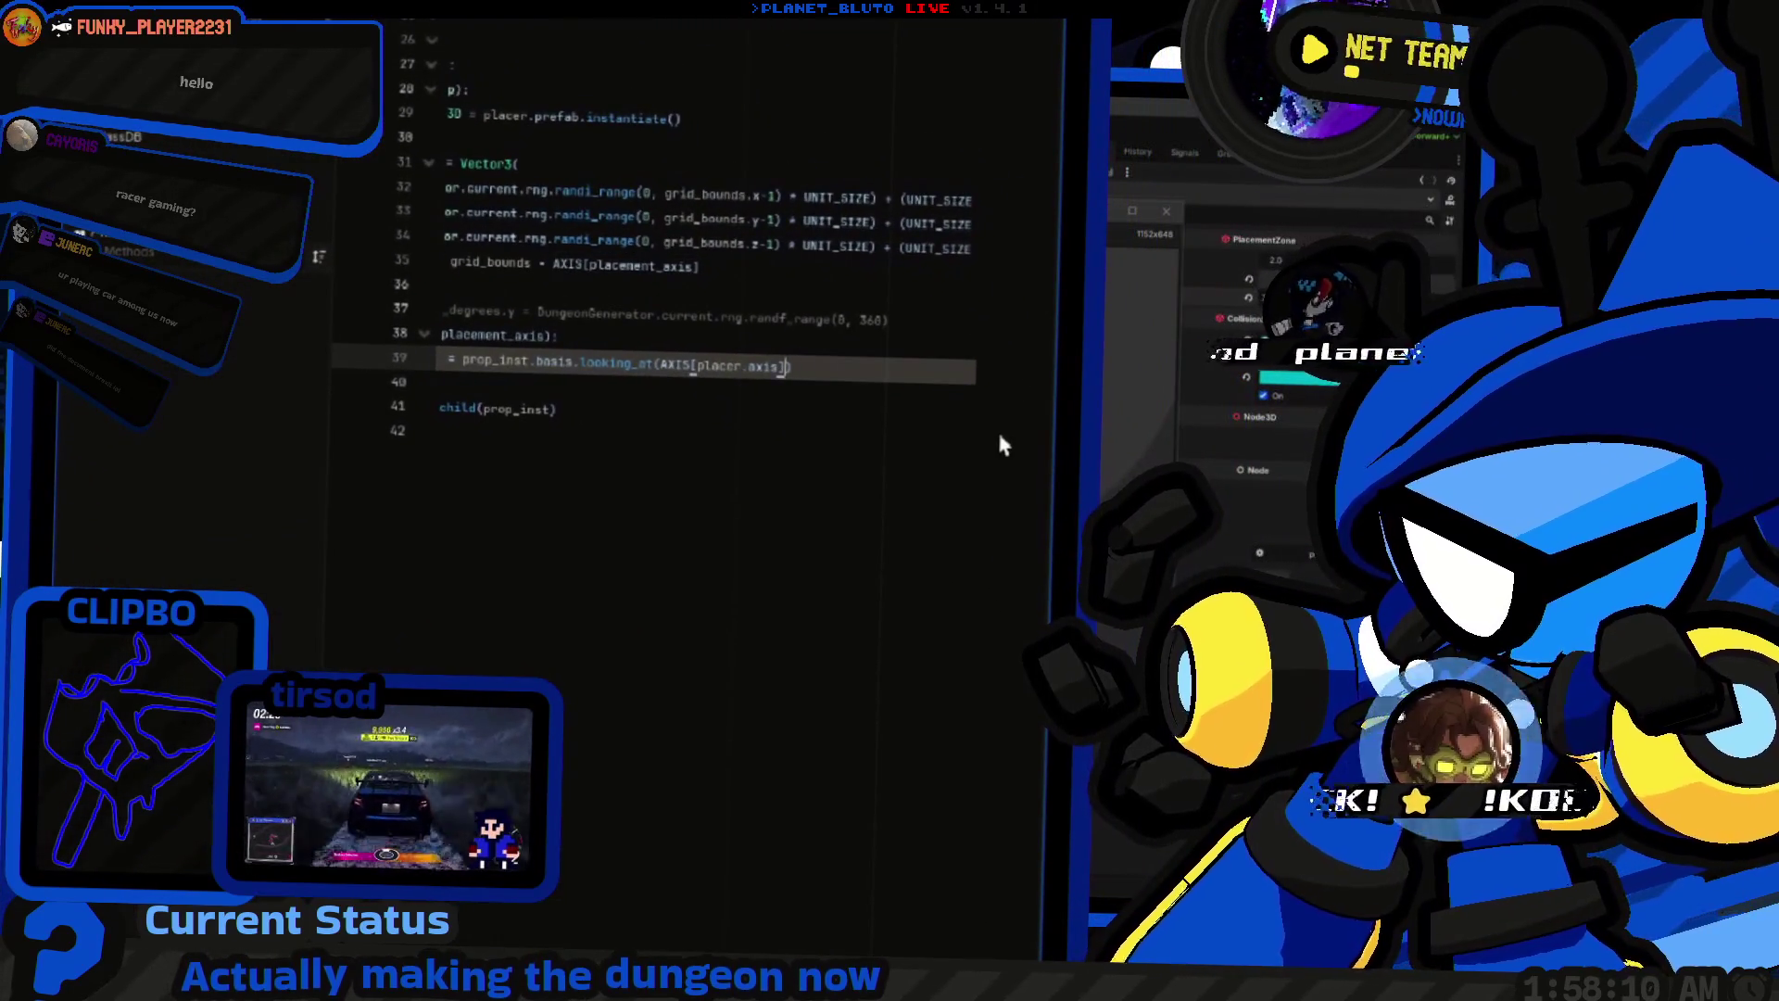
key("ctrl+z")
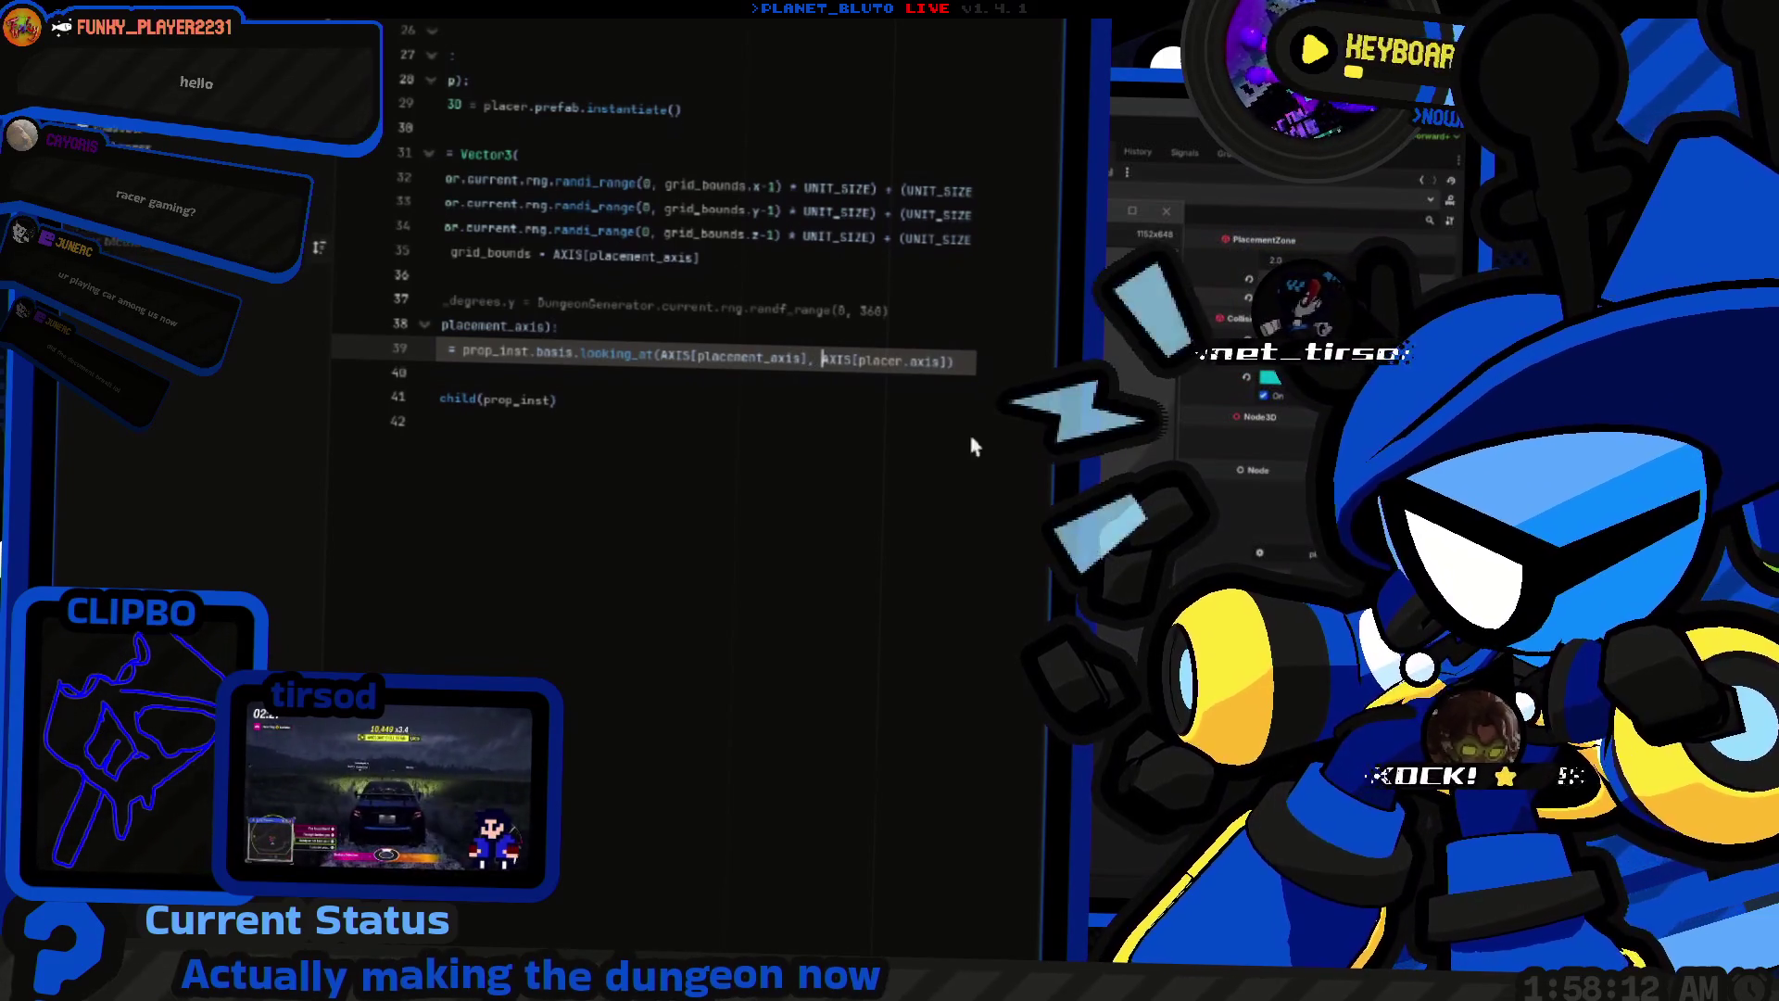
Step: Rerun the game, host as Archer, walk to the wall, then stop it
key("F5")
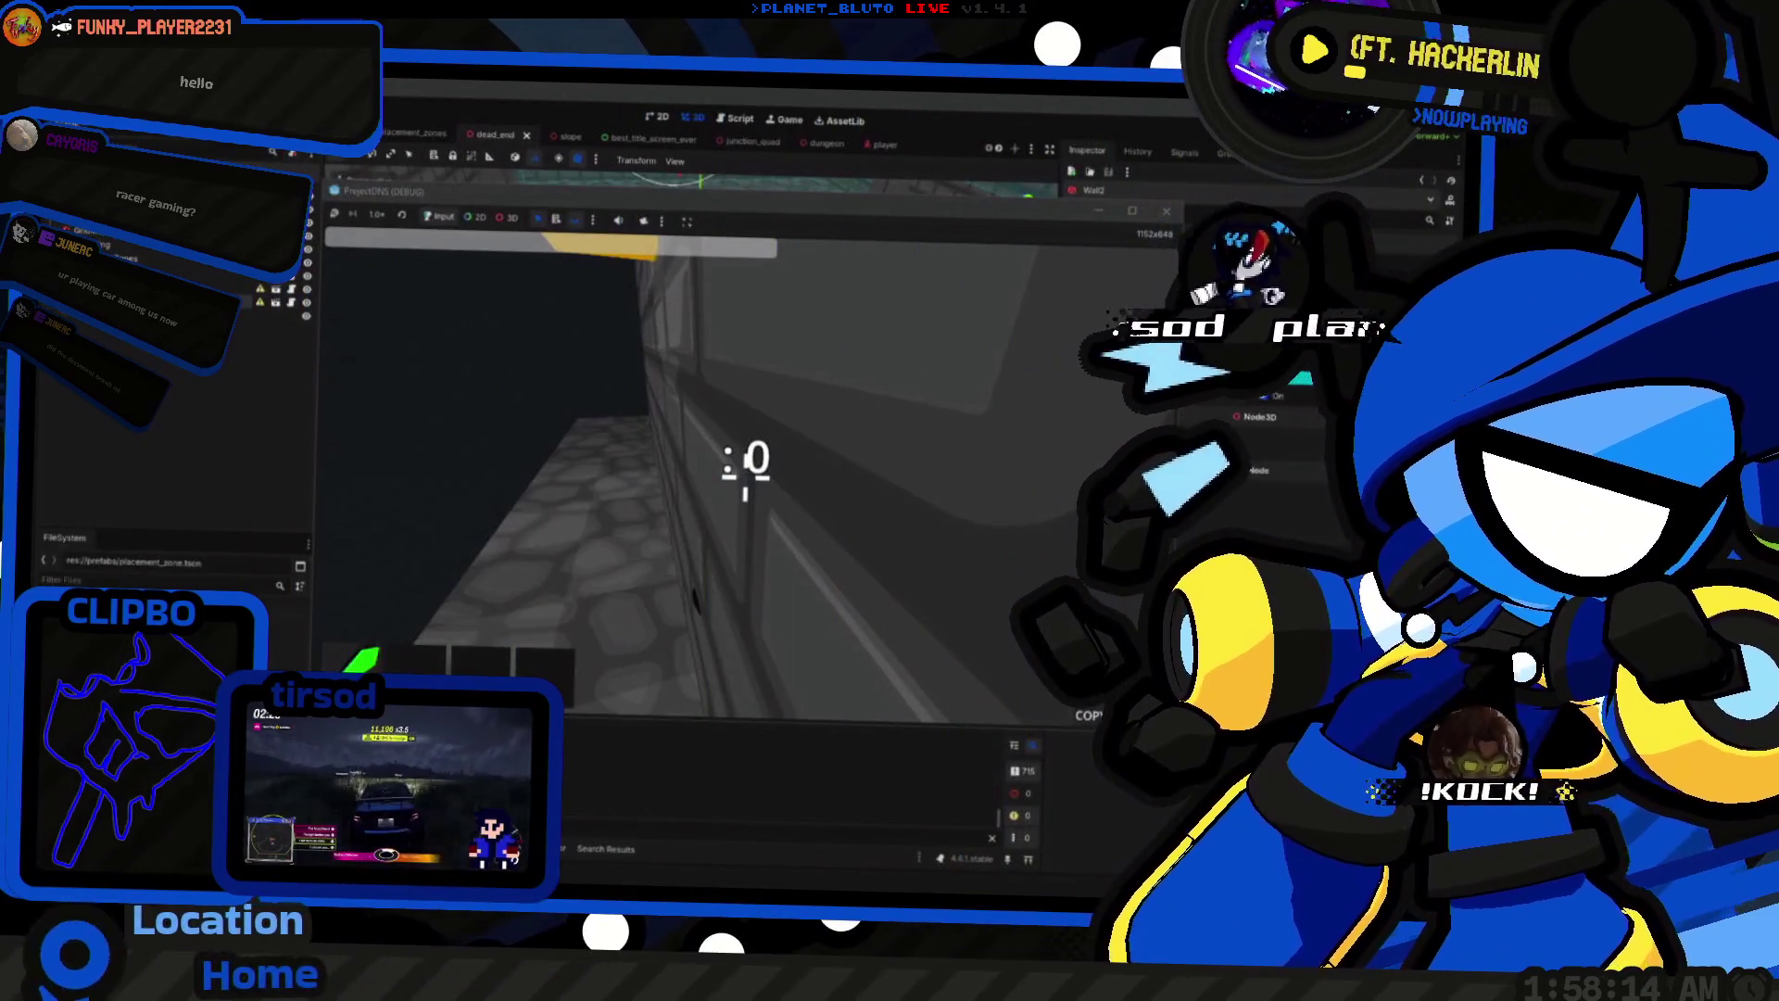
key("F5")
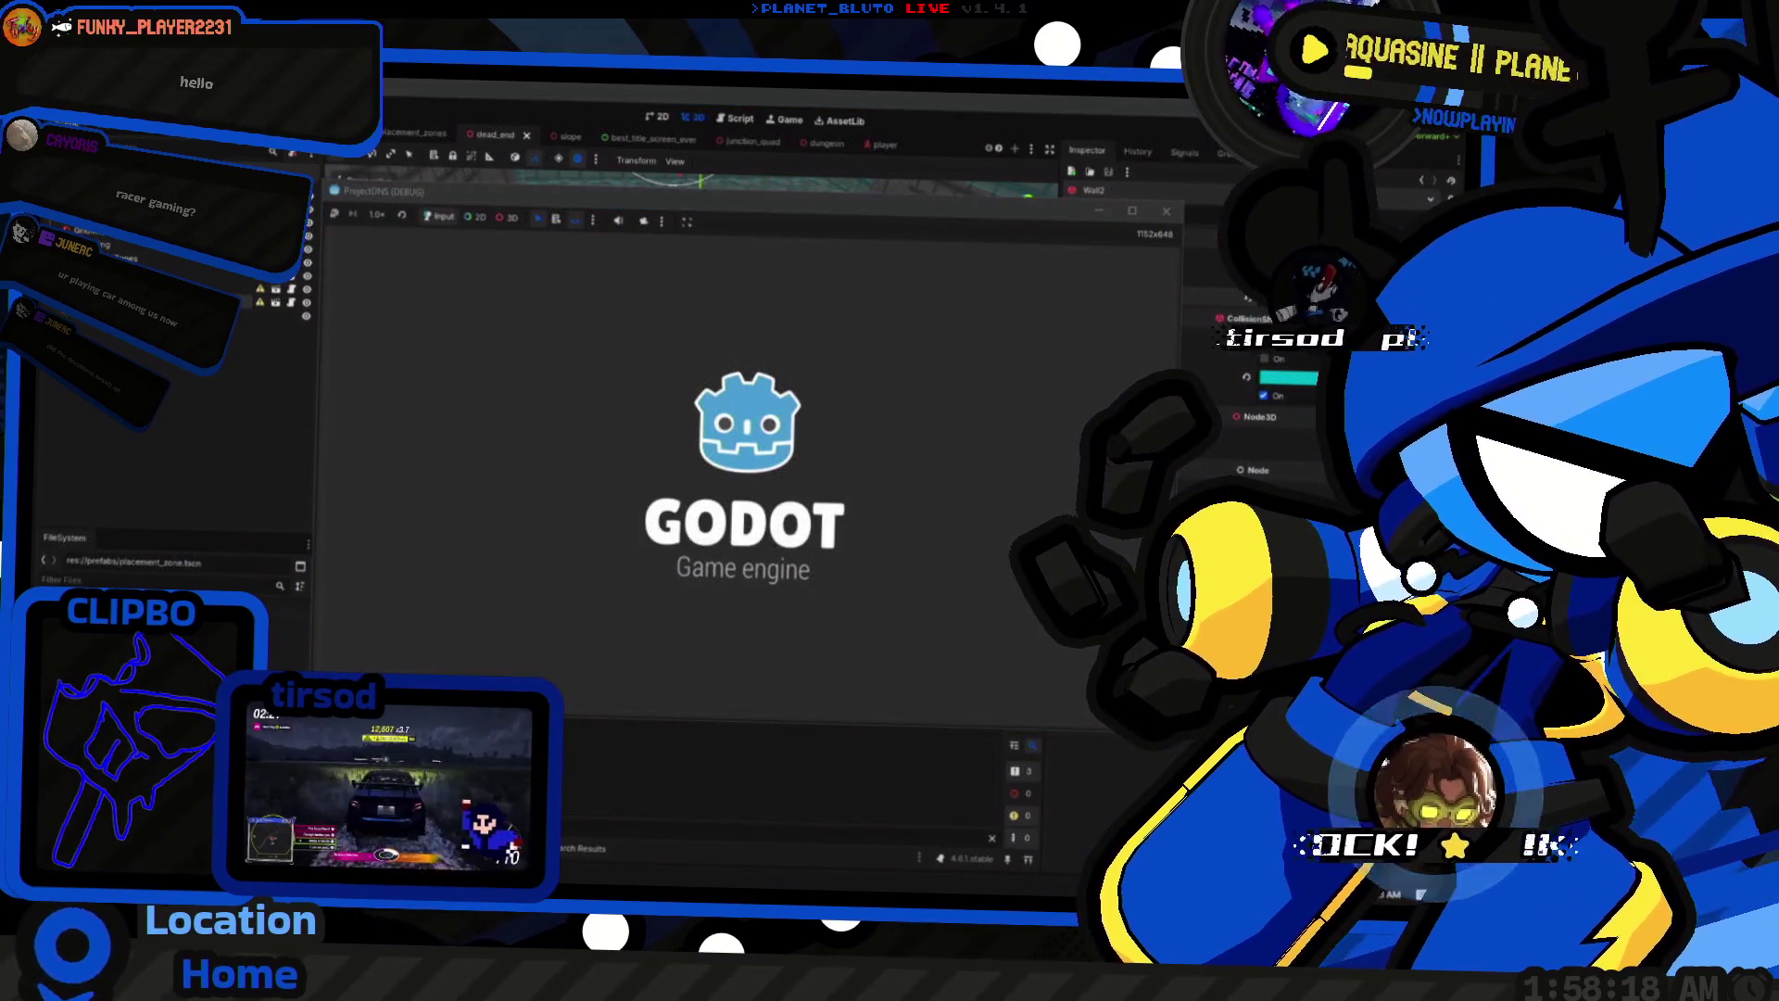
left_click(508, 305)
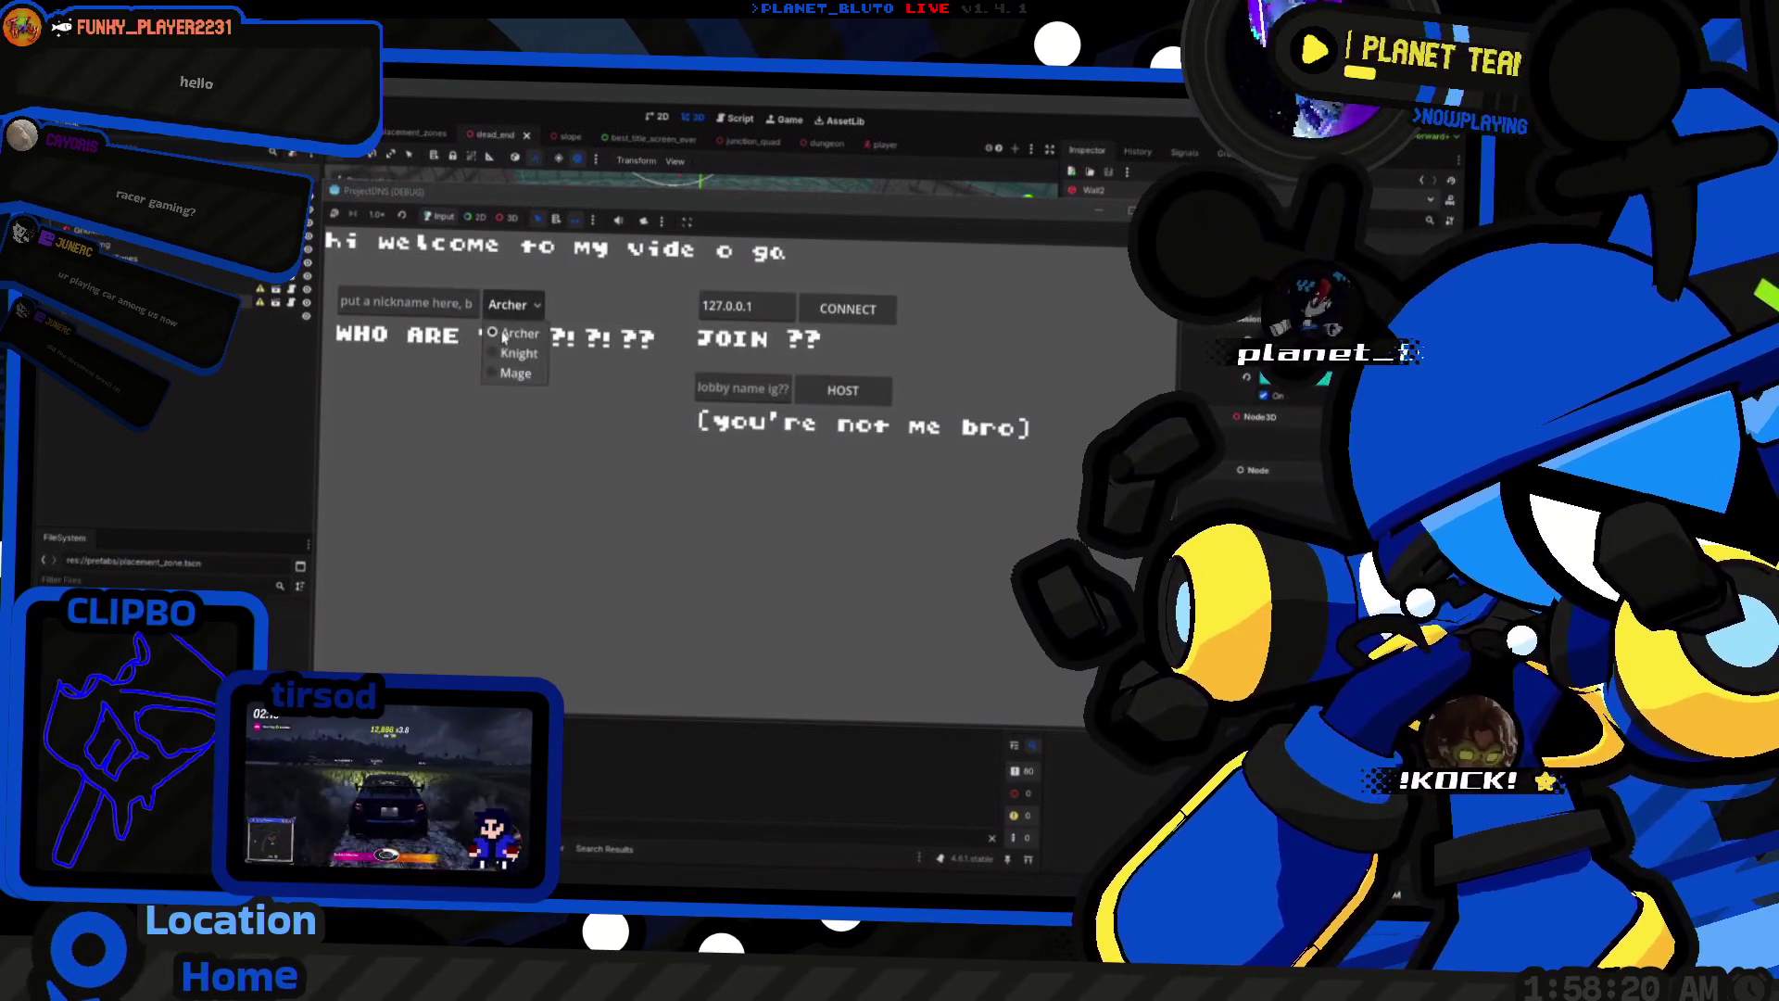
left_click(503, 335)
left_click(845, 391)
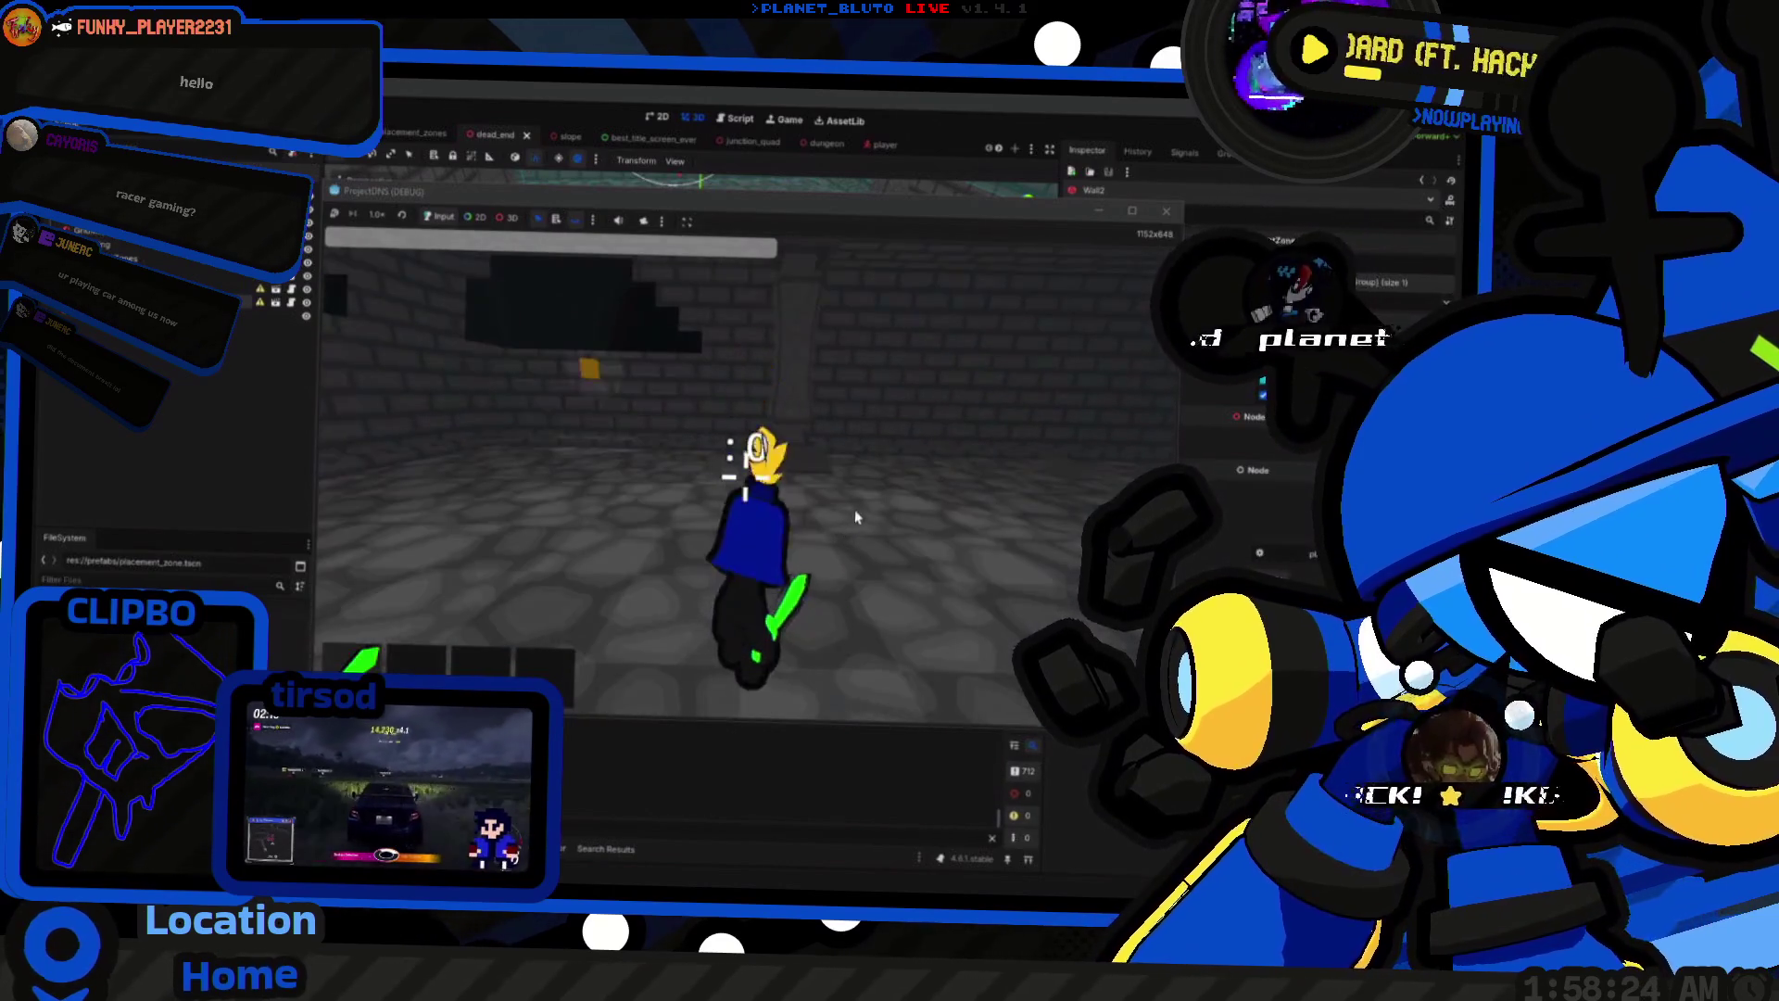
key("w")
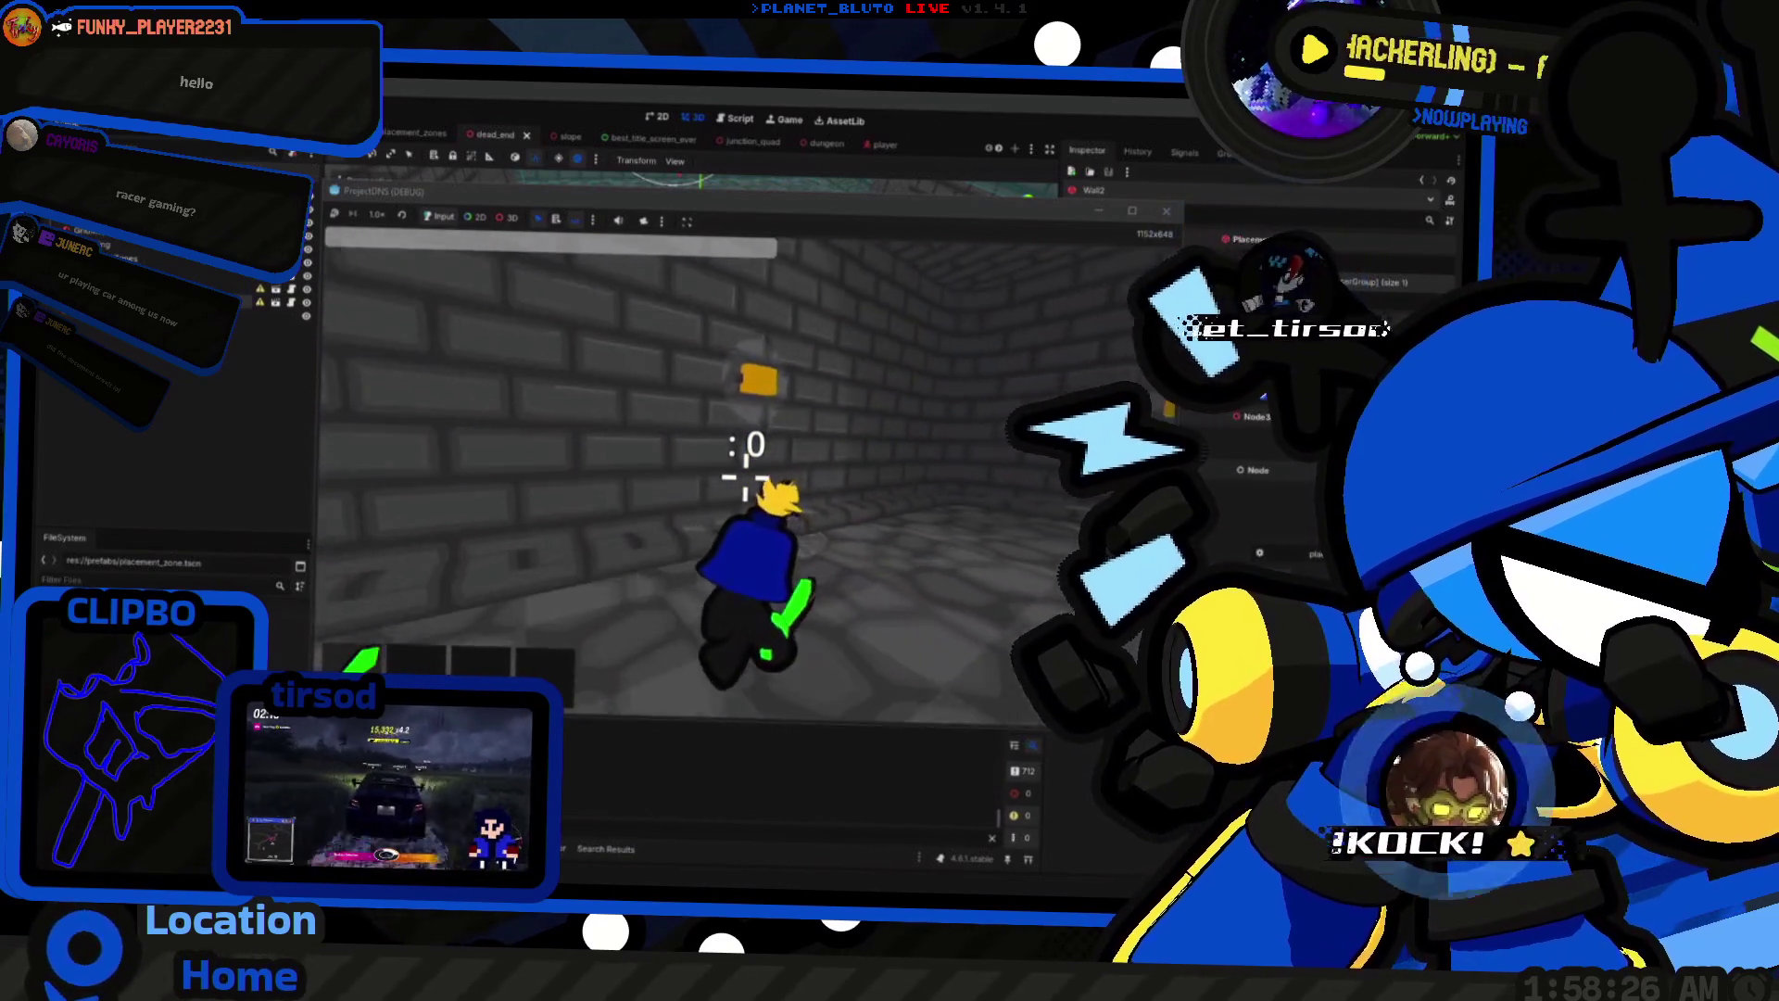
key("w")
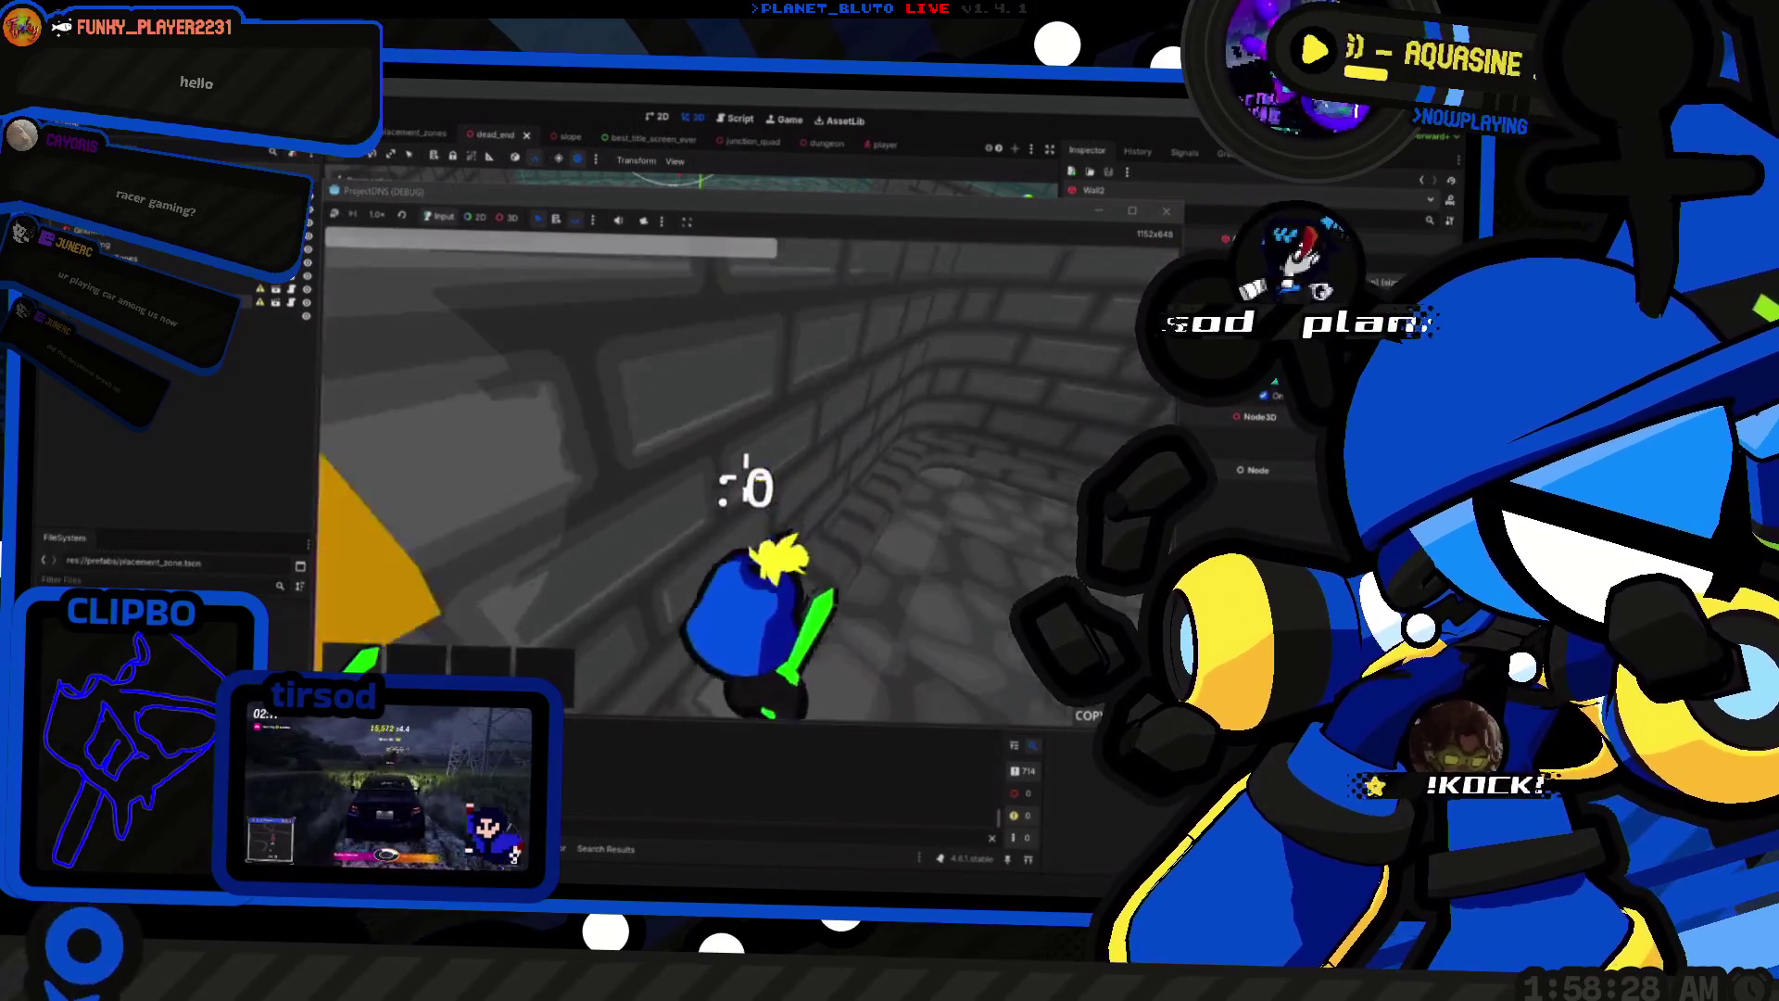
key("F8")
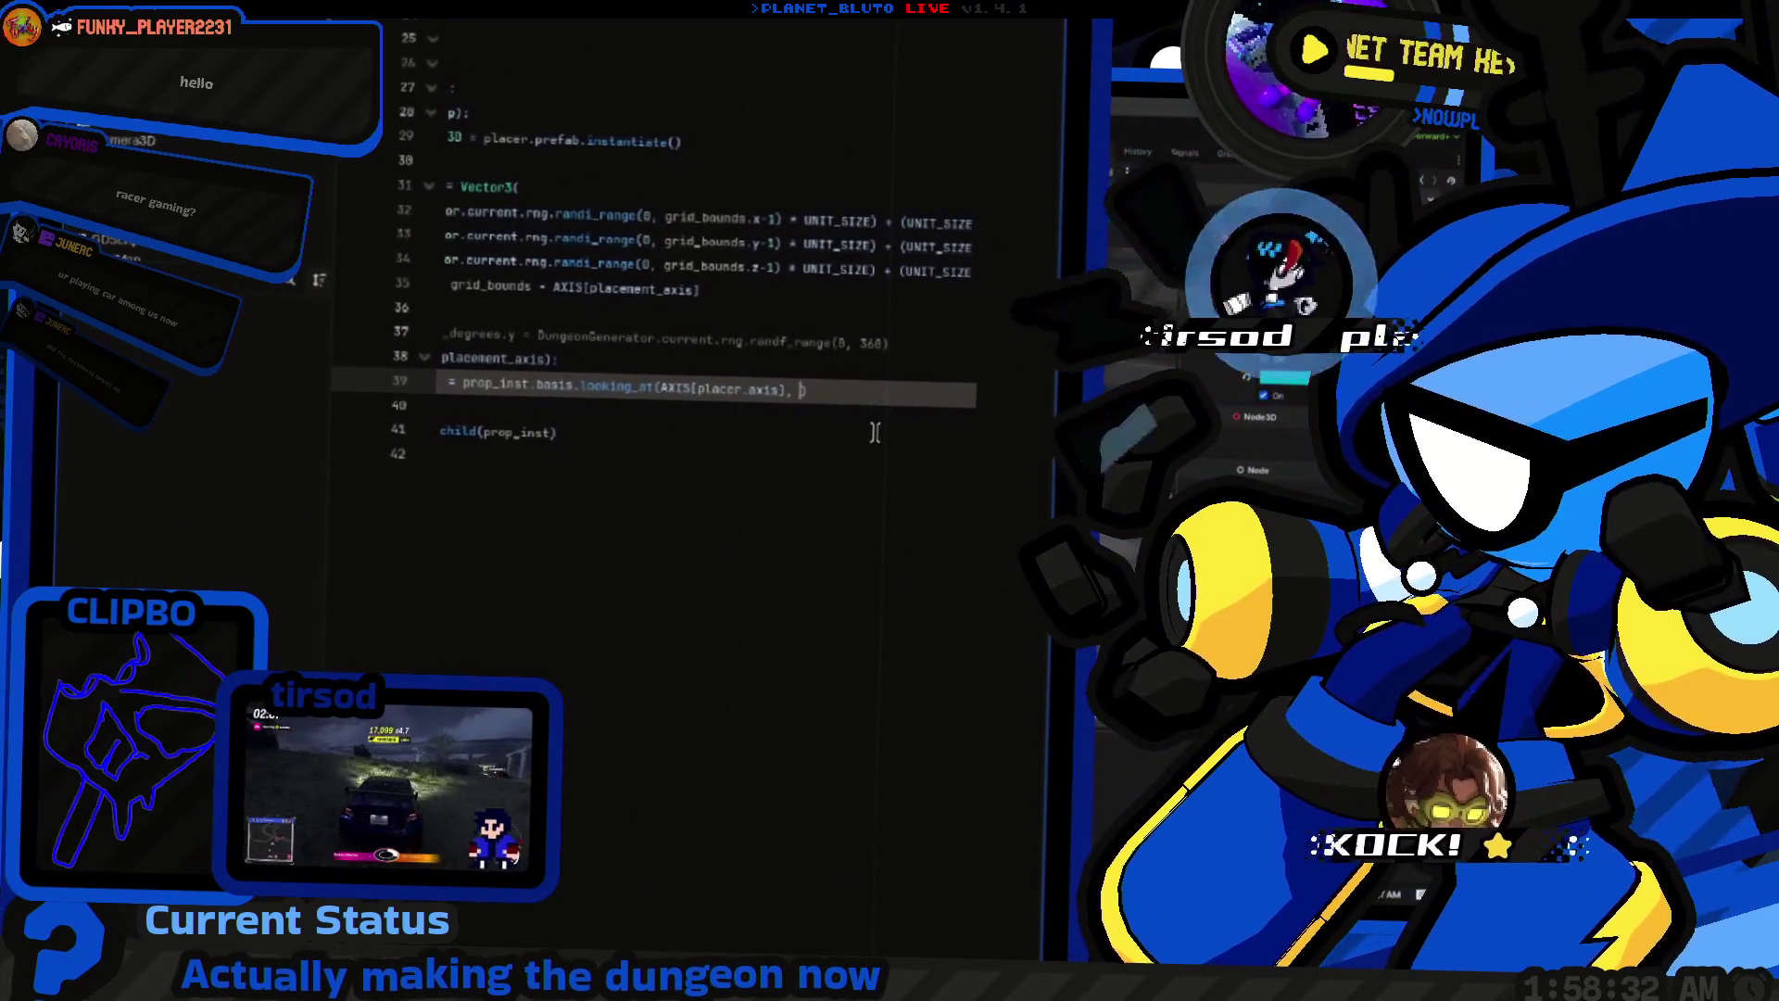
Step: Revert the argument swap and rerun the game hosting as Knight to check prop rotation
key("ctrl+z")
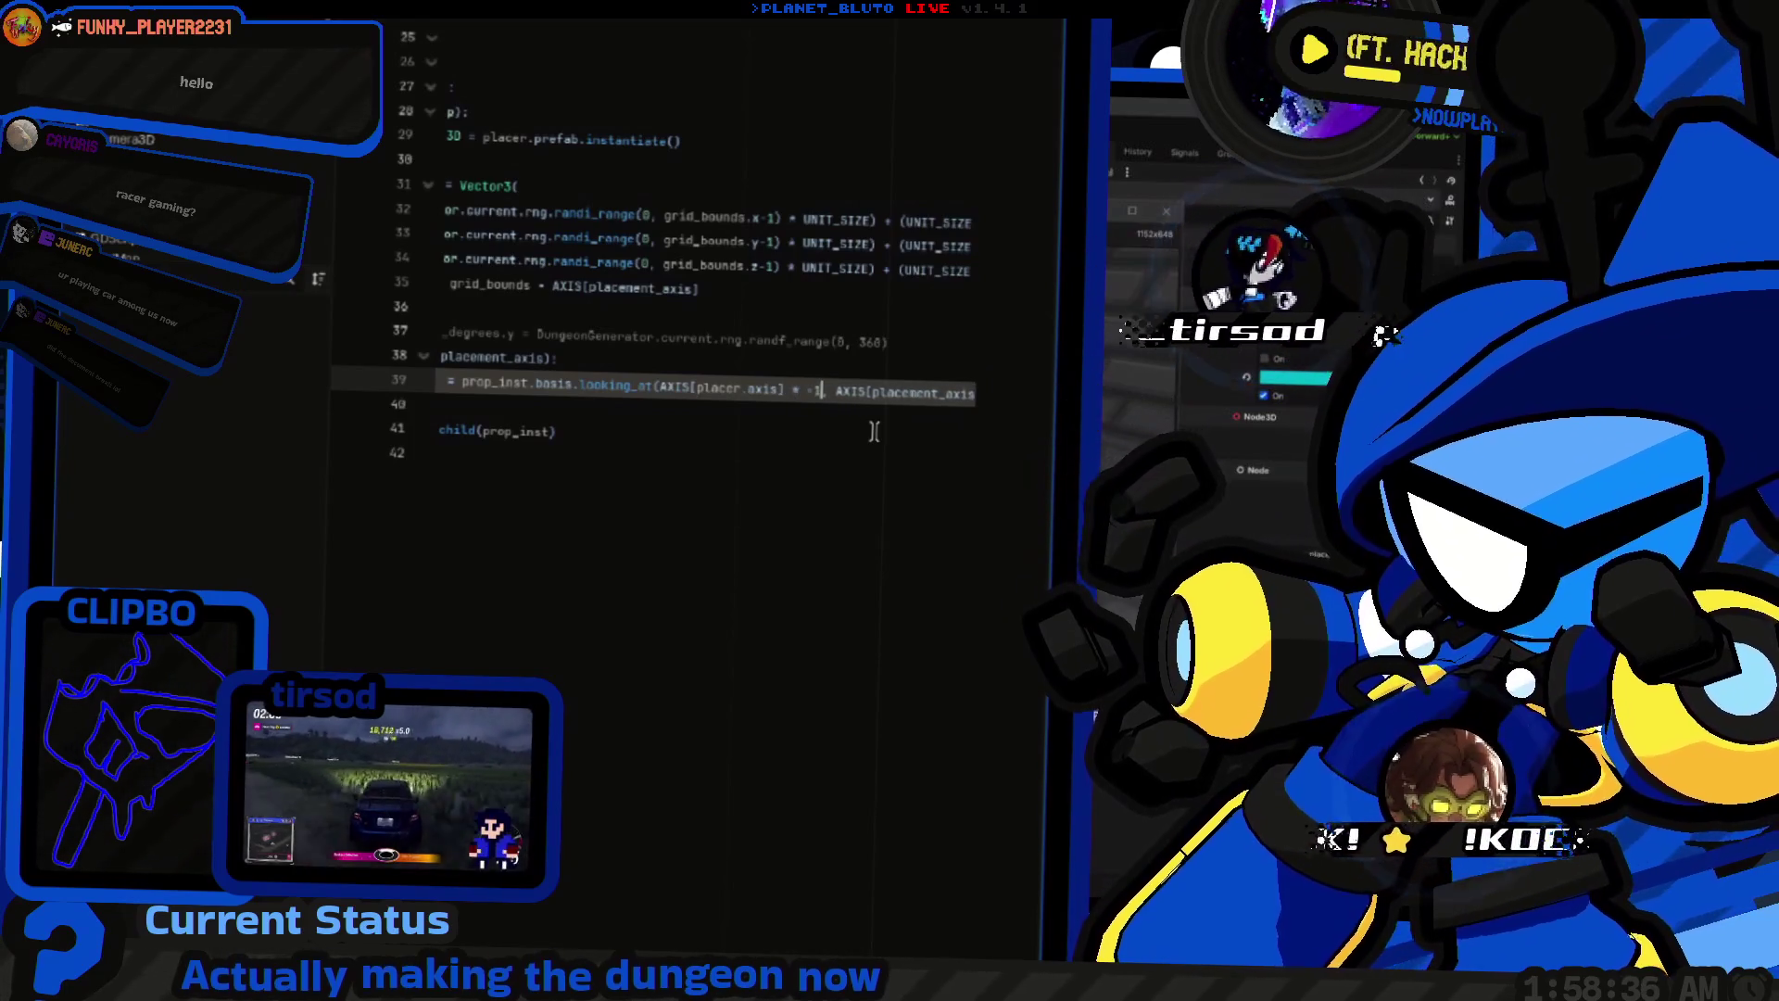
key("F5")
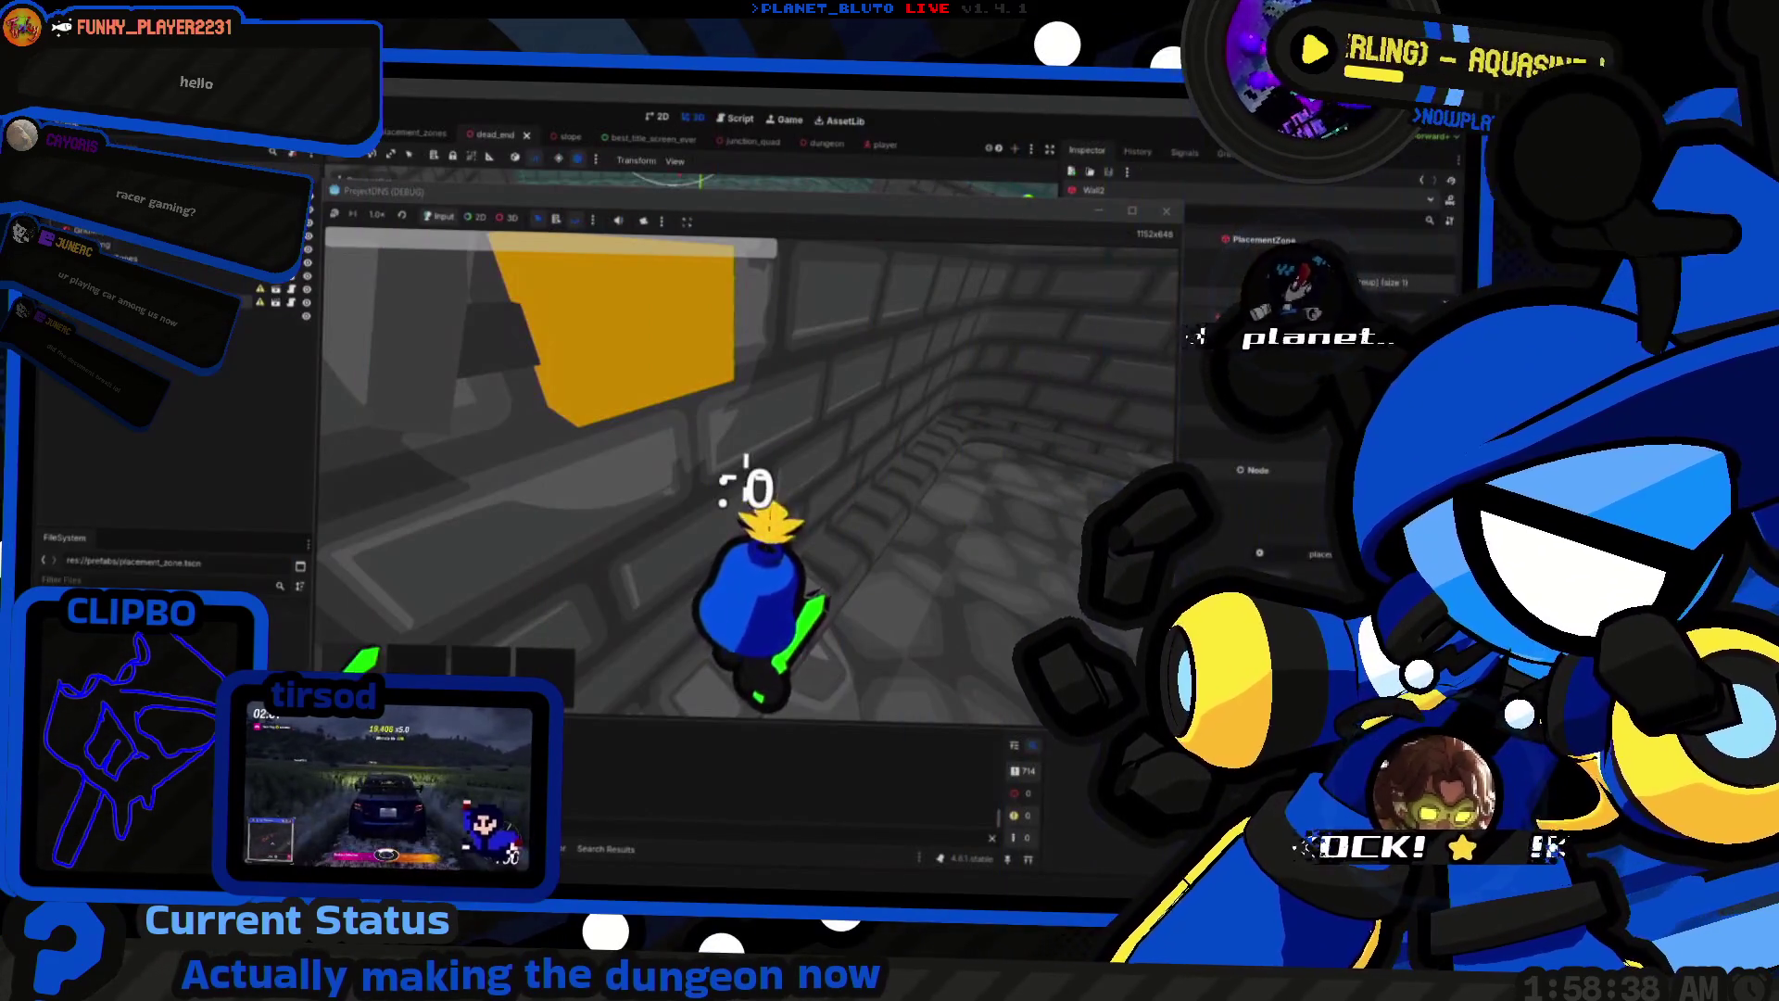
key("F5")
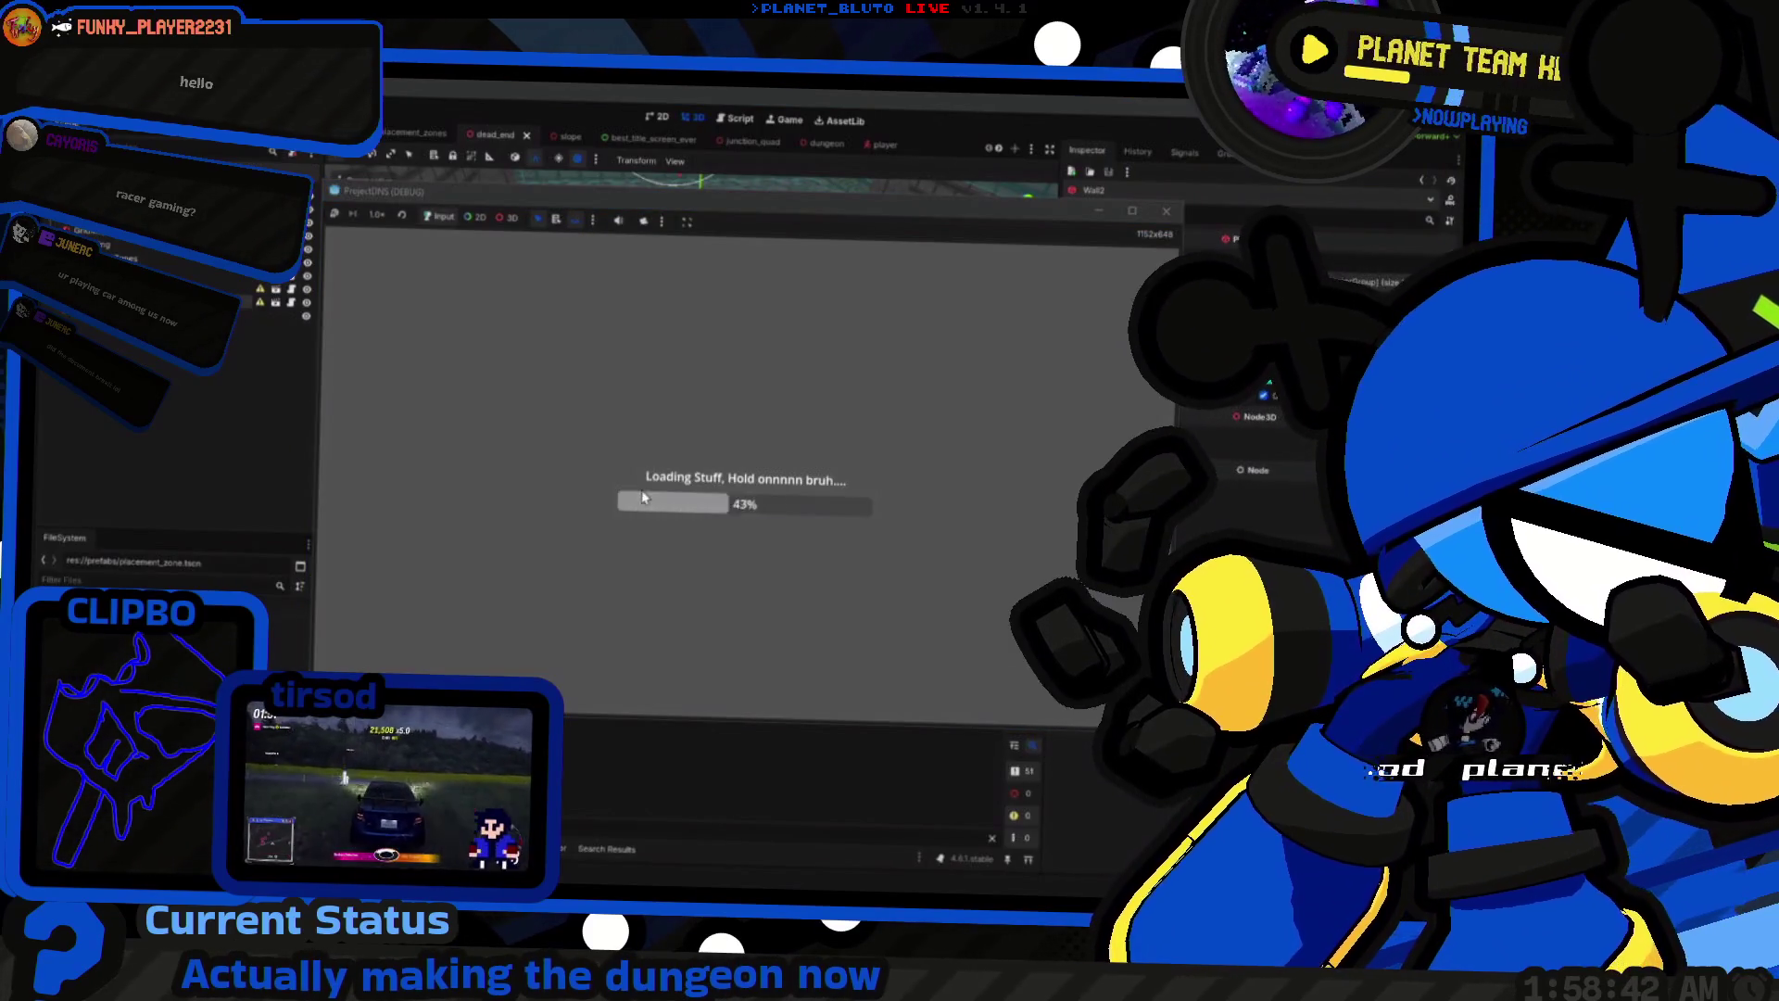
left_click(509, 305)
left_click(542, 360)
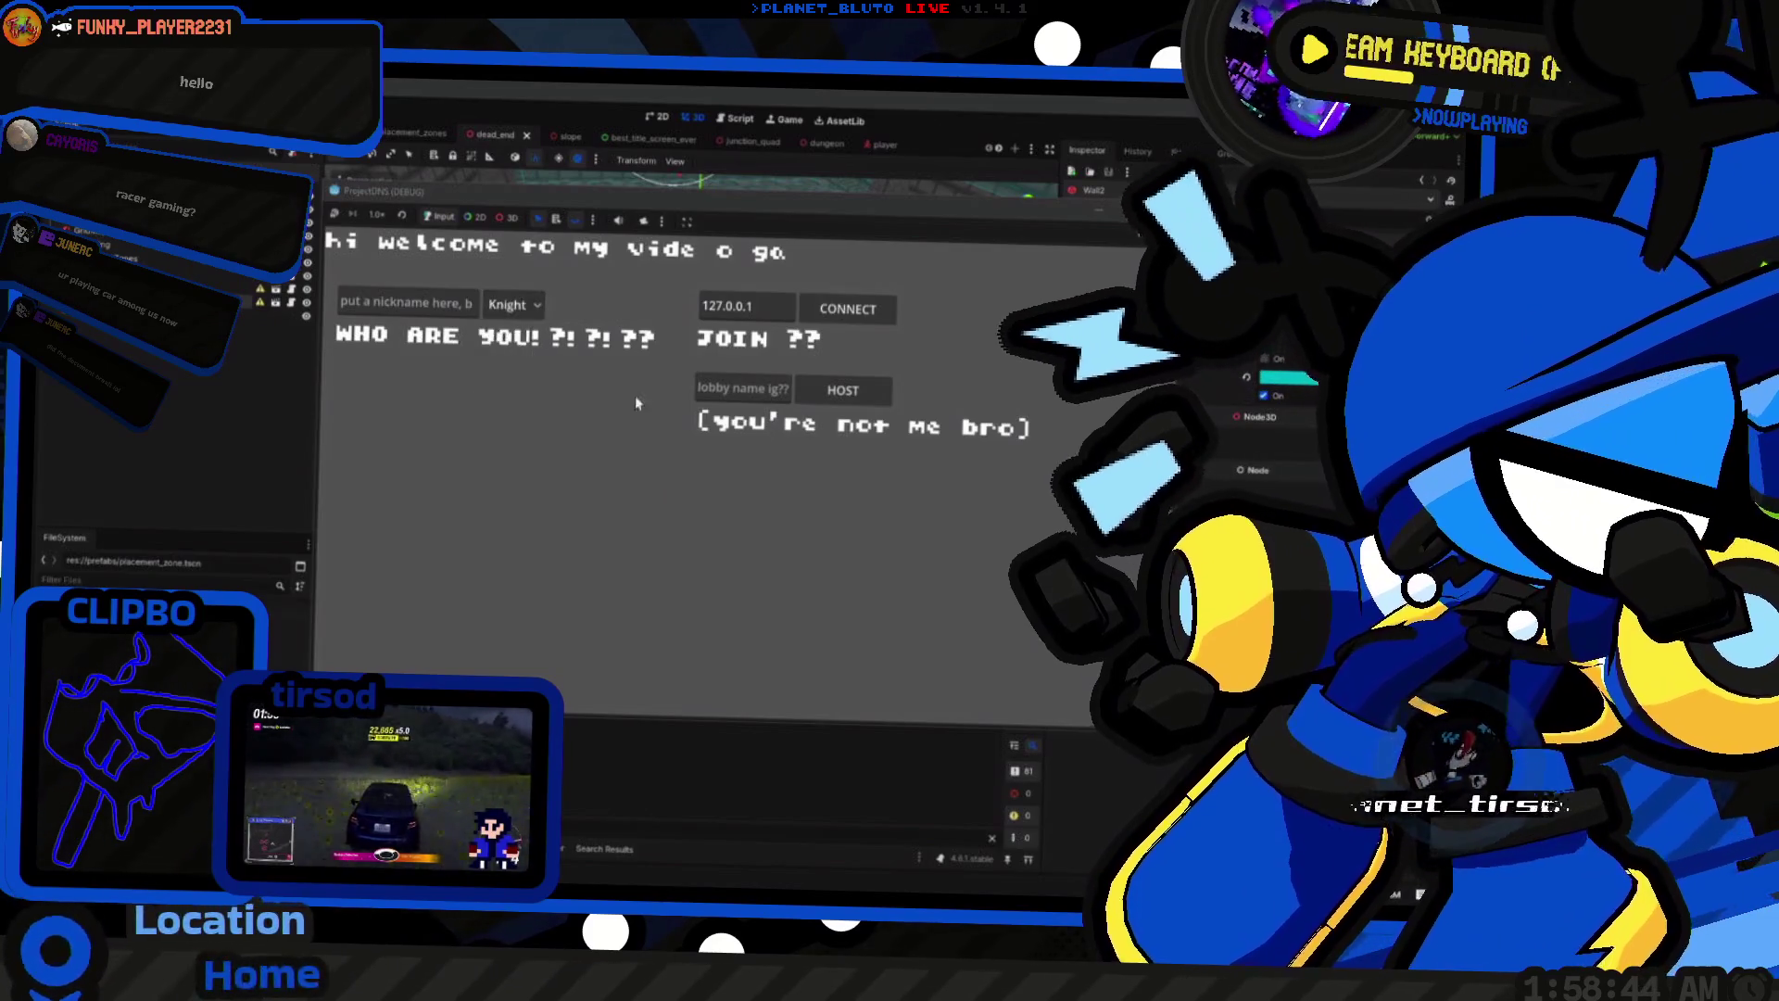
left_click(868, 390)
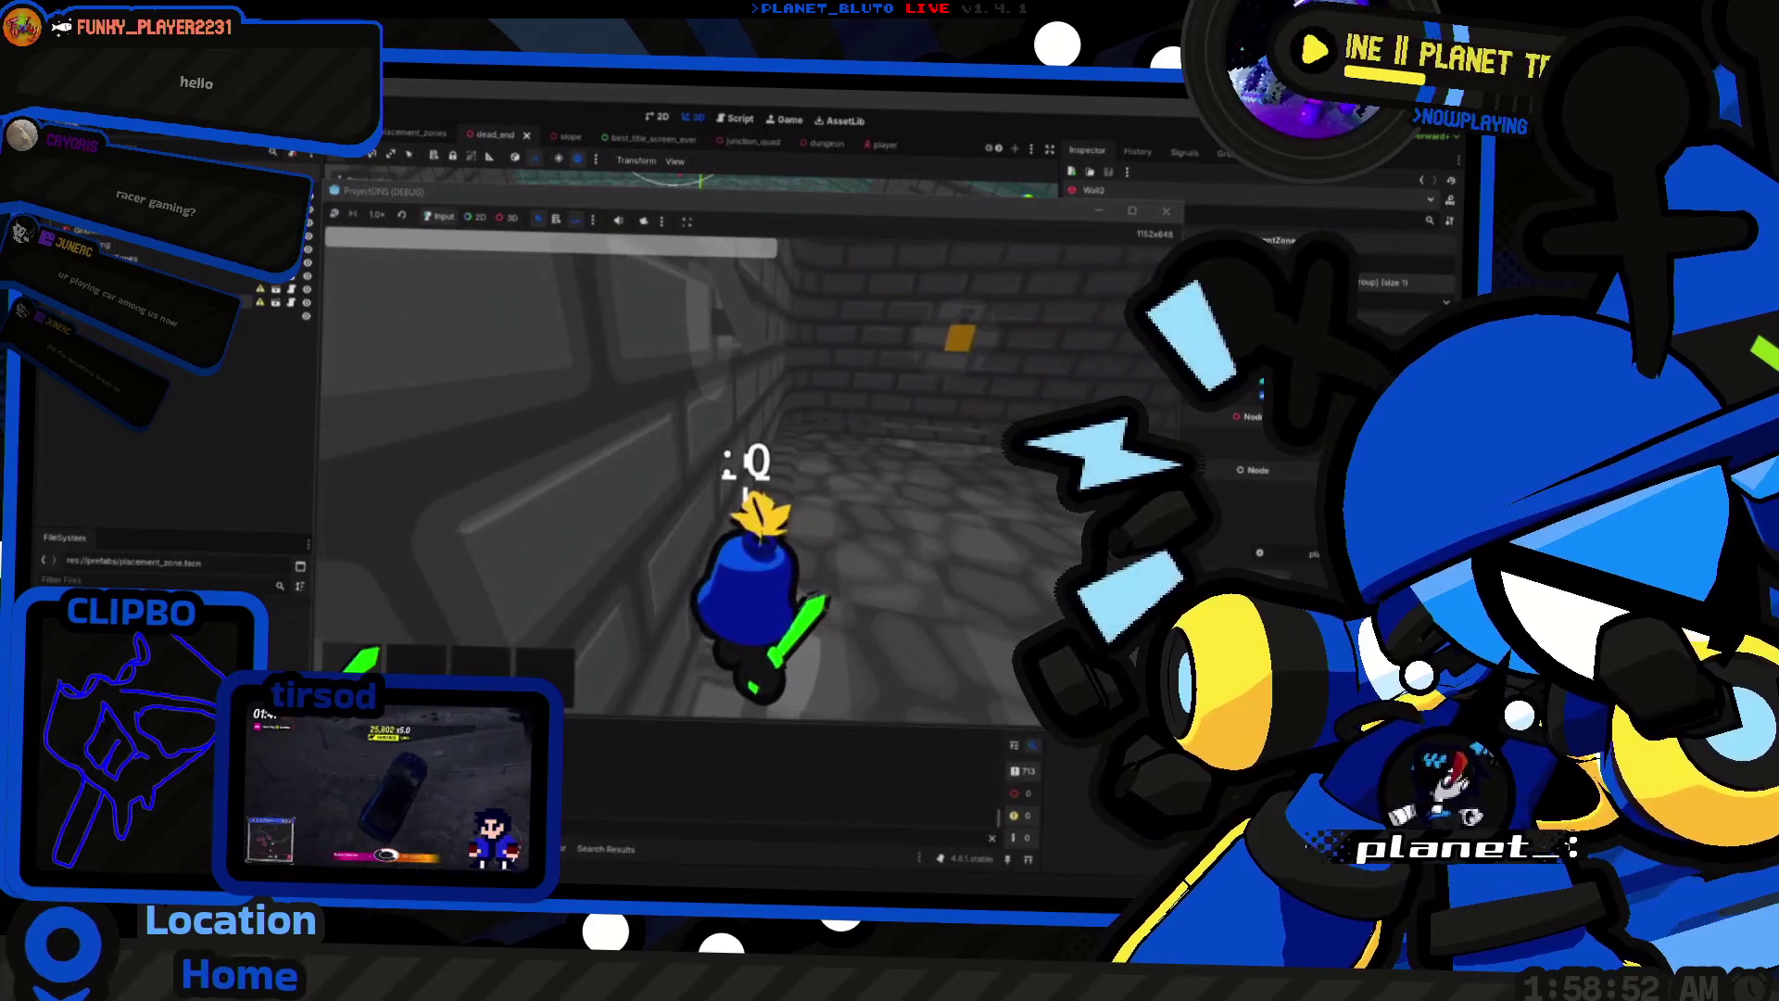
Step: Stop the game and remove the operator between the two AXIS terms on line 39
key("F8")
key("ctrl+F3")
key("BackSpace")
key("BackSpace")
key("BackSpace")
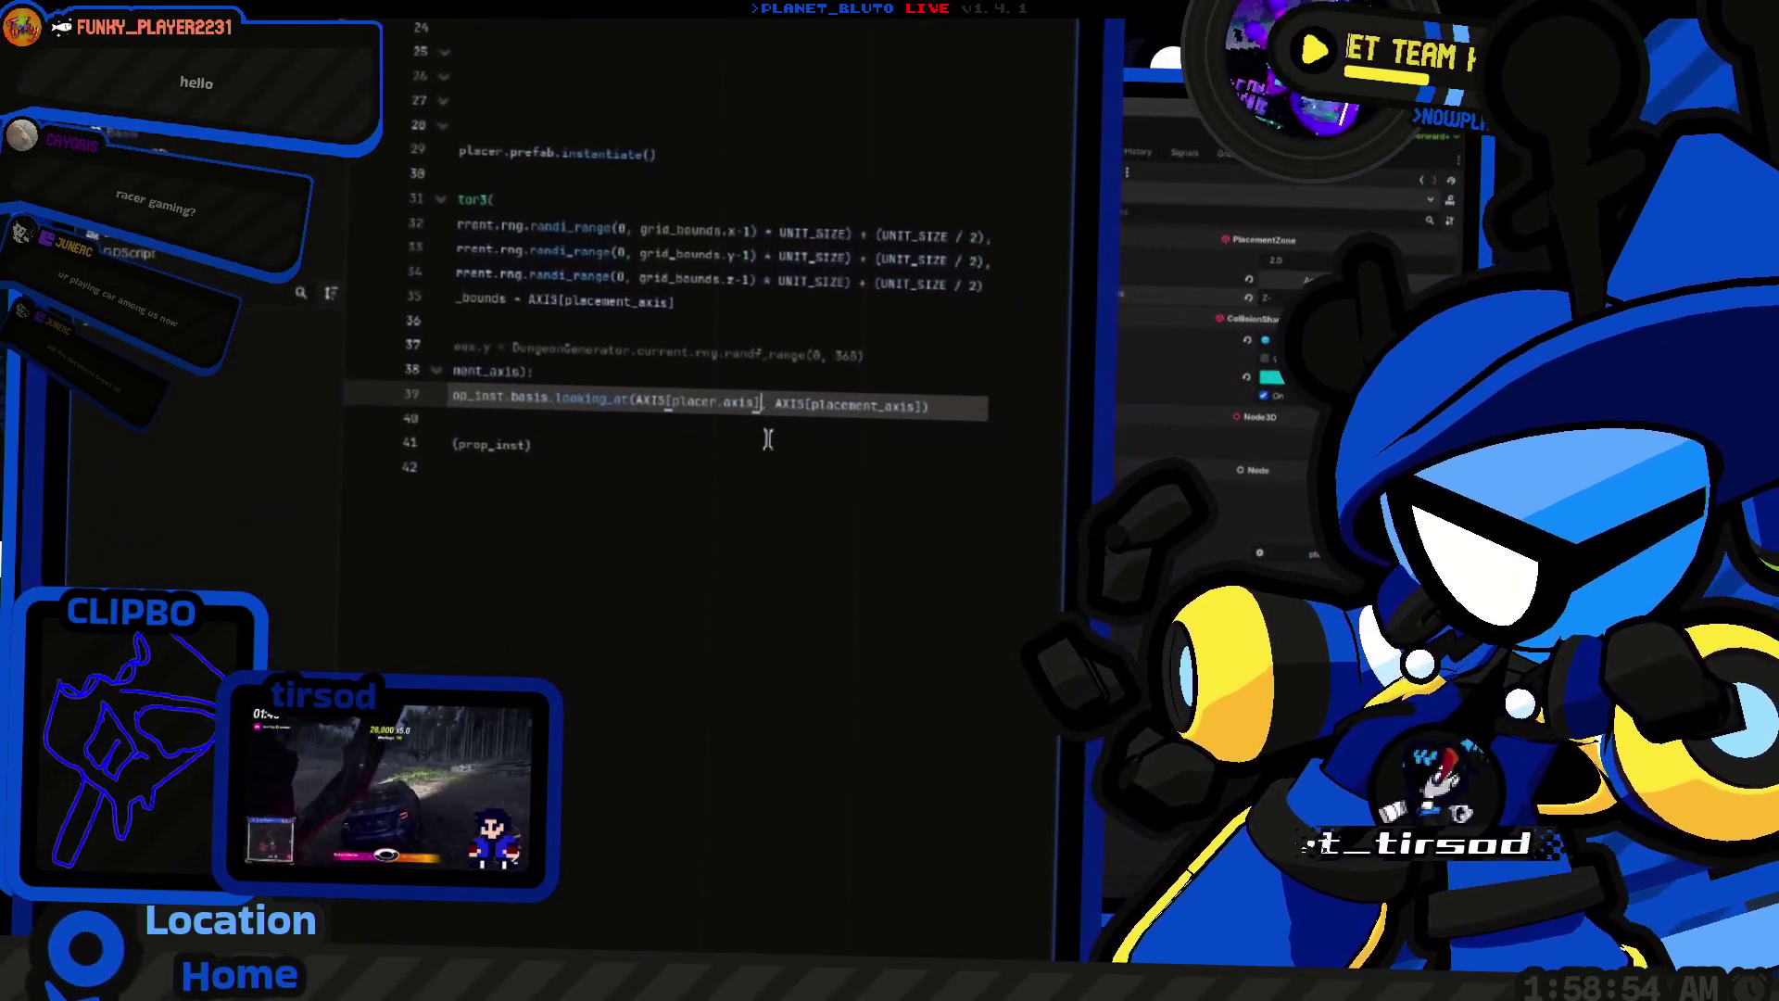
Step: Separate the AXIS arguments with a comma and read the Basis looking_at documentation
type(",")
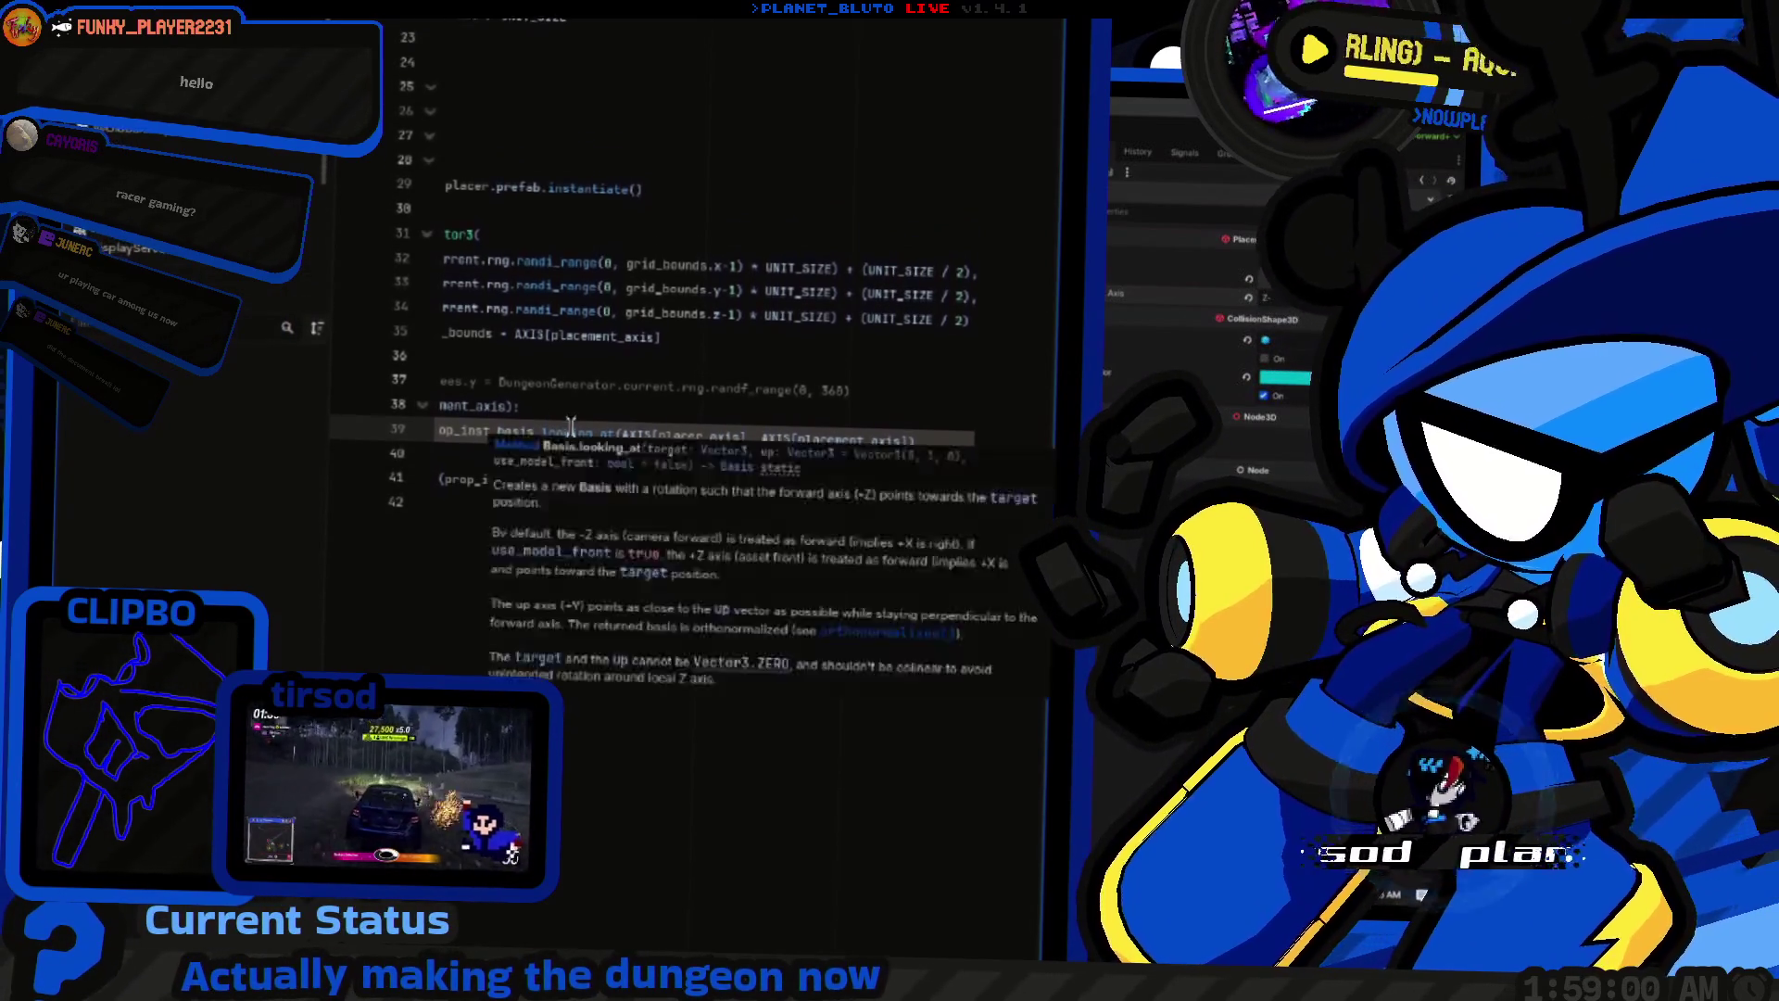
left_click(570, 435, "ctrl")
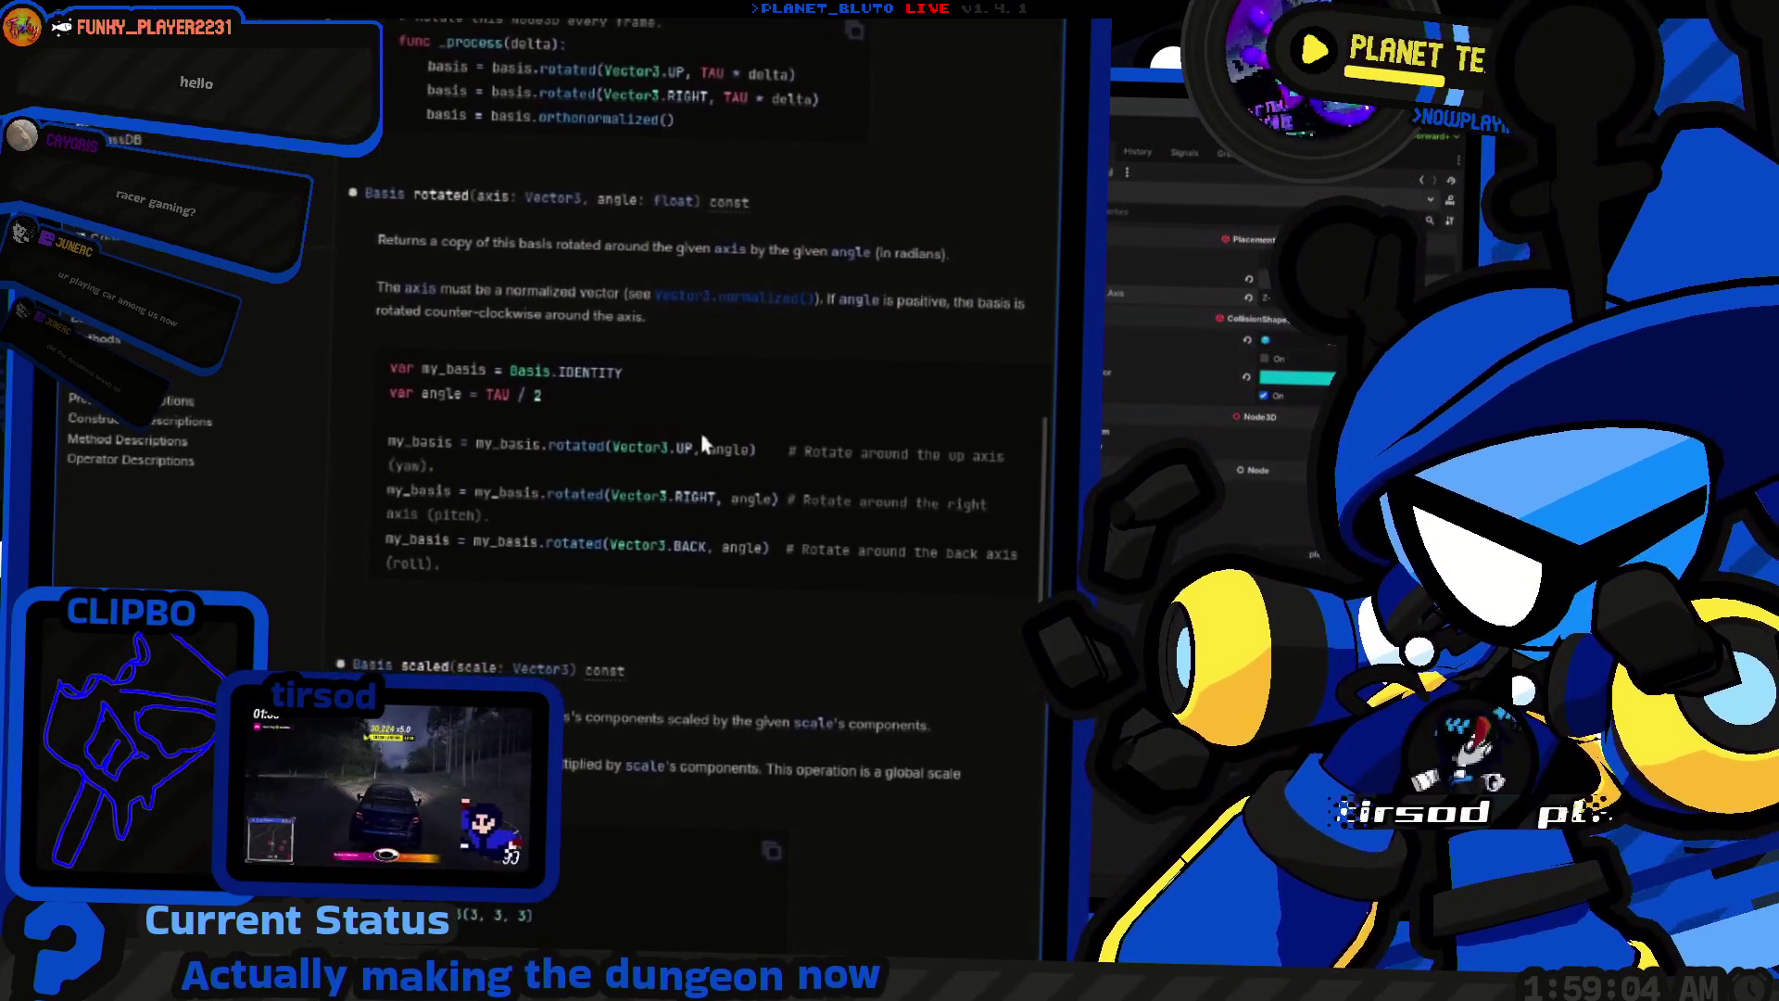
scroll(690, 431, "up", 15)
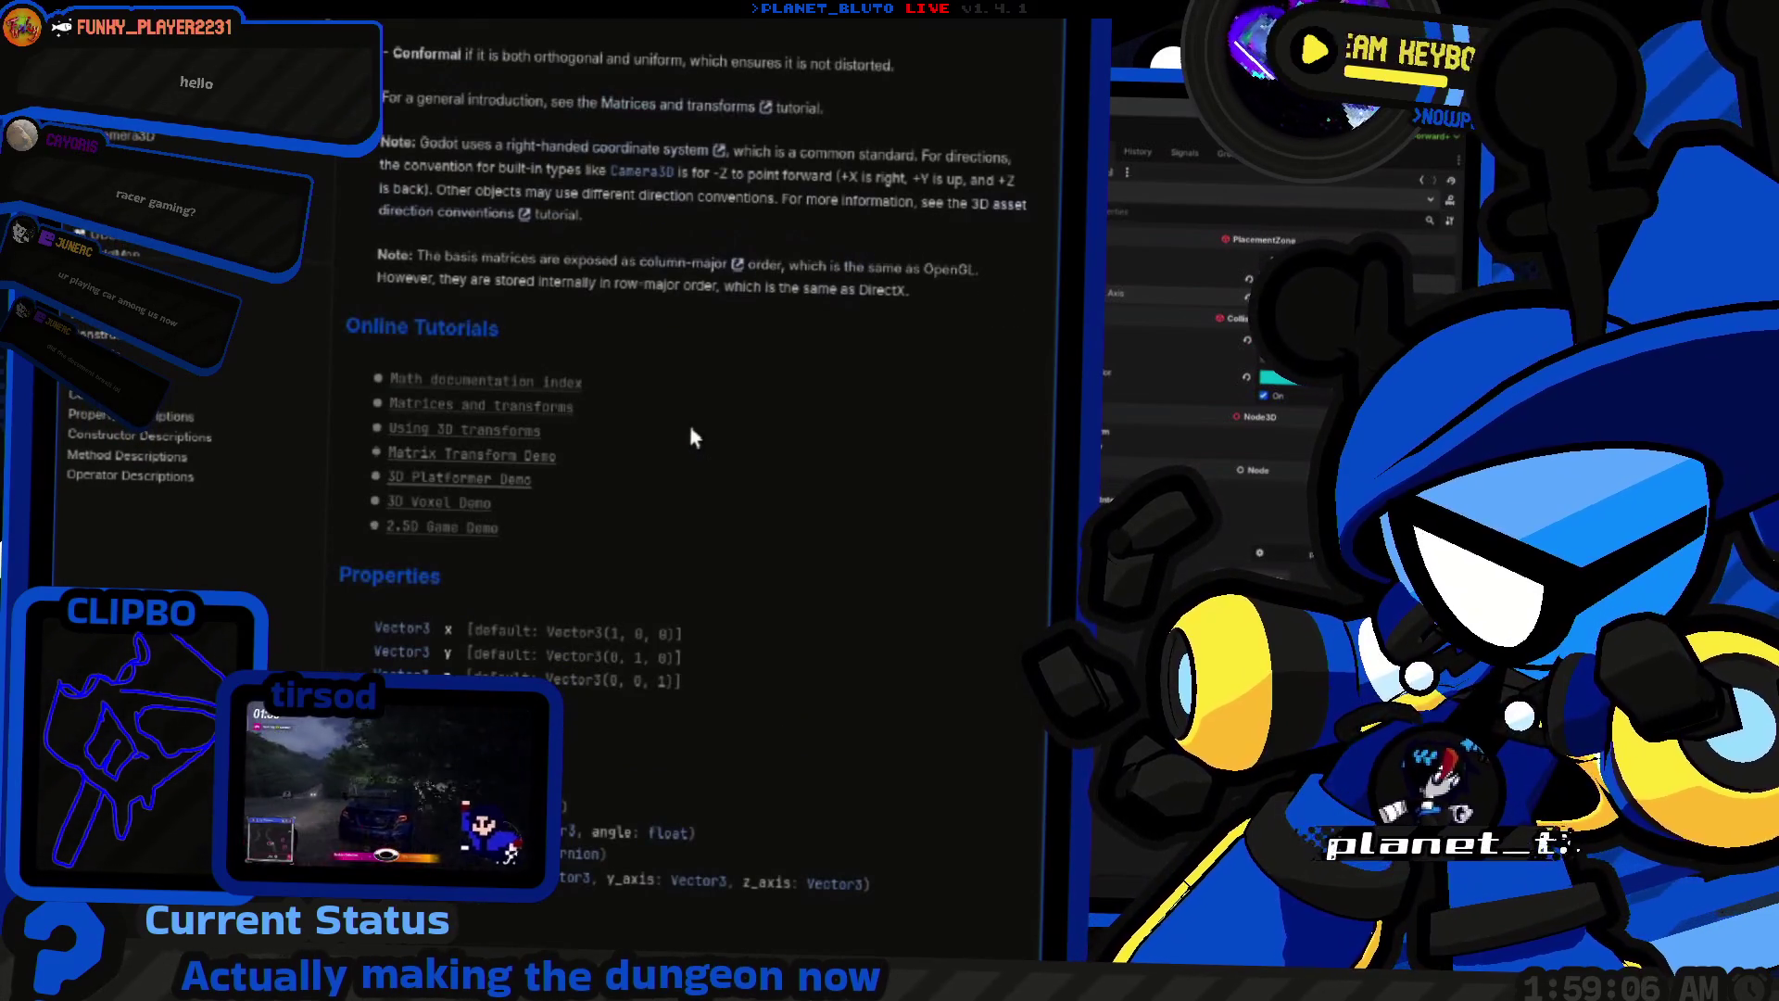
scroll(715, 435, "down", 15)
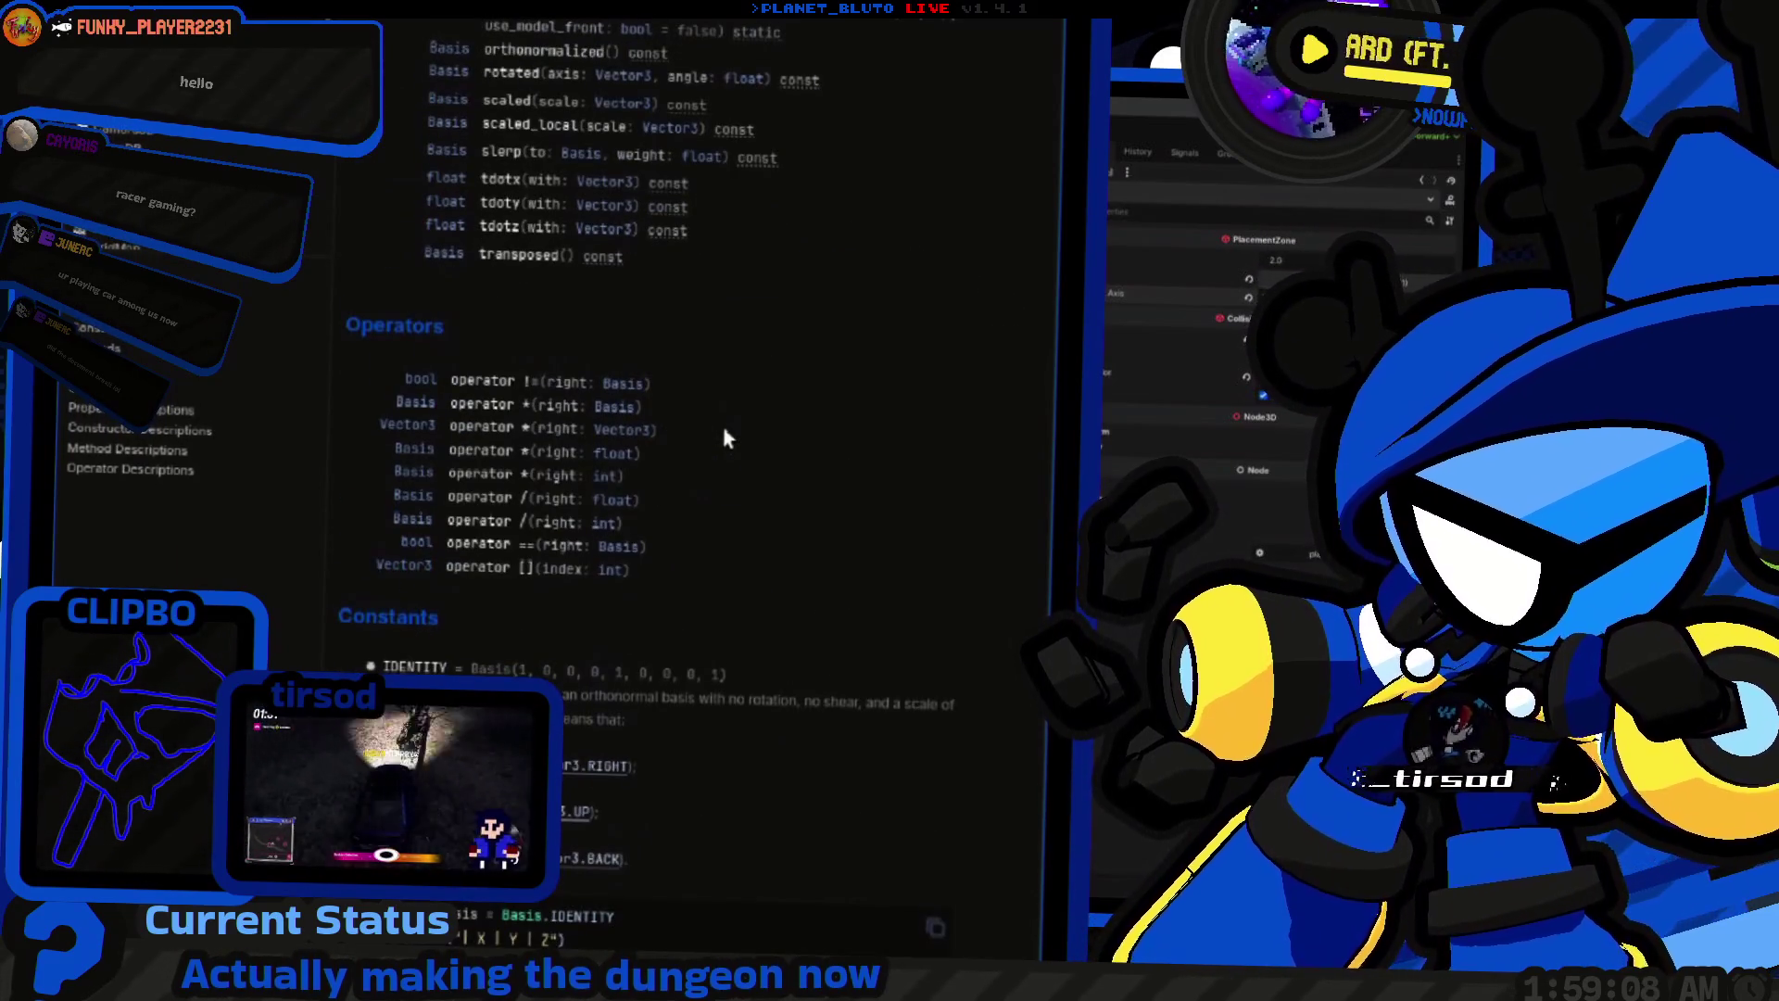
scroll(721, 421, "up", 10)
Step: Open the Vector3 class reference and find the signed_angle_to method description
left_click(637, 469)
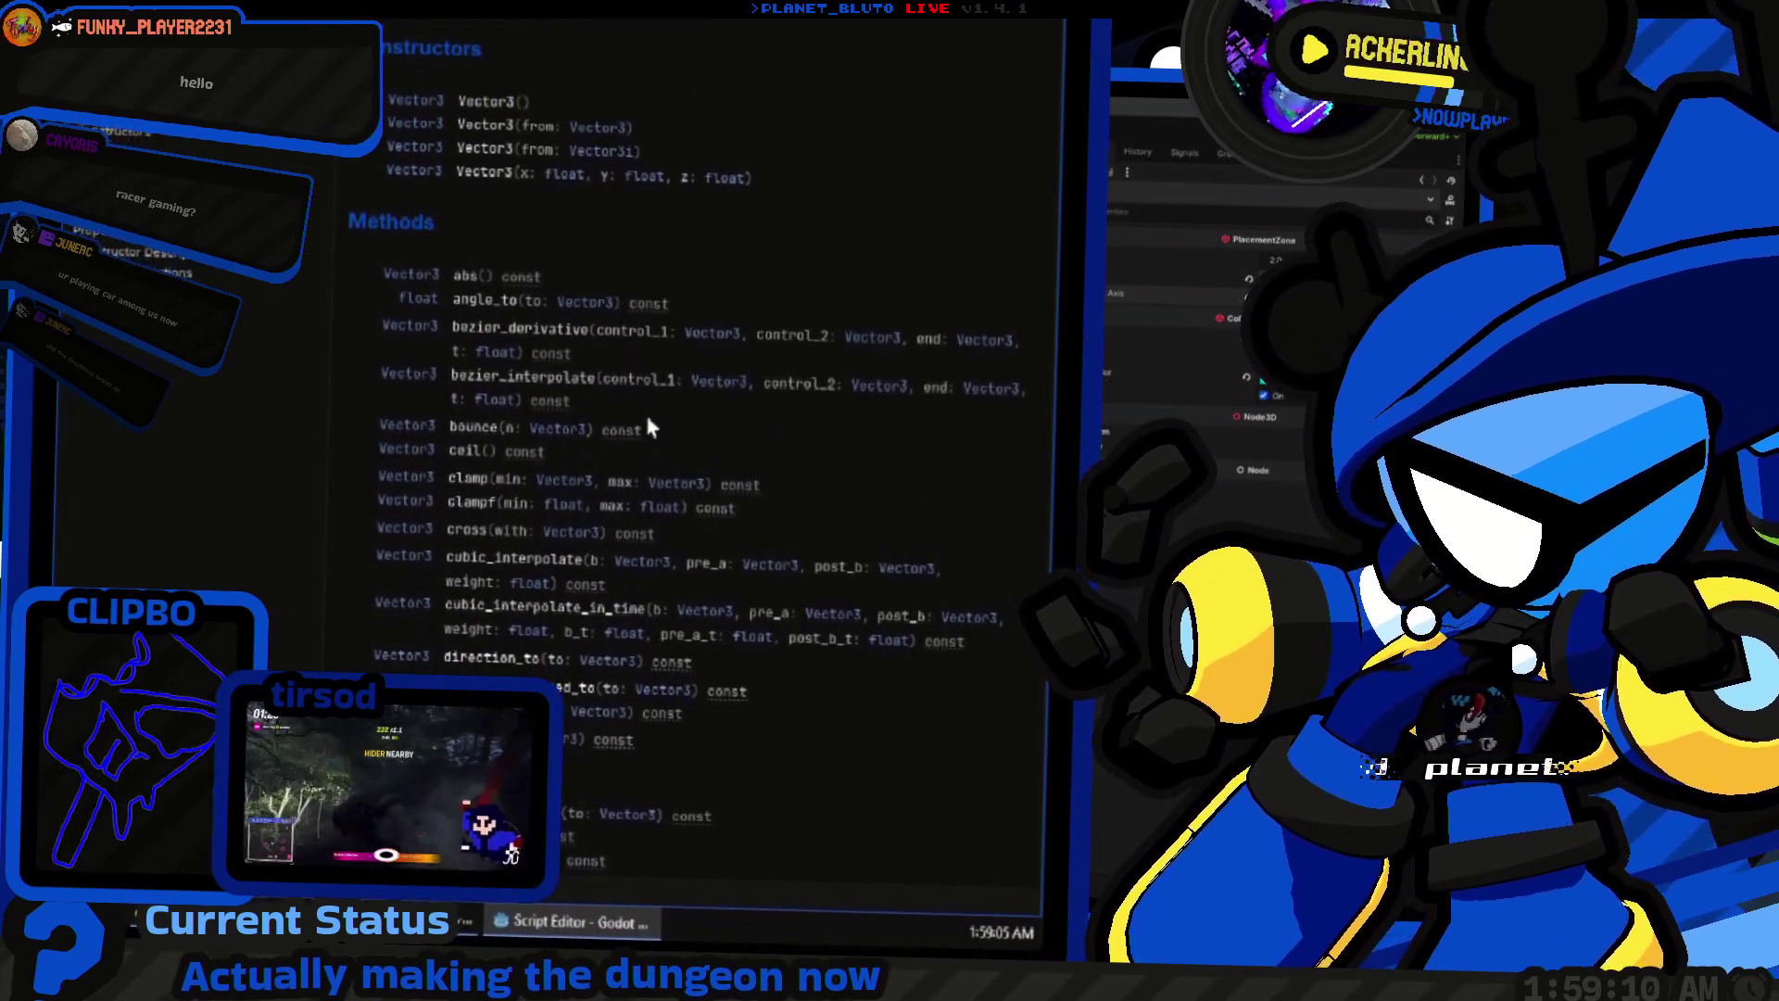
scroll(649, 423, "down", 7)
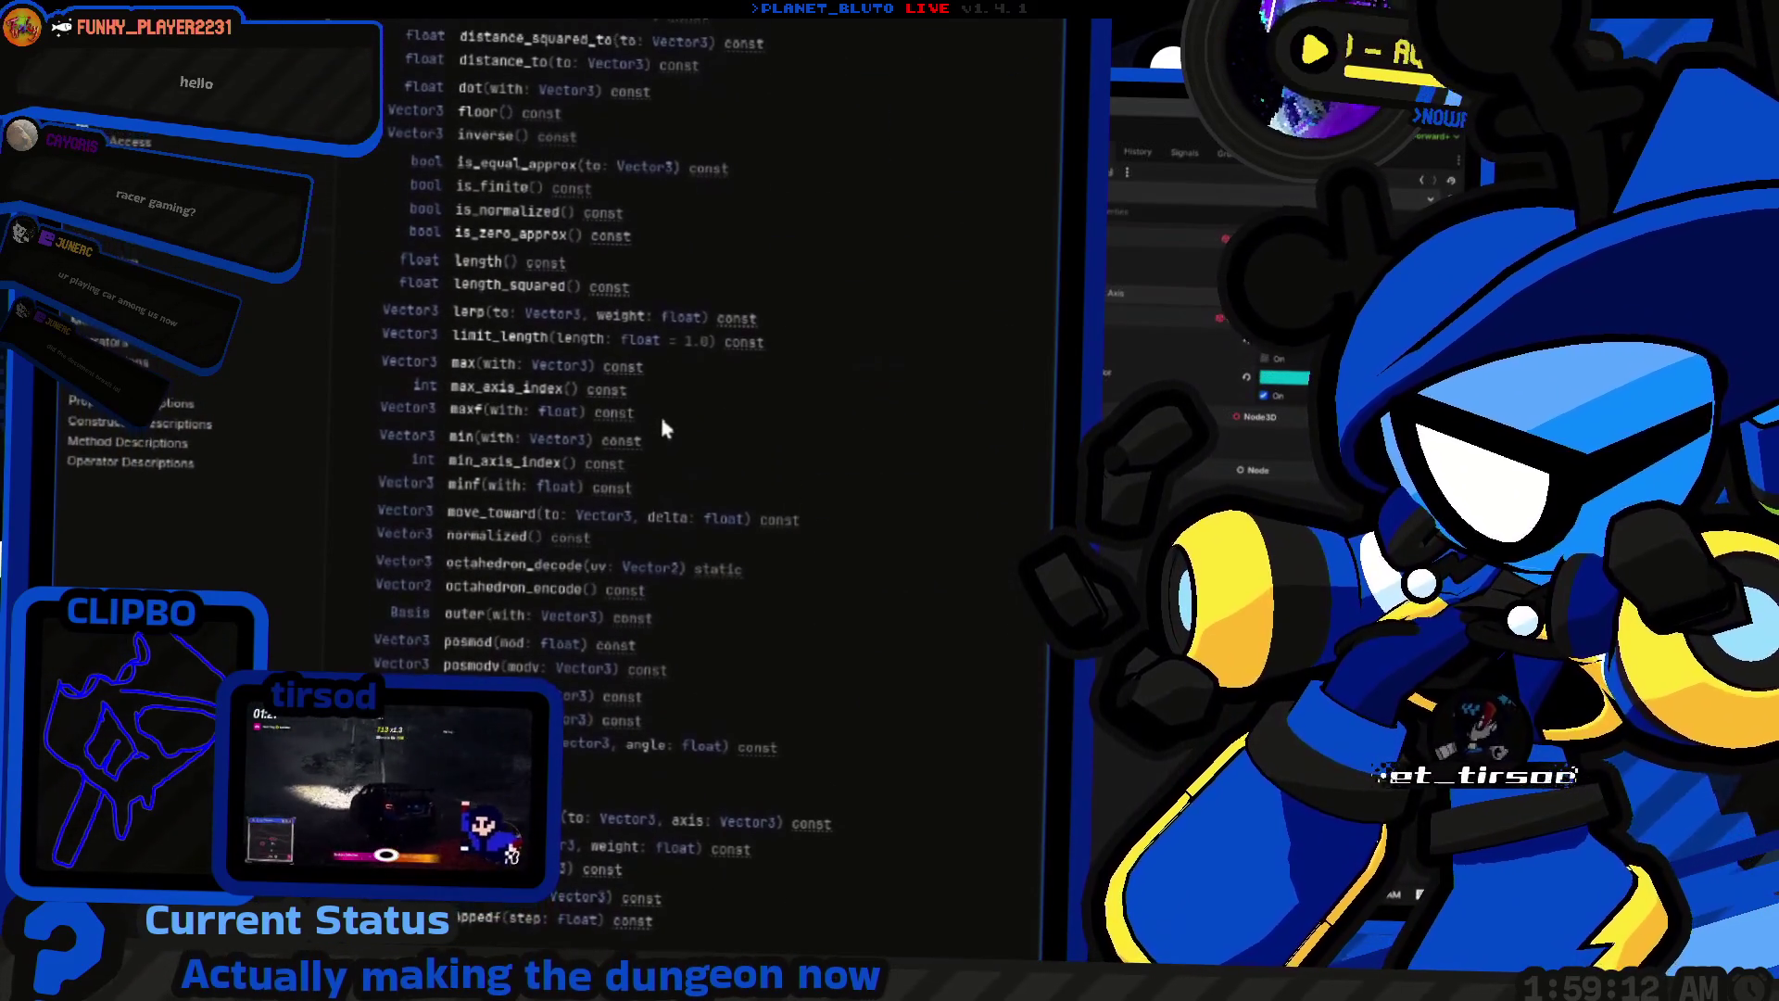
scroll(664, 419, "up", 6)
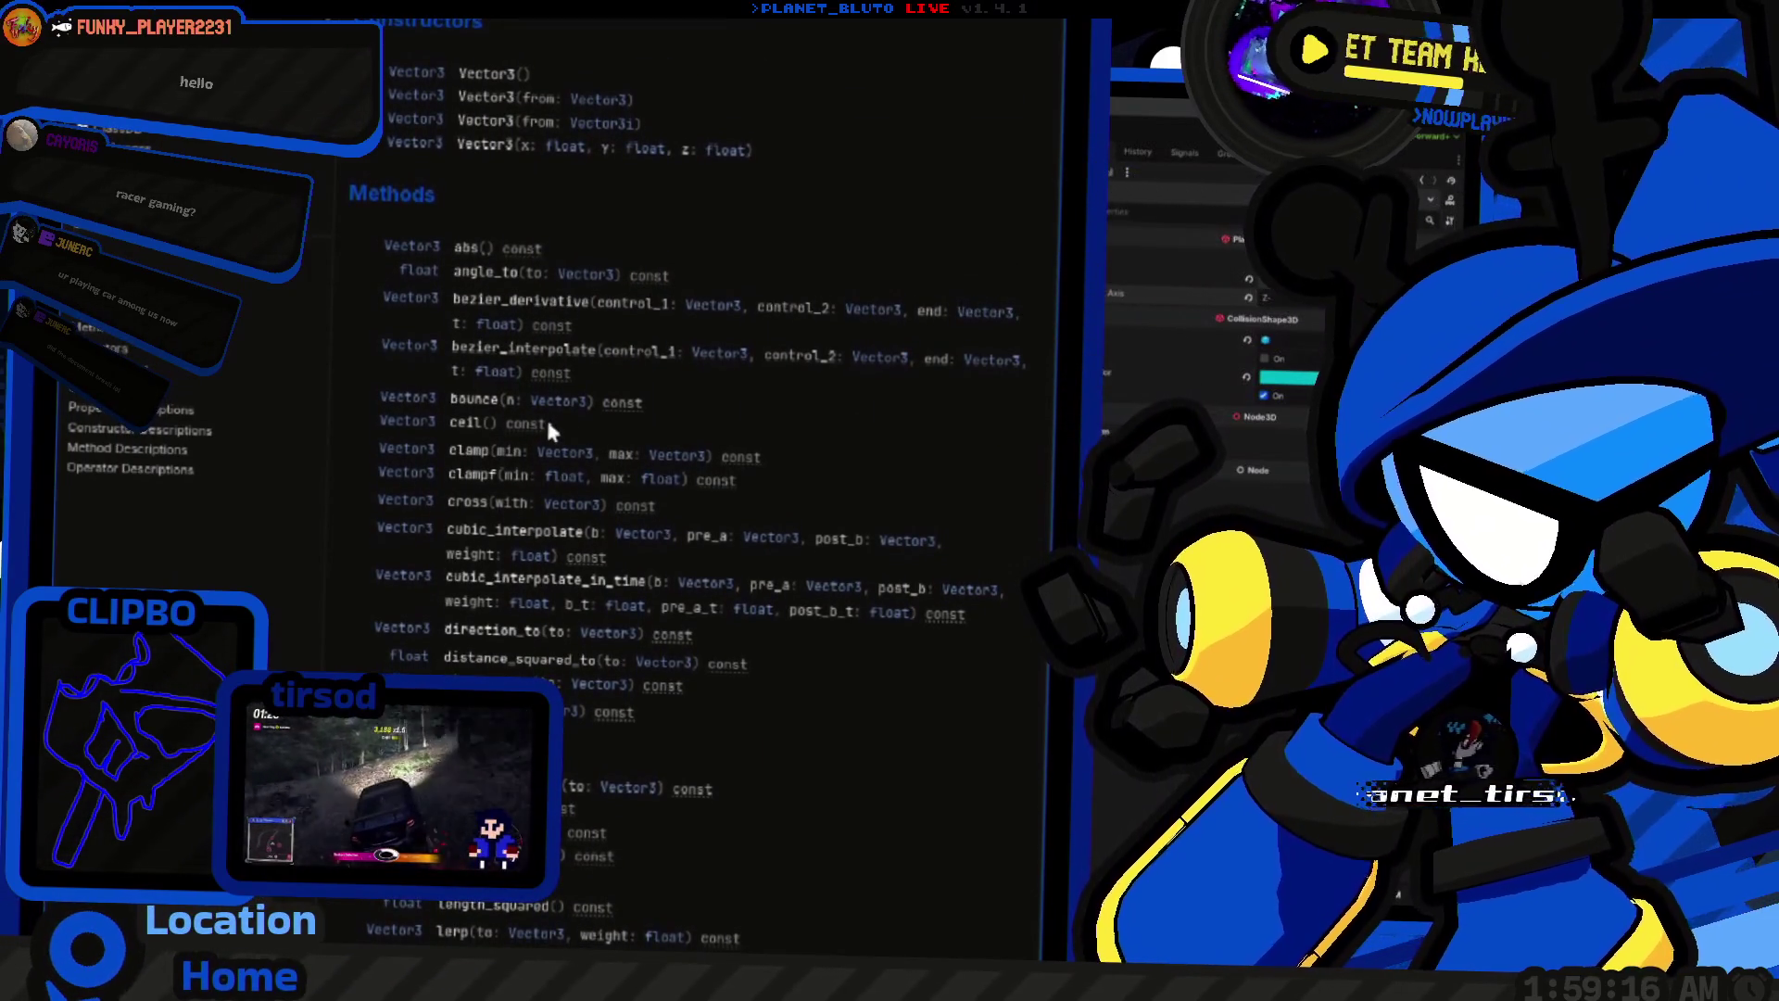
mouse_move(522, 430)
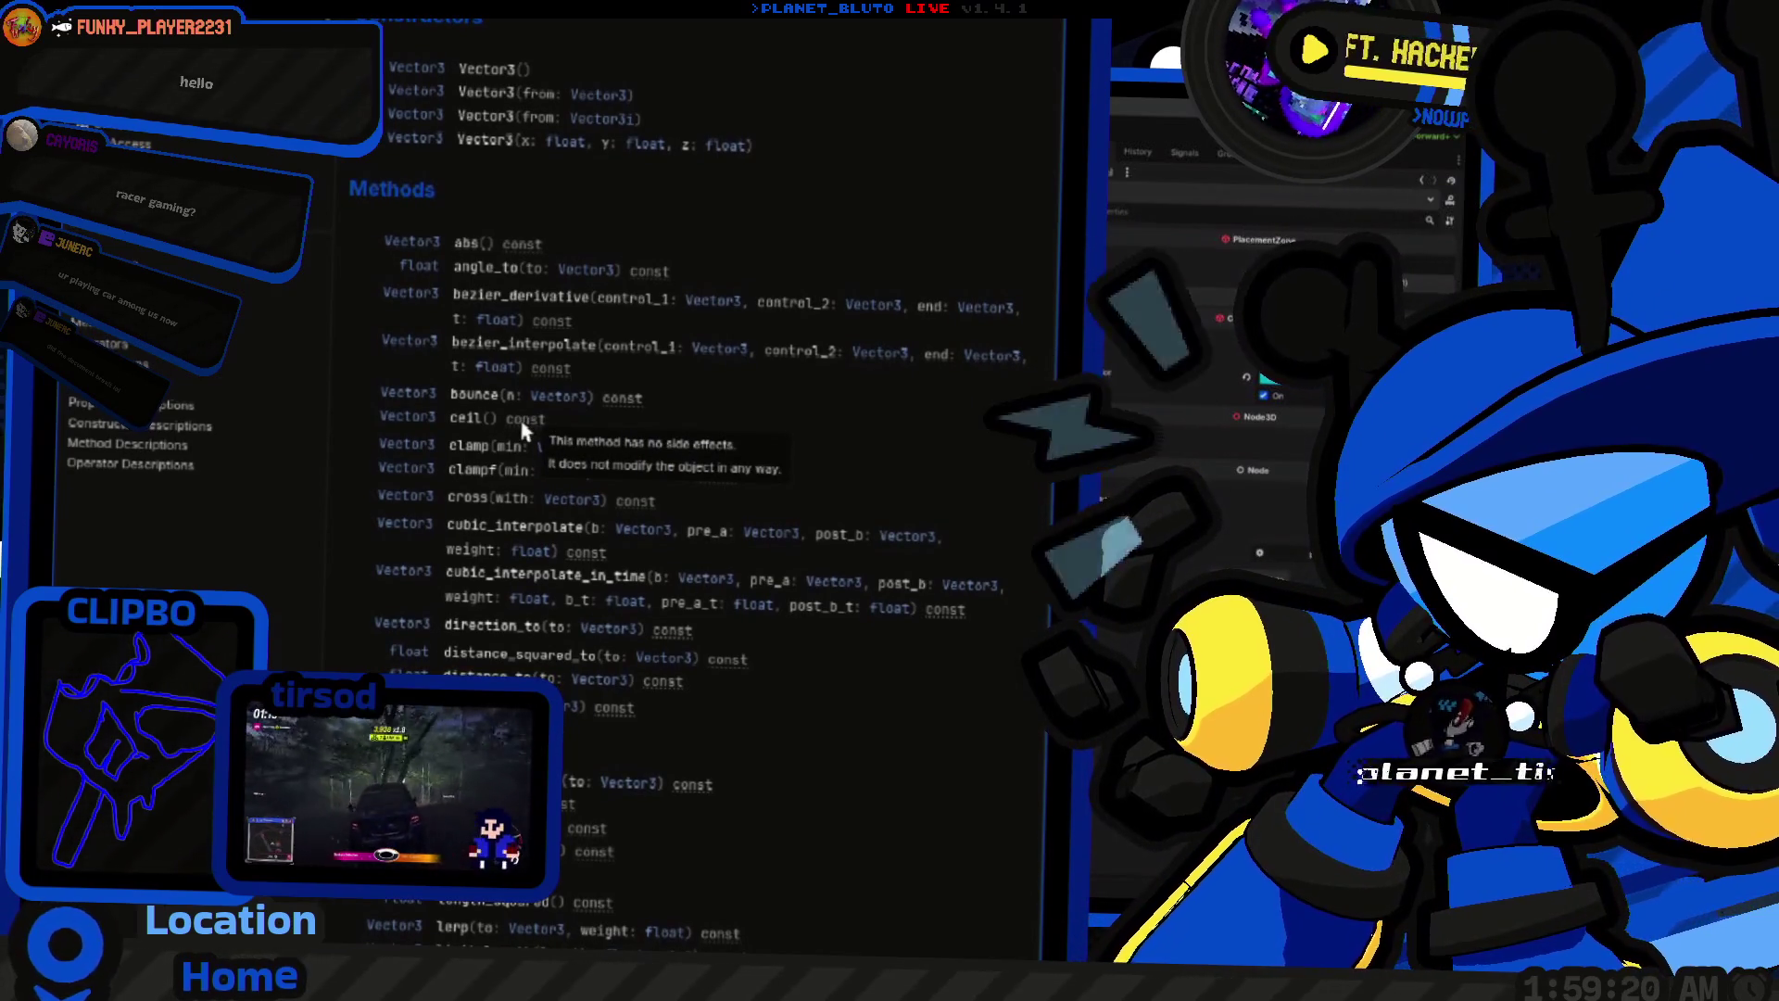
scroll(505, 434, "down", 4)
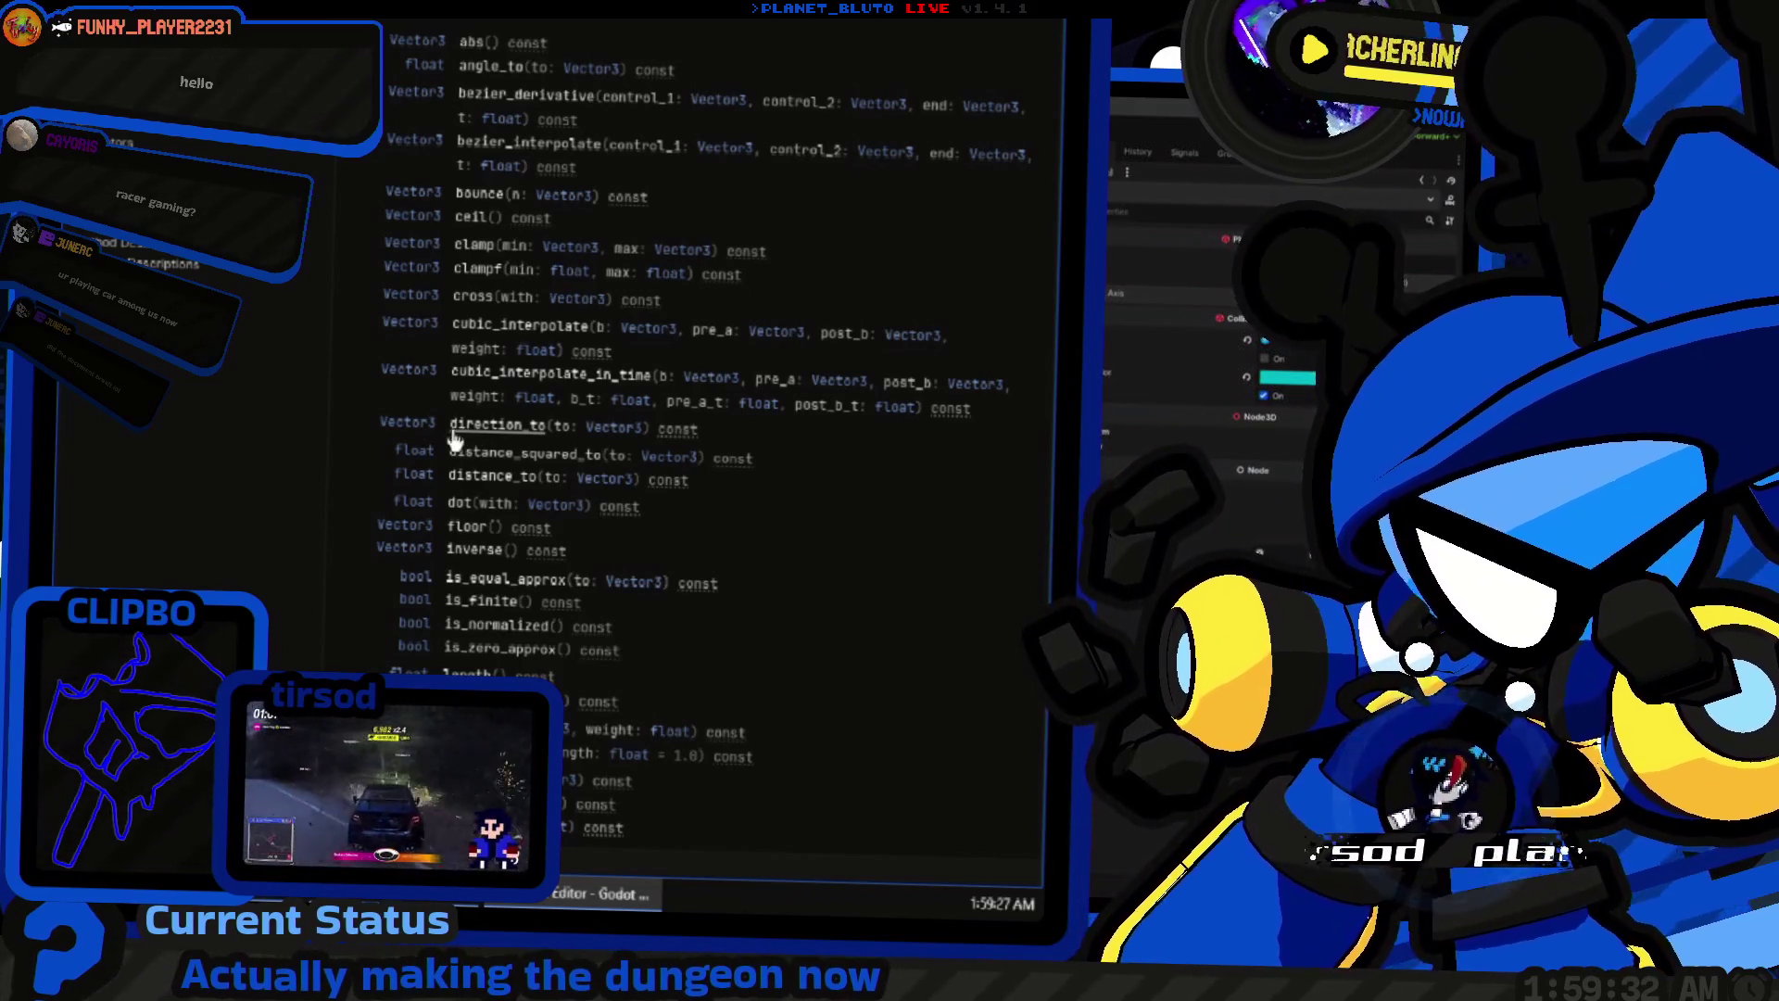
scroll(511, 474, "down", 5)
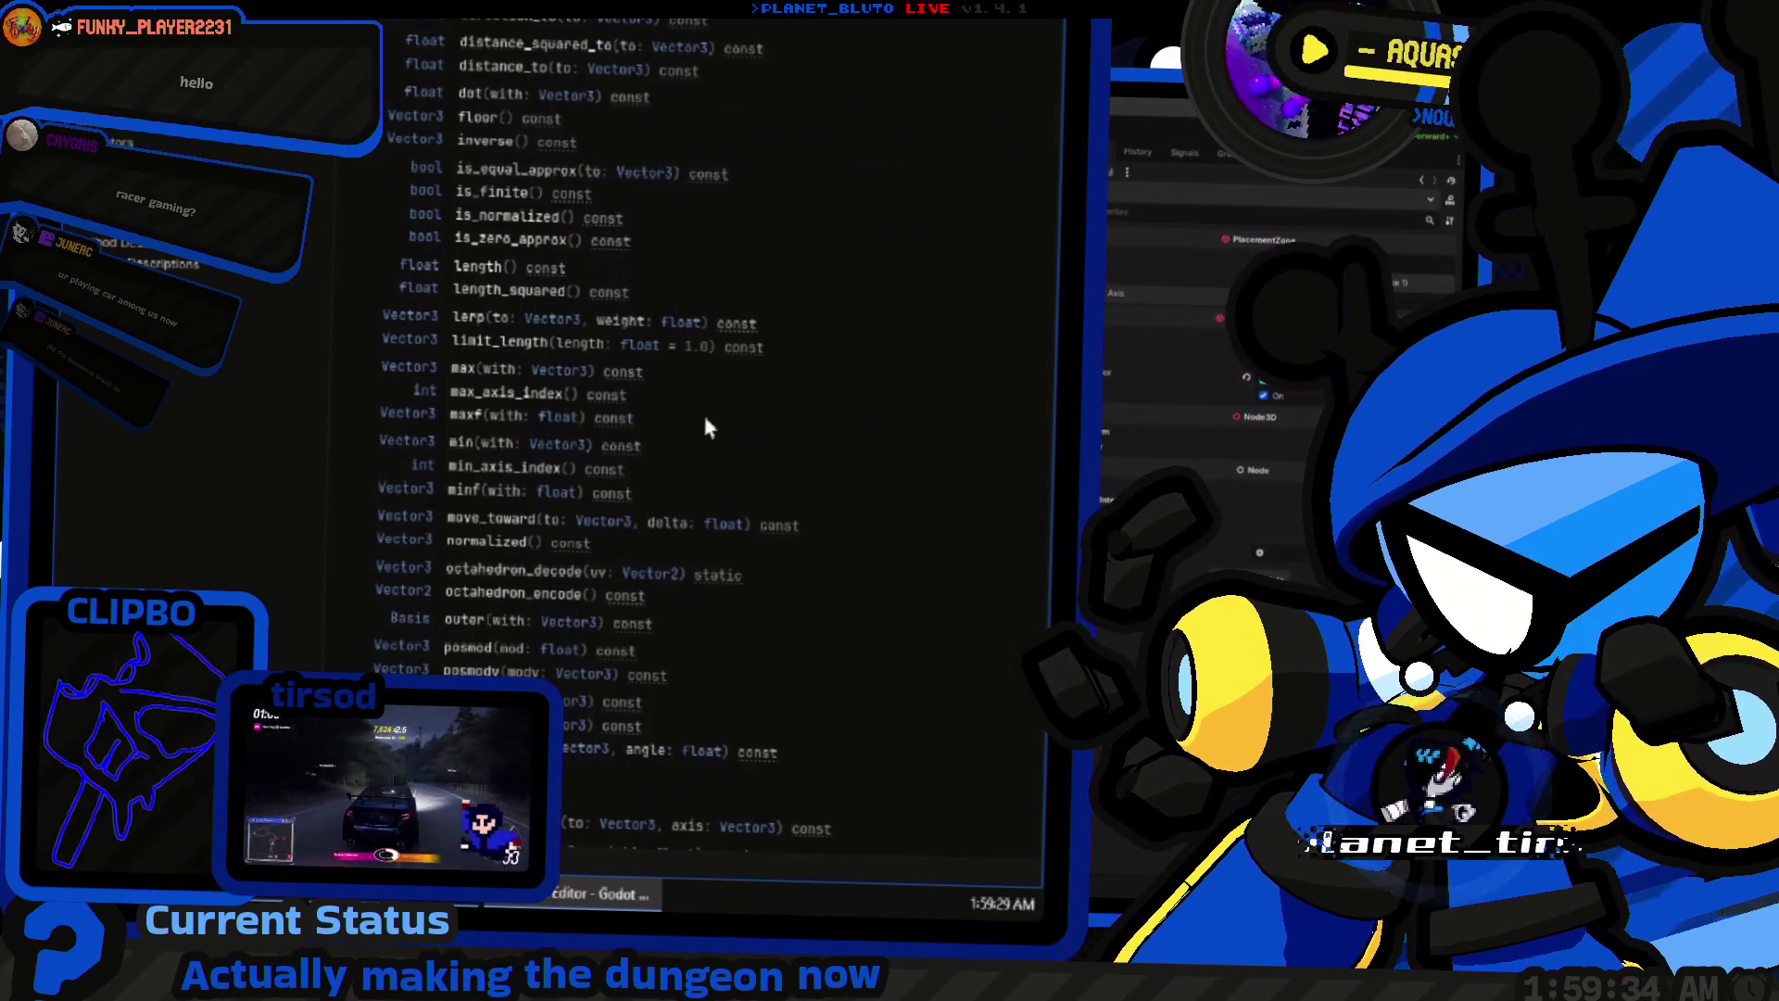
scroll(678, 434, "down", 3)
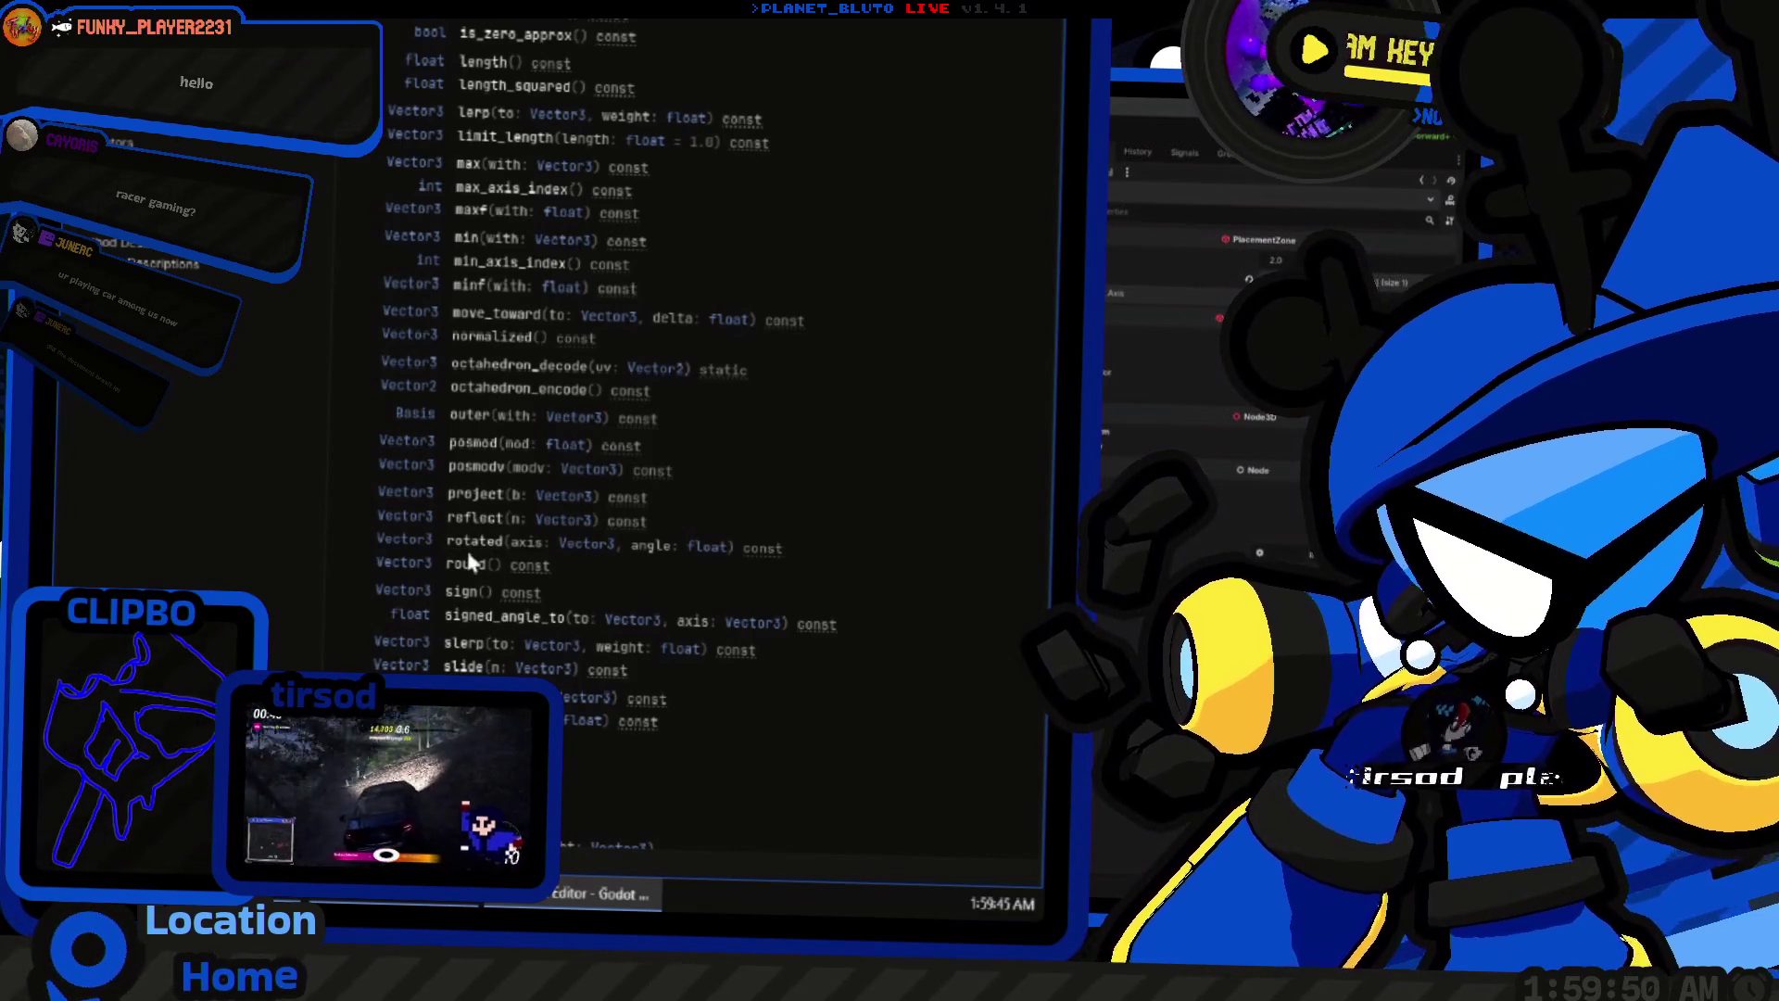
left_click(491, 623)
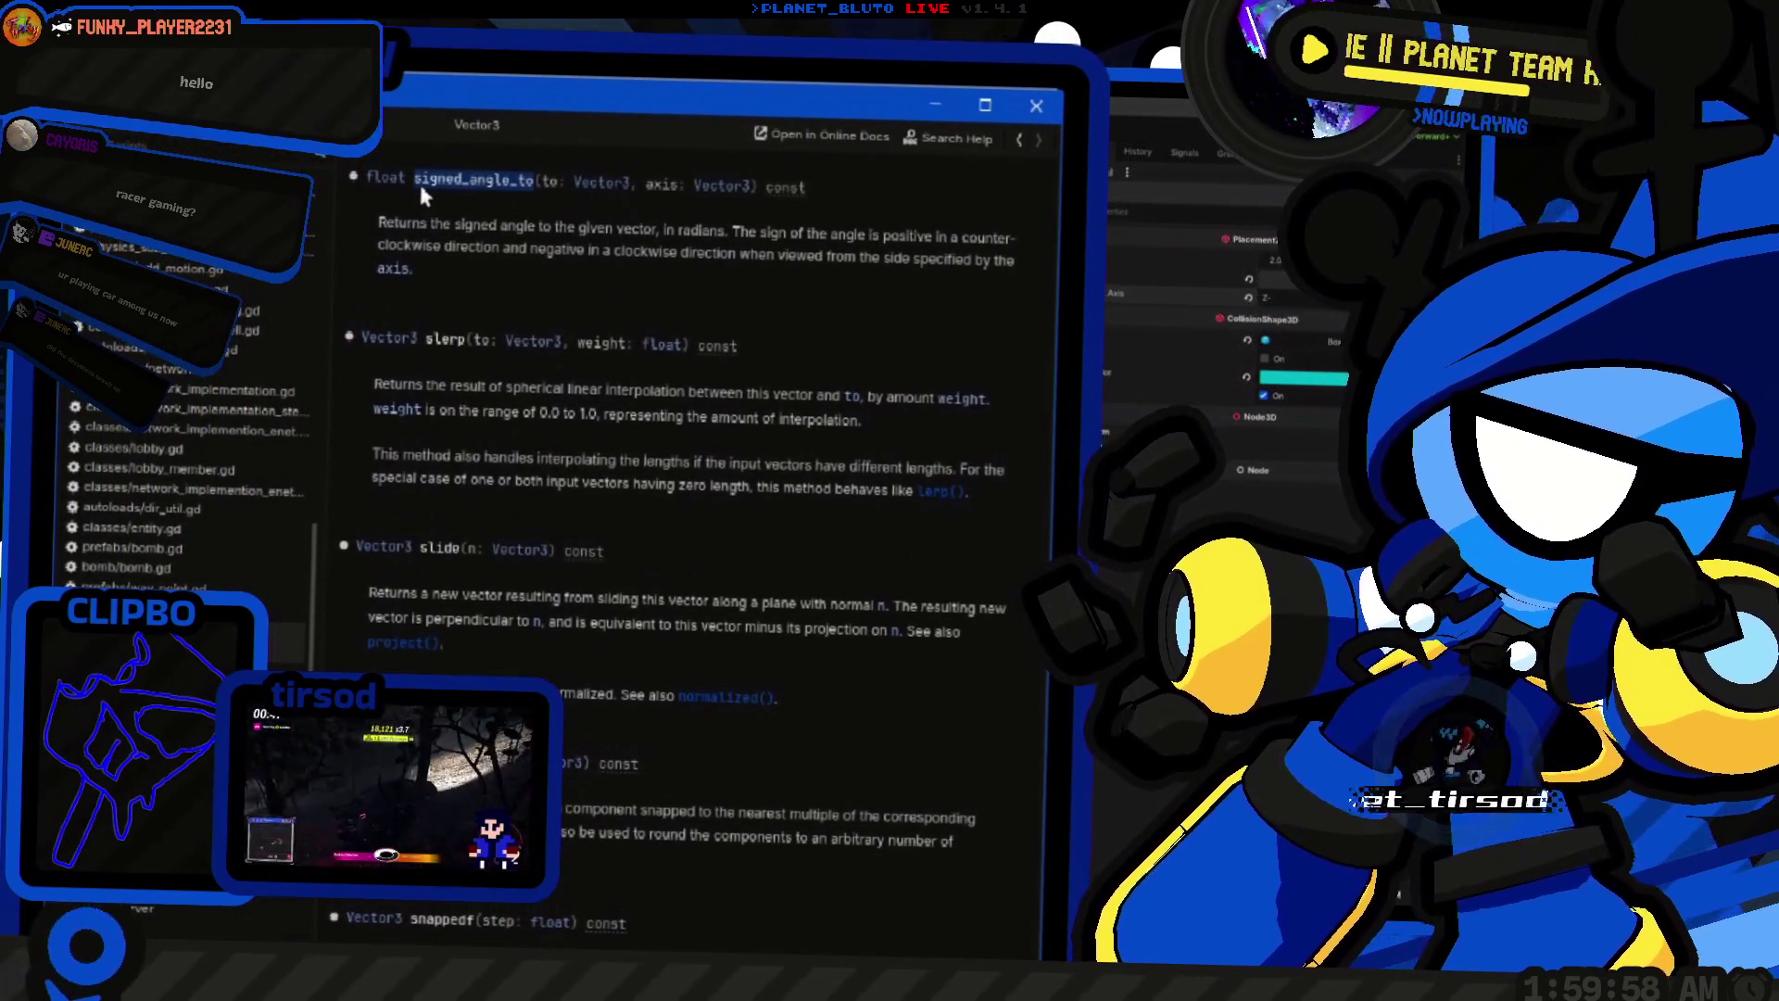
key("alt+Left")
Step: Back in the placement script, insert an empty line above the prop_inst.basis assignment
key("ctrl+w")
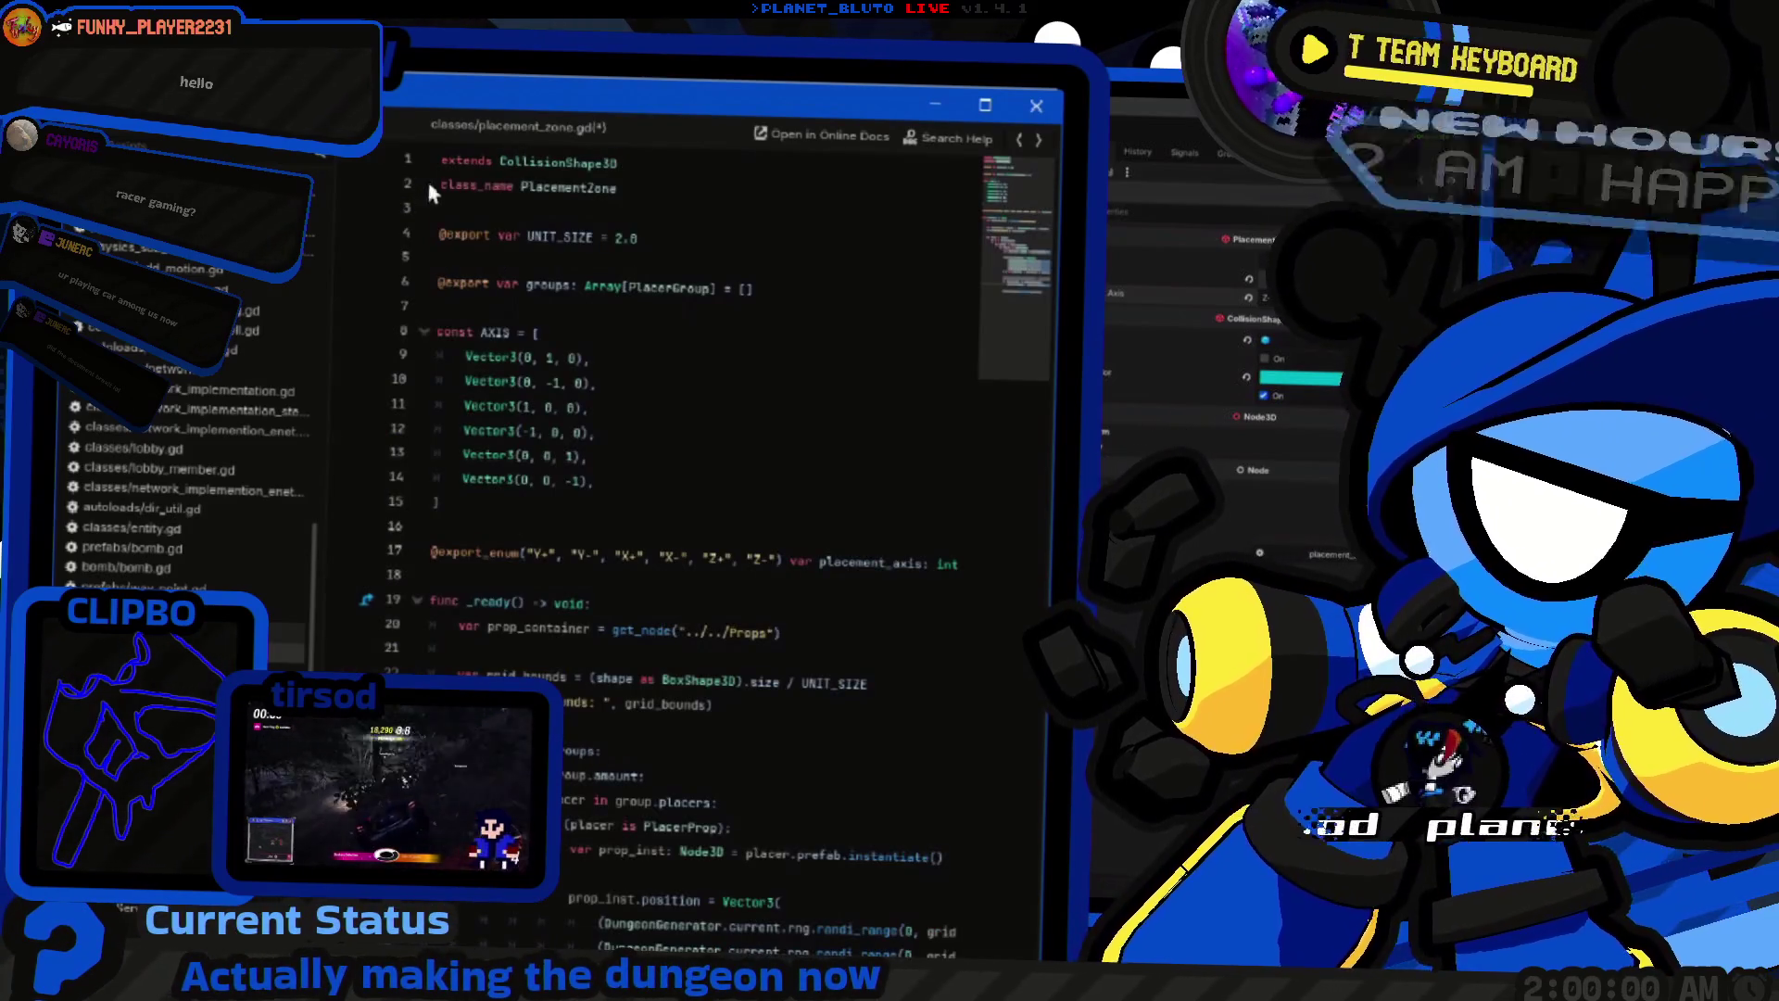
scroll(616, 528, "down", 3)
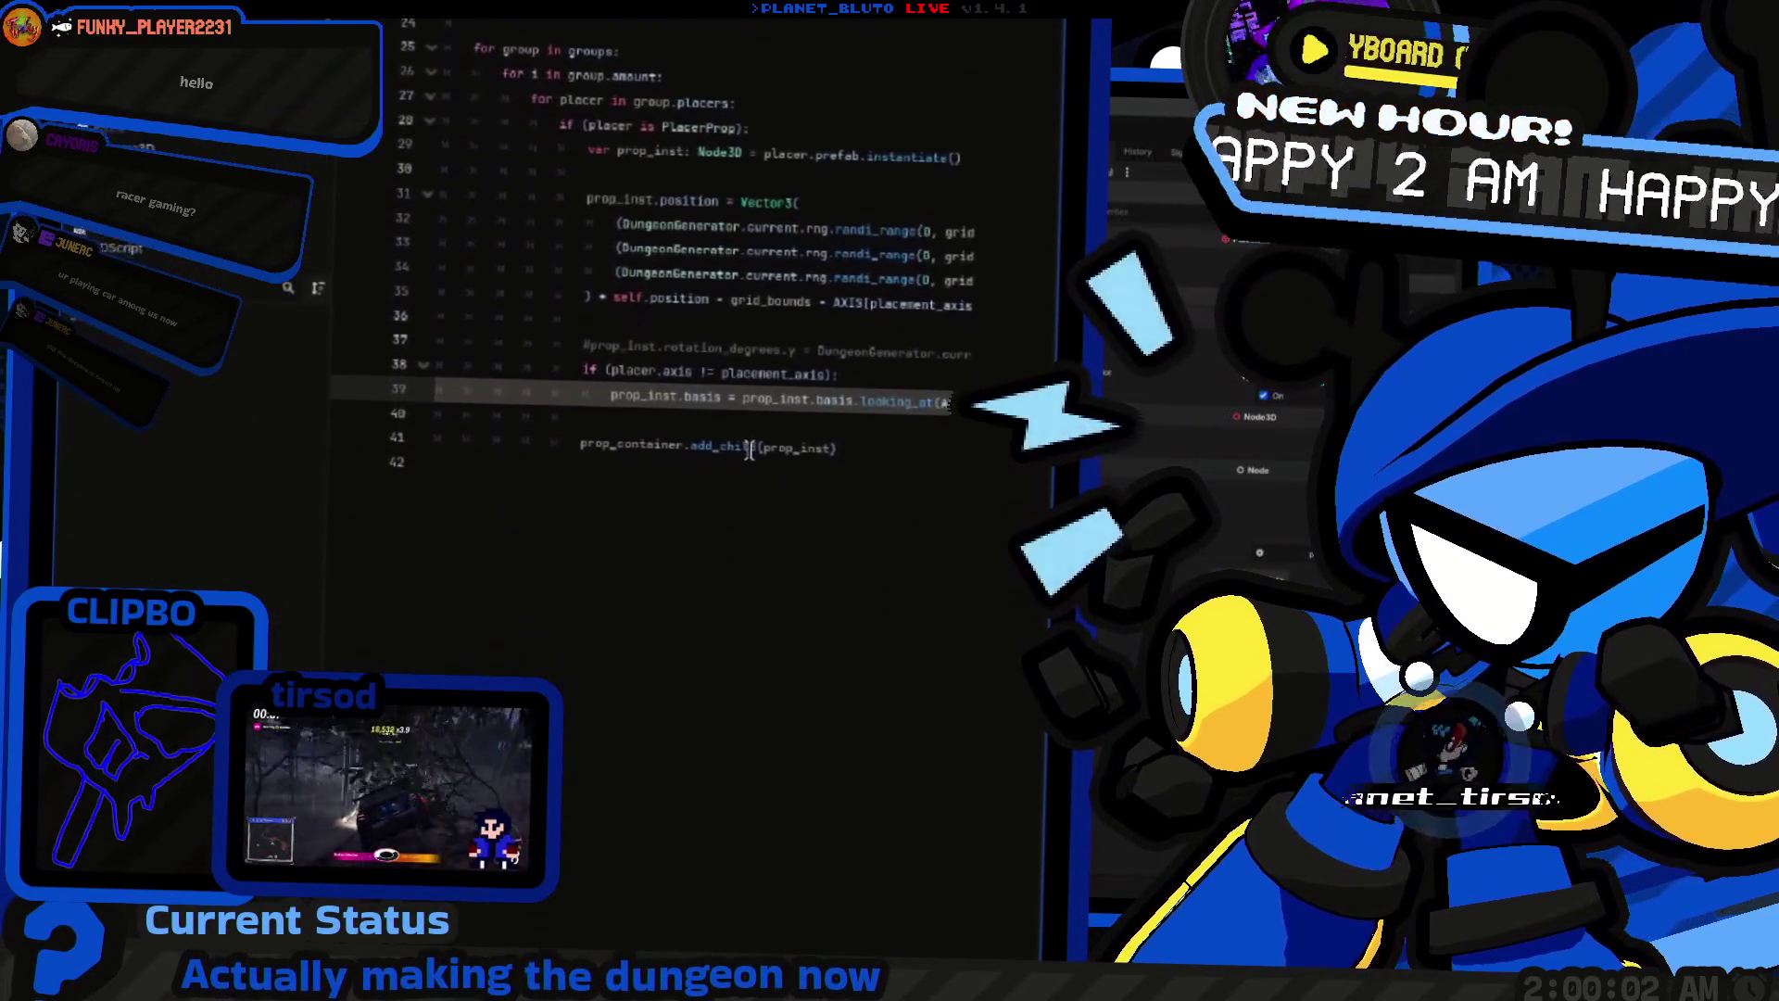
mouse_move(717, 424)
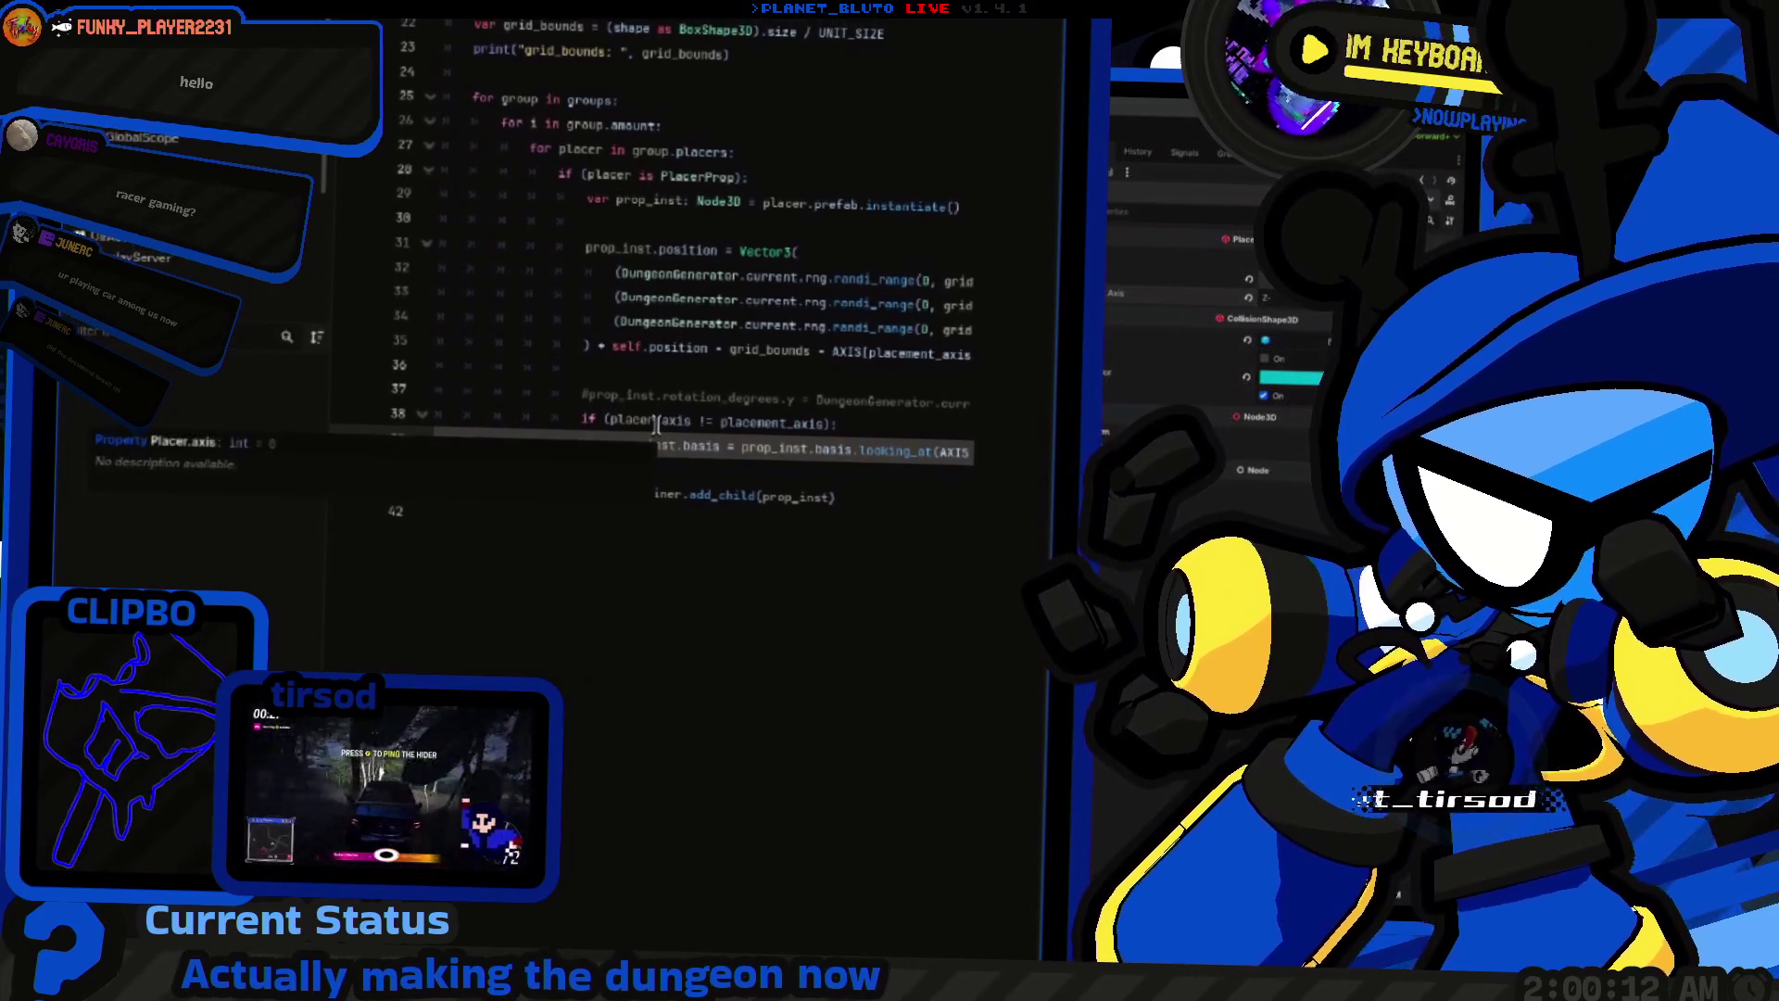
mouse_move(662, 429)
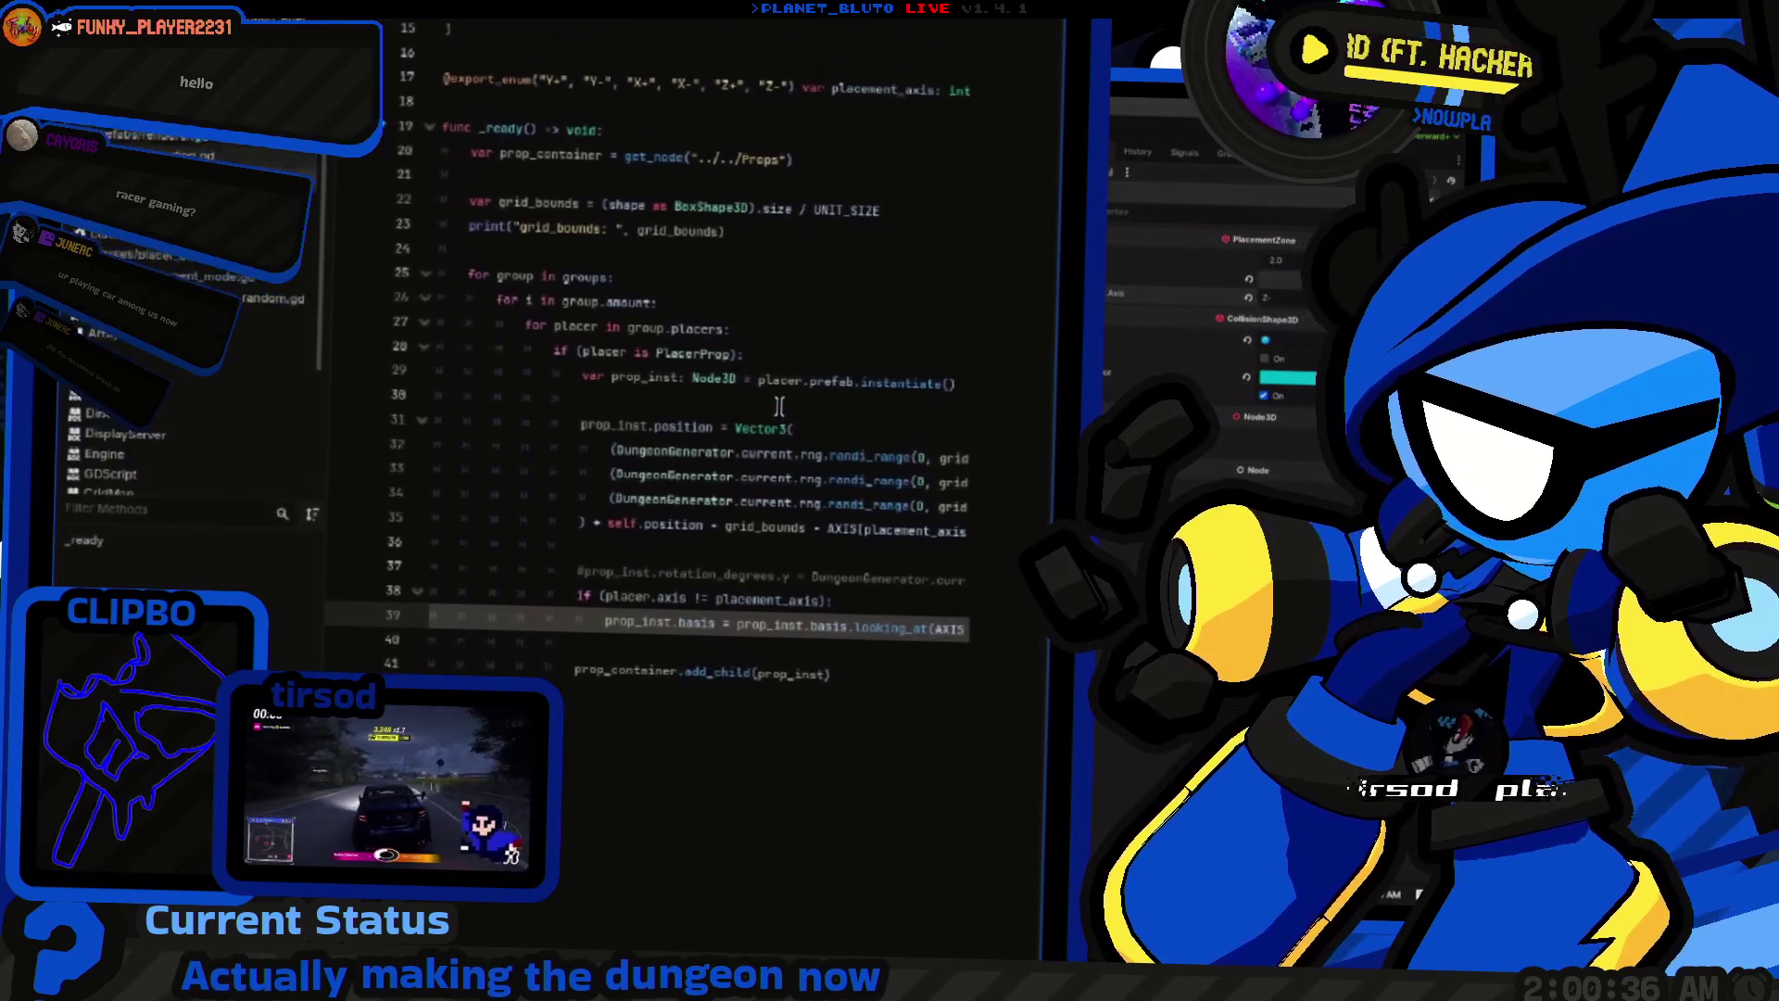
key("ctrl+shift+Return")
Step: Evaluate 1 / 2 in the desktop launcher calculator, getting 0.5
scroll(769, 436, "right", 3)
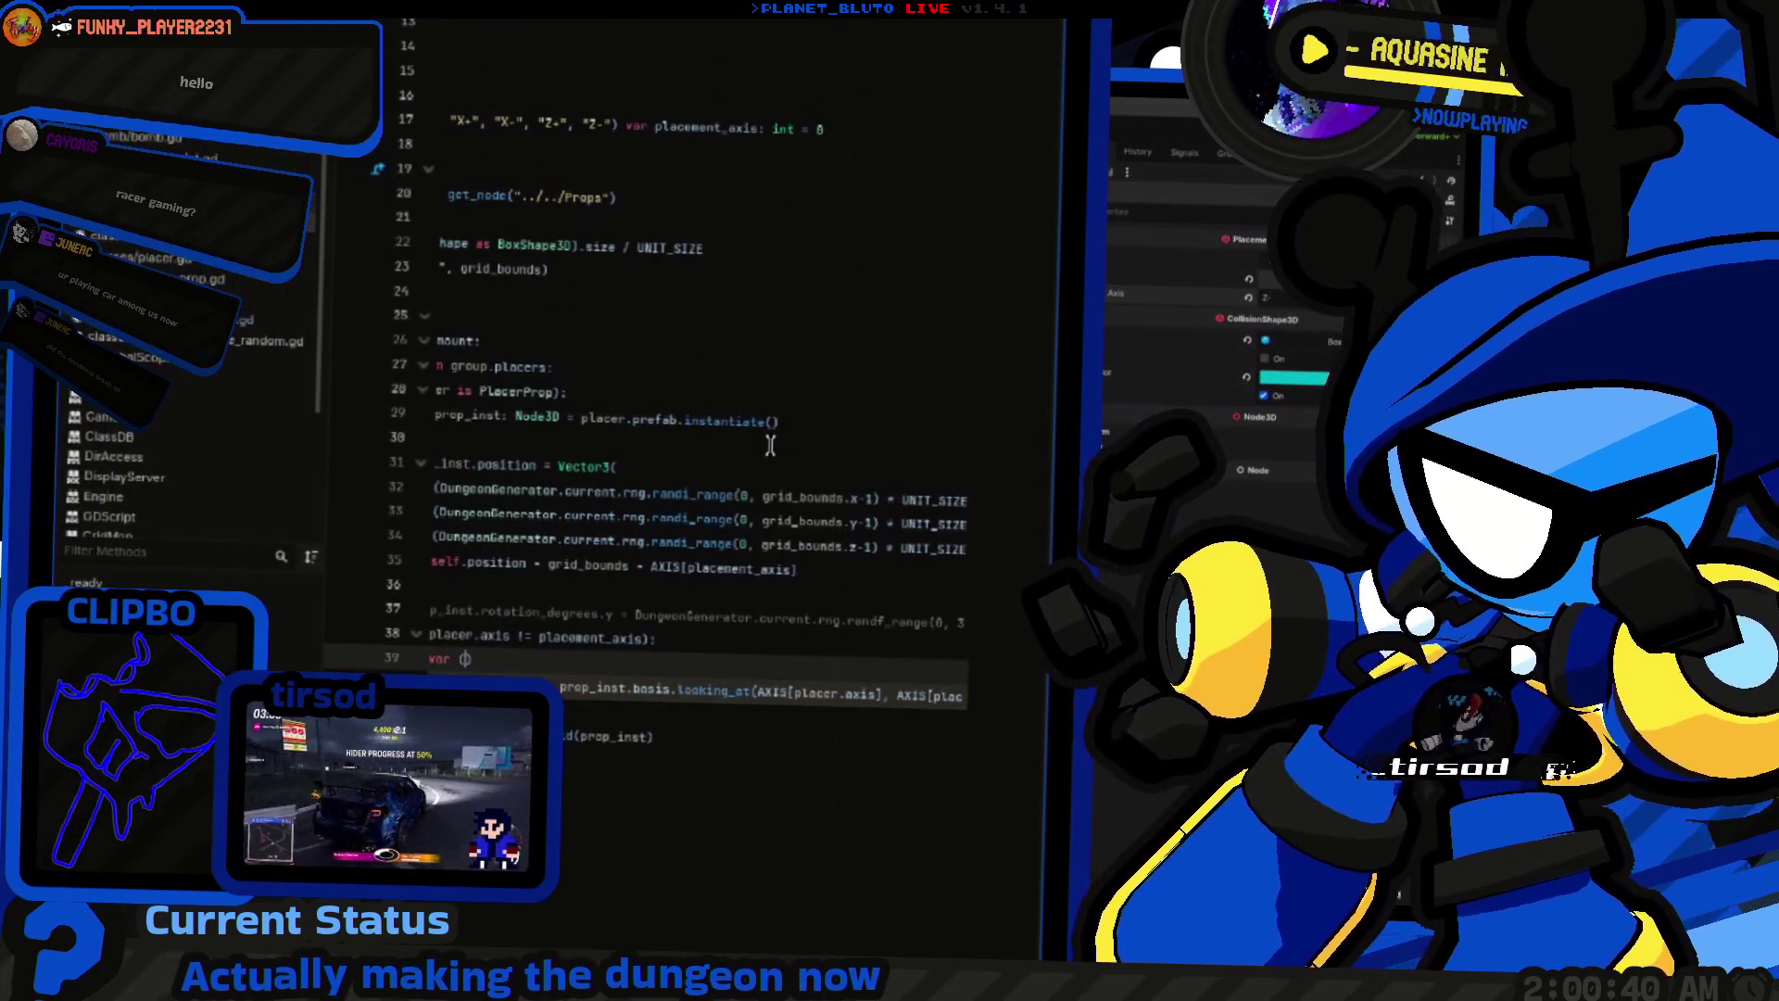
scroll(770, 446, "left", 3)
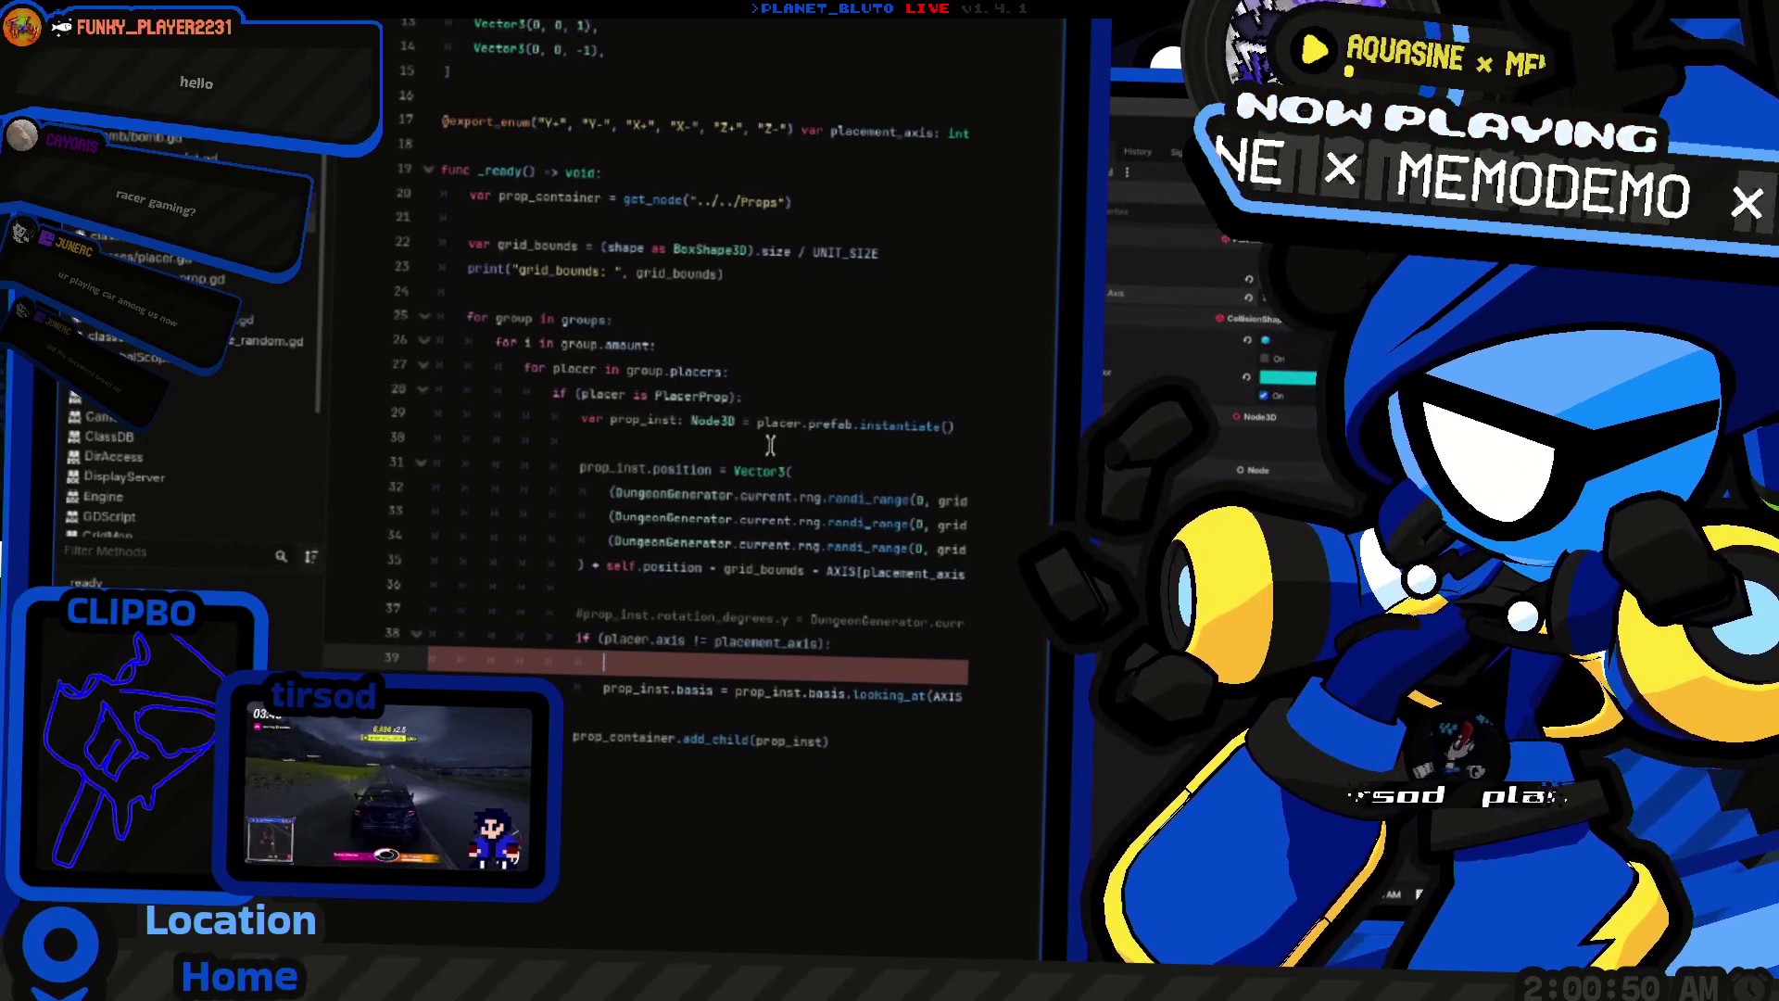
key("super+alt+space")
type("1 / 2")
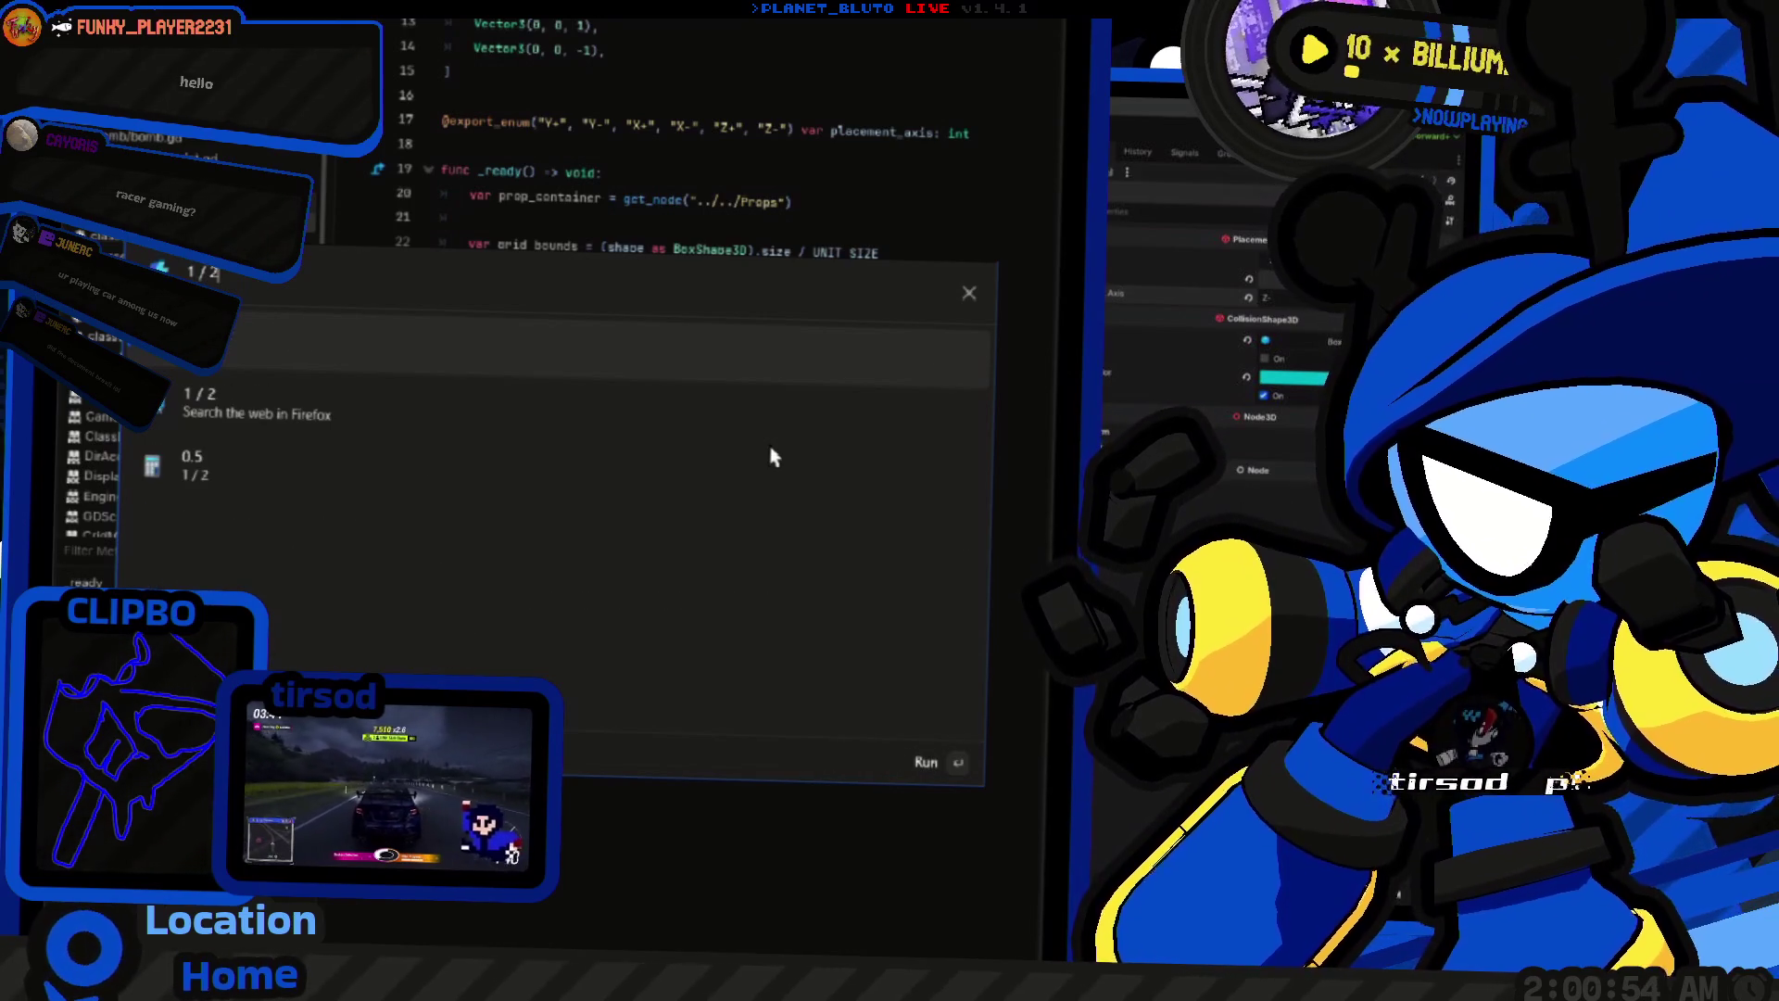
Step: Wrap the calculator query in floor, try numerators 3 and 5, then close the launcher
key("Home")
type("(")
type("floor")
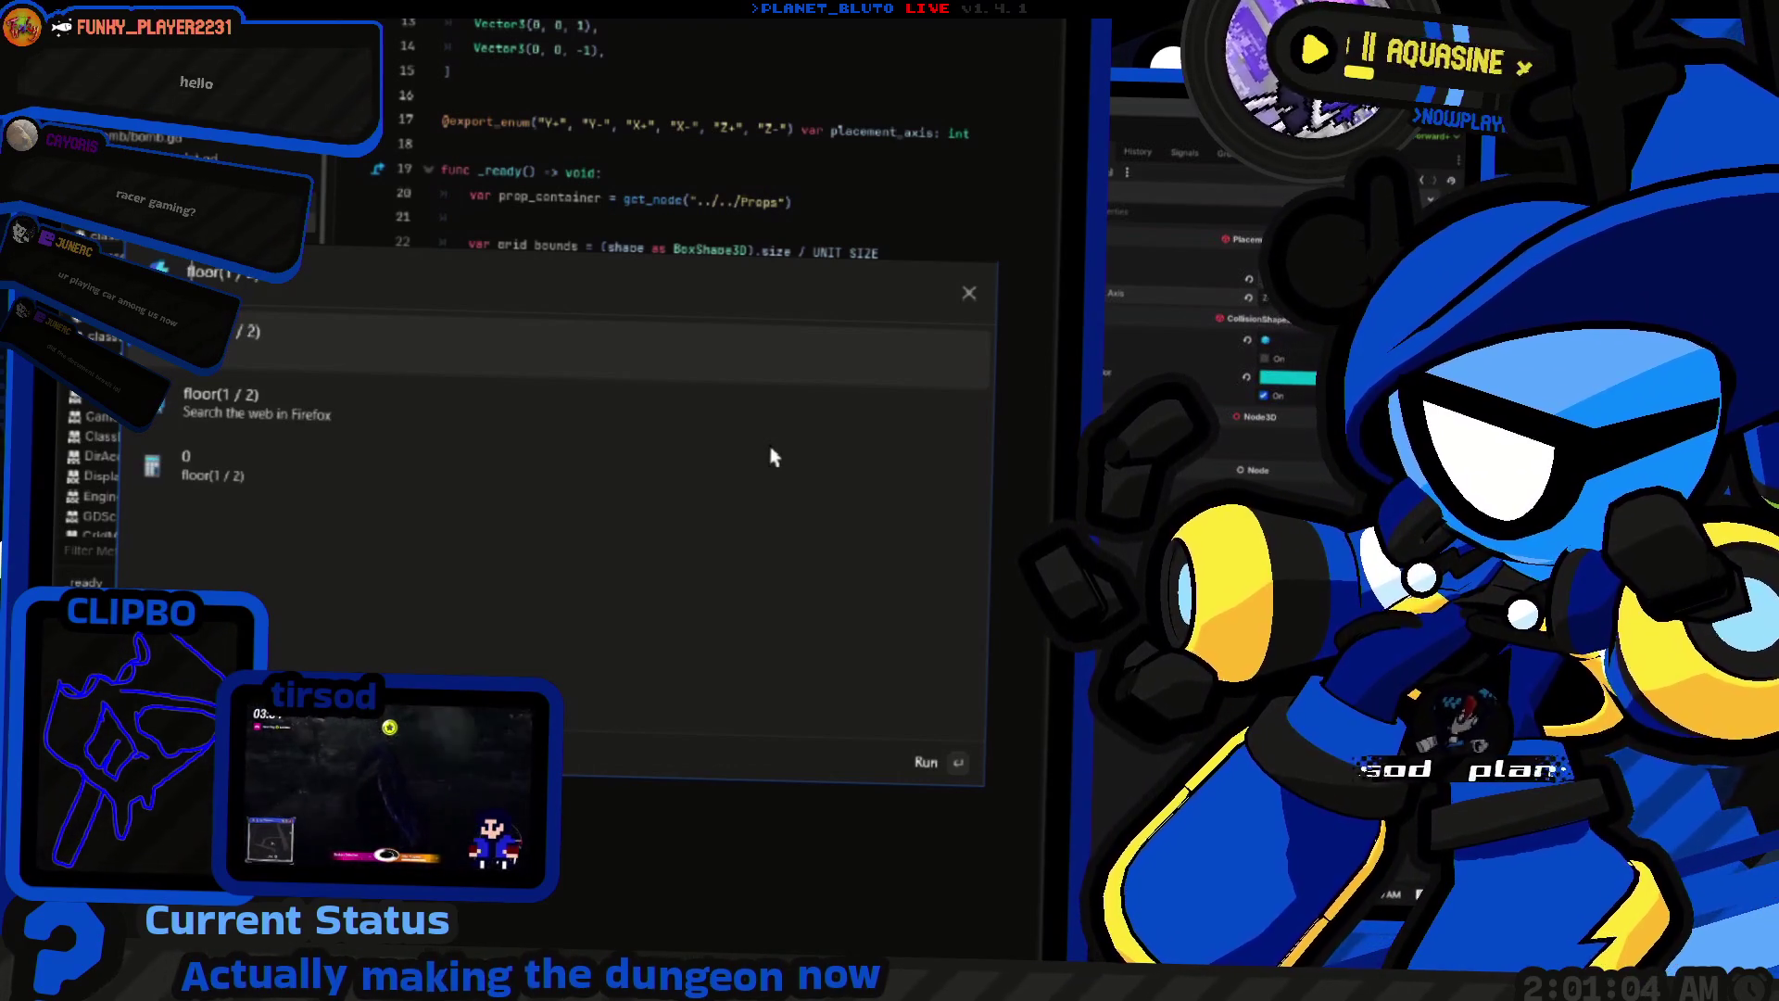
key("Right")
key("Right")
key("BackSpace")
type("3")
key("BackSpace")
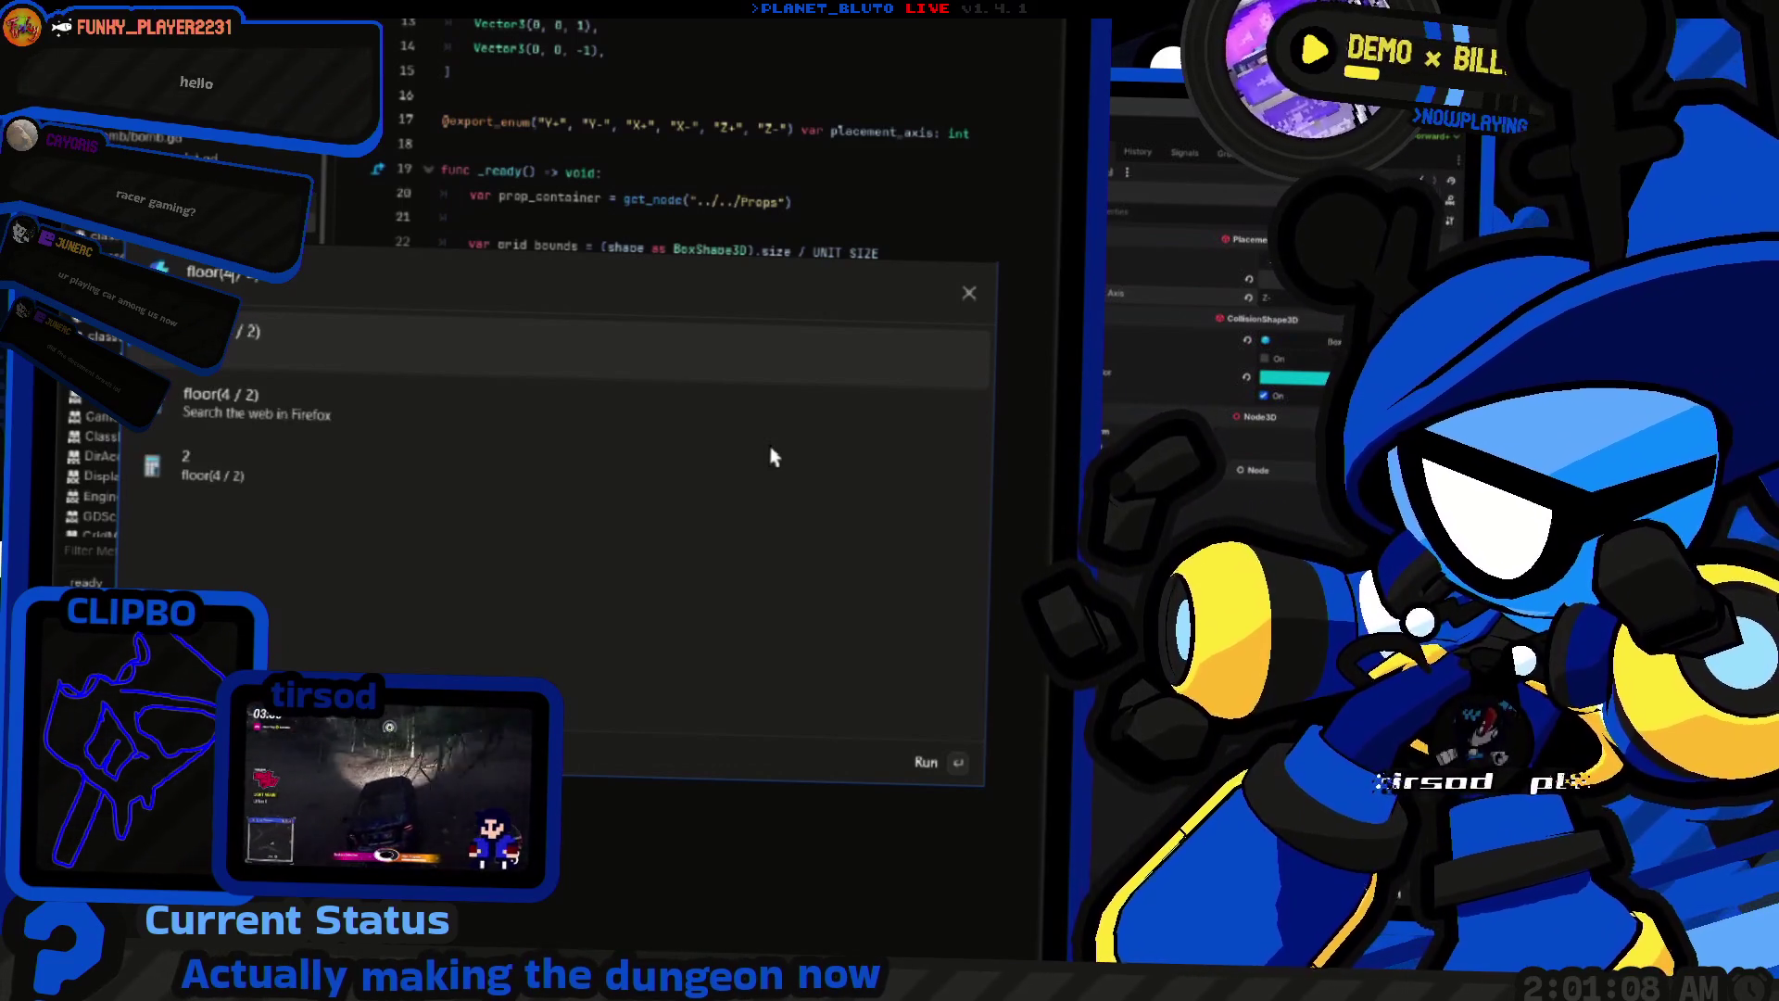
type("5")
key("Escape")
key("Escape")
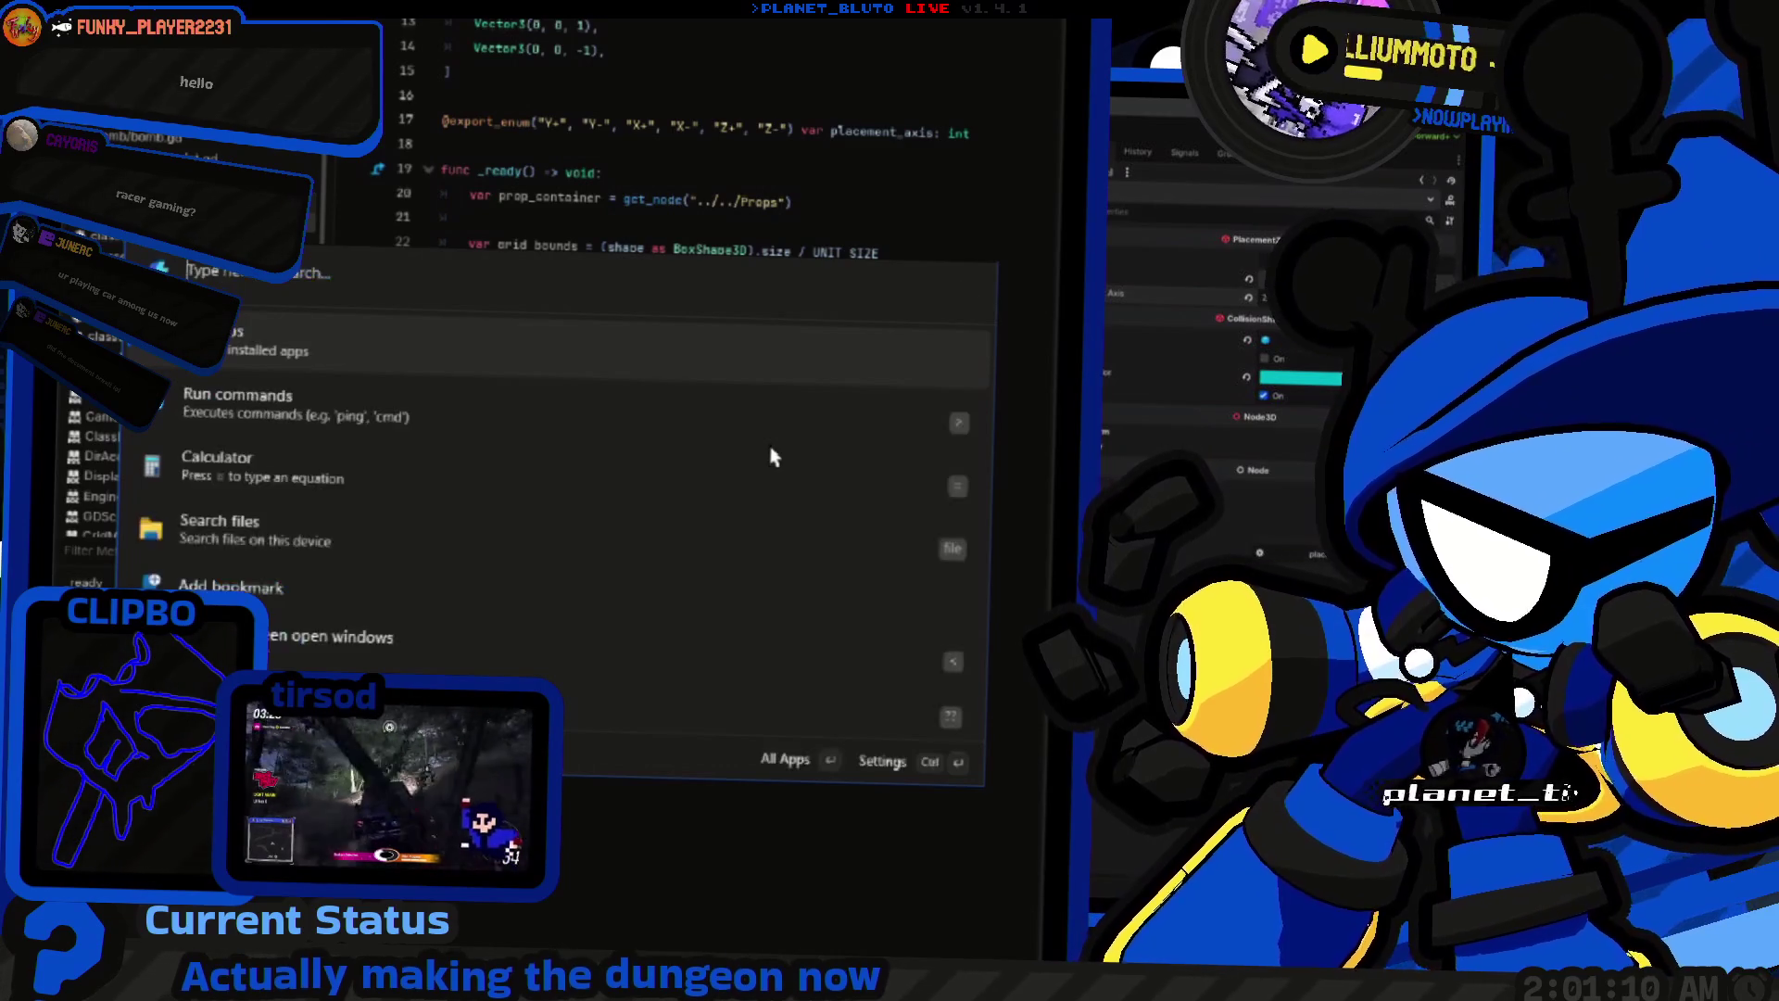
scroll(683, 446, "down", 3)
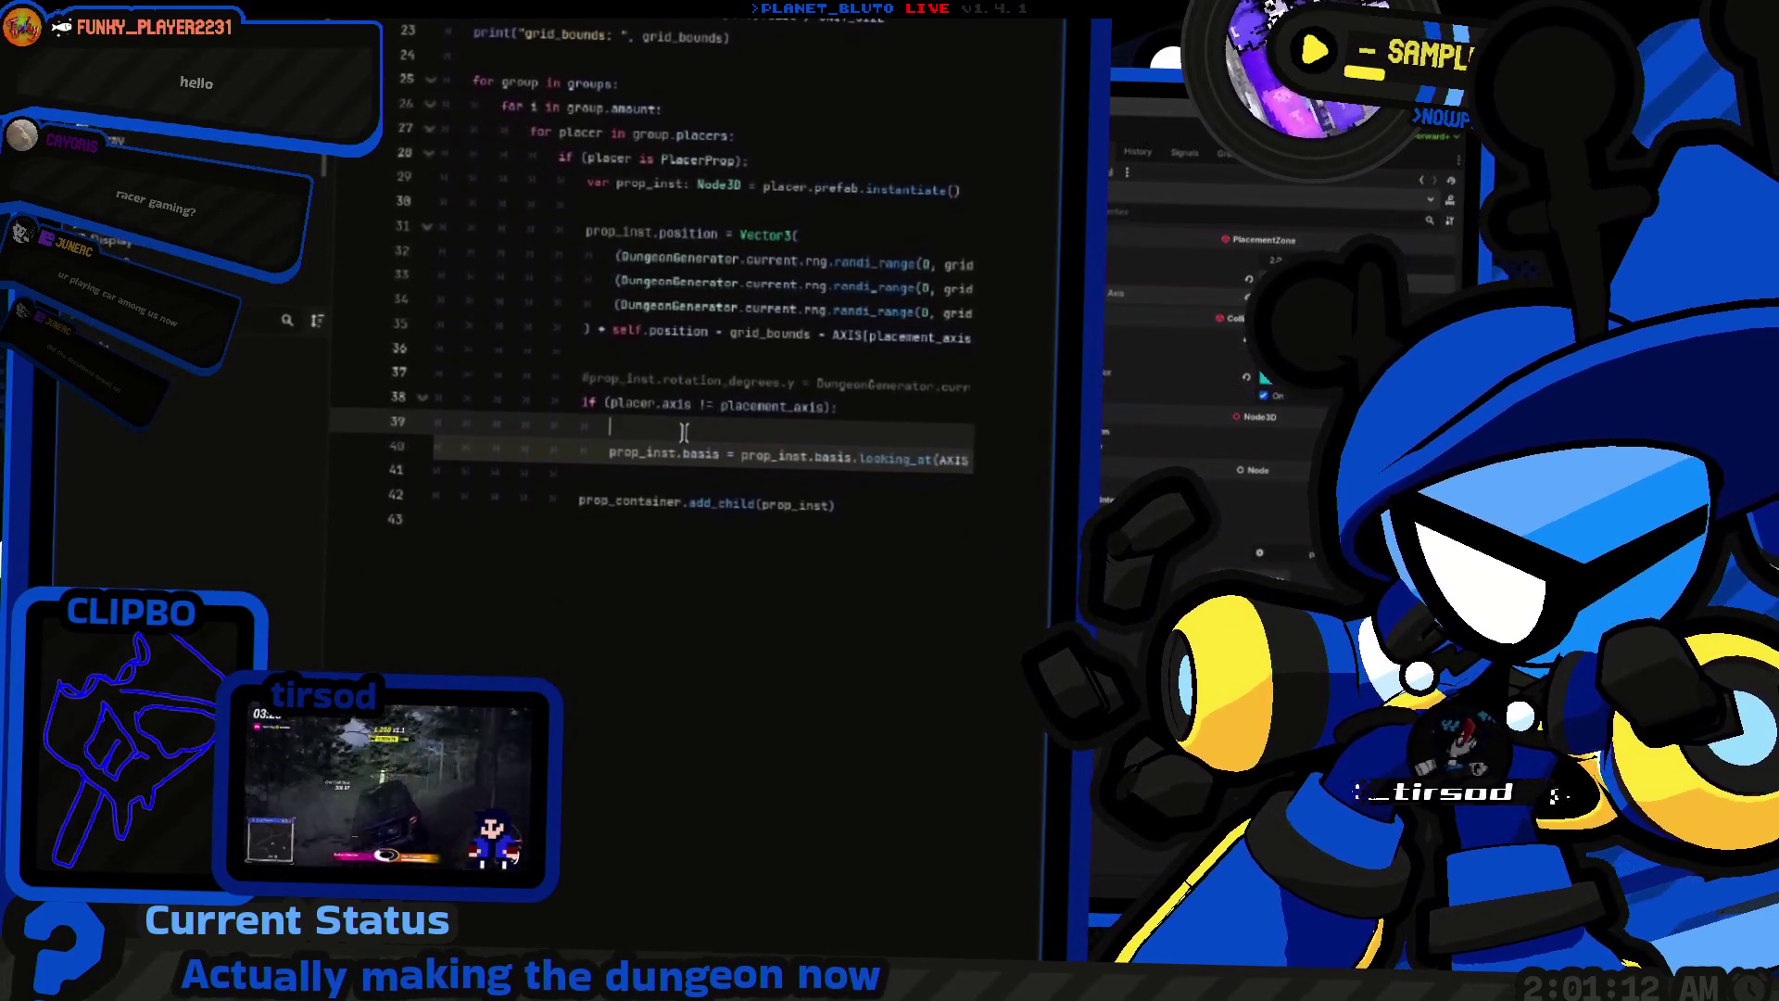
Step: Write floor(placer.axis) on the empty axis-check line and make room below the AXIS array
left_click(684, 428)
type("floor(")
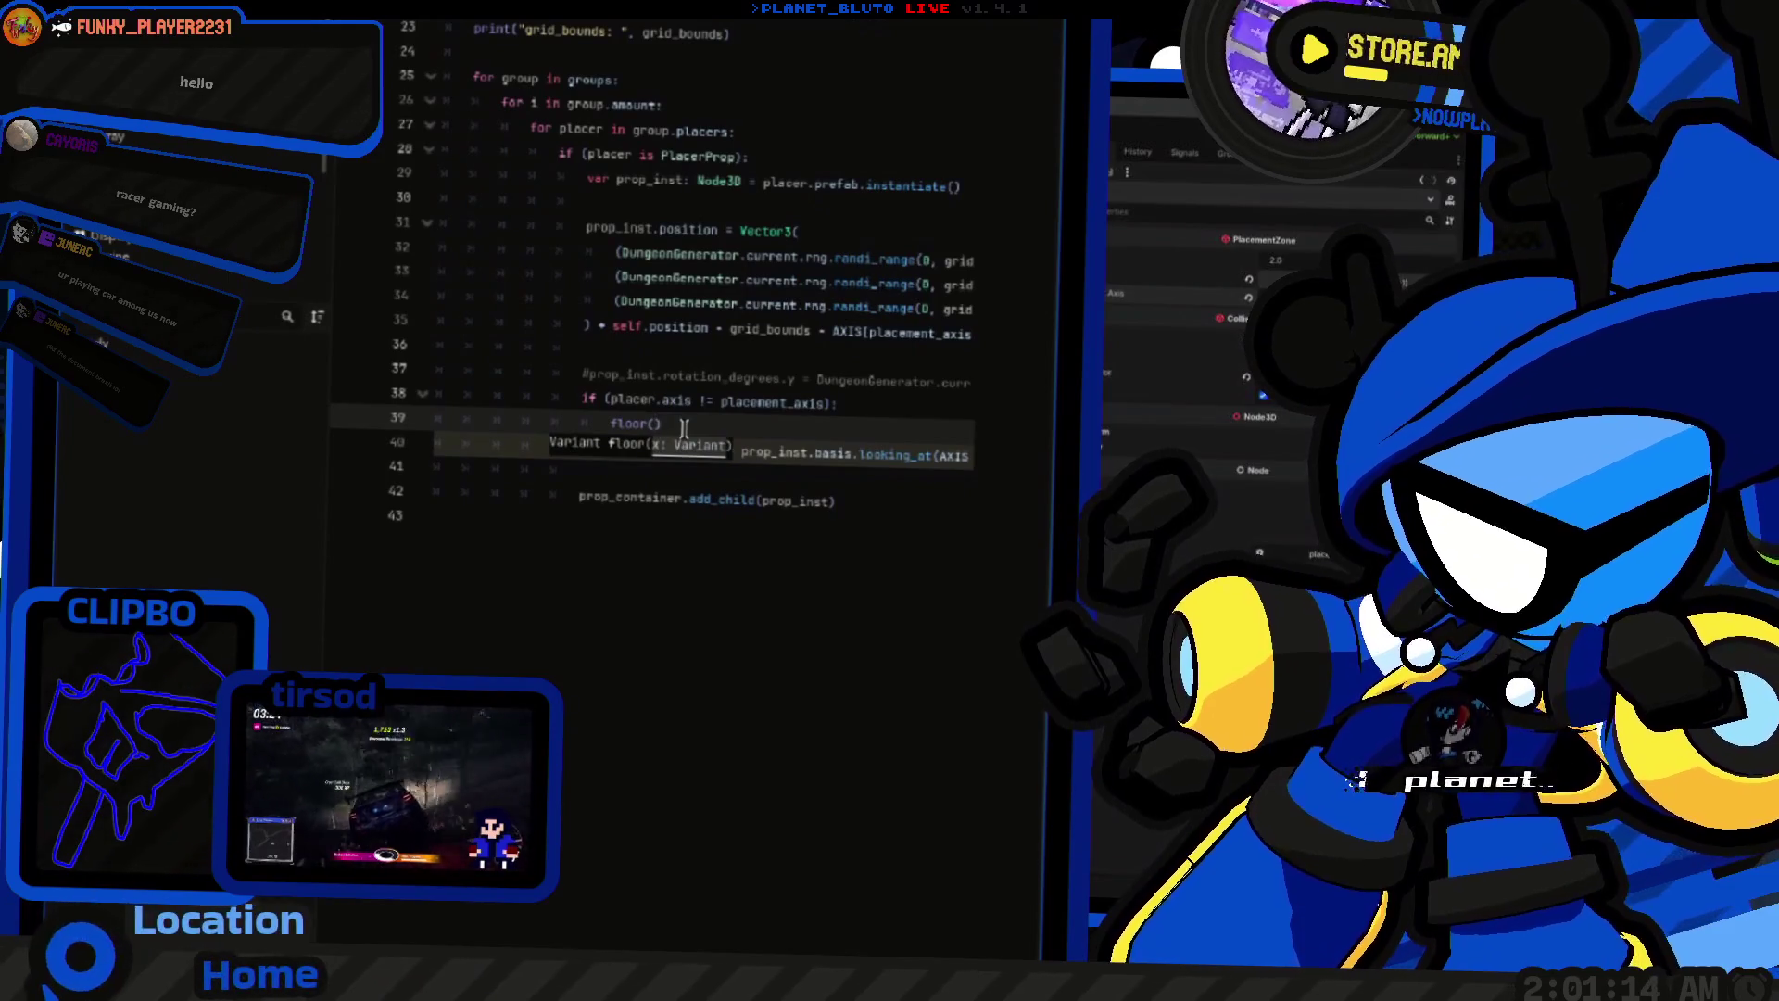
type(")")
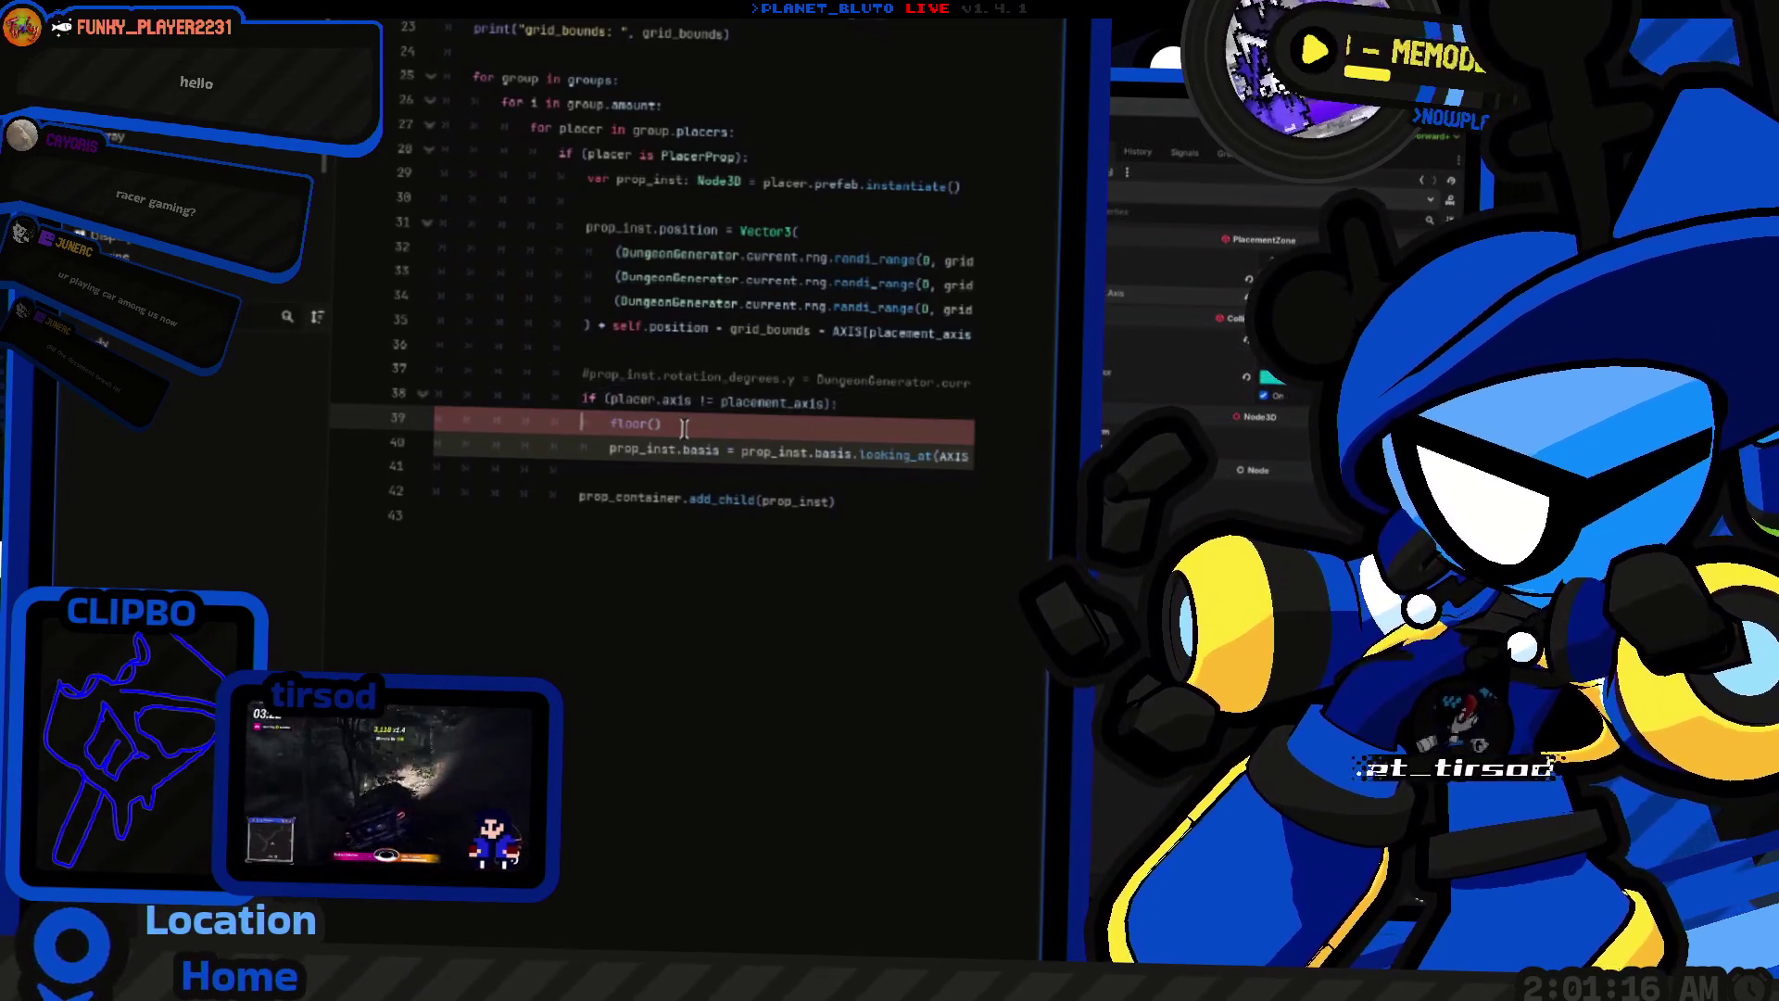
scroll(667, 436, "up", 8)
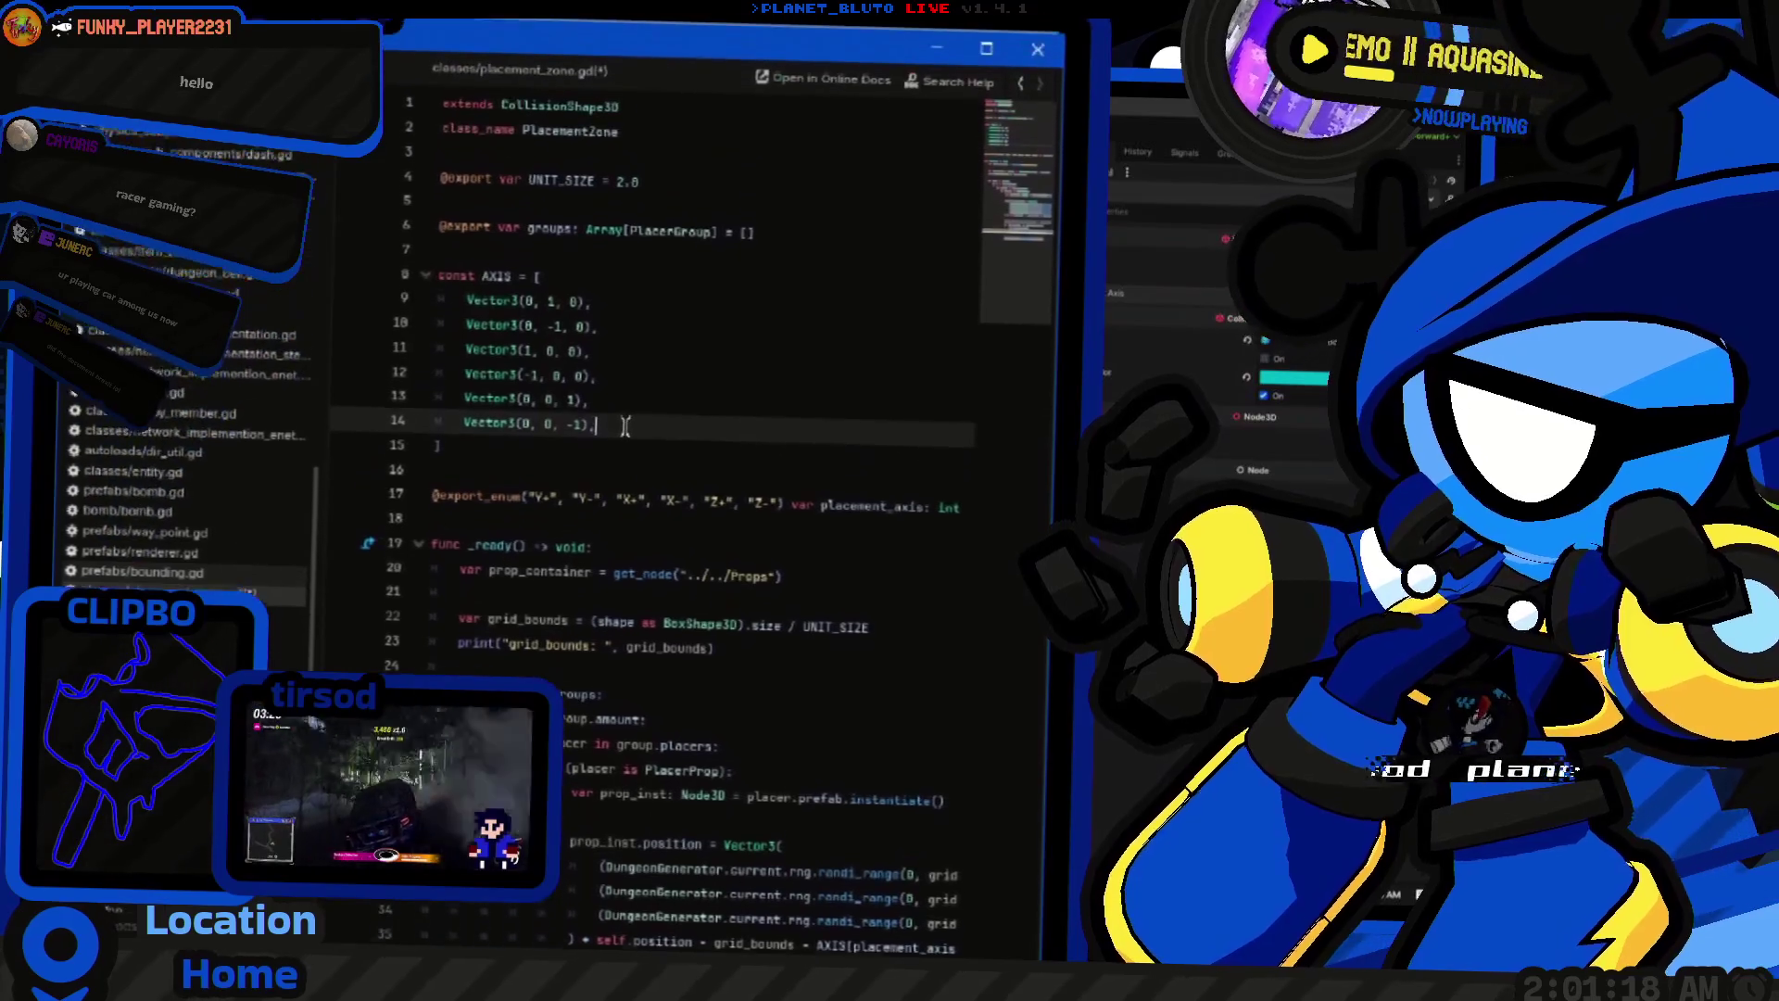
left_click(625, 457)
key("Return")
type("c")
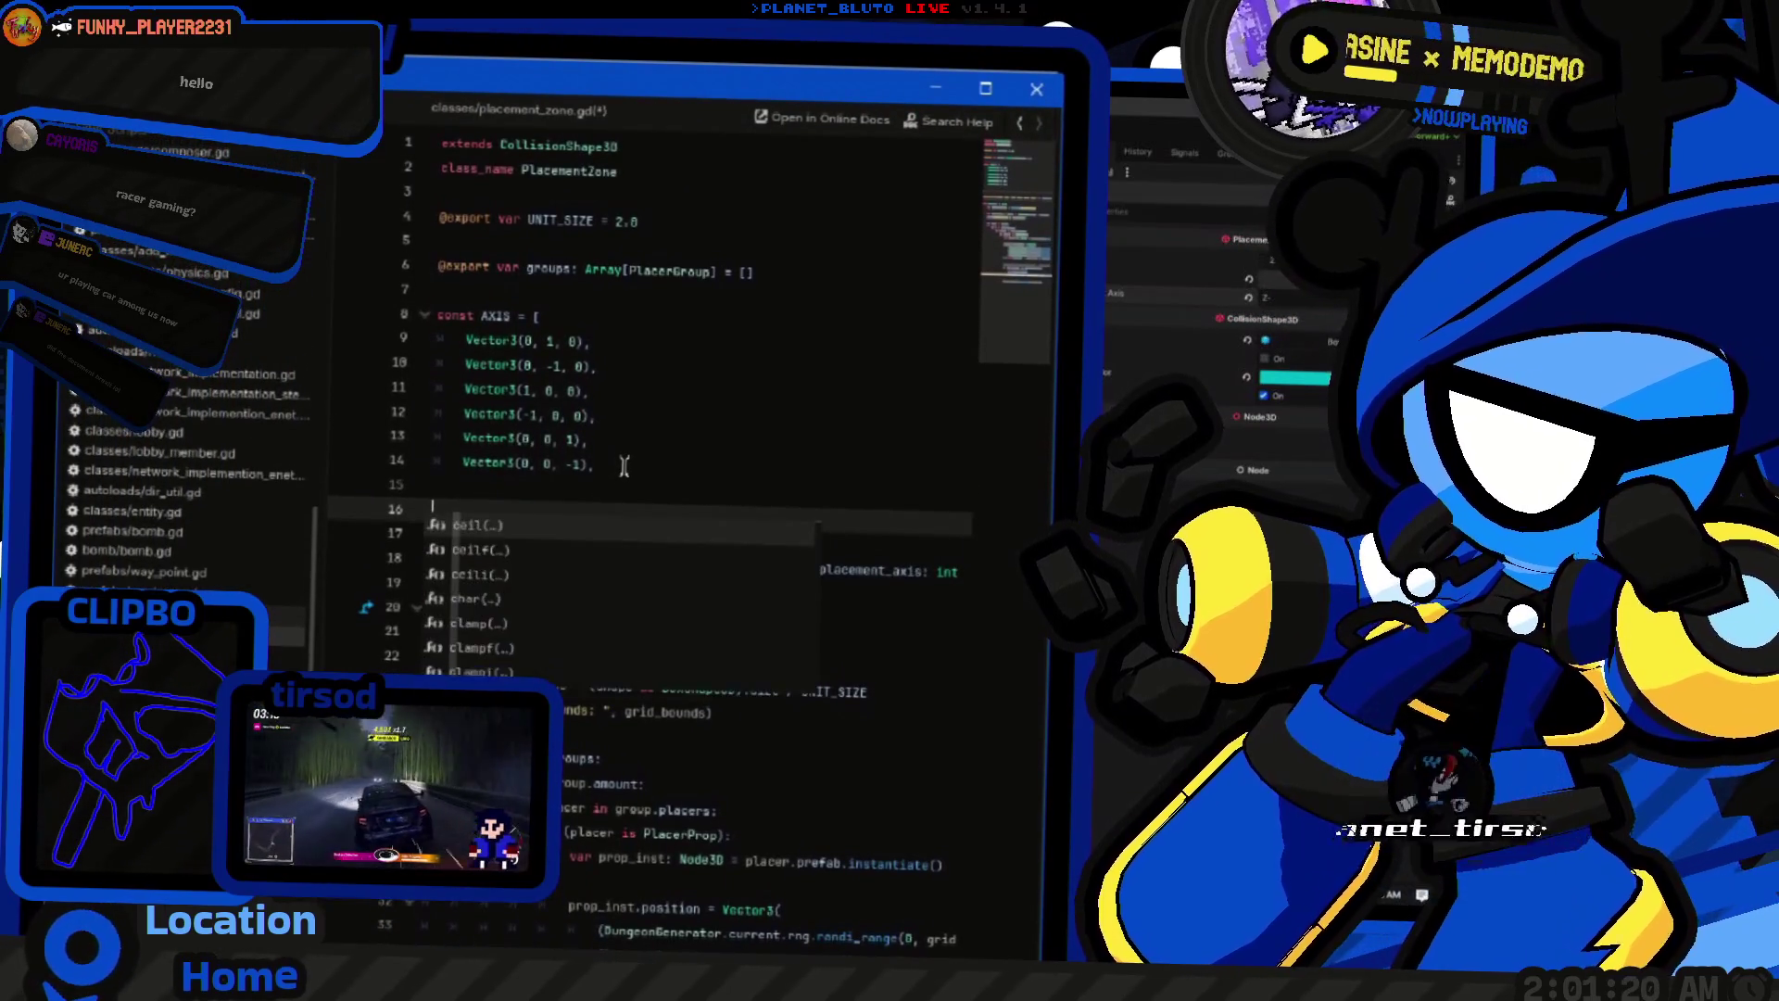
key("BackSpace")
type("]")
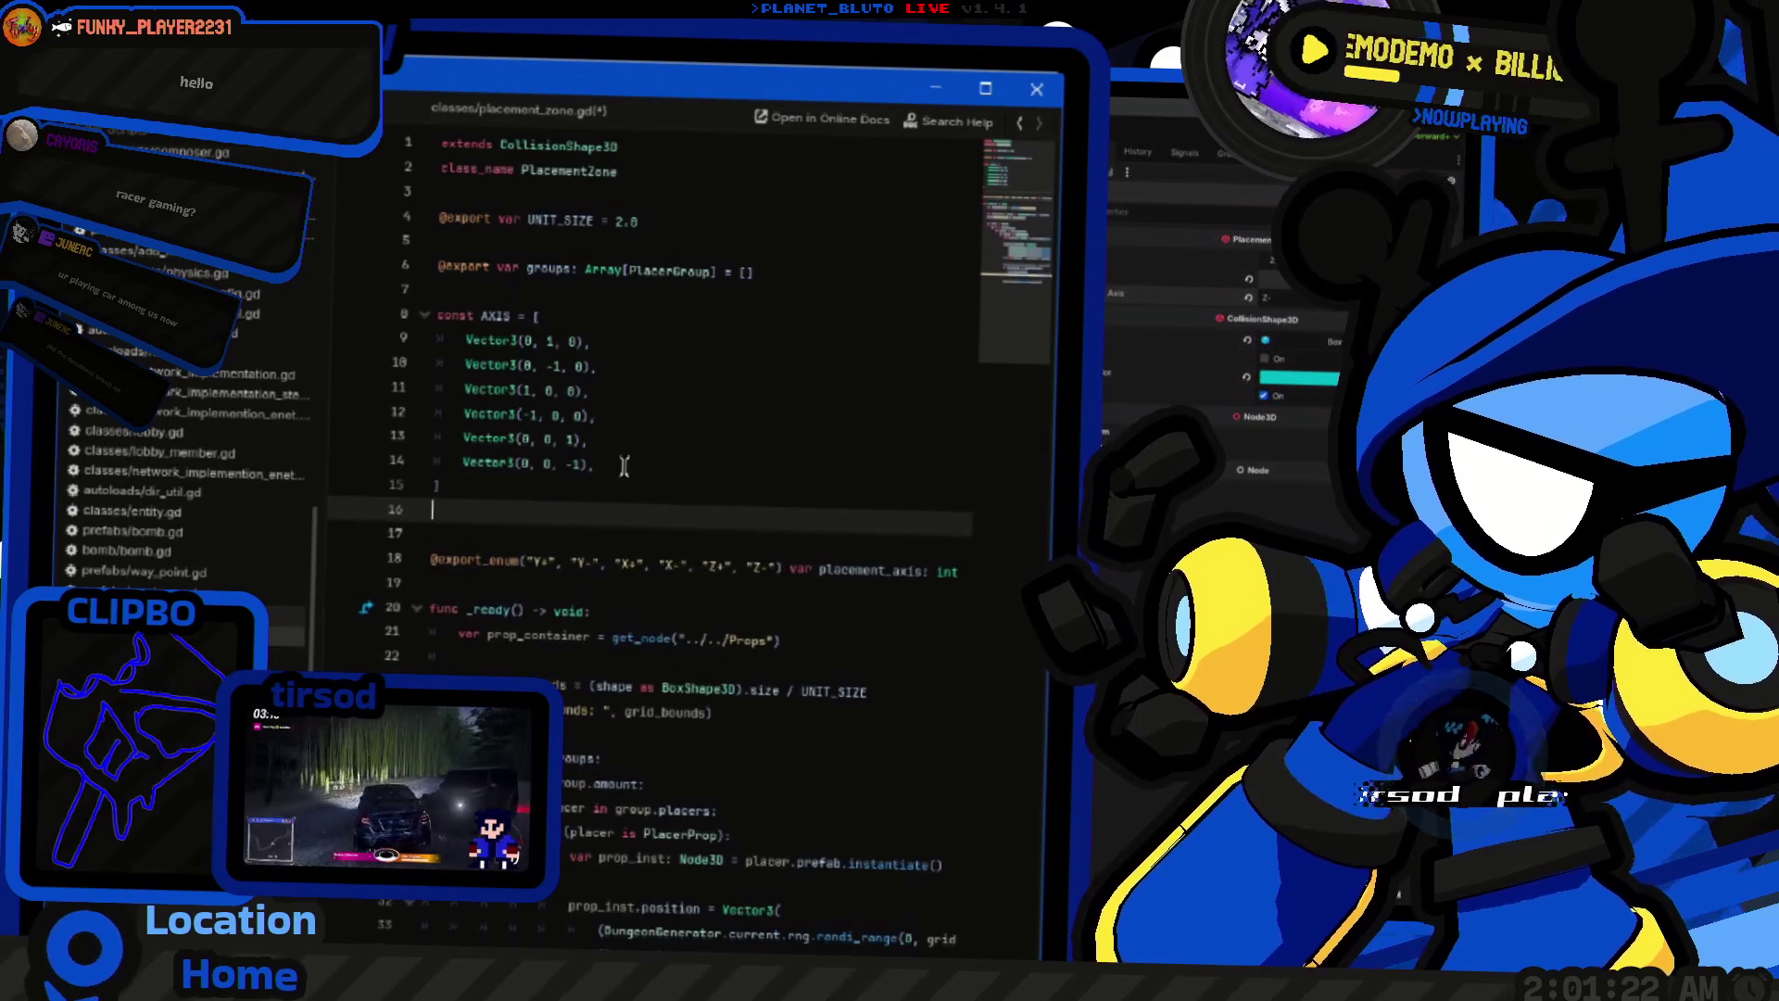
key("Return")
Step: Add const AXIS_KEYS = ["y", "x", "z"] below the AXIS array
type("const A")
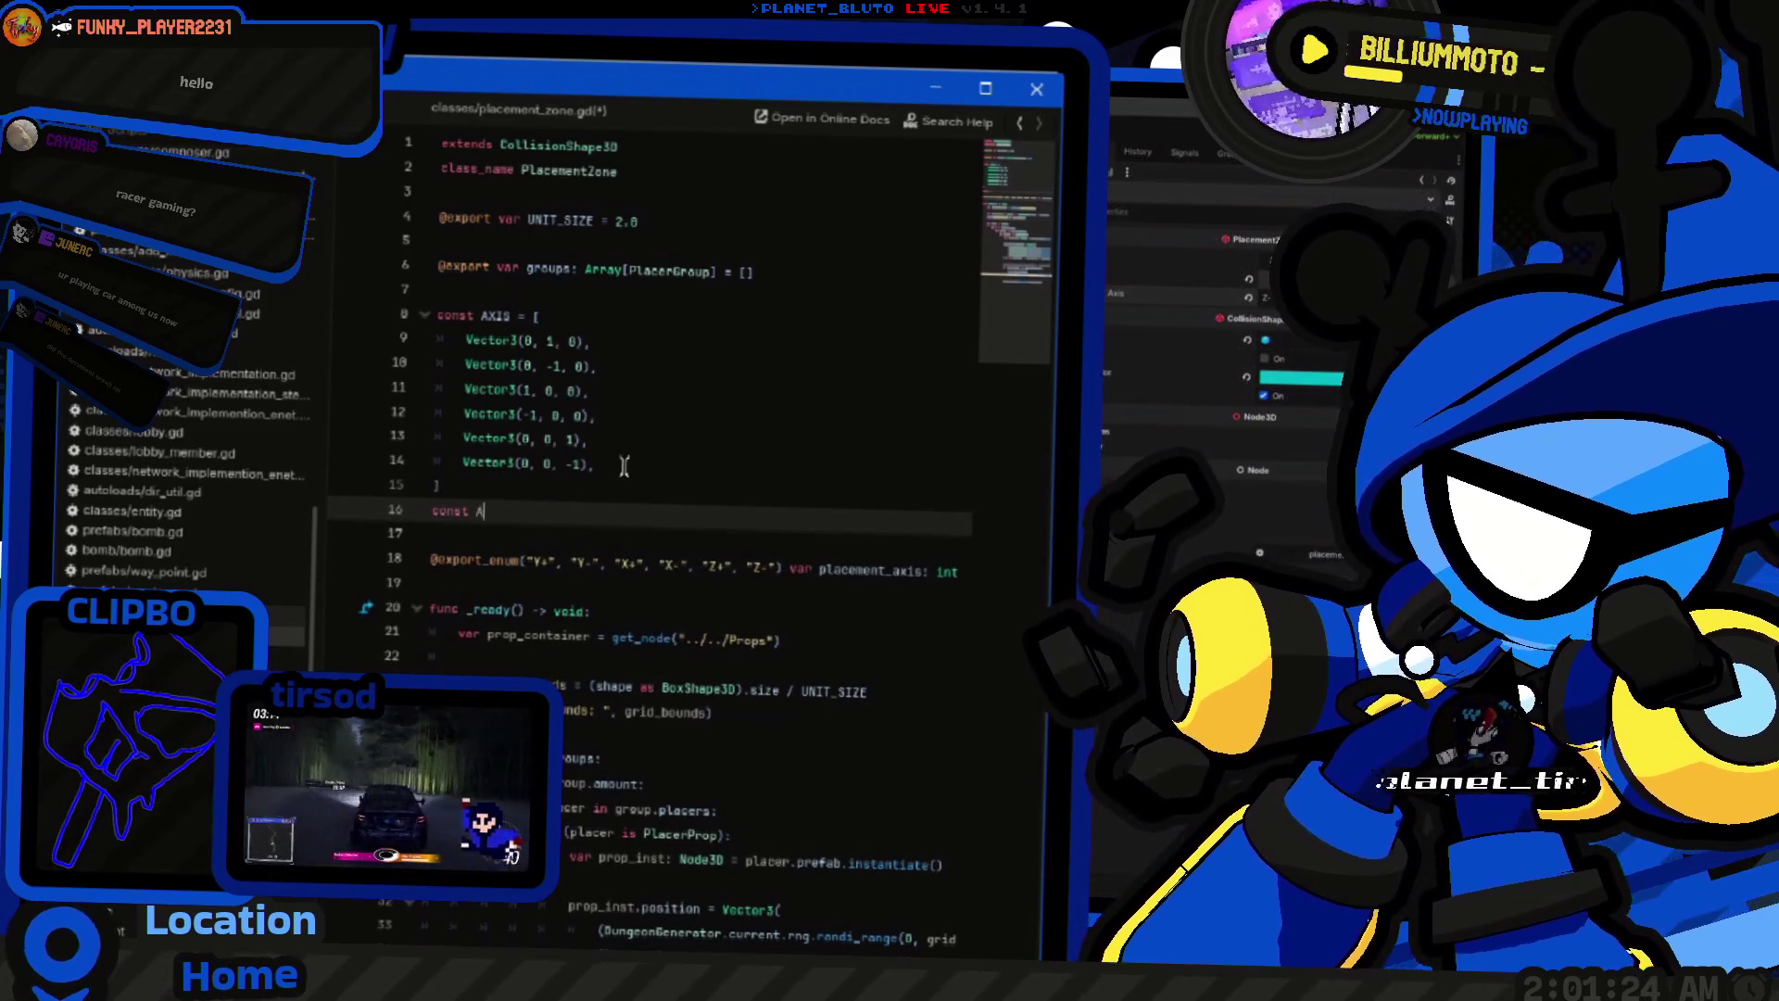
type("XIS_KEYS = [\"Y")
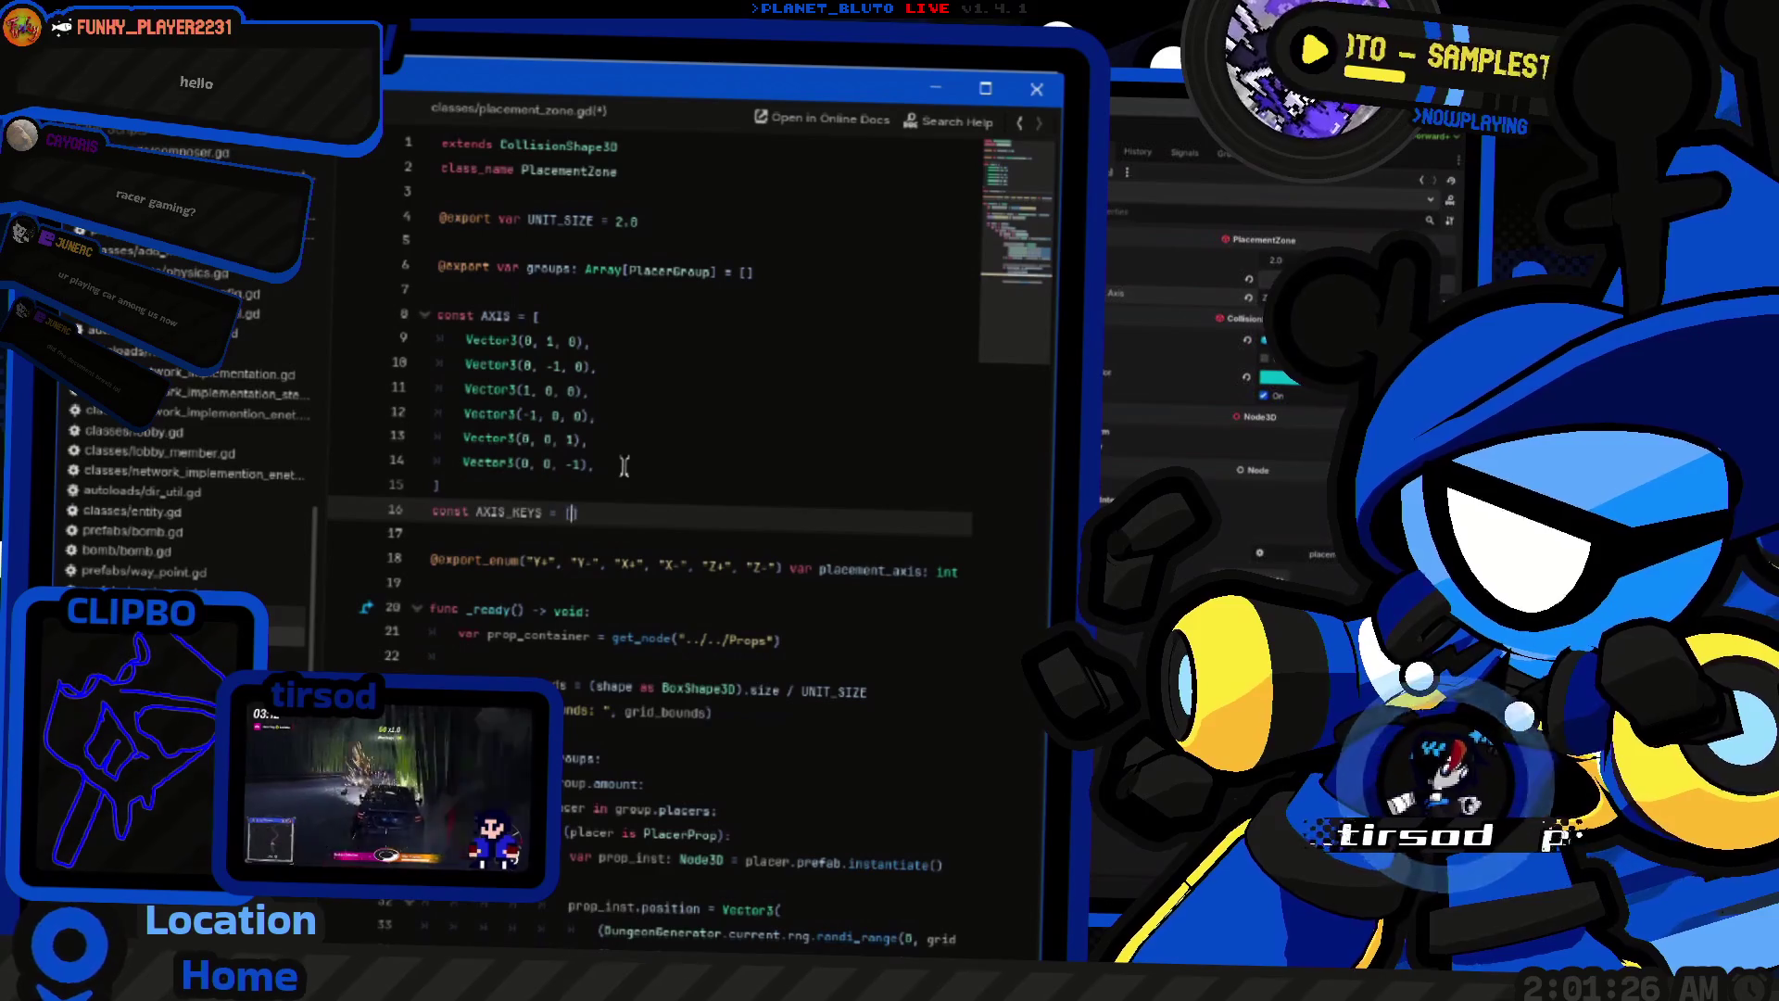
type(", \"y")
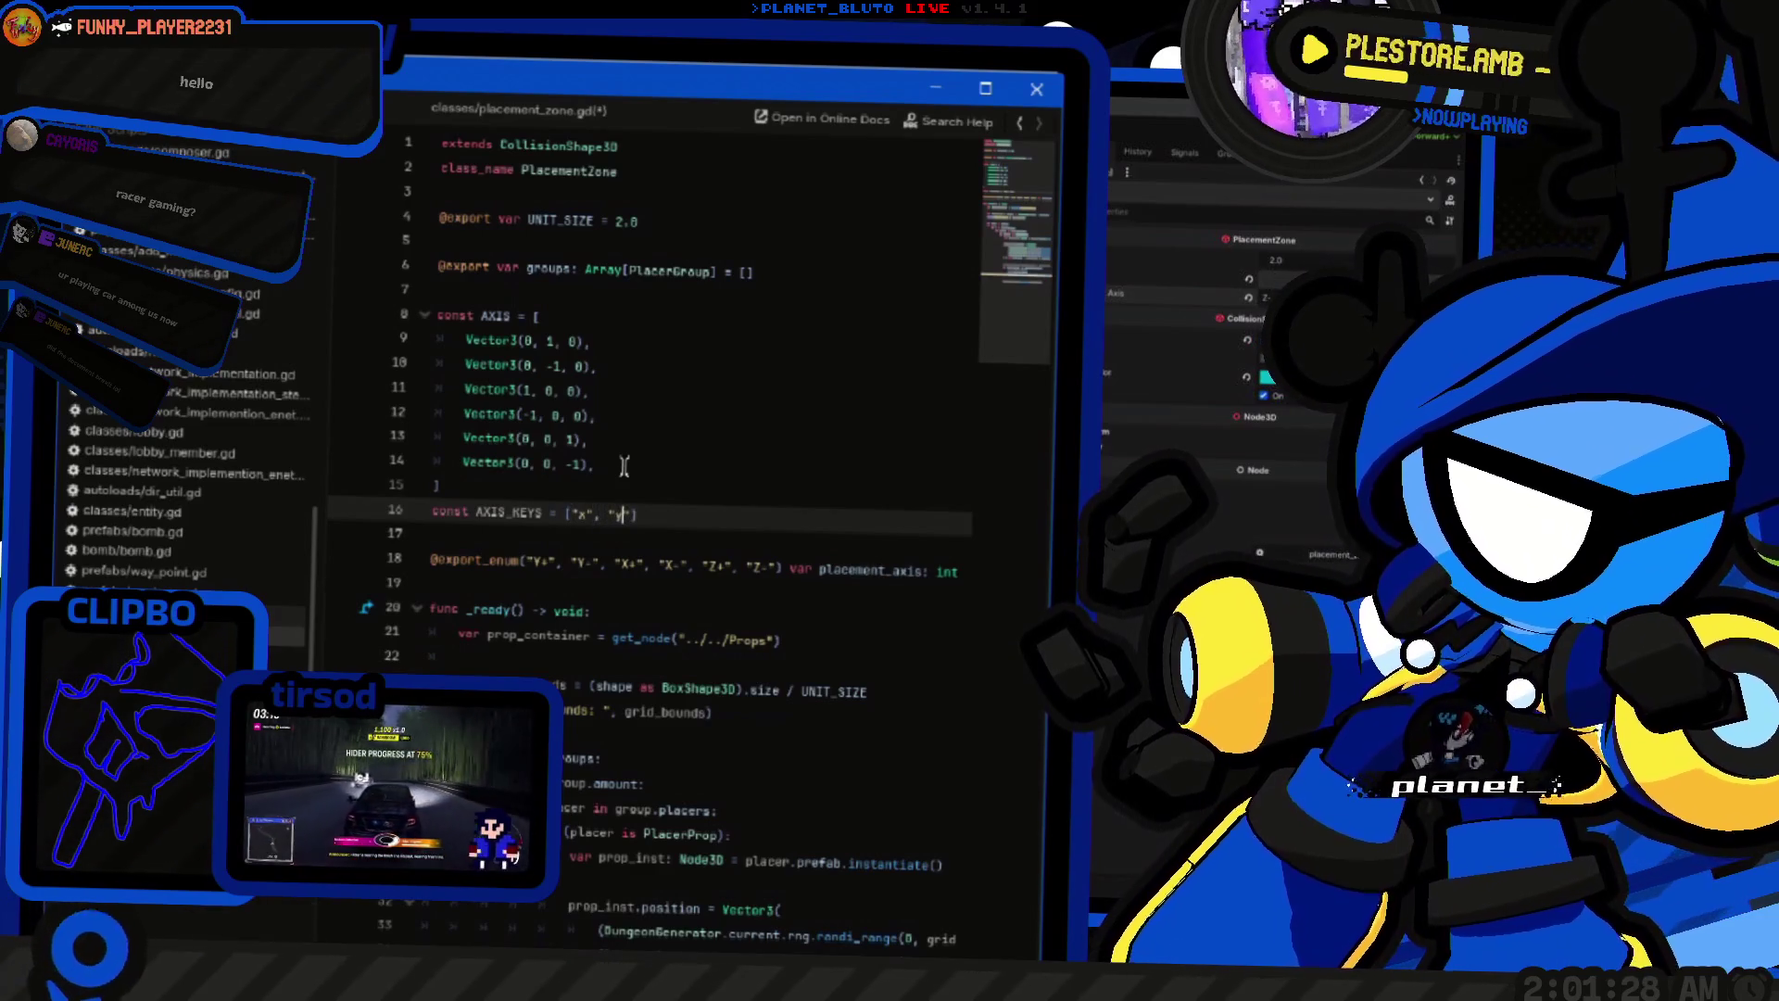
type("\", \"z")
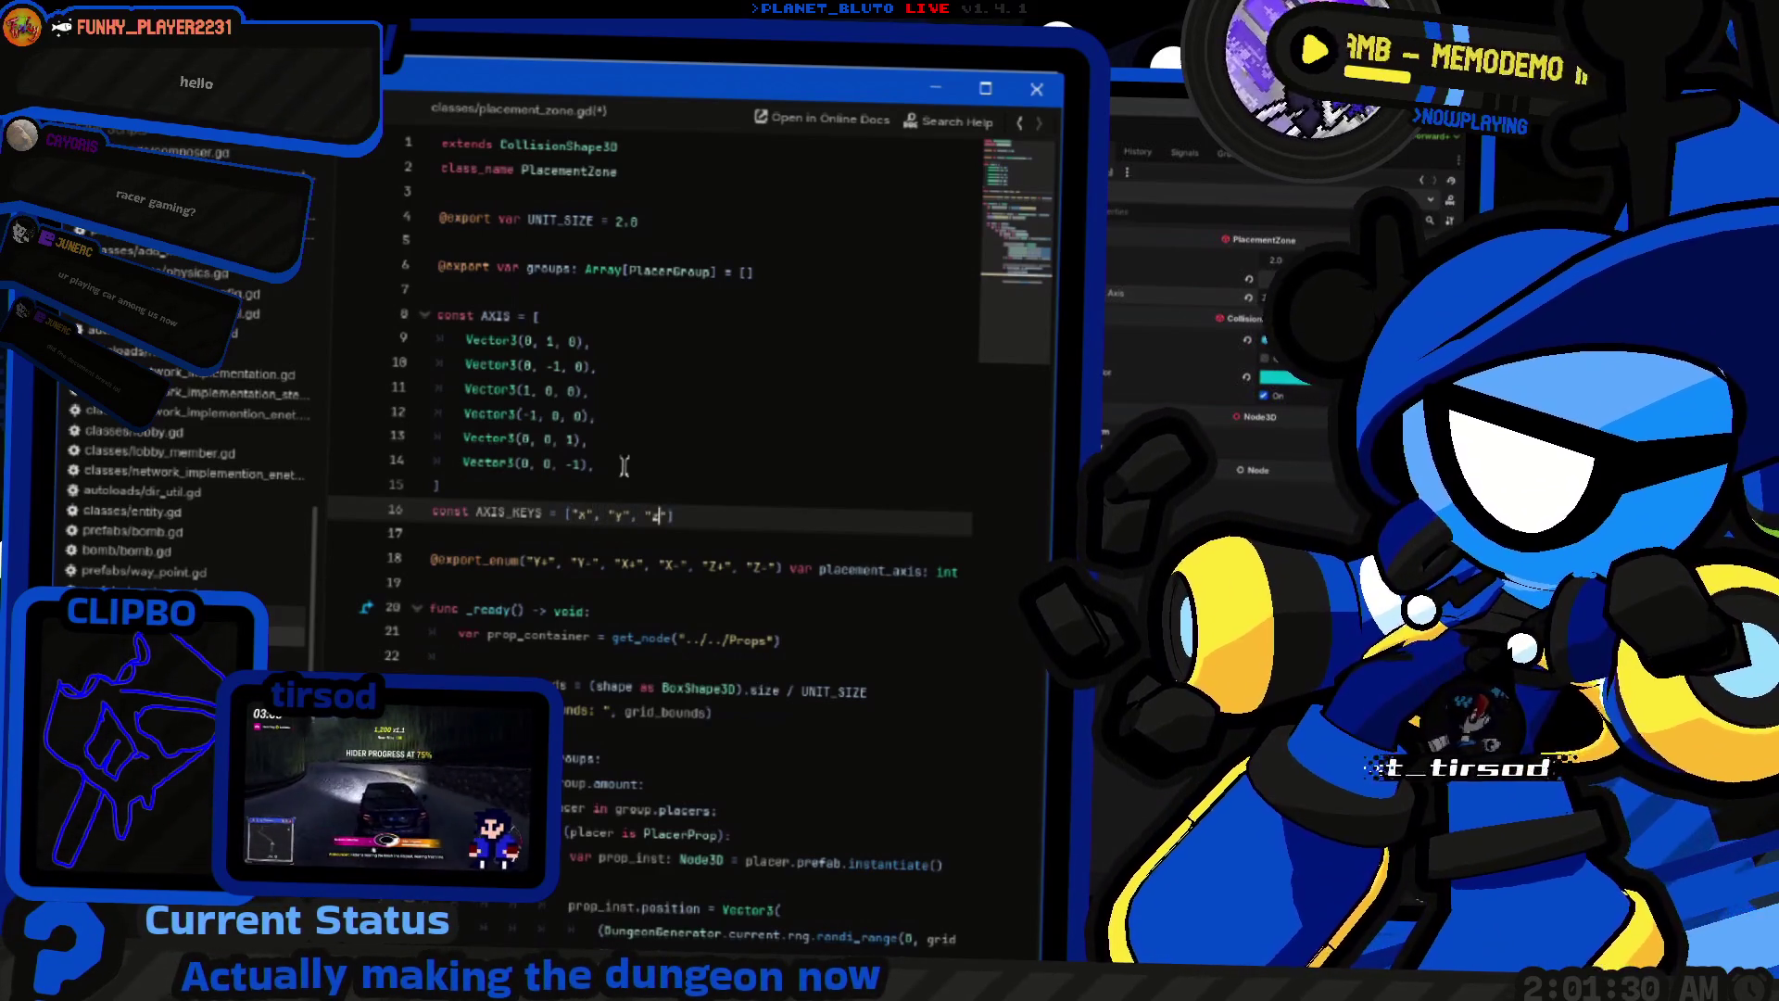
type("x")
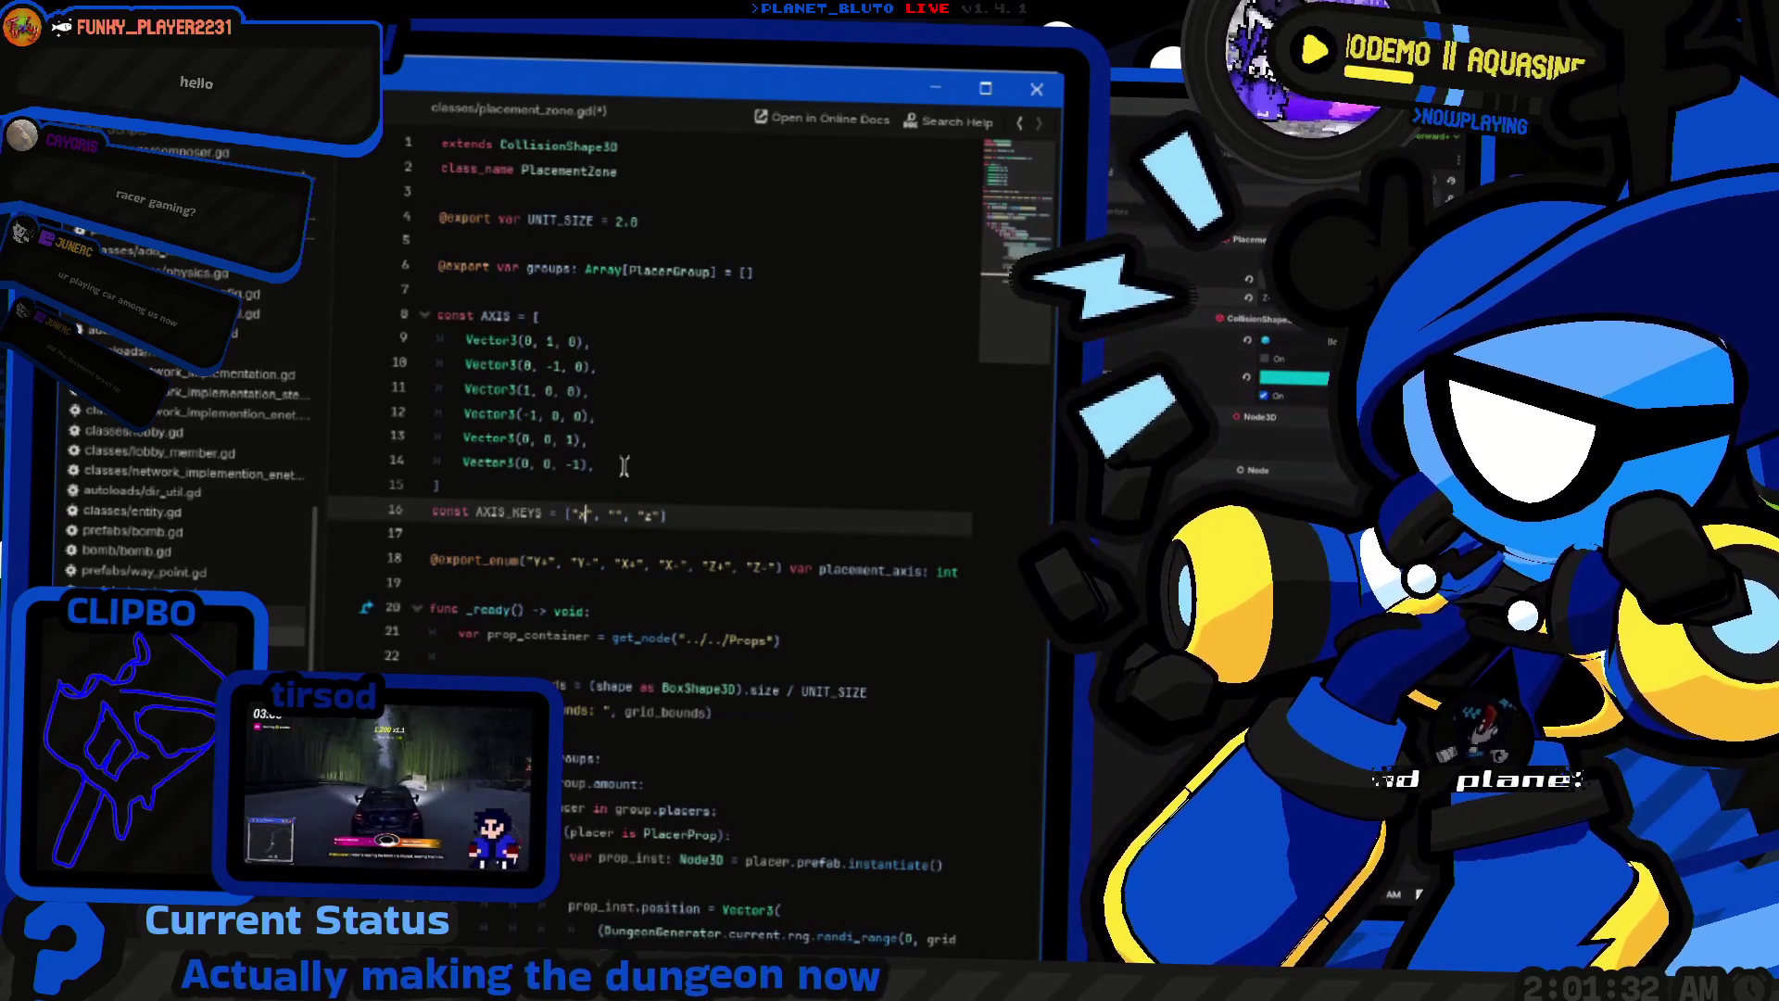
key("Left")
key("Left")
key("Left")
key("BackSpace")
type("y")
key("Left")
key("Left")
key("Left")
type("x")
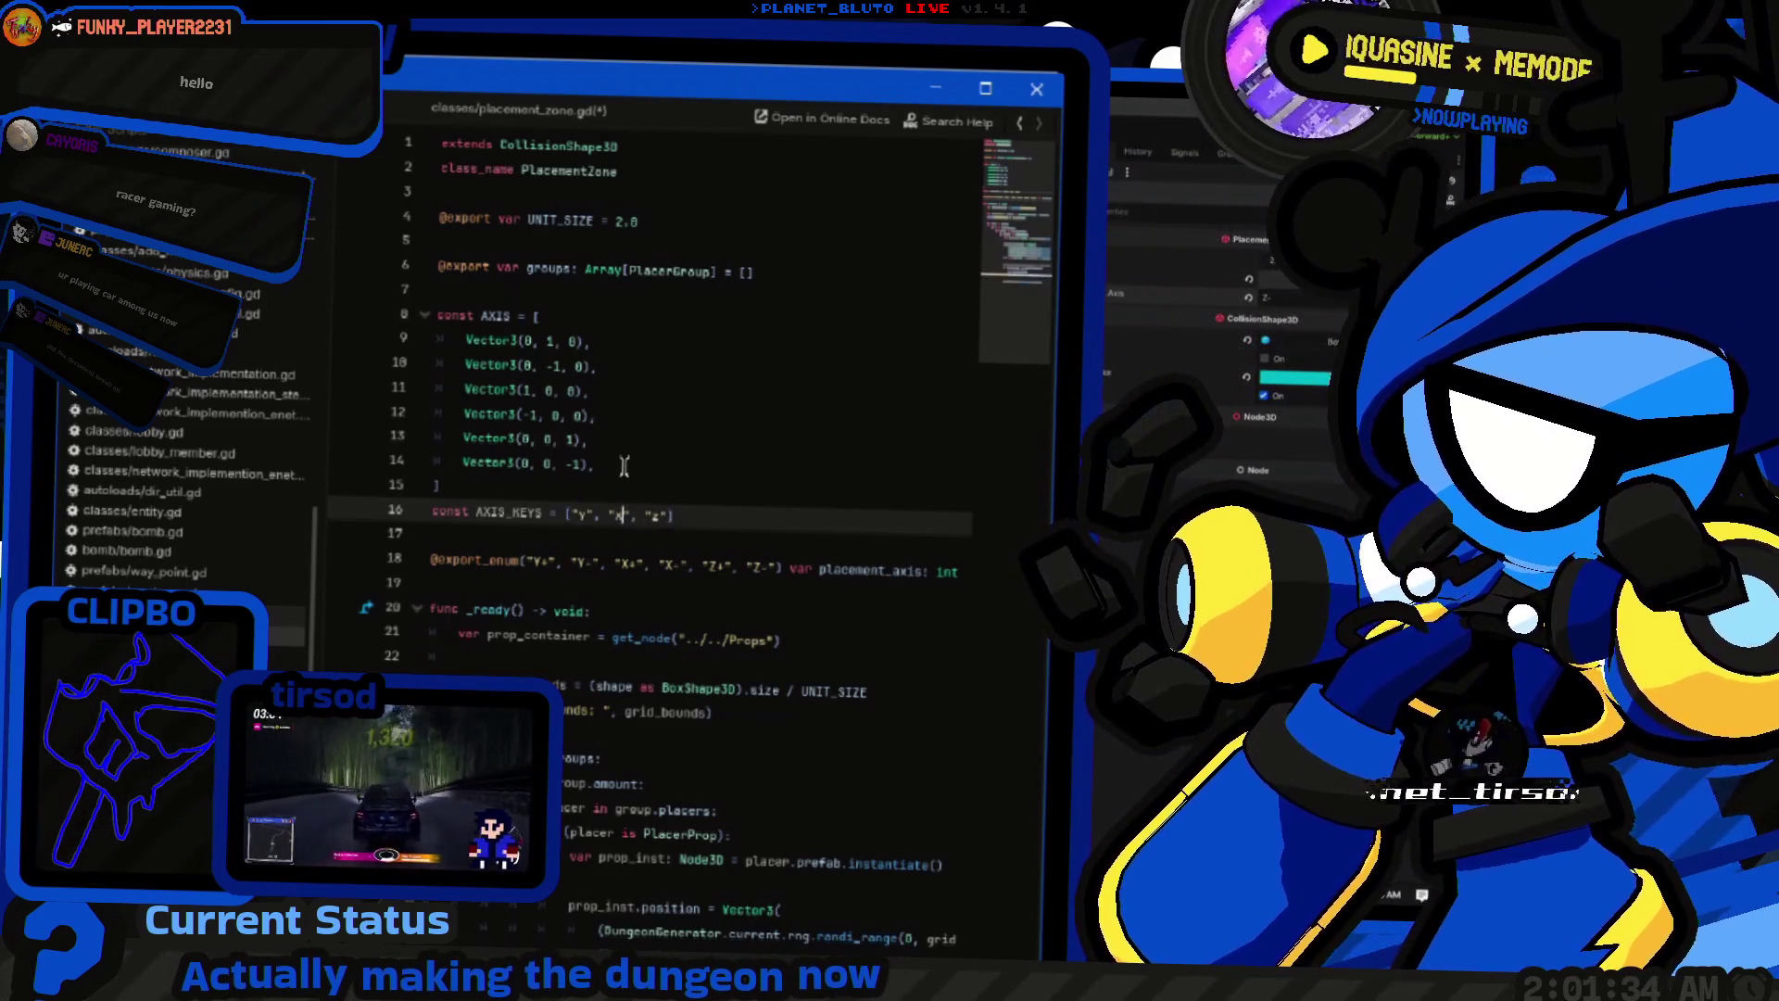
scroll(623, 466, "down", 7)
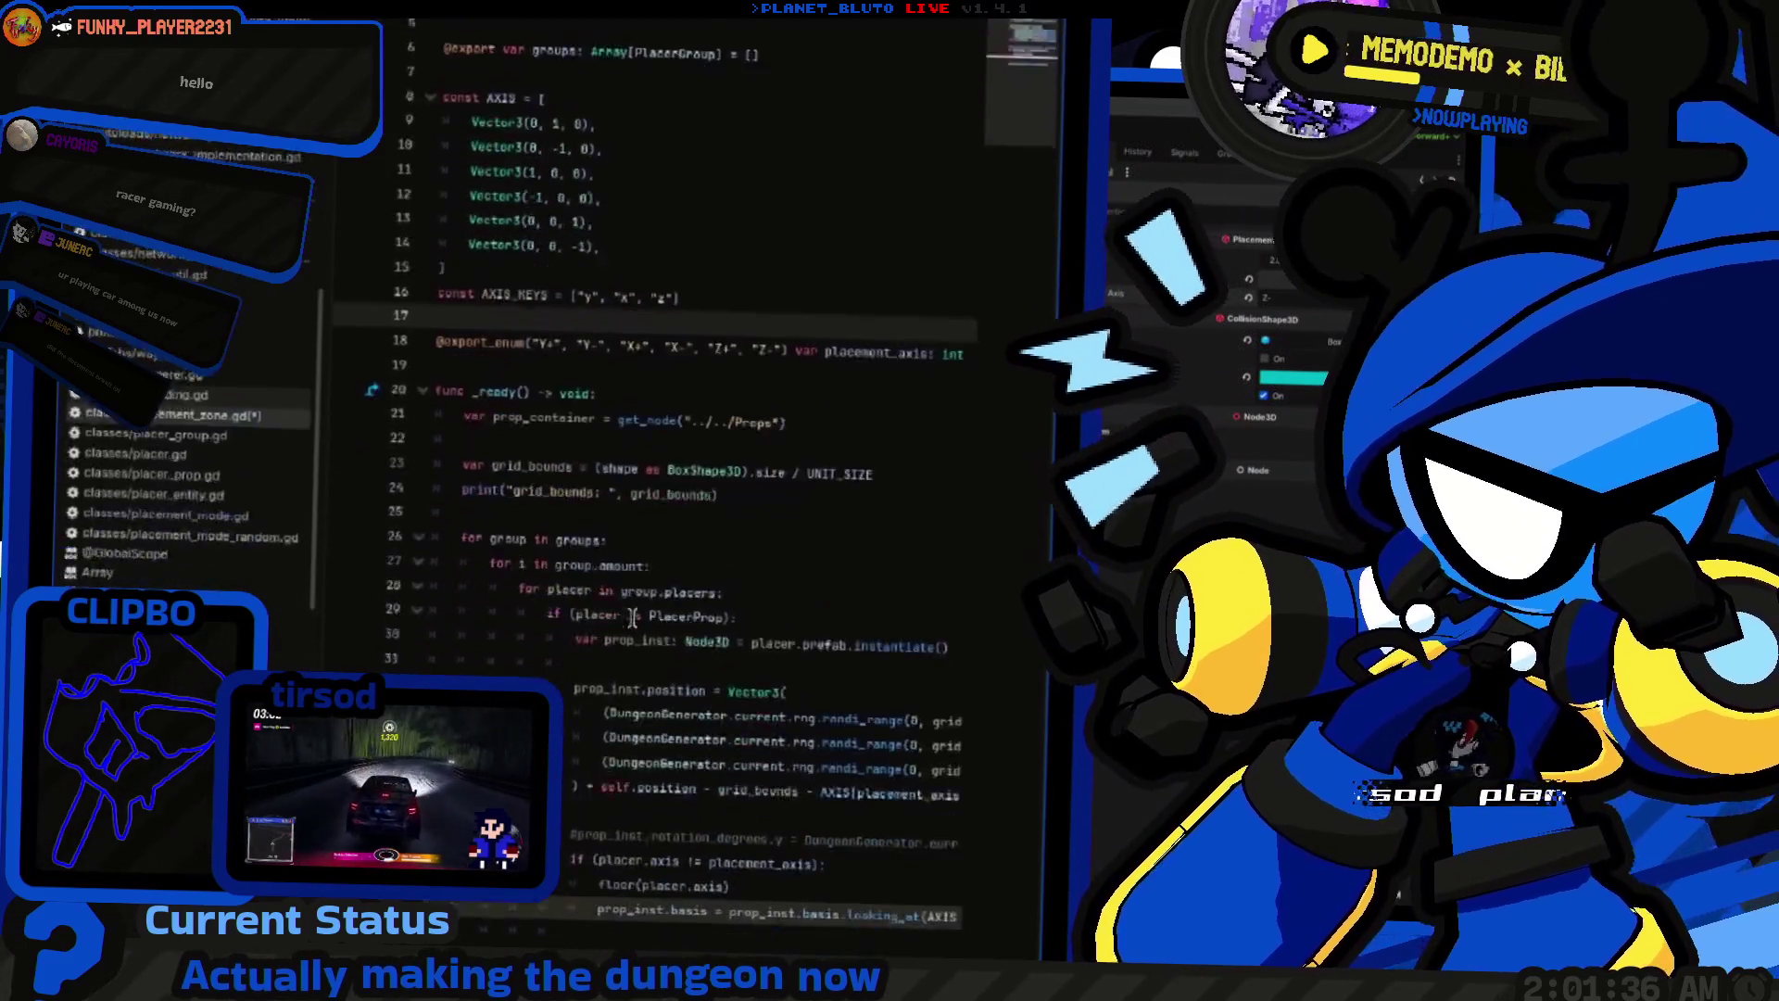
Step: Wrap the floor expression as AXIS_KEYS[floor(placer.axis) / 2.0]
left_click(795, 466)
key("Up")
key("Home")
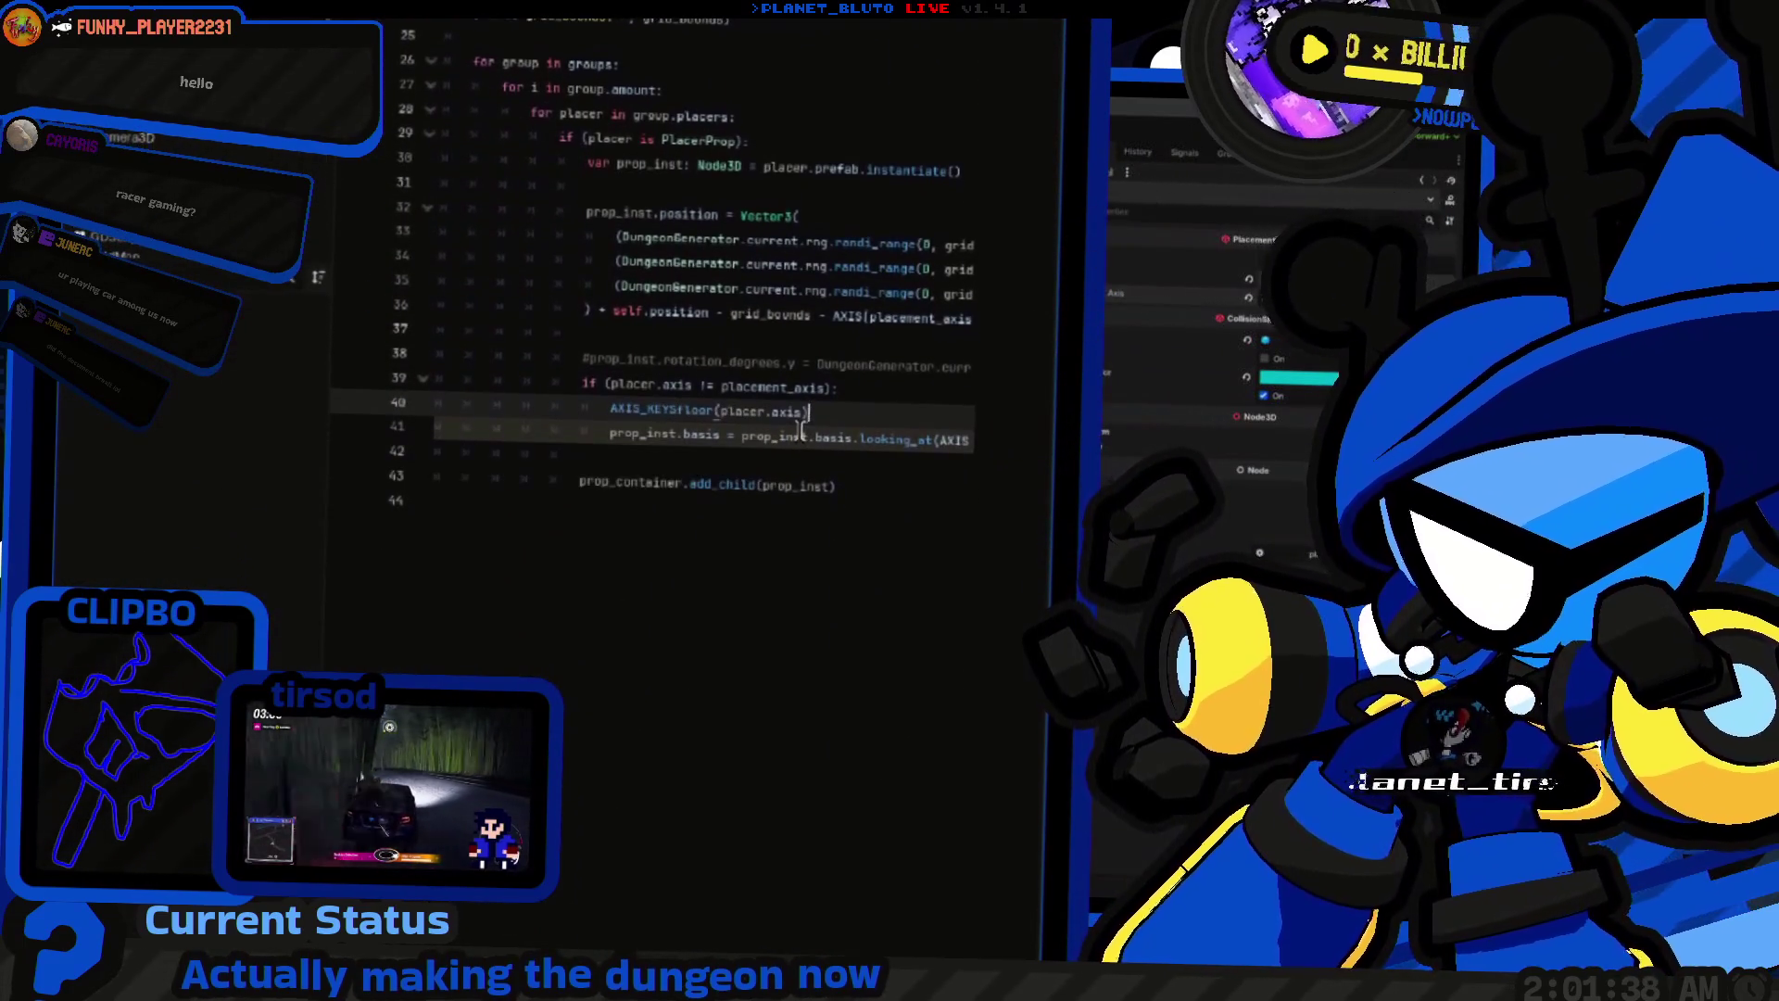
type("AXIS_KEYS[p")
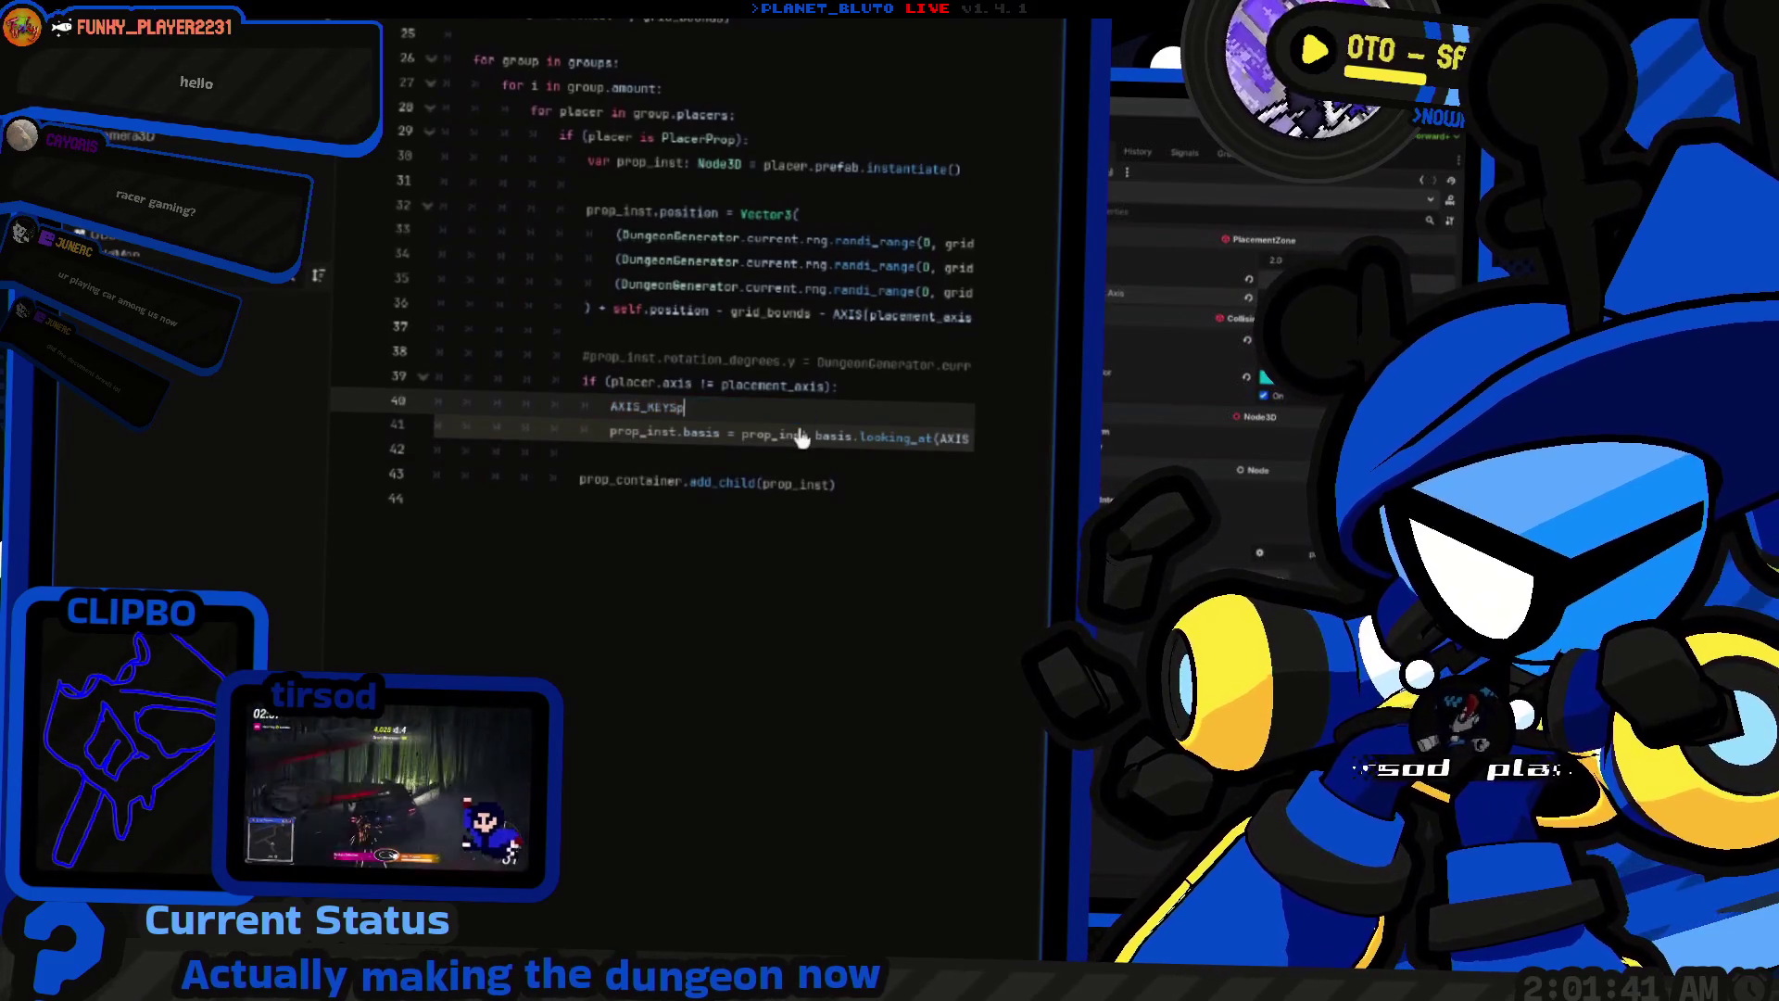
key("End")
type("]")
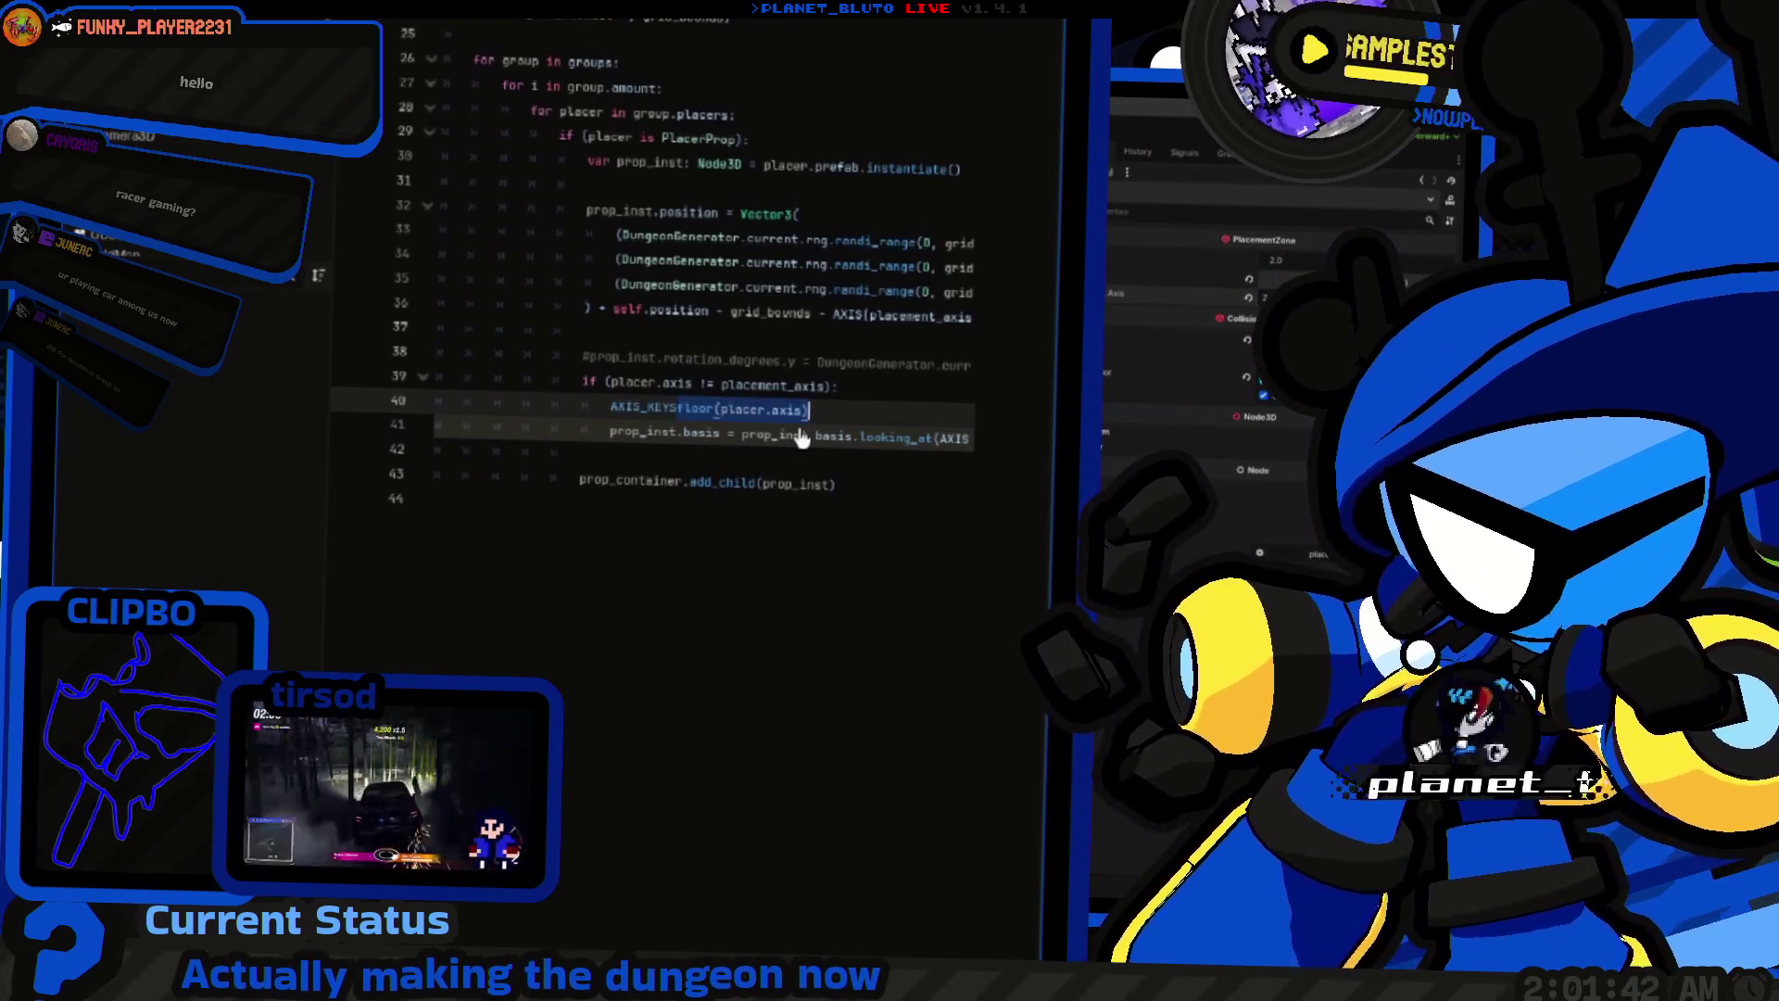
type(" / 2")
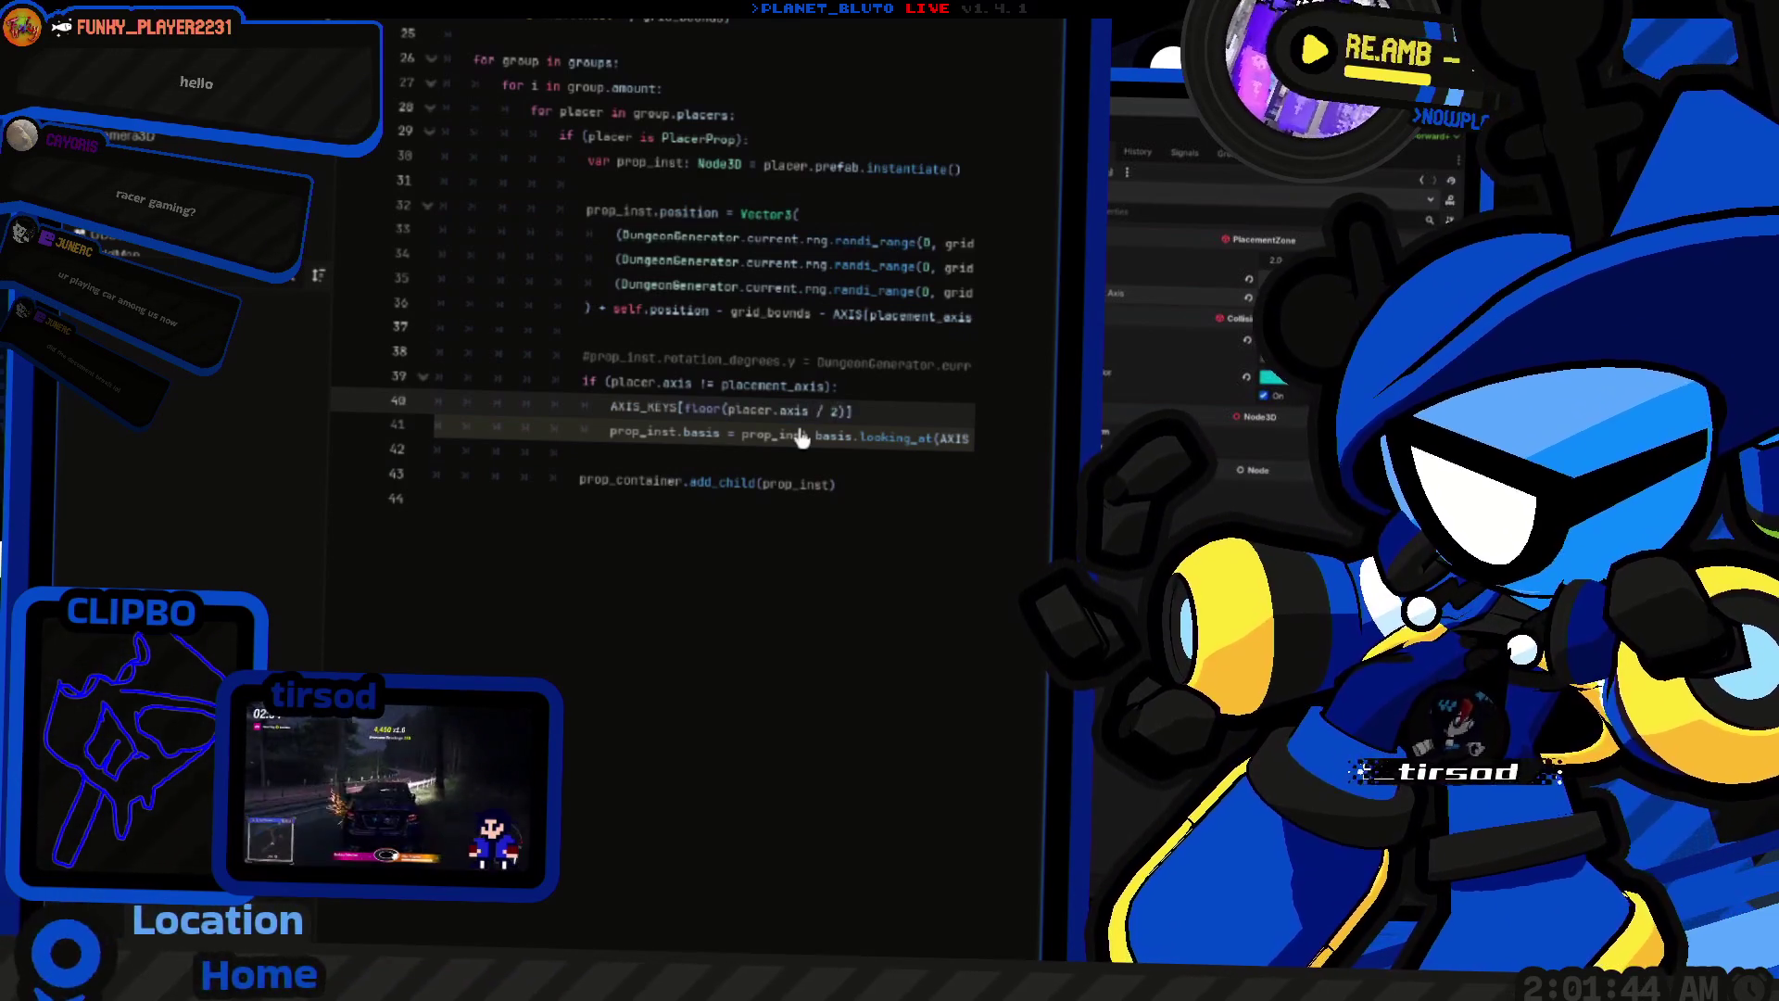
type(".0")
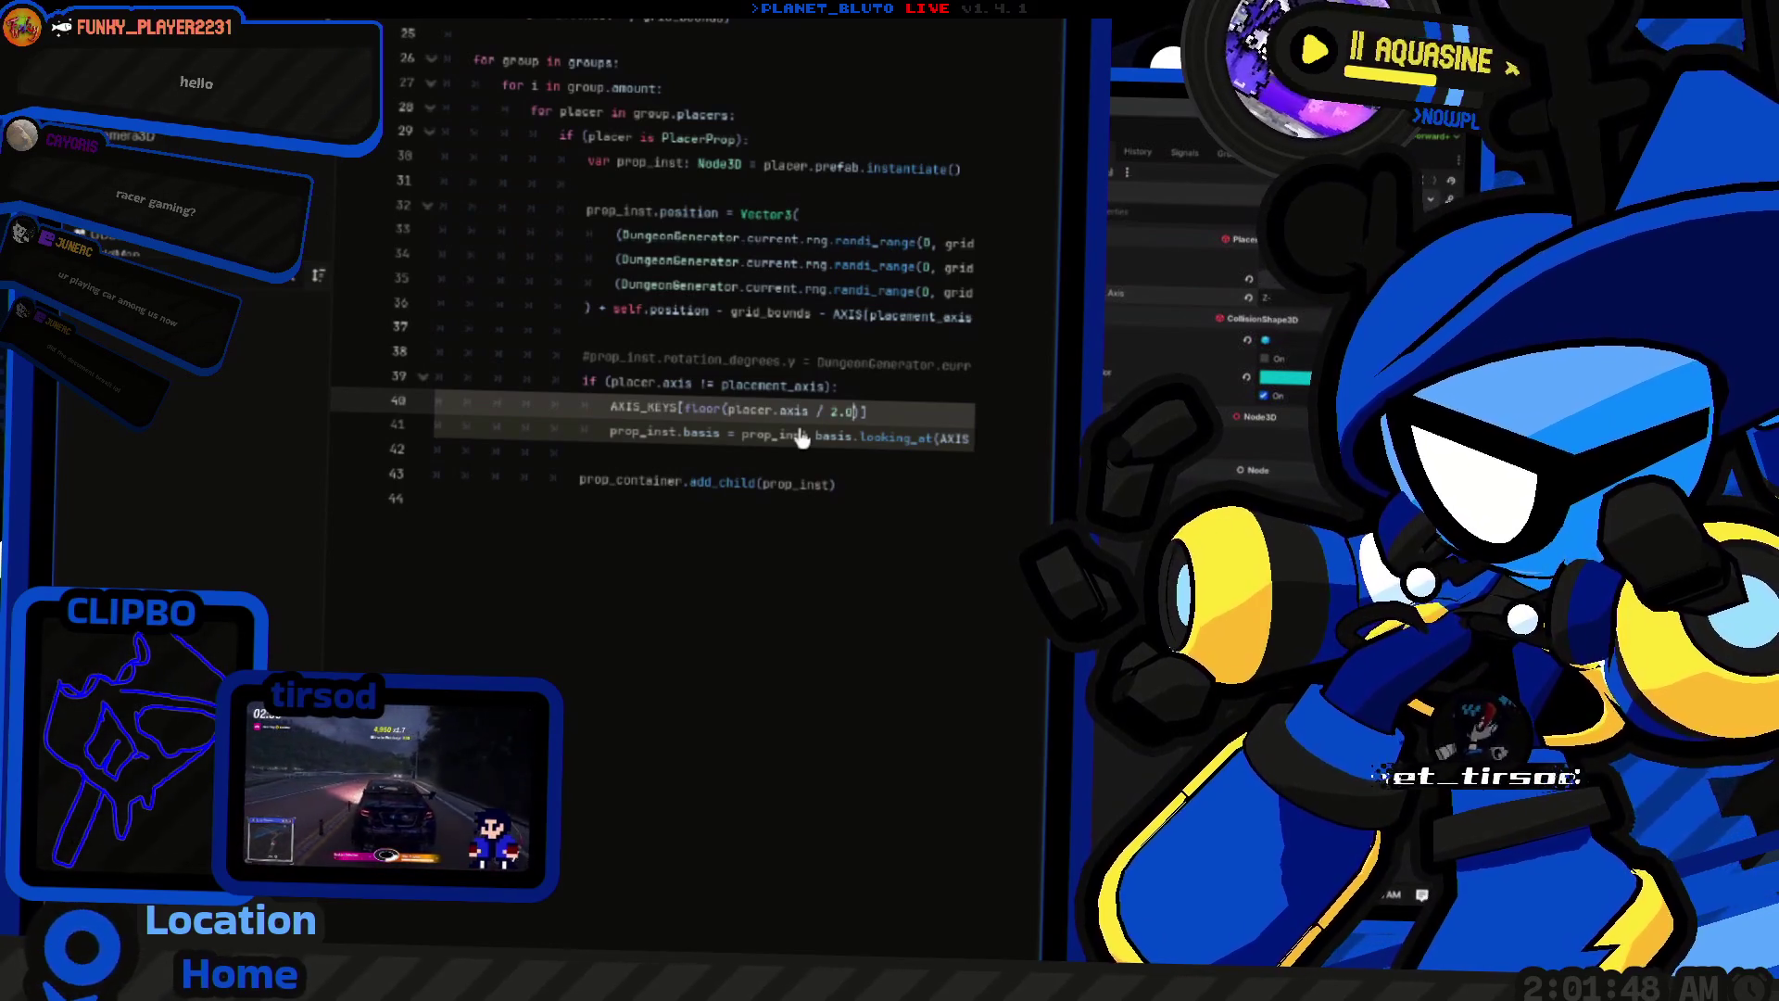
Step: Cast placer.axis with float() so the index reads floor(float(placer.axis) / 2.0)
key("ctrl+Left")
key("ctrl+Left")
key("ctrl+Left")
key("ctrl+shift+Left")
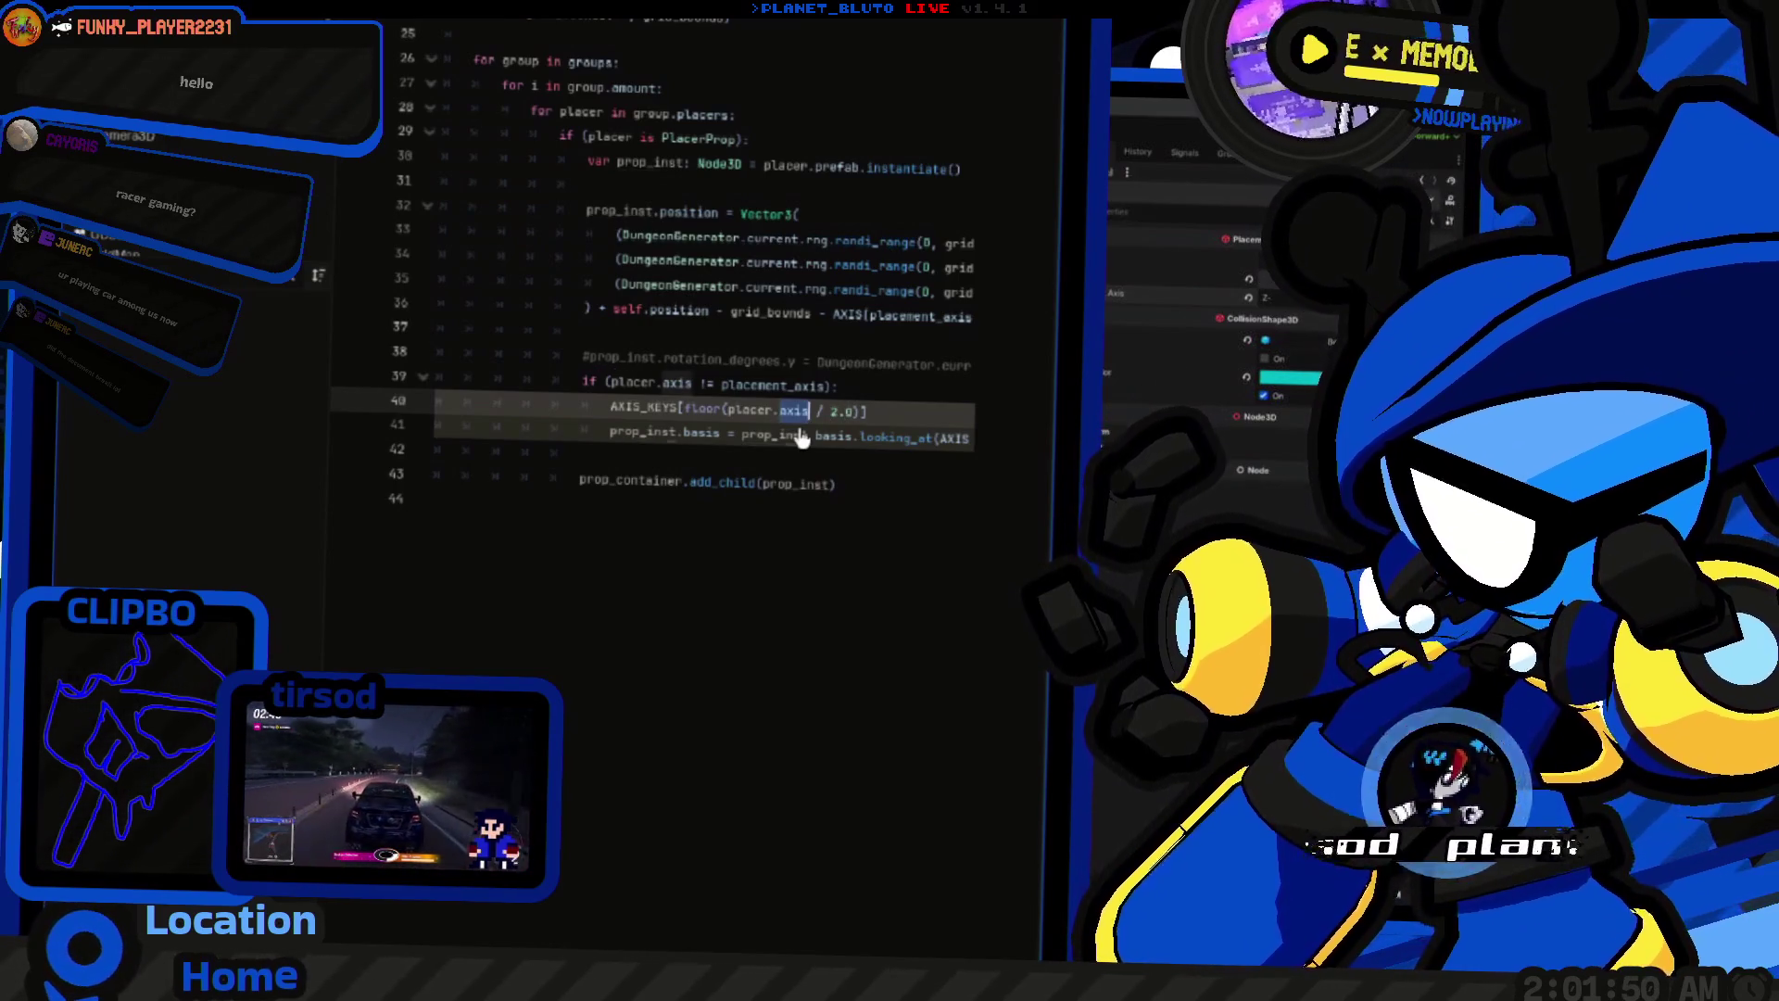
key("ctrl+shift+Left")
key("ctrl+shift+Left")
type("(")
key("Left")
key("Left")
type("floor")
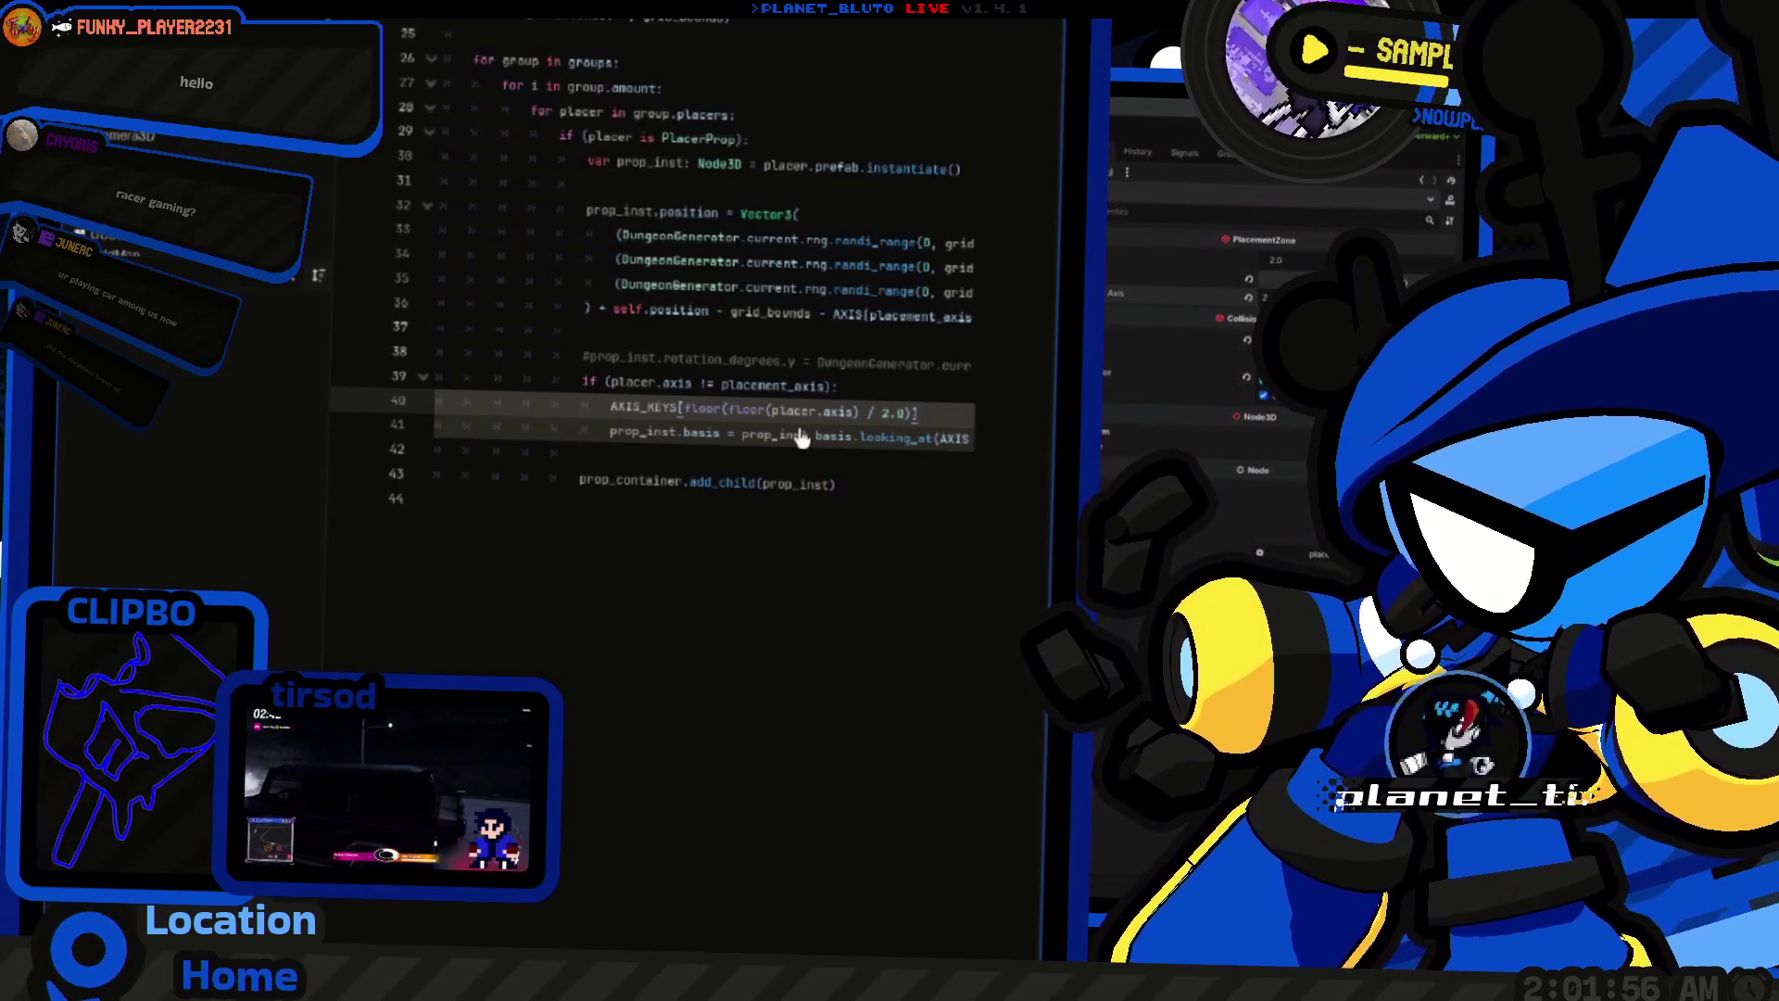
key("BackSpace")
key("BackSpace")
type("at")
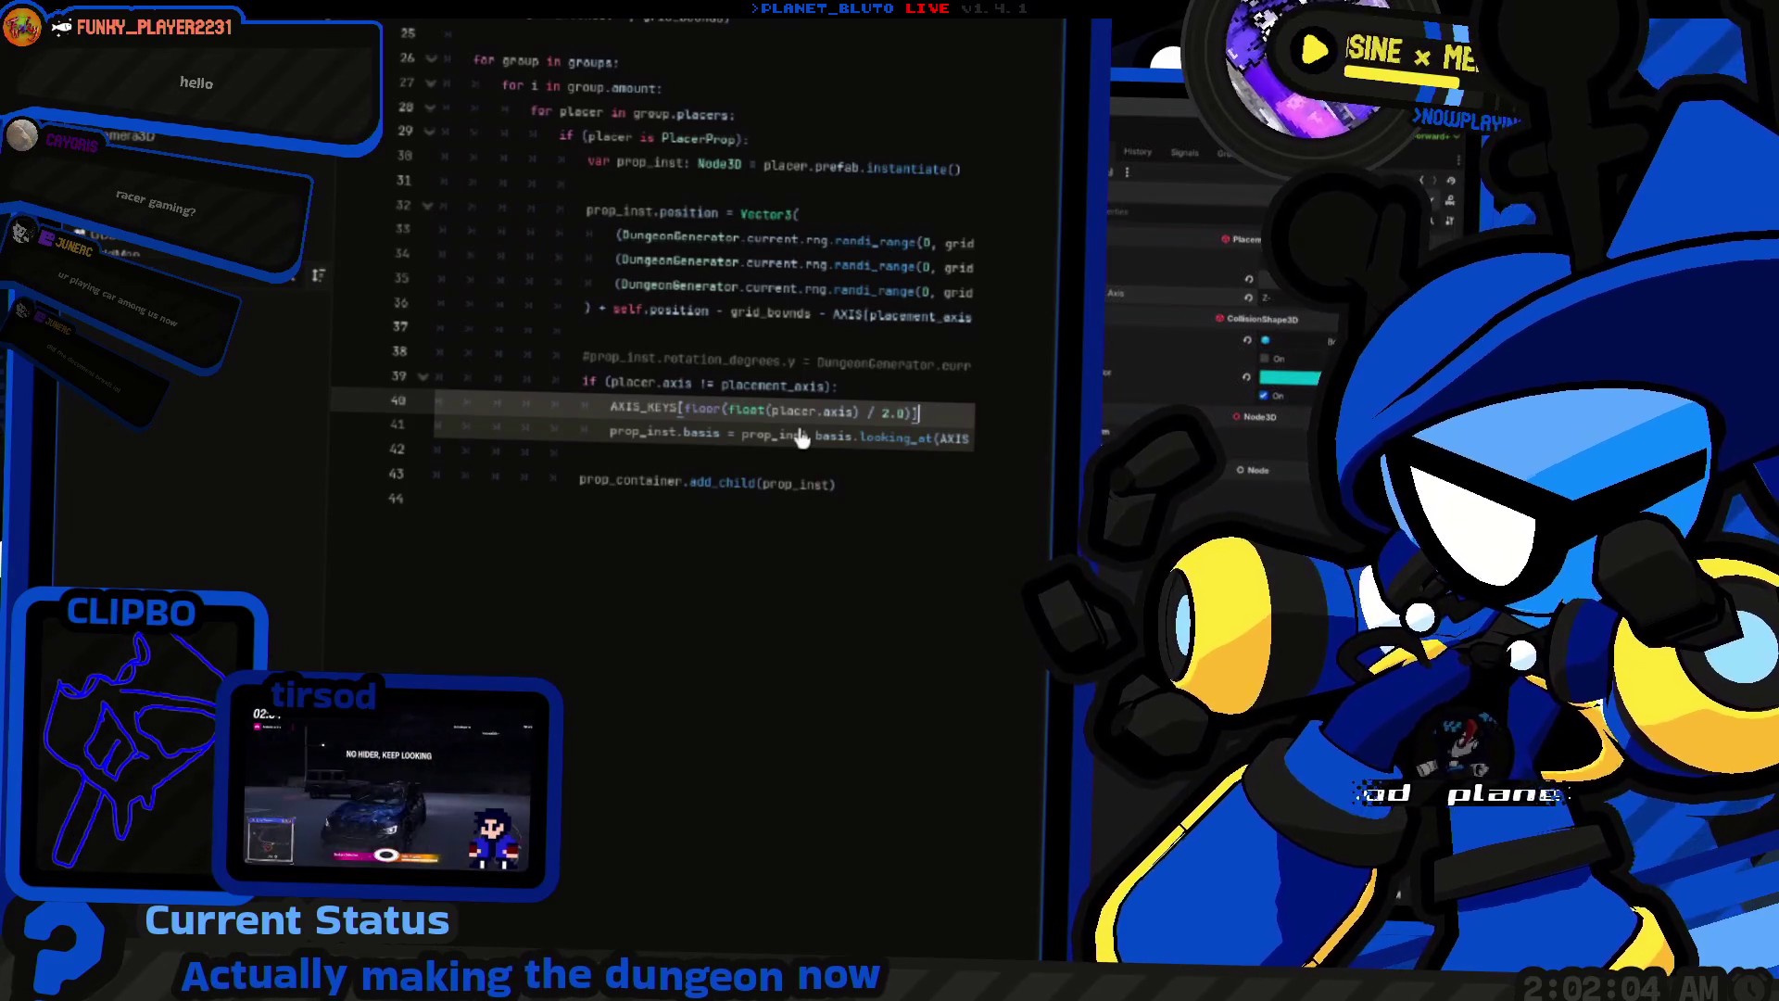
key("ctrl+Left")
key("ctrl+Left")
key("ctrl+Left")
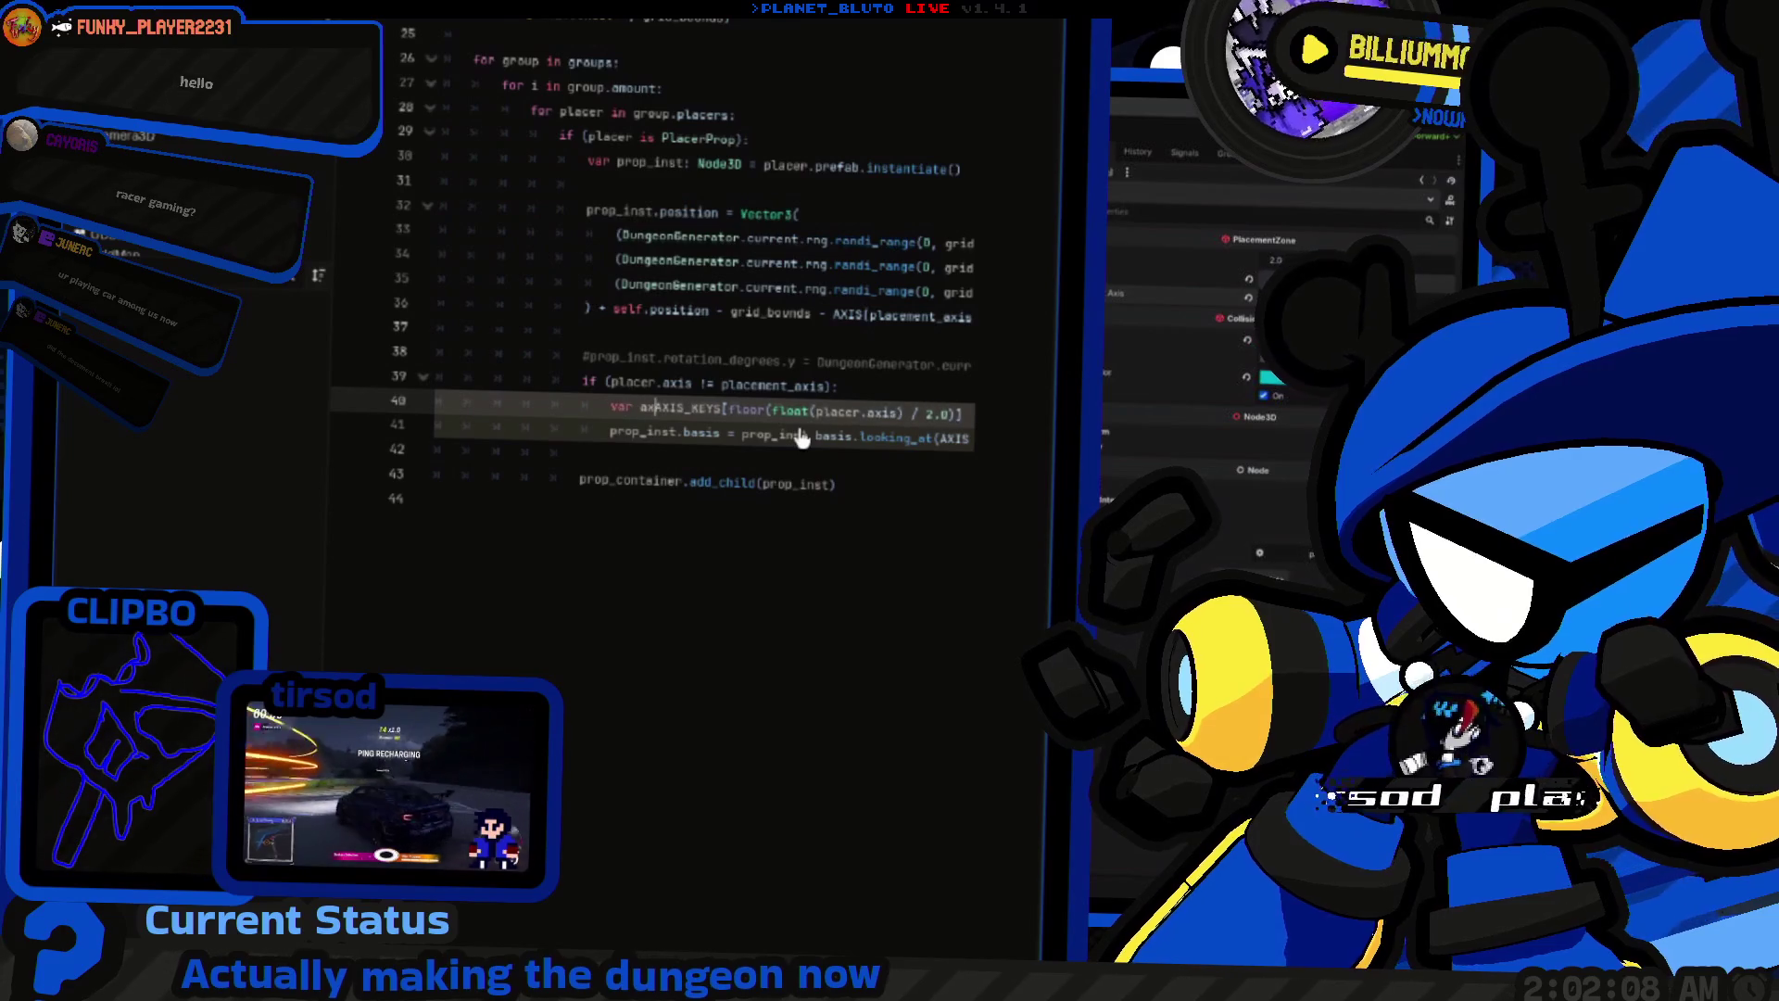
Step: Assign the lookup to axis_1 and duplicate it as axis_2 using placement_axis
type("is_1 =")
key("ctrl+shift+d")
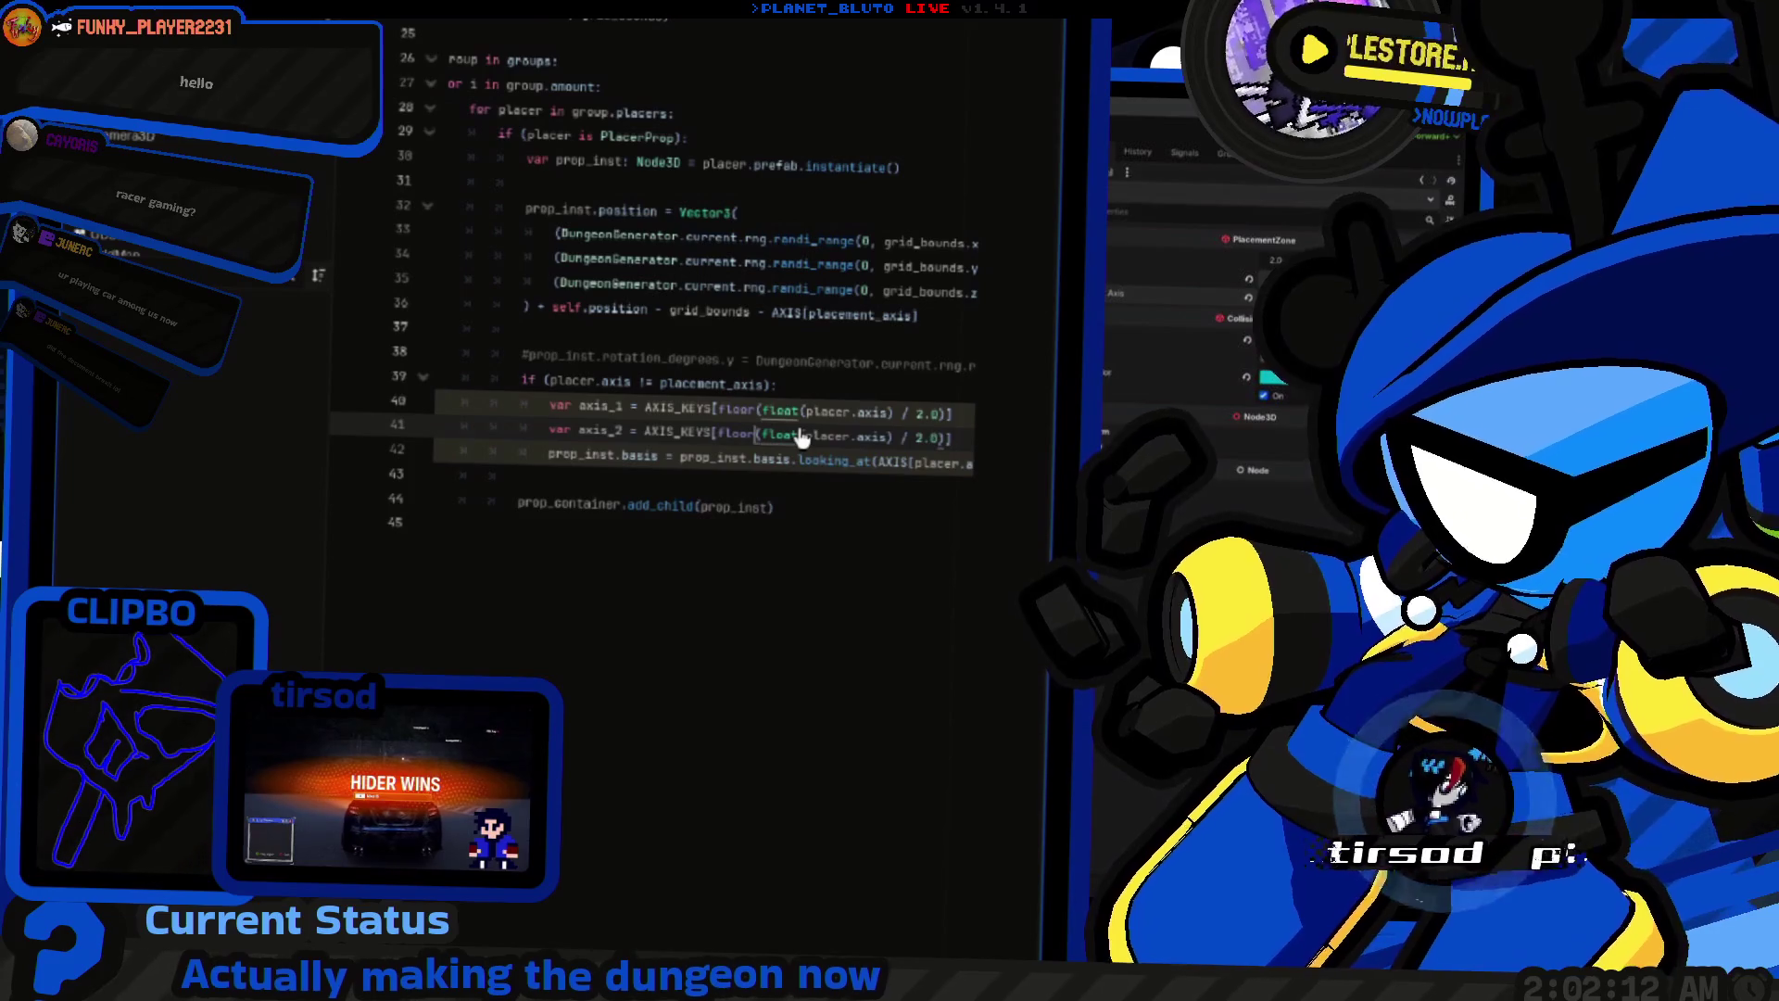
key("Delete")
key("Delete")
key("Delete")
key("BackSpace")
type("ment_axis")
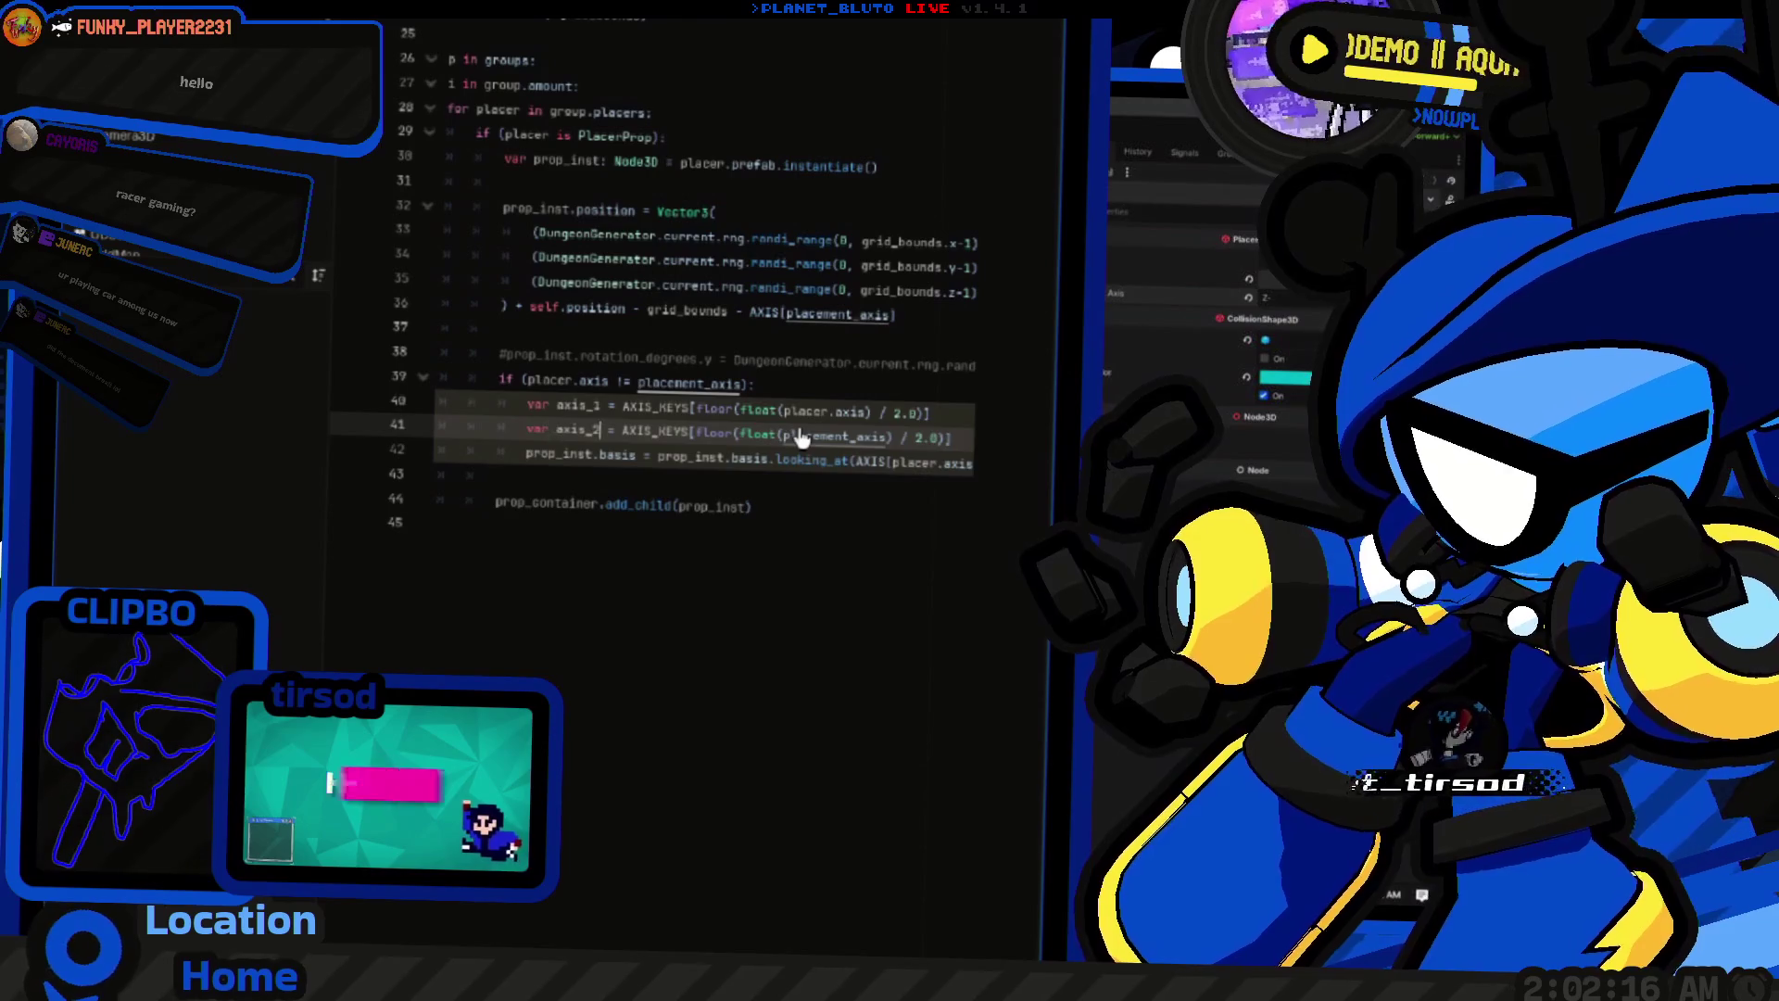
Step: Define axis_3 via AXIS_KEYS.find_custom returning the key unequal to axis_1 and axis_2
key("Up")
key("ctrl+shift+Left")
key("Down")
key("End")
key("Return")
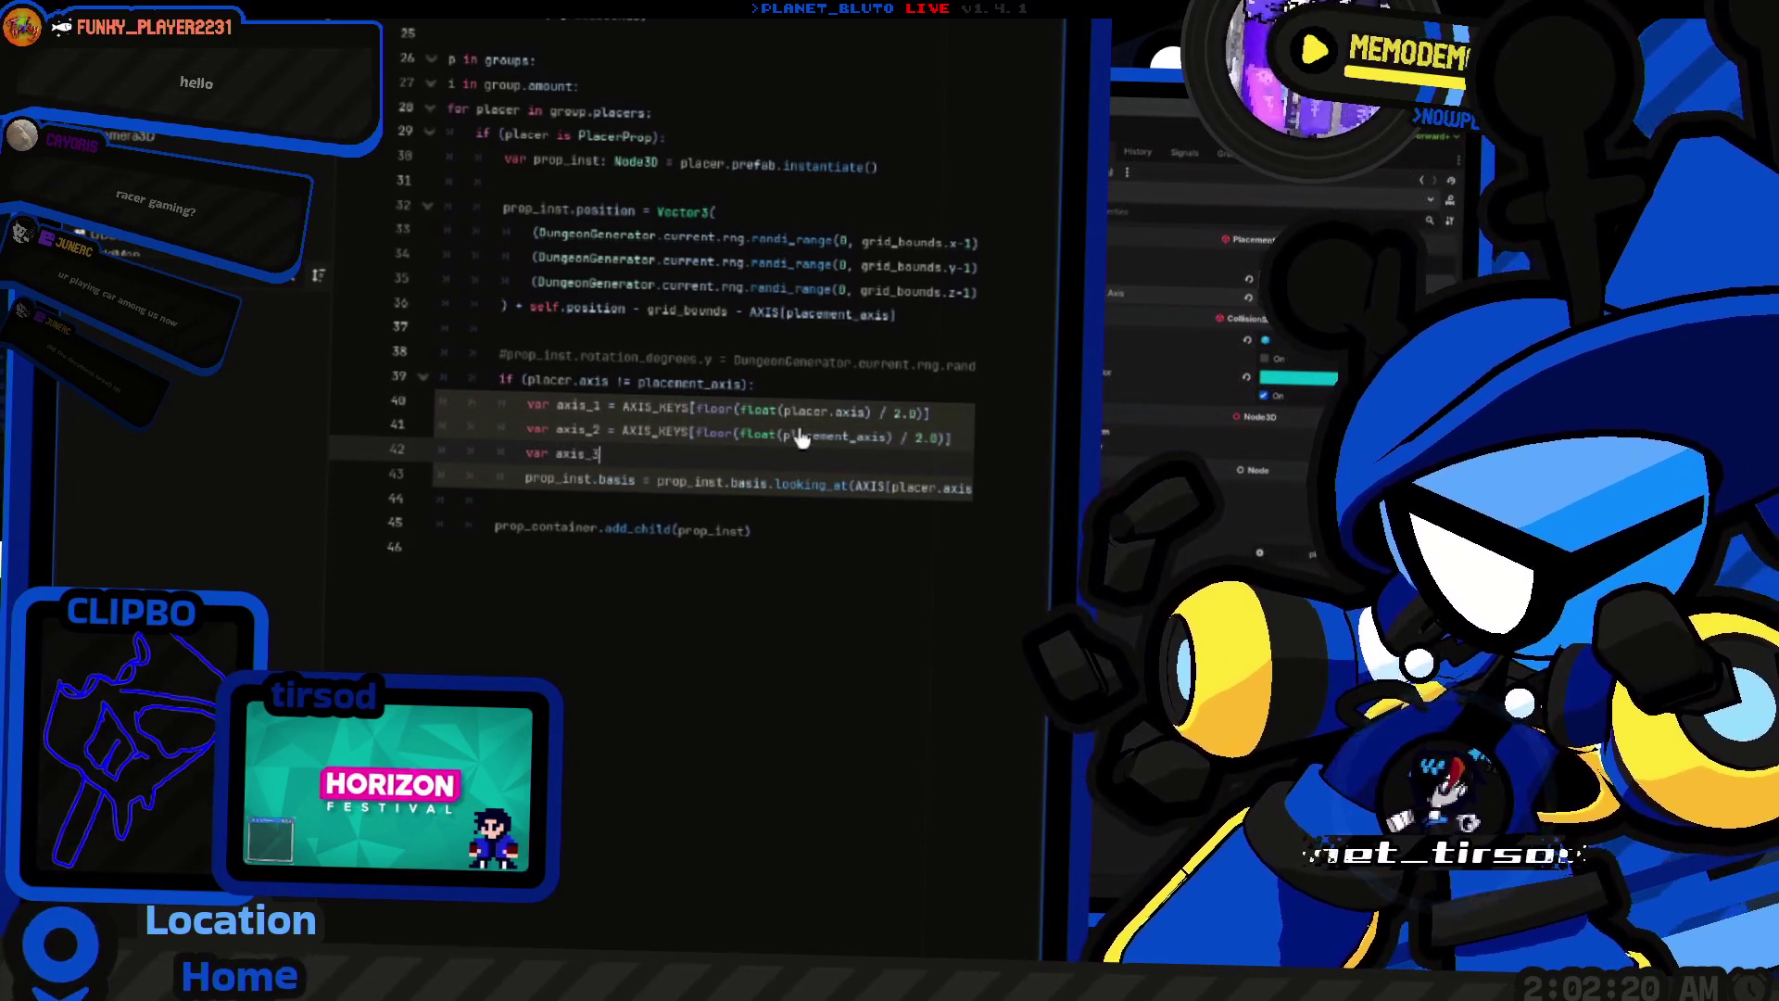
type(" = AXIS")
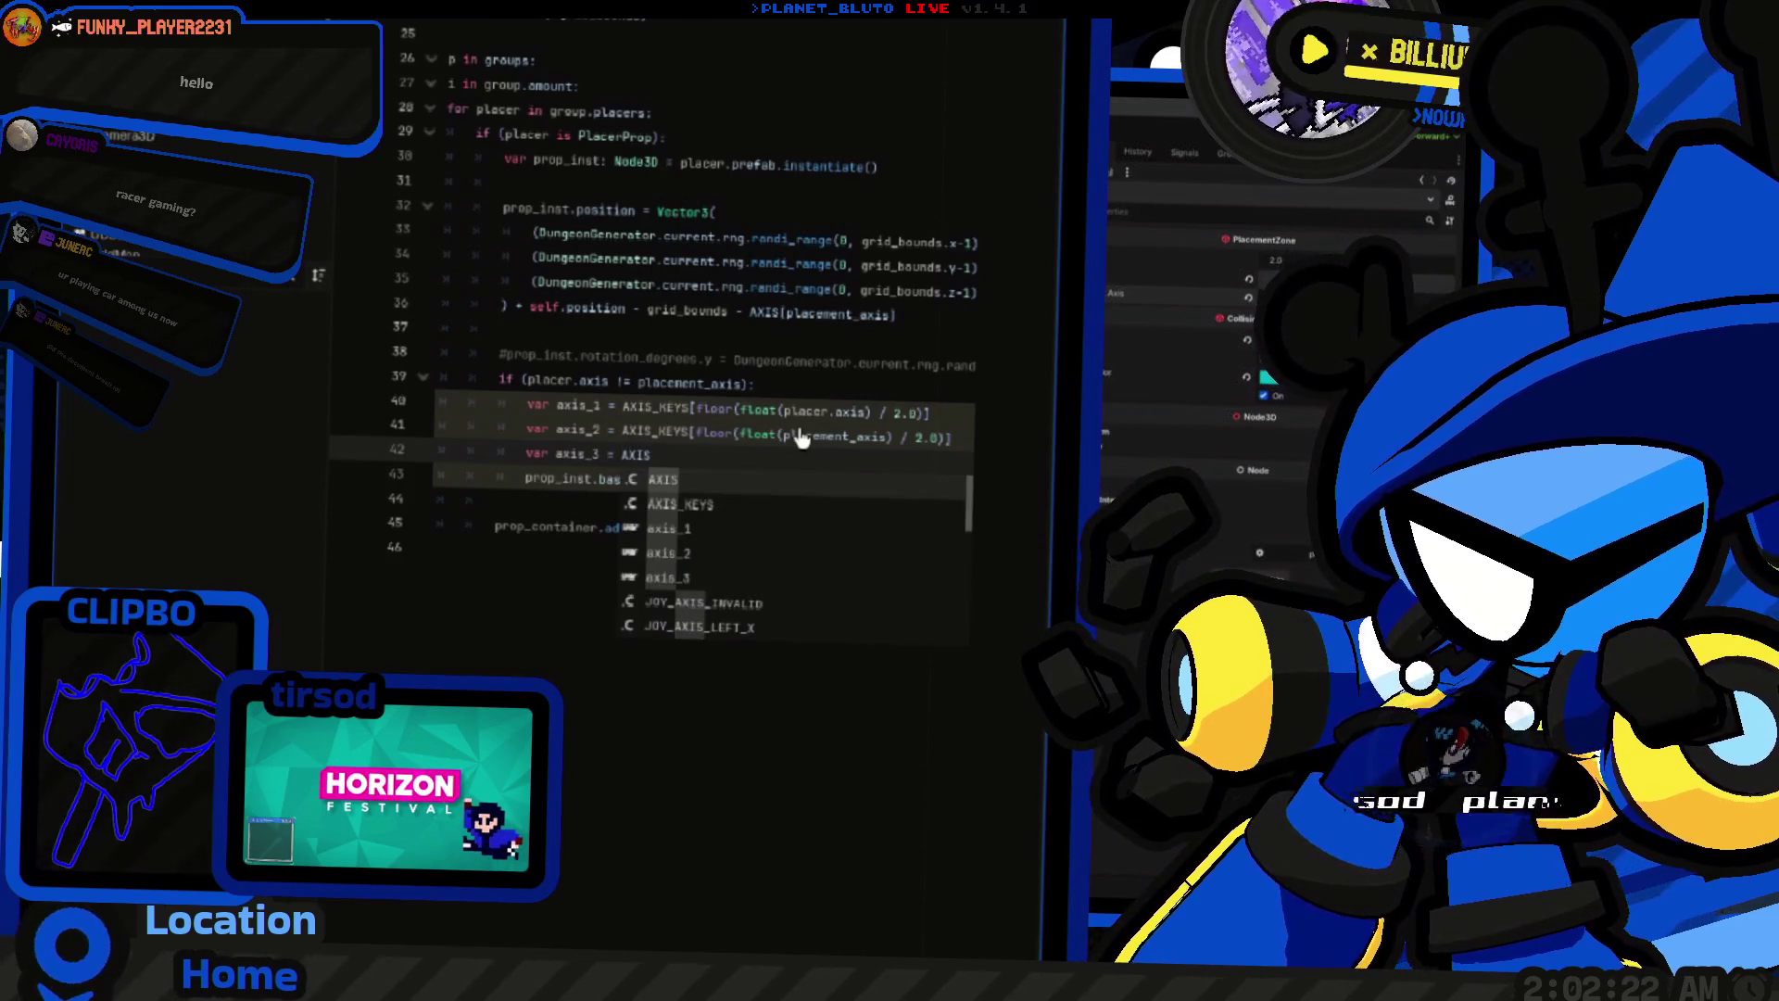
type("_KEYS.")
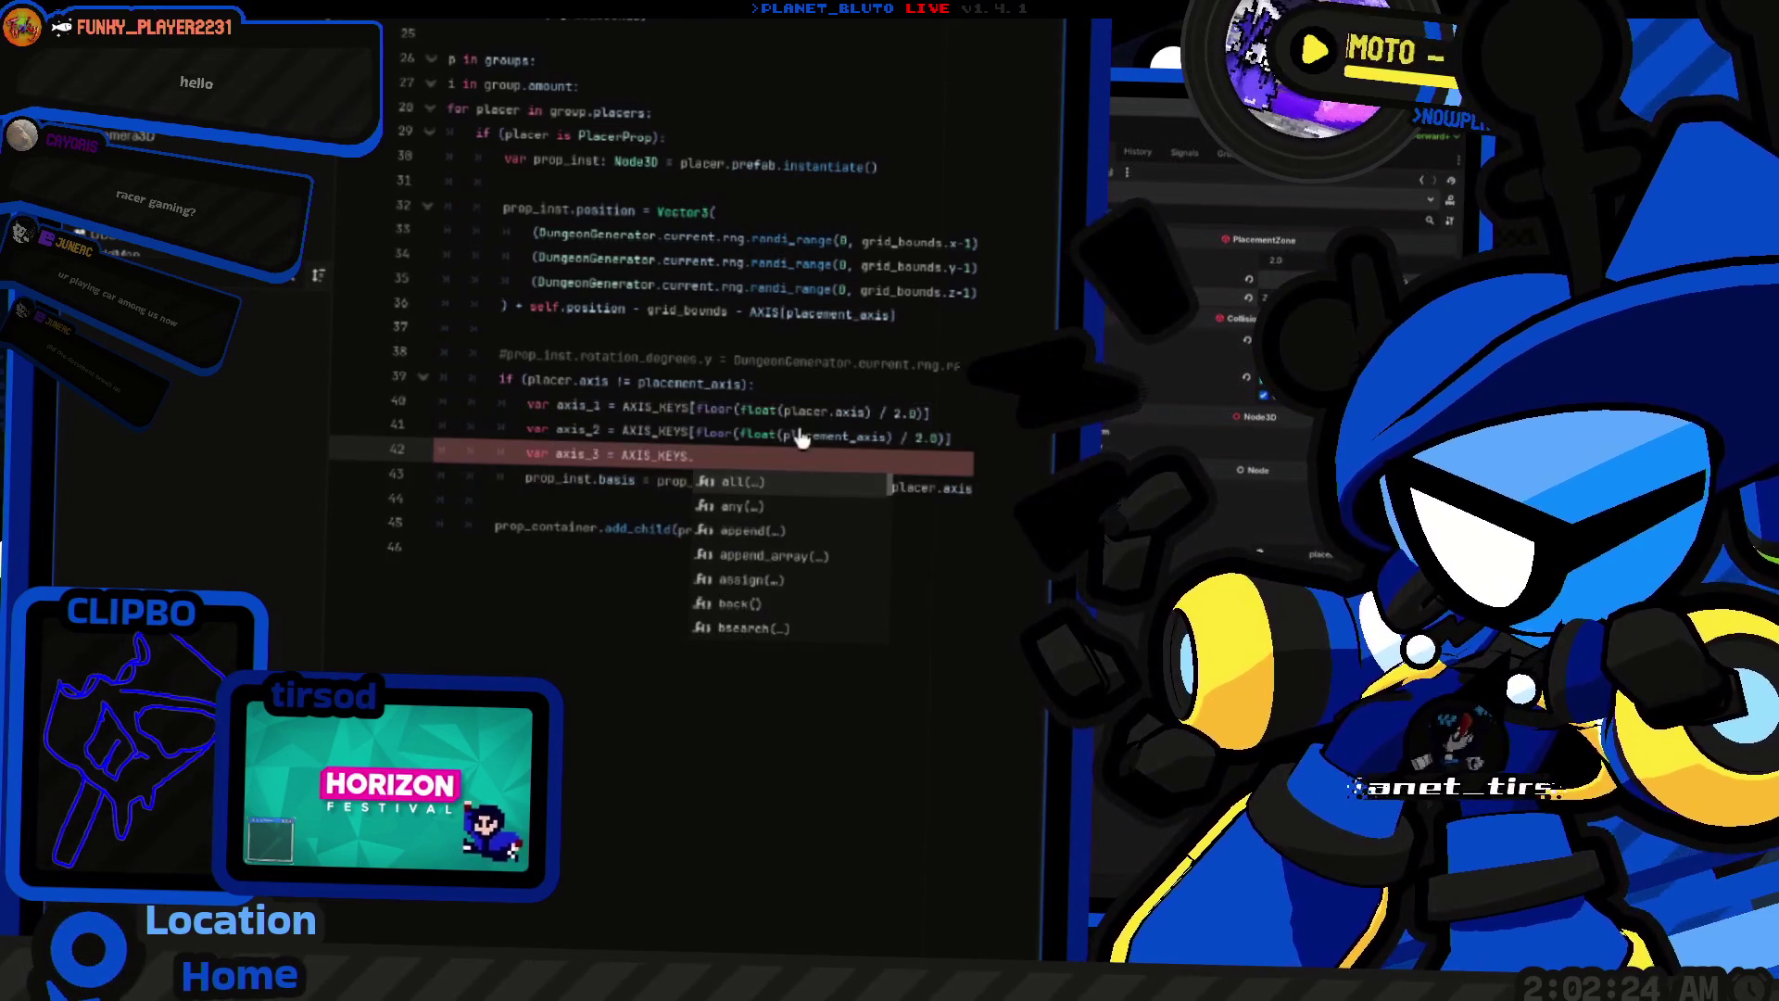
type("find(")
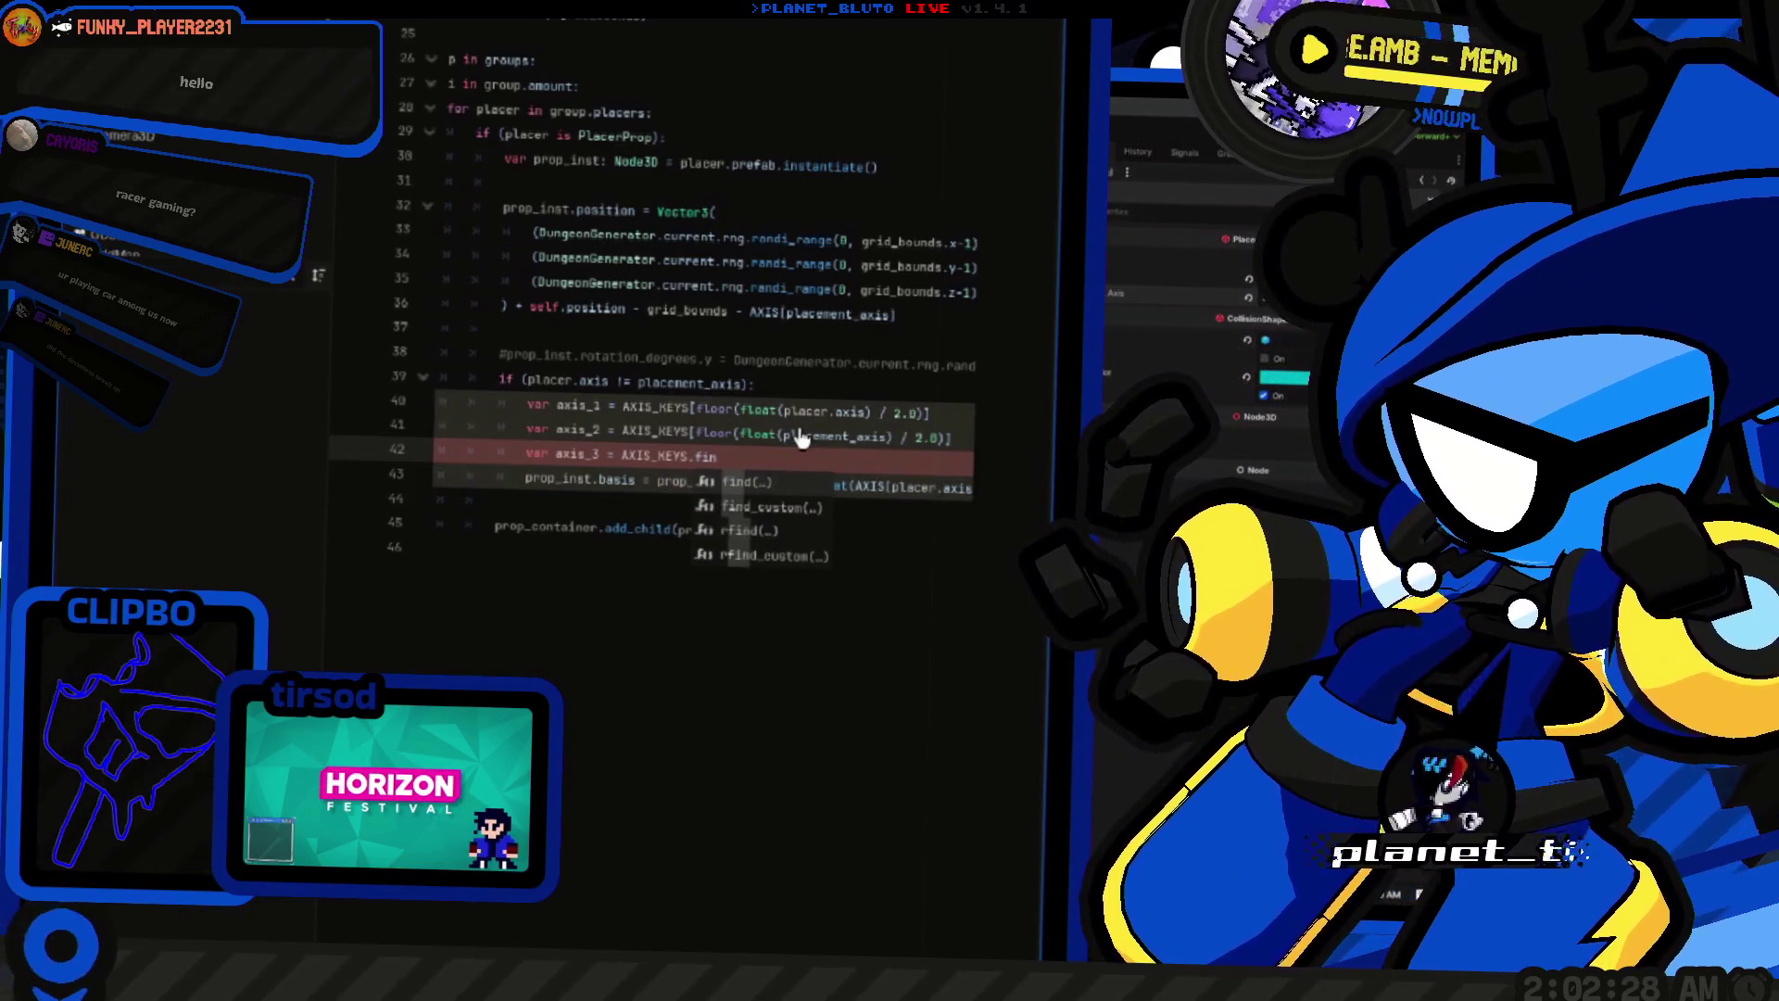
key("Down")
key("Return")
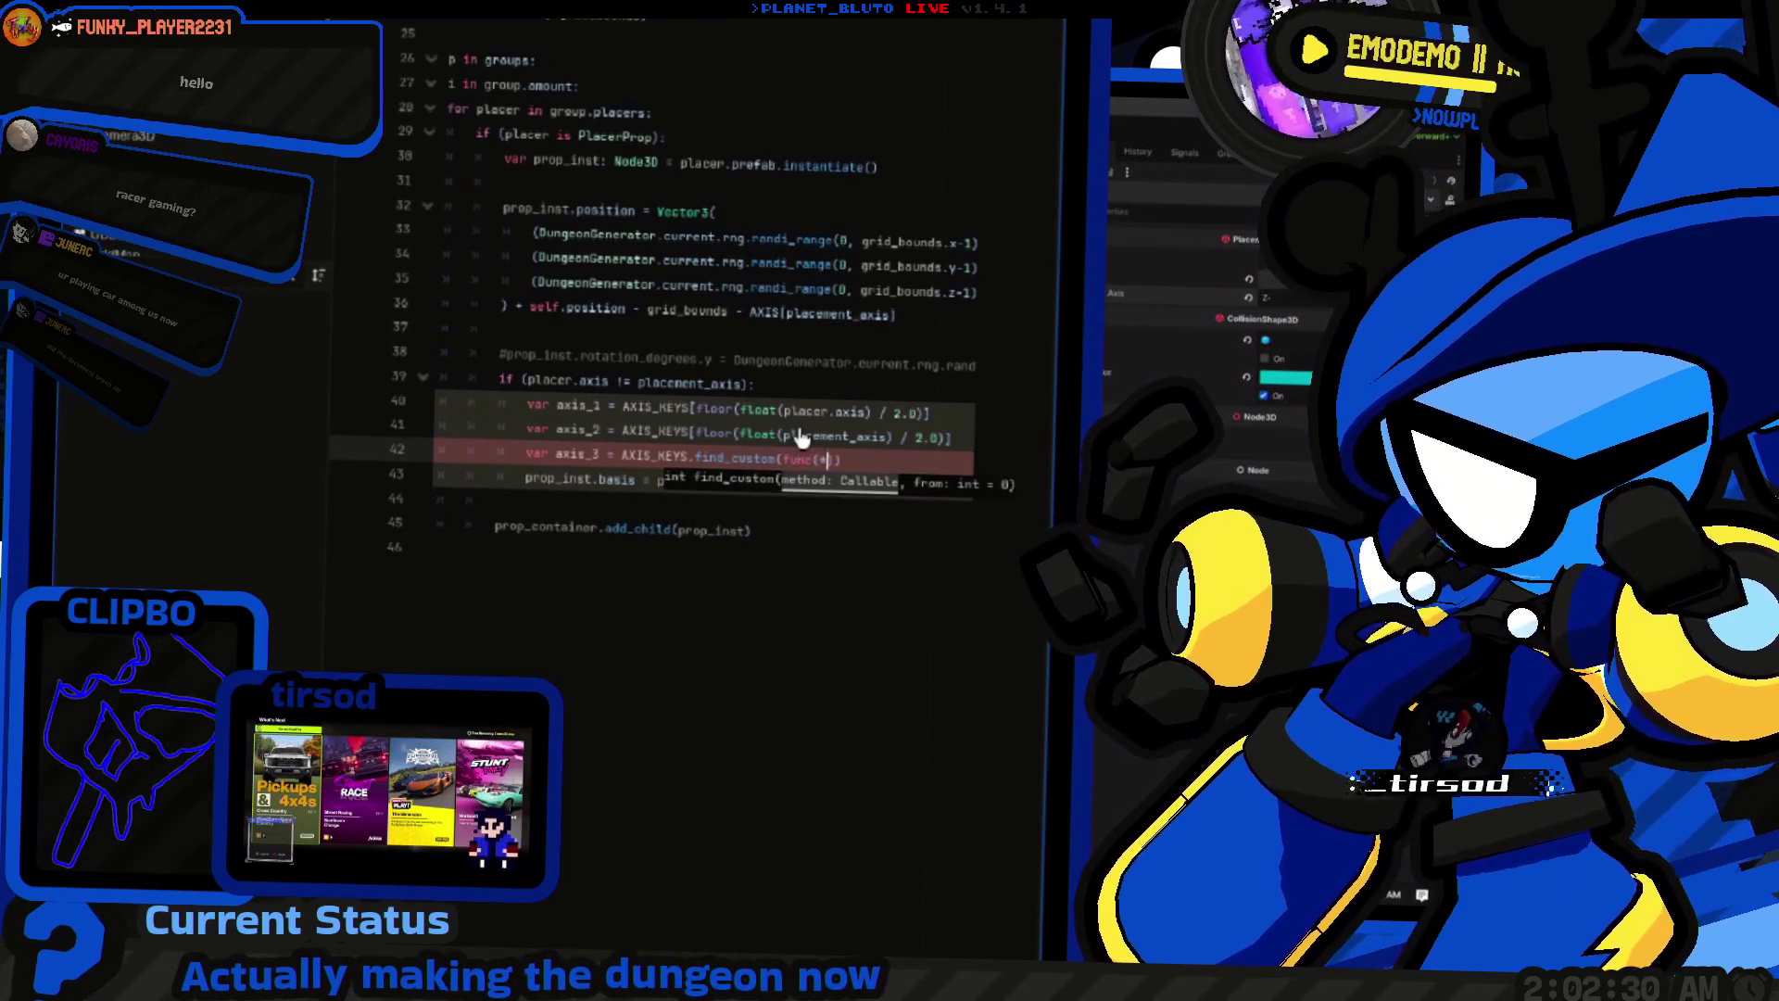
type("(axis")
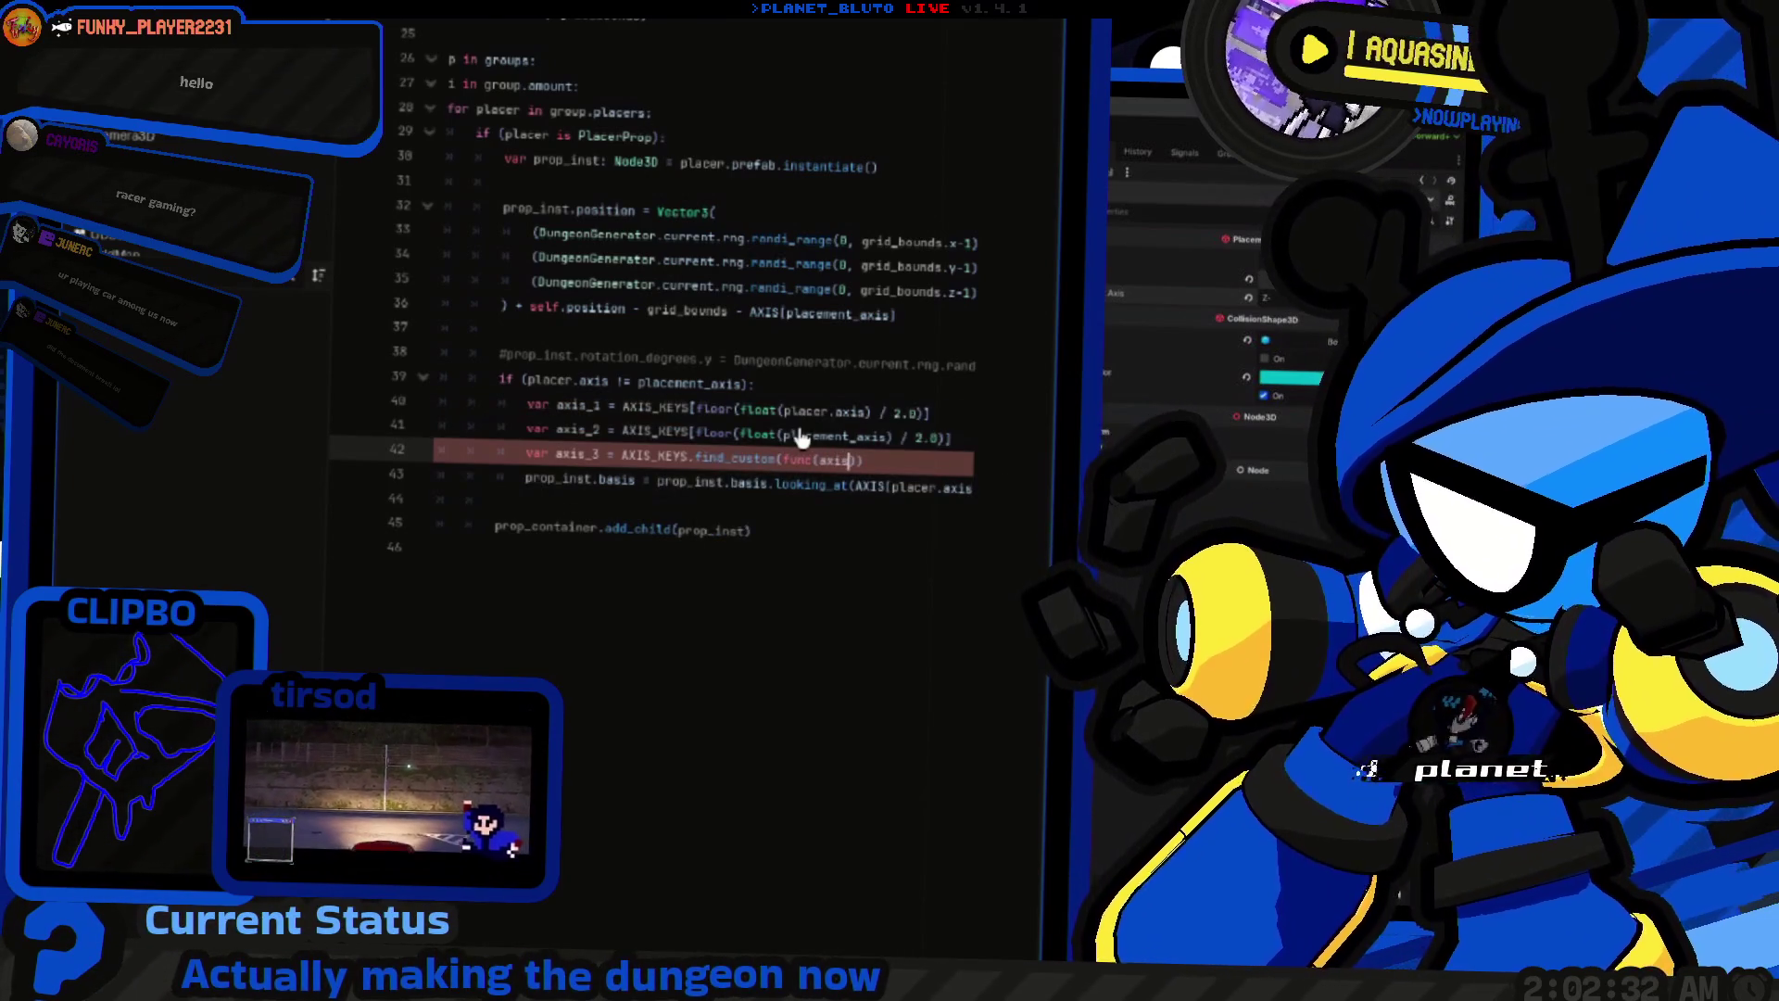
type("v")
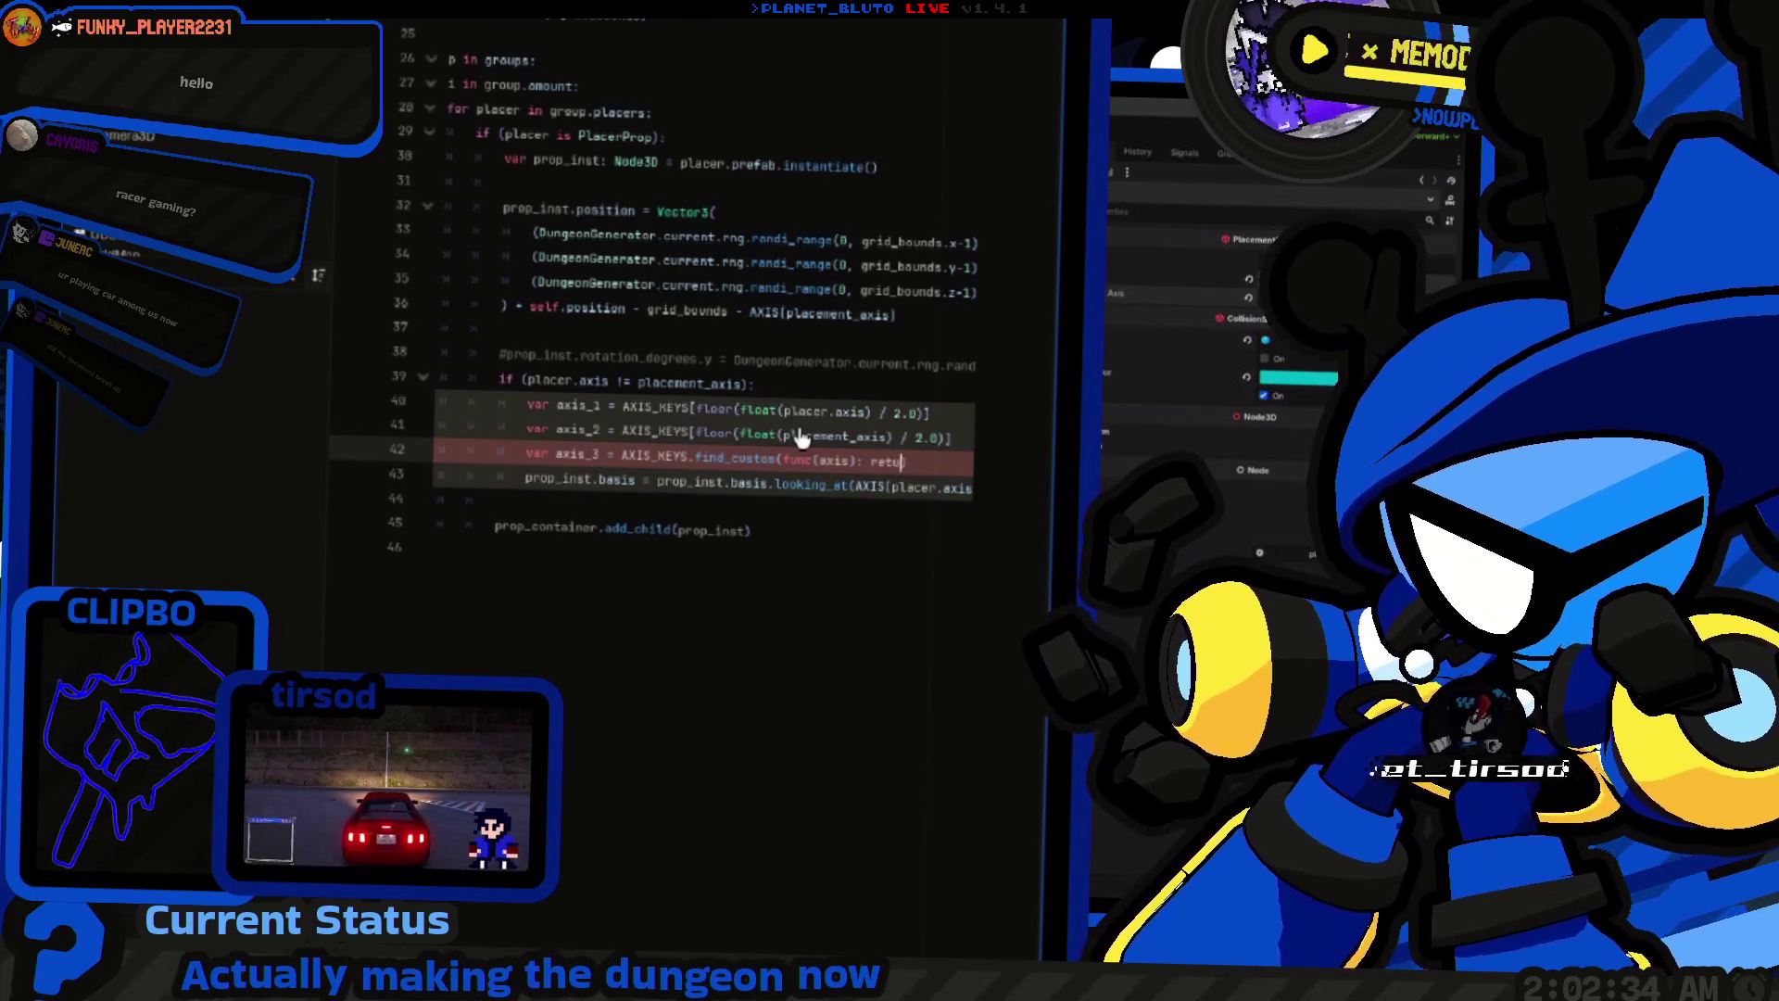
type("(a")
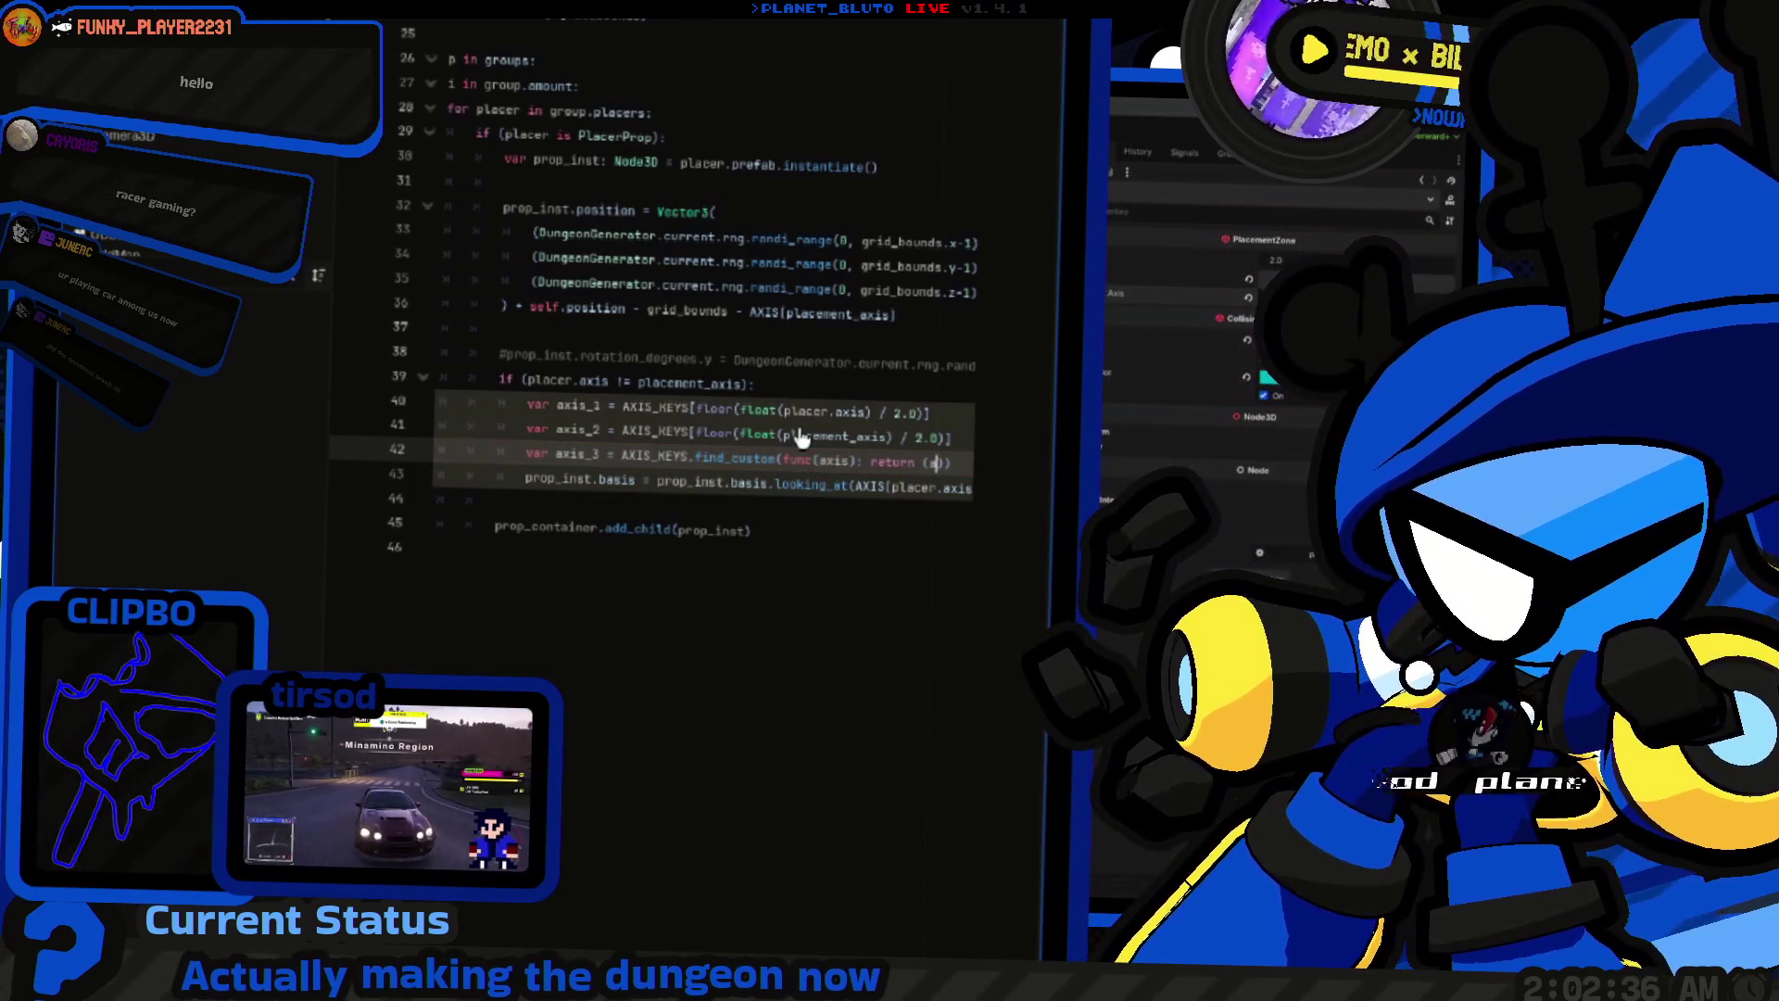
type("xis != axis")
key("Escape")
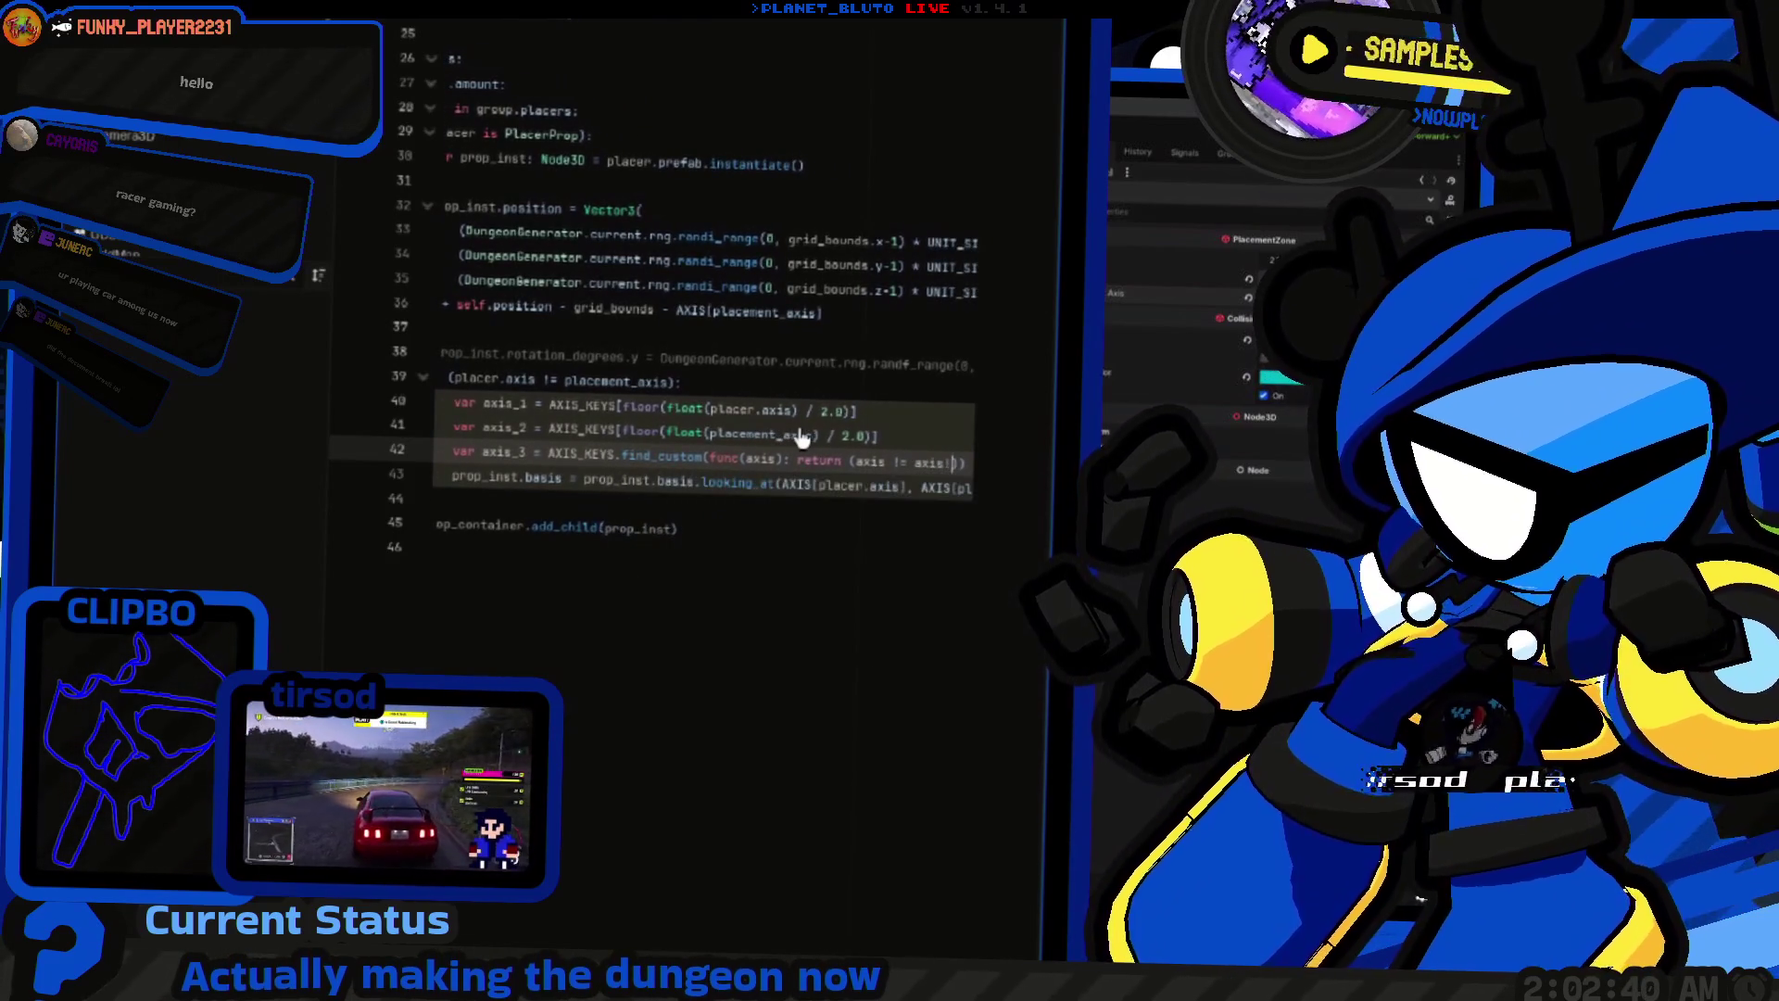
type("1) and ")
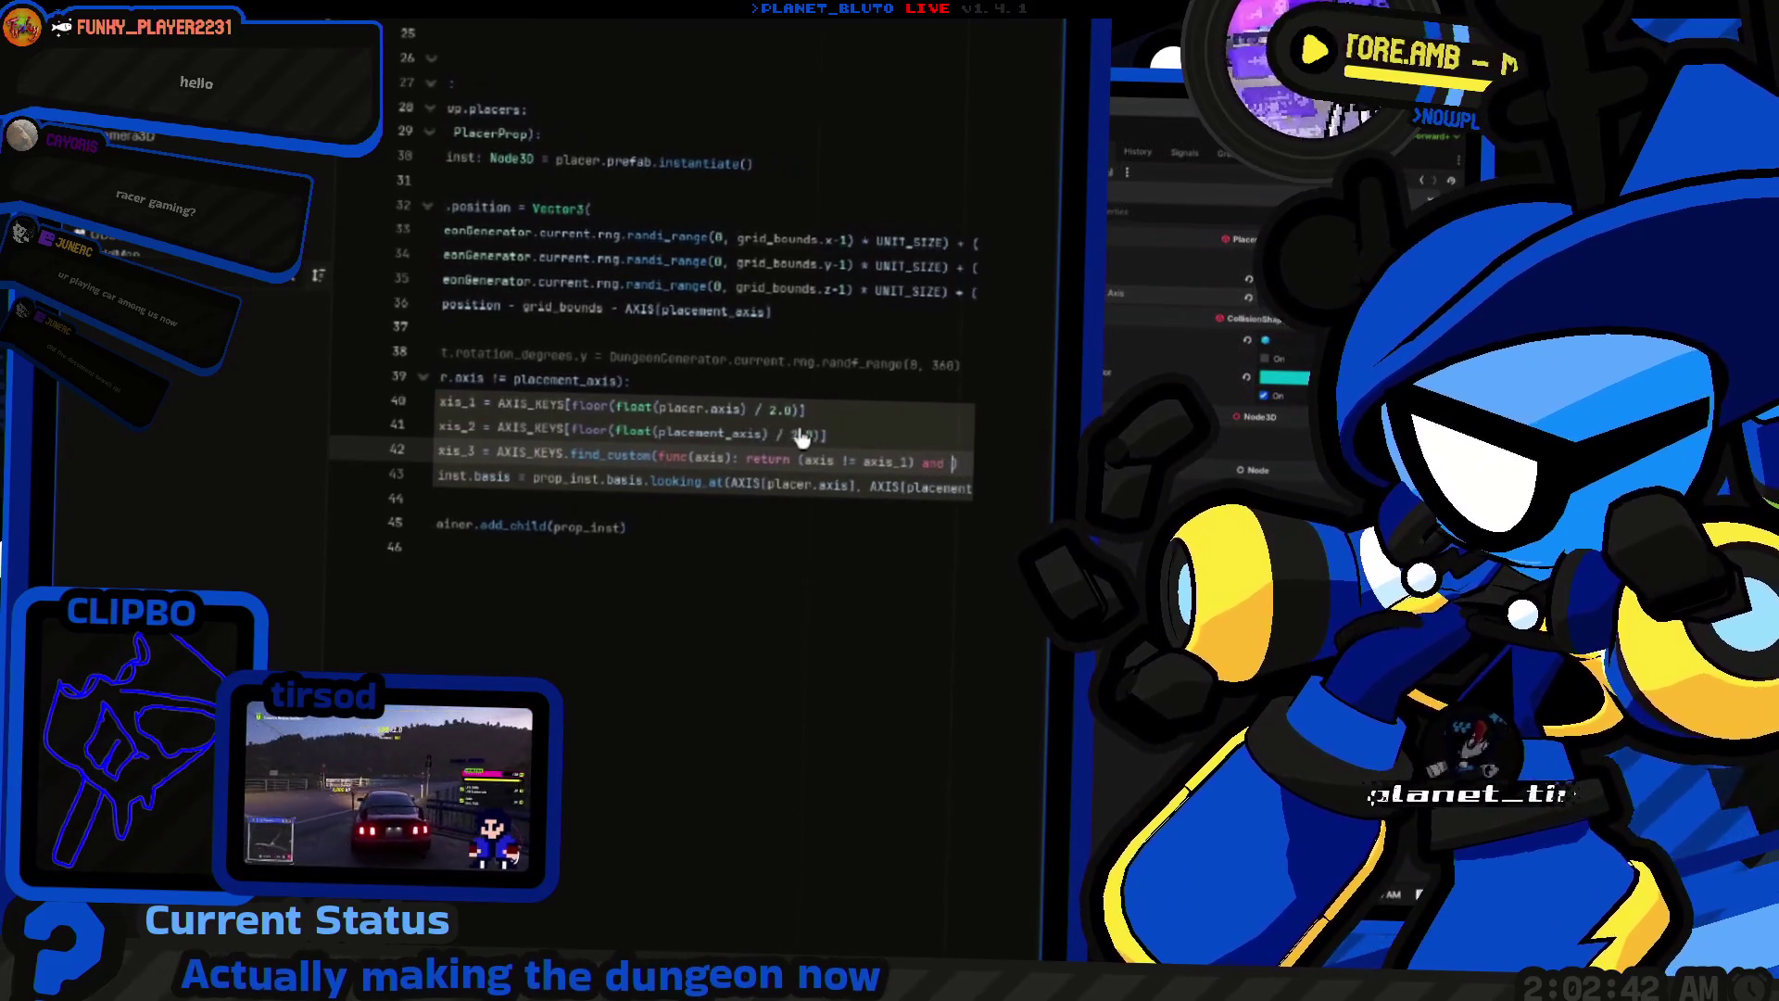
type("(axis ")
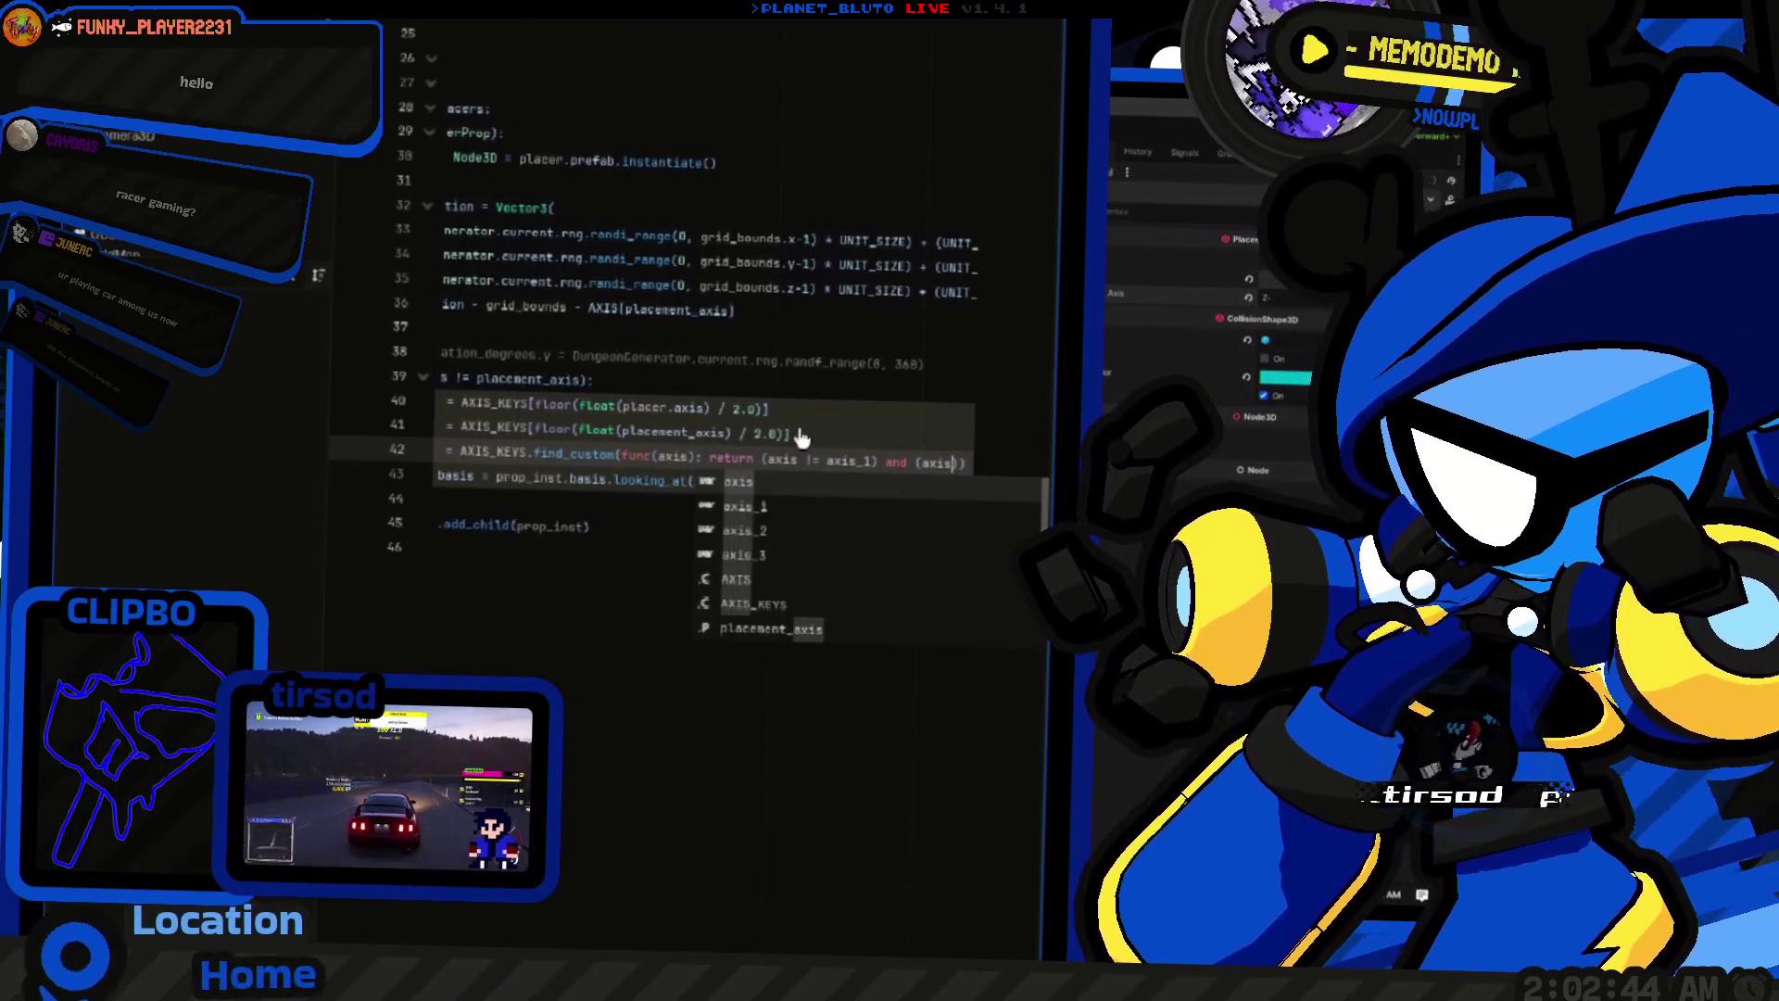
type("!= axis_2")
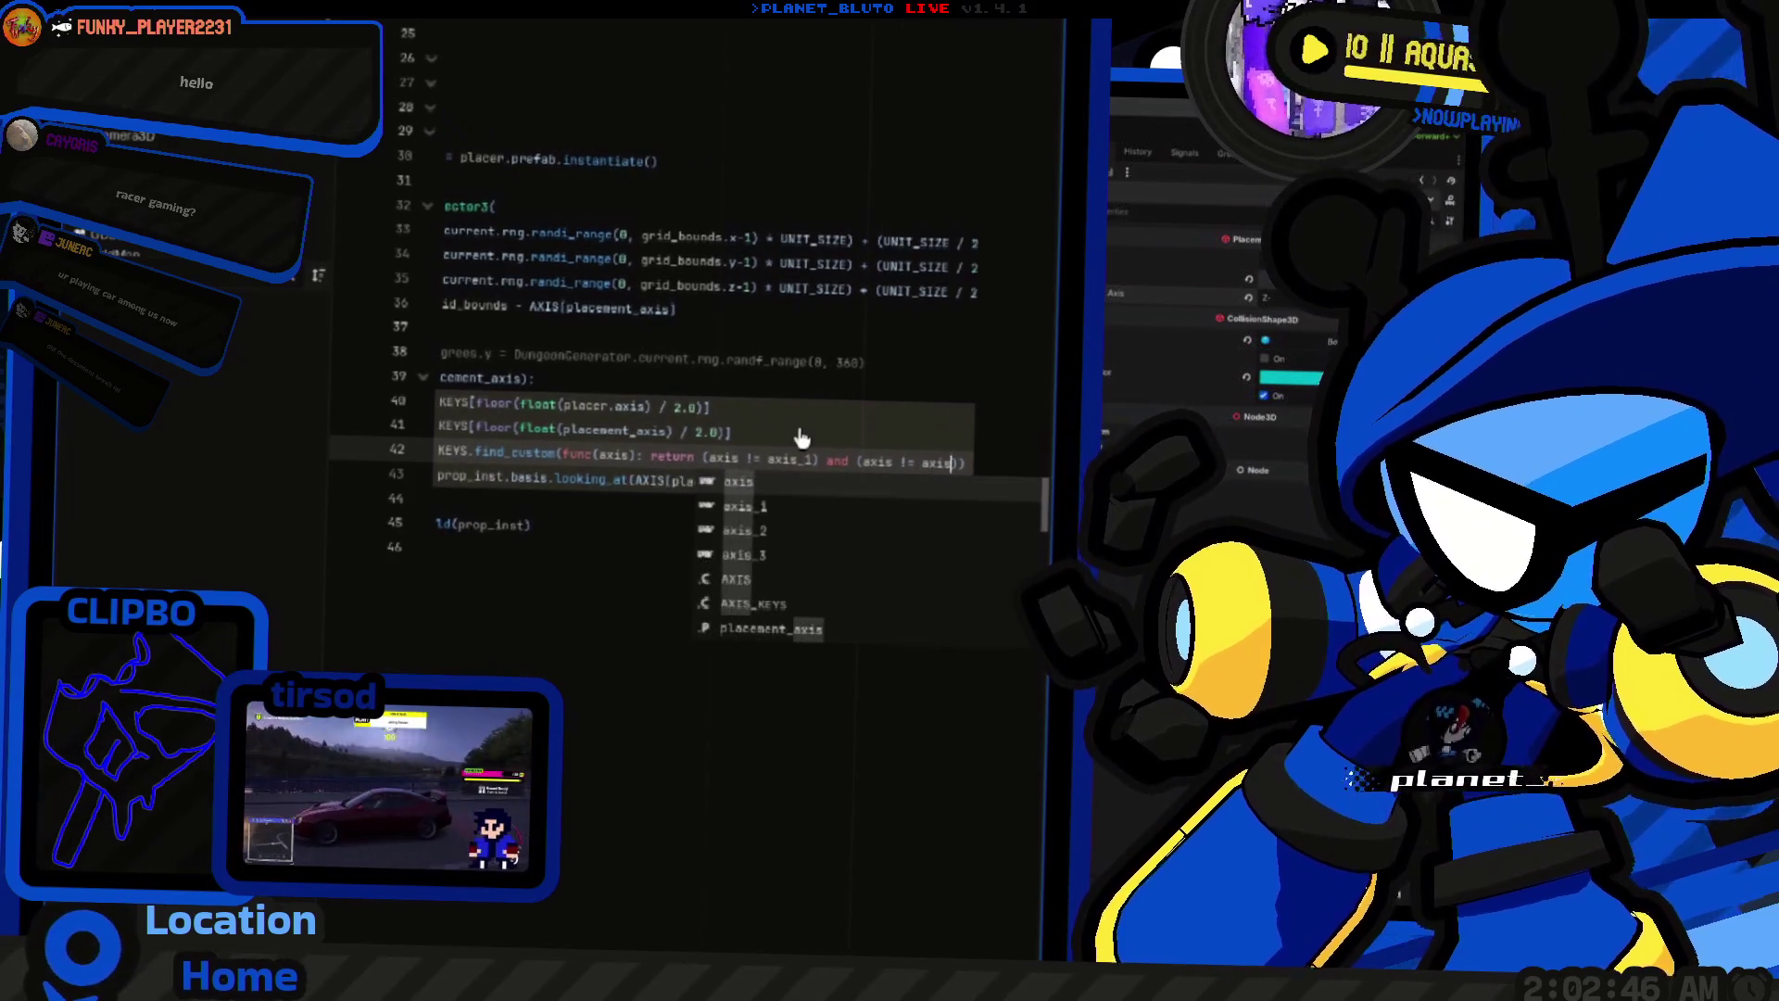
Step: Leave a blank line above prop_inst.basis, keeping its looking_at call intact
key("Home")
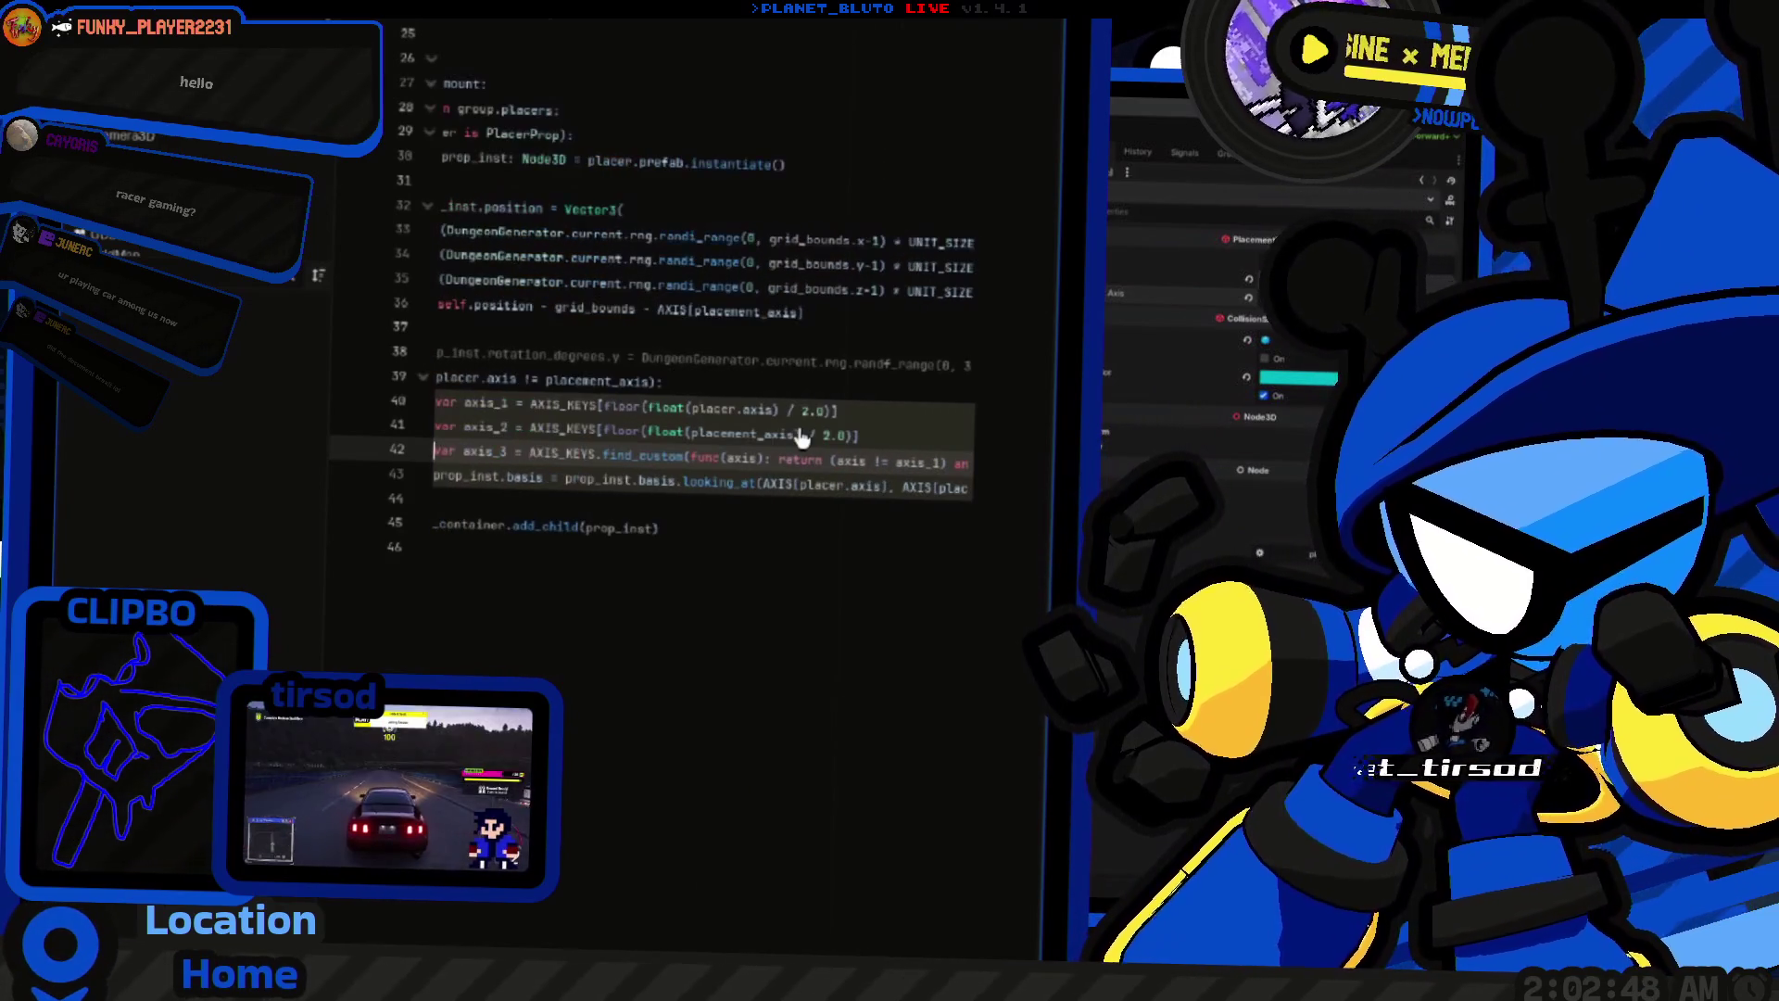
key("End")
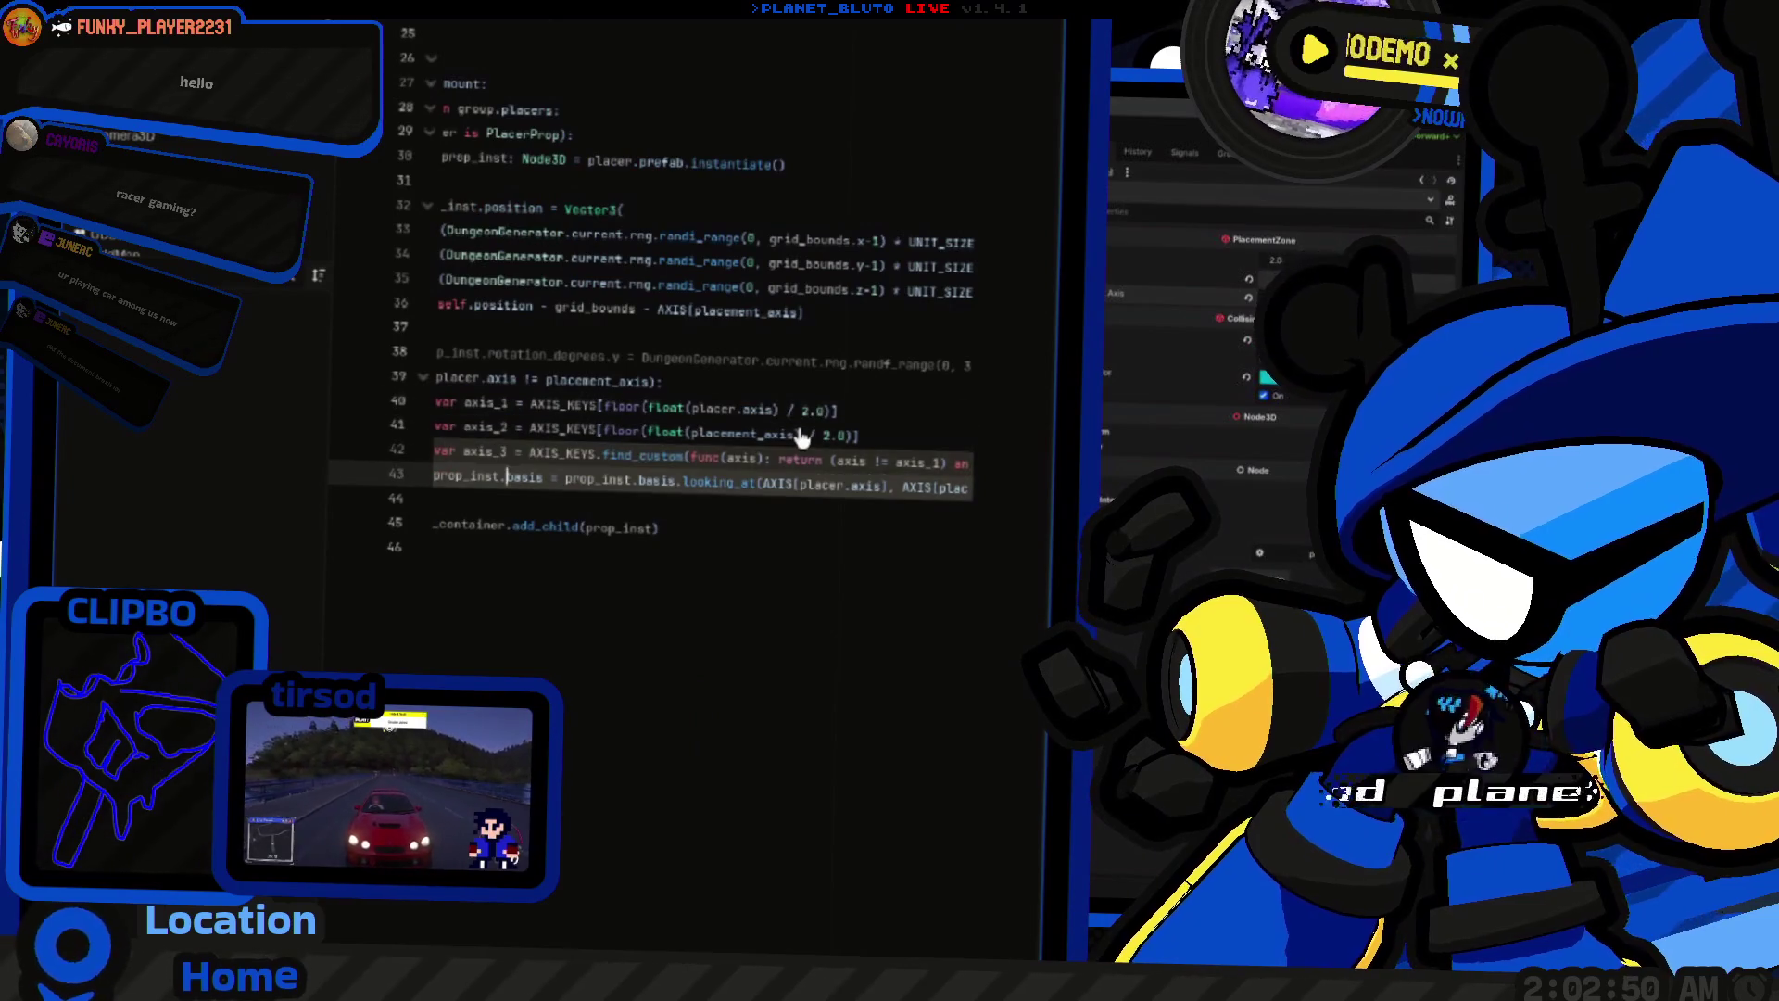
key("Return")
key("Delete")
key("End")
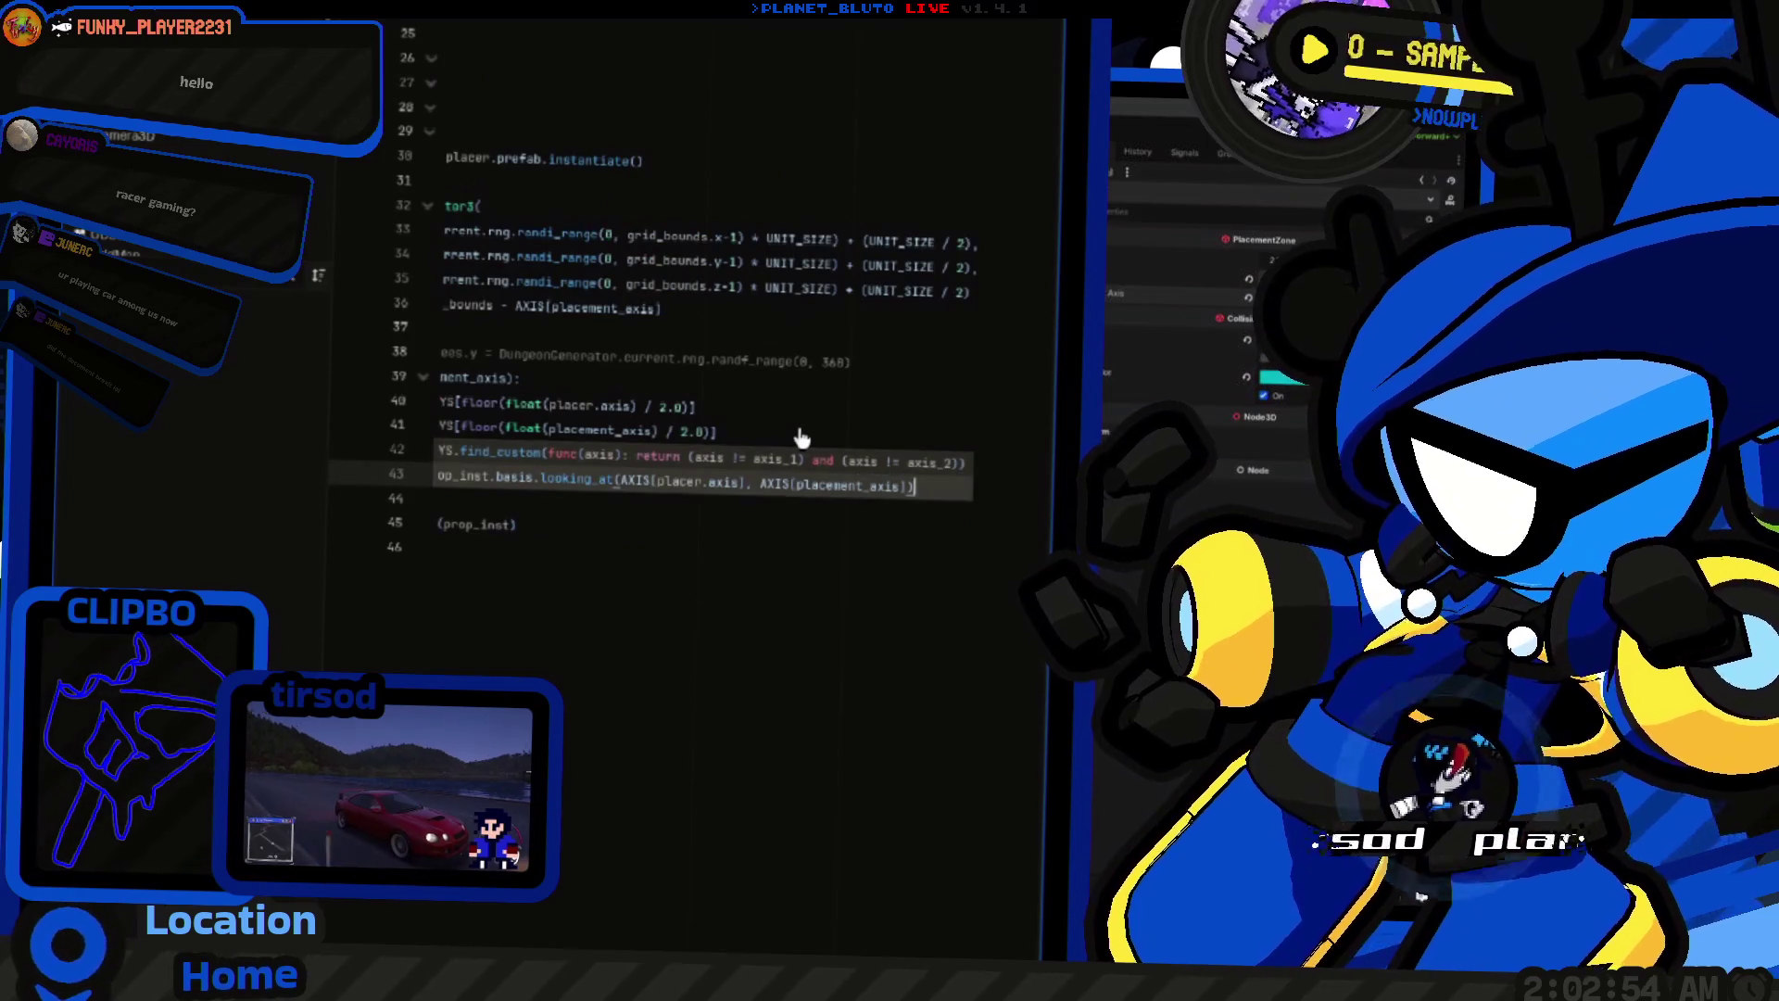
key("Home")
key("End")
key("Home")
key("Return")
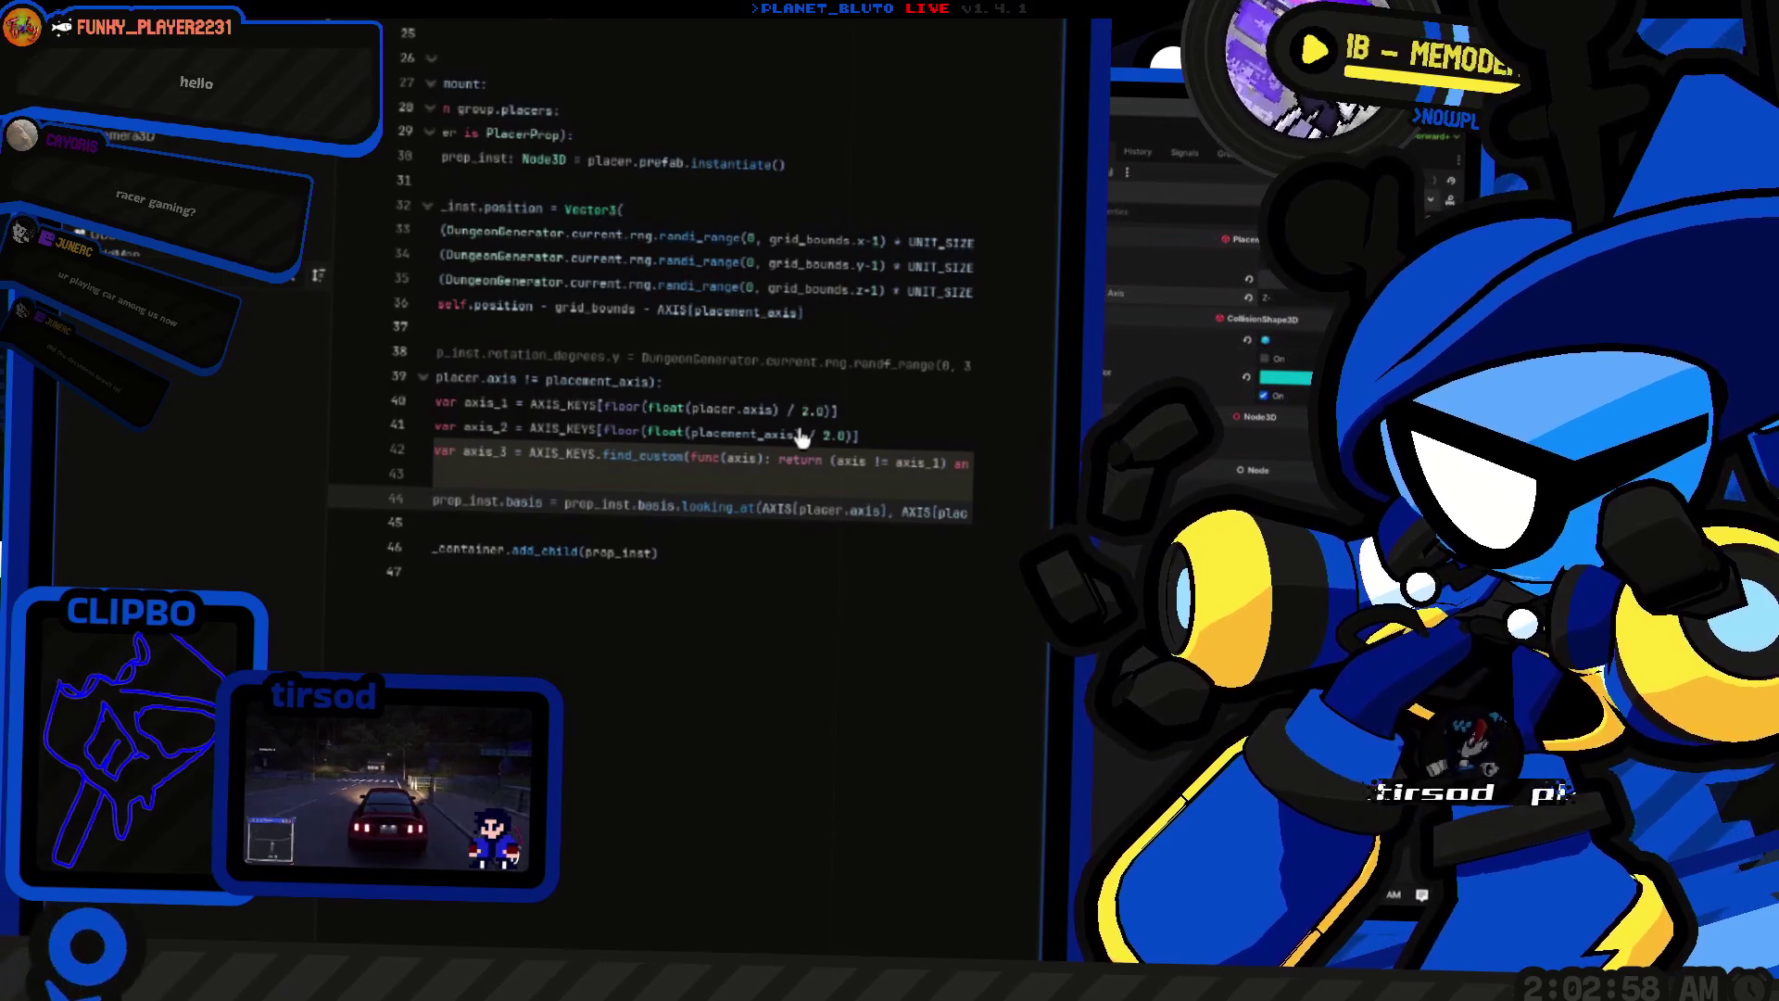
key("ctrl+Right")
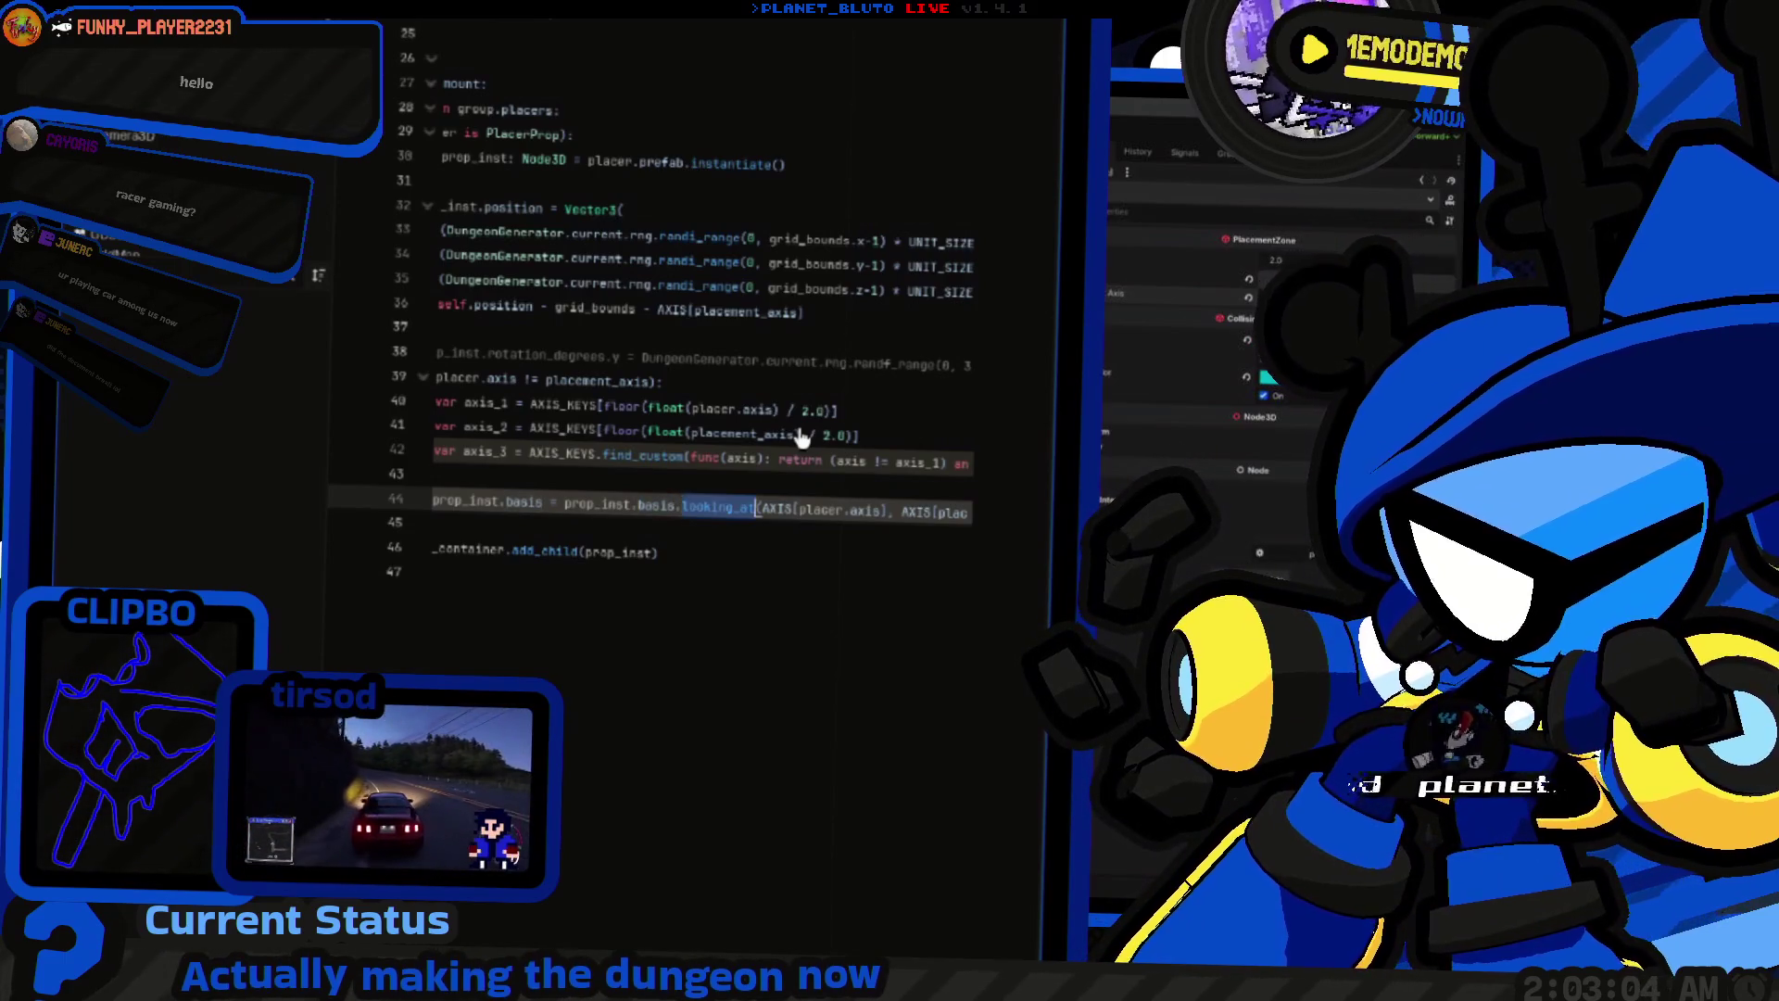
key("shift+End")
key("BackSpace")
key("BackSpace")
key("ctrl+z")
key("ctrl+z")
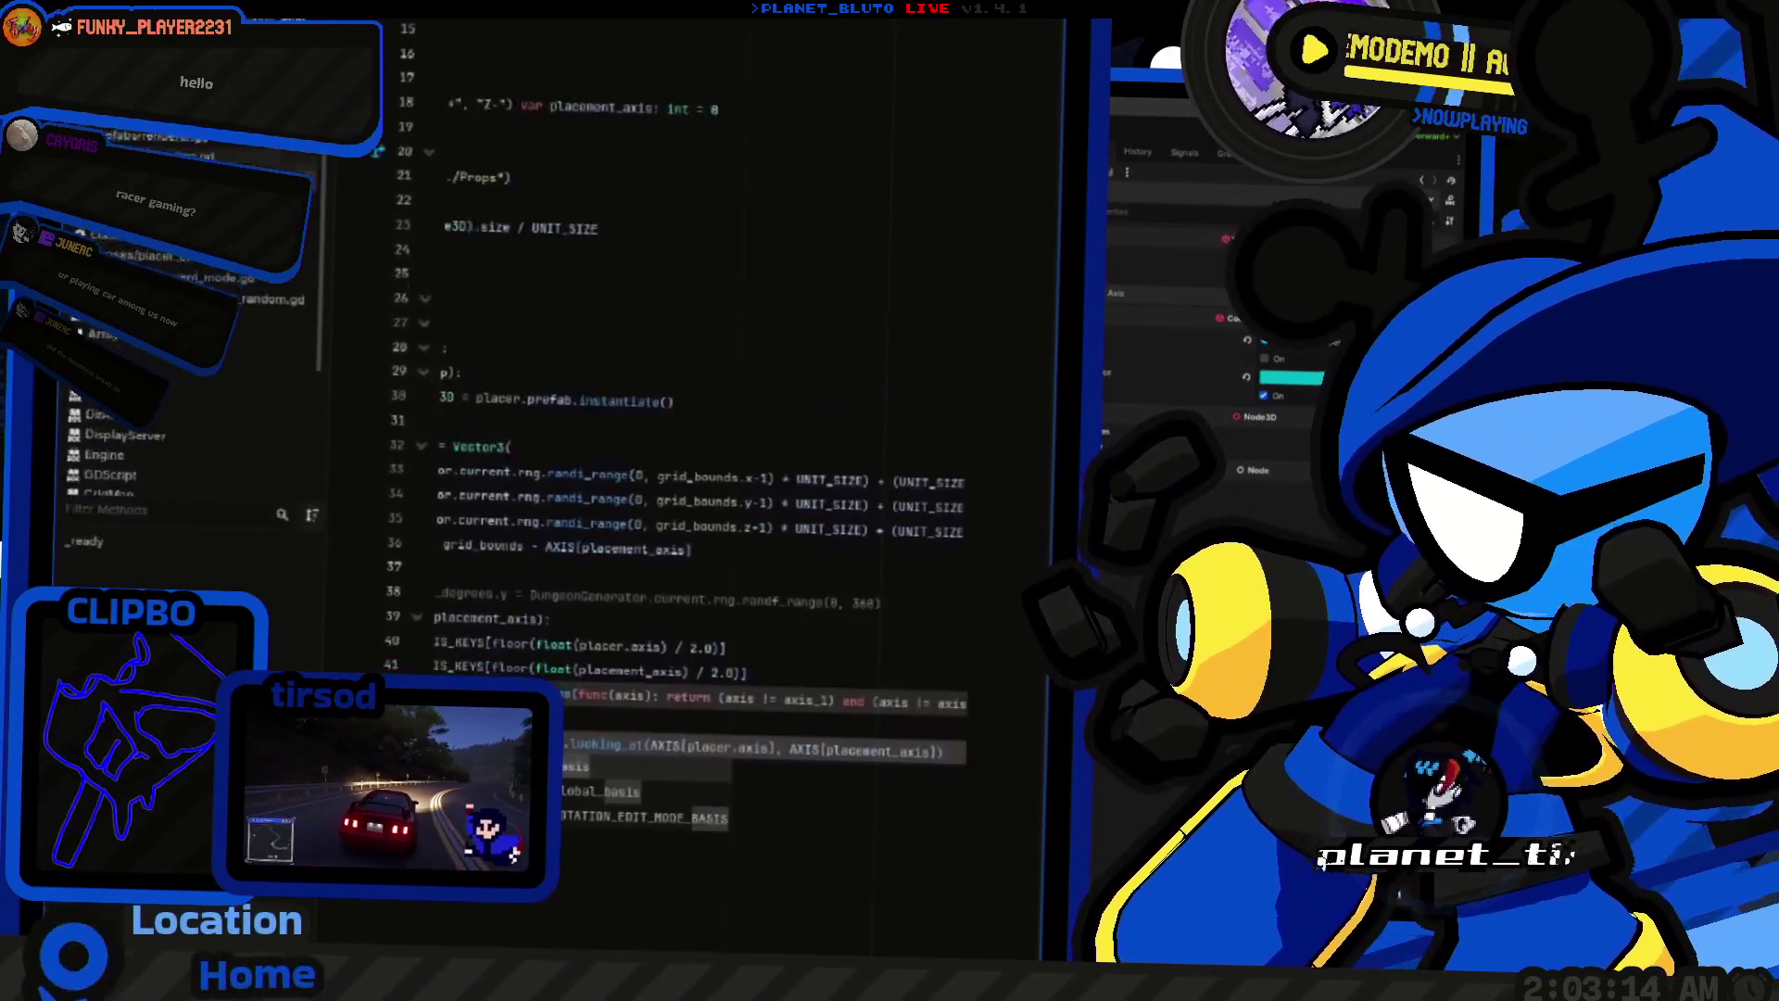
Step: Open the Basis class documentation and browse through its page
left_click(596, 449, "ctrl")
scroll(690, 438, "up", 20)
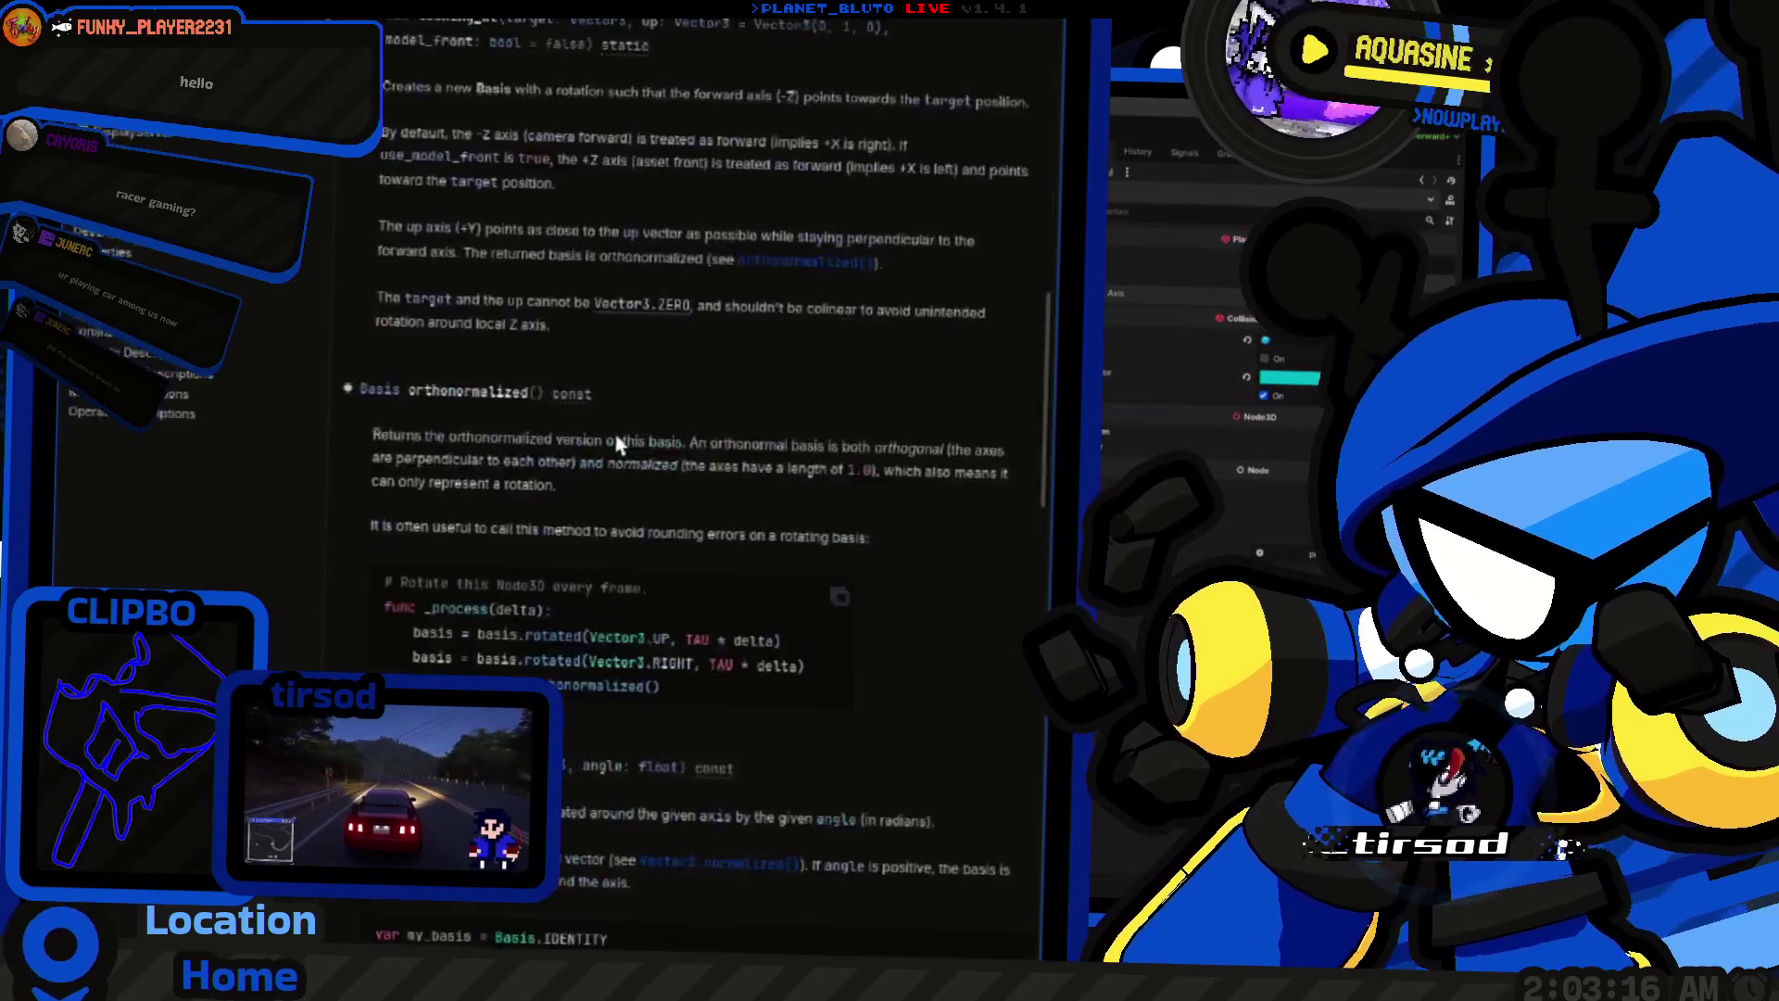
scroll(674, 435, "down", 15)
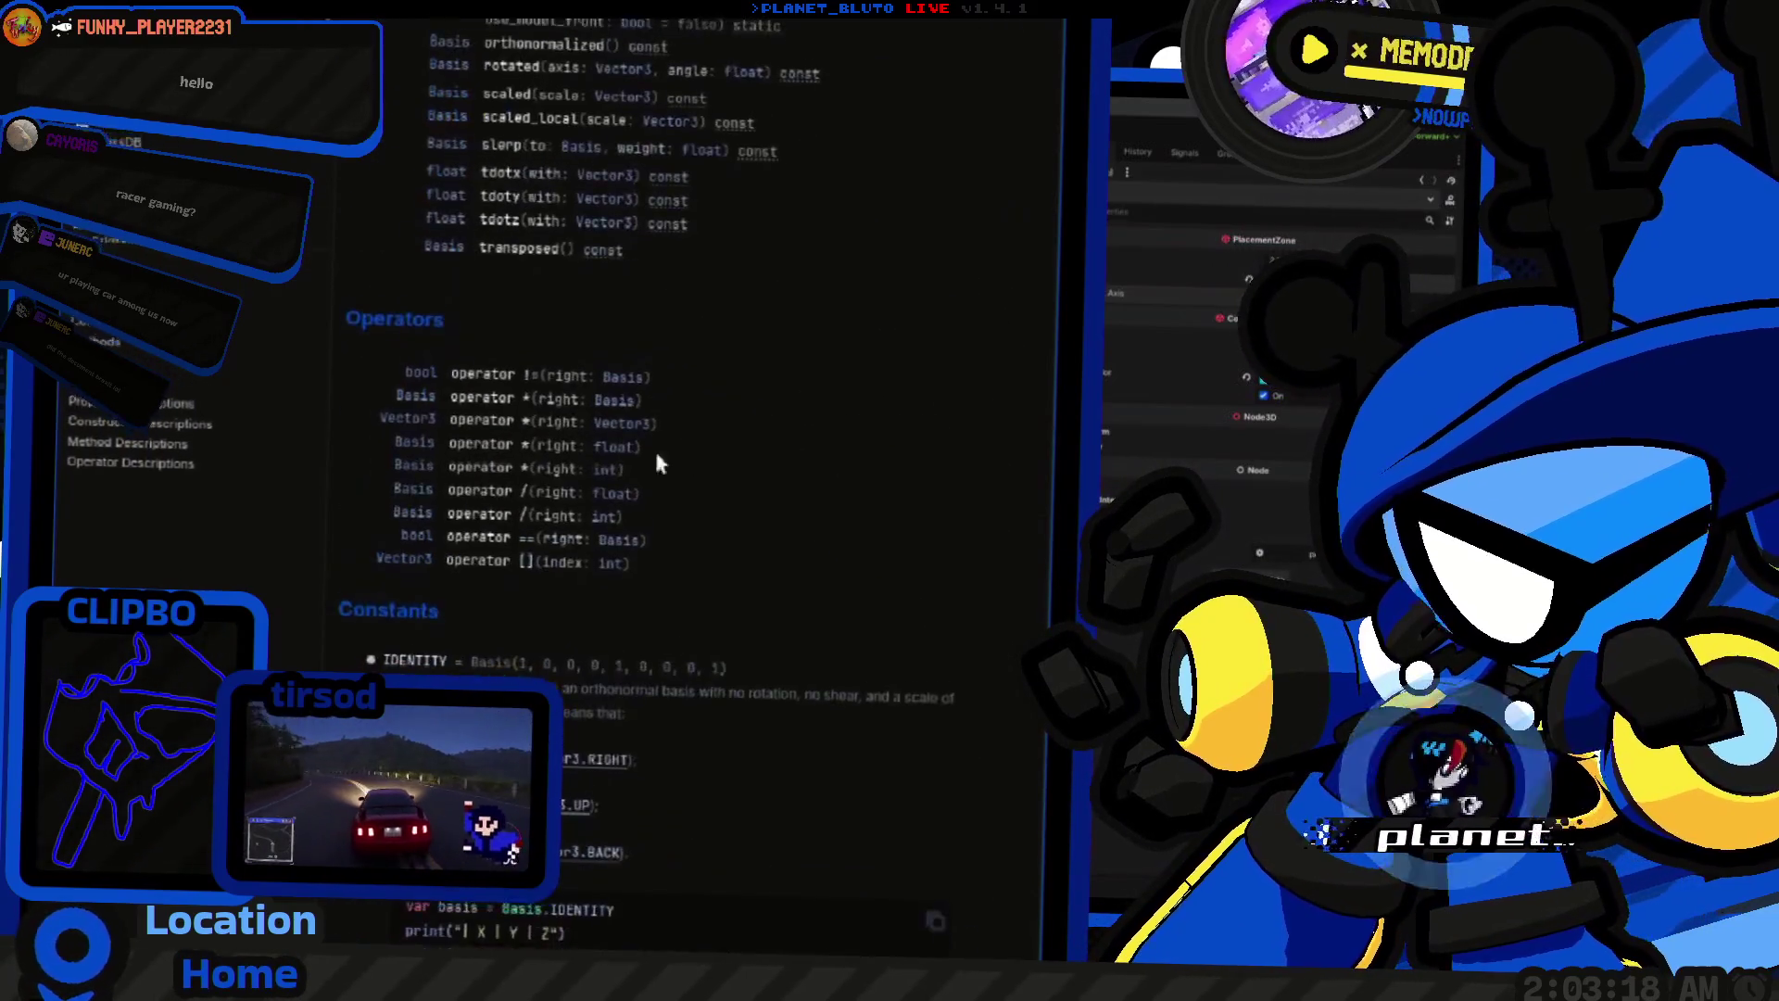
scroll(553, 458, "down", 2)
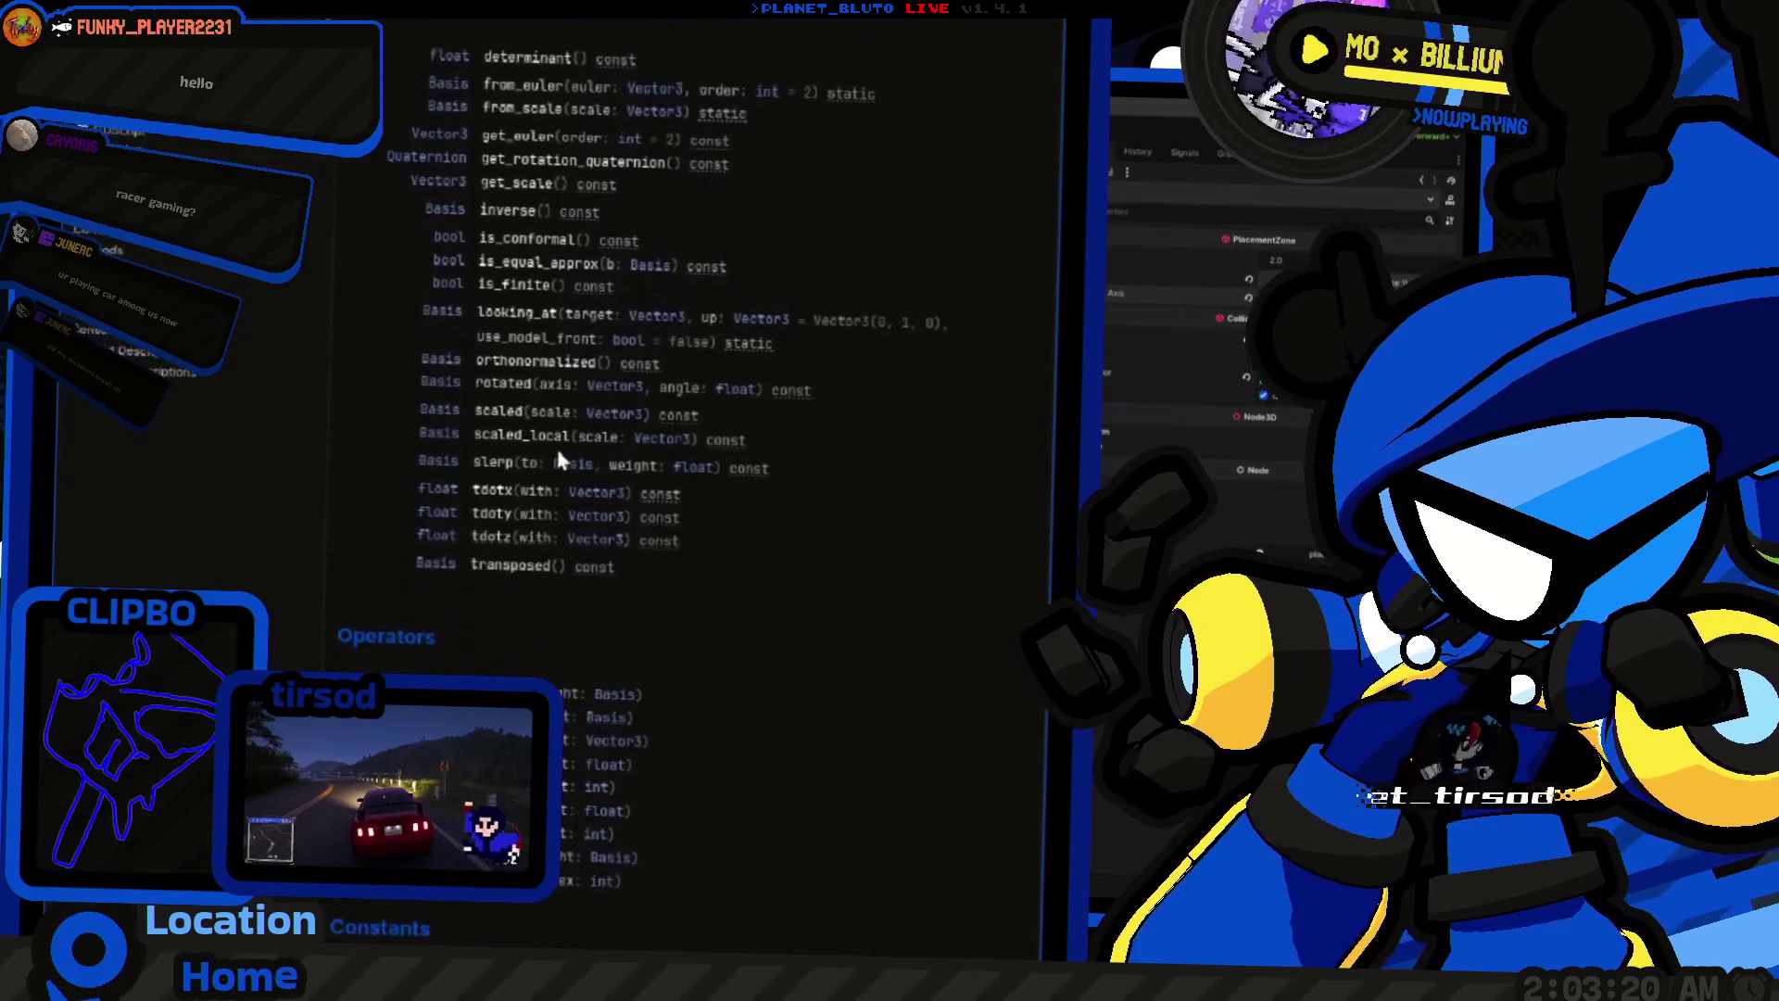
scroll(564, 407, "up", 5)
scroll(660, 322, "up", 2)
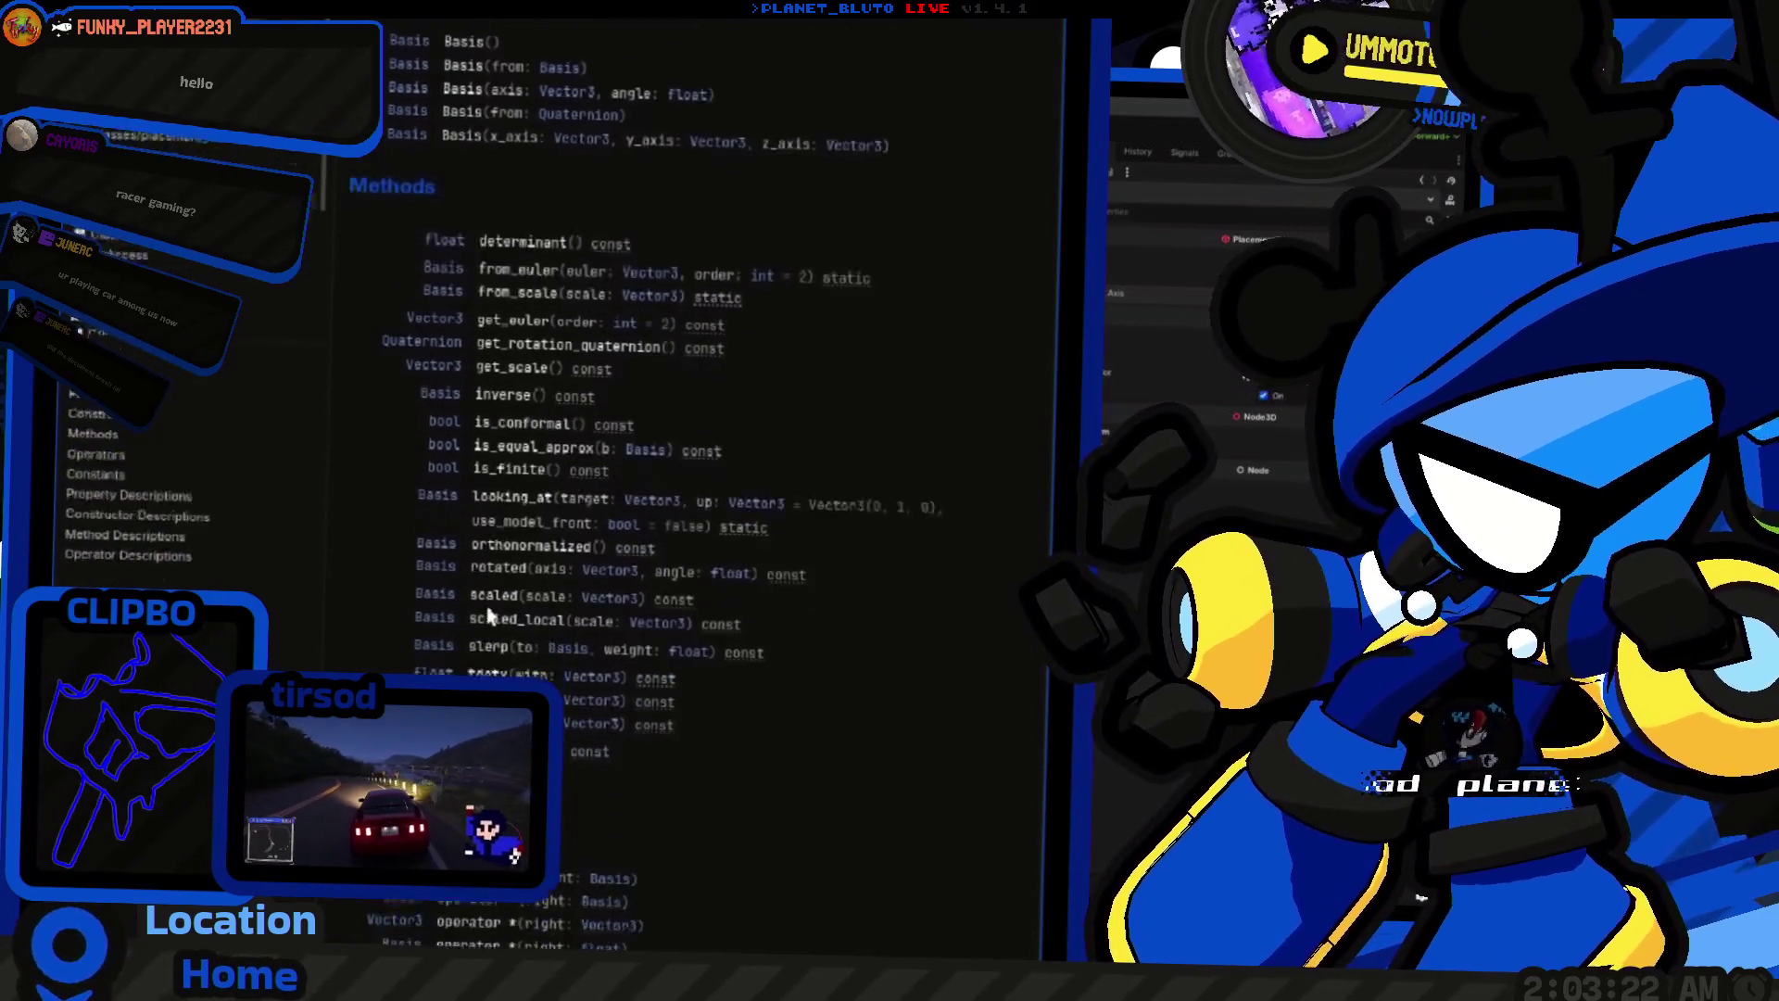
scroll(667, 464, "down", 3)
scroll(639, 417, "up", 10)
scroll(556, 472, "down", 3)
scroll(556, 472, "up", 2)
scroll(486, 565, "down", 12)
scroll(422, 371, "up", 7)
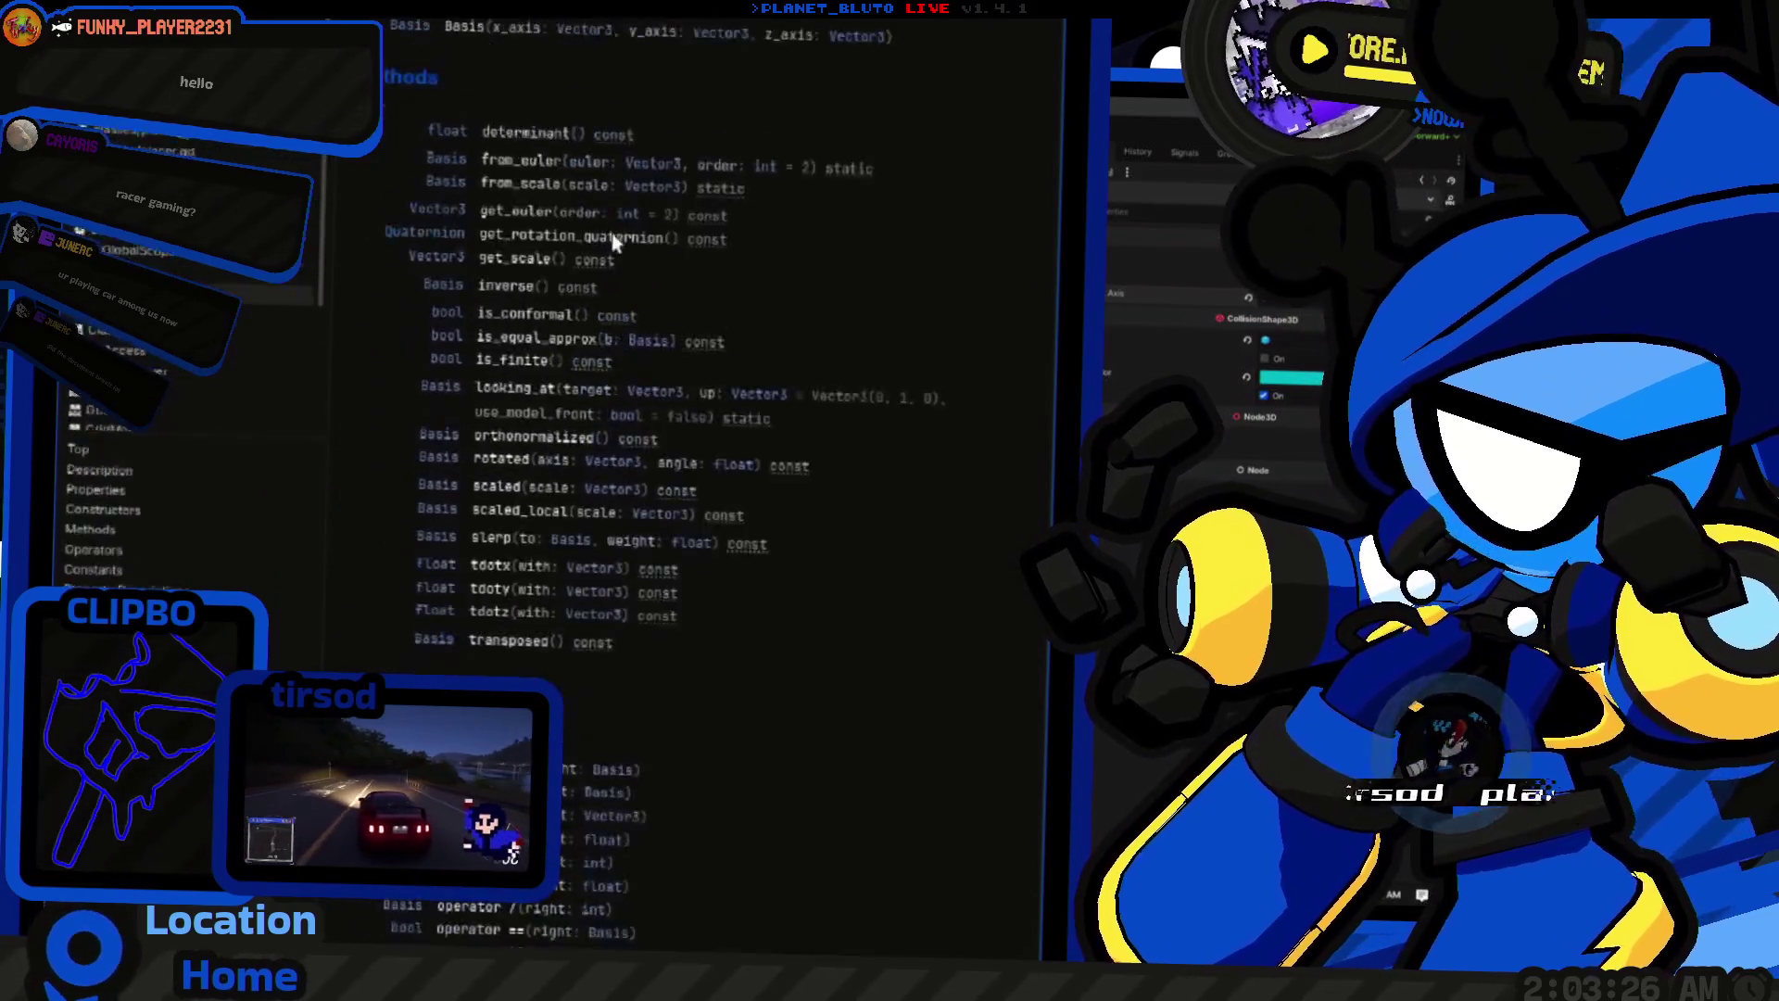
left_click_drag(491, 288, 603, 434)
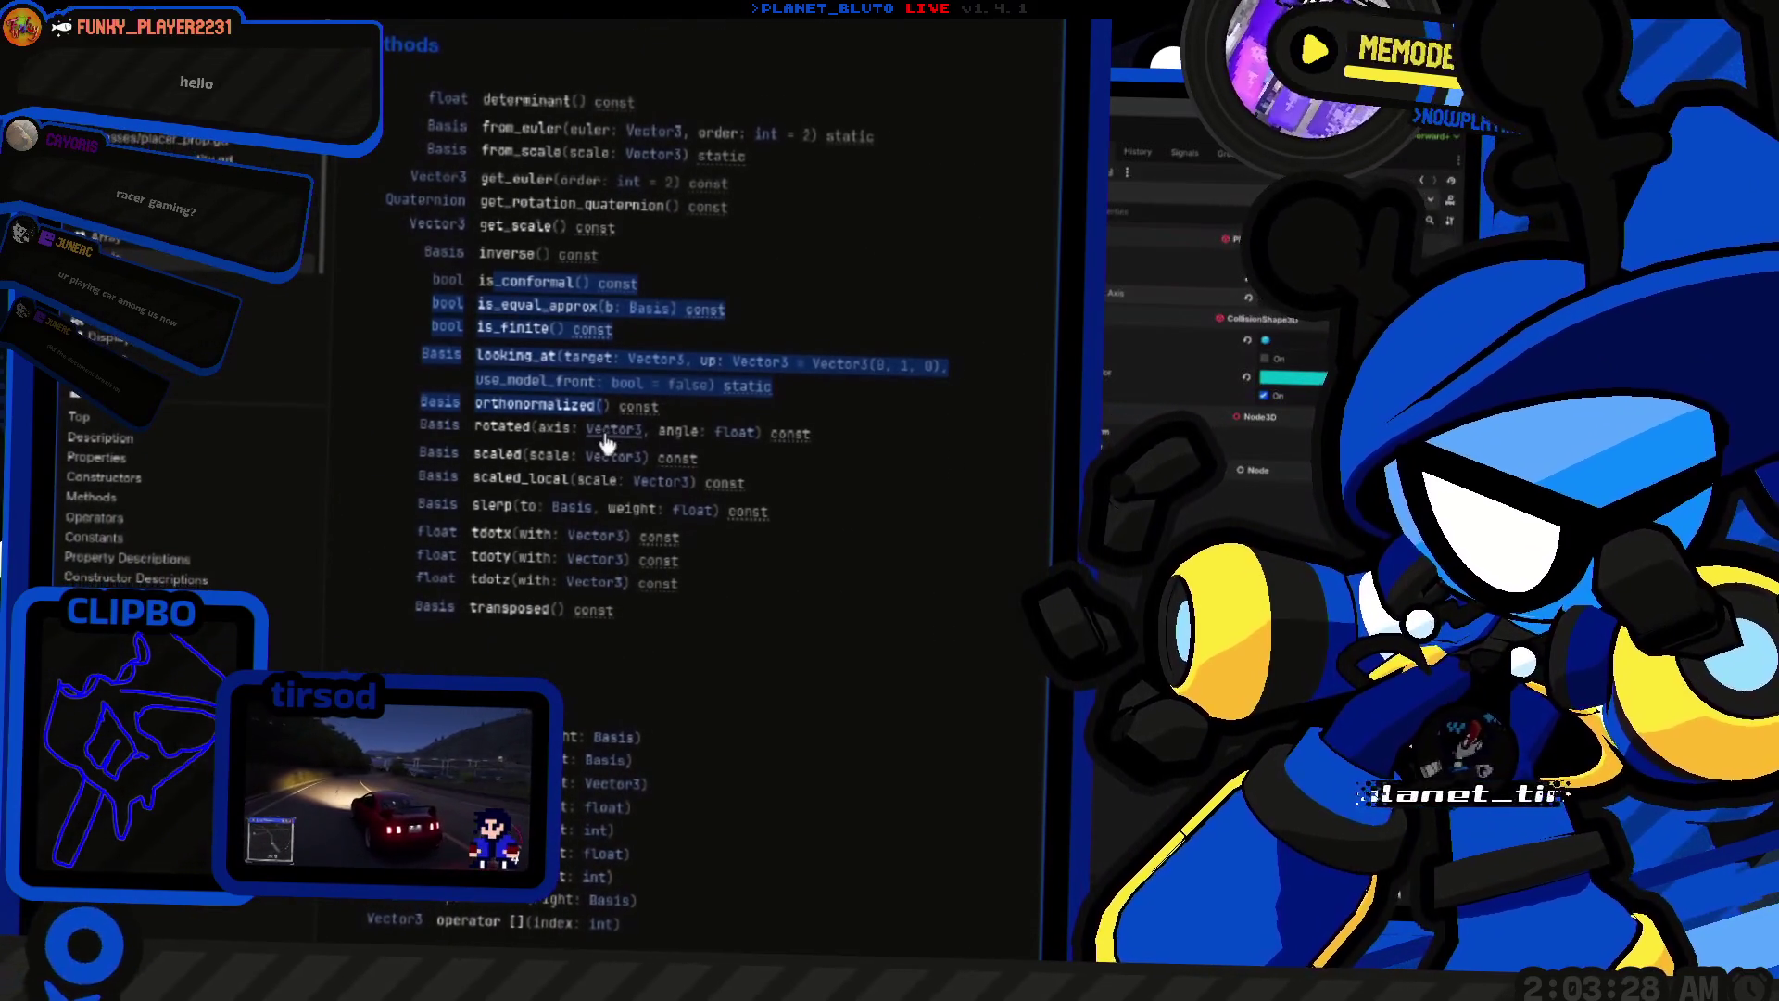
Step: Follow the Vector3 link and read the signed_angle_to method description, then go back to Basis
left_click(611, 436)
scroll(536, 516, "down", 10)
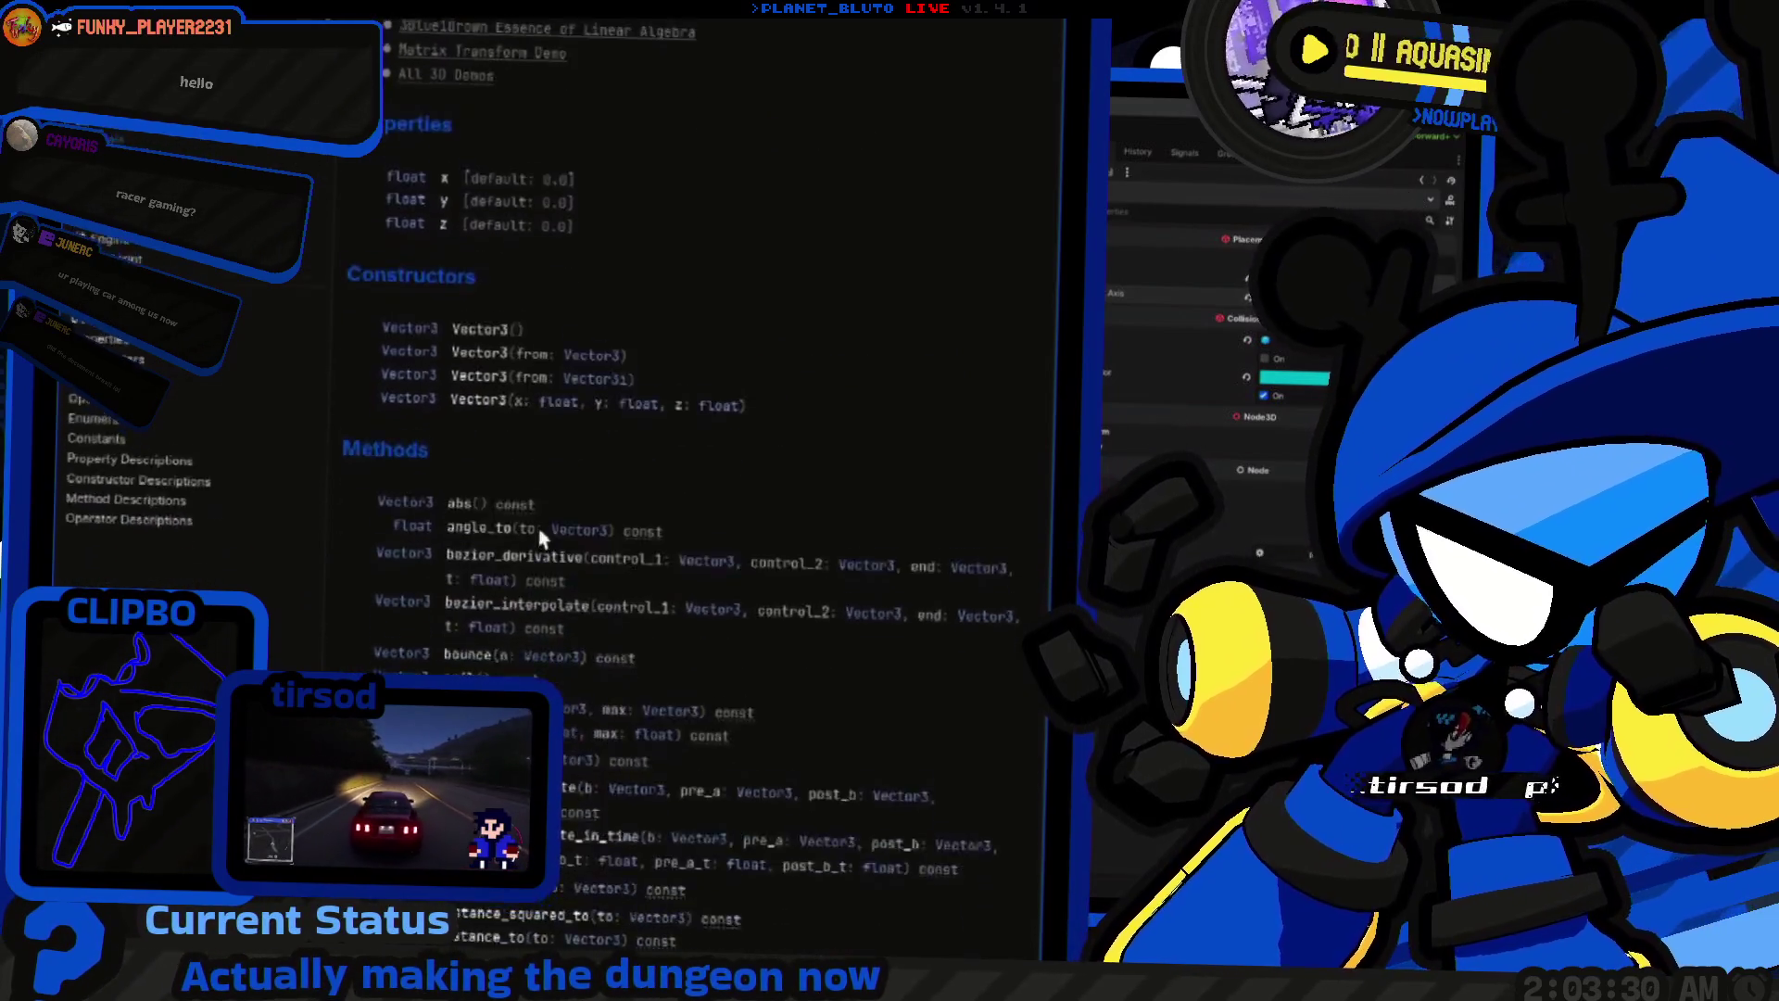
scroll(505, 360, "up", 5)
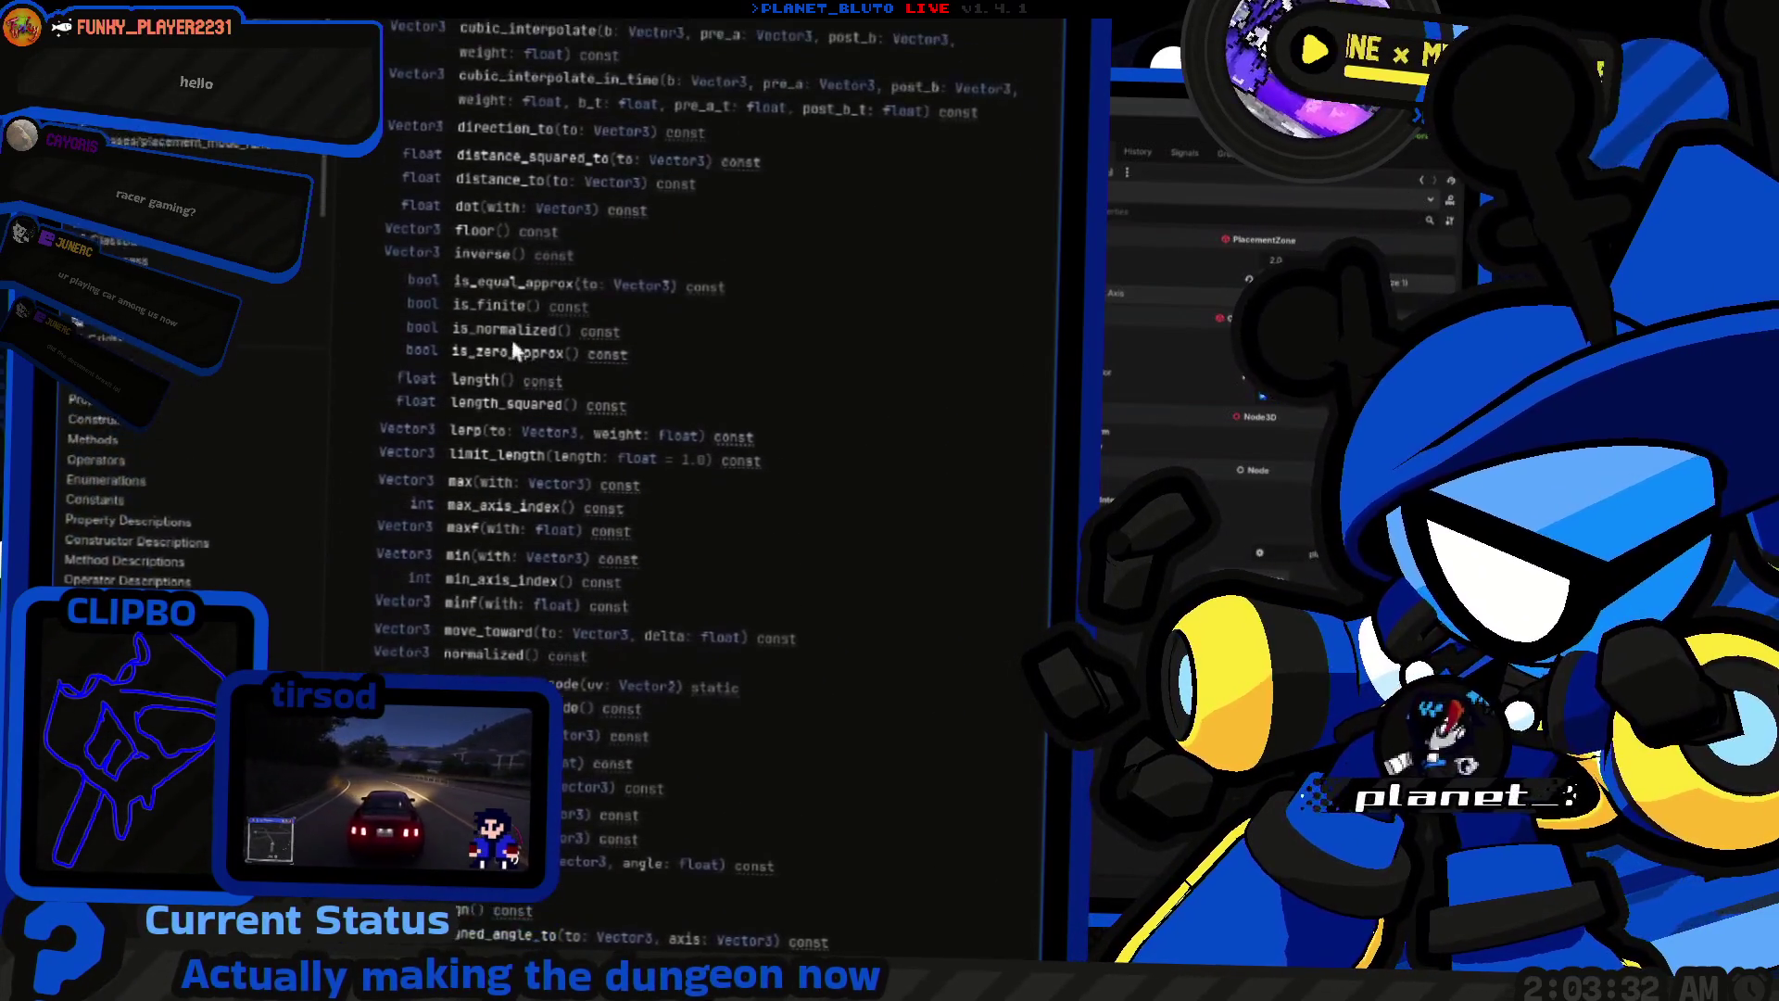
scroll(545, 363, "down", 4)
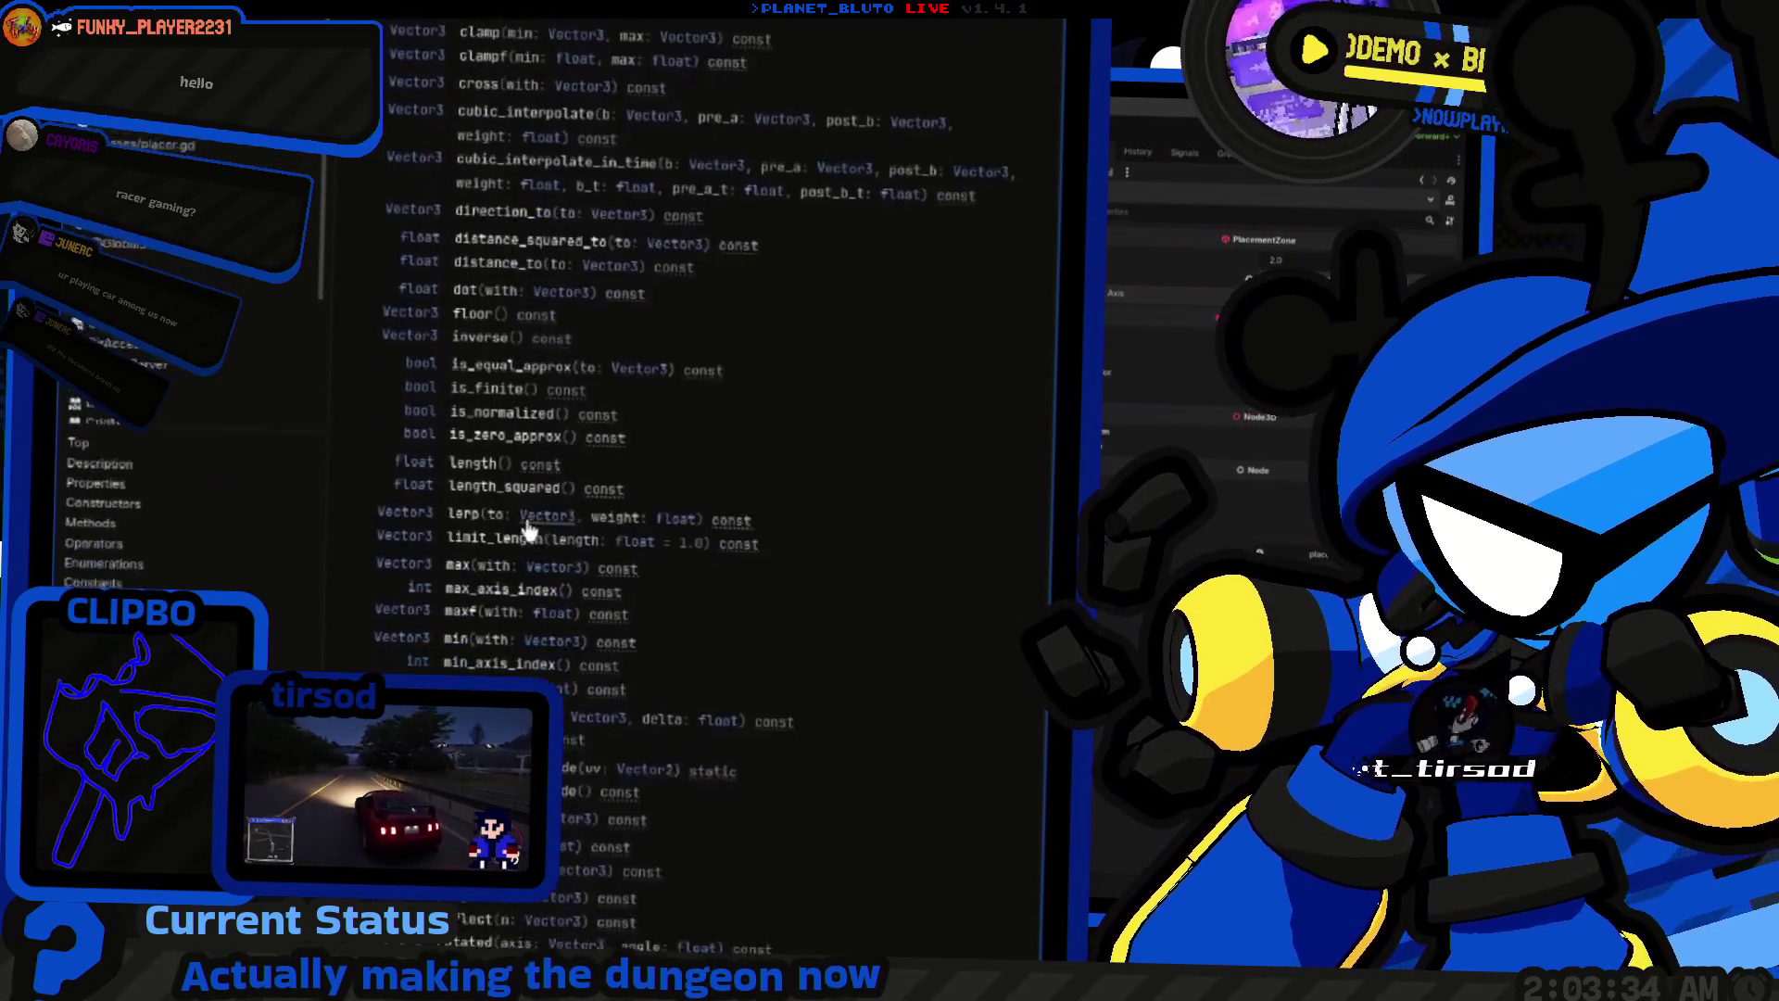
scroll(545, 336, "down", 8)
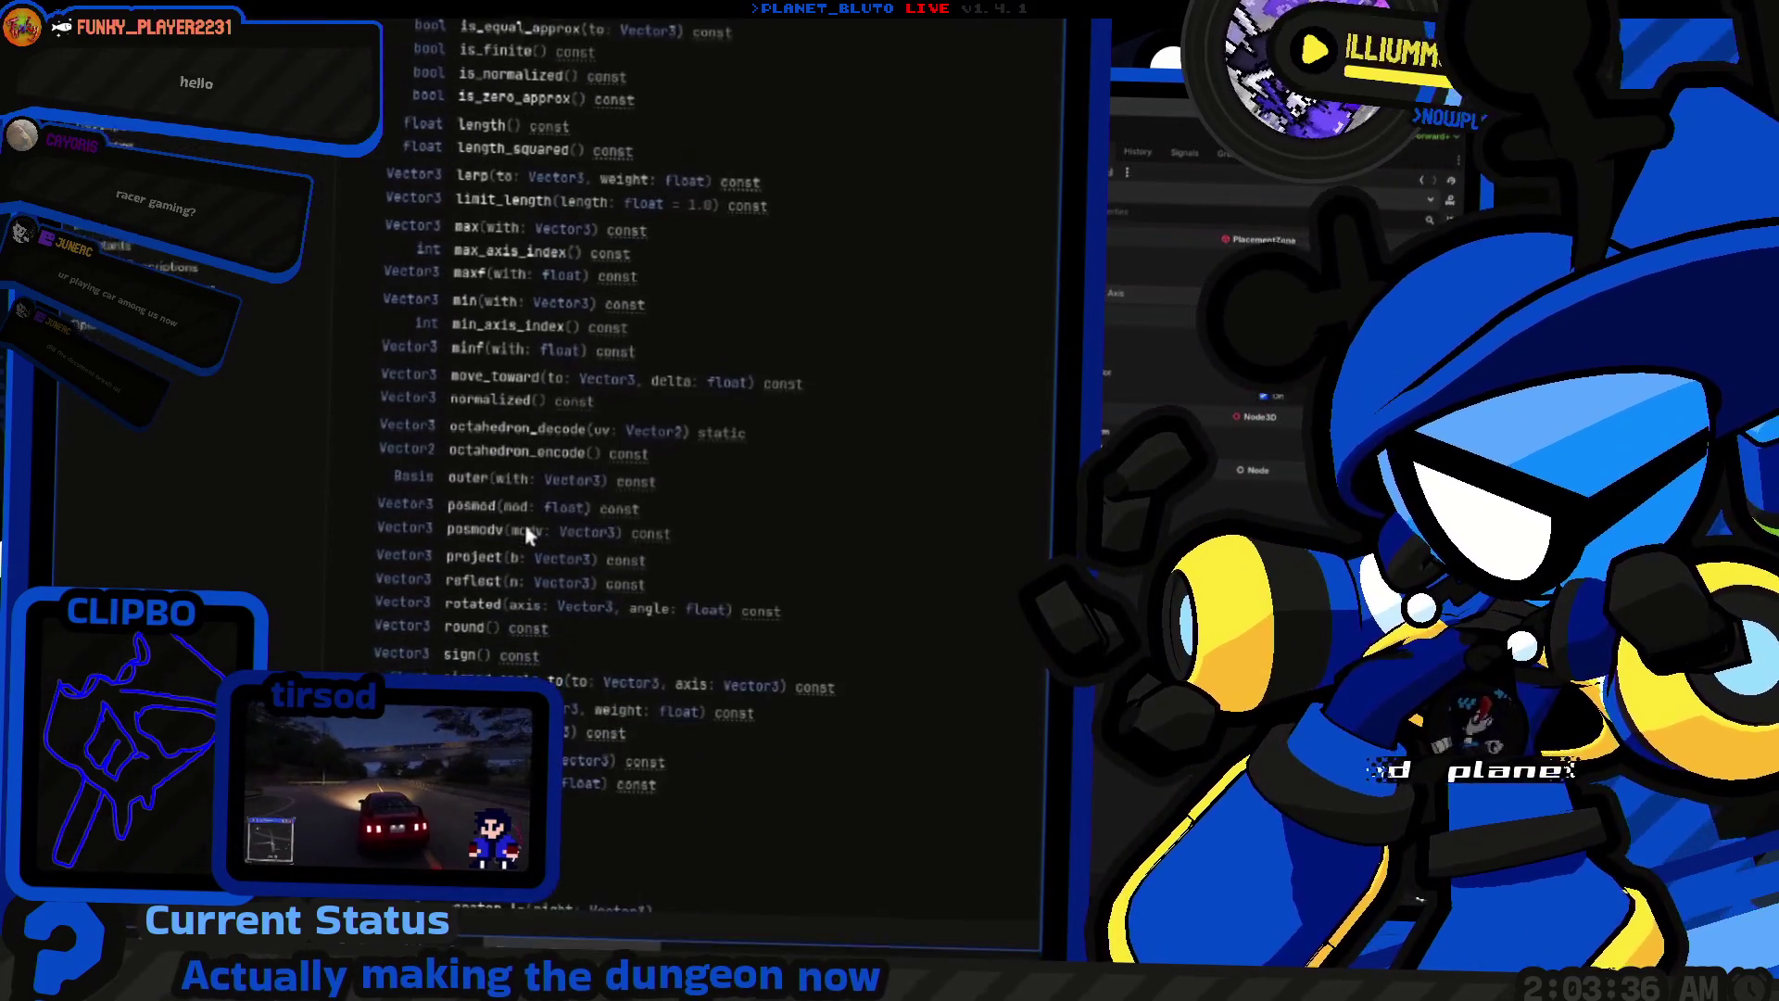
scroll(524, 456, "up", 10)
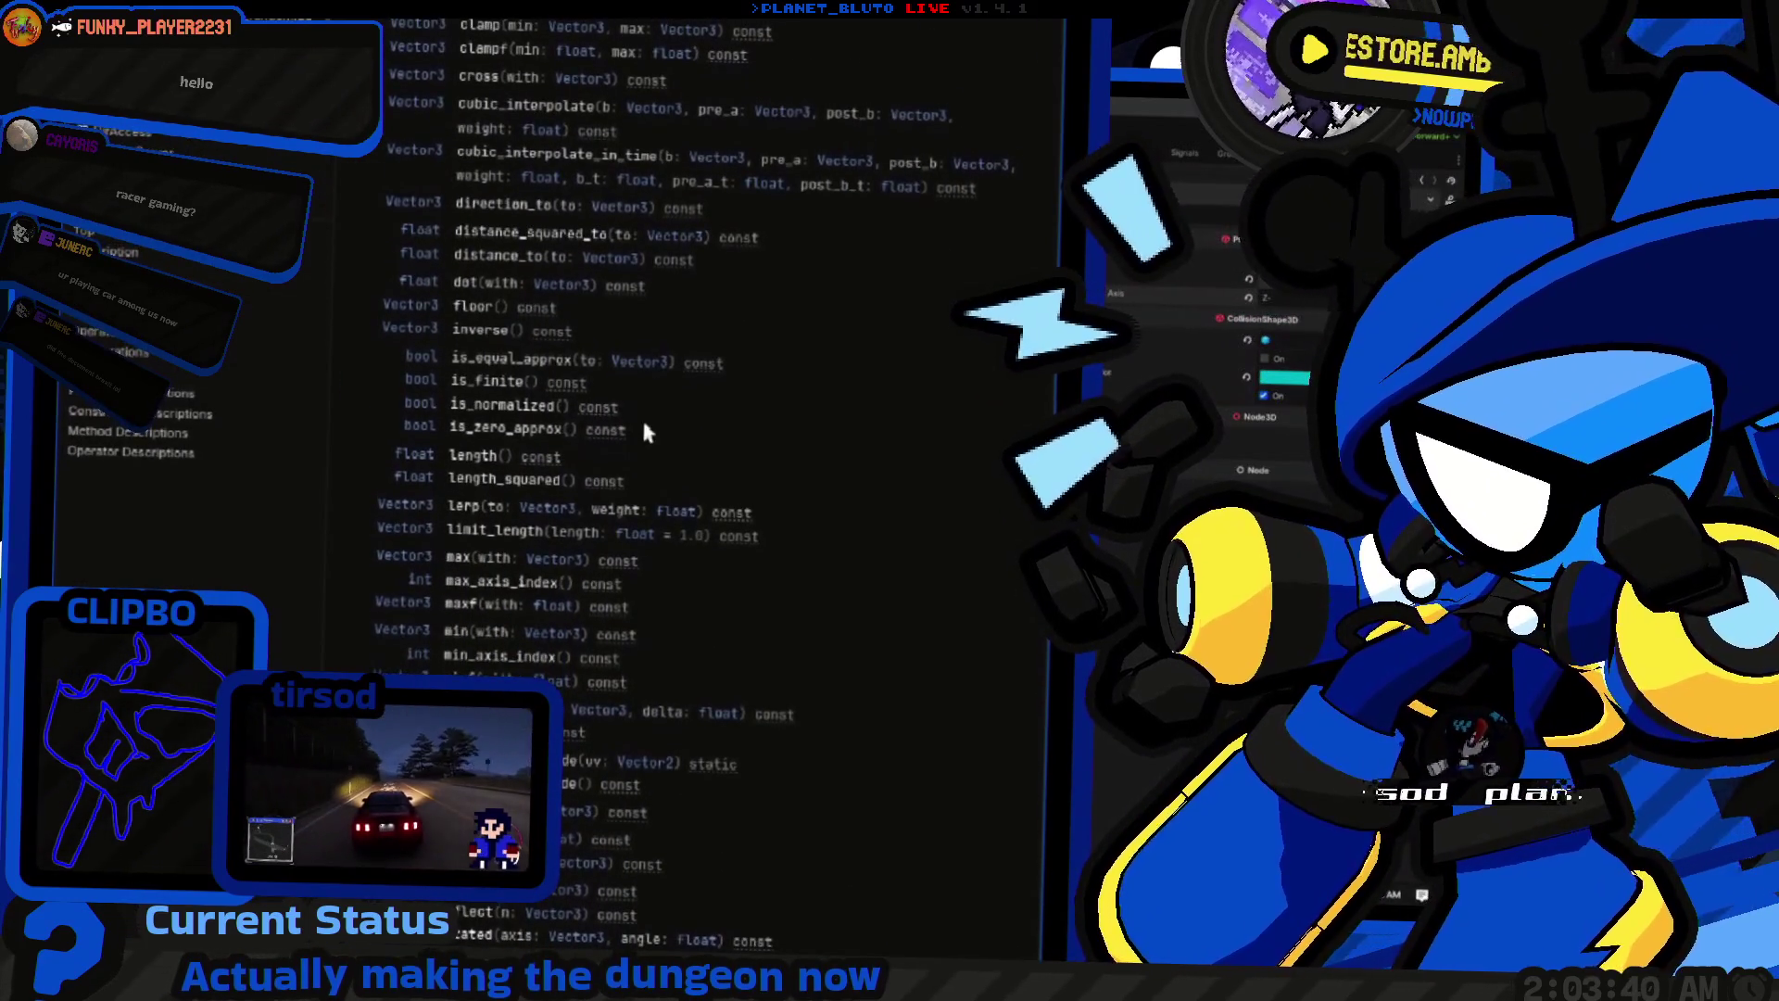
scroll(640, 426, "down", 12)
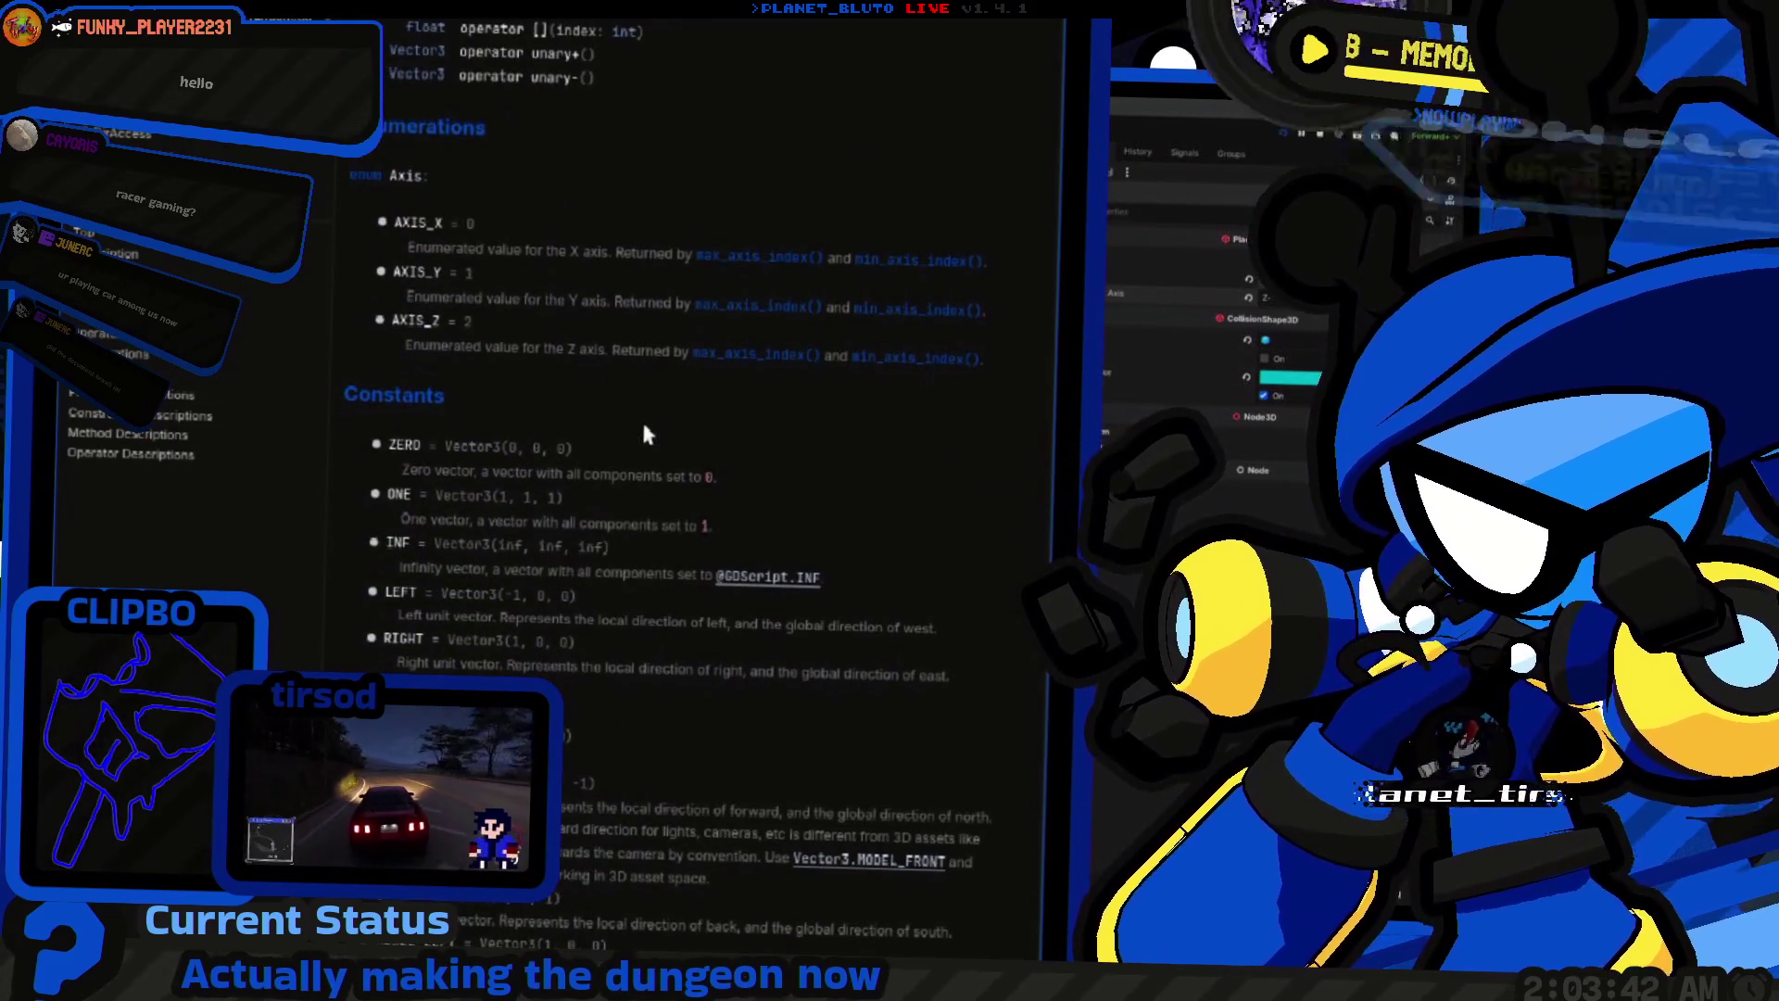
scroll(641, 431, "up", 8)
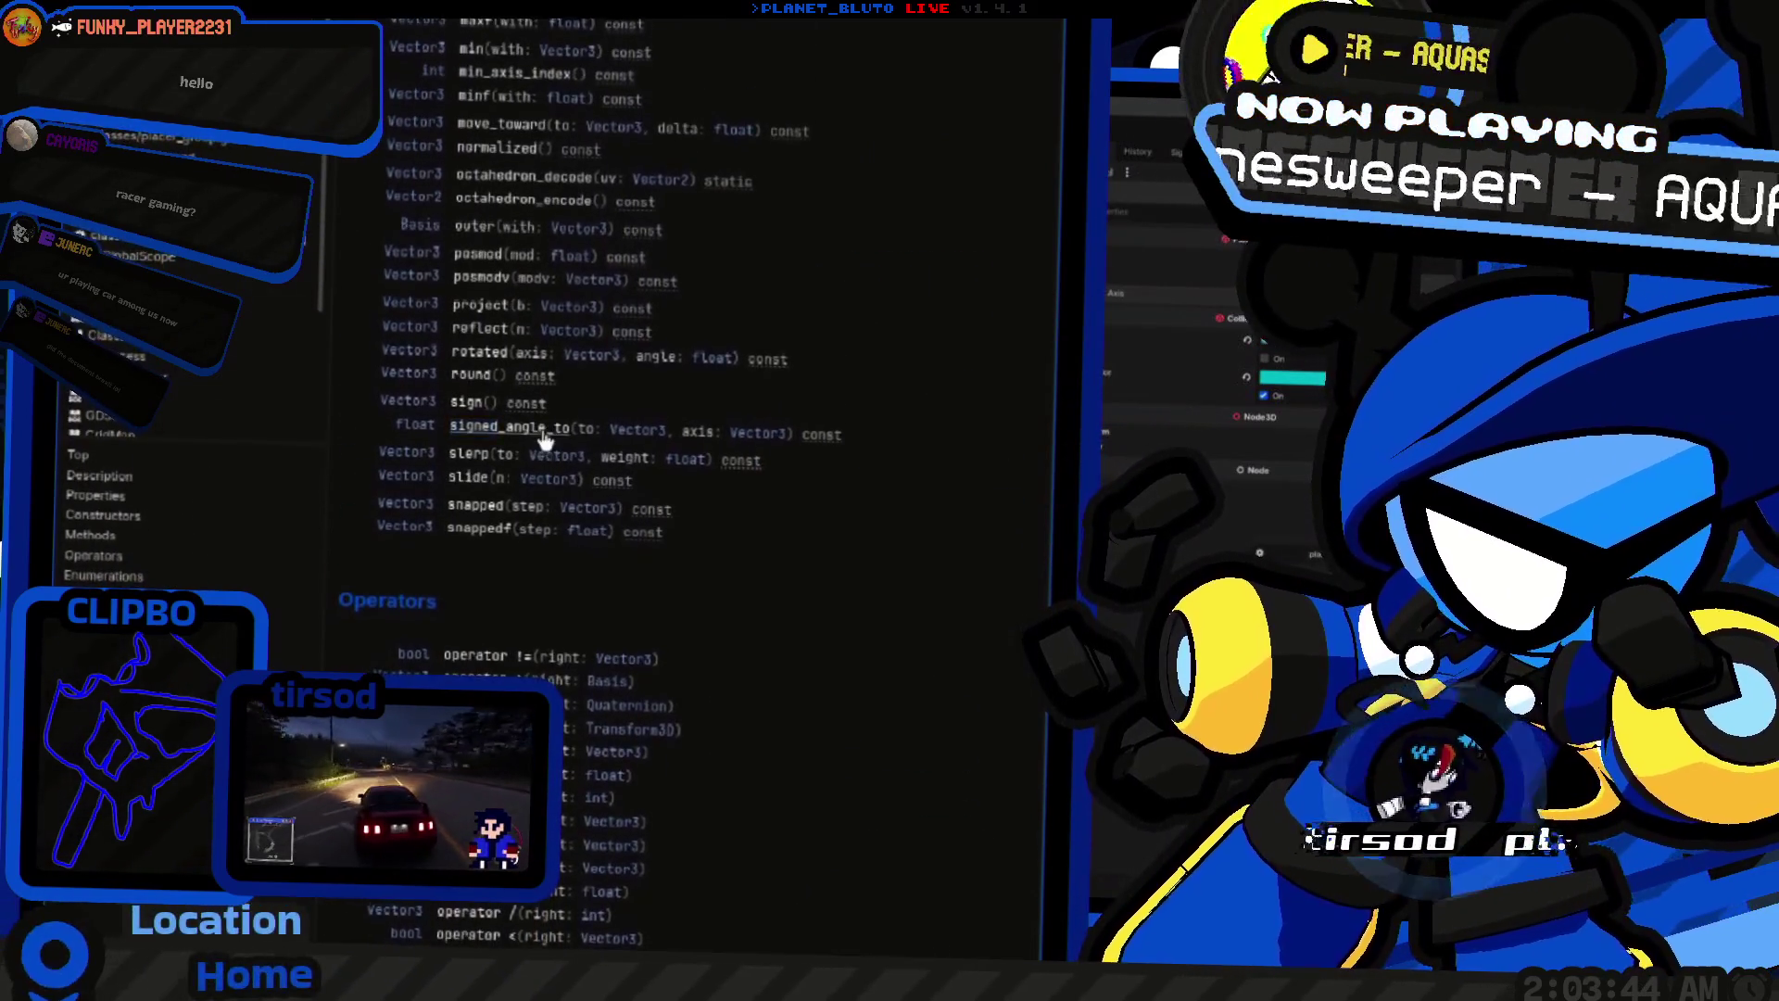
left_click(543, 434)
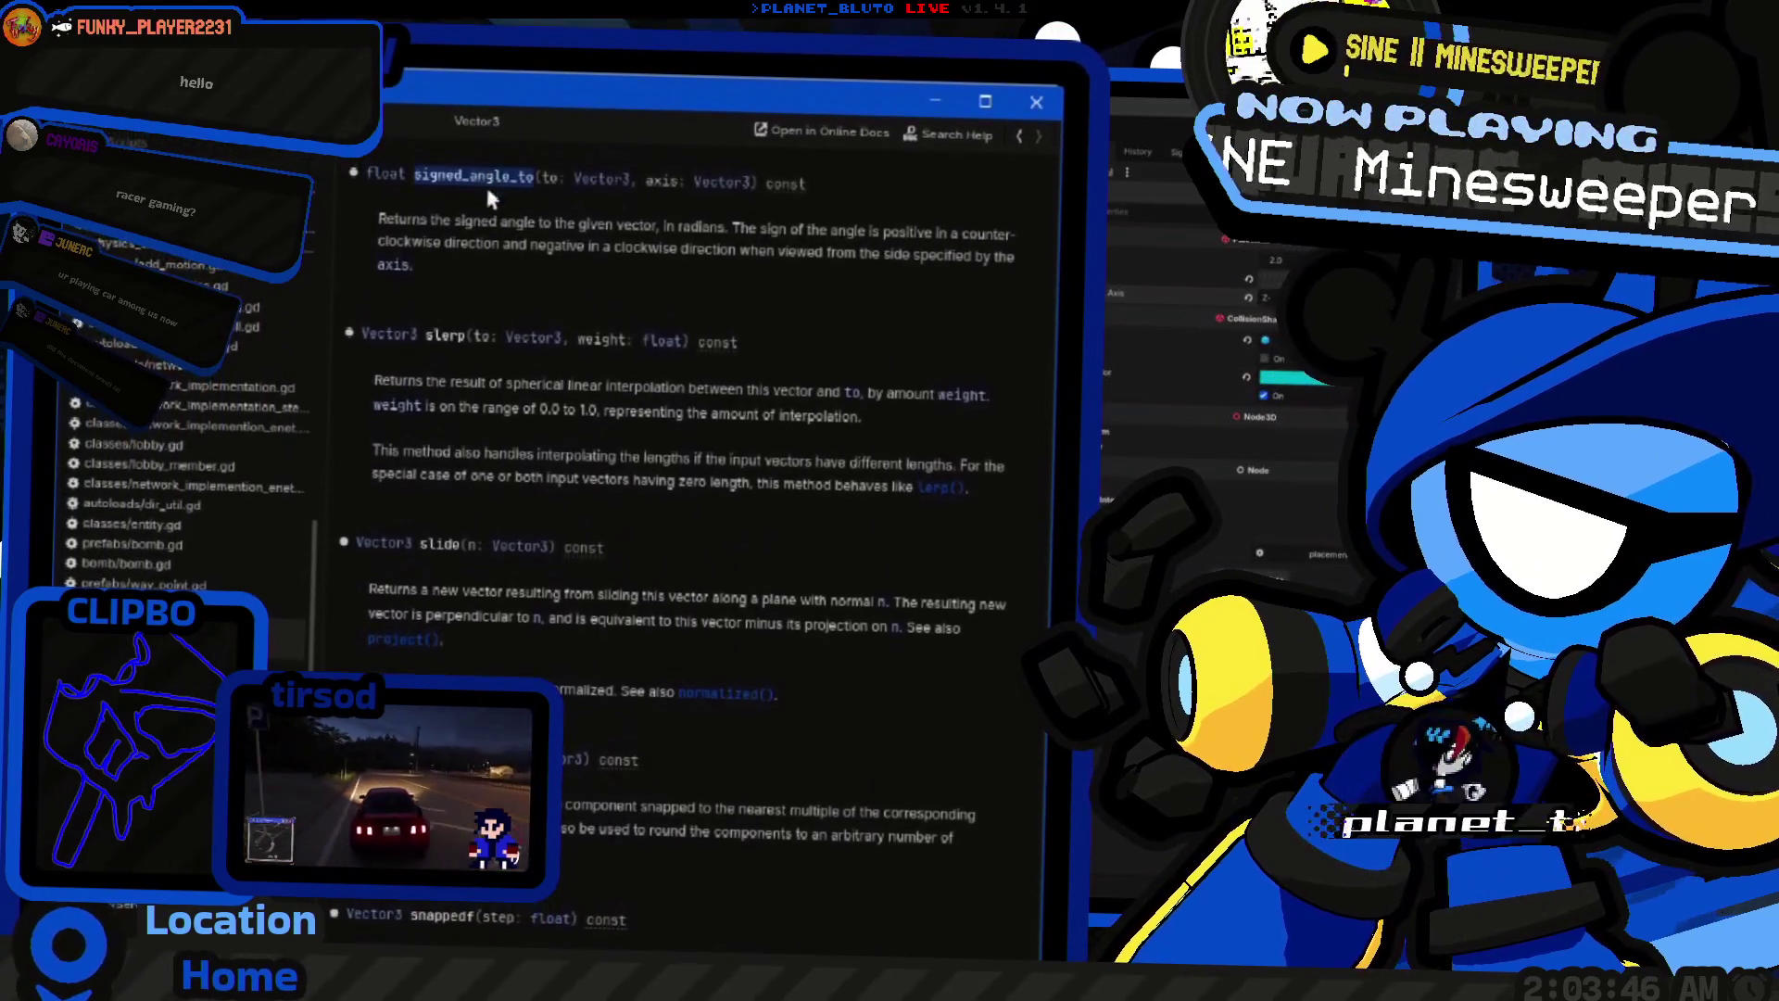
key("alt+Left")
key("alt+Left")
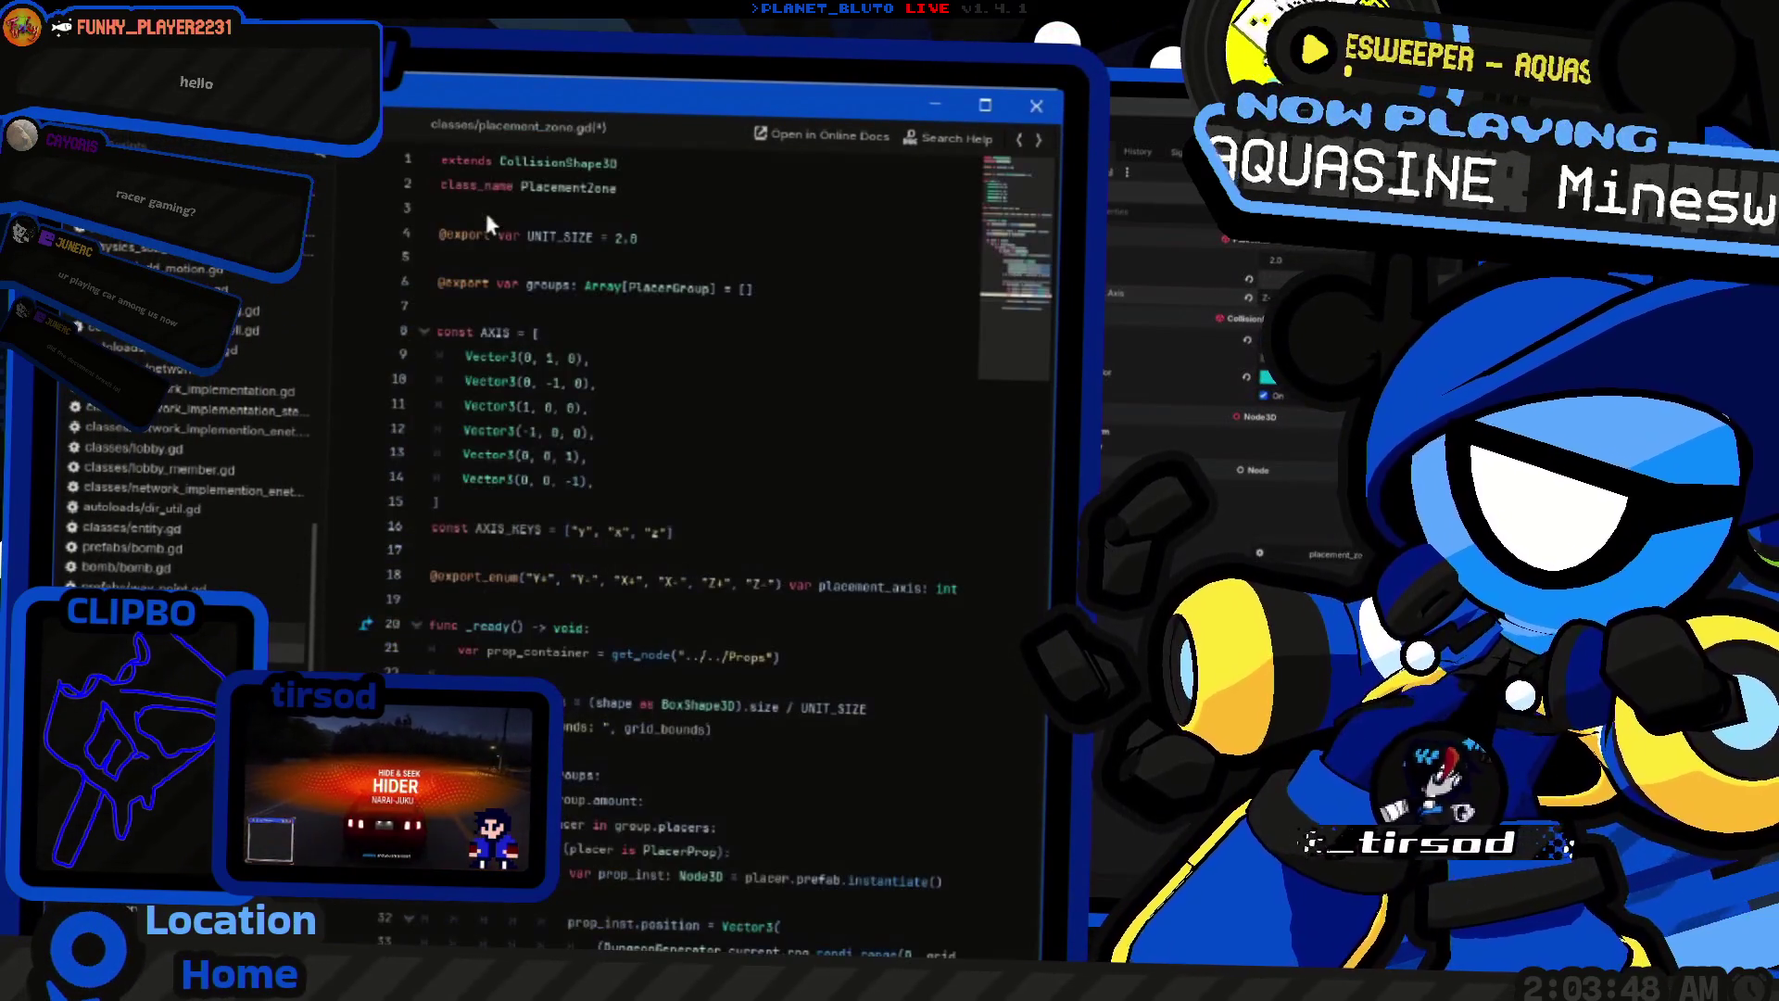
Step: Insert a new signed_angle_to line above the prop_inst.basis assignment, trying an axis_1 prefix
scroll(665, 494, "down", 8)
key("Down")
key("Return")
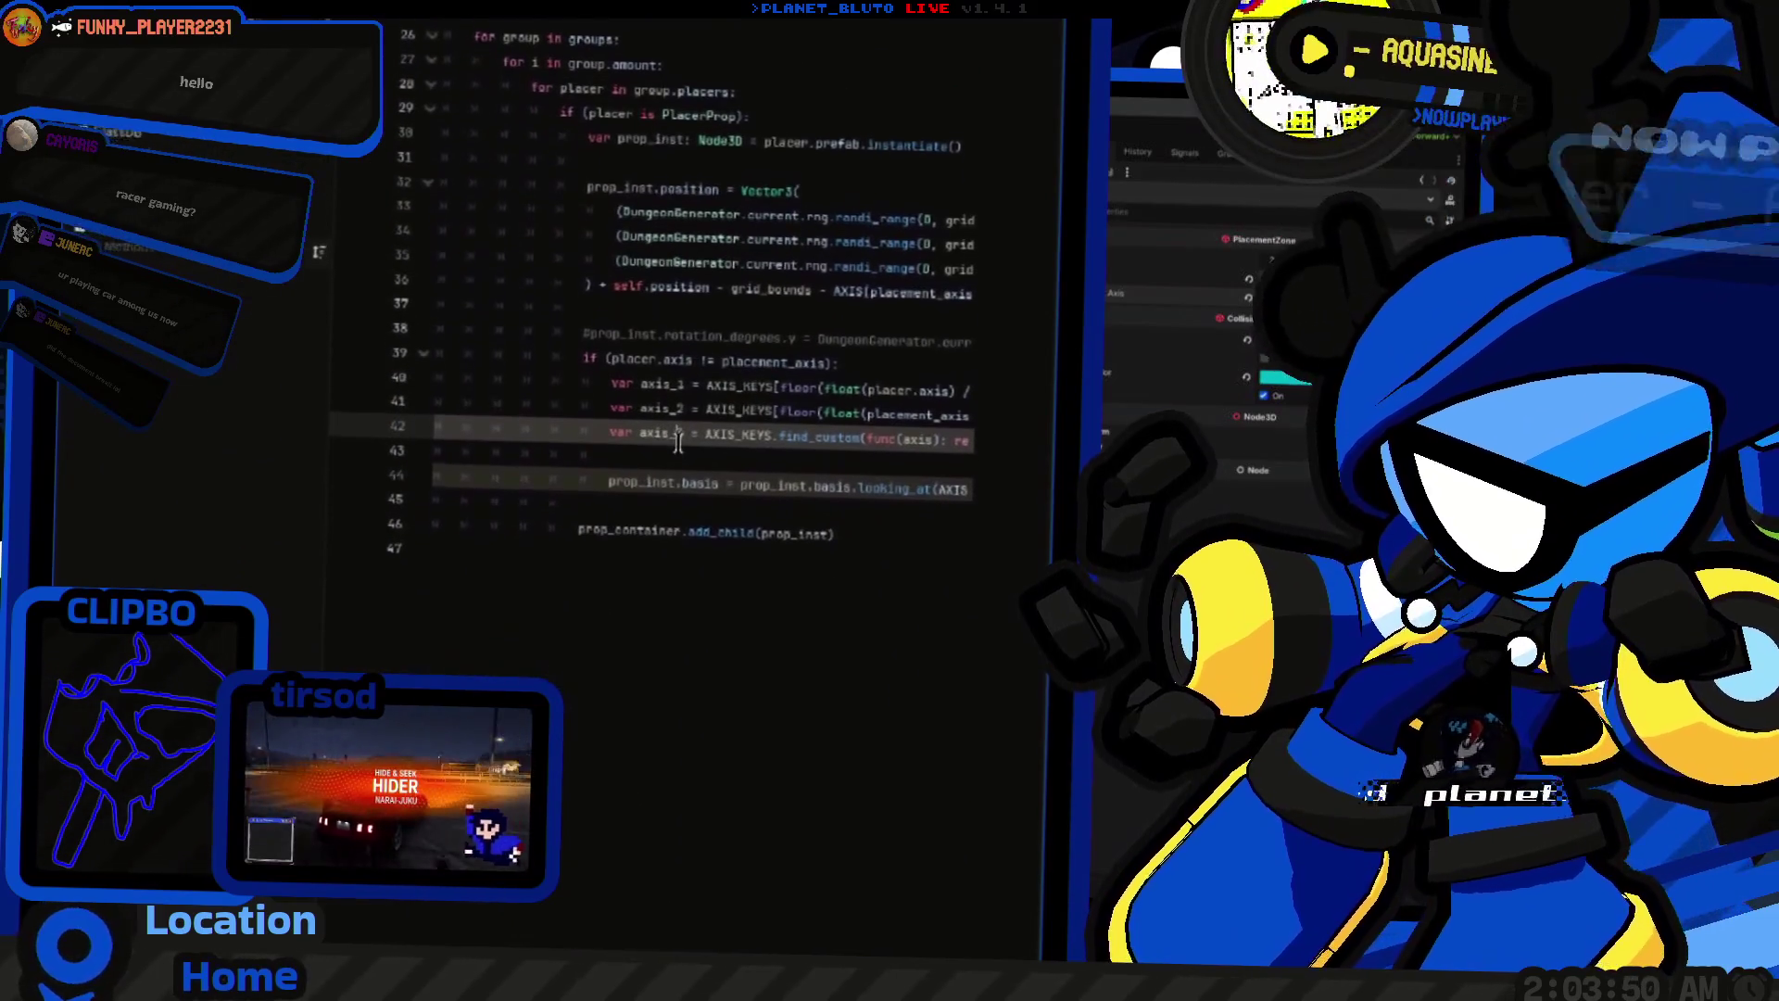
type("signed_angle_to")
key("Up")
key("Up")
key("Up")
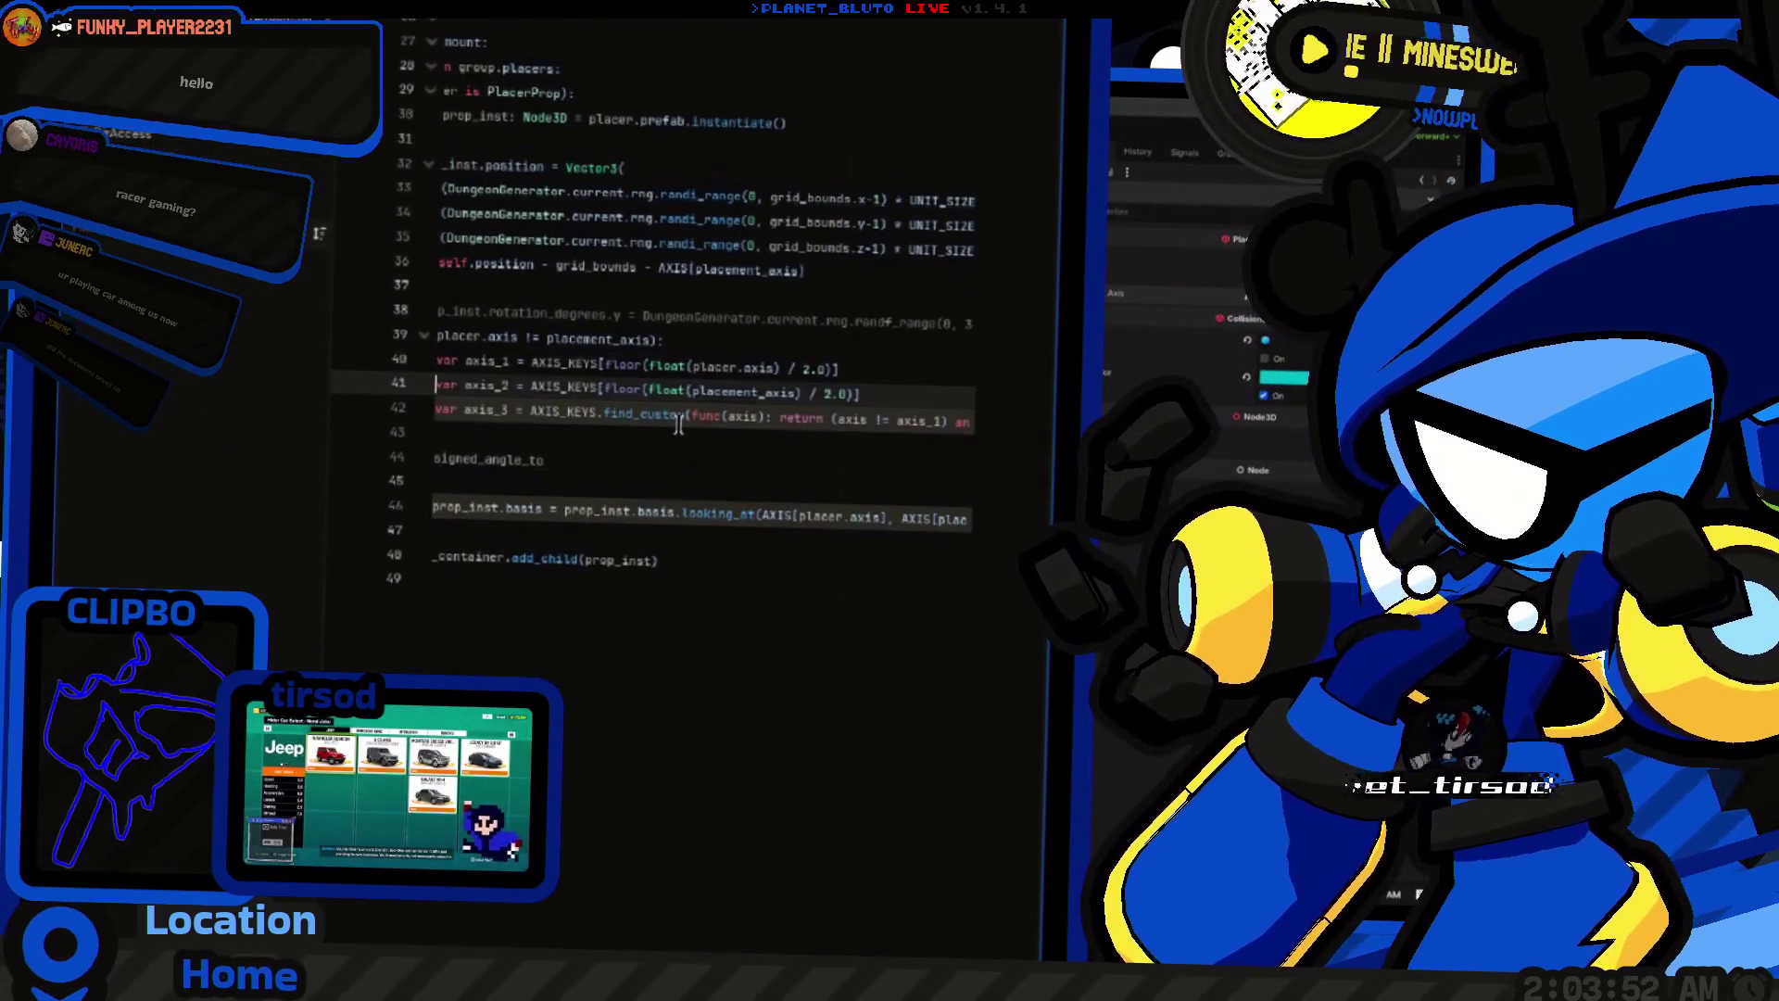
key("ctrl+Right")
key("ctrl+Right")
key("Down")
key("Down")
key("Down")
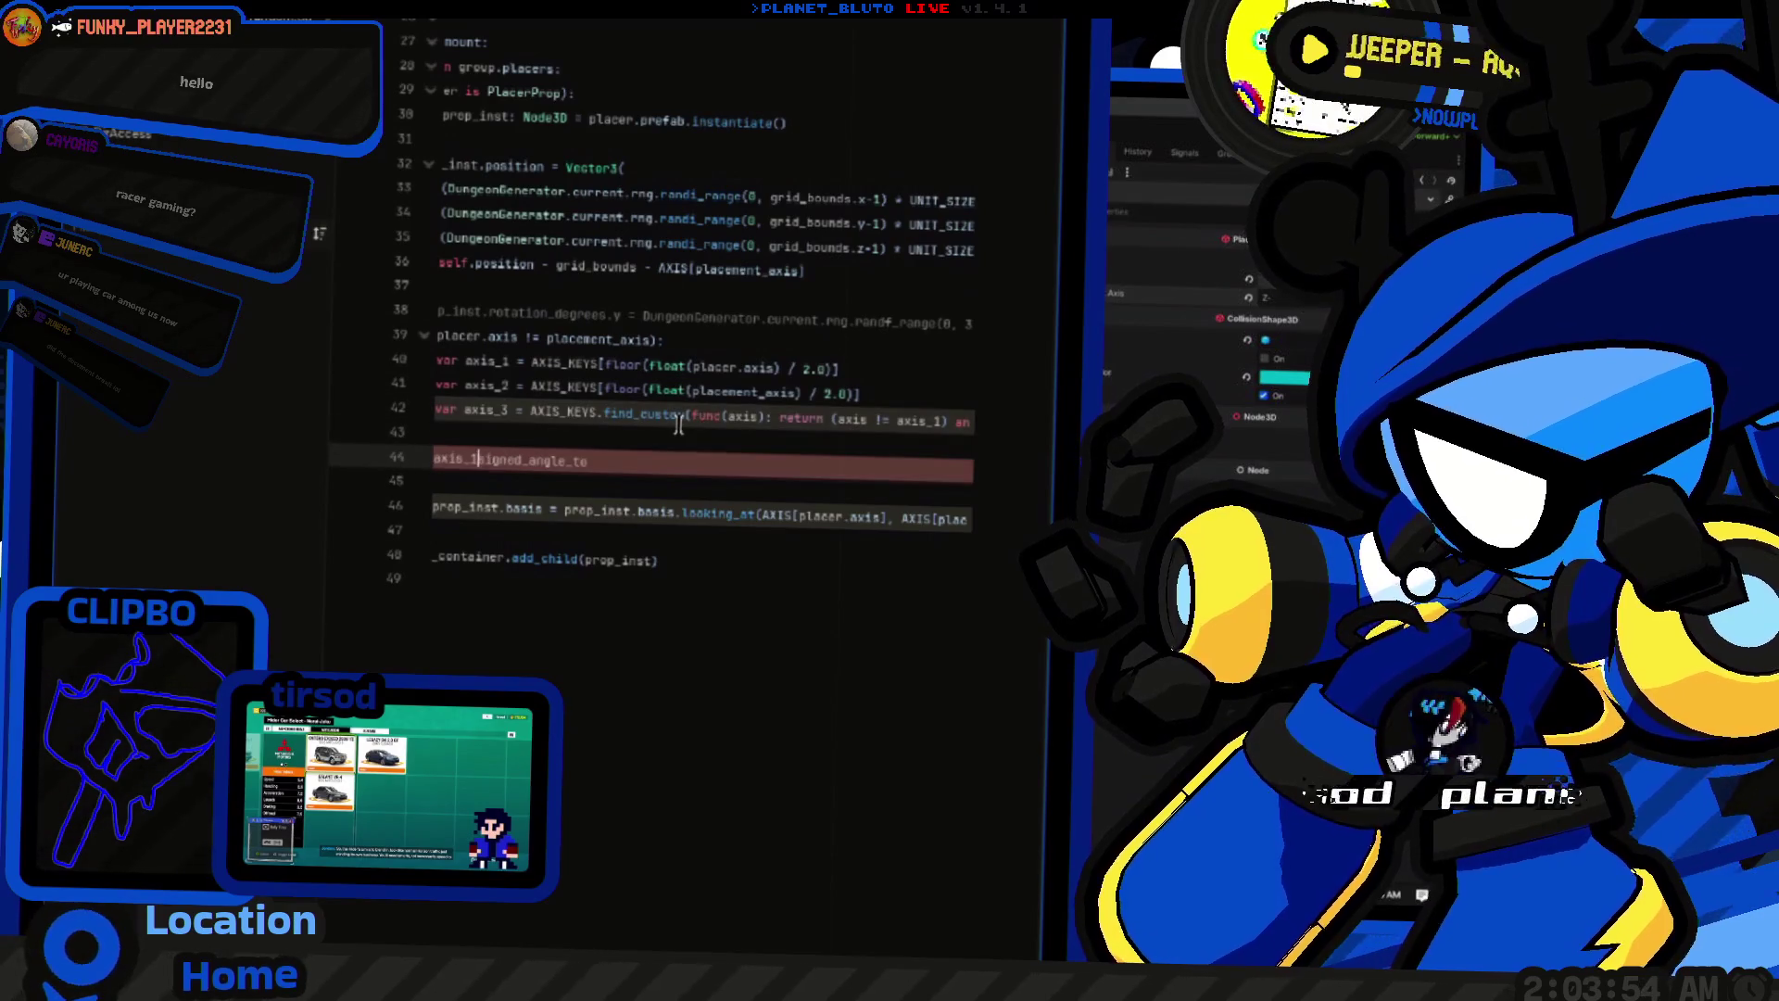
key("BackSpace")
type("1")
key("Escape")
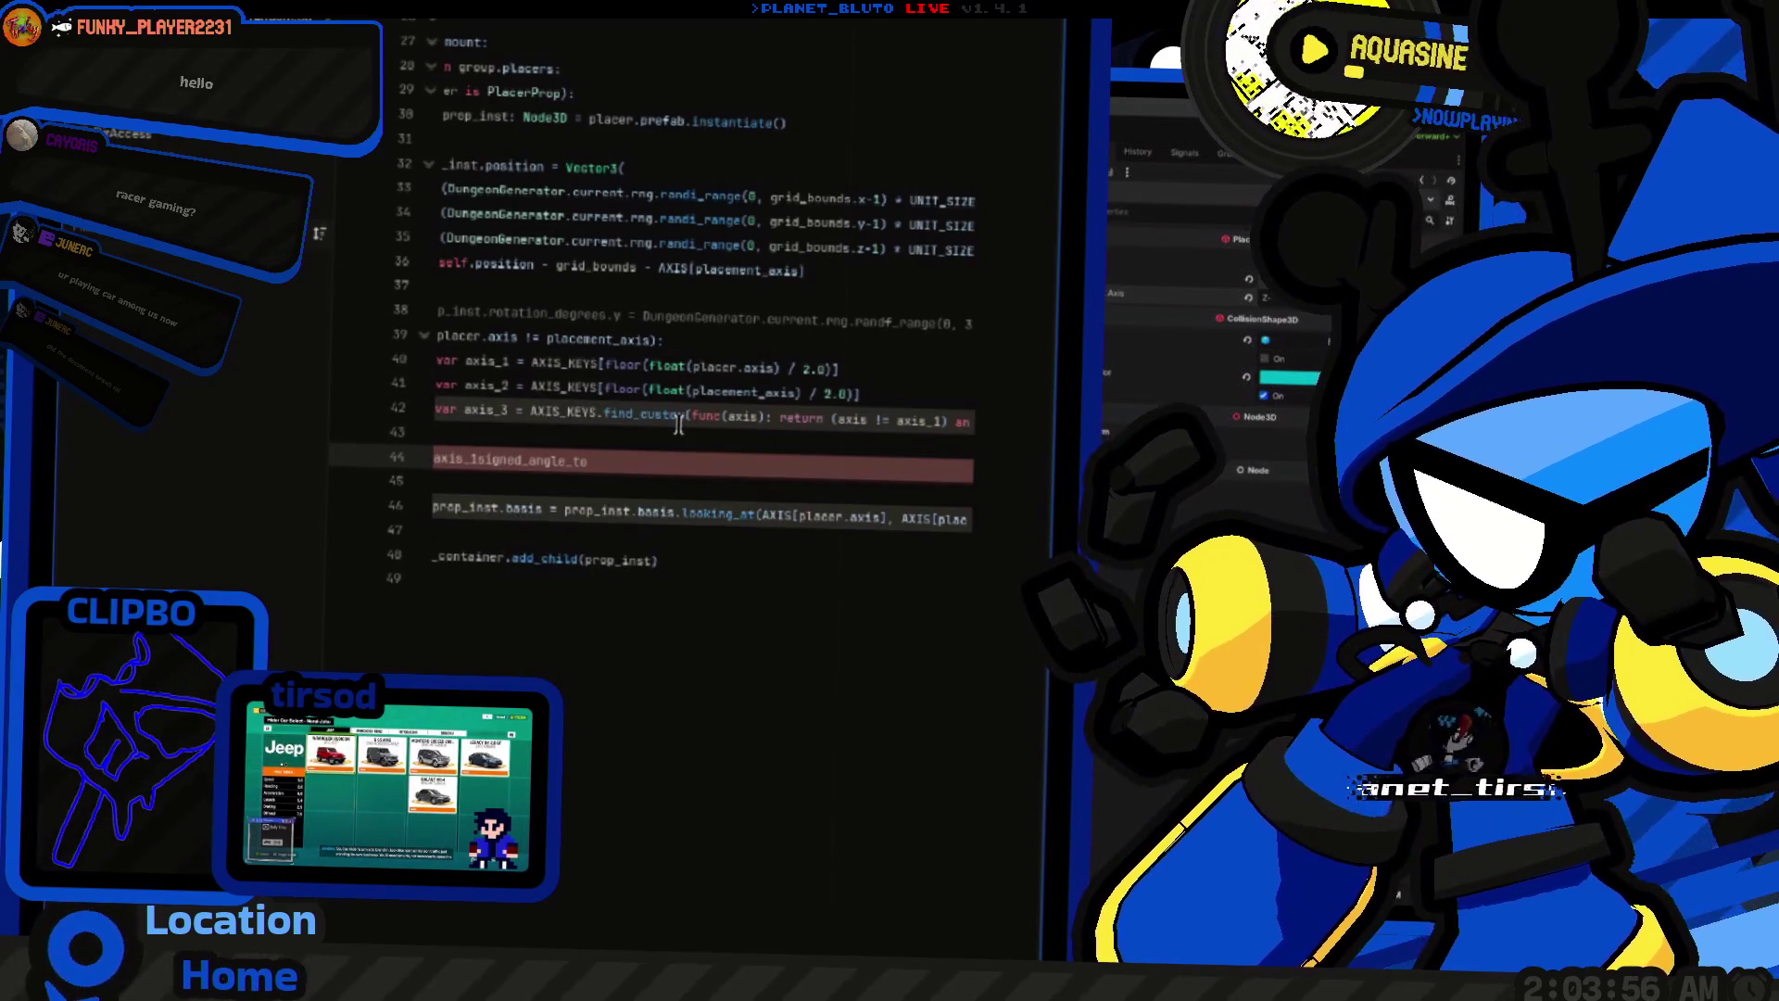
type(".")
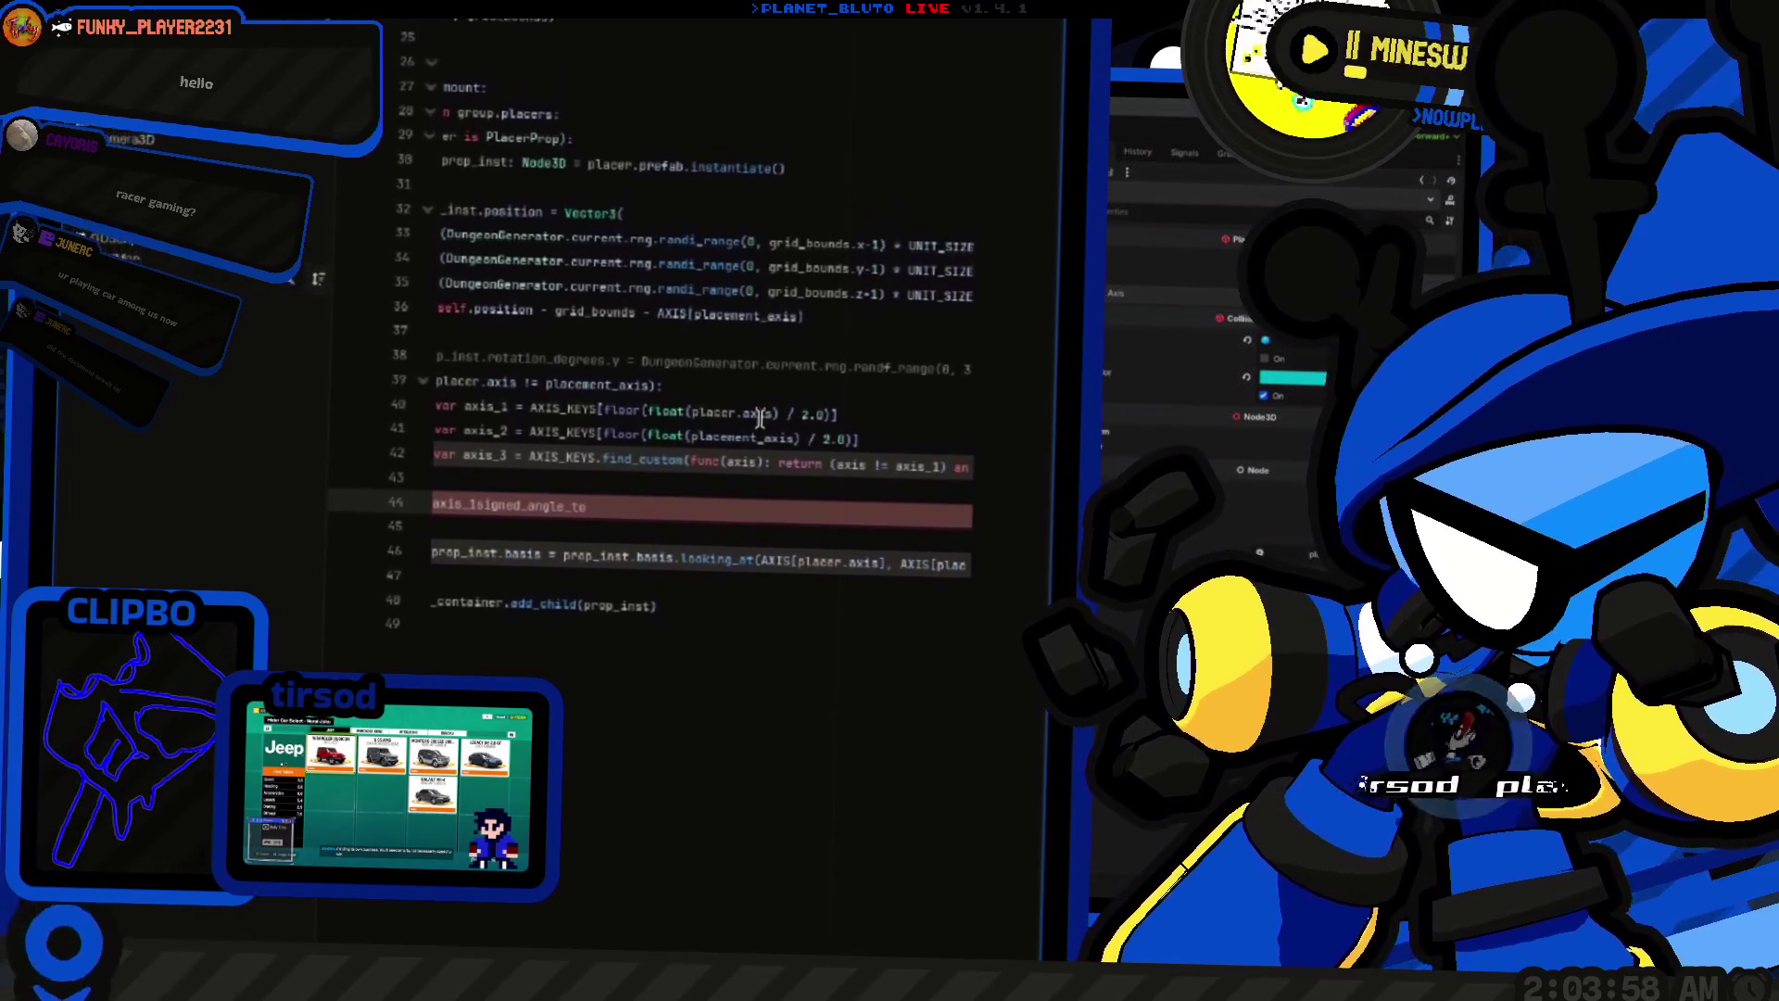
scroll(742, 431, "down", 1)
Step: Clean up line 44 so it reads AXIS[axis_1].signed_angle_to() with an empty argument
key("BackSpace")
key("BackSpace")
key("BackSpace")
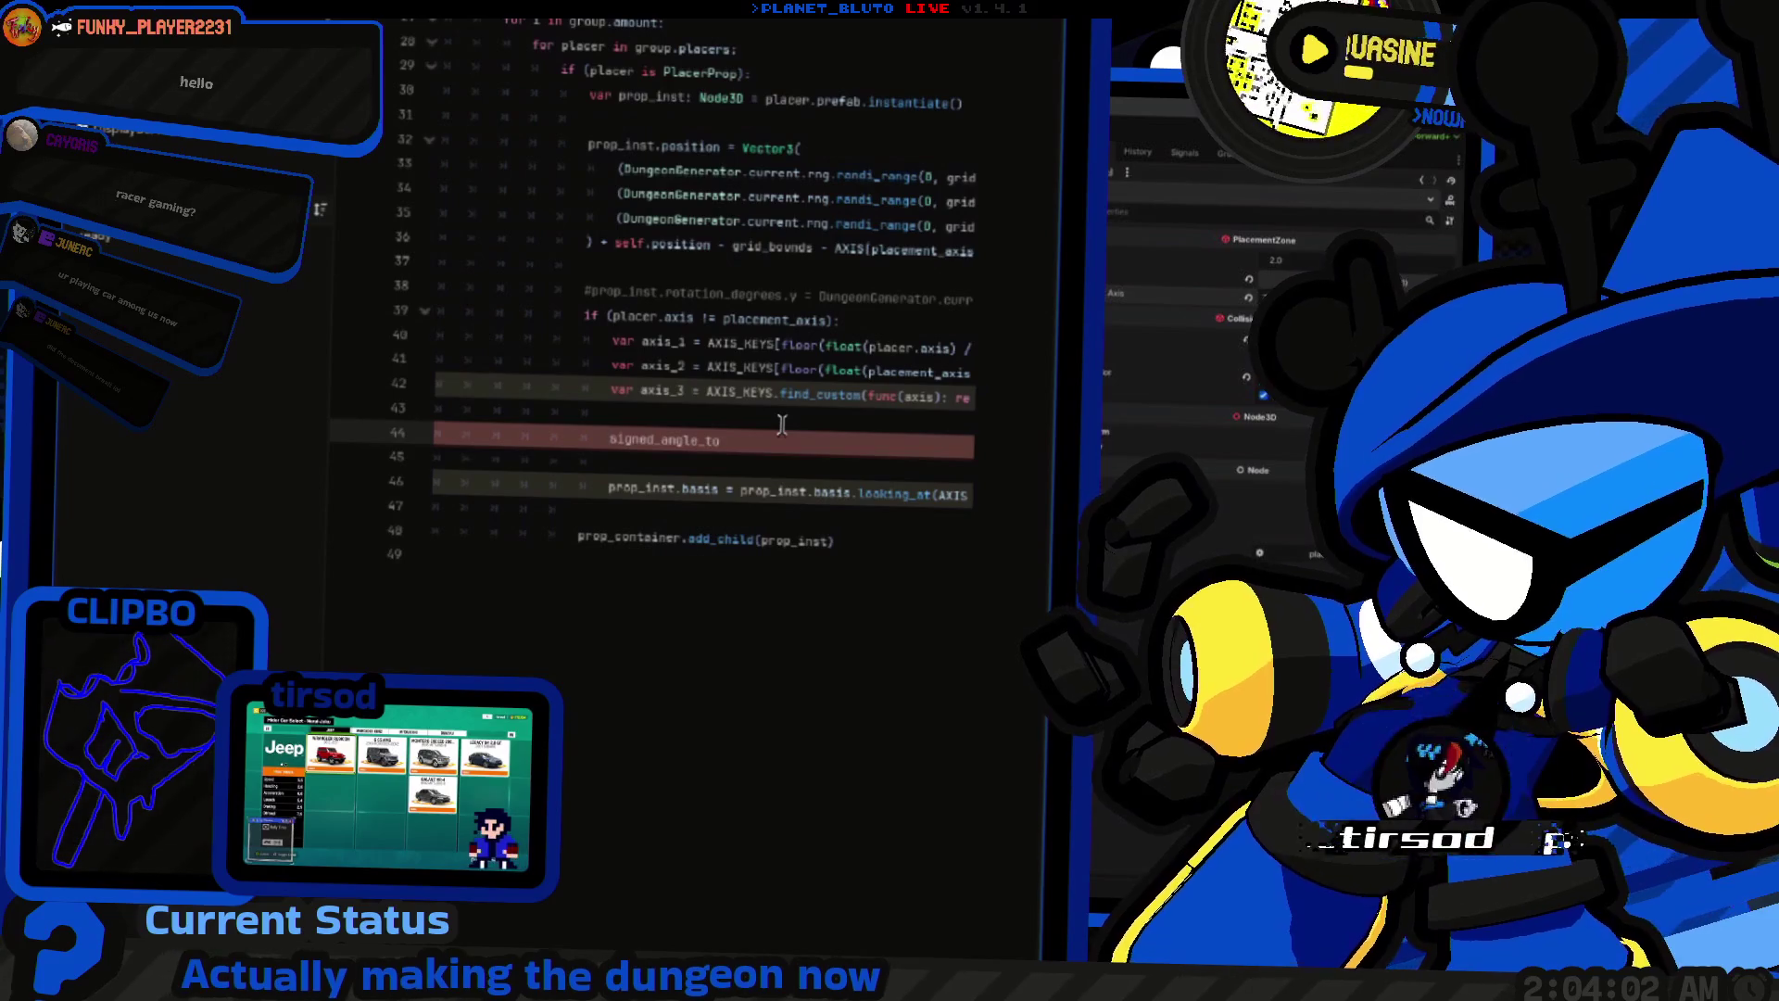
scroll(781, 424, "down", 1)
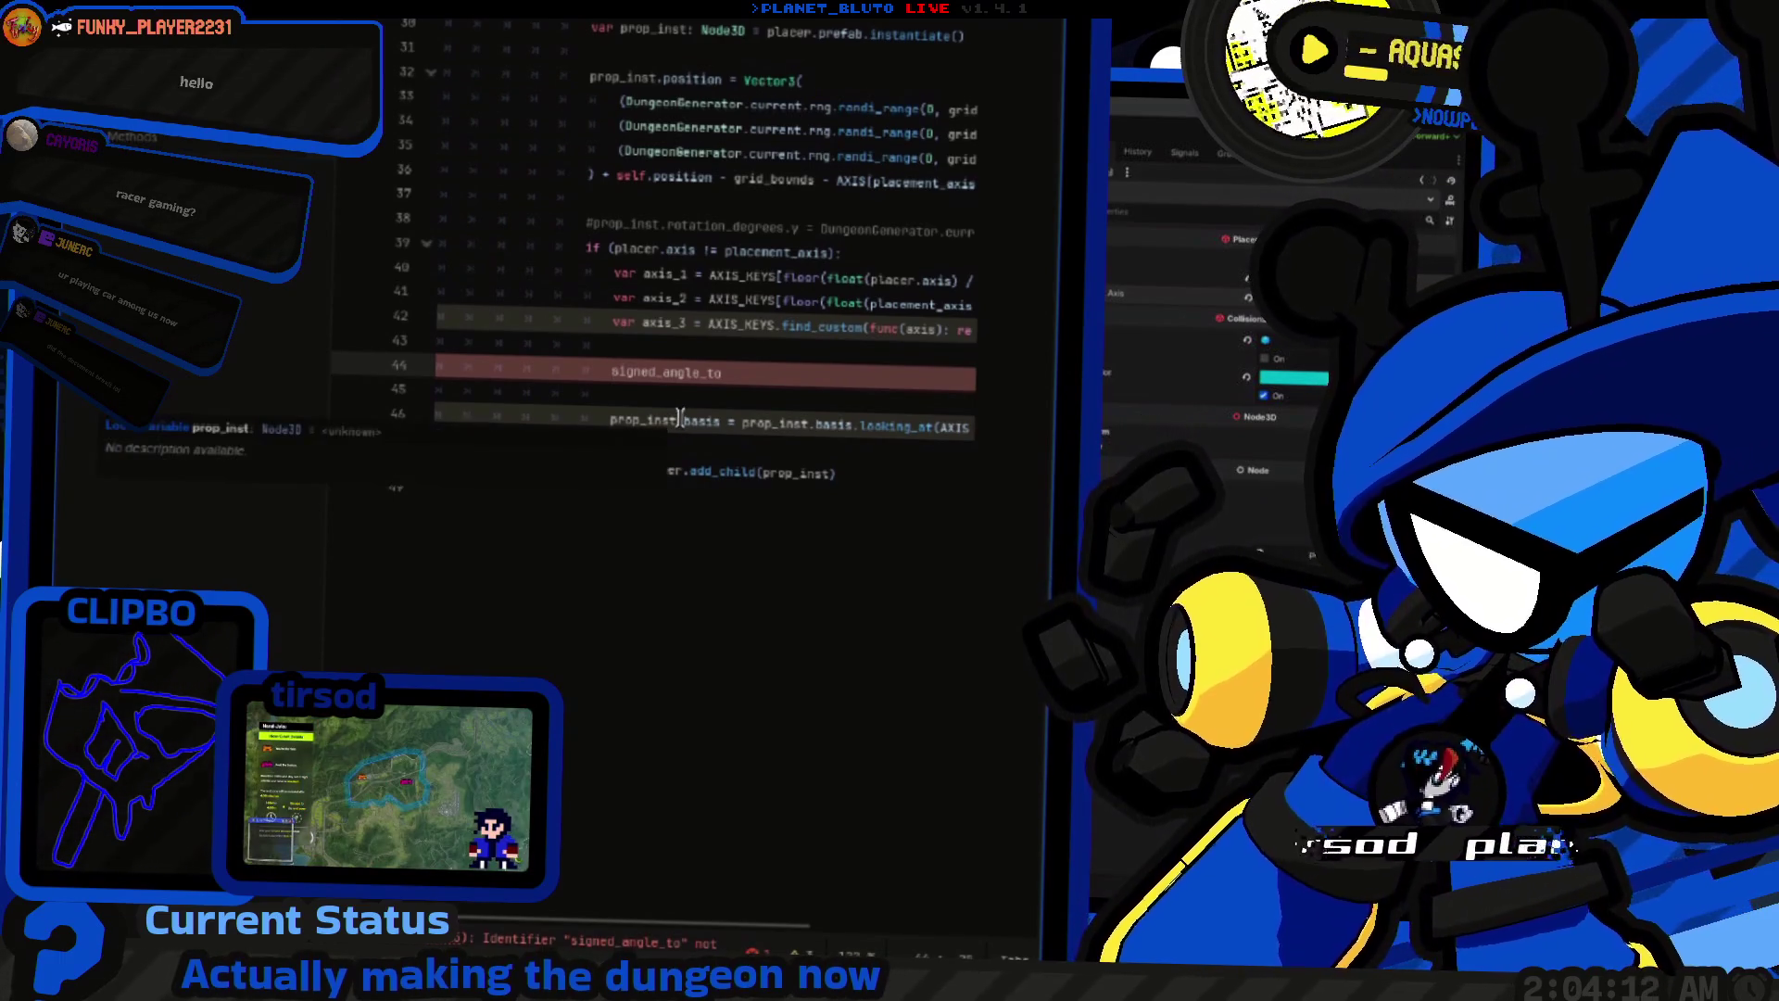
left_click(700, 419)
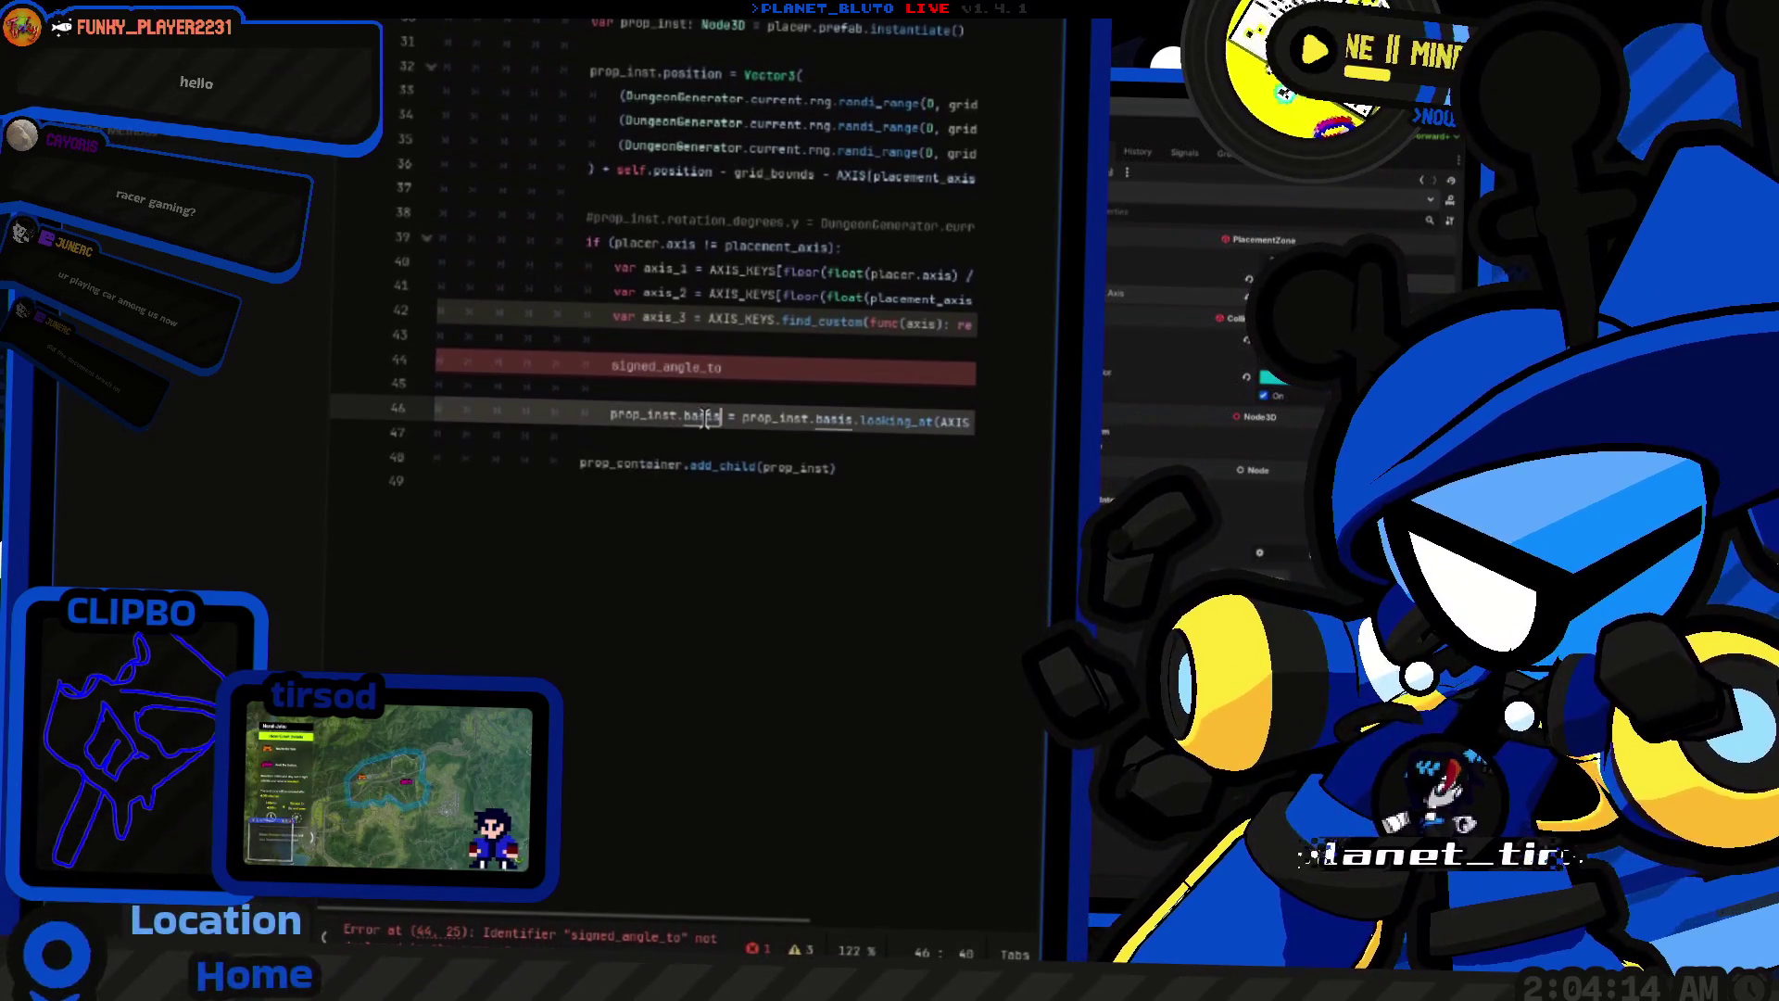
key("Up")
key("Up")
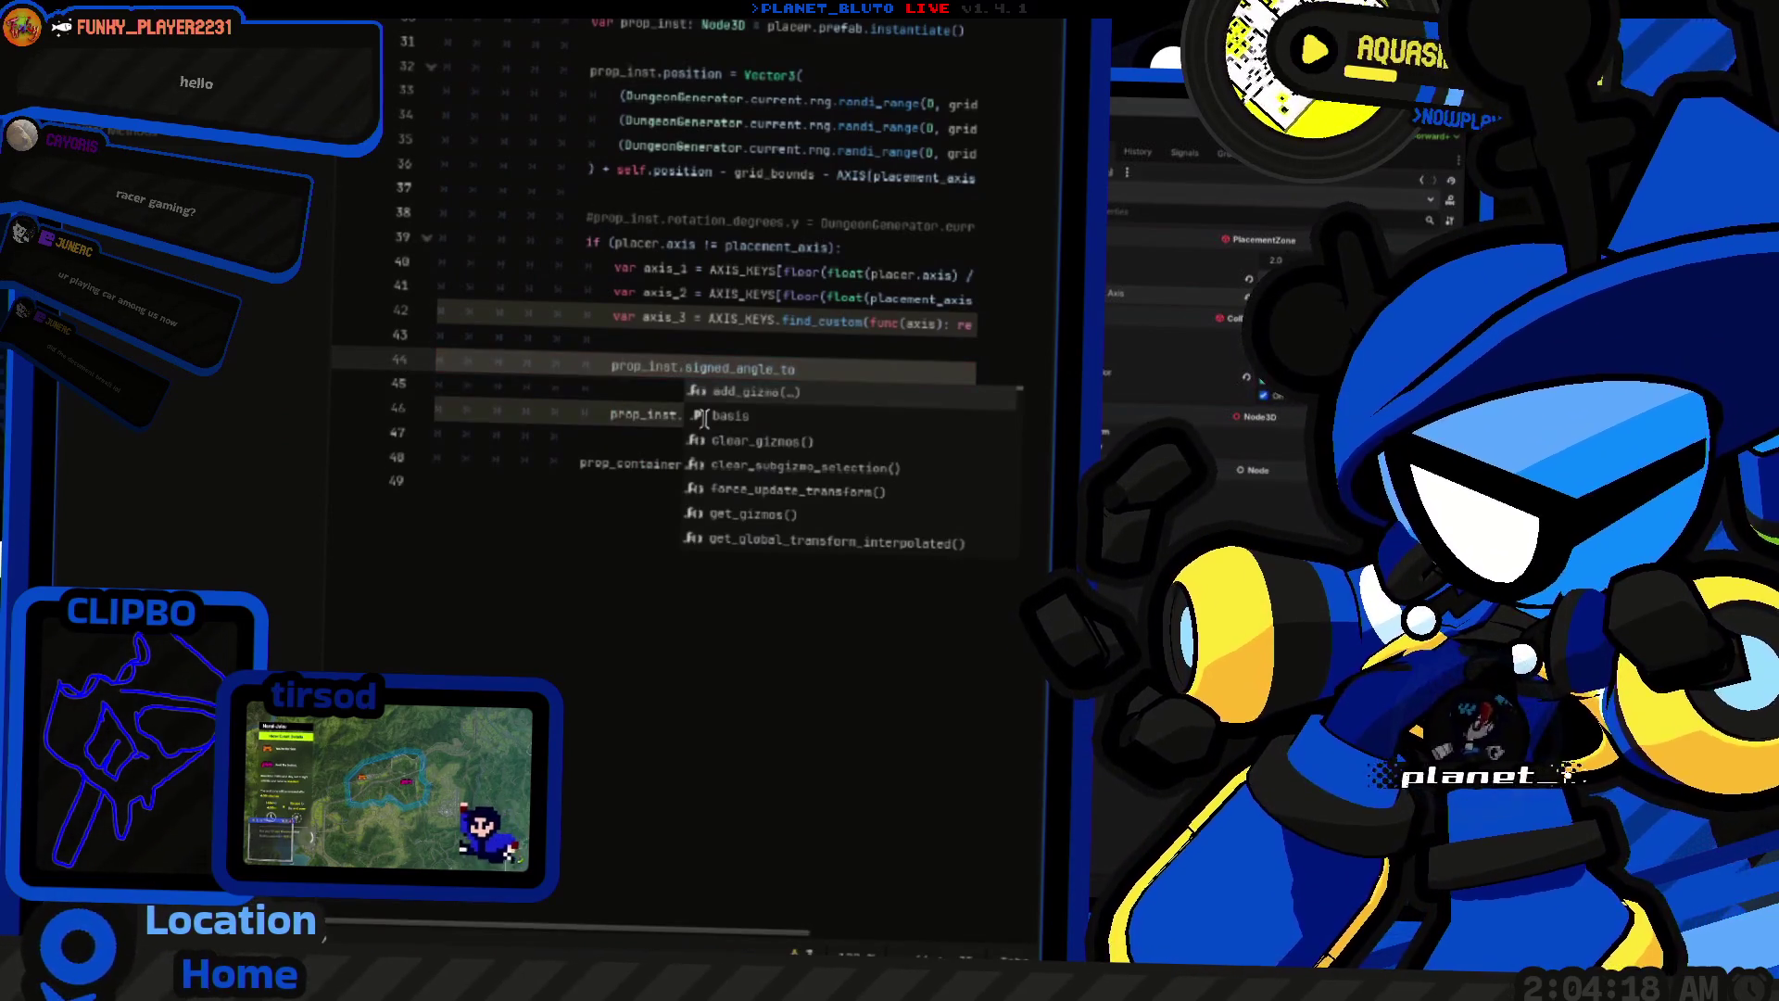
key("End")
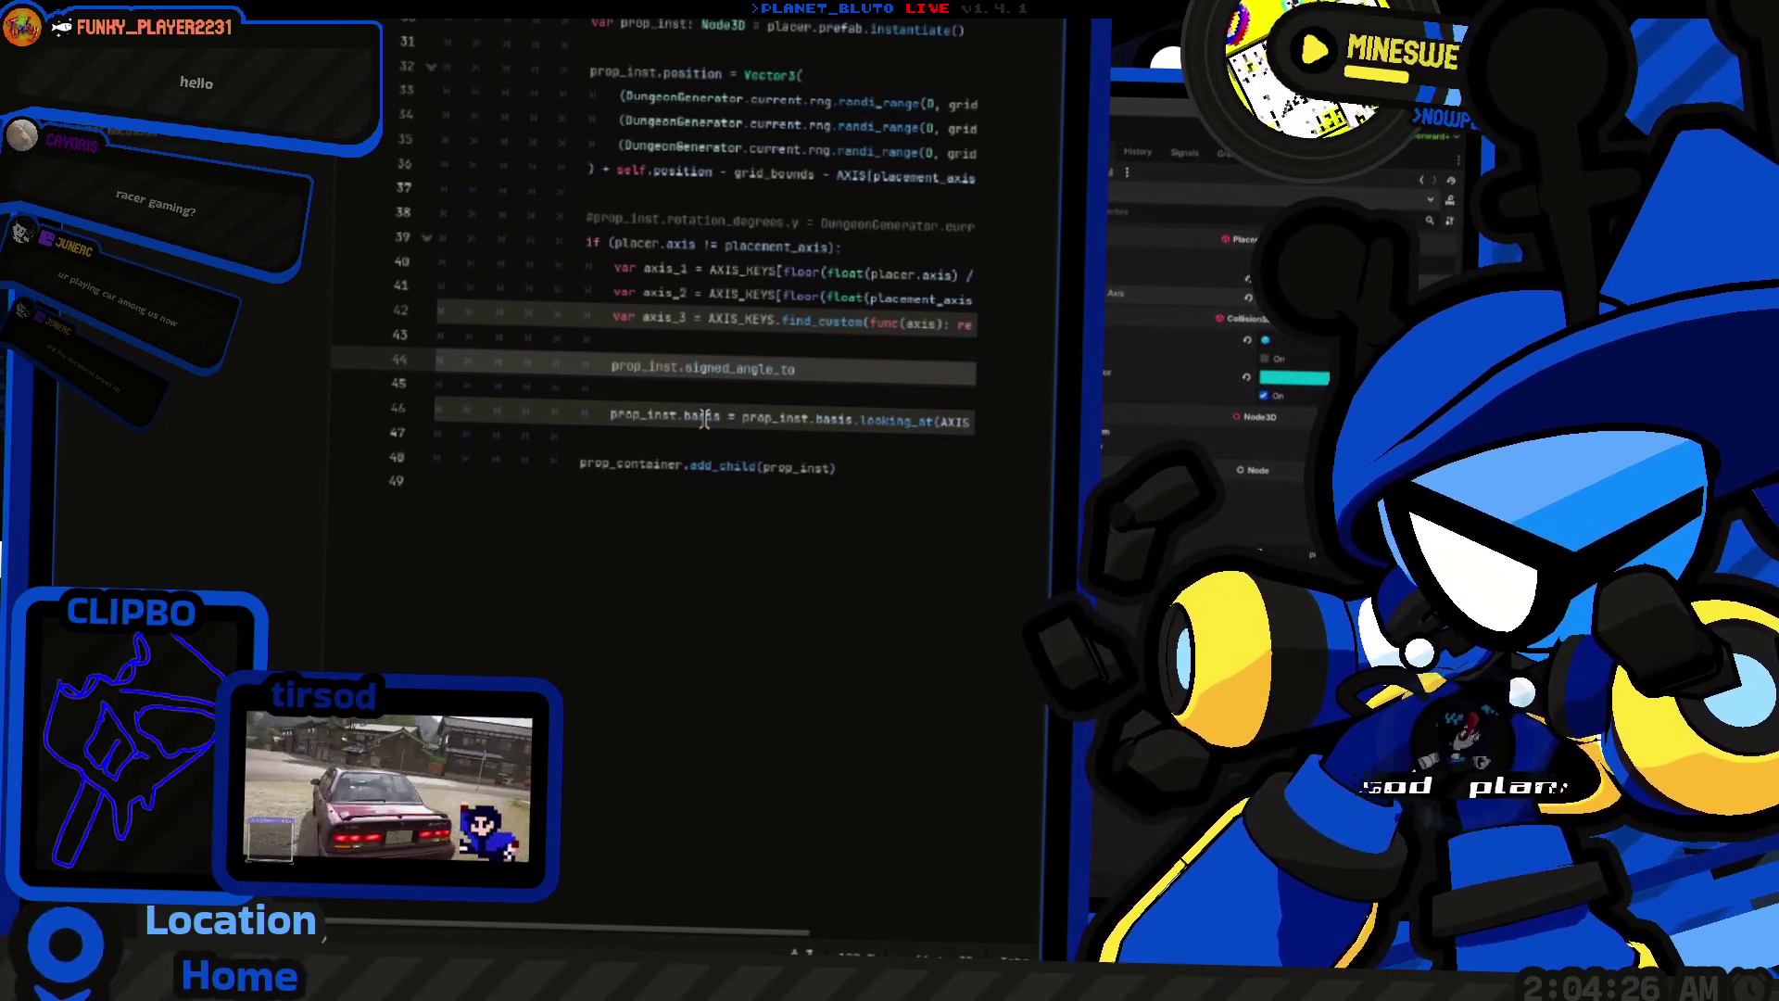
key("shift+Home")
key("BackSpace")
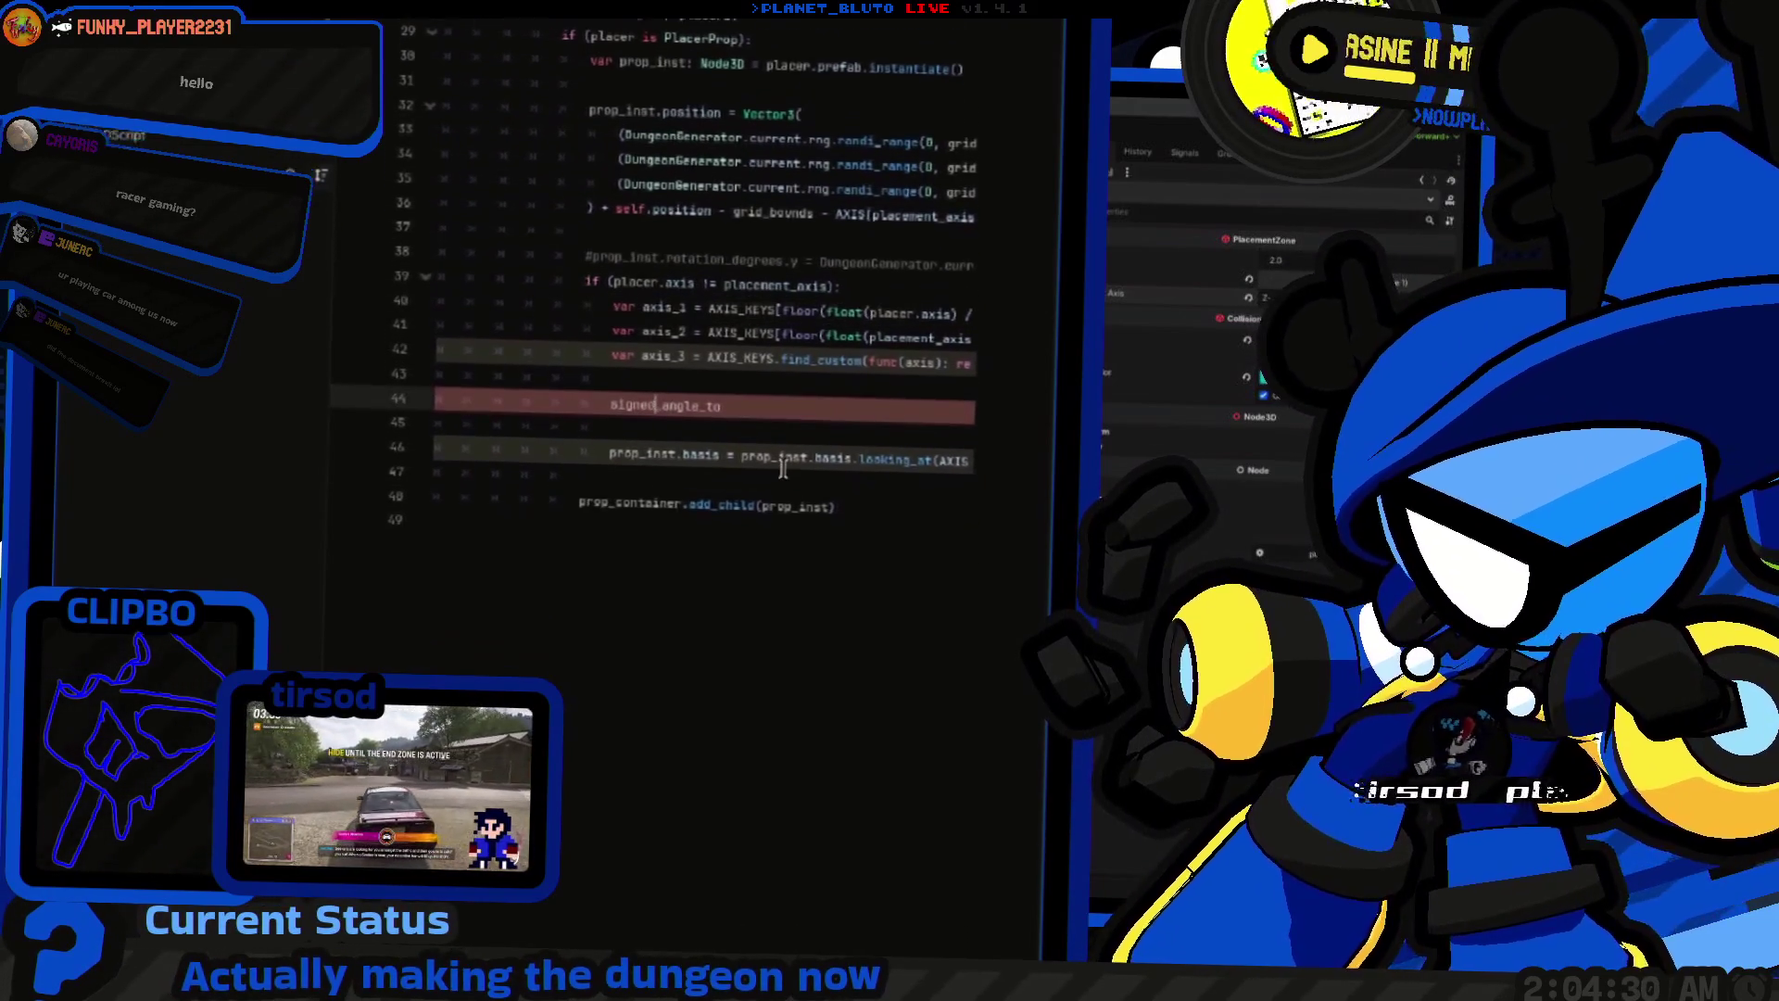
key("Home")
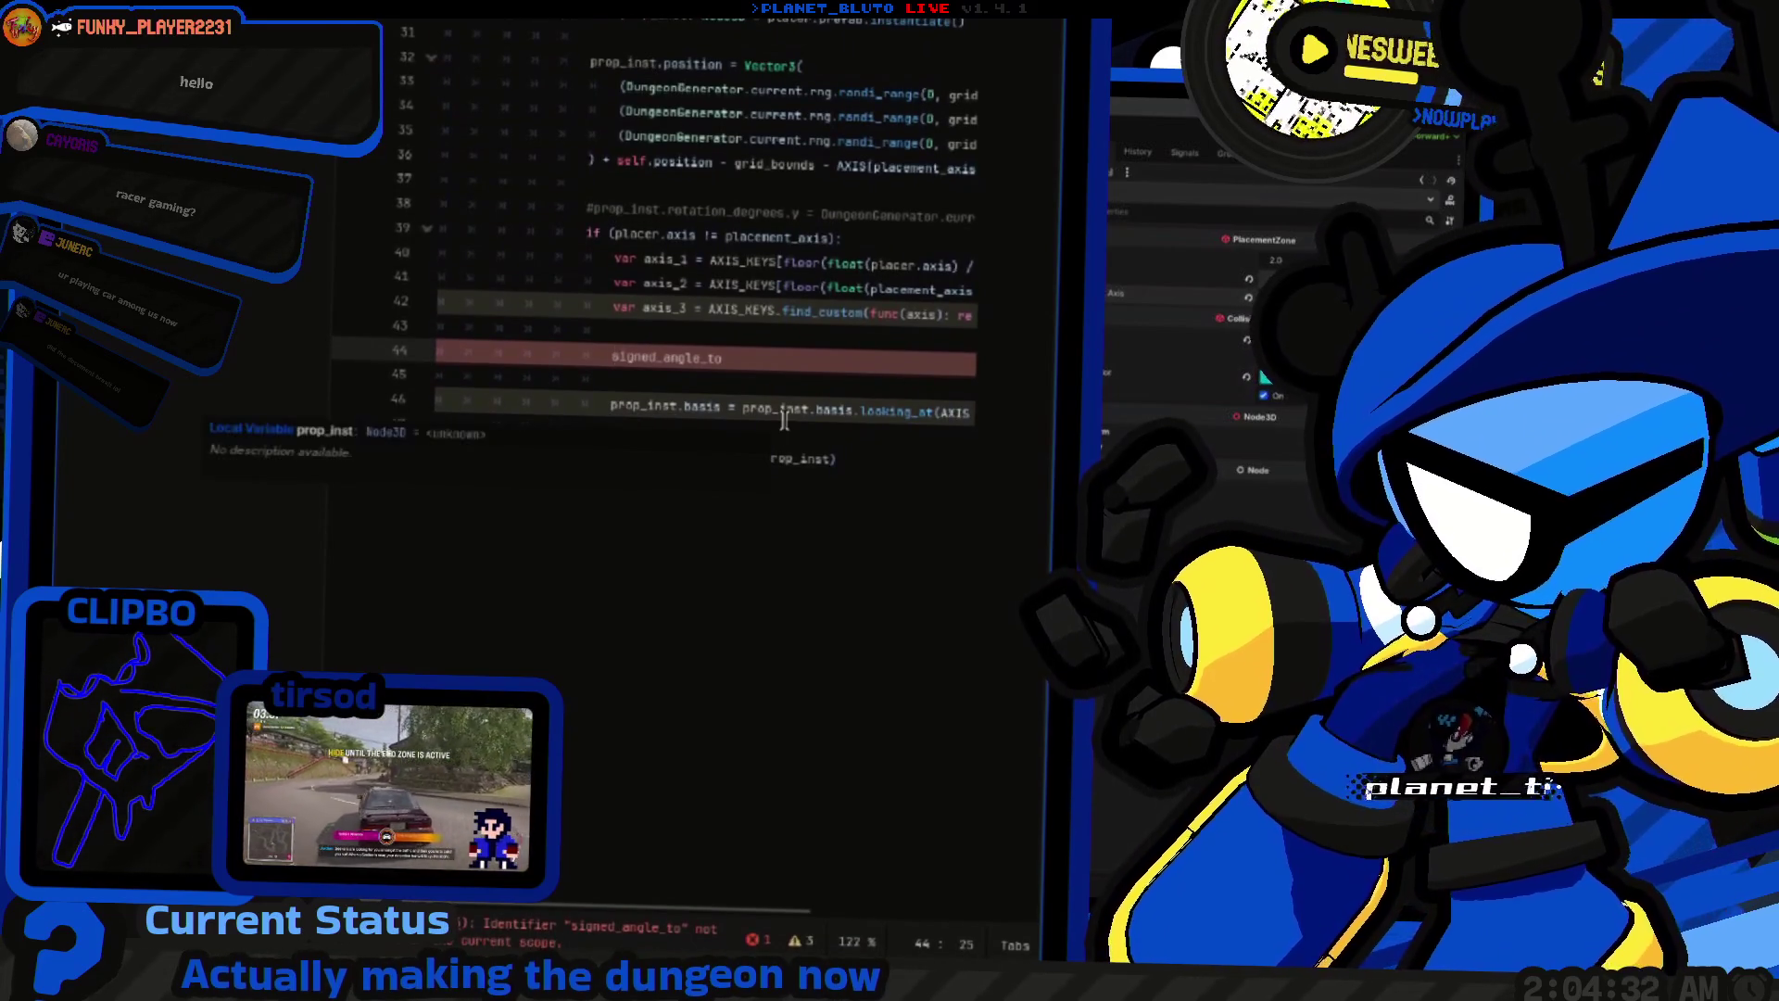
type(".")
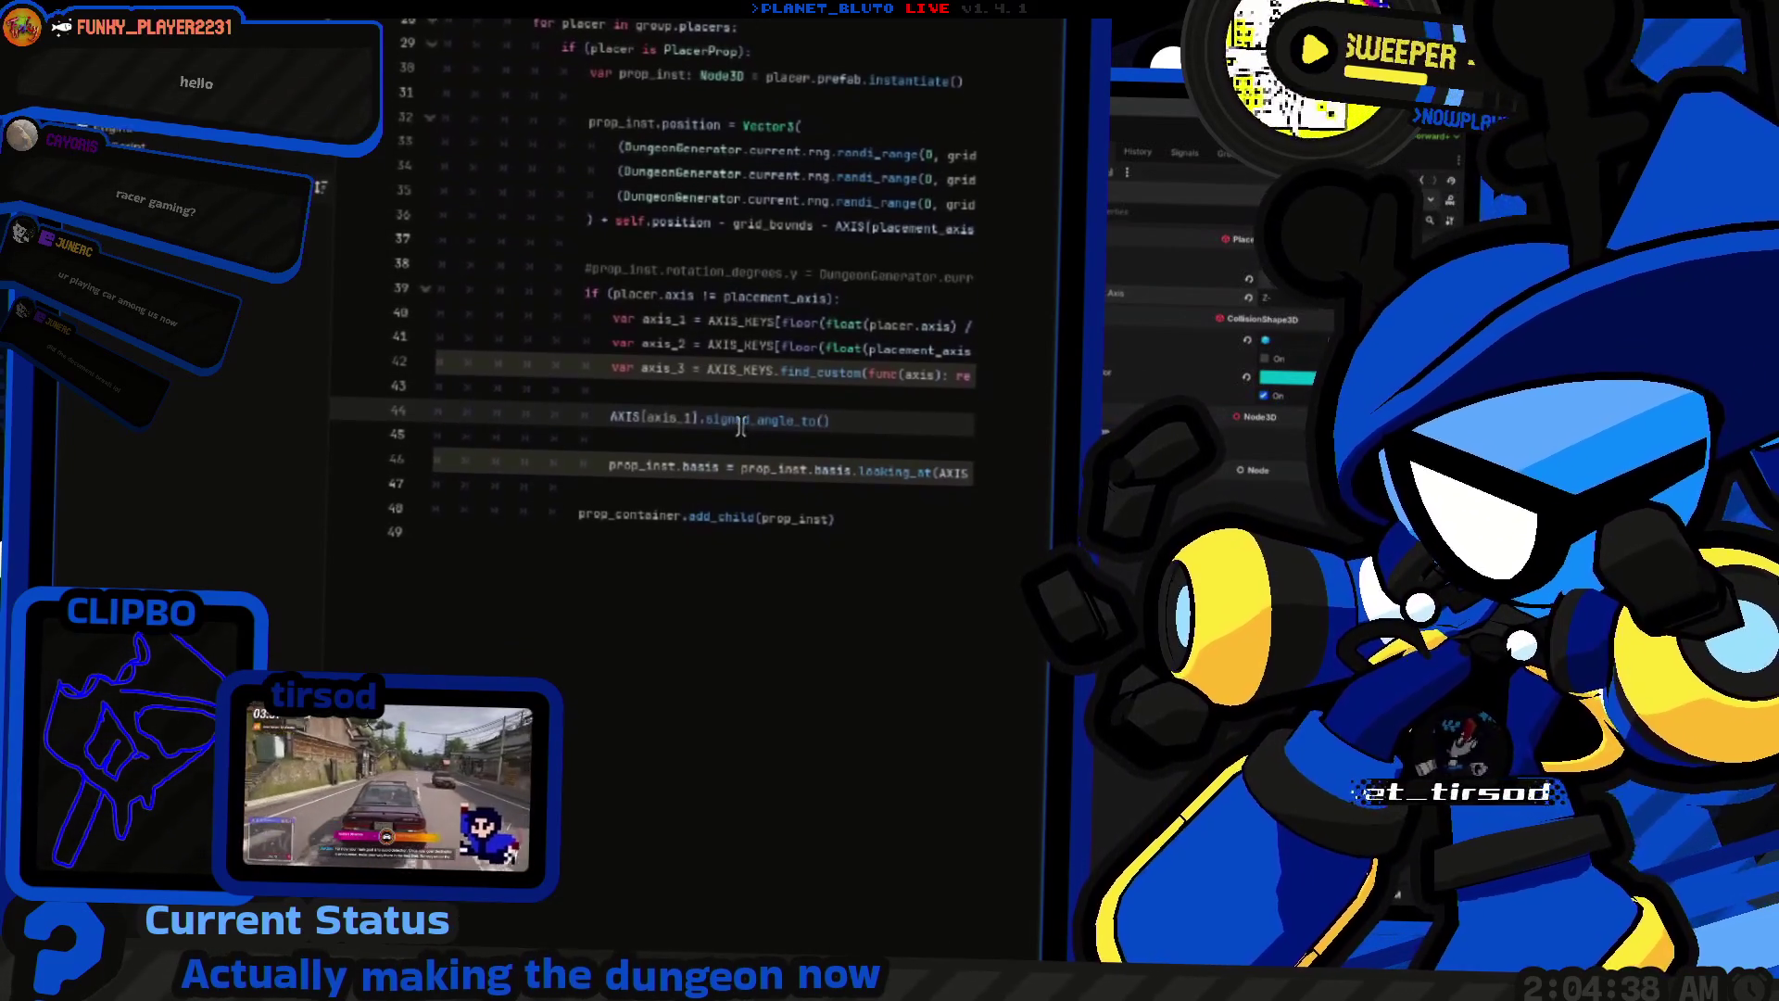
scroll(741, 423, "up", 10)
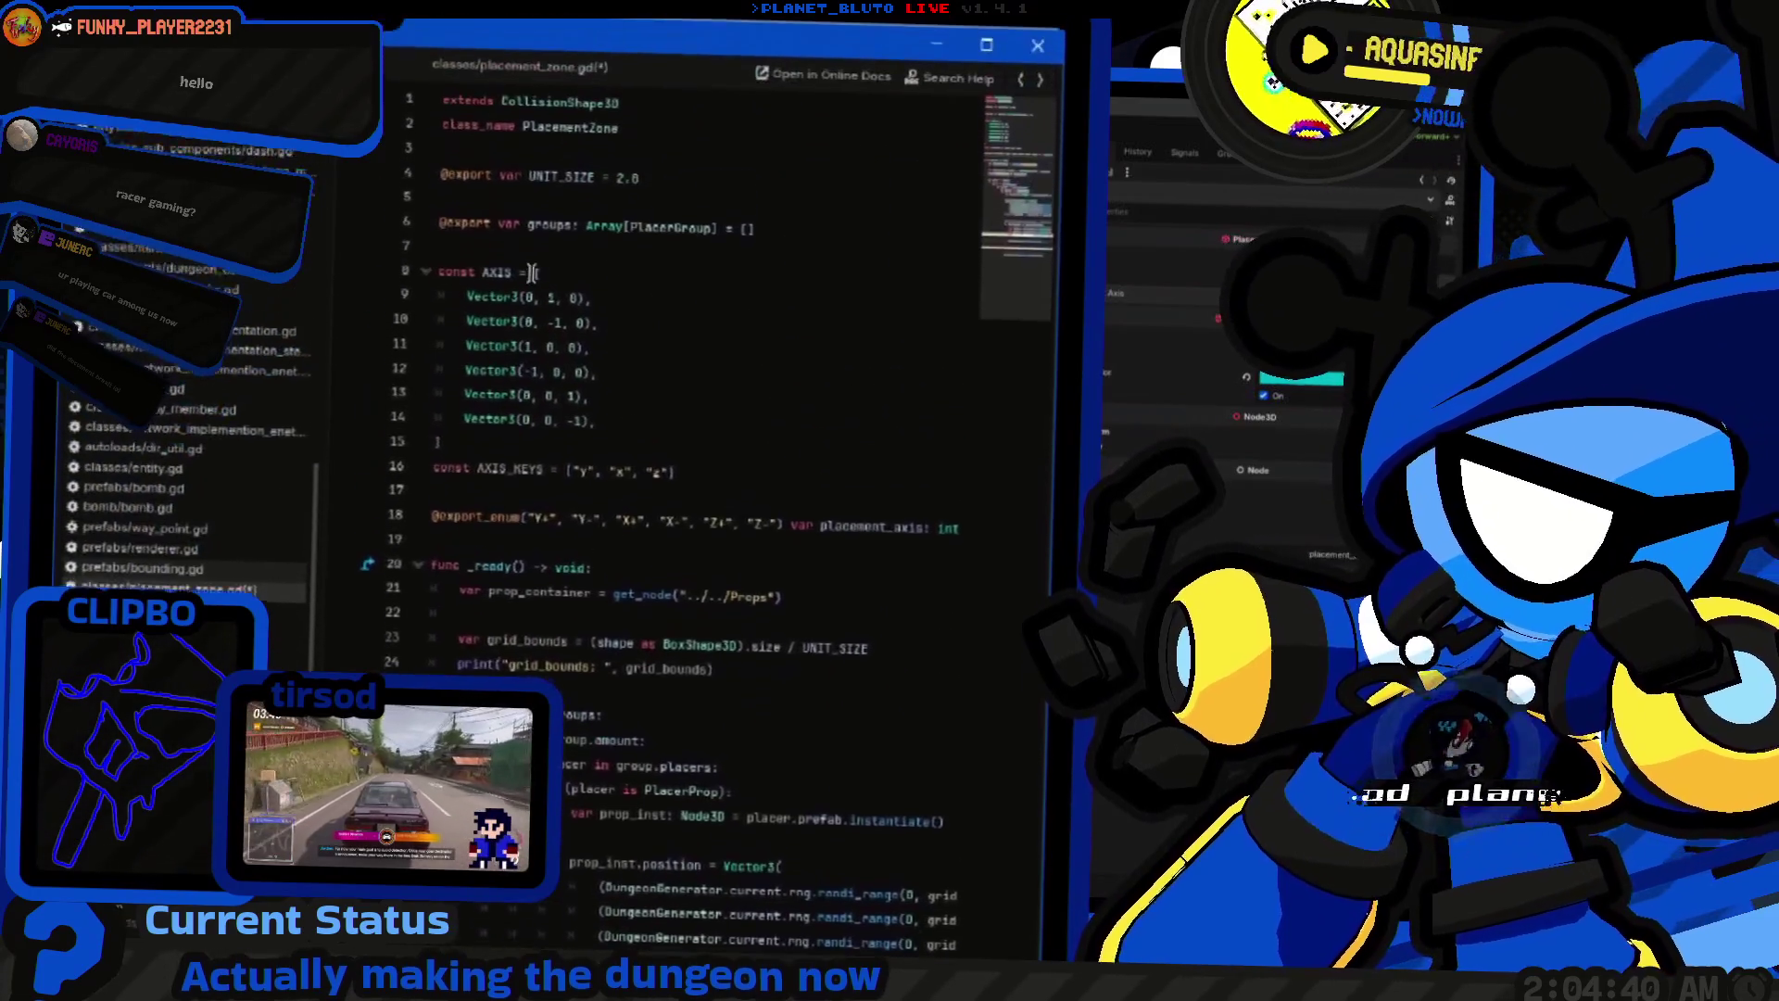
Step: Type the AXIS constant on line 8 as Array[Vector3]
type(": Array[")
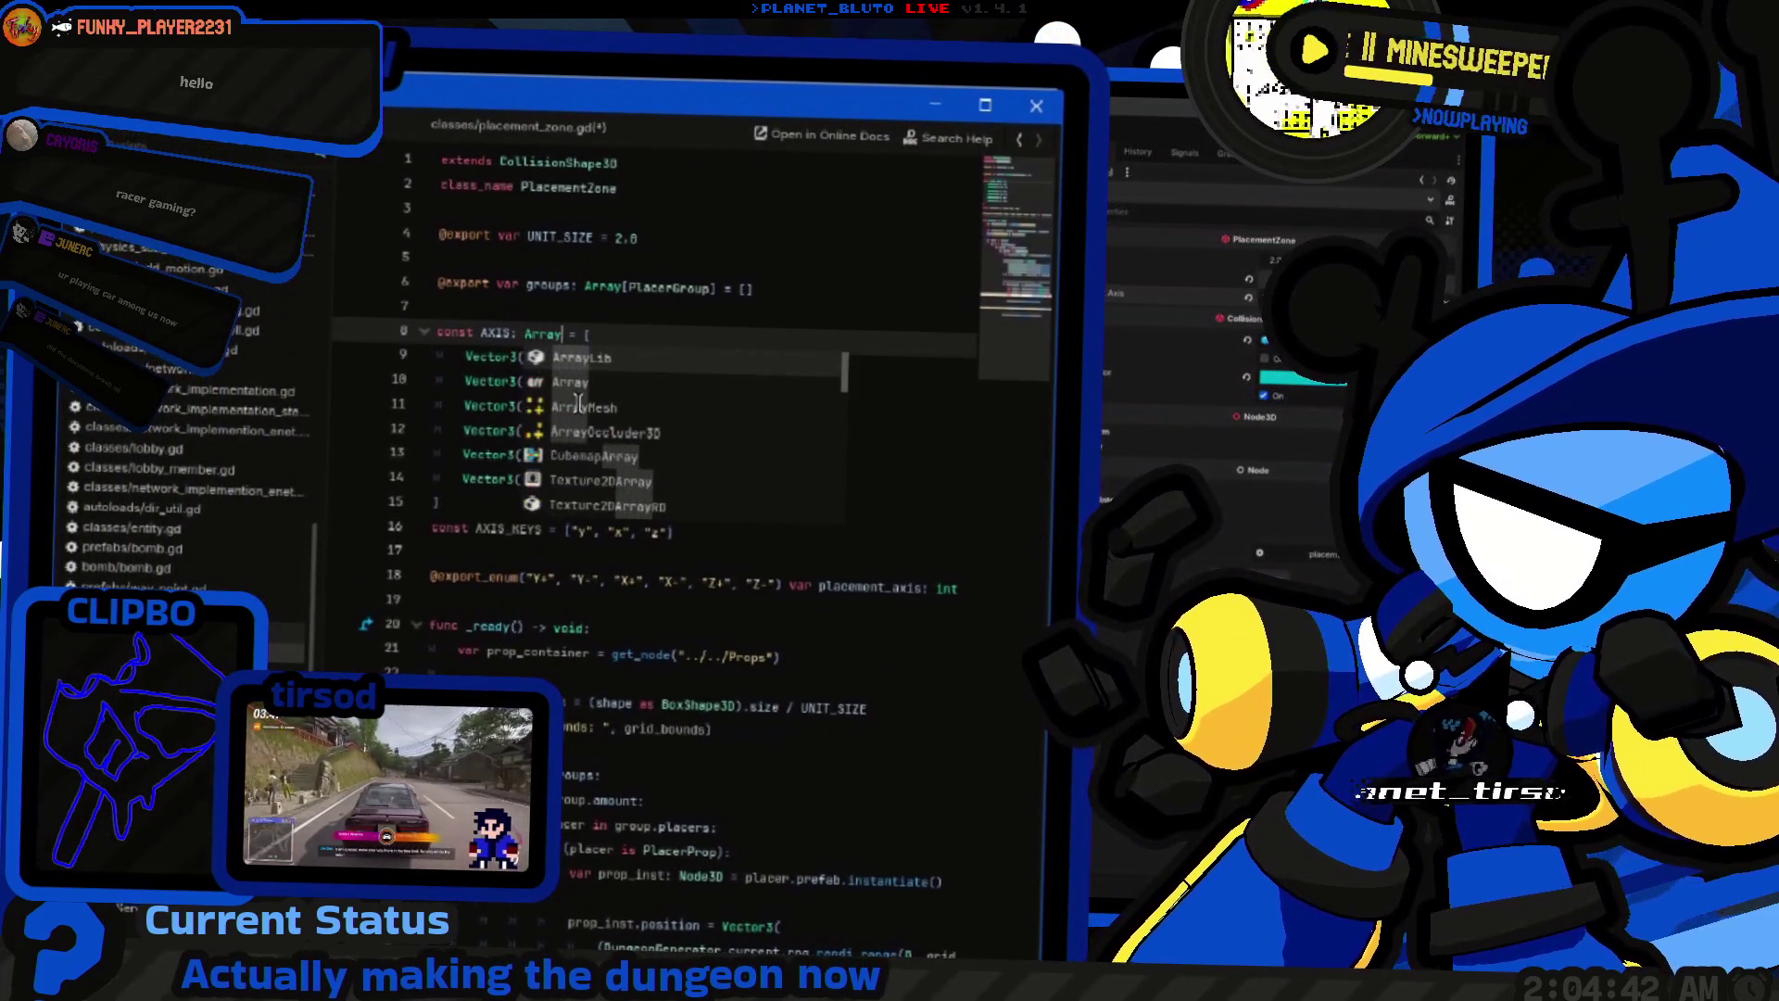
type("3")
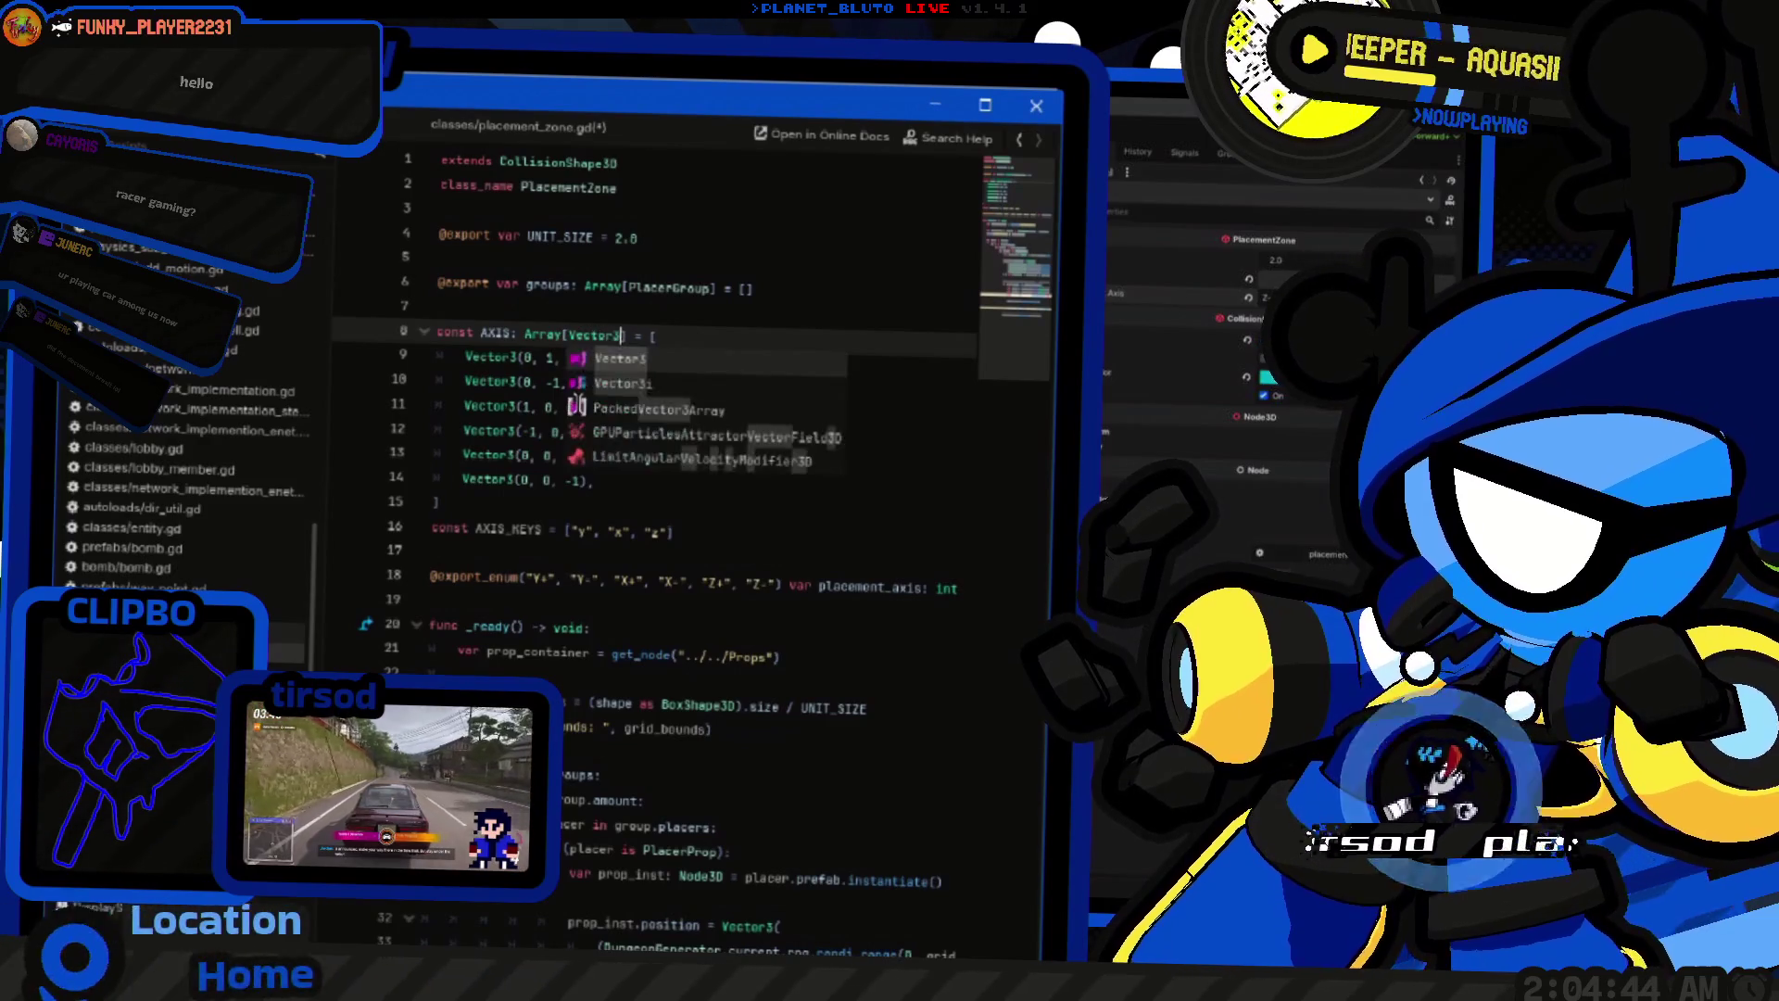
scroll(779, 598, "down", 5)
scroll(778, 598, "down", 4)
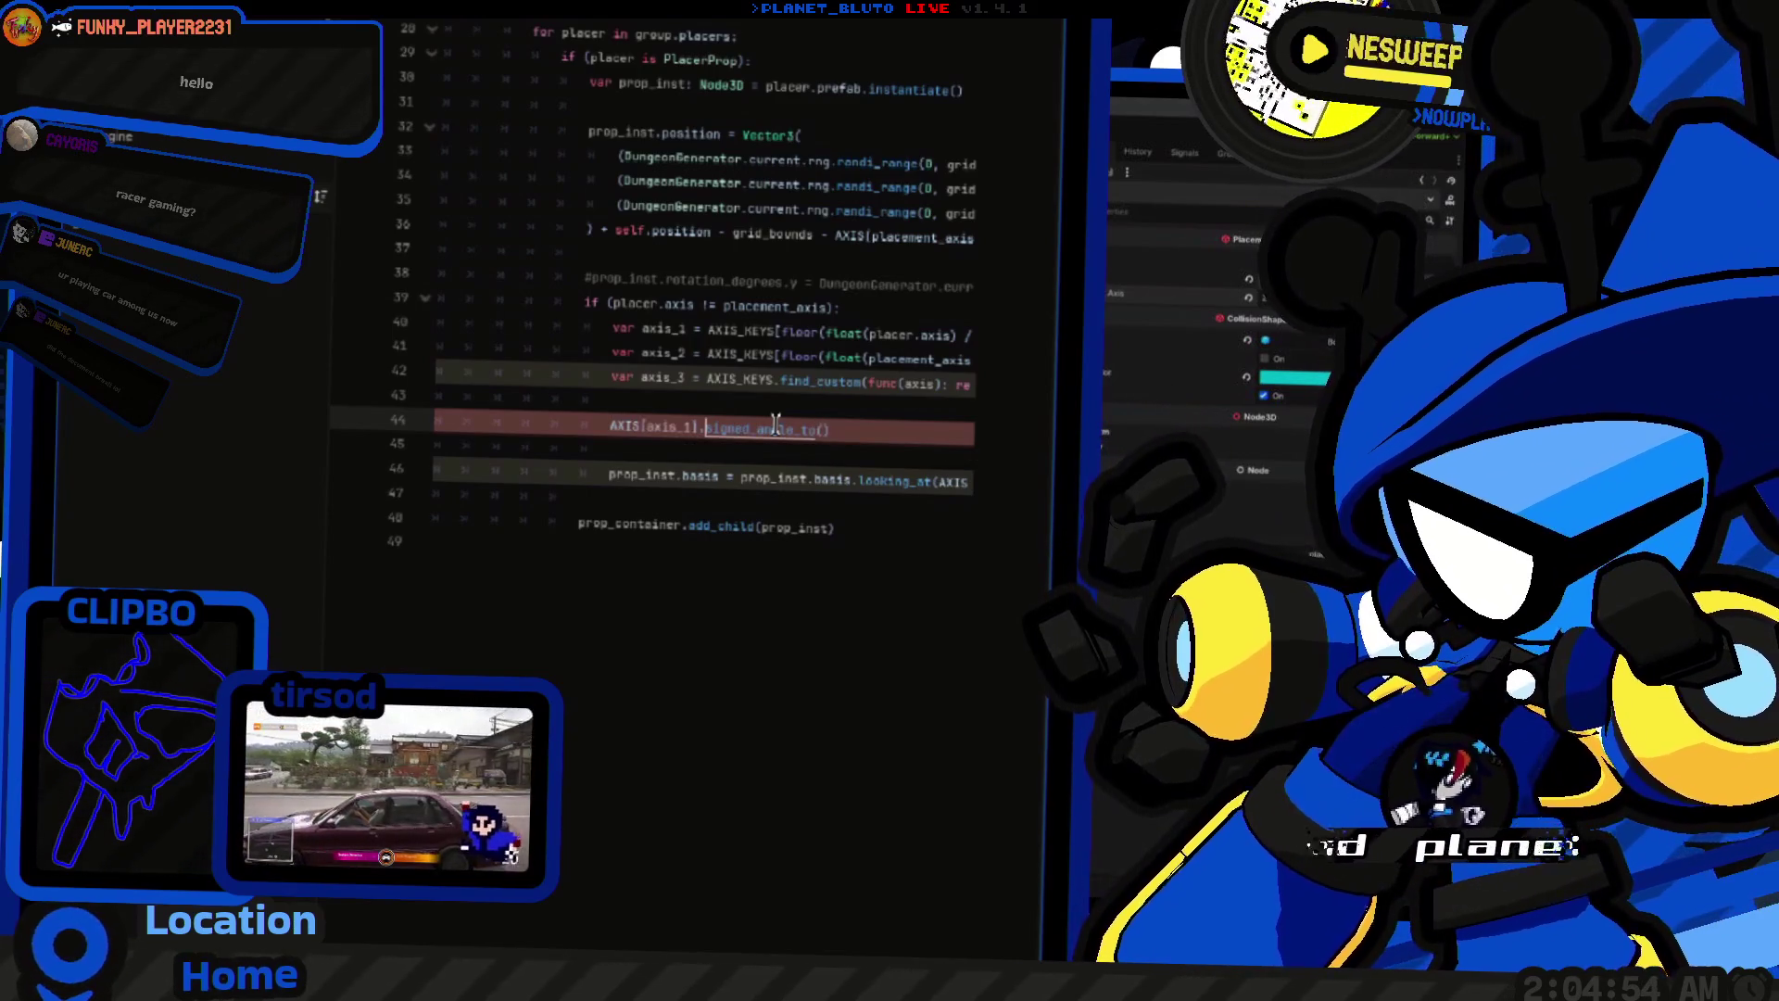
Step: Complete signed_angle_to() on line 44 and pass AXIS[axis_2] as its first argument
type("sign")
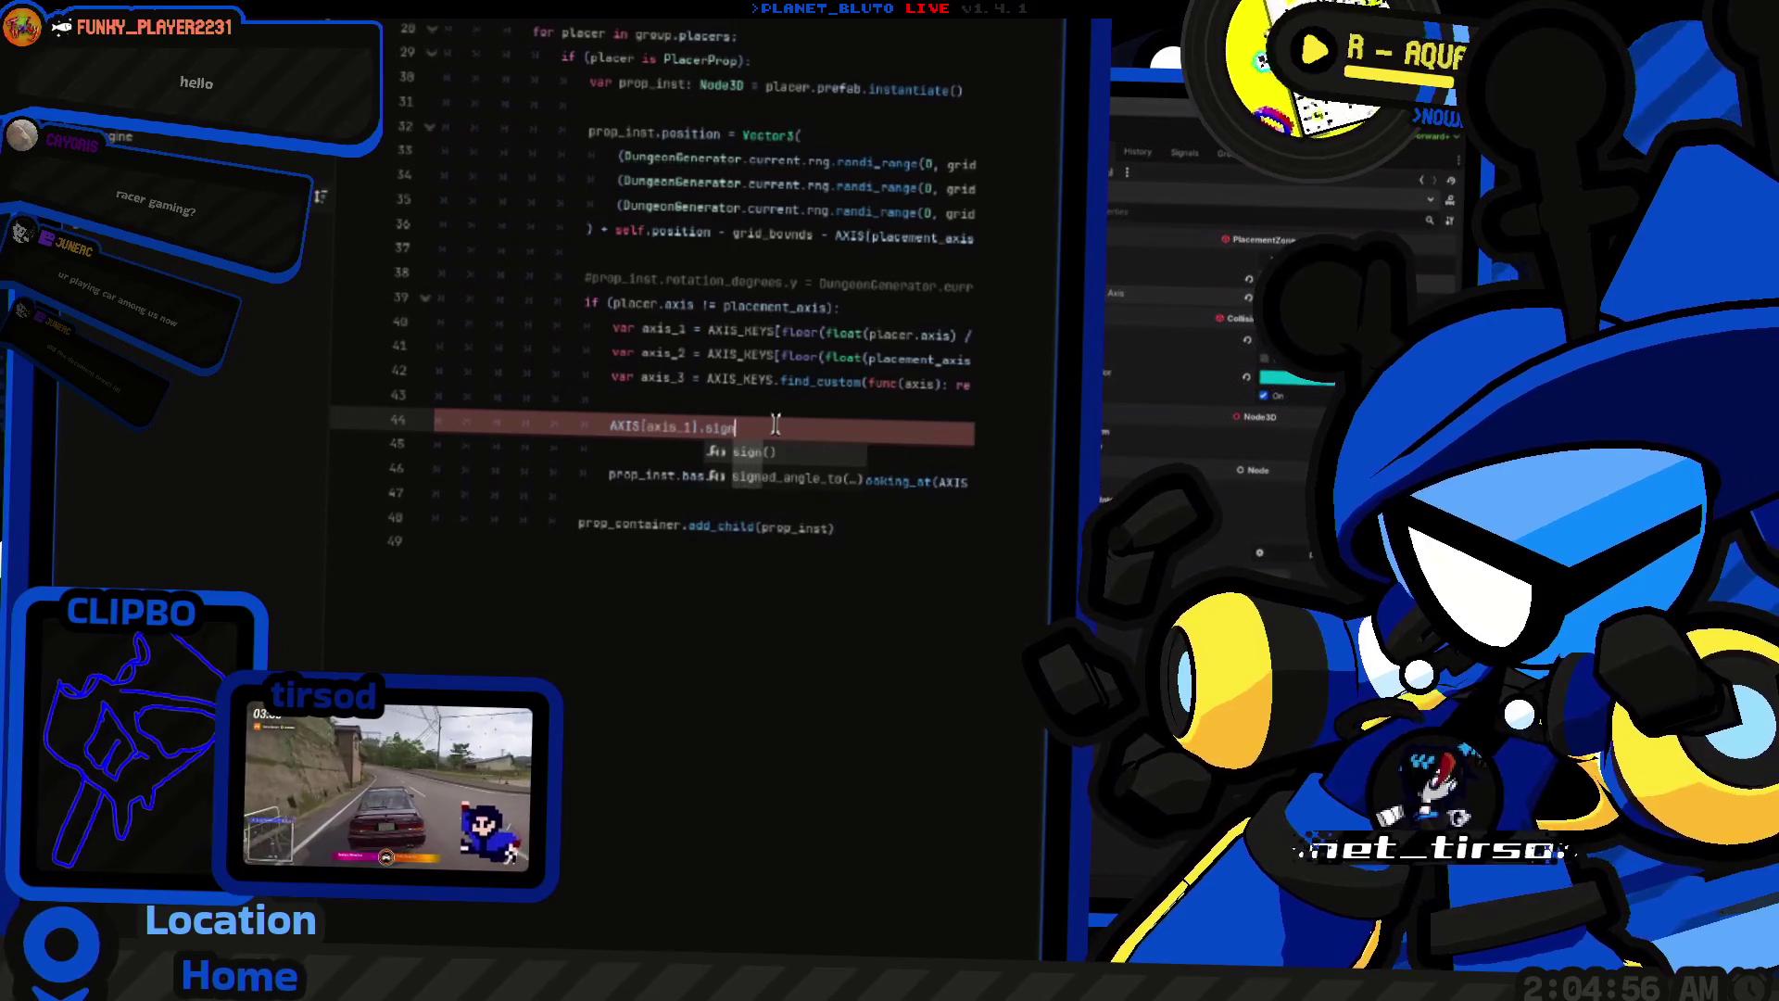
key("BackSpace")
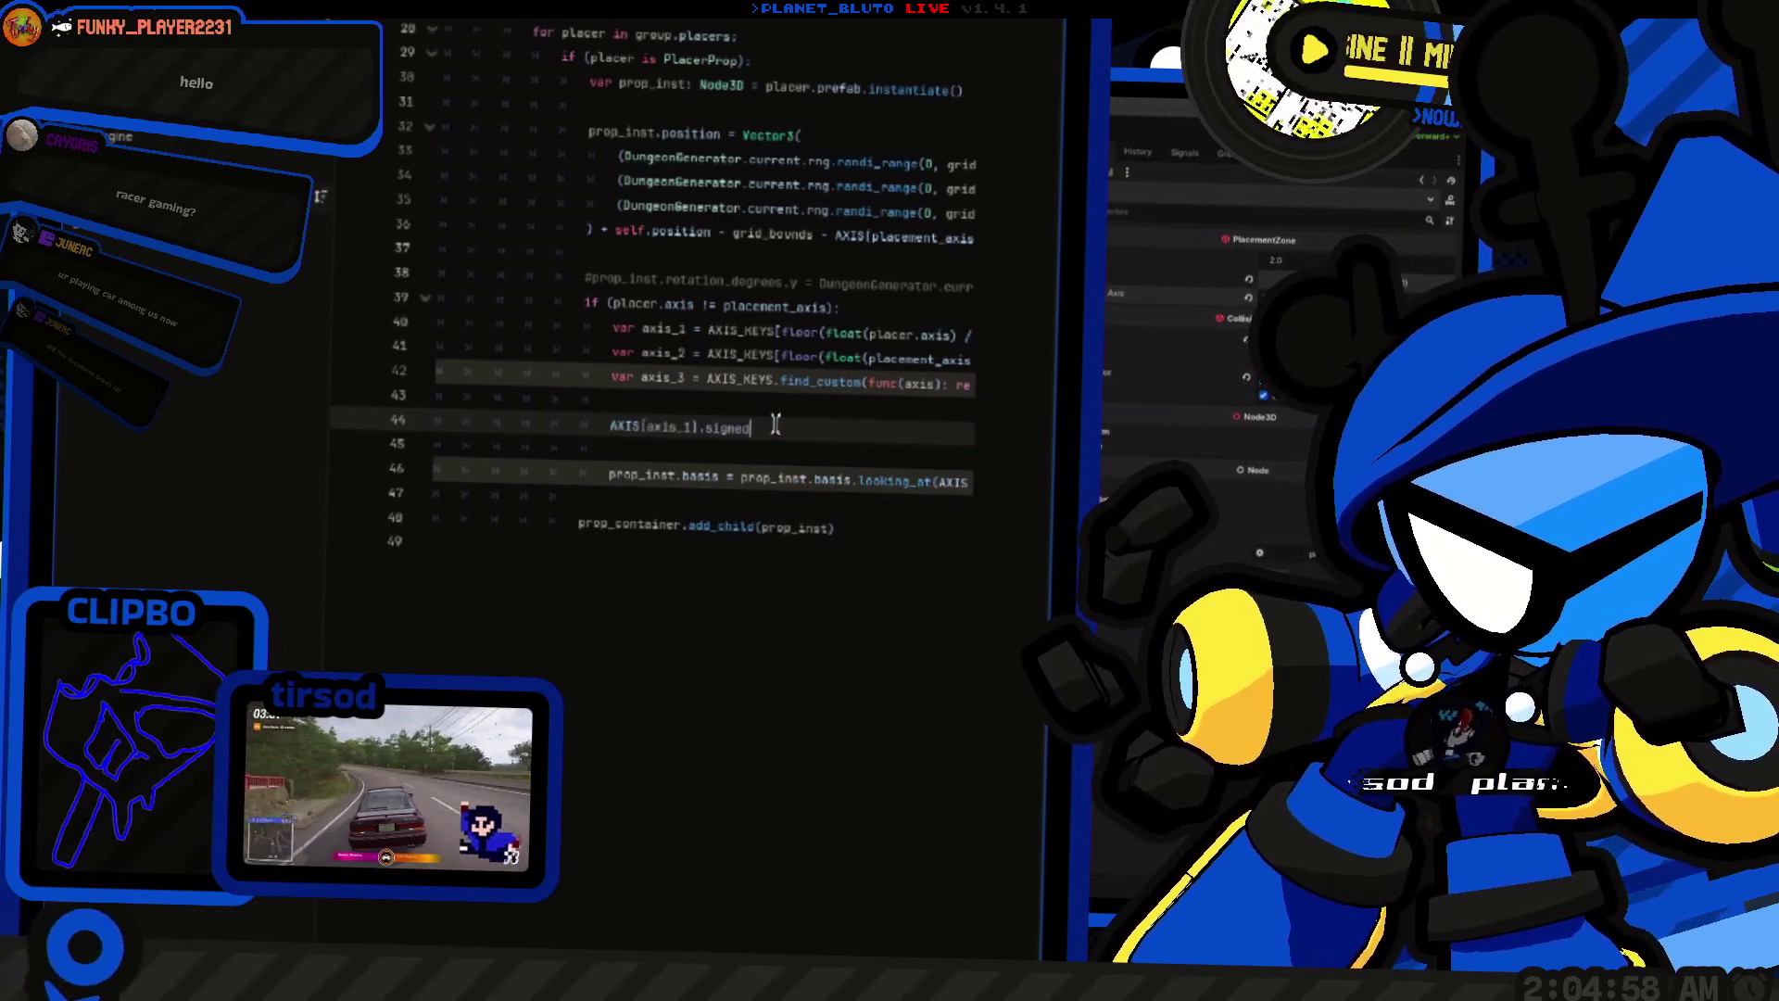
key("Return")
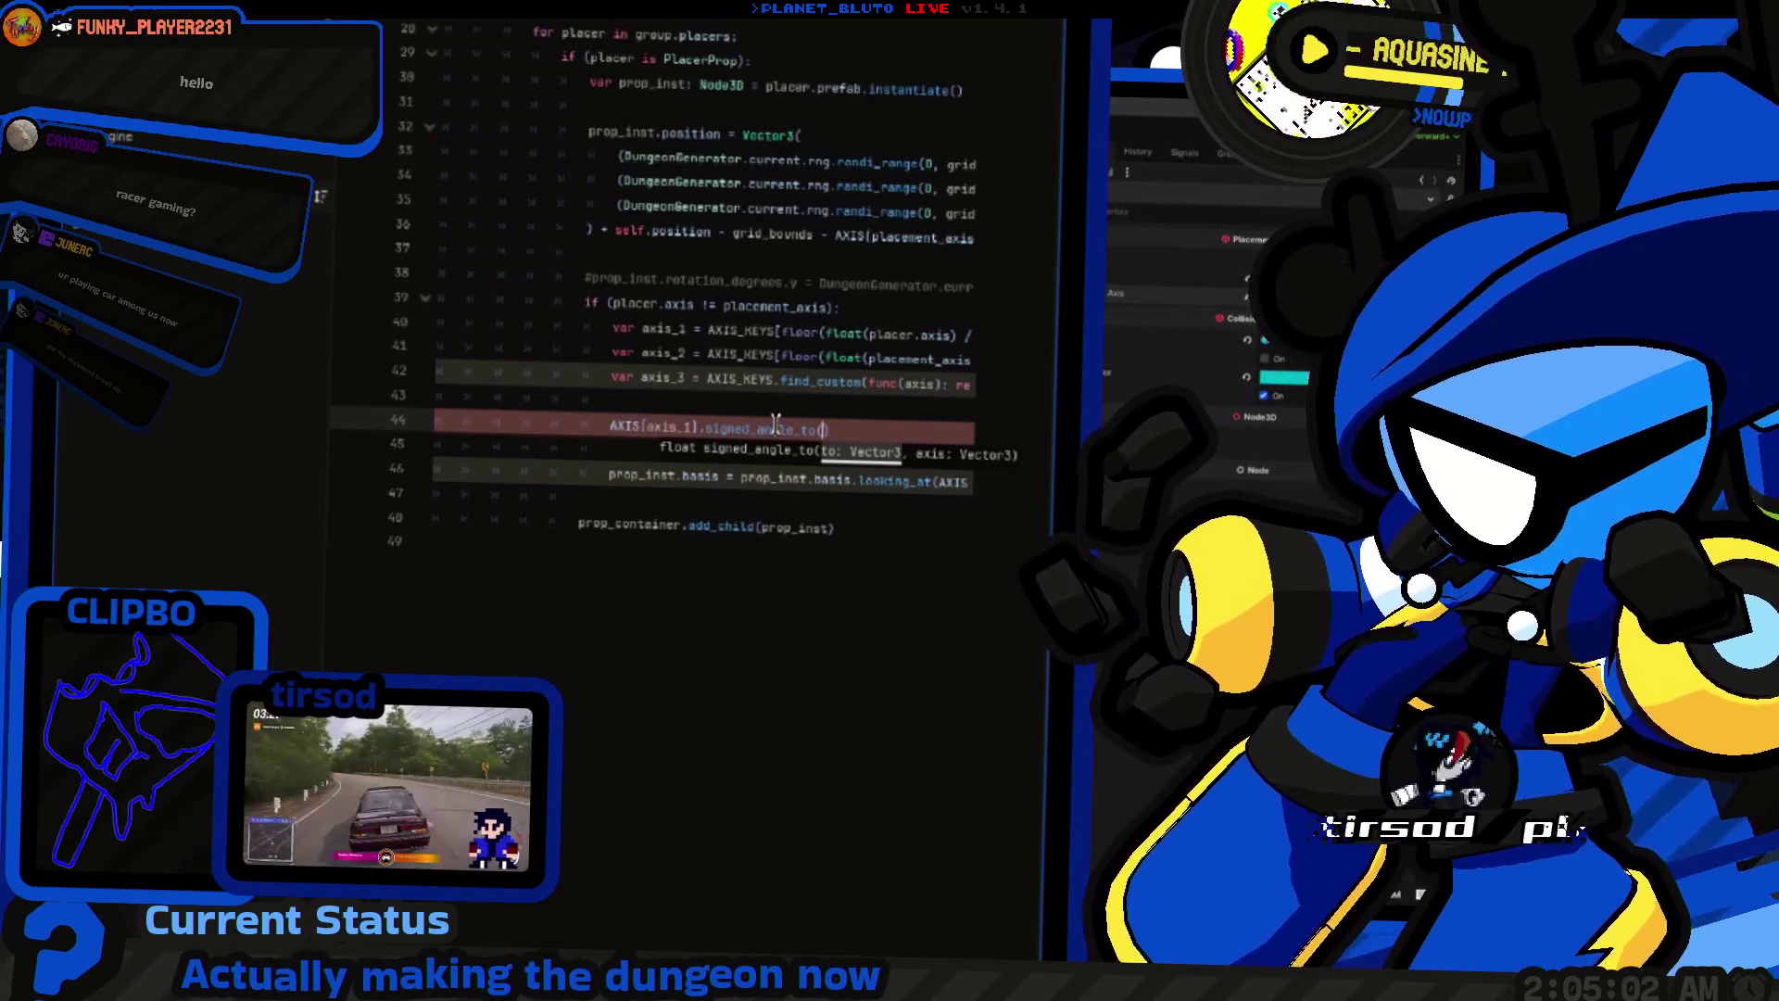
key("BackSpace")
key("BackSpace")
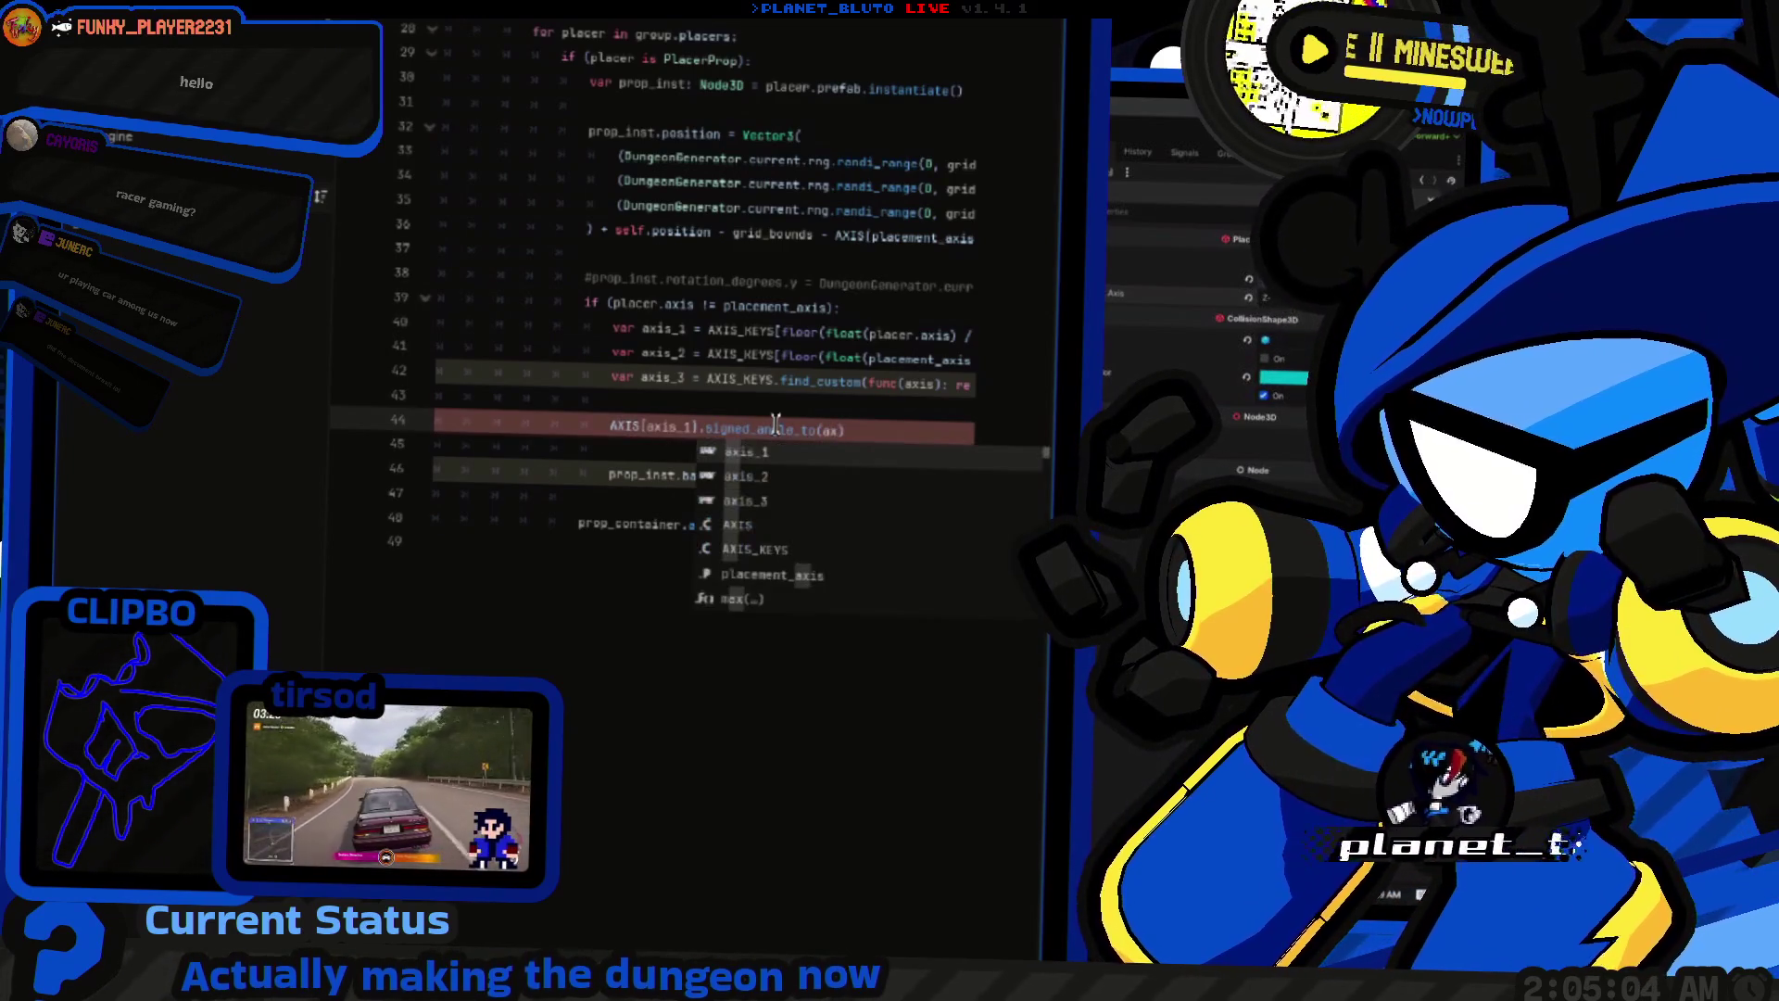
type("AXIS[ax")
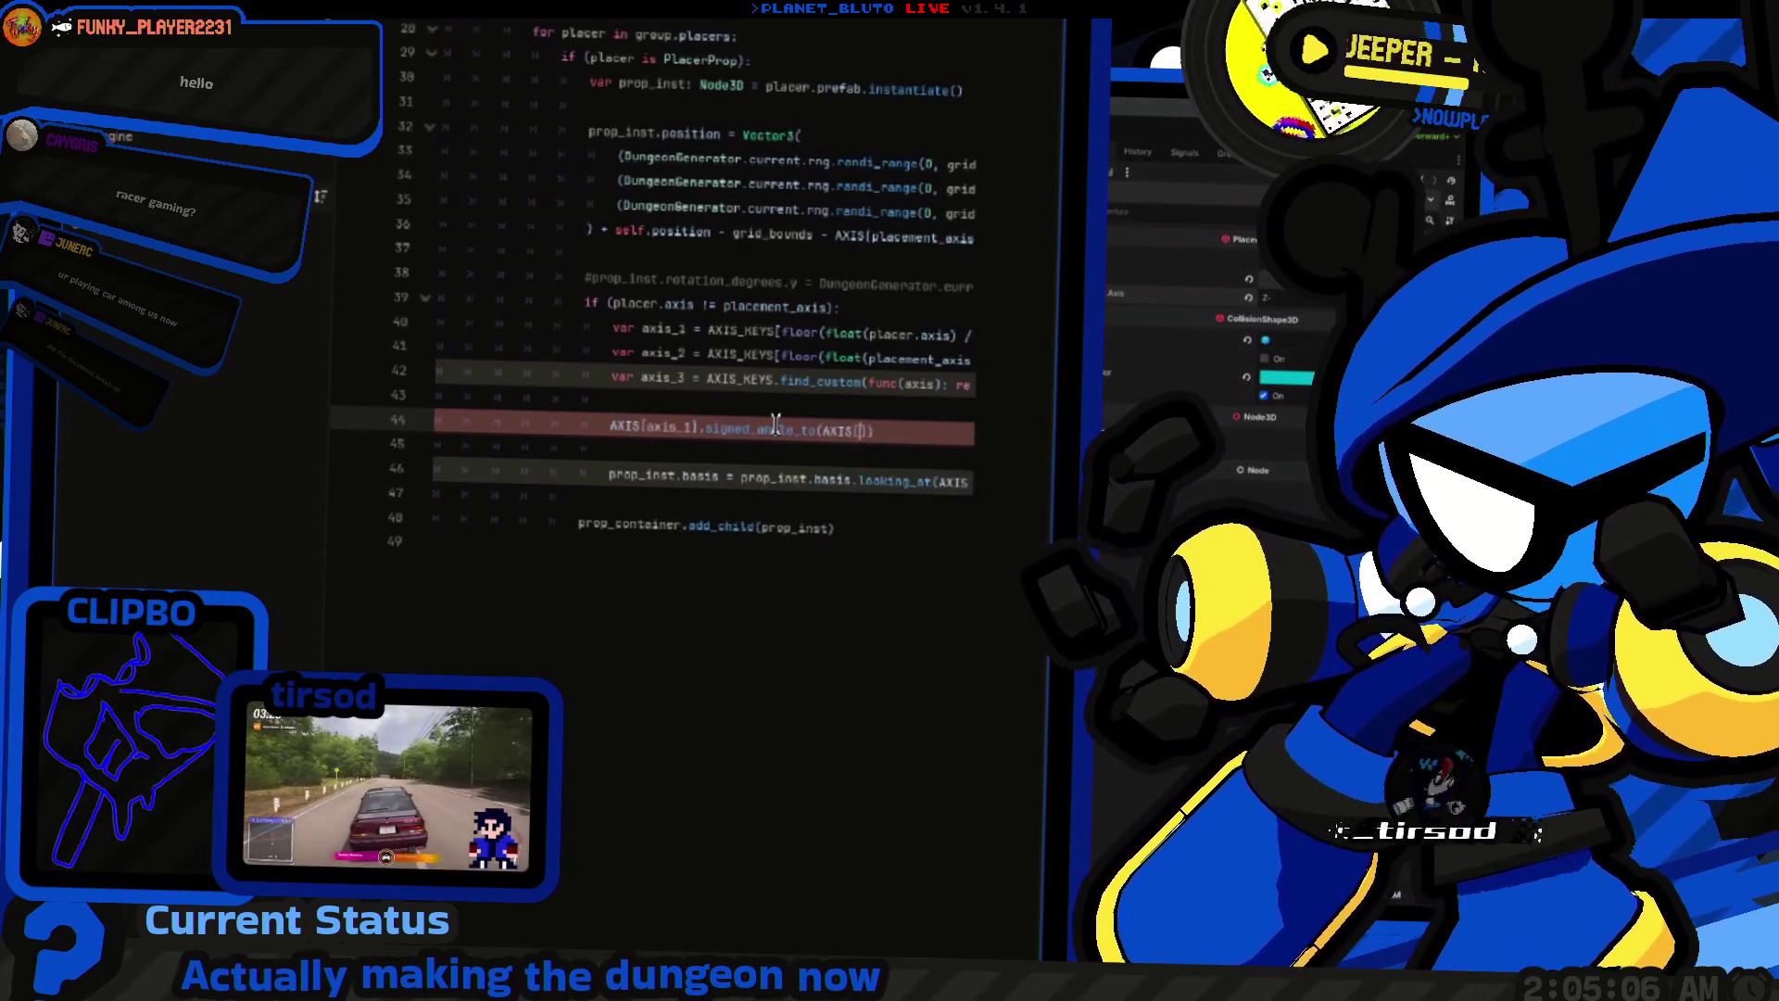
type("is")
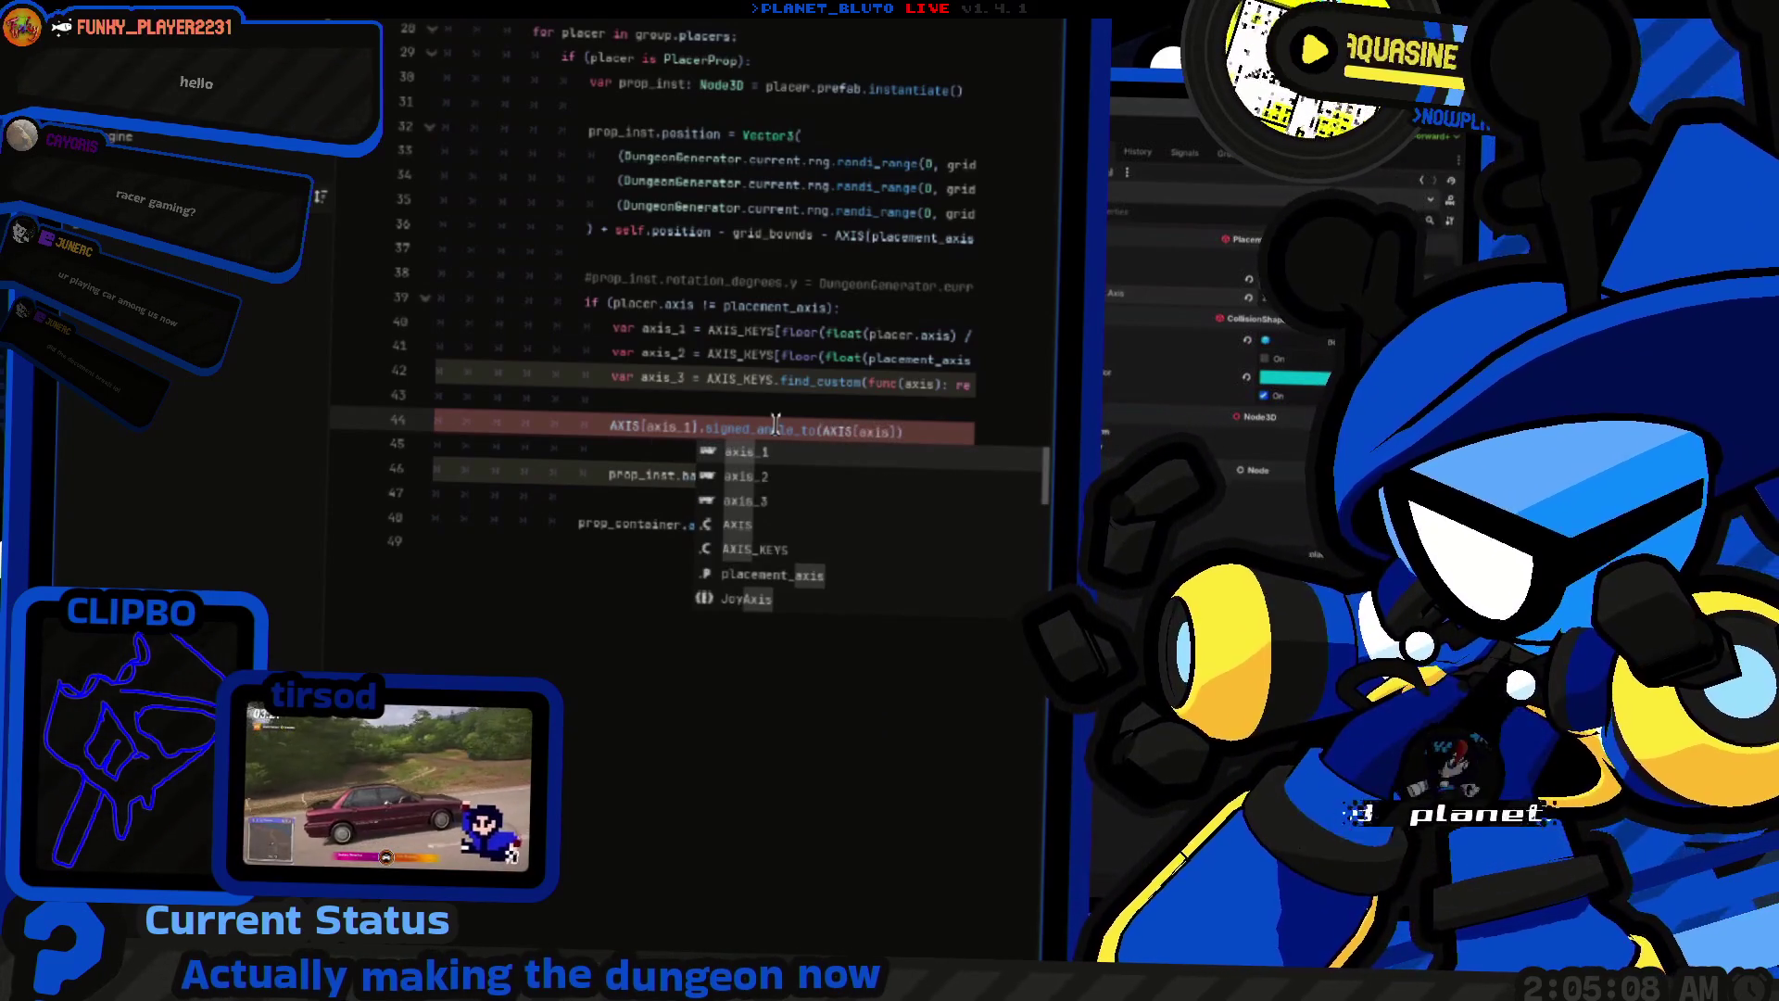
type("_2")
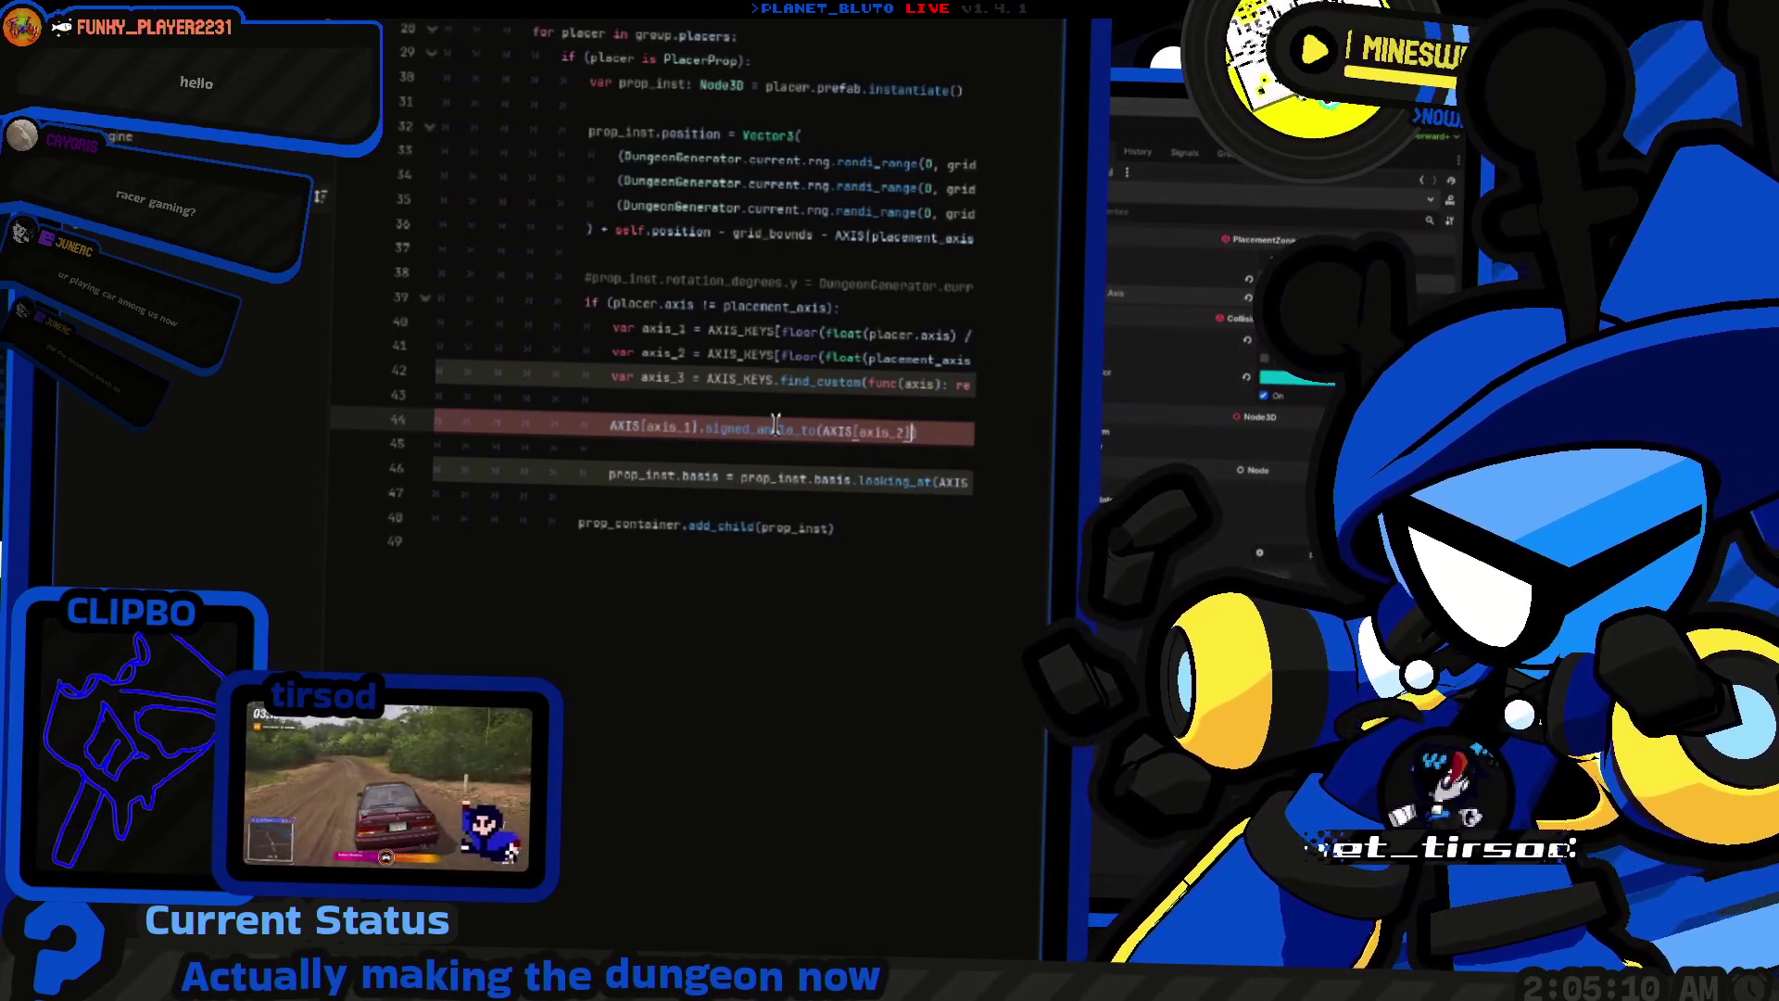
scroll(776, 424, "up", 2)
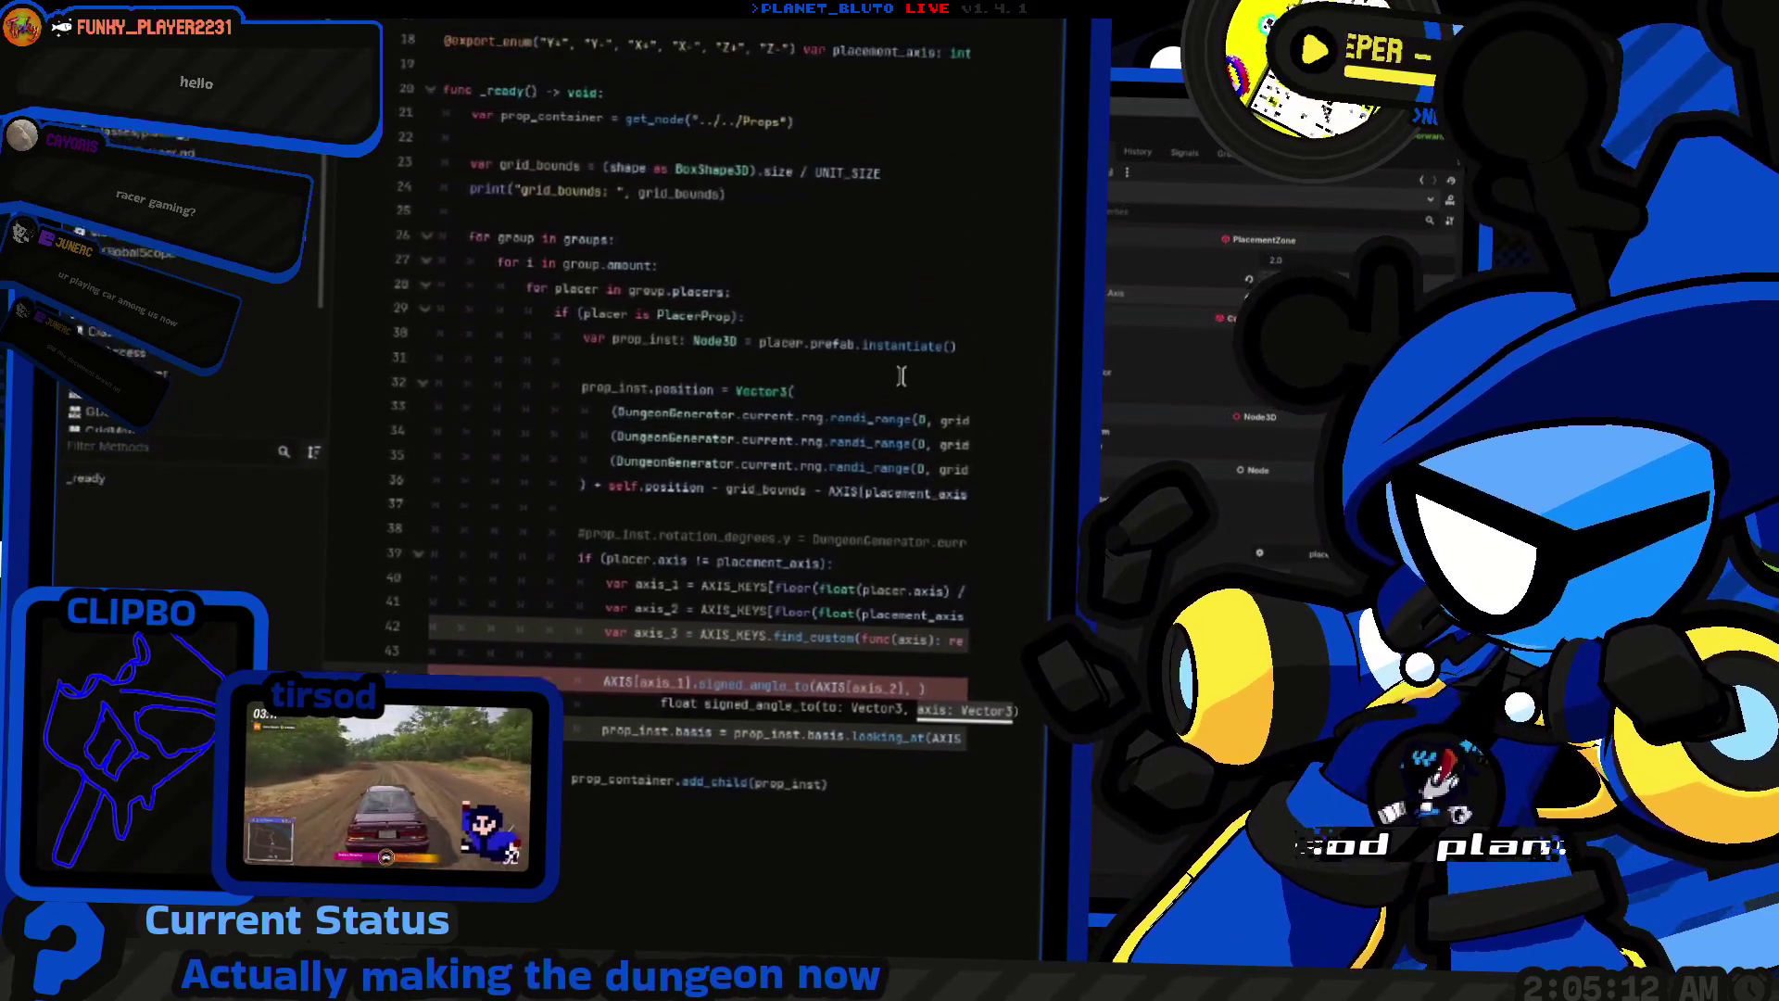
scroll(759, 470, "up", 7)
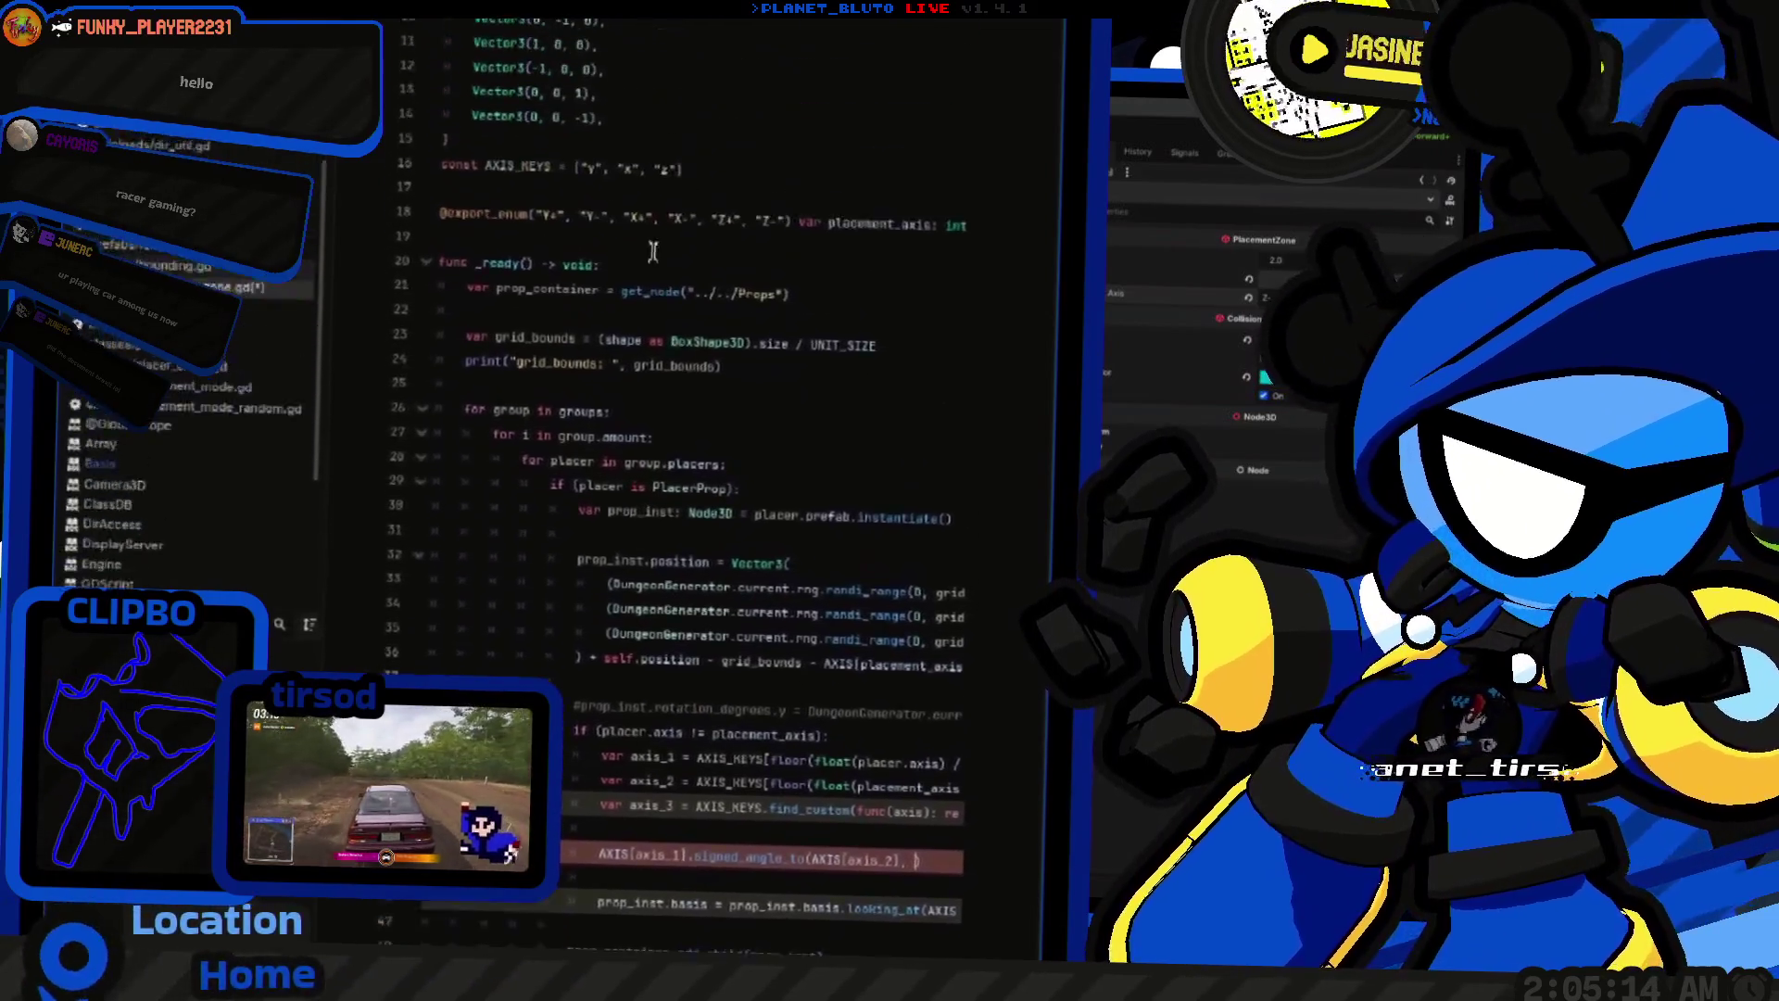
Step: Duplicate AXIS_KEYS into an AXIS_DICT constant with one "y", "x", "z" entry per line
key("ctrl+shift+d")
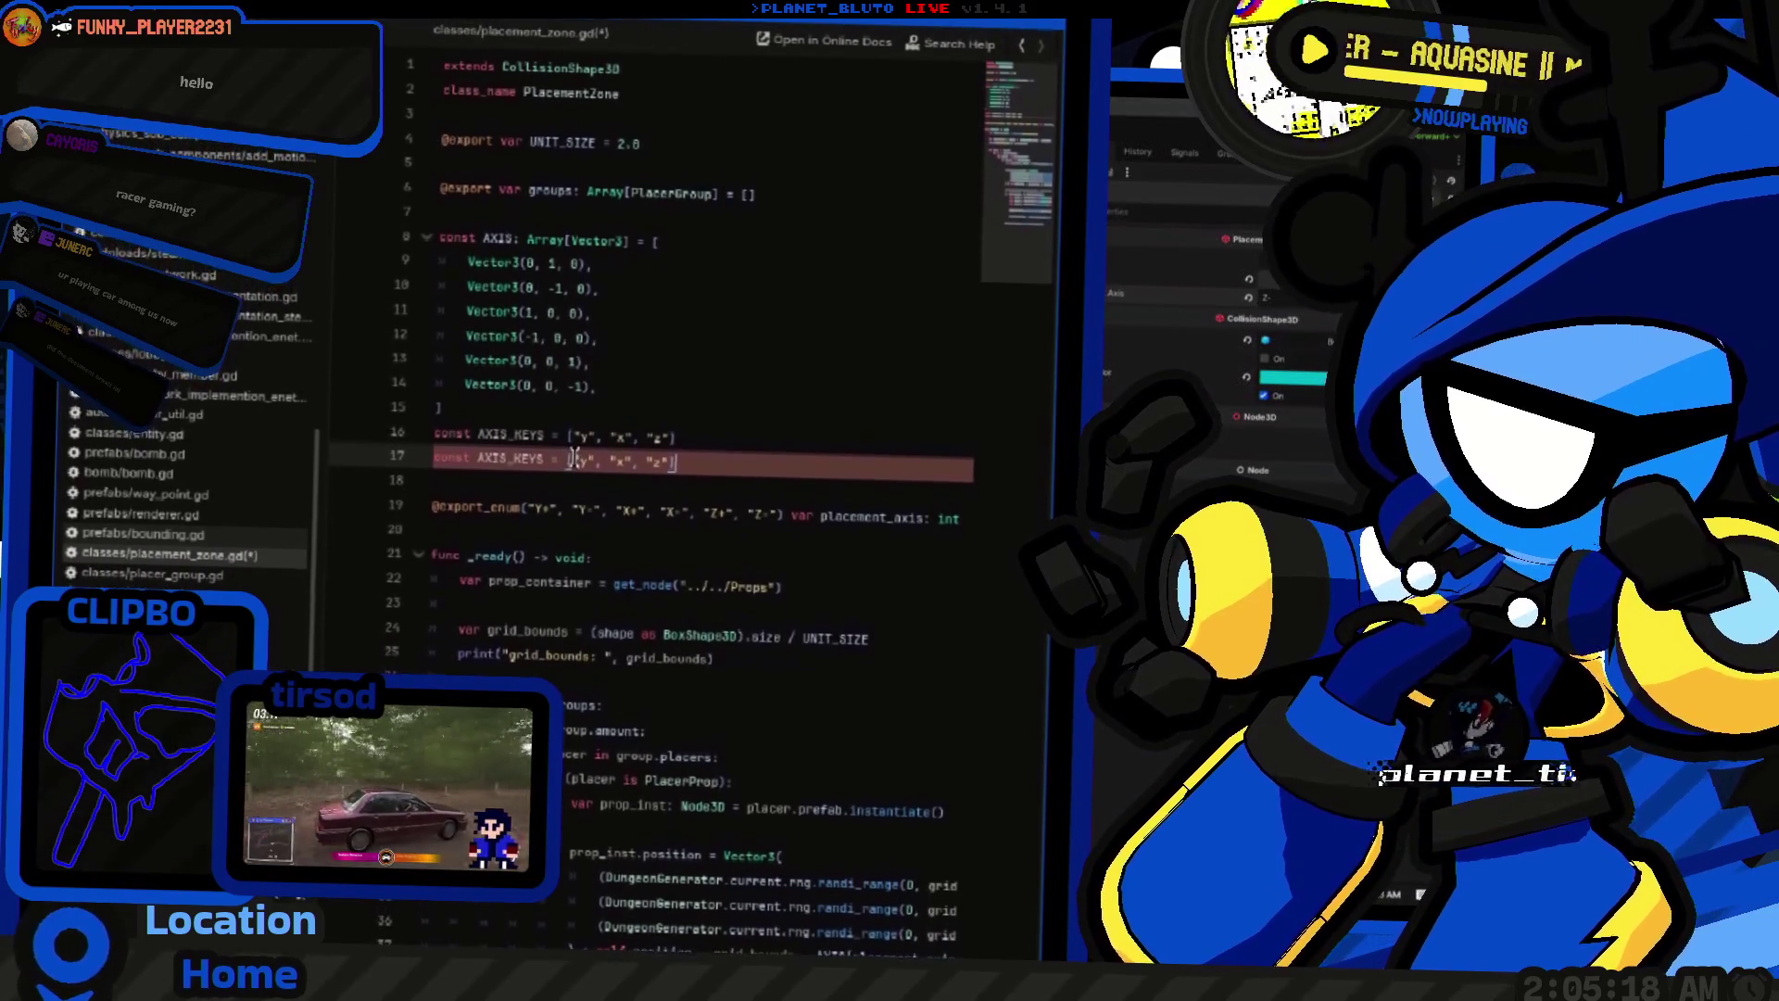
left_click_drag(573, 457, 671, 457)
left_click_drag(514, 459, 546, 459)
scroll(652, 468, "down", 1)
type("DICT")
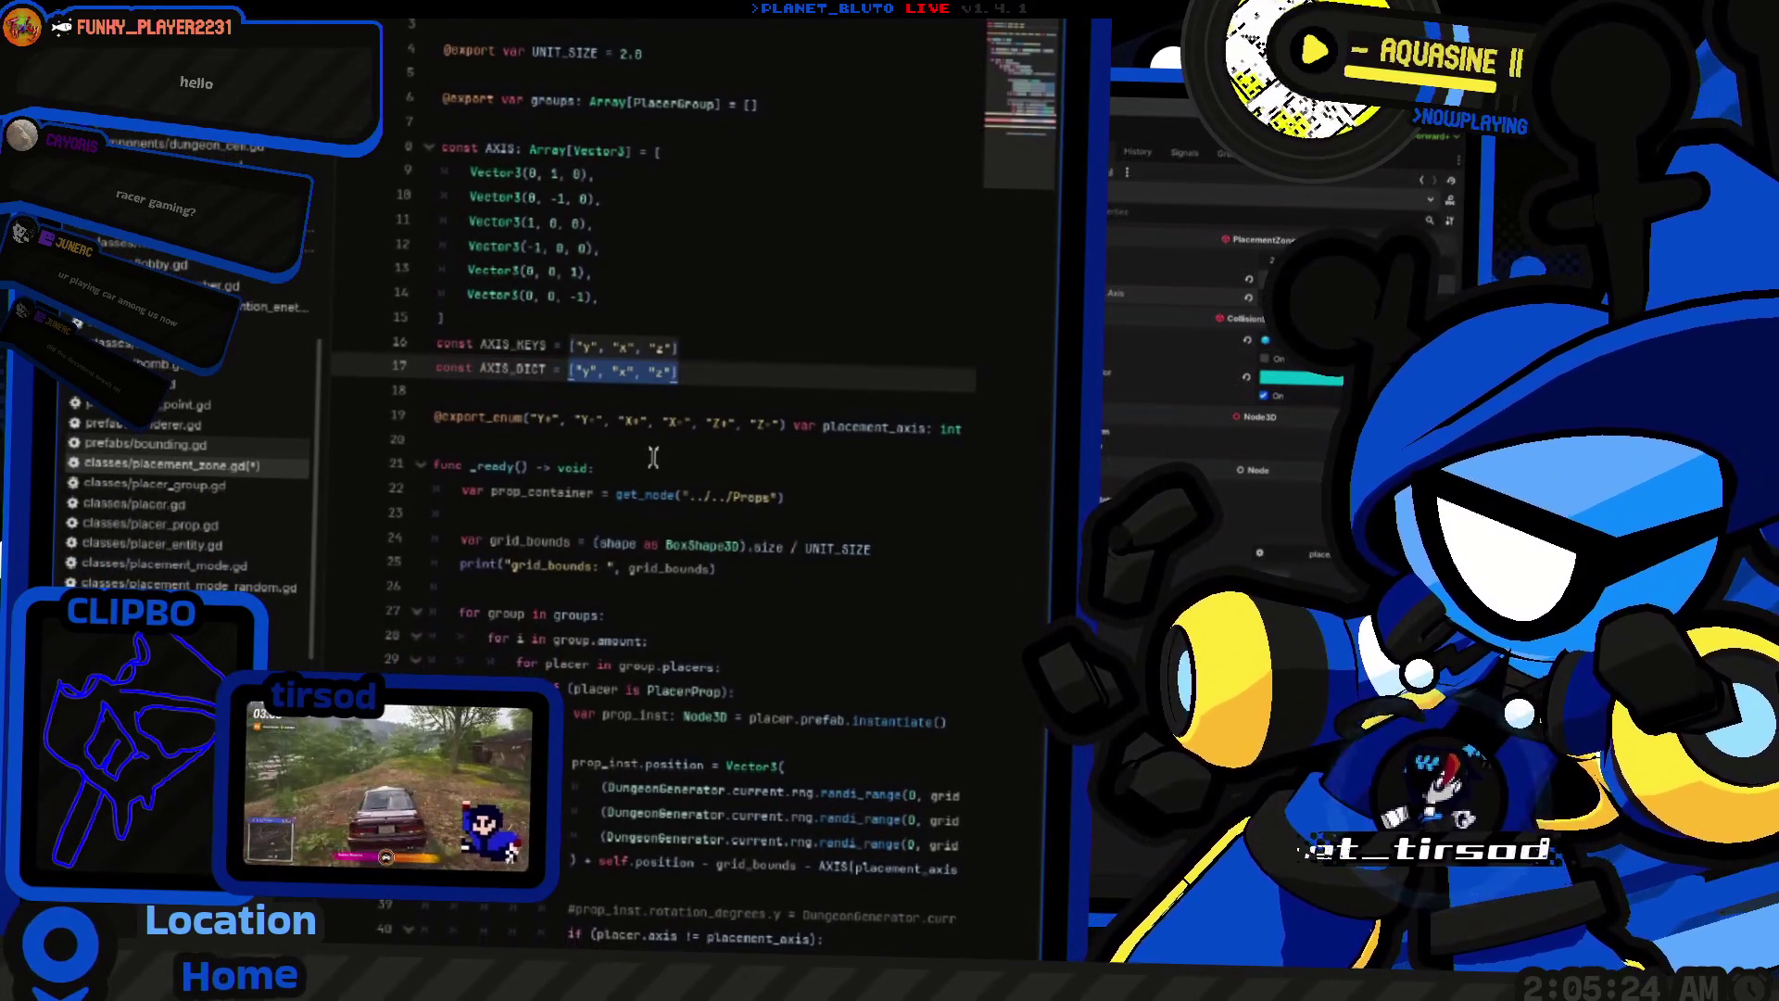
key("BackSpace")
key("End")
key("BackSpace")
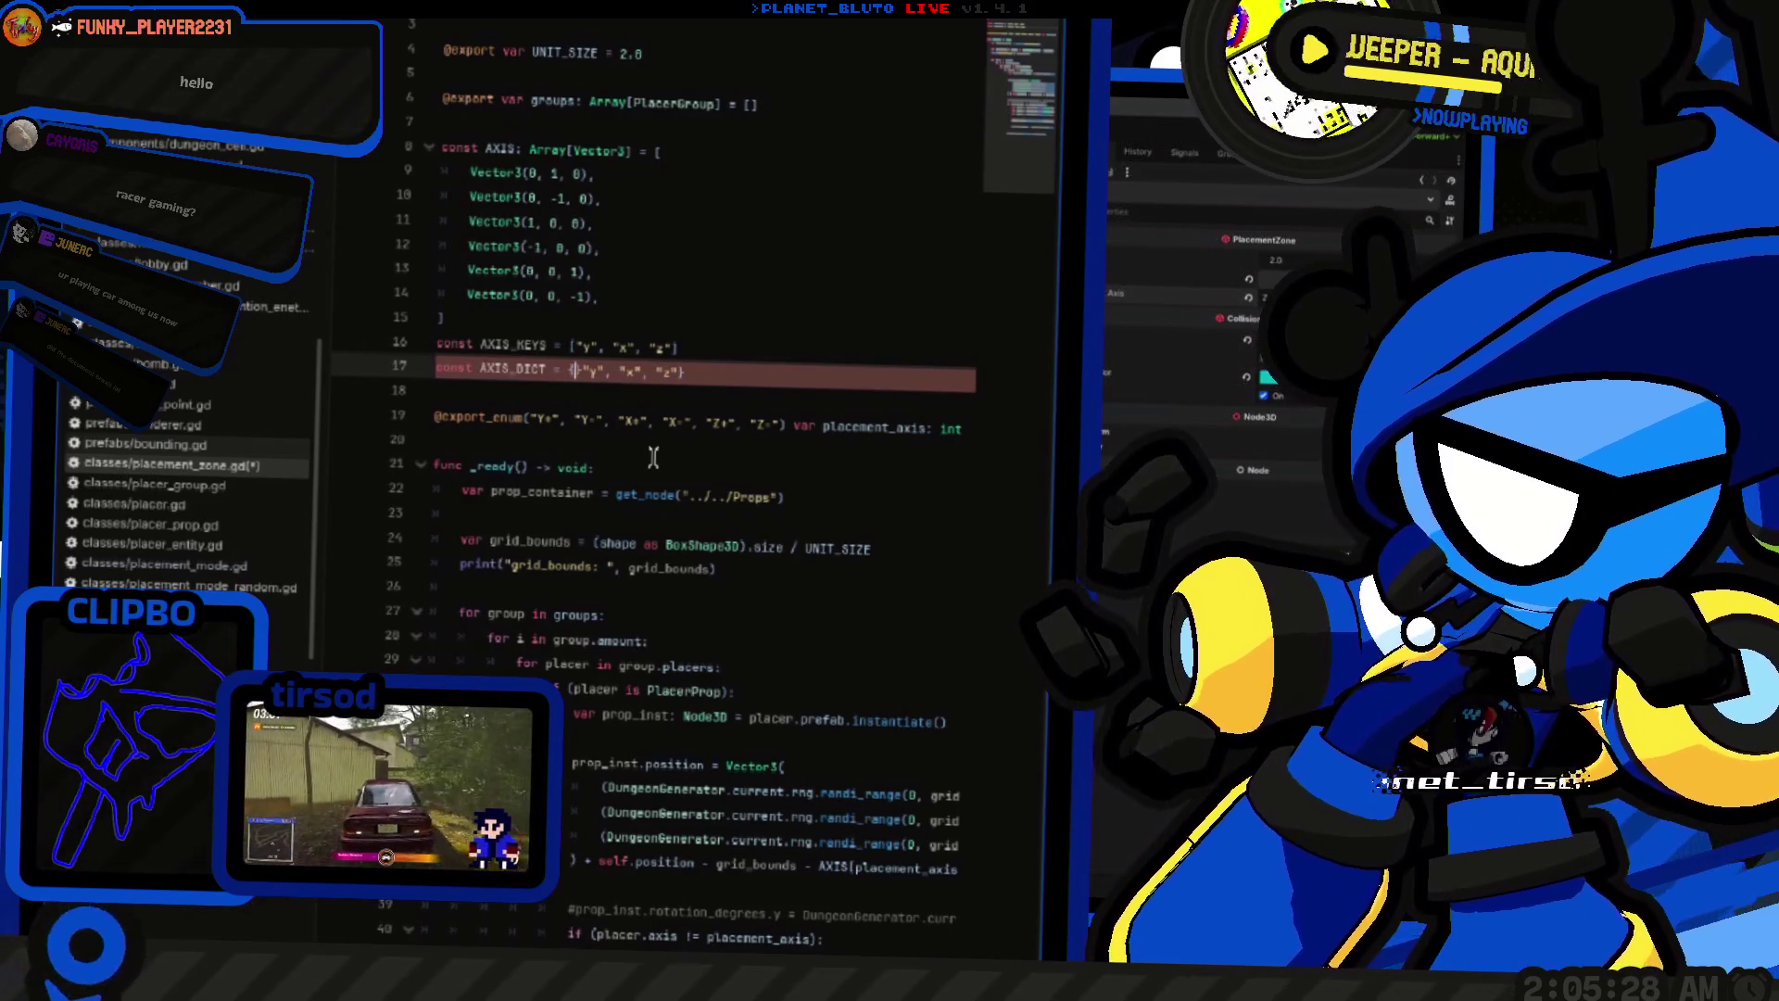
key("Return")
key("Right")
key("Right")
key("Right")
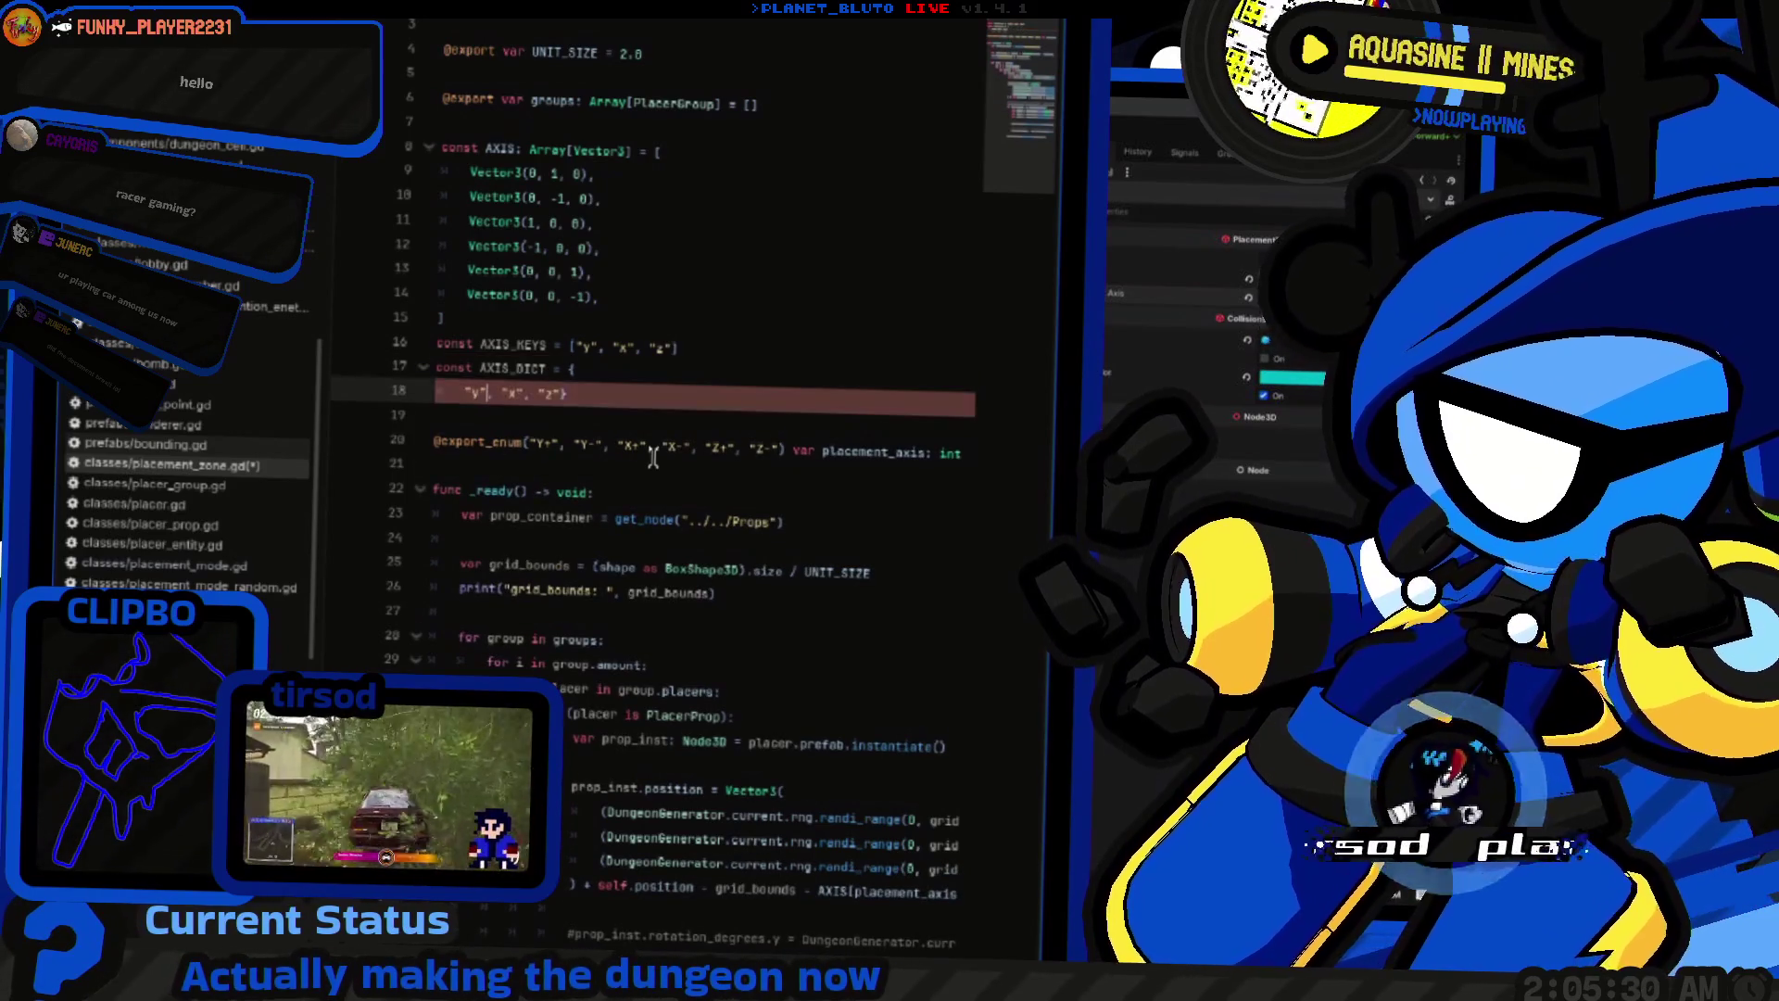
type(":")
key("Return")
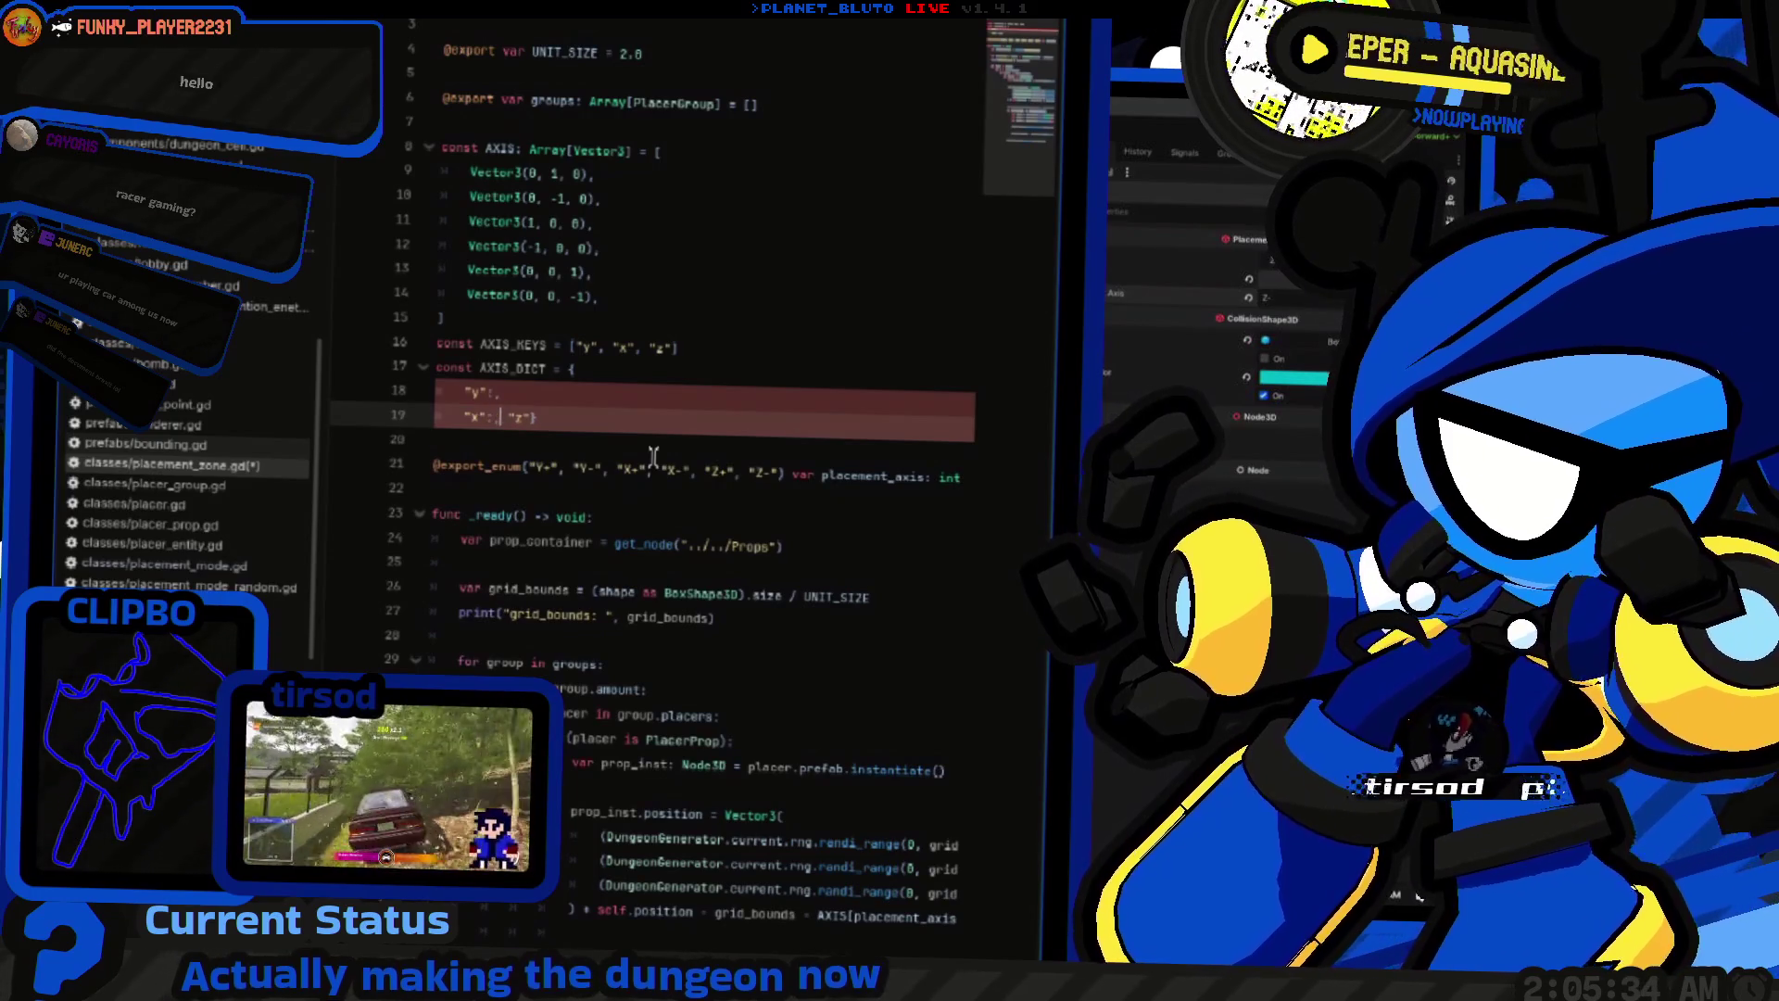
key("Return")
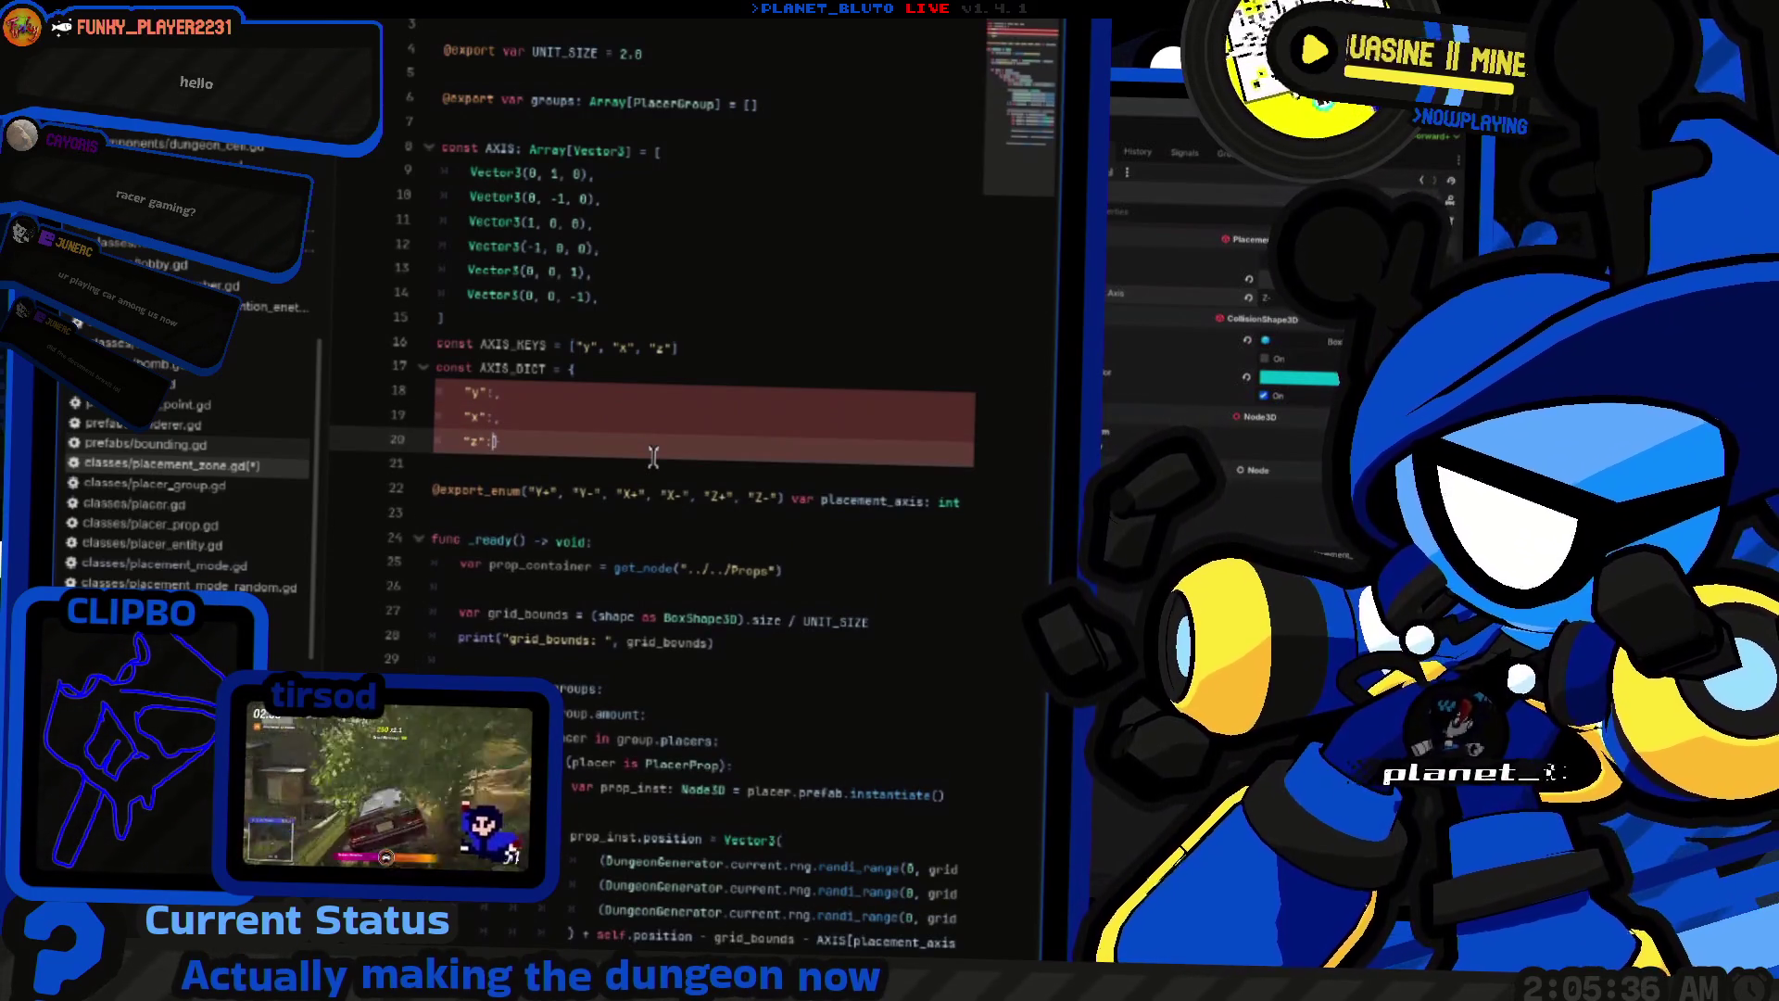
key("Return")
key("Up")
key("Up")
key("Up")
Step: Enter the values 0, 2 and 4 for the "y", "x" and "z" keys
key("End")
key("Left")
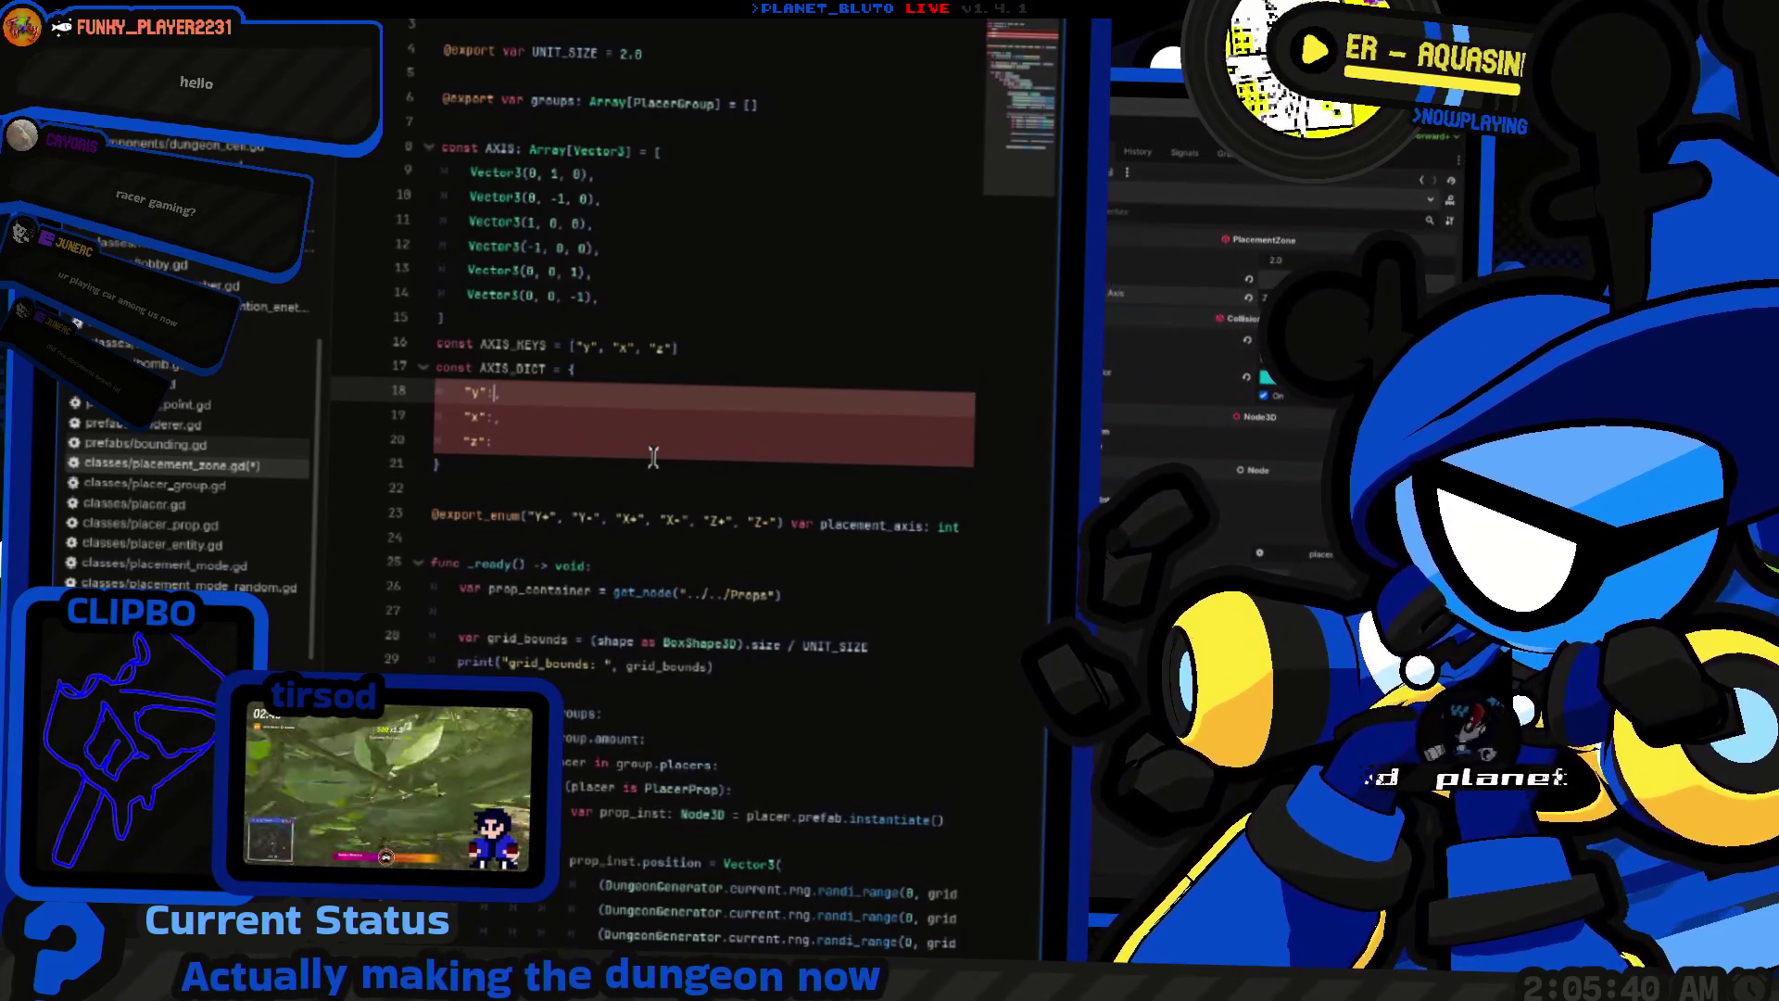
type("0")
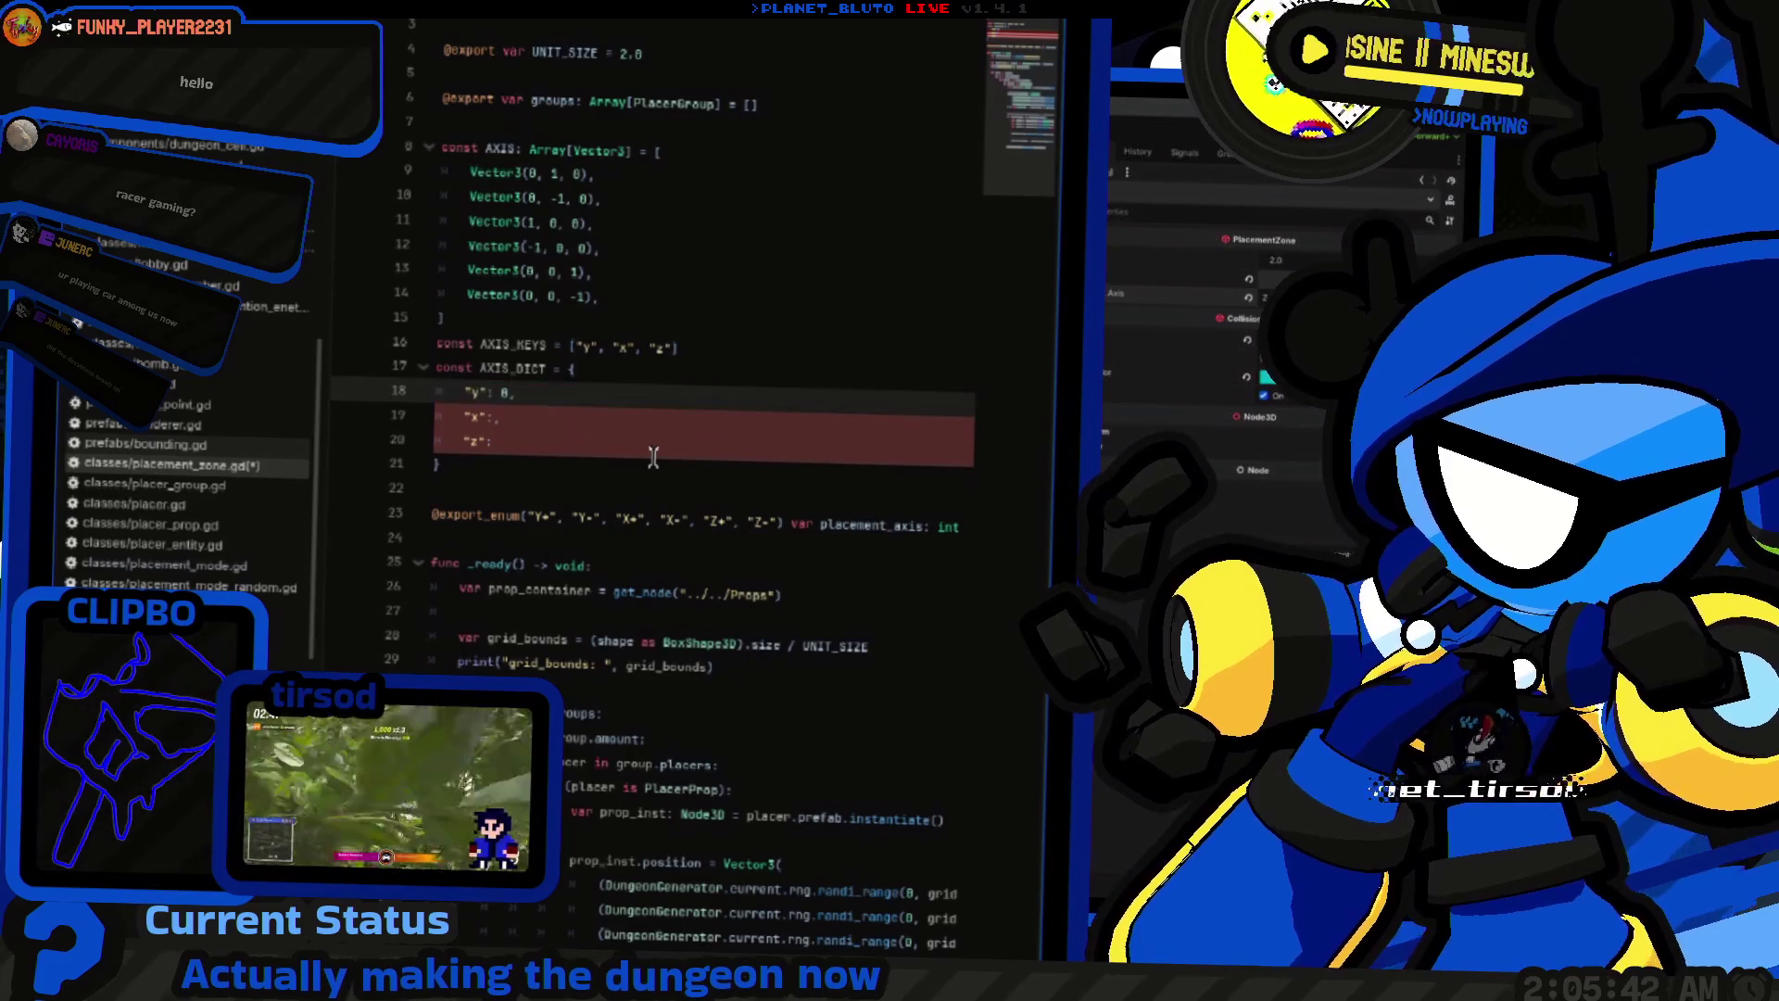
key("Down")
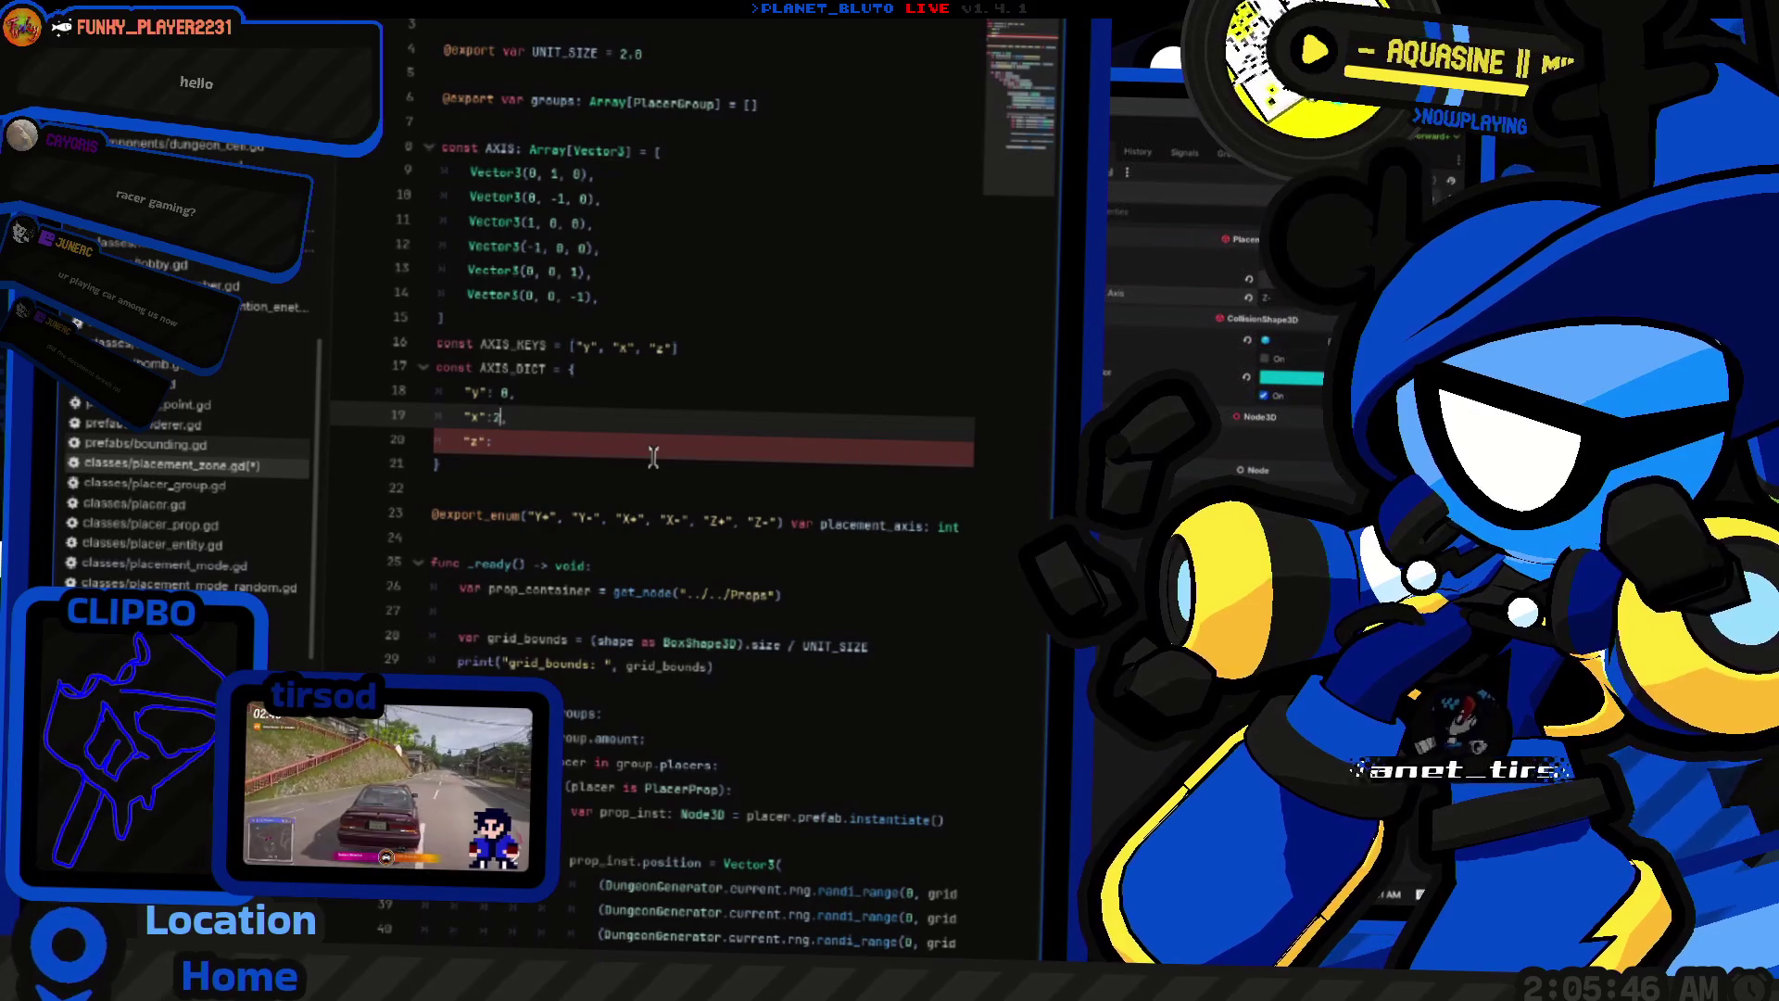
key("Down")
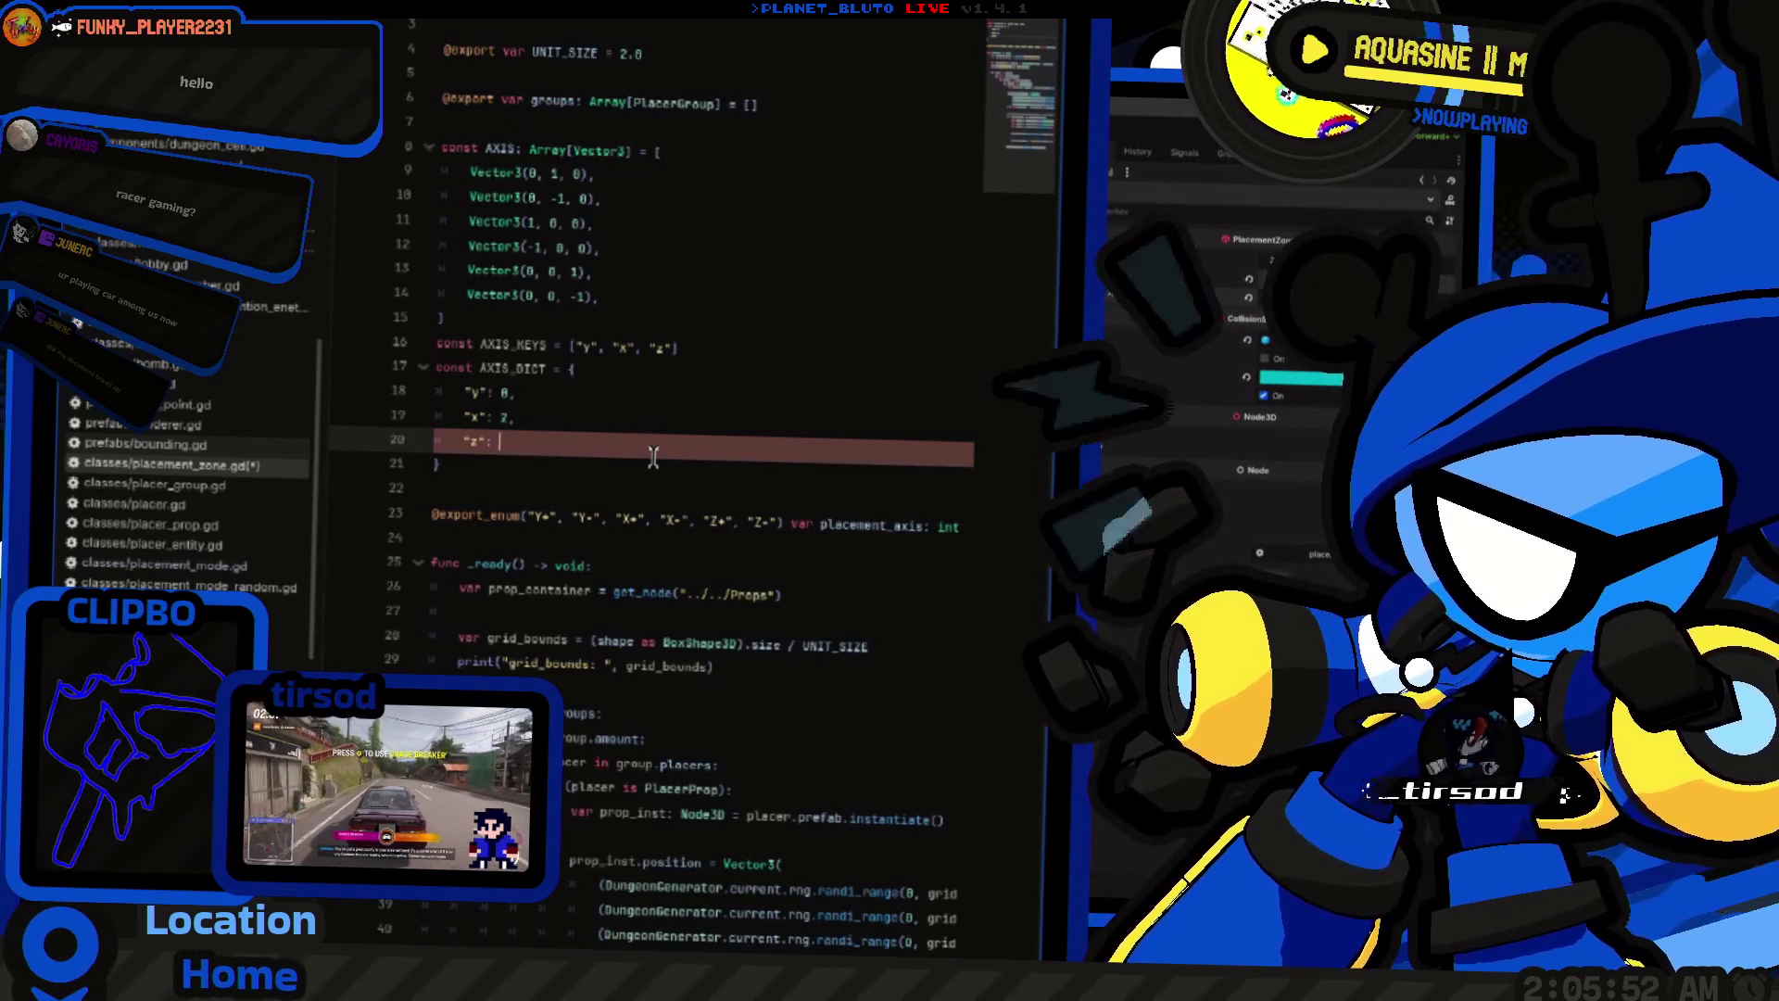
type("4")
scroll(654, 457, "down", 8)
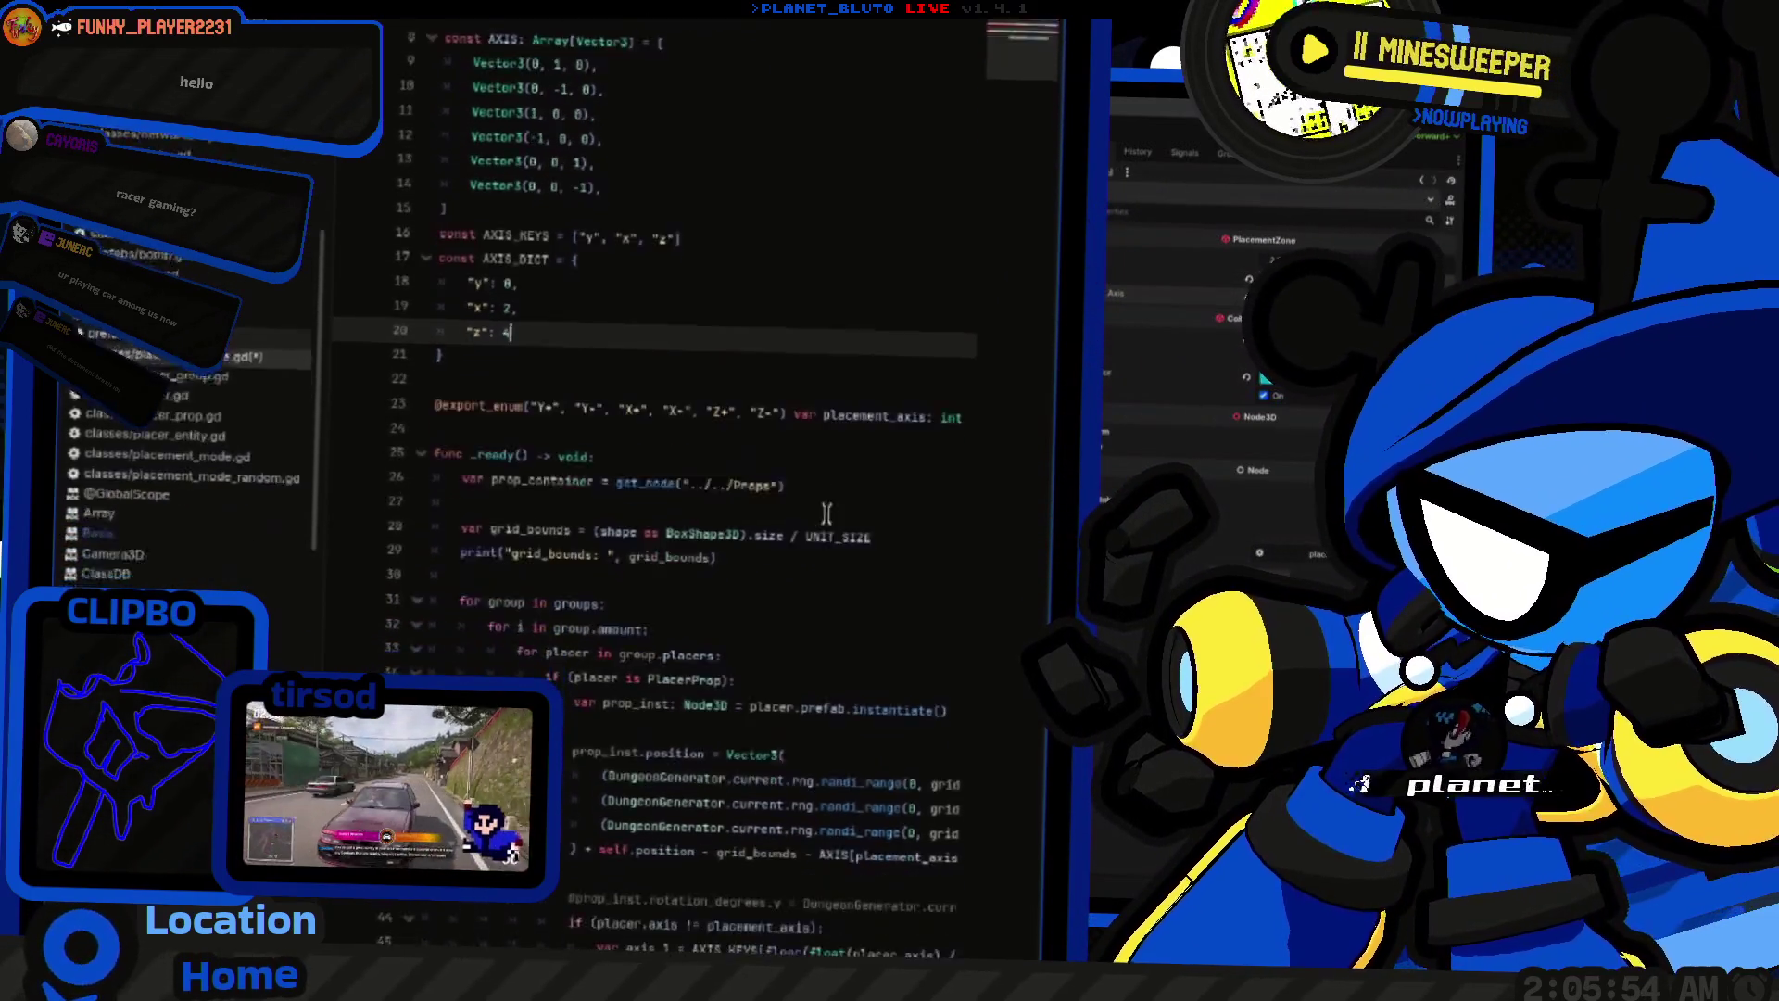
Step: Make the second signed_angle_to argument on line 49 AXIS[AXIS_DICT[axis_3]]
scroll(714, 522, "down", 1)
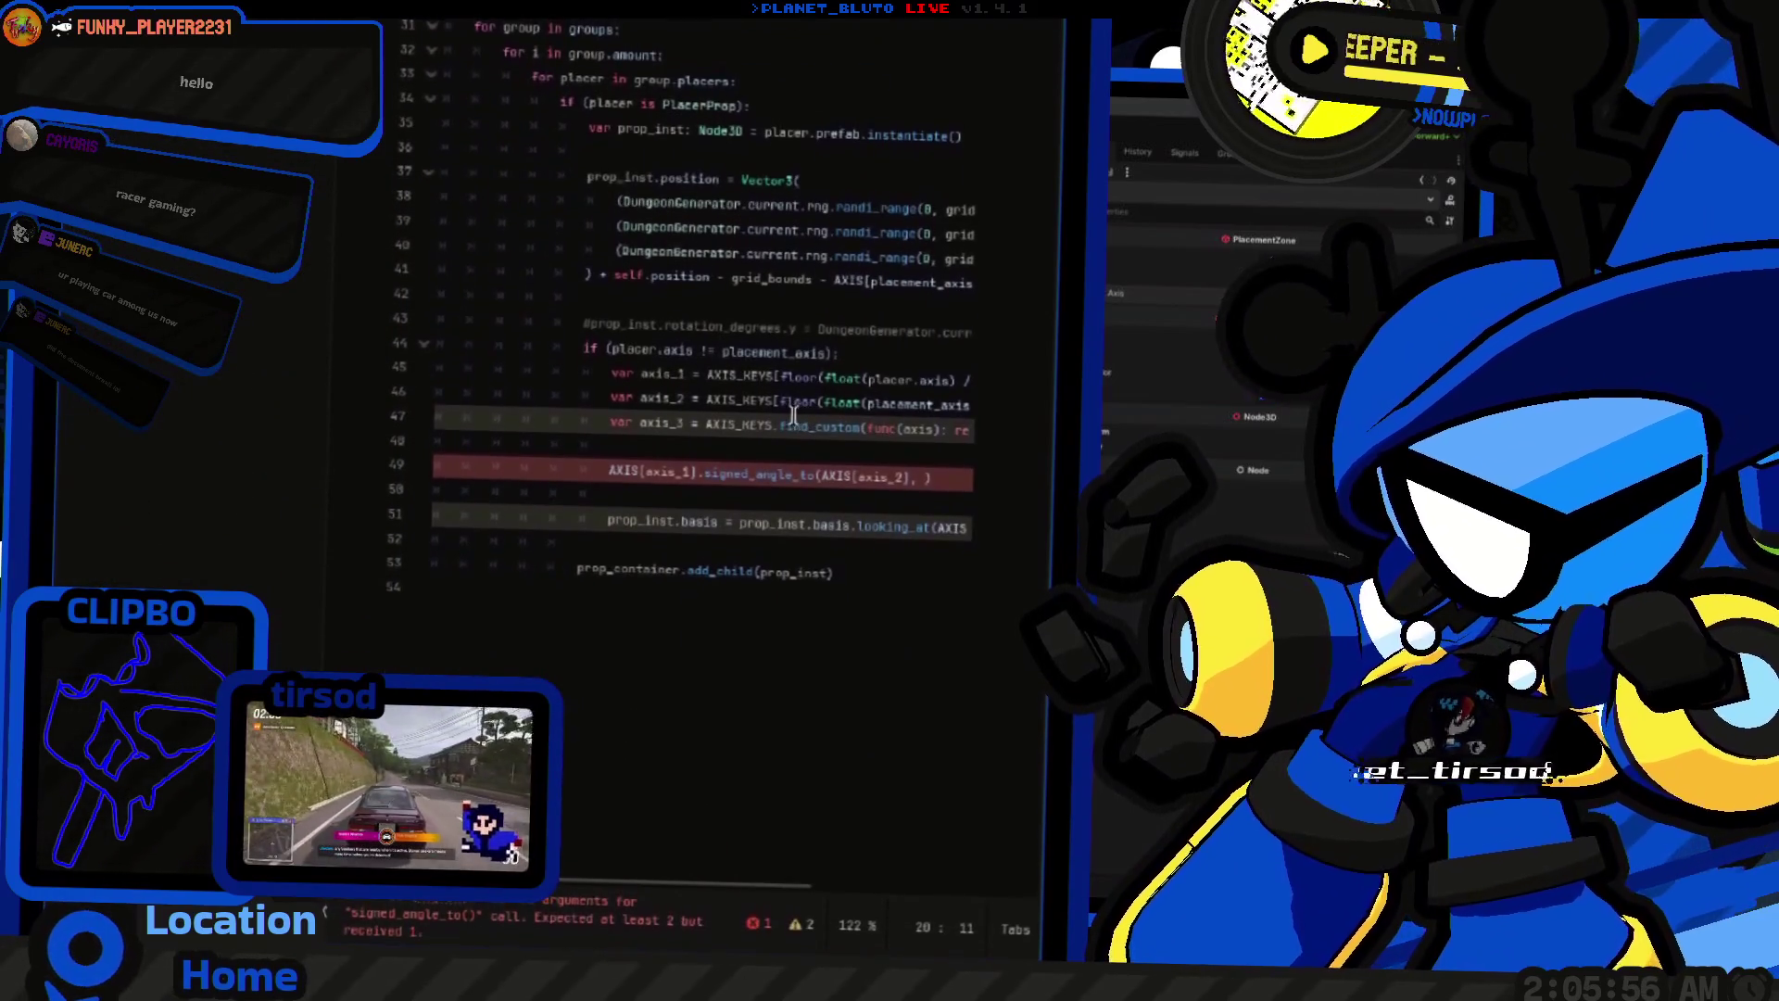
left_click(849, 418)
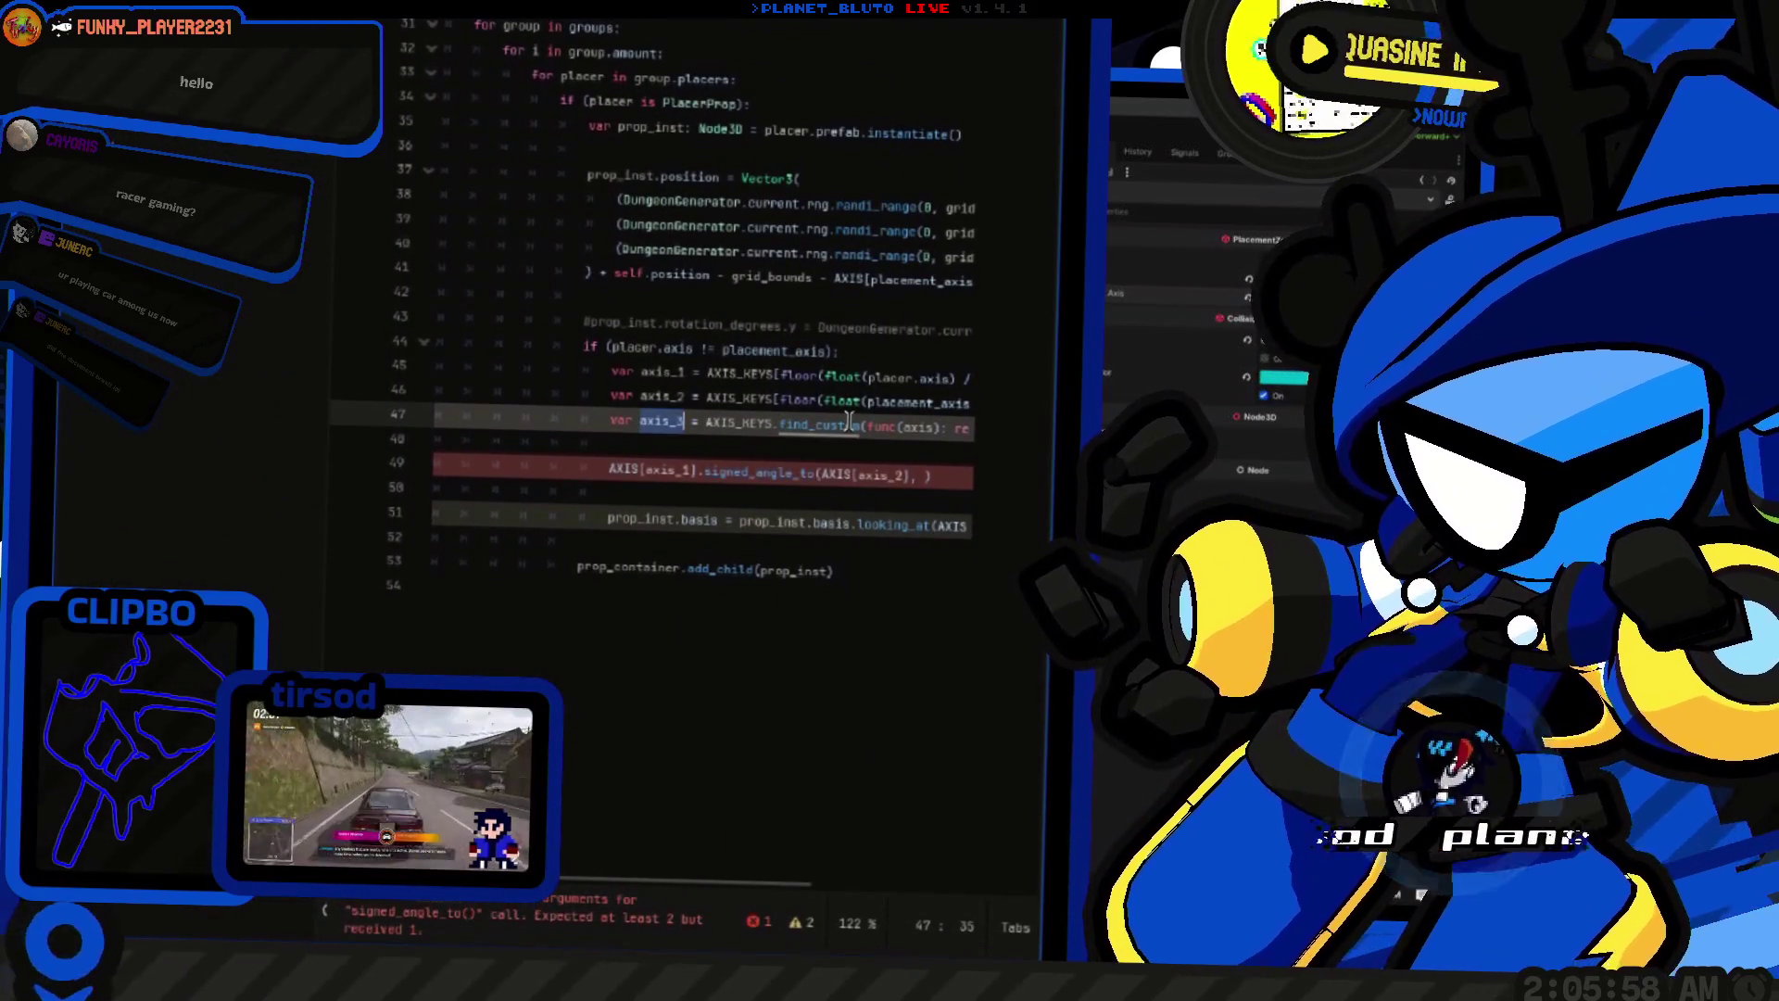
key("Down")
key("Down")
key("ctrl+Left")
key("ctrl+Left")
key("ctrl+Left")
type("XIS_DICT[axis_3")
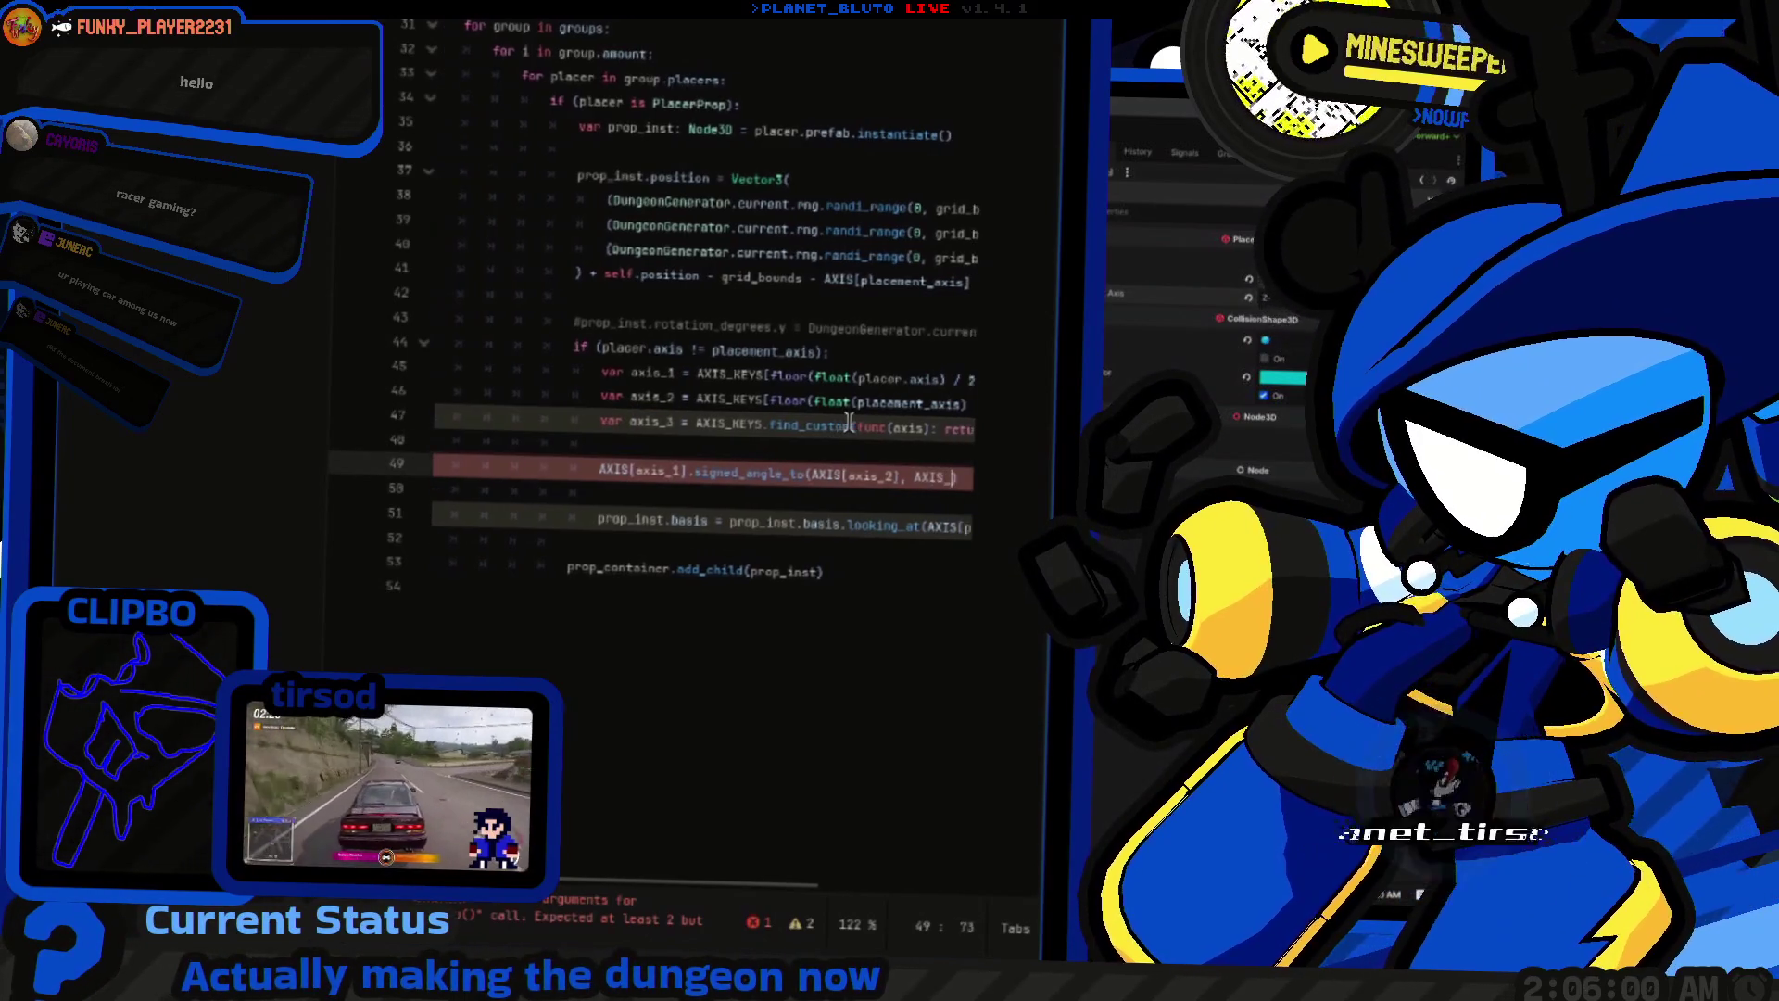
key("ctrl+shift+Left")
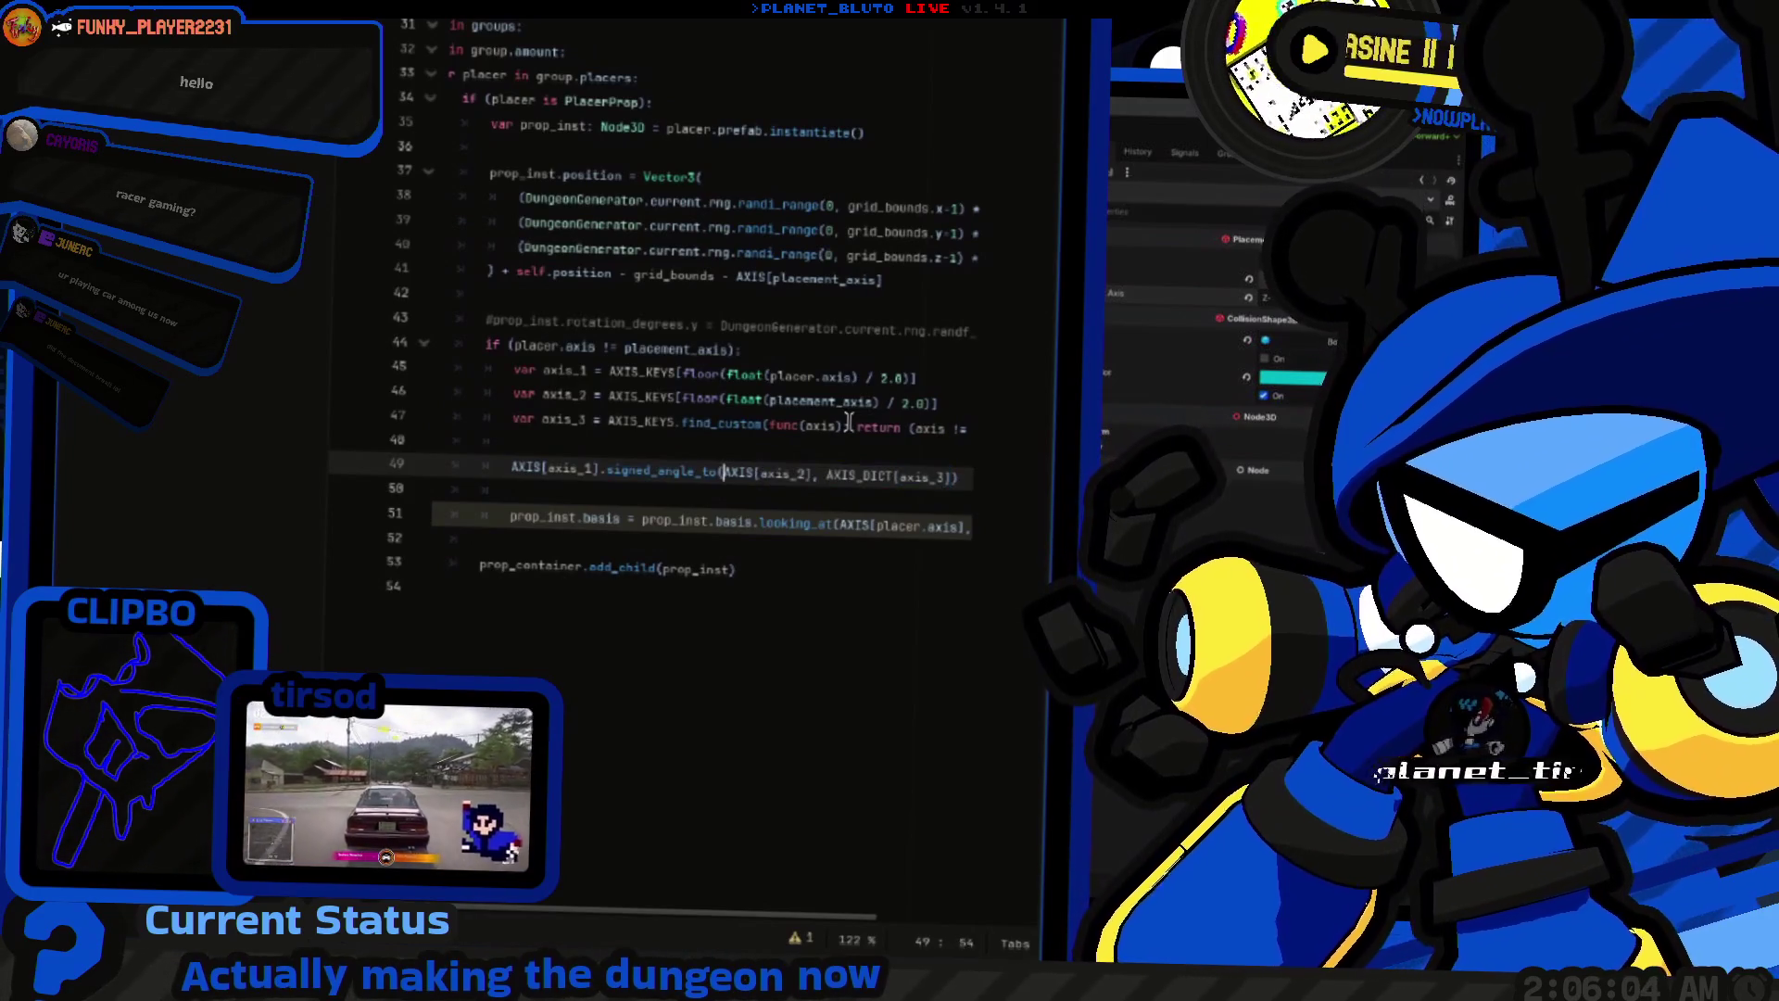
key("ctrl+Right")
key("ctrl+Right")
key("ctrl+shift+Right")
key("ctrl+shift+Right")
key("ctrl+shift+Right")
type("[")
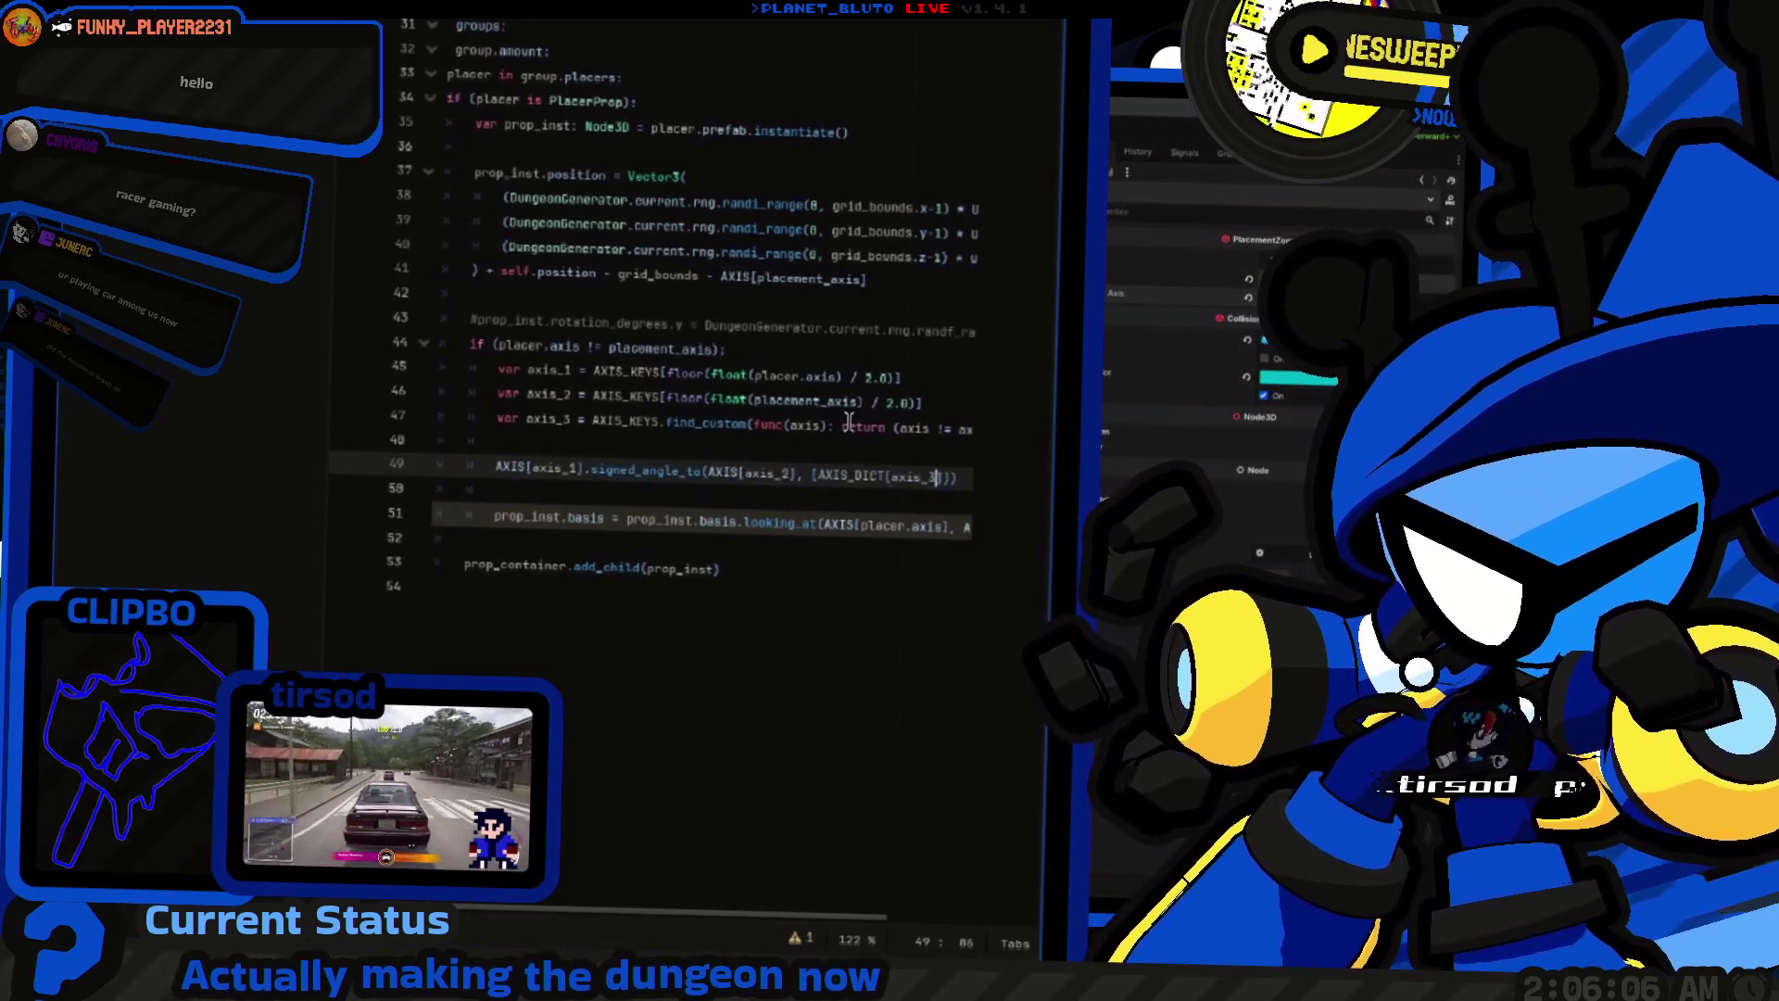
key("Left")
type("AXIS")
key("End")
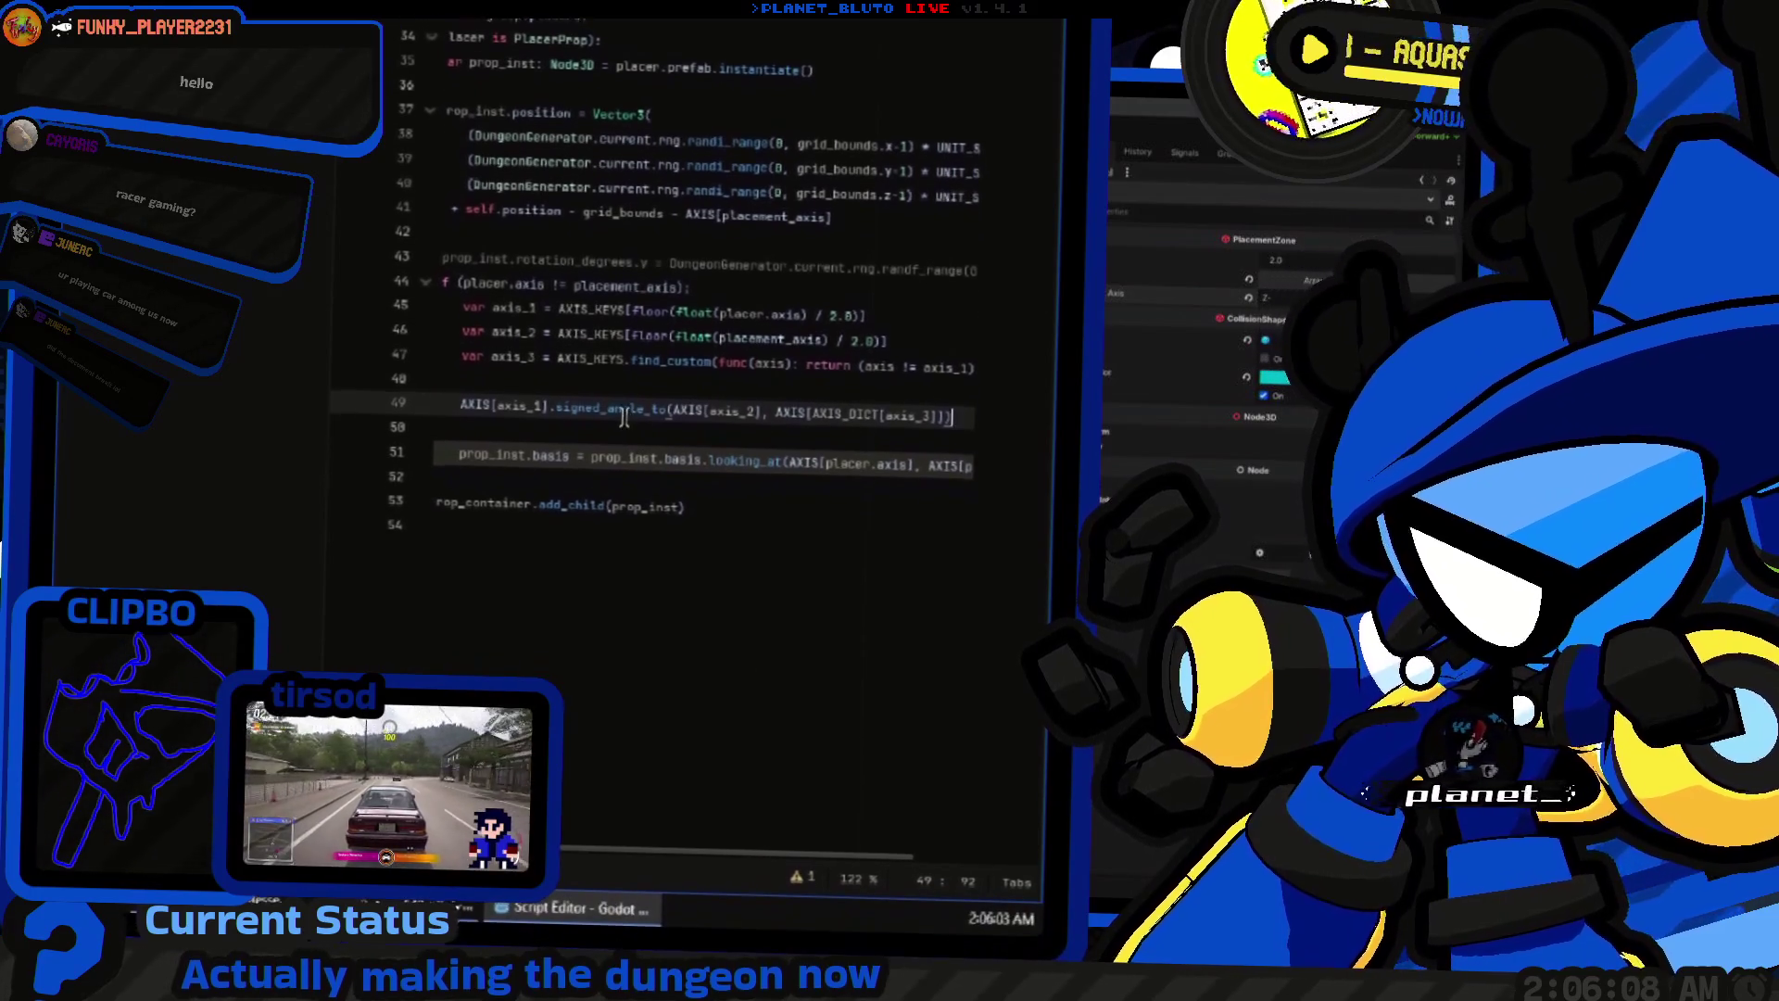
Step: Store the signed_angle_to result in a new variable: var ang = ..
mouse_move(636, 409)
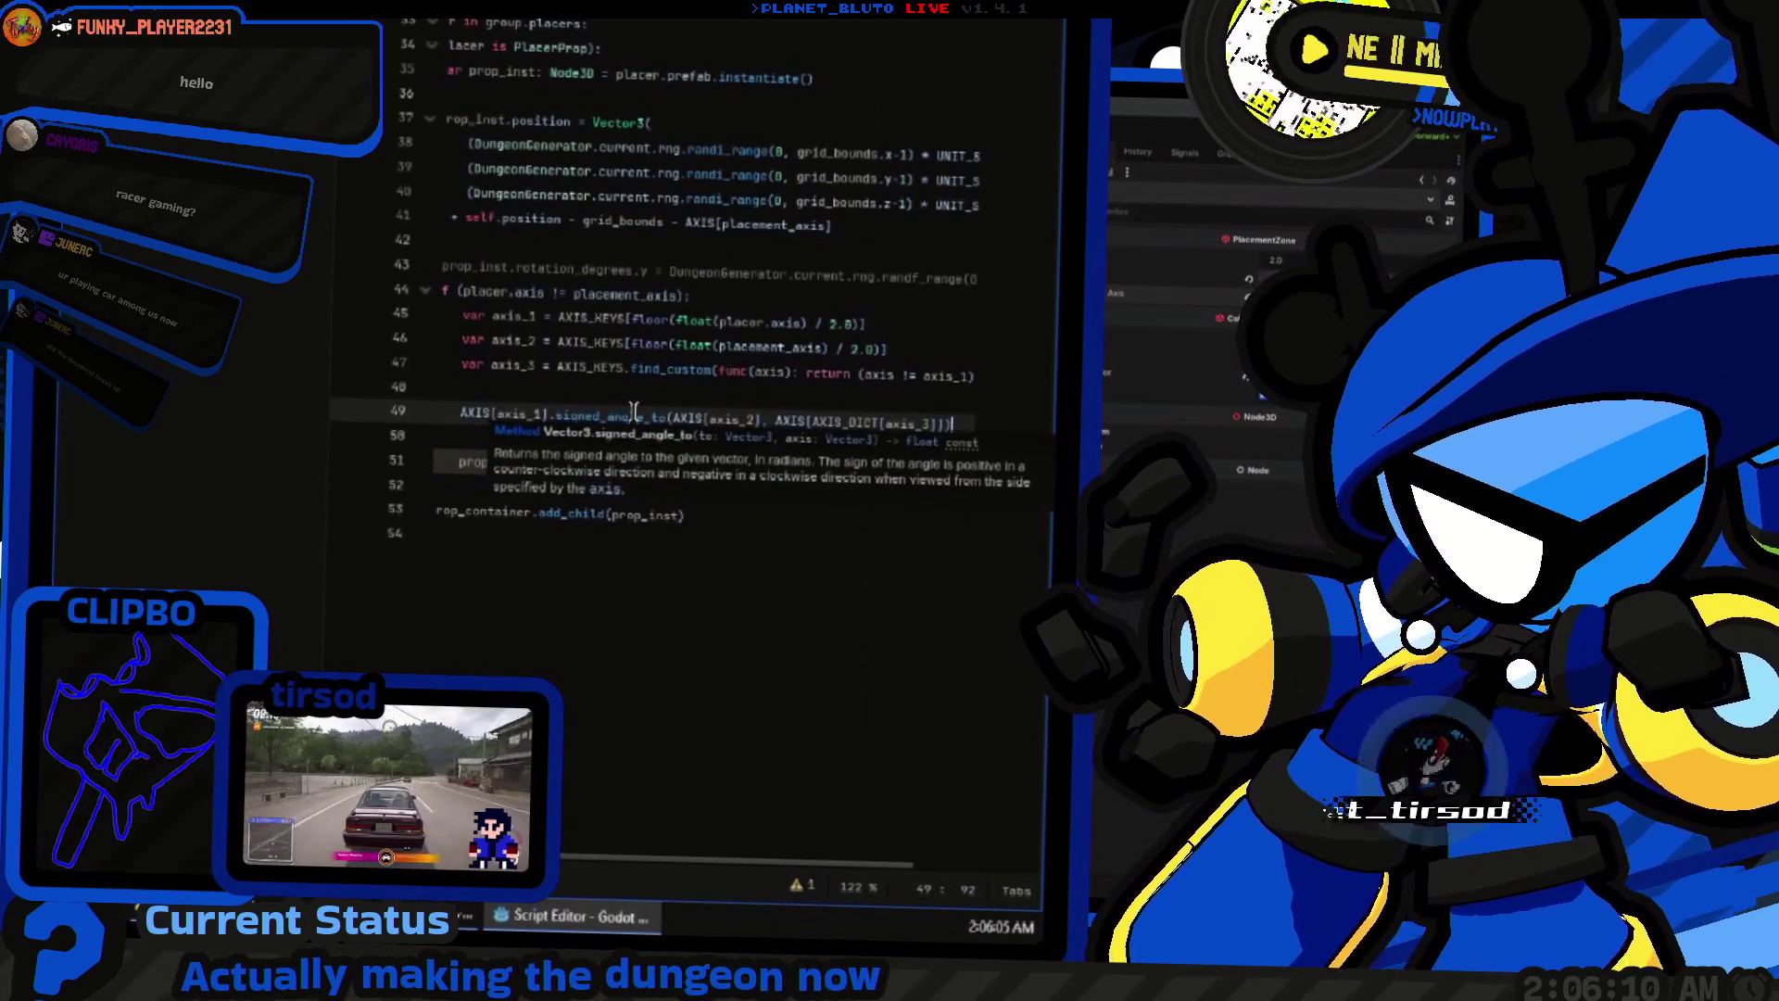
key("Home")
type("v")
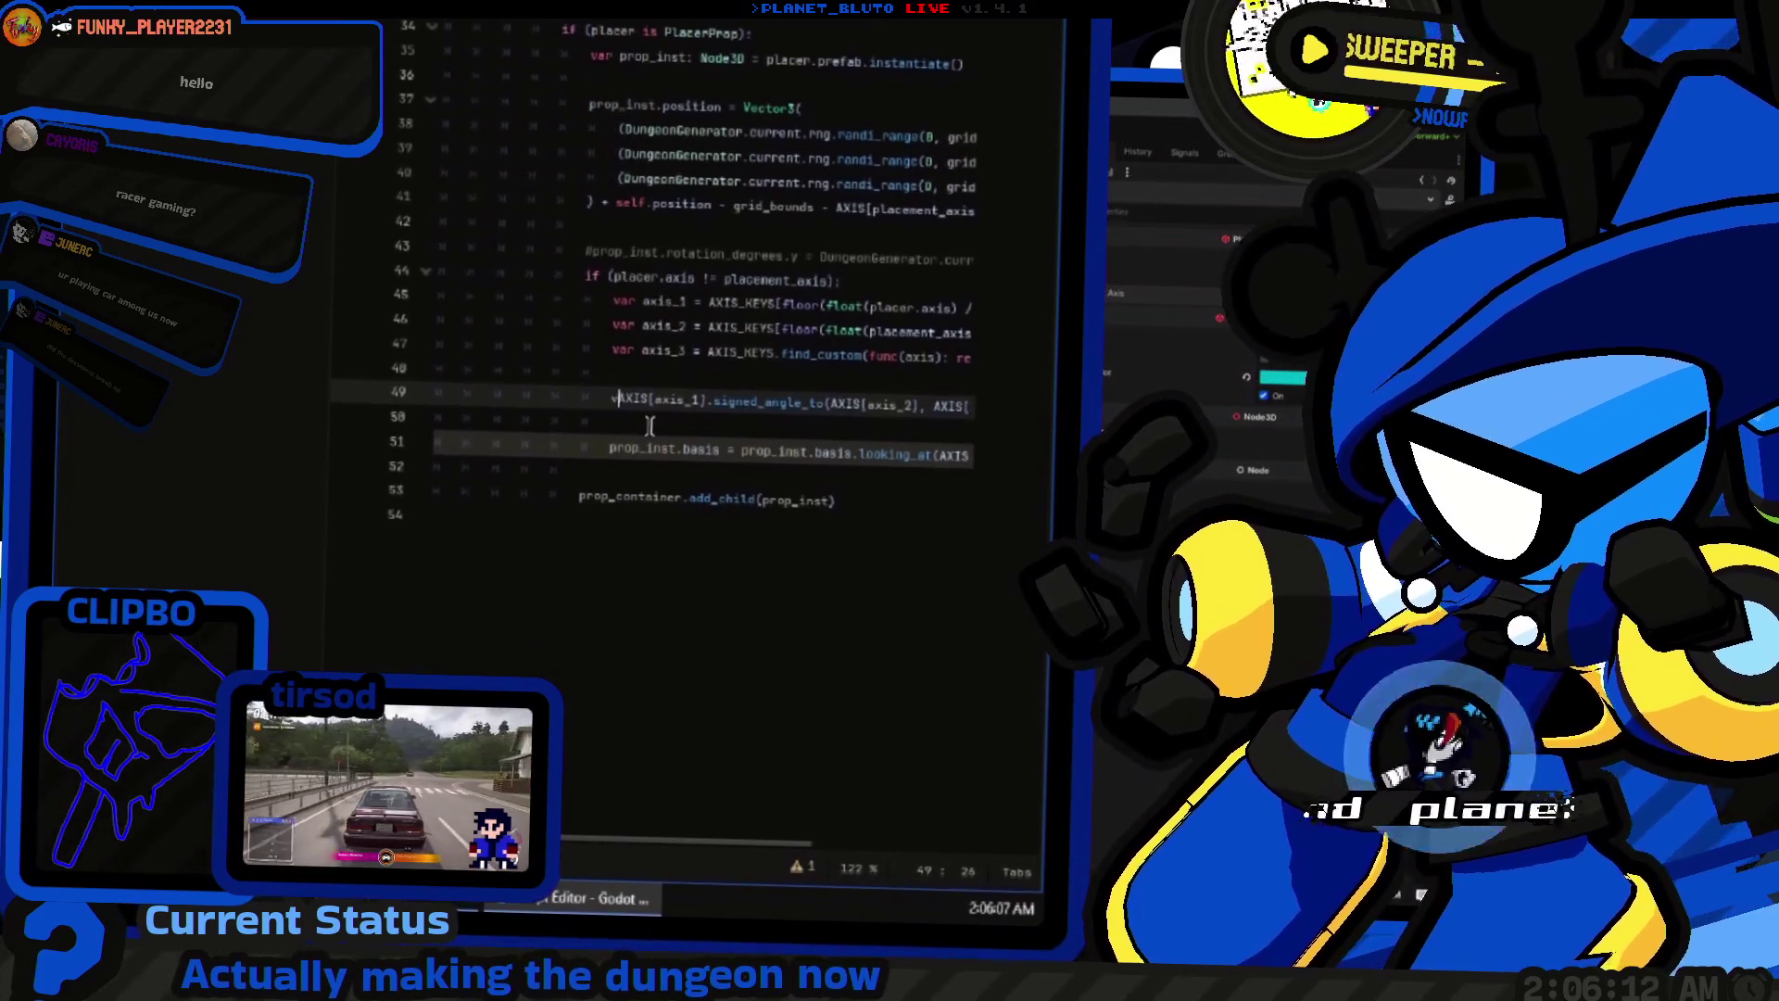
type("ar ang =")
key("Left")
key("Left")
key("Left")
type("ang")
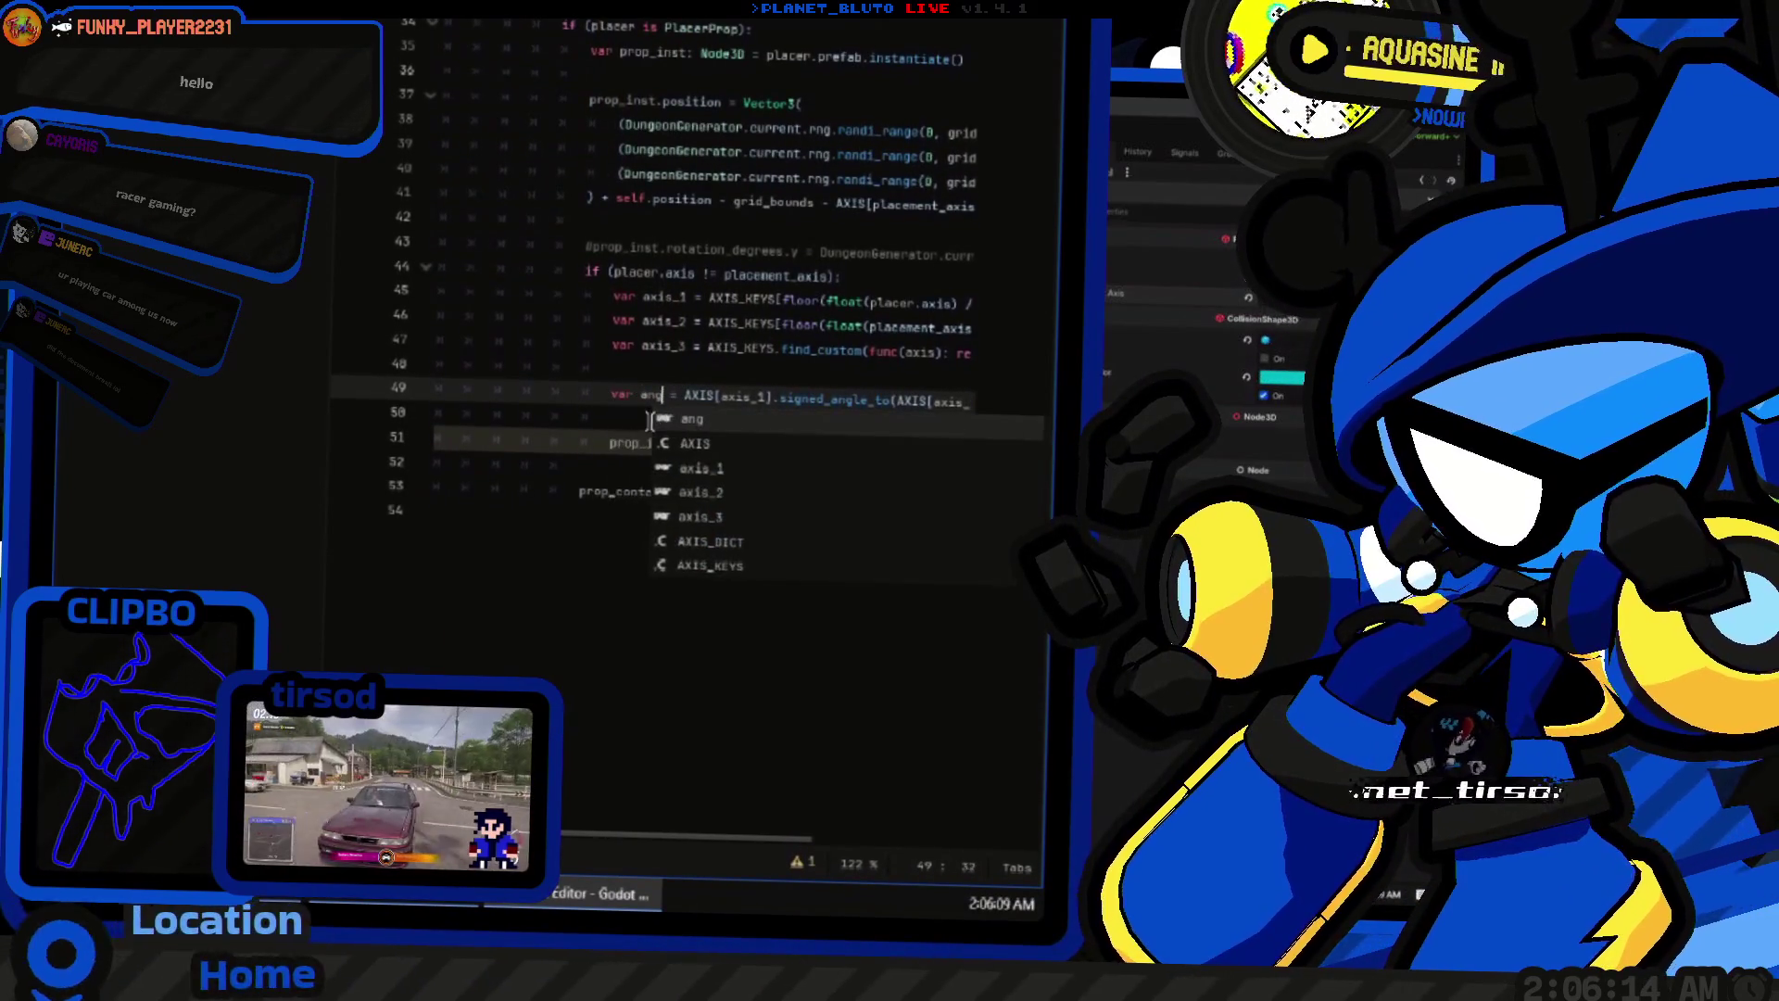
key("Escape")
Step: Replace the basis assignment with prop_inst.rotation[axis_3] = ang and run the game with F5
key("Down")
key("Down")
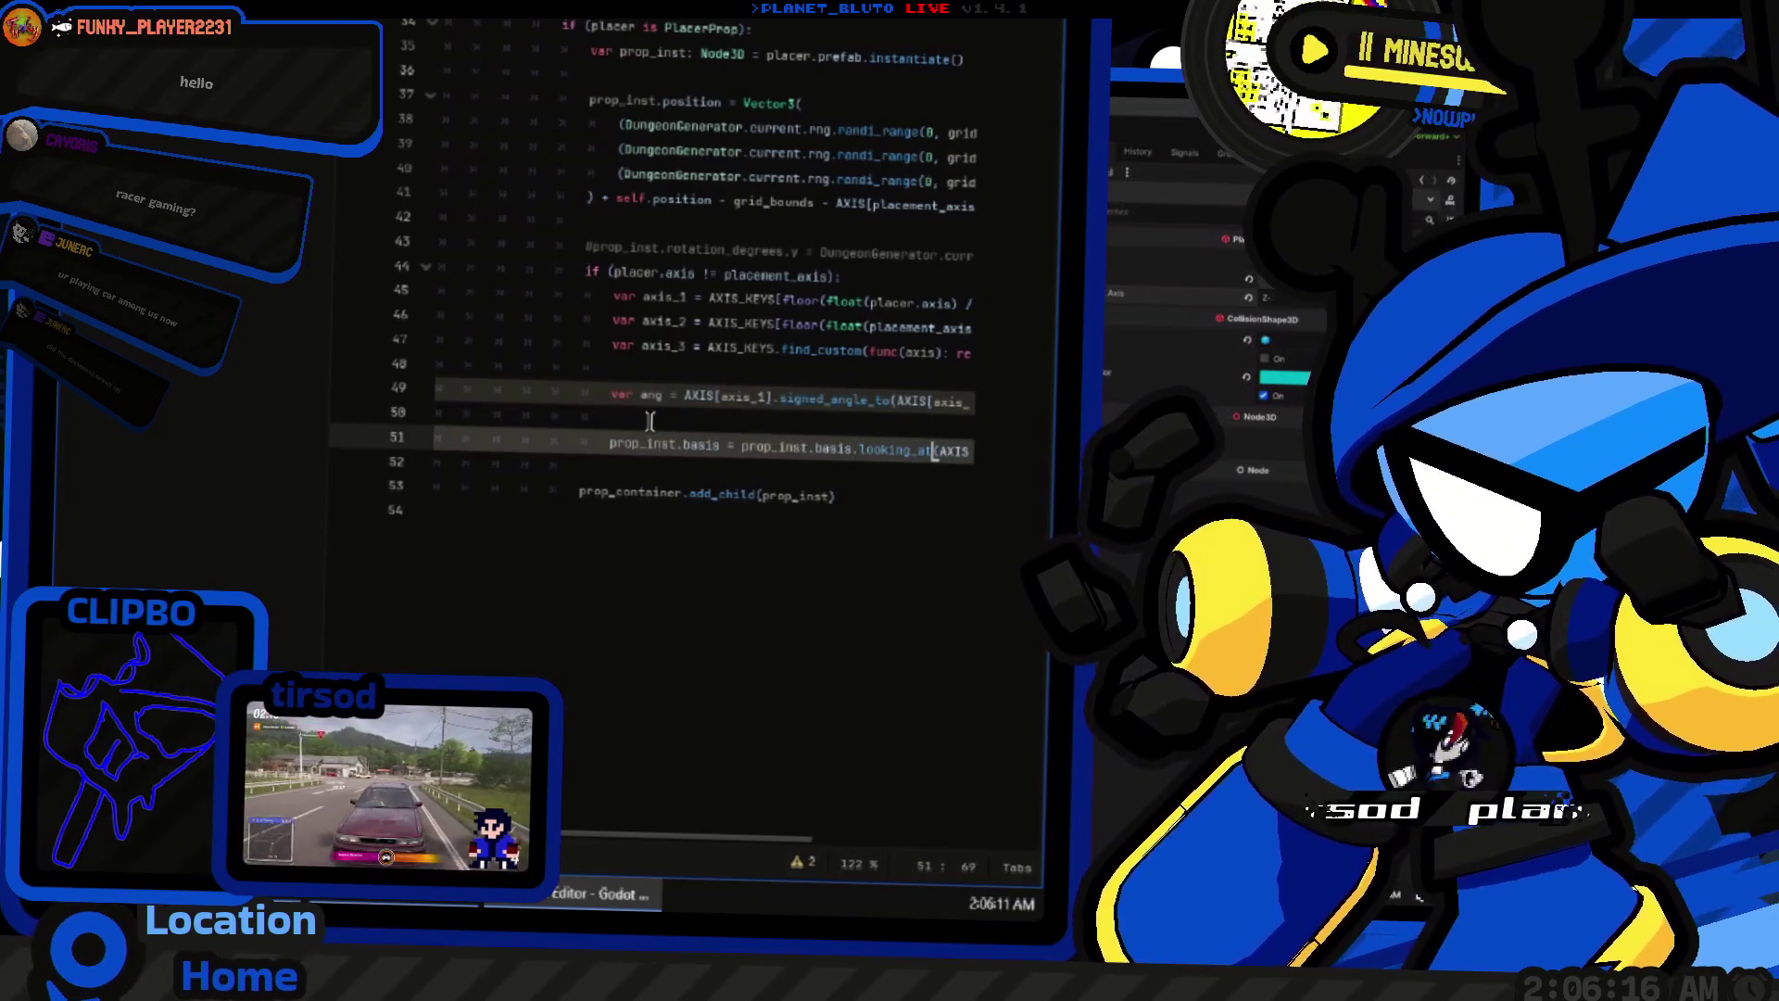
key("shift+End")
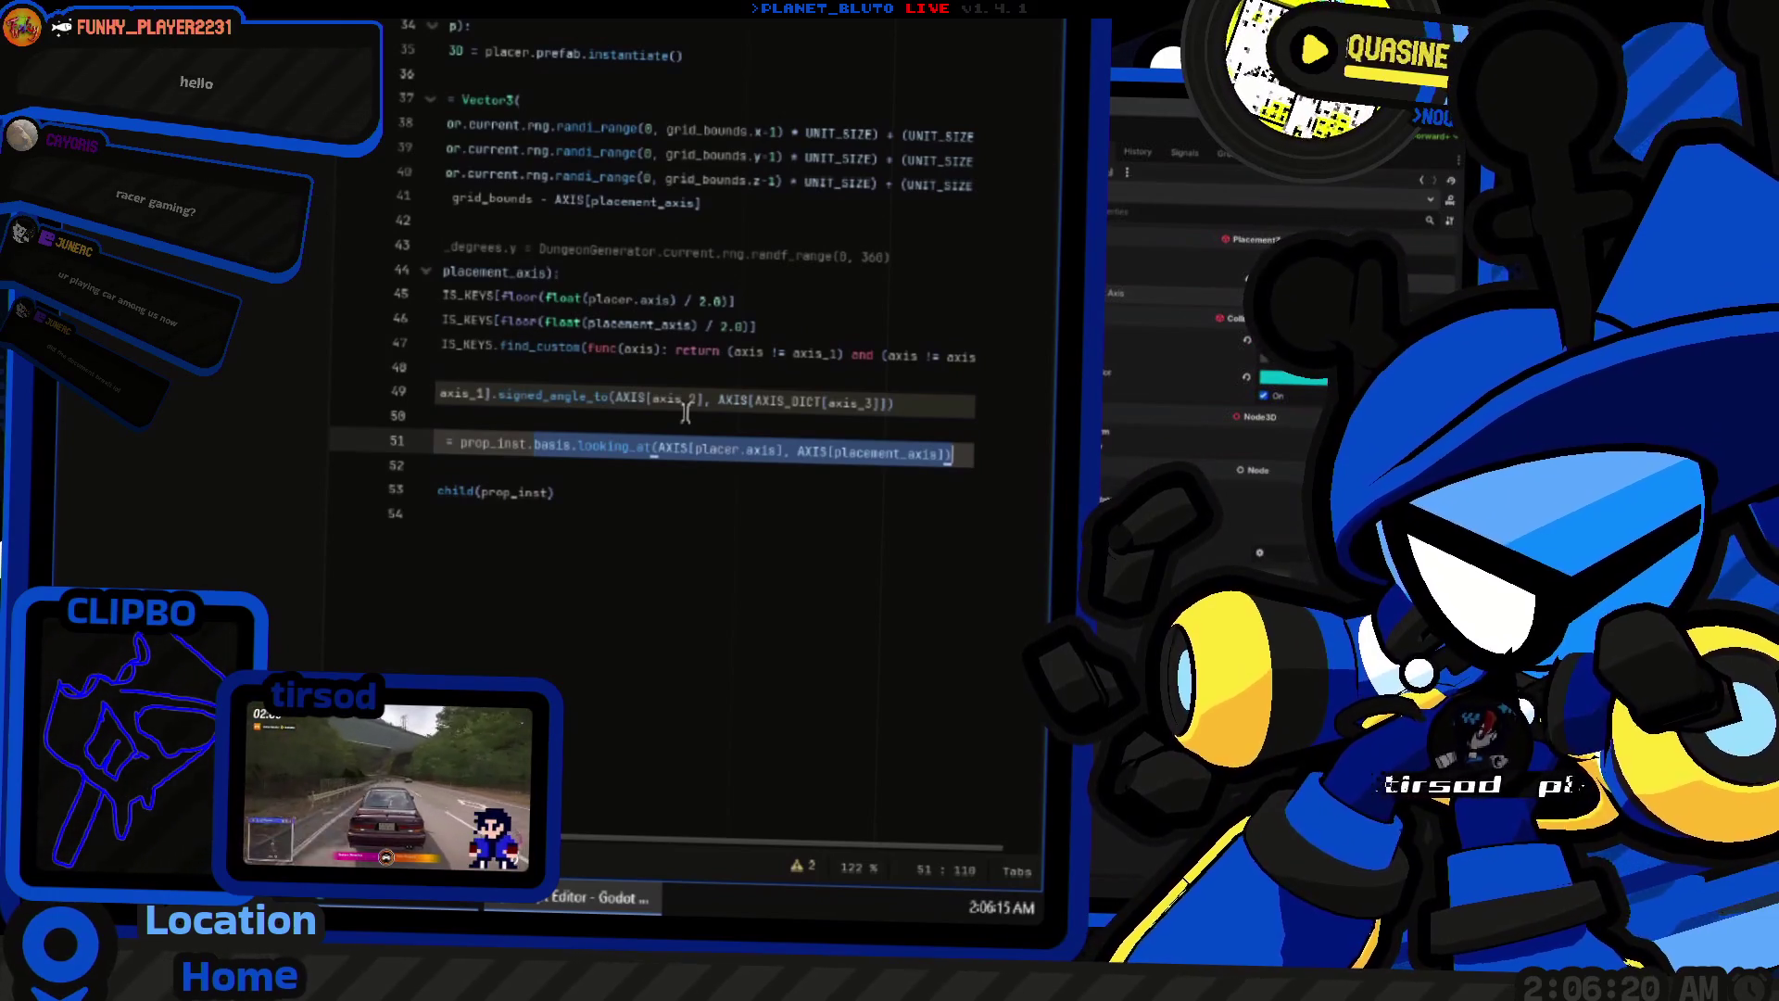
type("ro")
type("ion(")
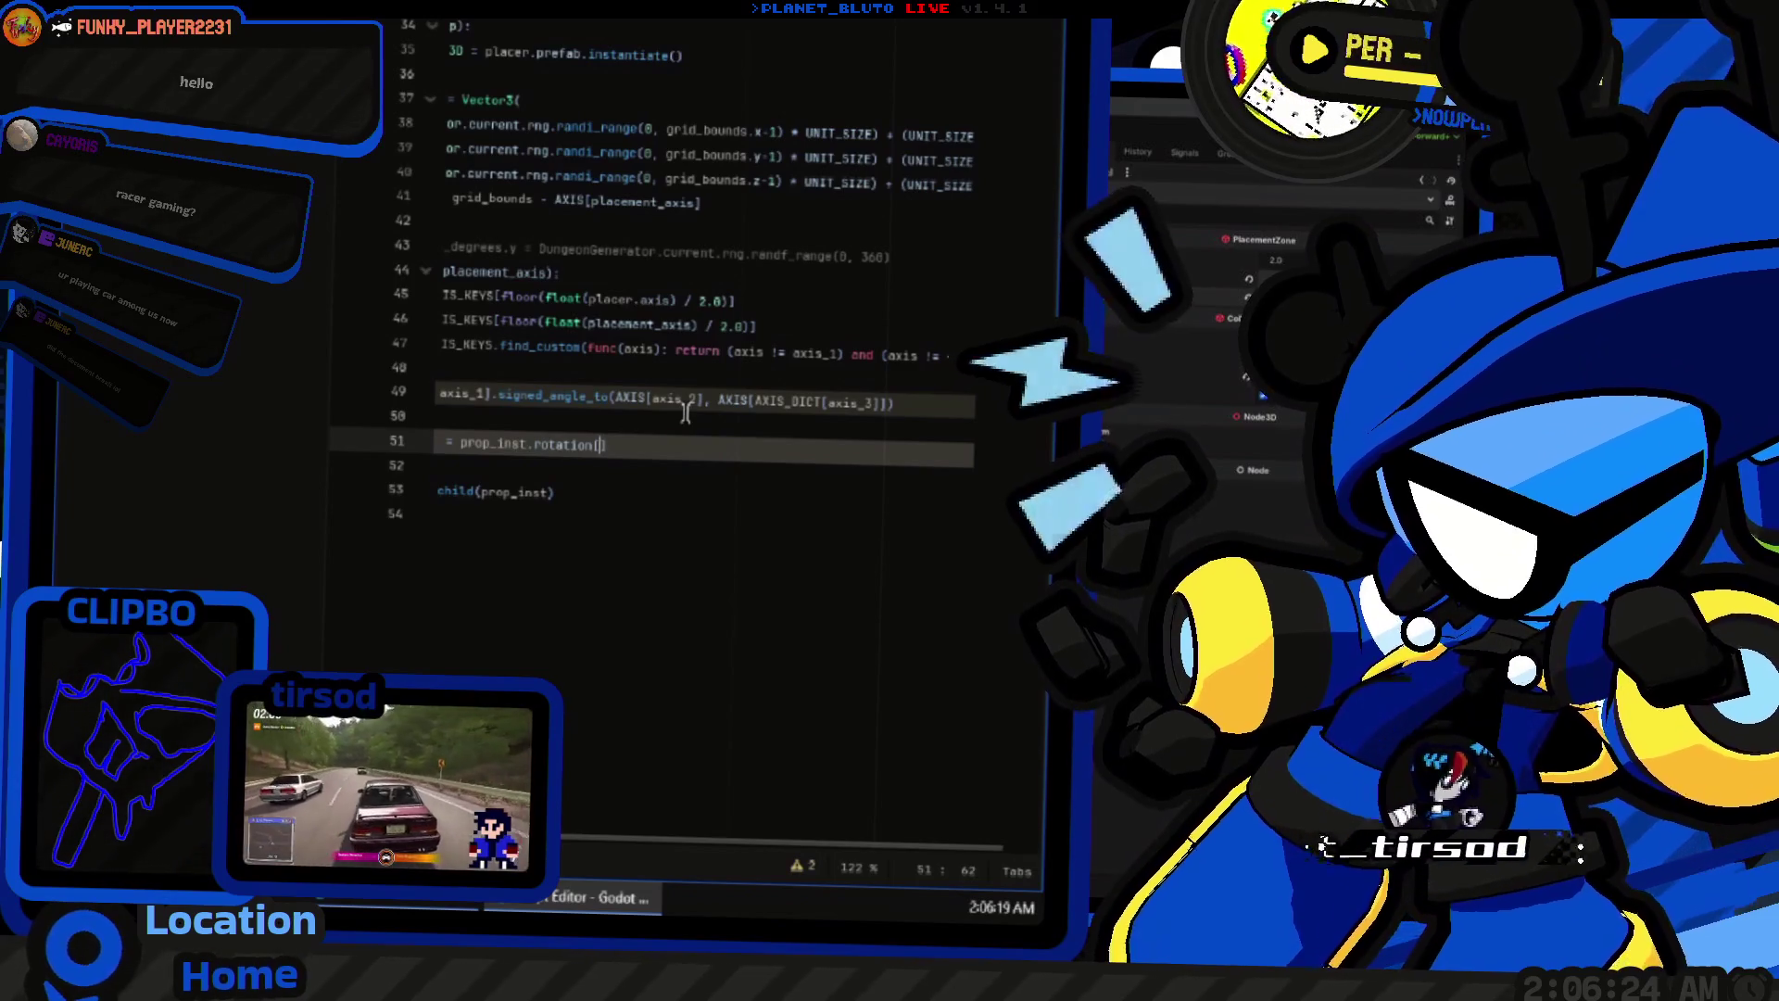
type("axis_3")
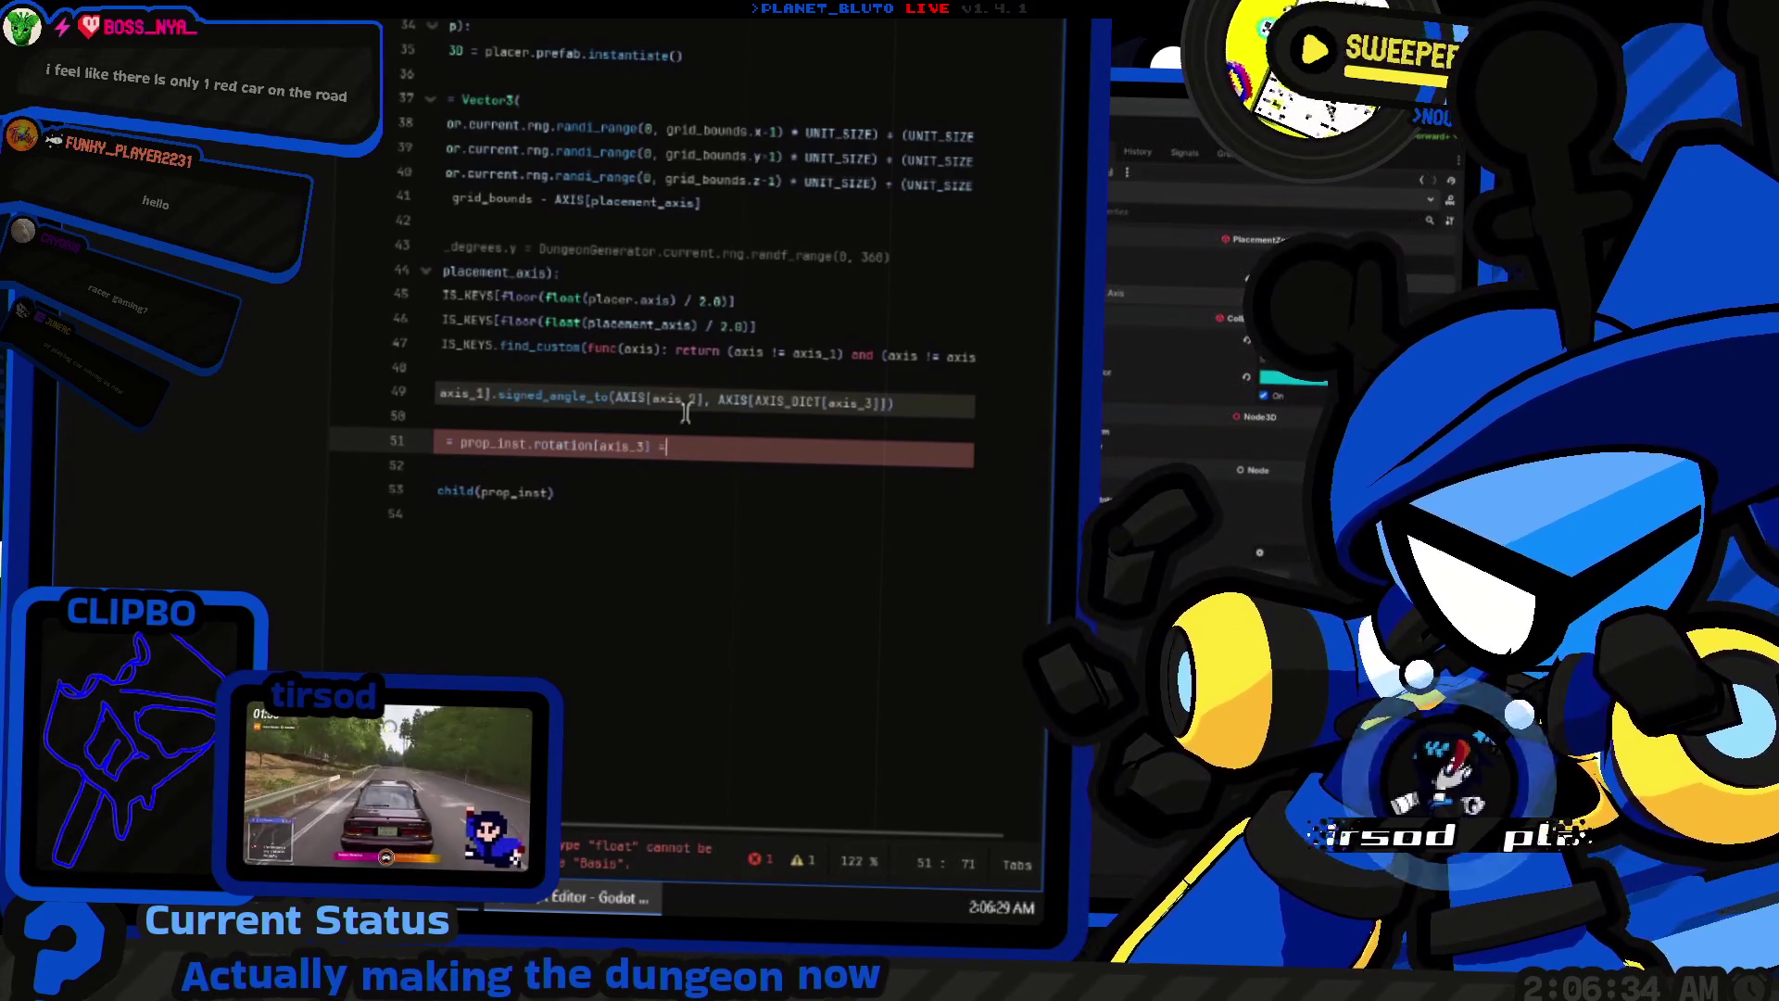
type("an")
key("Home")
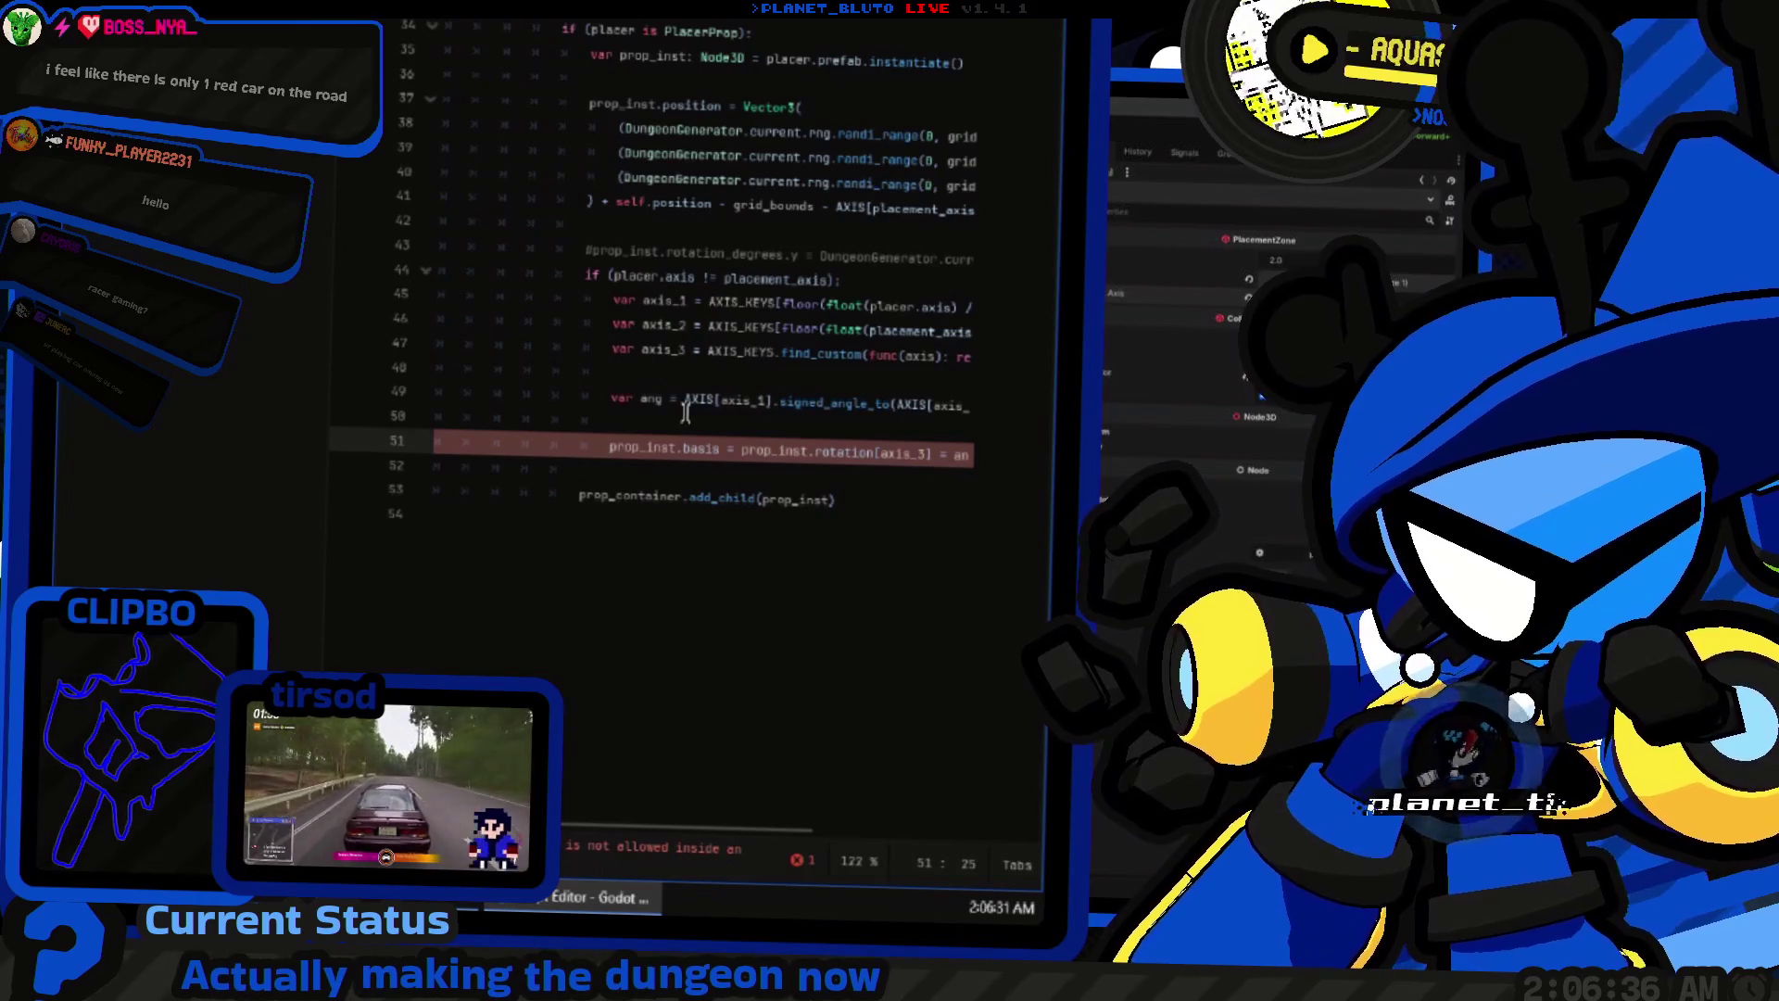
key("End")
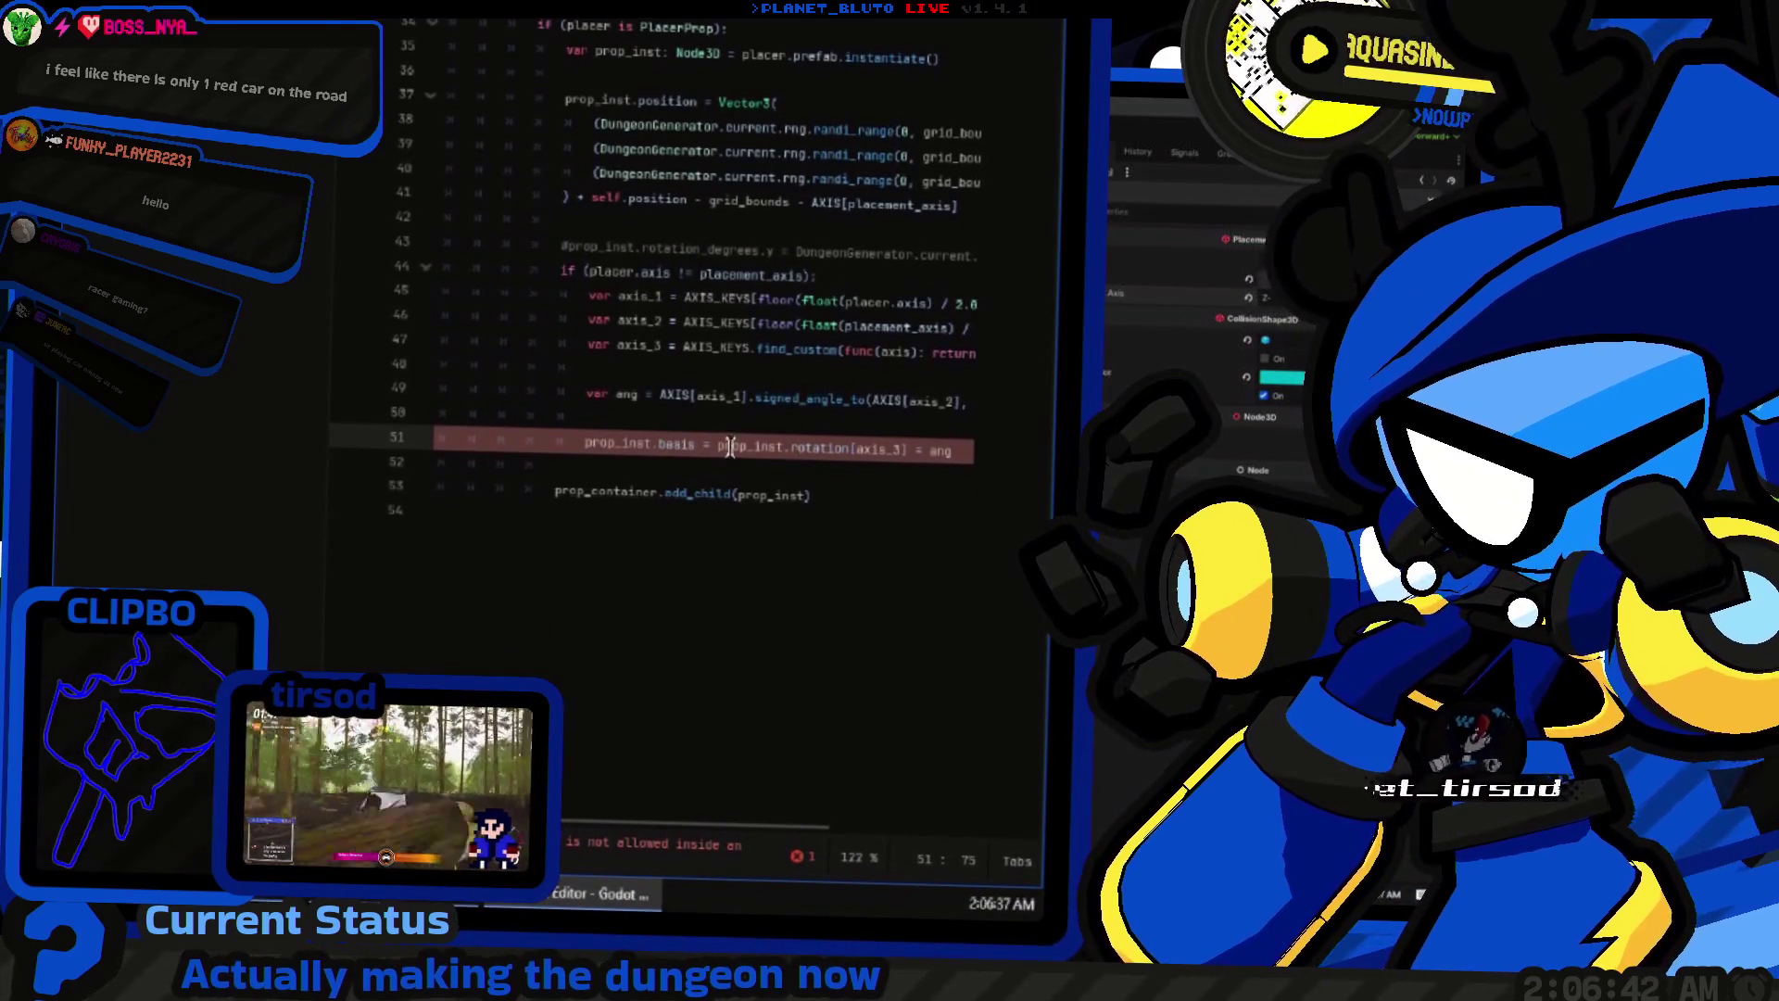
key("Home")
key("ctrl+shift+Right")
key("ctrl+shift+Right")
key("ctrl+shift+Right")
key("Delete")
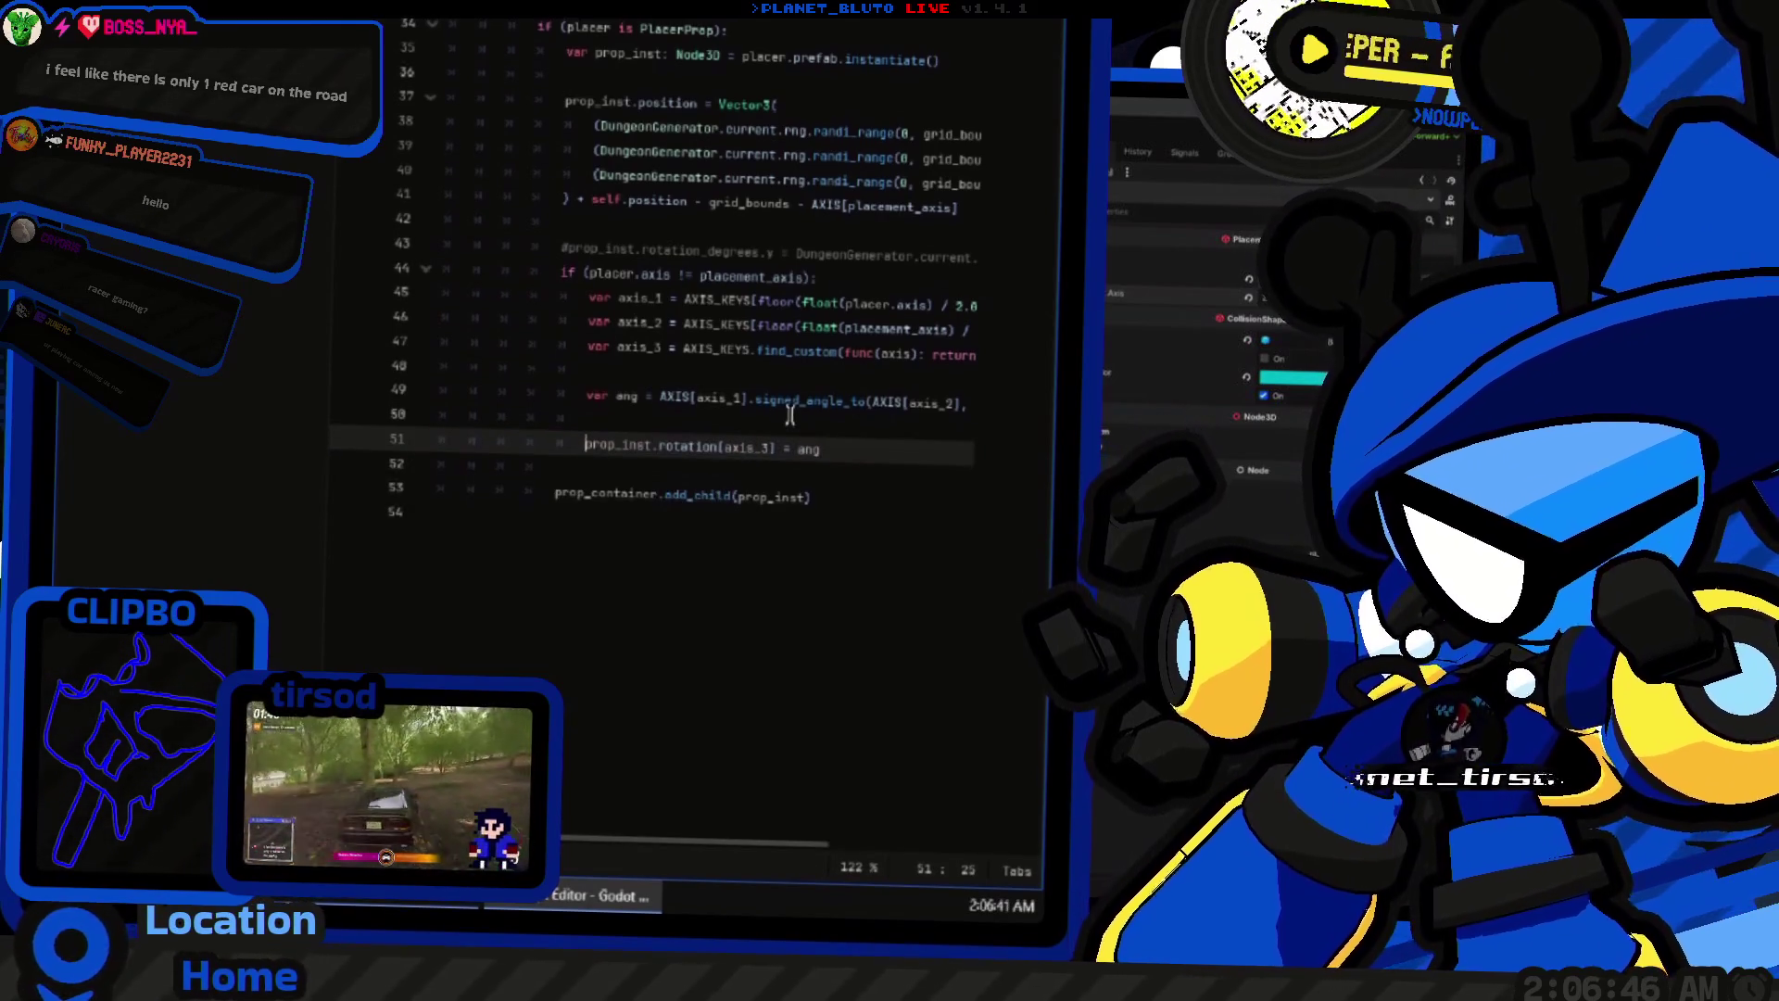
scroll(789, 415, "right", 3)
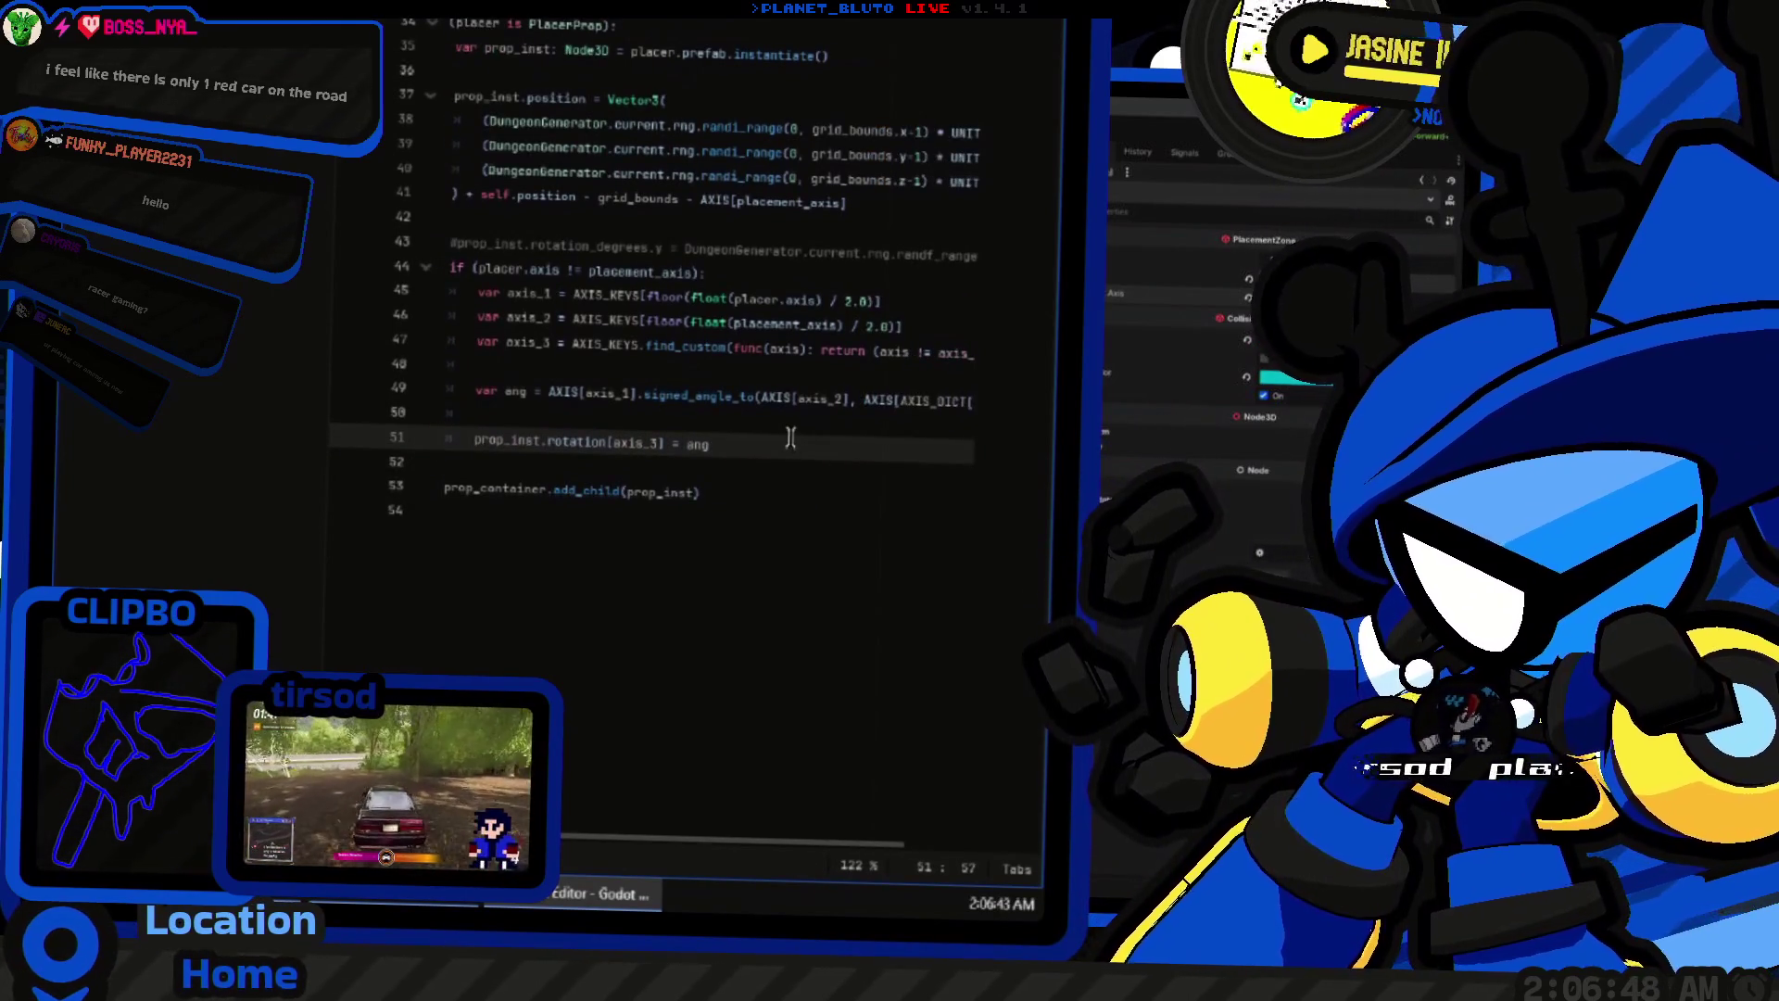
key("ctrl+F2")
key("F5")
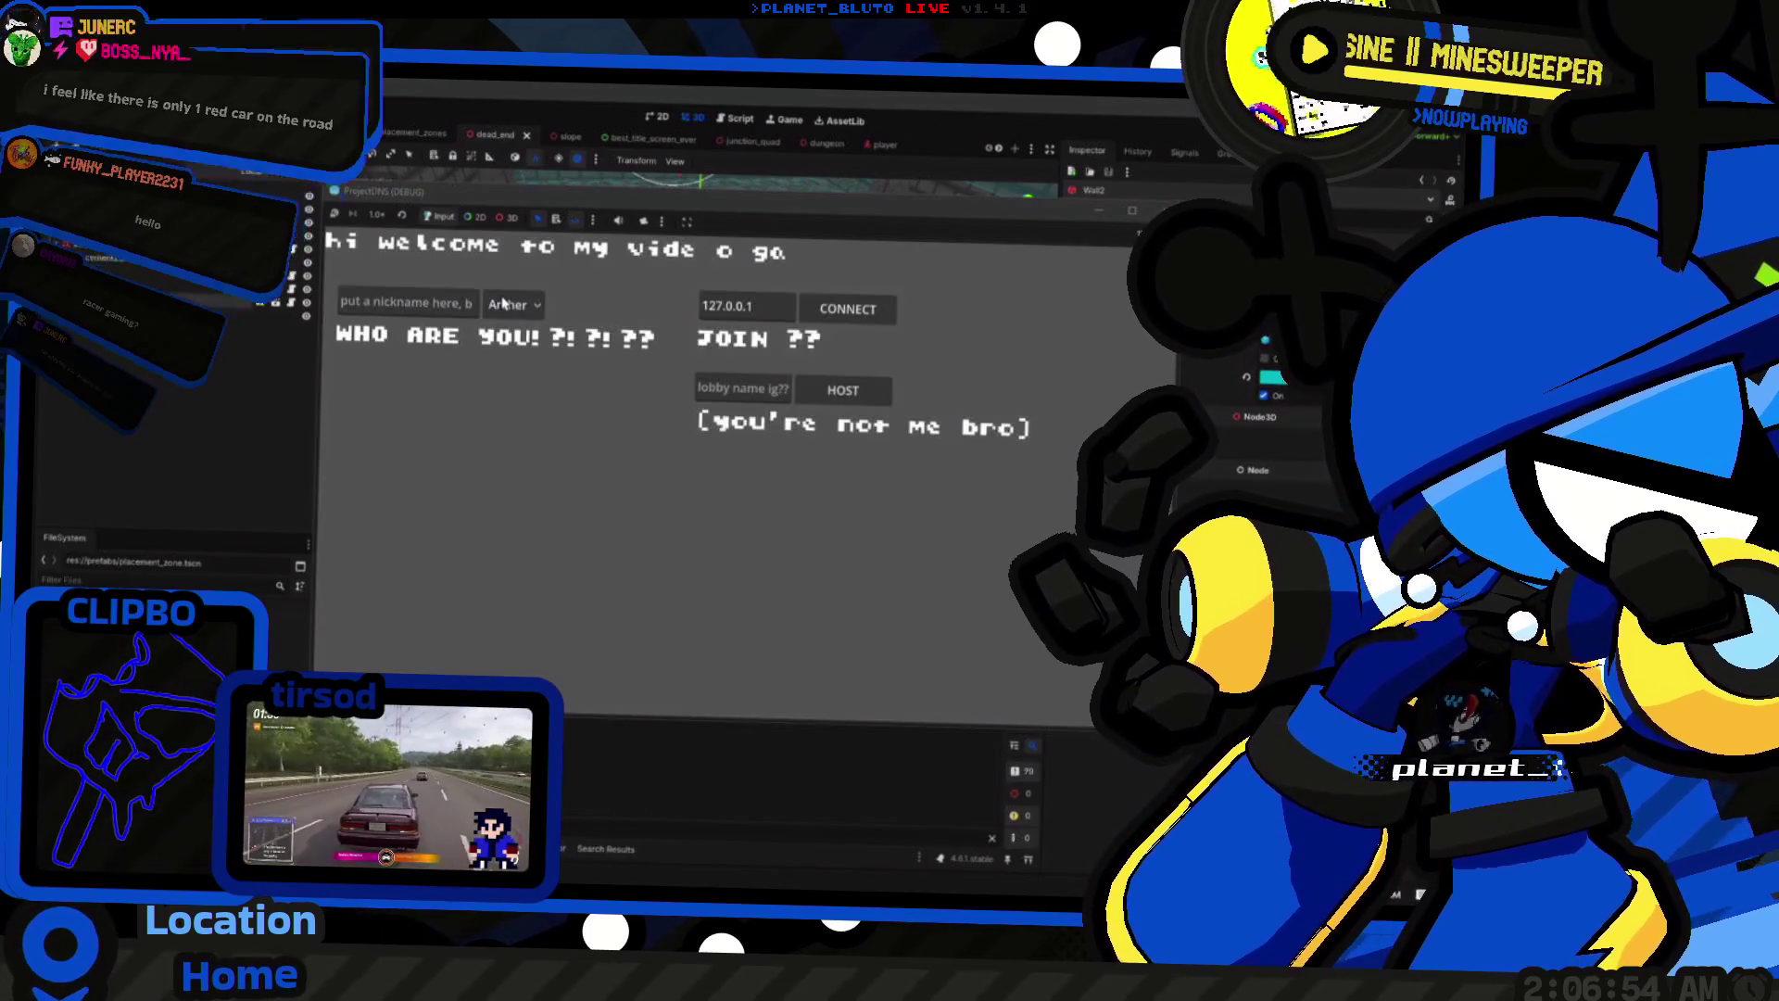
Step: Host a game as a Knight and inspect the invalid key 'z' error at line 49
left_click(508, 303)
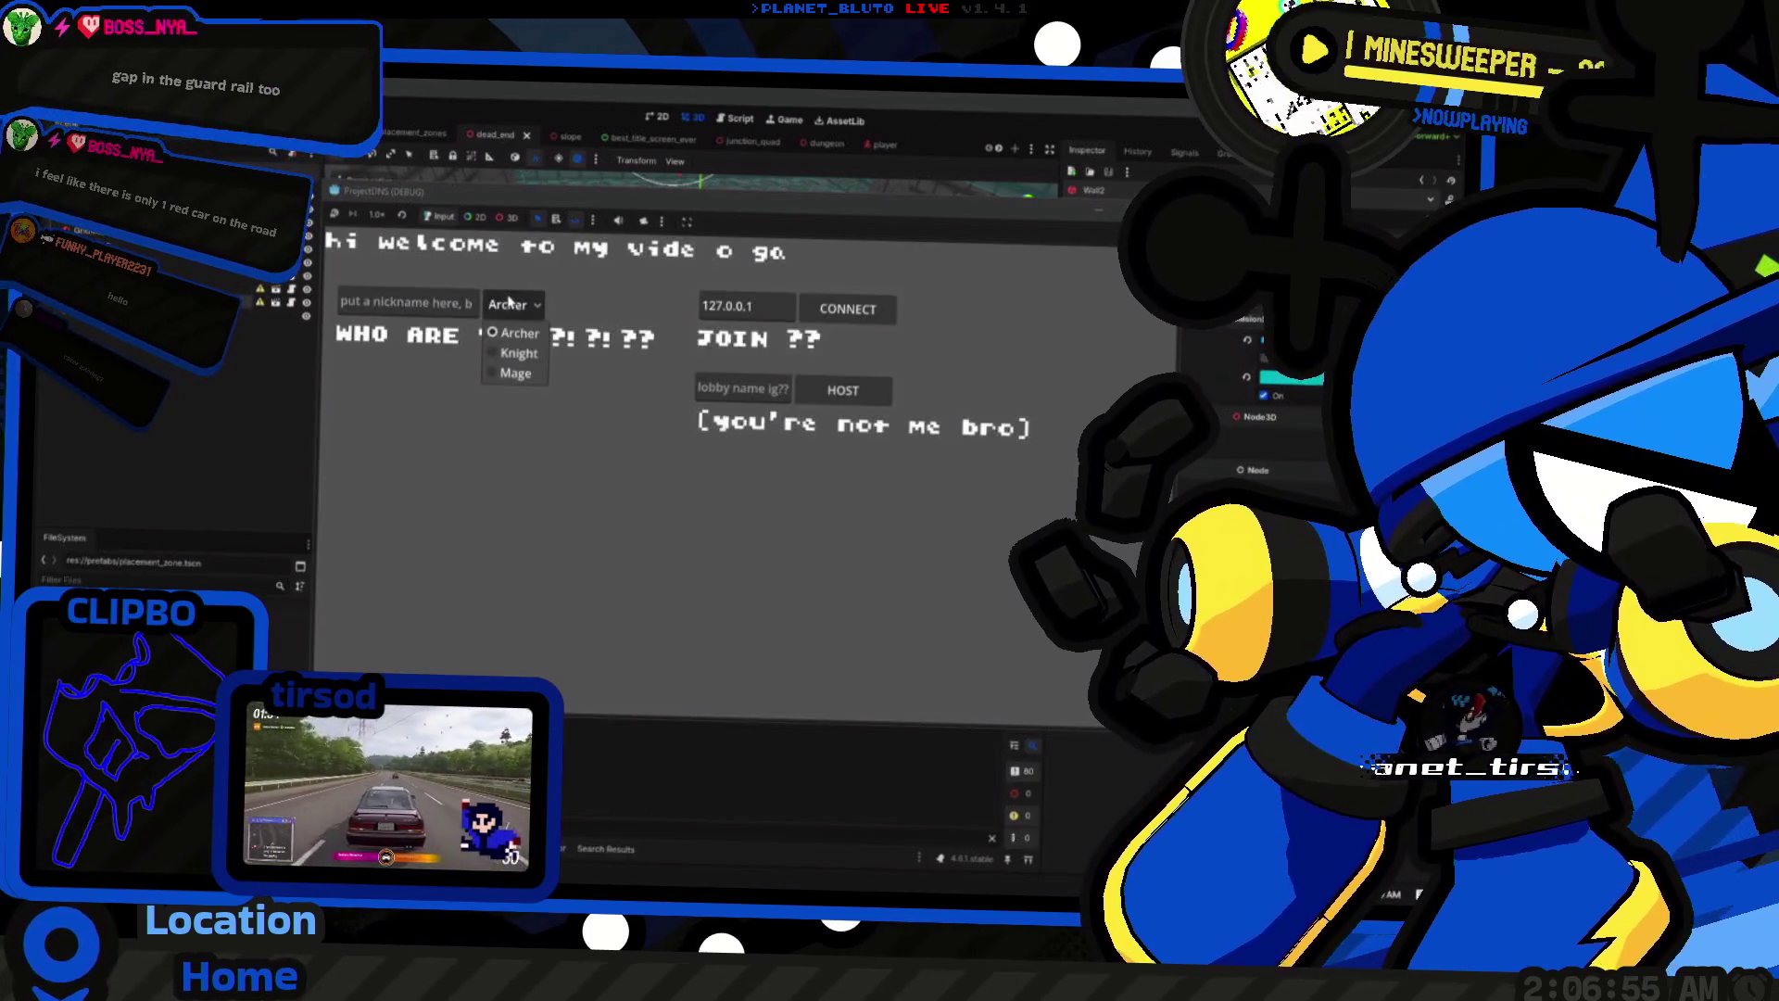
left_click(519, 353)
left_click(860, 399)
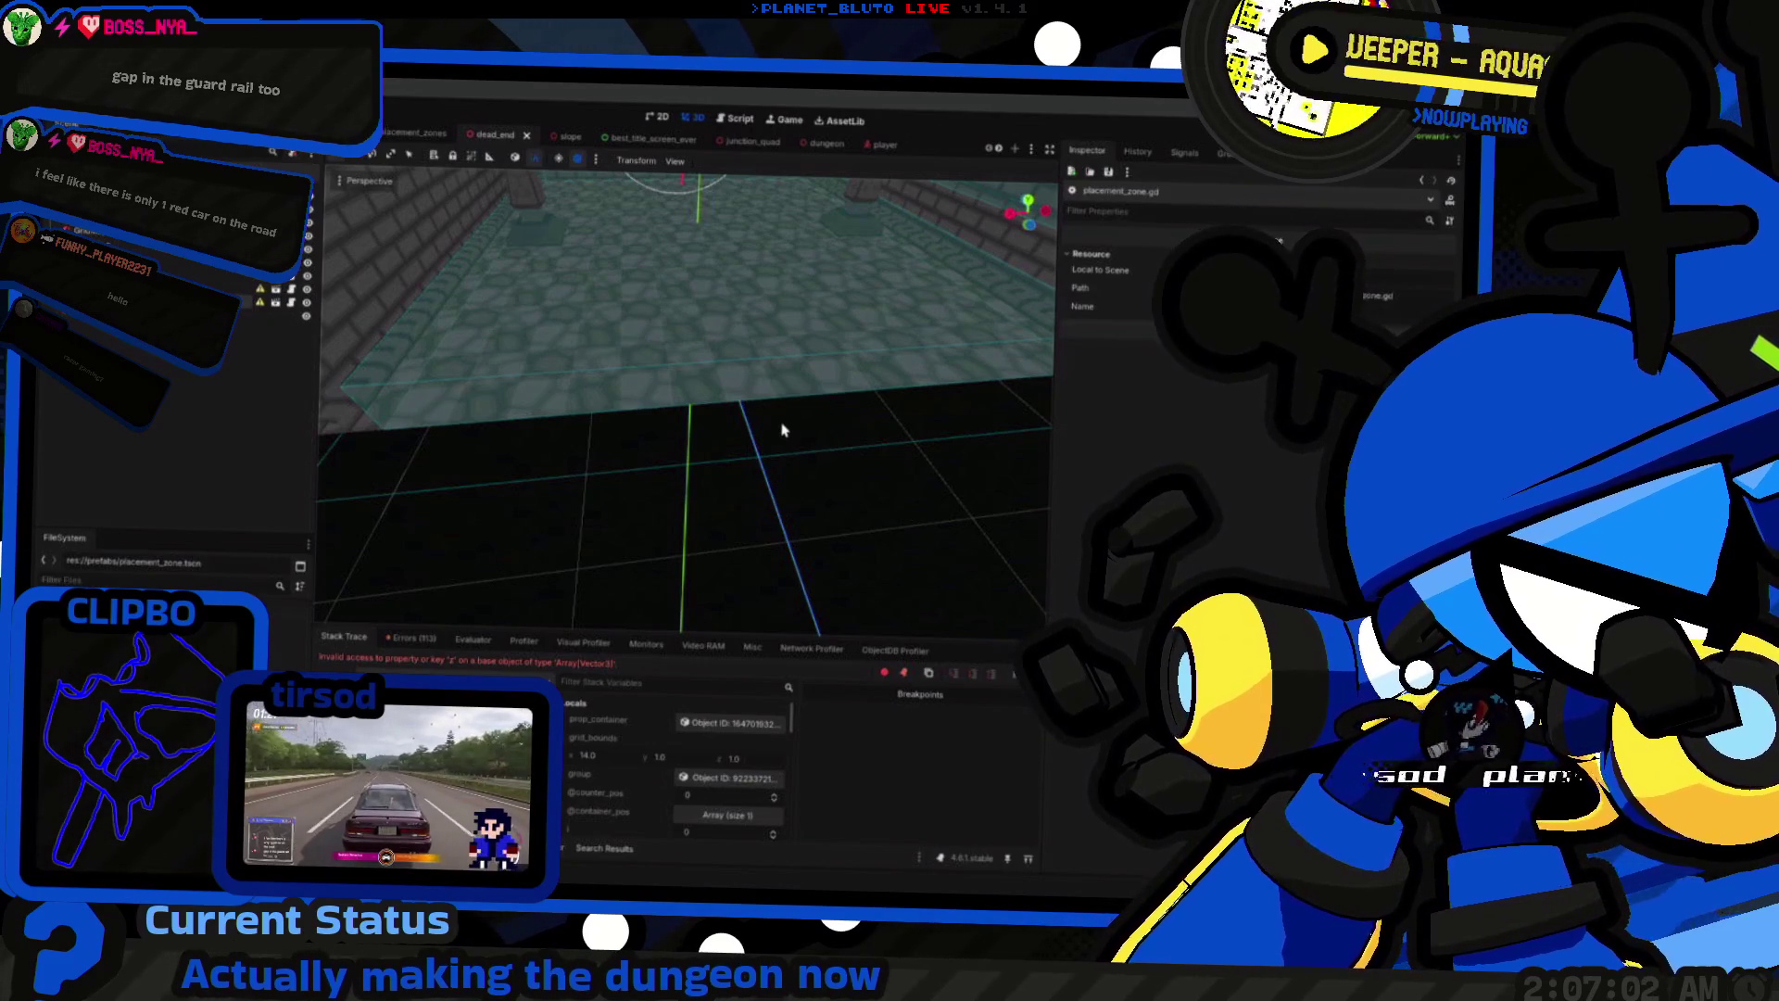
key("alt+Tab")
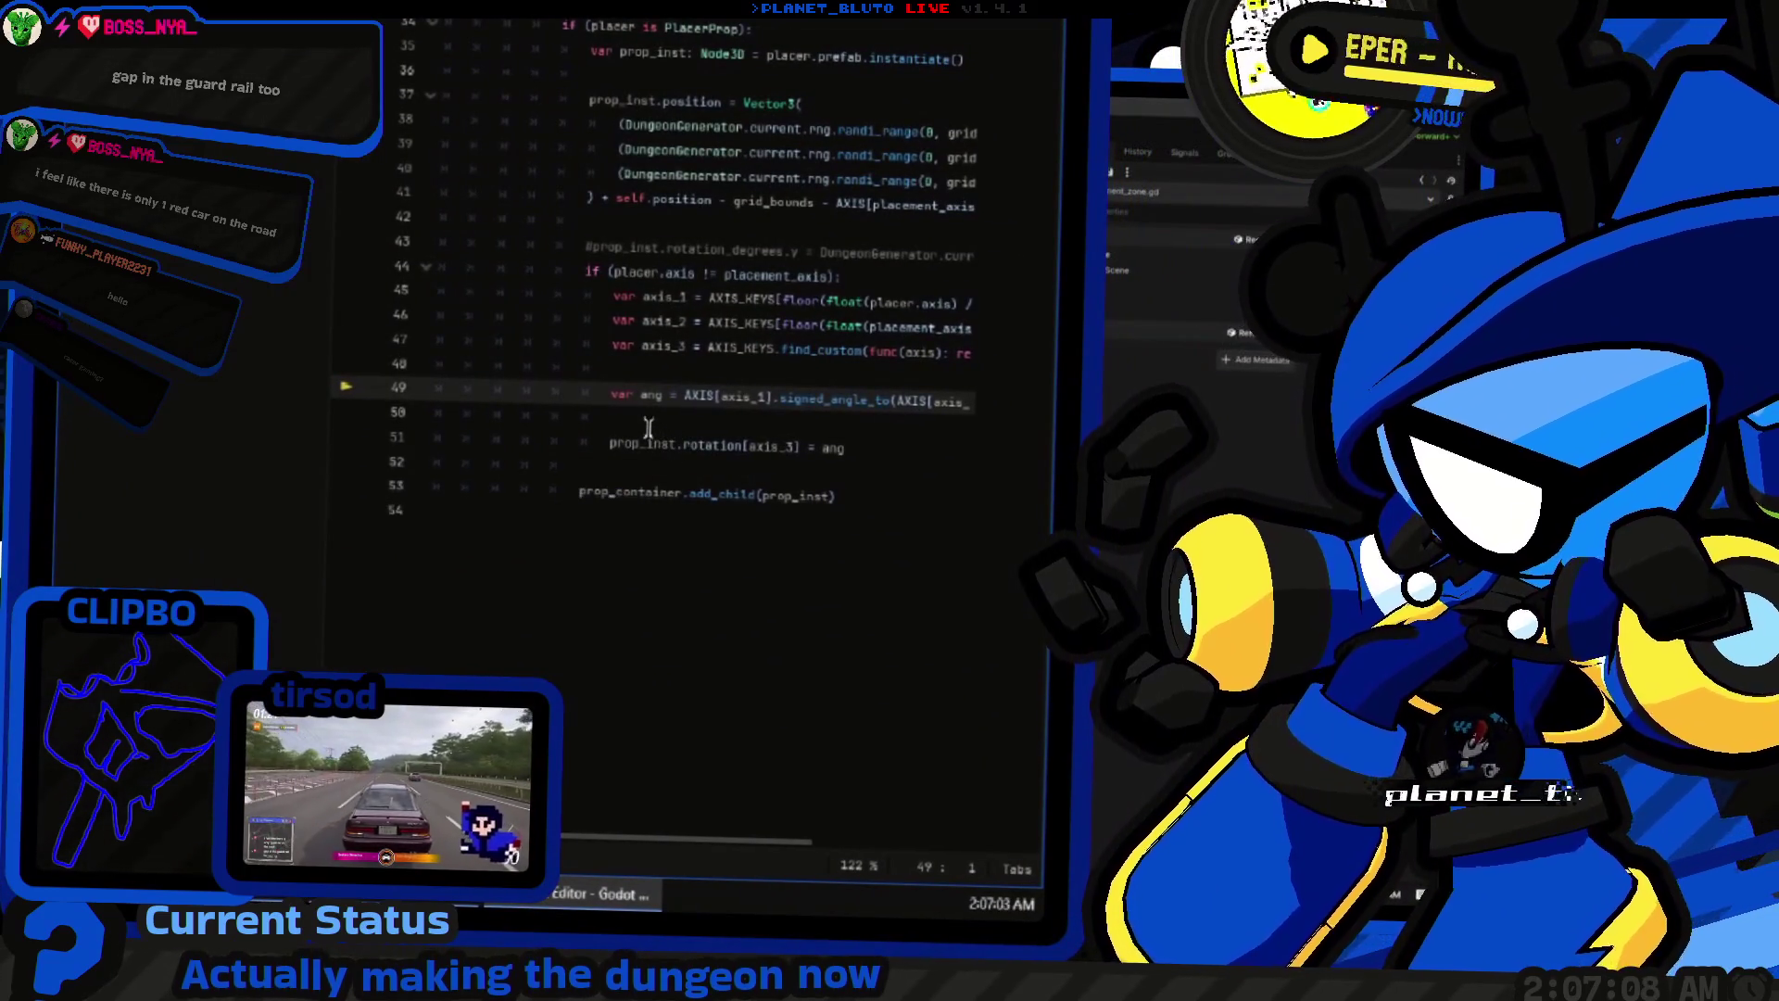
key("End")
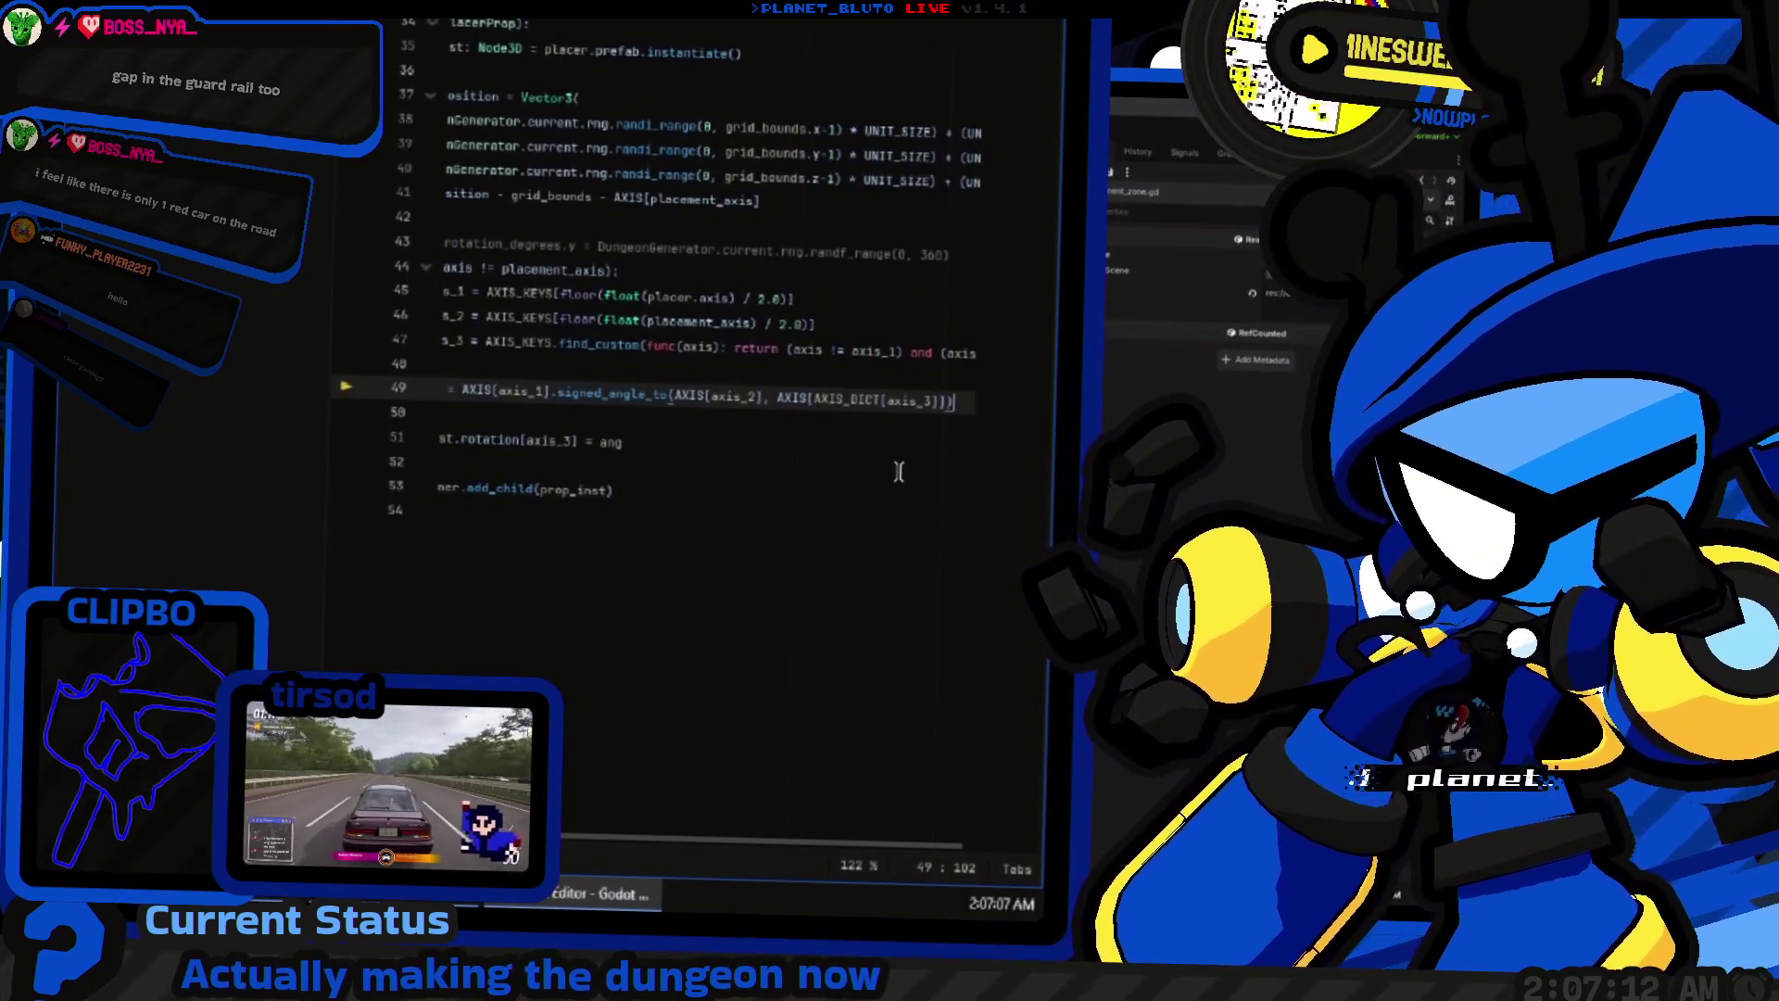
key("Home")
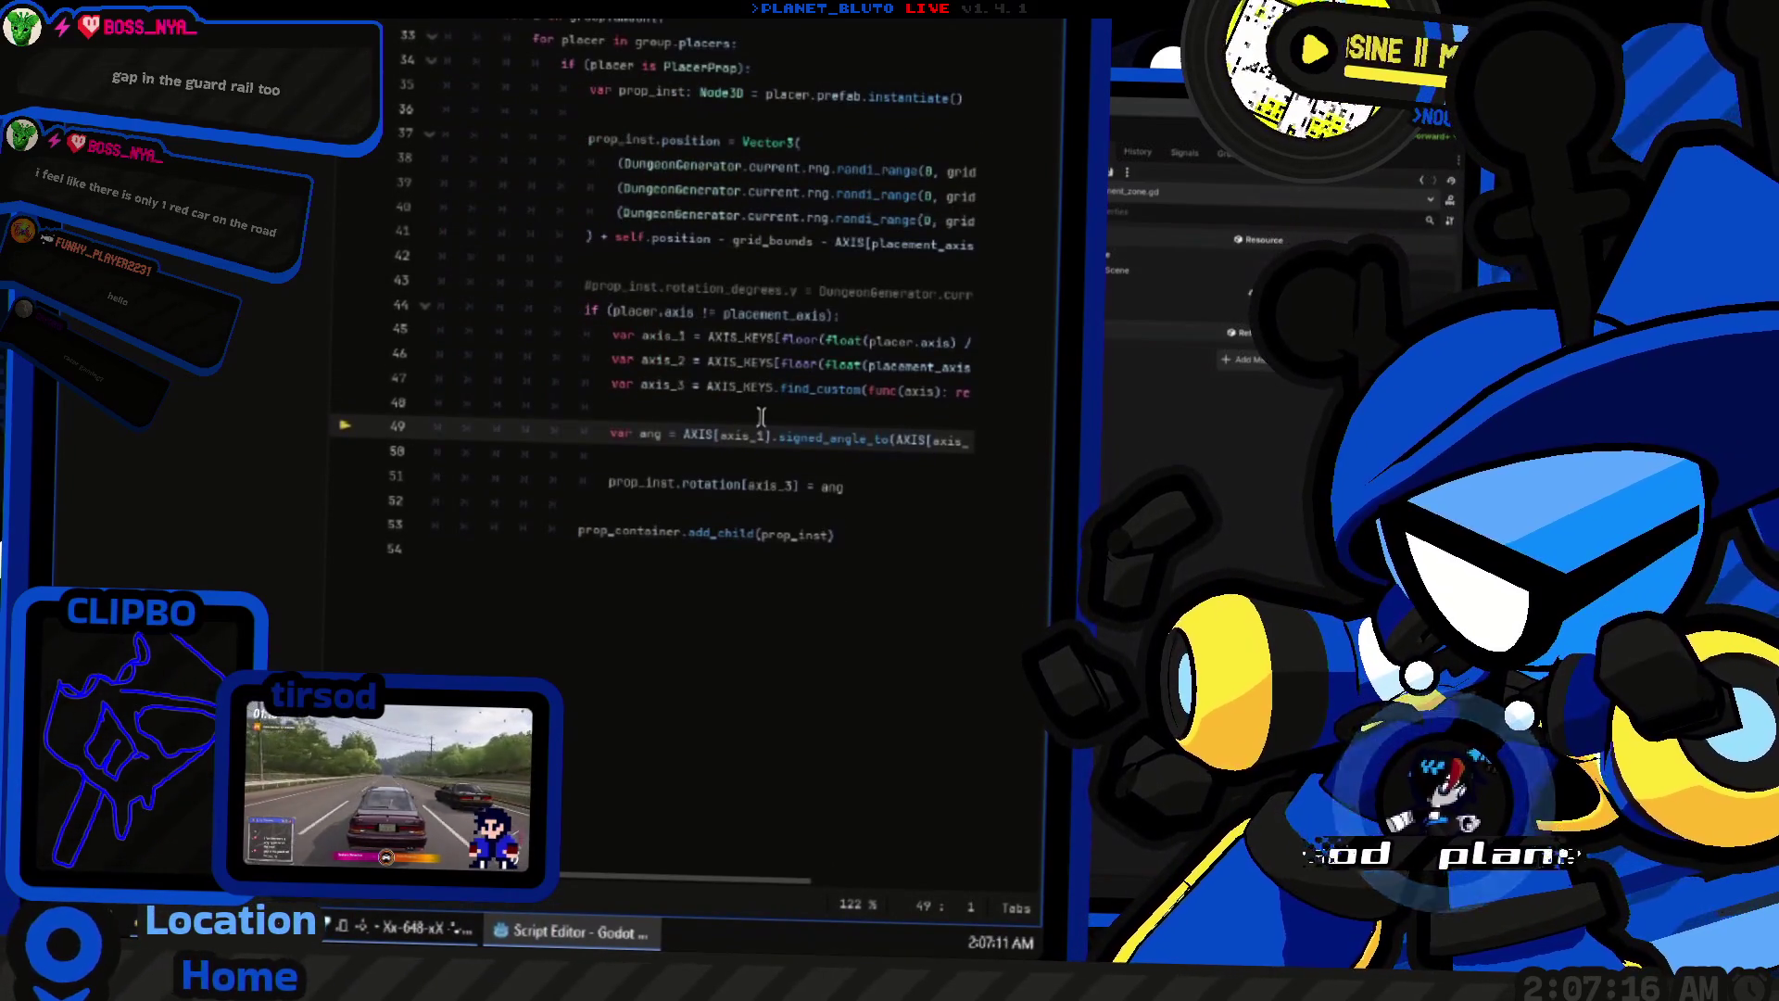
key("End")
key("alt+Tab")
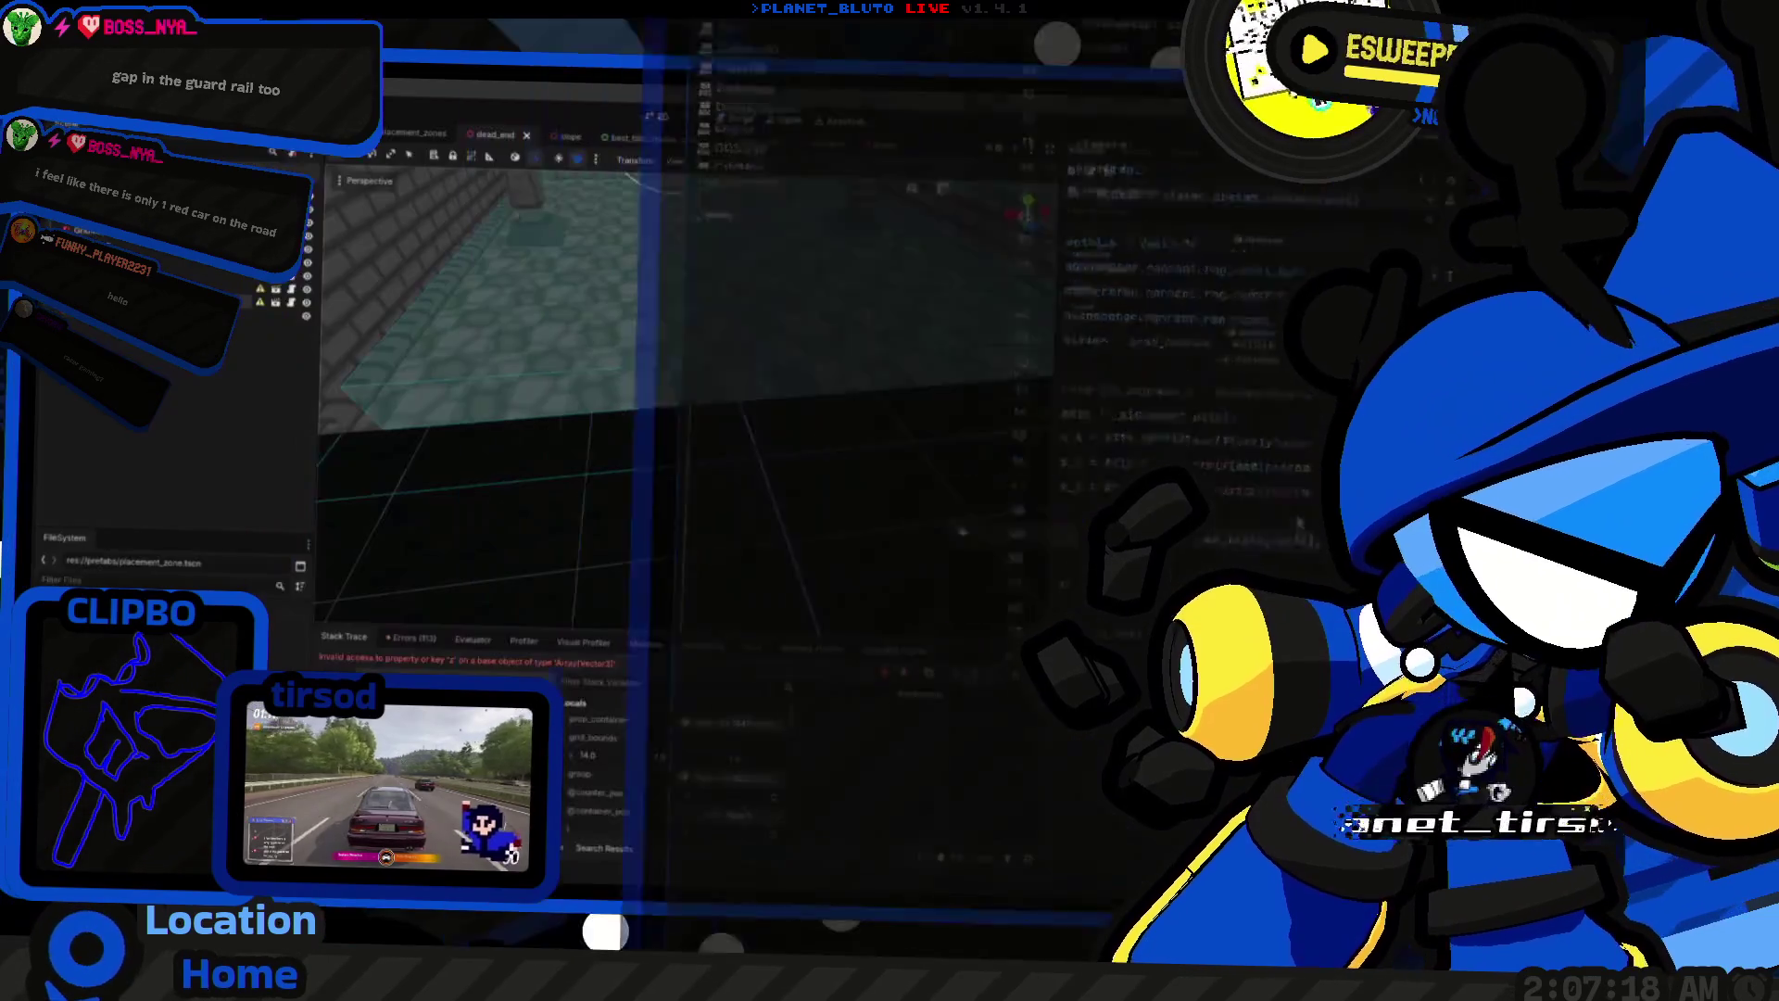
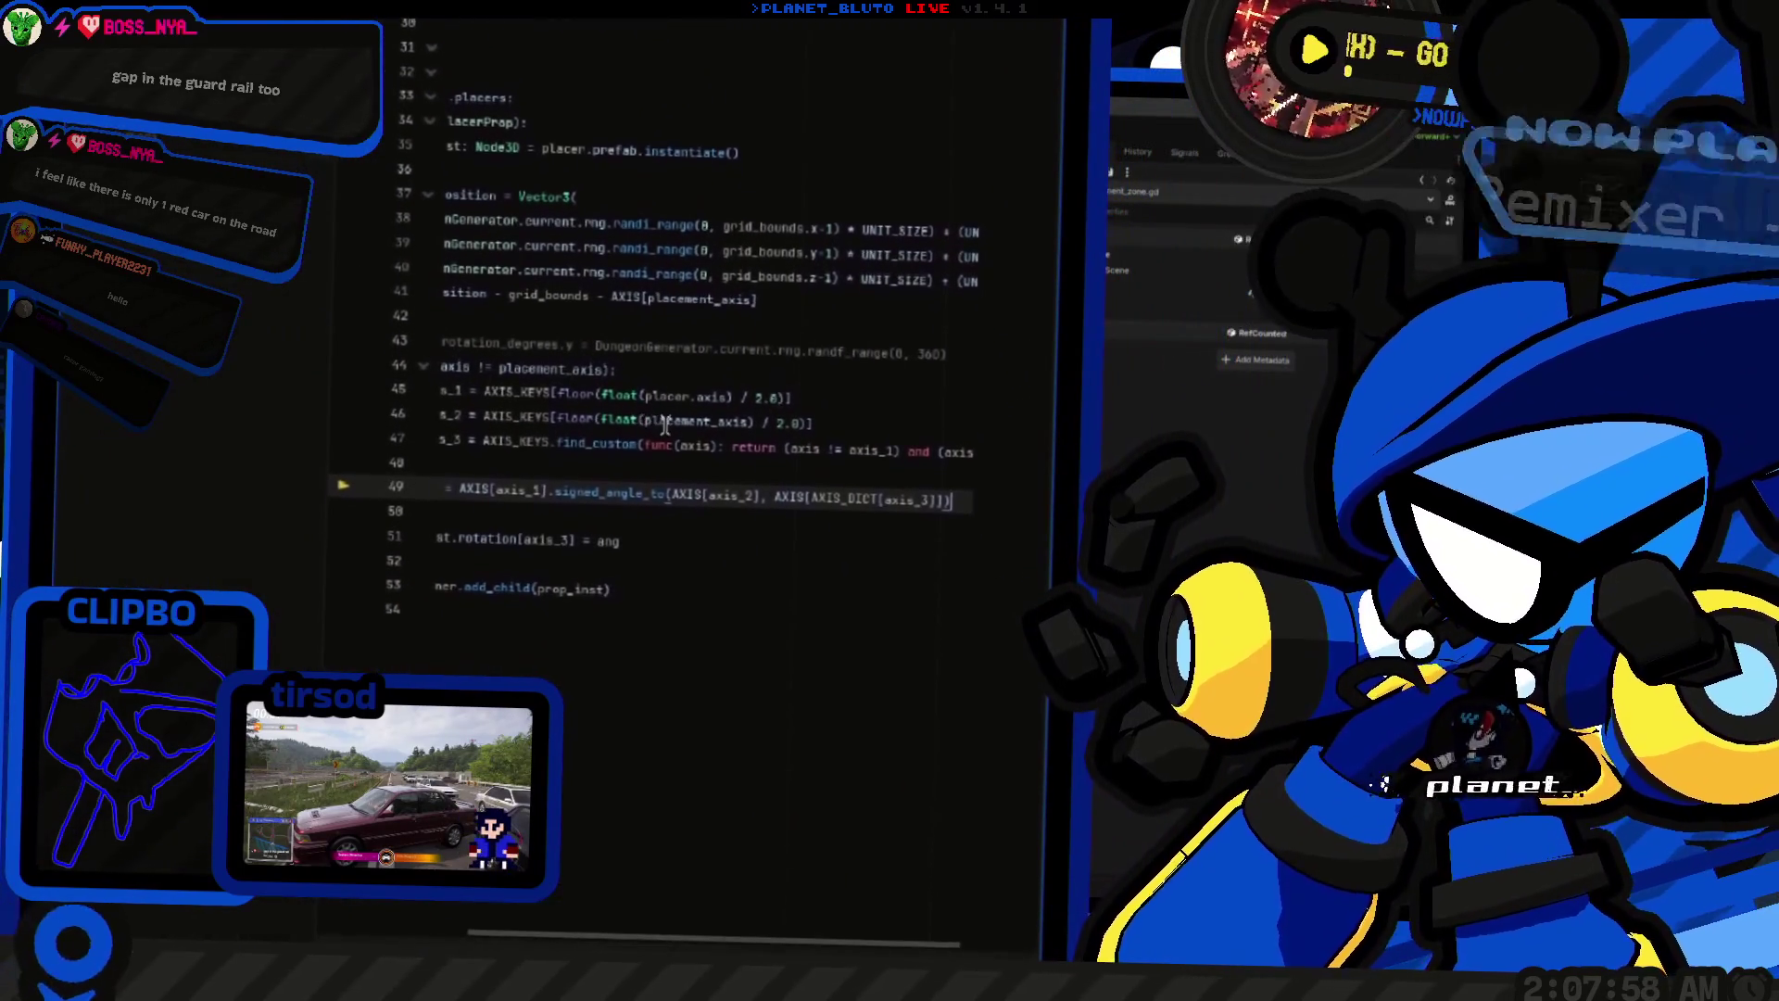
Step: Review the third-axis calculation line and the 3D scene's debugger output
mouse_move(664, 423)
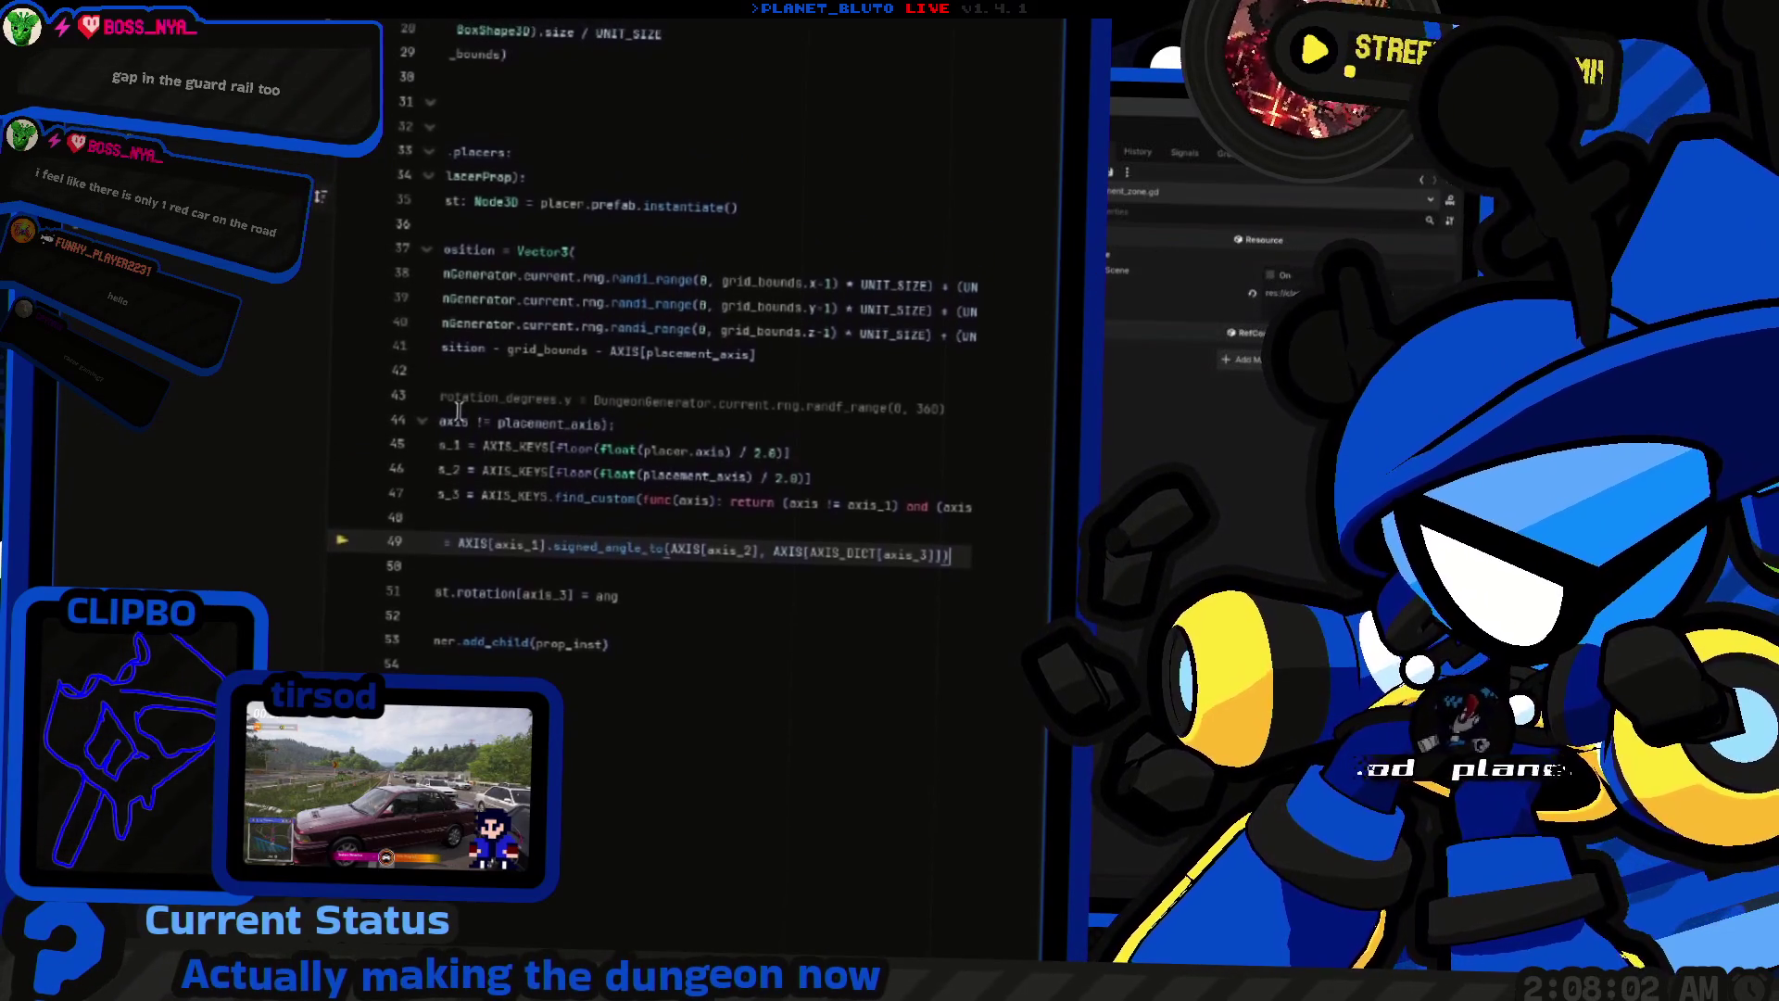
mouse_move(492, 401)
scroll(649, 427, "left", 3)
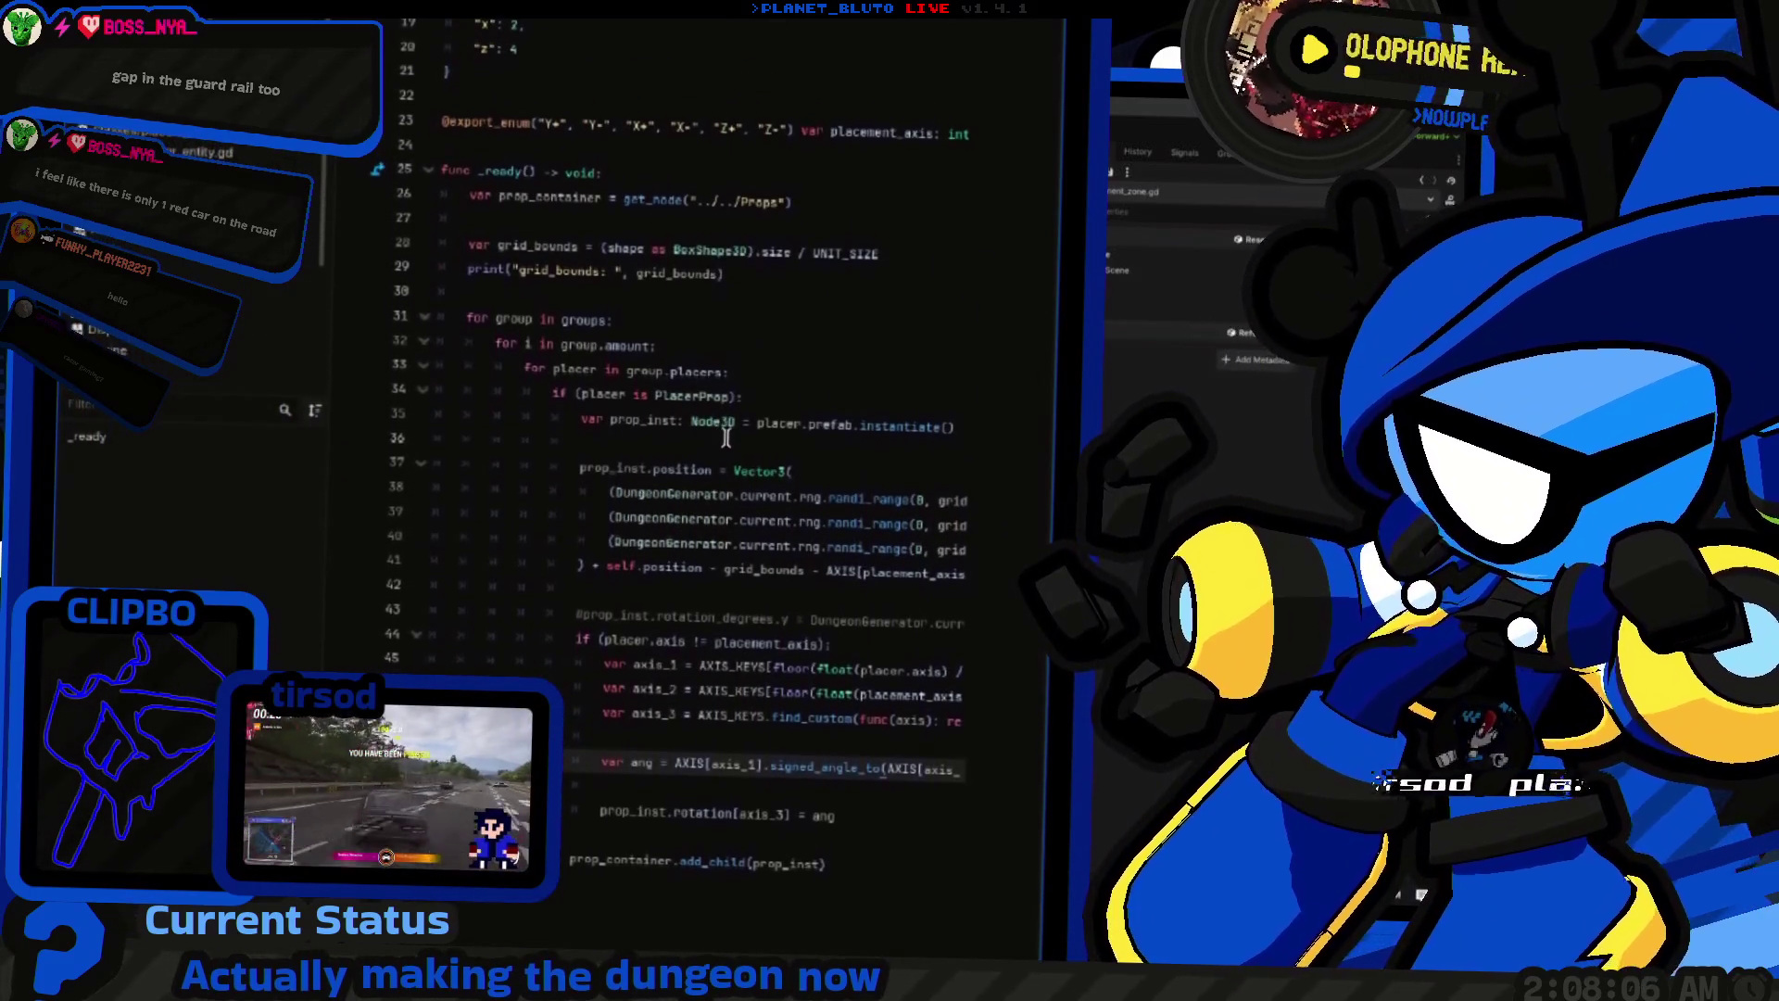
scroll(741, 436, "right", 3)
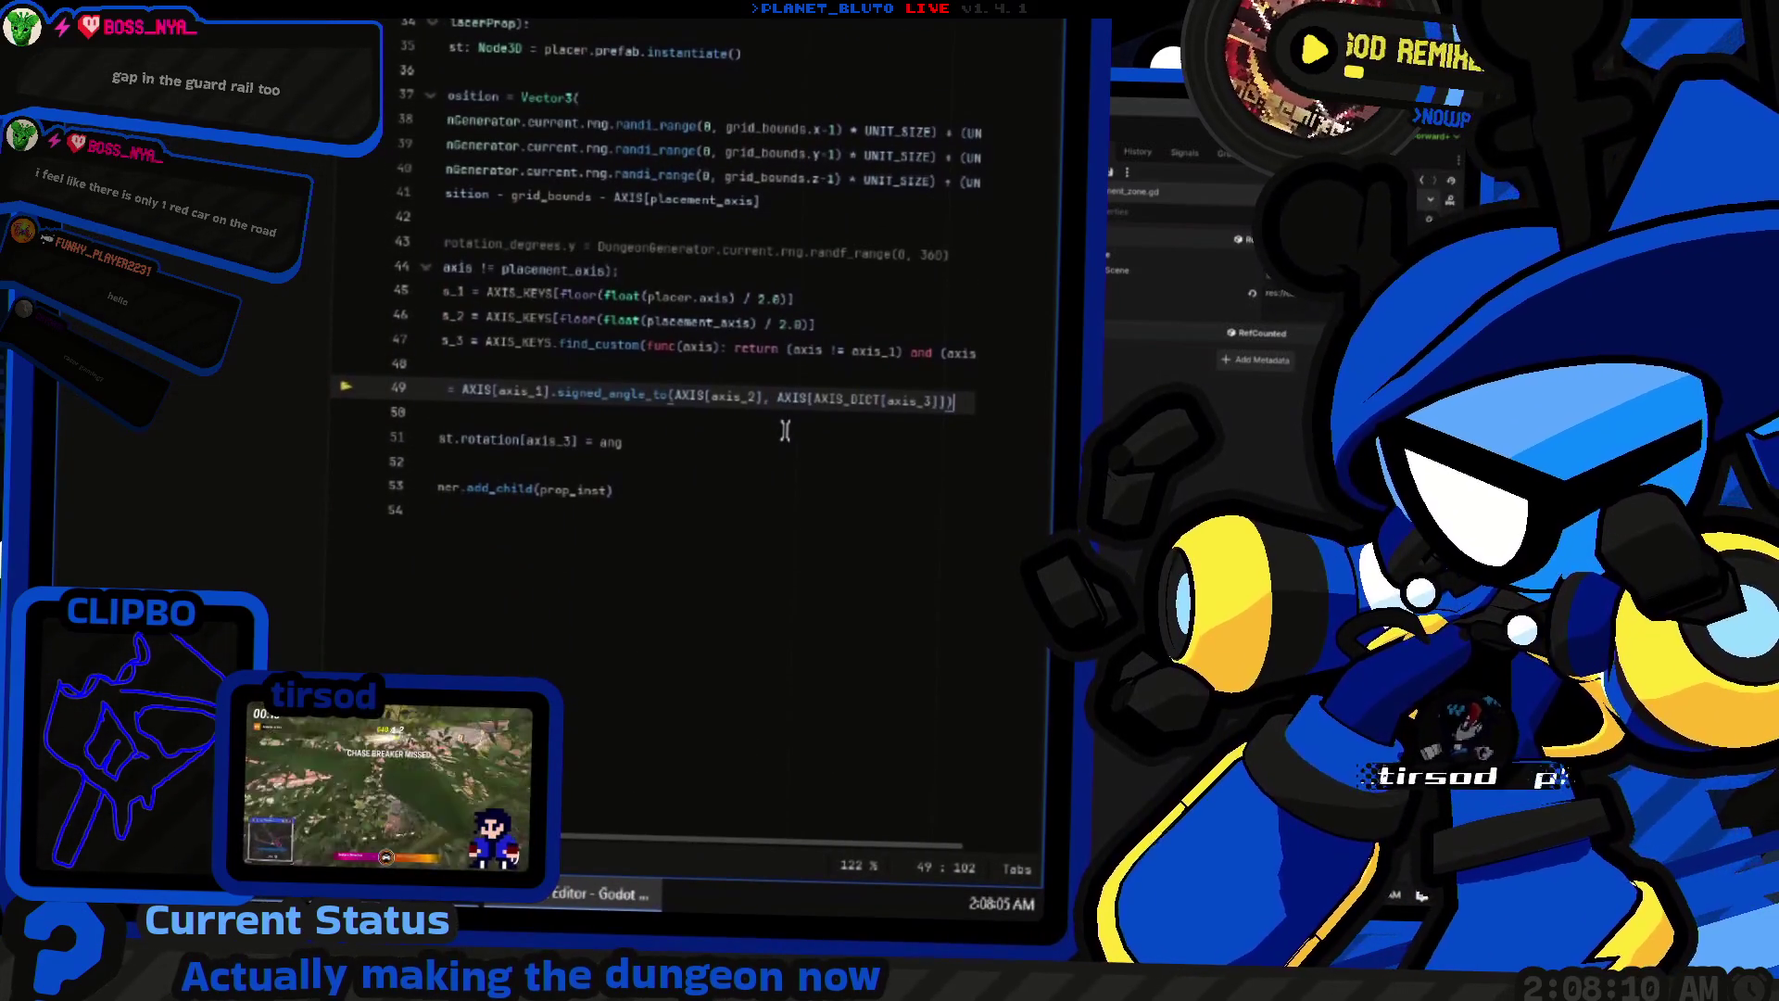
key("Up")
key("Up")
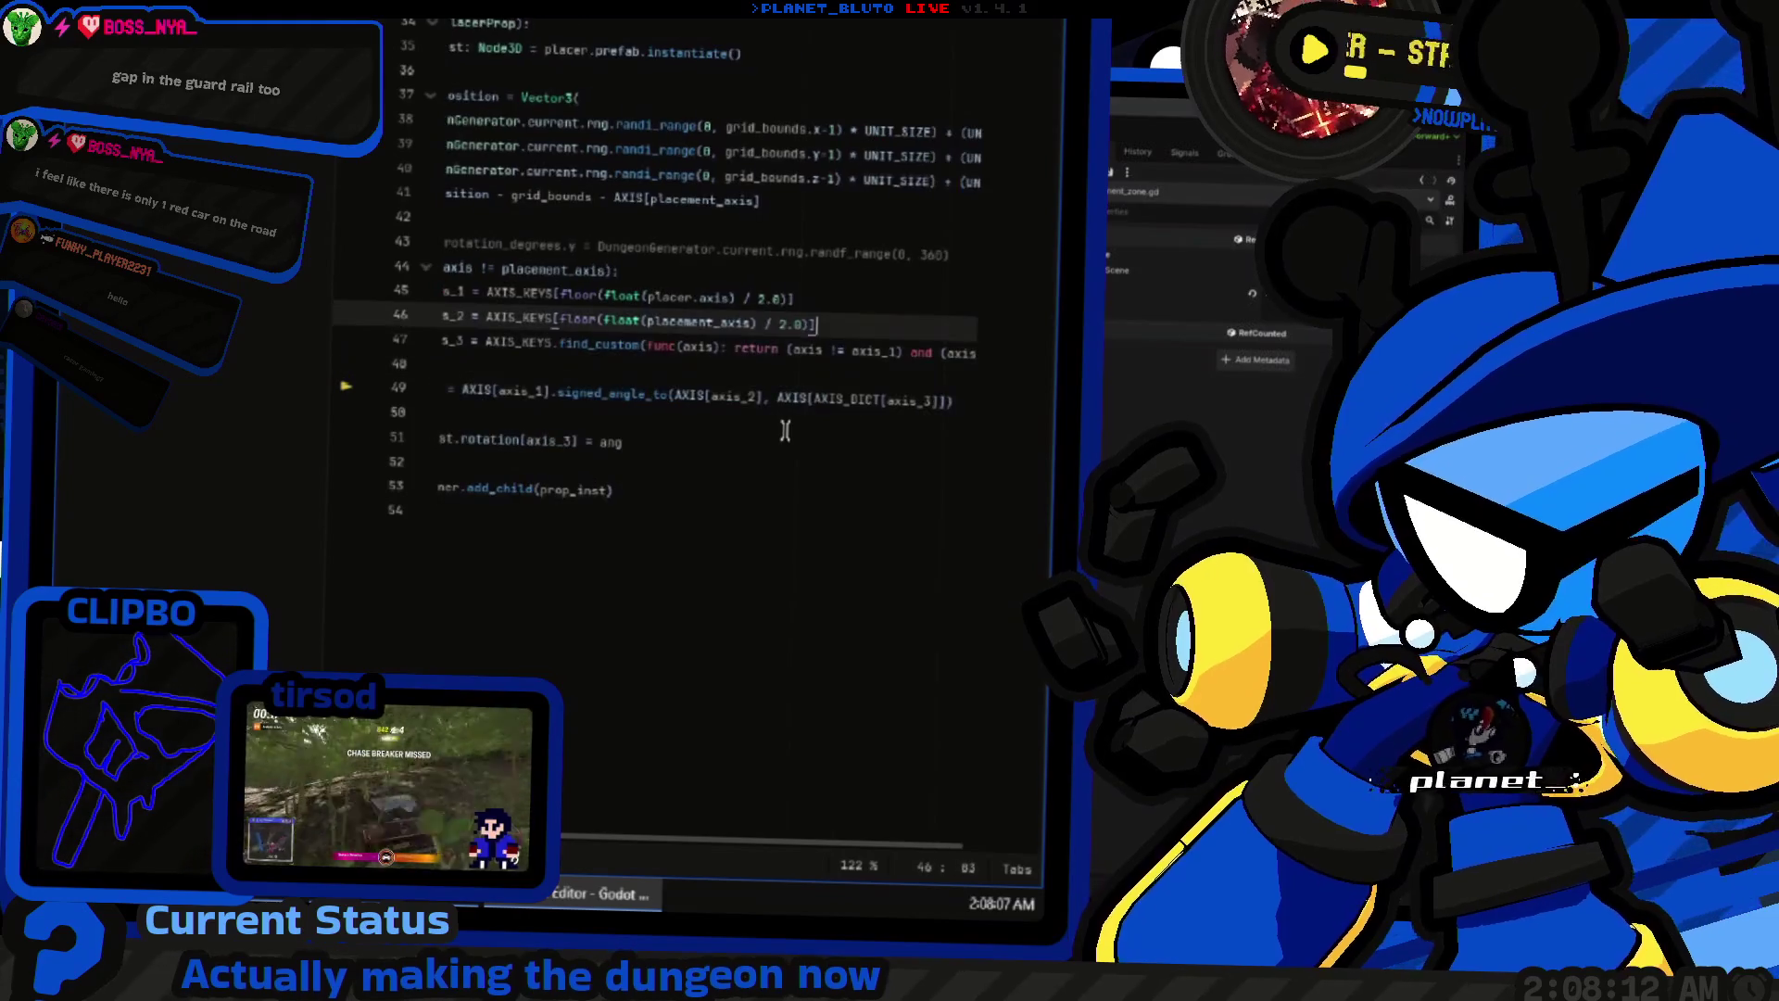
key("End")
key("Home")
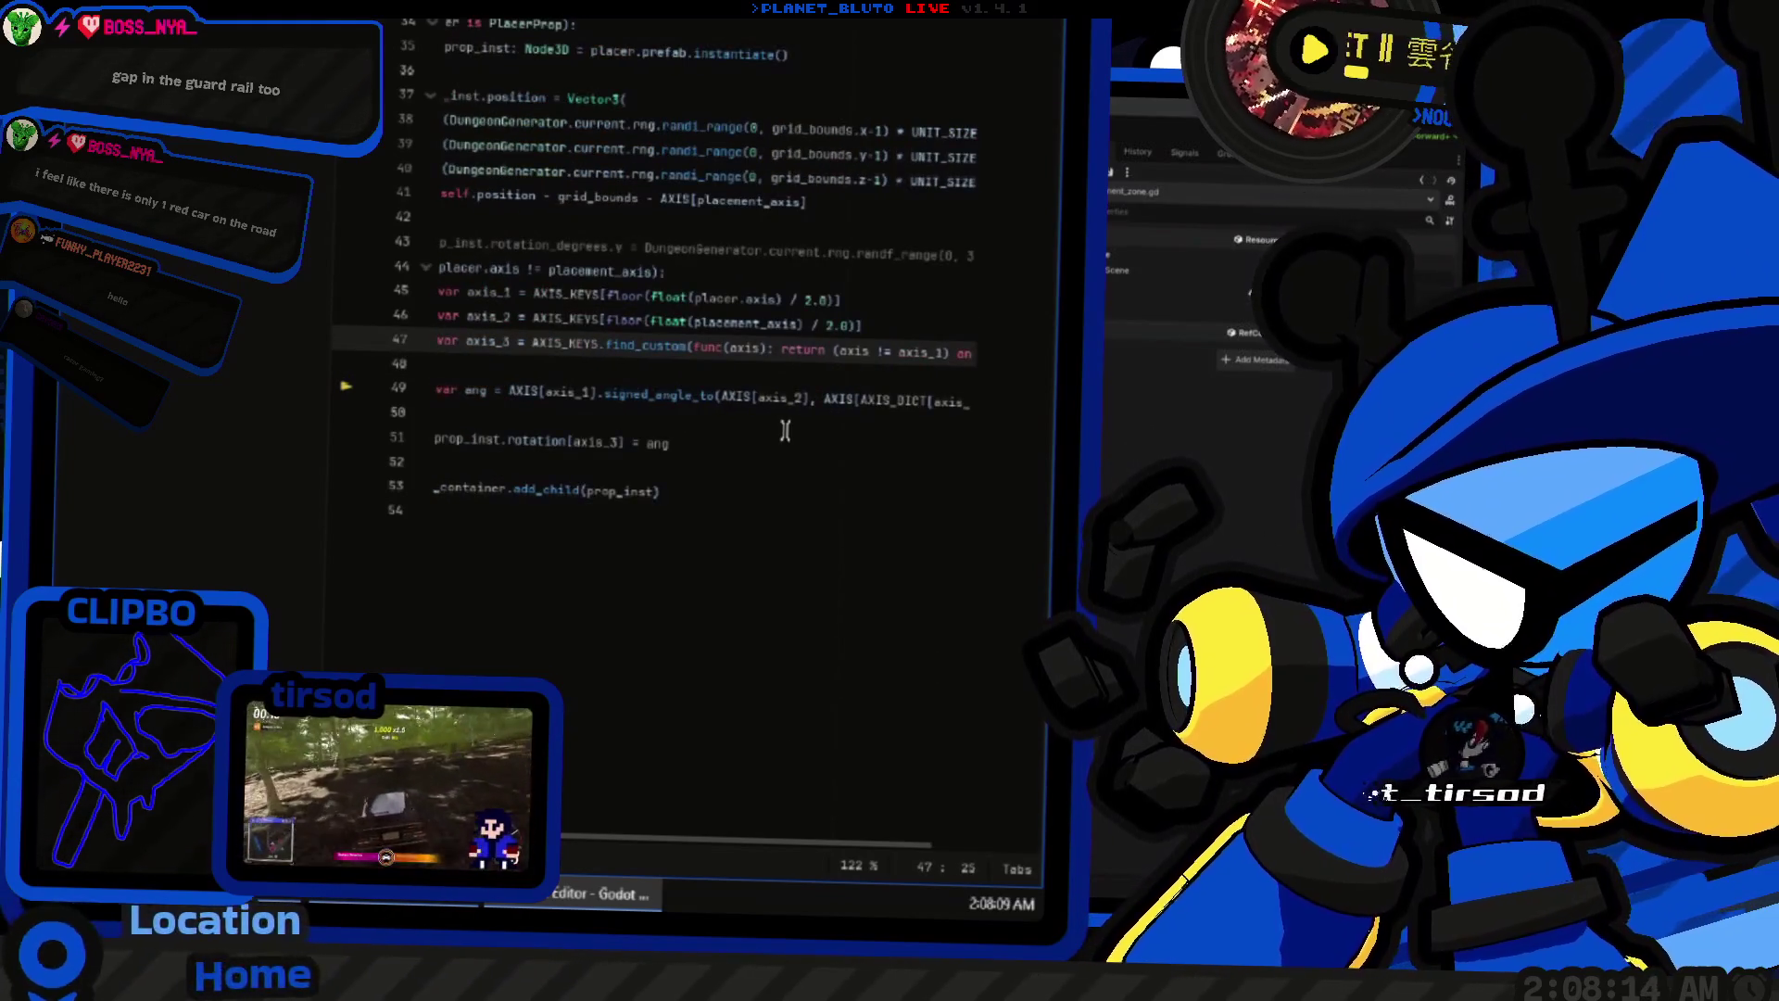
key("ctrl+F2")
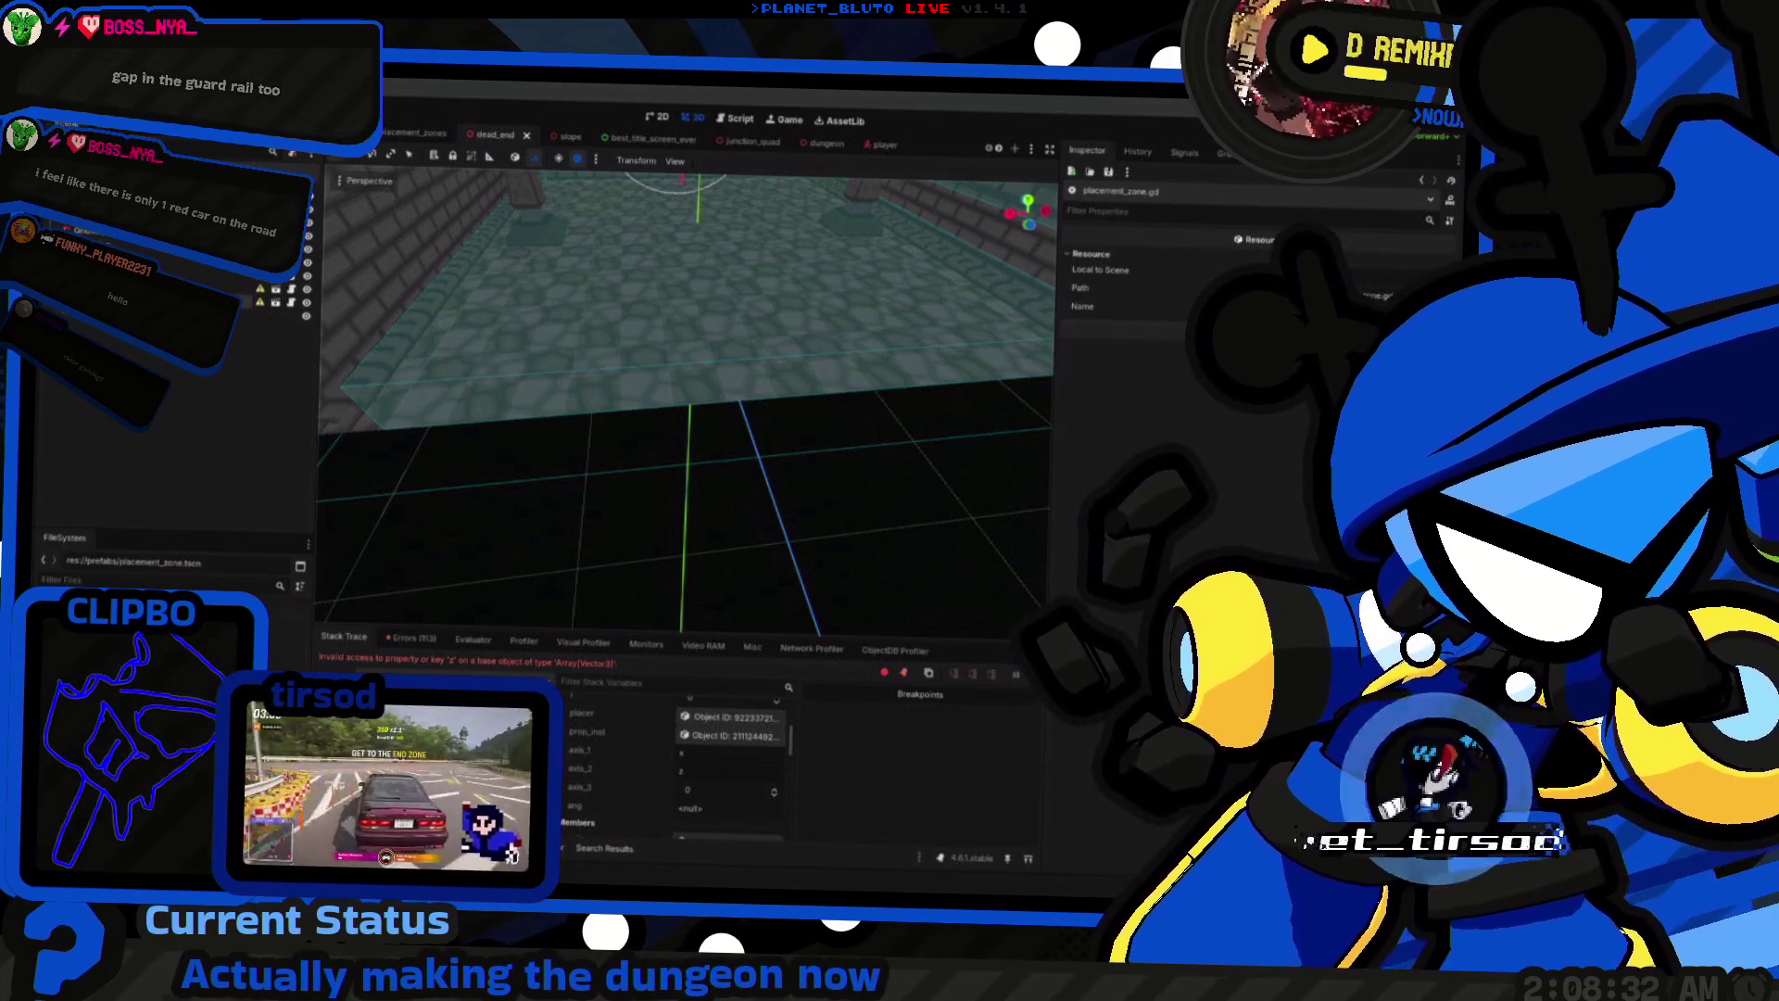
key("ctrl+F3")
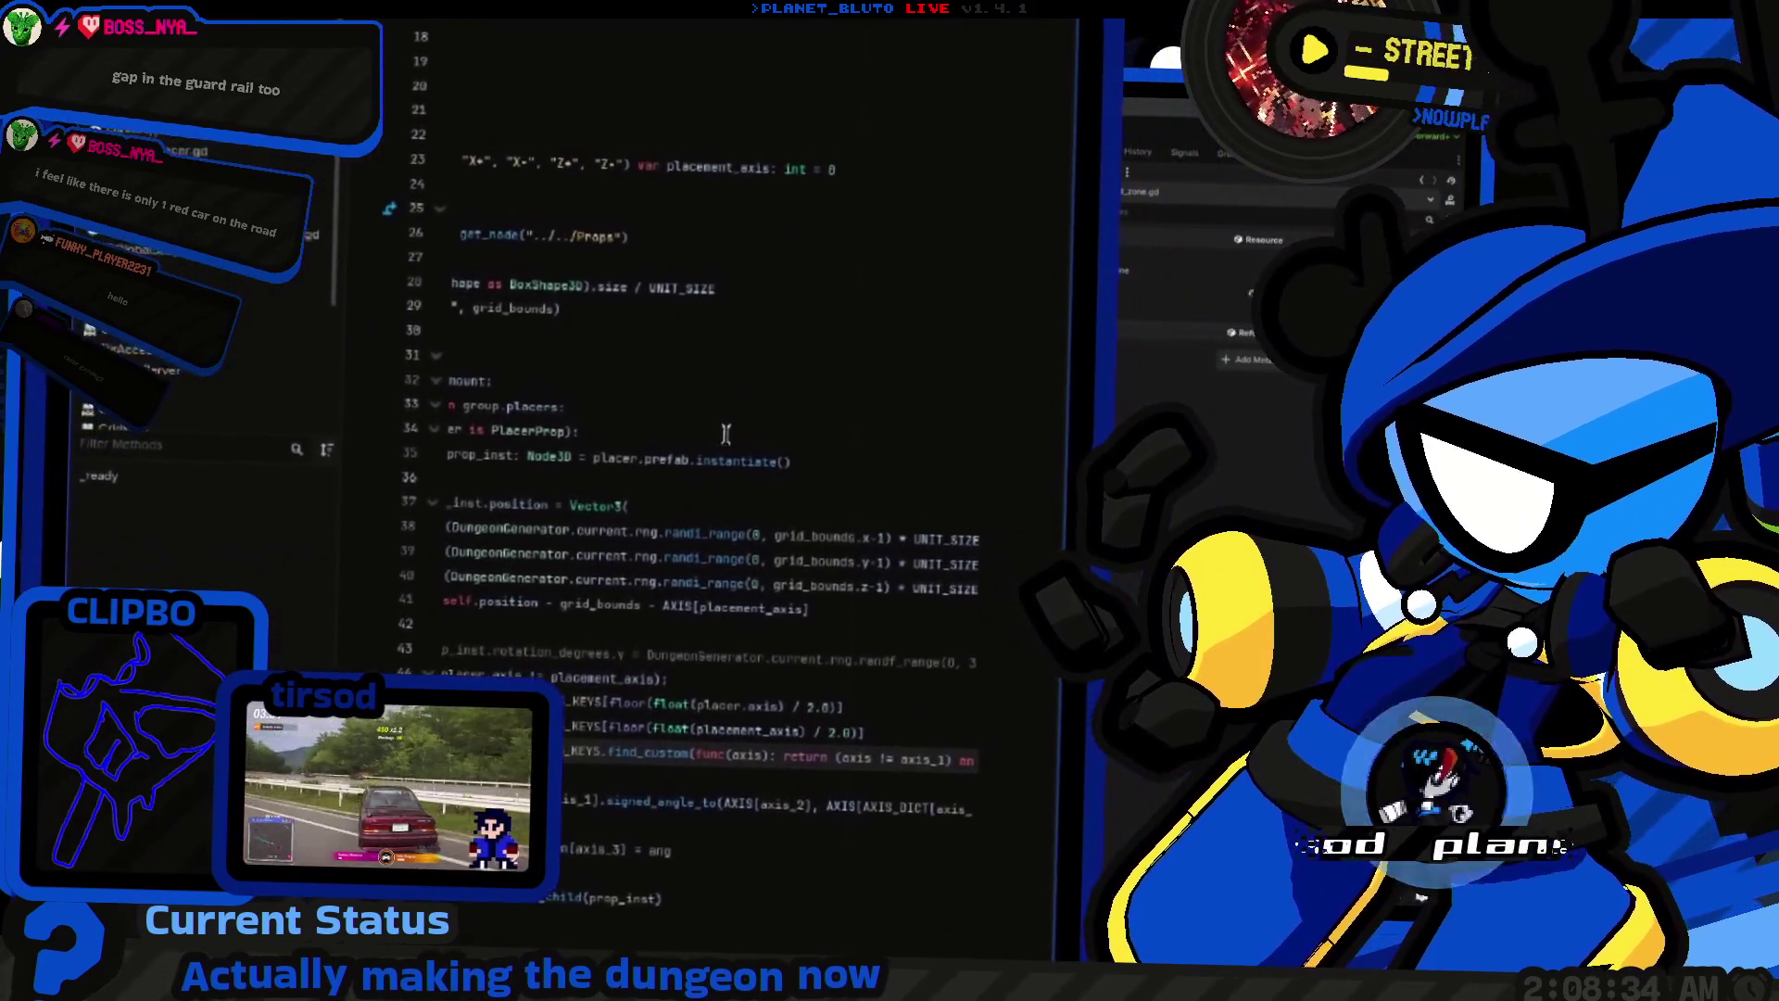
Step: Rename axis_3 to axis_3_idx on line 47 and start a new var line below it
scroll(648, 432, "up", 3)
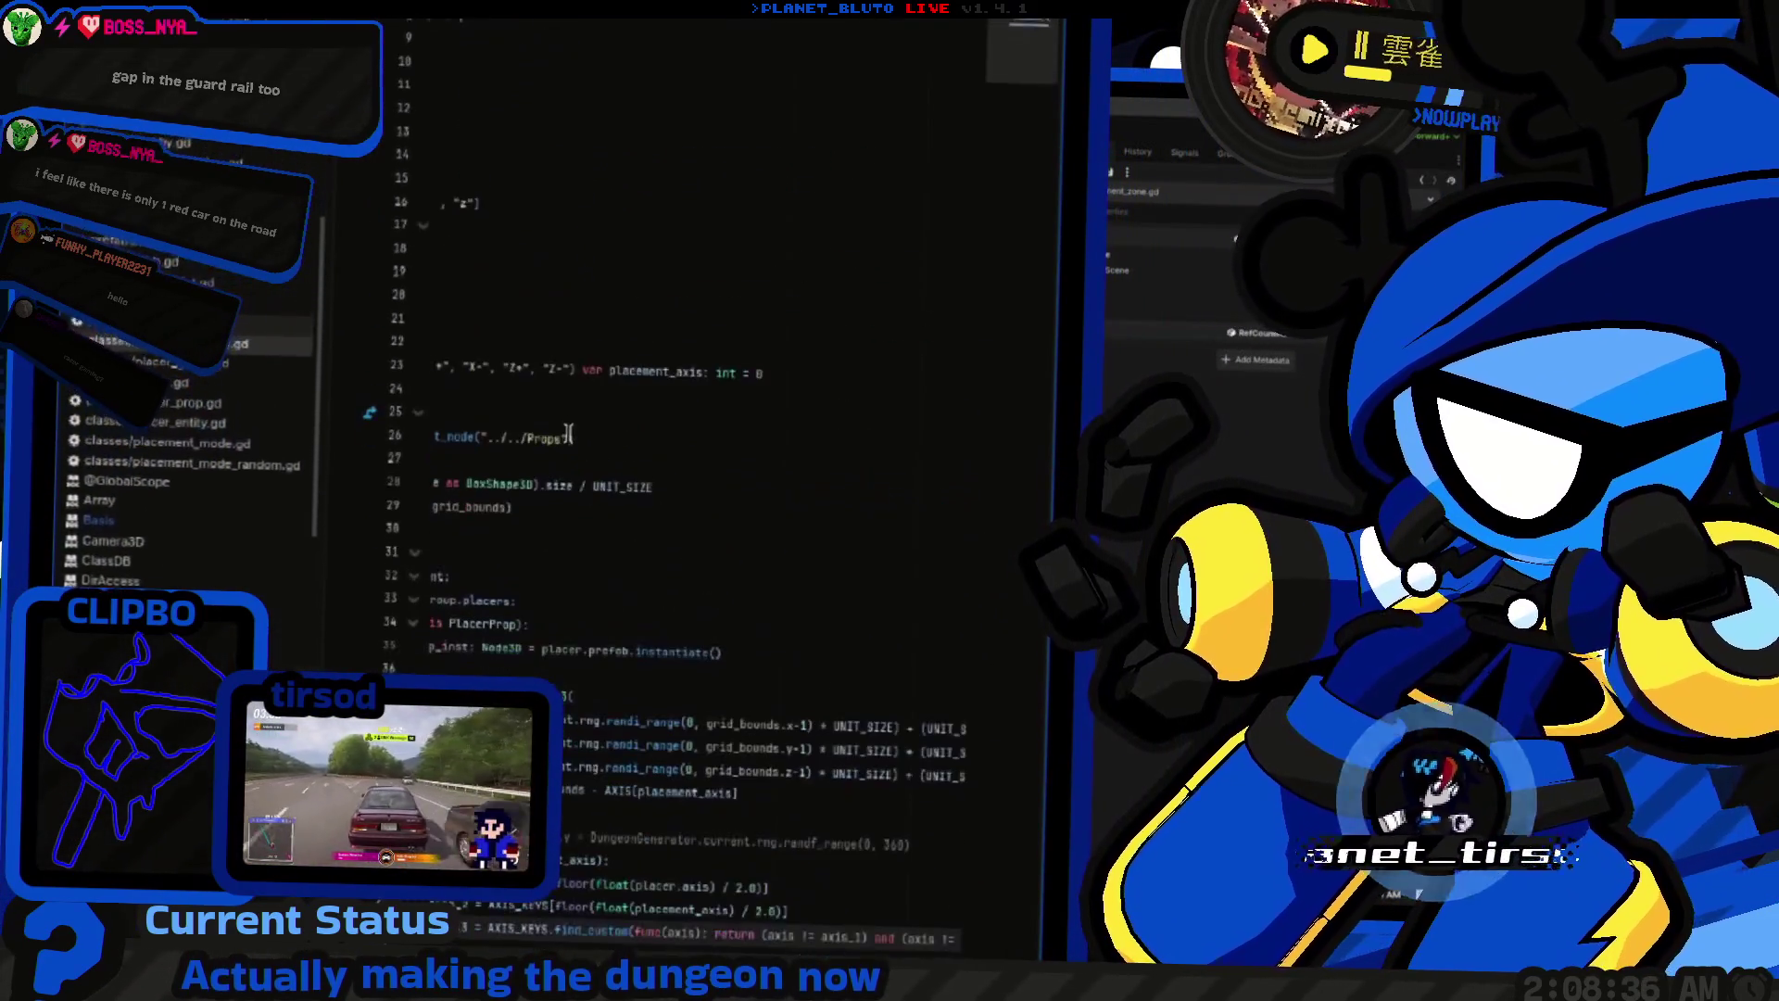
scroll(569, 431, "up", 3)
left_click_drag(431, 509, 327, 445)
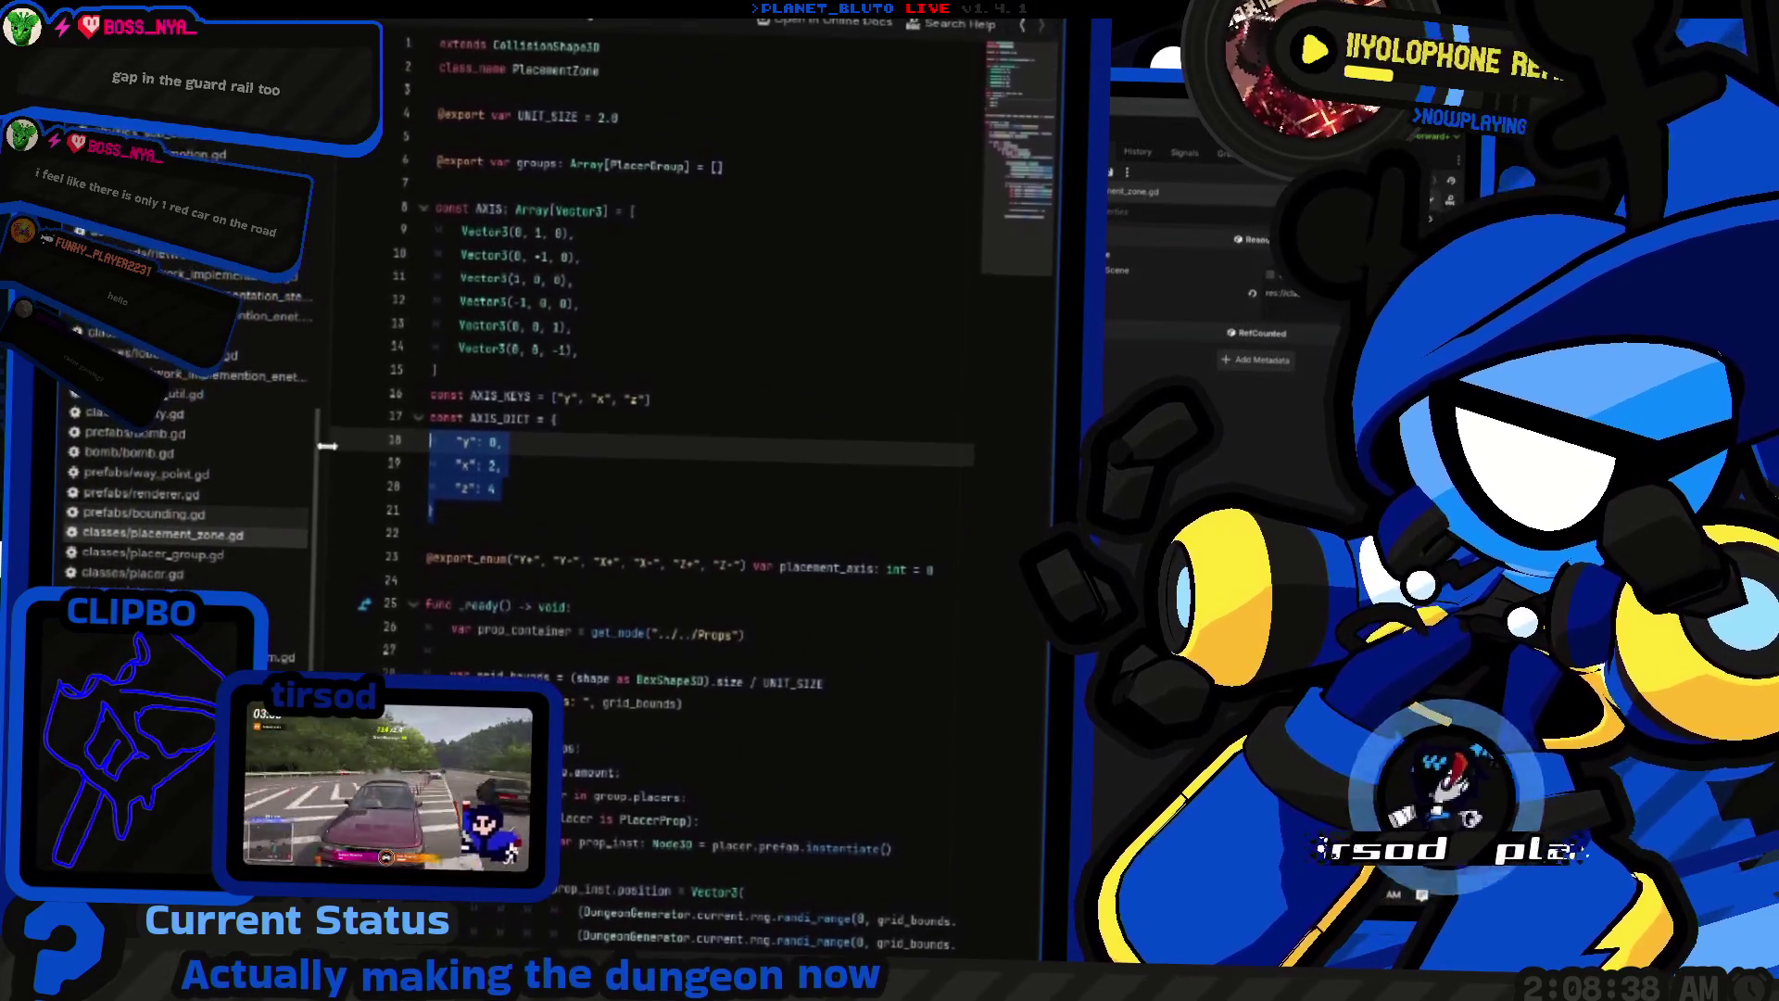
scroll(534, 432, "down", 10)
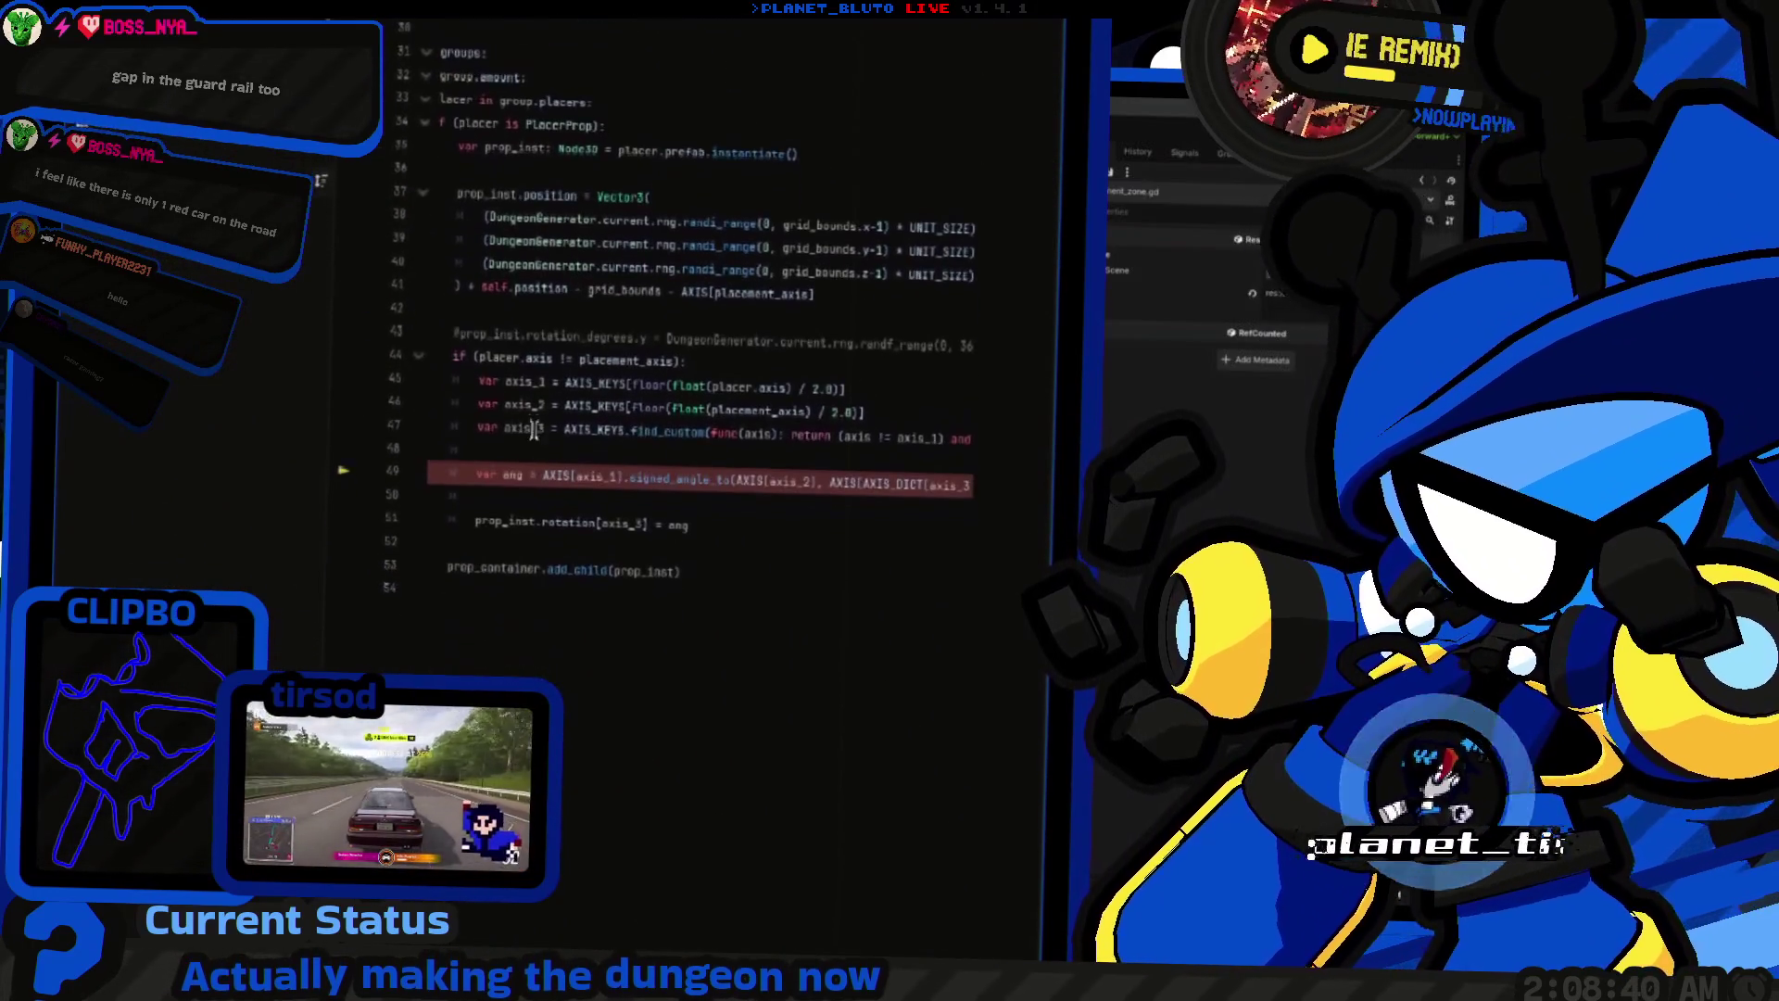
left_click(537, 429)
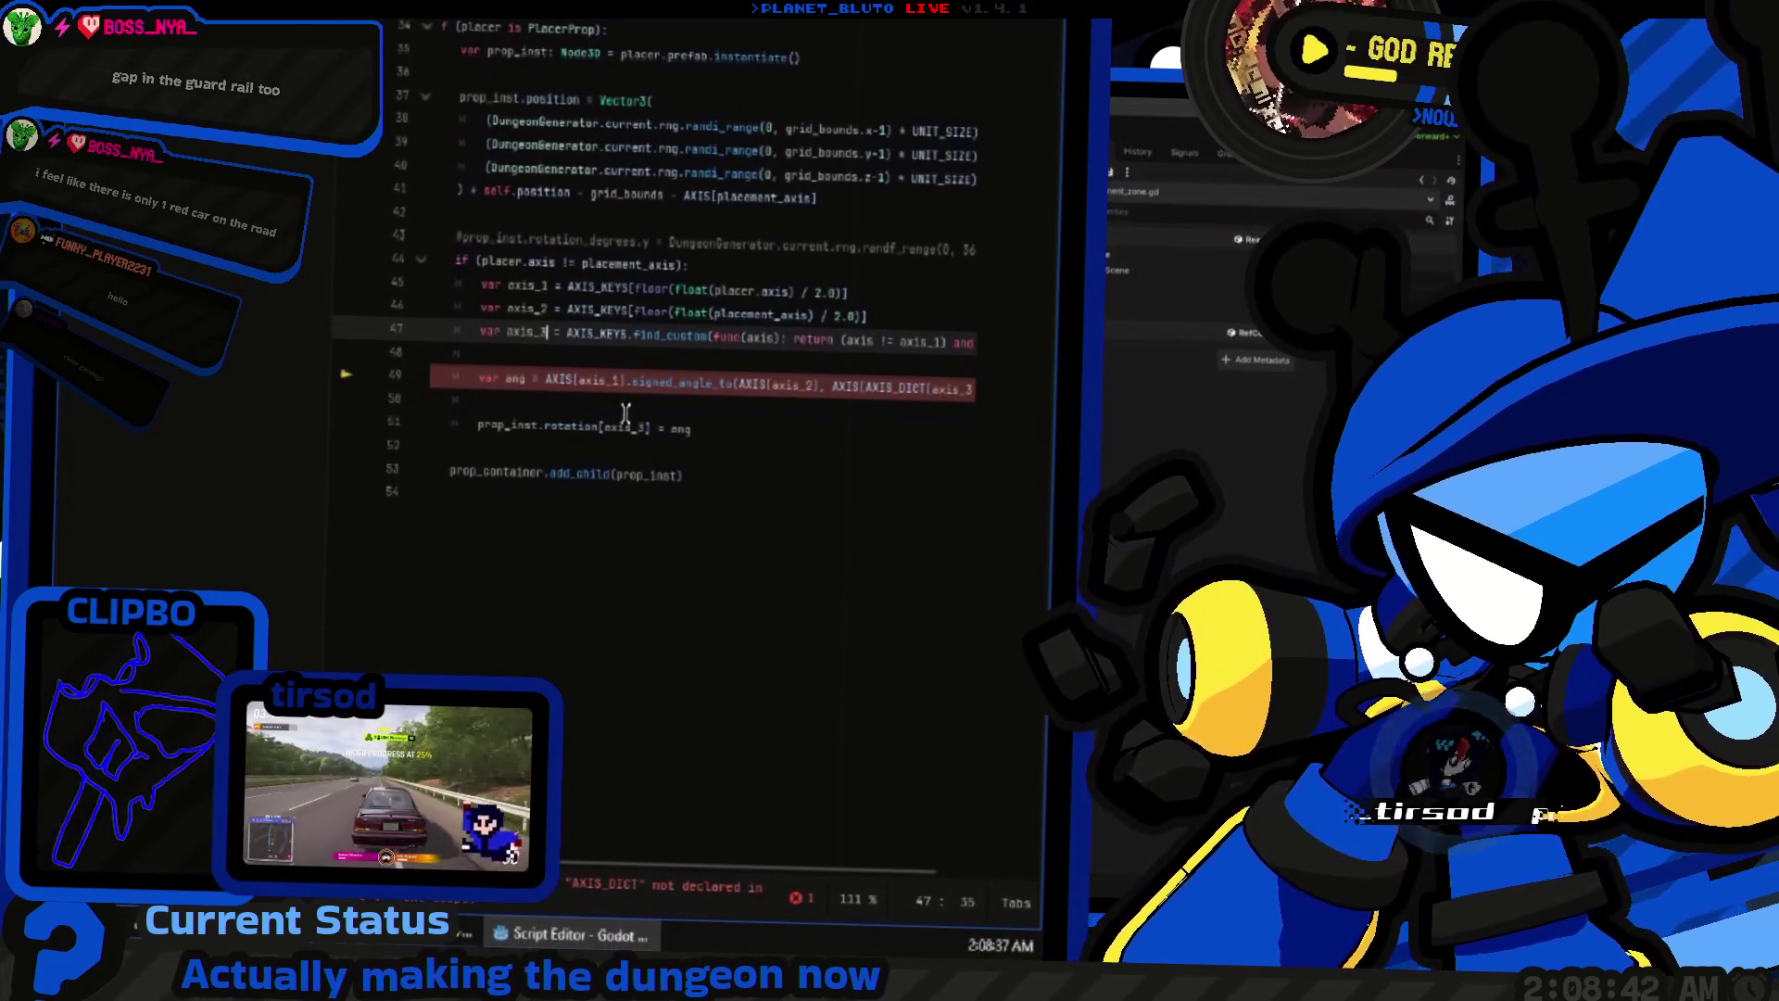
type("_idx")
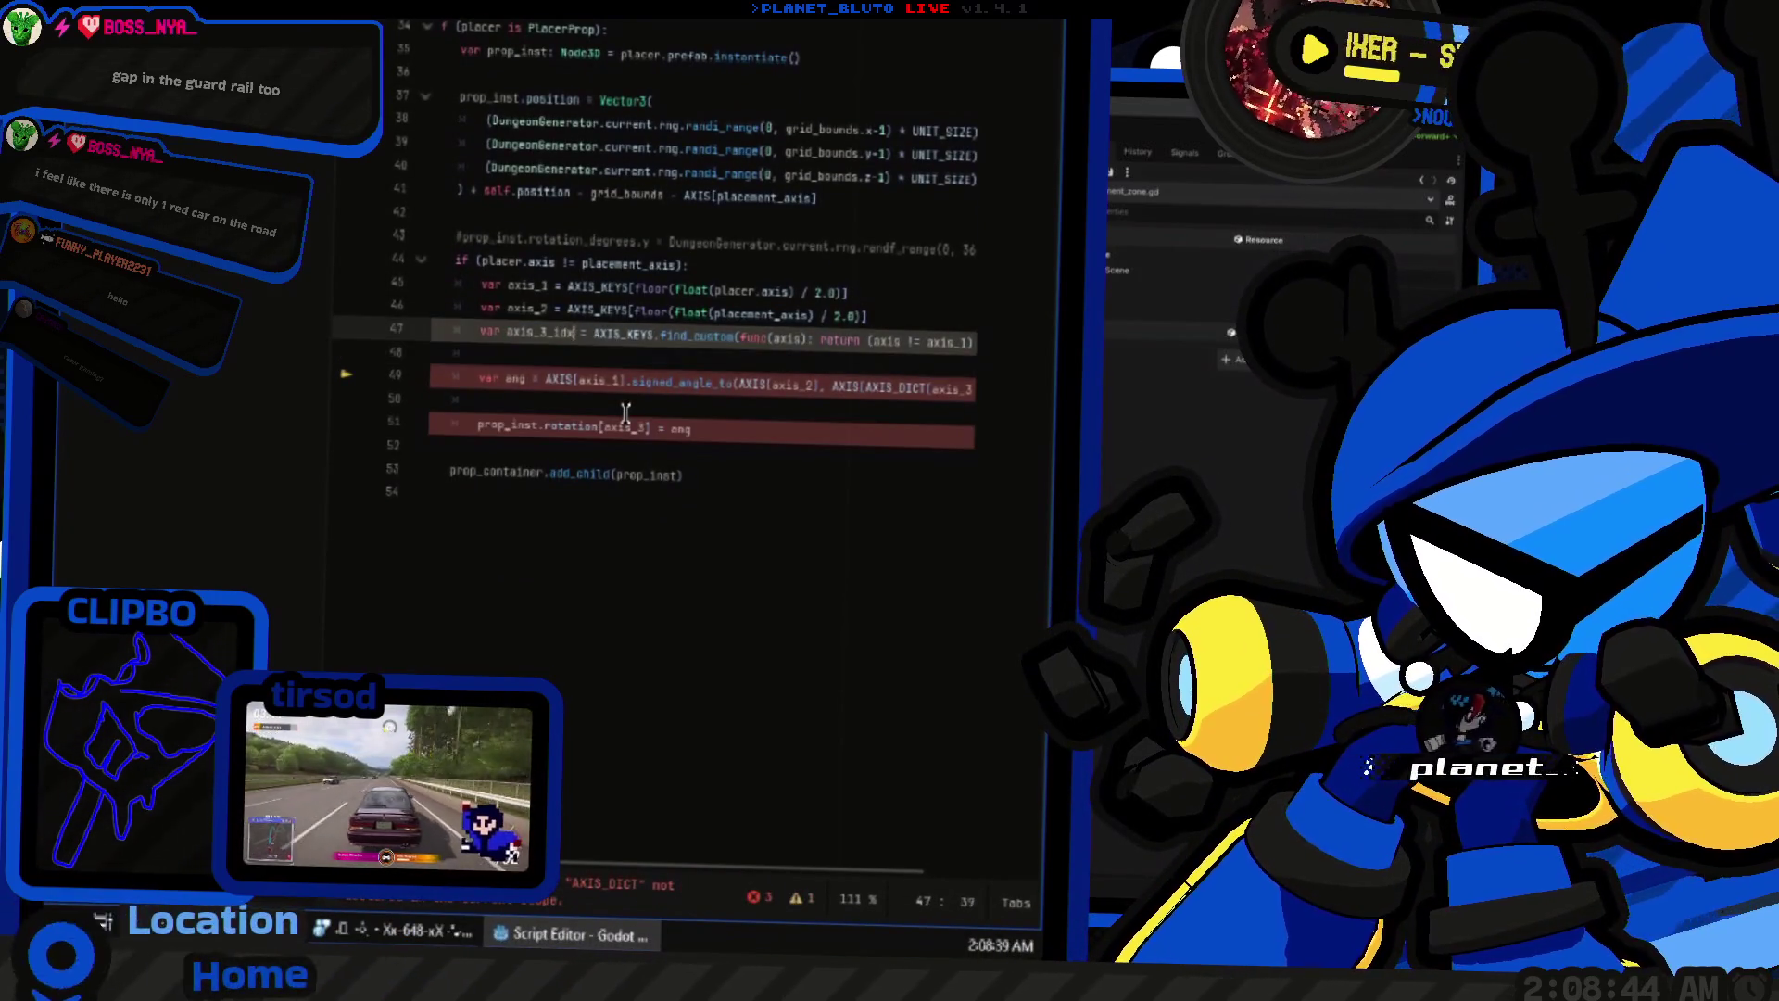
key("End")
key("Return")
type("var")
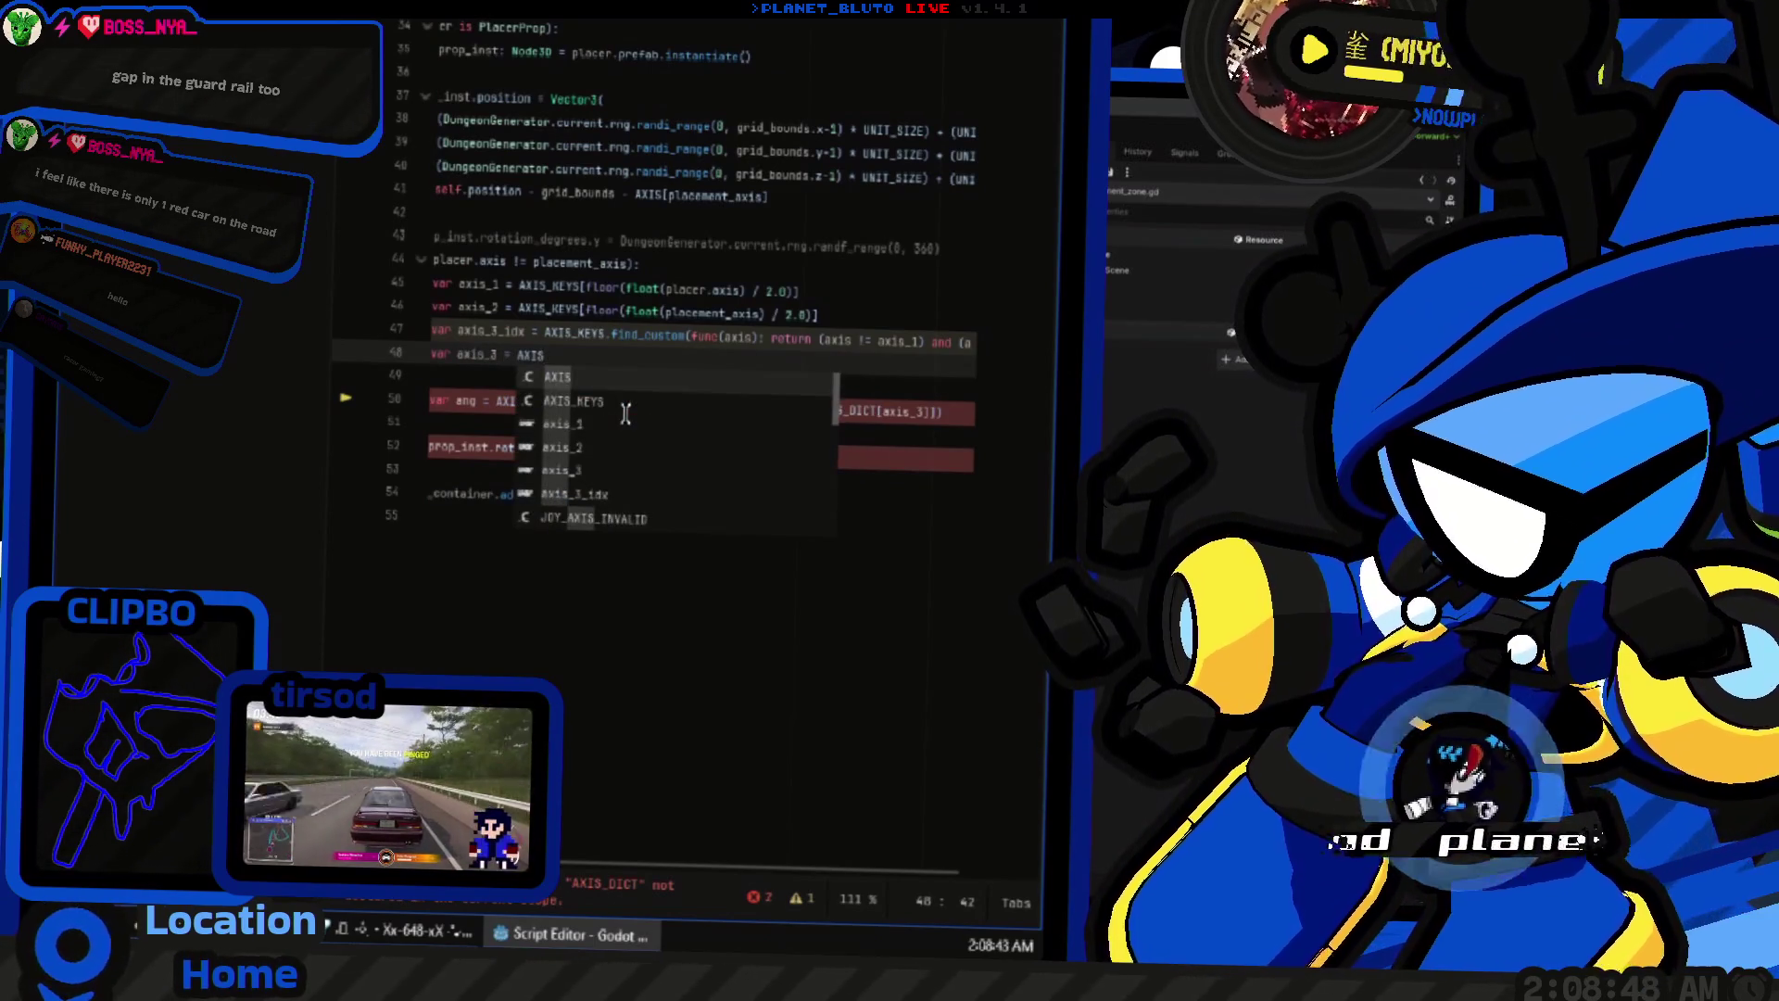
key("Home")
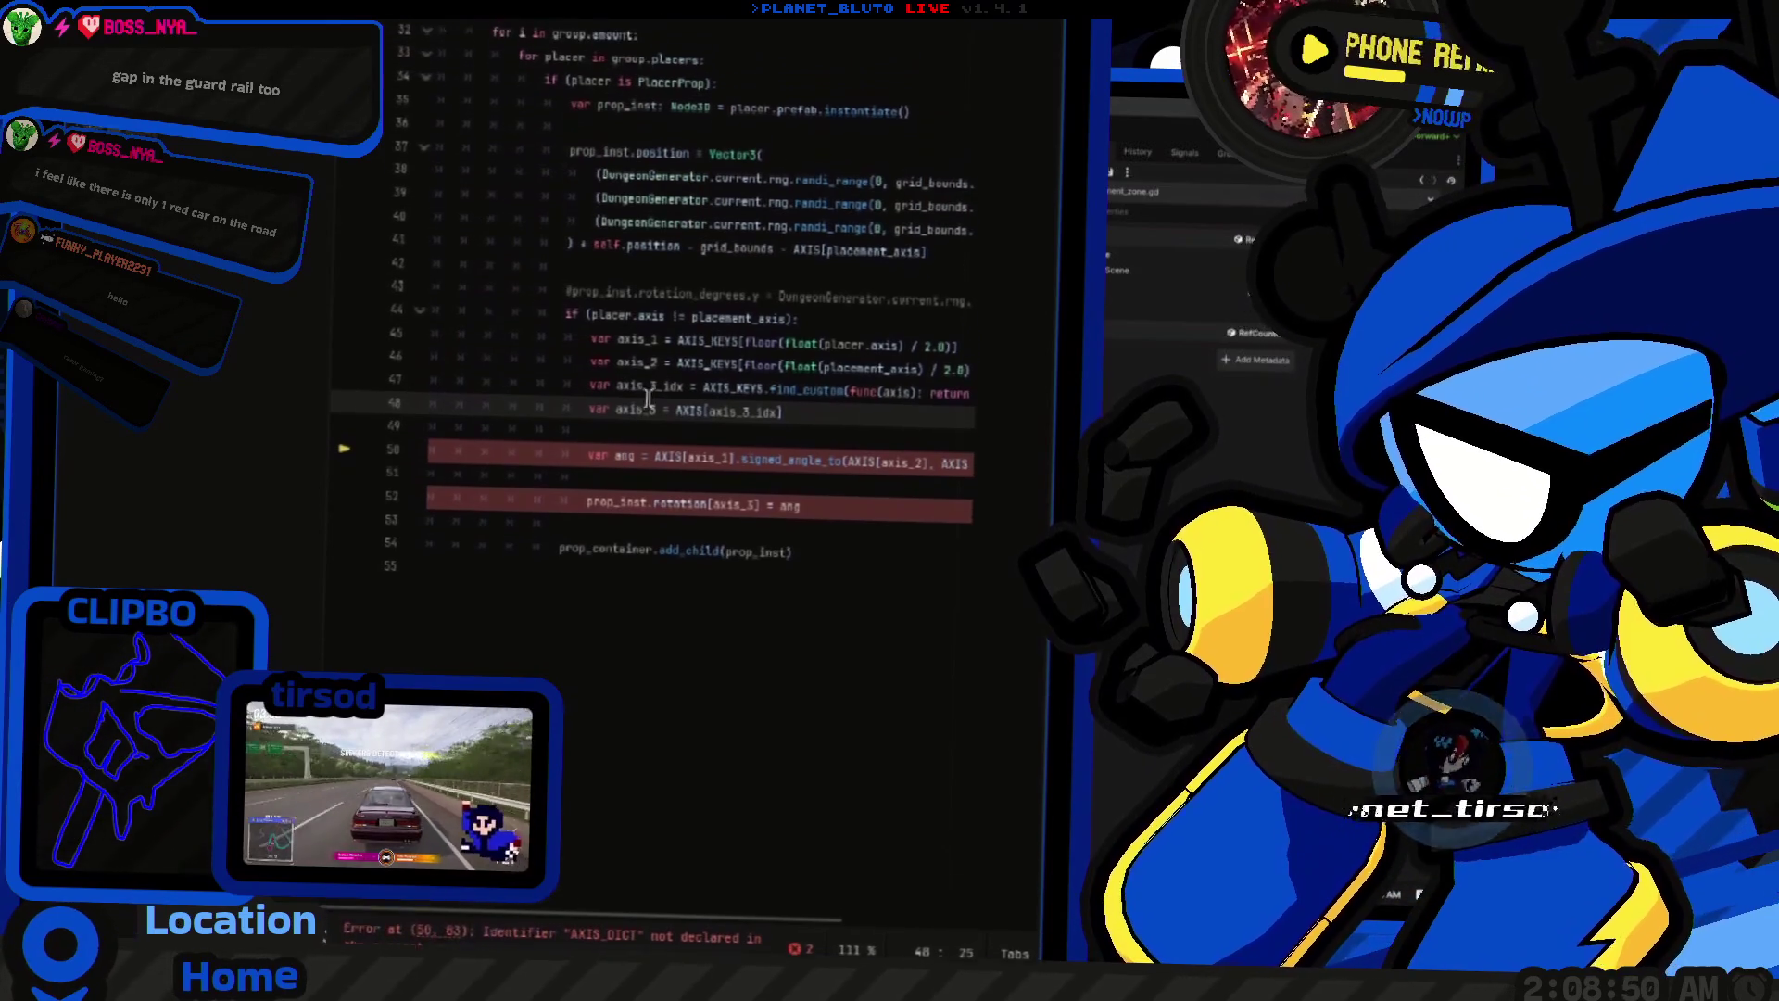
key("End")
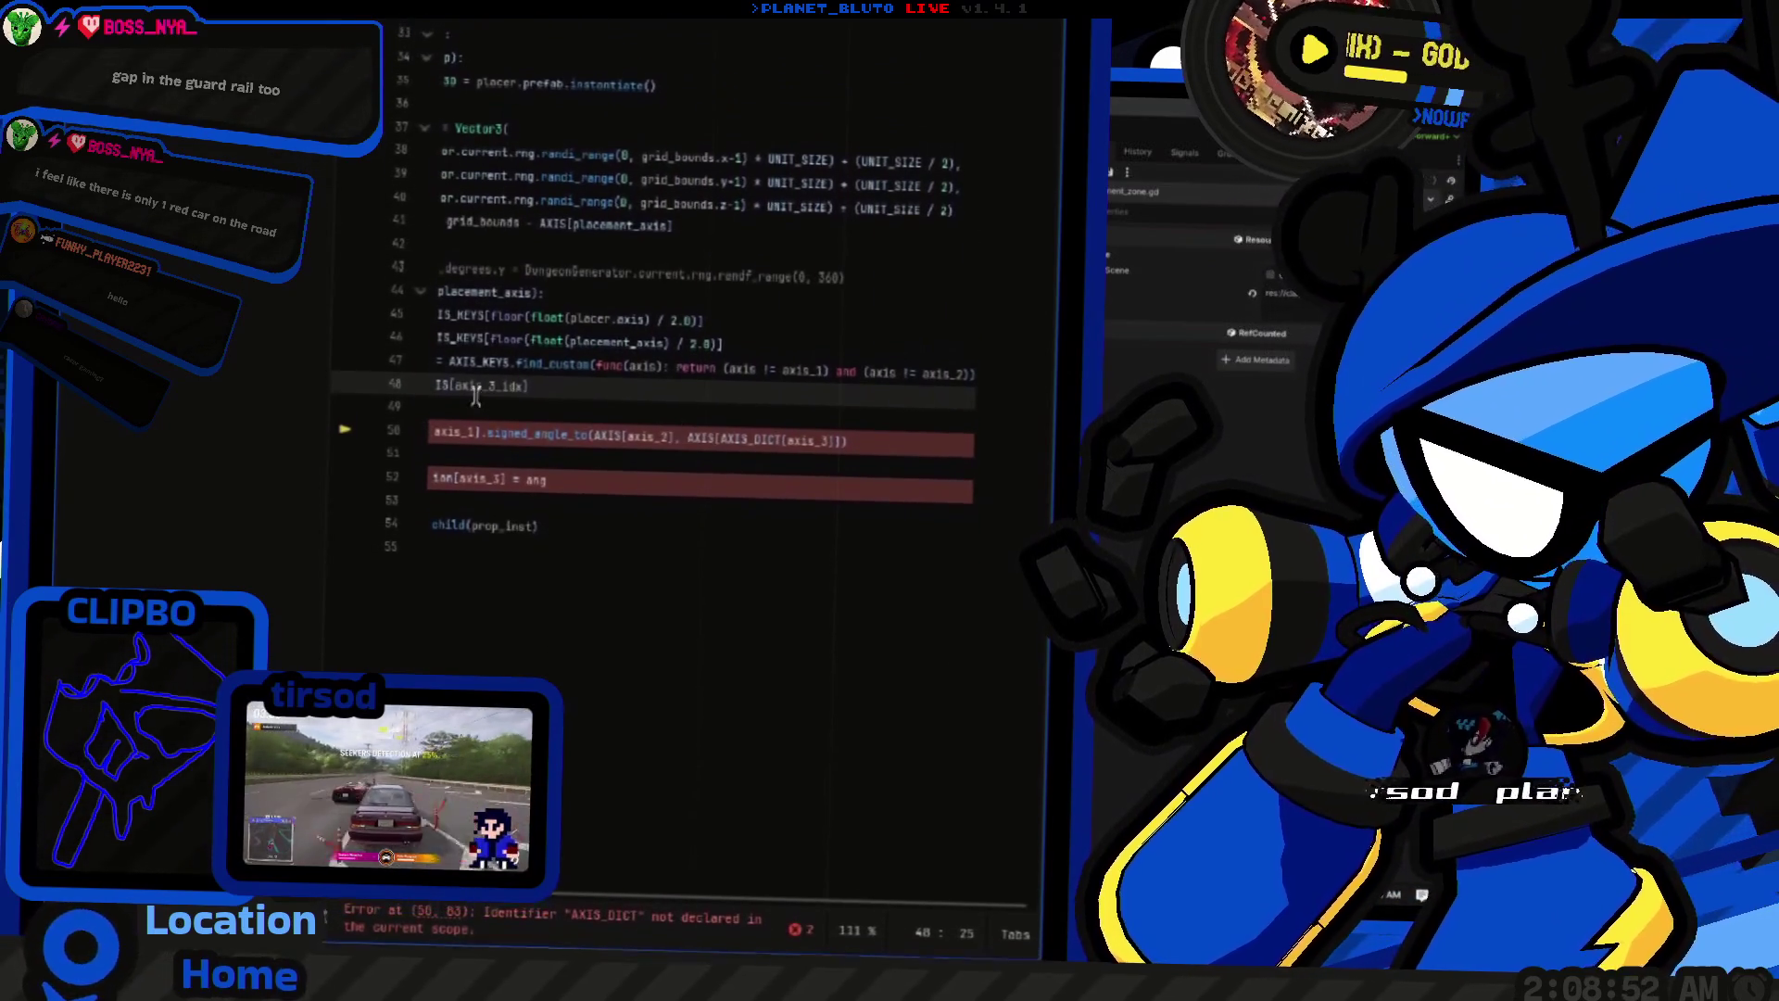
Step: Inspect the AXIS_DICT[axis_3] lookup in the angle calculation on line 50
double_click(488, 409)
key("Down")
key("Down")
key("End")
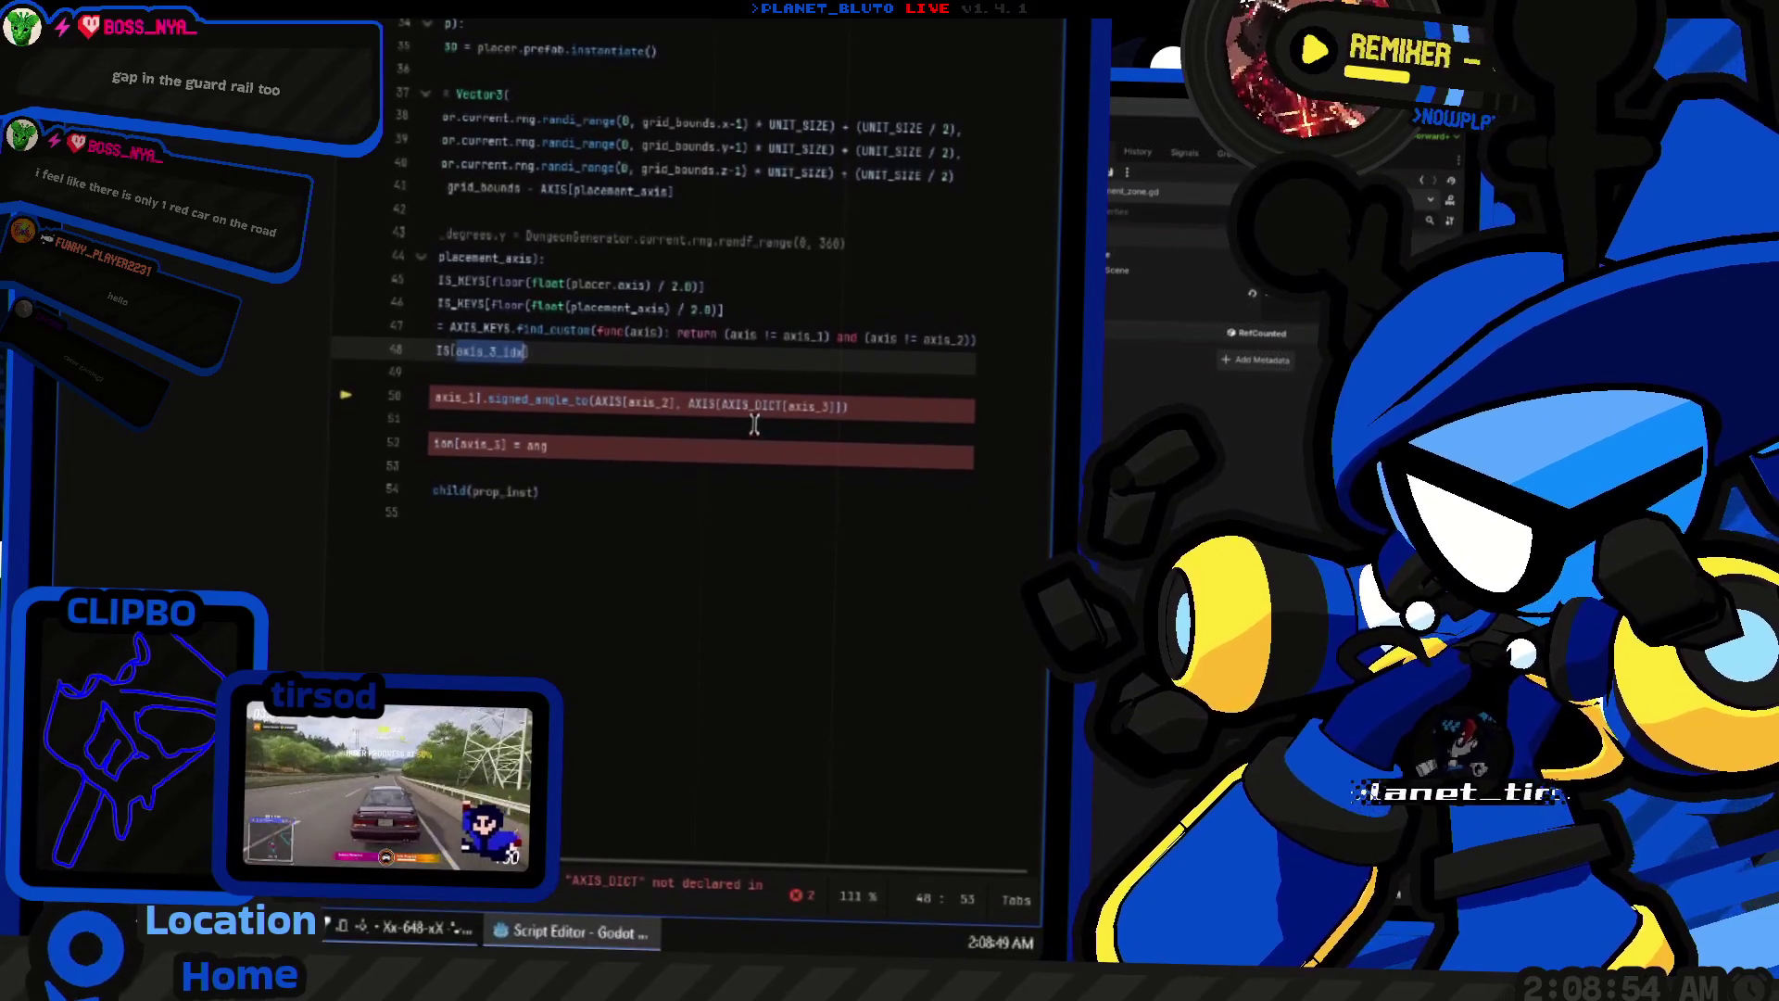
key("shift+End")
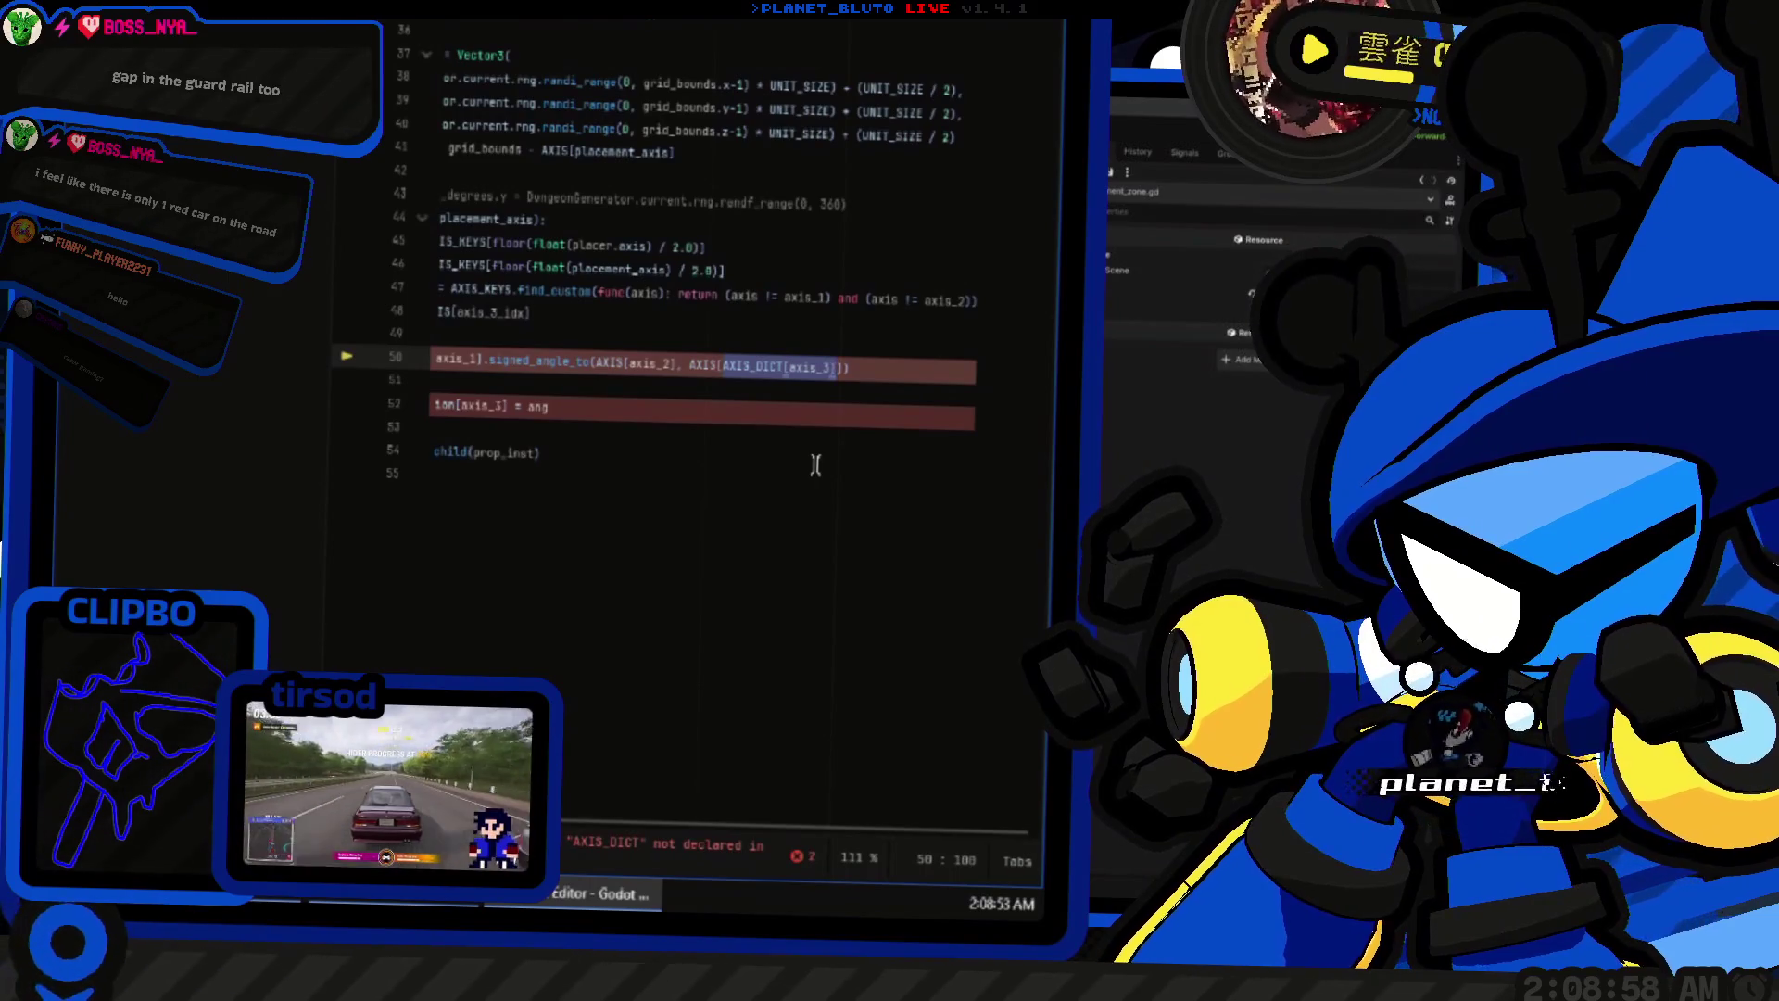
key("Home")
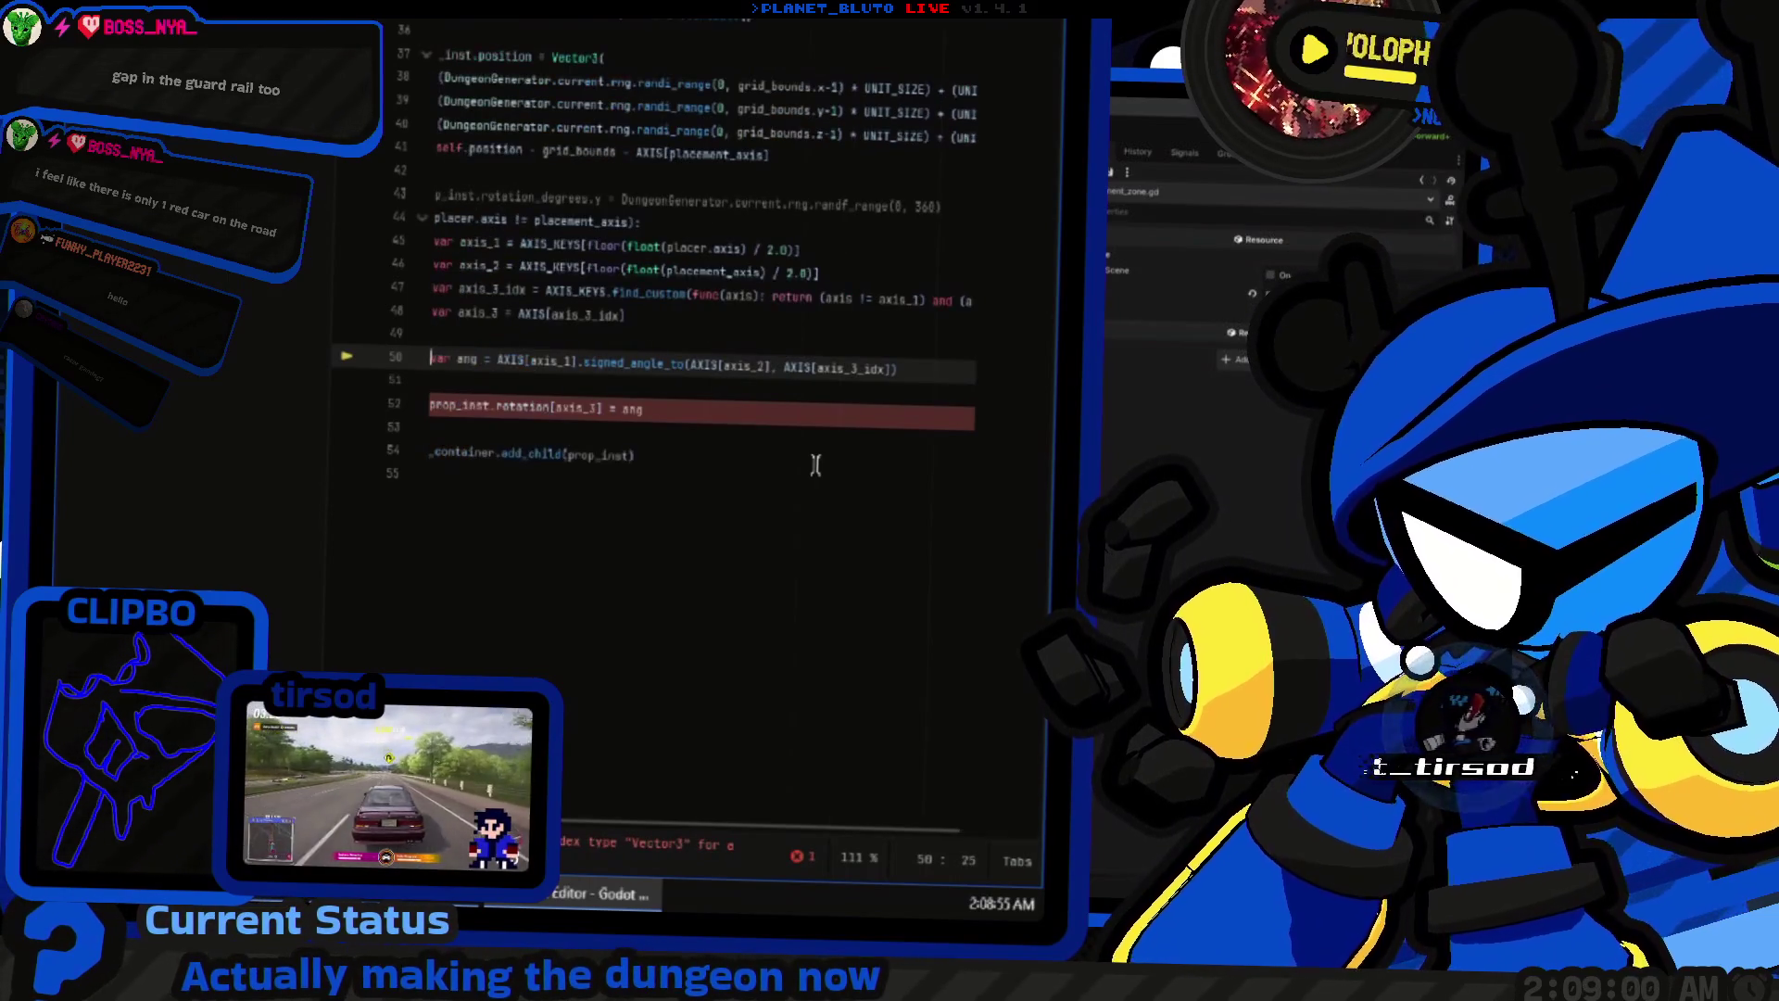
key("Home")
key("End")
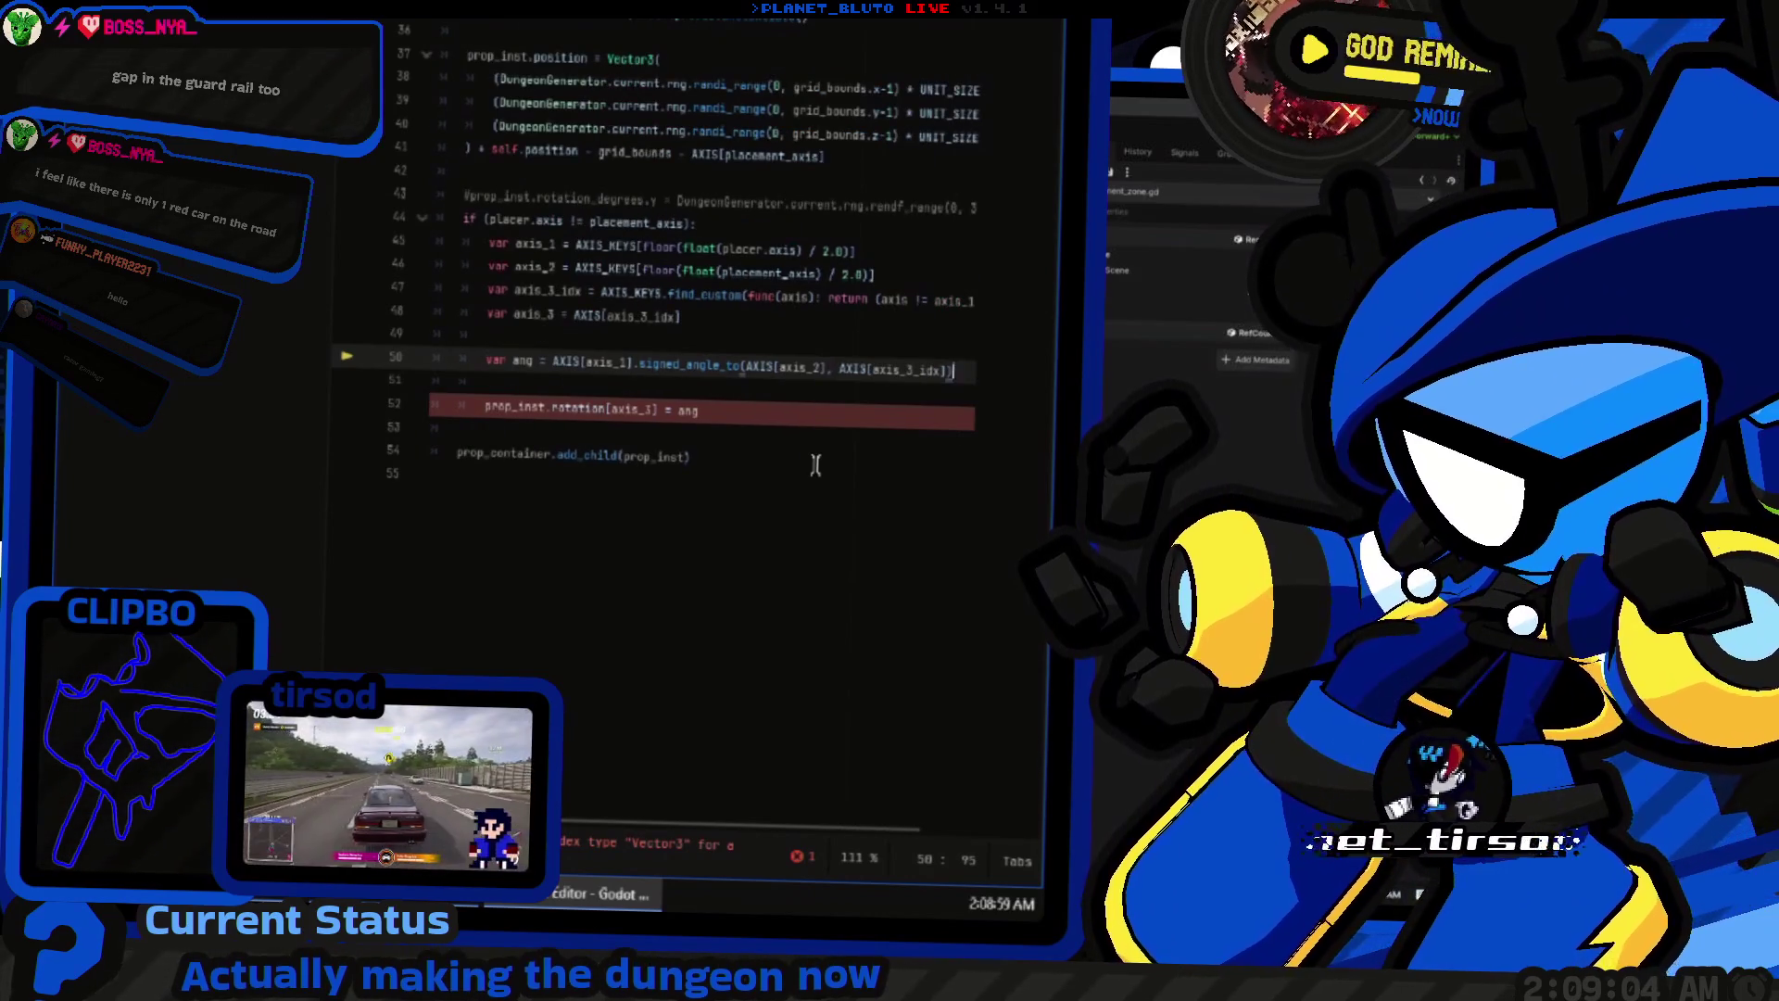
scroll(815, 463, "right", 5)
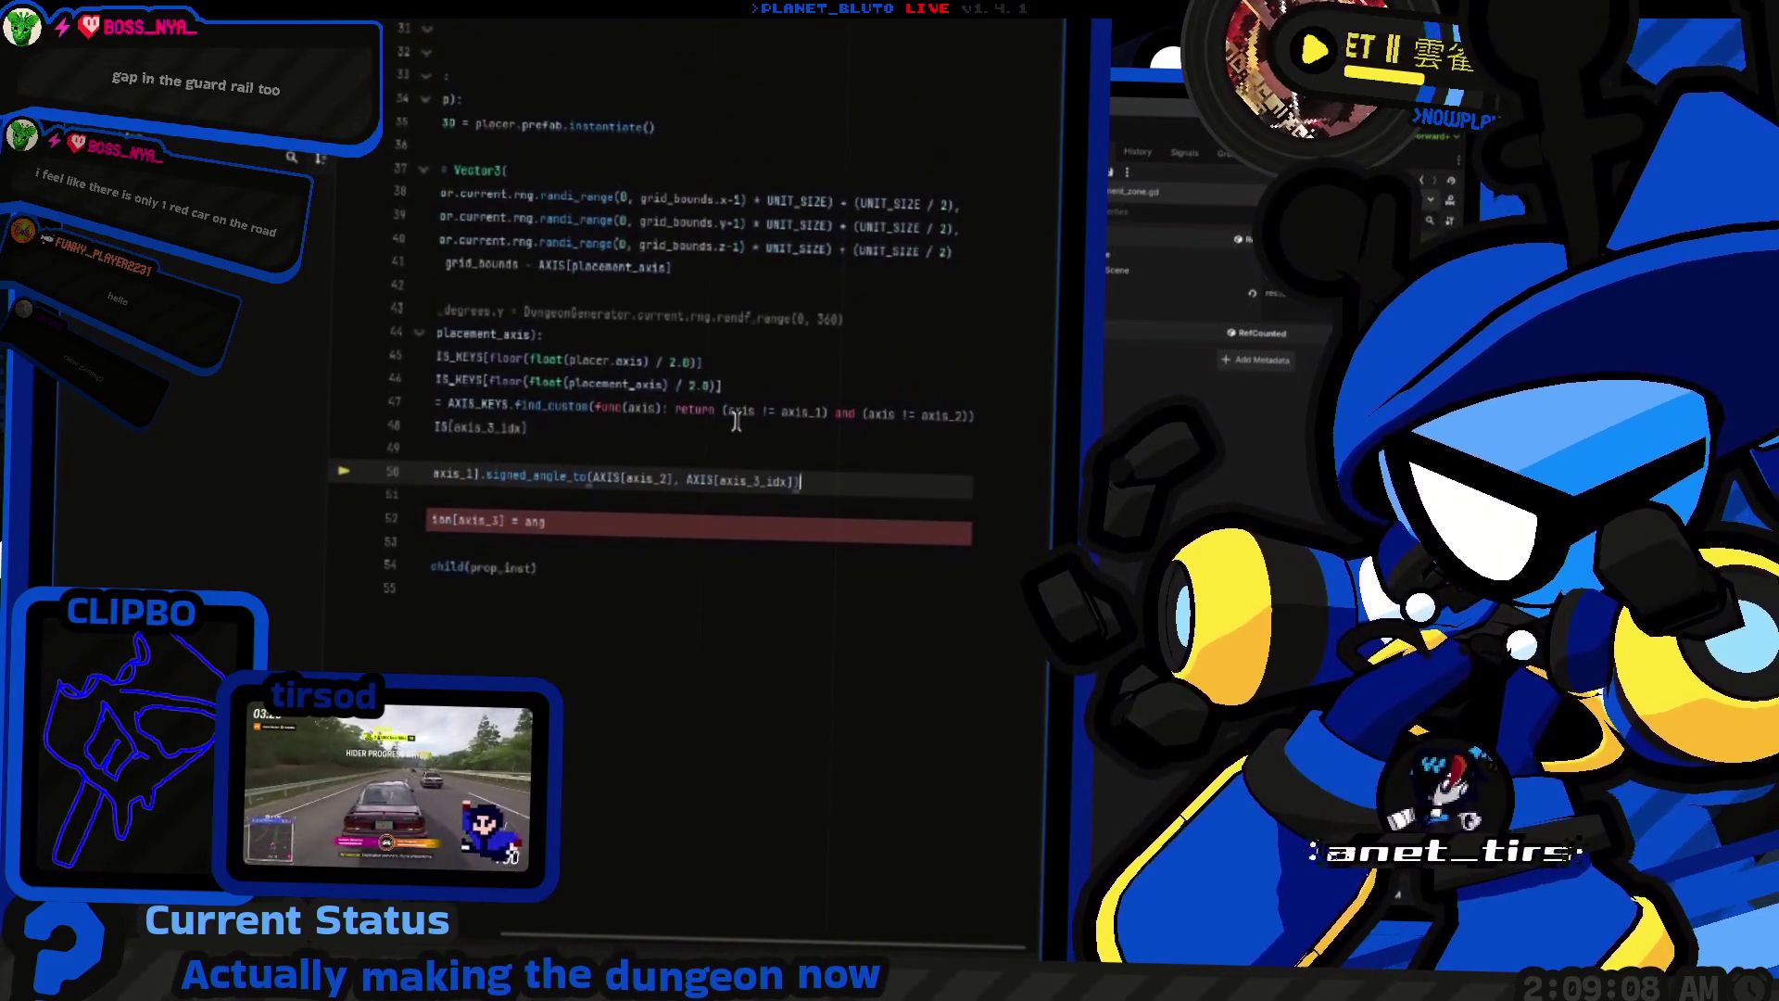
scroll(736, 421, "left", 5)
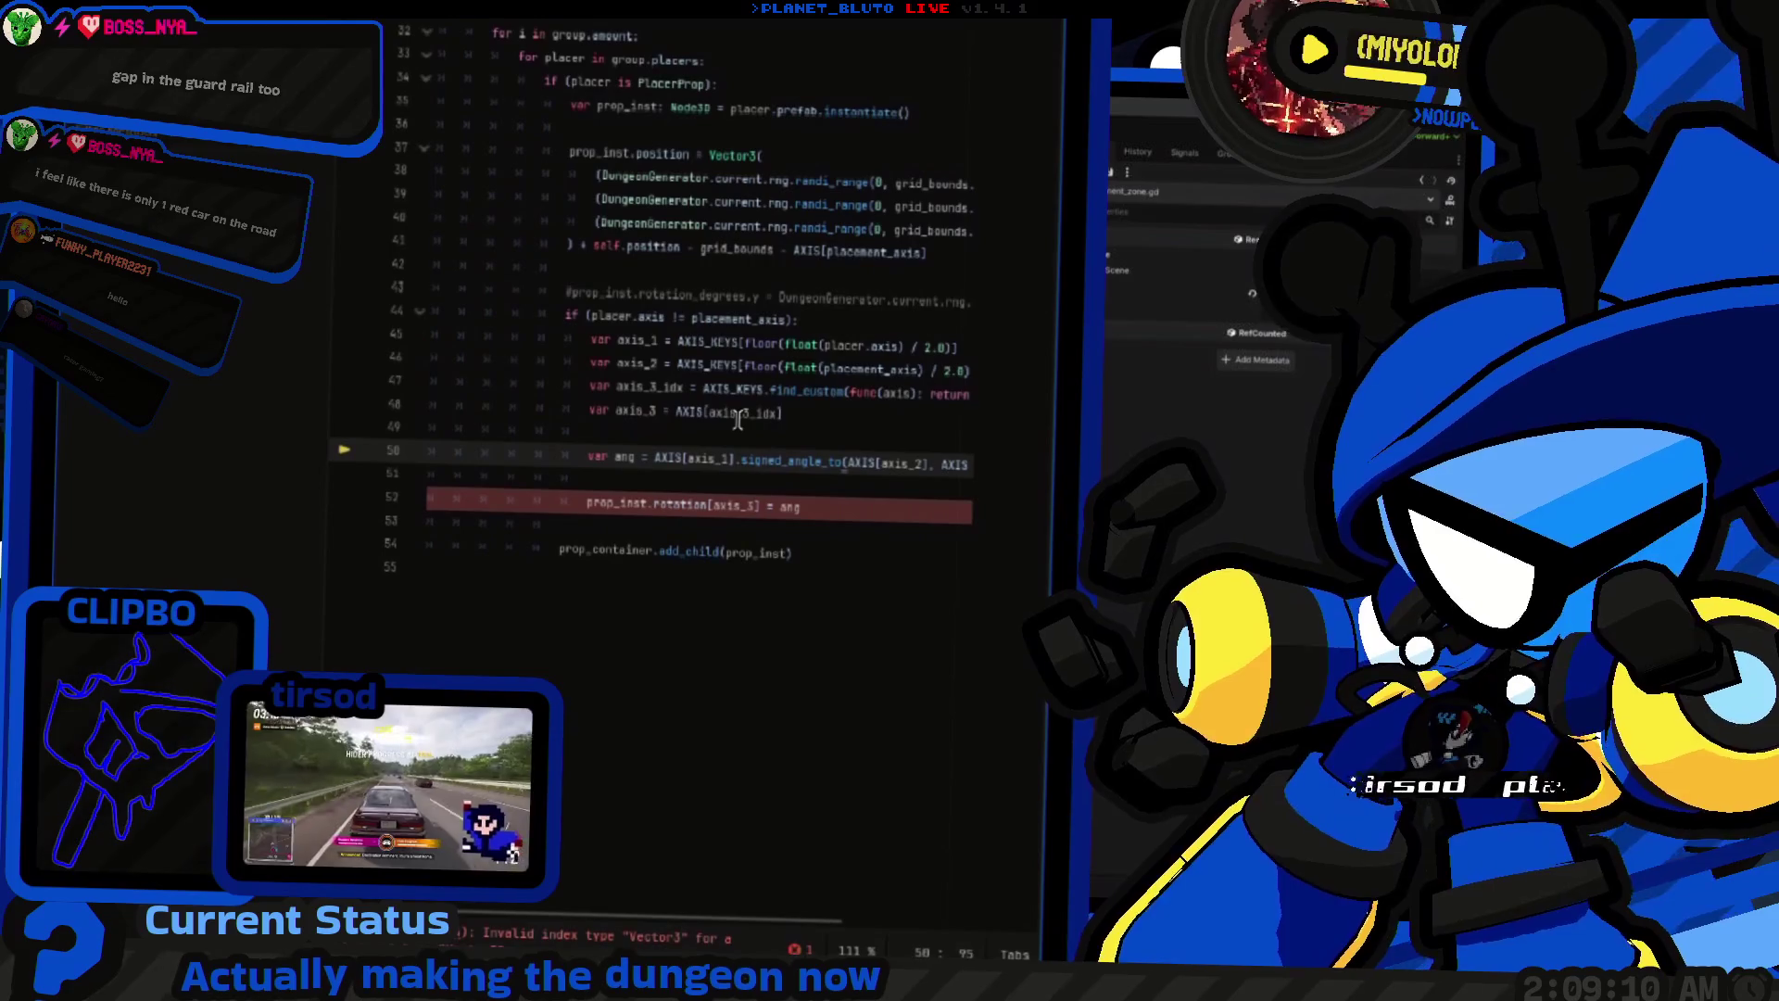
Step: Change the AXIS lookup on line 48 to AXIS_KEYS
double_click(733, 388)
scroll(719, 436, "up", 1)
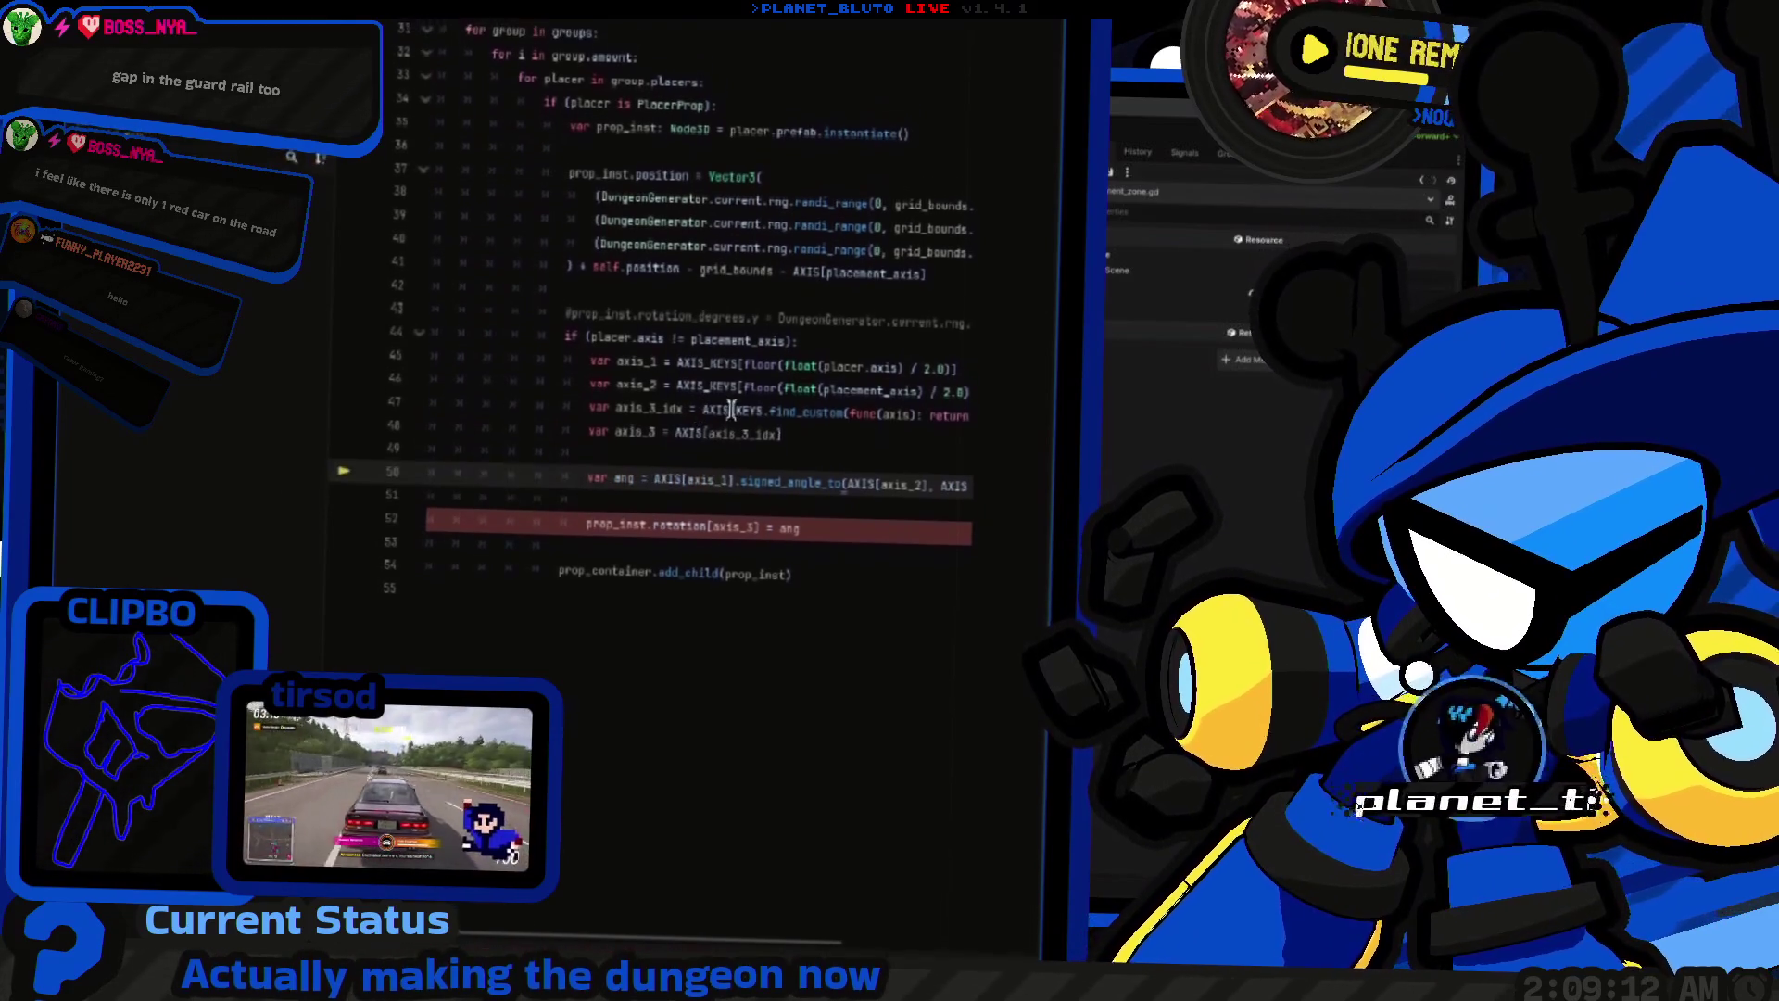
left_click(706, 435)
type("_KEYS")
scroll(732, 436, "down", 3)
scroll(741, 422, "right", 4)
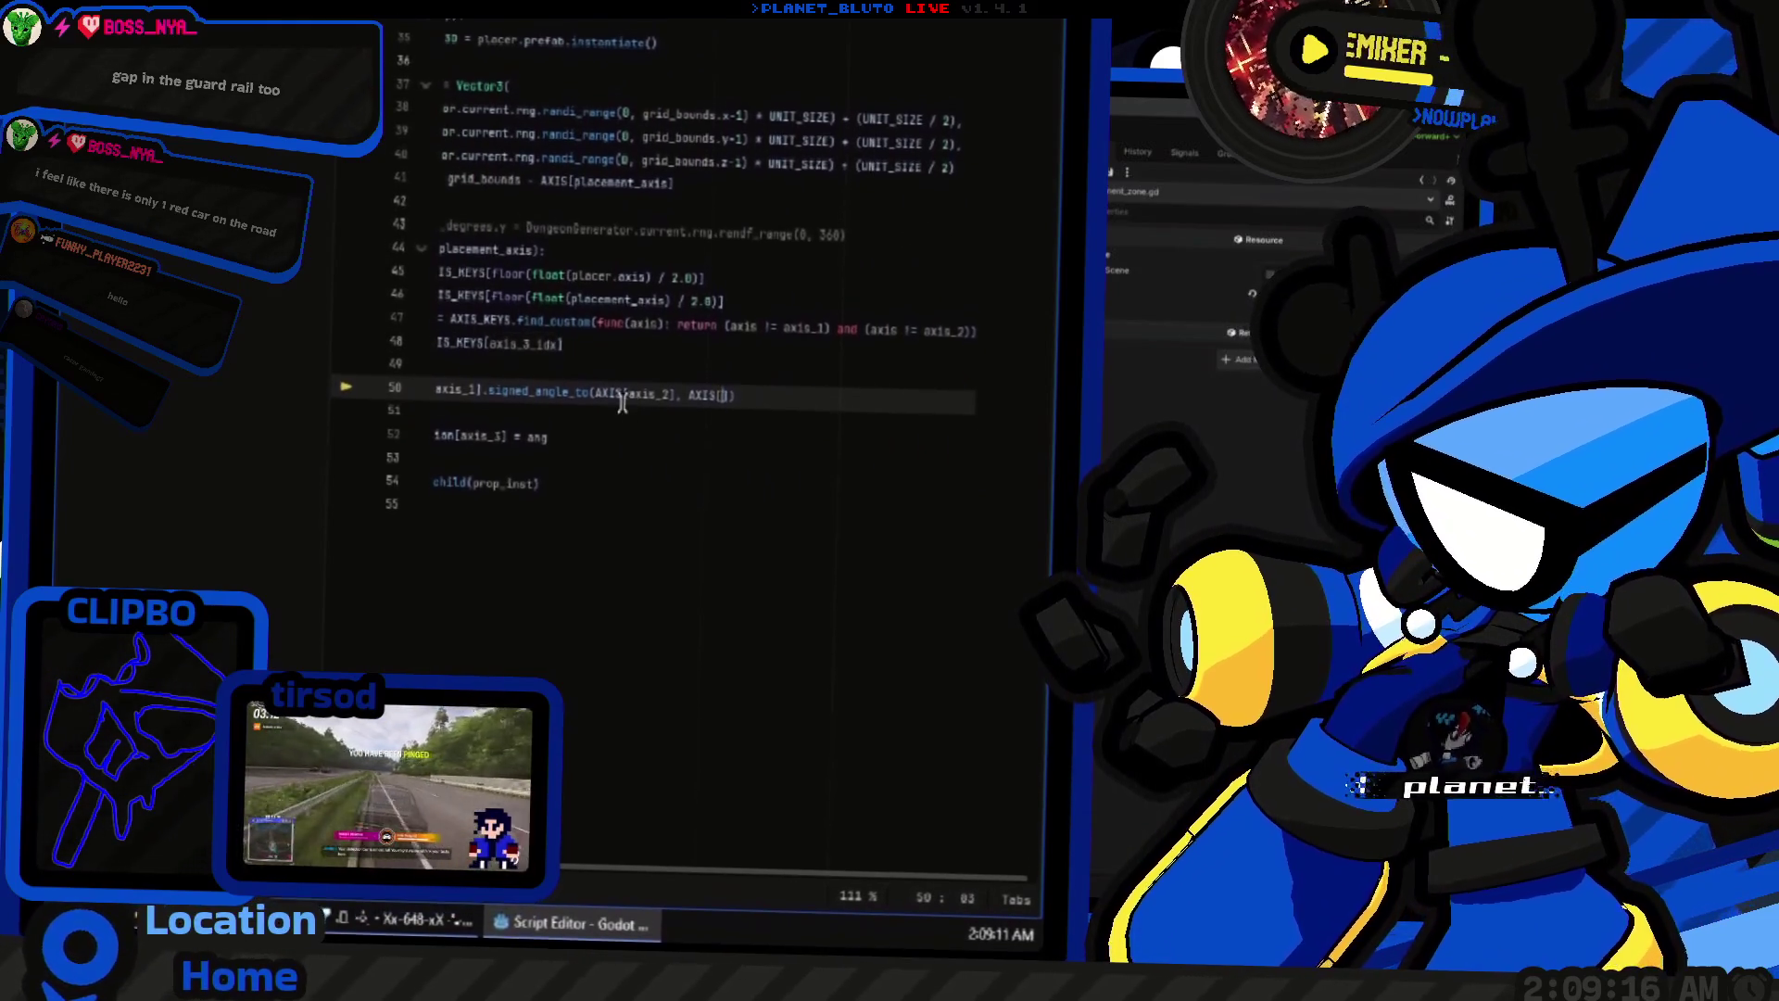
scroll(627, 413, "left", 4)
scroll(629, 414, "right", 4)
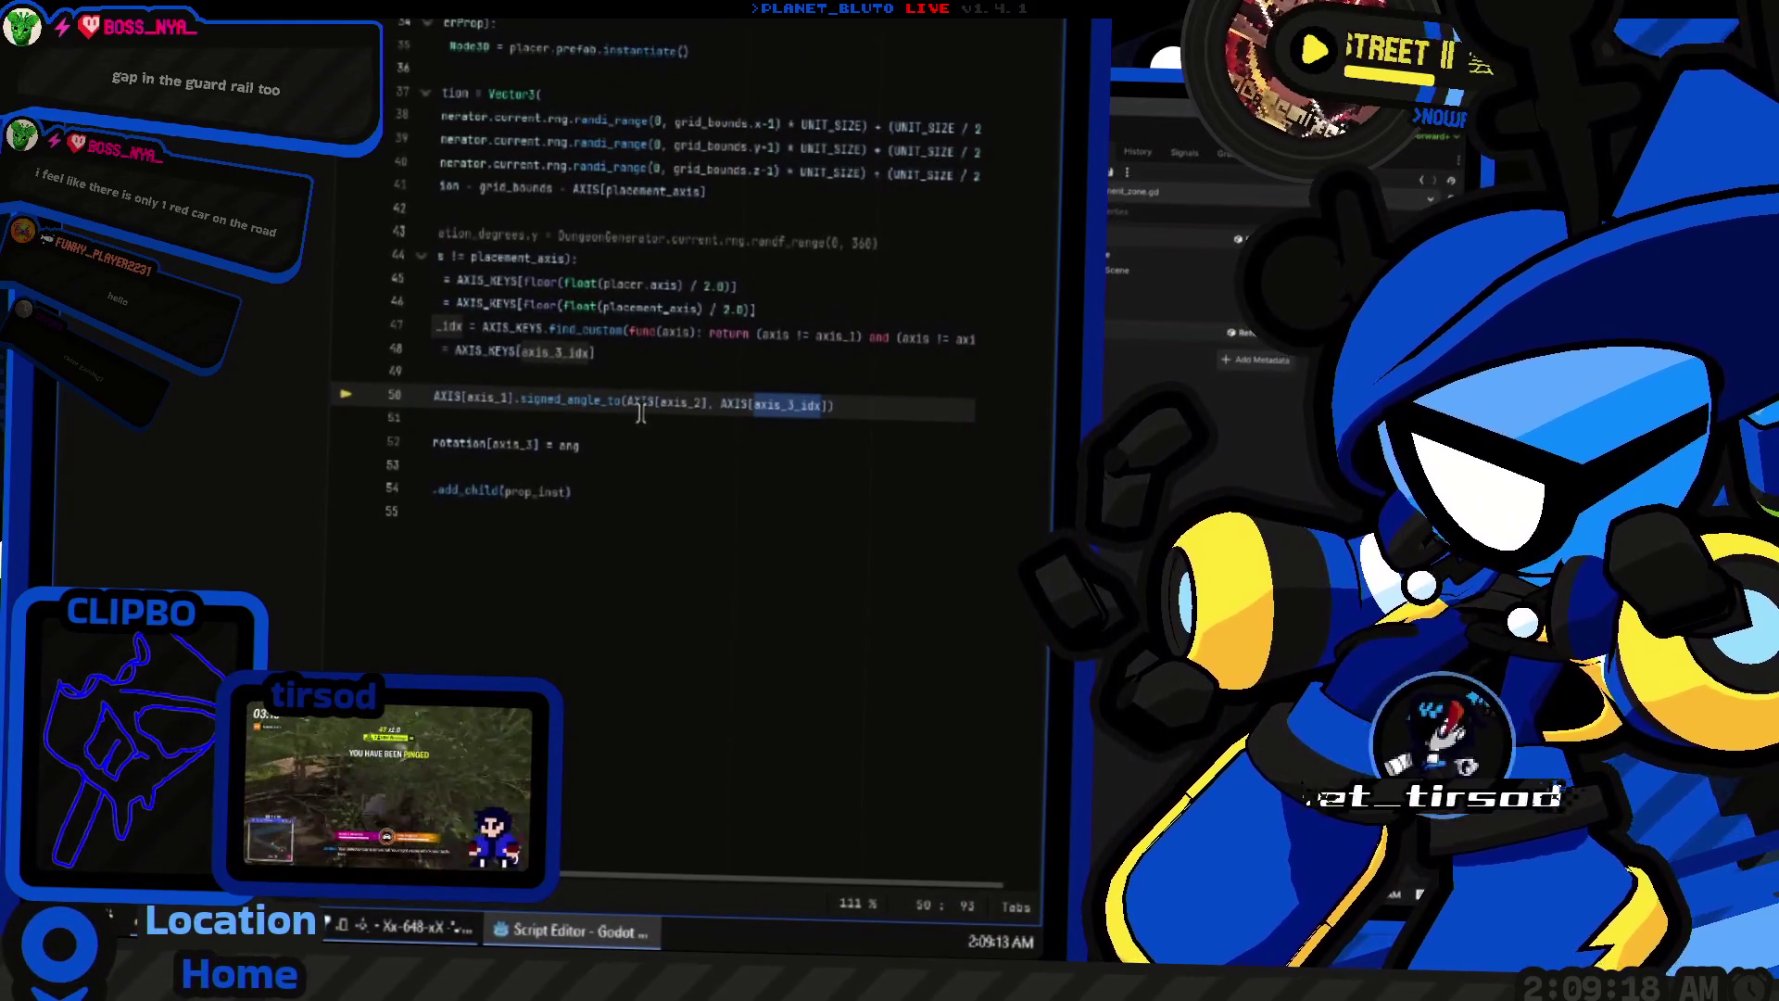
scroll(642, 414, "left", 2)
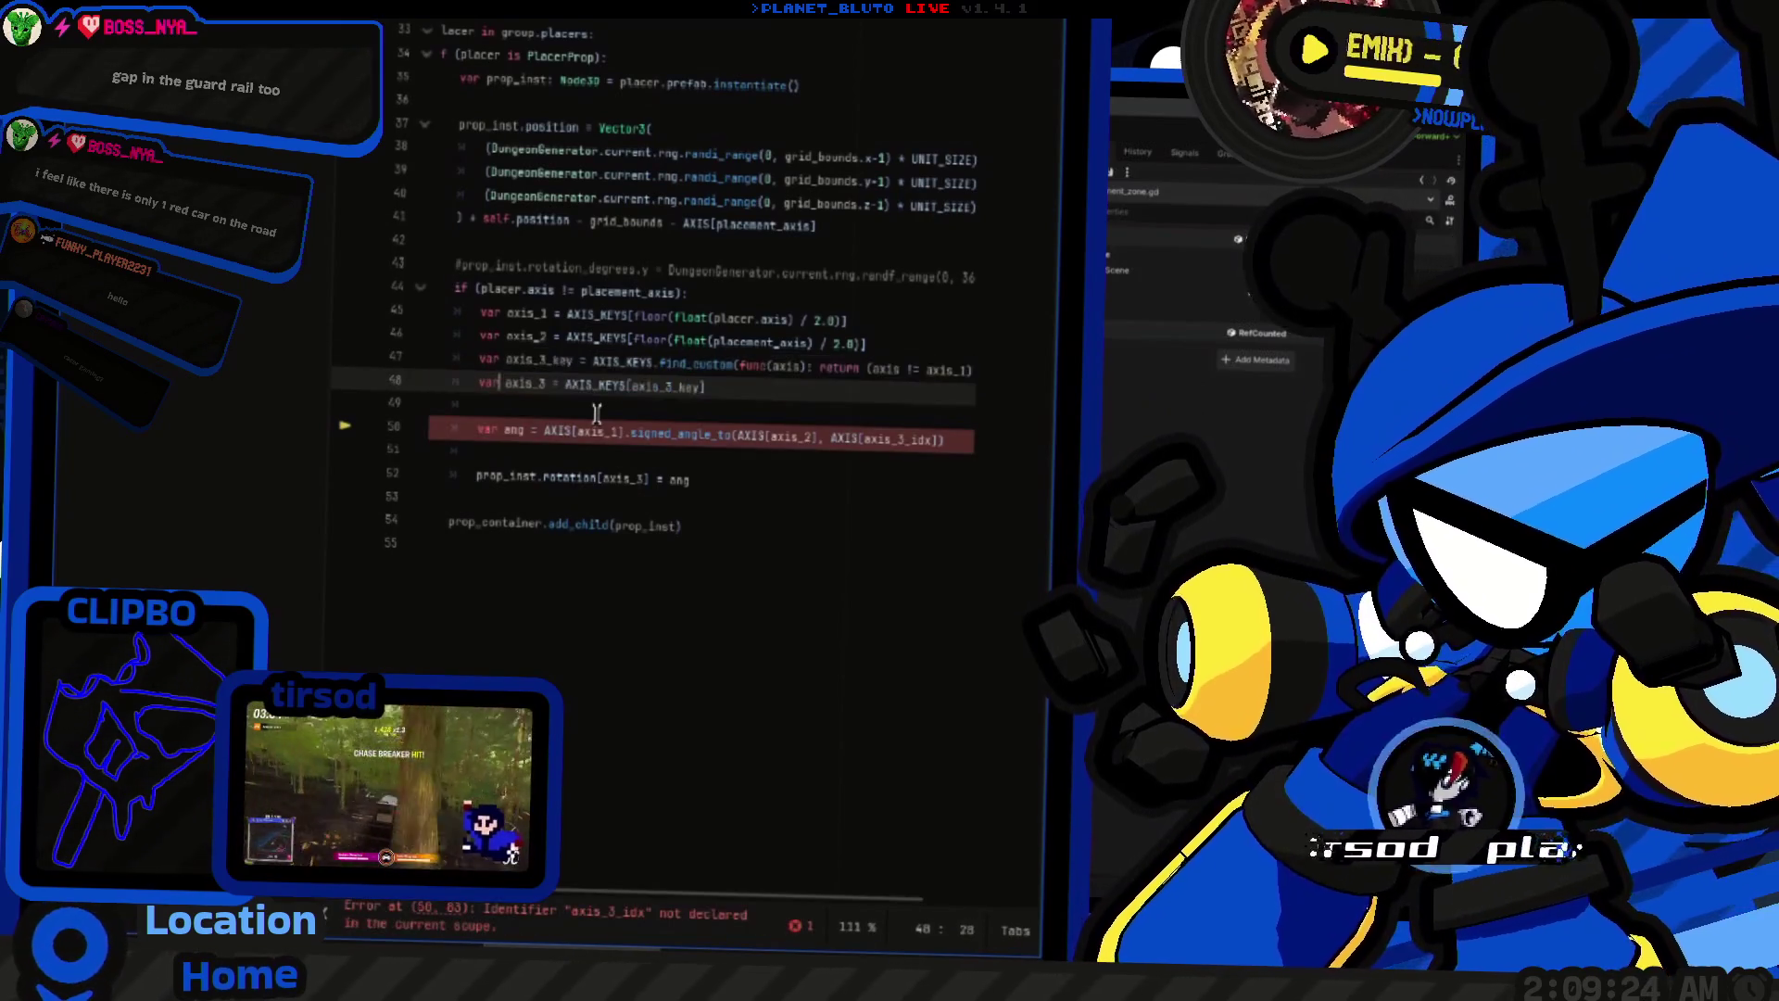
Step: Comment out the unused AXIS_DICT constant block
scroll(649, 445, "up", 10)
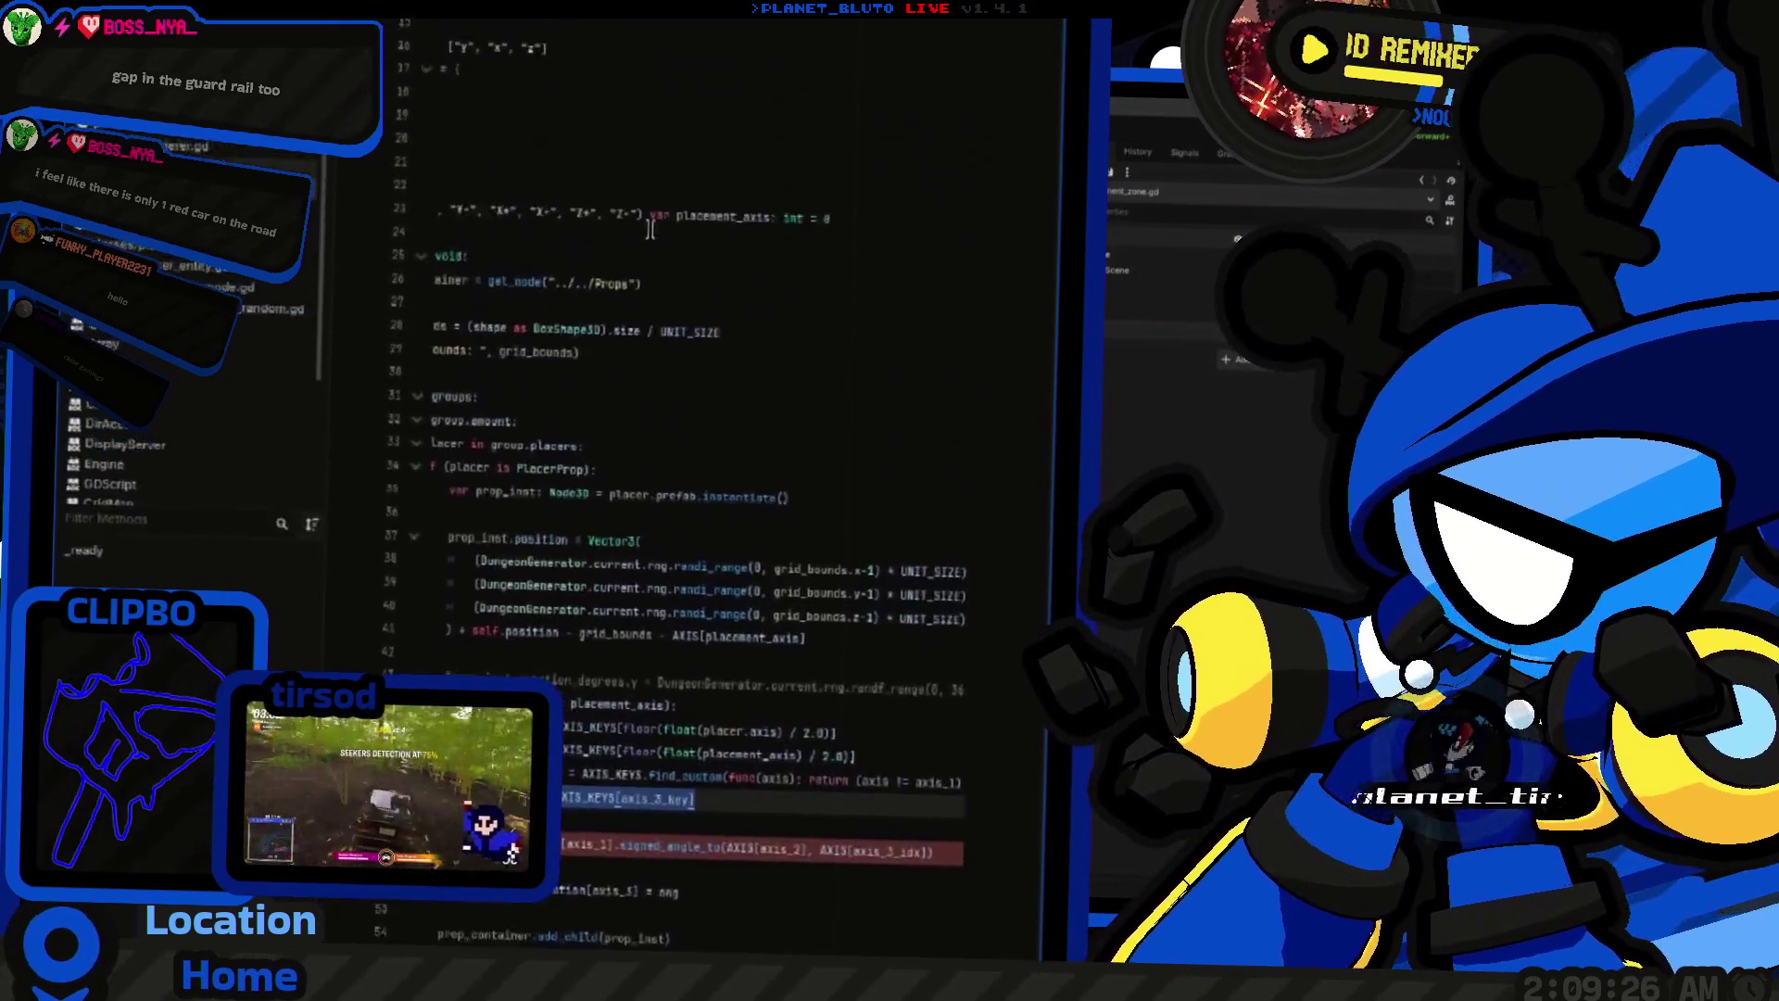
left_click(468, 443)
key("shift+Up")
key("shift+Up")
key("shift+Up")
key("shift+Home")
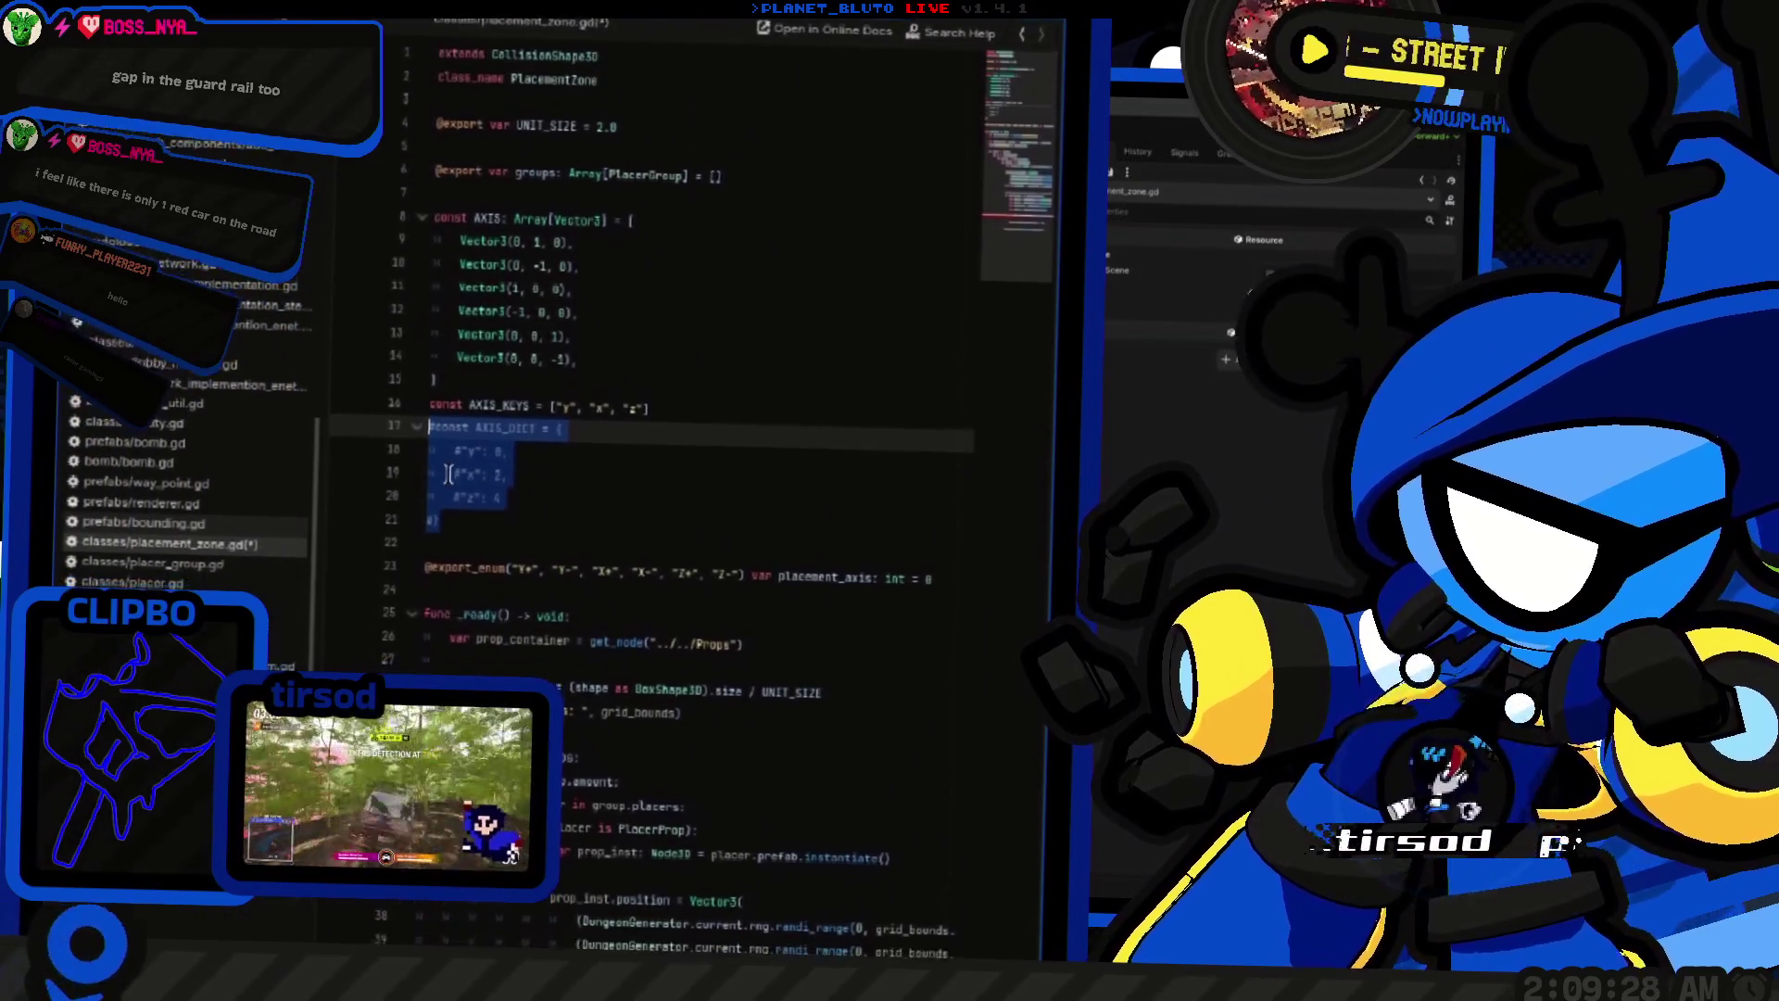
scroll(685, 602, "down", 7)
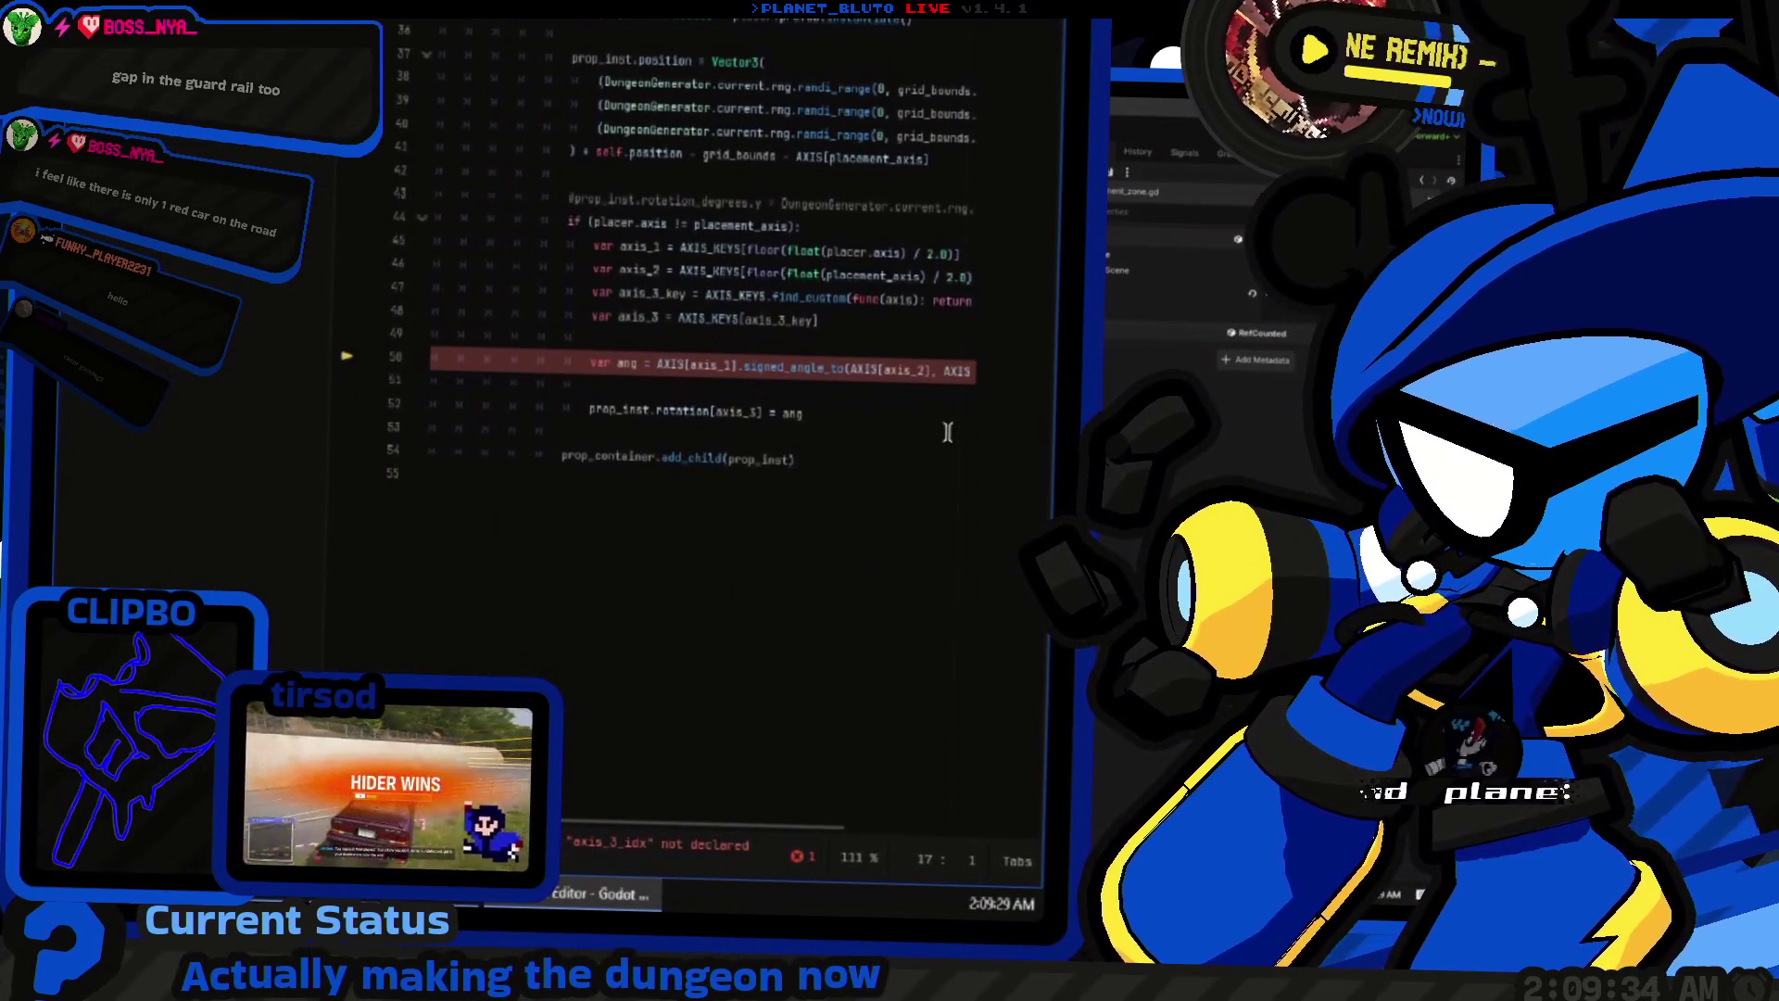
Step: Rename axis_3_key to axis_3_idx, append '* 2' to the line 50 index, and run
left_click(890, 397)
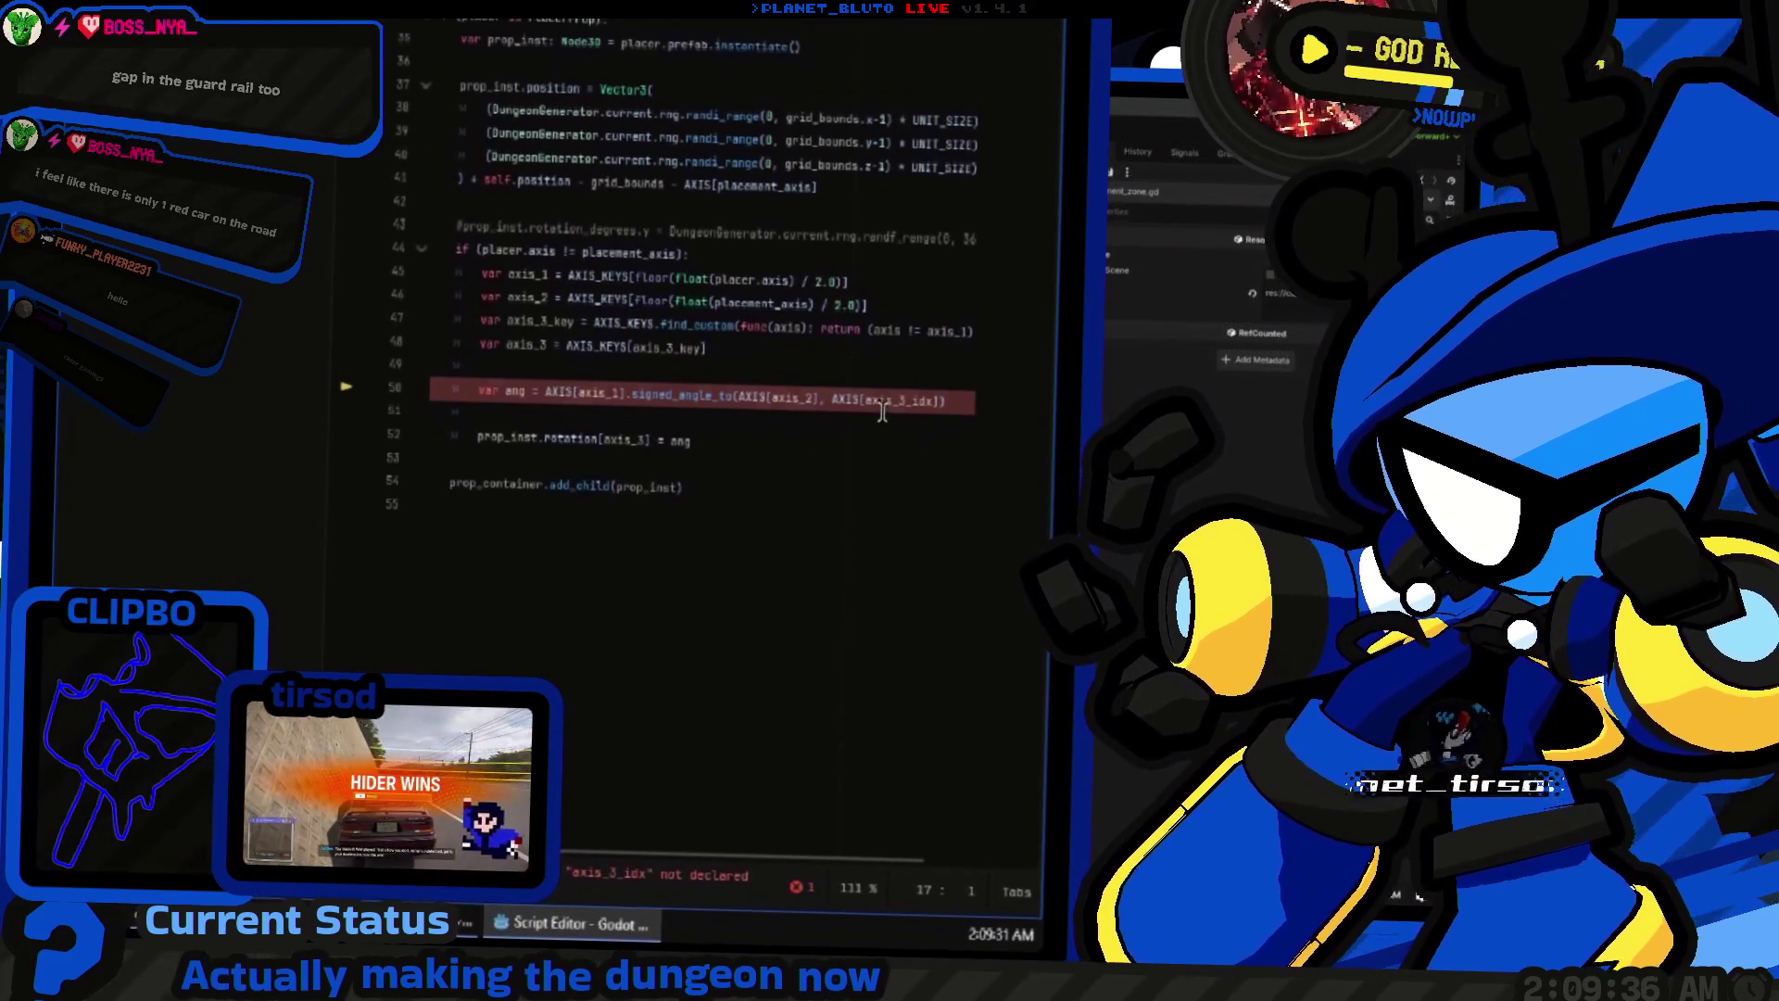
key("End")
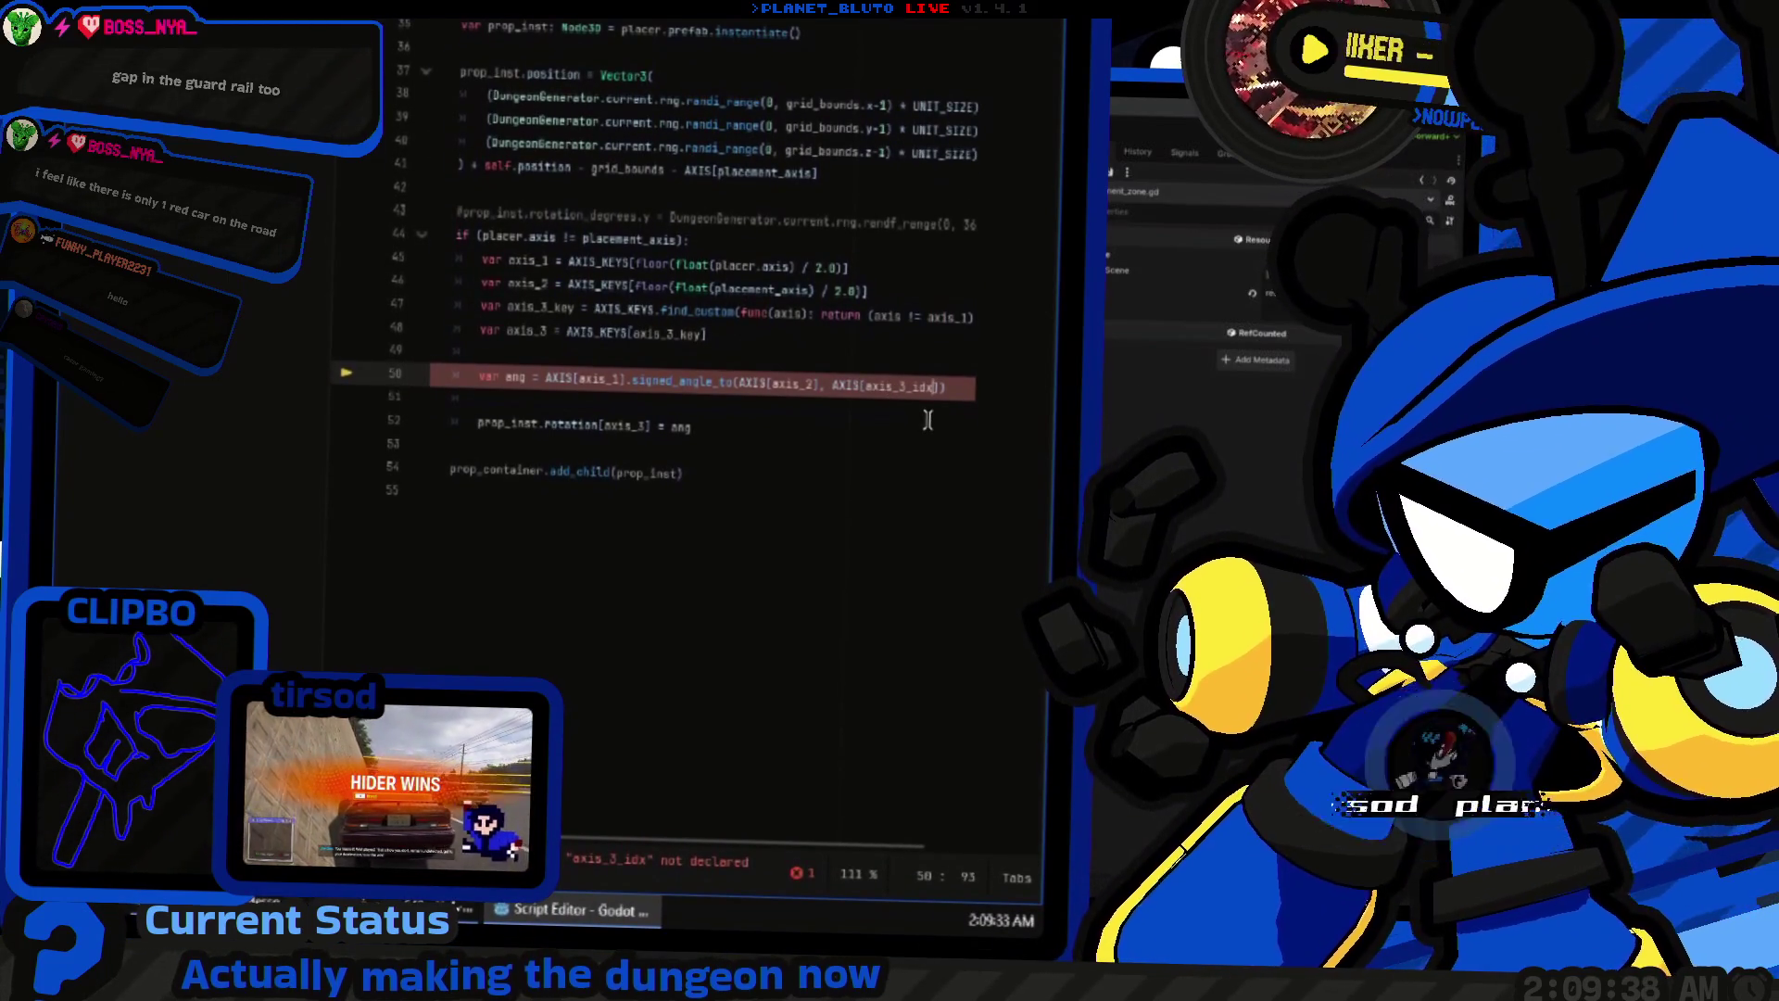
key("Up")
key("Up")
key("Left")
key("BackSpace")
key("BackSpace")
key("BackSpace")
type("idx")
key("Up")
key("BackSpace")
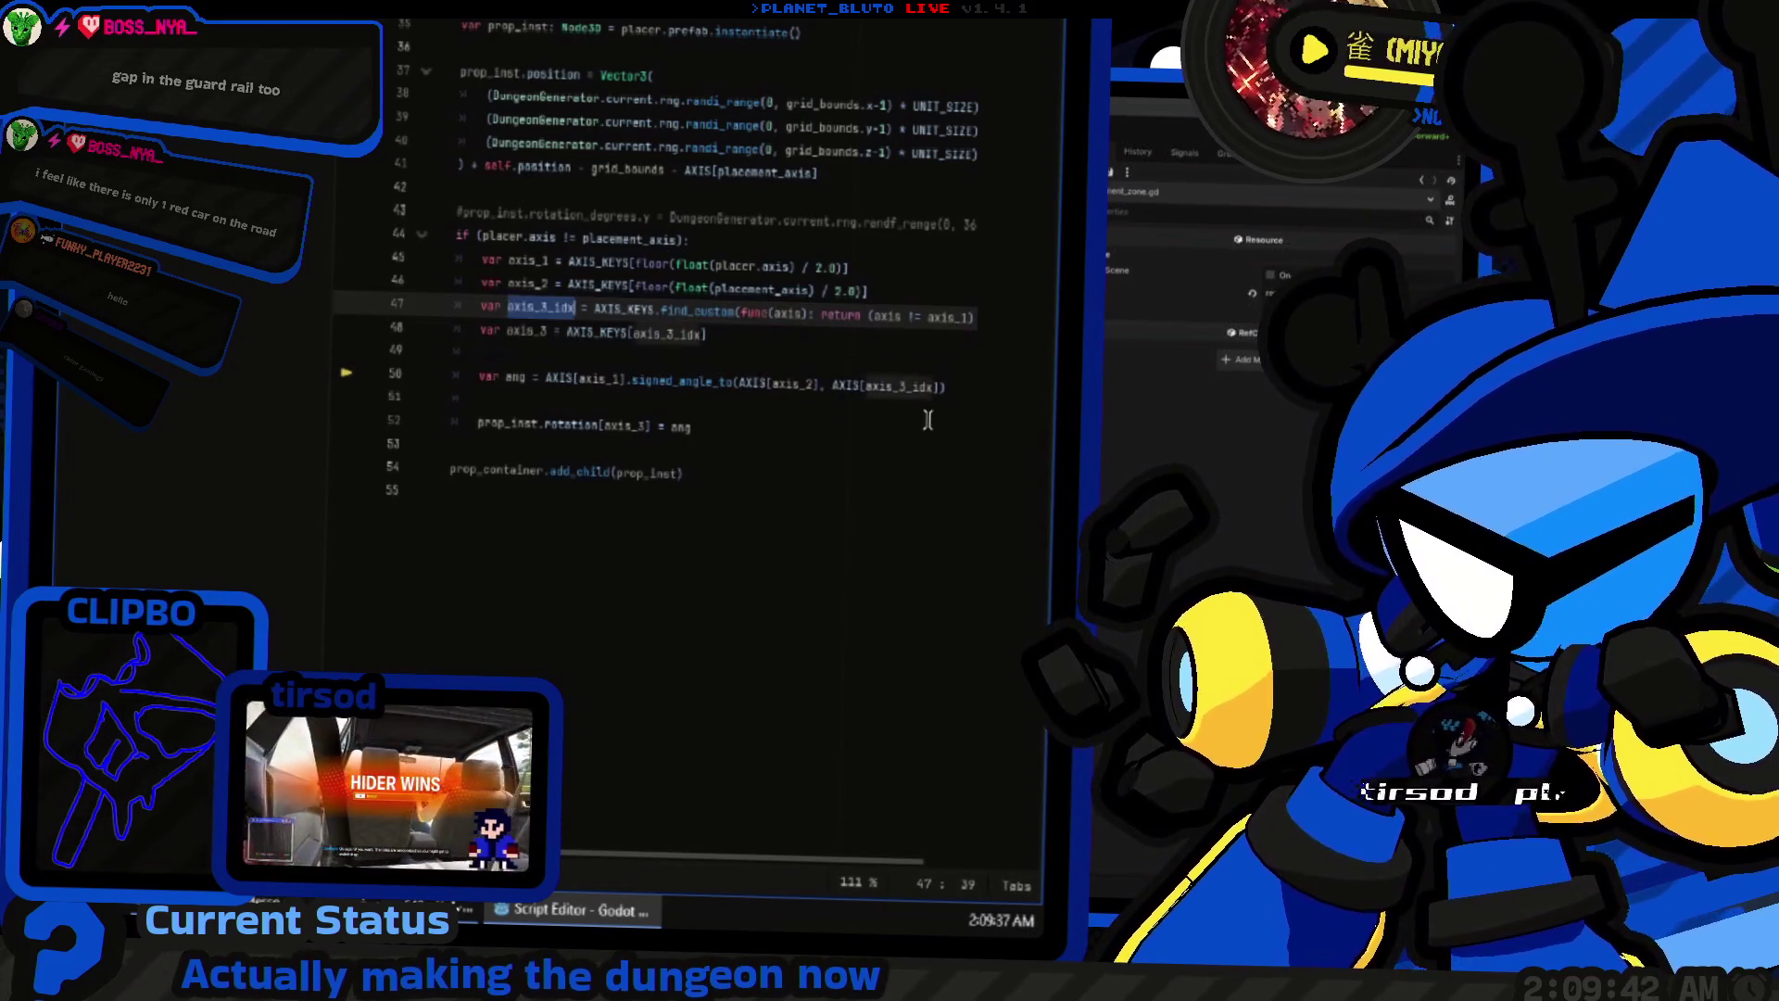
left_click(927, 411)
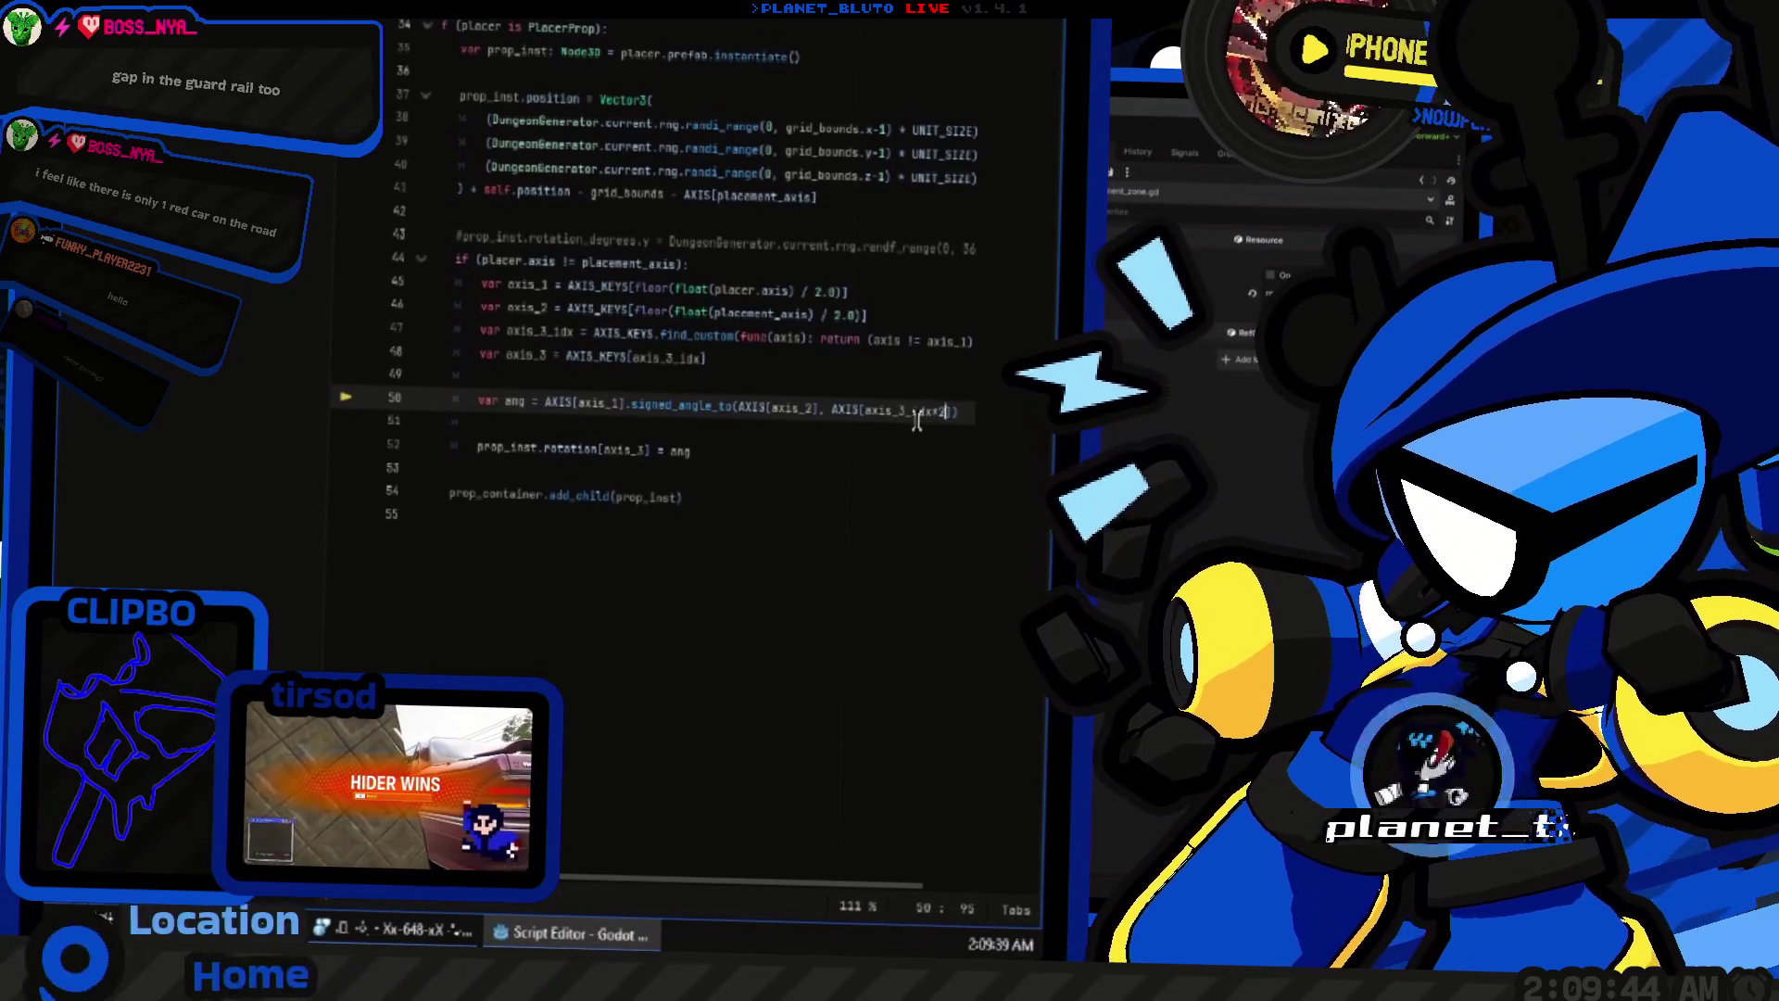
type("* 2")
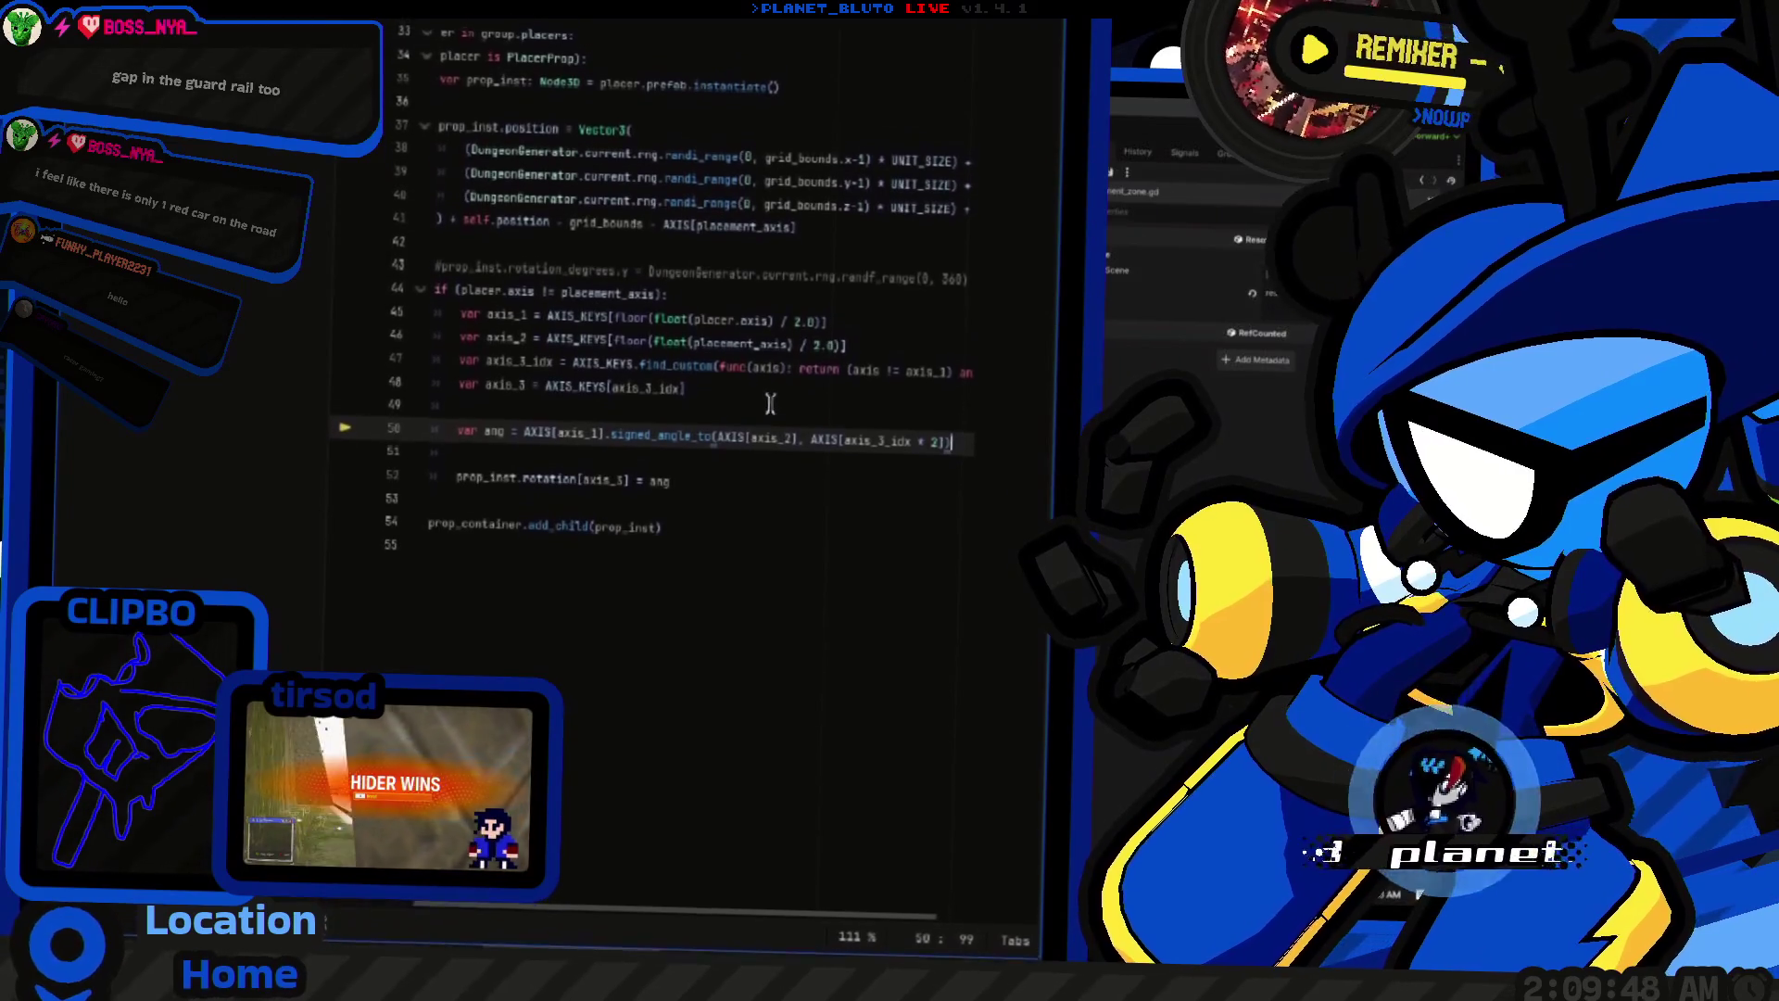
key("ctrl+F2")
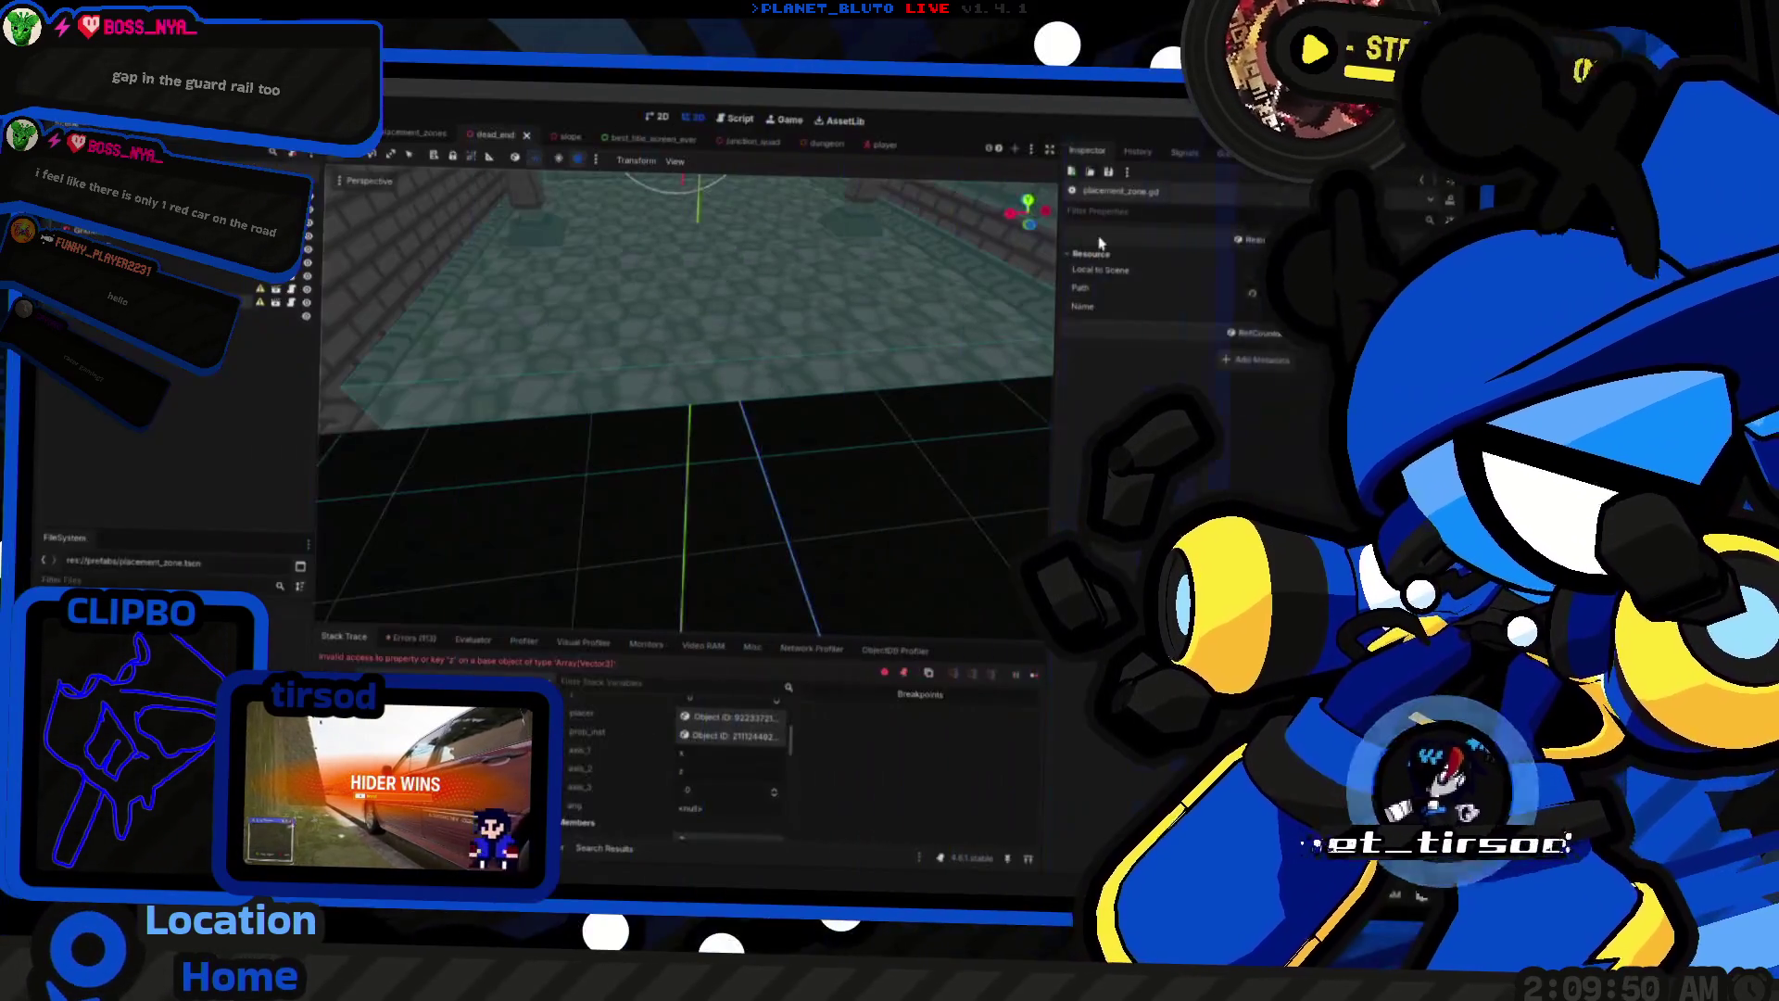
Step: Host with a different class, inspect Locals after the invalid key '2' error, then return to the script
key("F5")
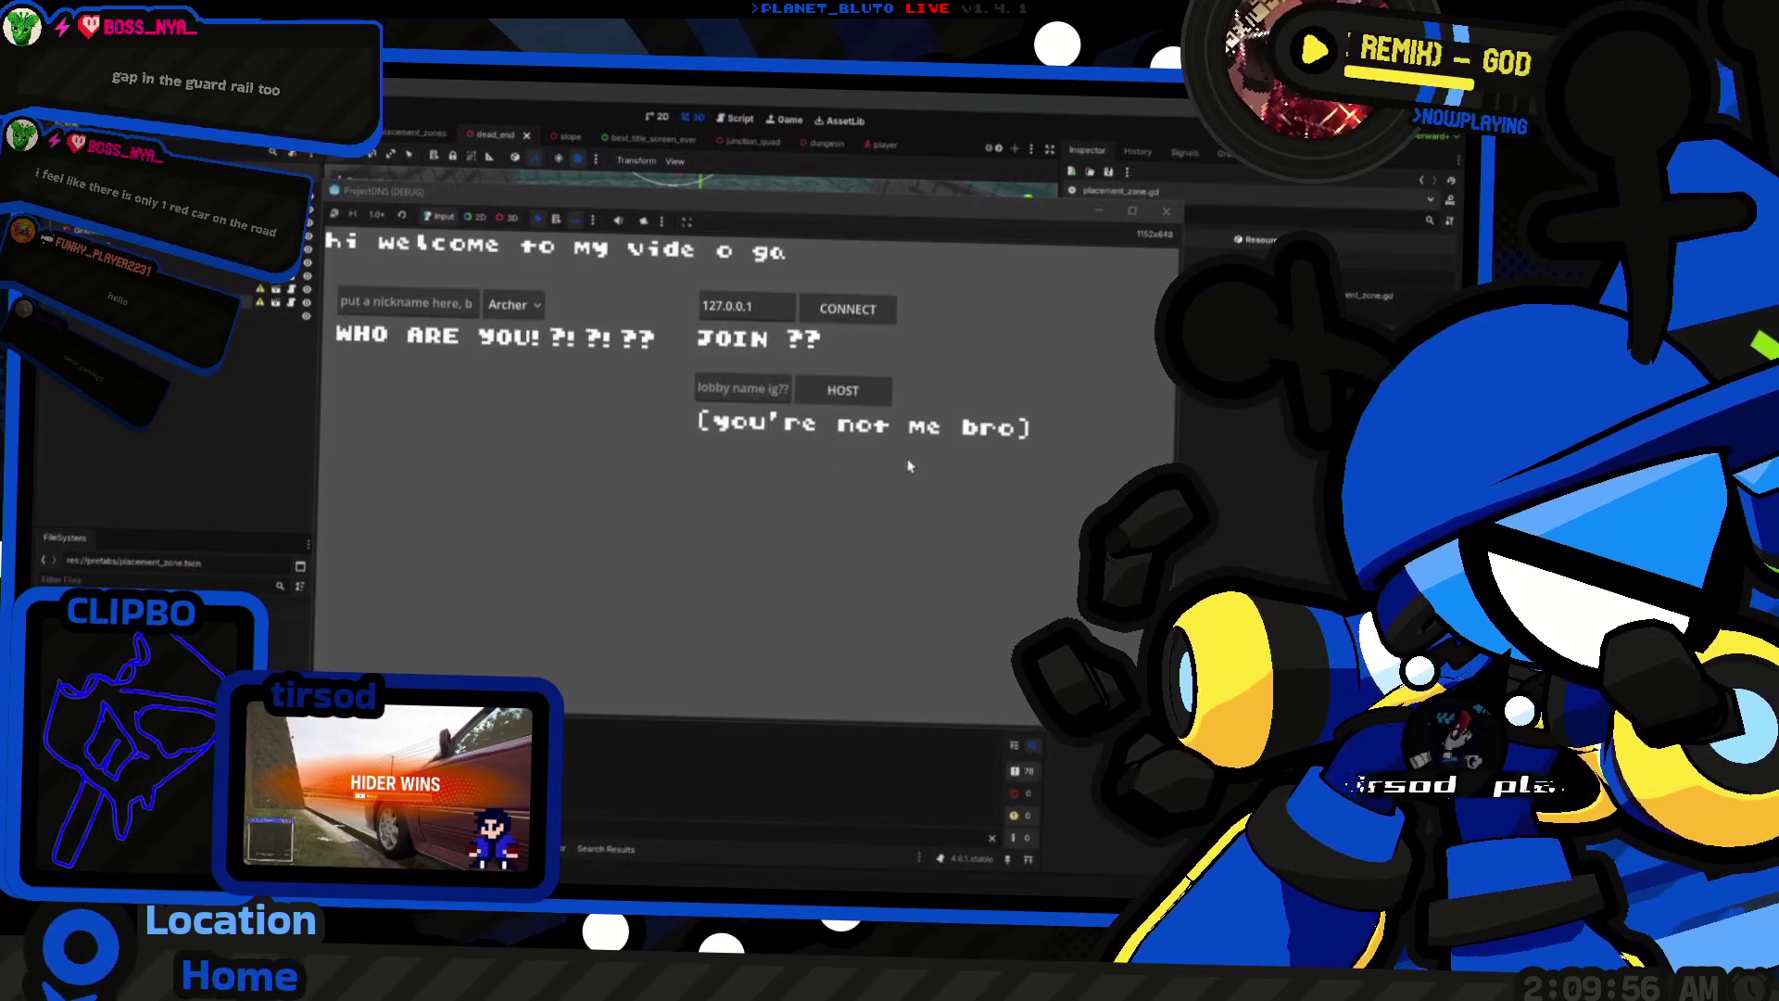
left_click(506, 303)
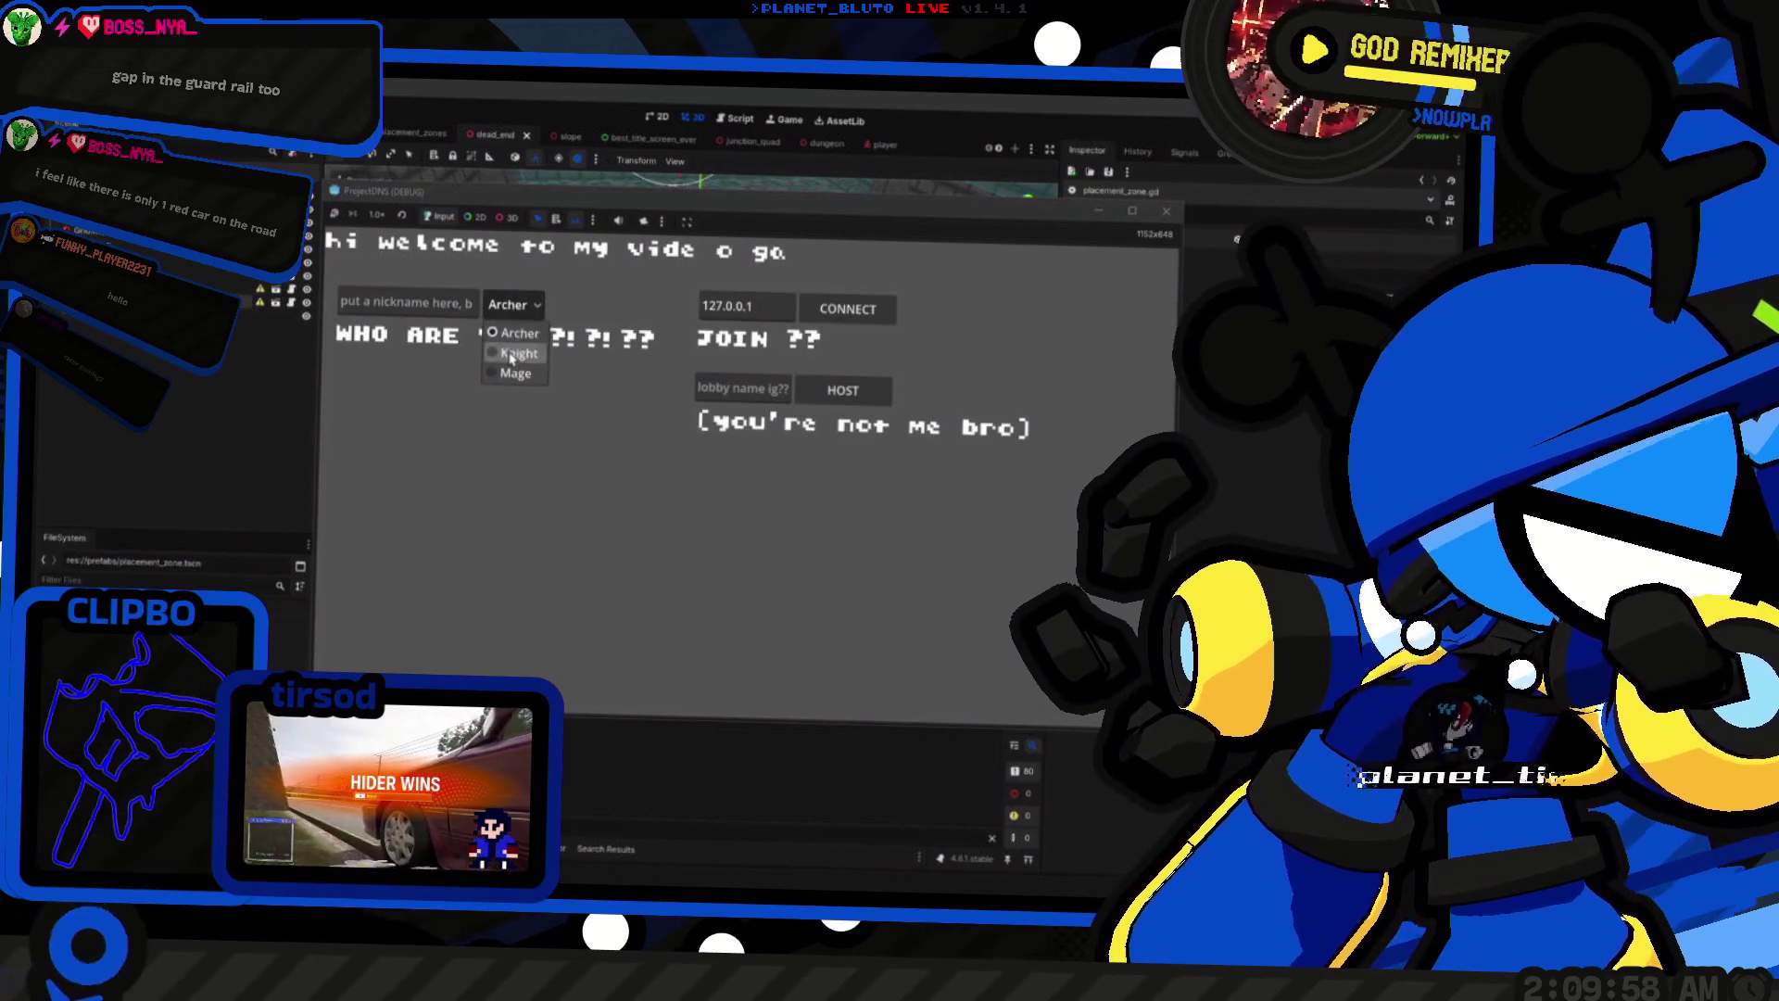
left_click(509, 369)
left_click(843, 390)
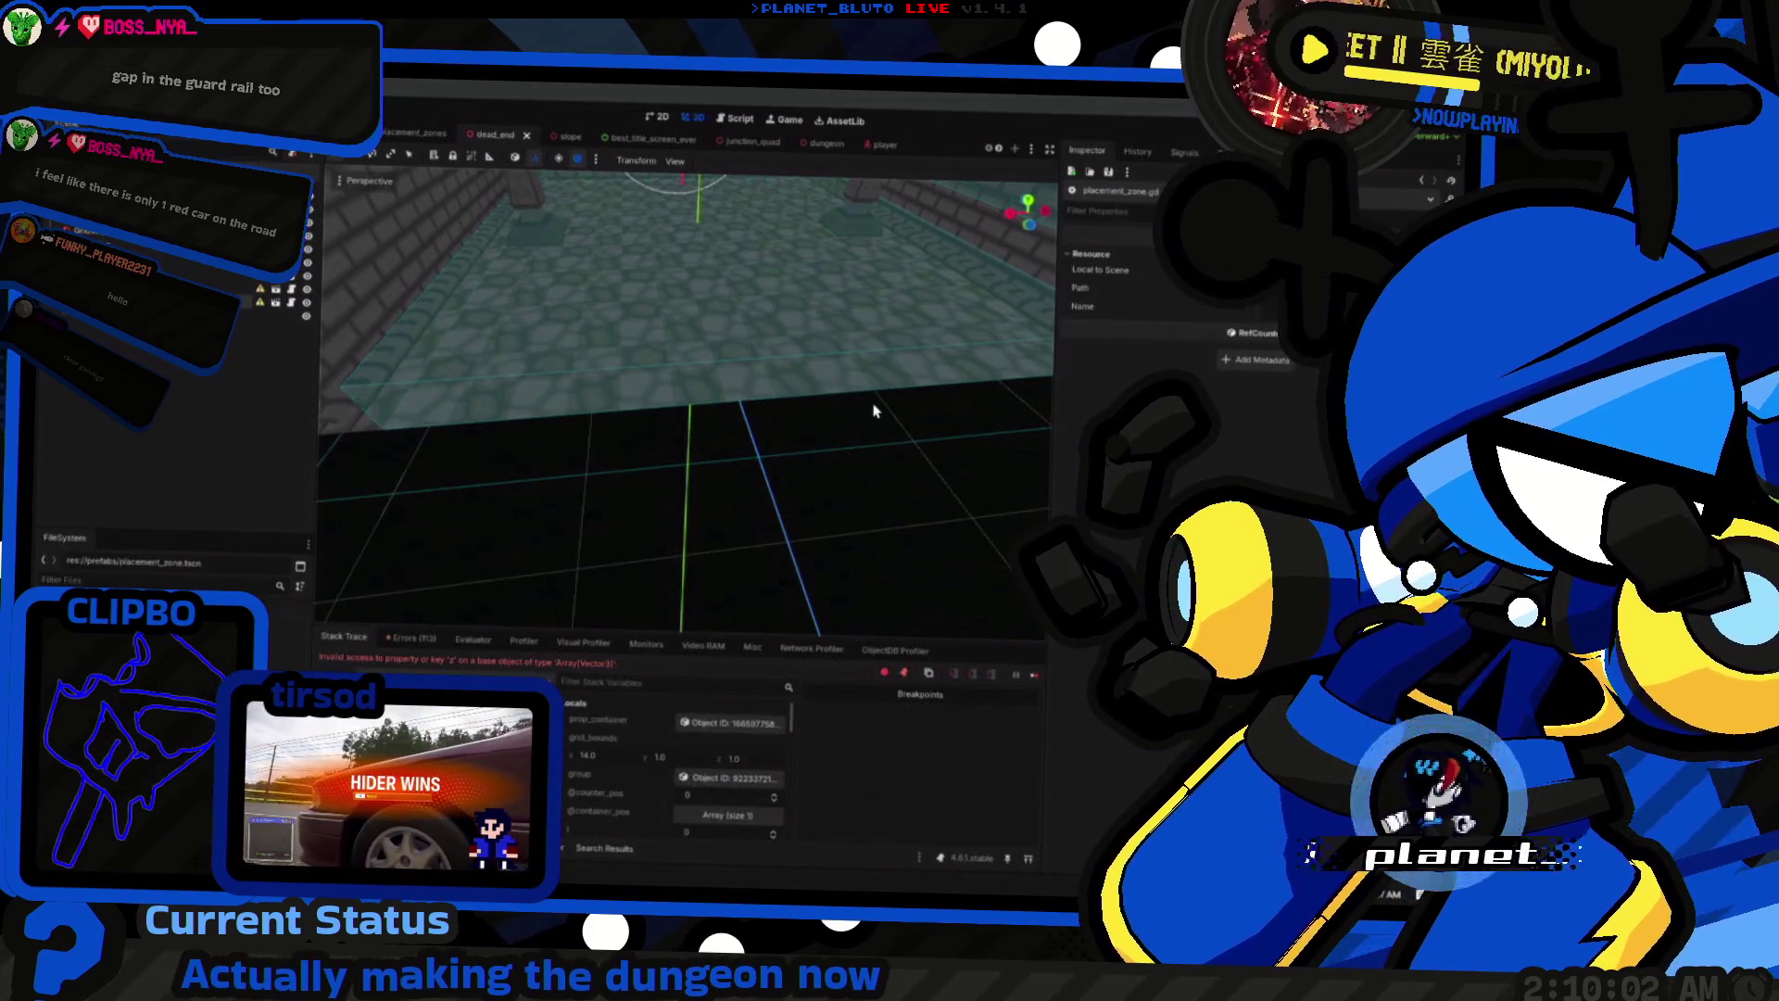
scroll(607, 816, "down", 5)
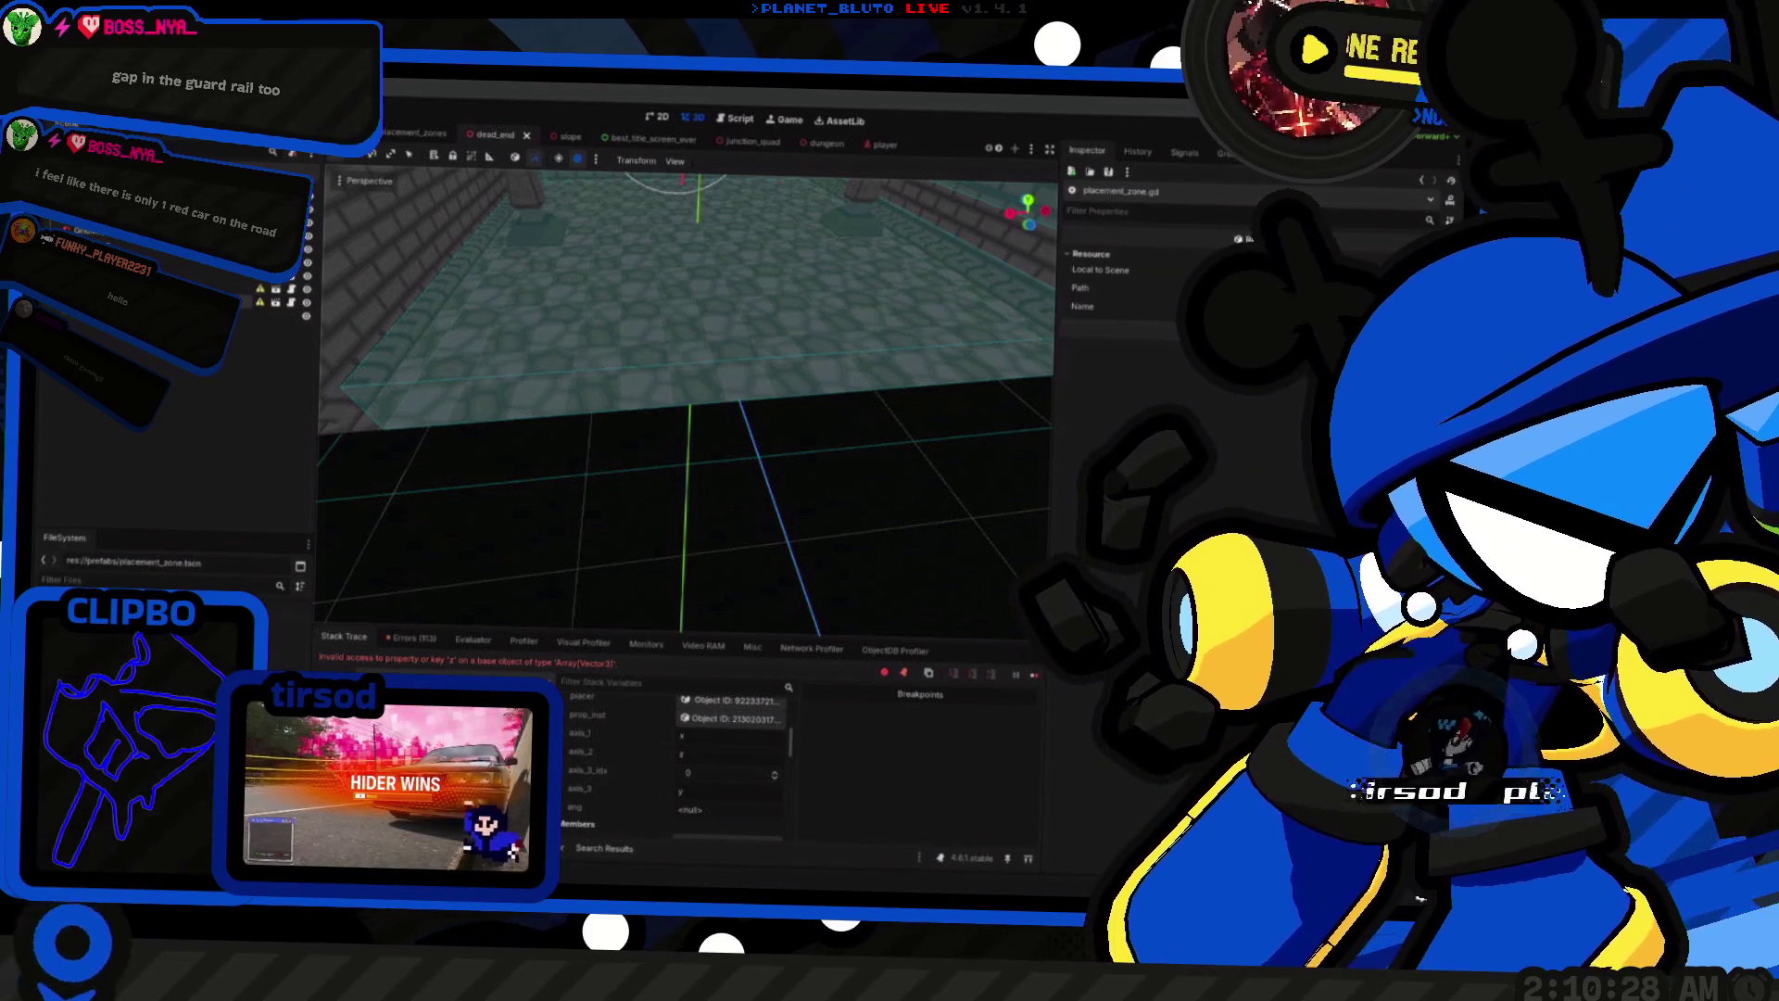
key("ctrl+F3")
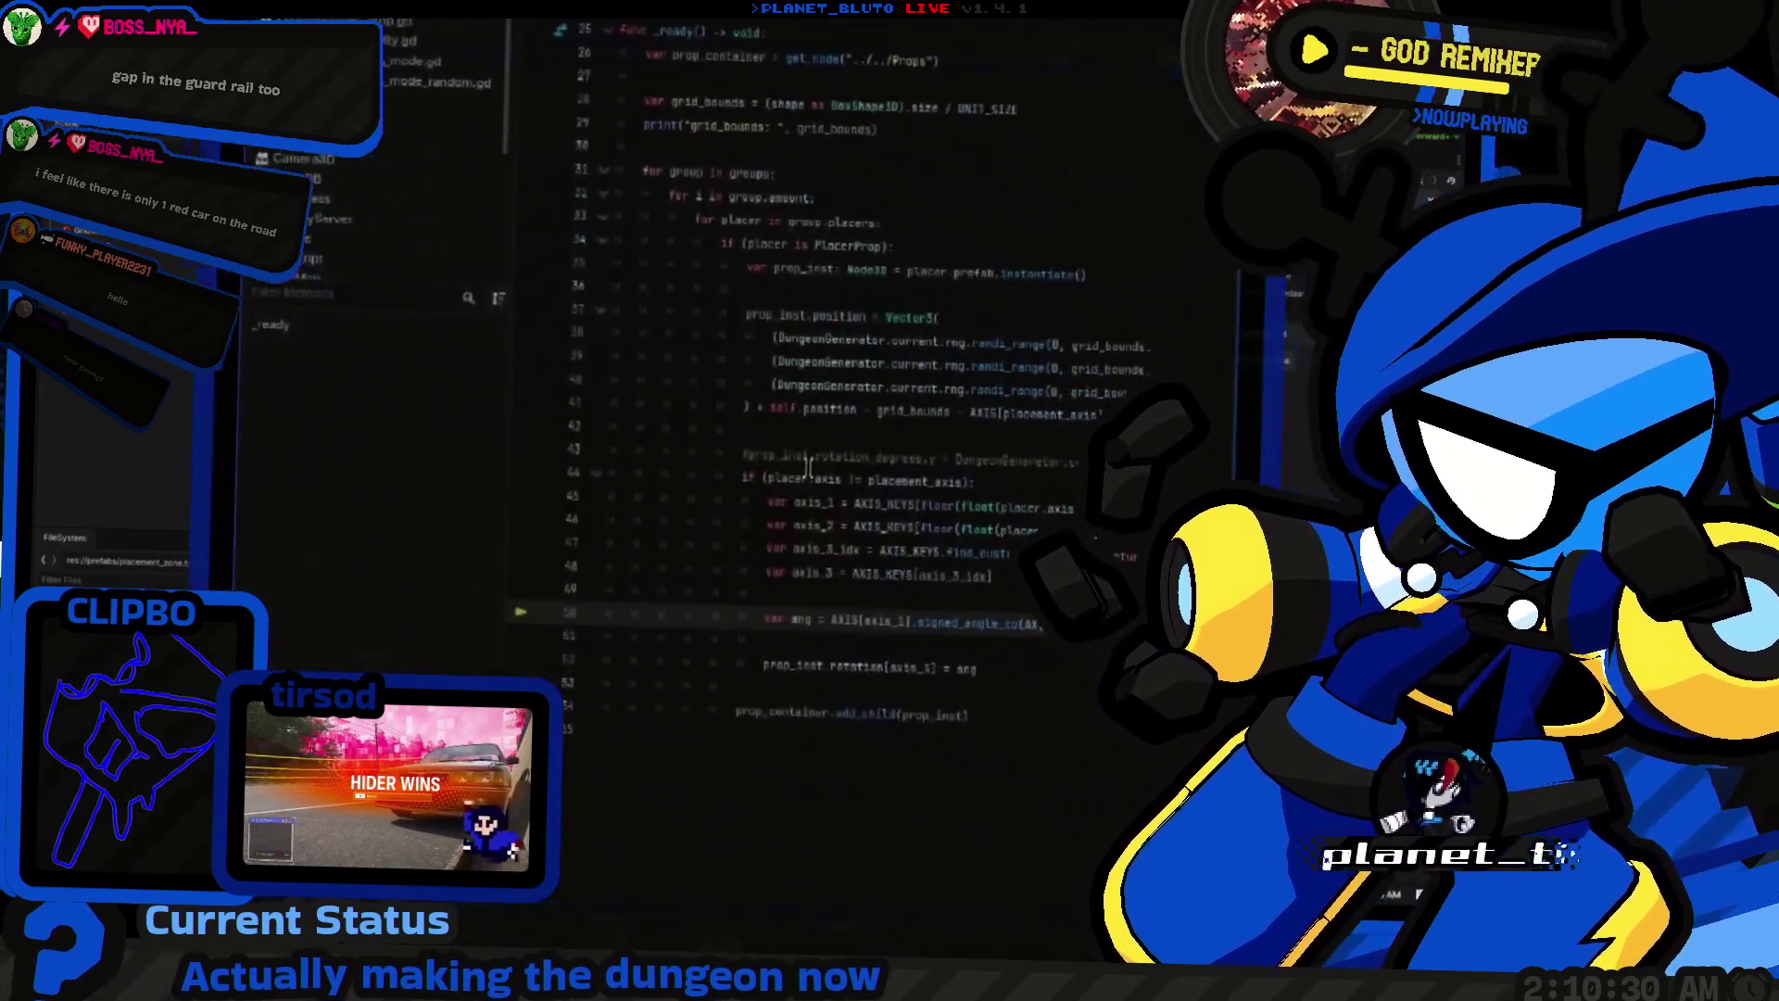
Step: Rewrite the line 50 angle call to use placer.axis, placement_axis and an AXIS[... + 2] index
left_click_drag(631, 414, 704, 415)
key("ctrl+c")
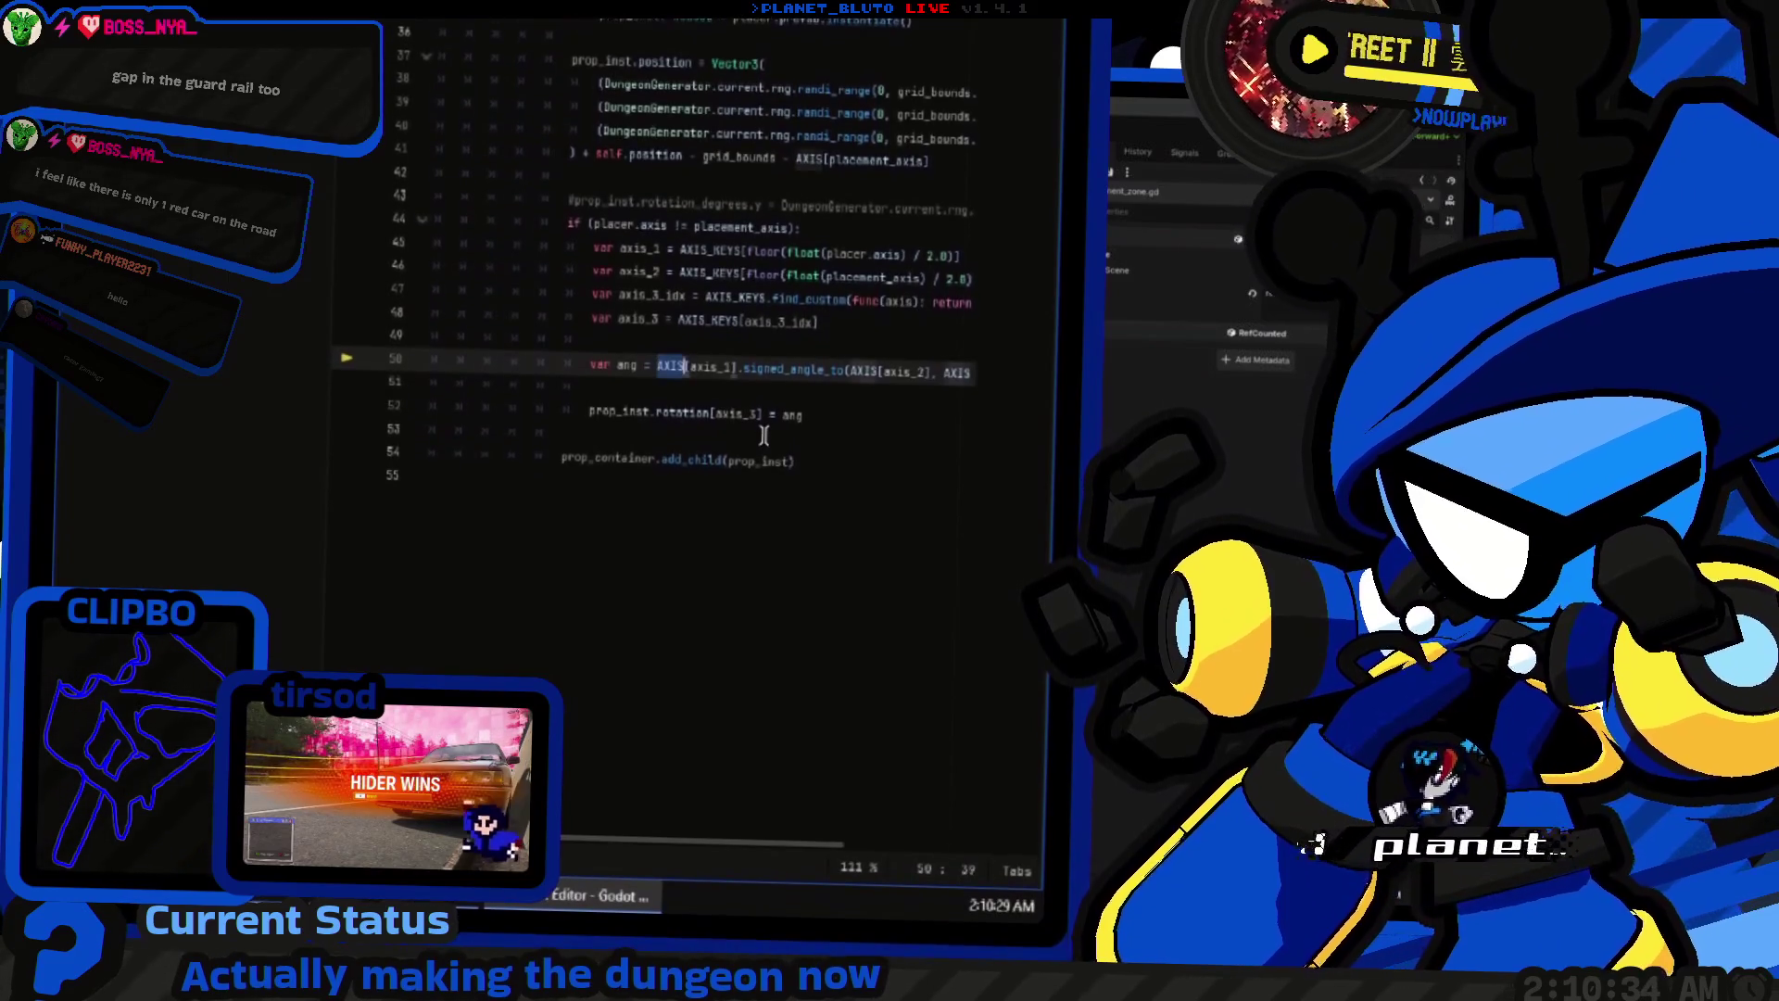
left_click_drag(657, 367, 733, 367)
key("ctrl+v")
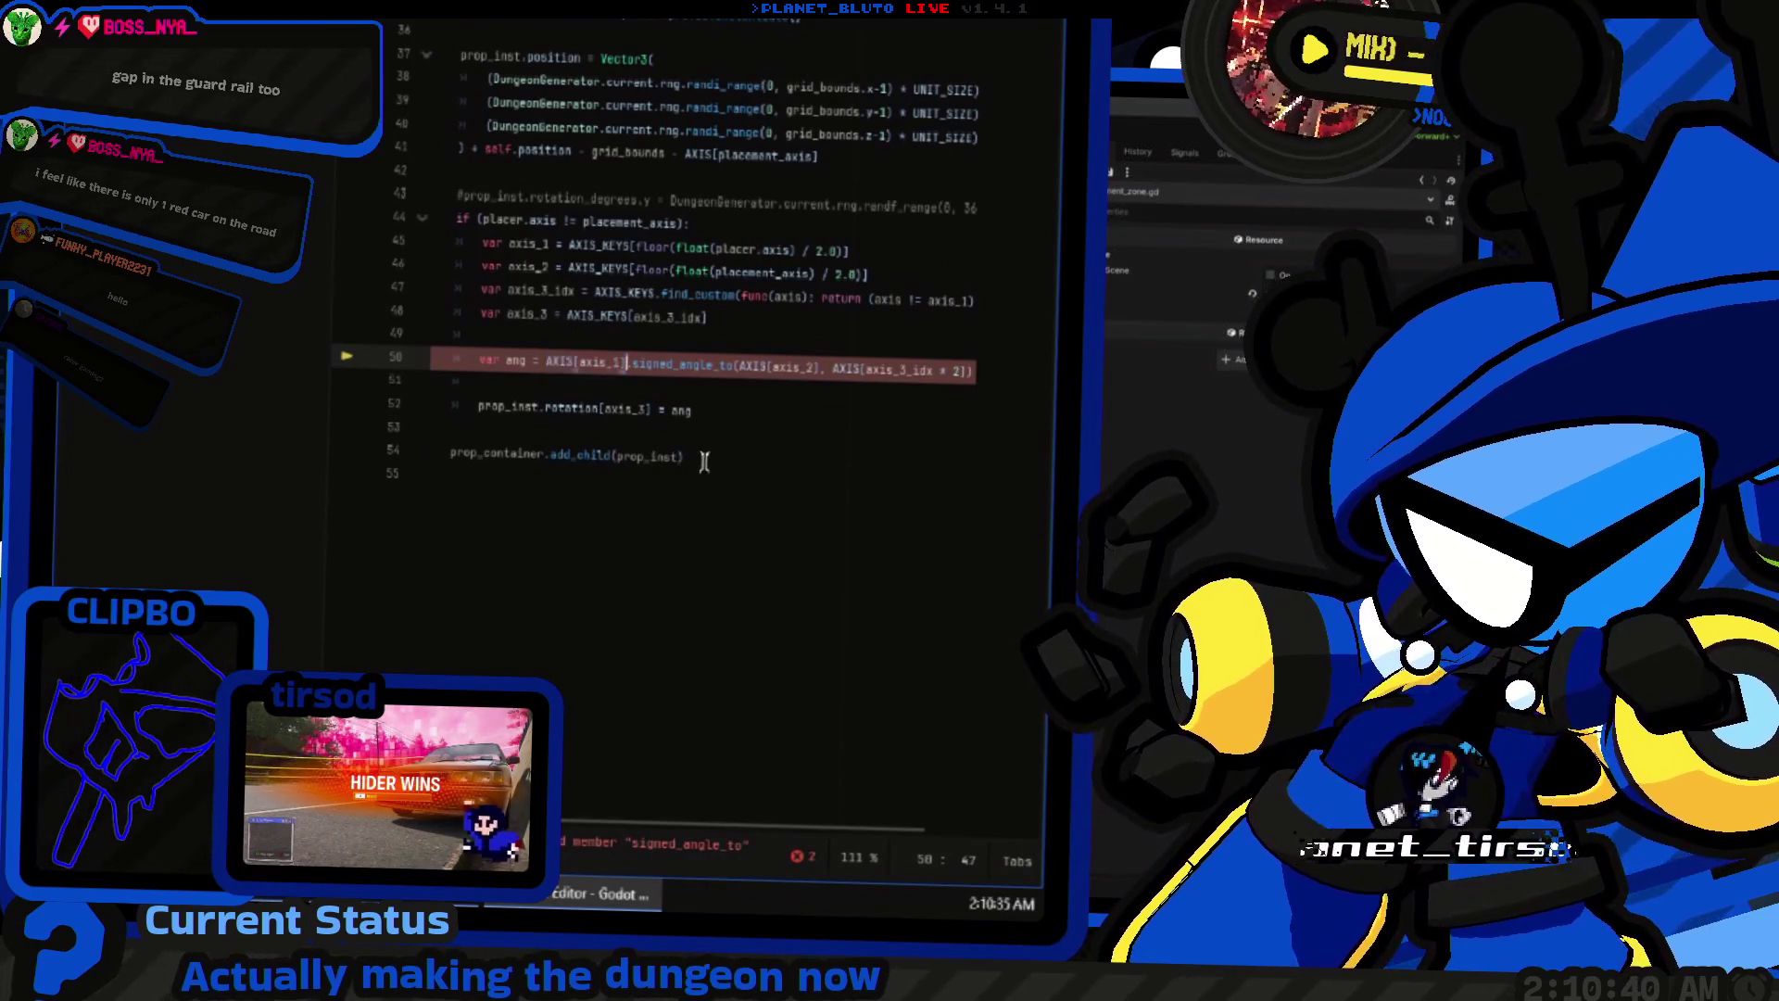
type("AXIS[")
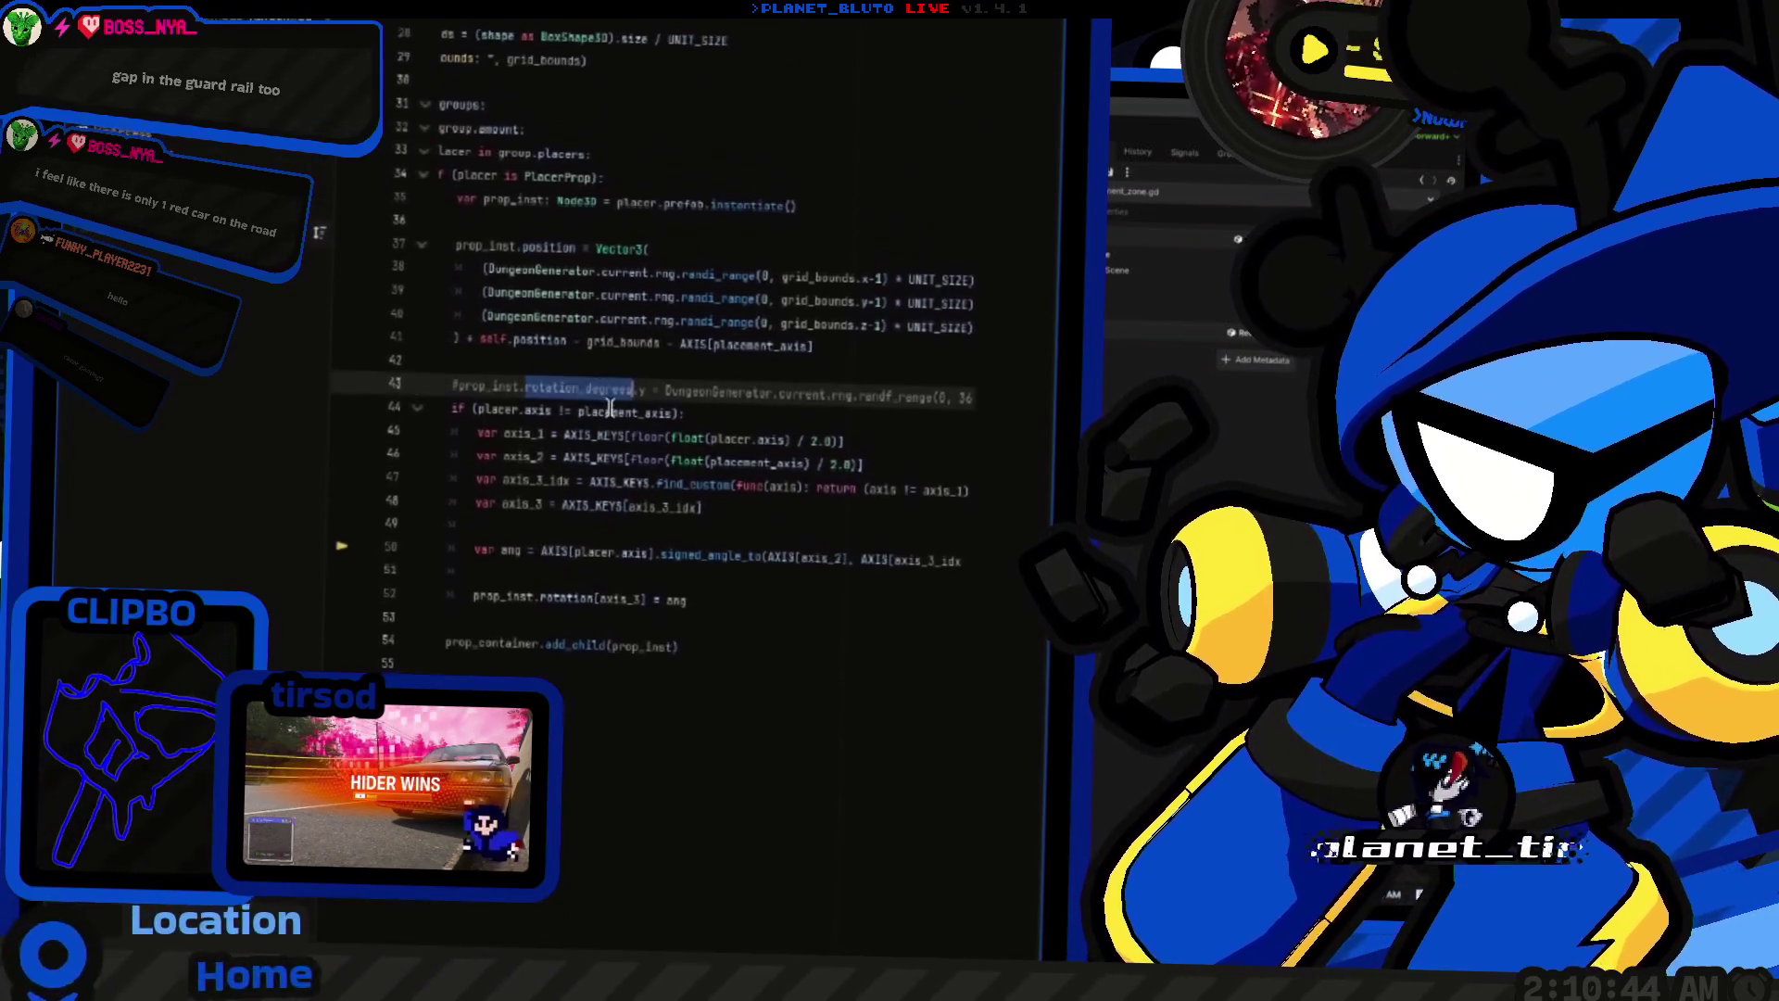
left_click(837, 449)
key("BackSpace")
key("BackSpace")
key("BackSpace")
key("Delete")
type("placement_axis")
key("End")
type("+ 2])")
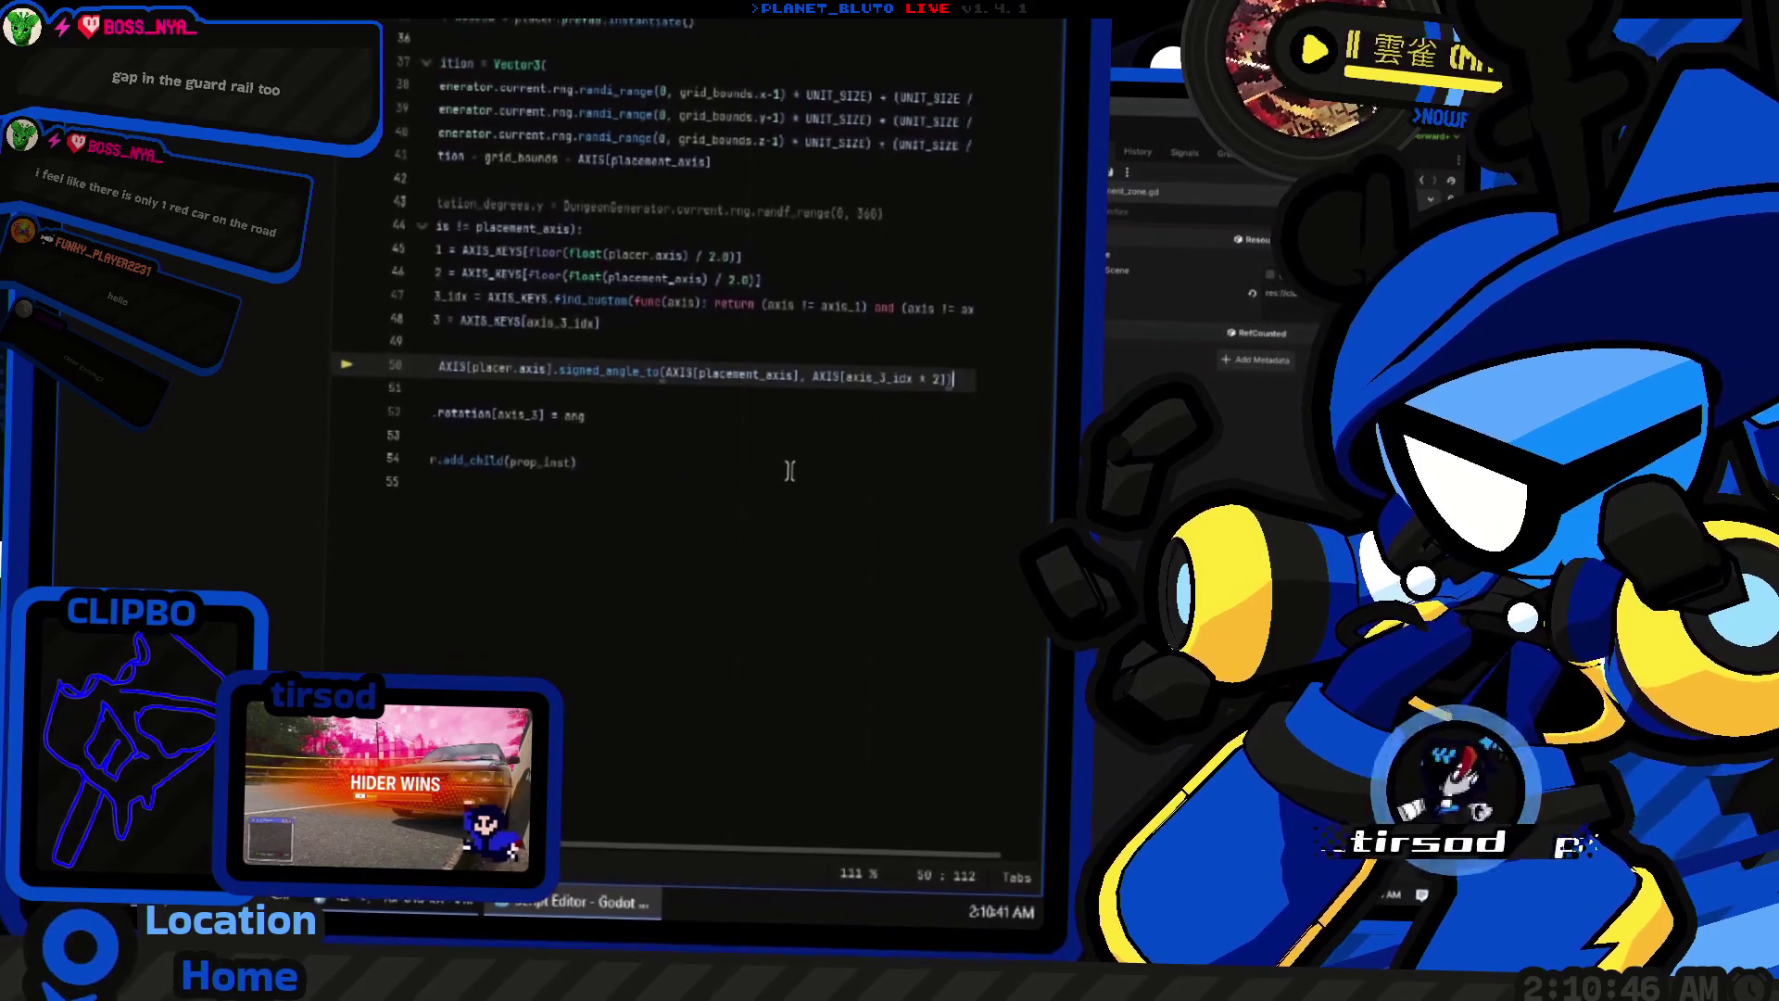
Step: Rerun the game, rechecking the axis_3_idx expression on line 50 between launches
key("F5")
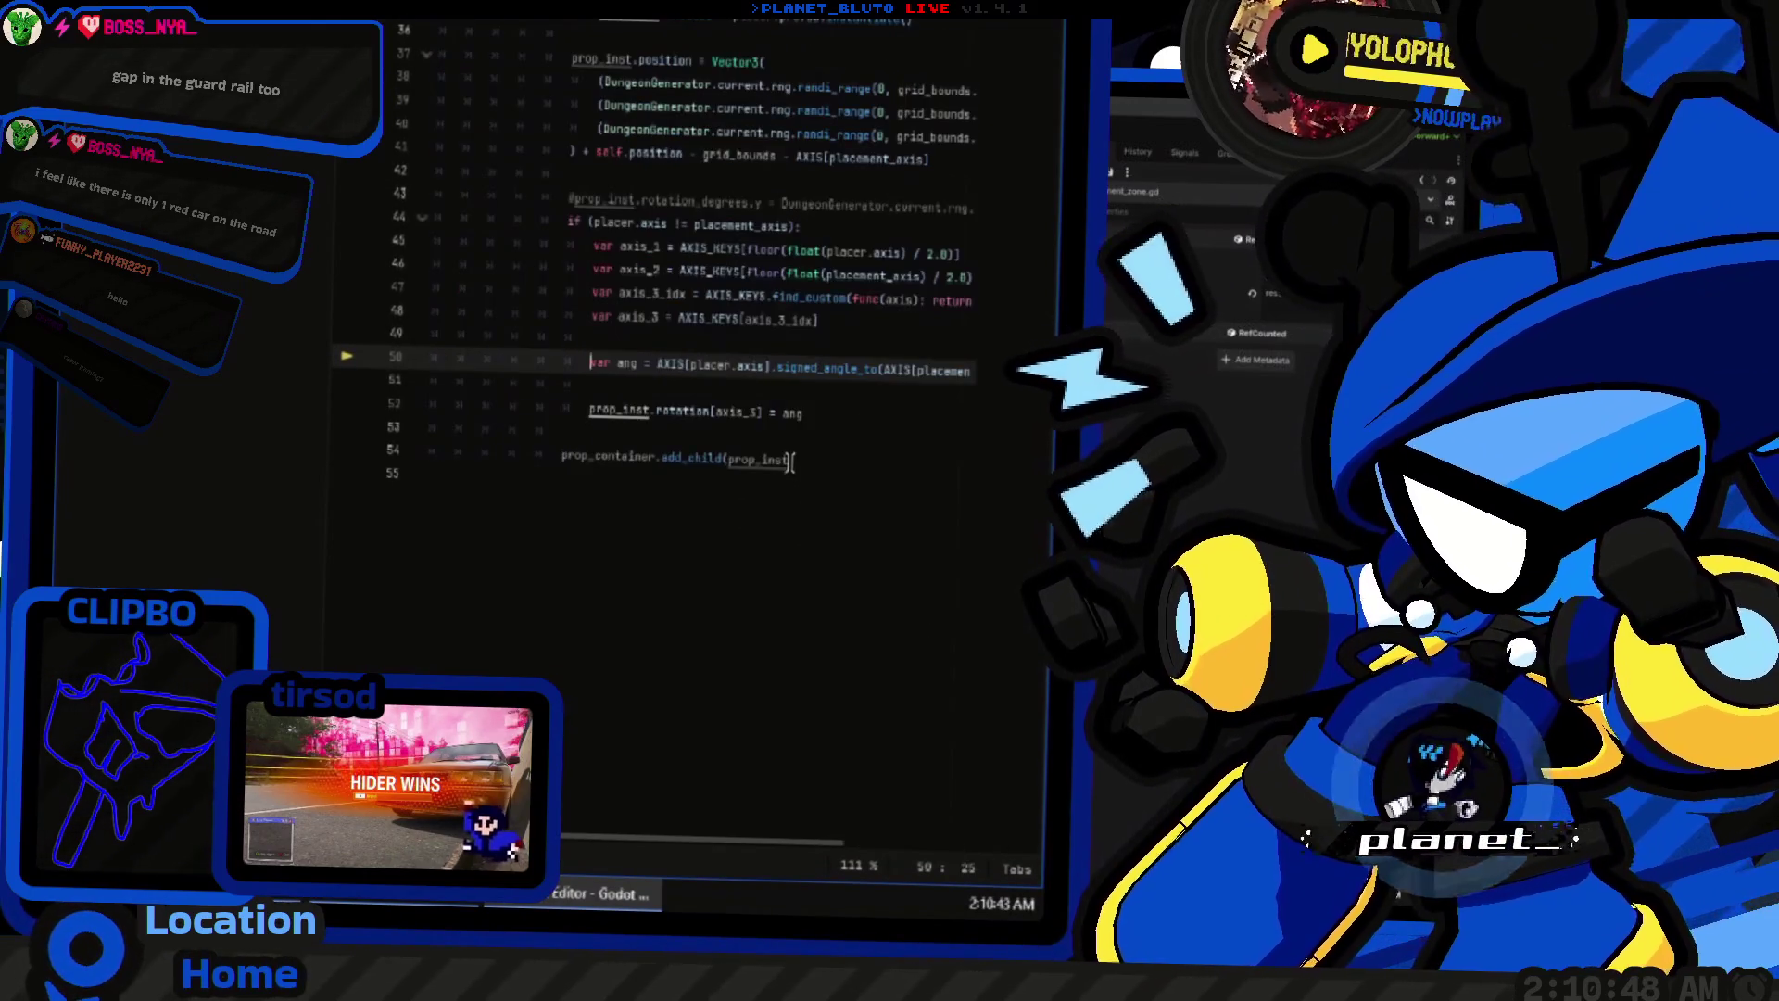
key("F5")
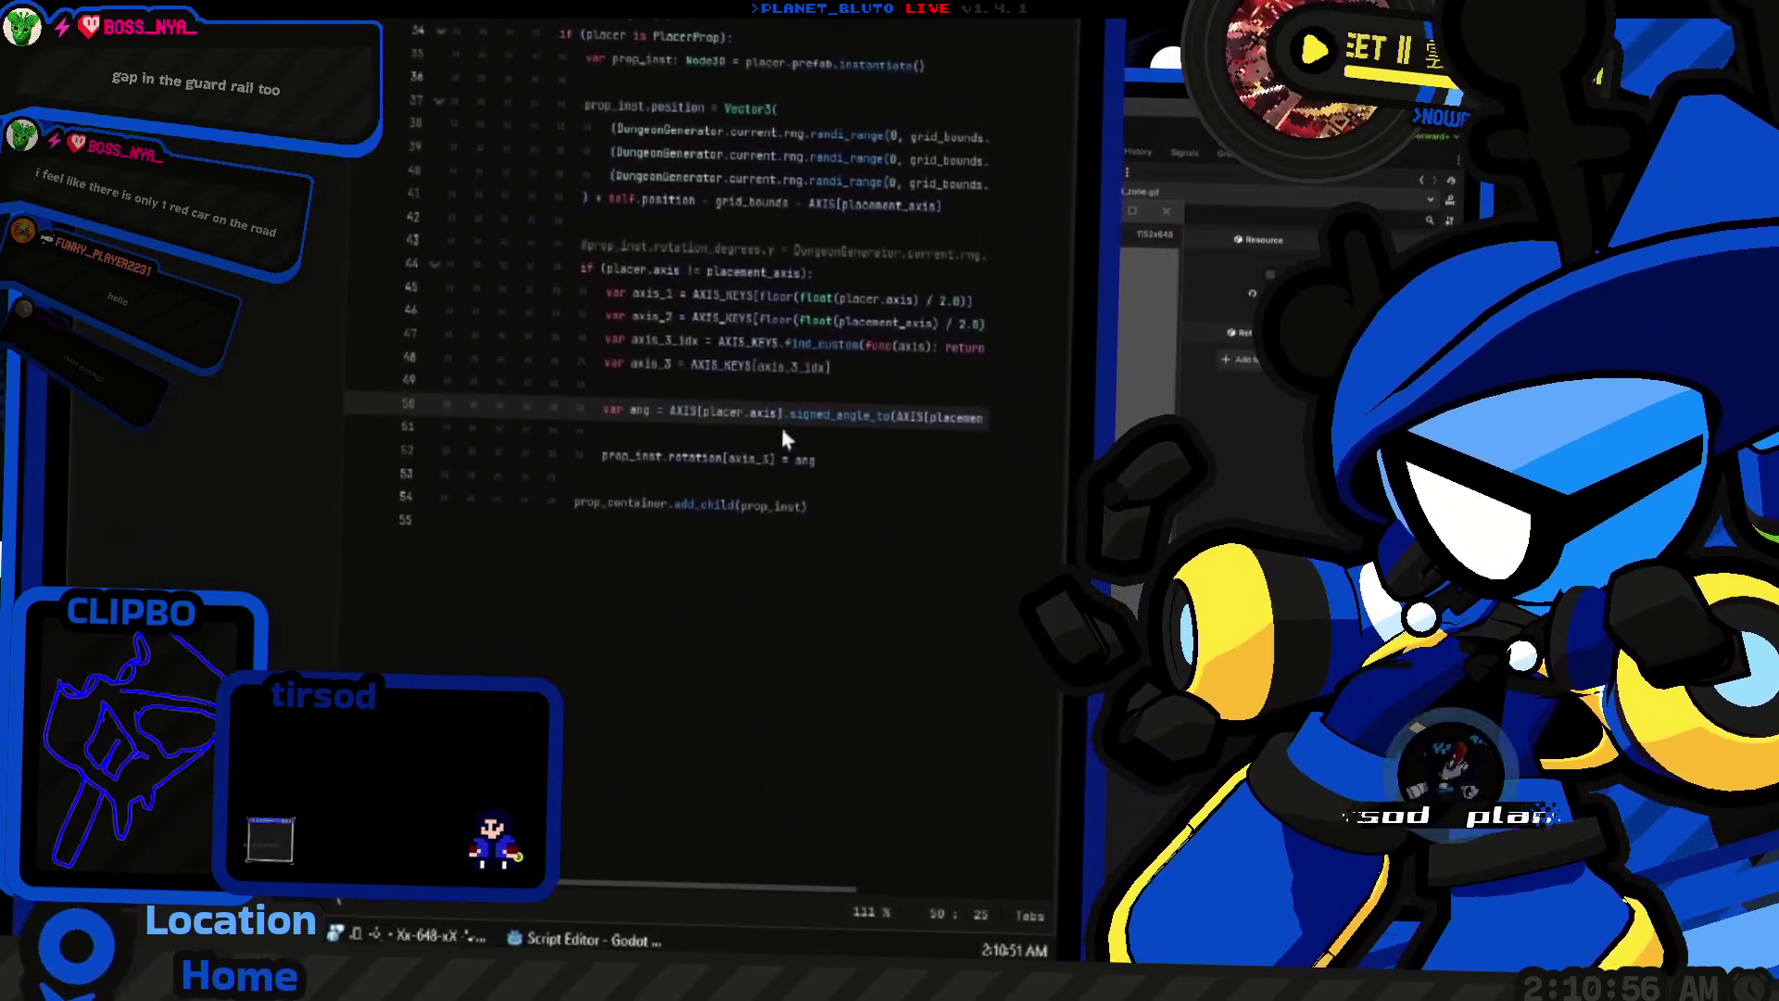
left_click(810, 397)
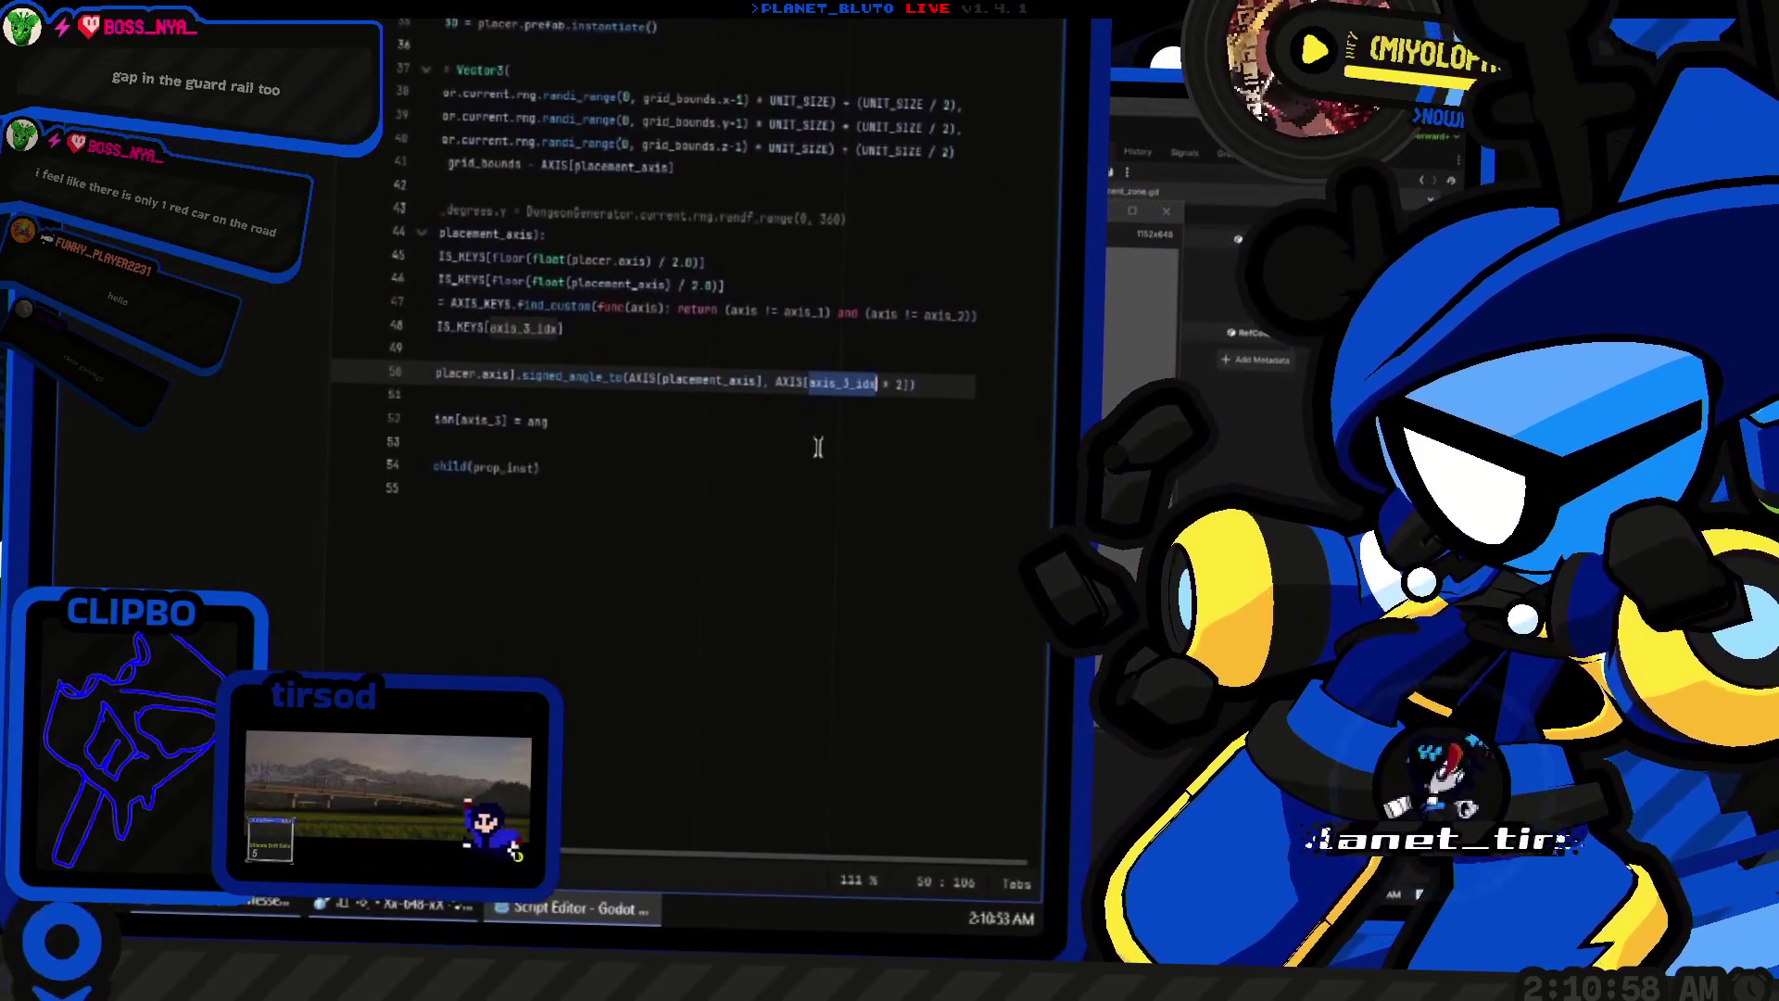
key("ctrl+shift+Right")
key("ctrl+shift+Right")
key("ctrl+shift+Right")
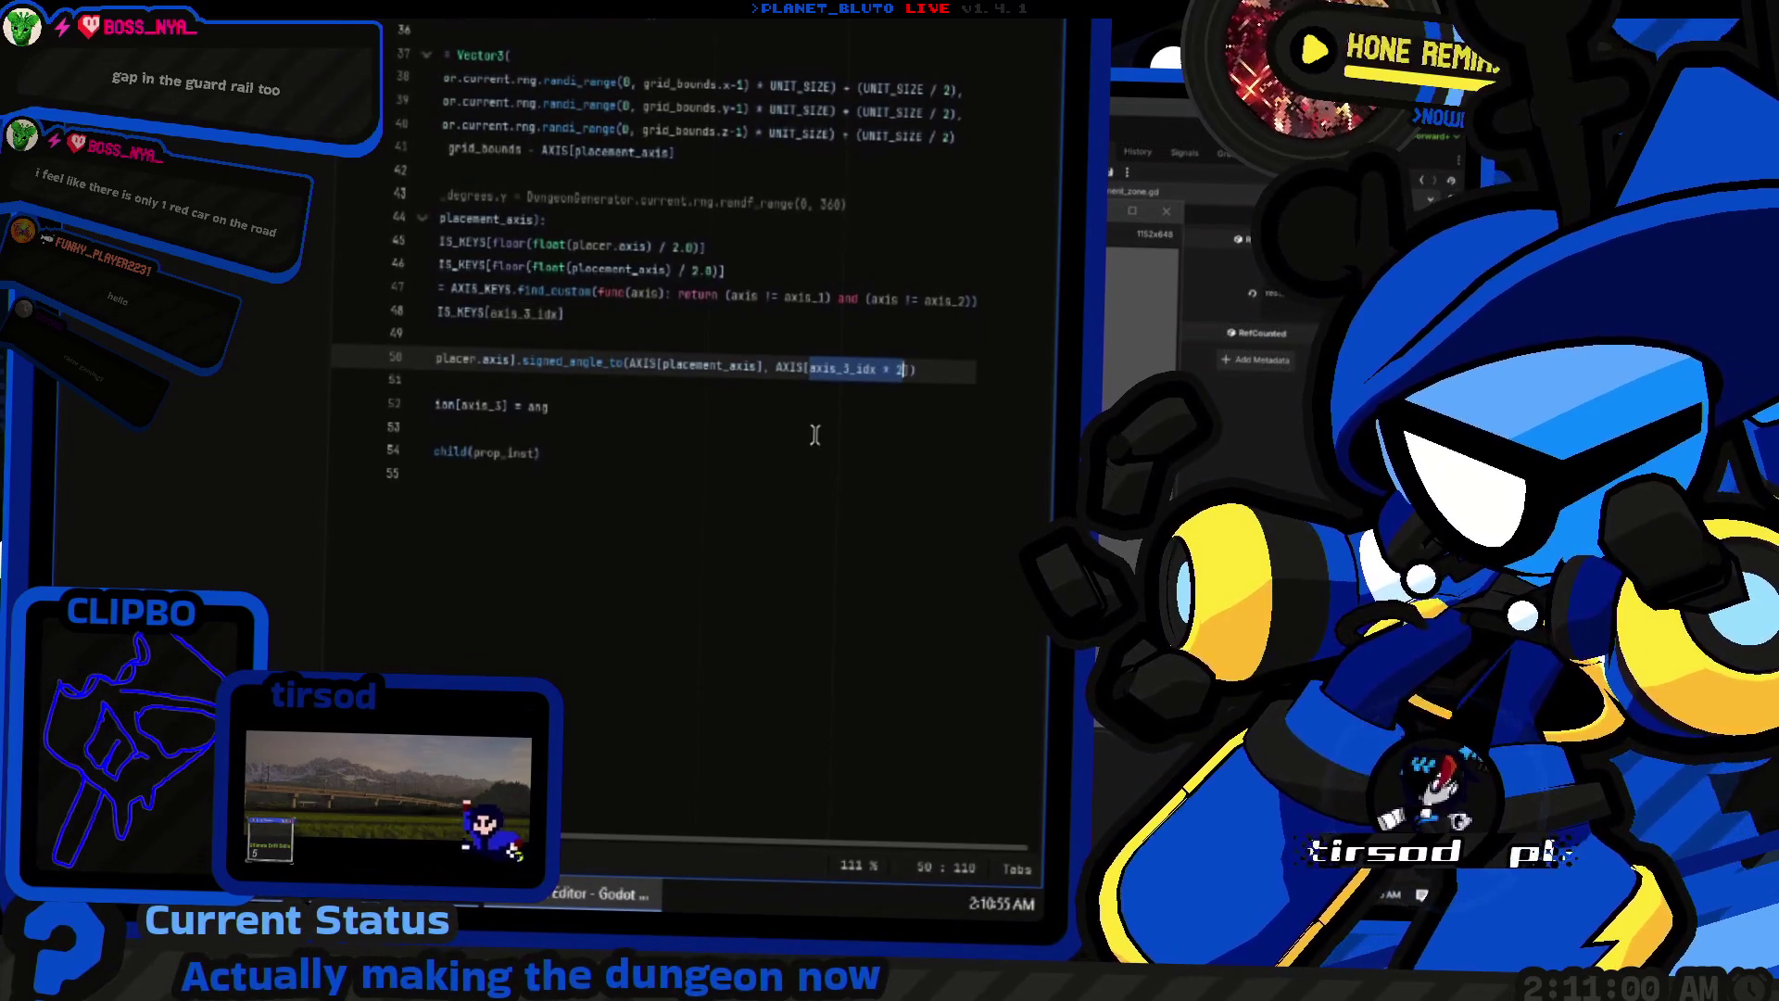
key("F5")
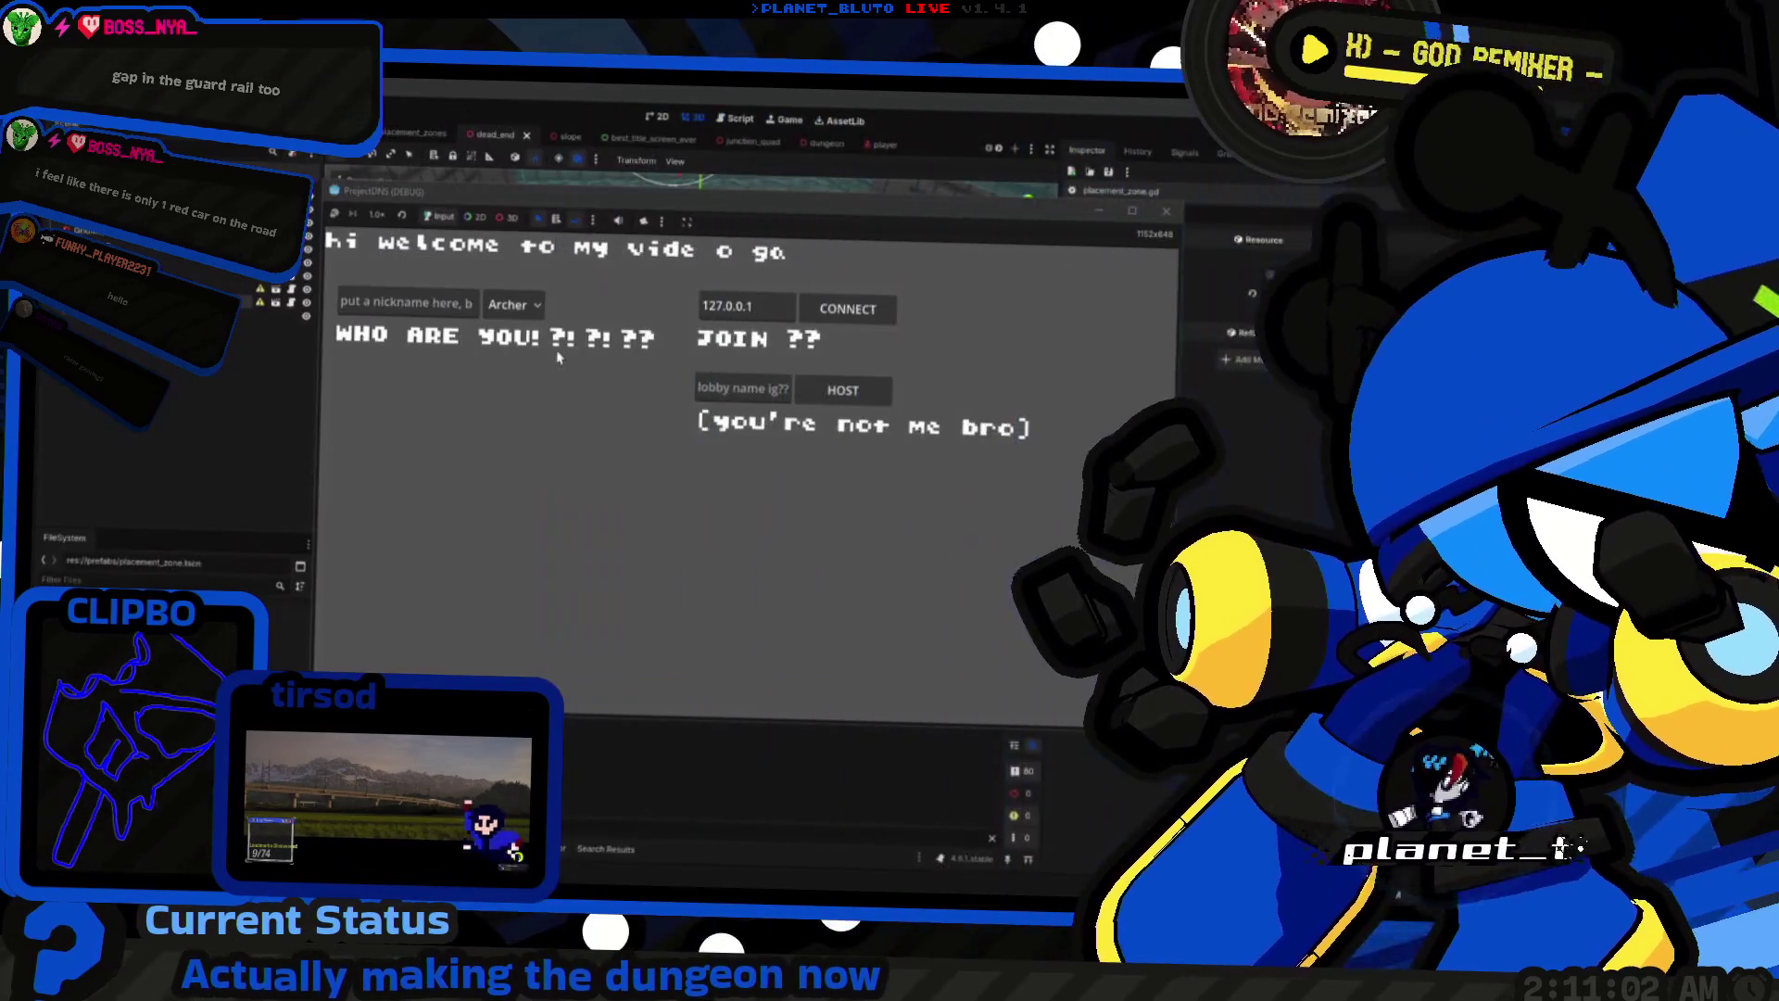
Step: Host a game, walk past the yellow block into a wider room, then stop and select the floor Cube
left_click(870, 399)
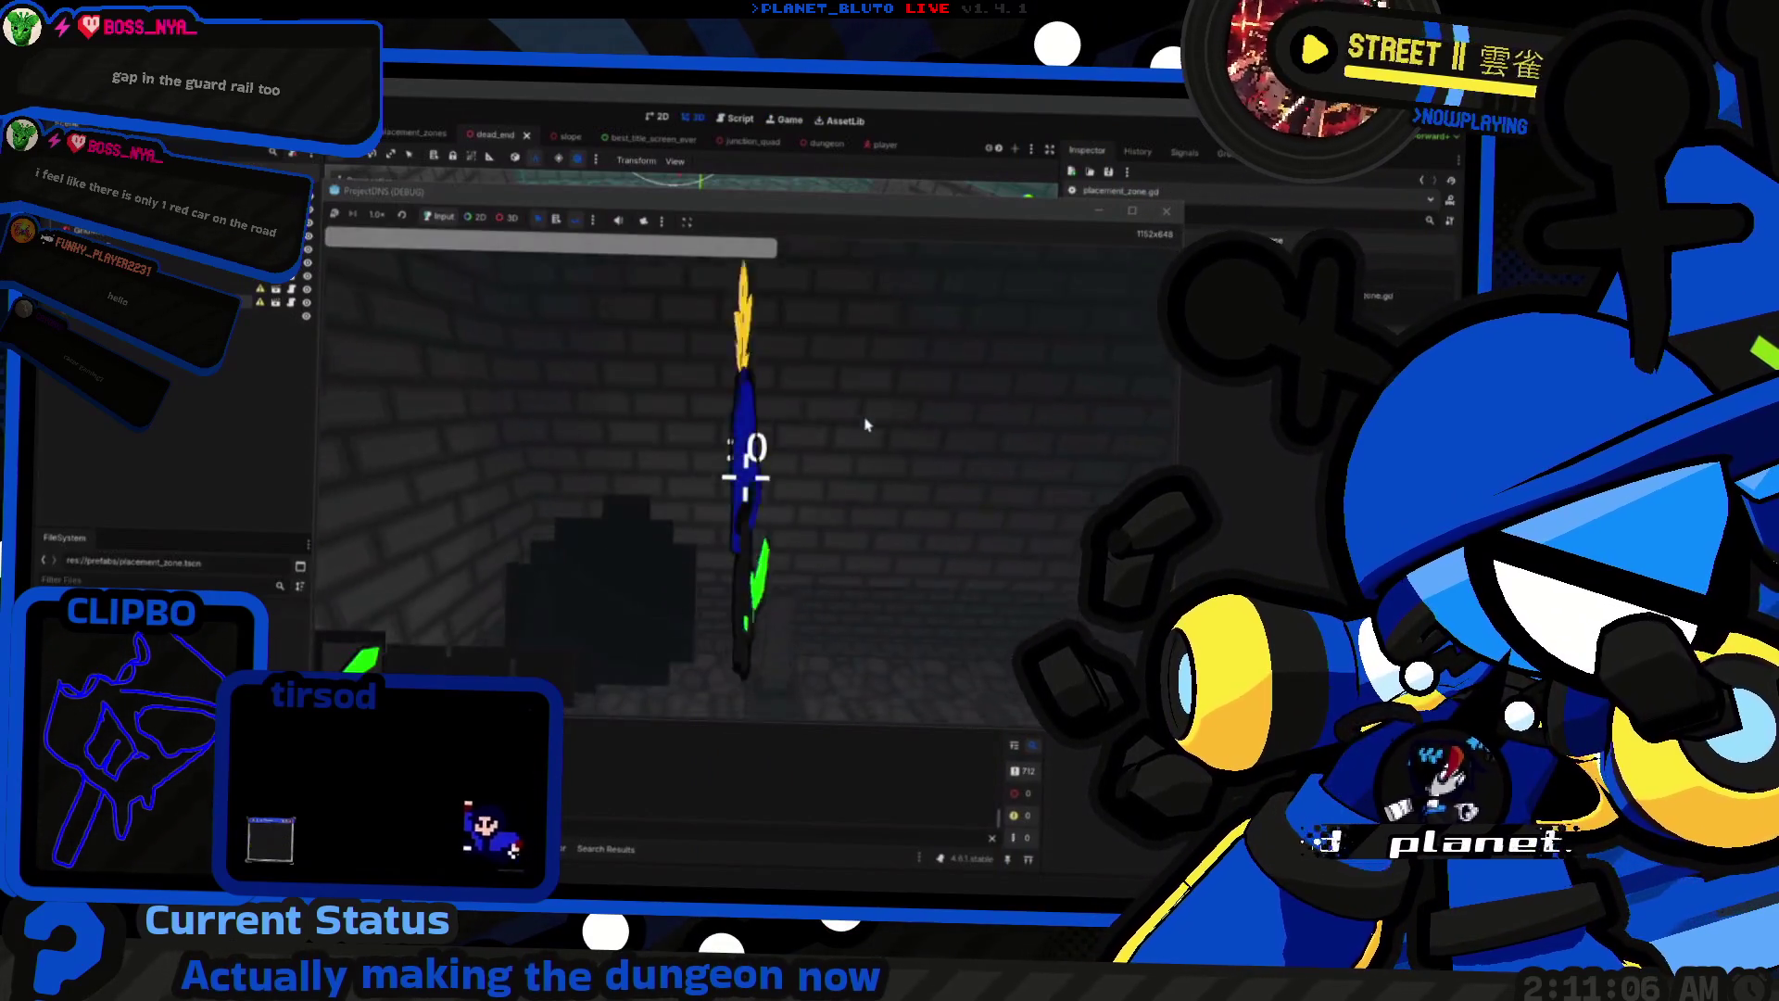
key("w")
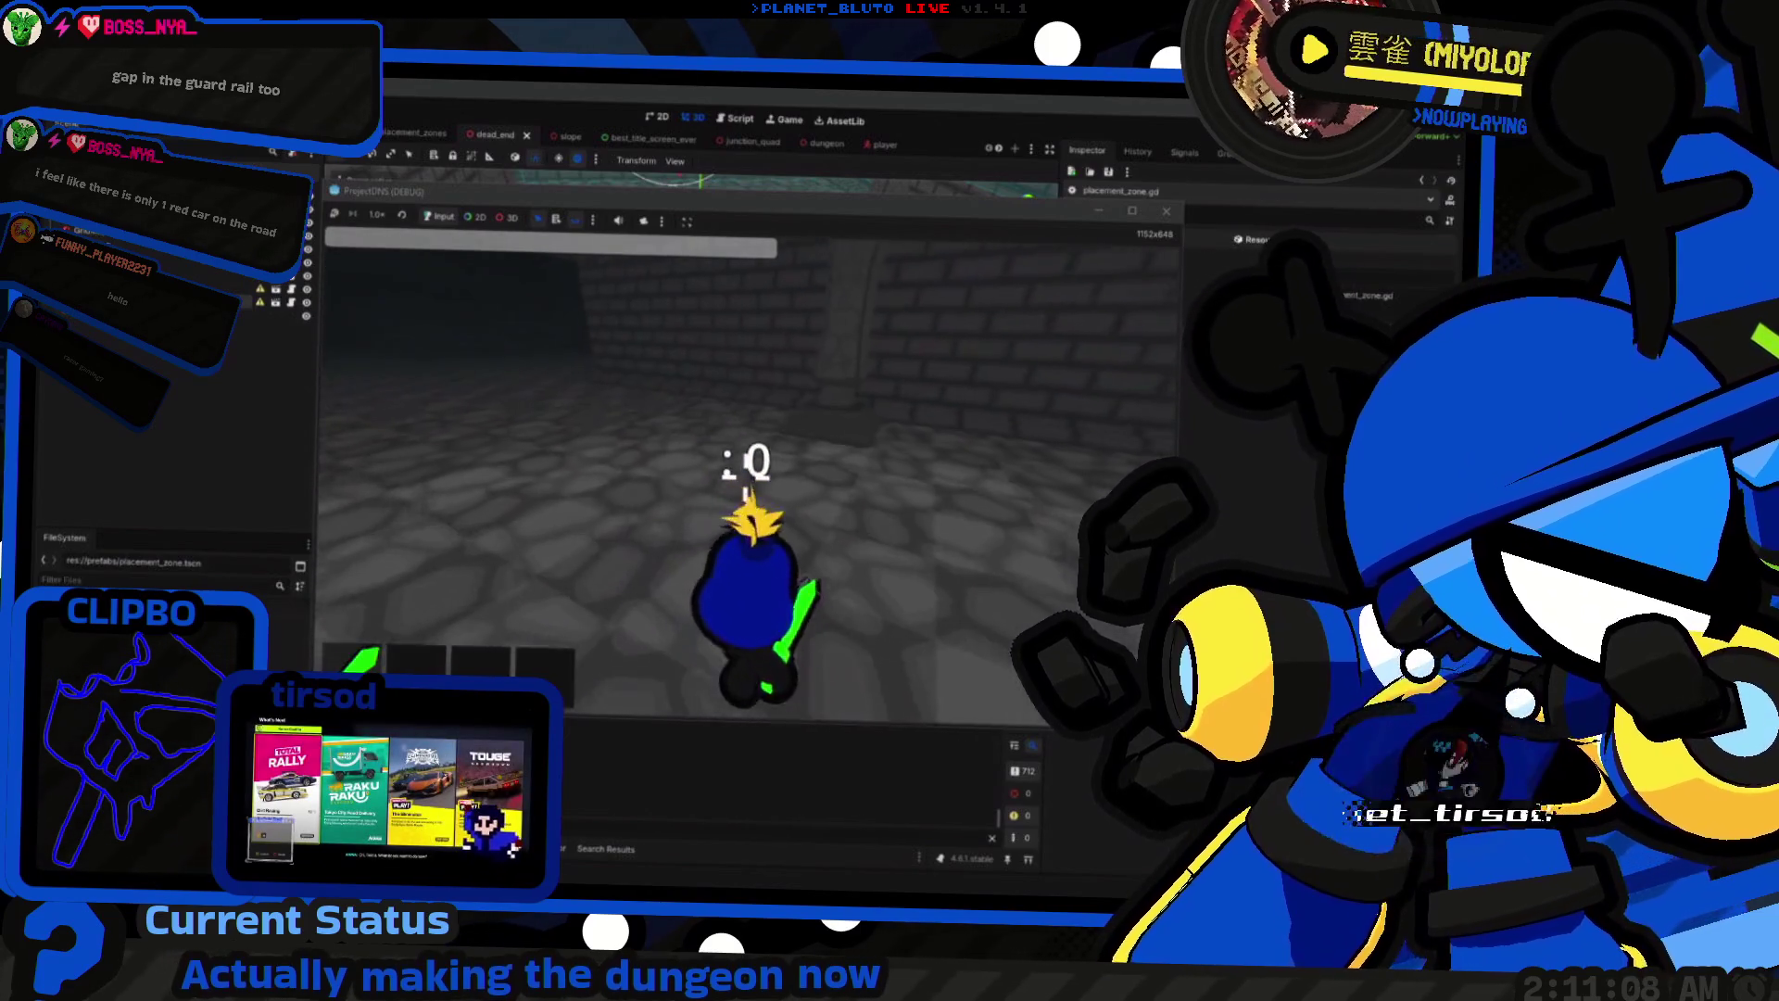
key("w")
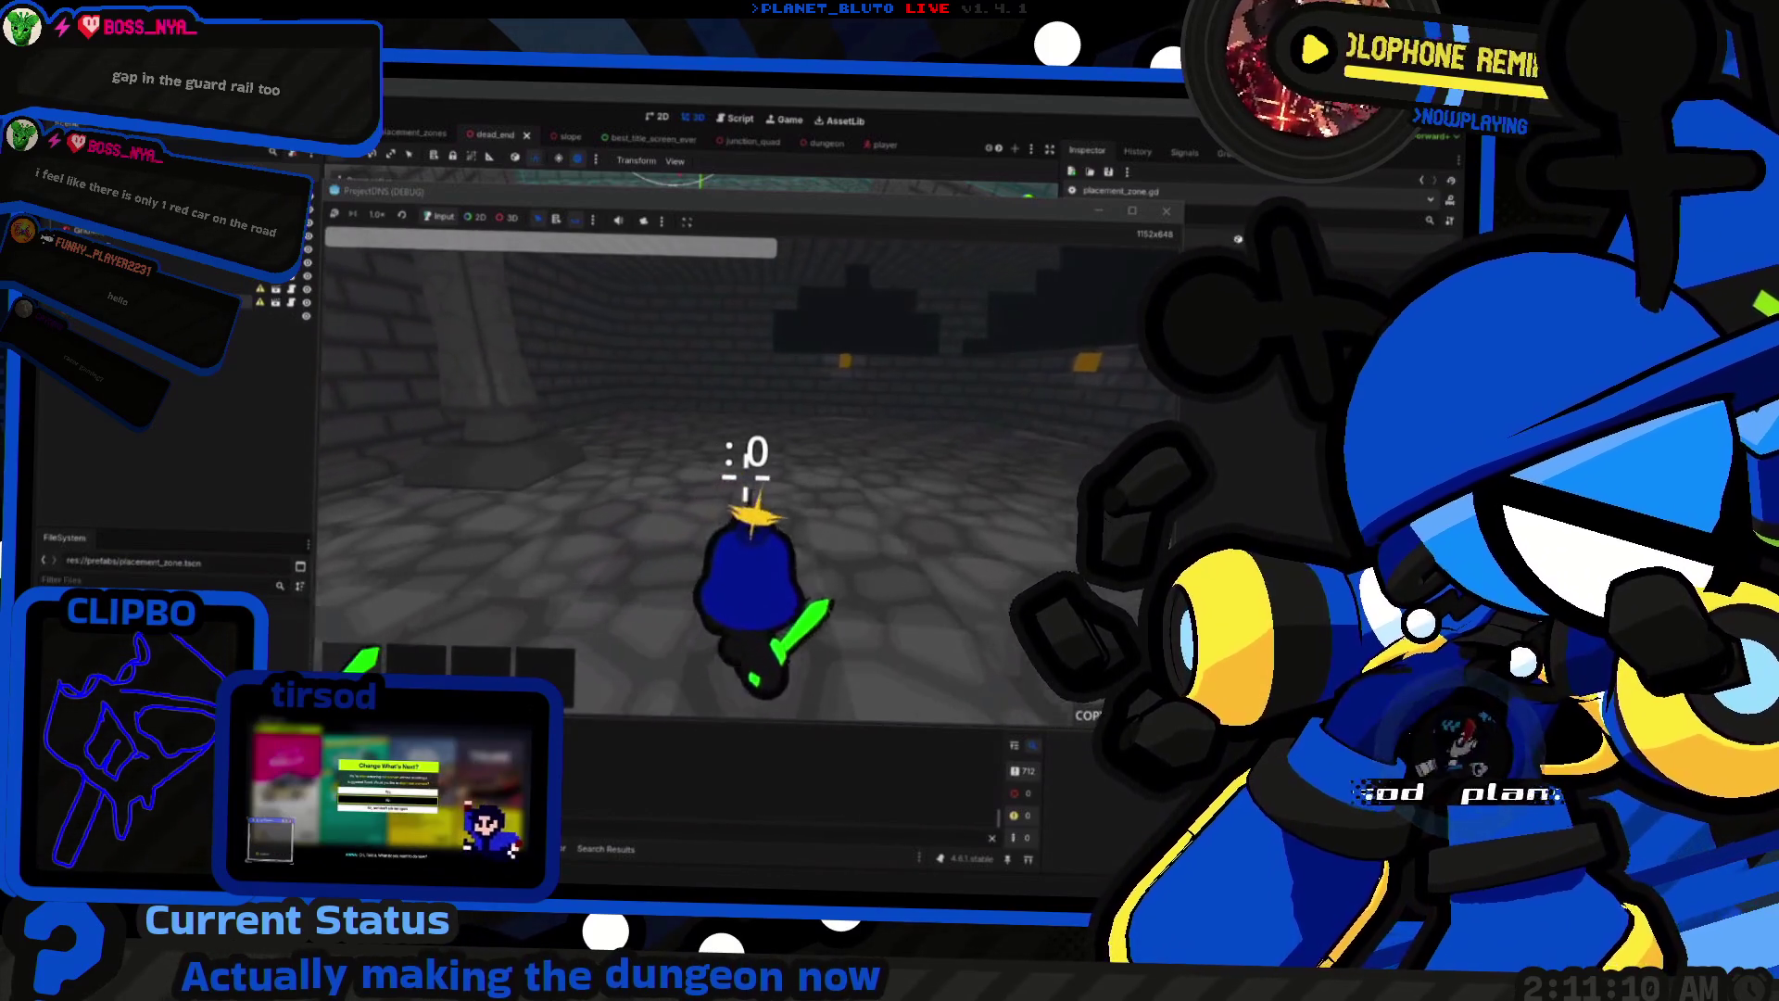
key("w")
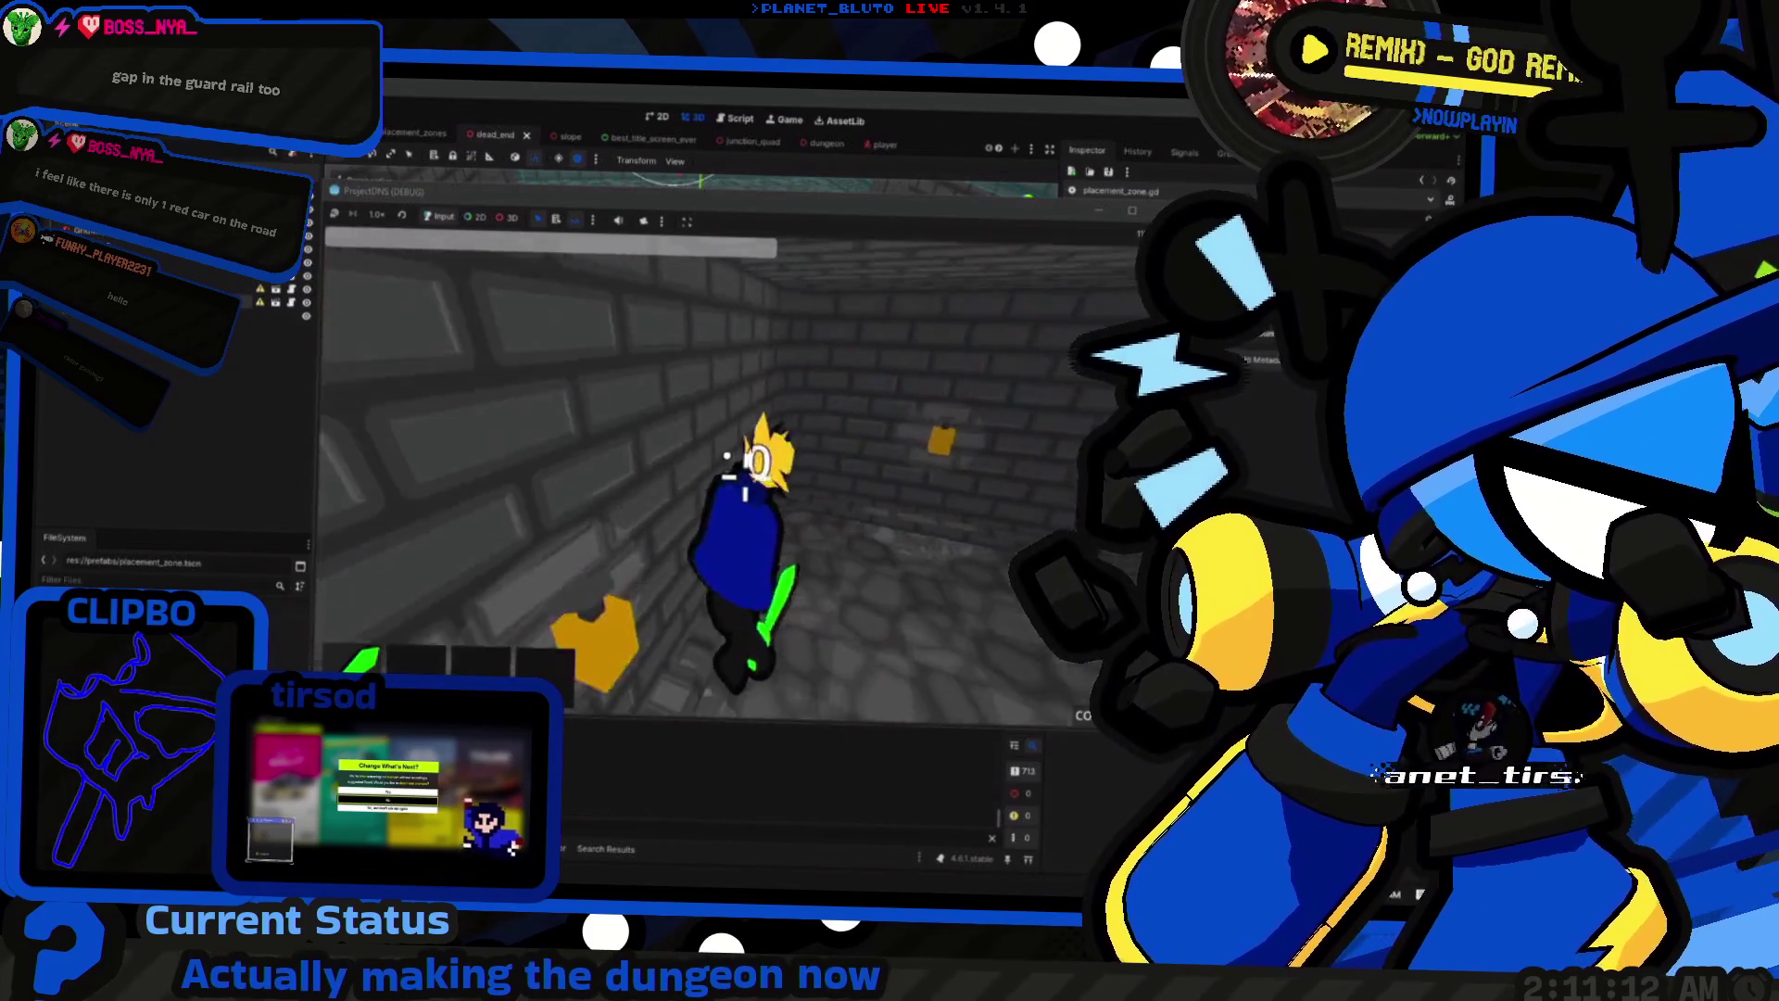
key("w")
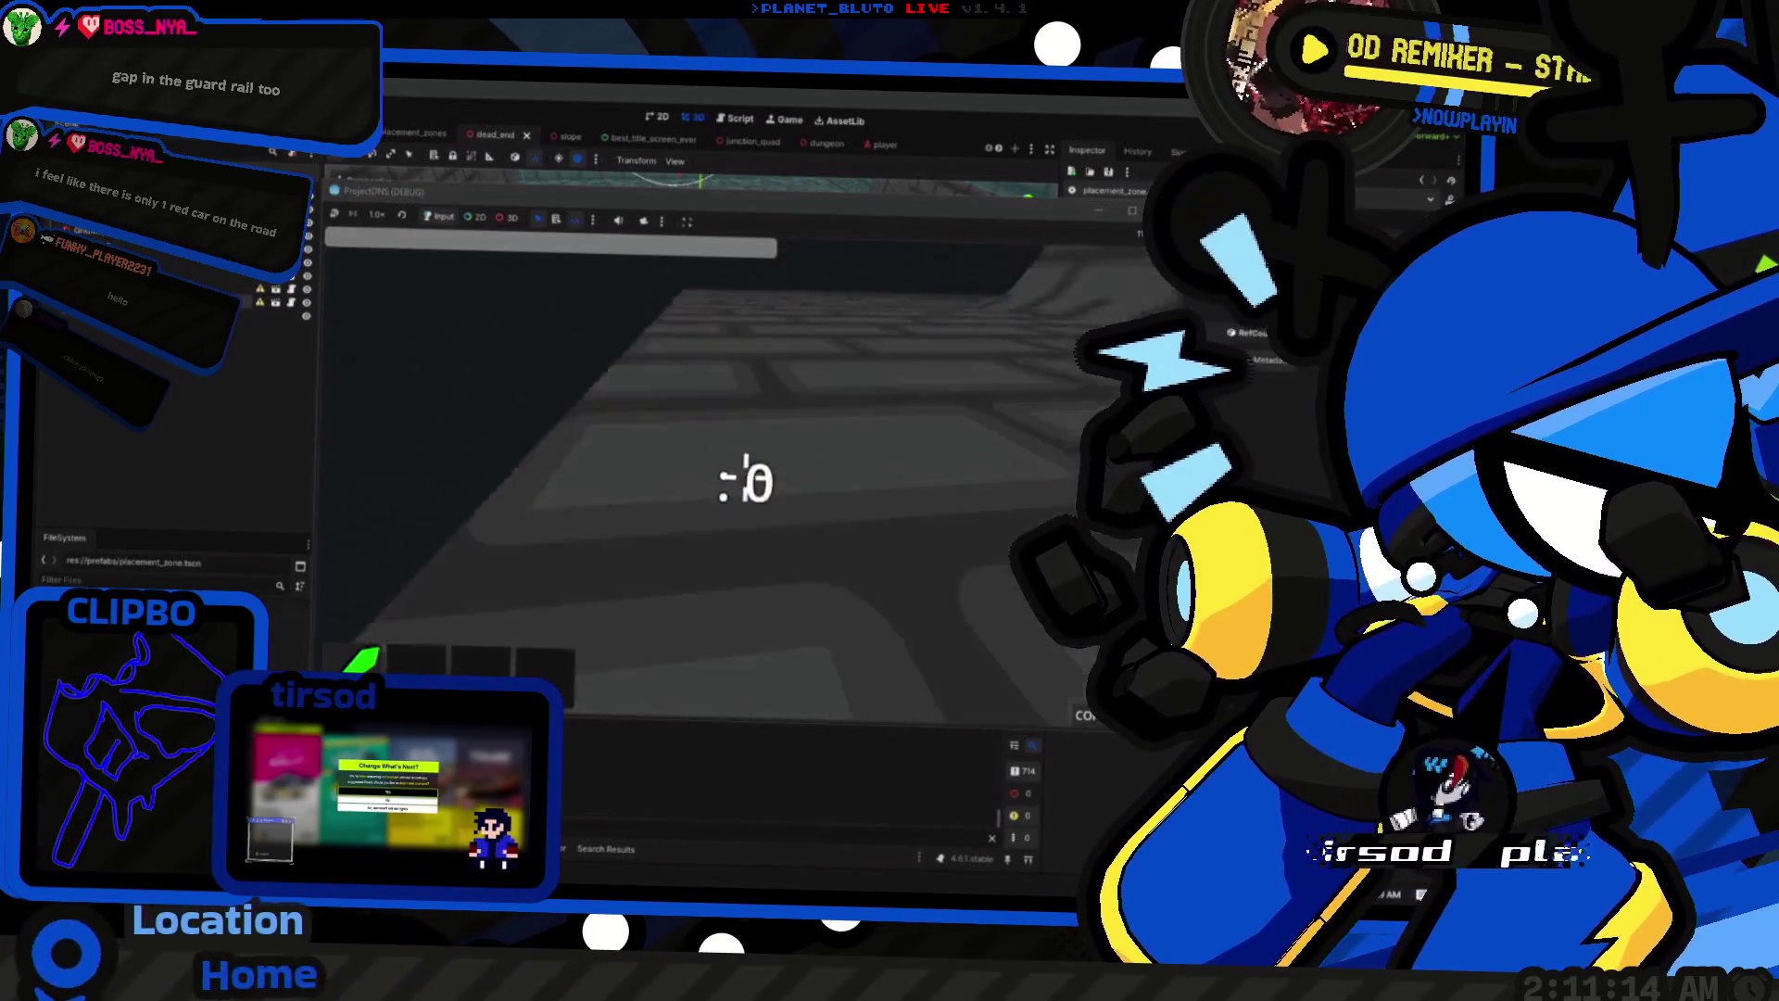
key("w")
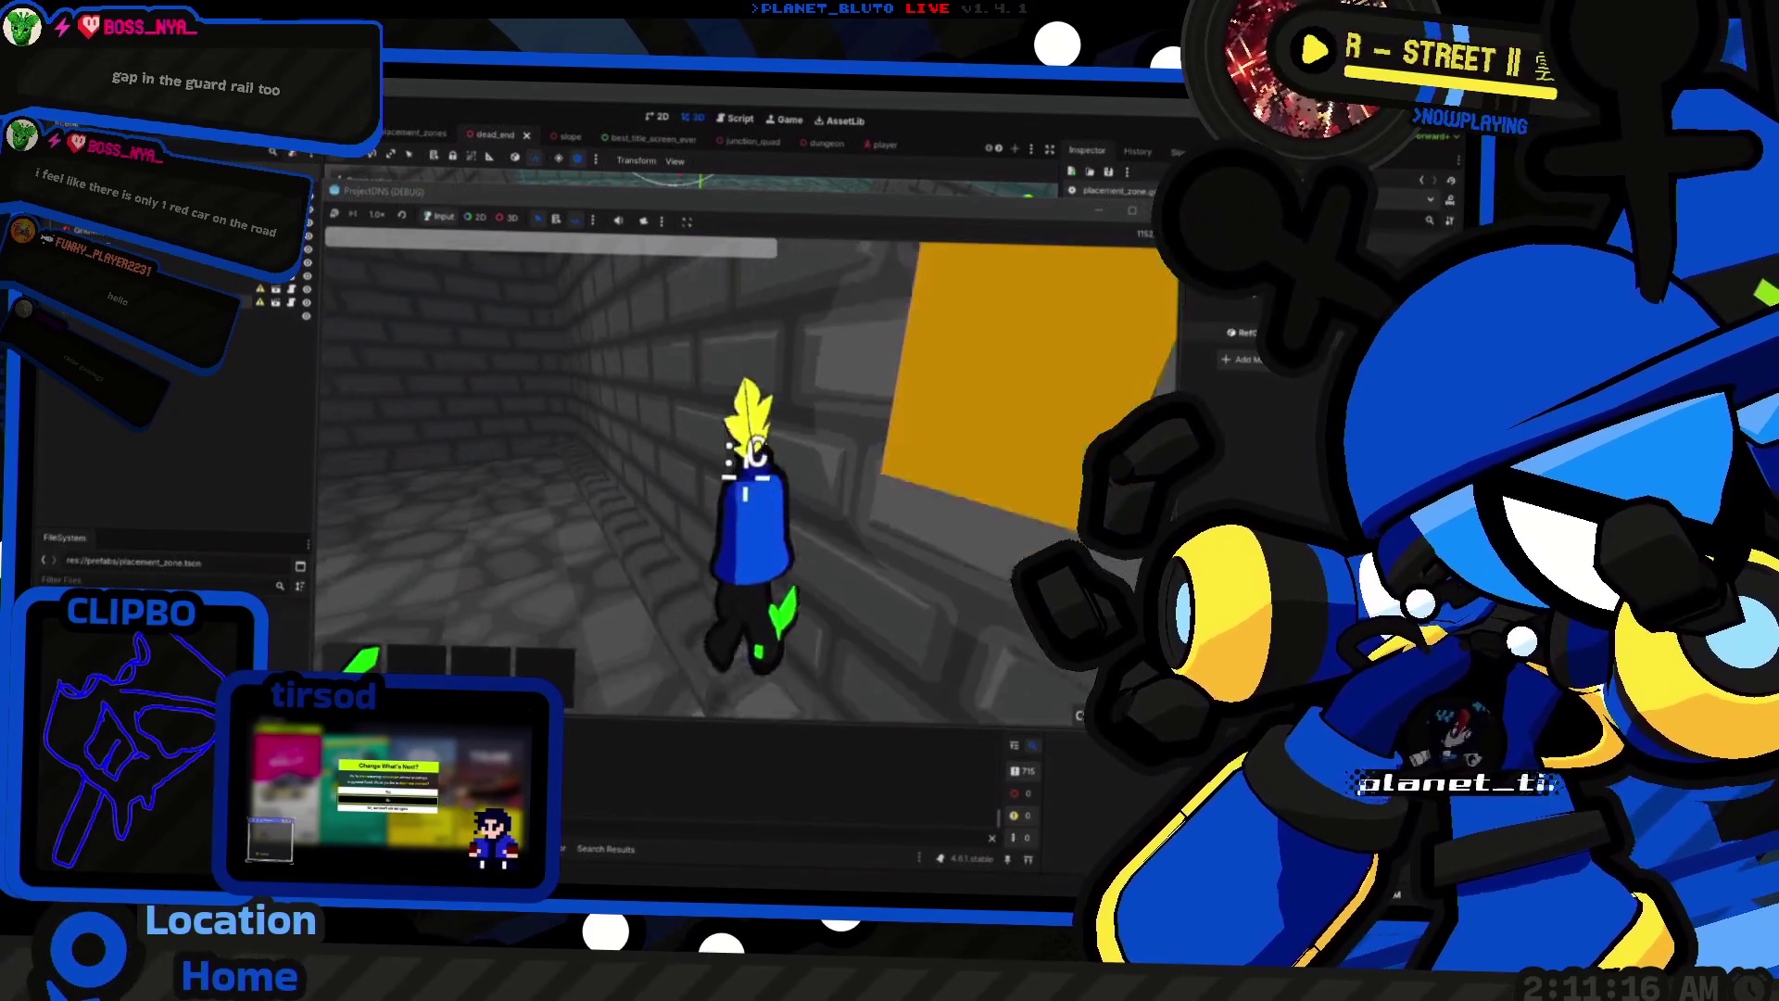
key("w")
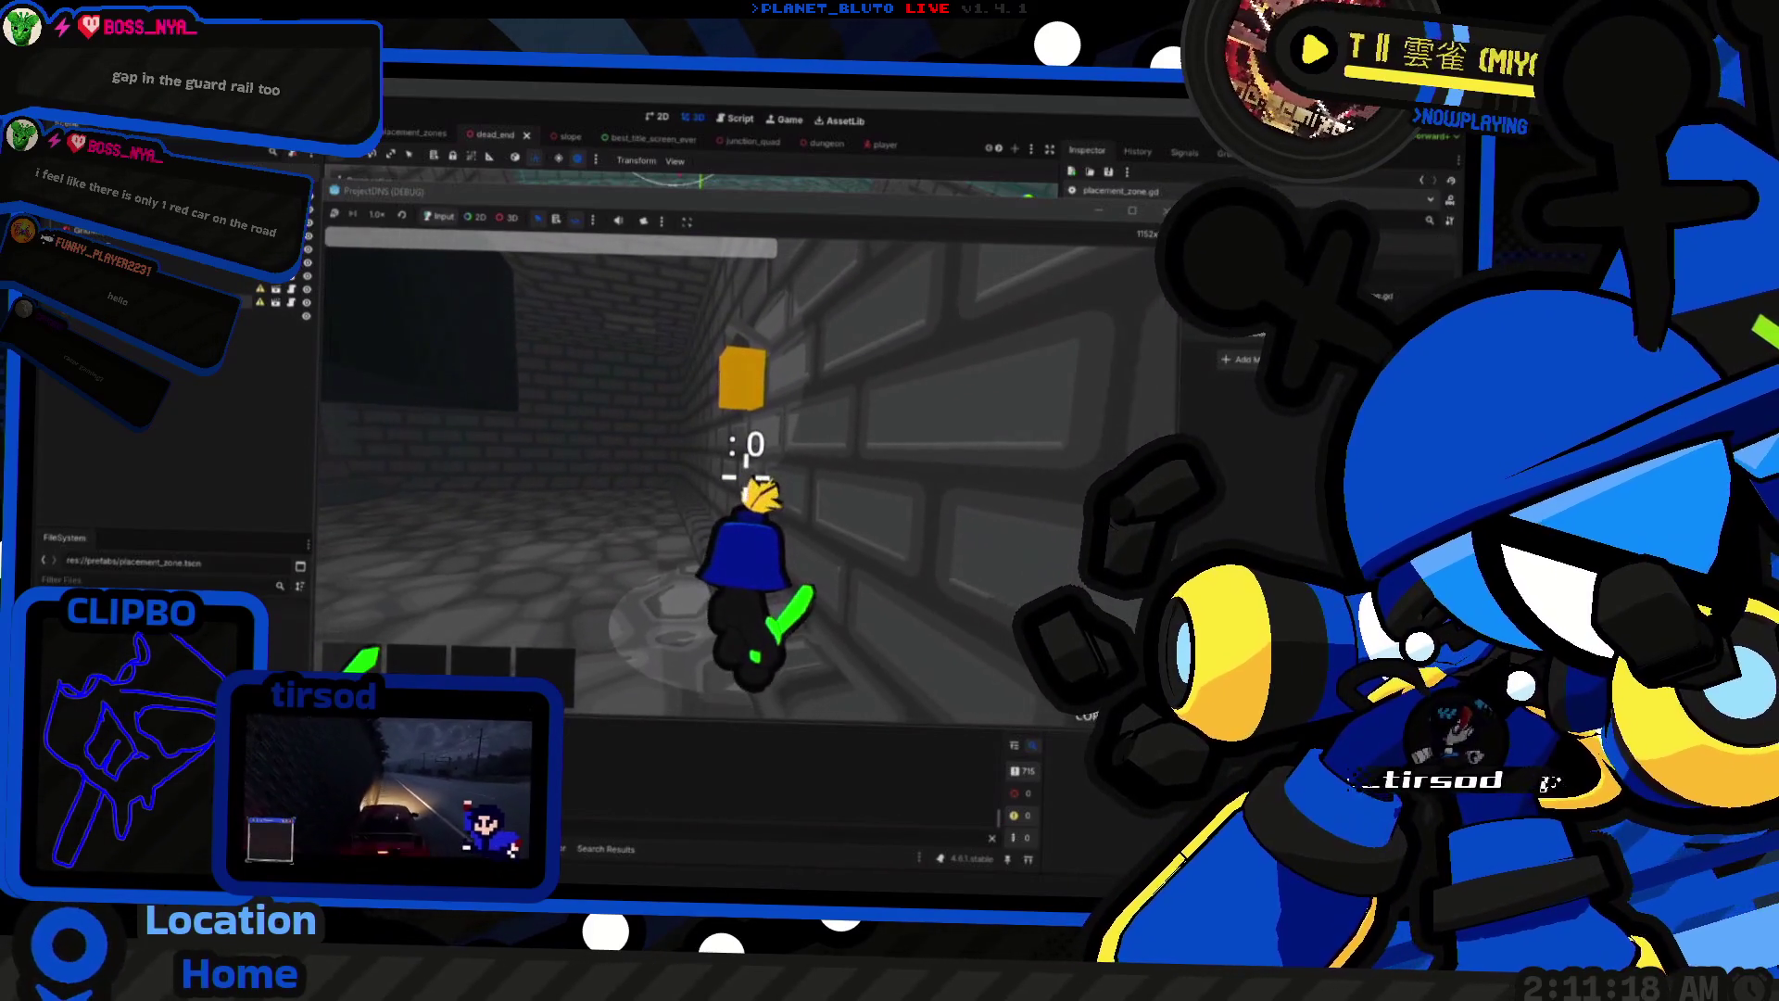
key("w")
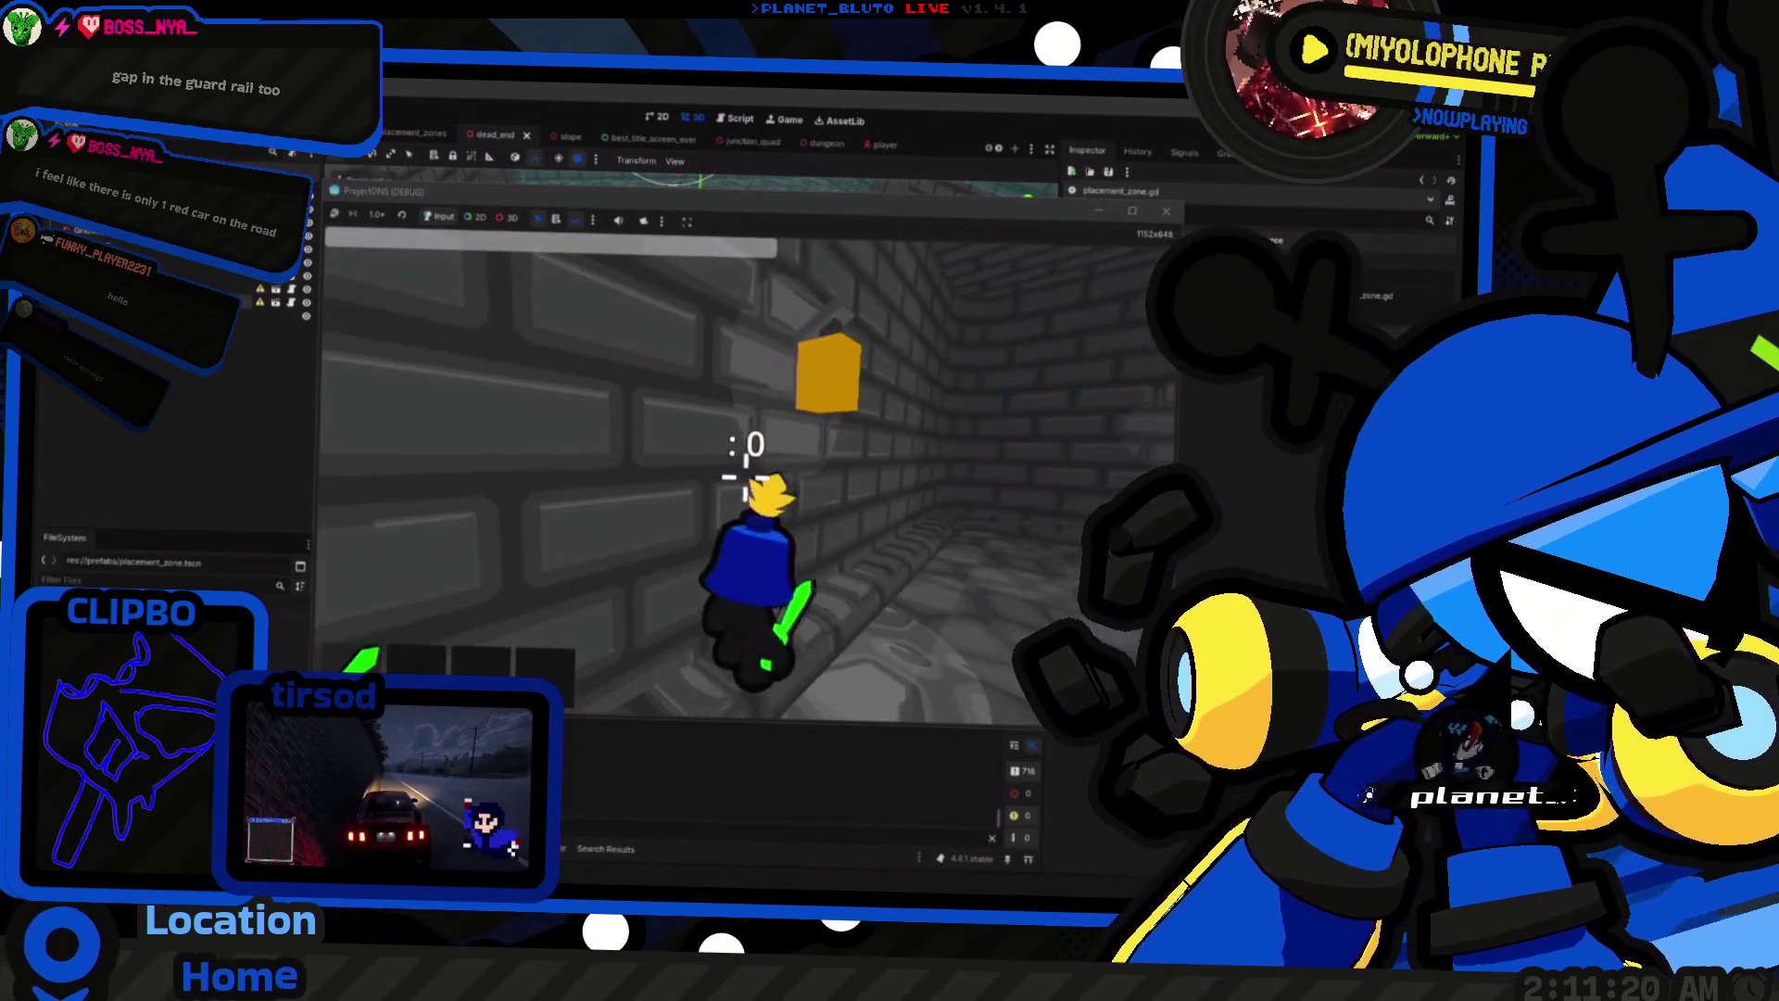
key("w")
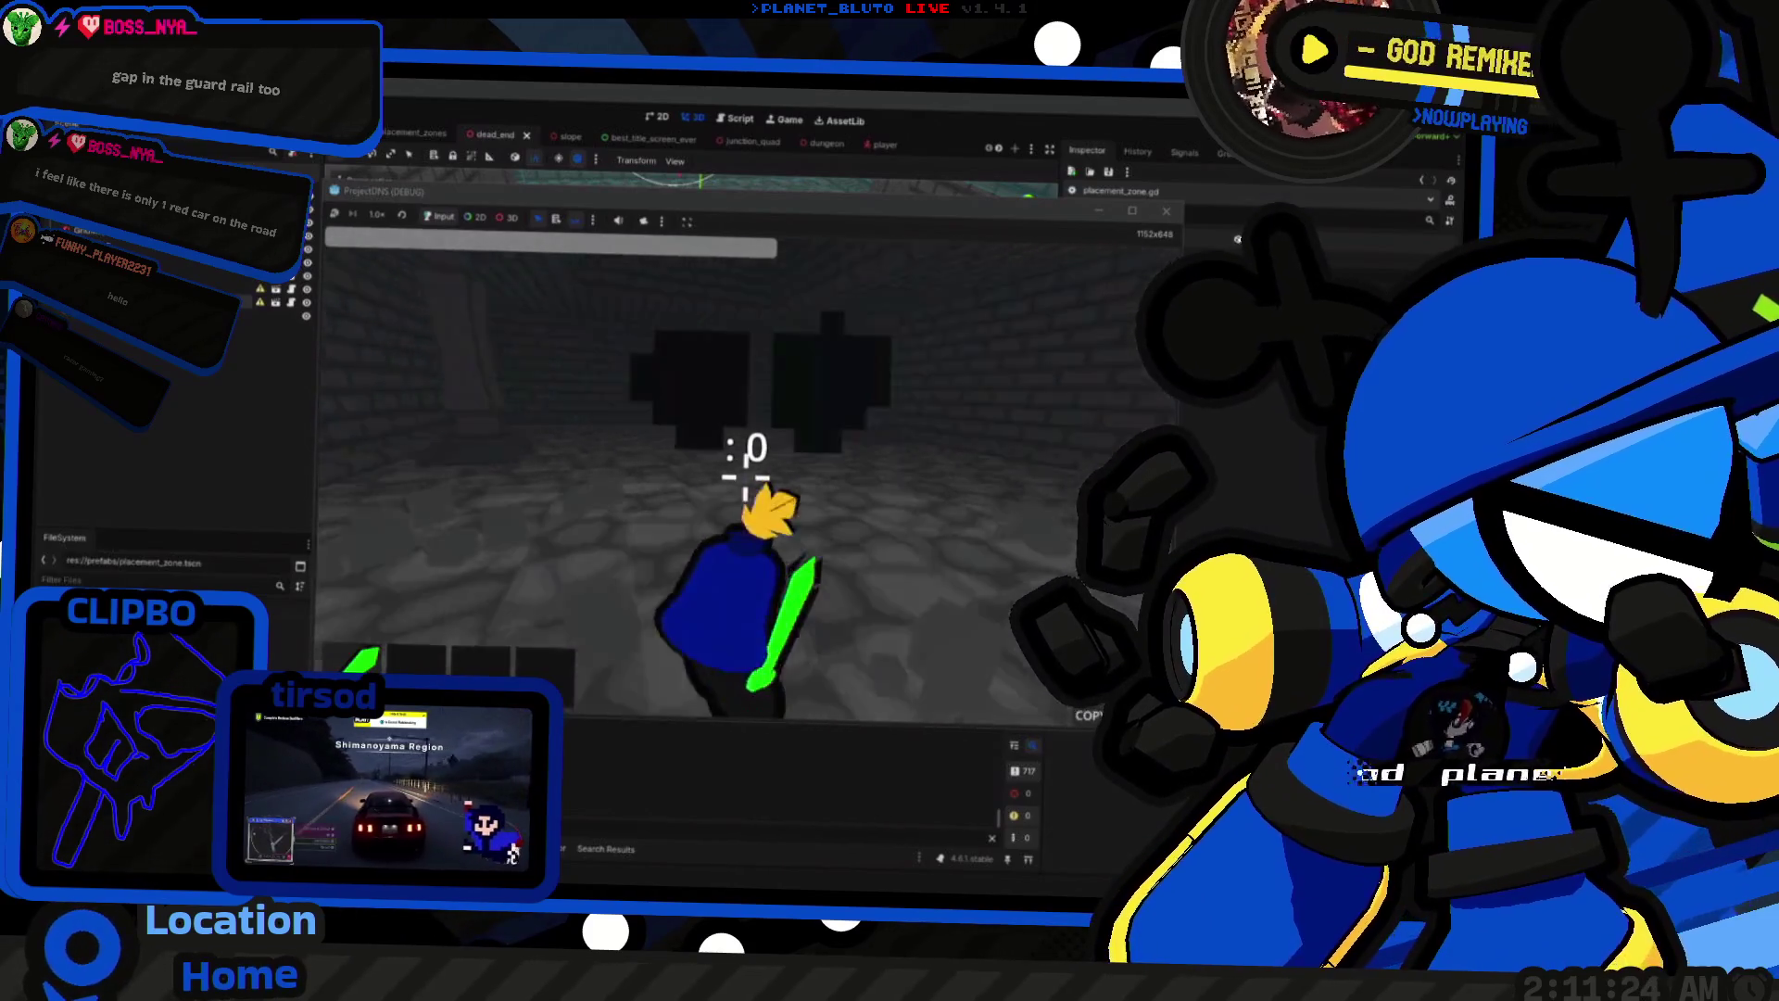
key("w")
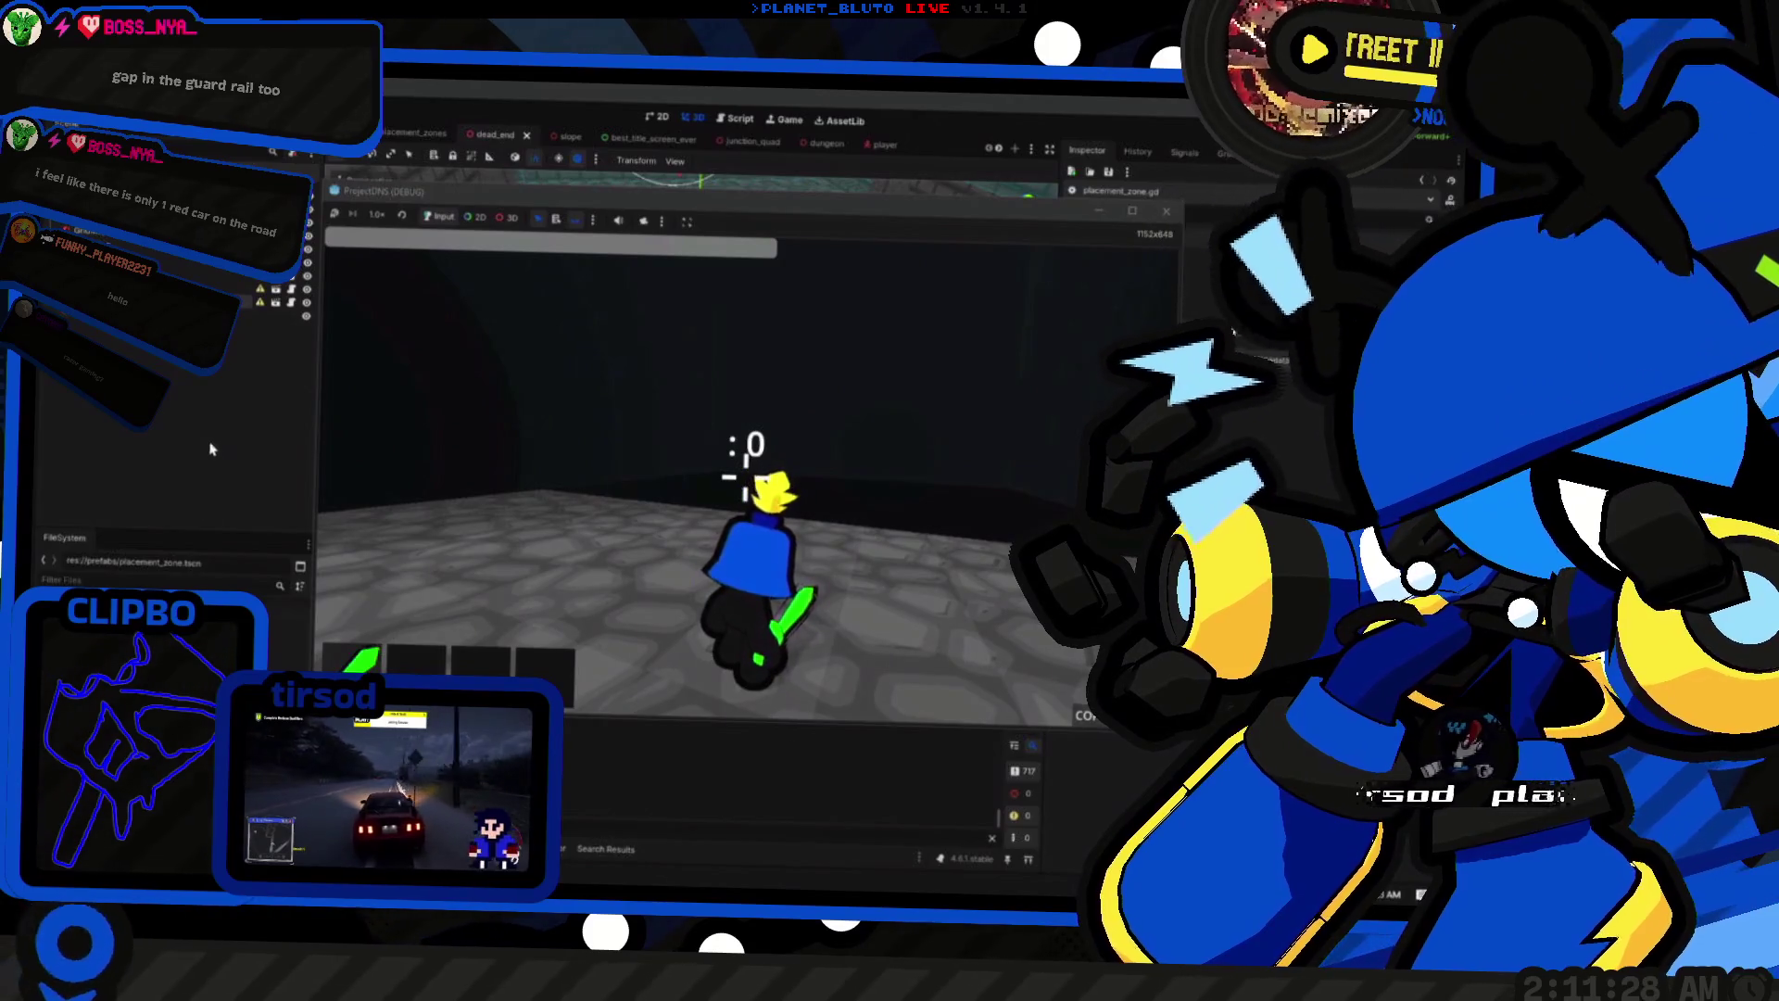
key("F8")
left_click(672, 249)
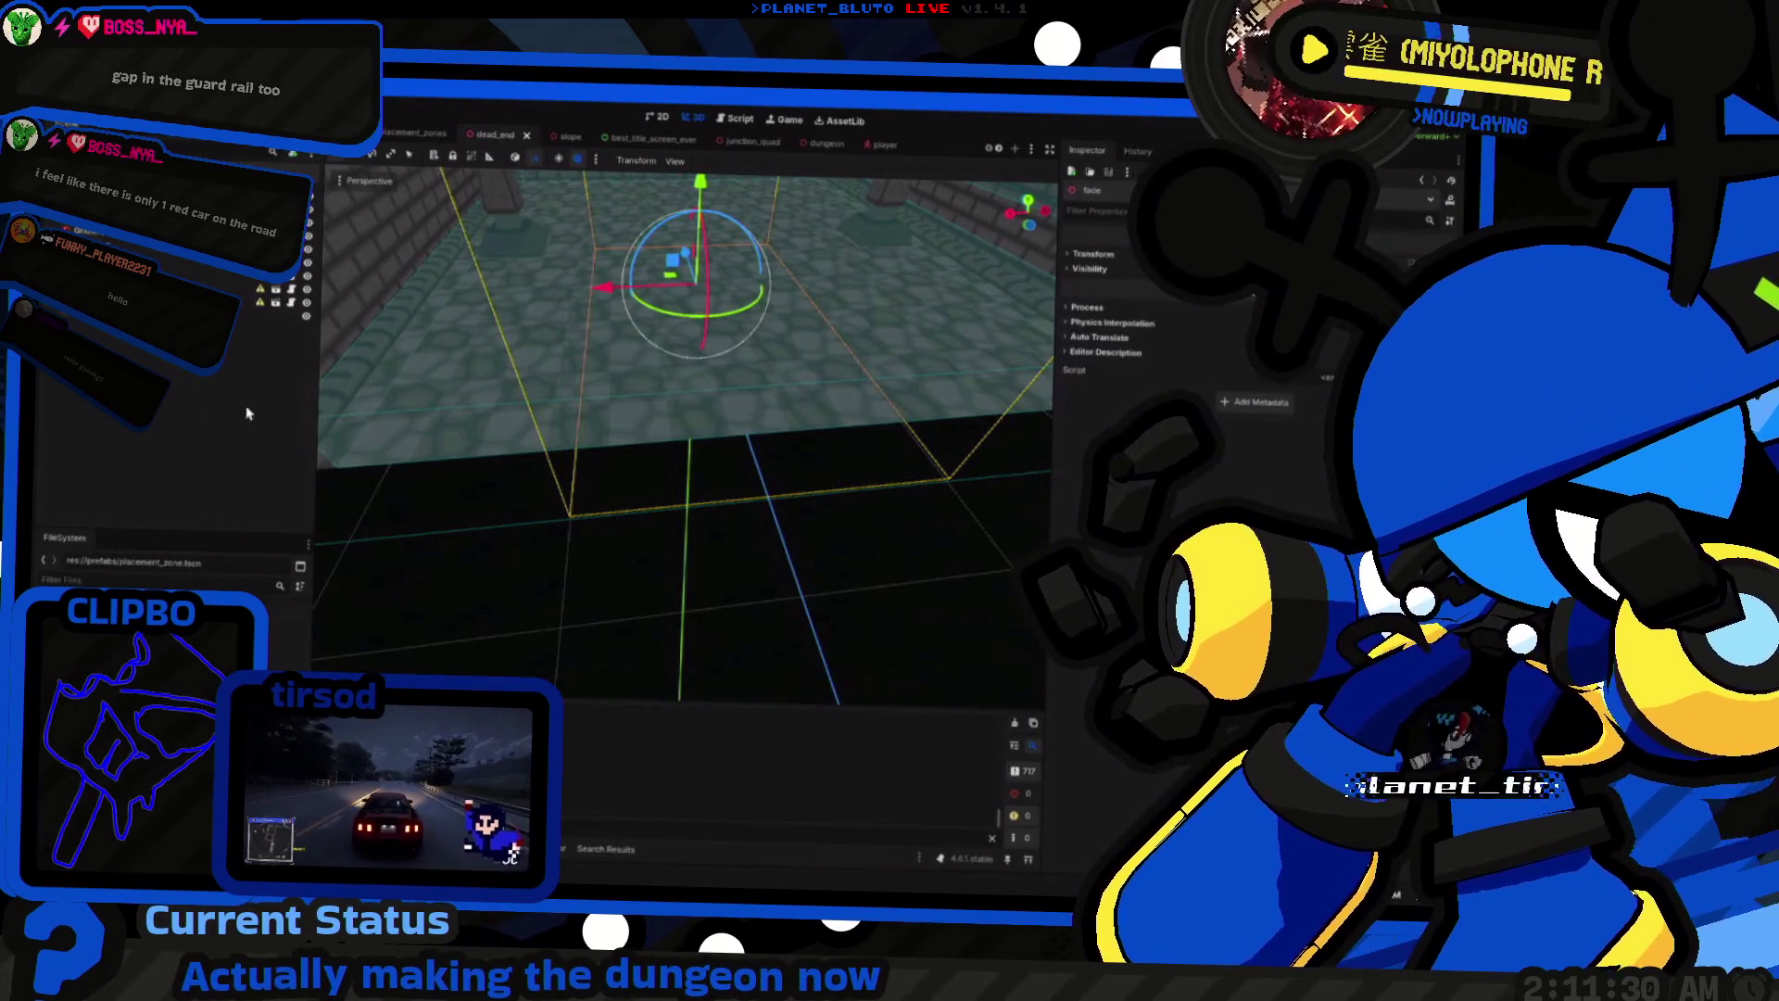
Step: Trim the end of the floor shader's lighting line and relaunch the game
scroll(615, 768, "down", 1)
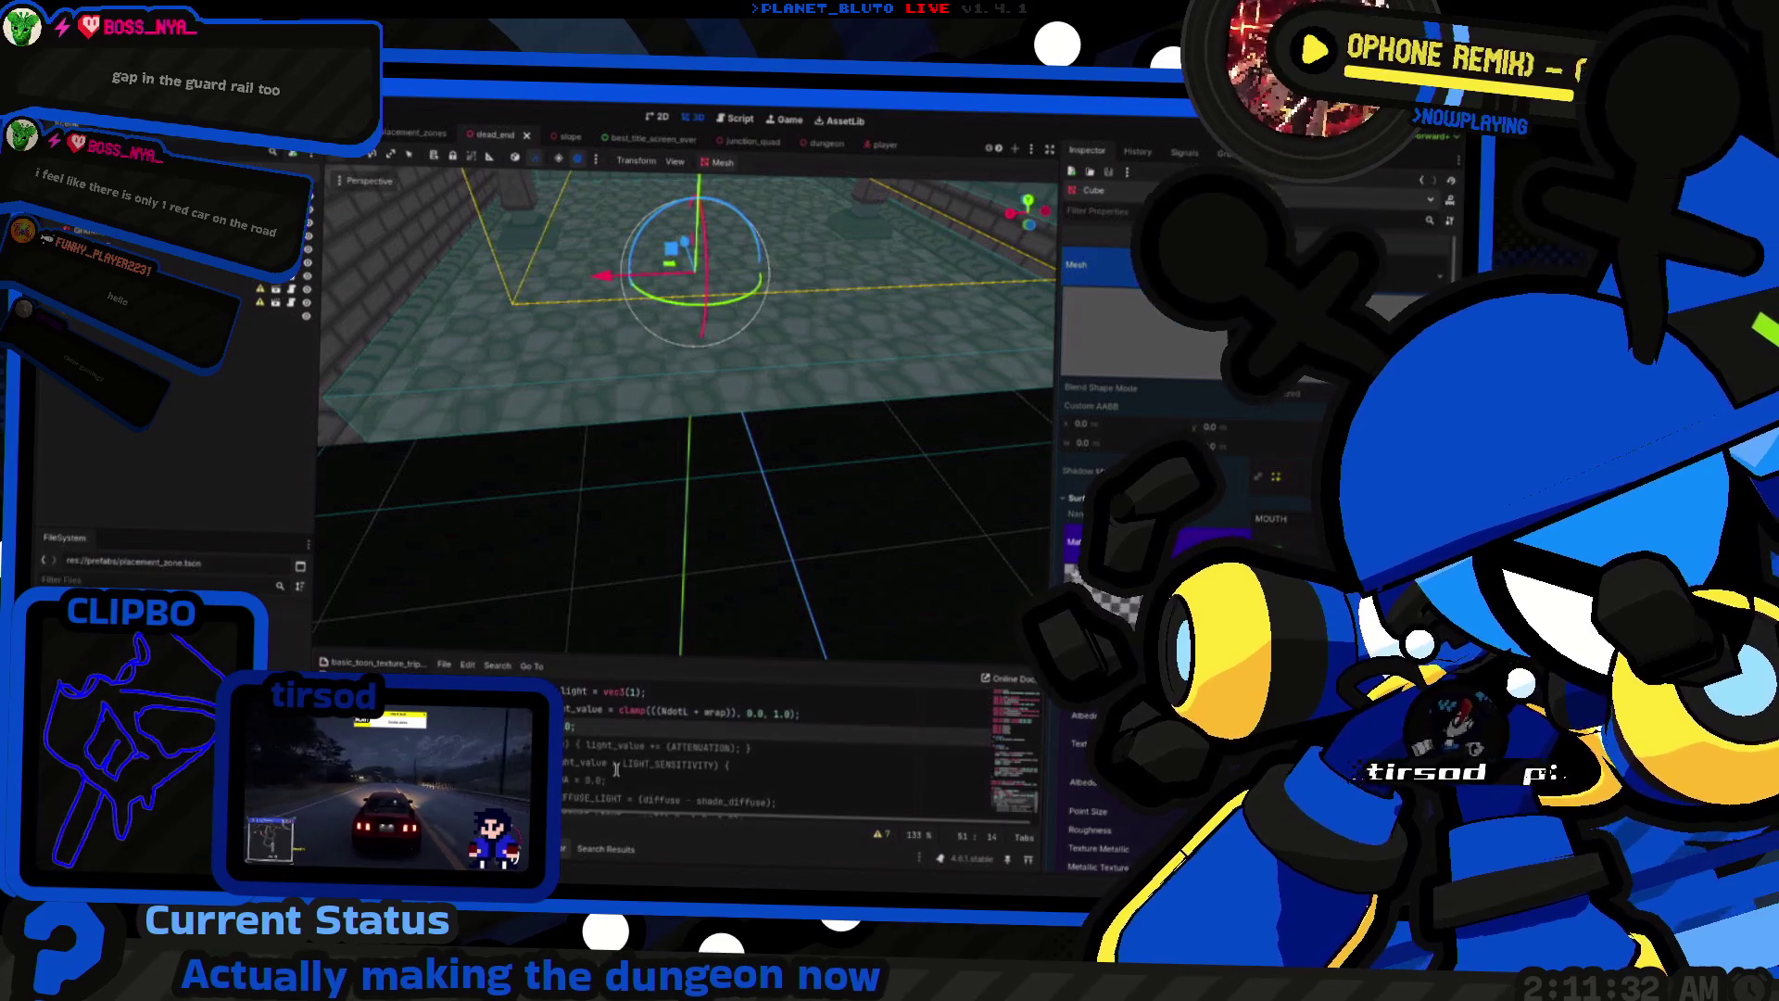
key("BackSpace")
key("BackSpace")
key("BackSpace")
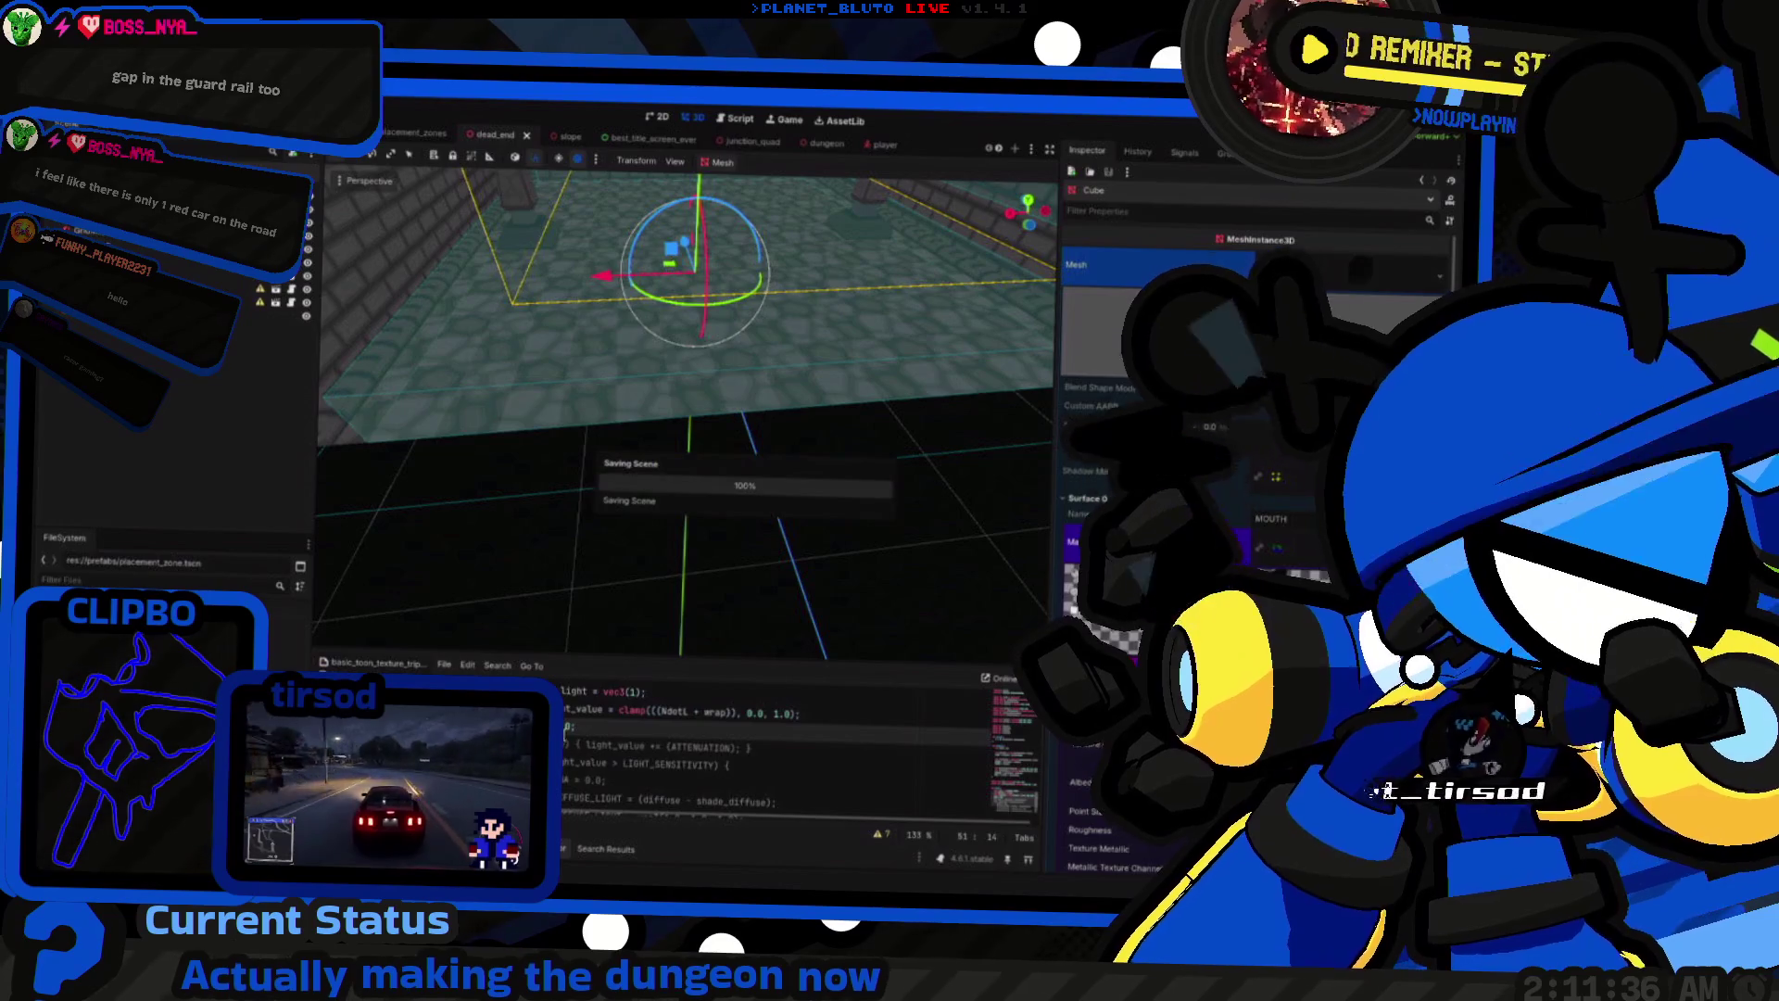
key("F5")
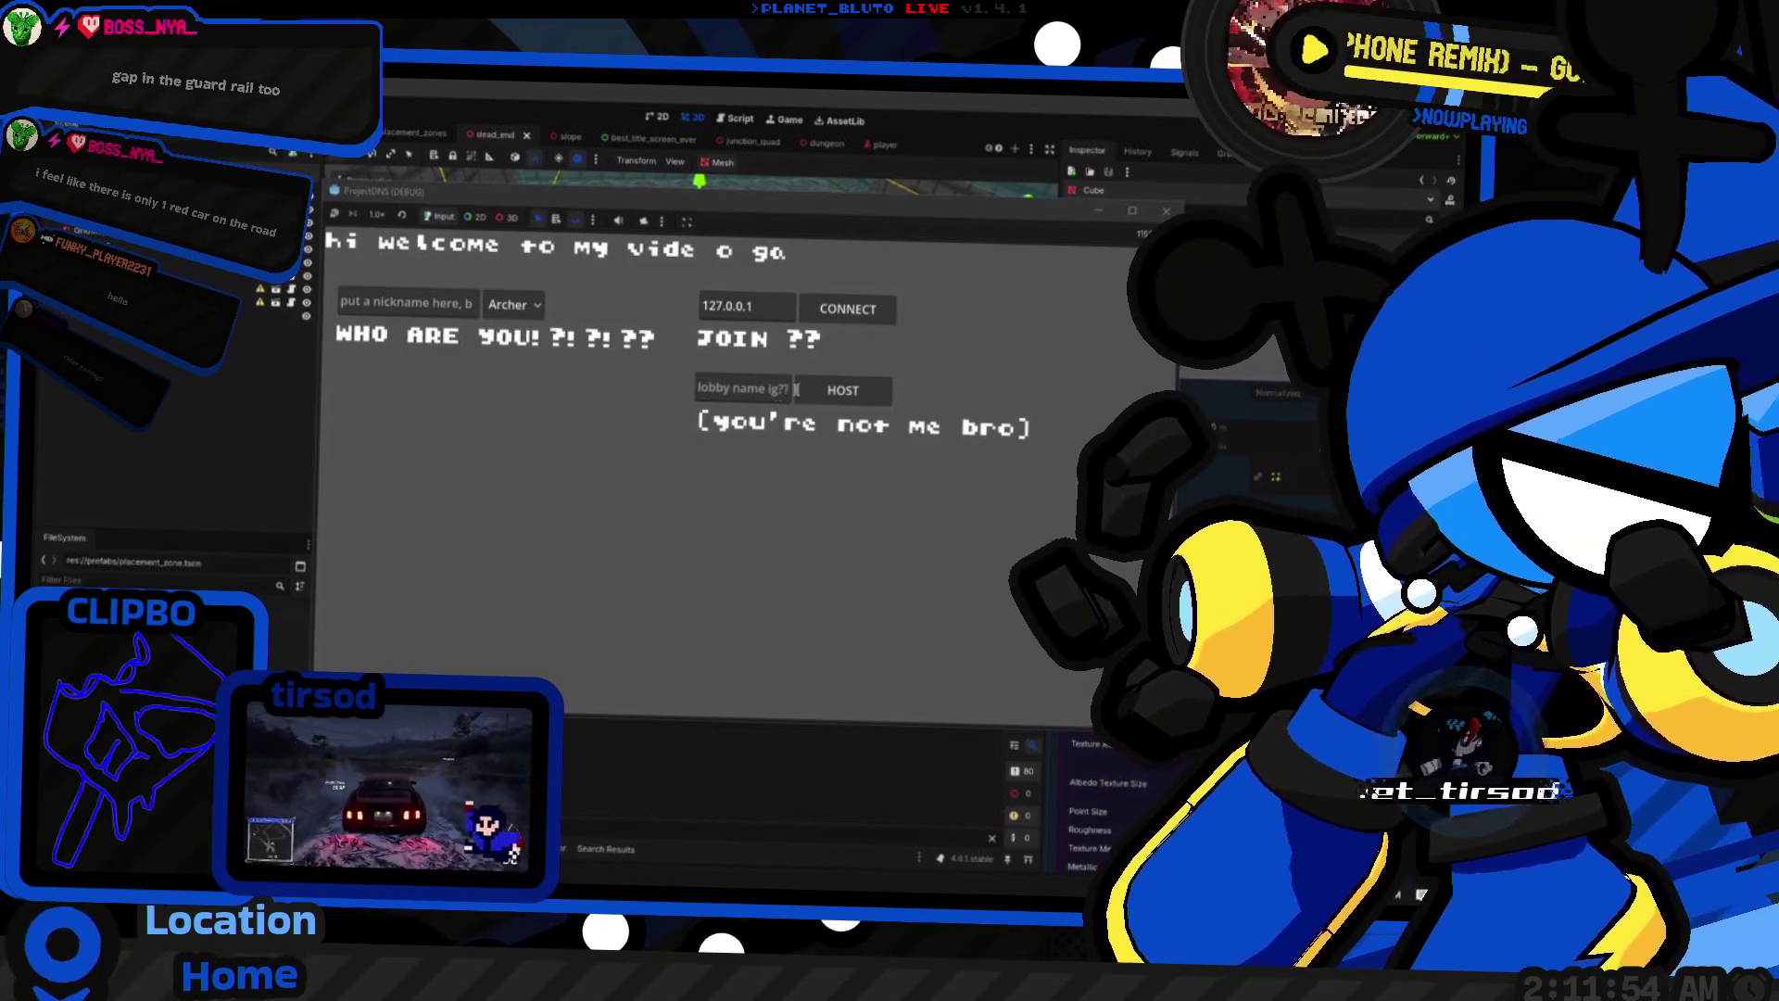
Step: Join as a Knight, walk the player forward along the wall, then return to the editor
left_click(512, 305)
left_click(519, 353)
left_click(843, 390)
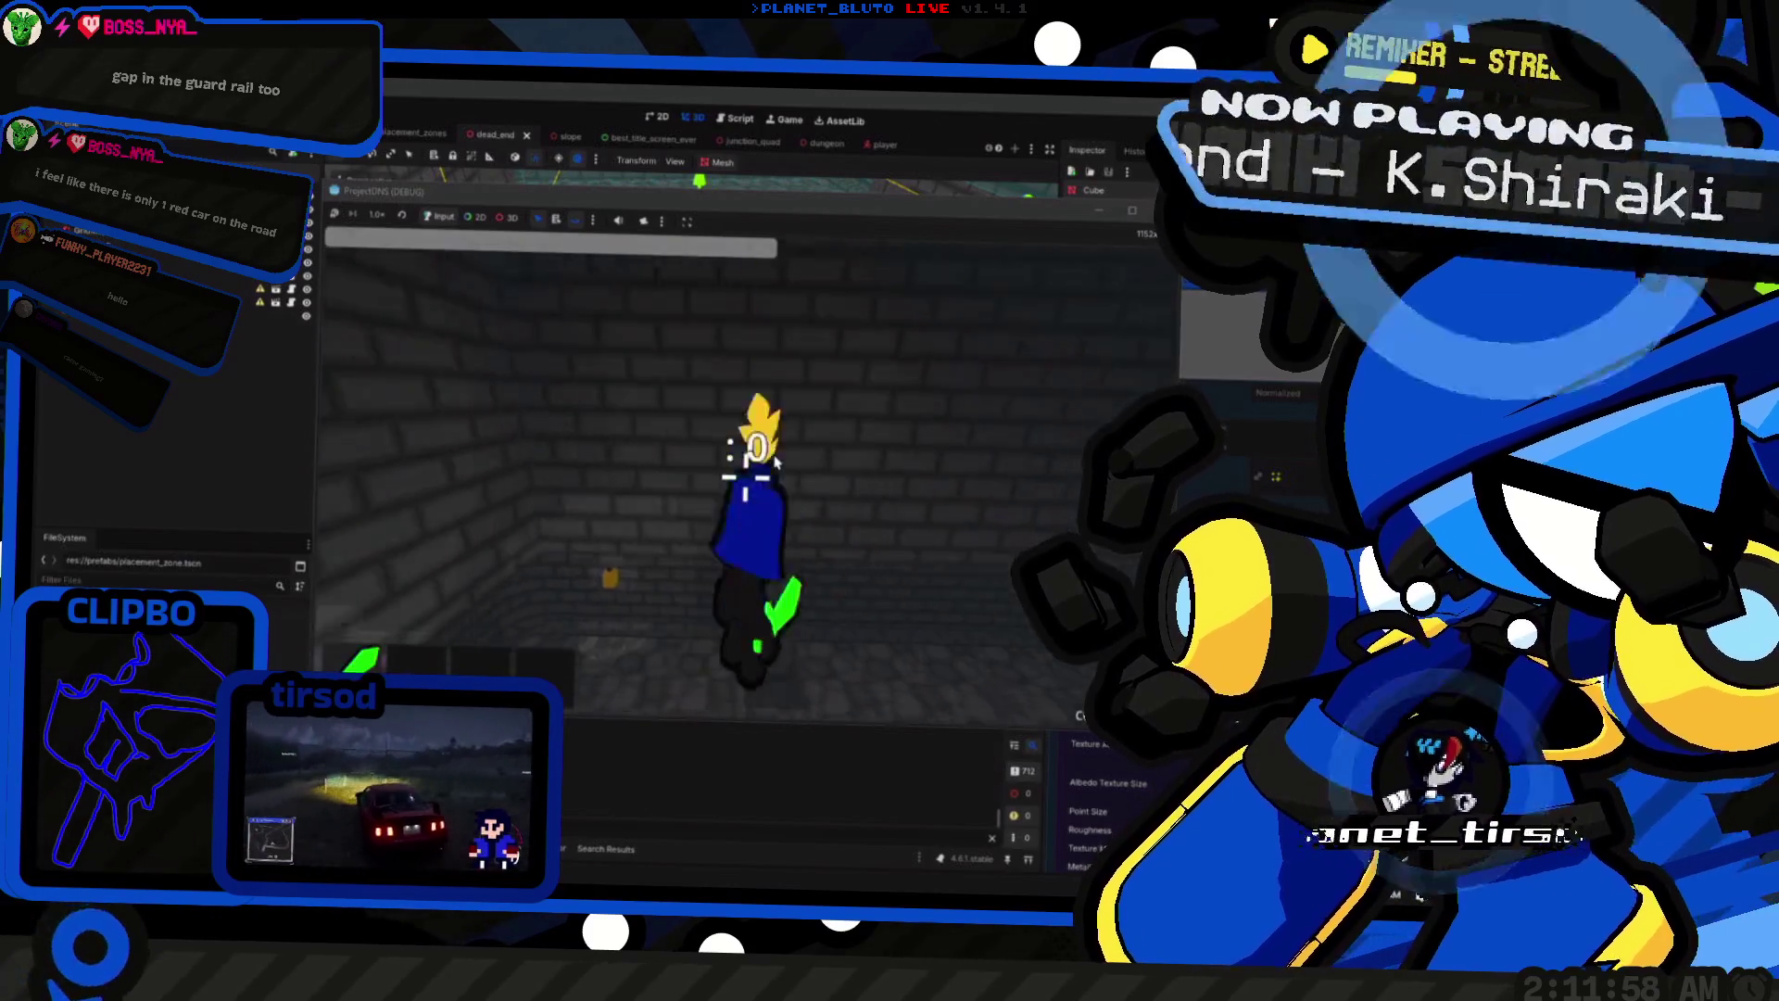
key("w")
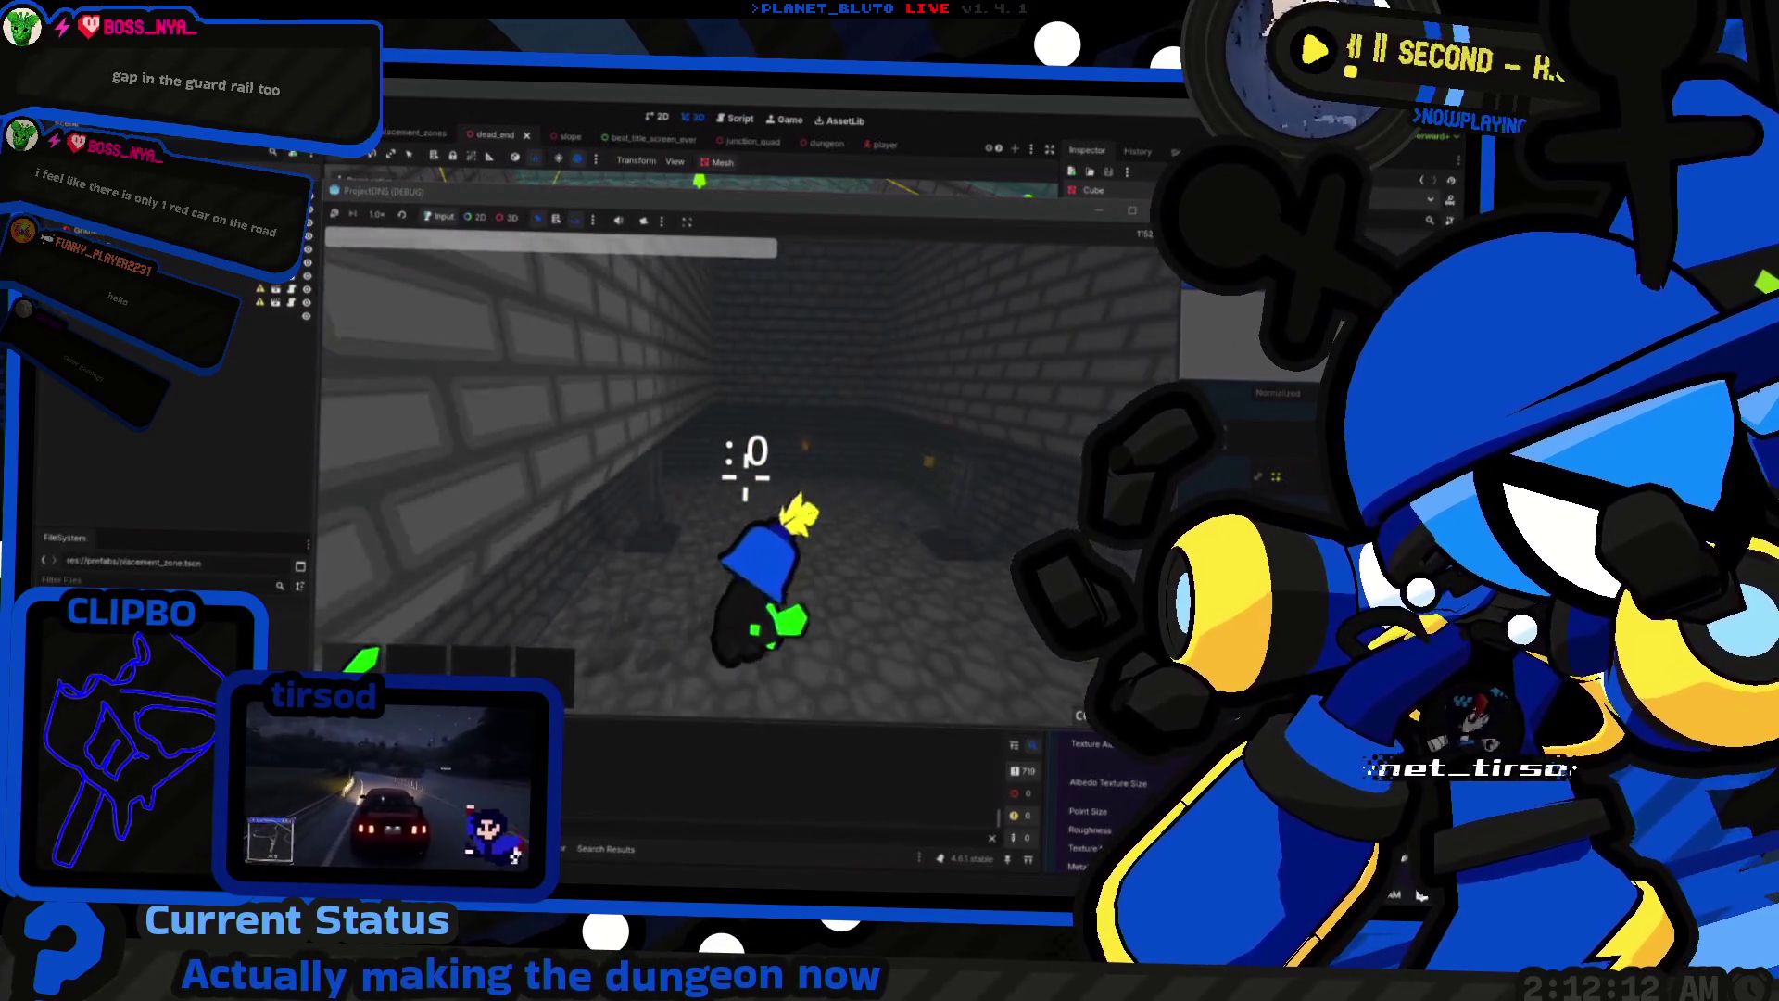
key("super+Tab")
key("Escape")
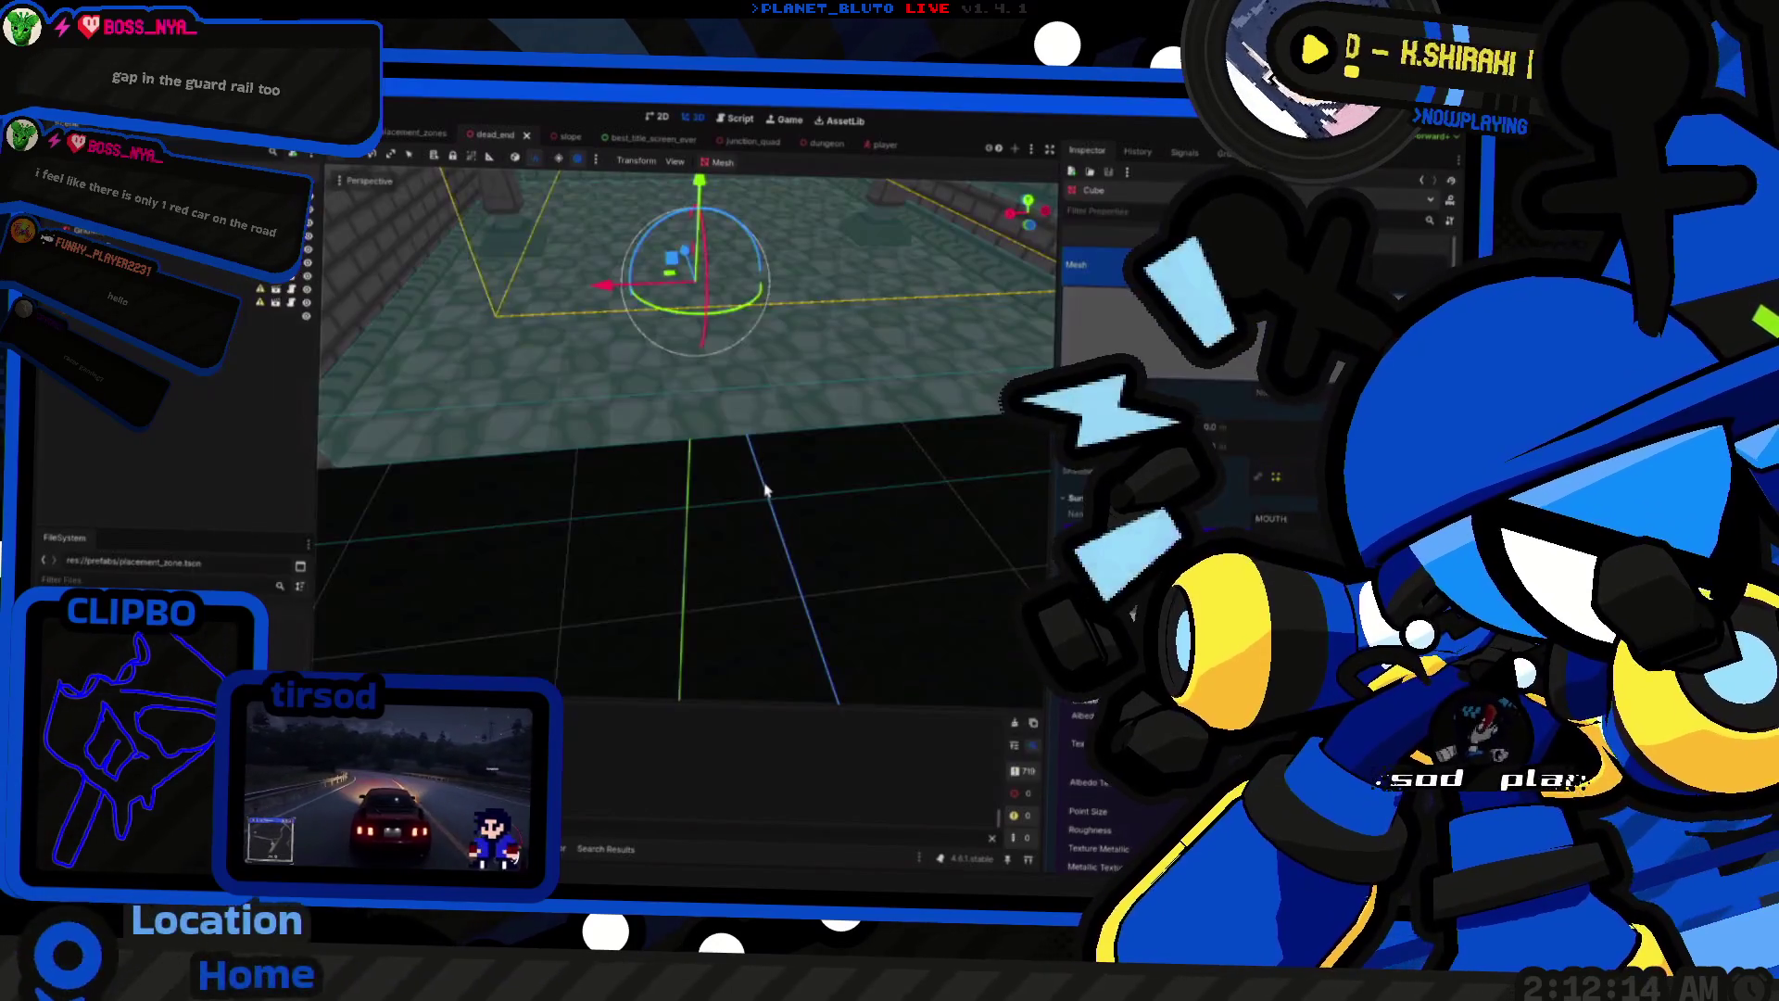
Step: Shorten Wall3 in the dead-end room by pulling its right end to the left
key("w")
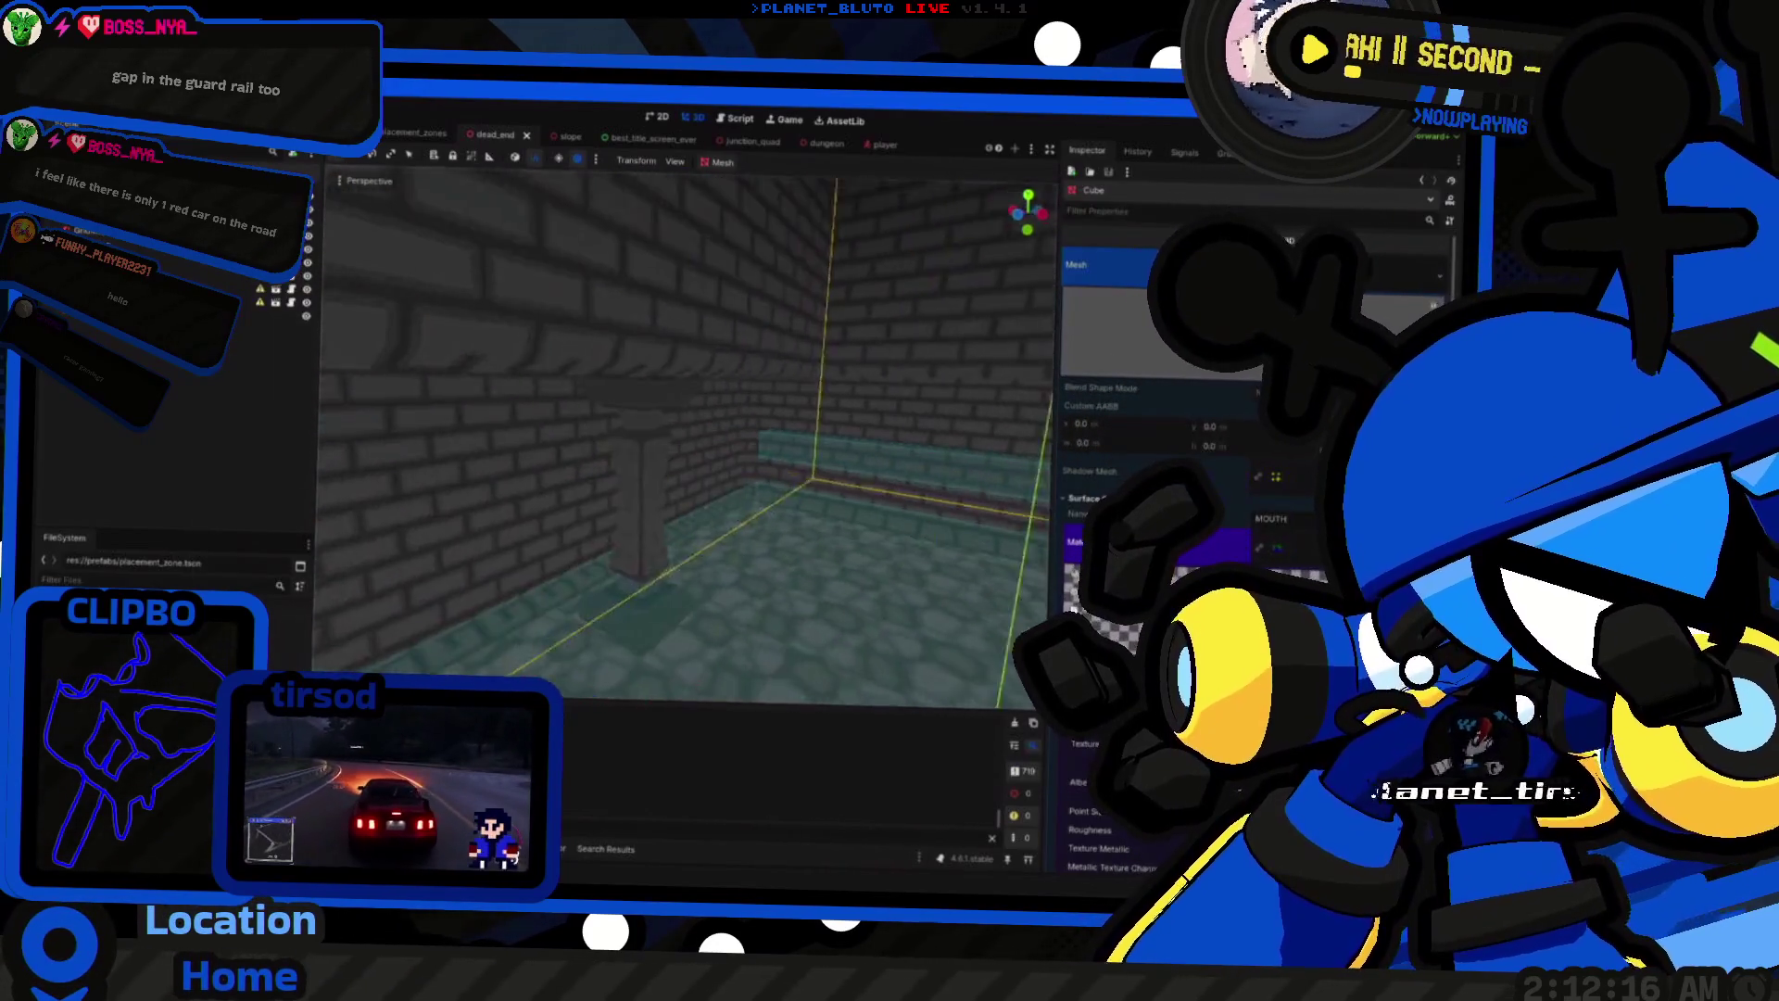
key("d")
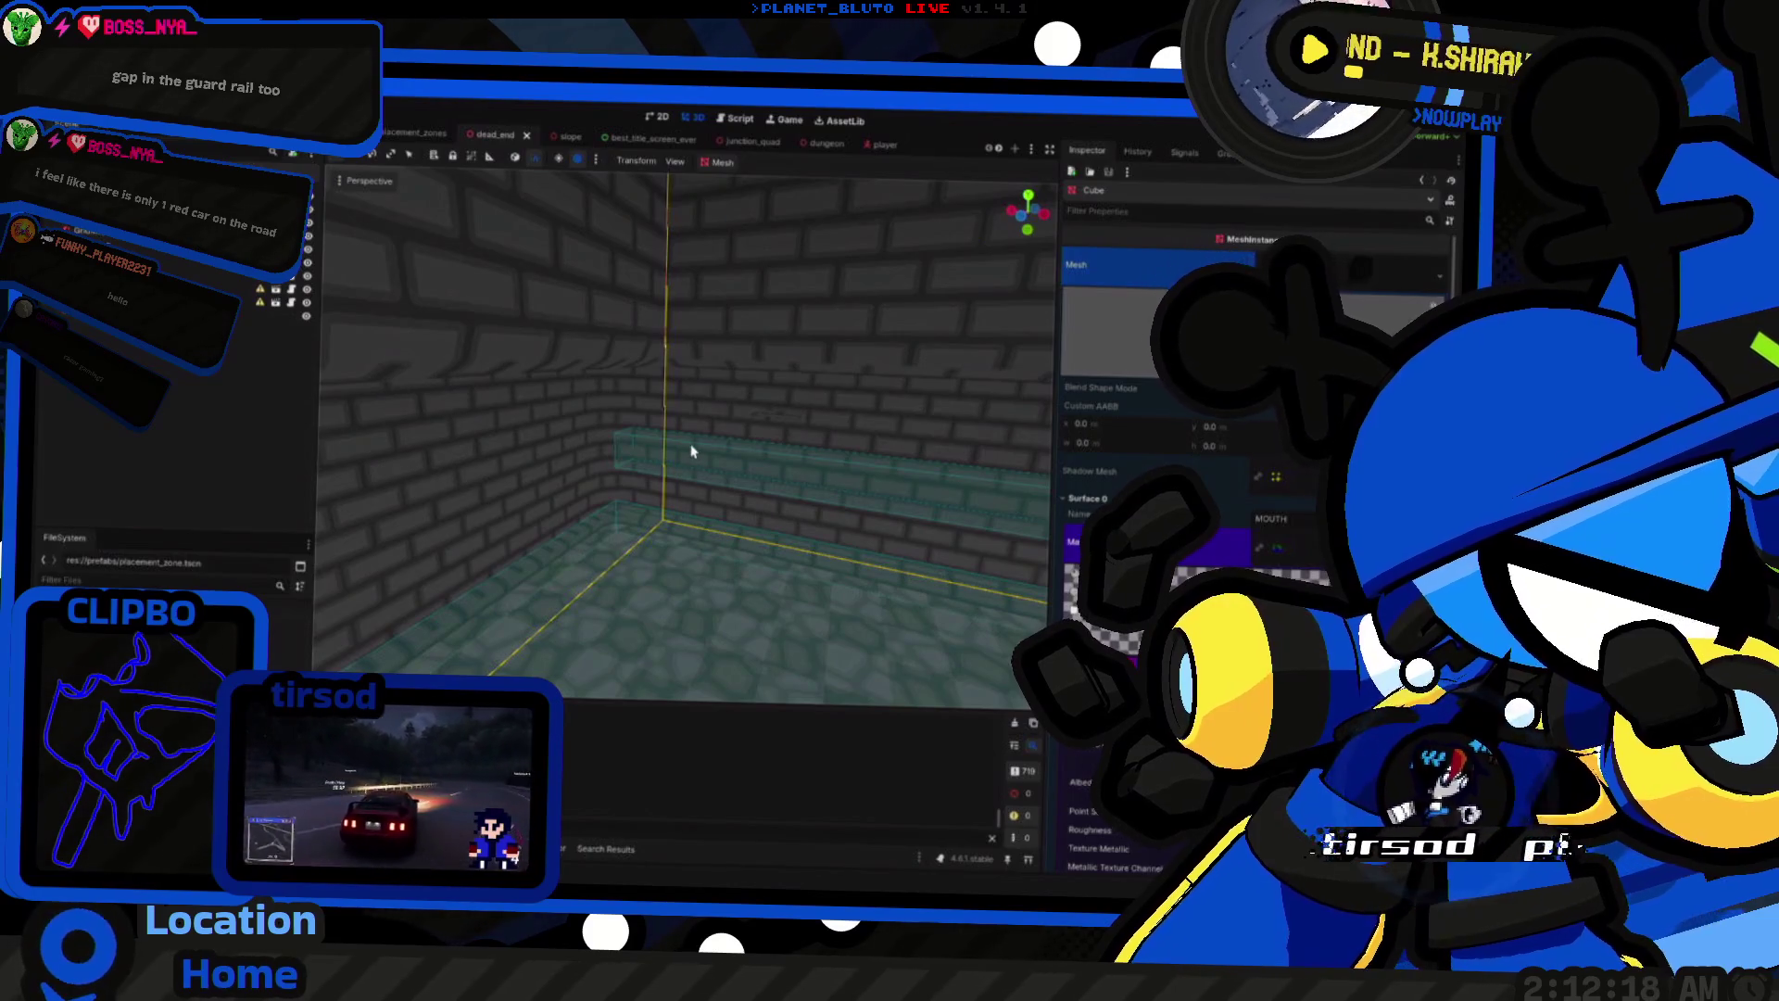
key("ctrl+d")
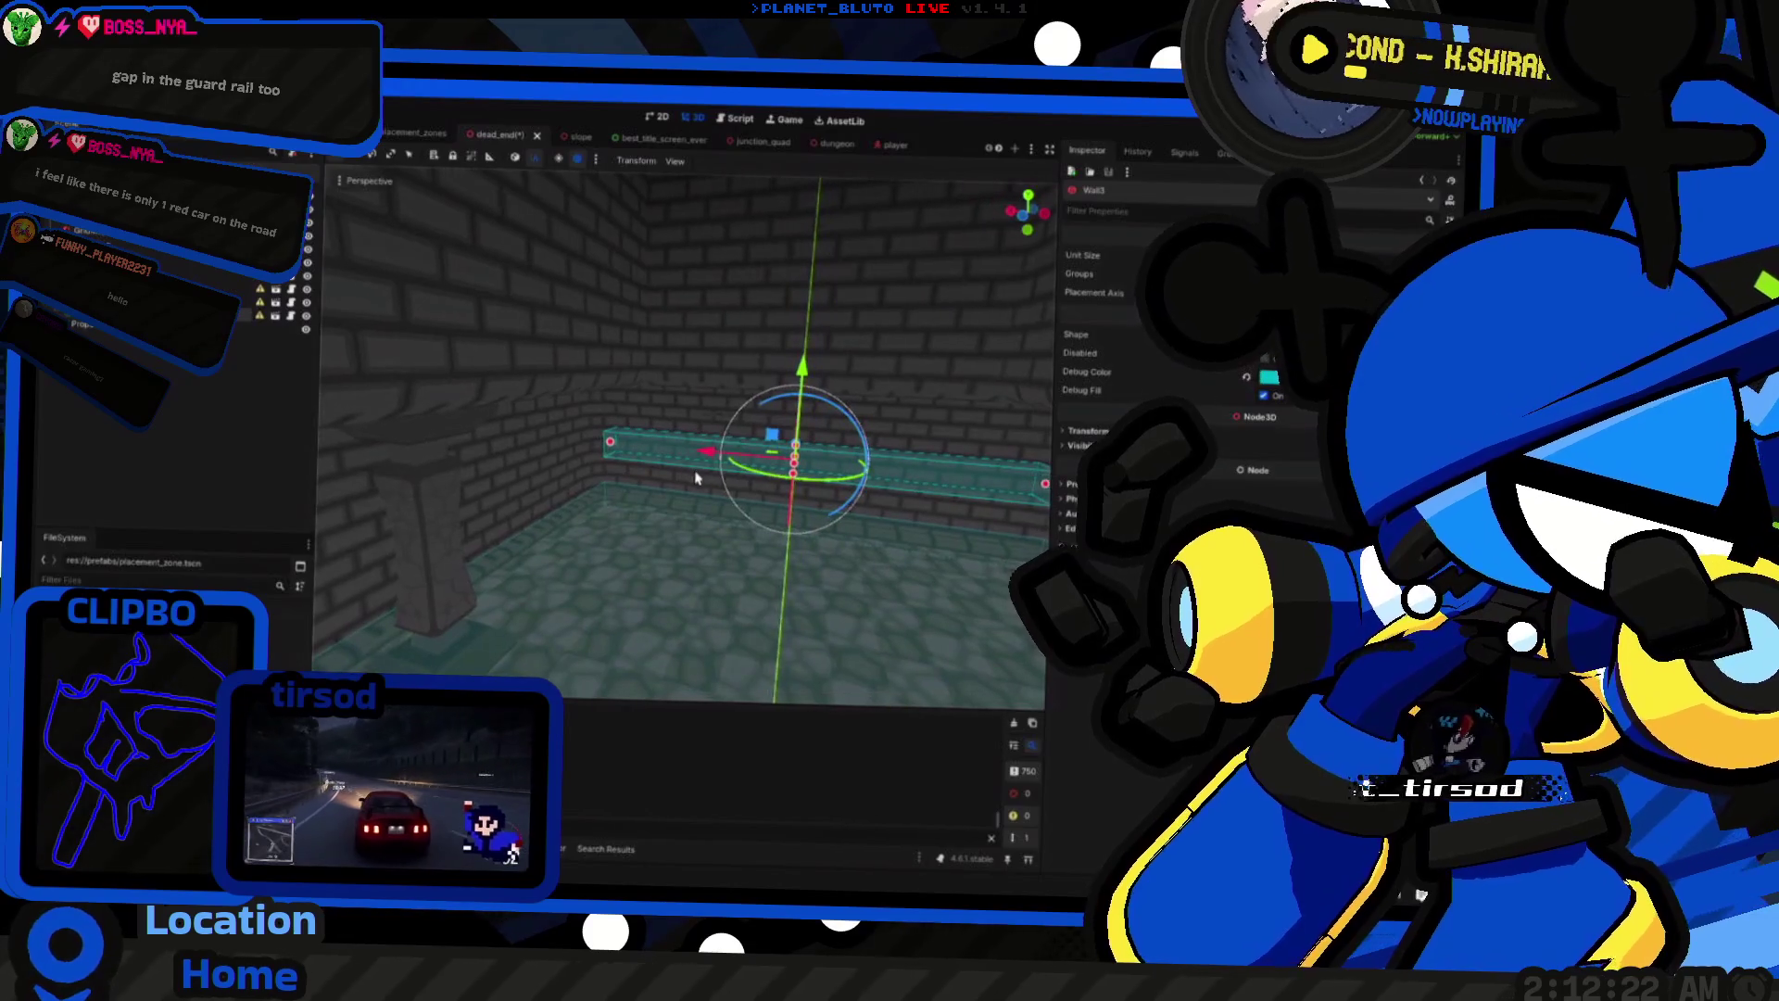
key("d")
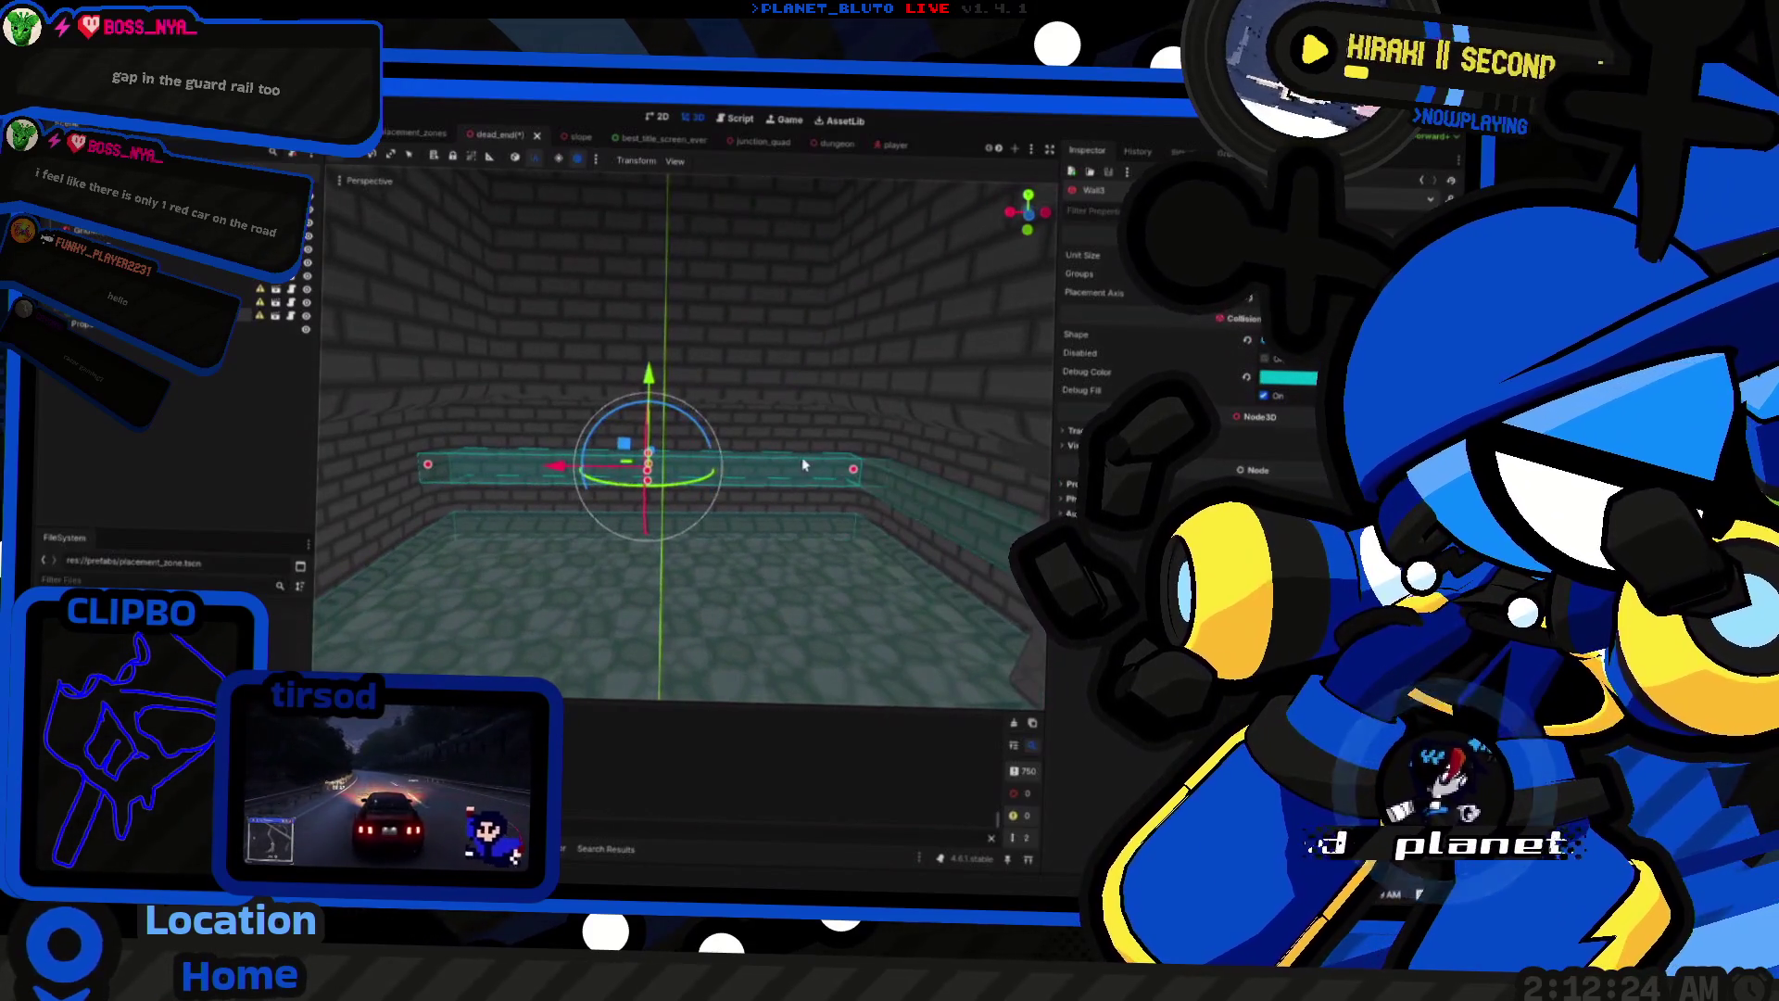
left_click_drag(853, 473, 448, 476)
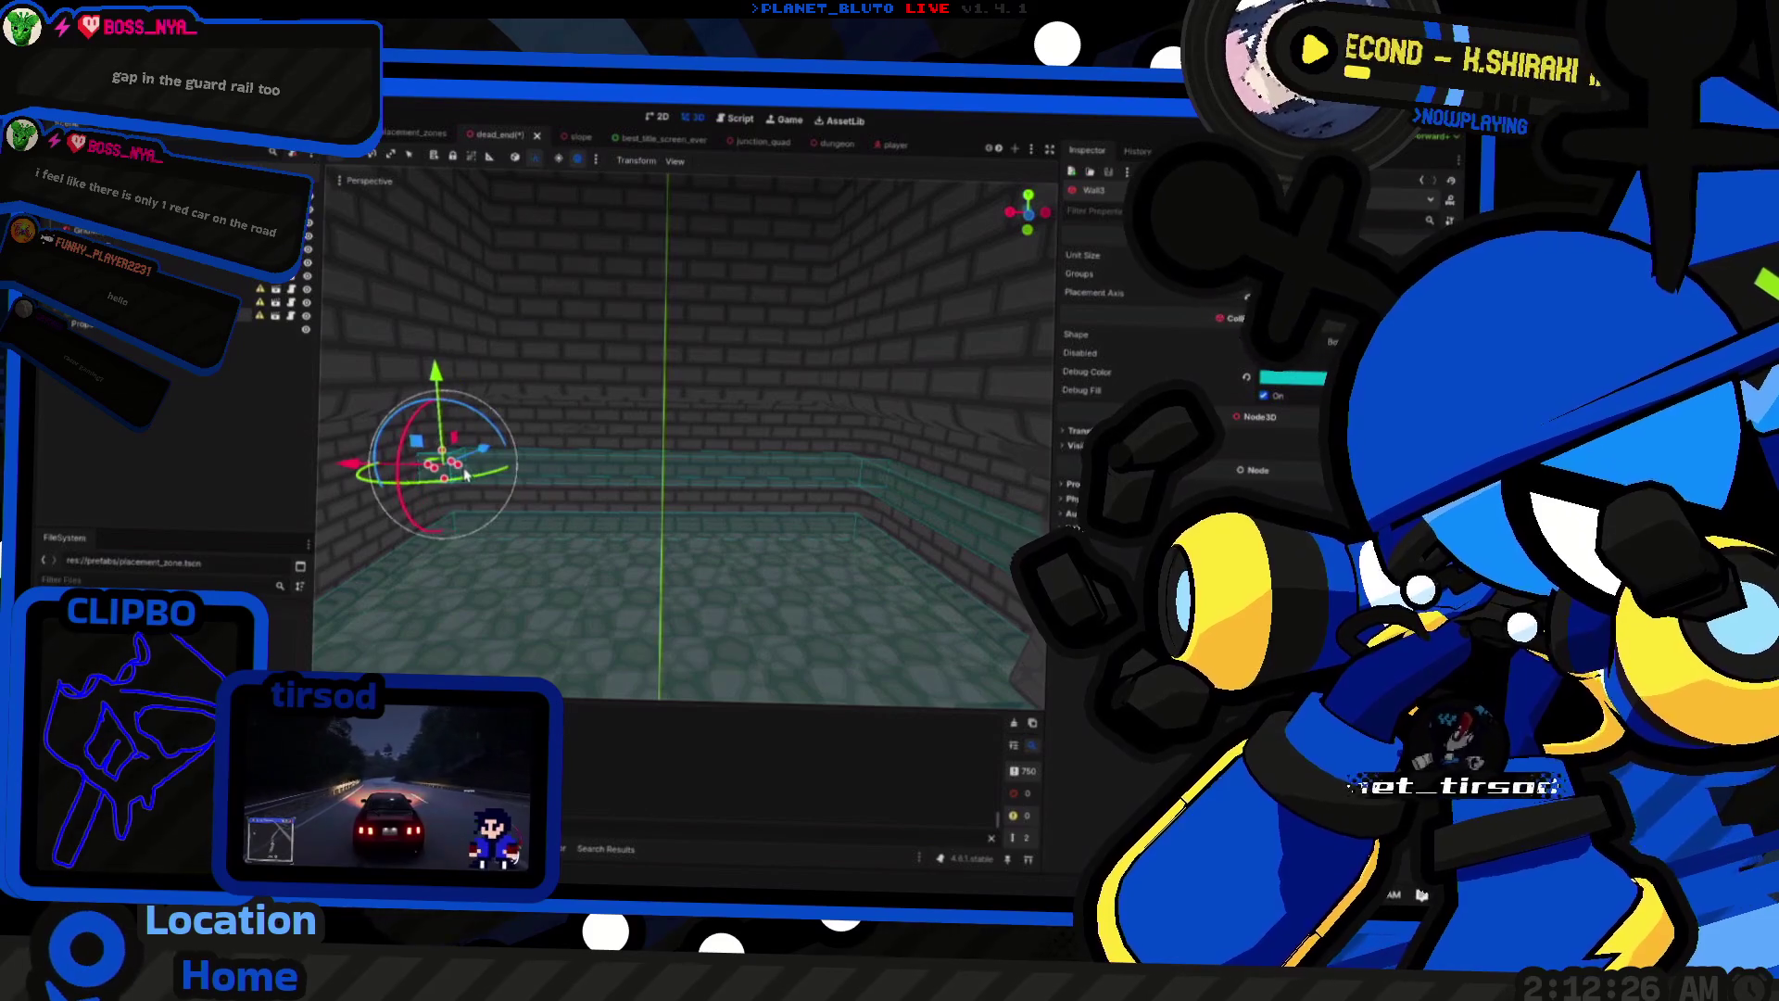
key("w")
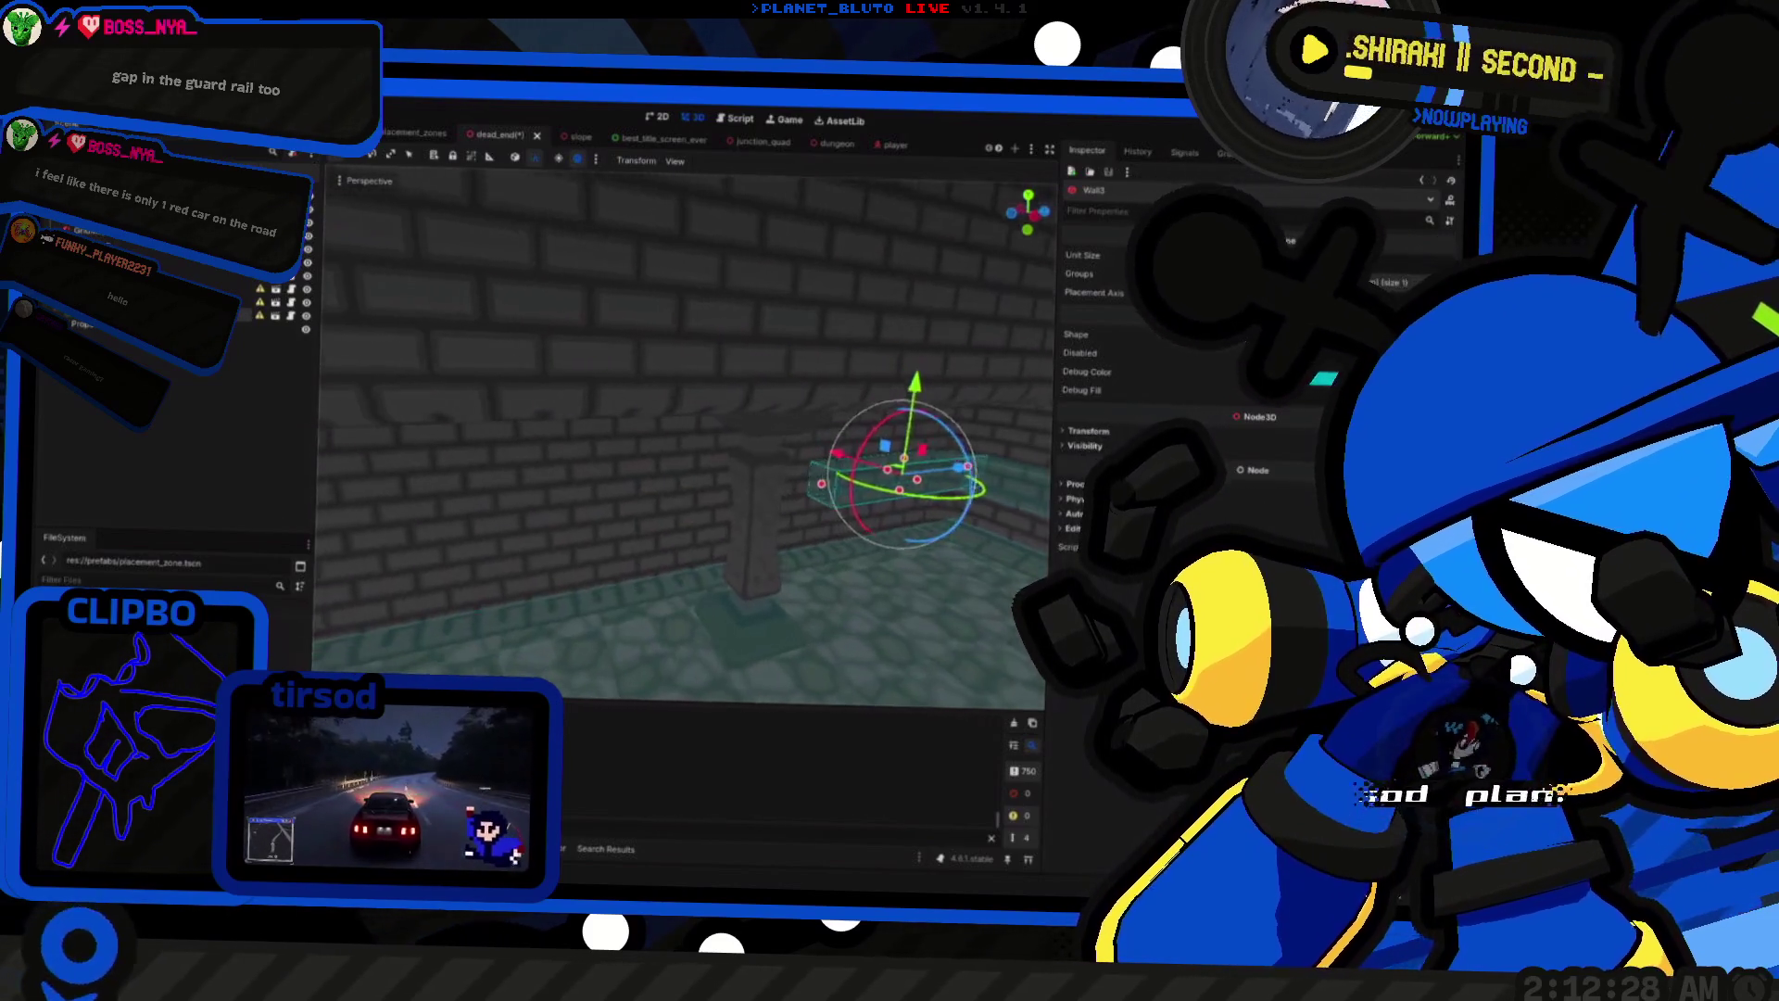
key("a")
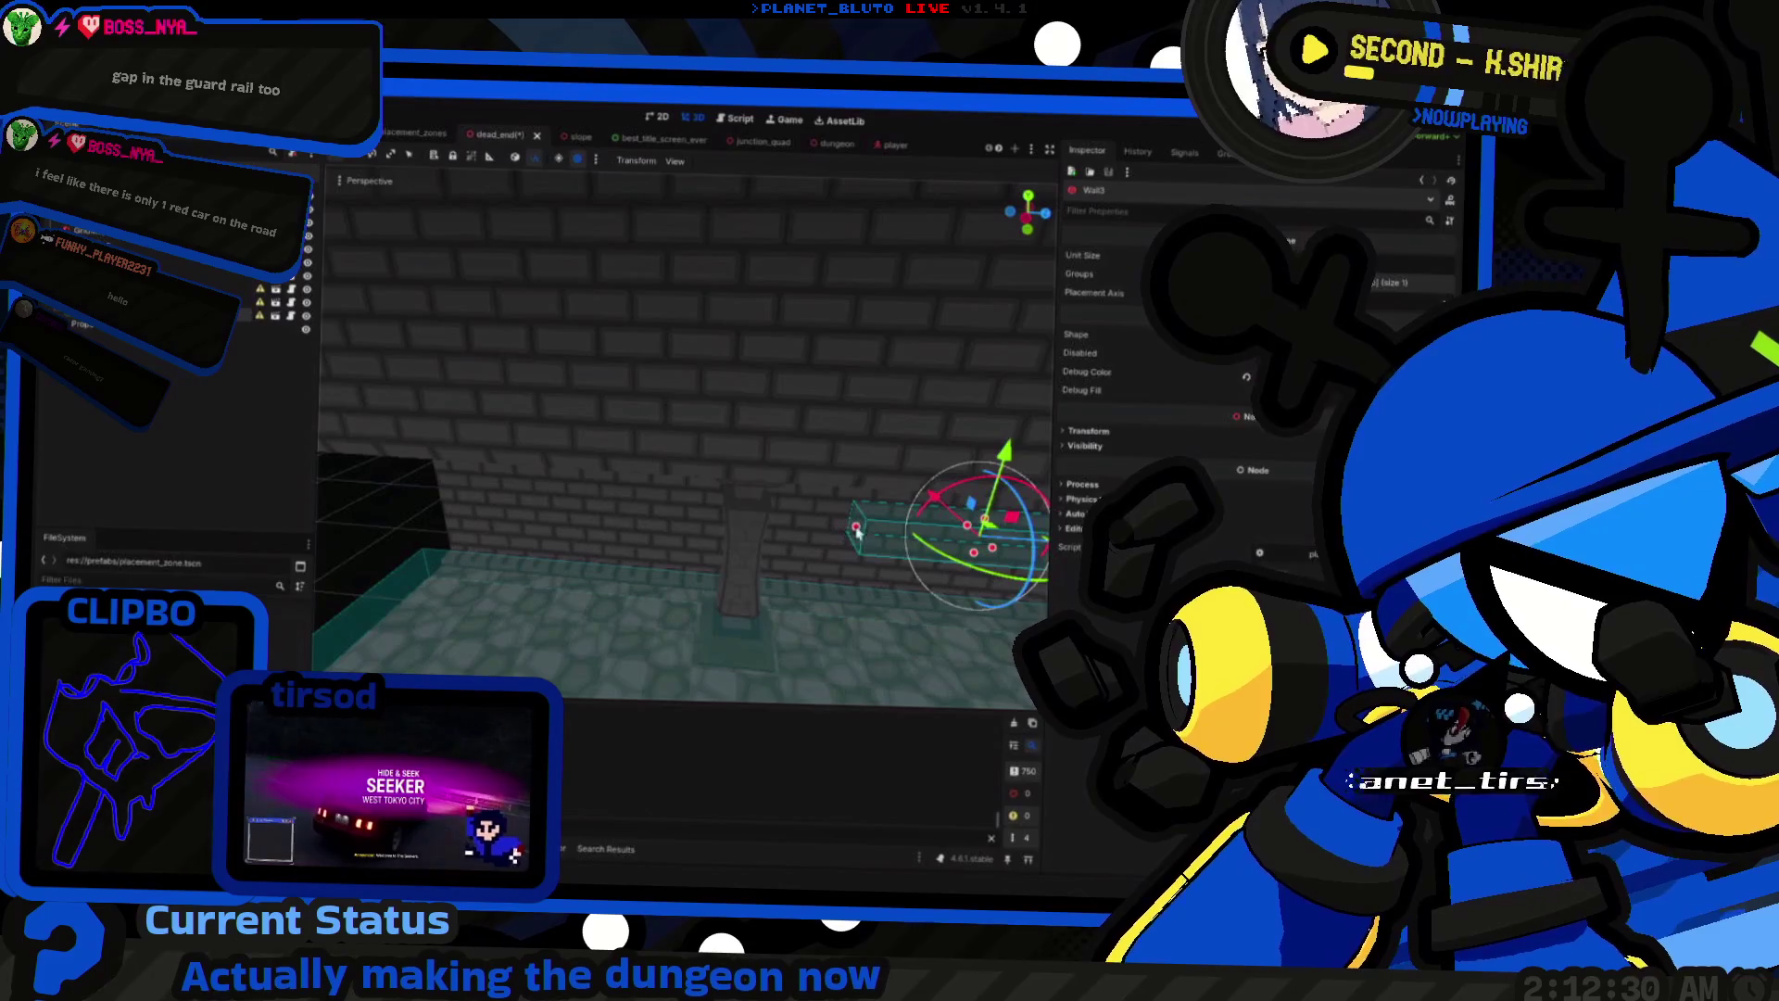
key("d")
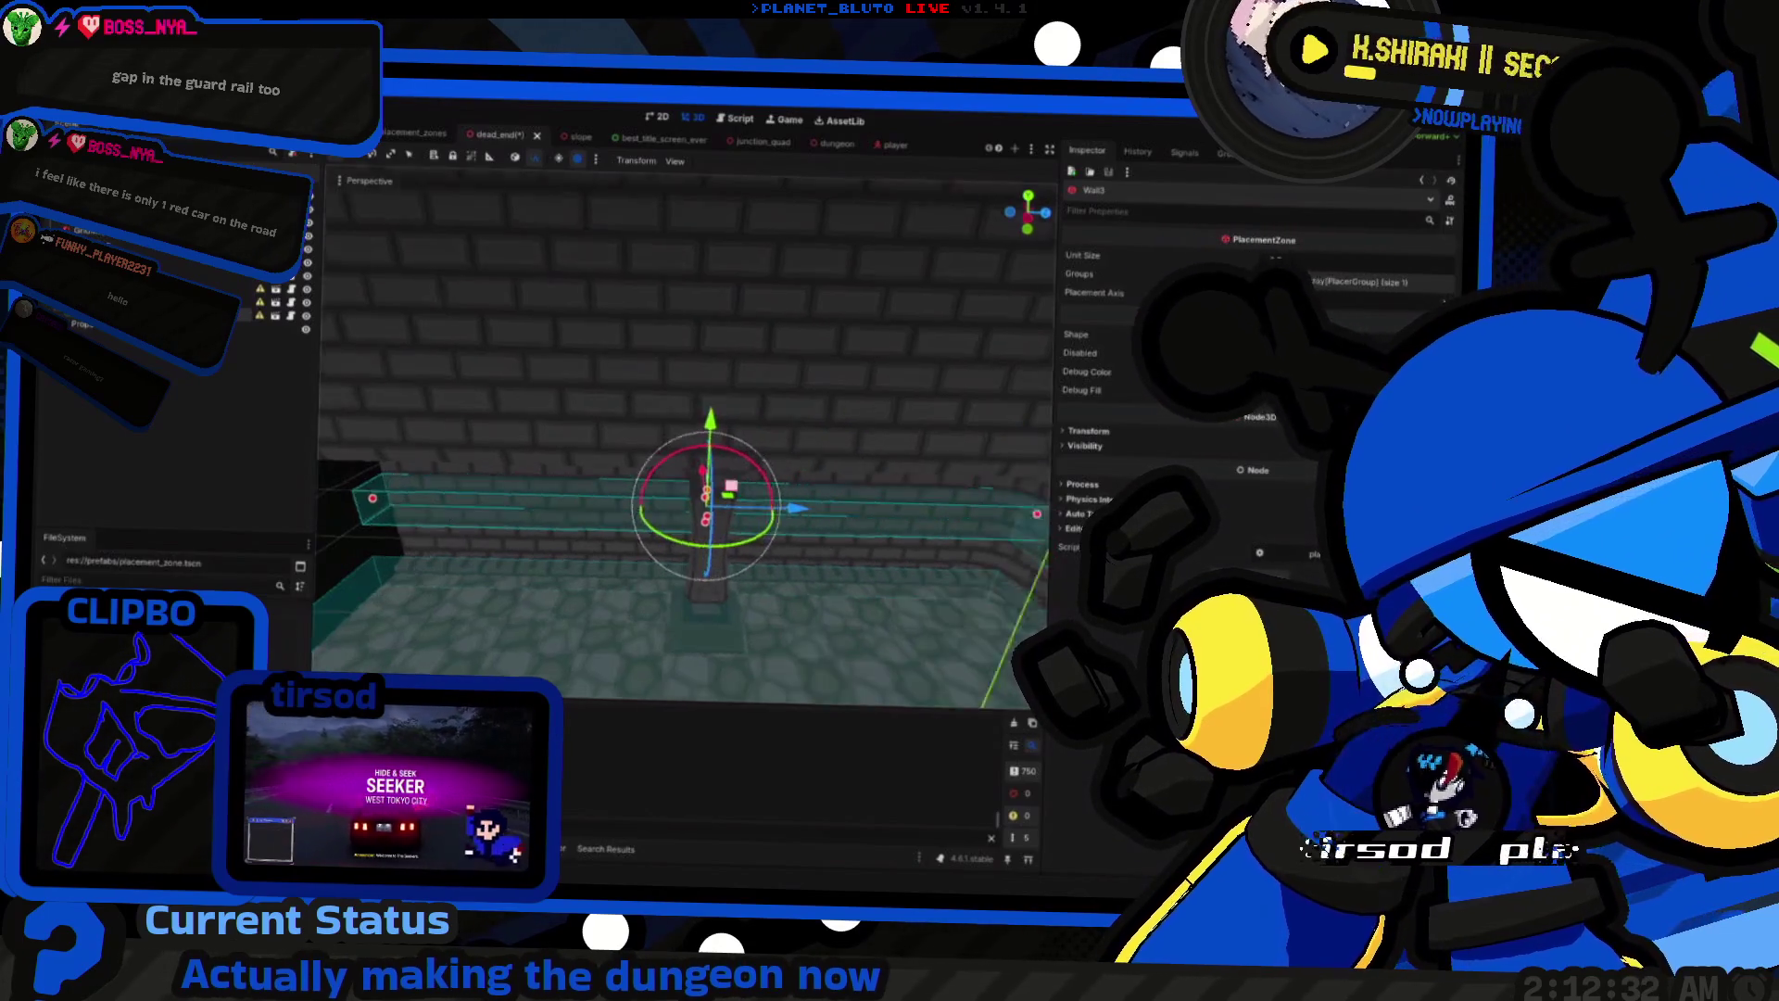
key("s")
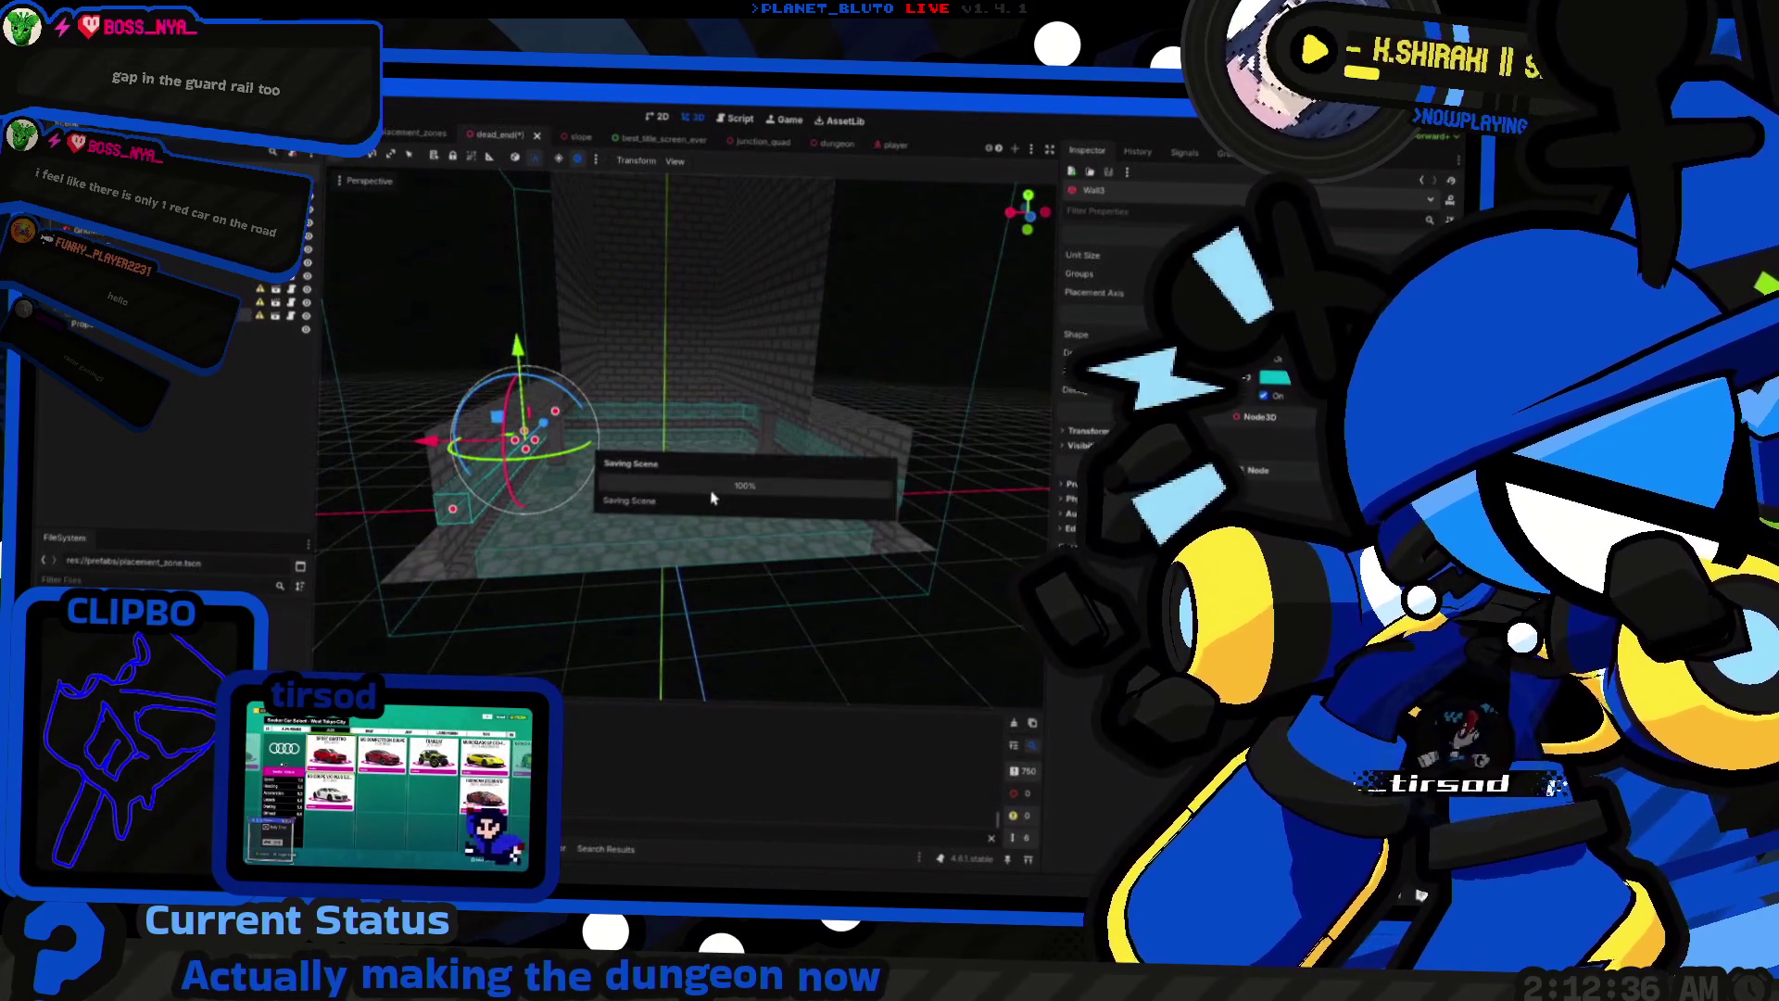
Step: Rerun the game, join with a class, and walk past the yellow cube toward the side corridor
key("F5")
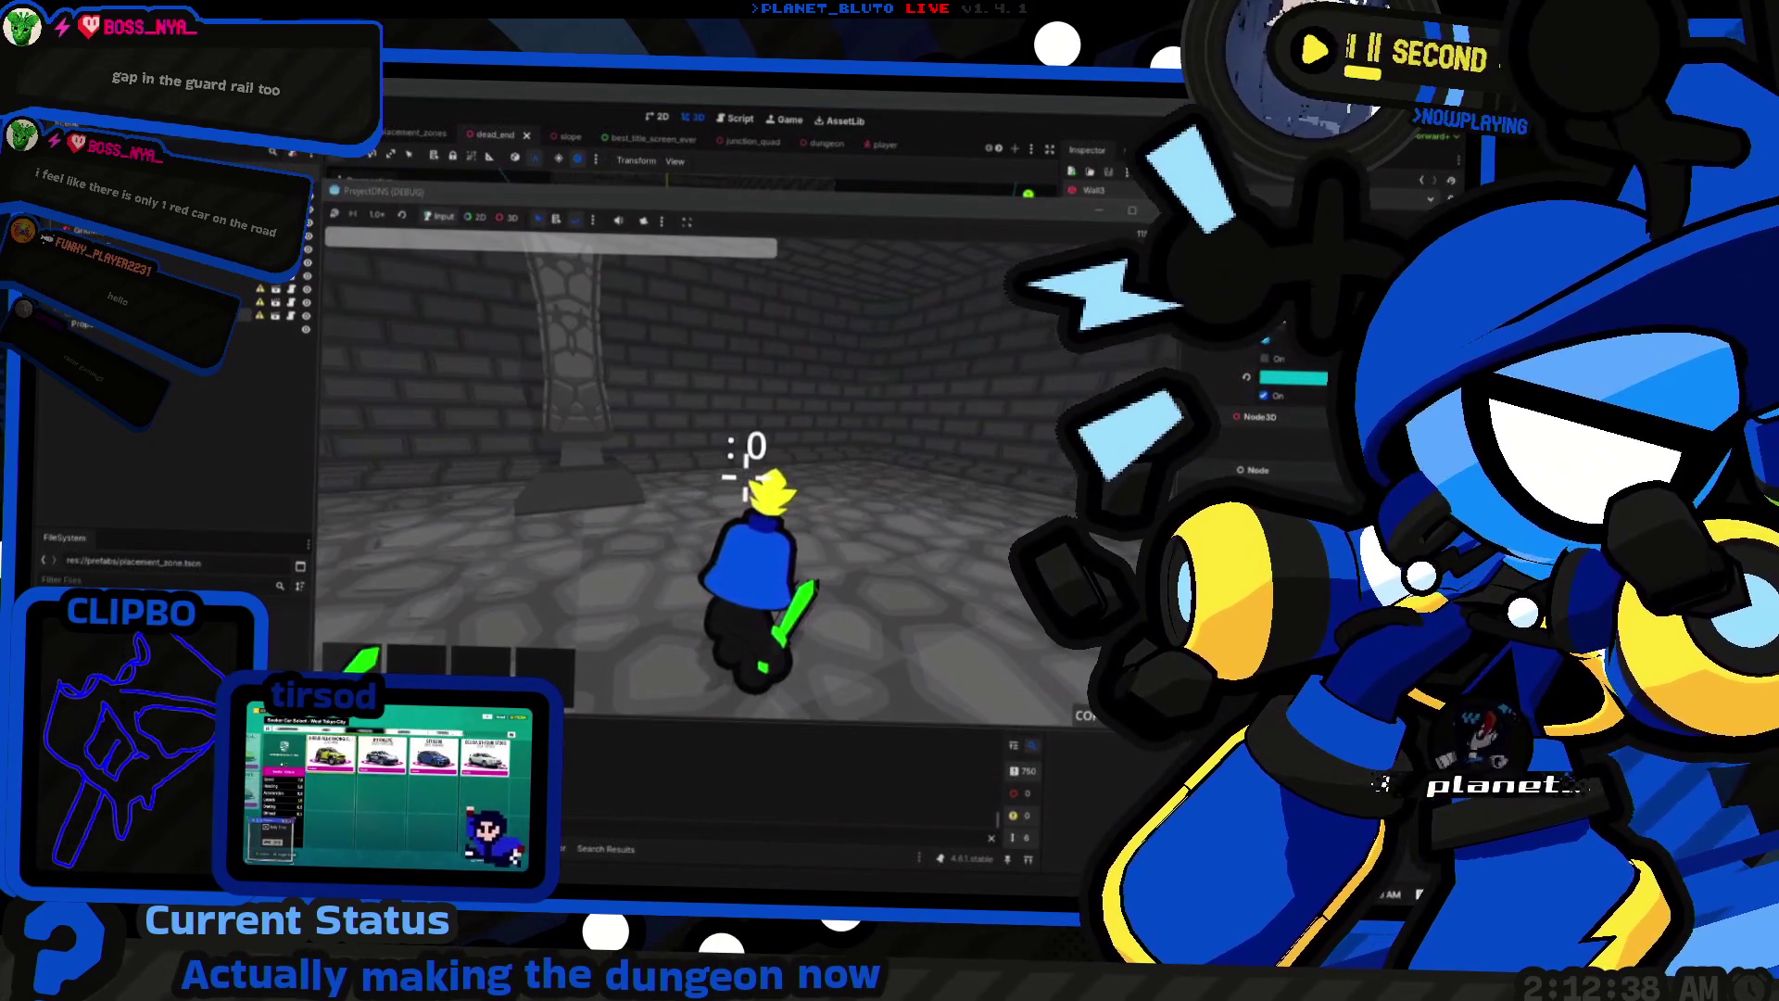
key("F5")
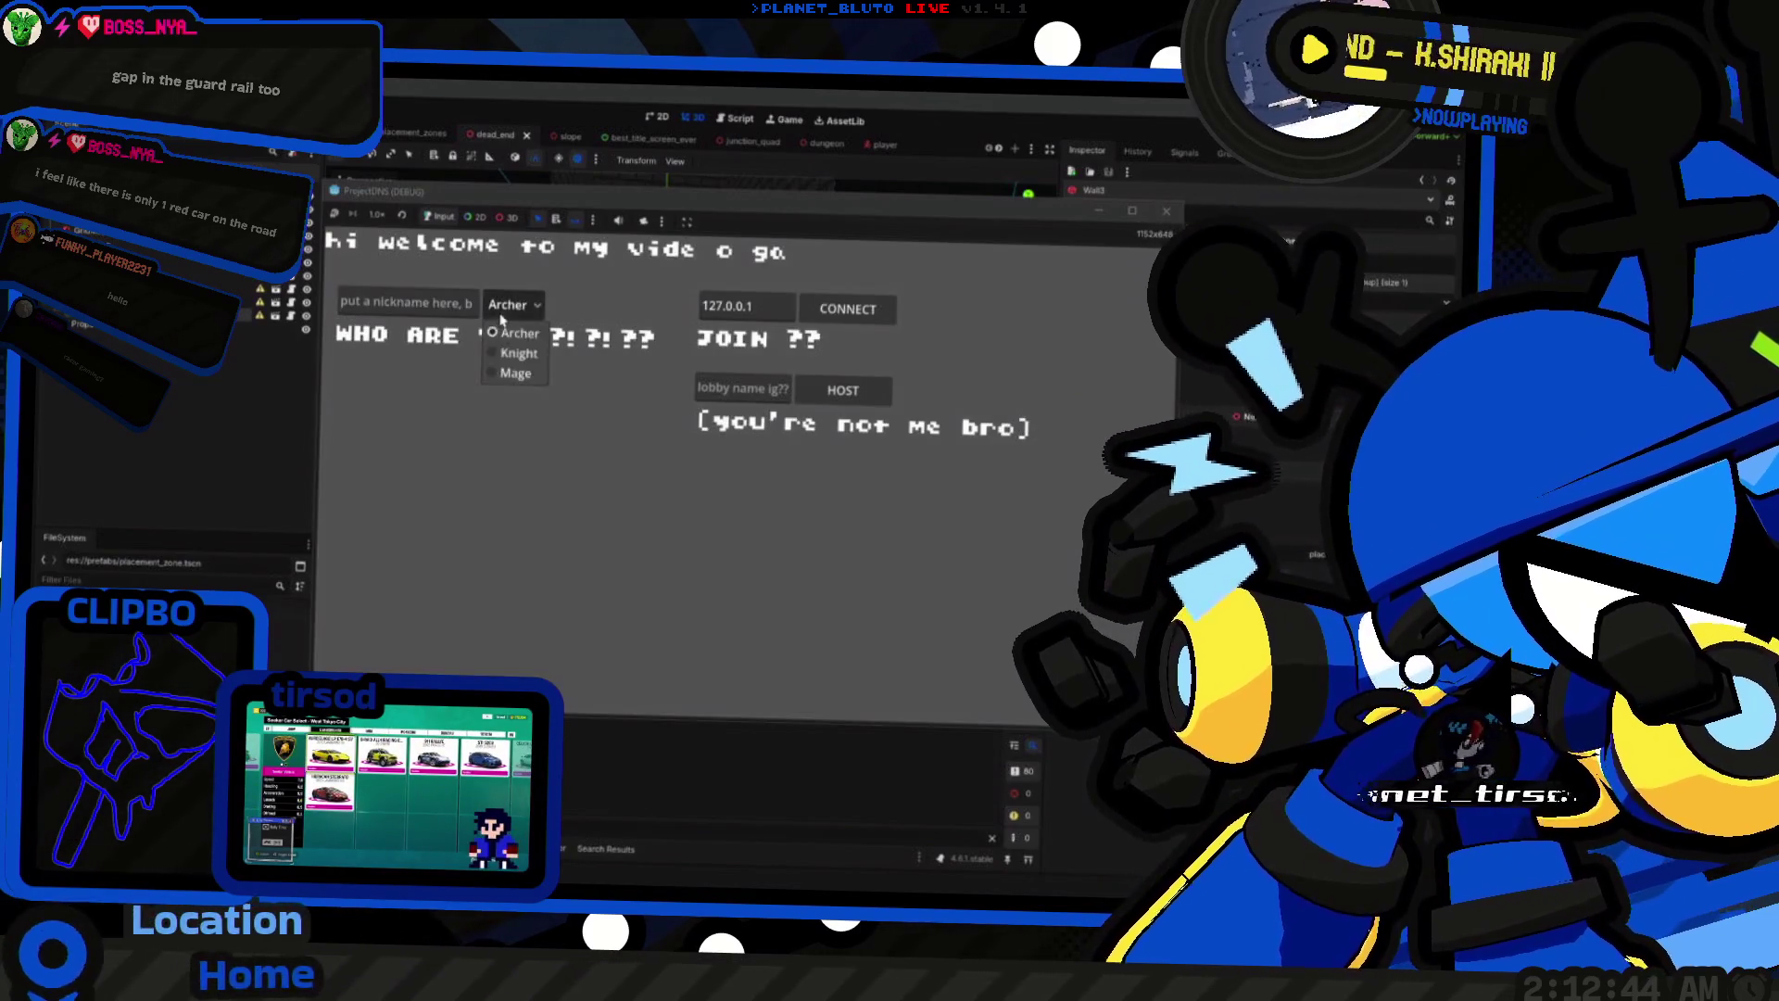
left_click(517, 353)
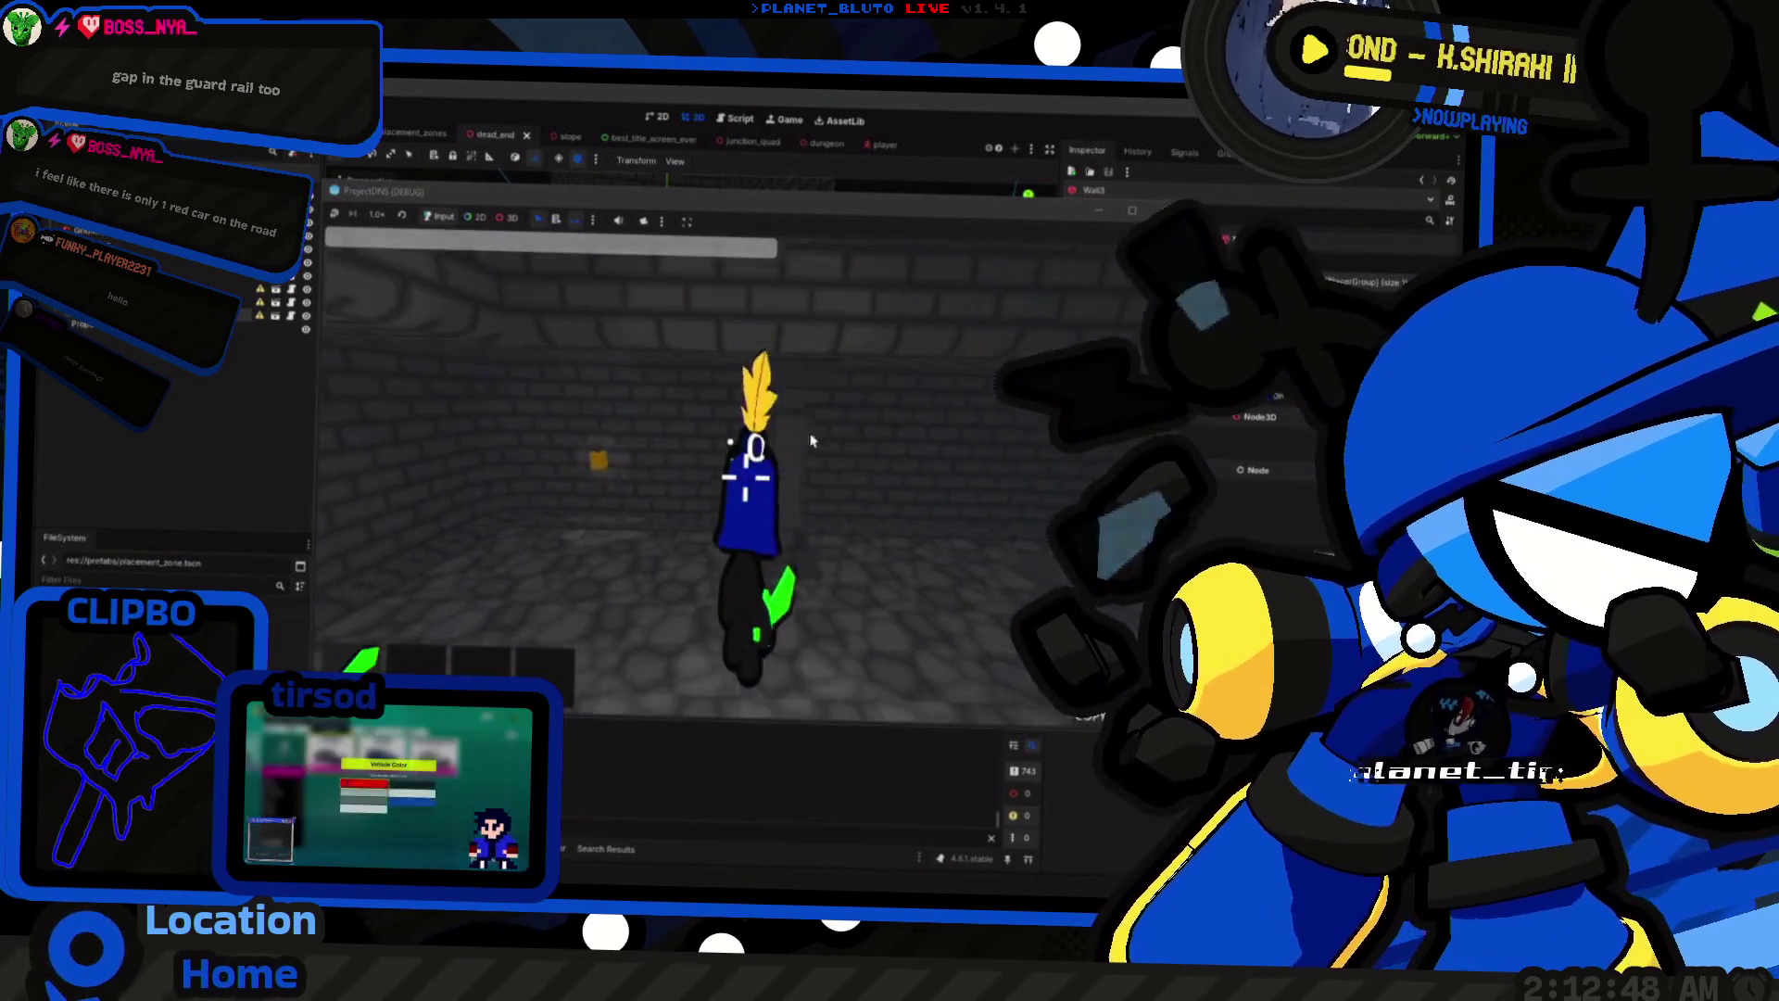
key("w")
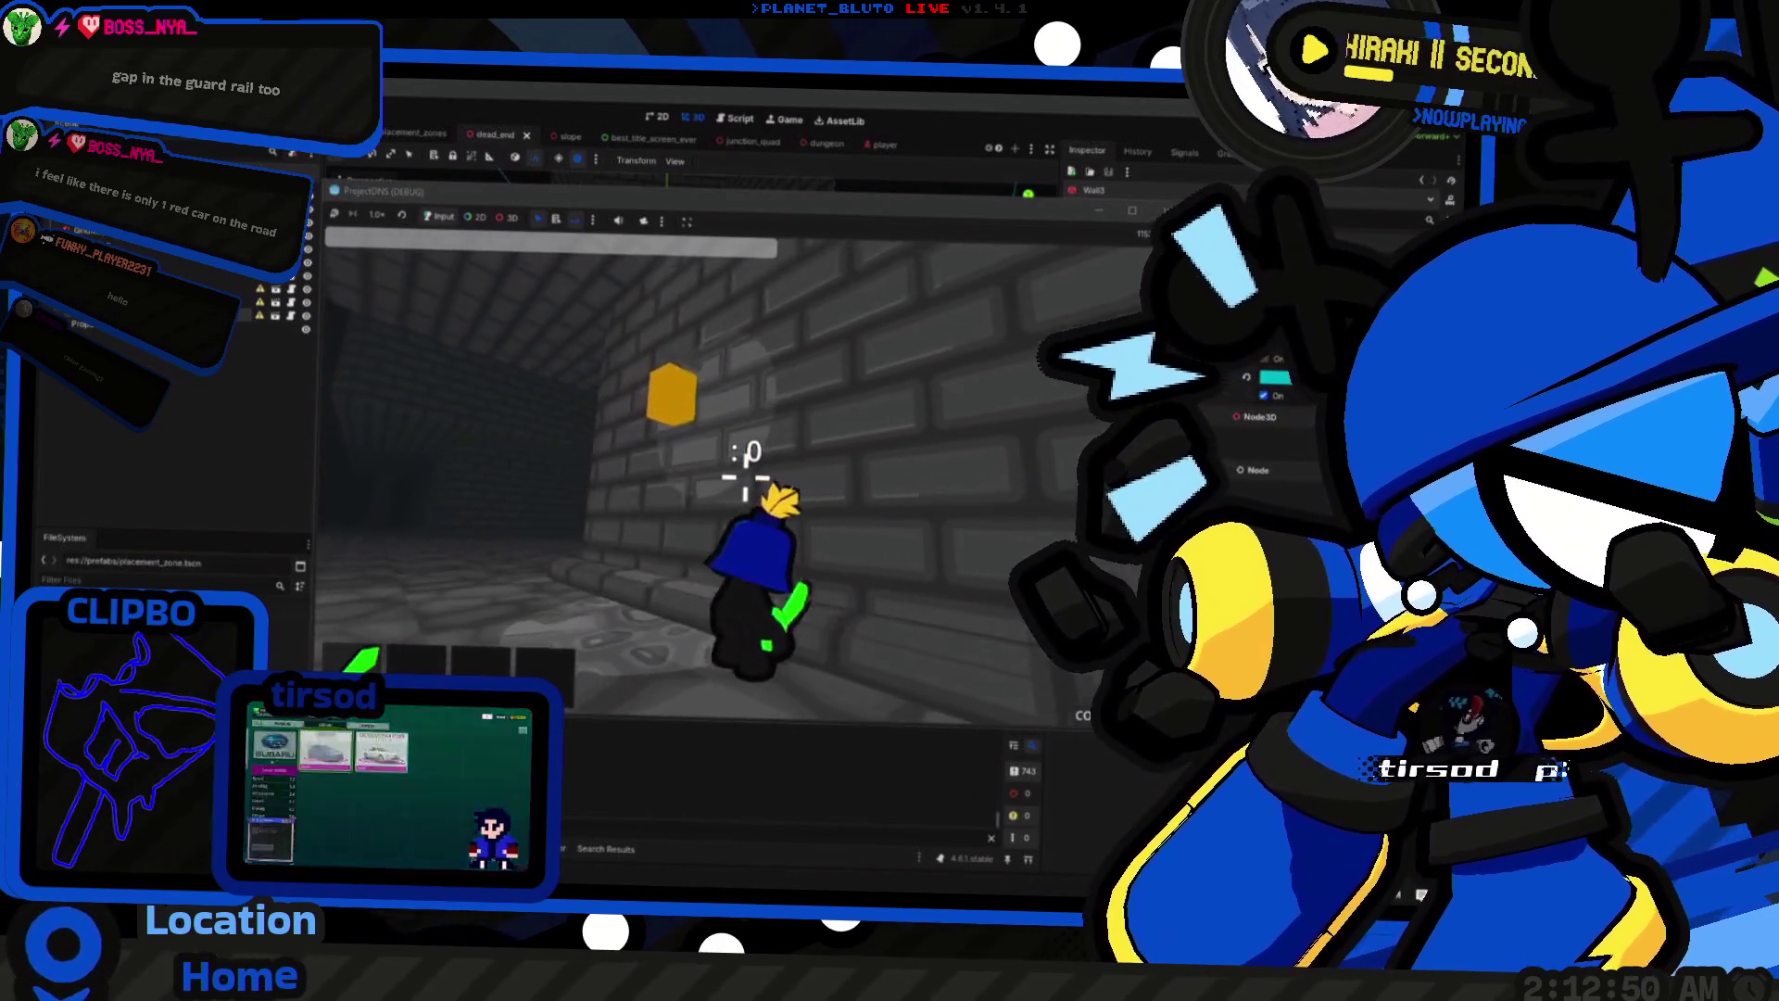
key("w")
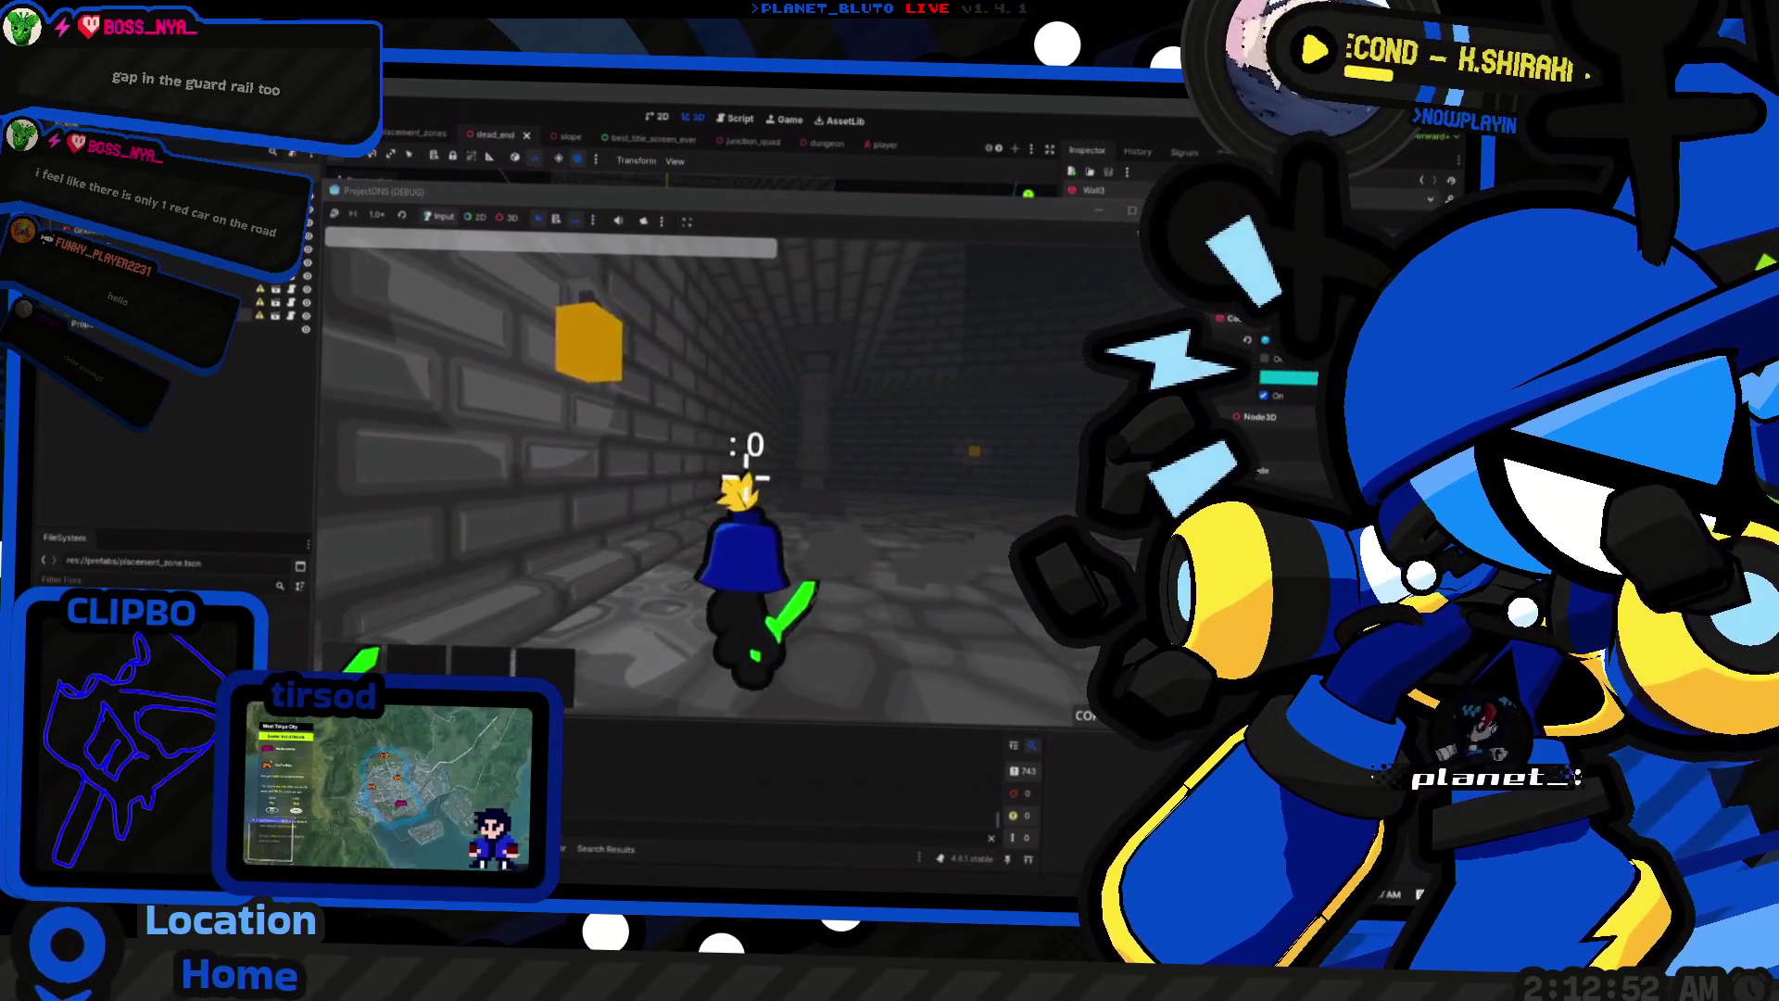
key("w")
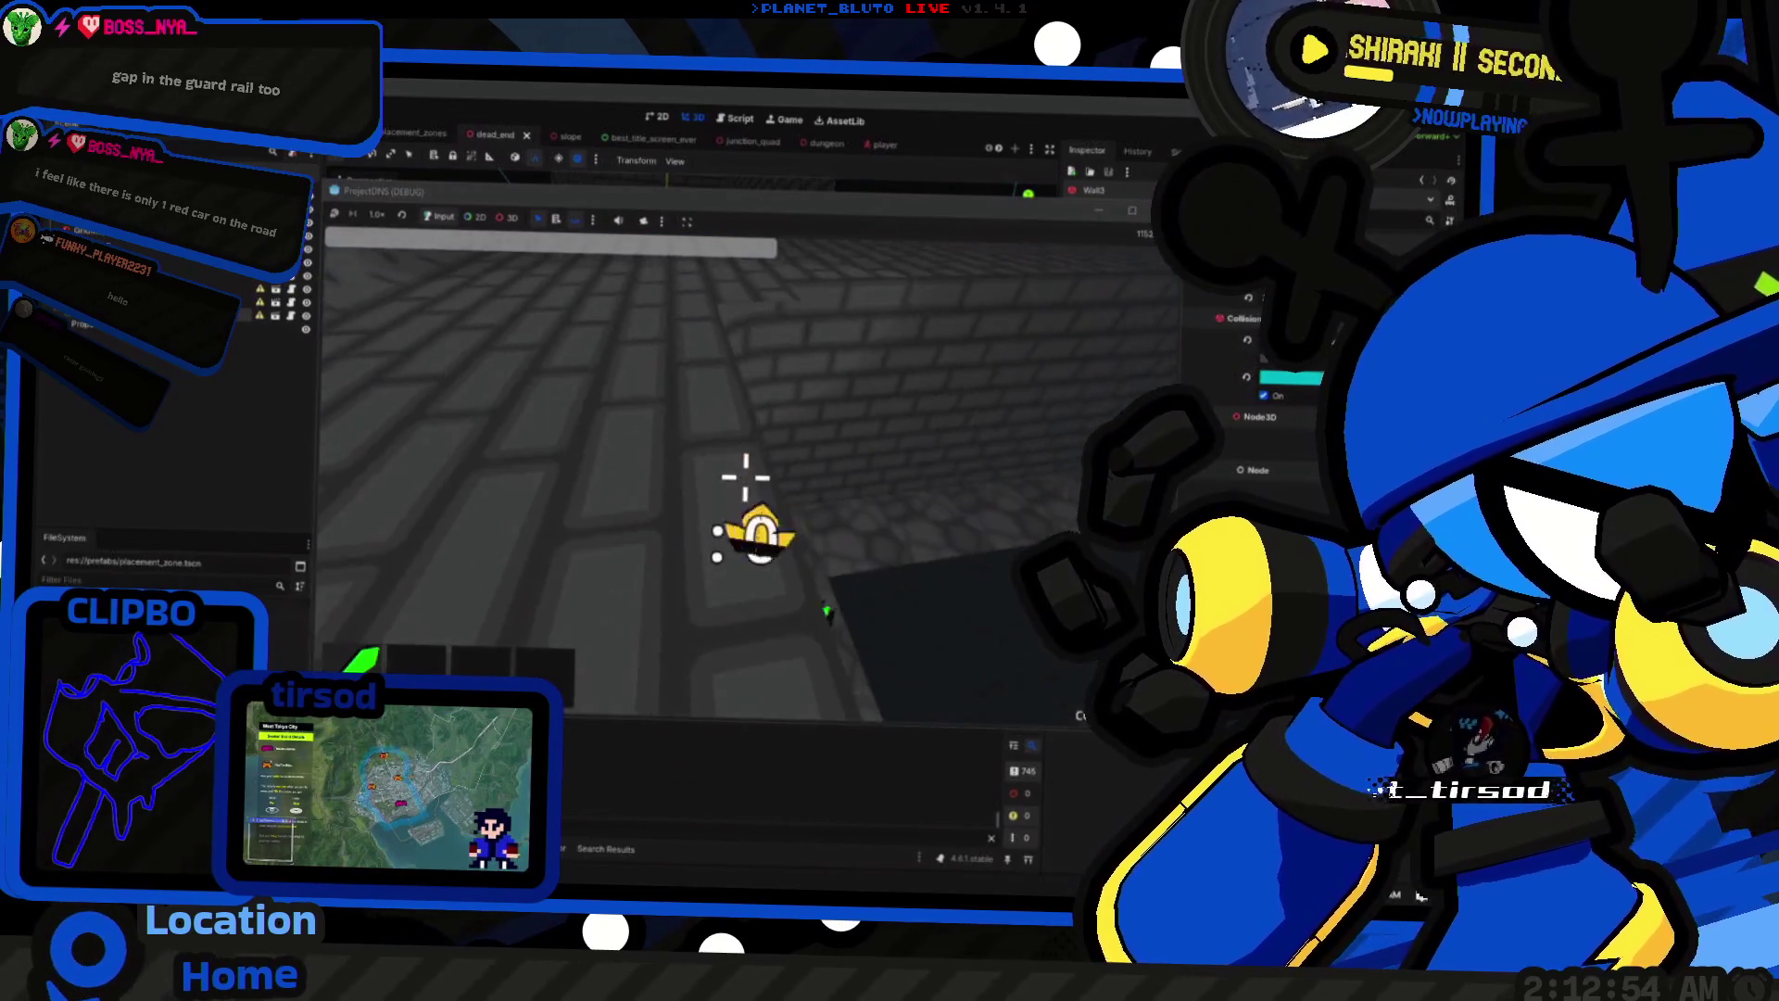
key("w")
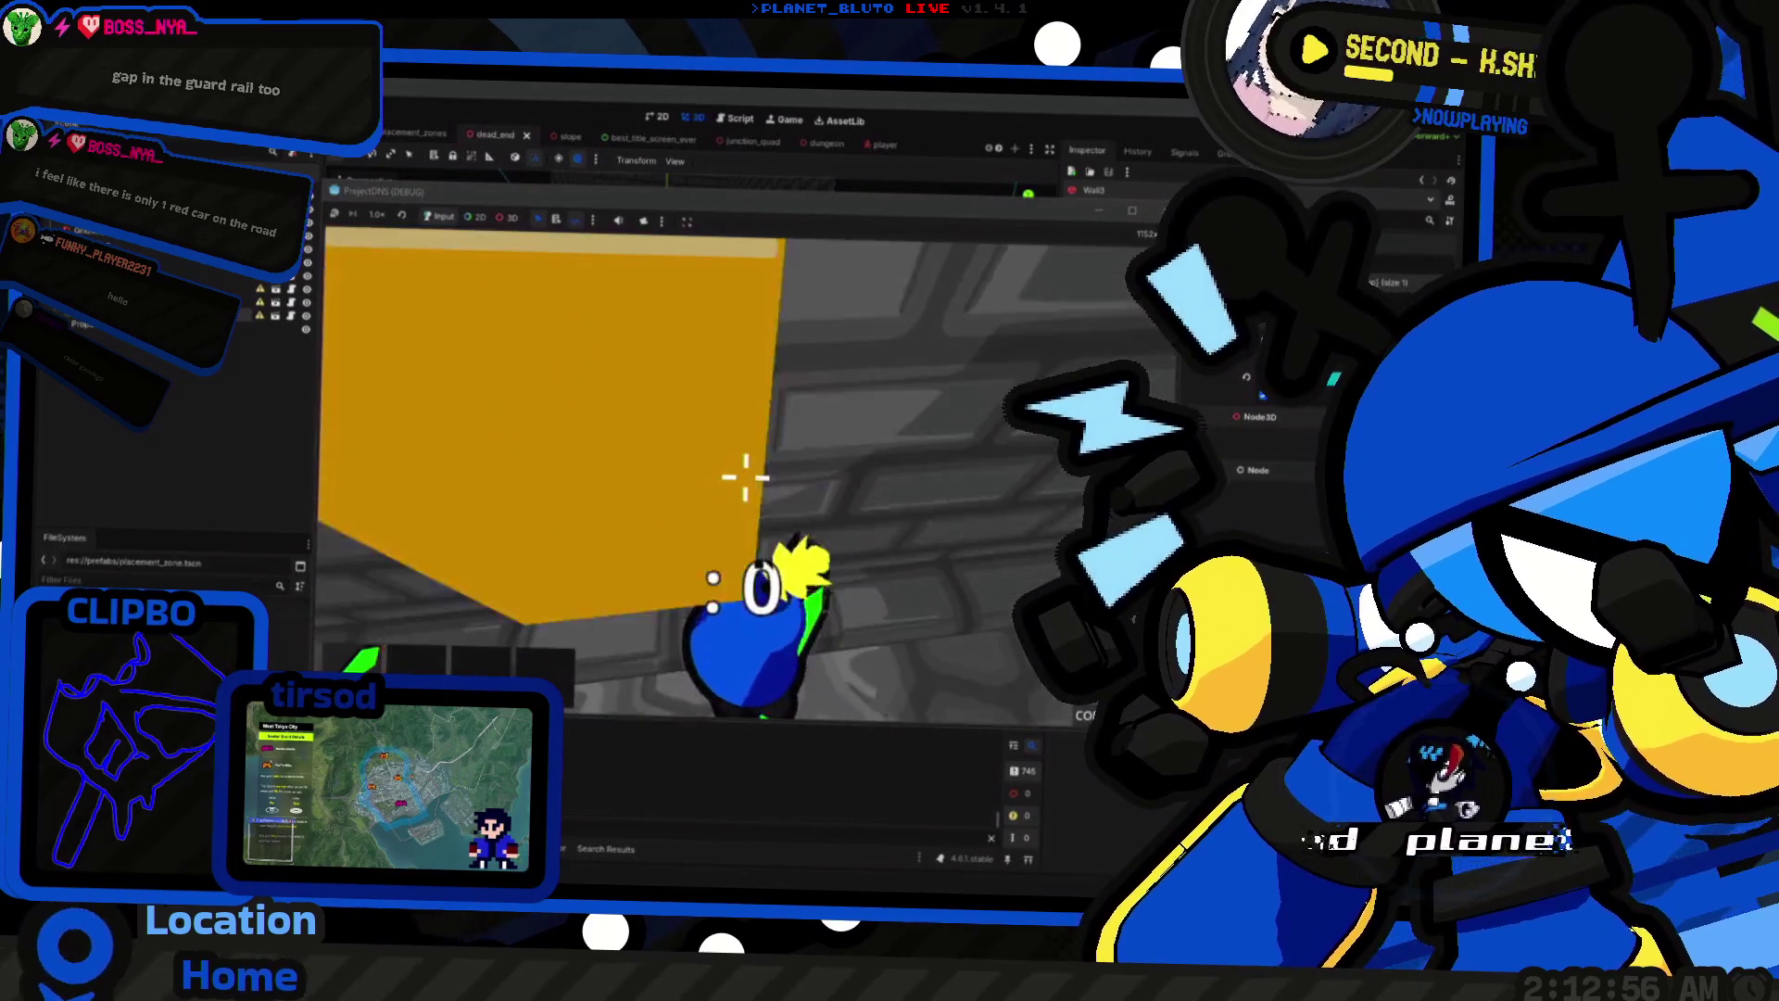
key("w")
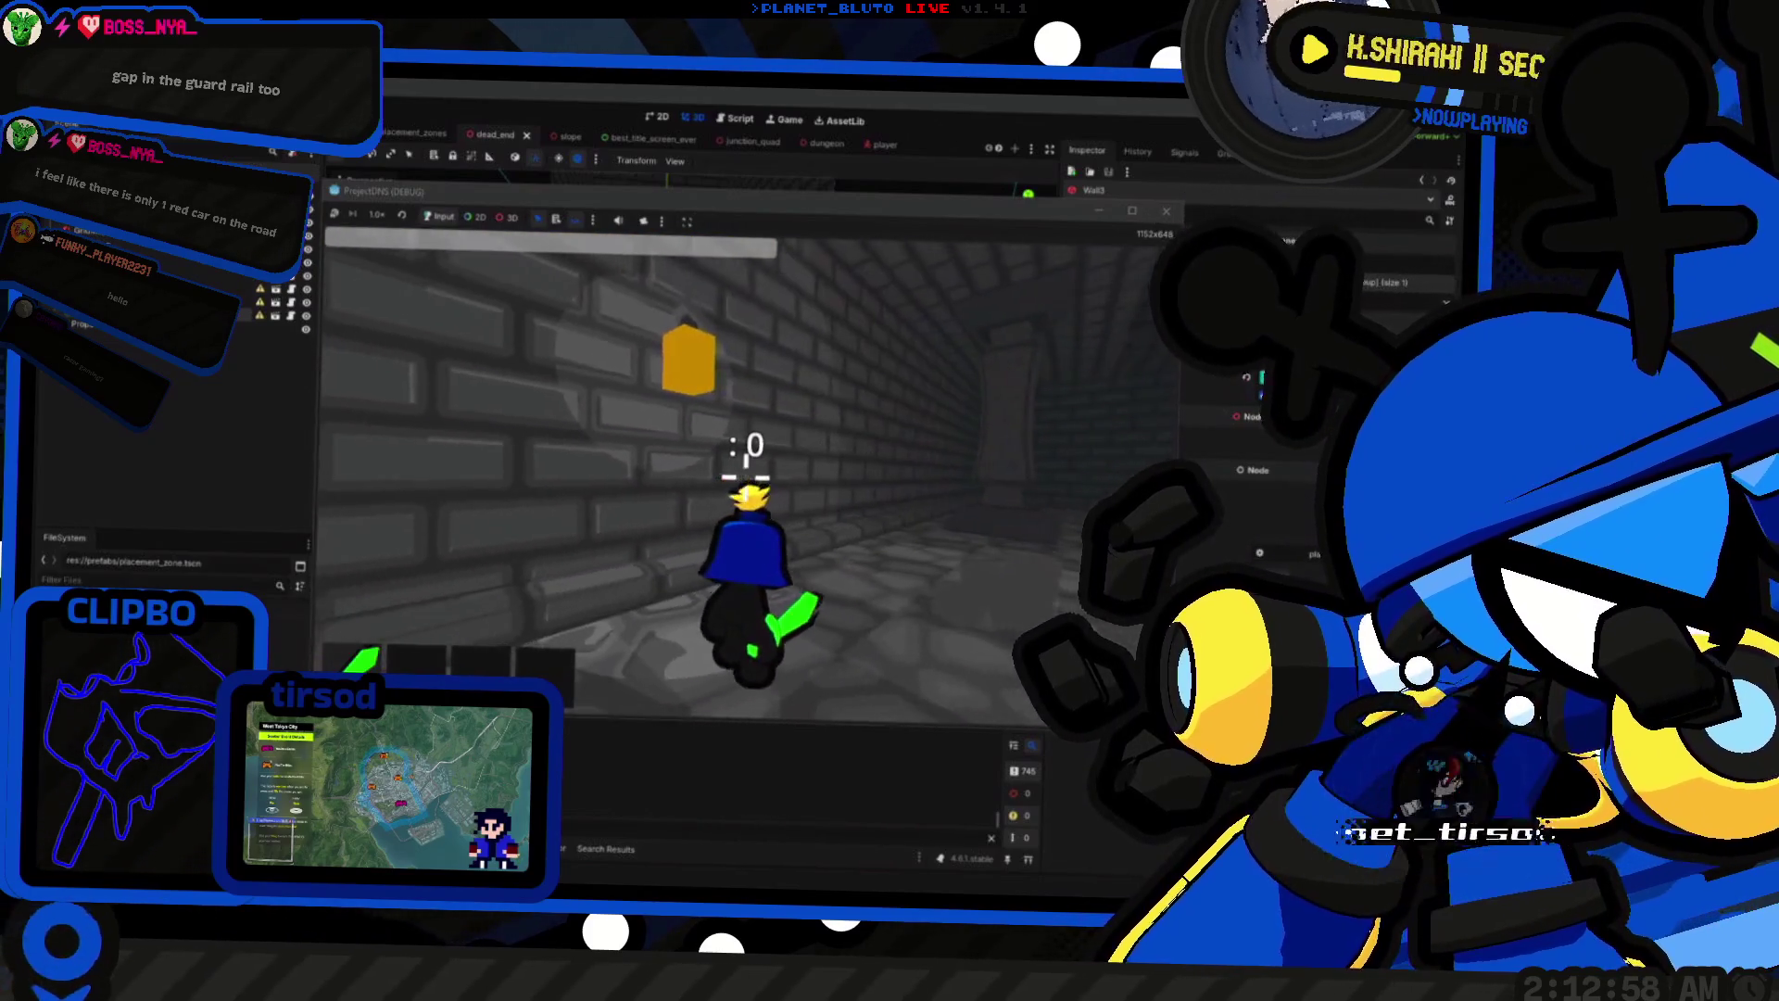
key("w")
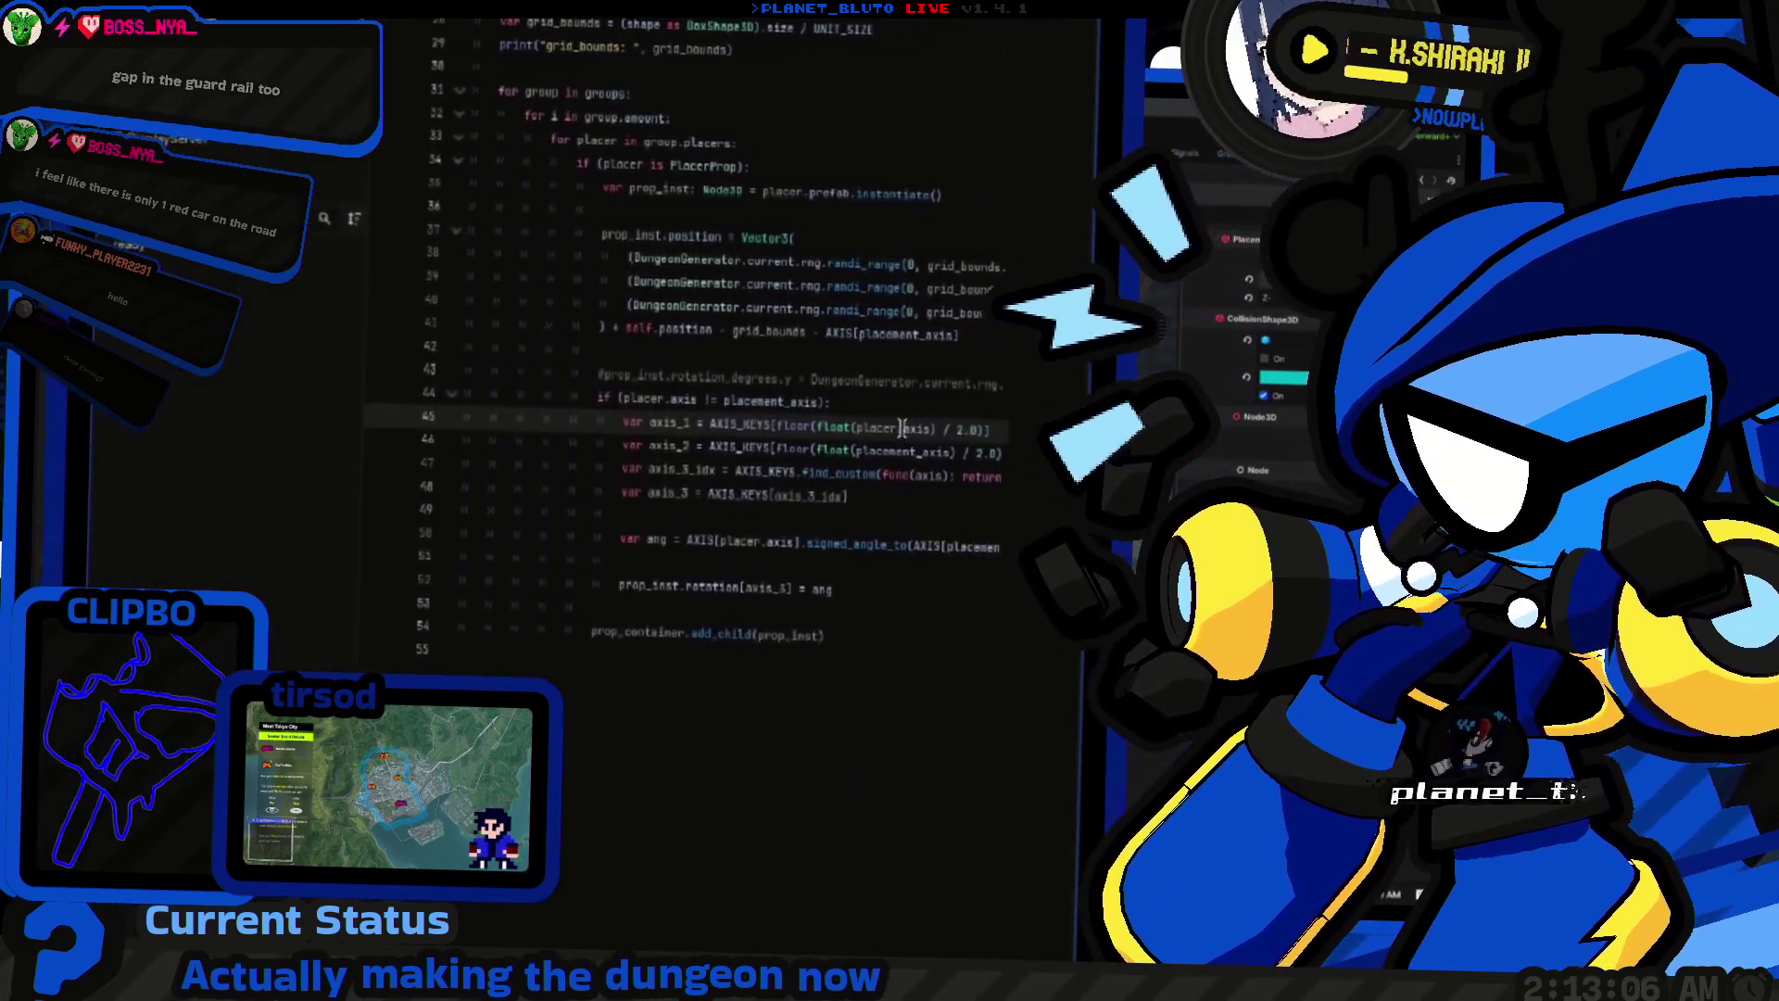
Step: Add a print of ang above the rotation line in placement_zone.gd and run the game
double_click(516, 483)
scroll(536, 410, "down", 3)
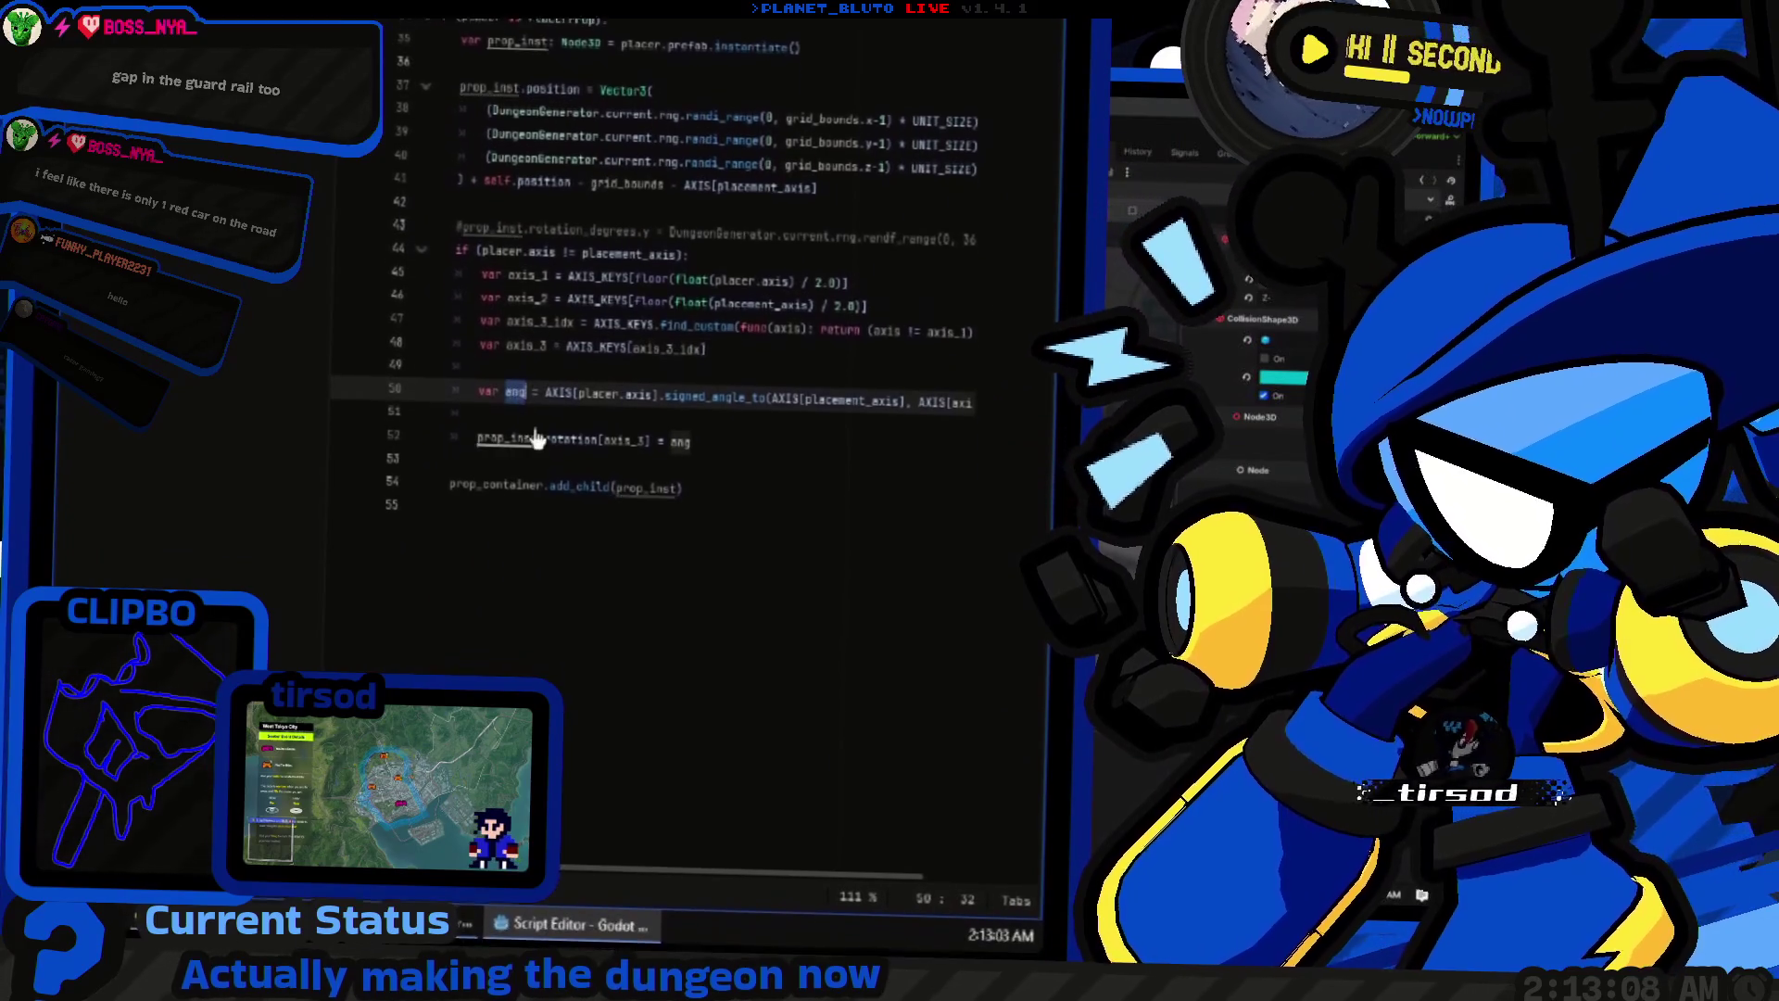
left_click(536, 408)
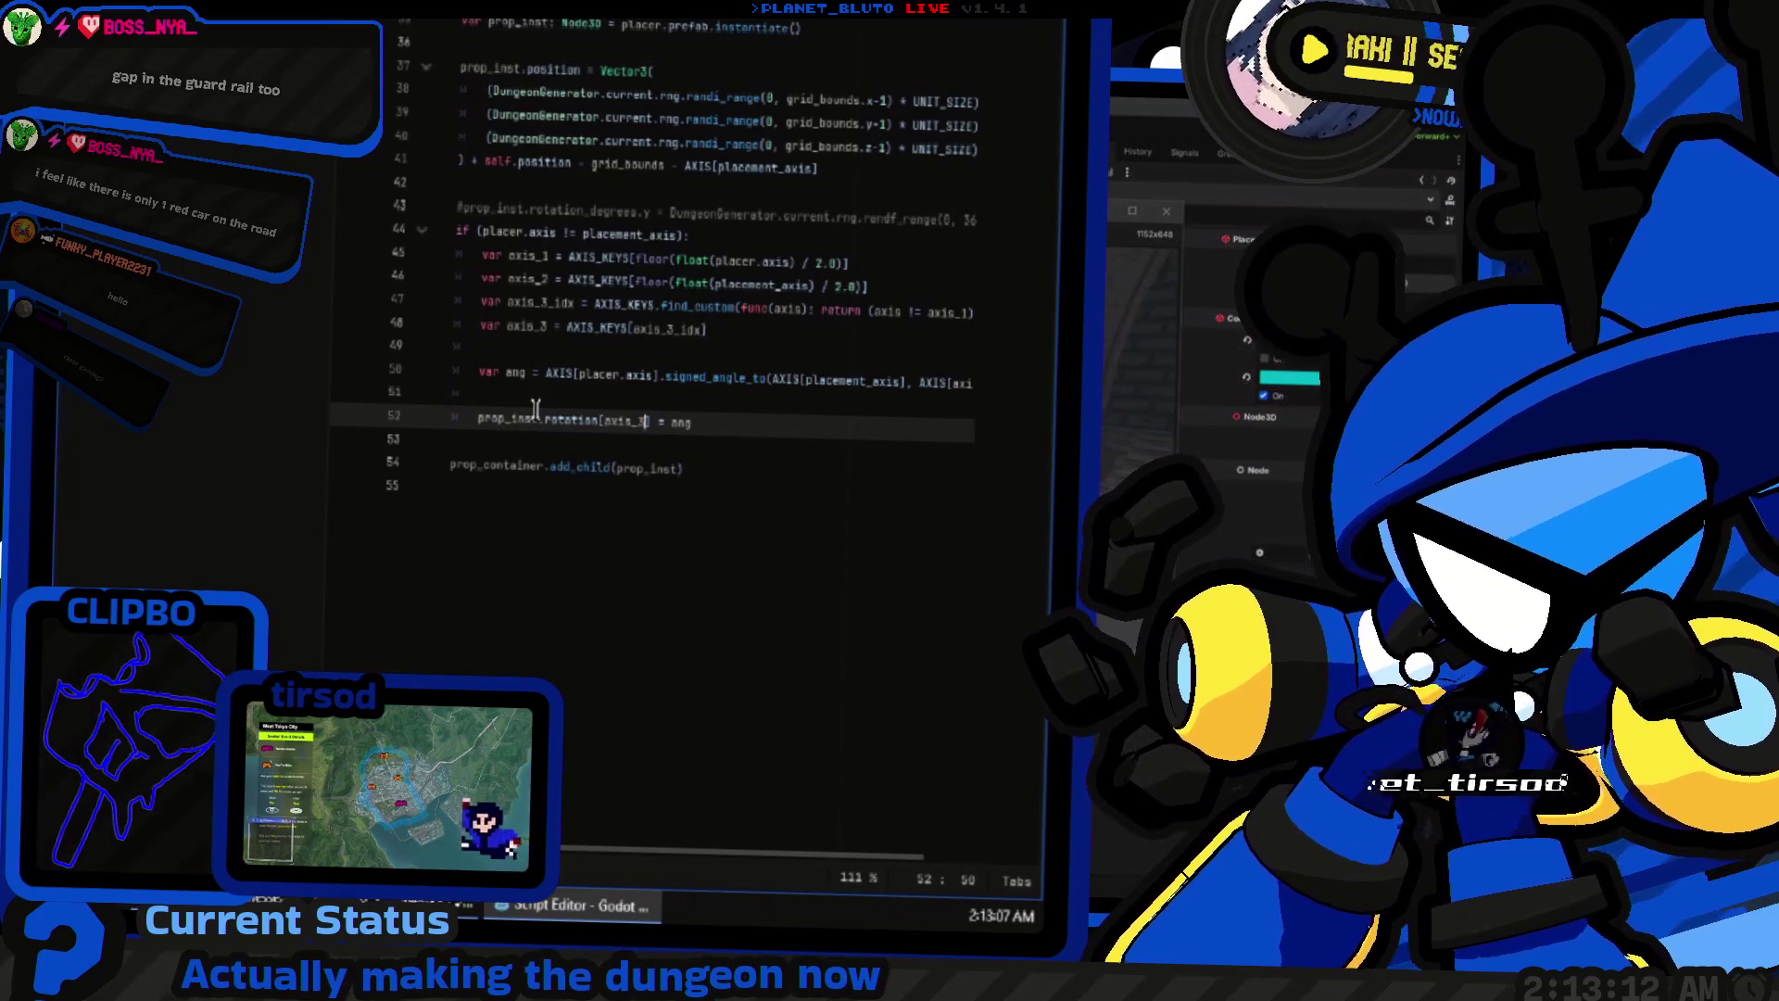
key("Return")
key("Return")
key("Up")
key("Up")
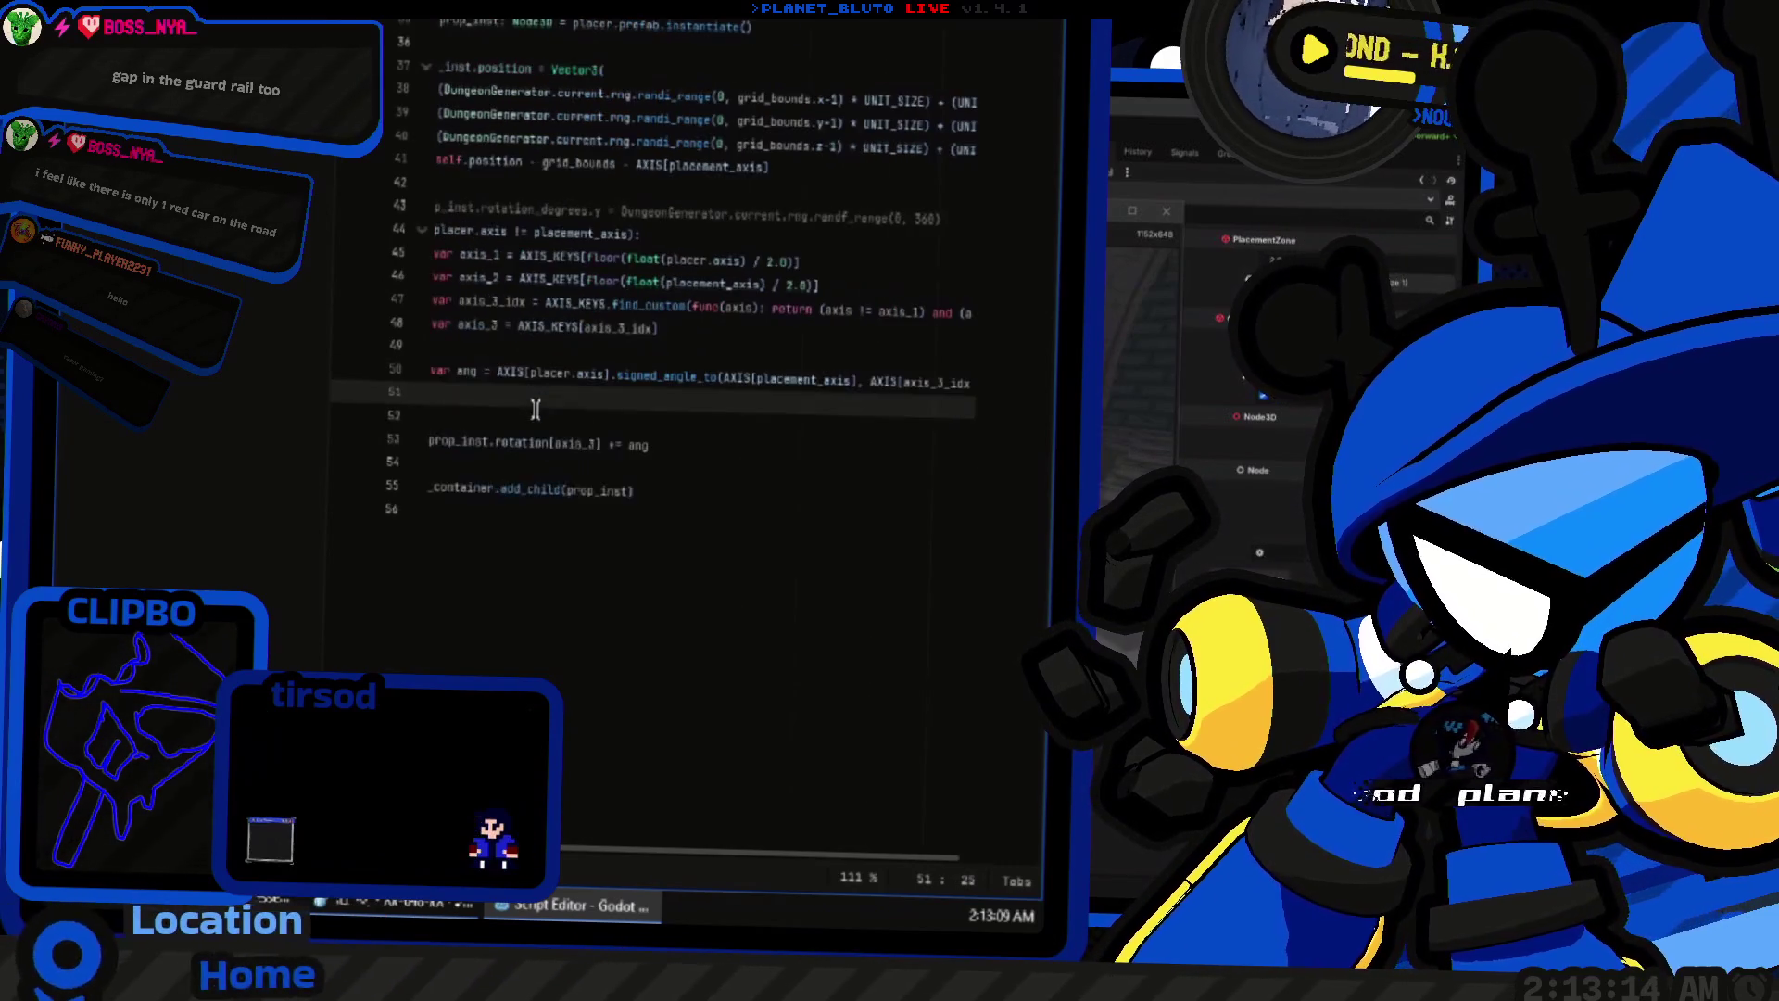
type("print(\"ang: \", ang")
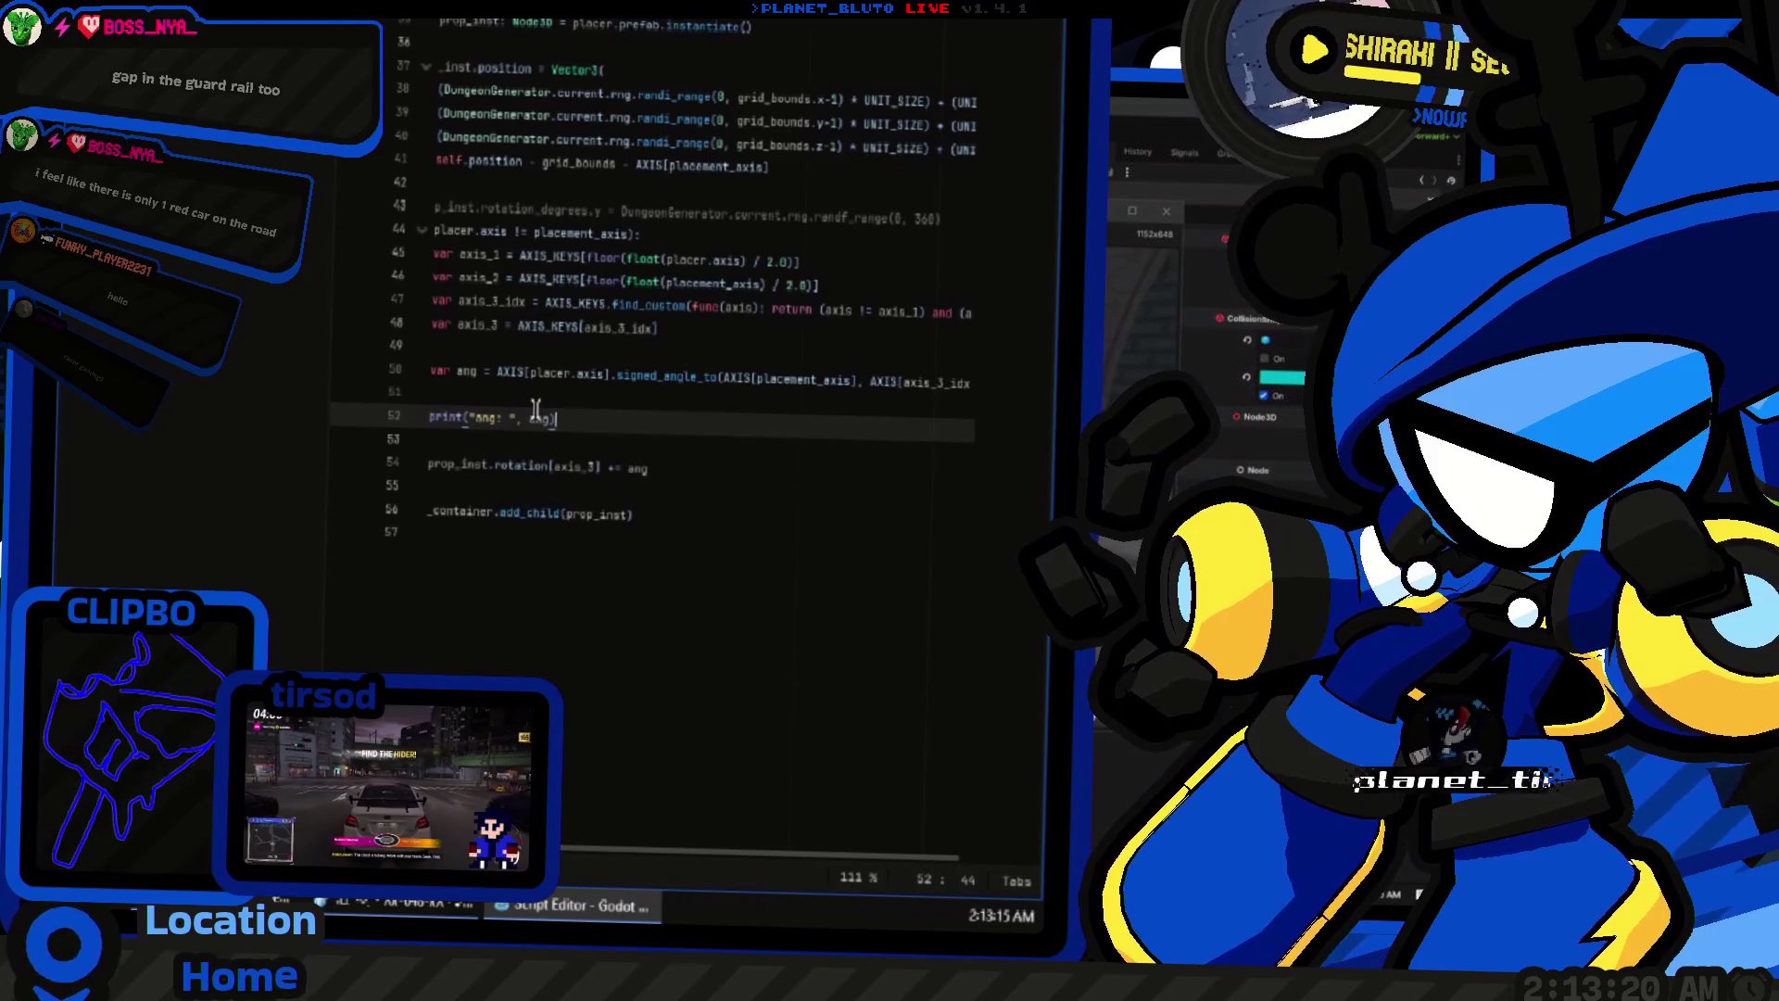
scroll(547, 426, "left", 3)
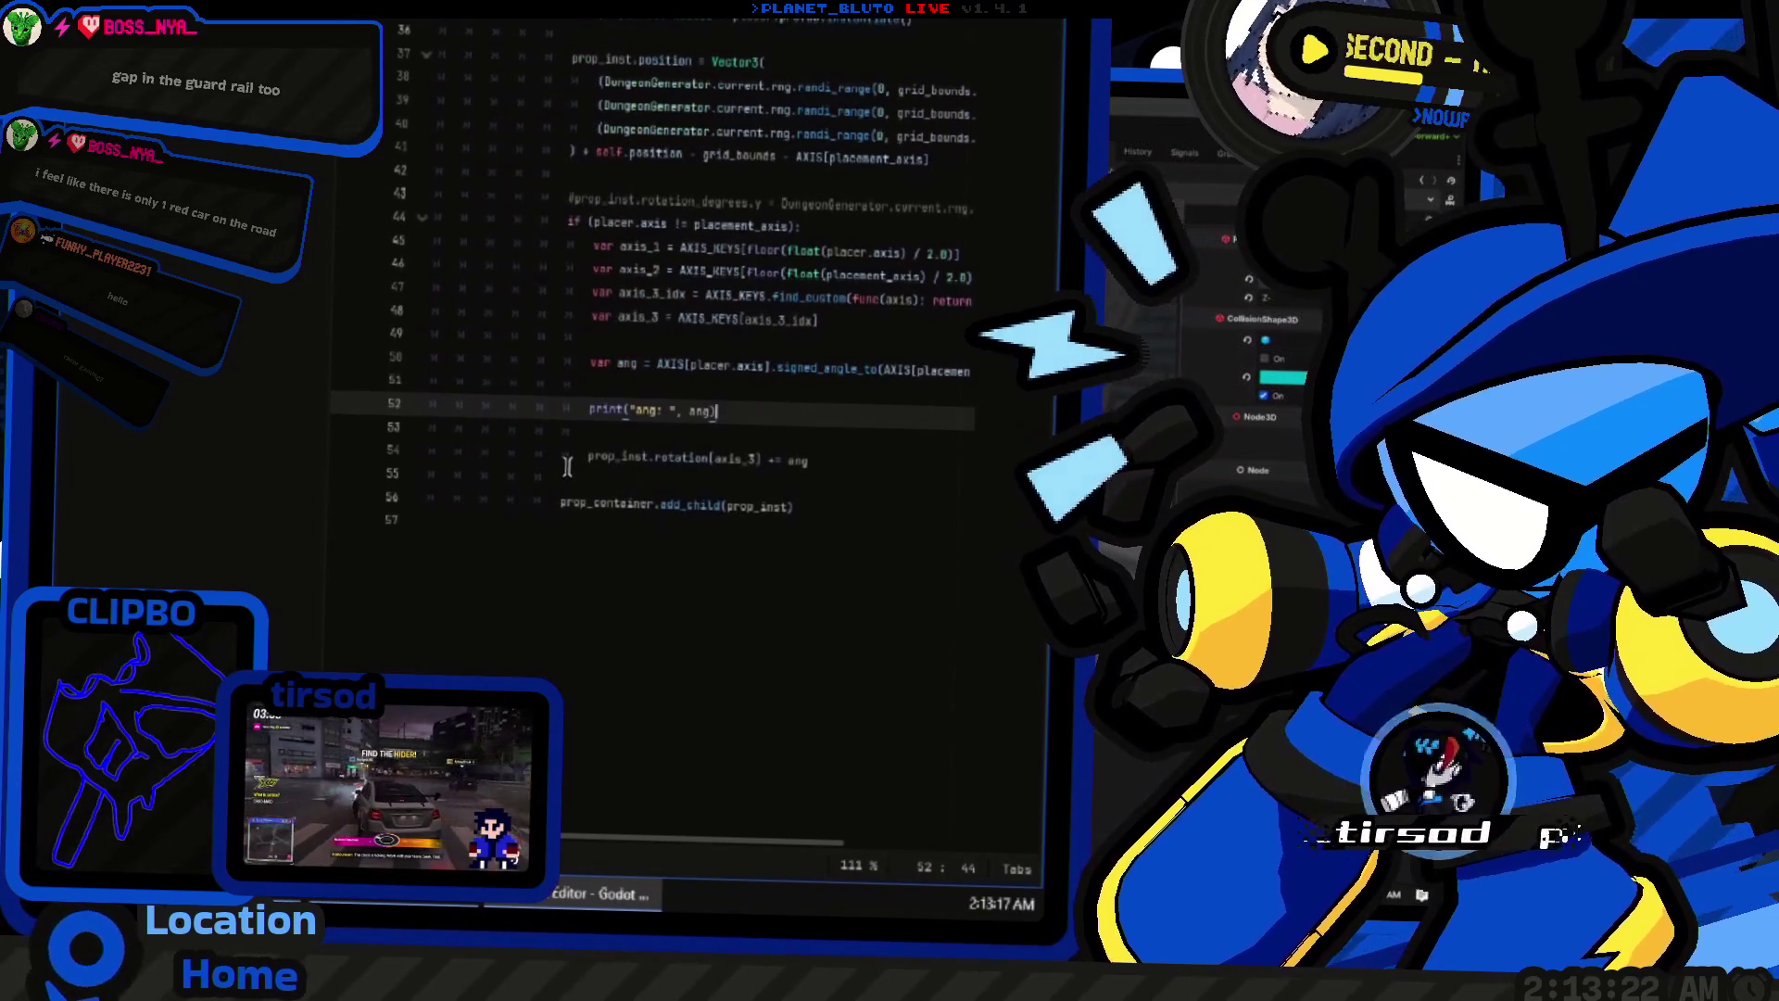
key("F5")
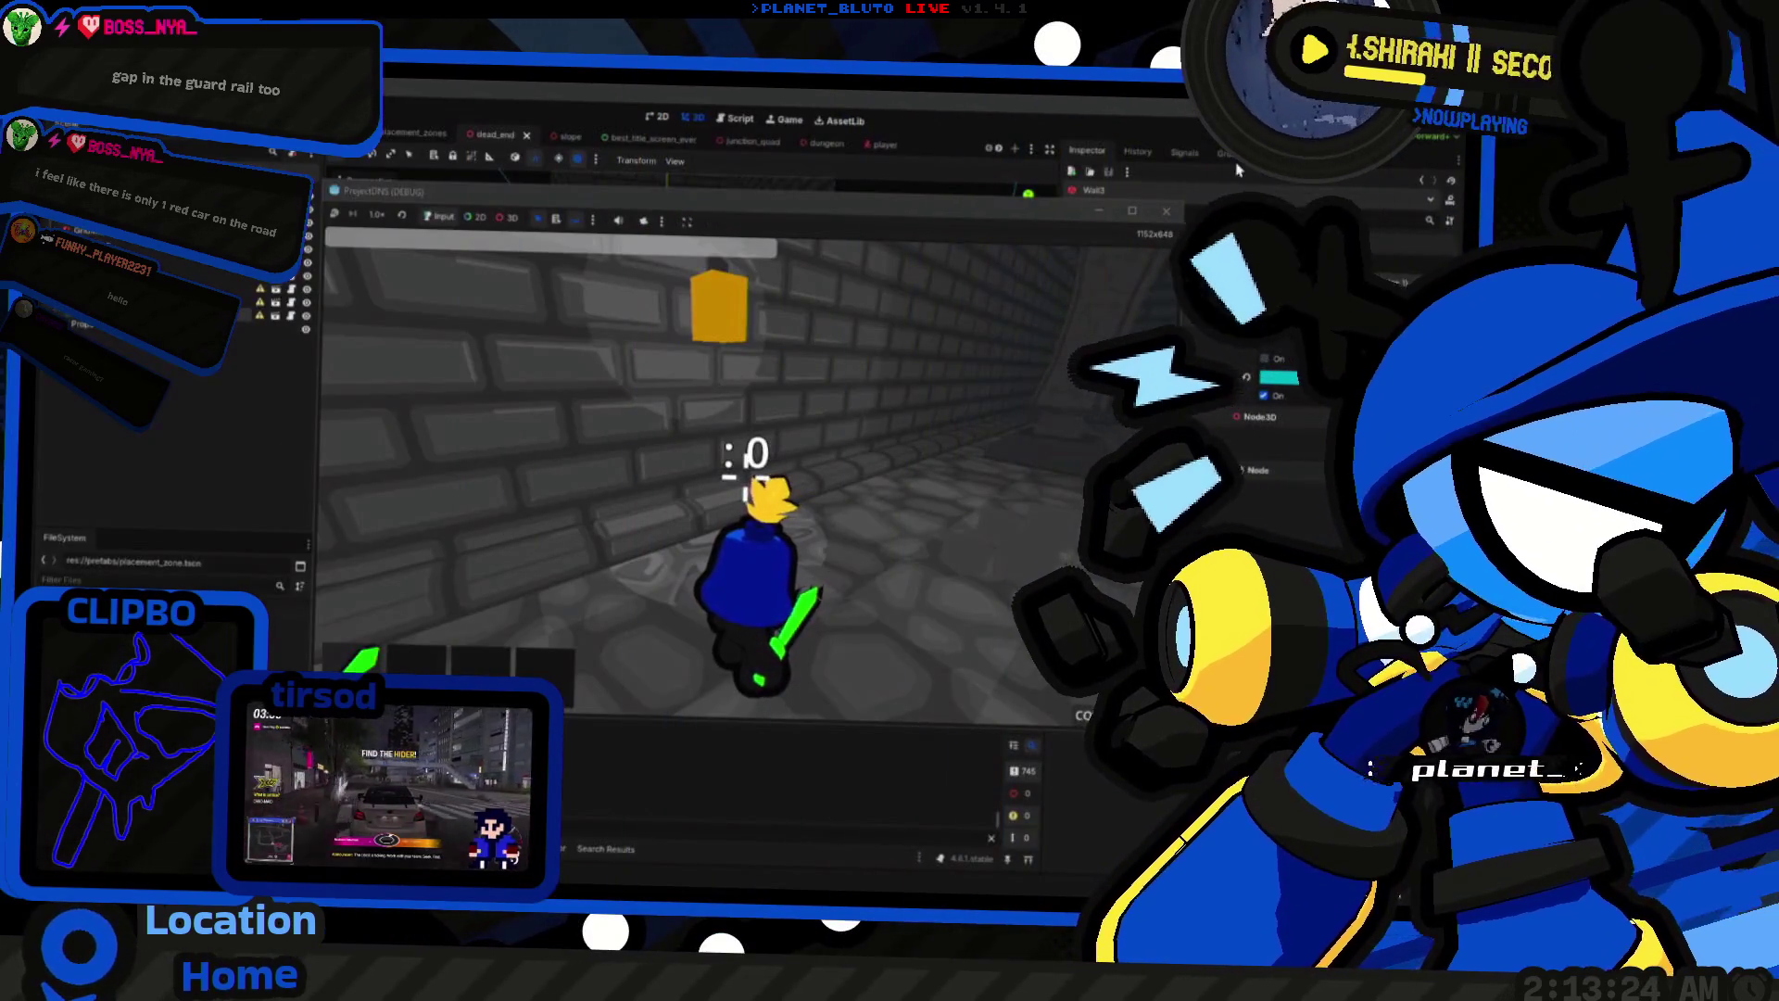
Step: Restart and host a session to view the dungeon walls, then stop and return to the script
key("F5")
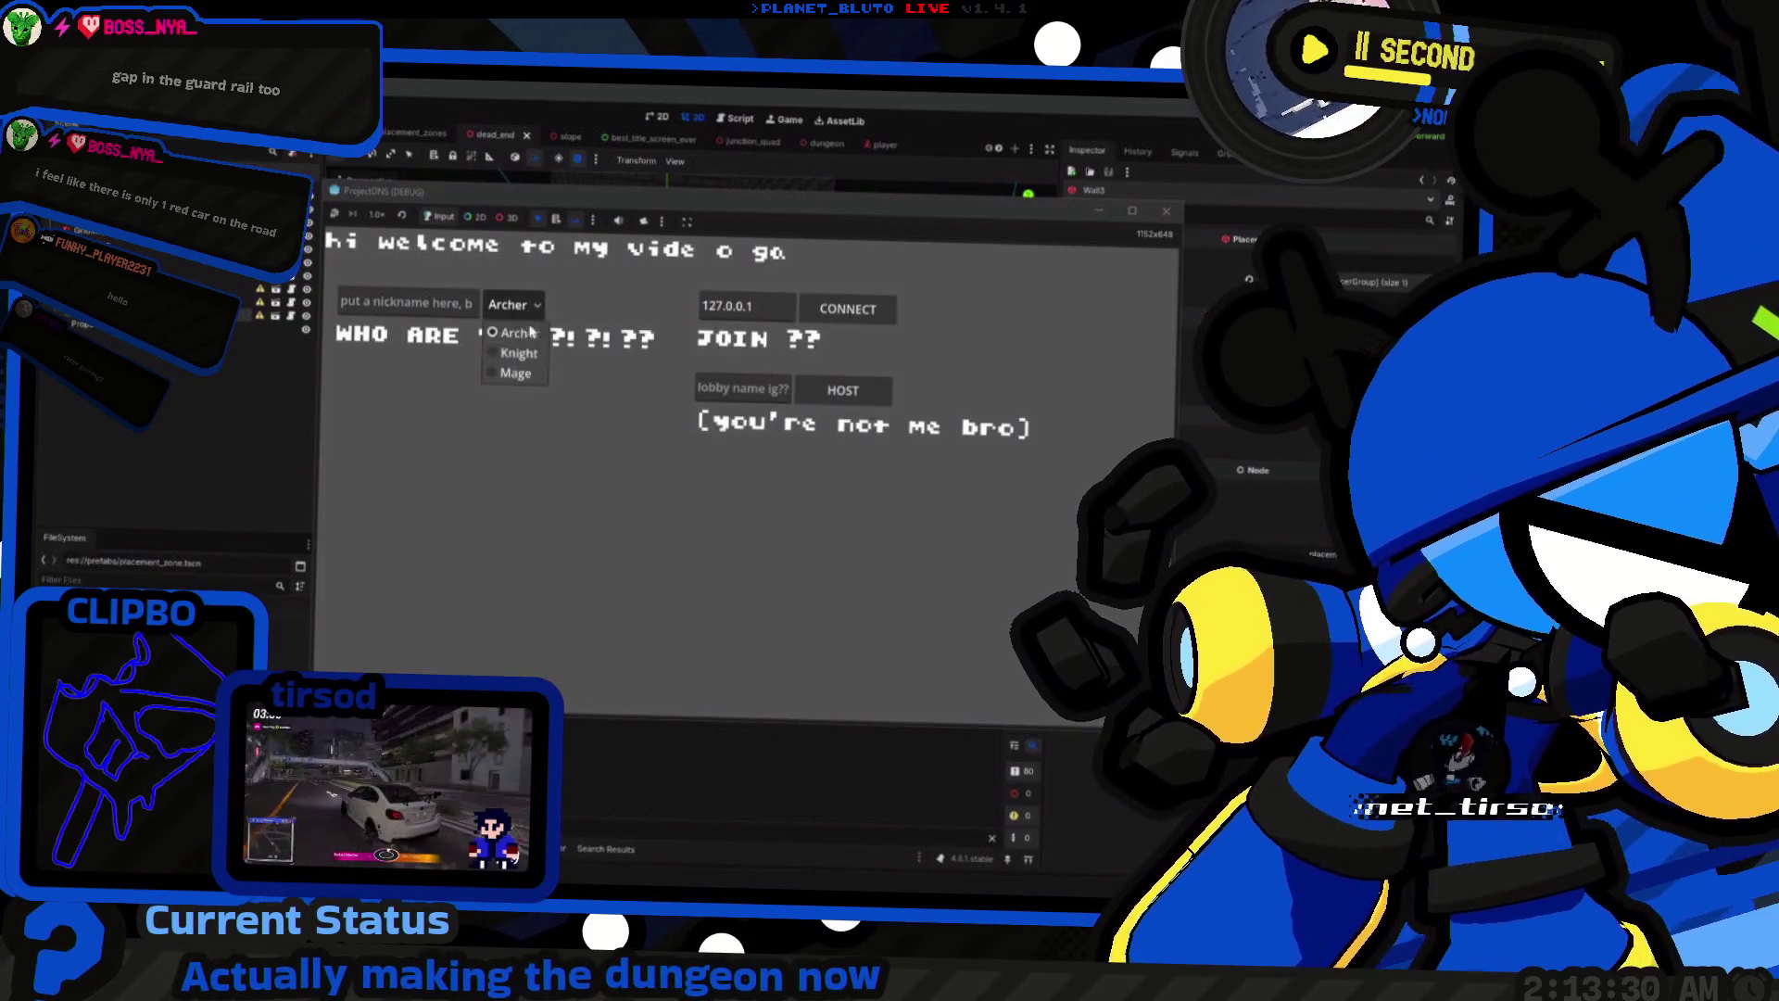
left_click(848, 396)
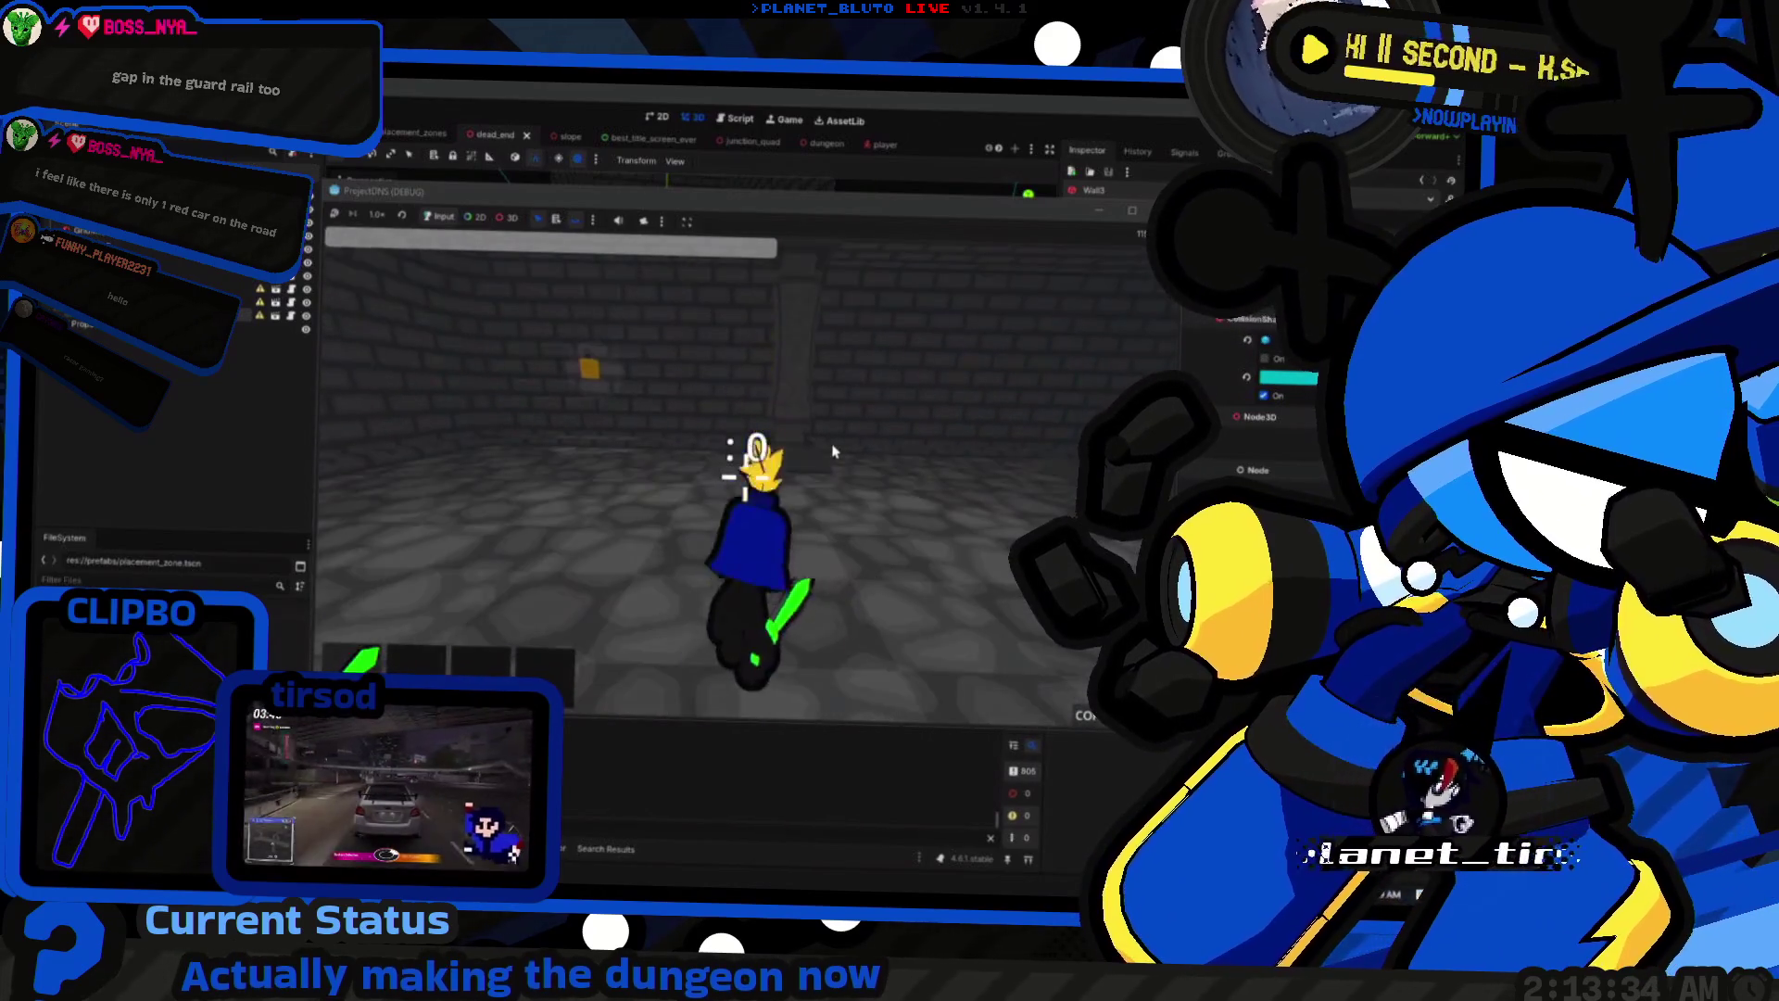
left_click(812, 461)
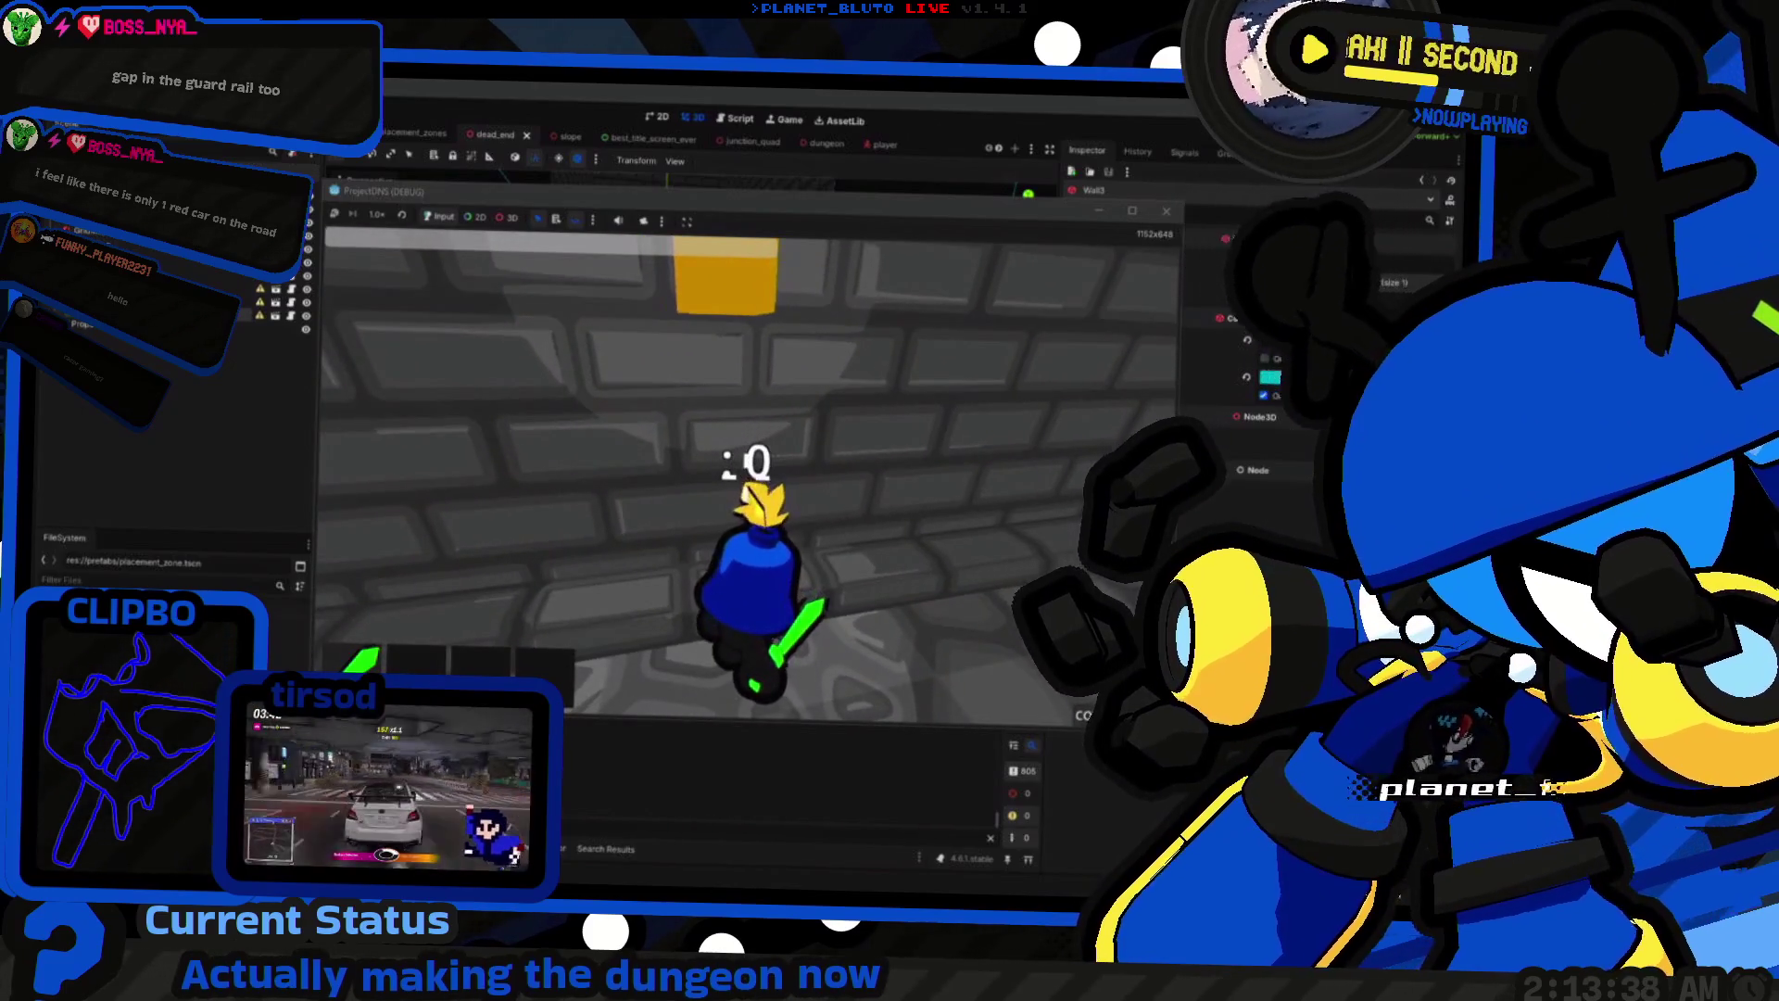
key("F8")
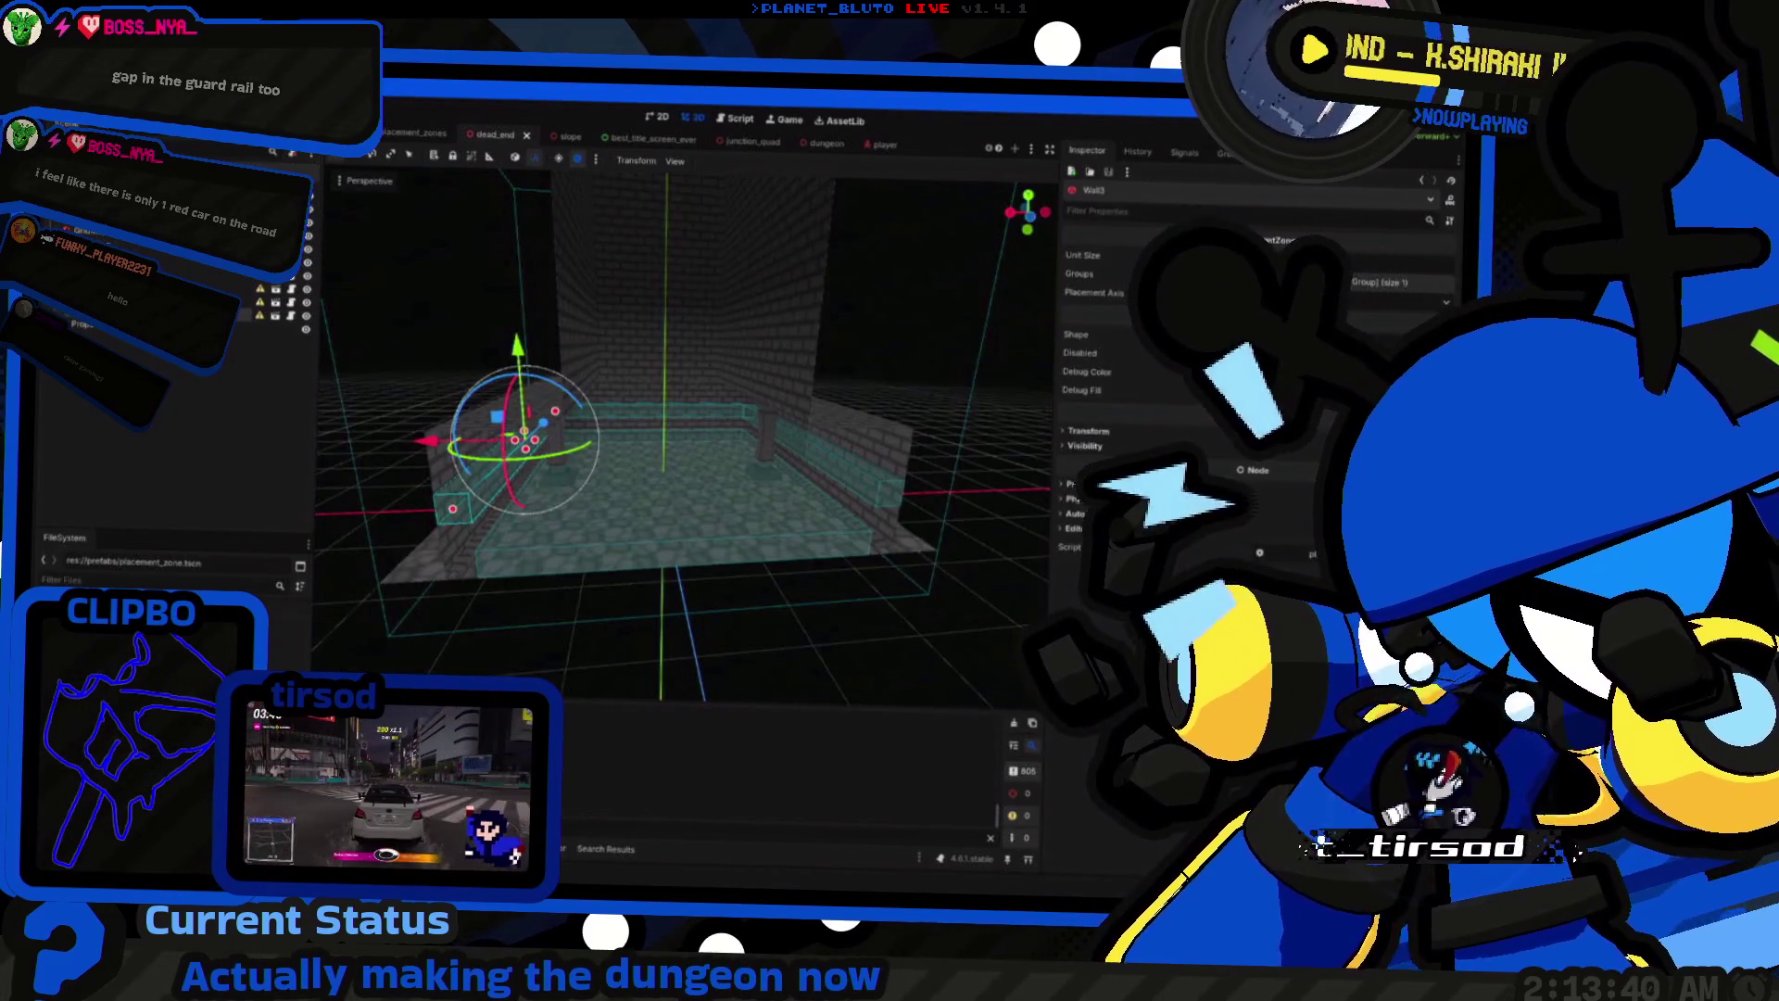
key("alt+Tab")
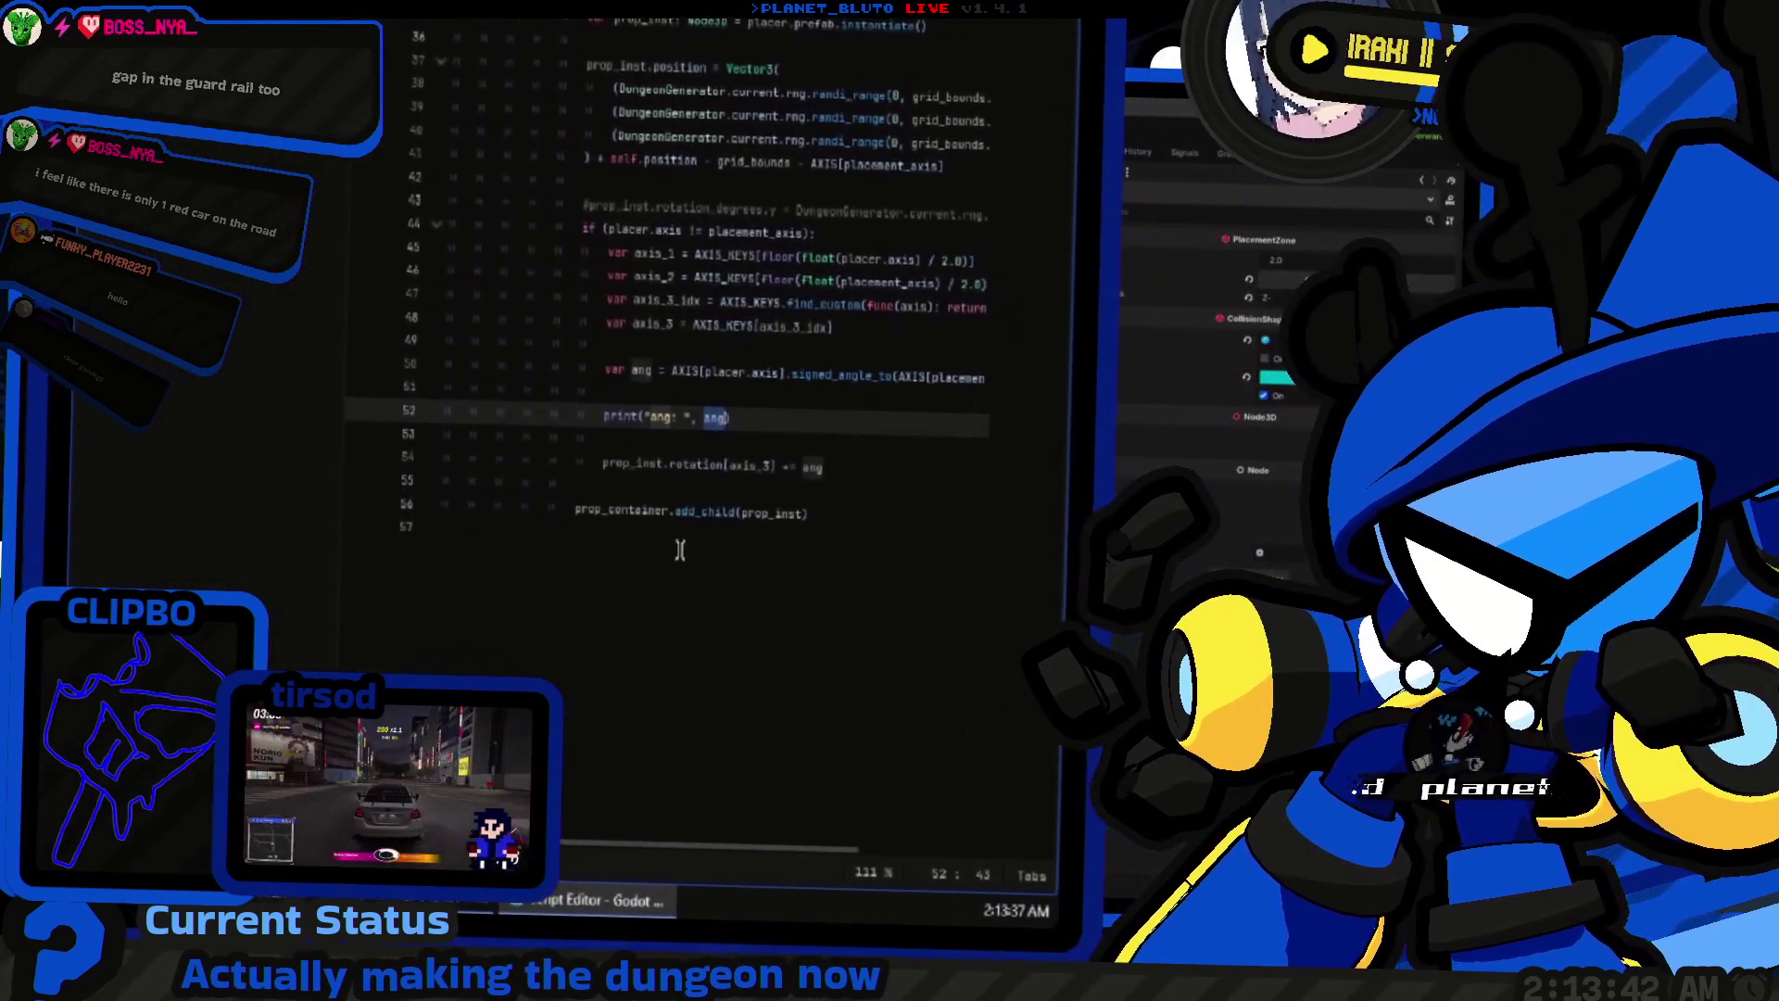
Step: Add the opening parenthesis around ang in the line 52 print call and relaunch the game
type("(")
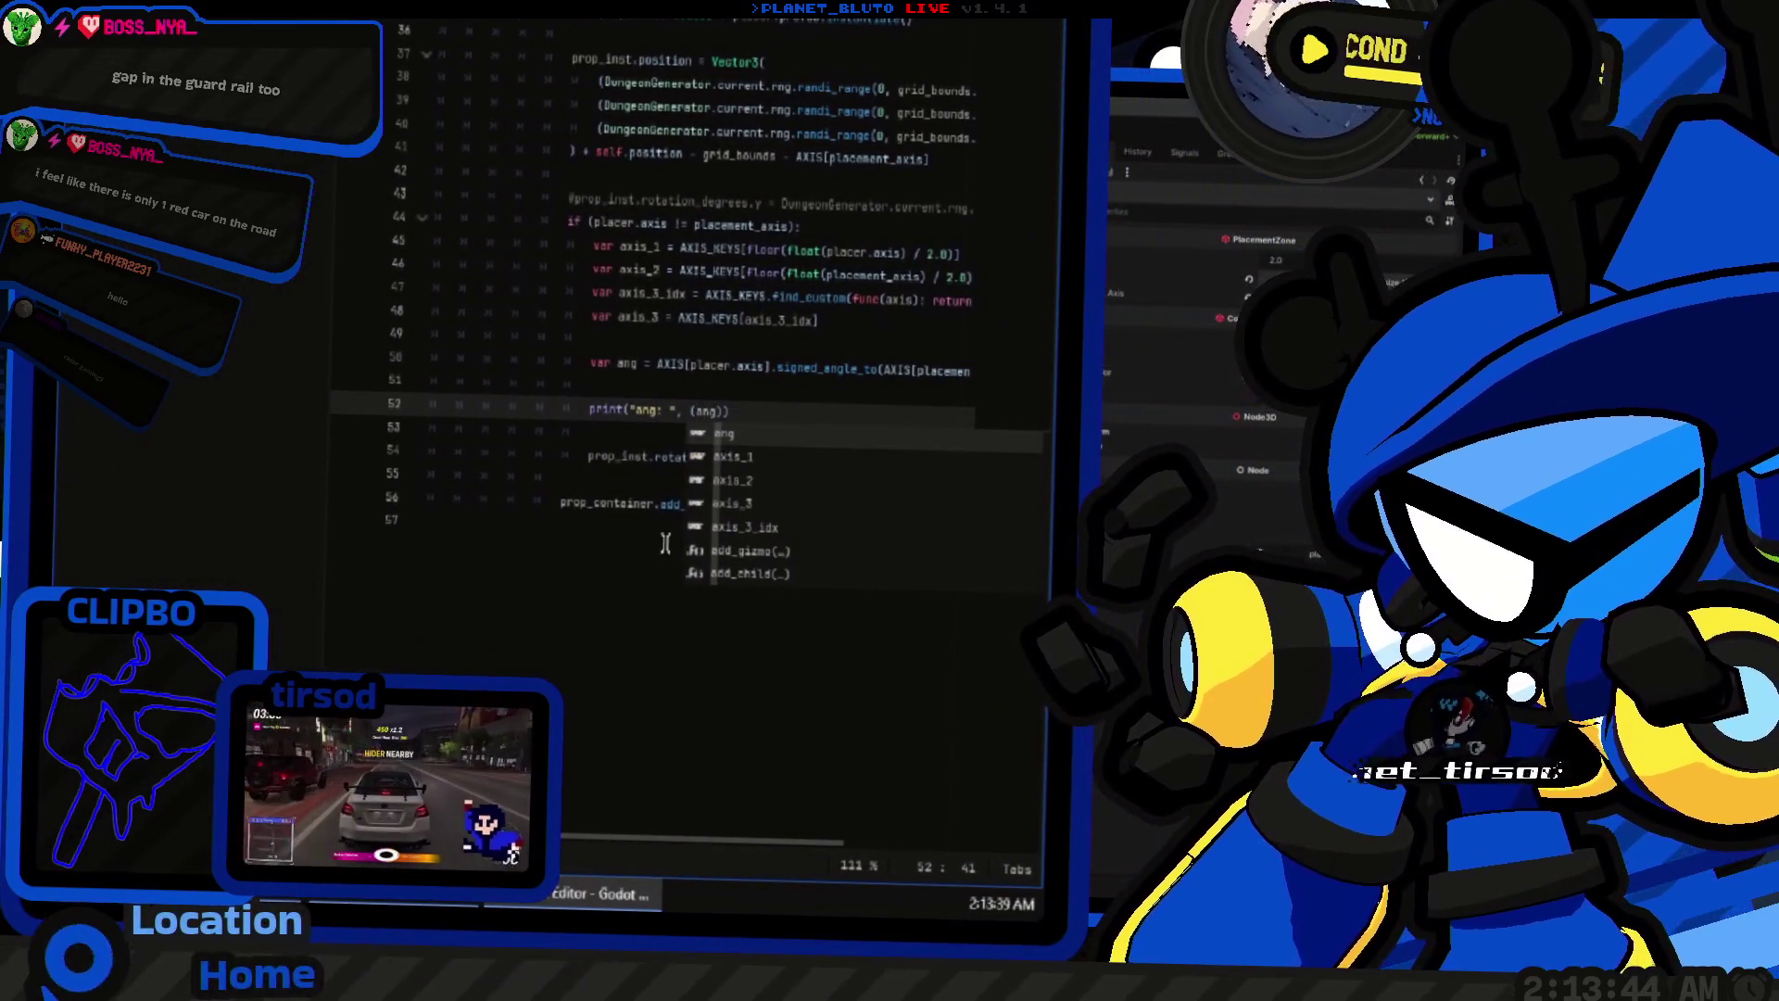
key("Return")
key("alt+Tab")
key("F5")
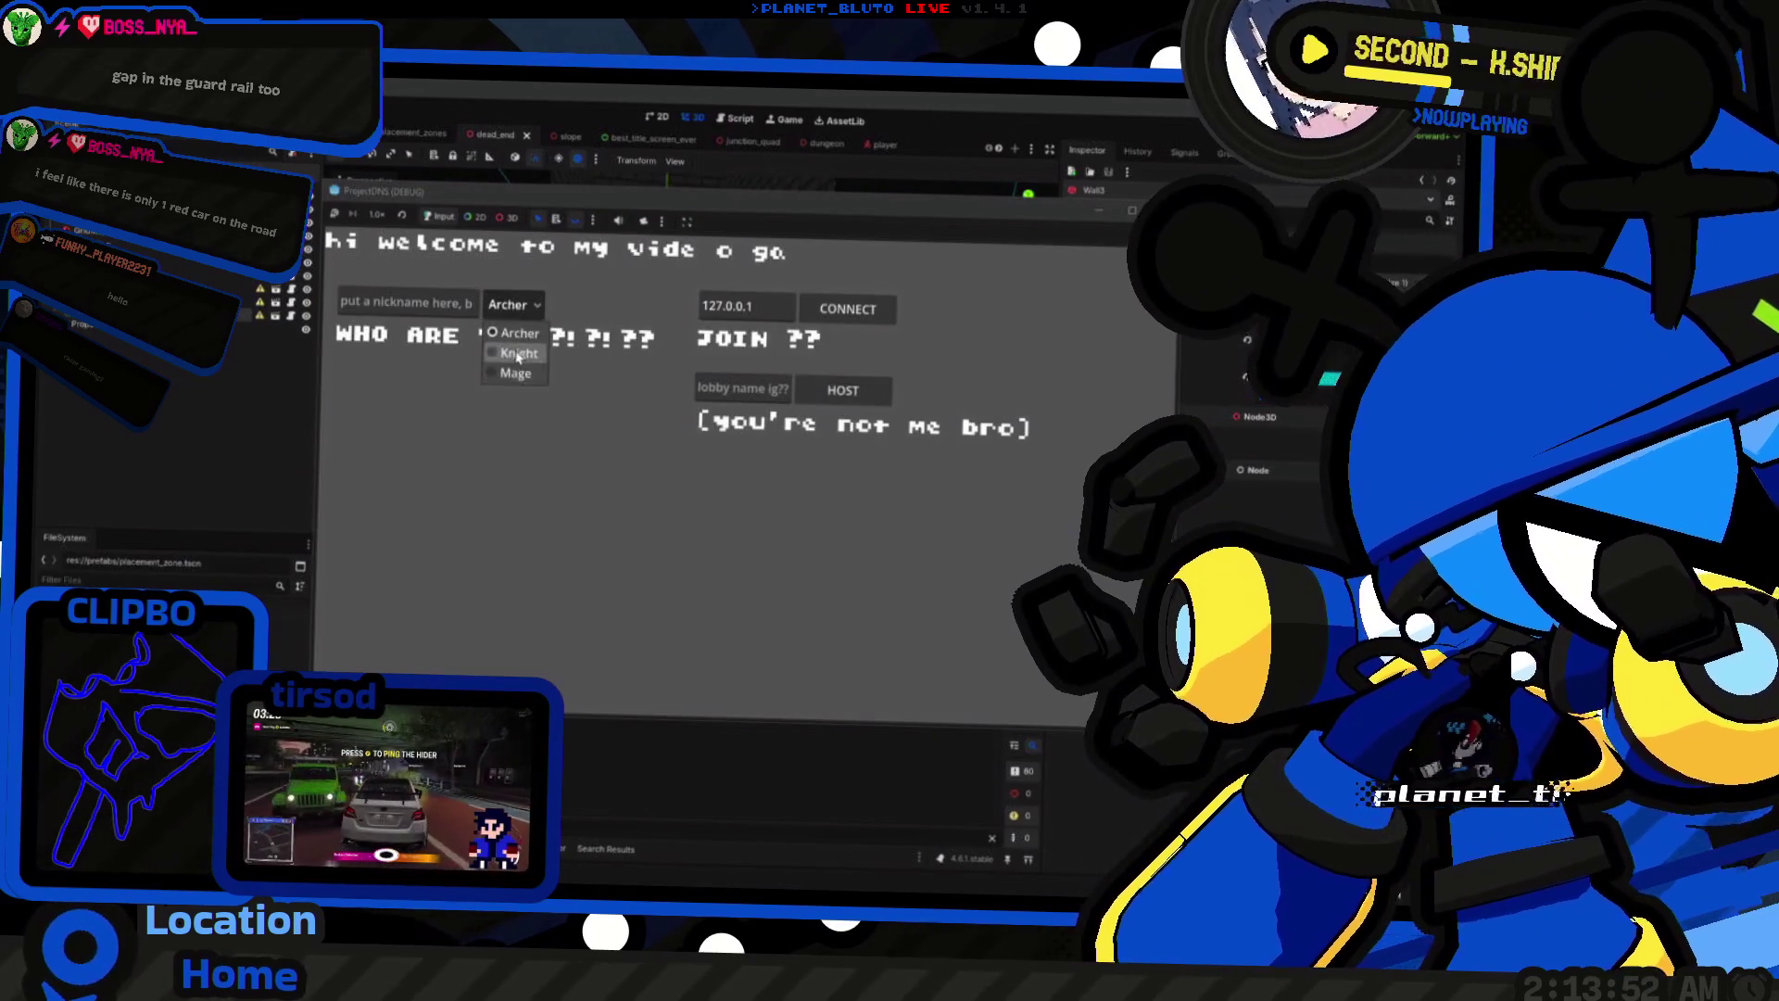
Step: Host a session, walk the character up to the brick wall, then stop and return to placement_zone.gd
left_click(848, 389)
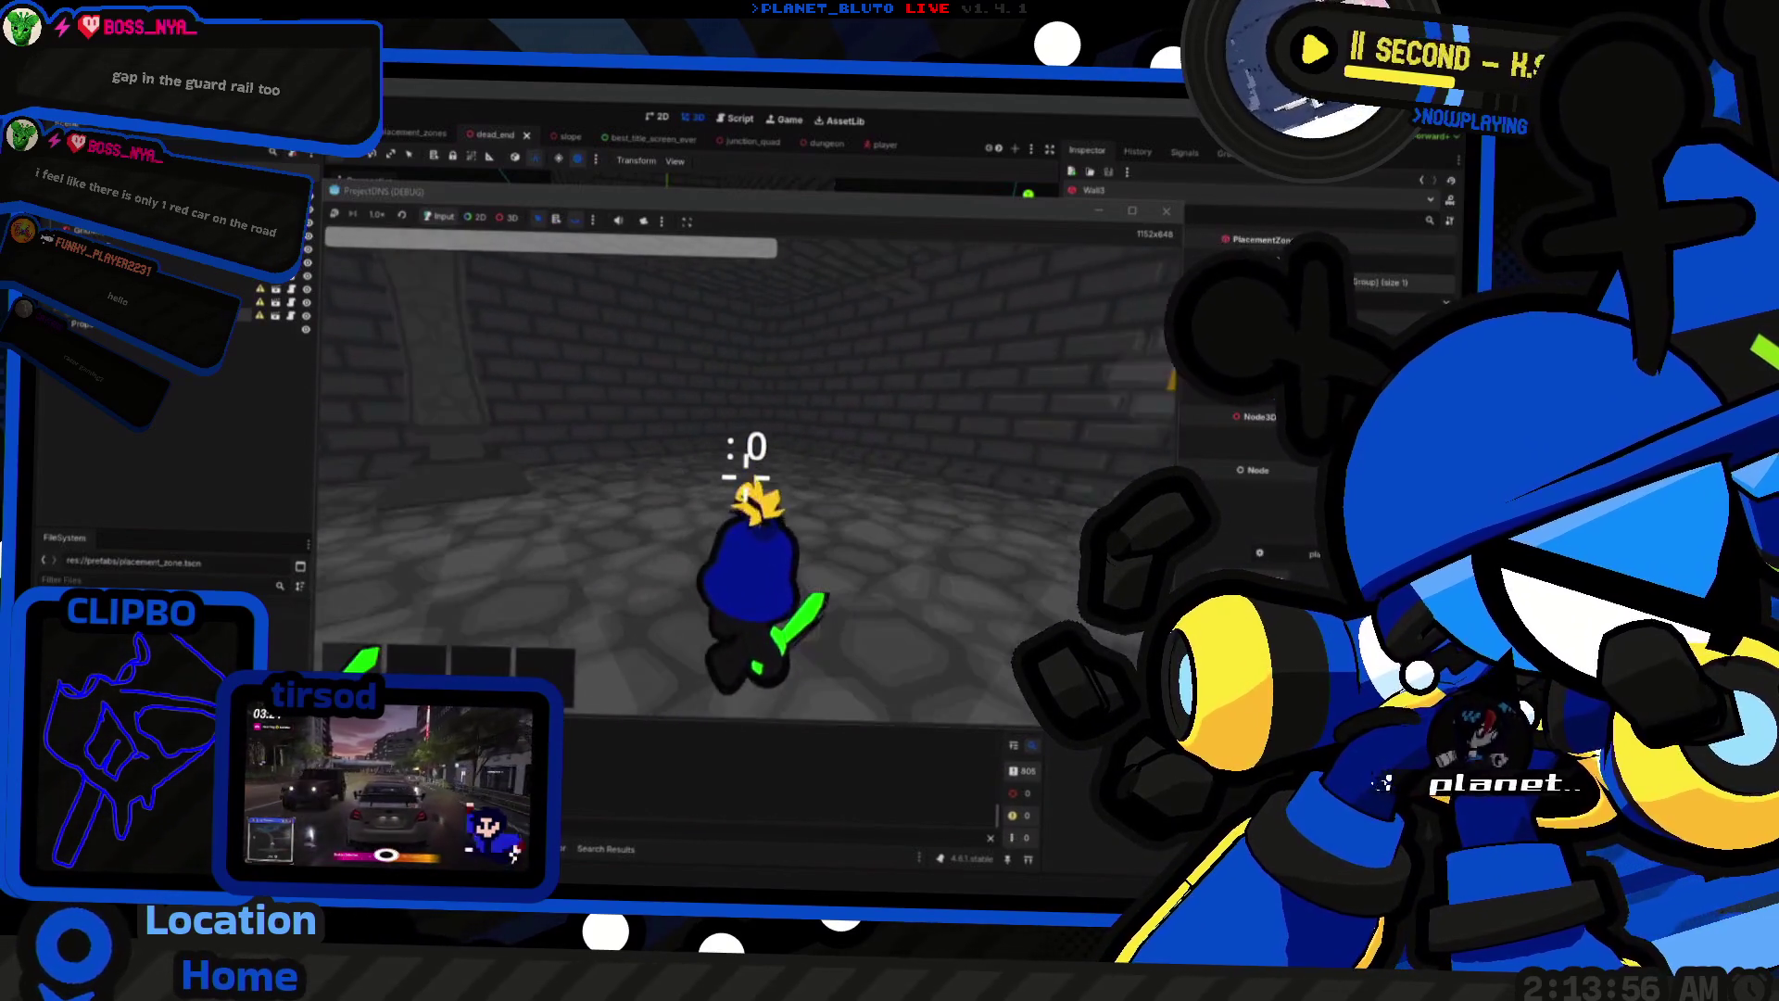
key("w")
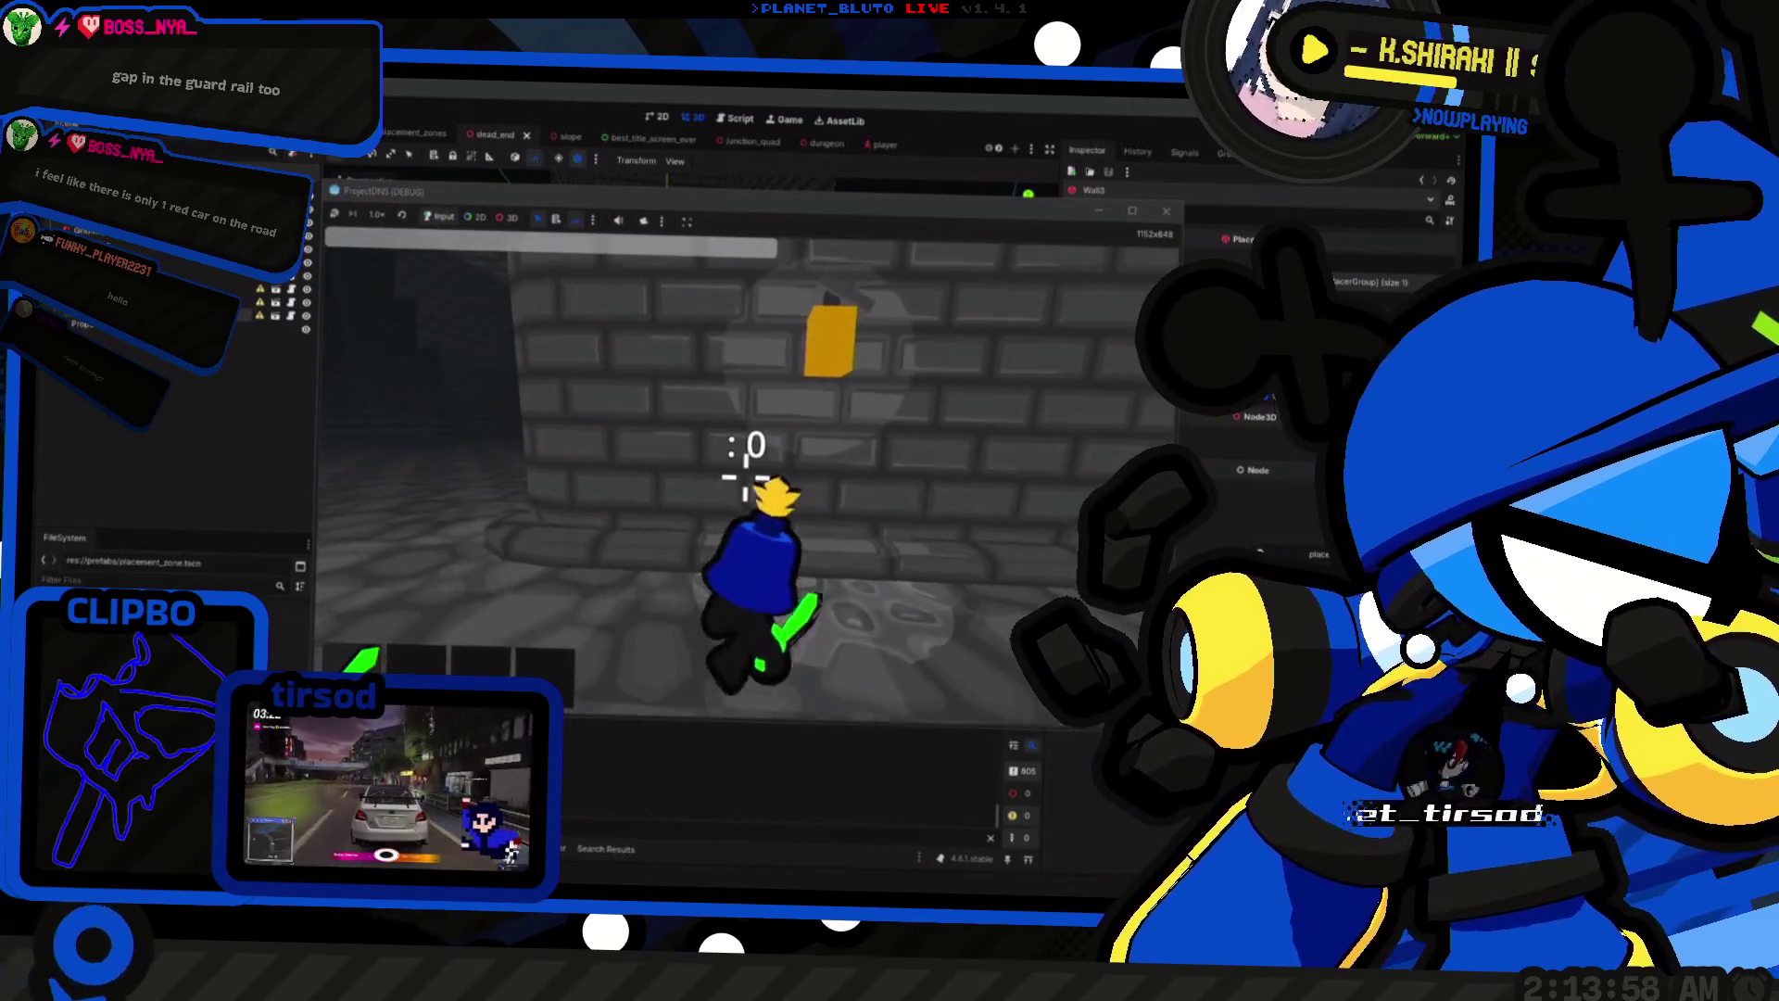
key("F8")
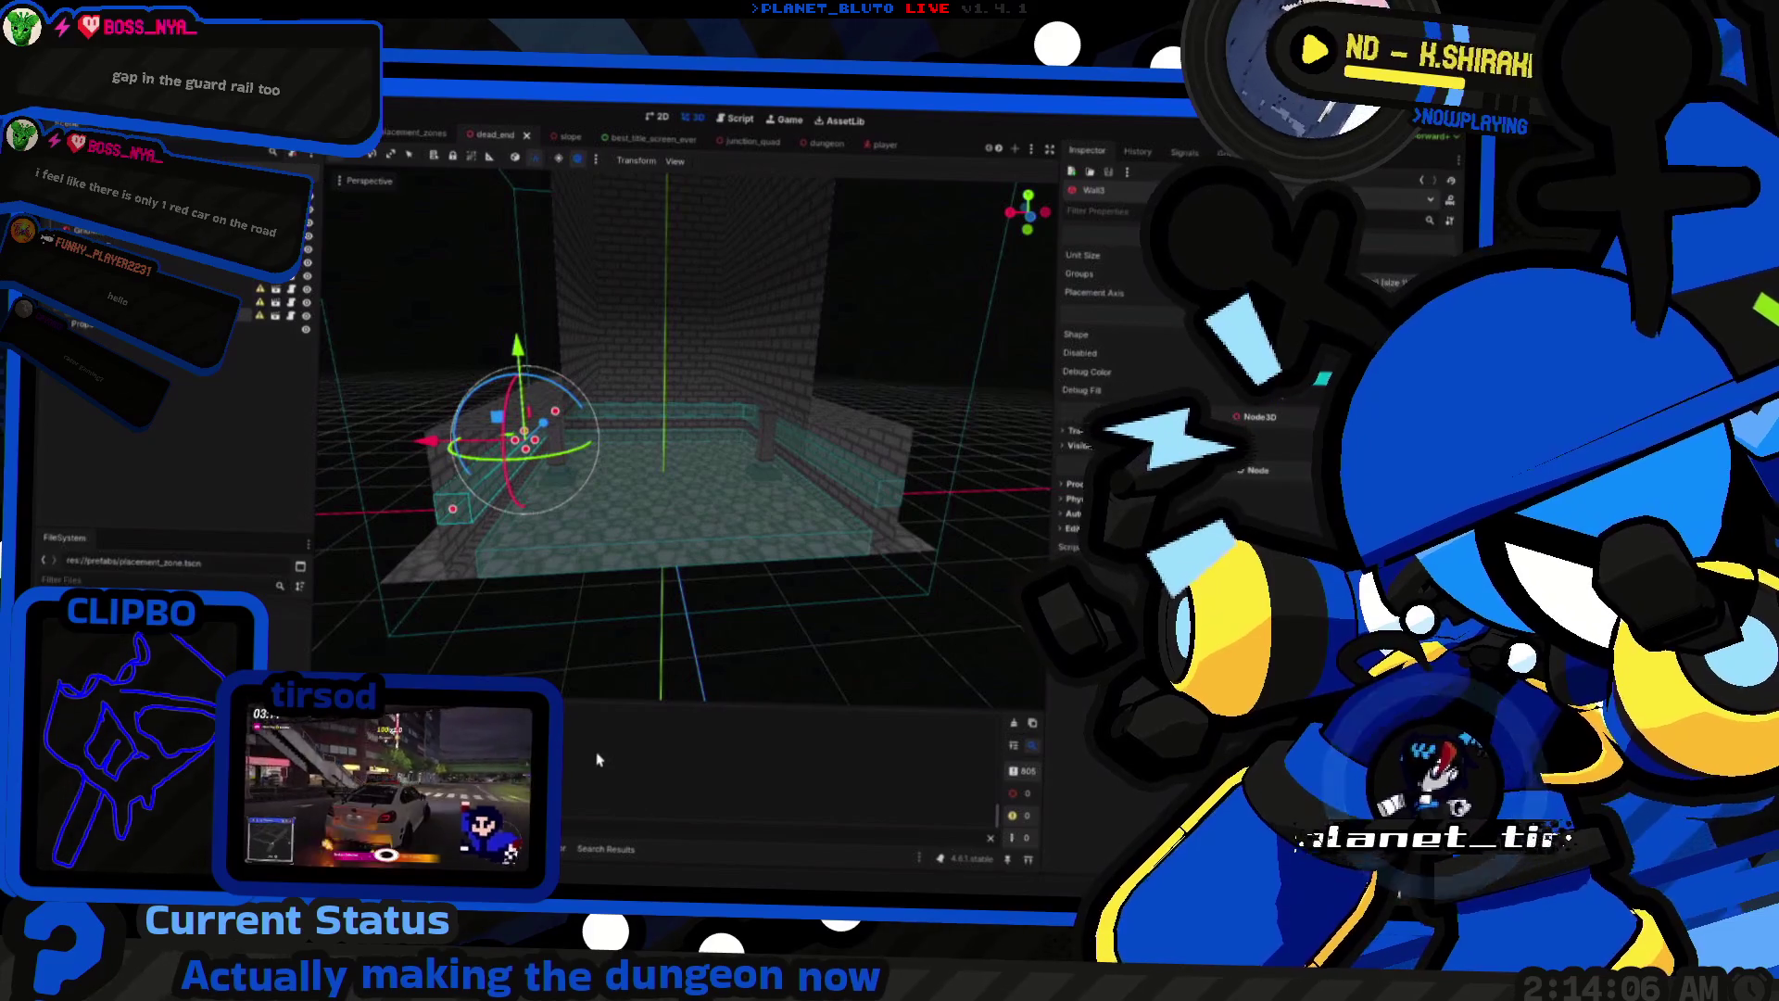
key("ctrl+F3")
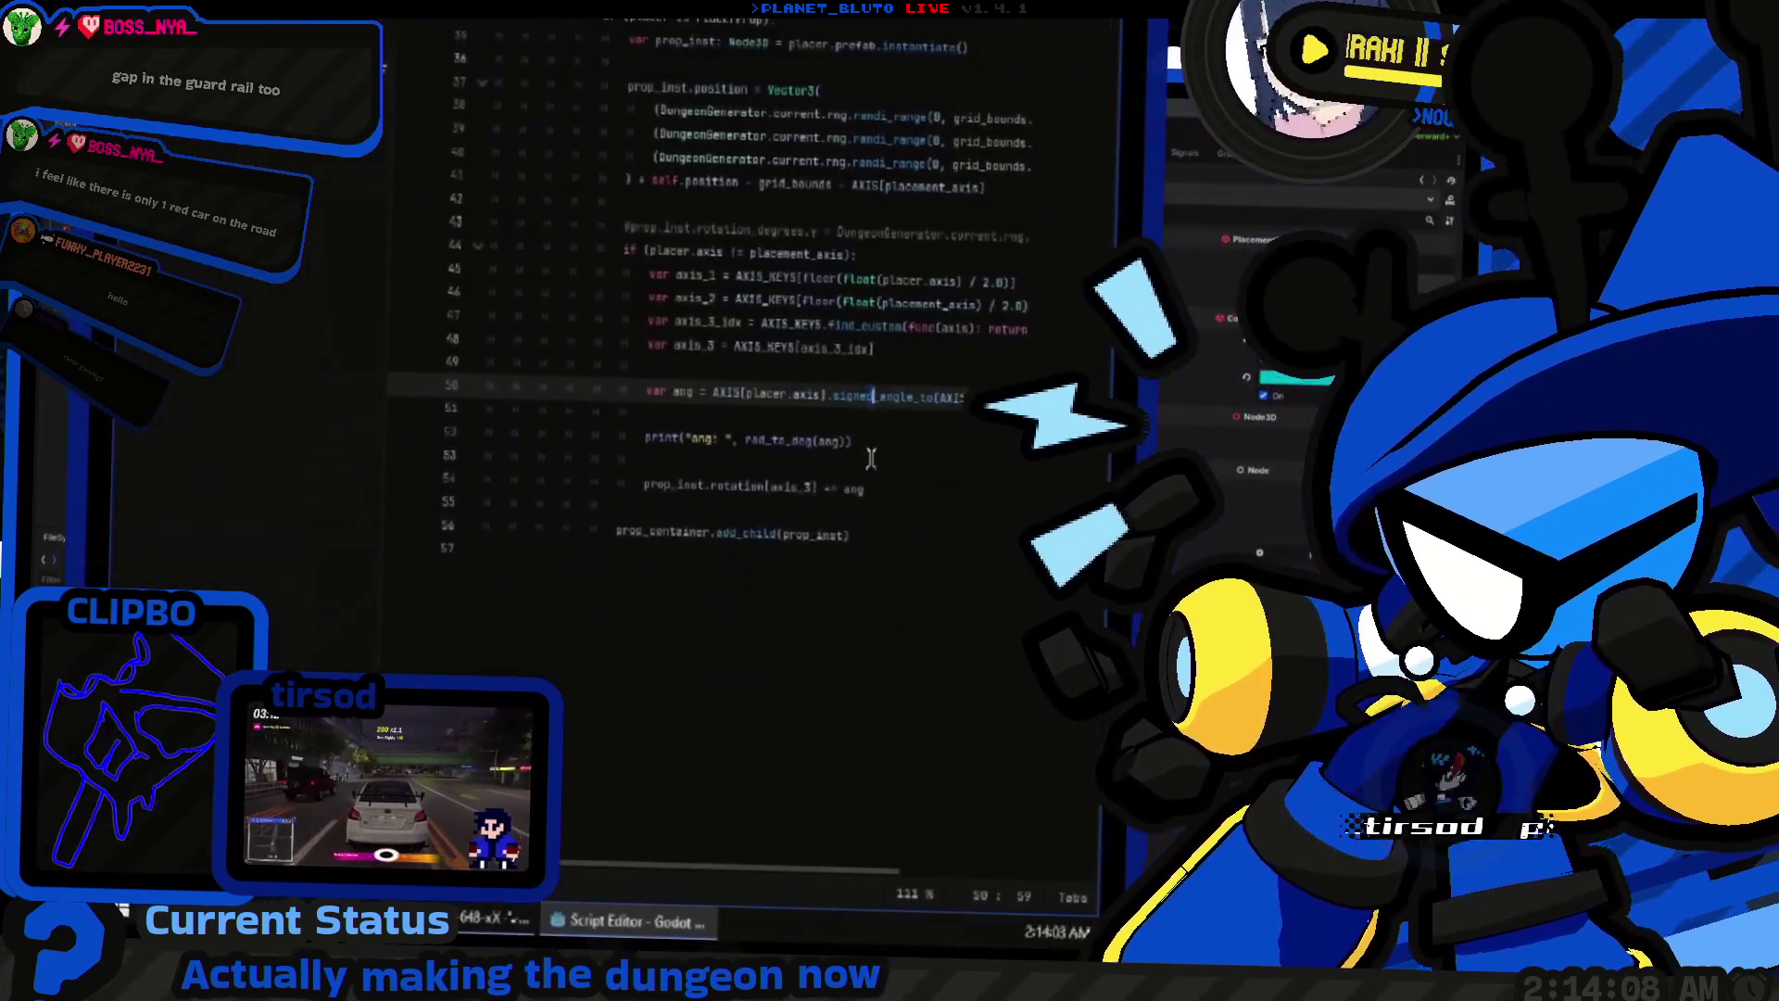
Step: Look up signed_angle_to and angle_to in the Vector3 reference, then return to placement_zone.gd
left_click(797, 374, "ctrl")
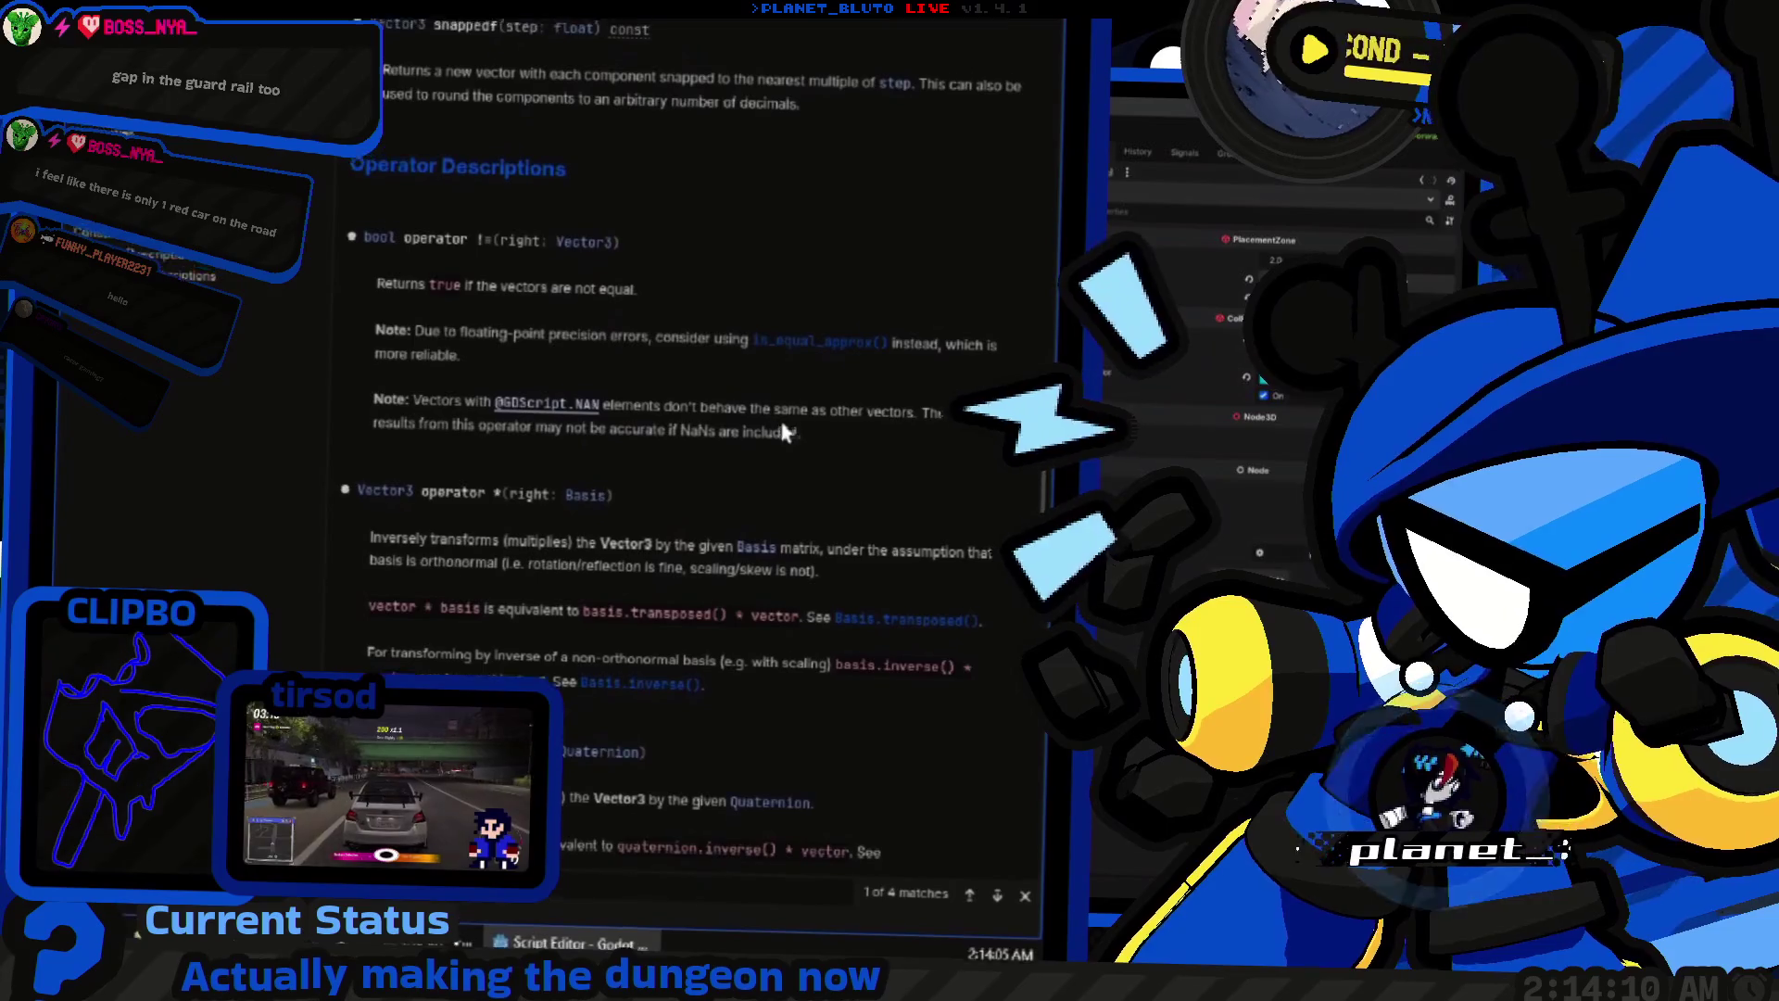
scroll(798, 426, "up", 15)
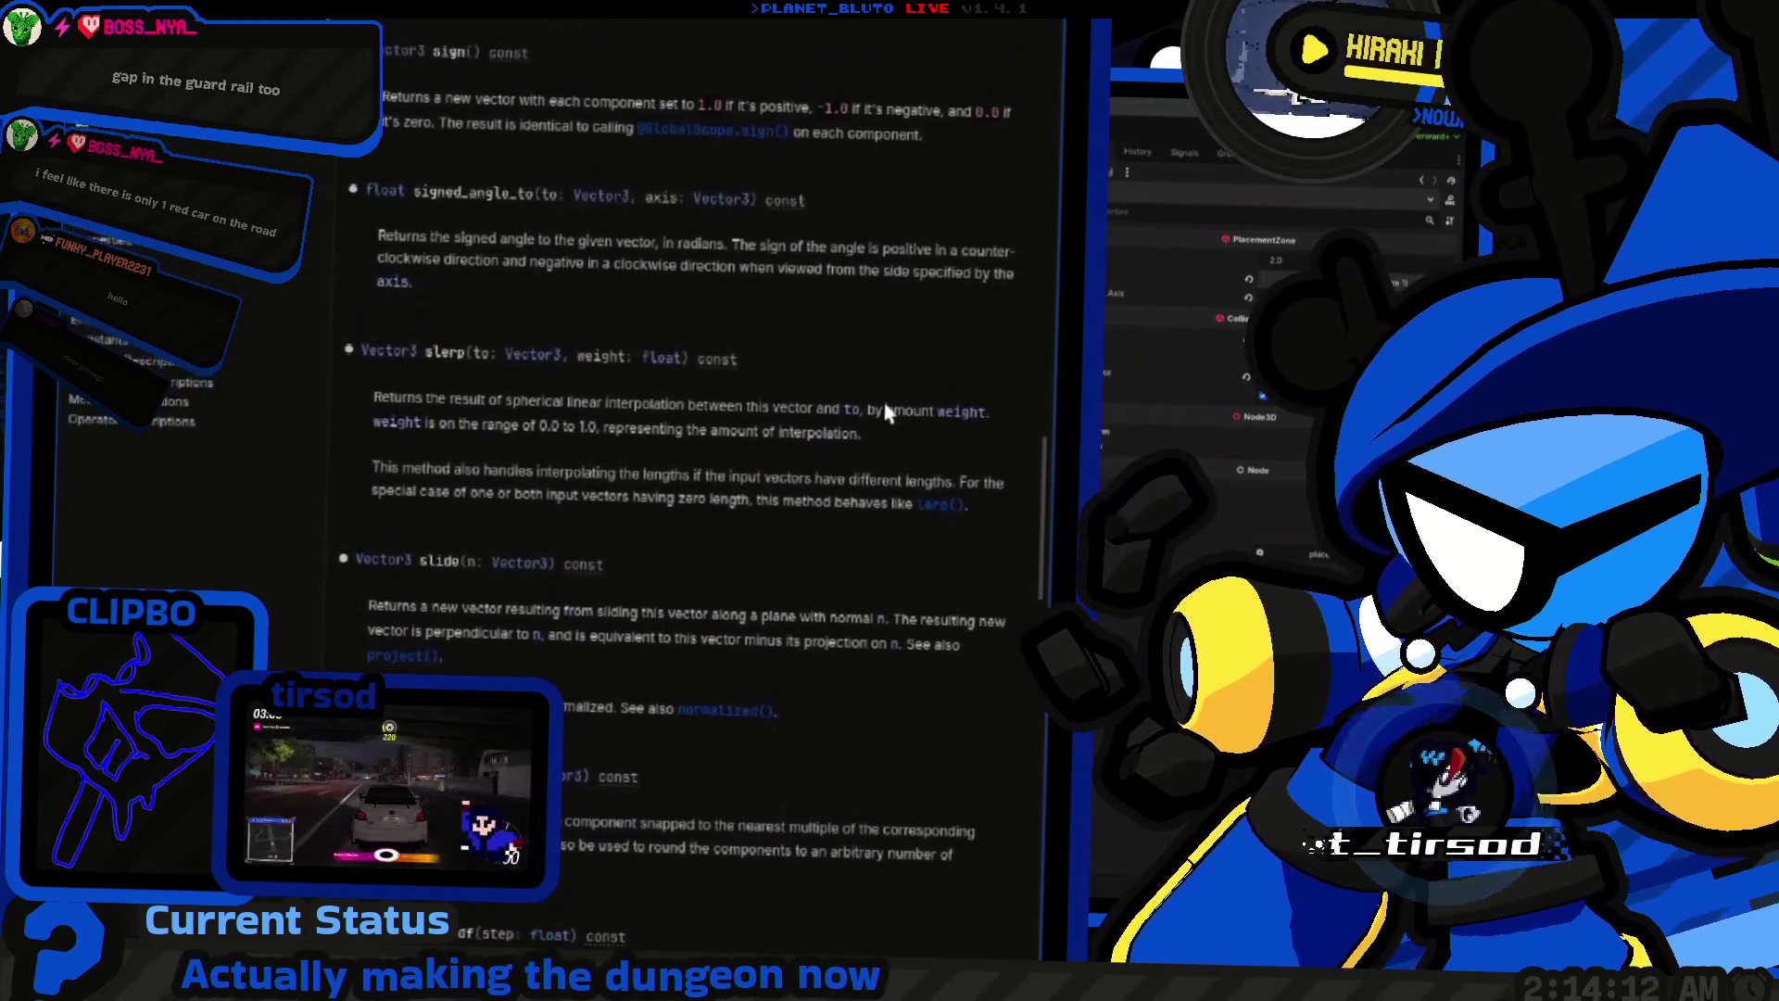
scroll(862, 421, "up", 20)
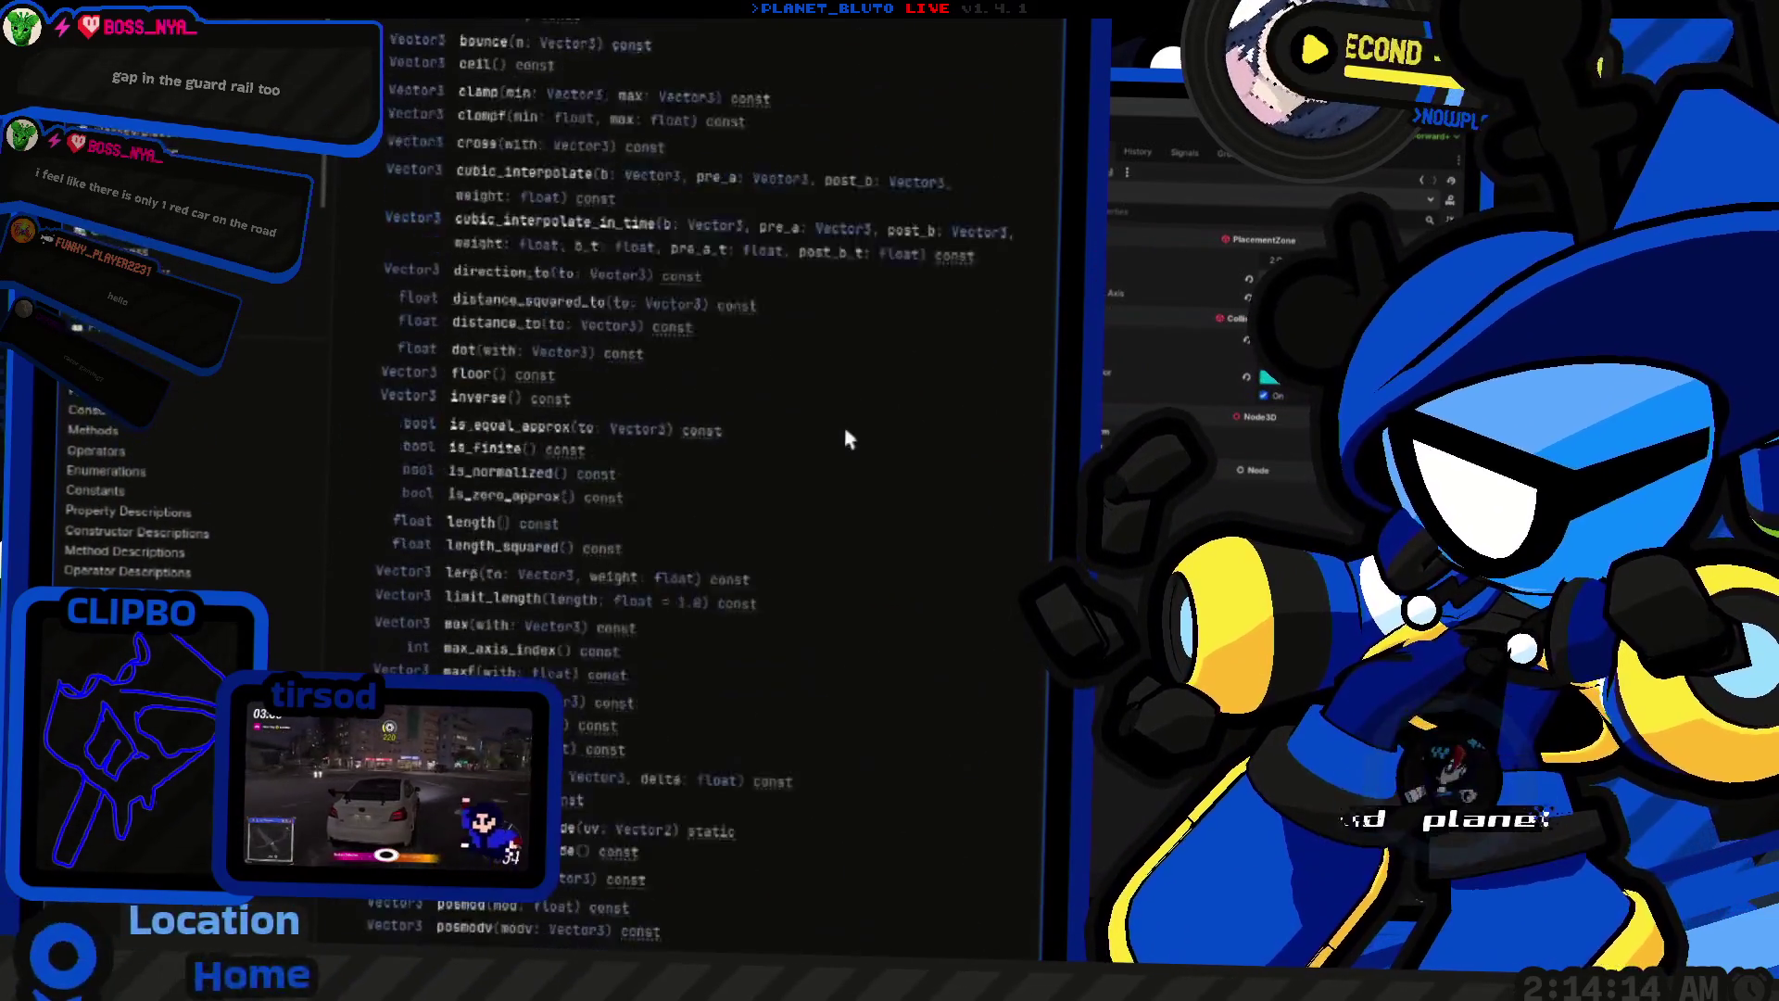
scroll(834, 445, "down", 3)
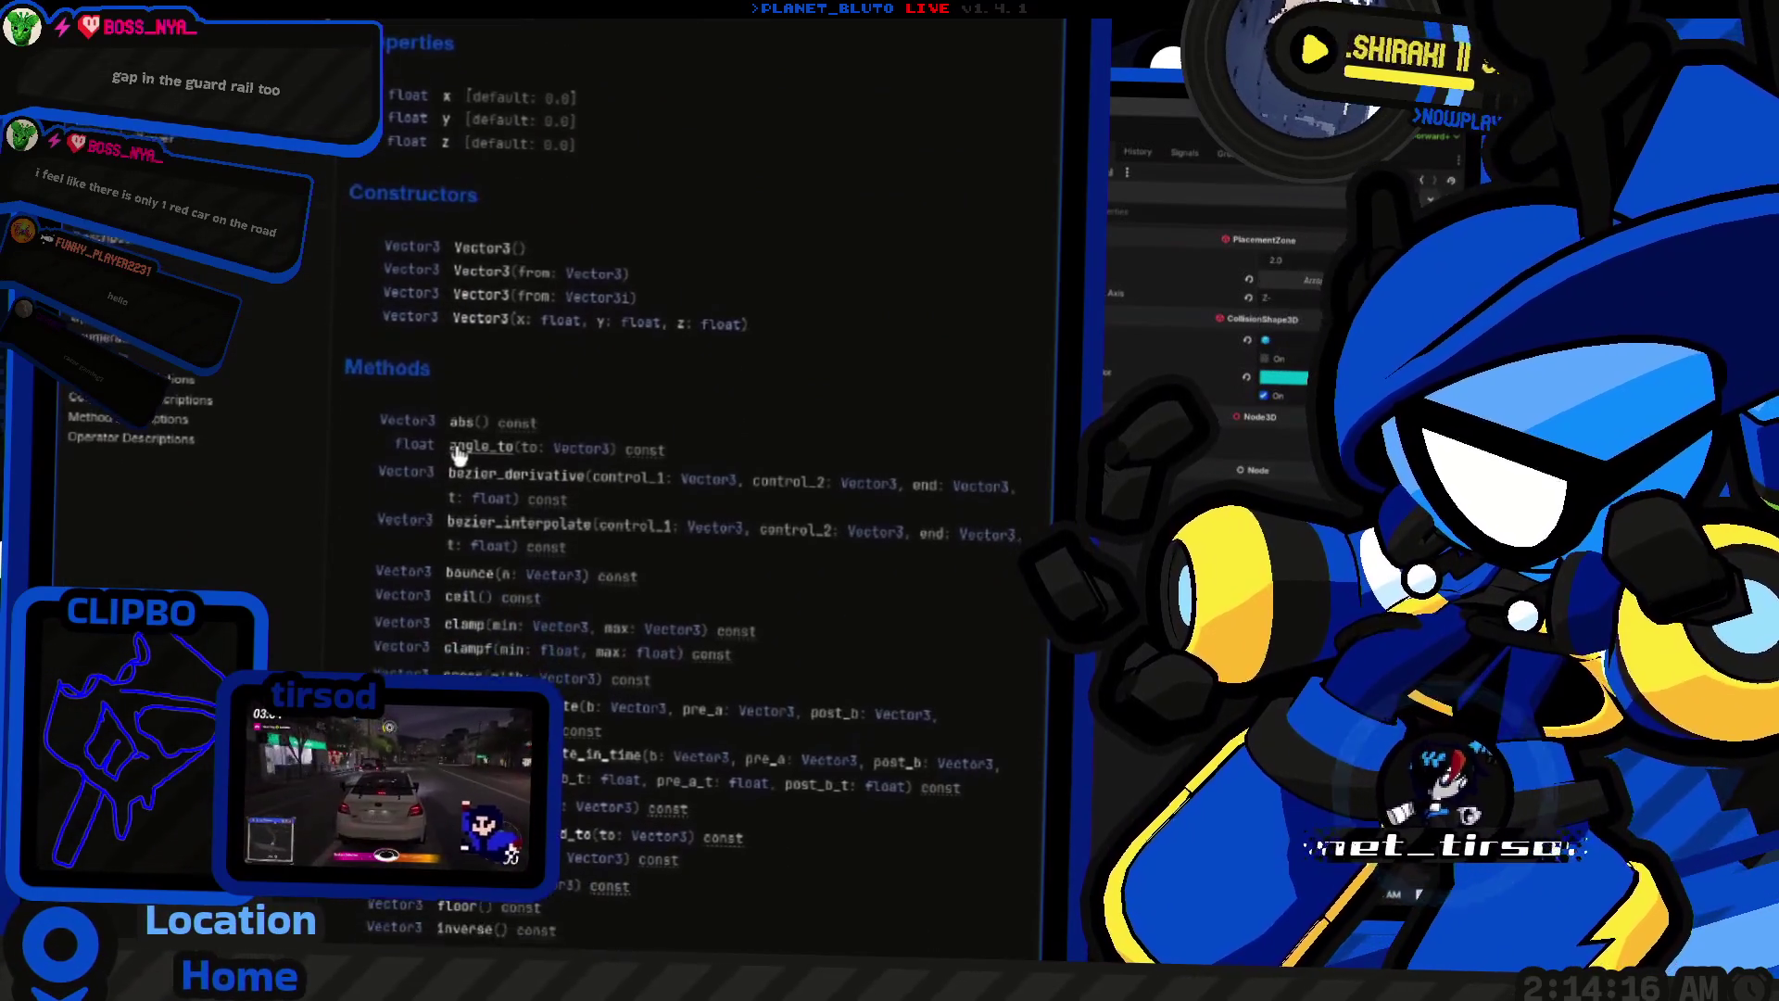
left_click(473, 443)
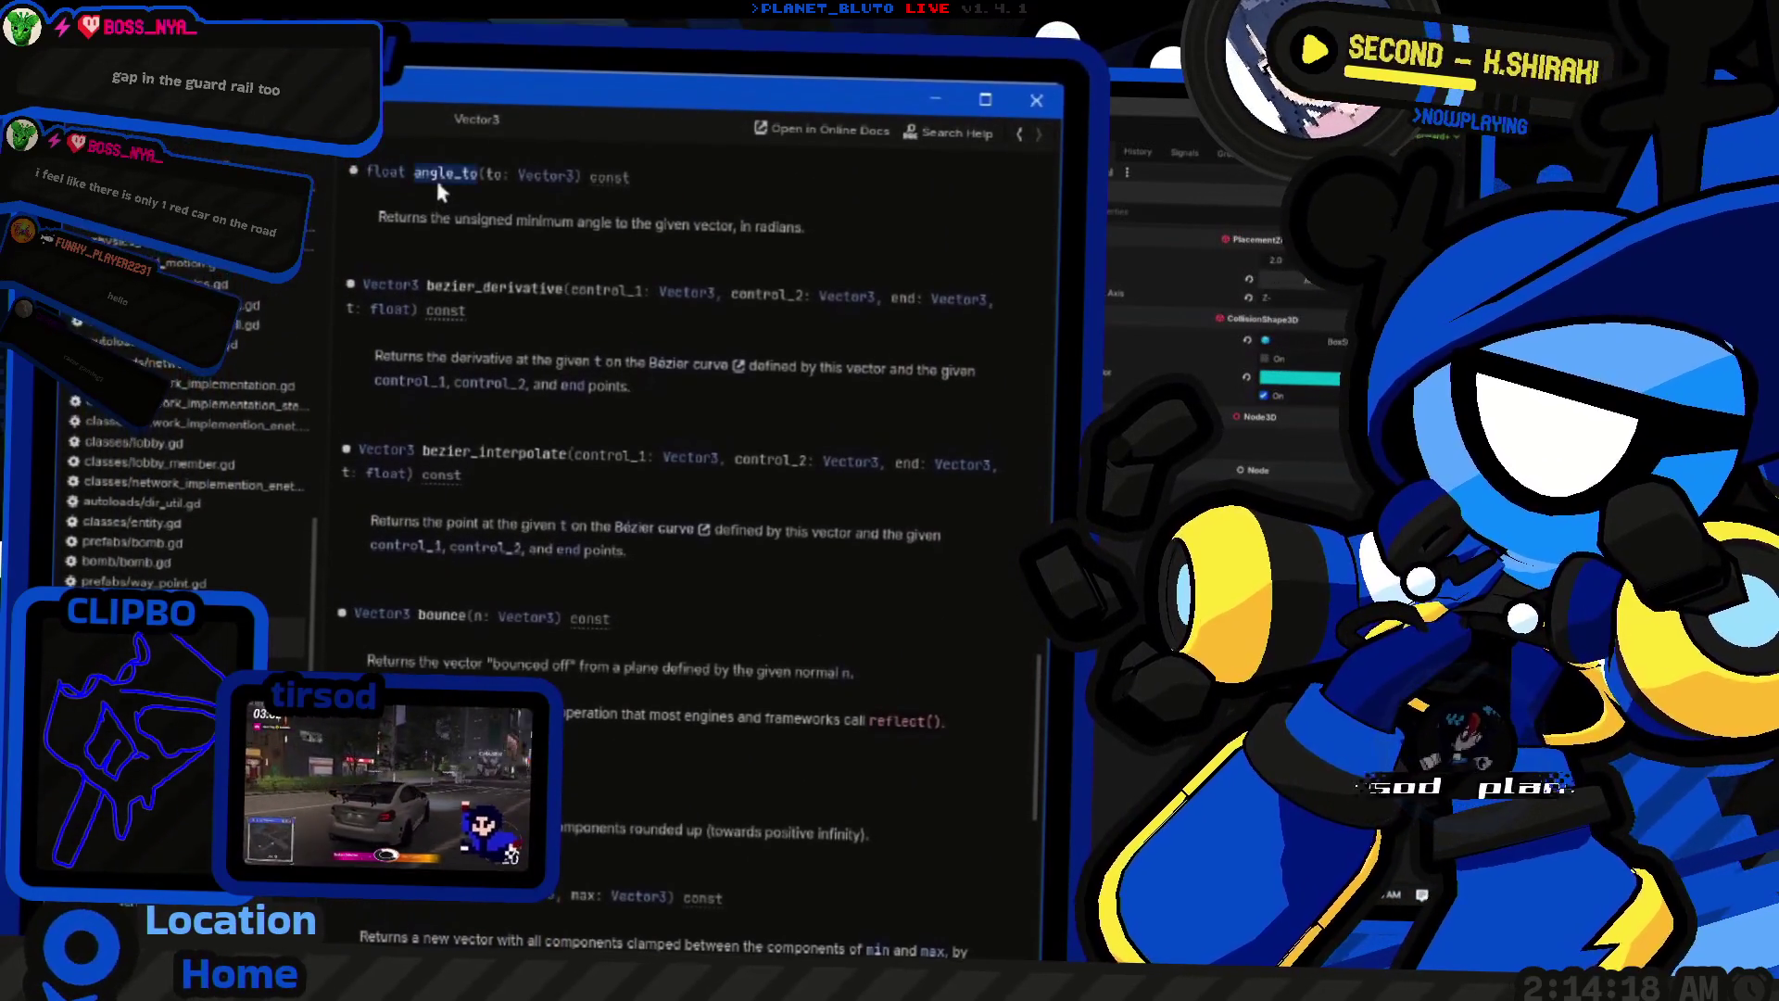
key("ctrl+w")
scroll(838, 493, "down", 10)
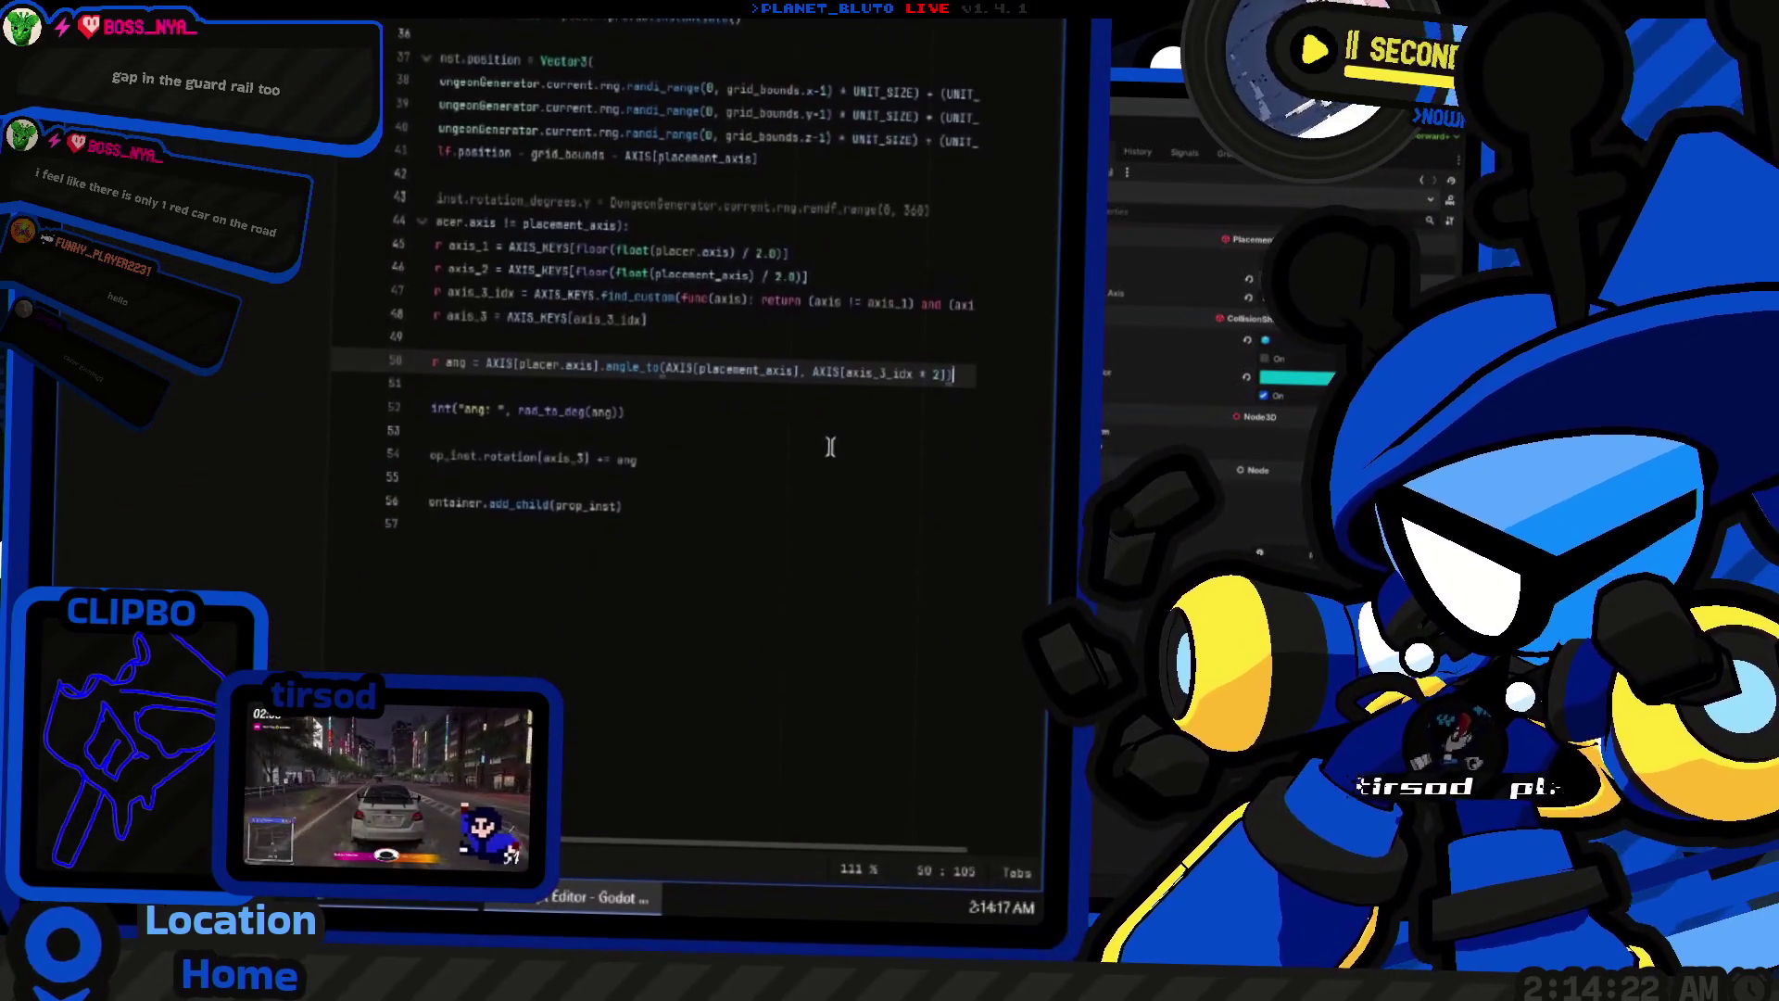
Step: Run the game, trim line 50's angle_to call to only AXIS[placement_axis], and rerun
key("ctrl+F2")
key("F5")
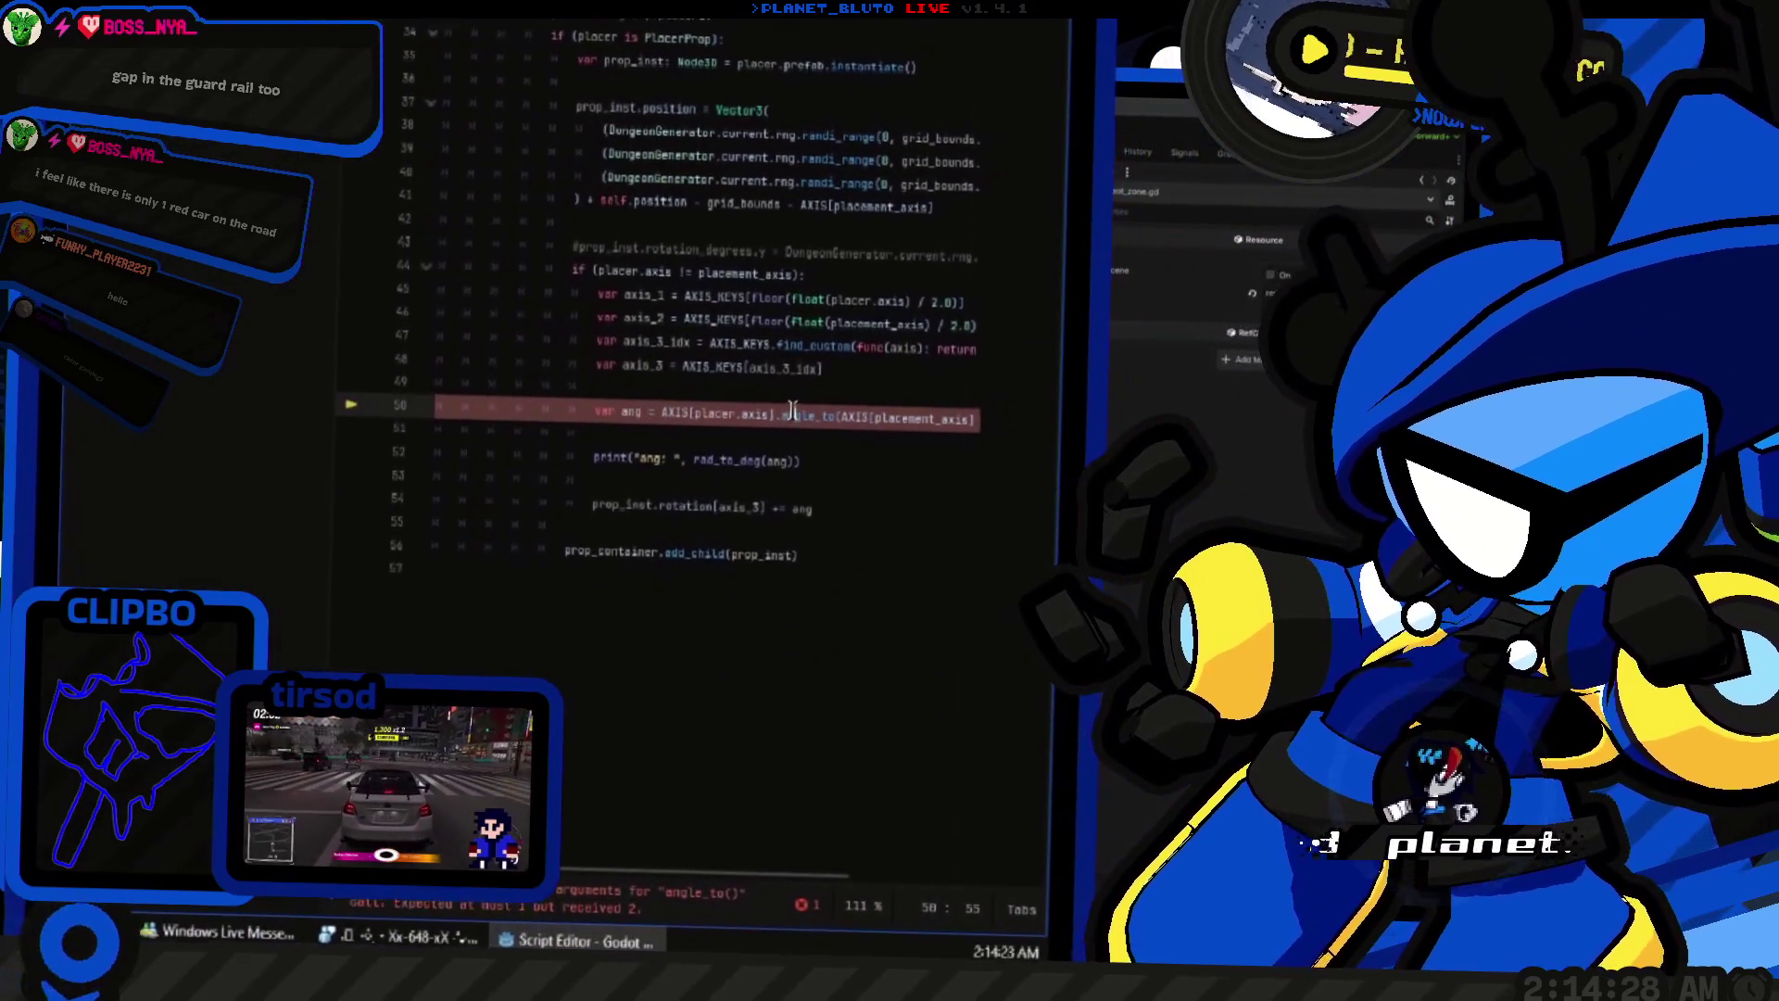
left_click(861, 412)
key("shift+End")
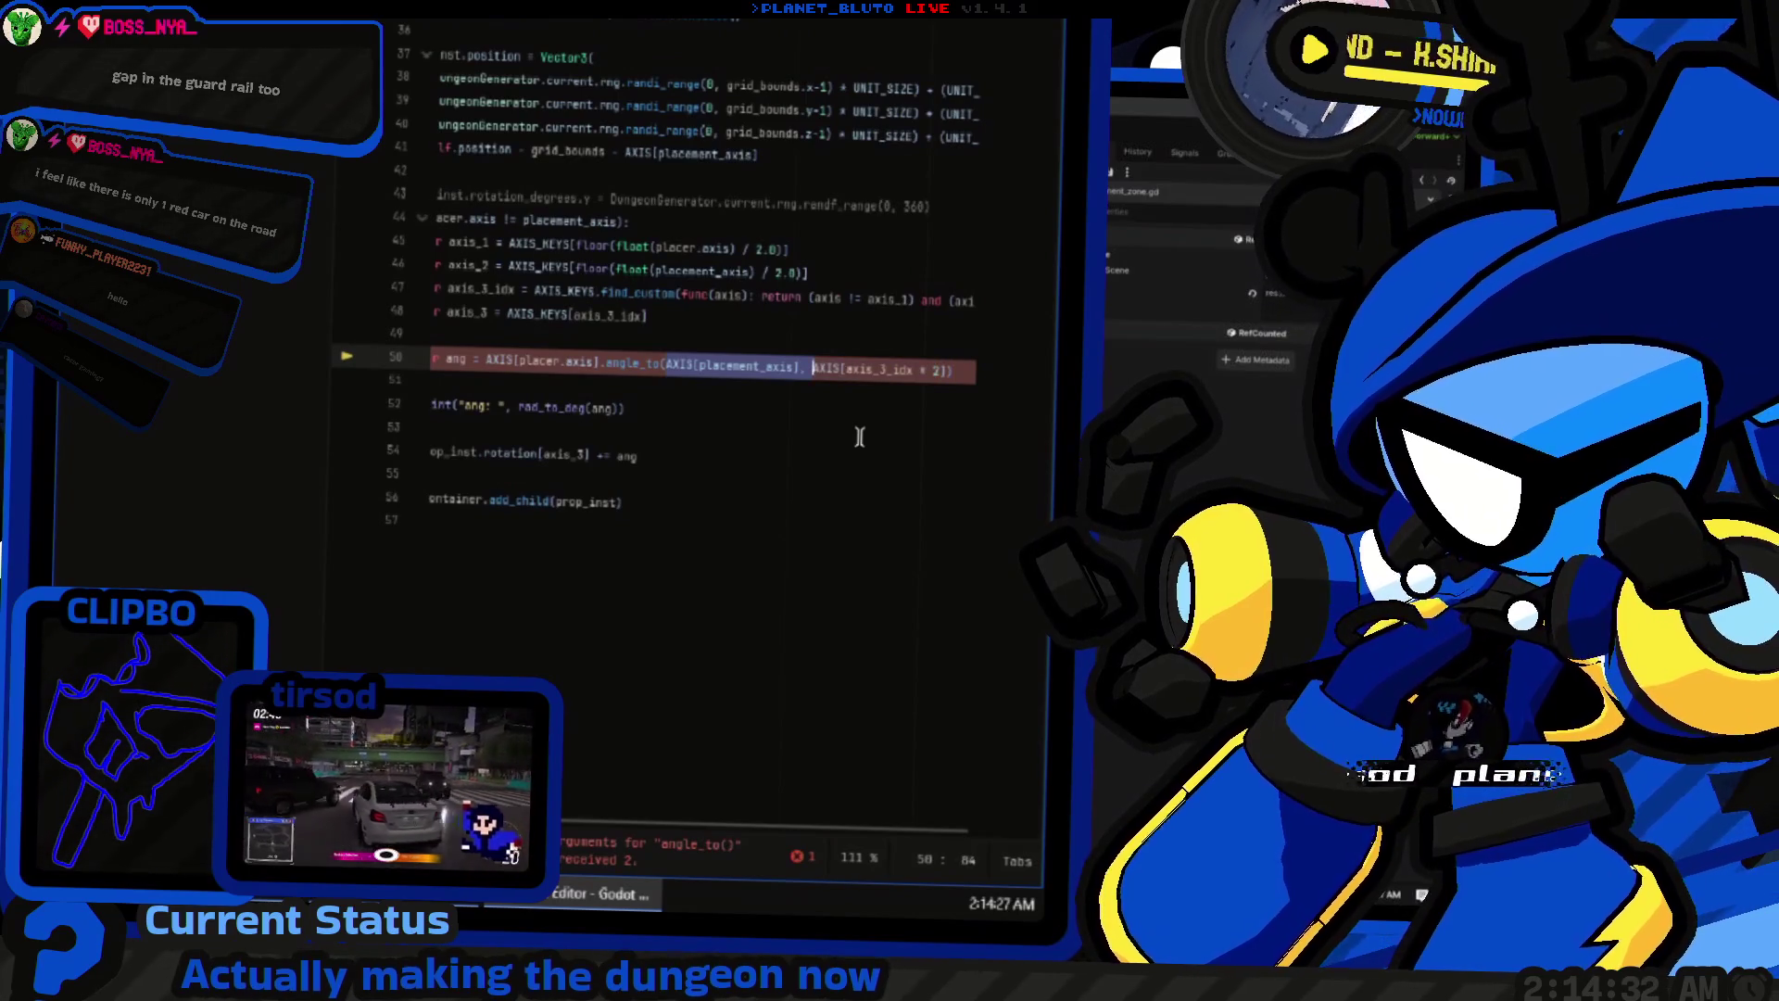
type(")")
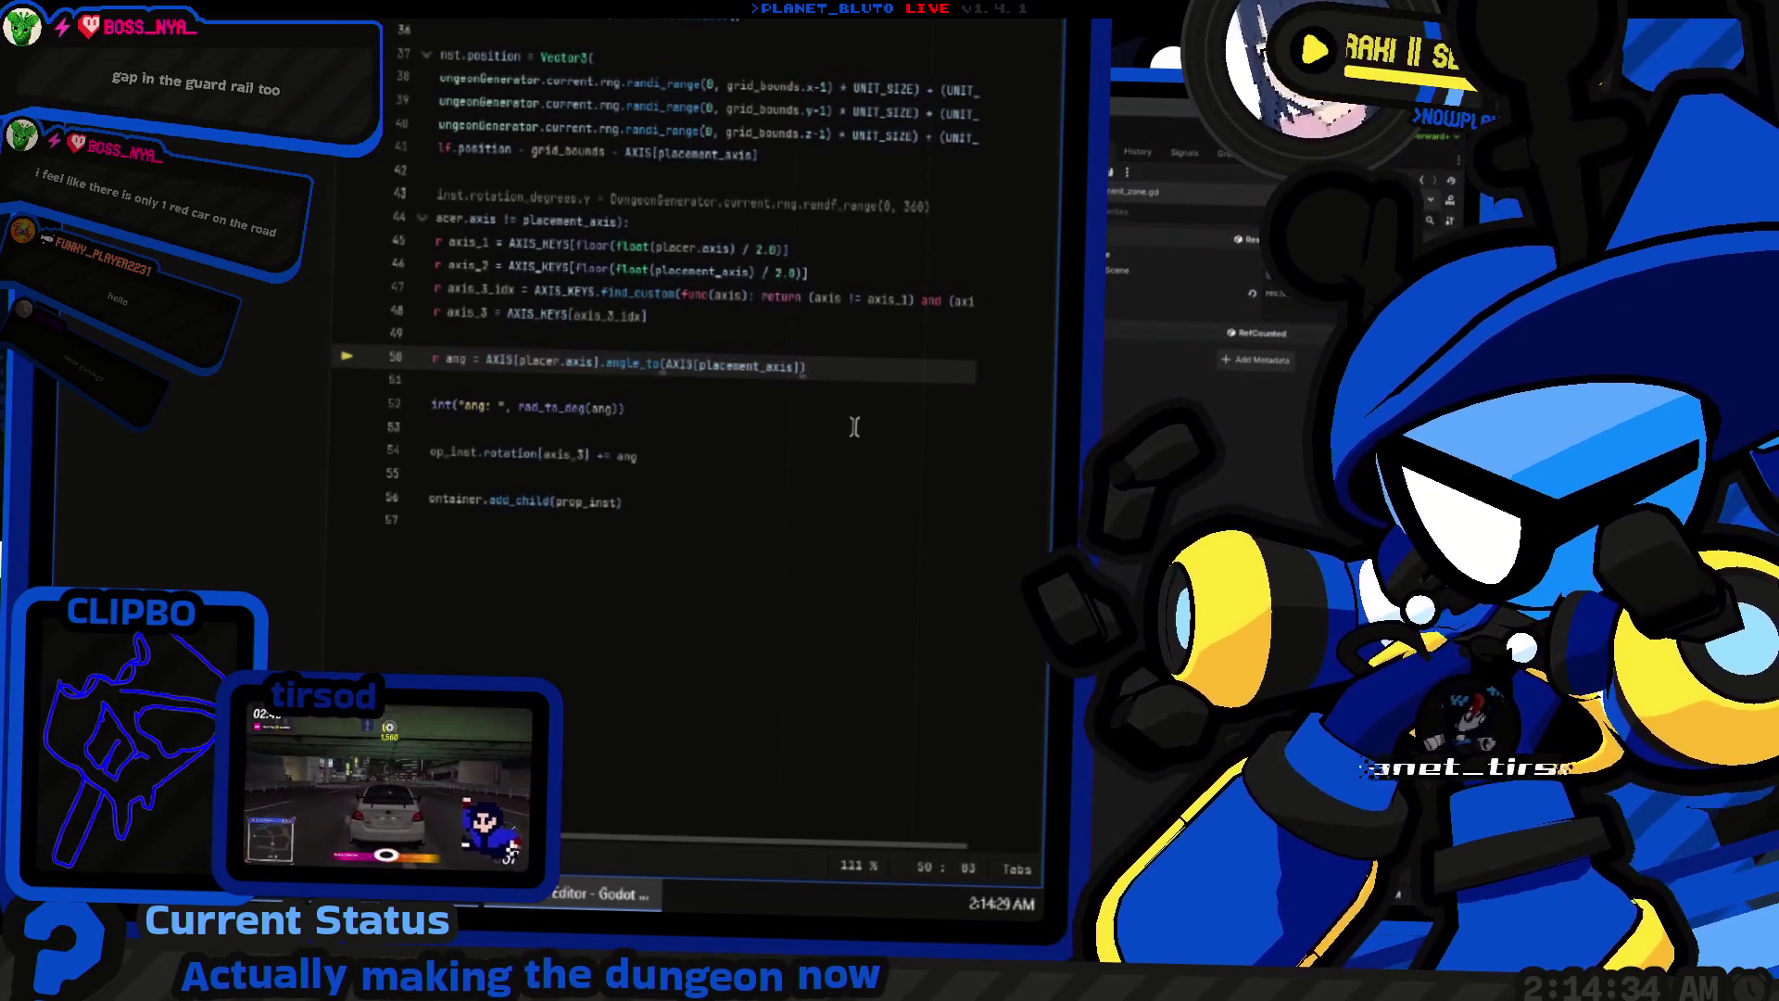
key("F5")
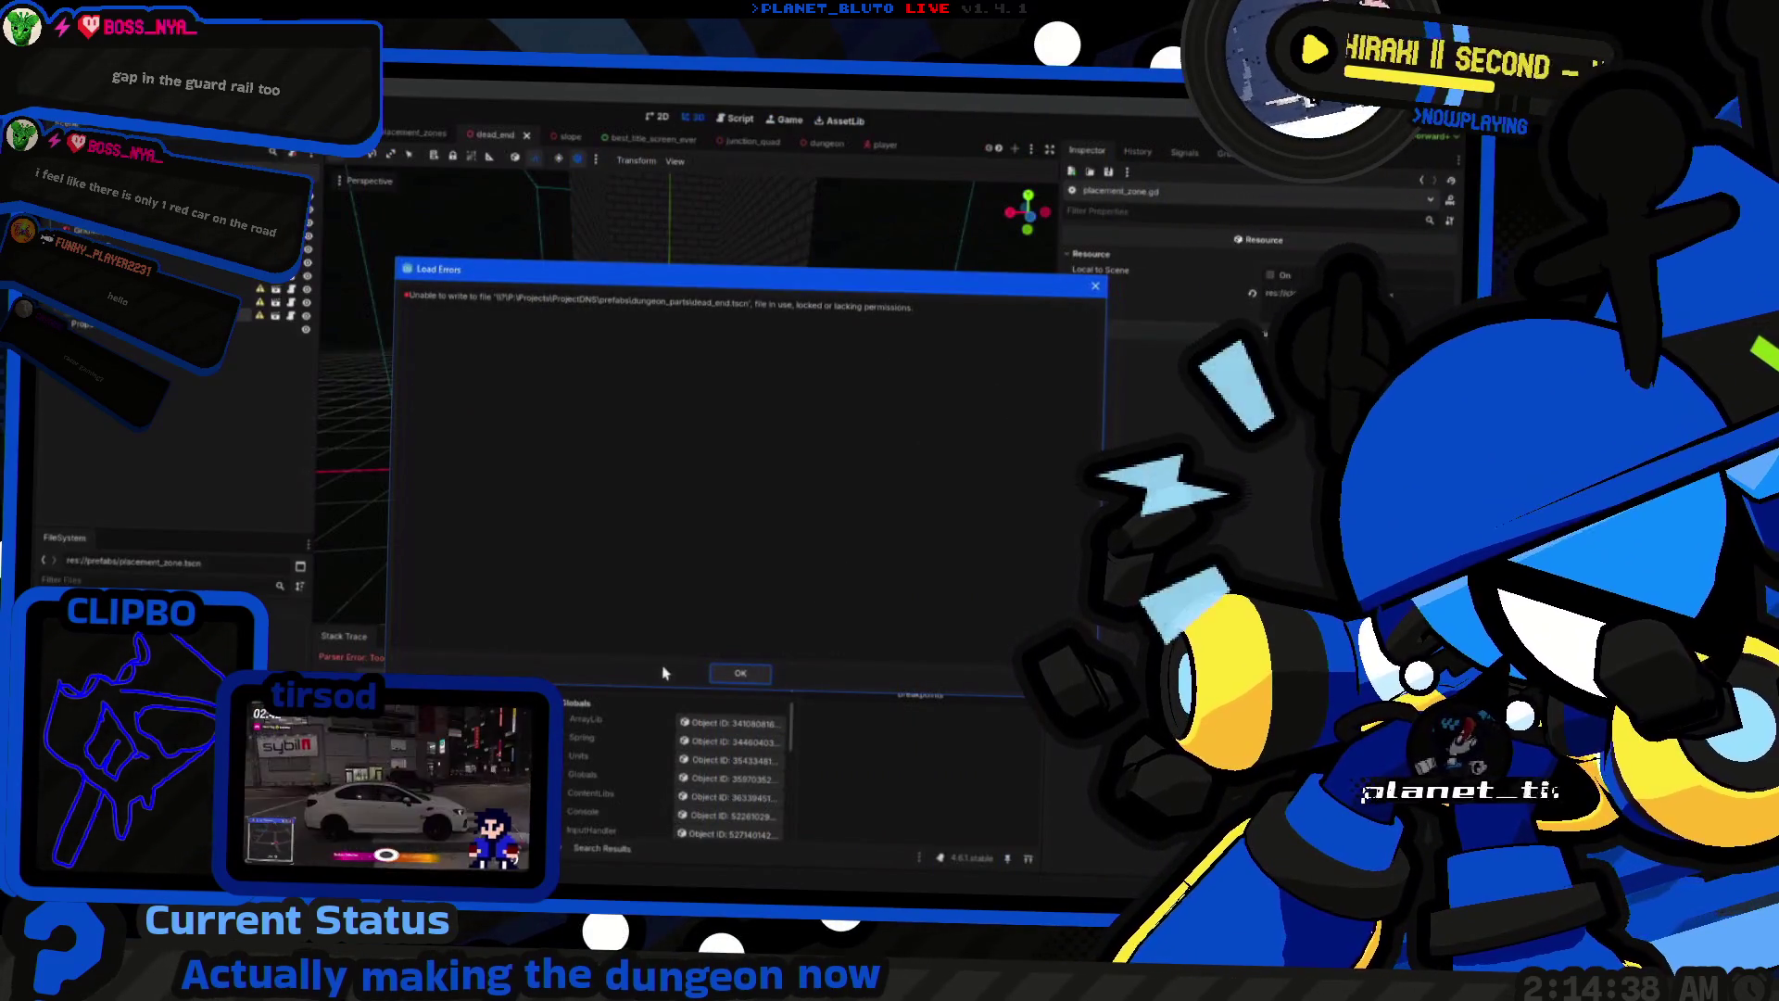
Step: Dismiss the dead_end.tscn write error and host a game as the Knight class
left_click(1096, 285)
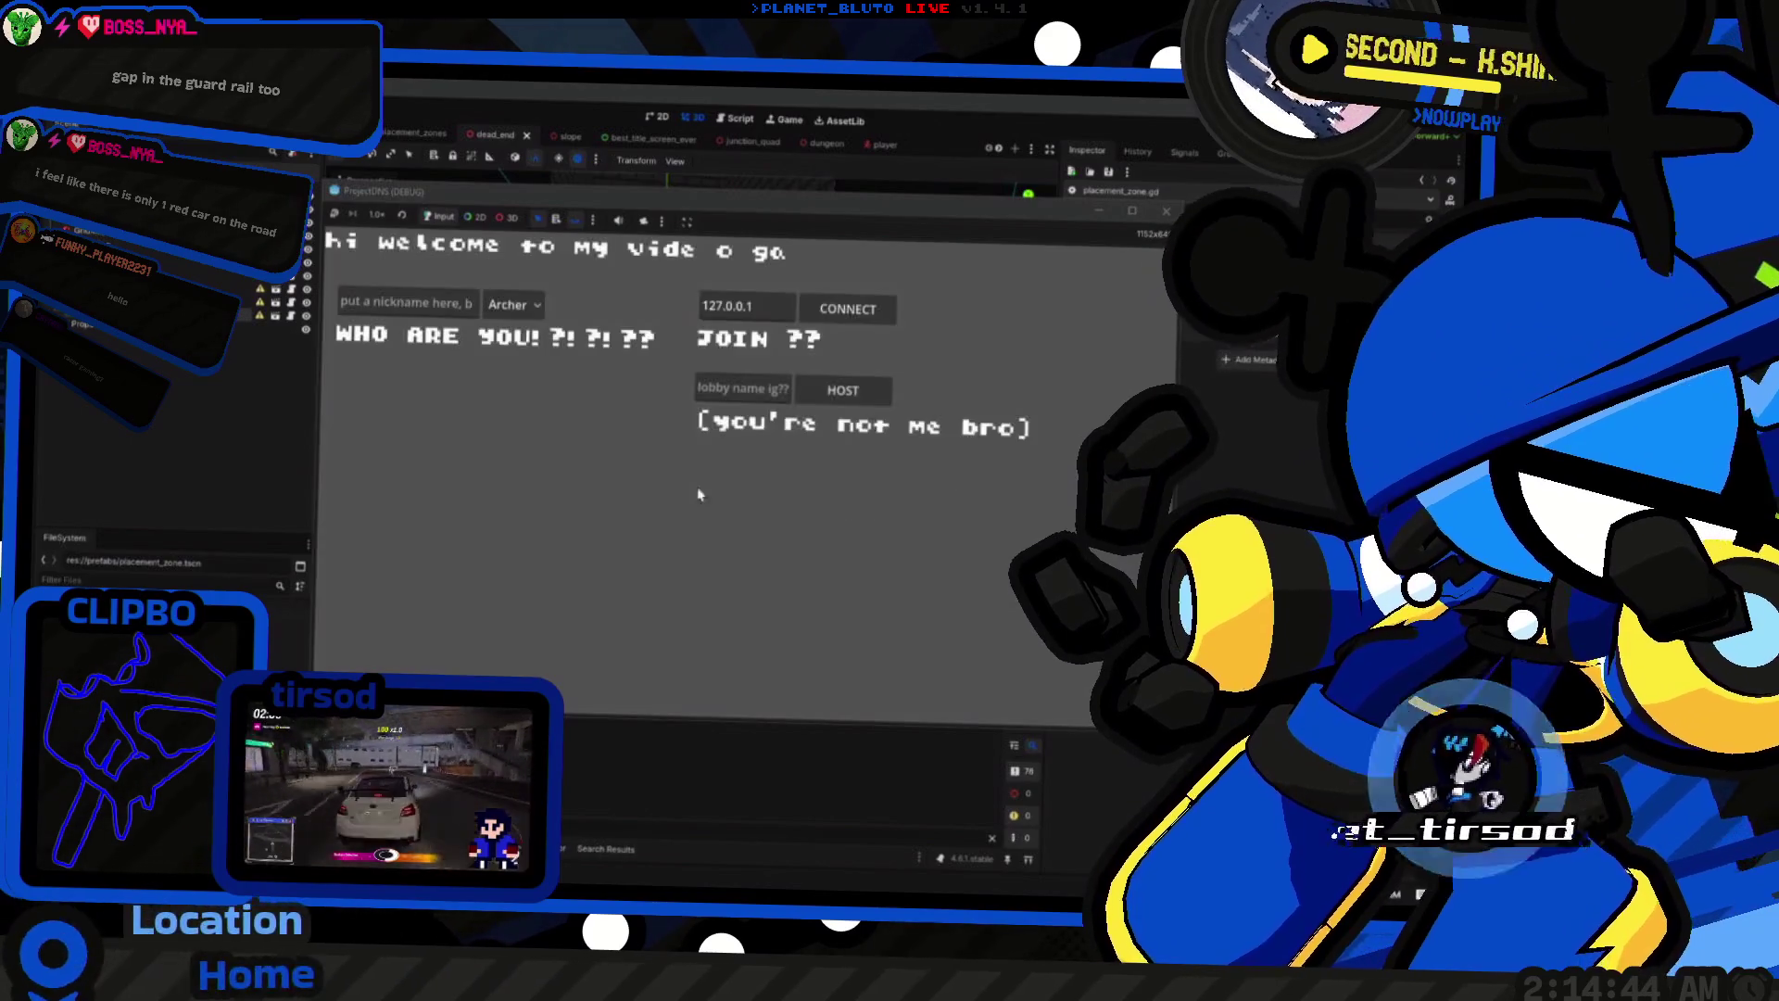
left_click(514, 305)
left_click(505, 326)
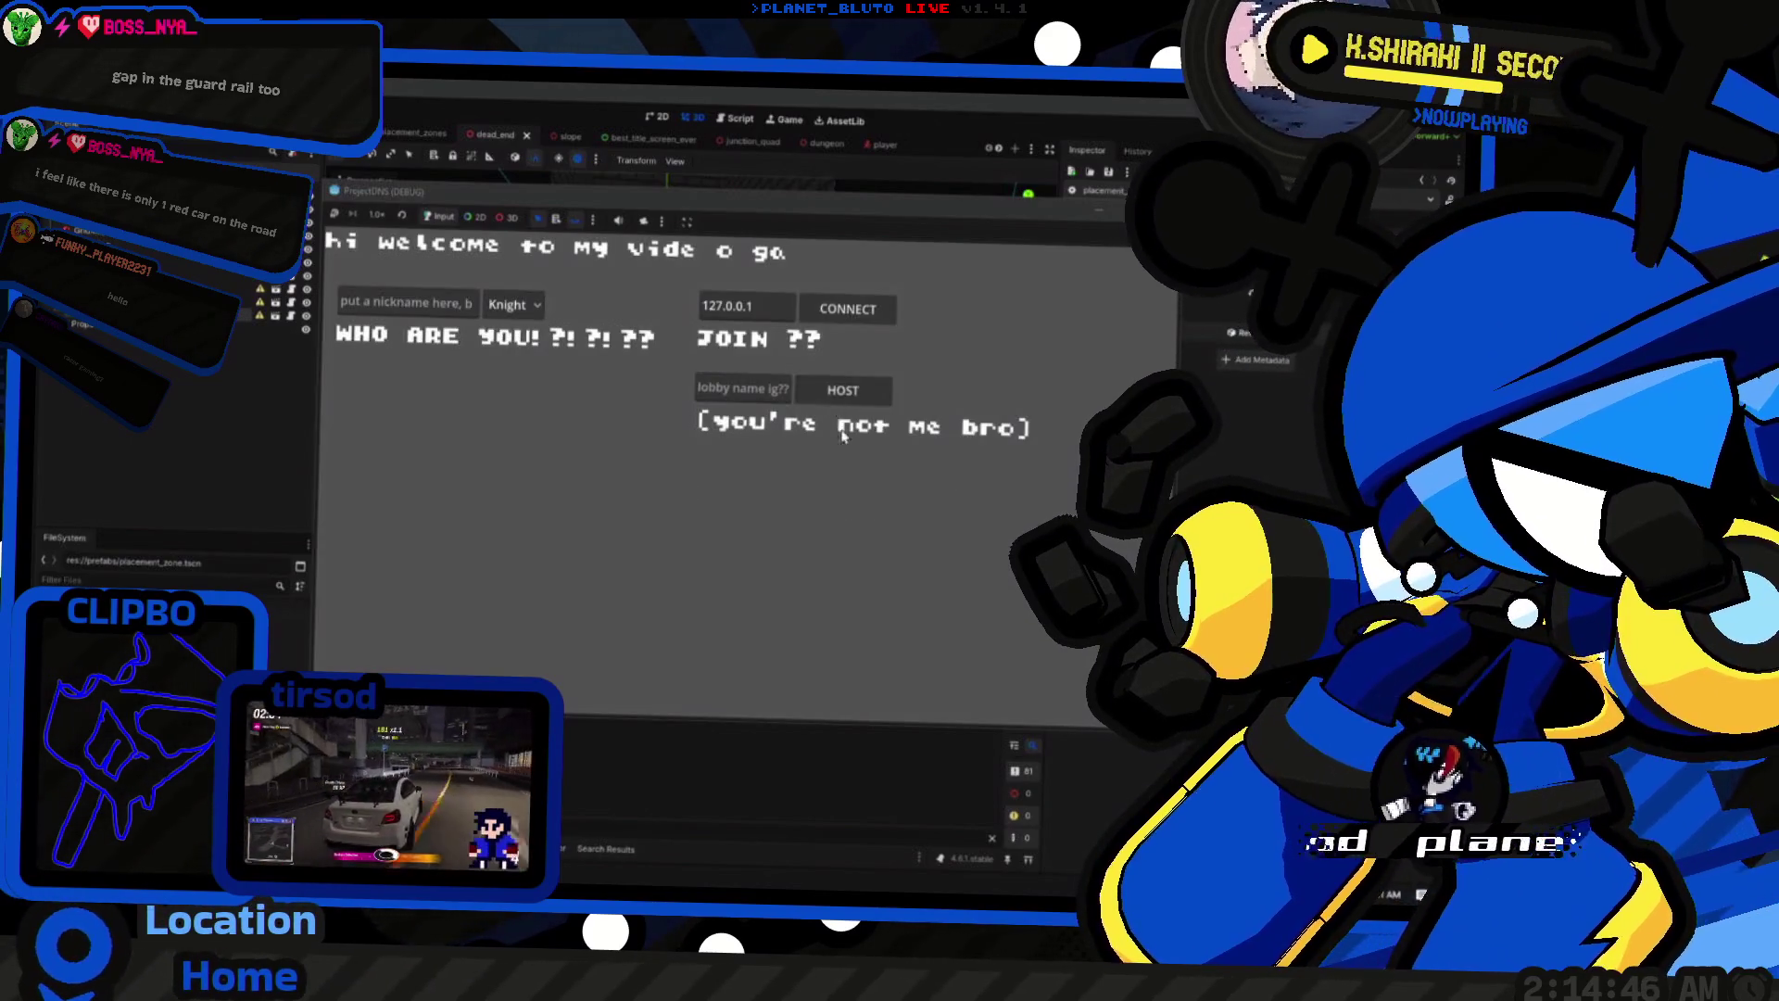
left_click(844, 392)
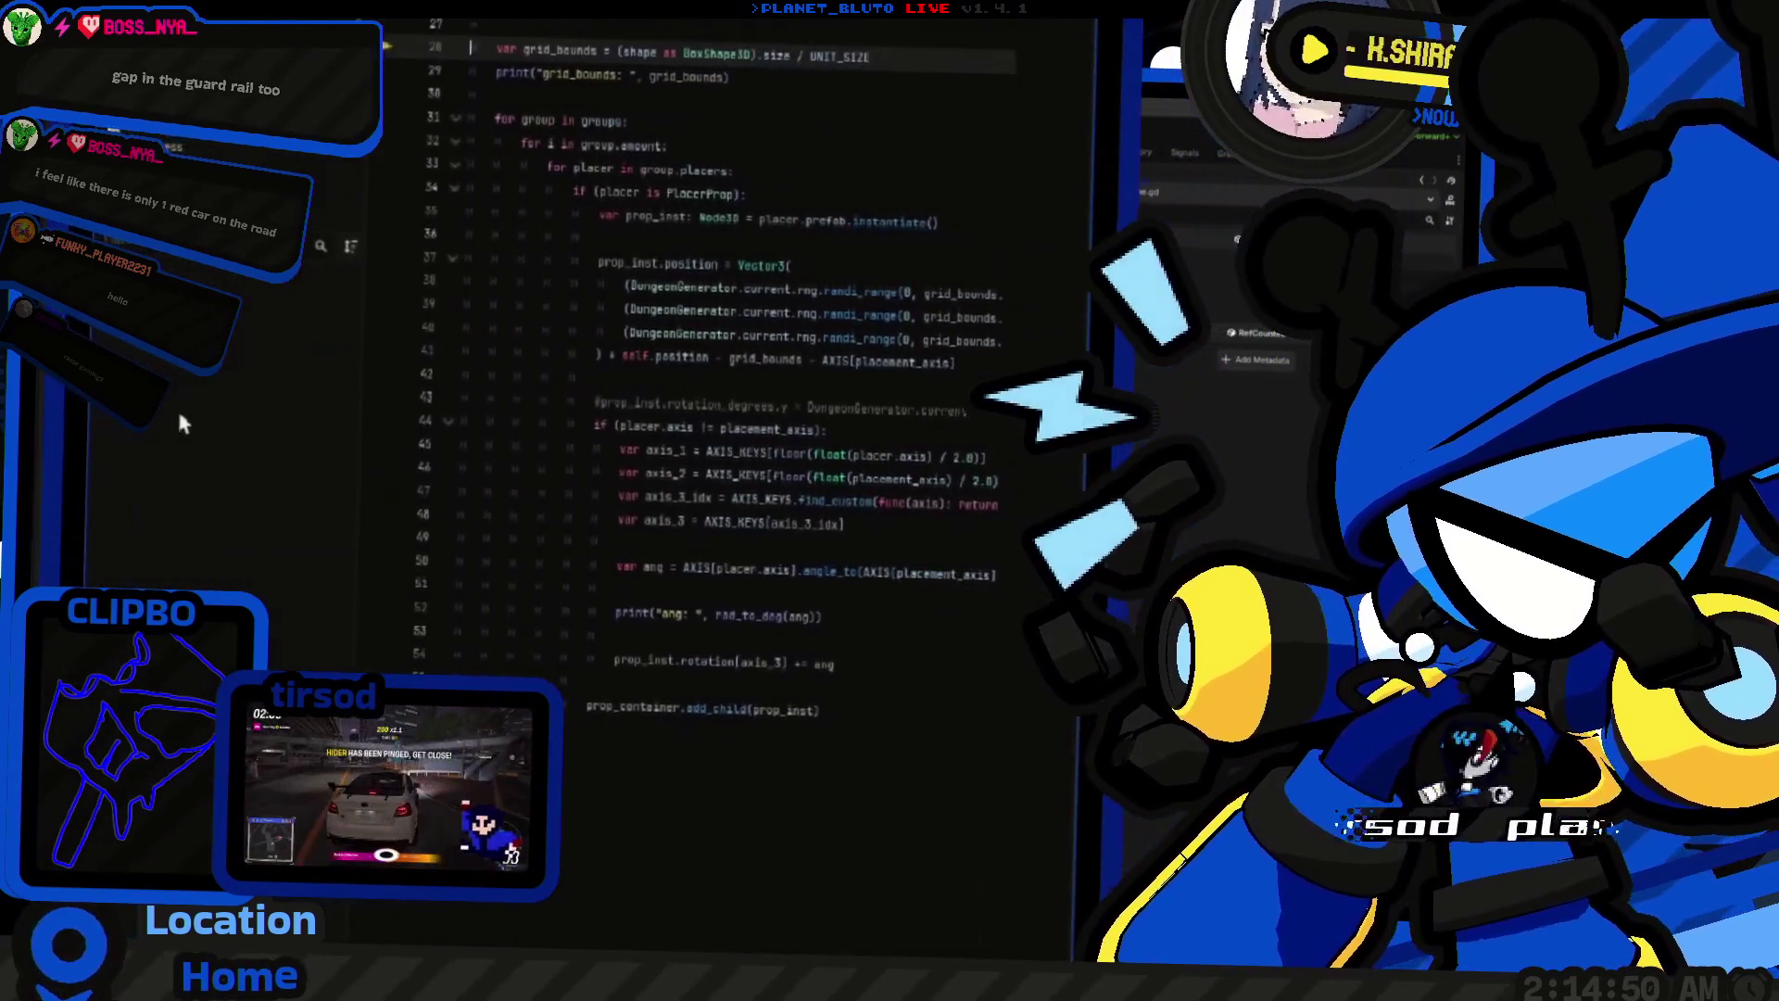
key("ctrl+F2")
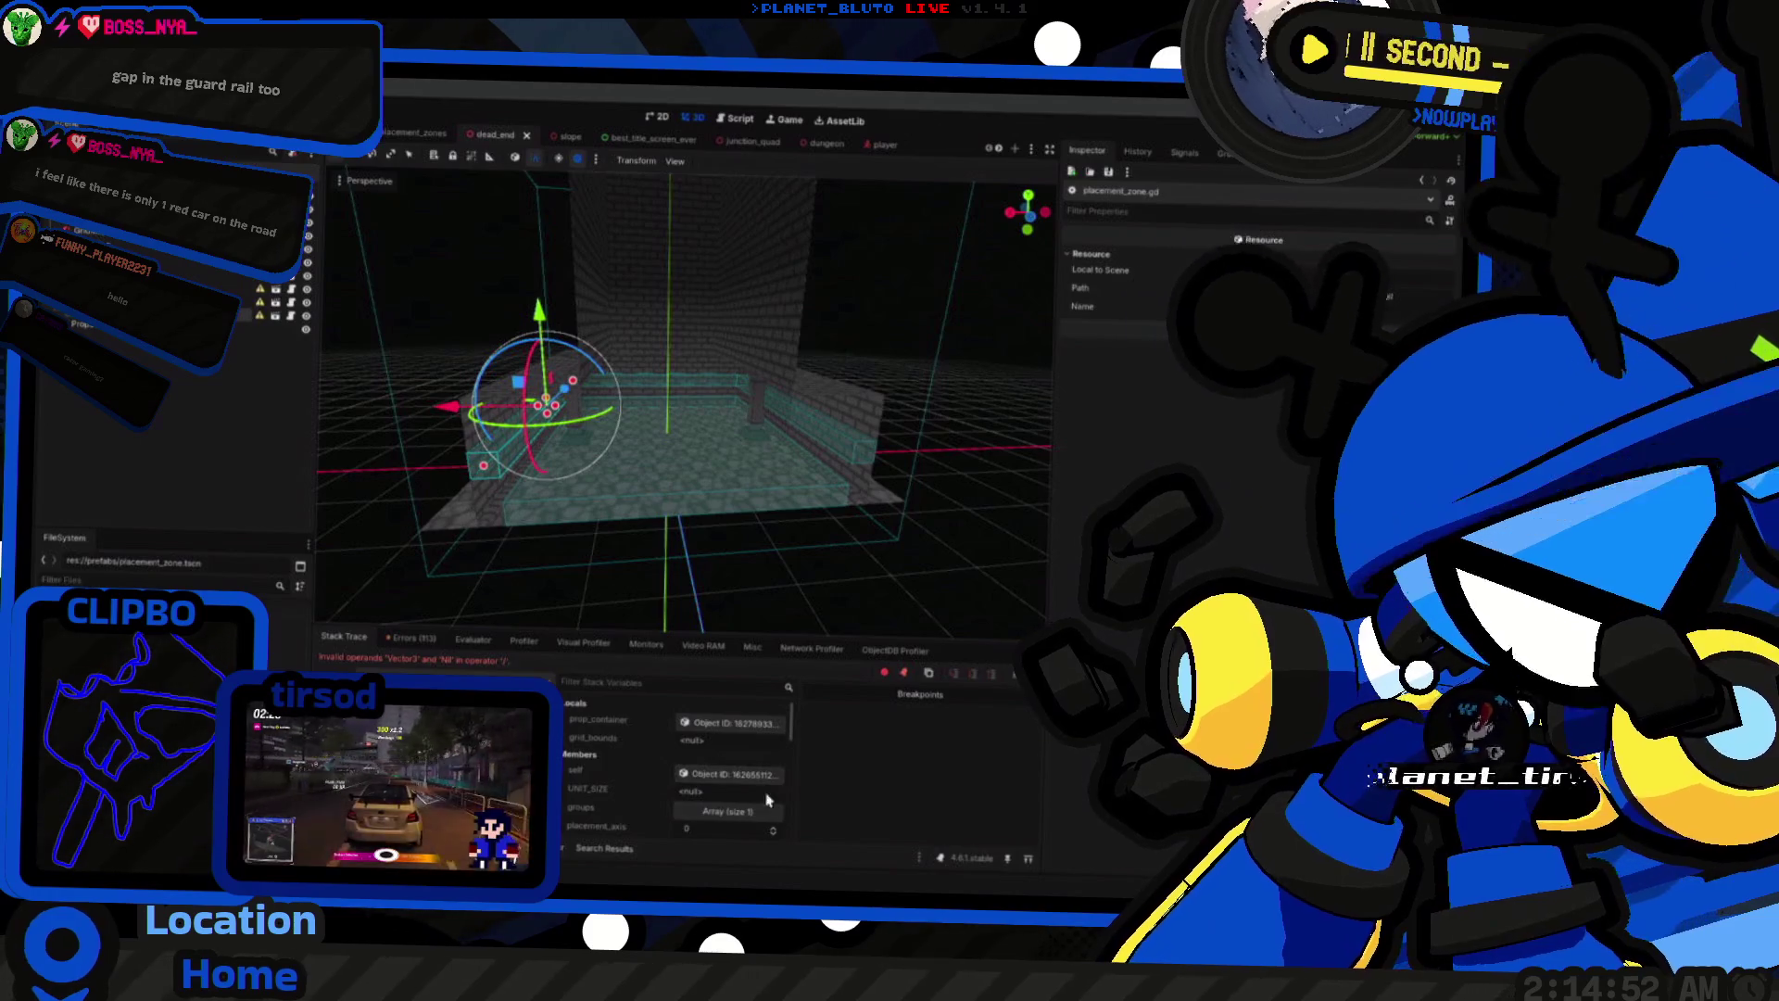
Step: Delete the leftover argument on line 50, stop the crashed run and relaunch the project
key("ctrl+F3")
key("BackSpace")
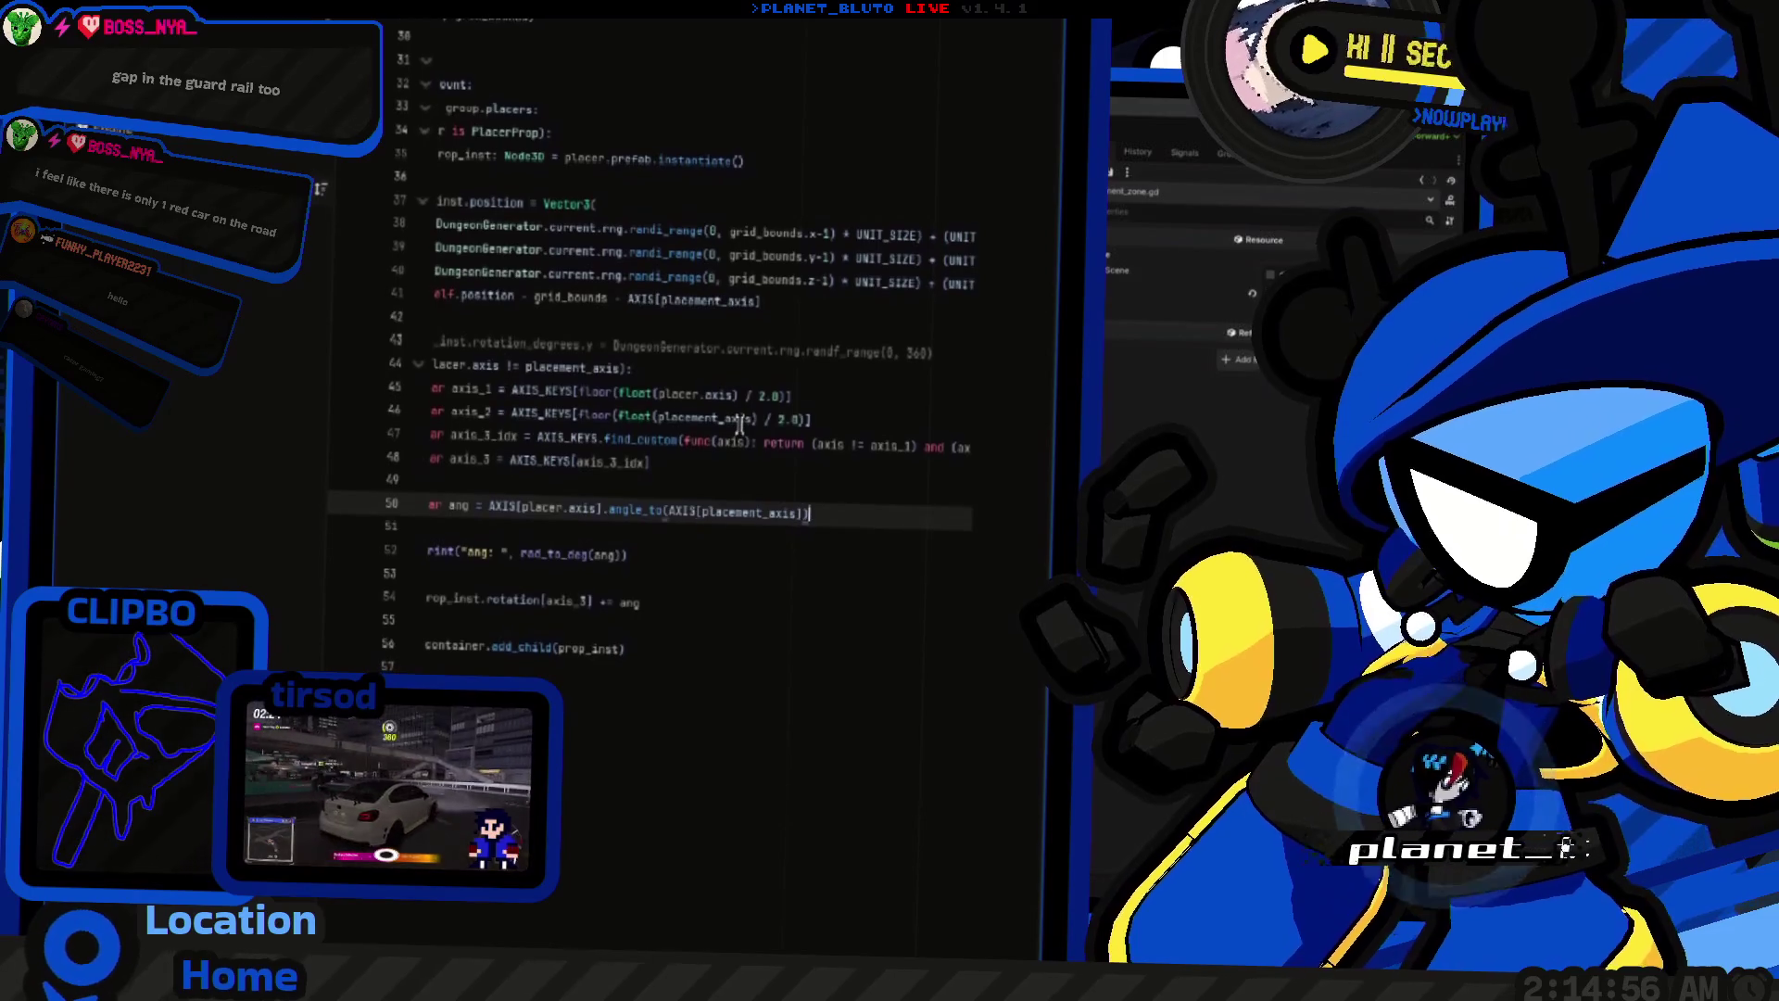
key("ctrl+F2")
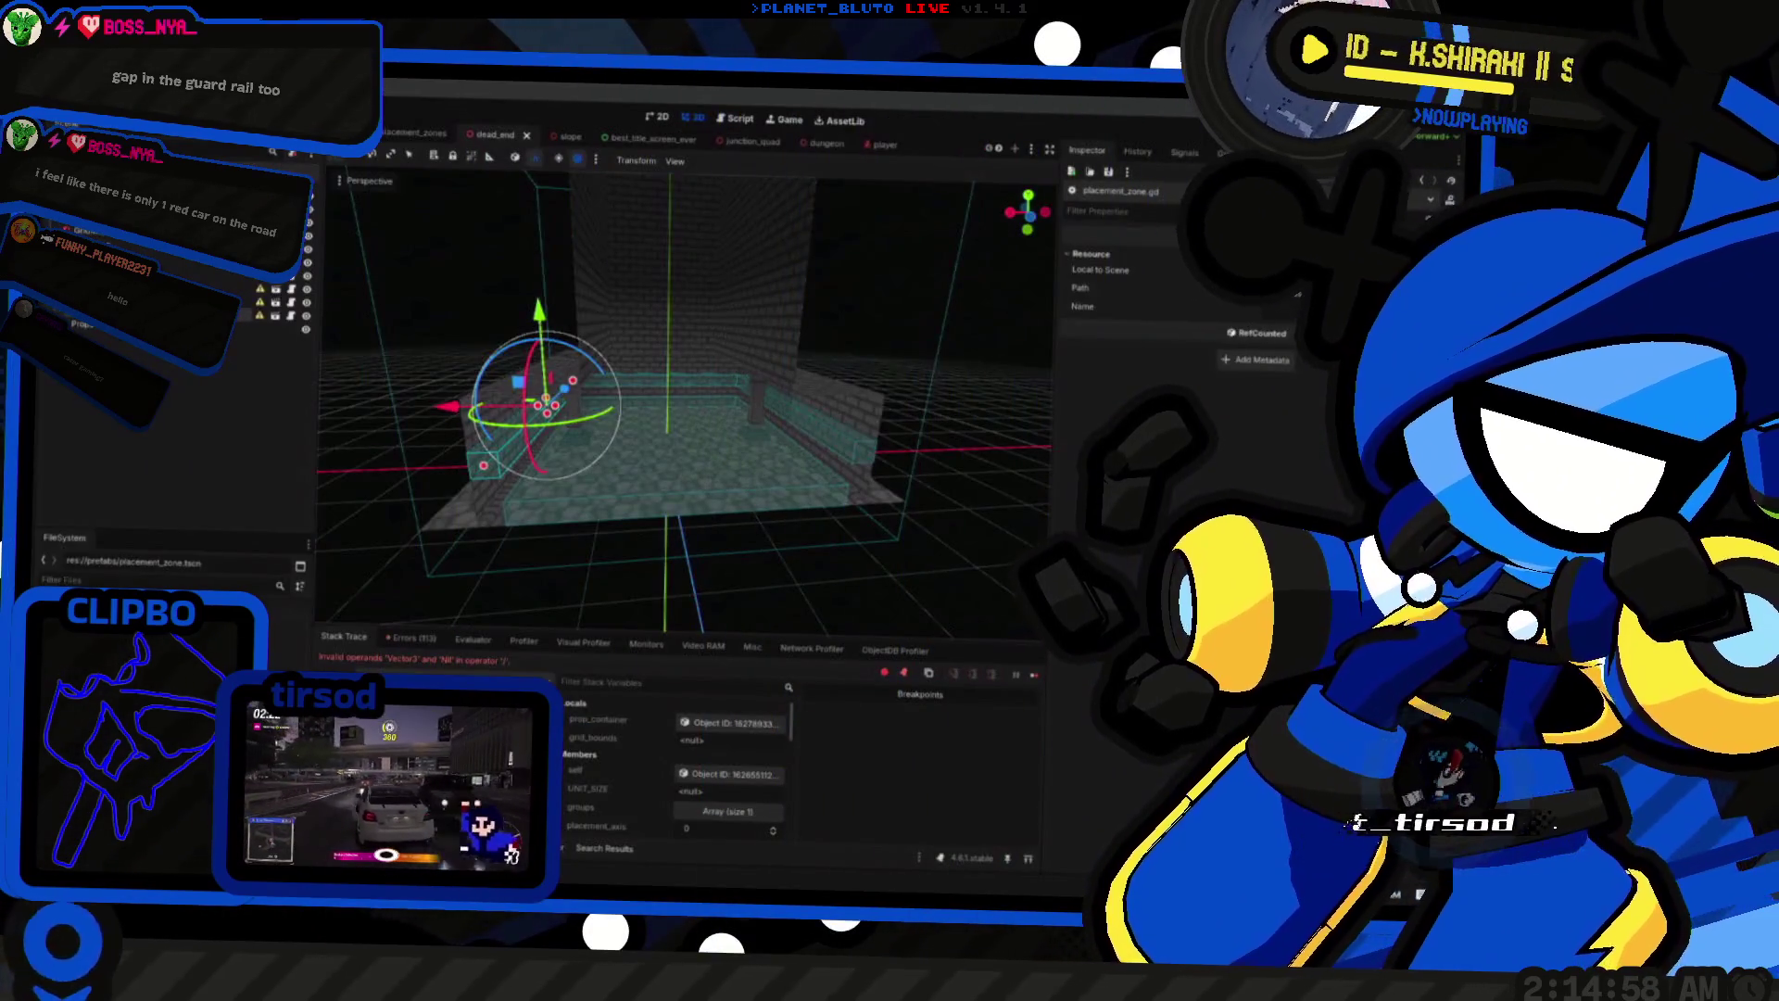
key("F8")
key("F5")
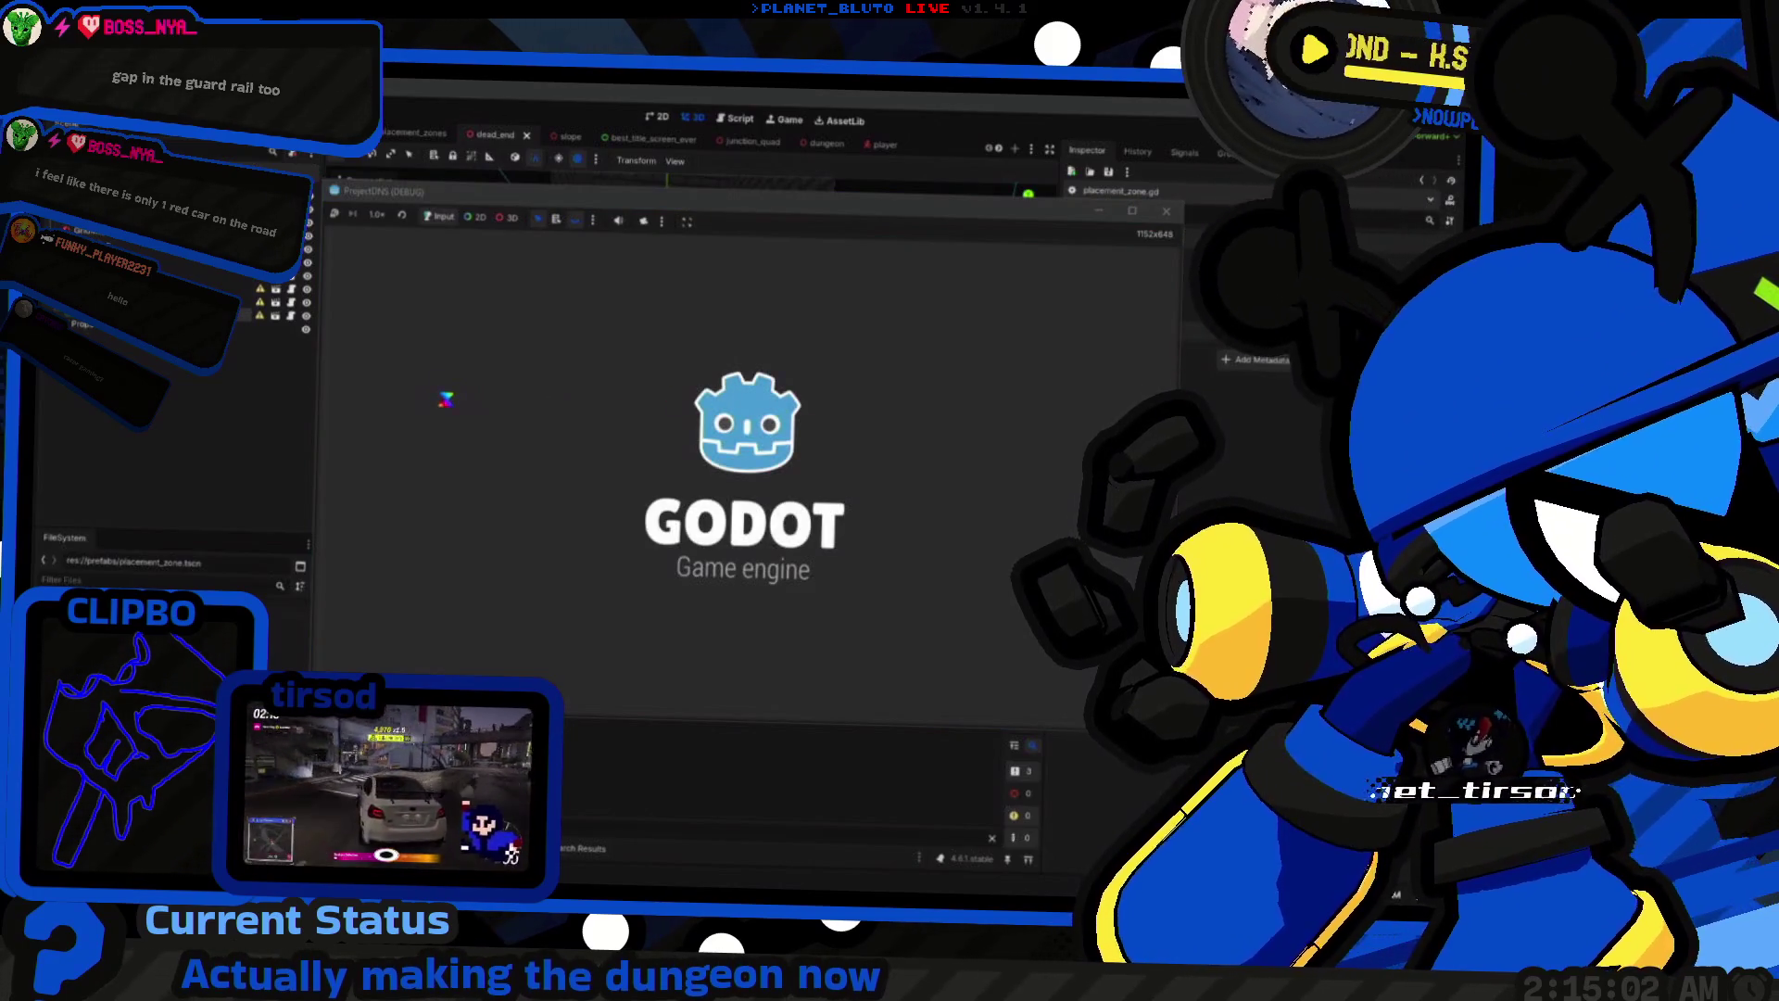
Step: Host as the Knight, walk toward the lit wall and long corridor, then stop the game
left_click(518, 354)
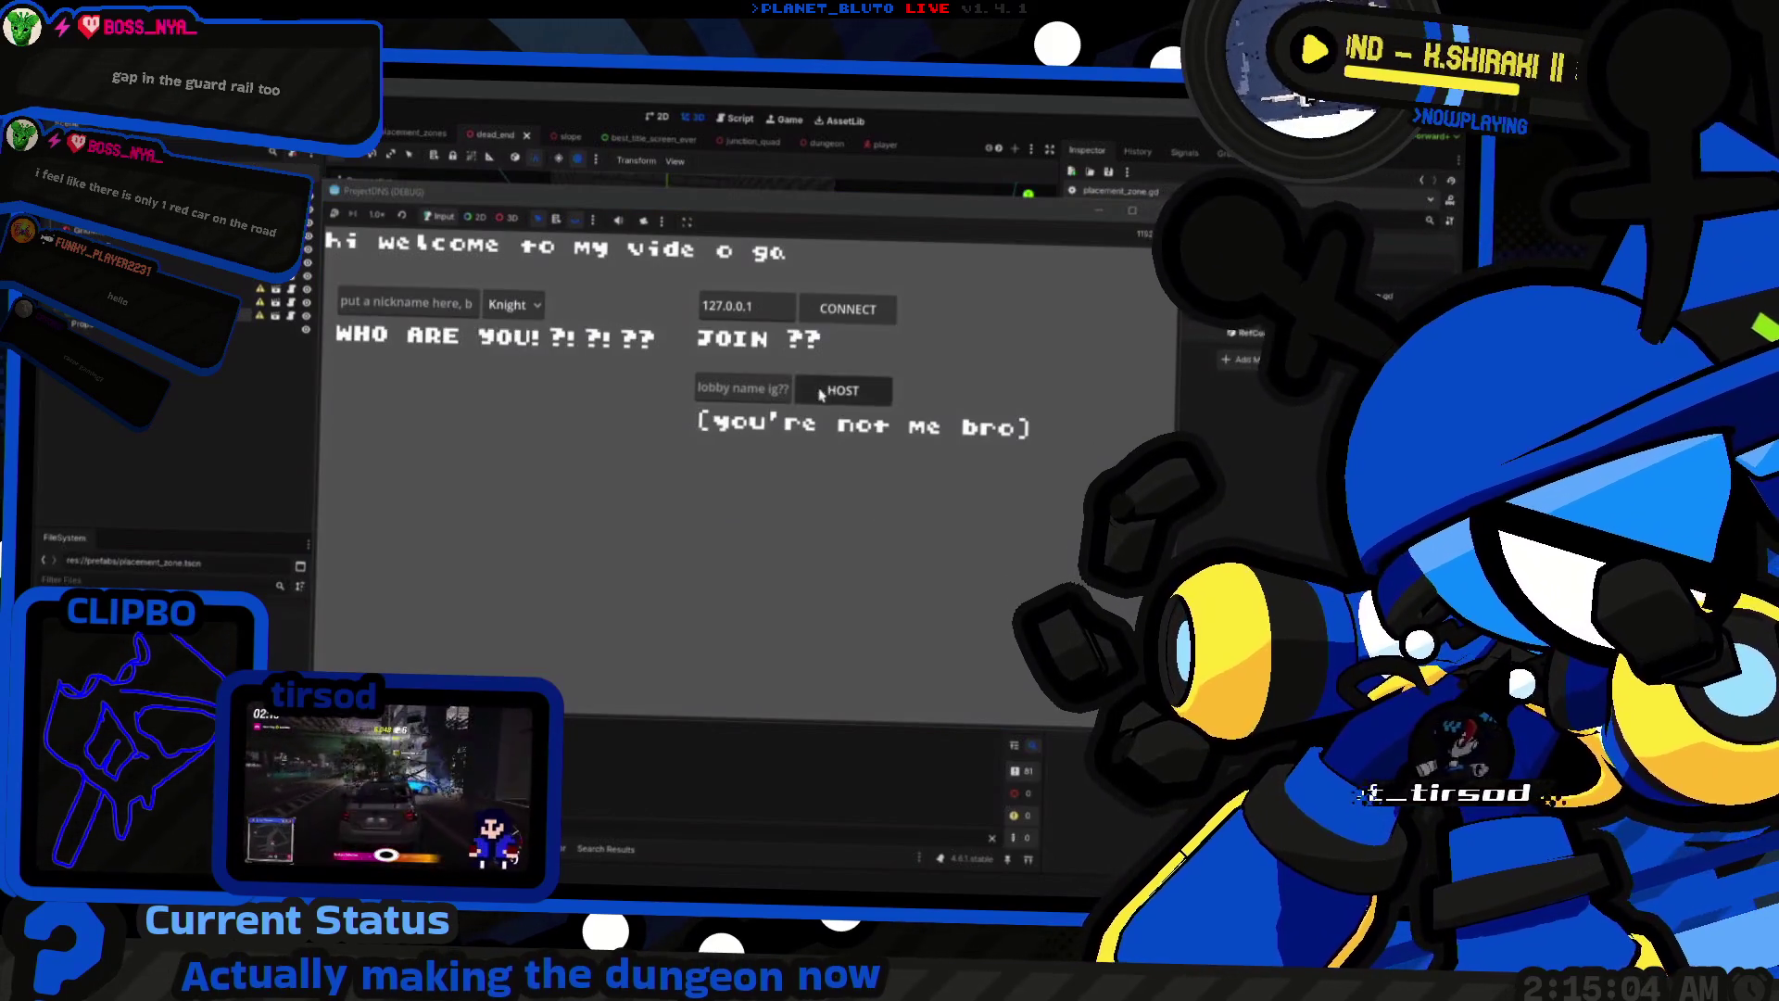
left_click(815, 390)
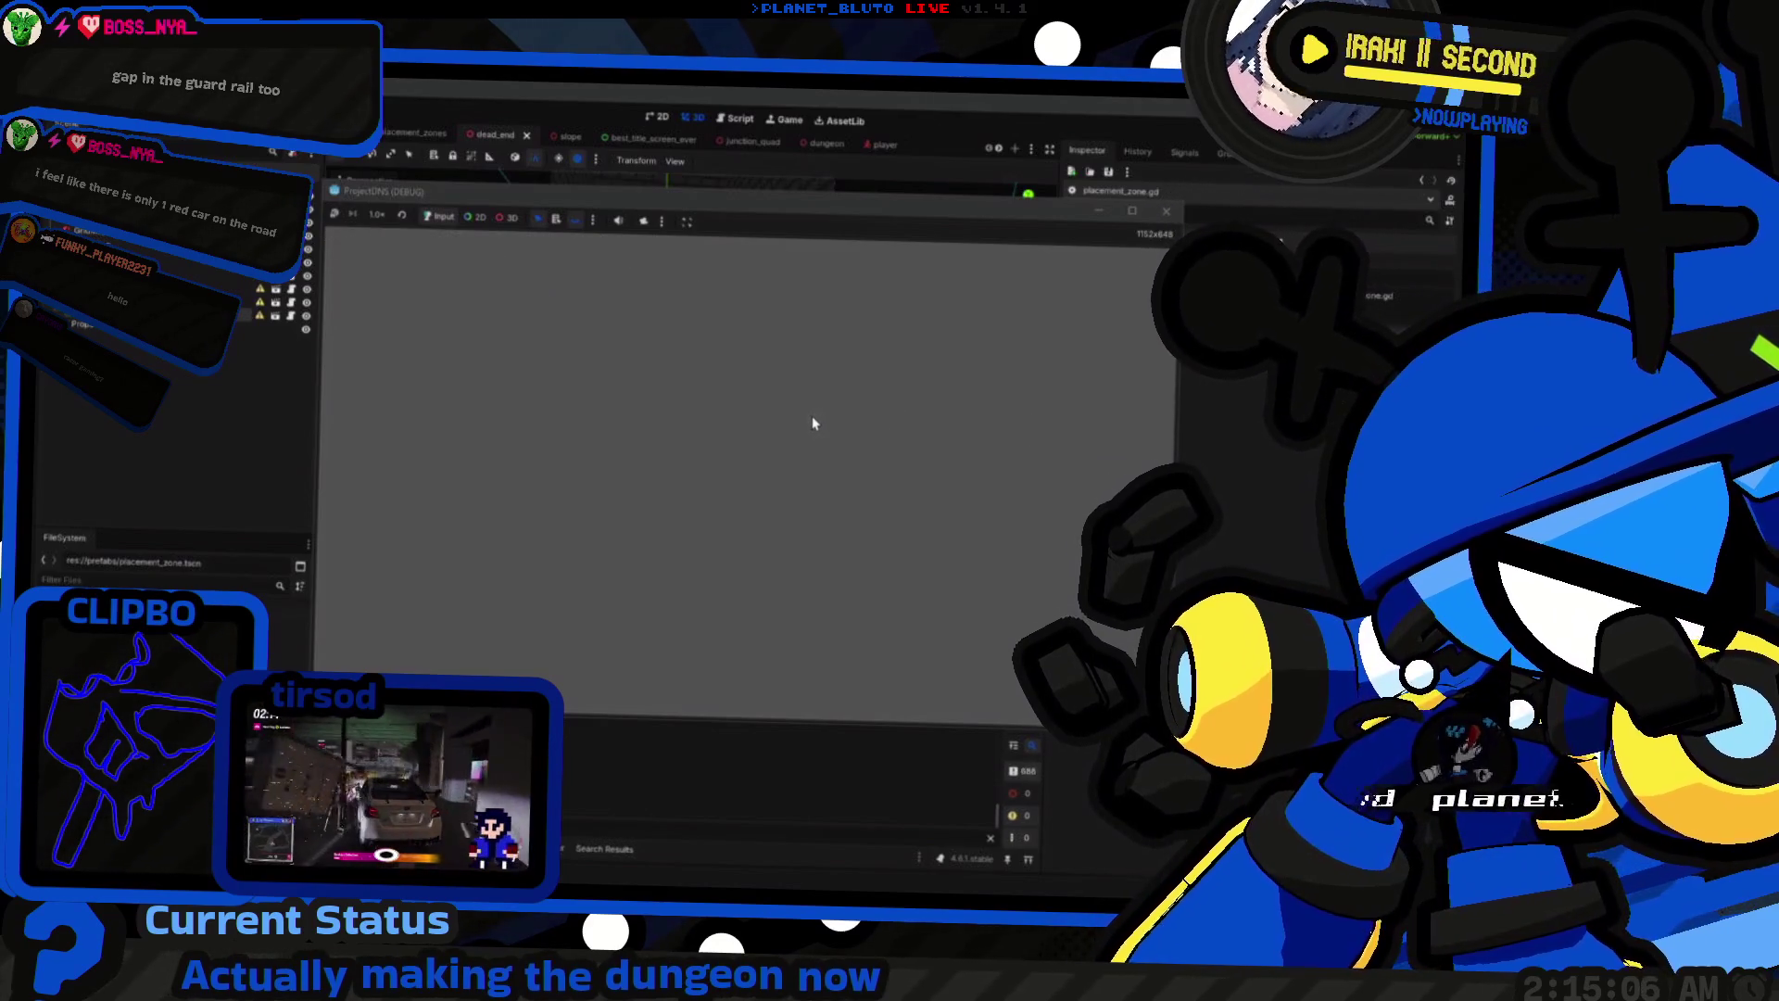
key("w")
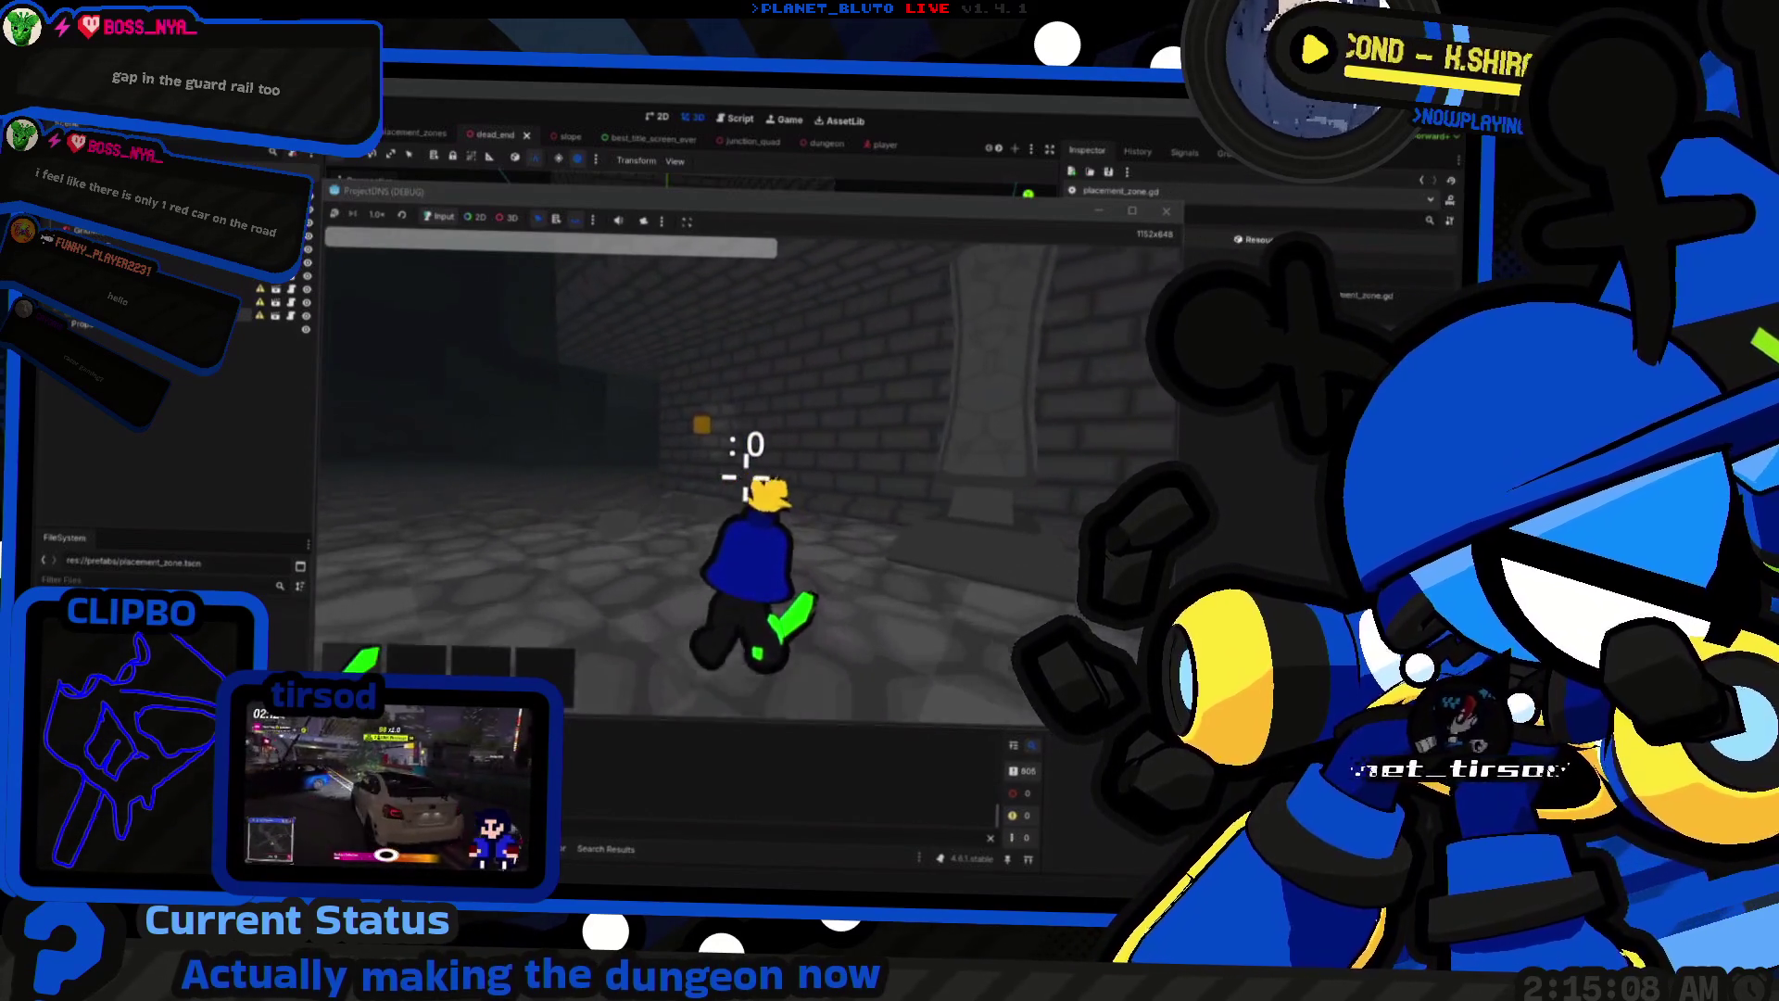
key("d")
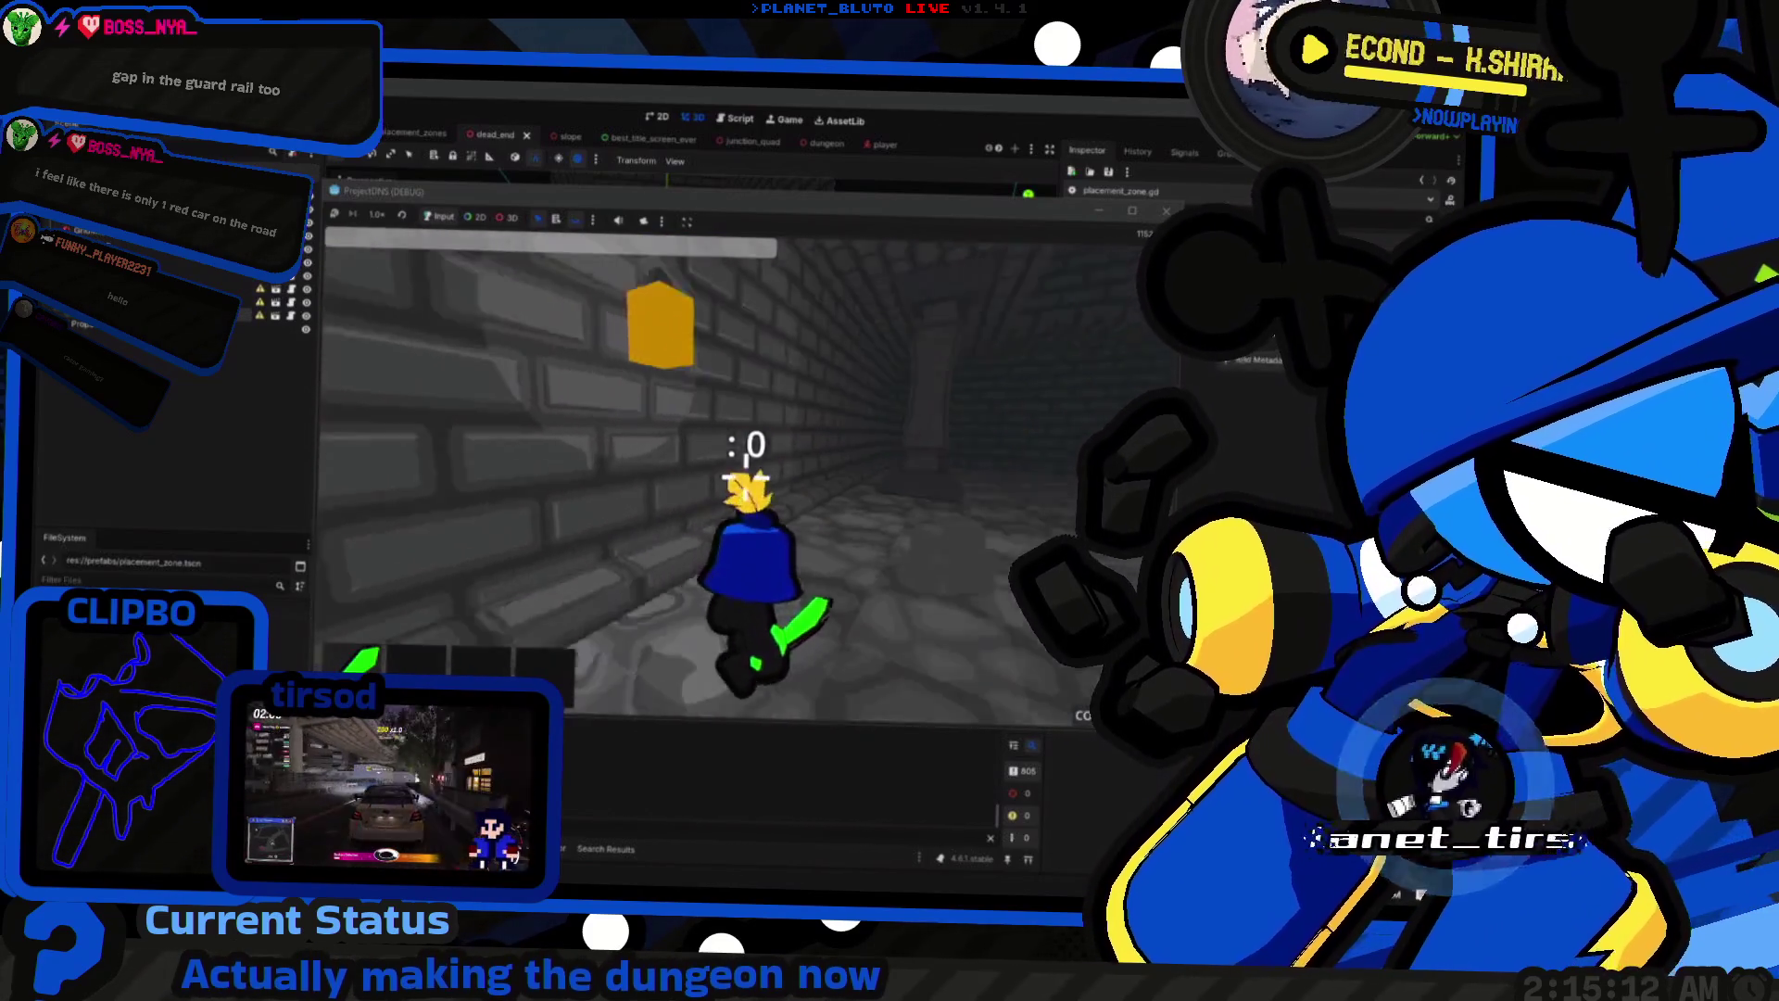
key("F8")
left_click(1008, 446)
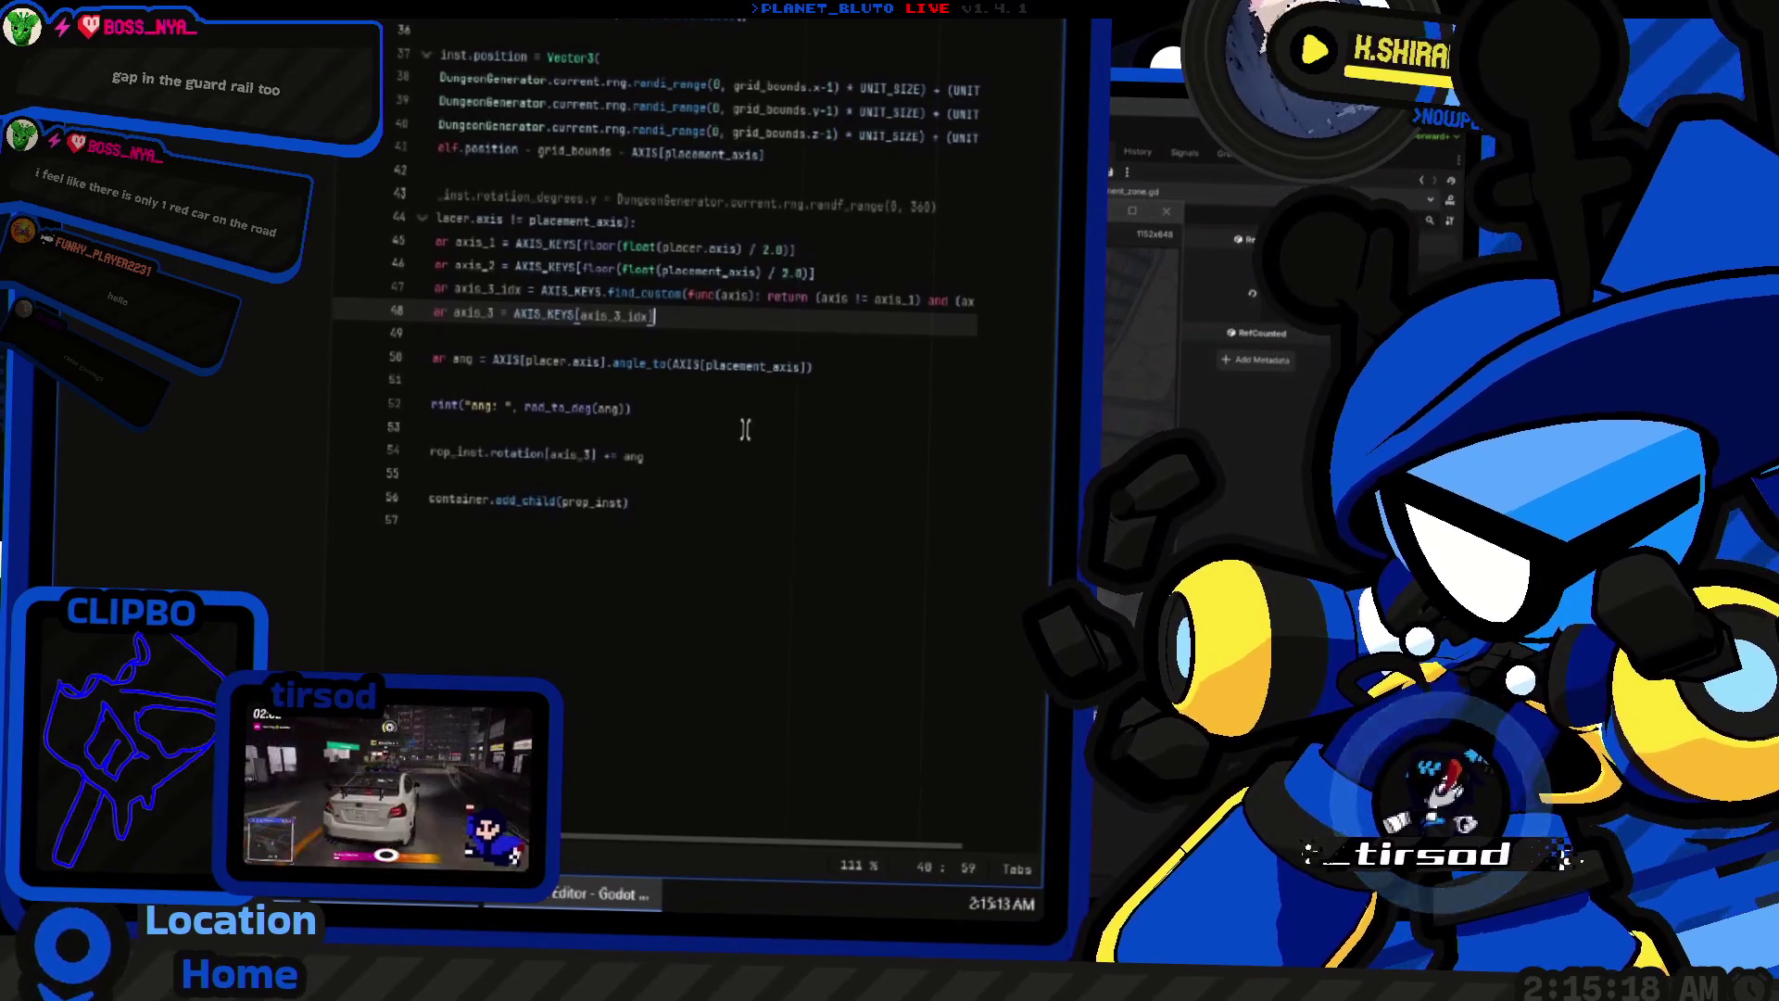
key("Home")
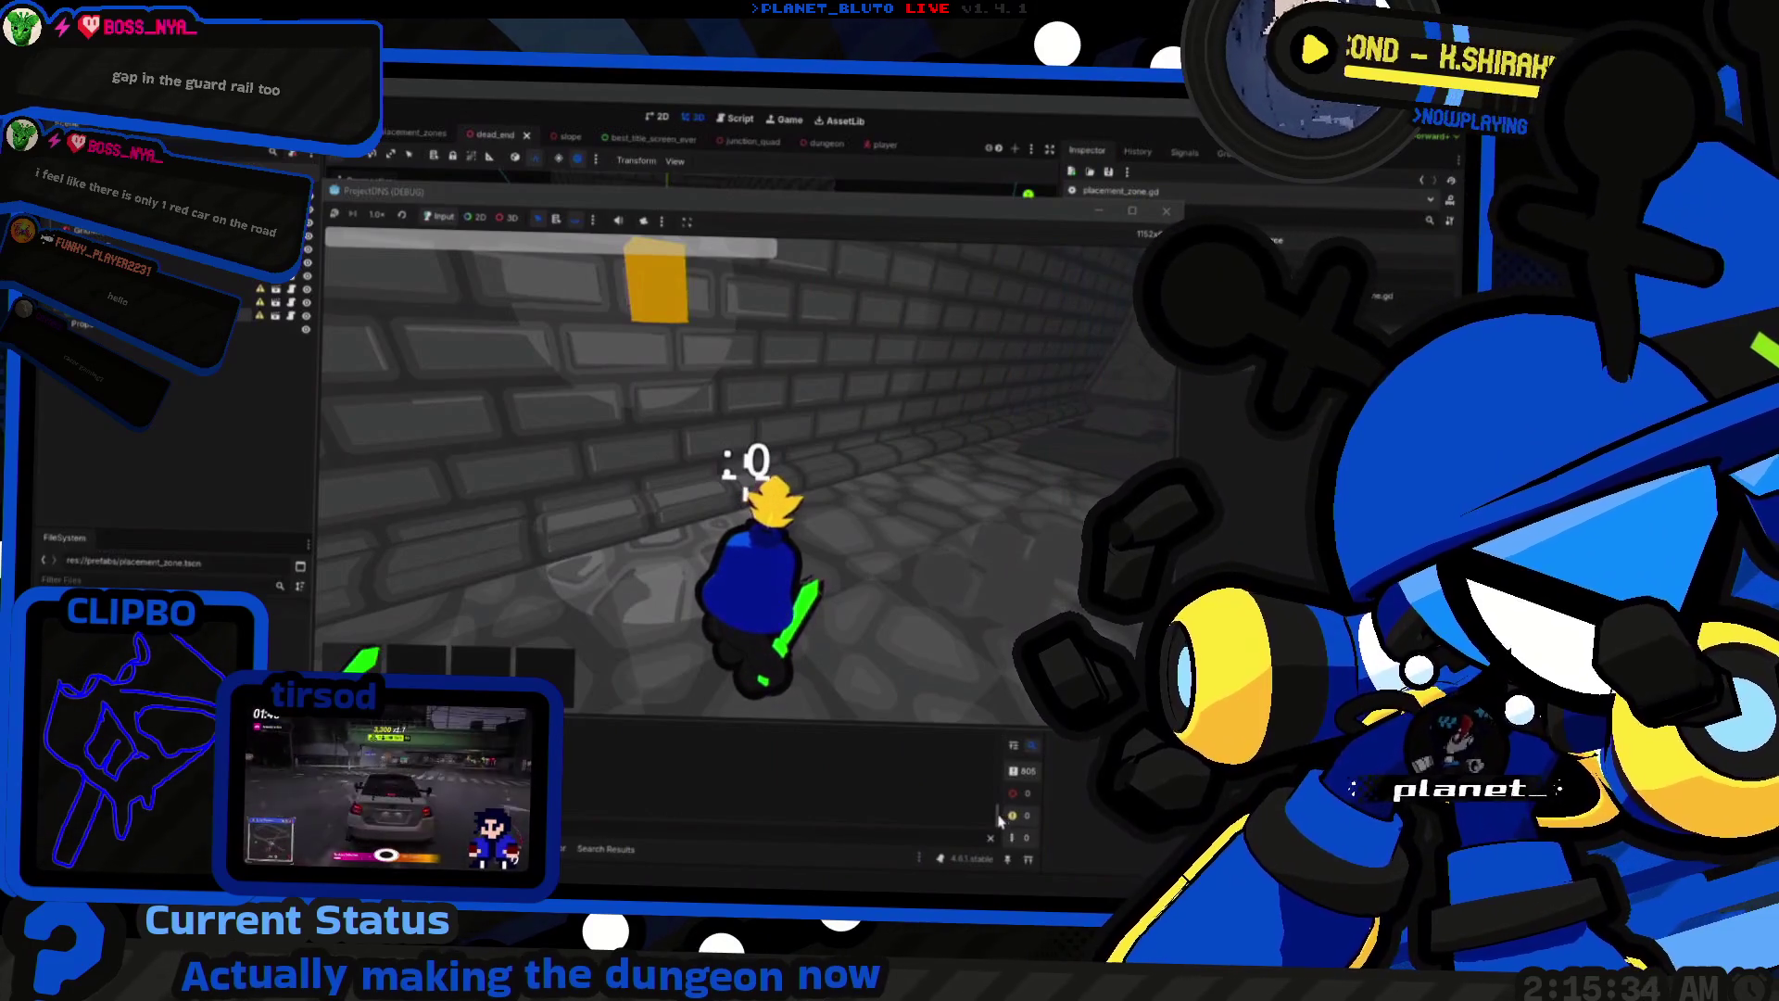
key("F8")
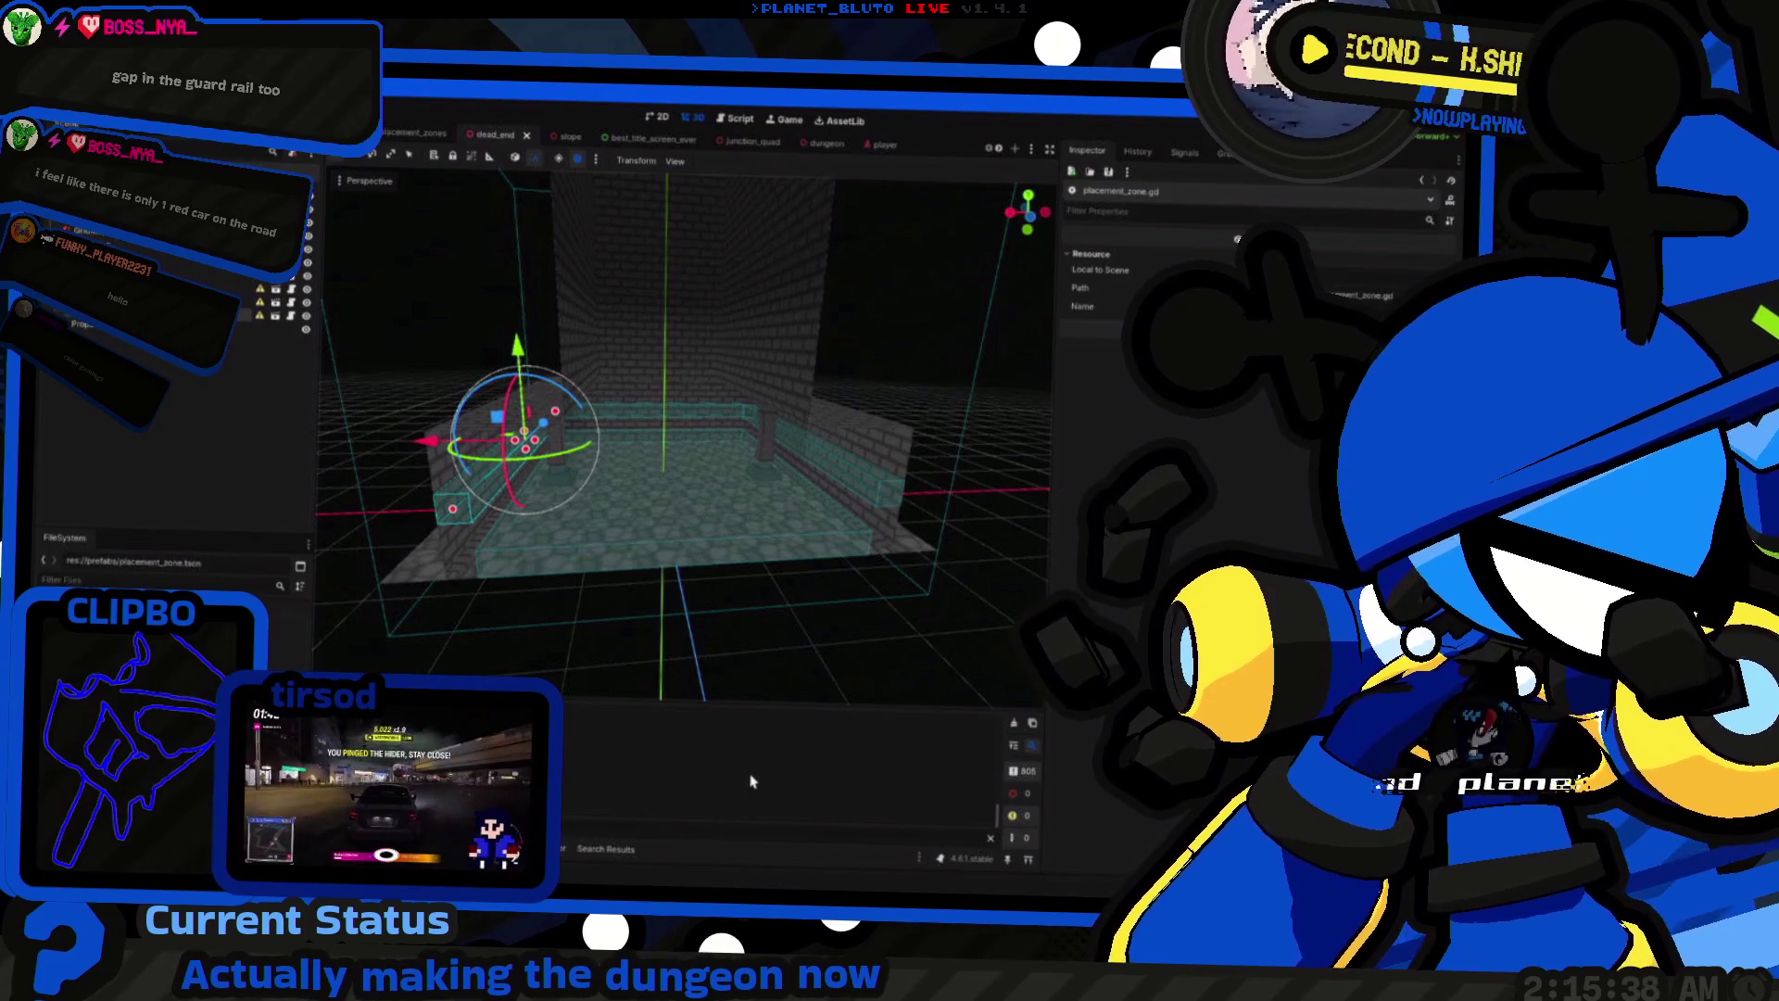
Step: Select the Wall3 placement zone in the dead_end scene, then save and run the game
key("ctrl+F3")
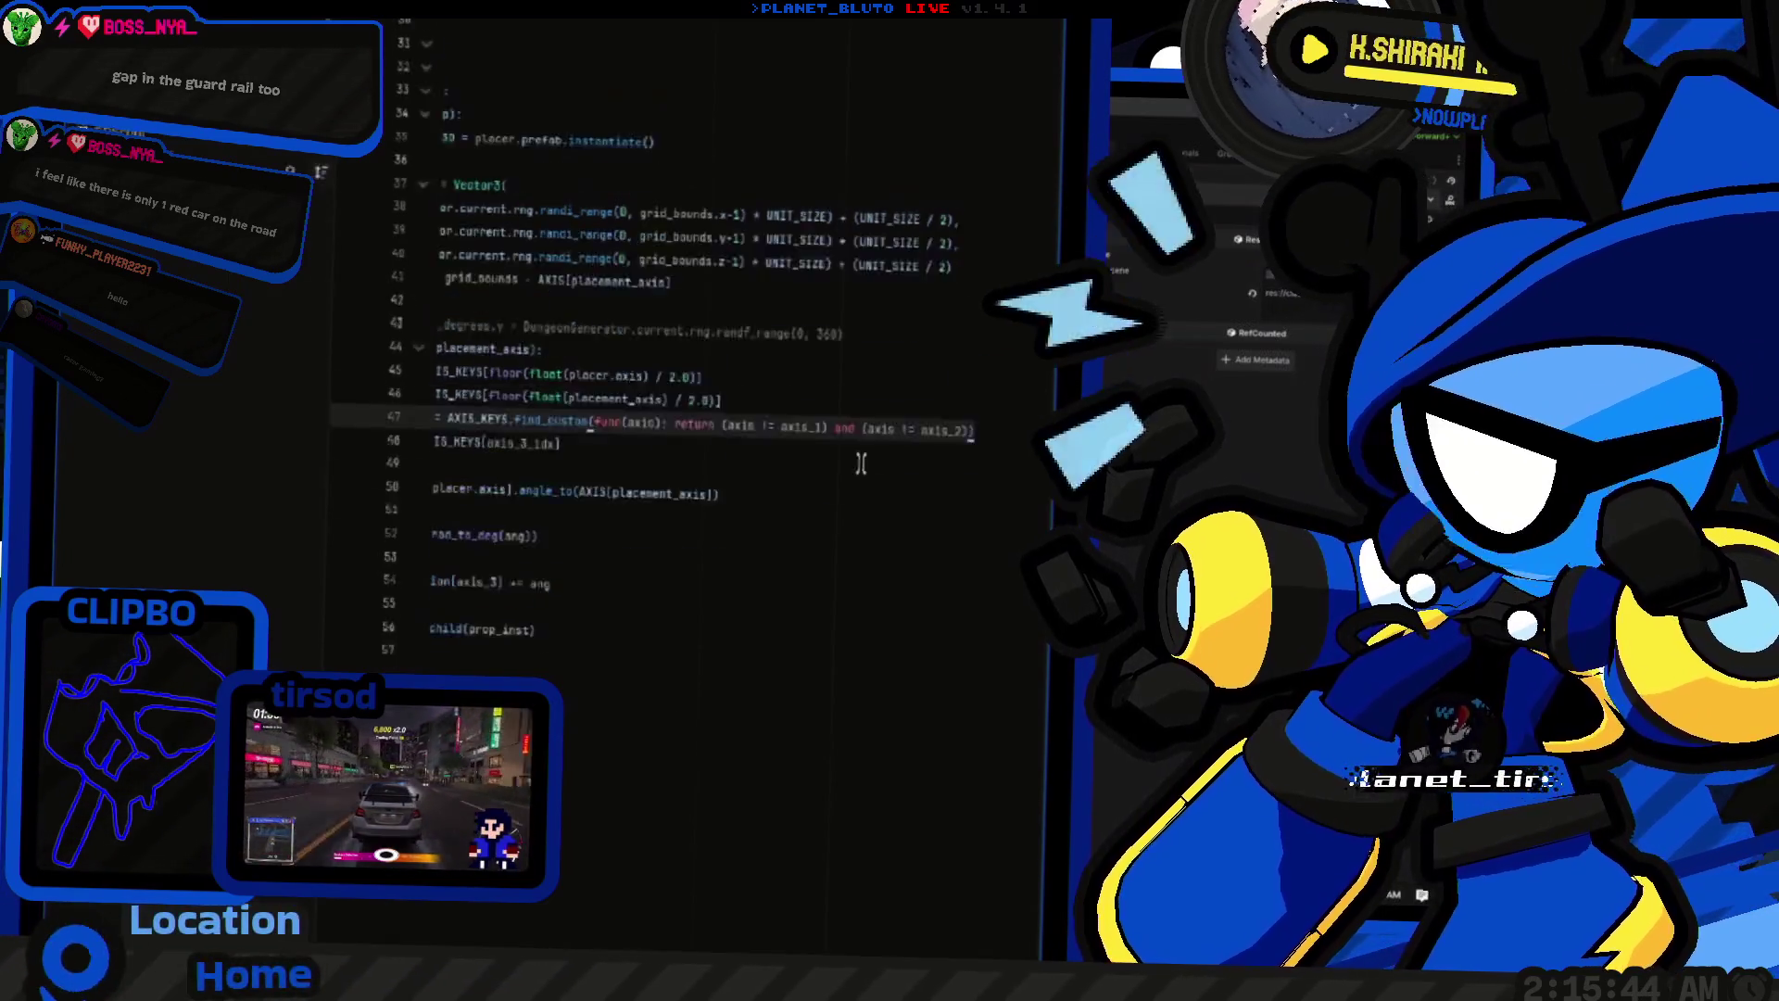
key("ctrl+F2")
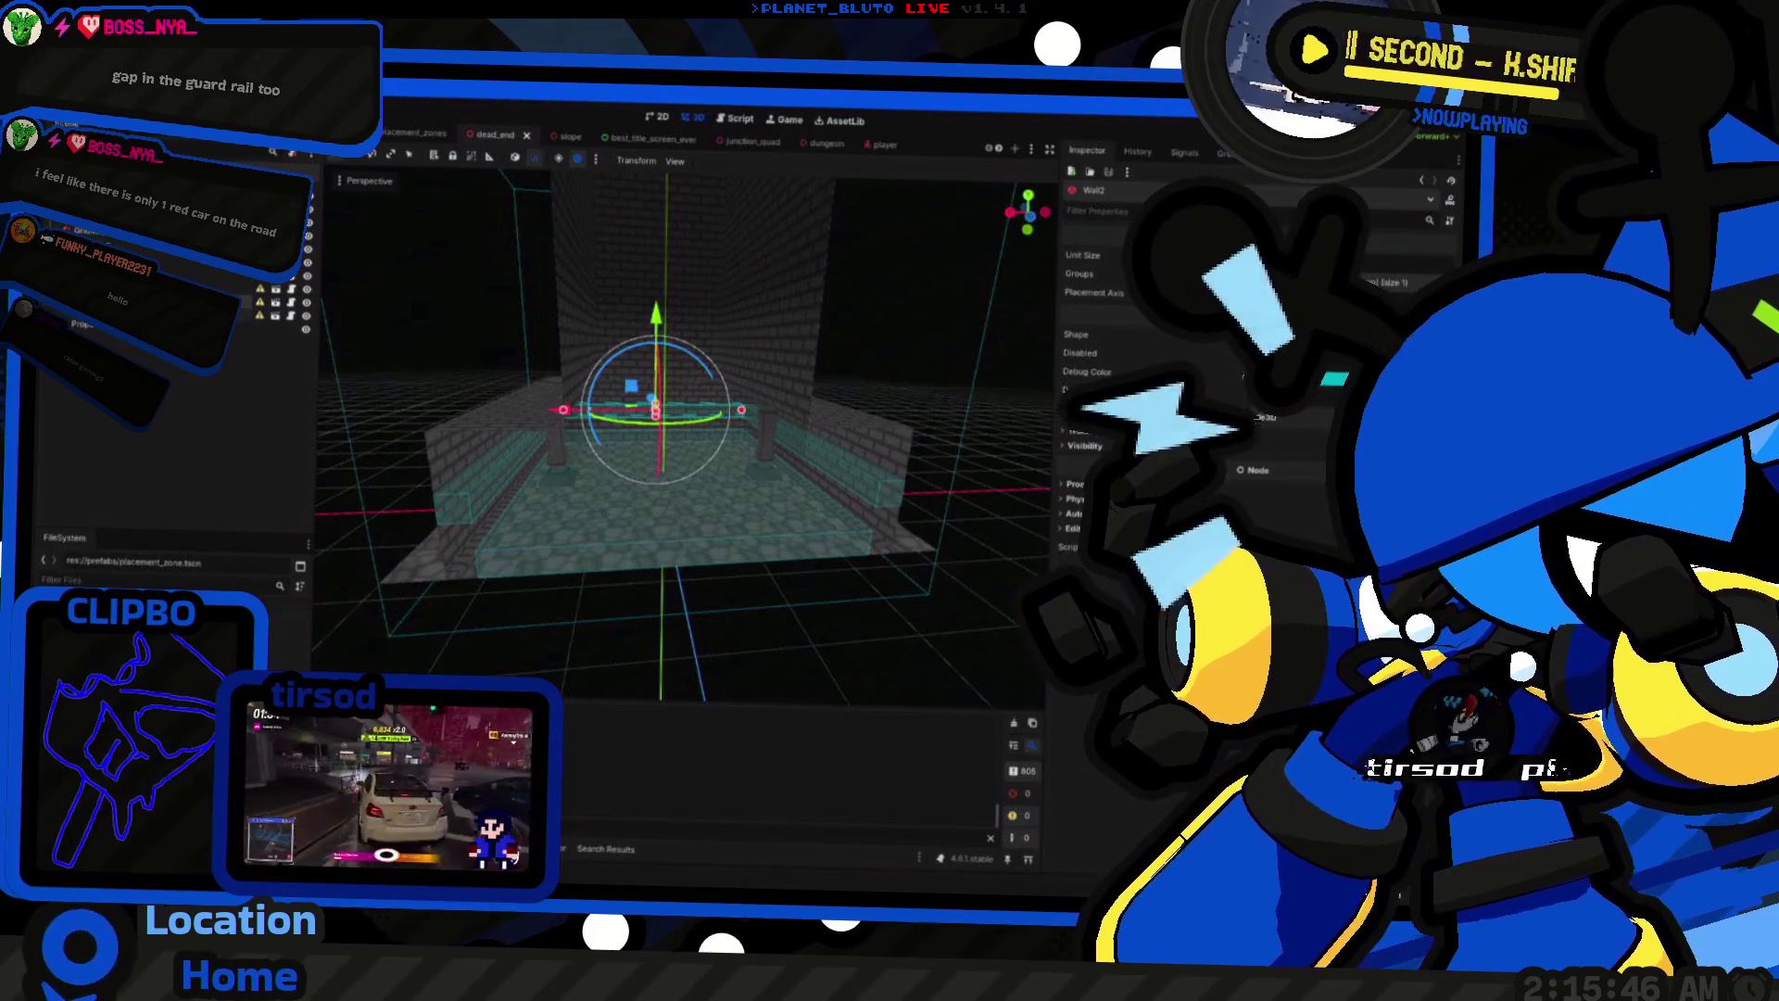
left_click(519, 445)
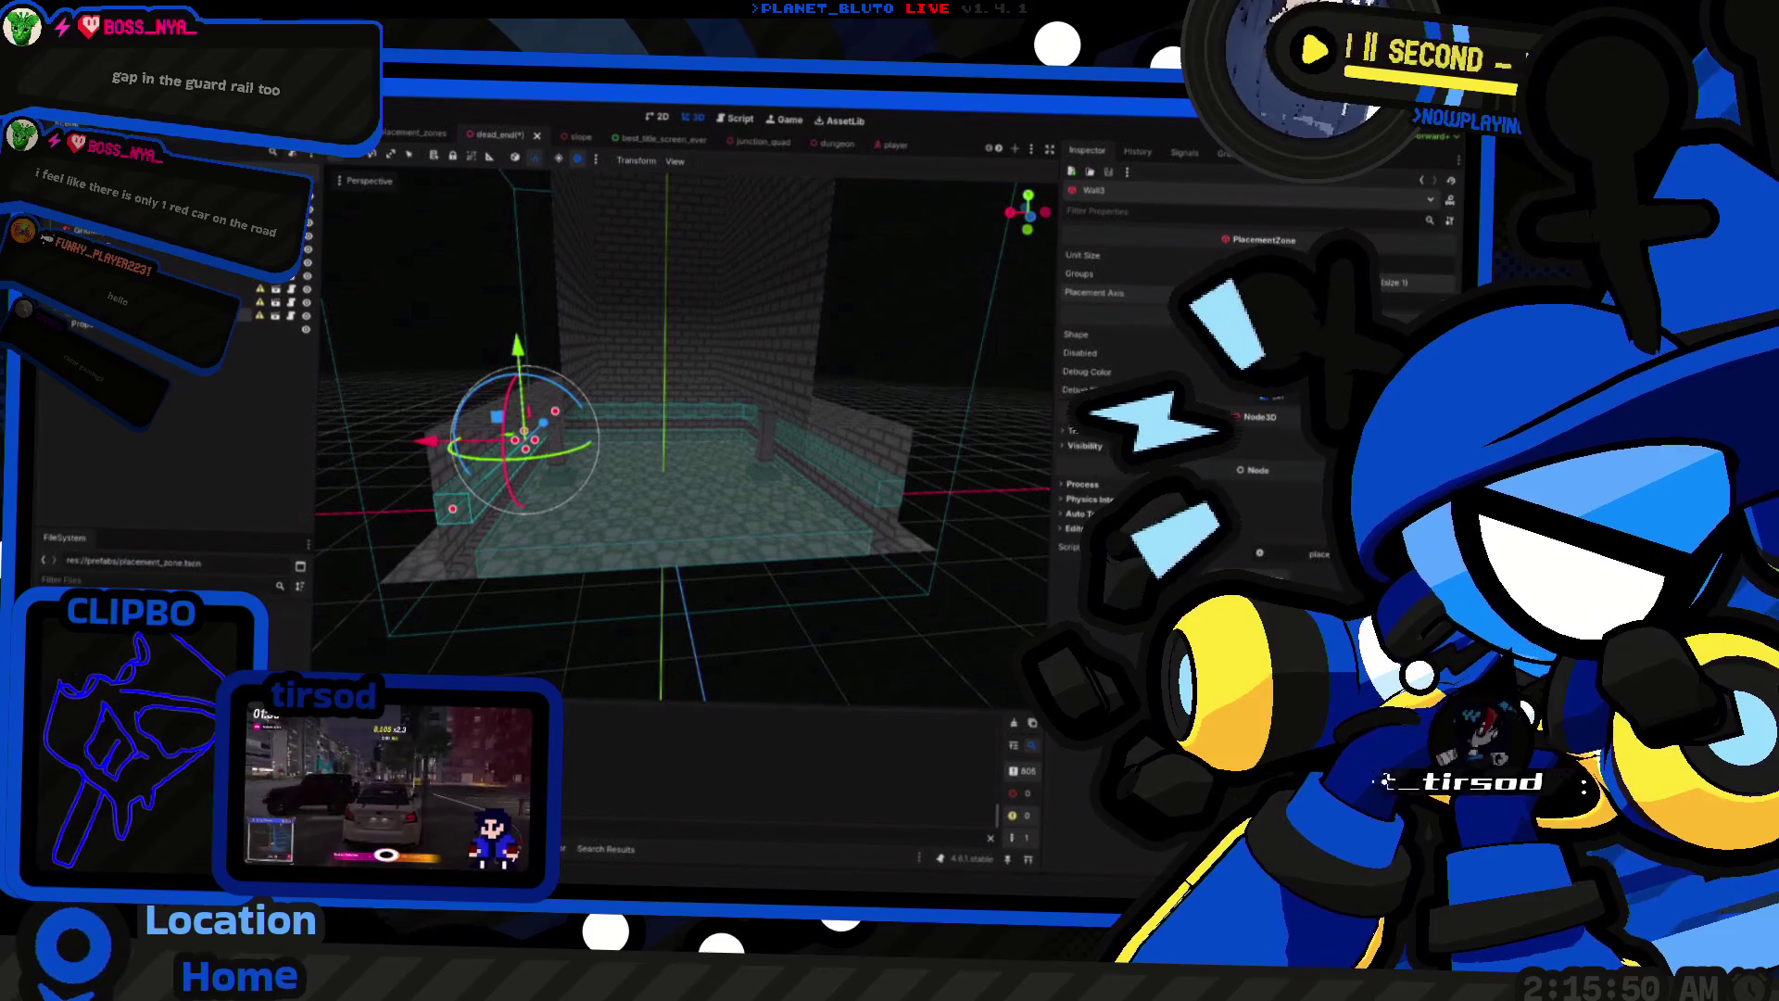
key("F5")
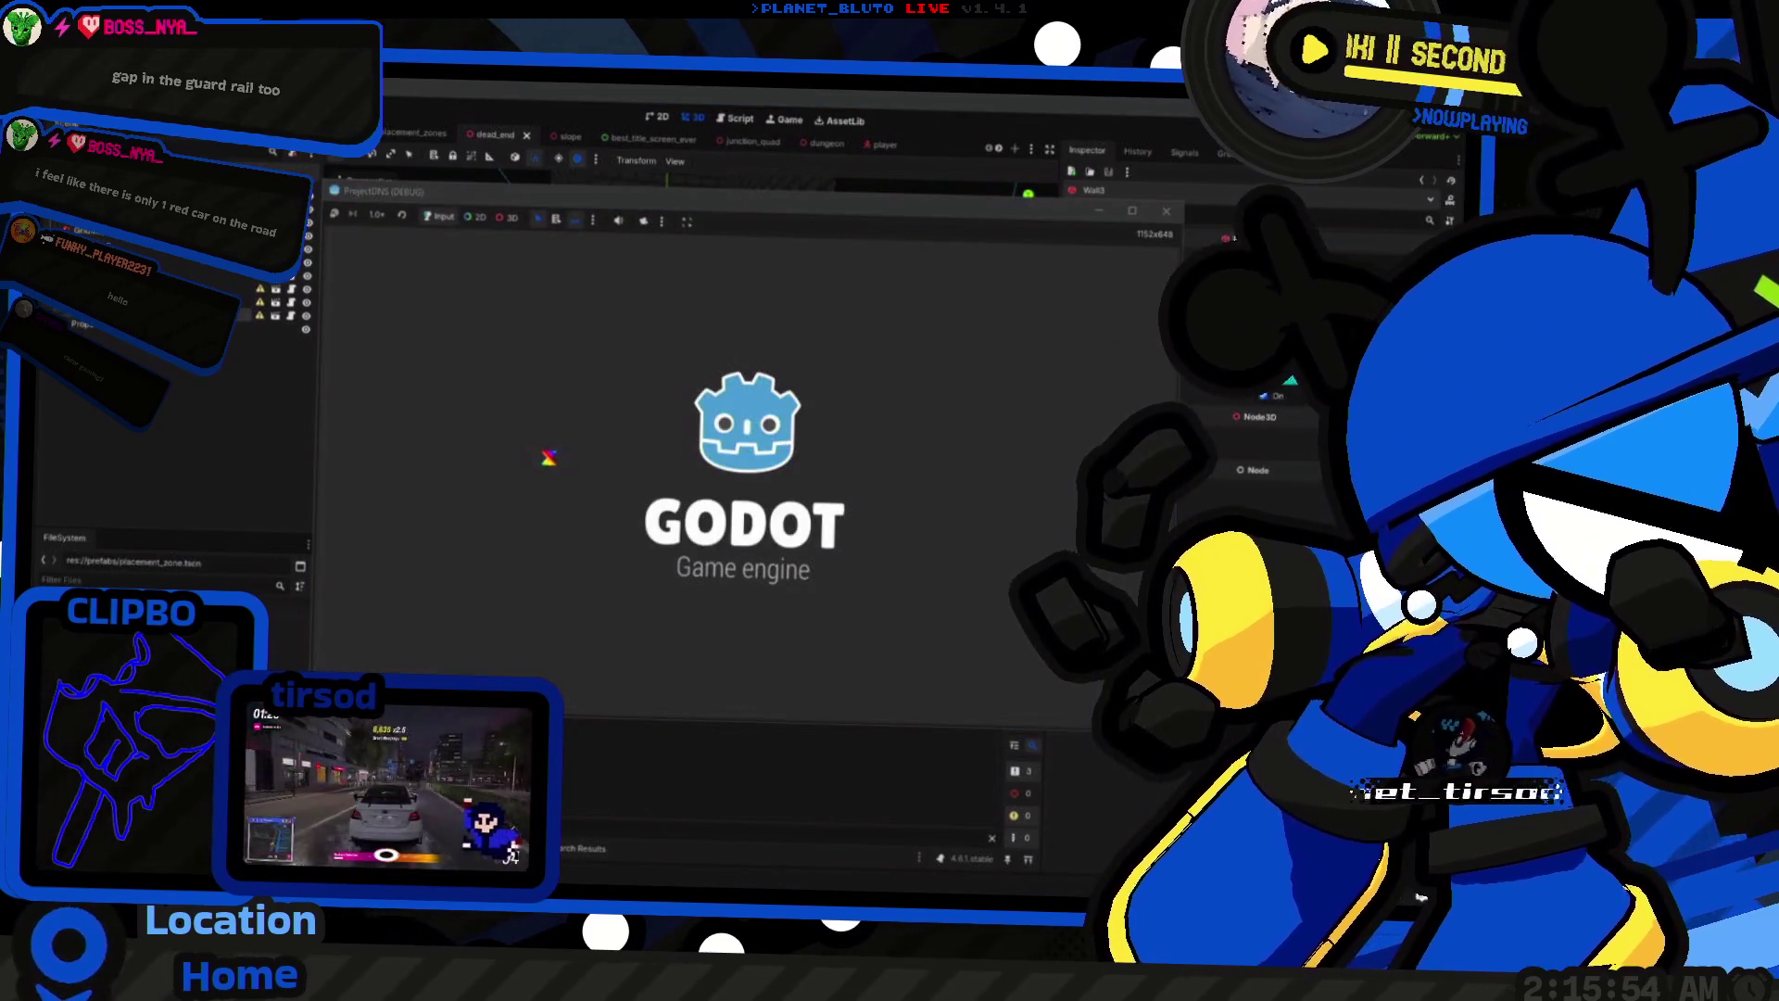
Step: Host a game, run the knight left and right through the brick corridors, then stop
left_click(512, 305)
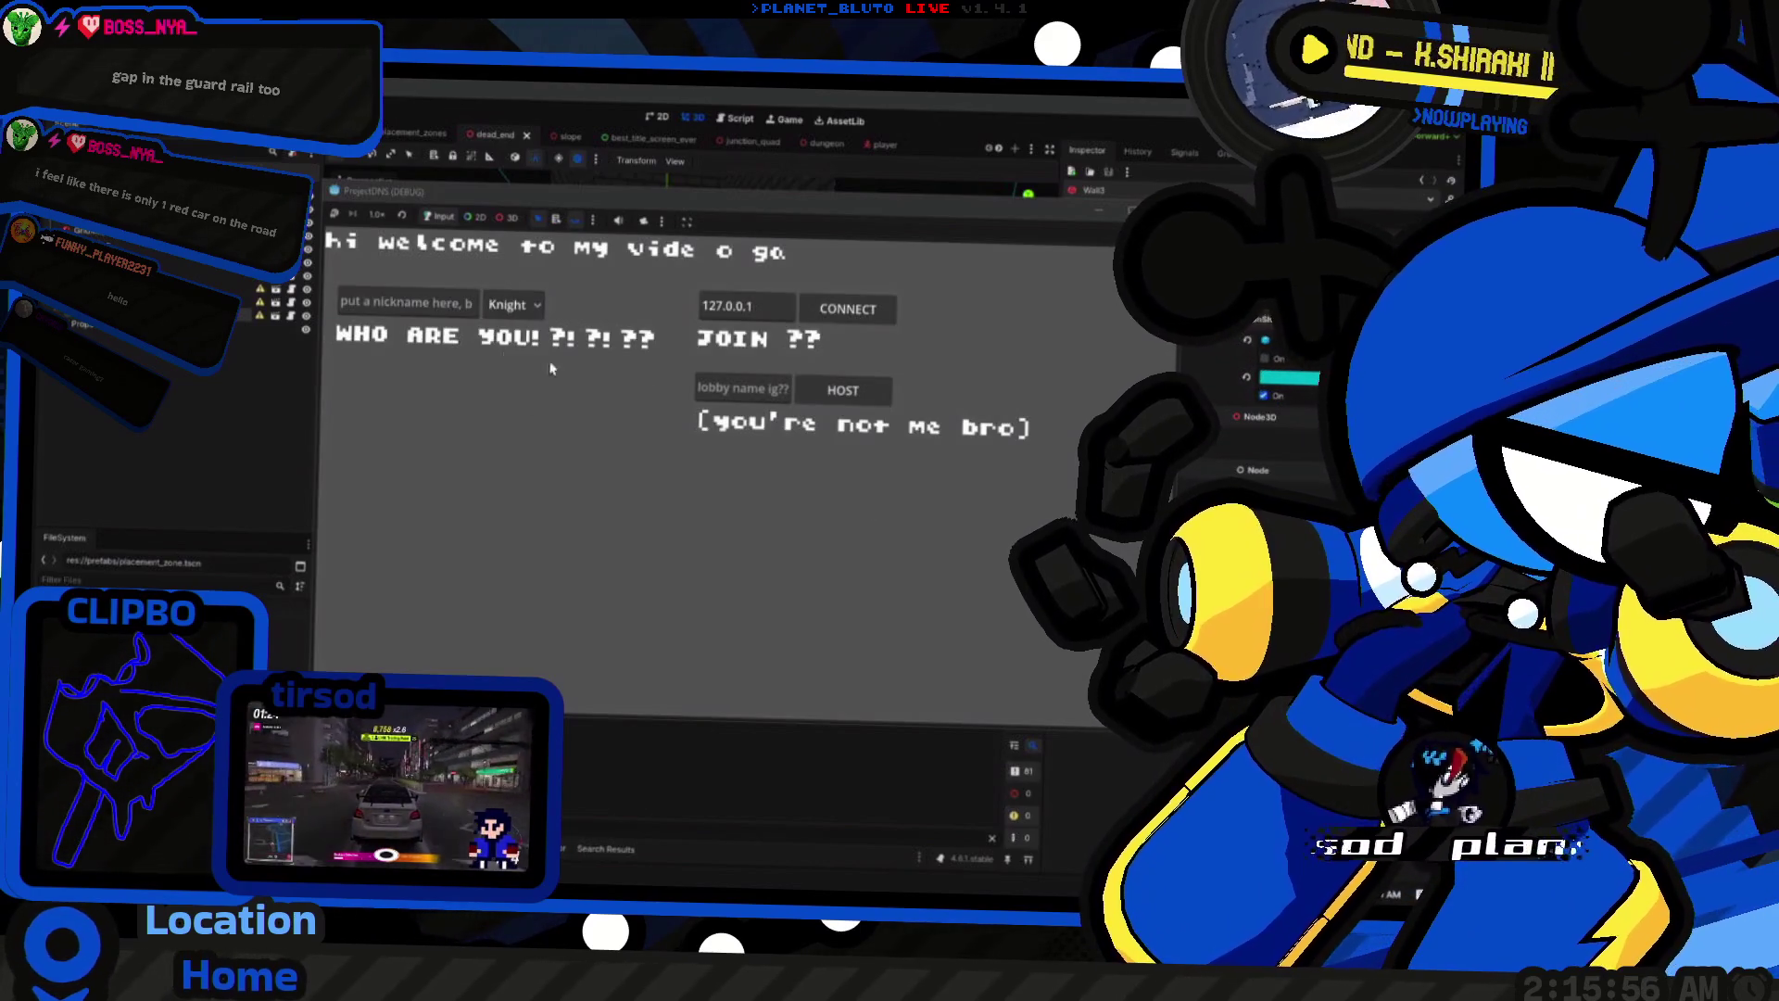
left_click(848, 391)
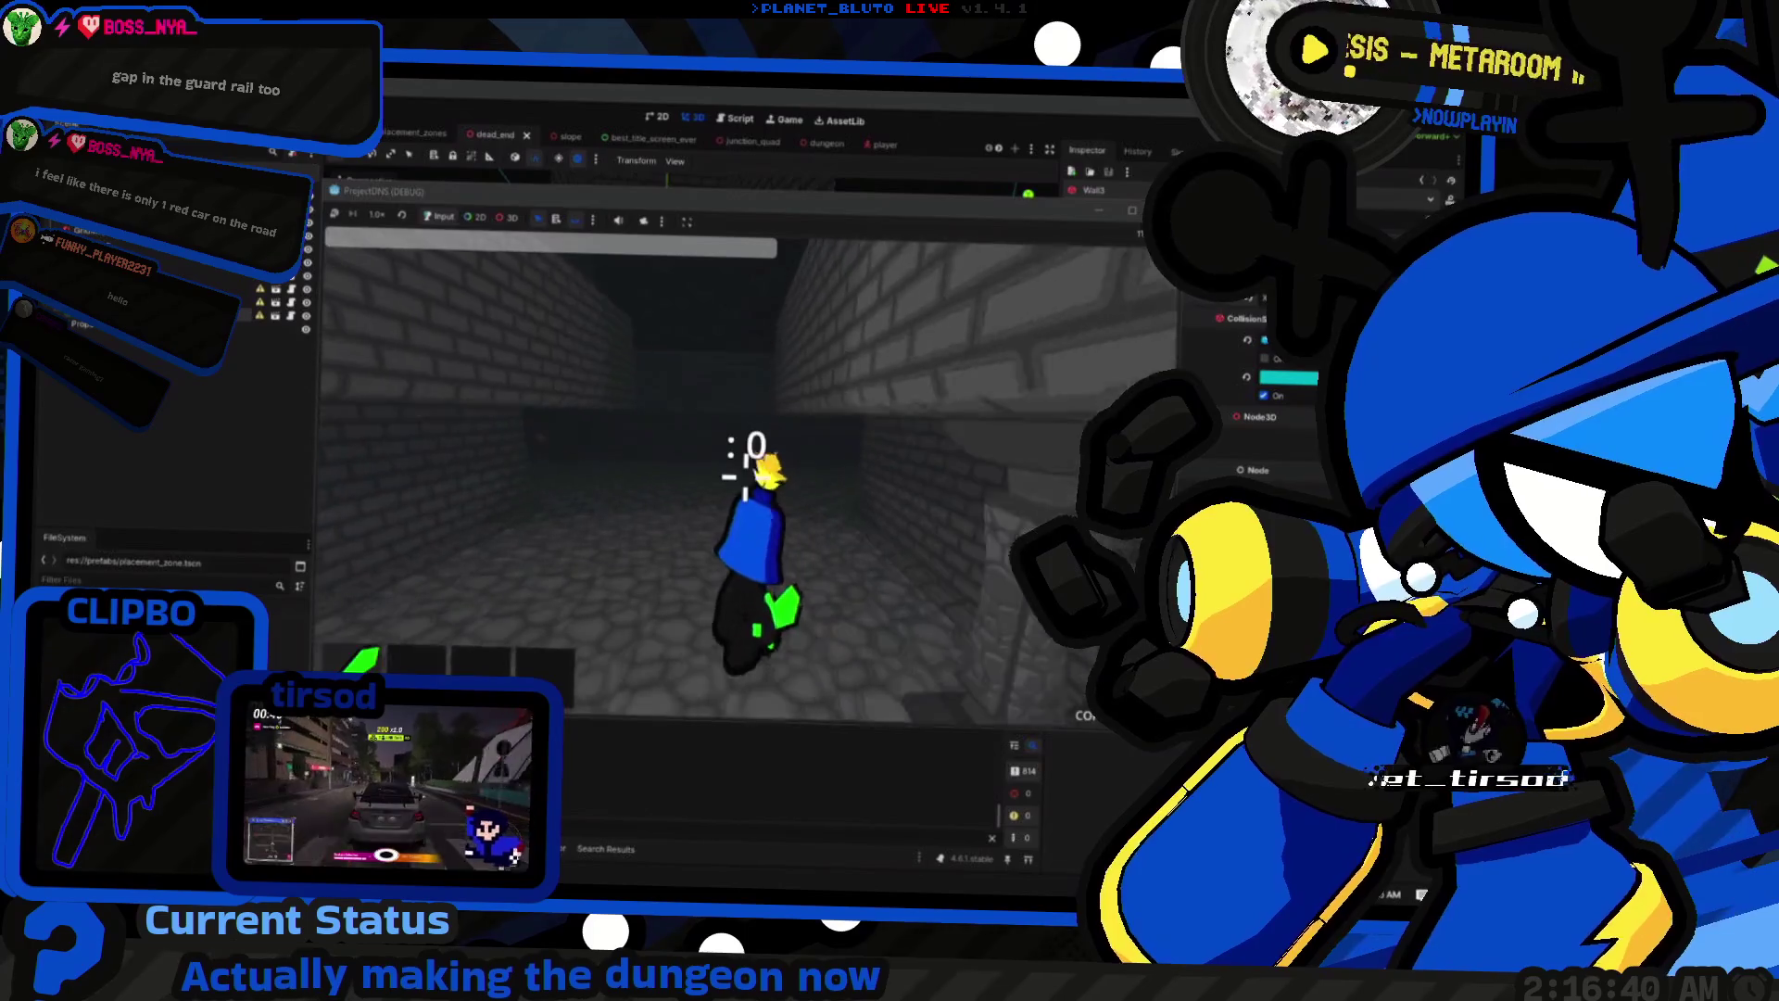
key("a")
key("d")
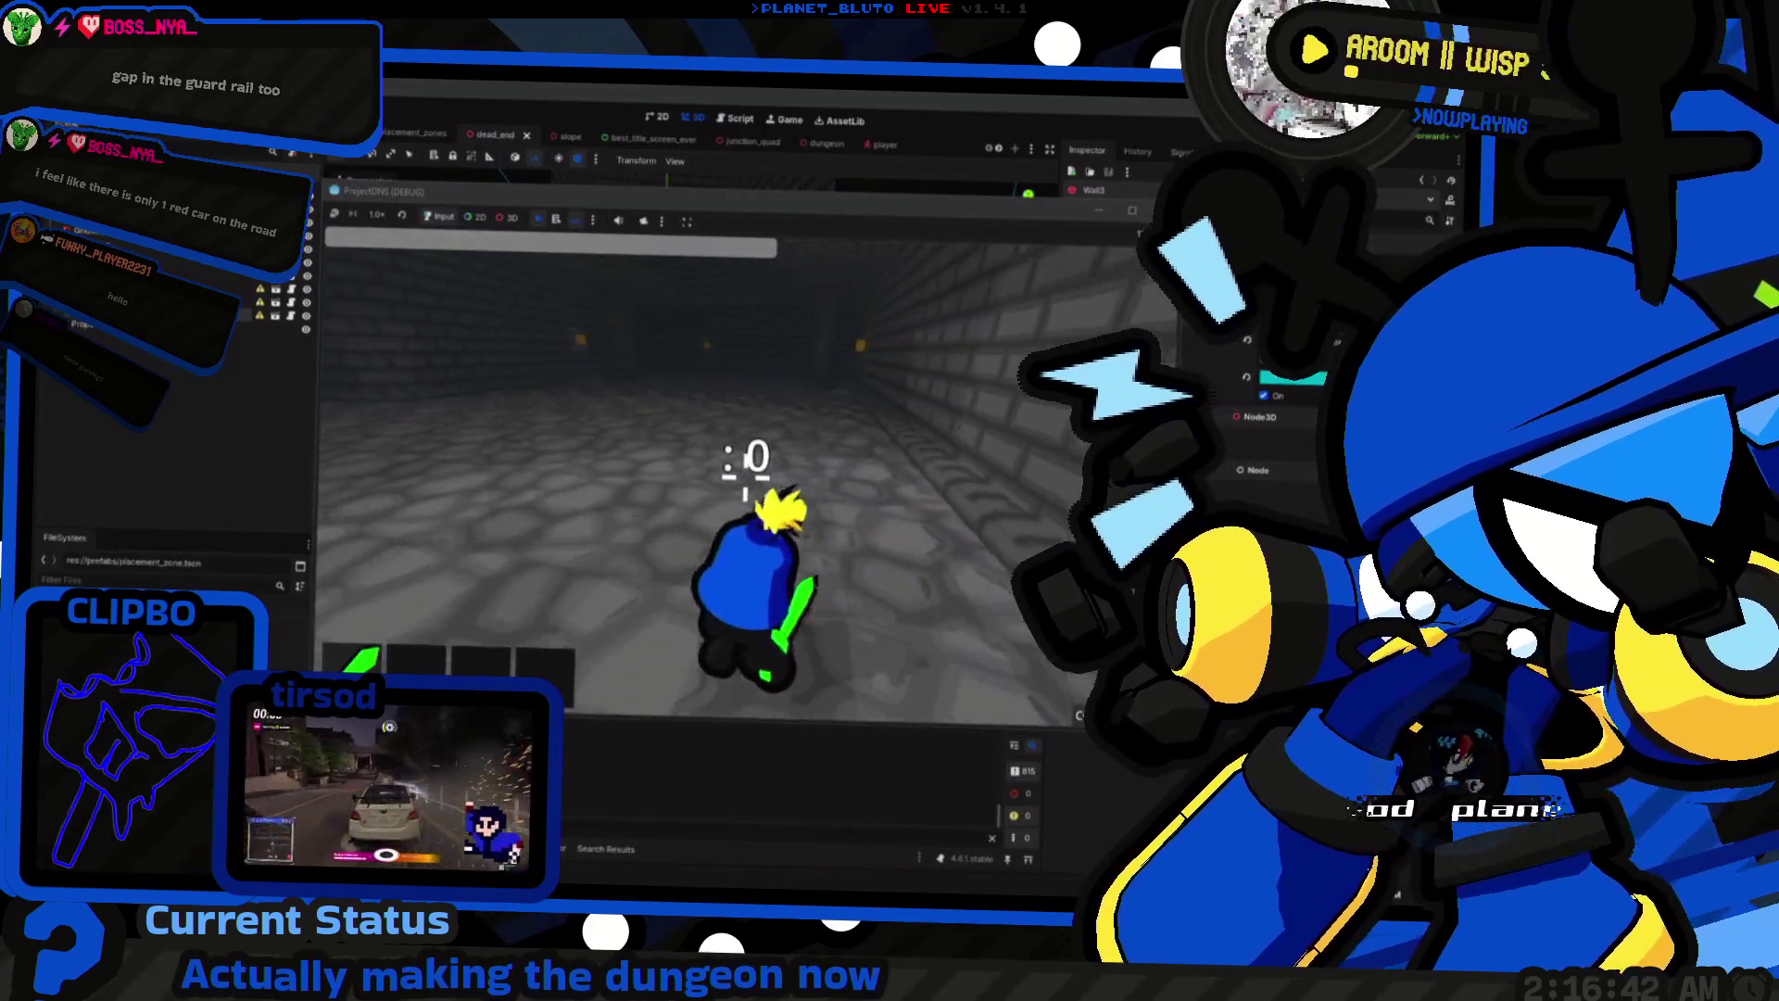
key("F8")
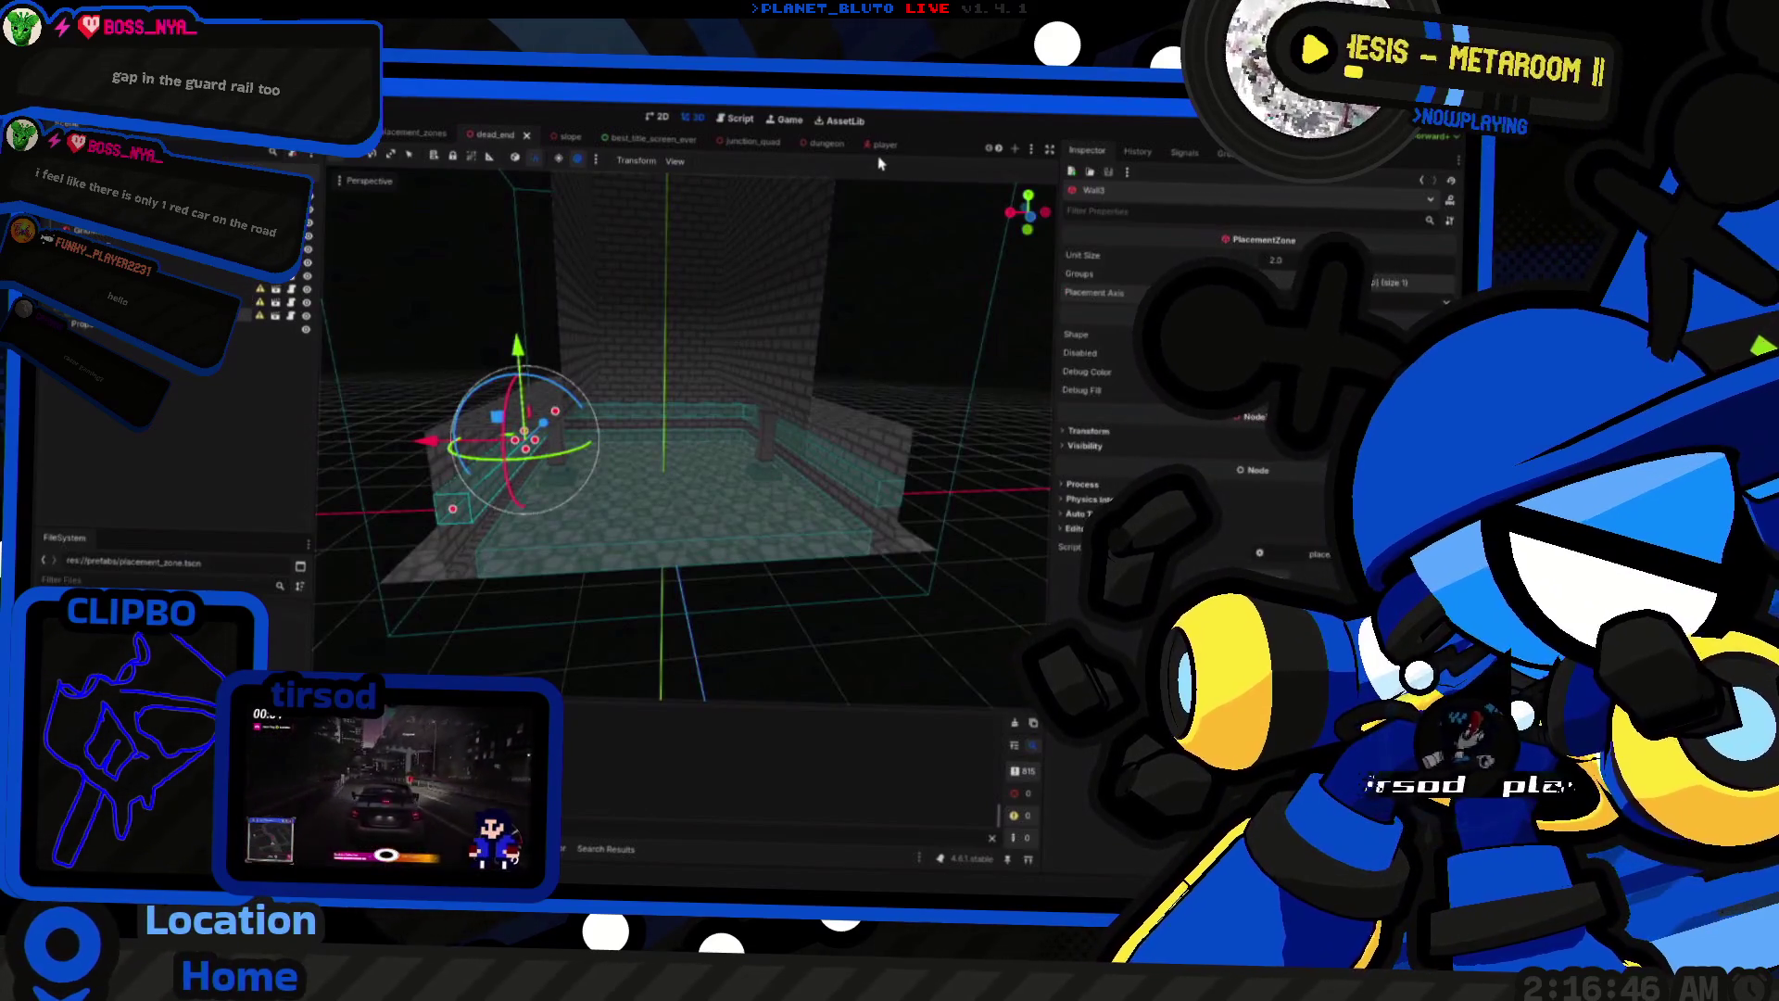
Step: Open wall_based, select its OmniLight3D, expand Light and Omni, and test-walk the corridor
left_click(816, 186)
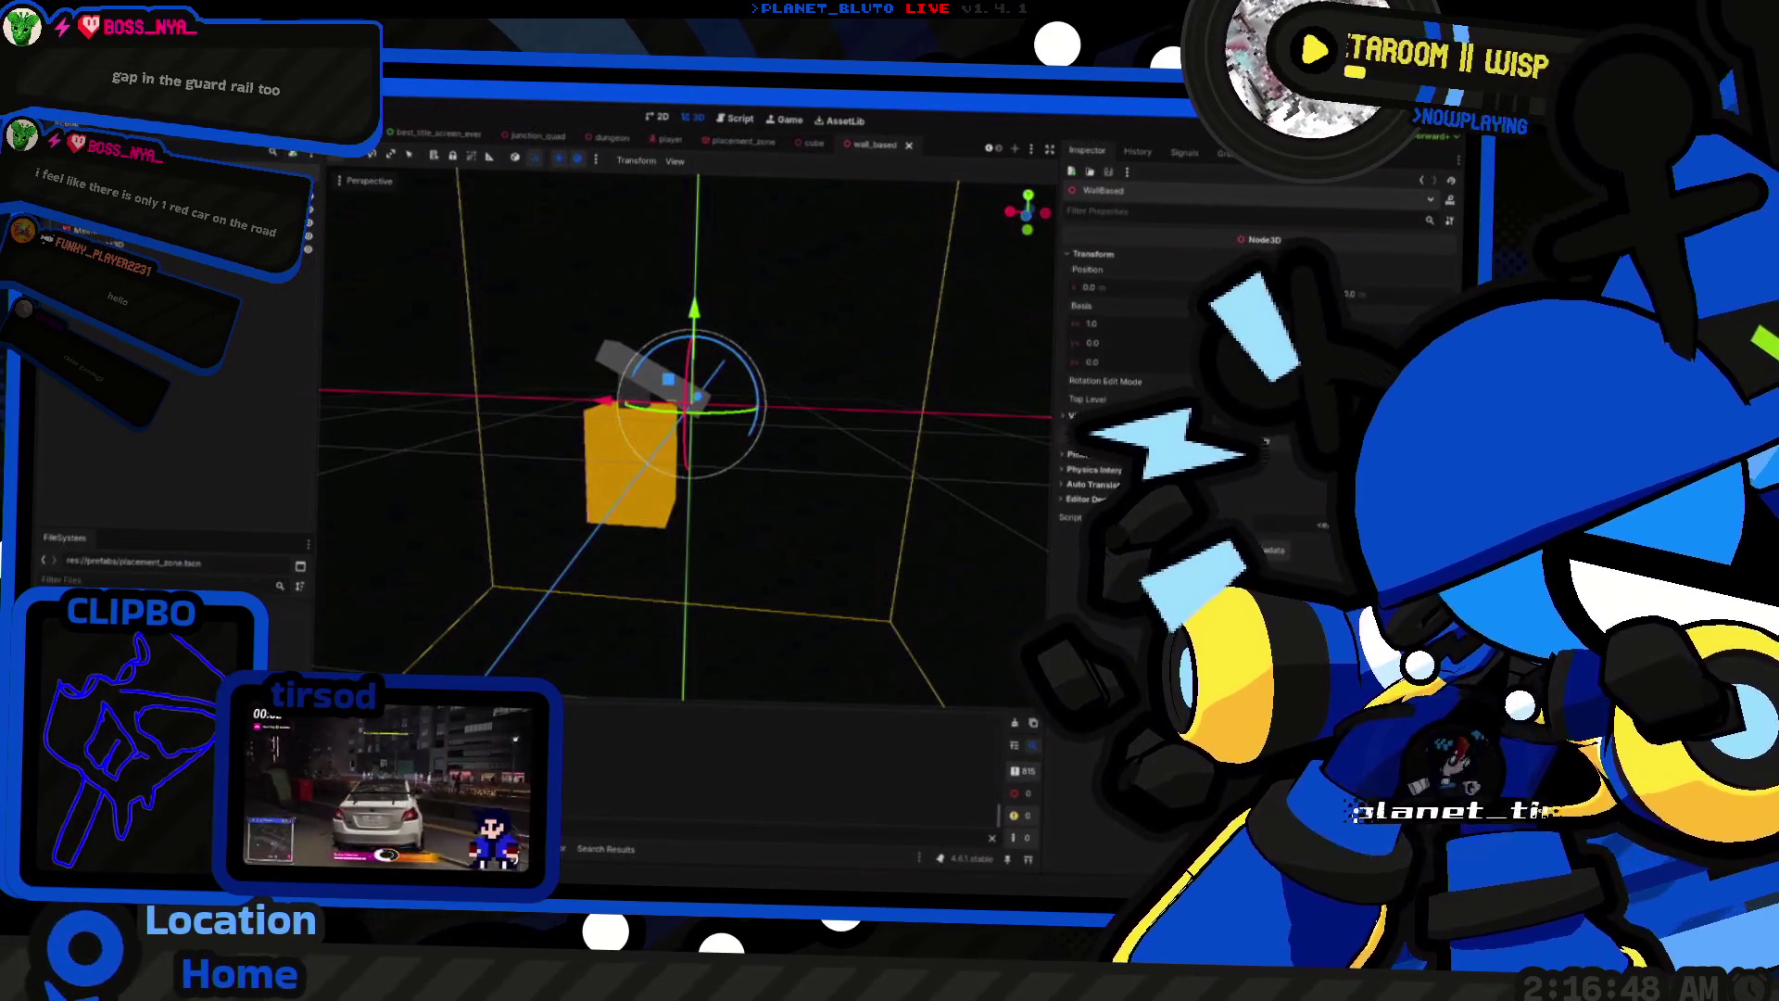
left_click(130, 244)
key("f")
left_click(1082, 293)
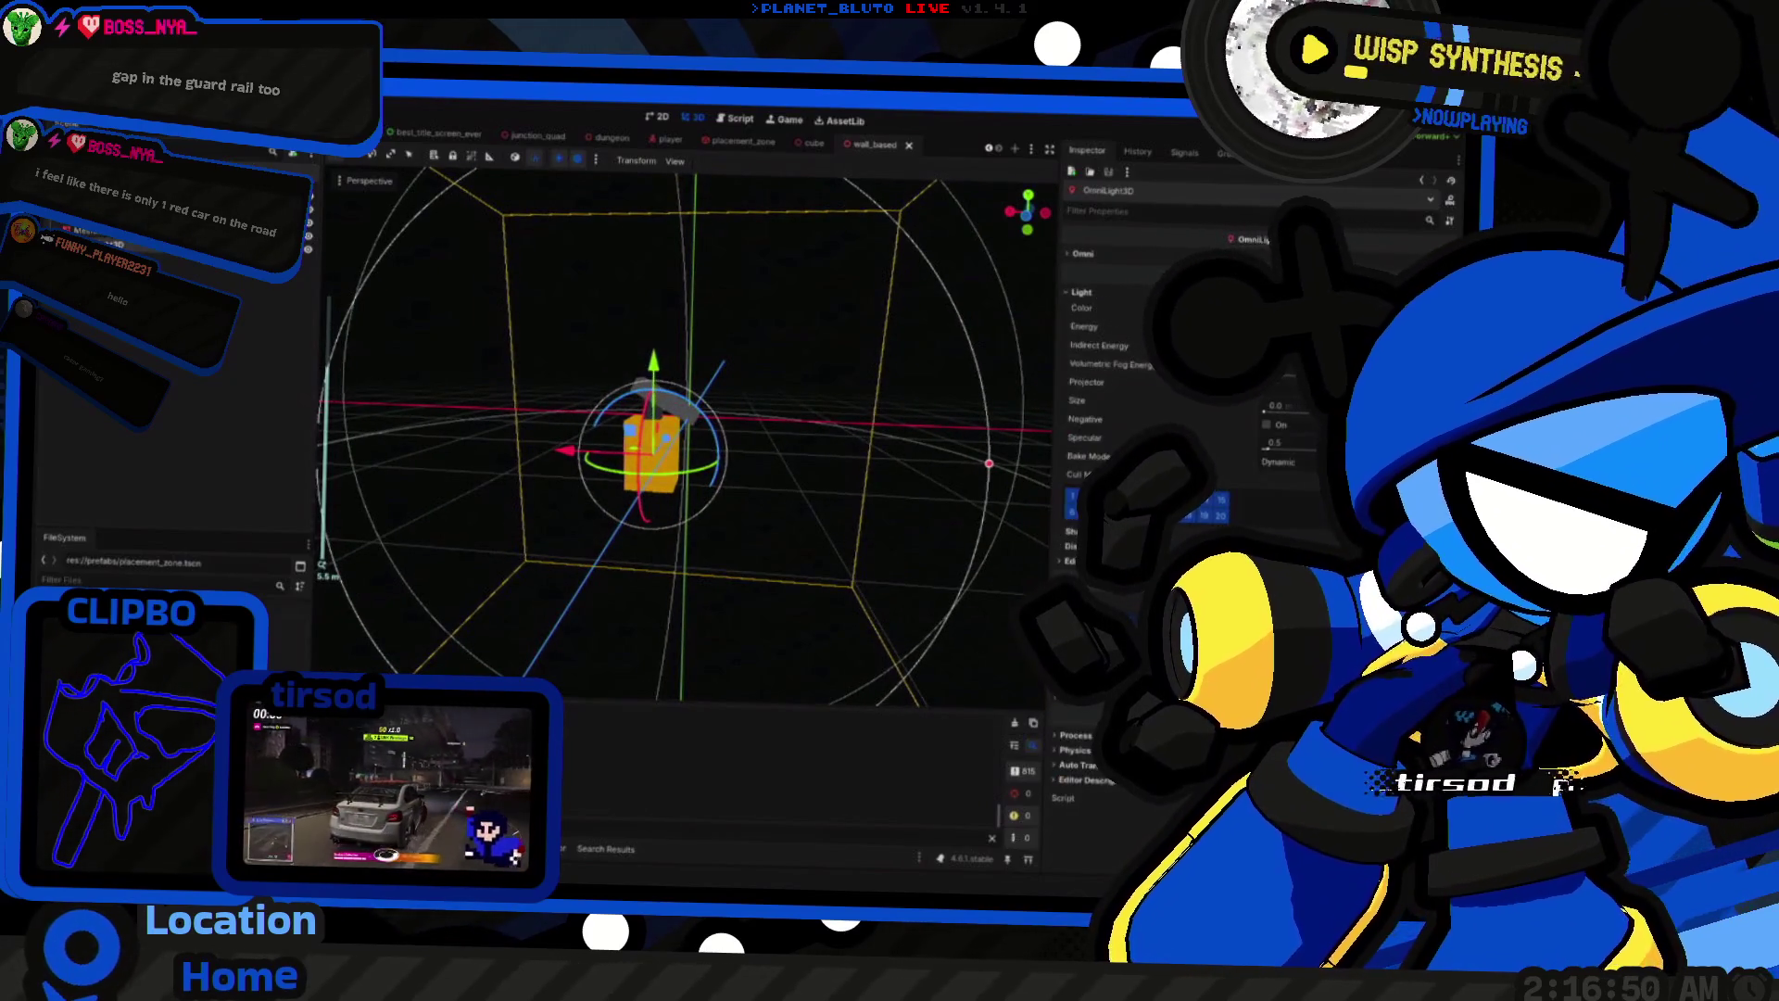
left_click(1125, 254)
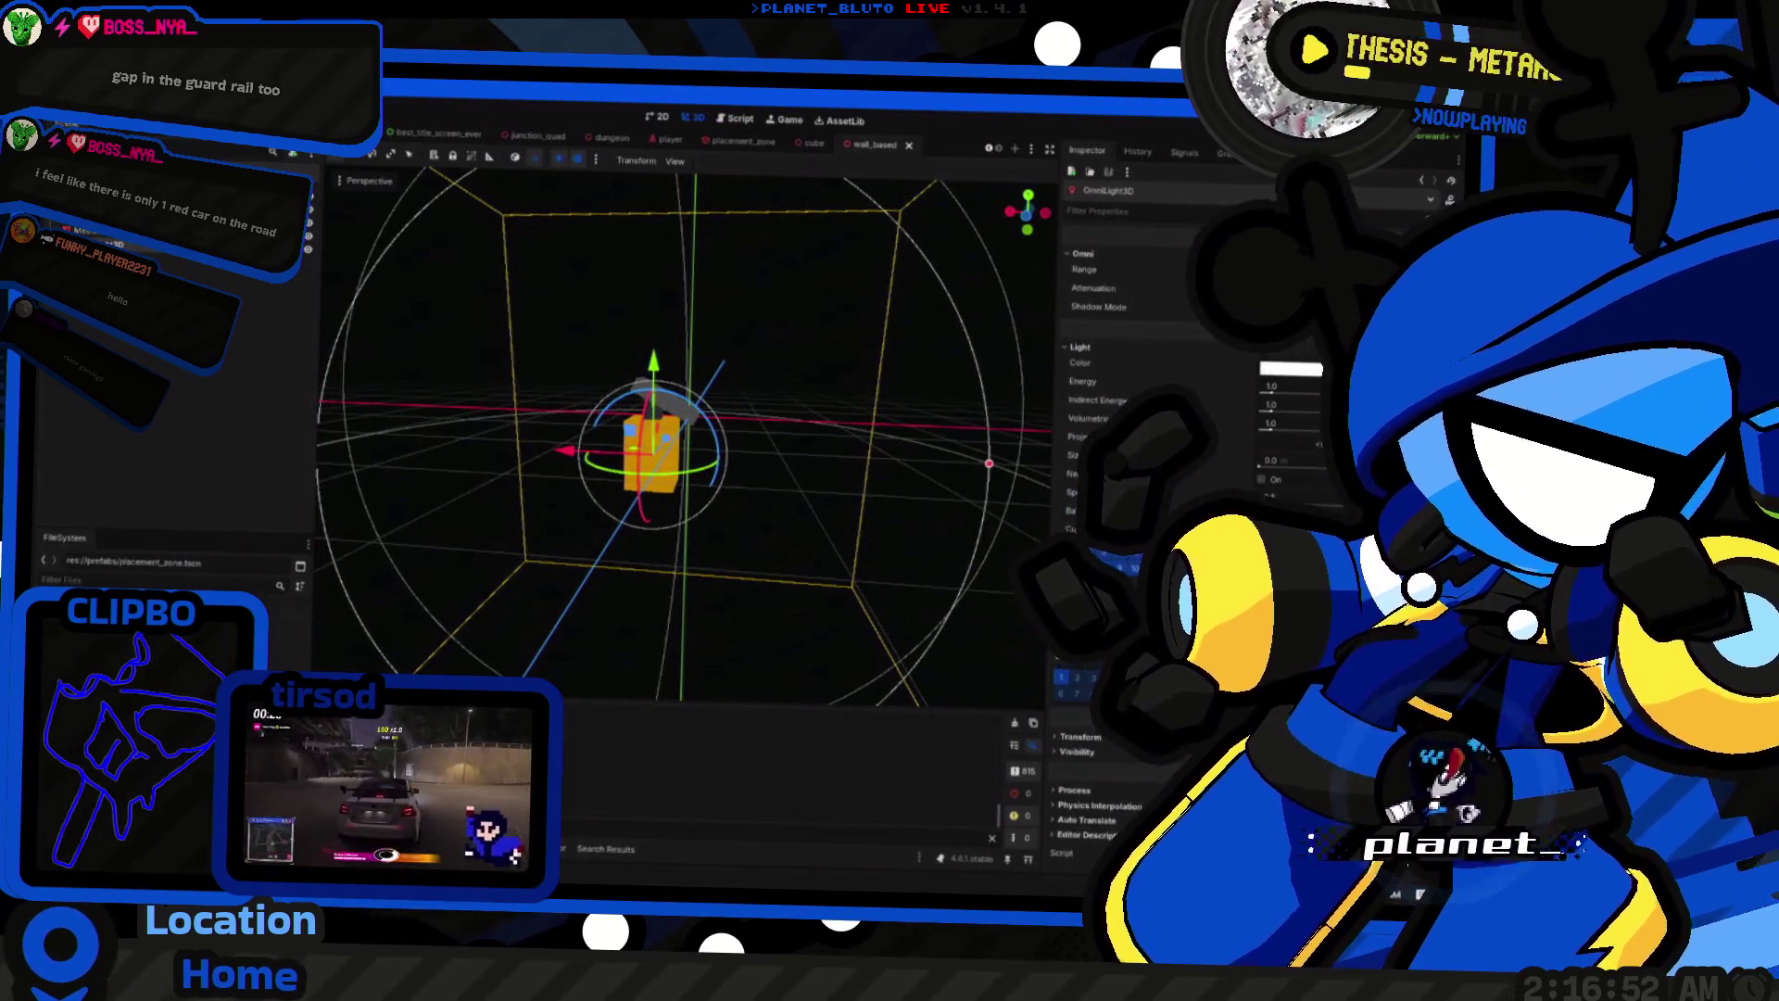
key("F5")
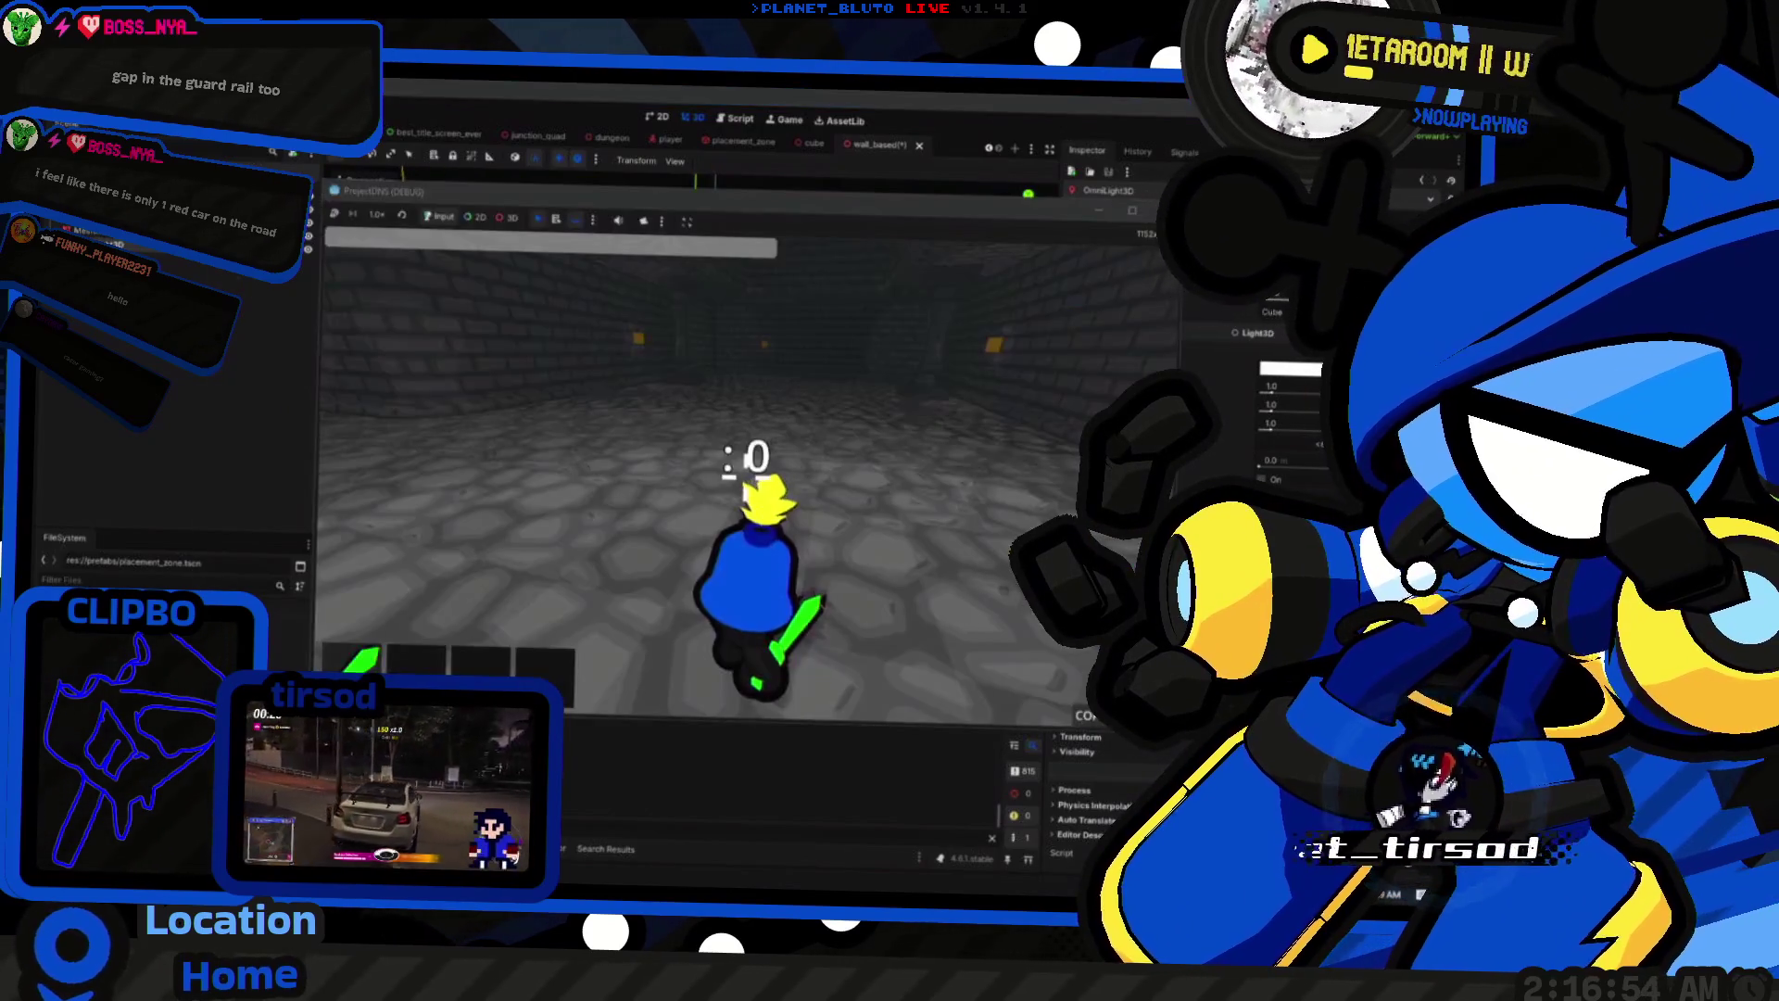
key("F8")
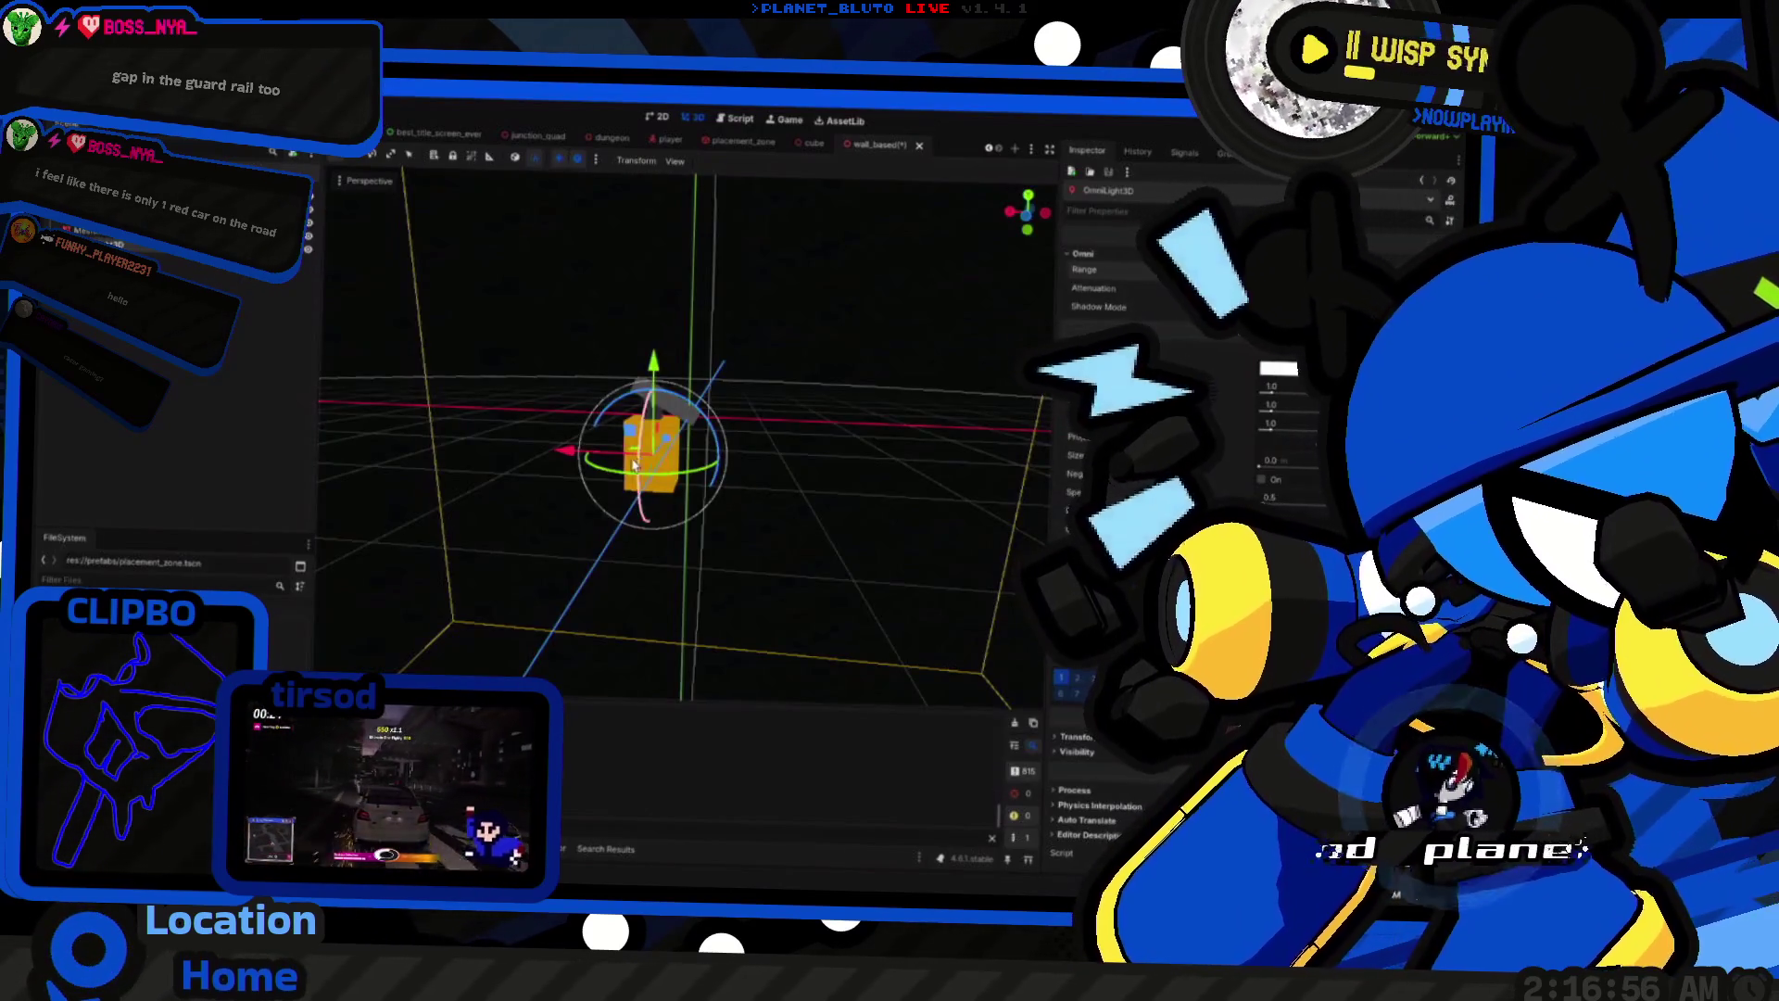
key("F5")
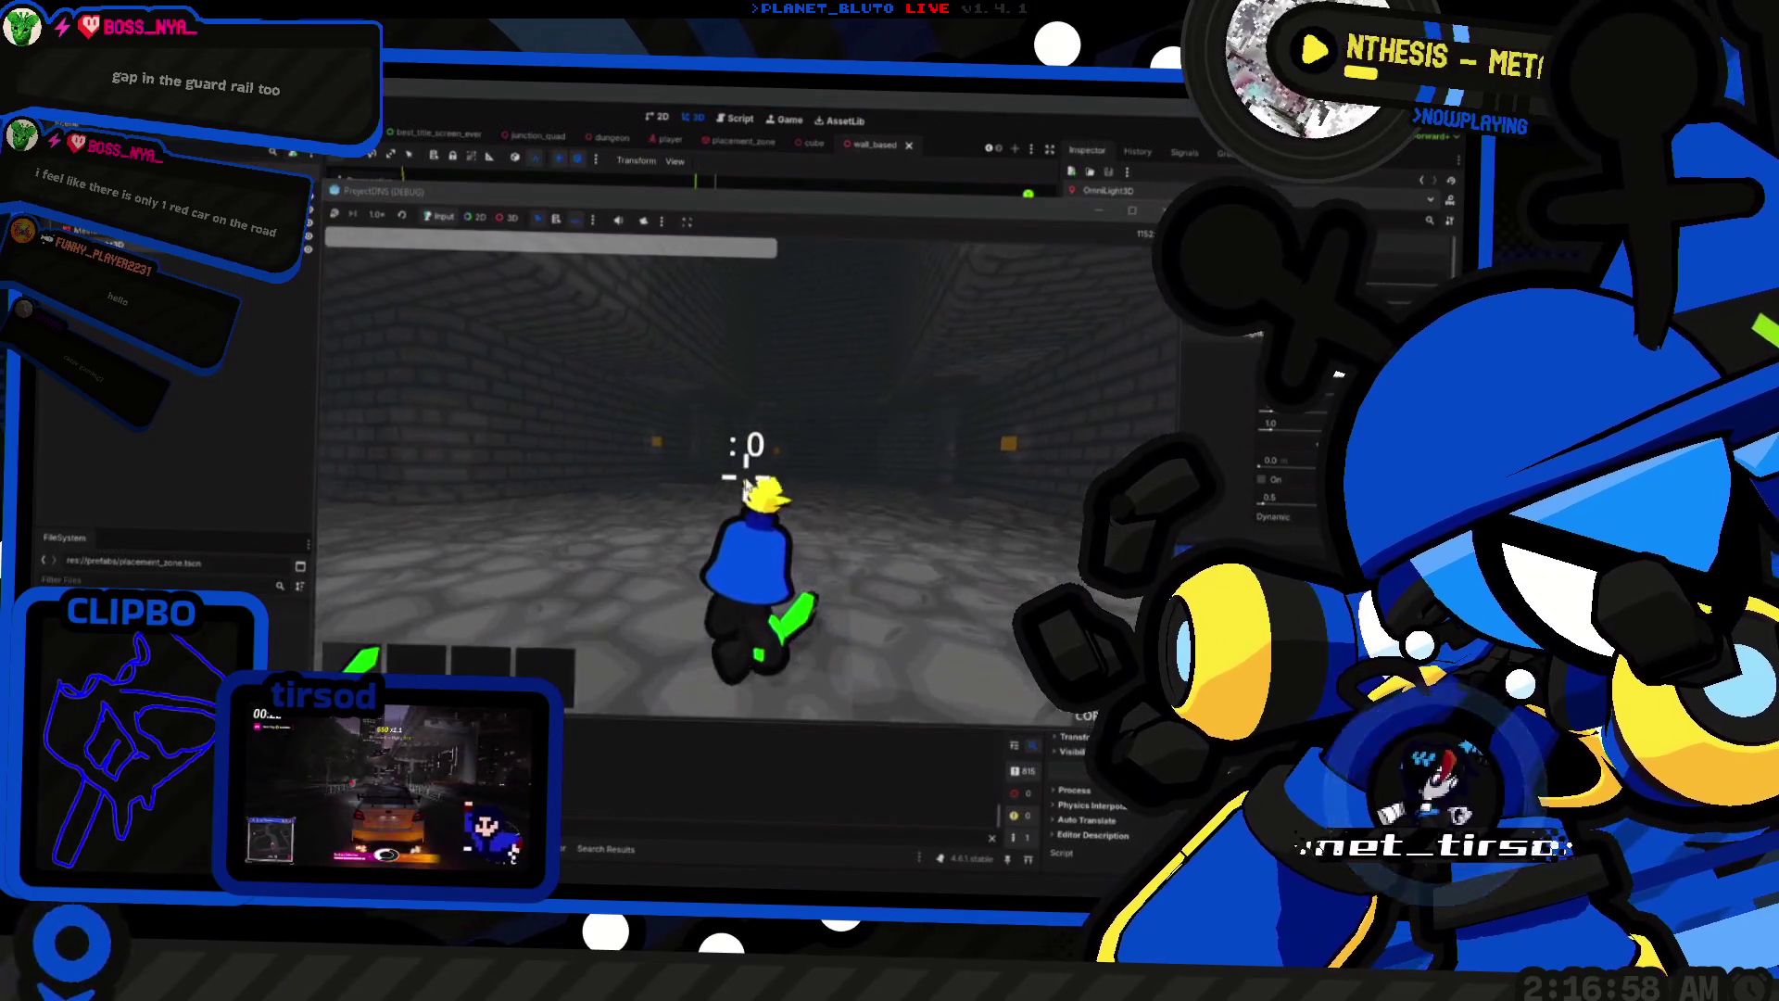
key("w")
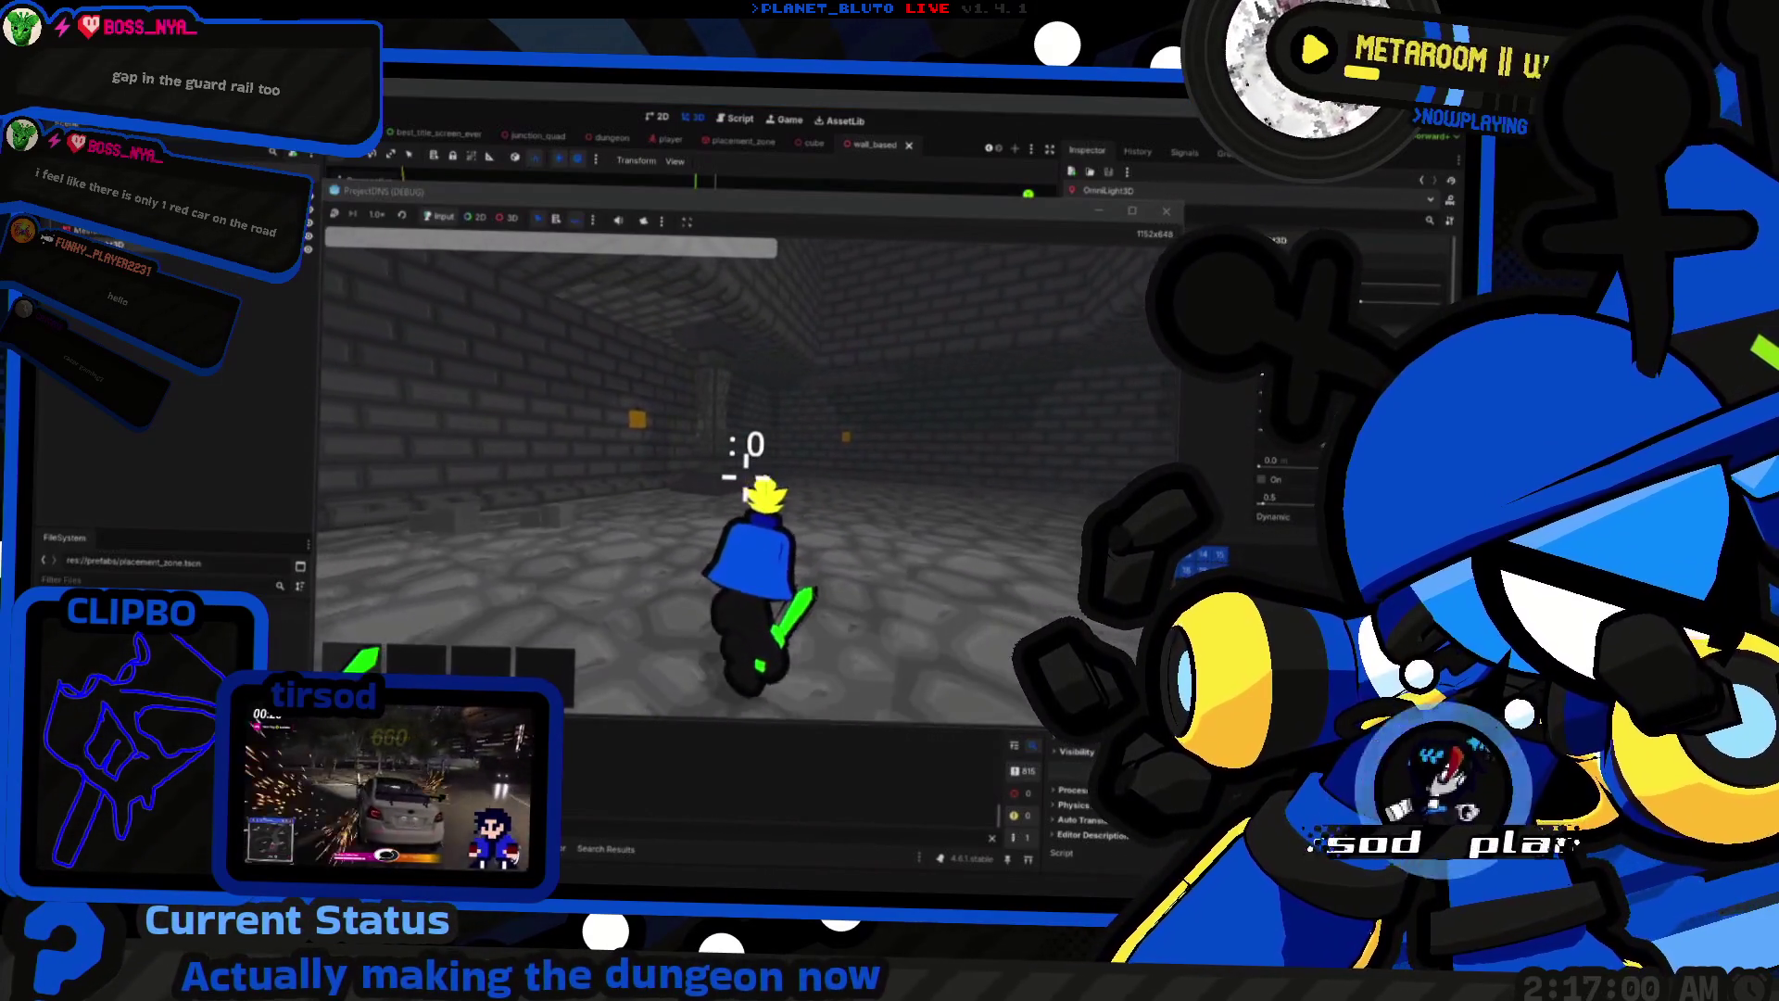
key("F8")
Step: Increase the light's Range, set its colour to pale yellow, then save and run
left_click_drag(1297, 278, 1311, 278)
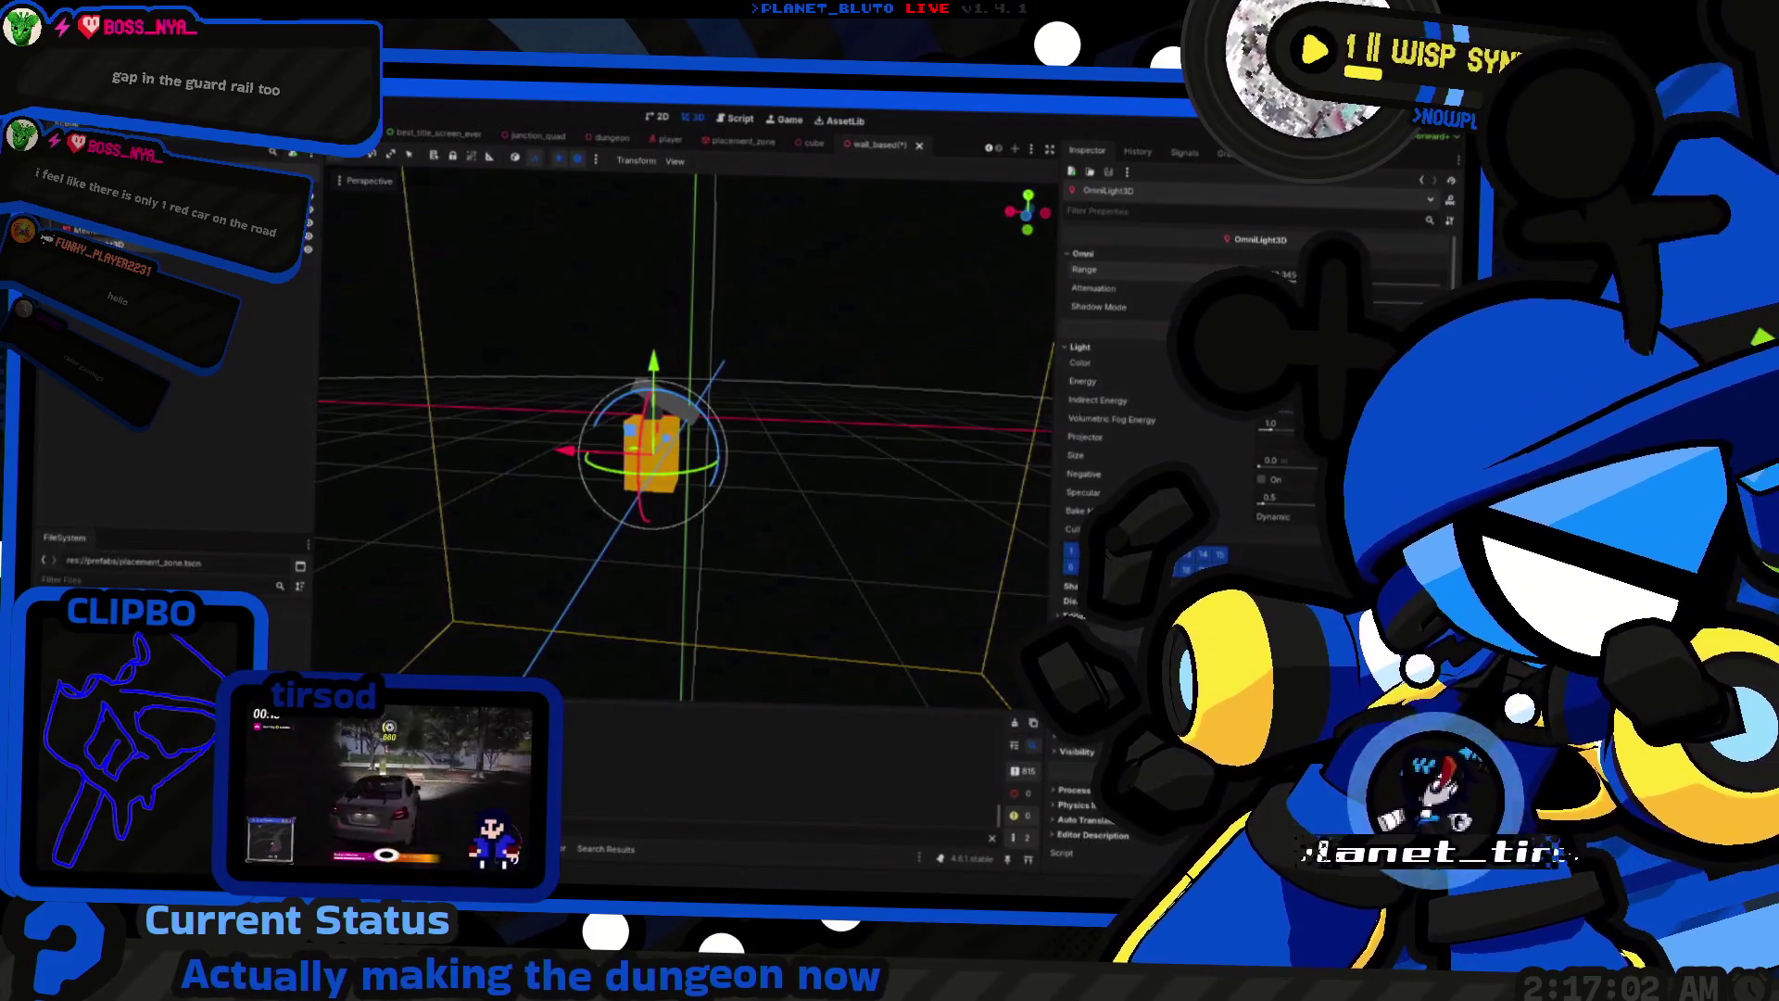
left_click(1298, 363)
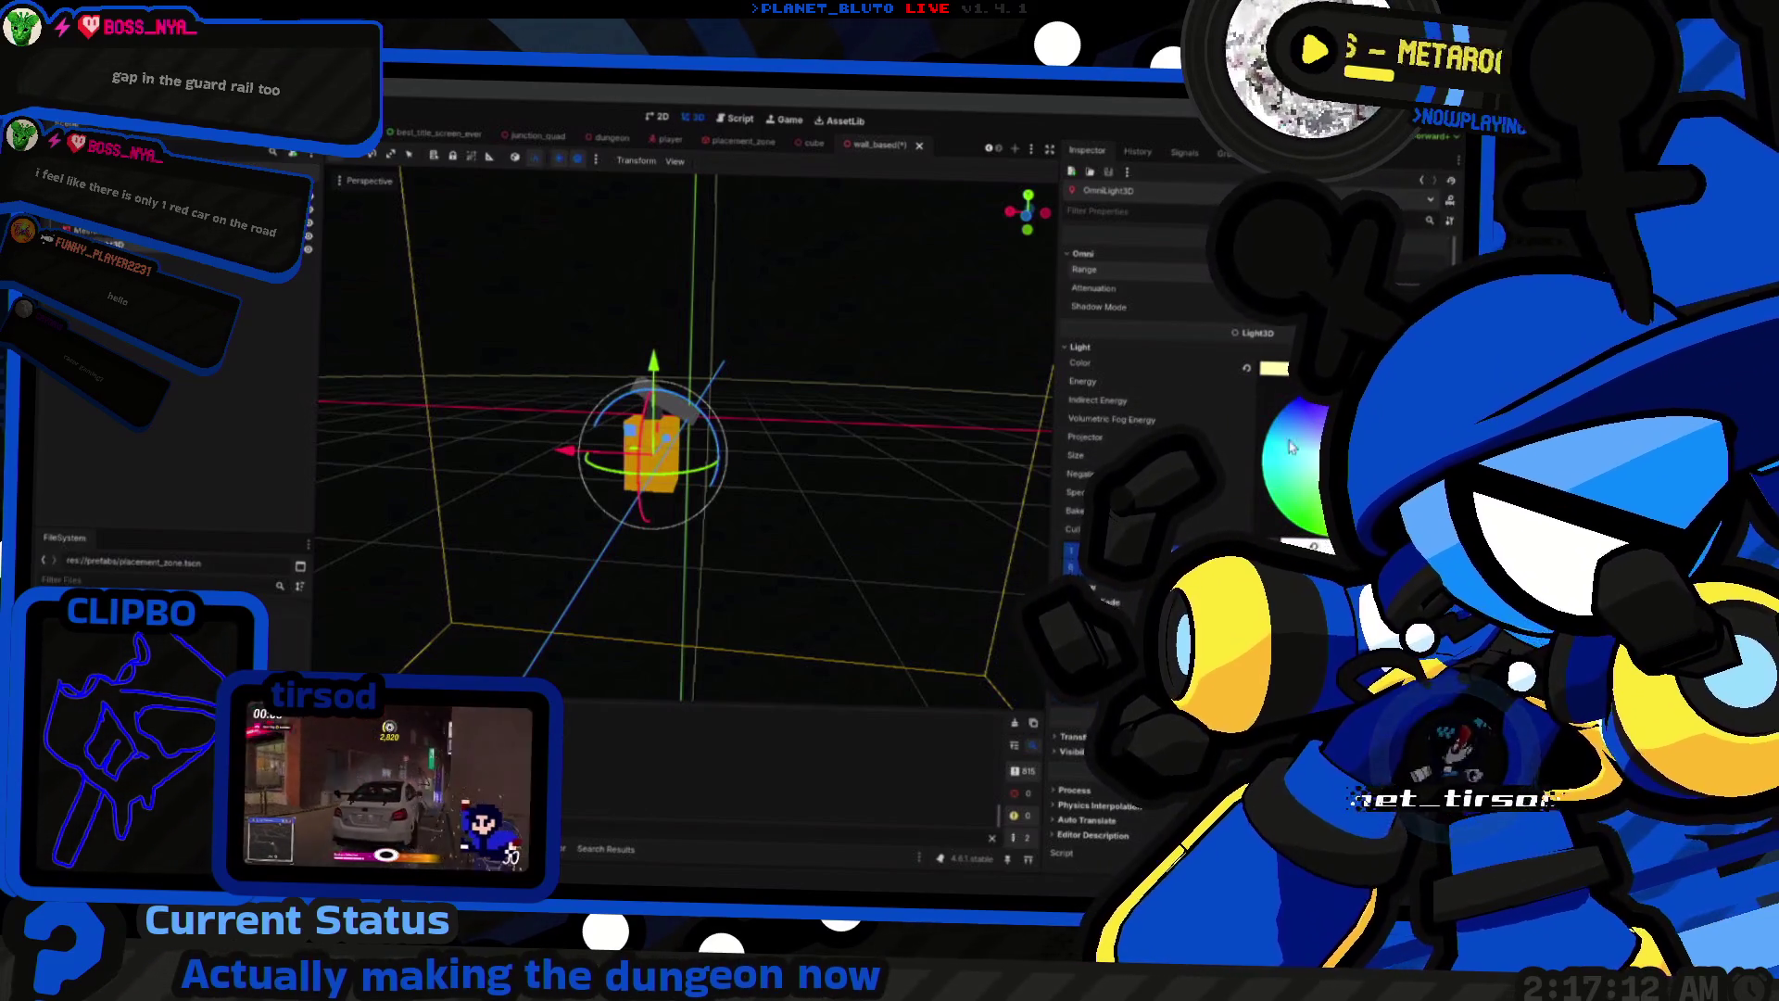
key("Escape")
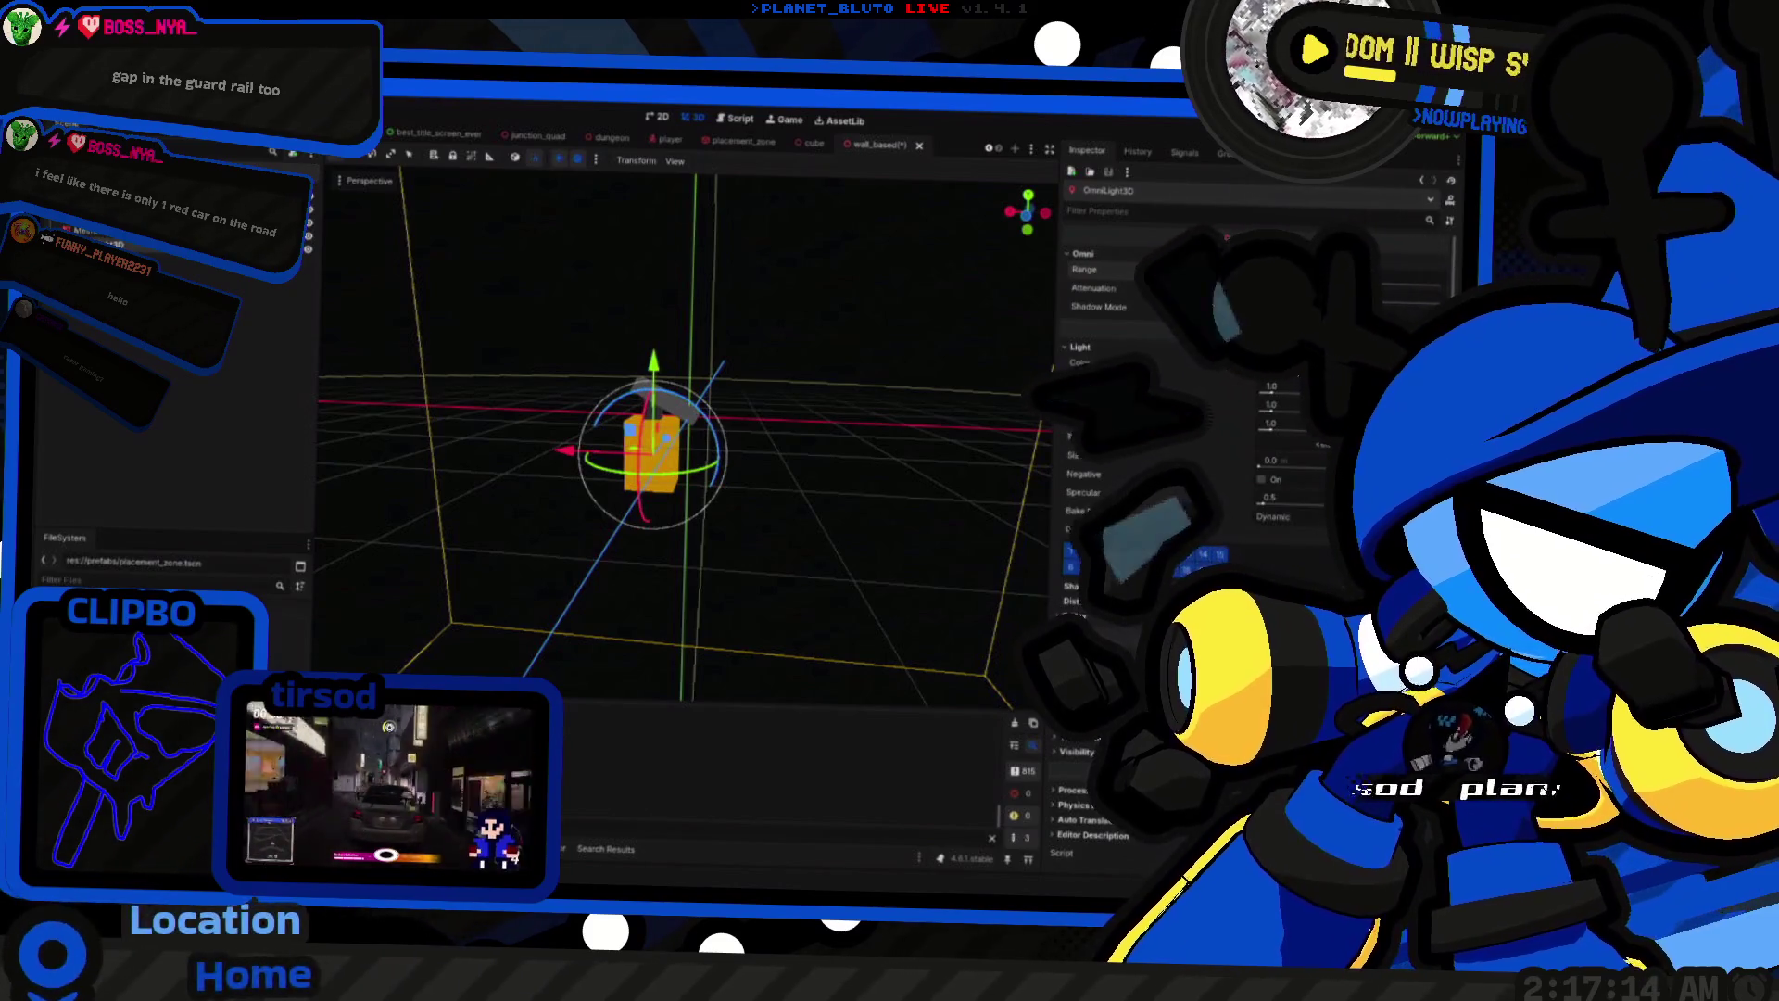
key("F5")
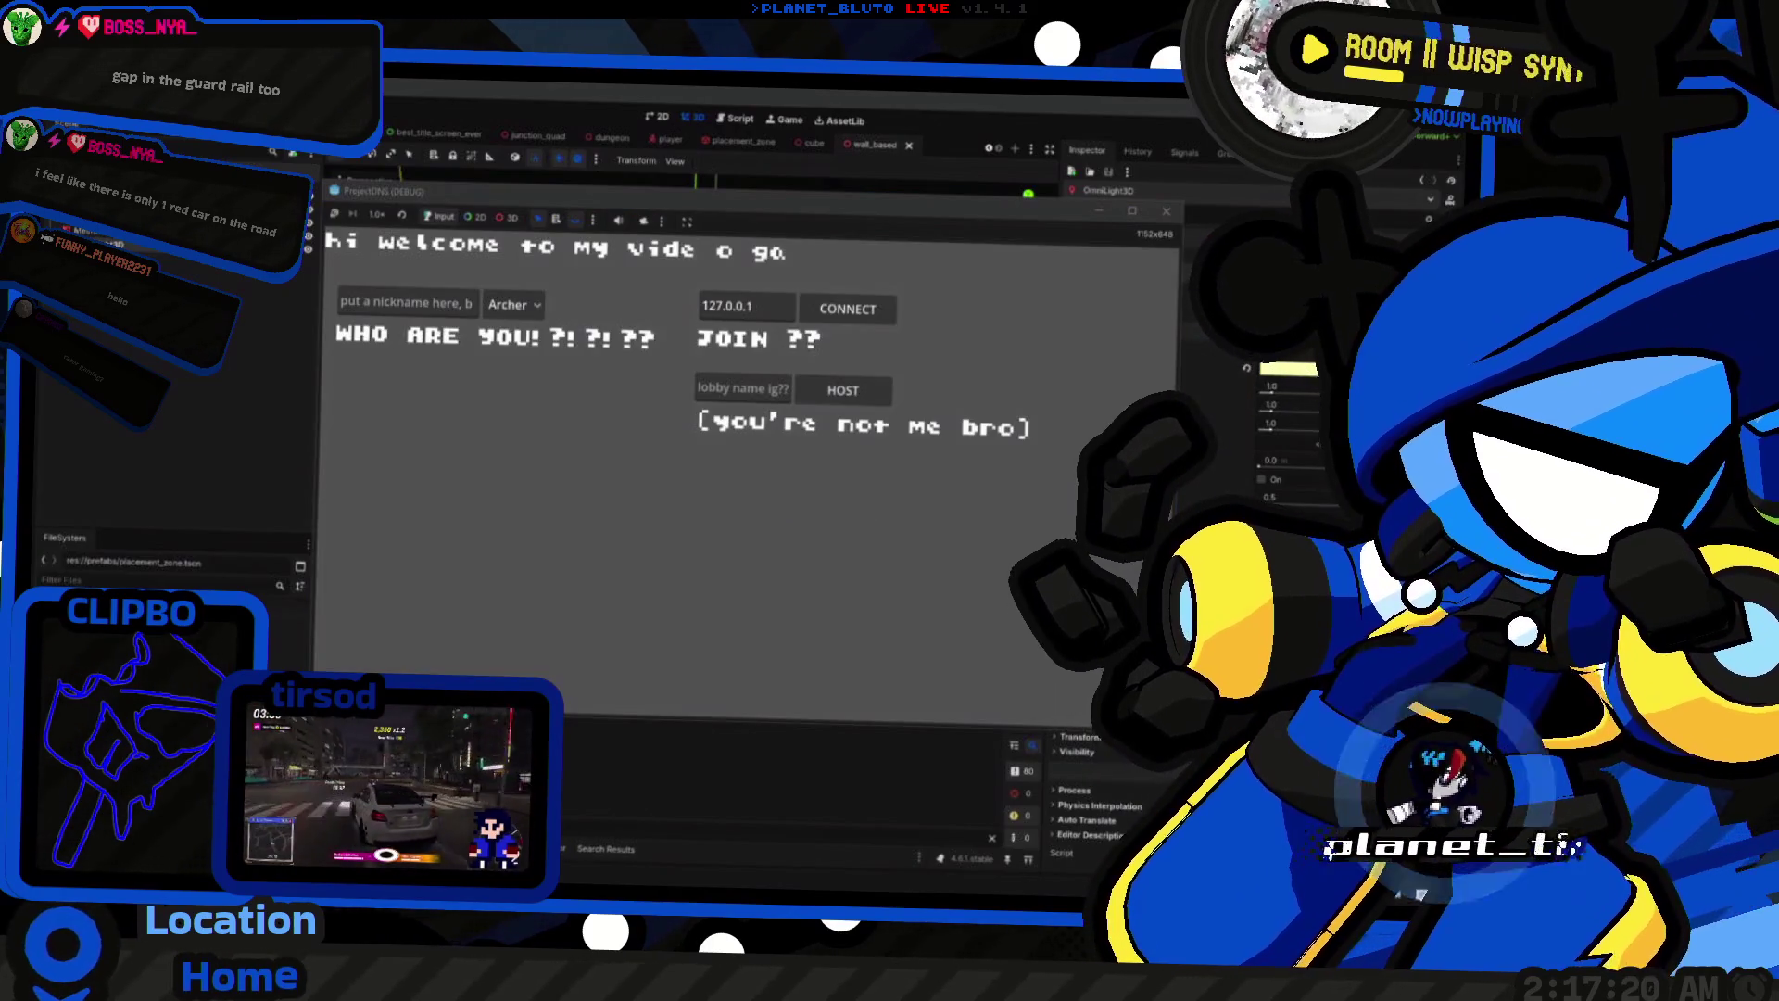
Step: Host as the Knight, walk the corridors under the pale yellow wall lights, then stop
left_click(515, 304)
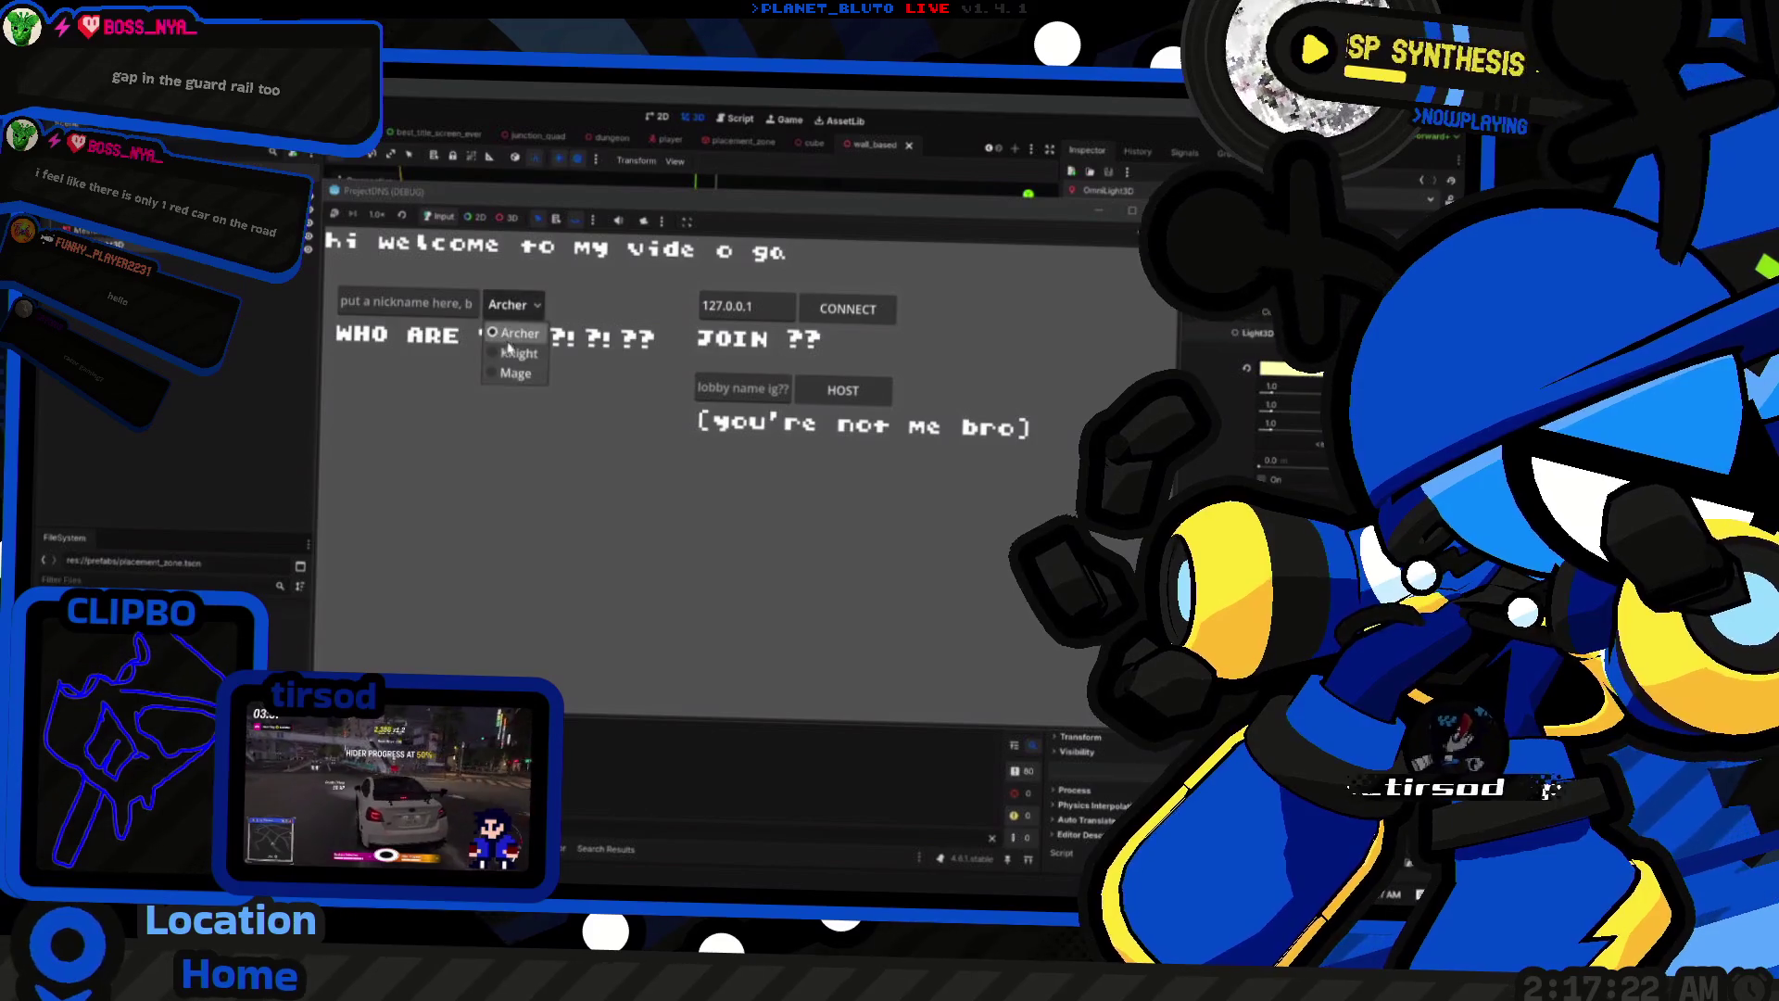
left_click(505, 350)
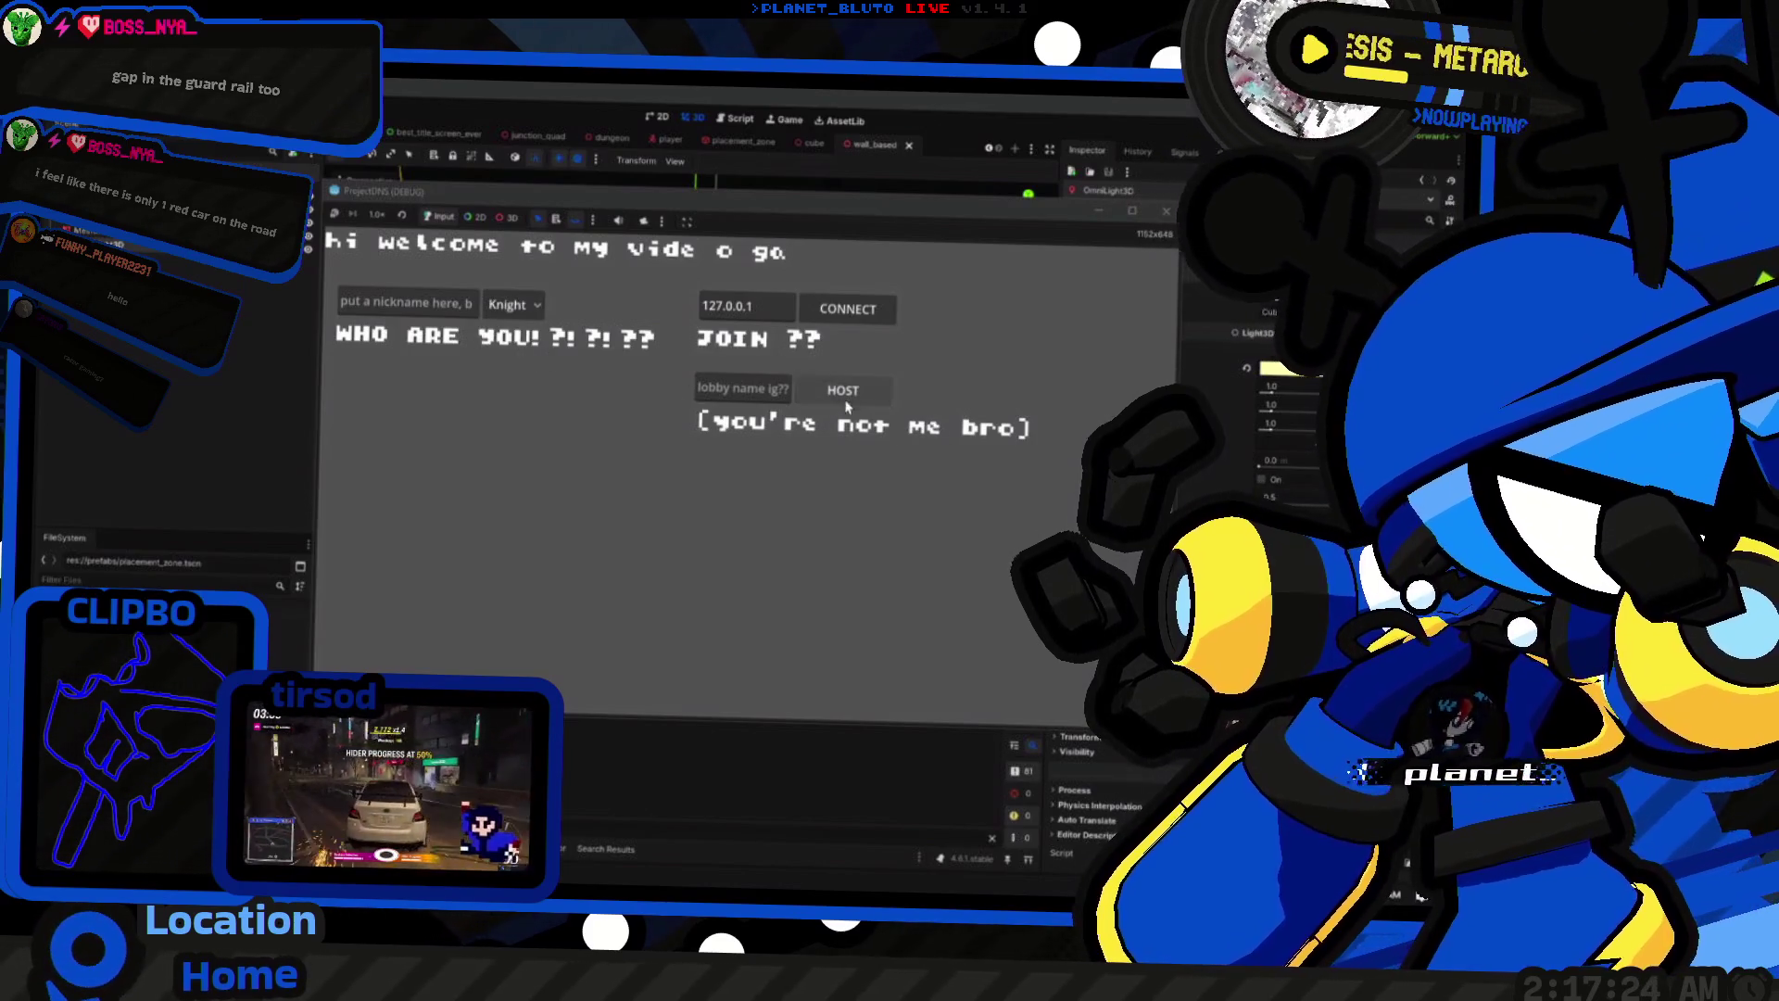
left_click(846, 396)
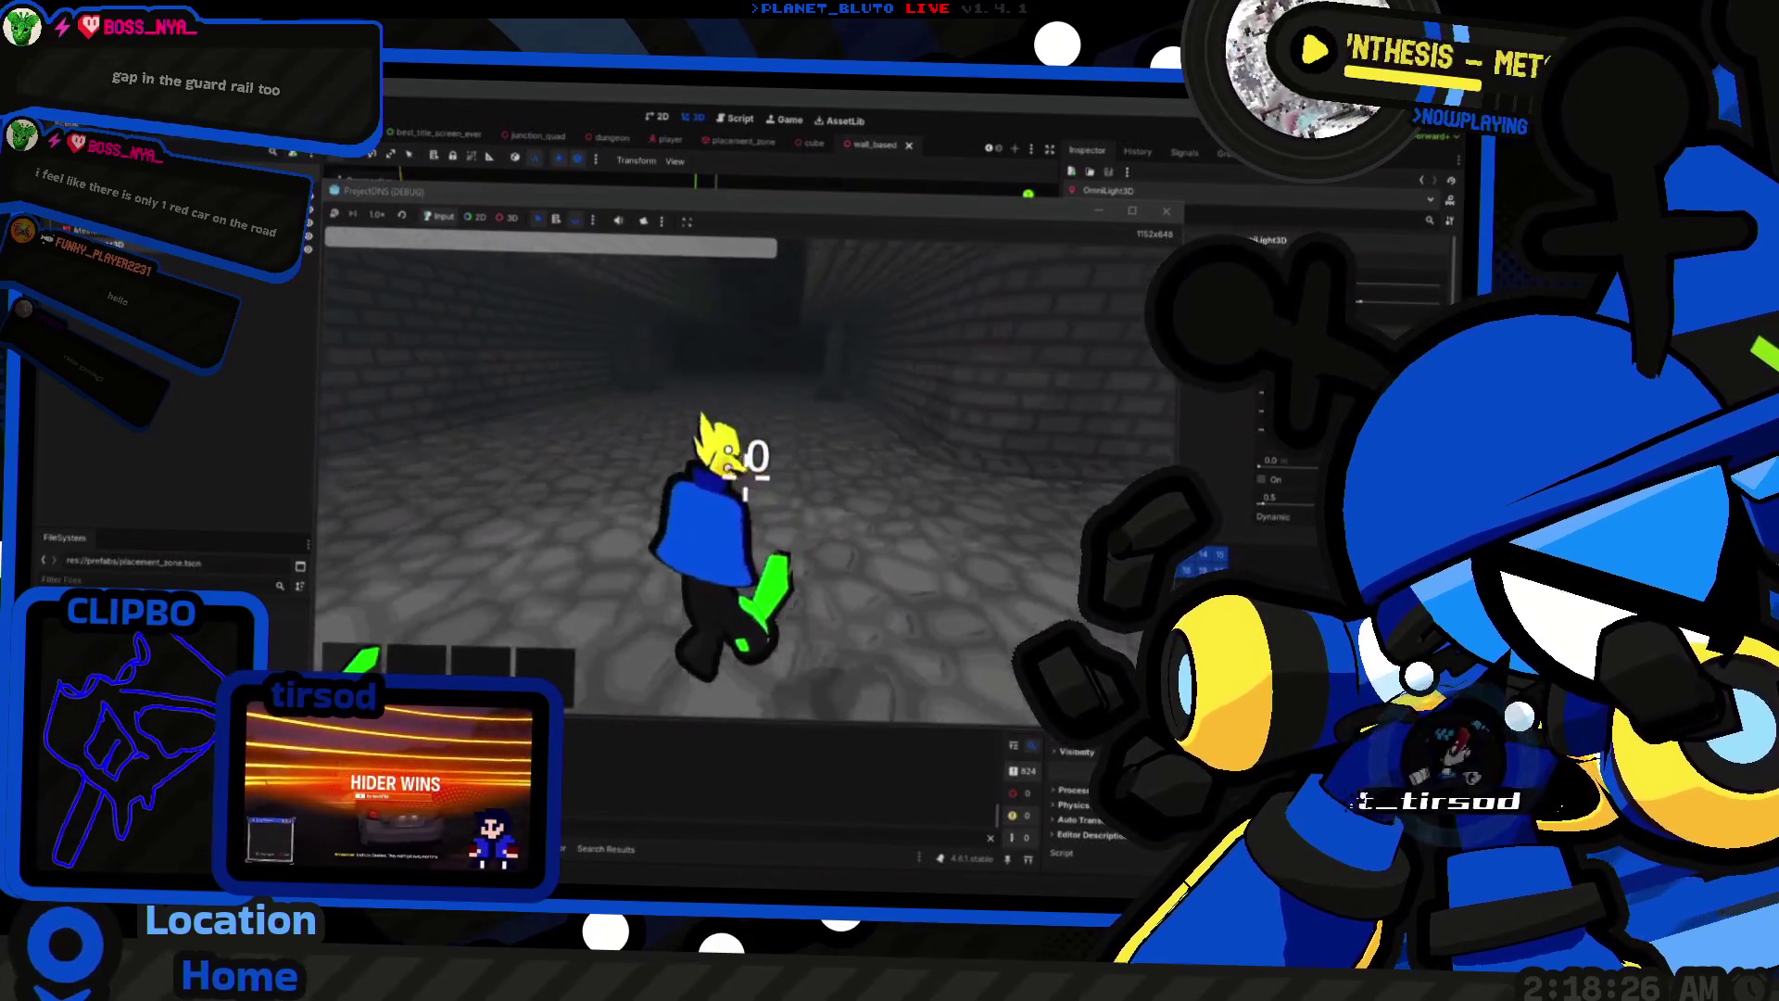
key("w")
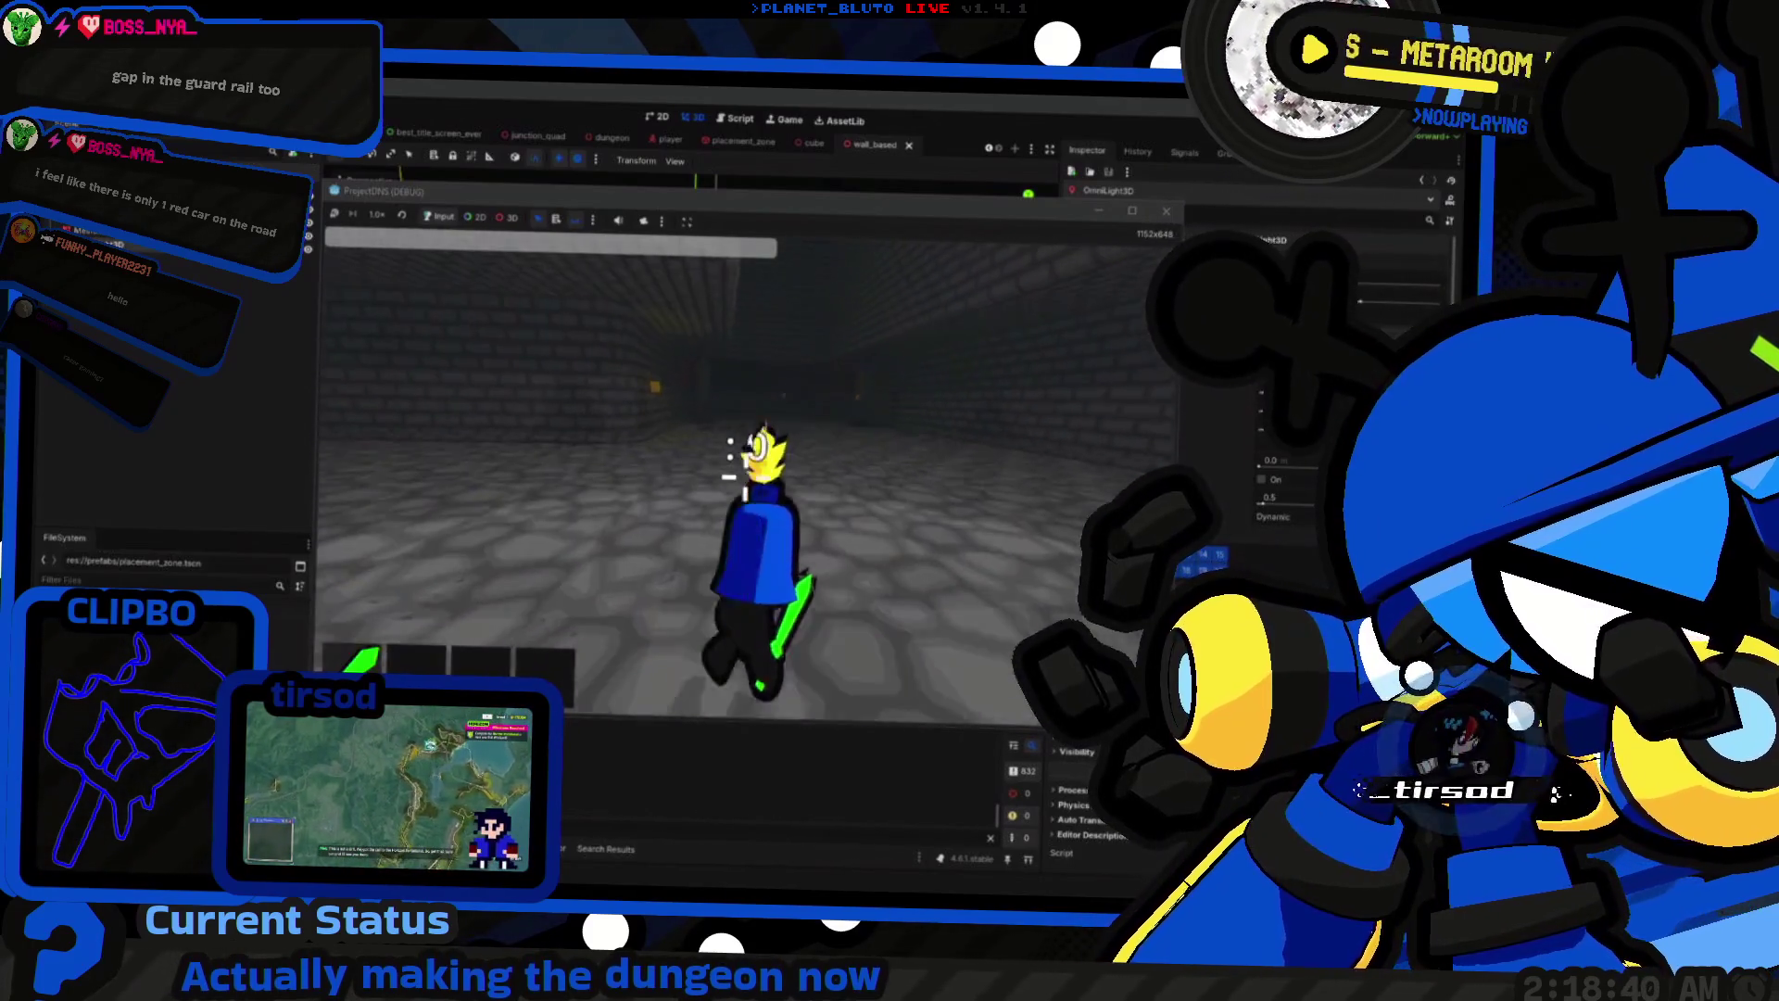
key("F8")
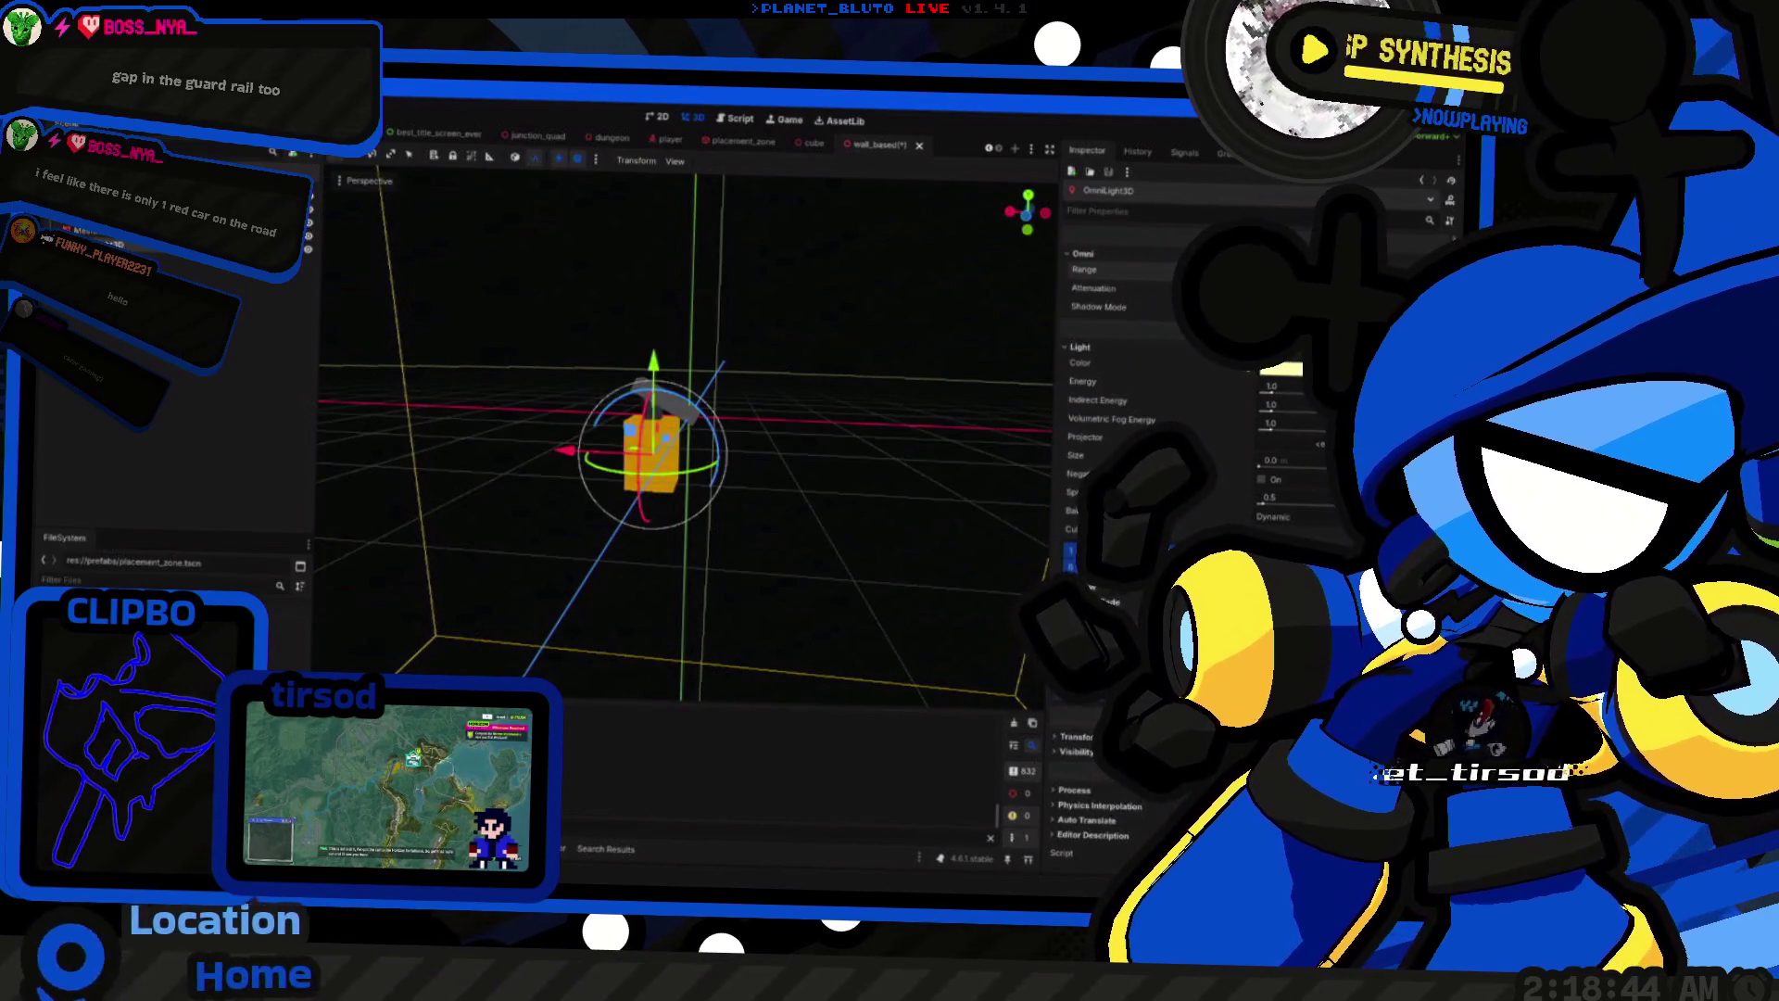
Step: Save the scene, host as the Archer, walk the yellow-lit brick corridors, then stop
key("ctrl+s")
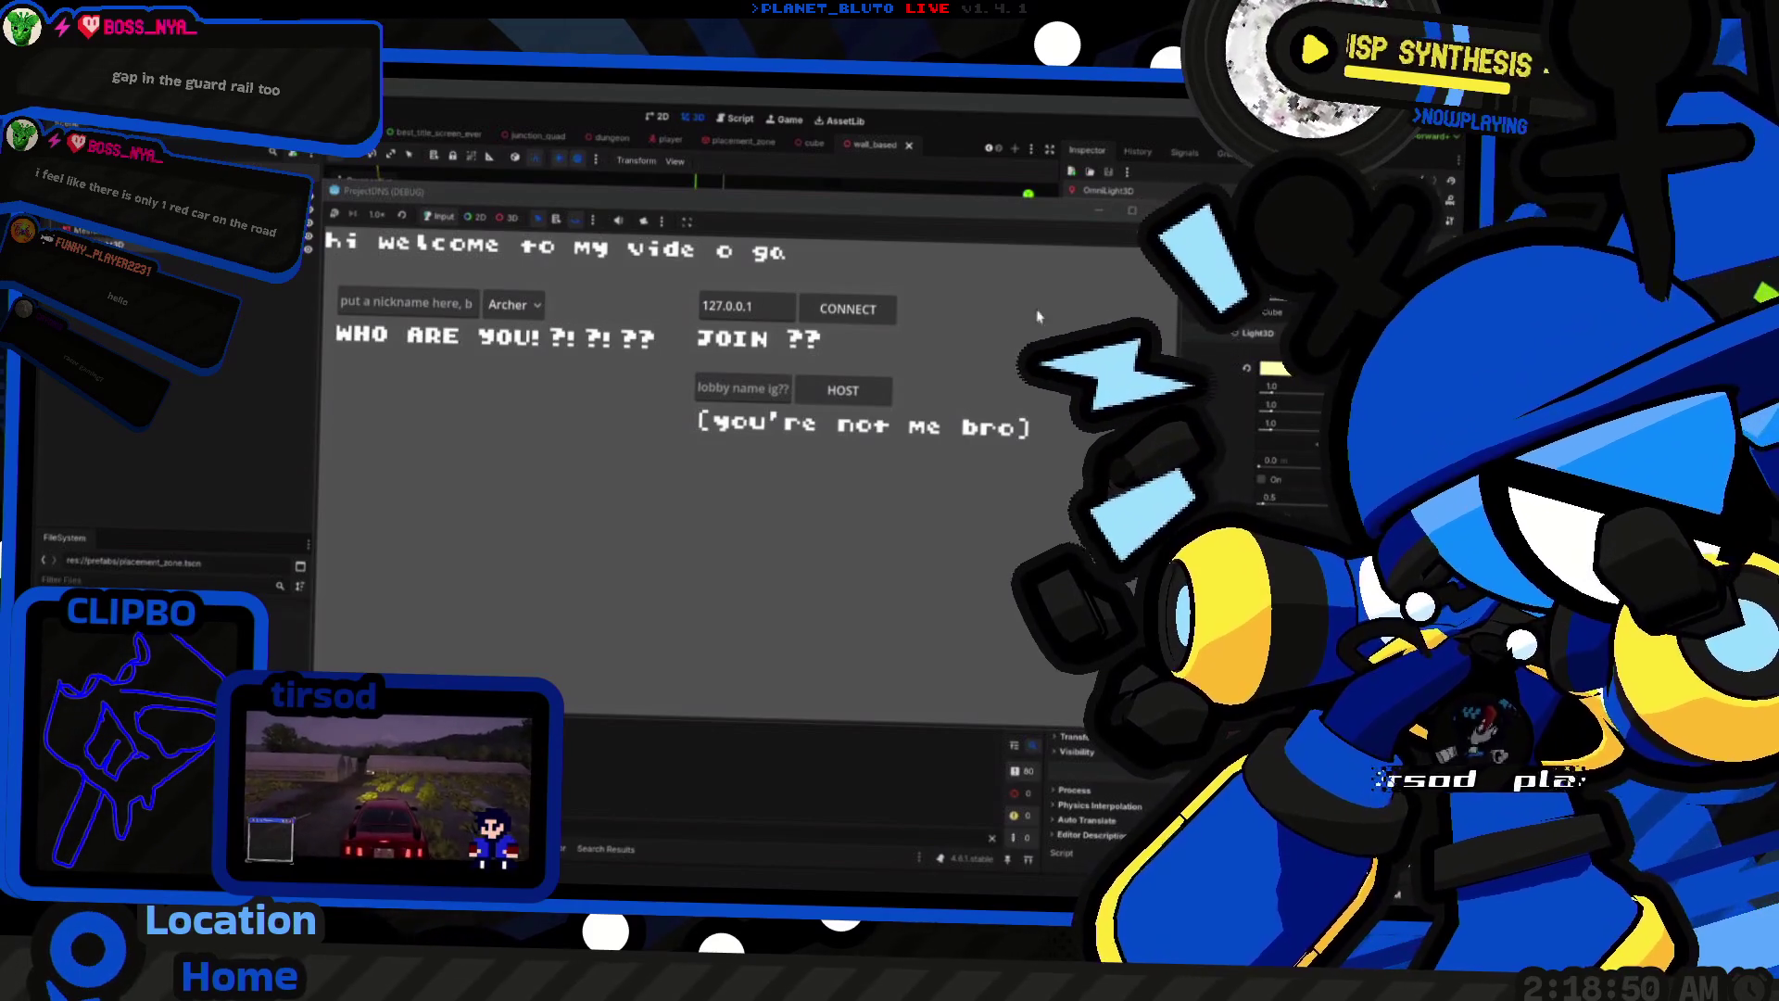
left_click(512, 304)
left_click(510, 358)
left_click(844, 390)
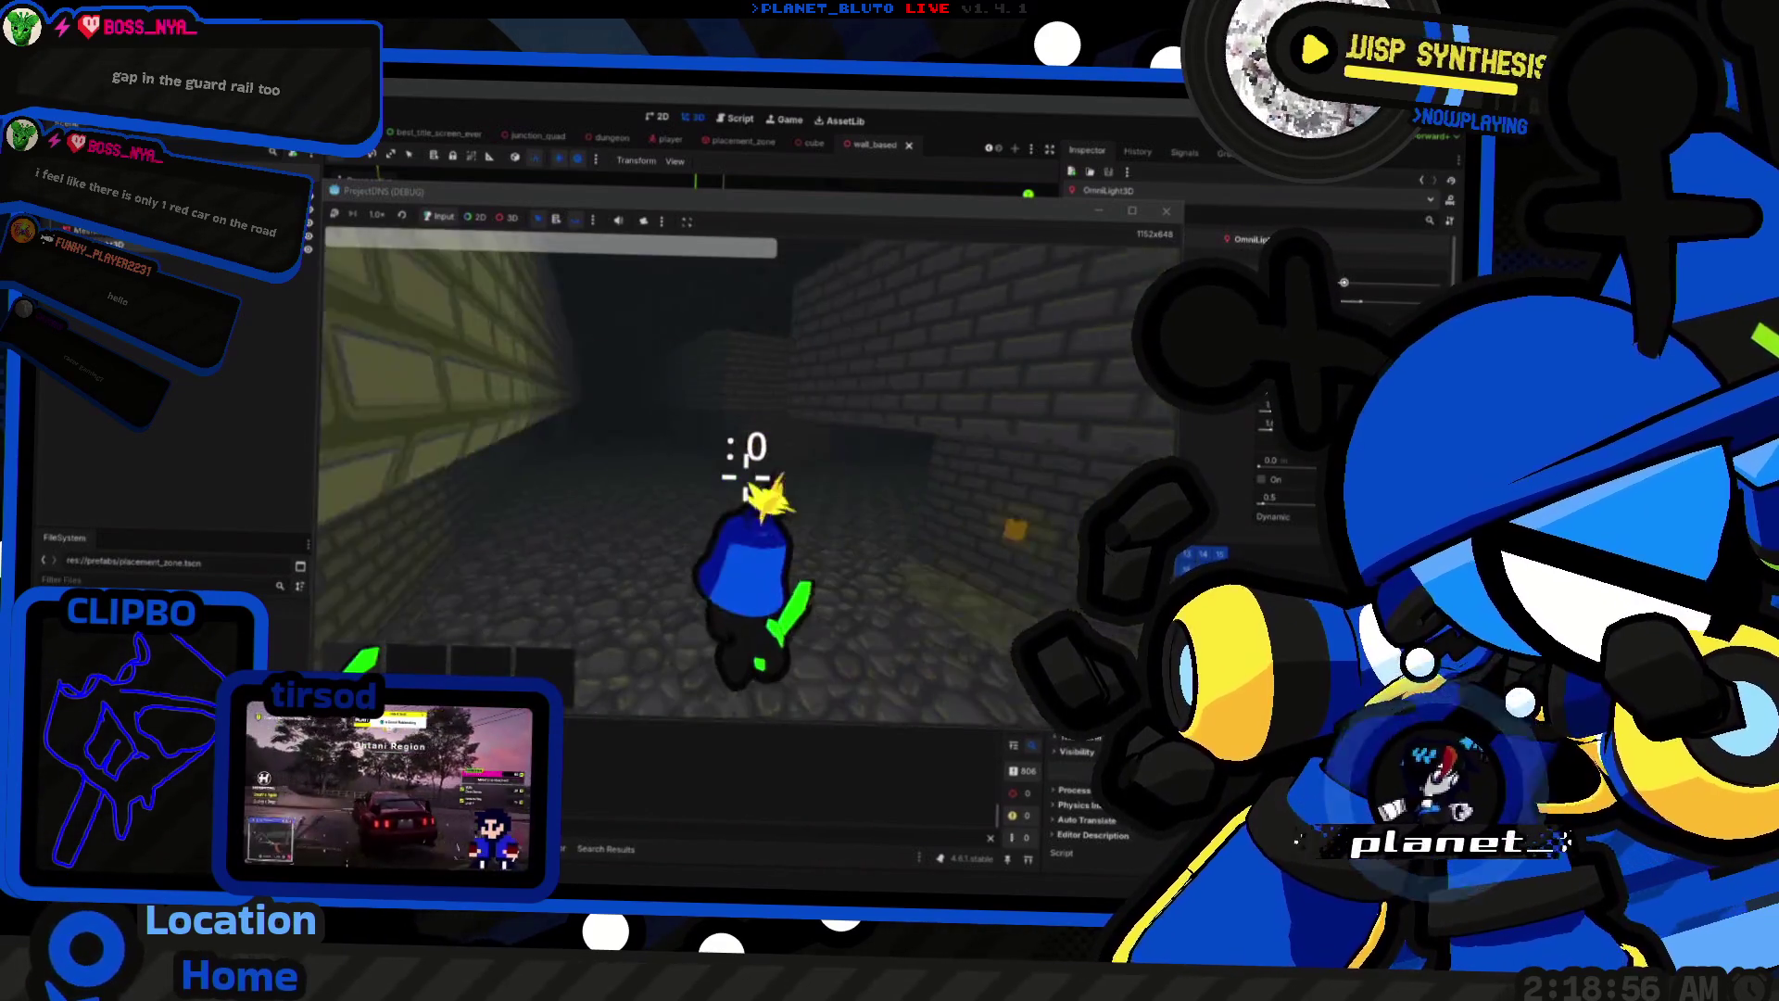
key("w")
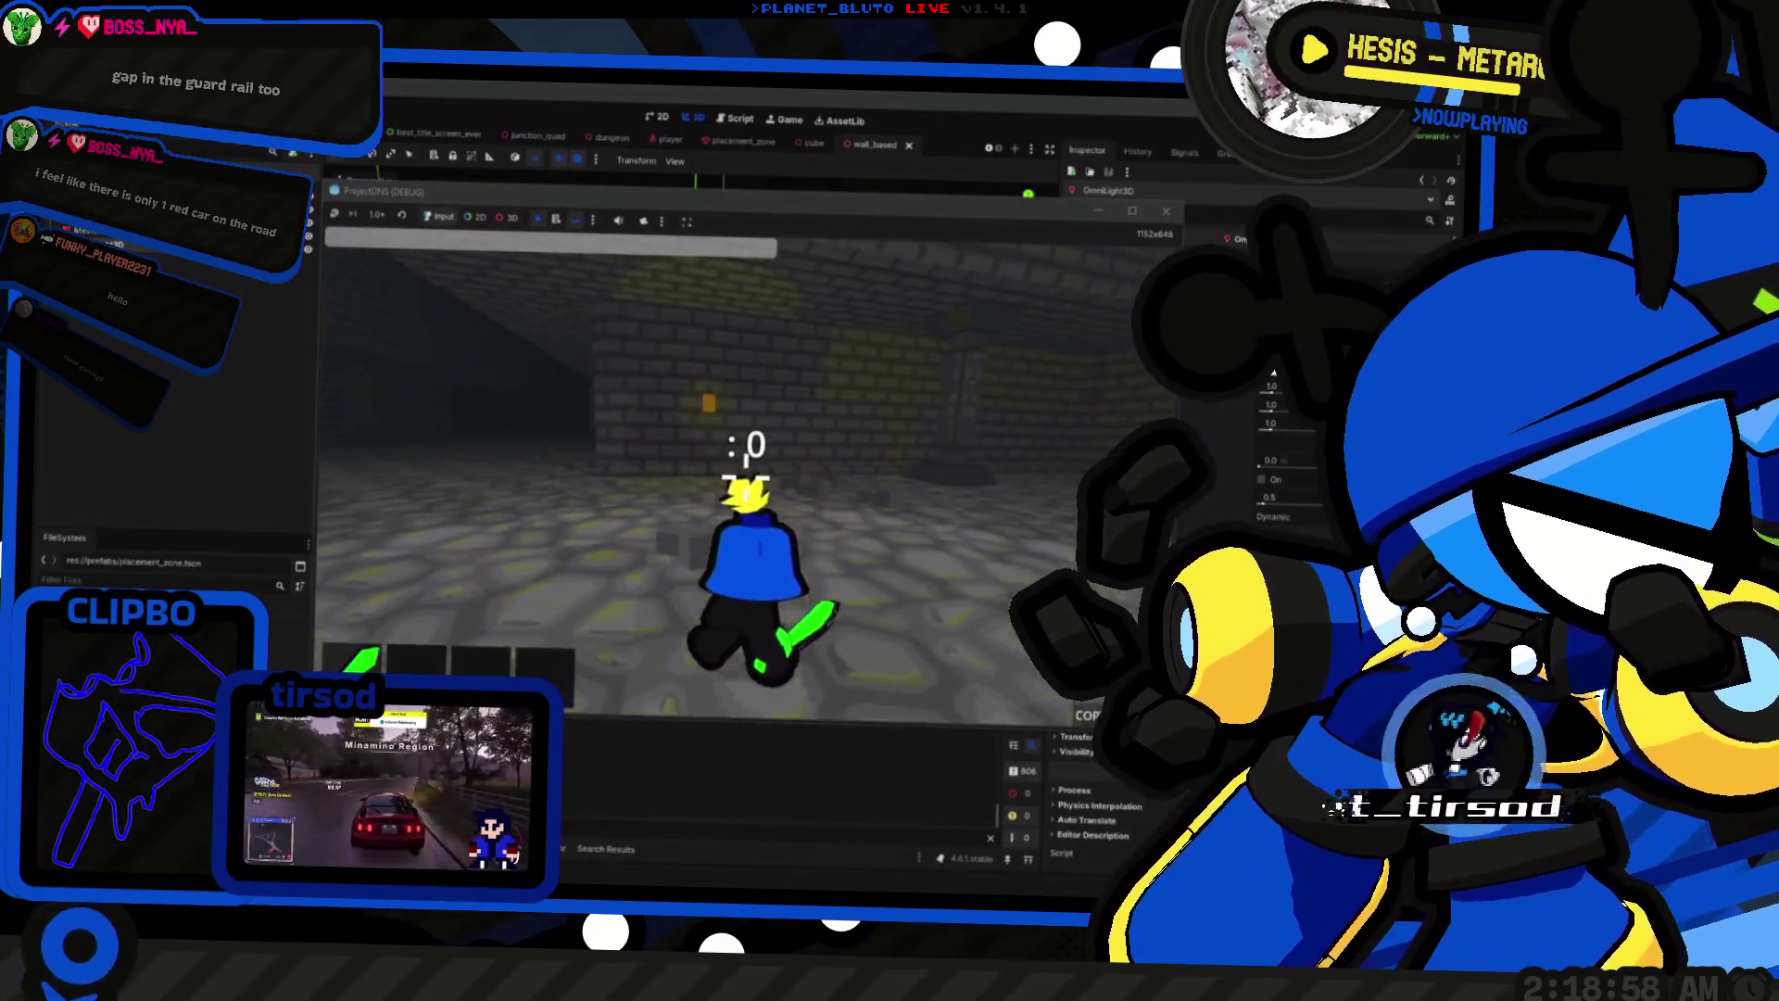
key("w")
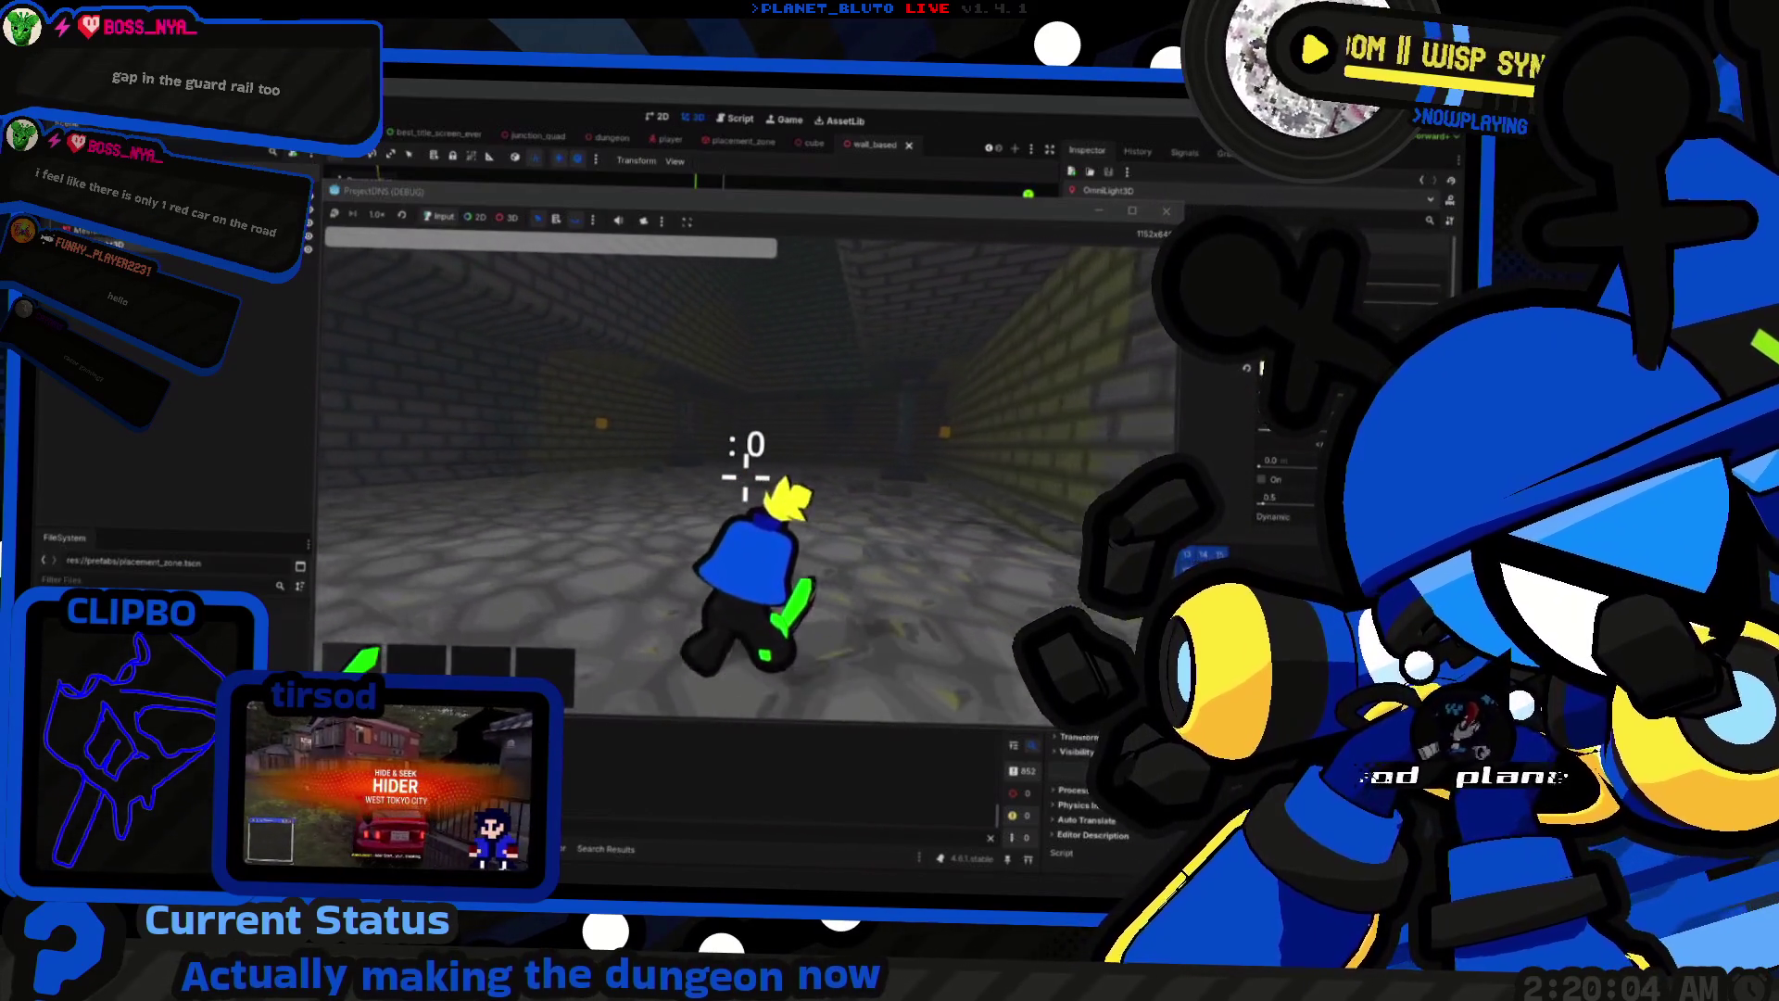
key("w")
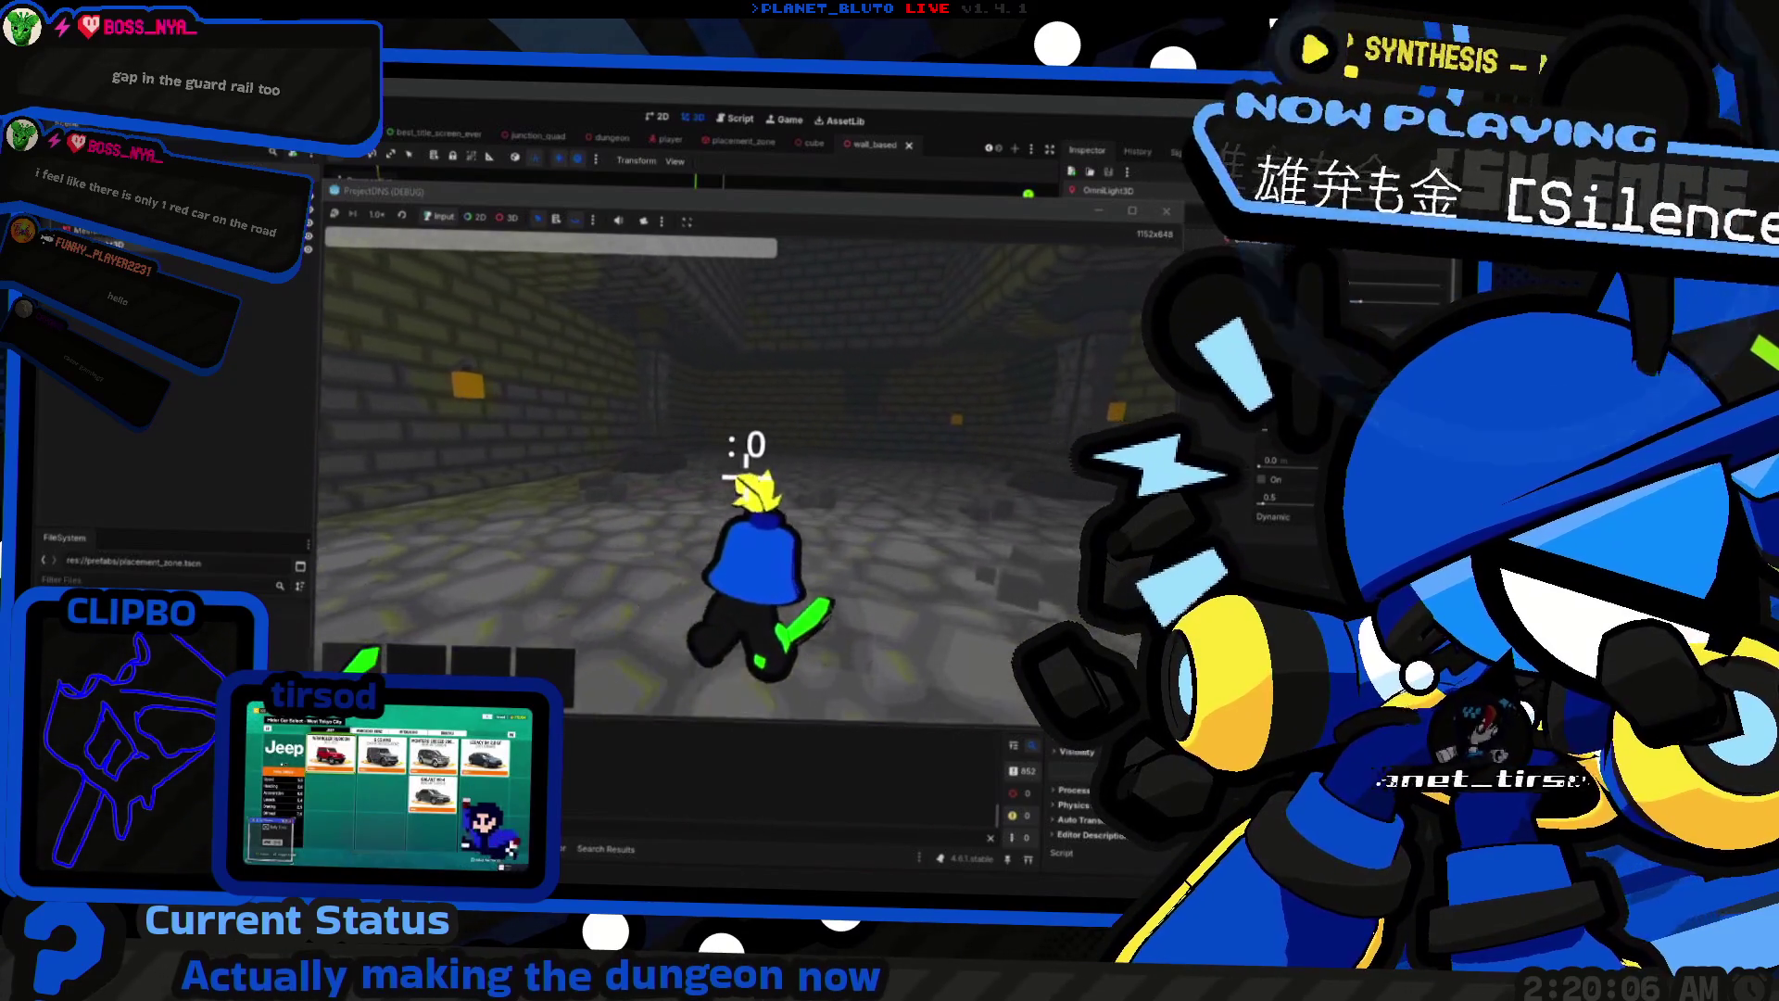
key("F8")
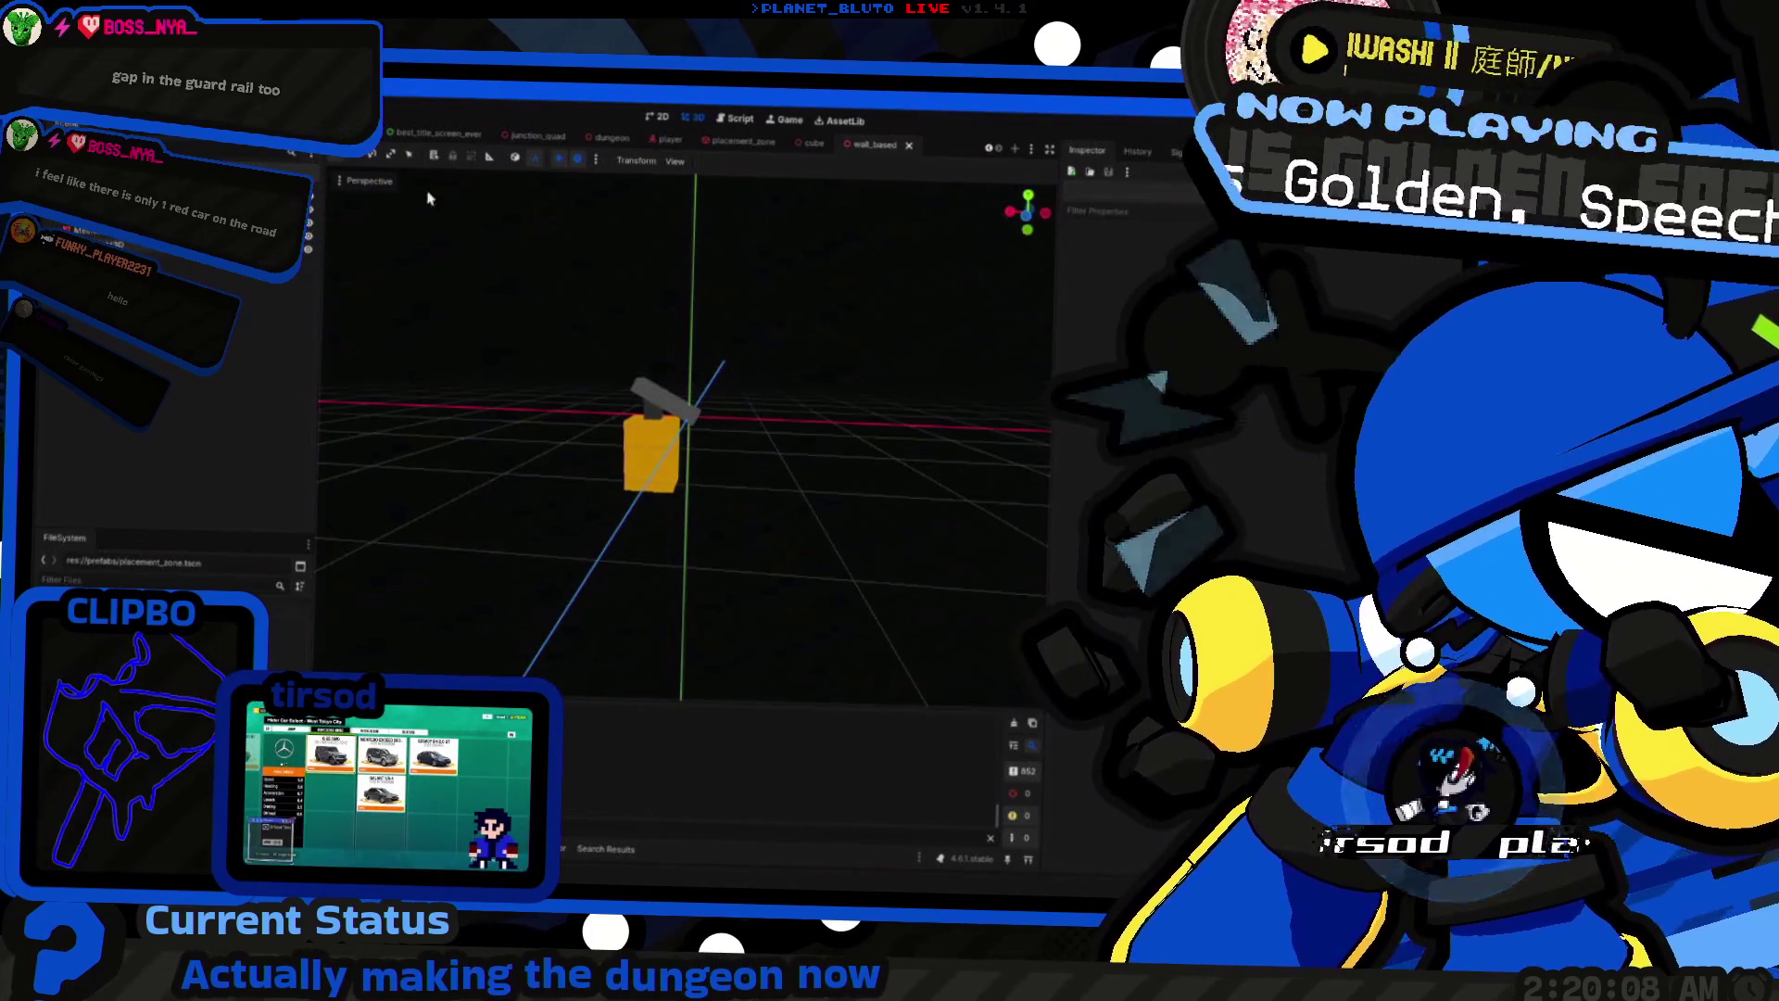
Step: Search all project files for 'Placer' to locate the dungeon_cell.gd script
key("ctrl+F3")
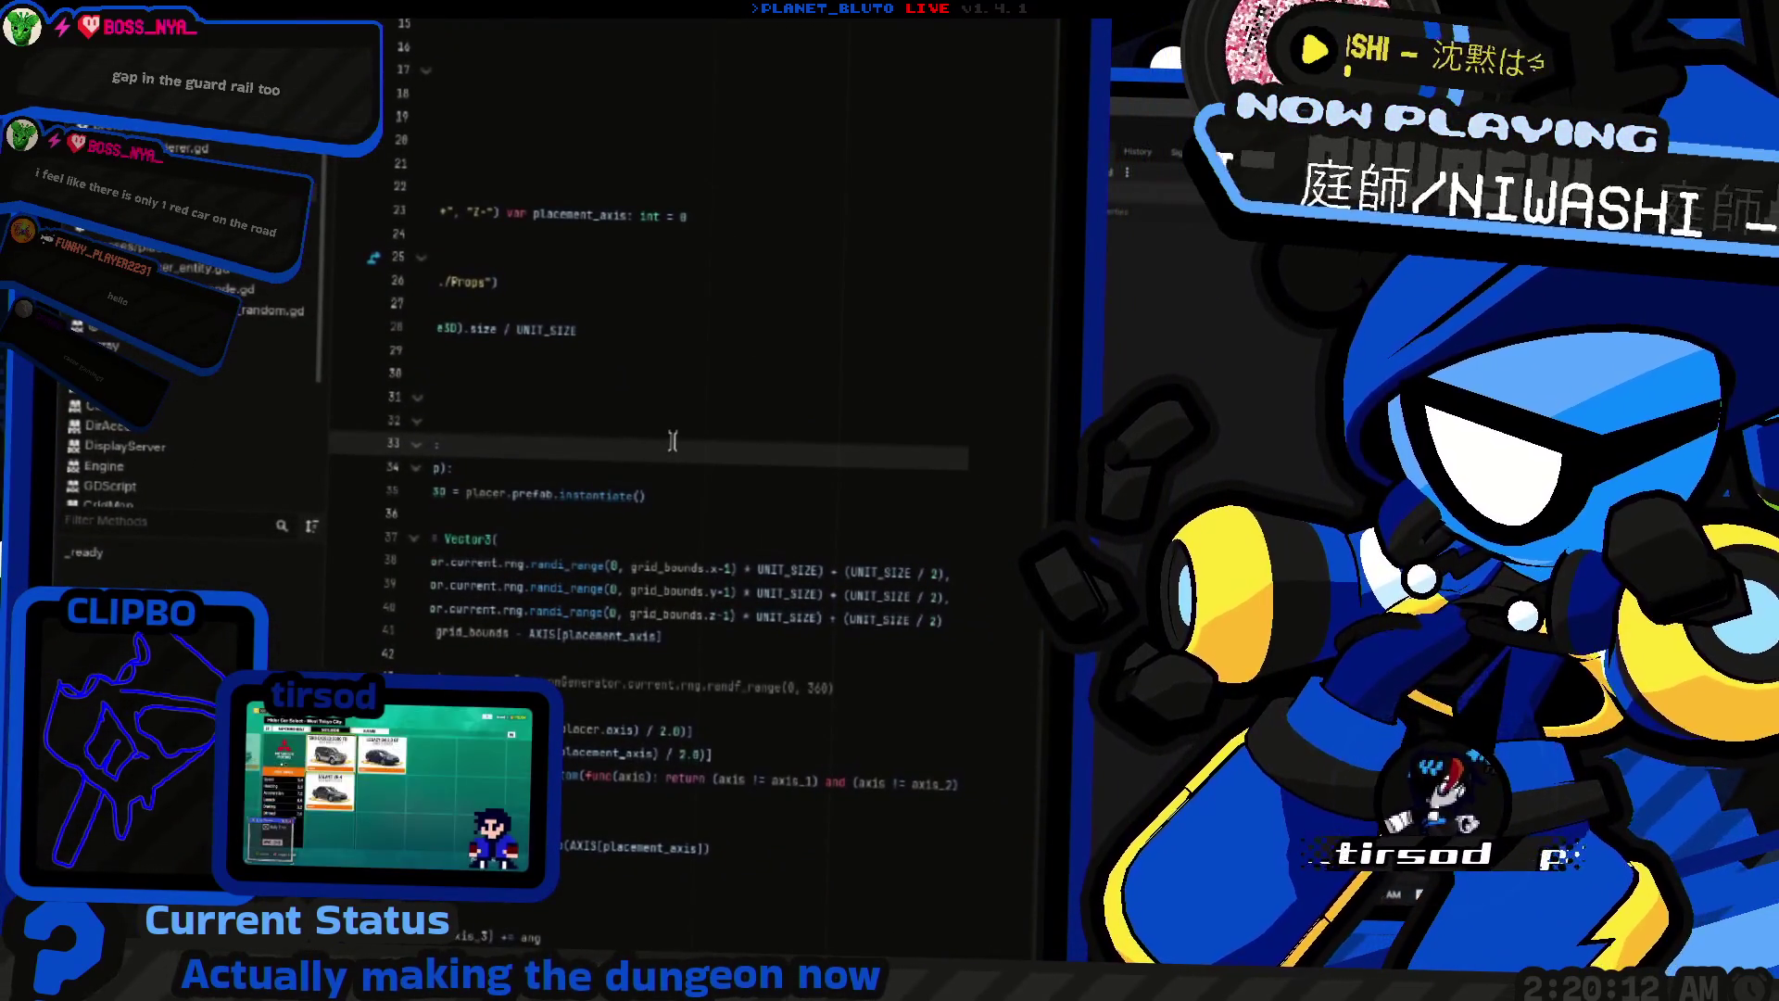
key("ctrl+F2")
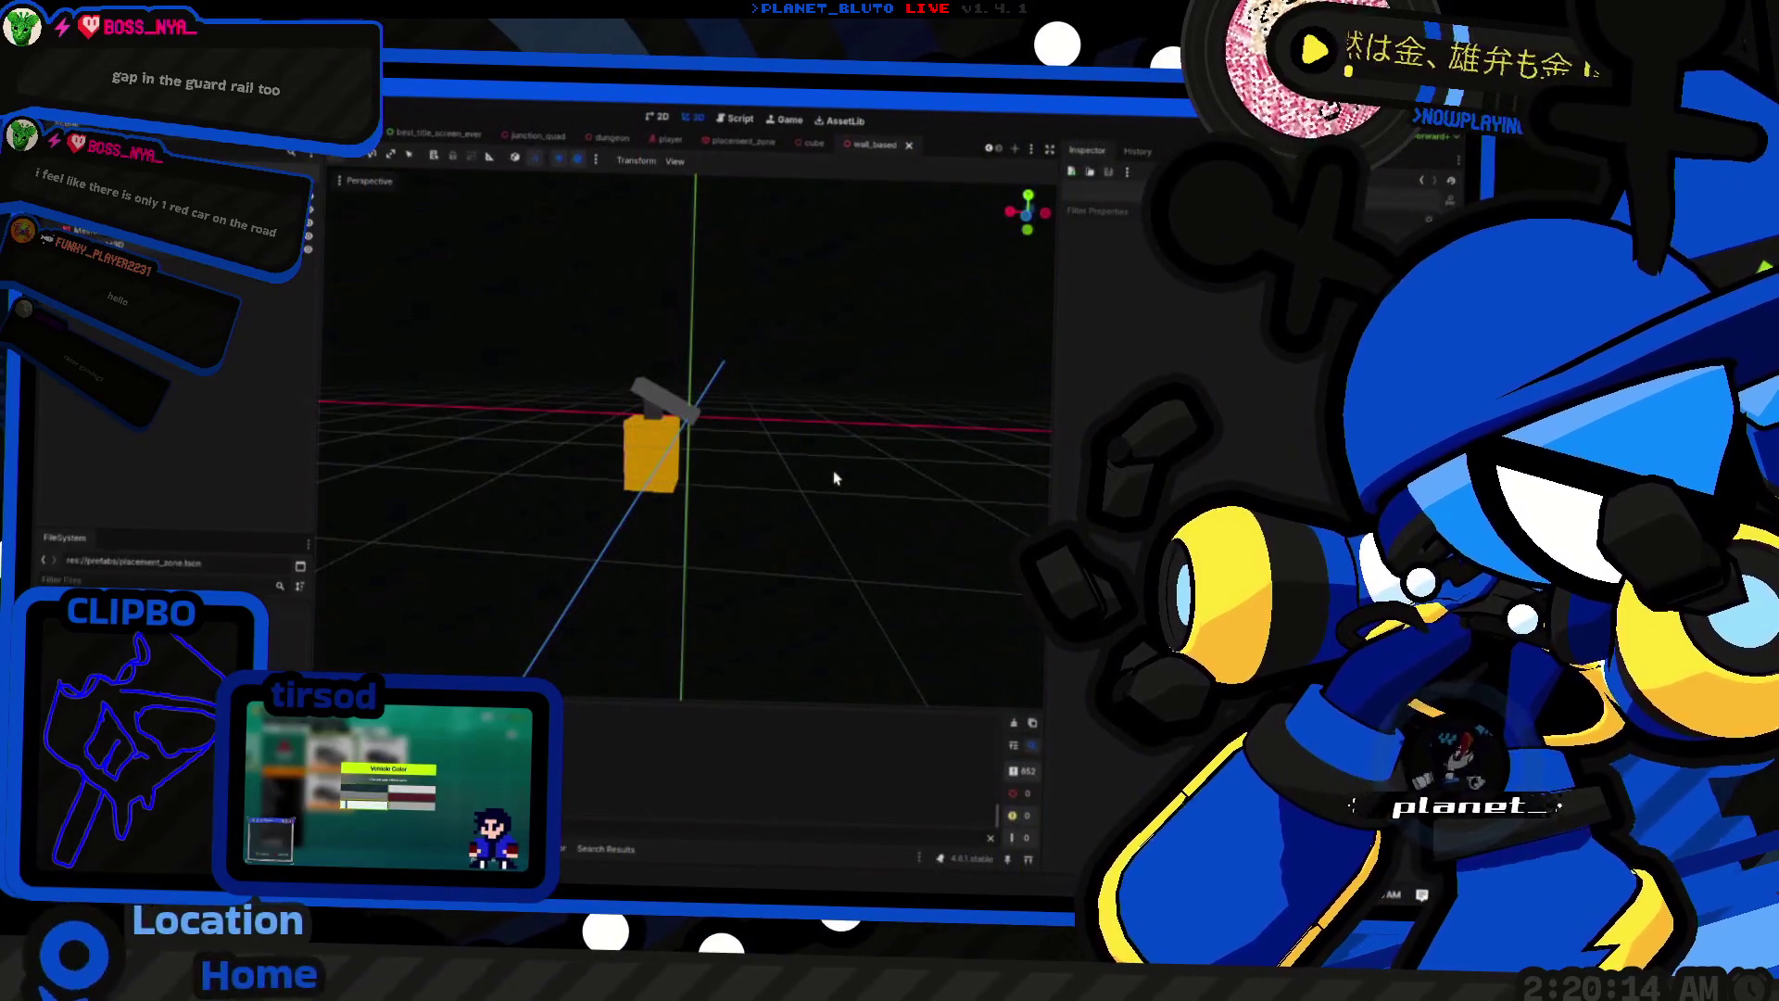
key("ctrl+F3")
key("ctrl+shift+f")
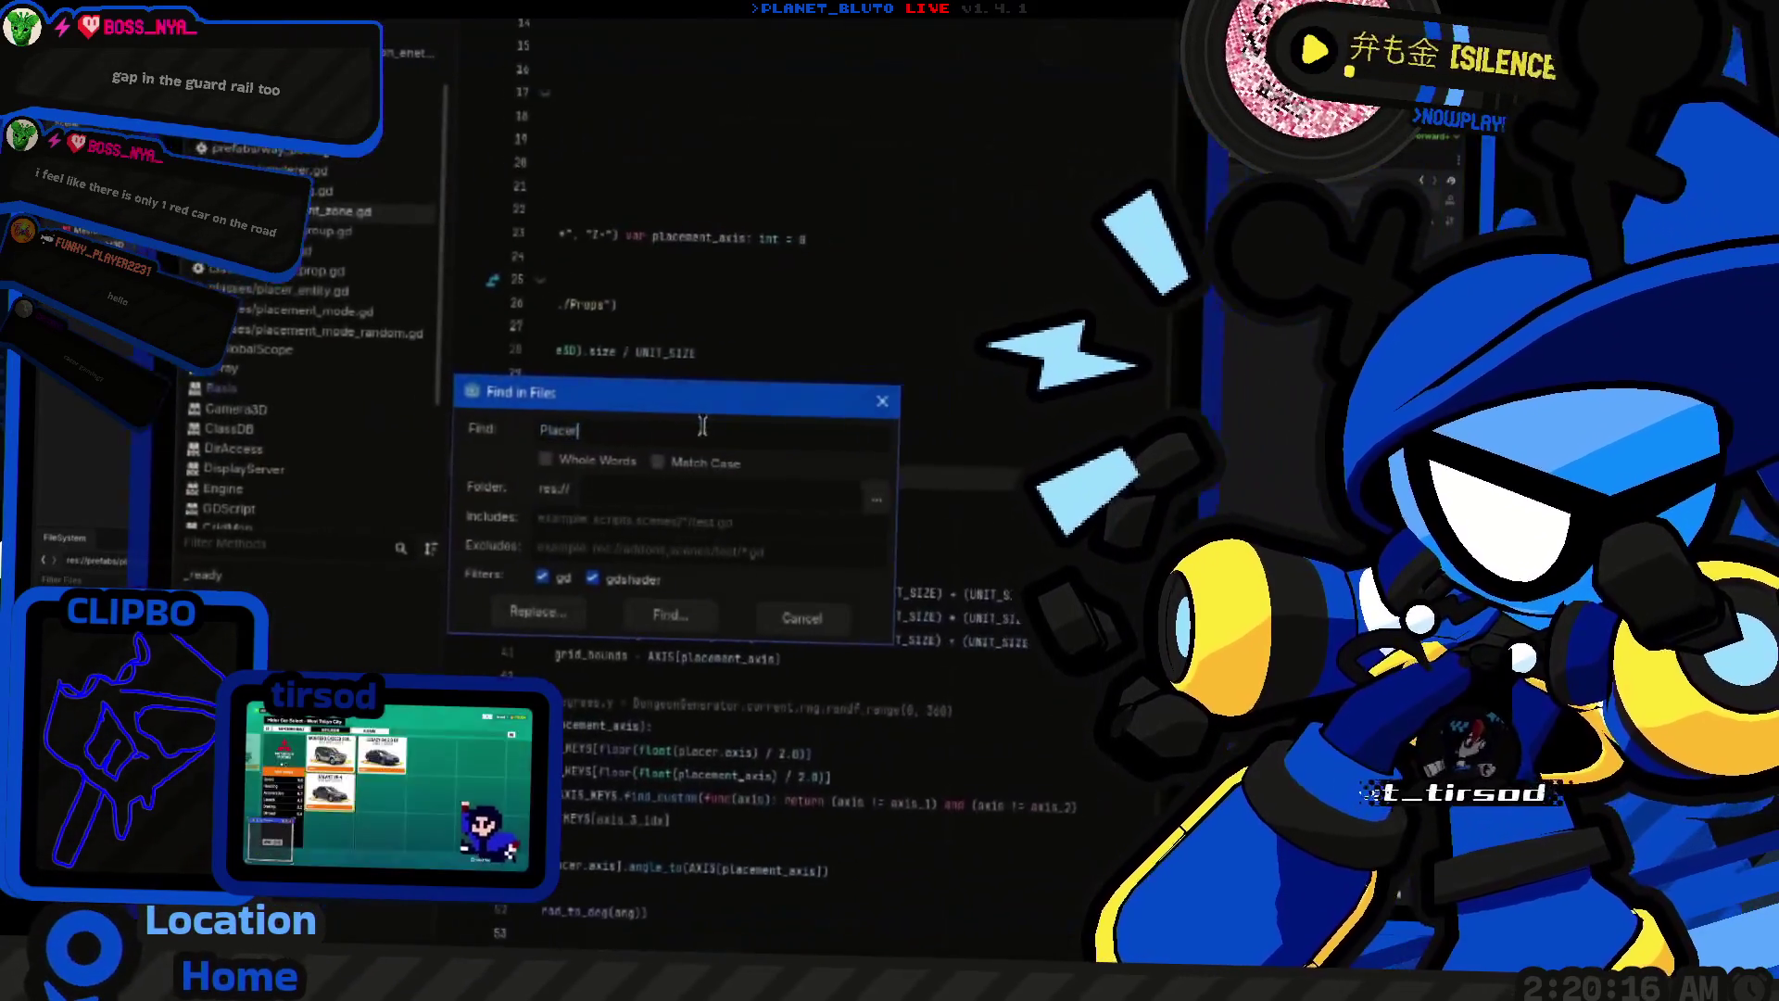
key("Return")
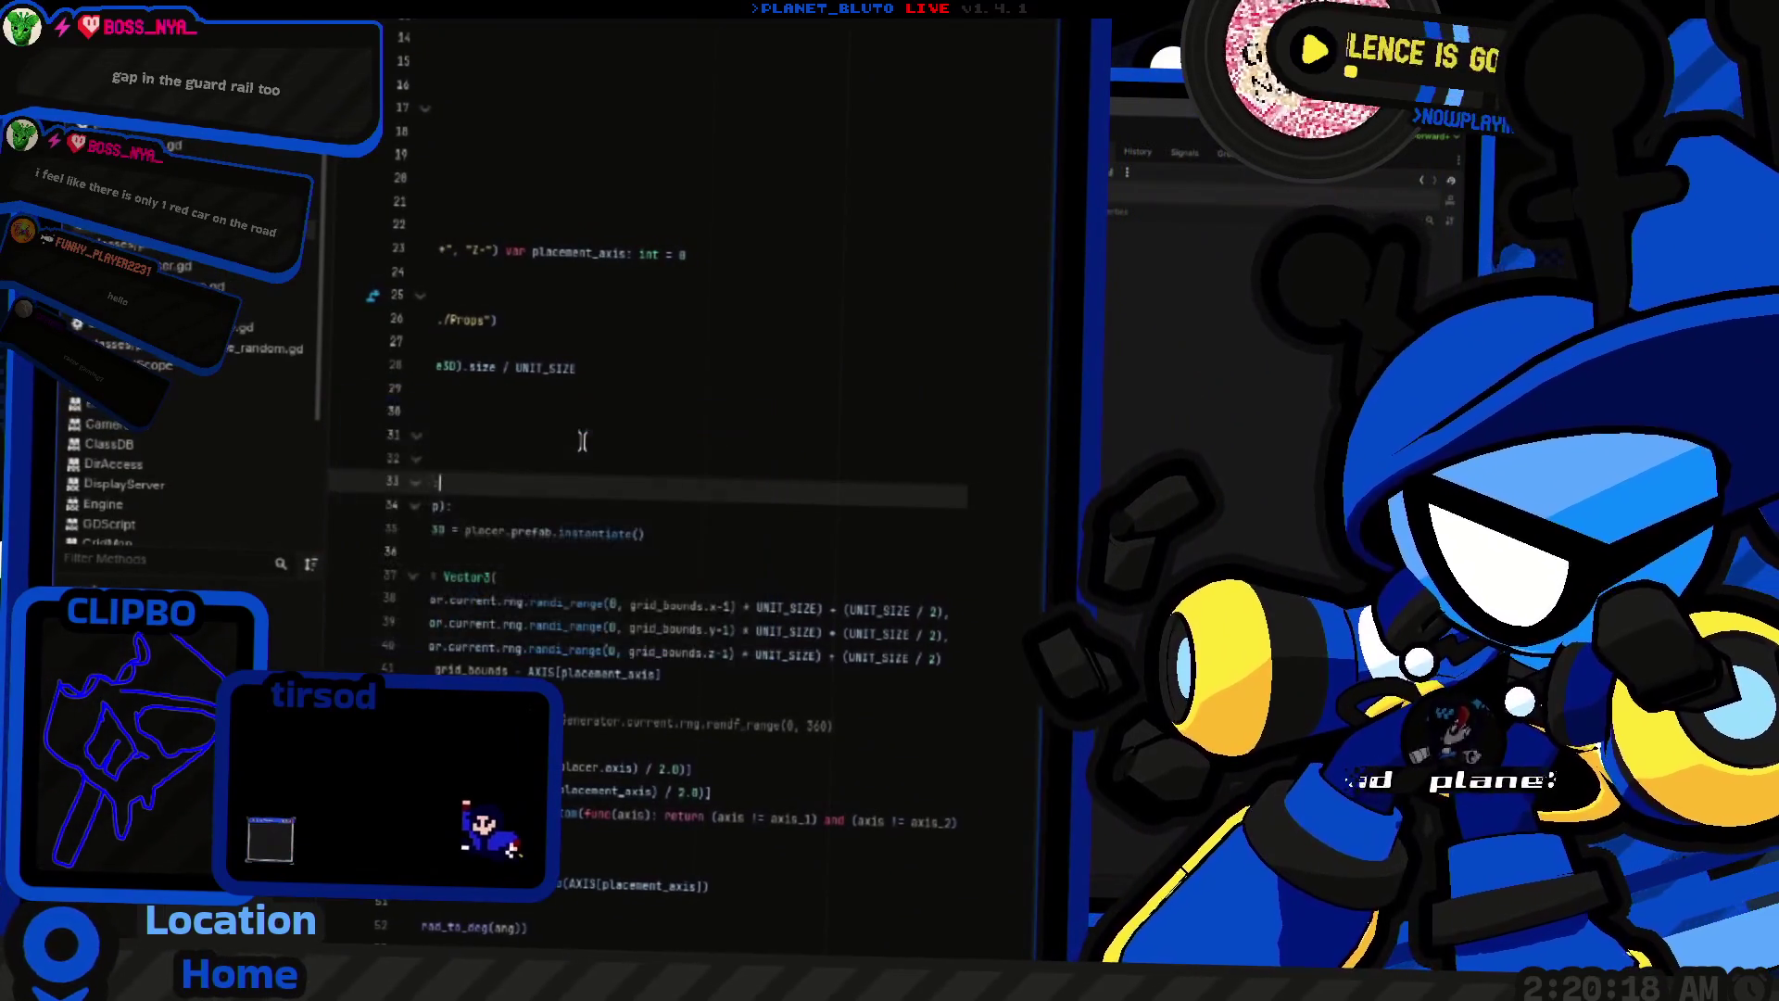
key("ctrl+F2")
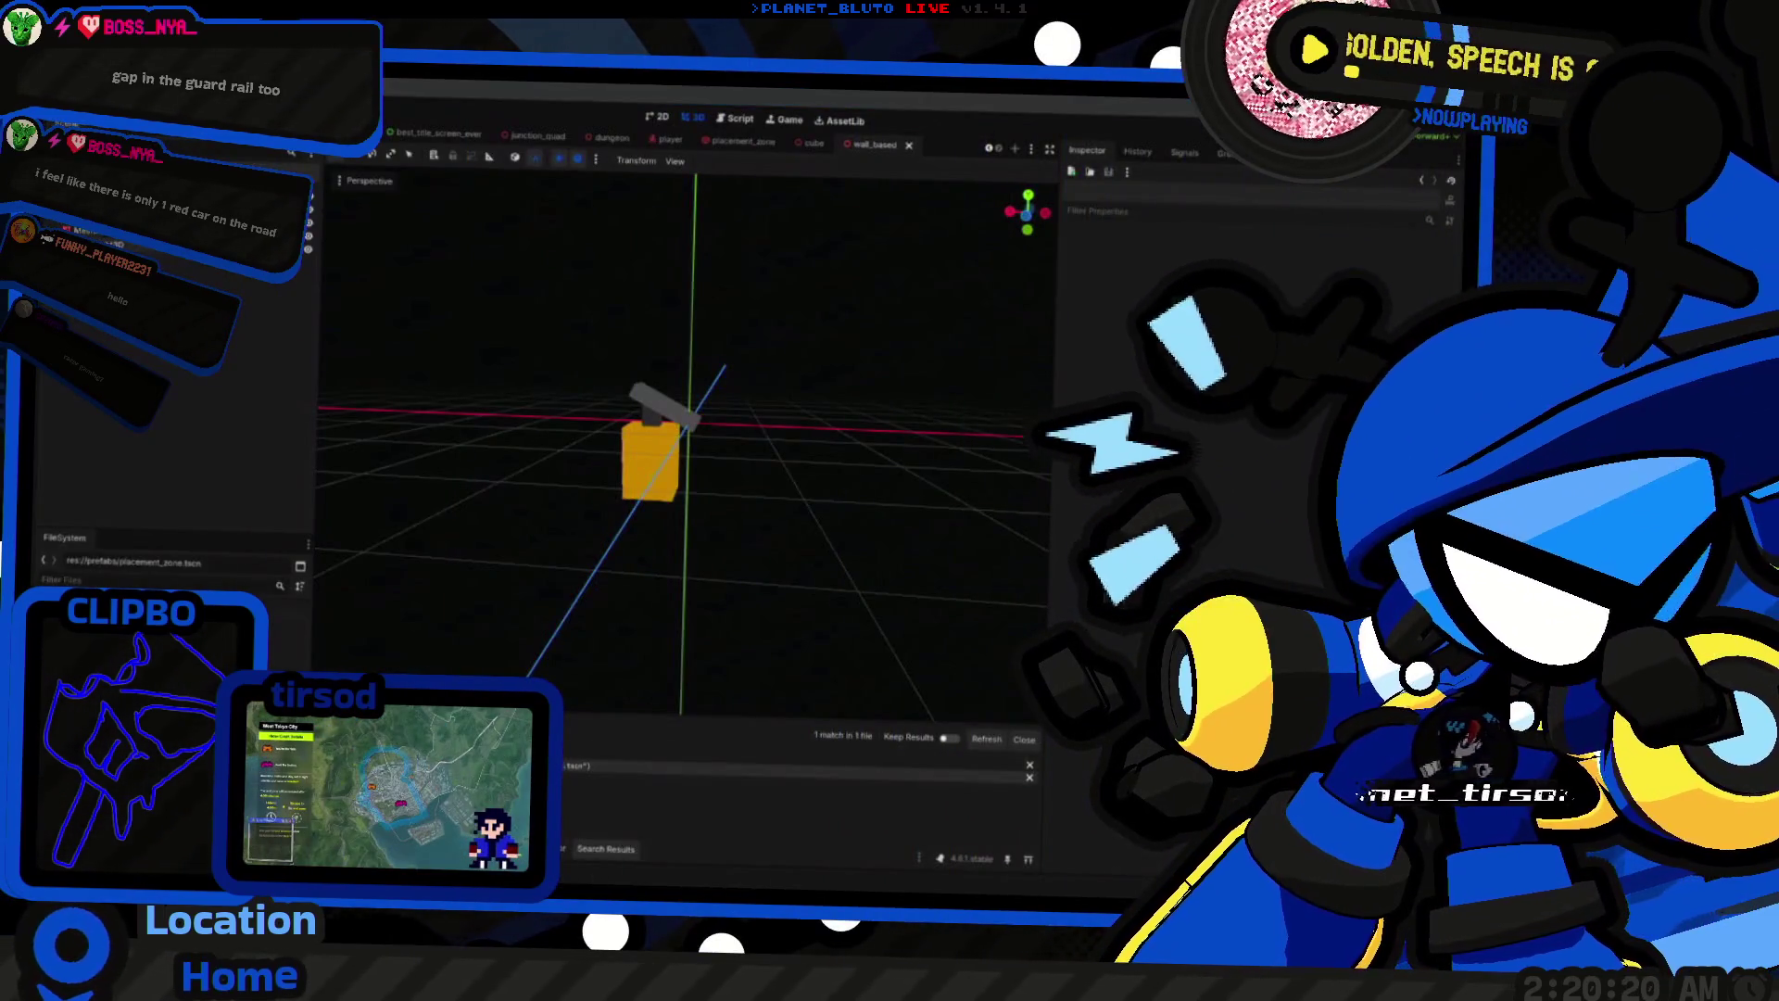
key("ctrl+F3")
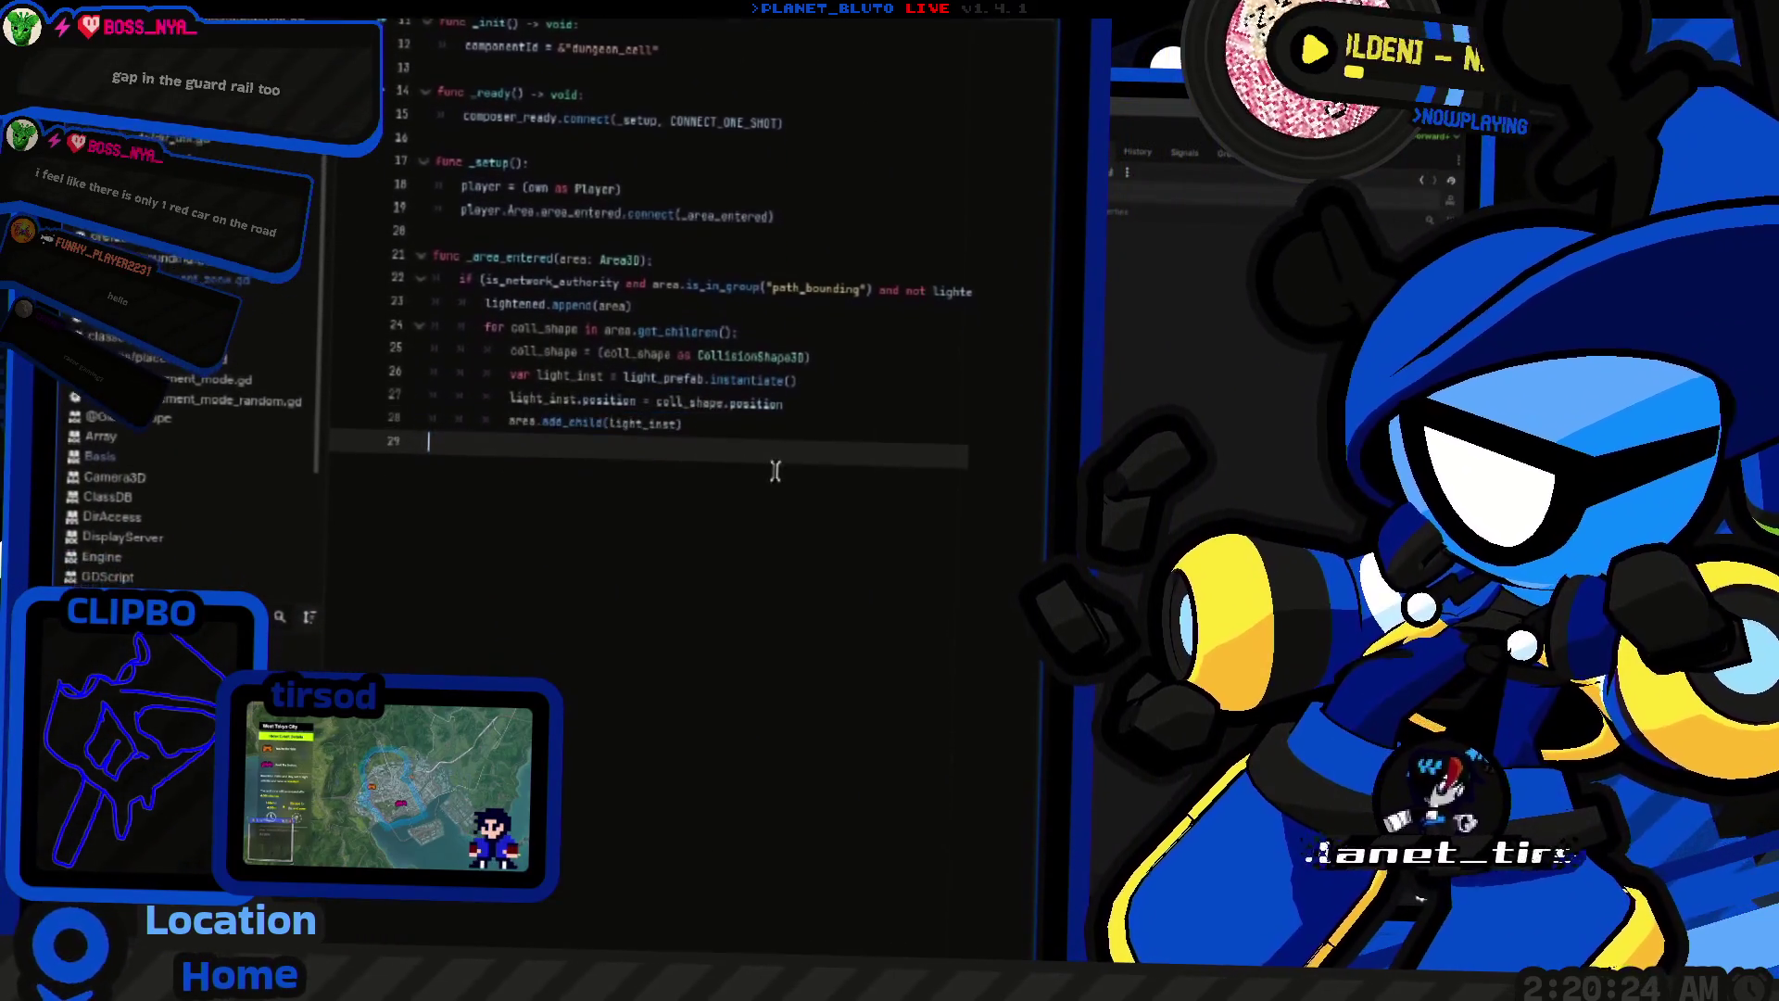
Step: Comment out lines 22–28 of _area_entered, leave only pass, and relaunch the game with F5
key("shift+Up")
key("shift+Up")
key("shift+Up")
key("ctrl+k")
key("Up")
key("End")
key("Return")
type("pass")
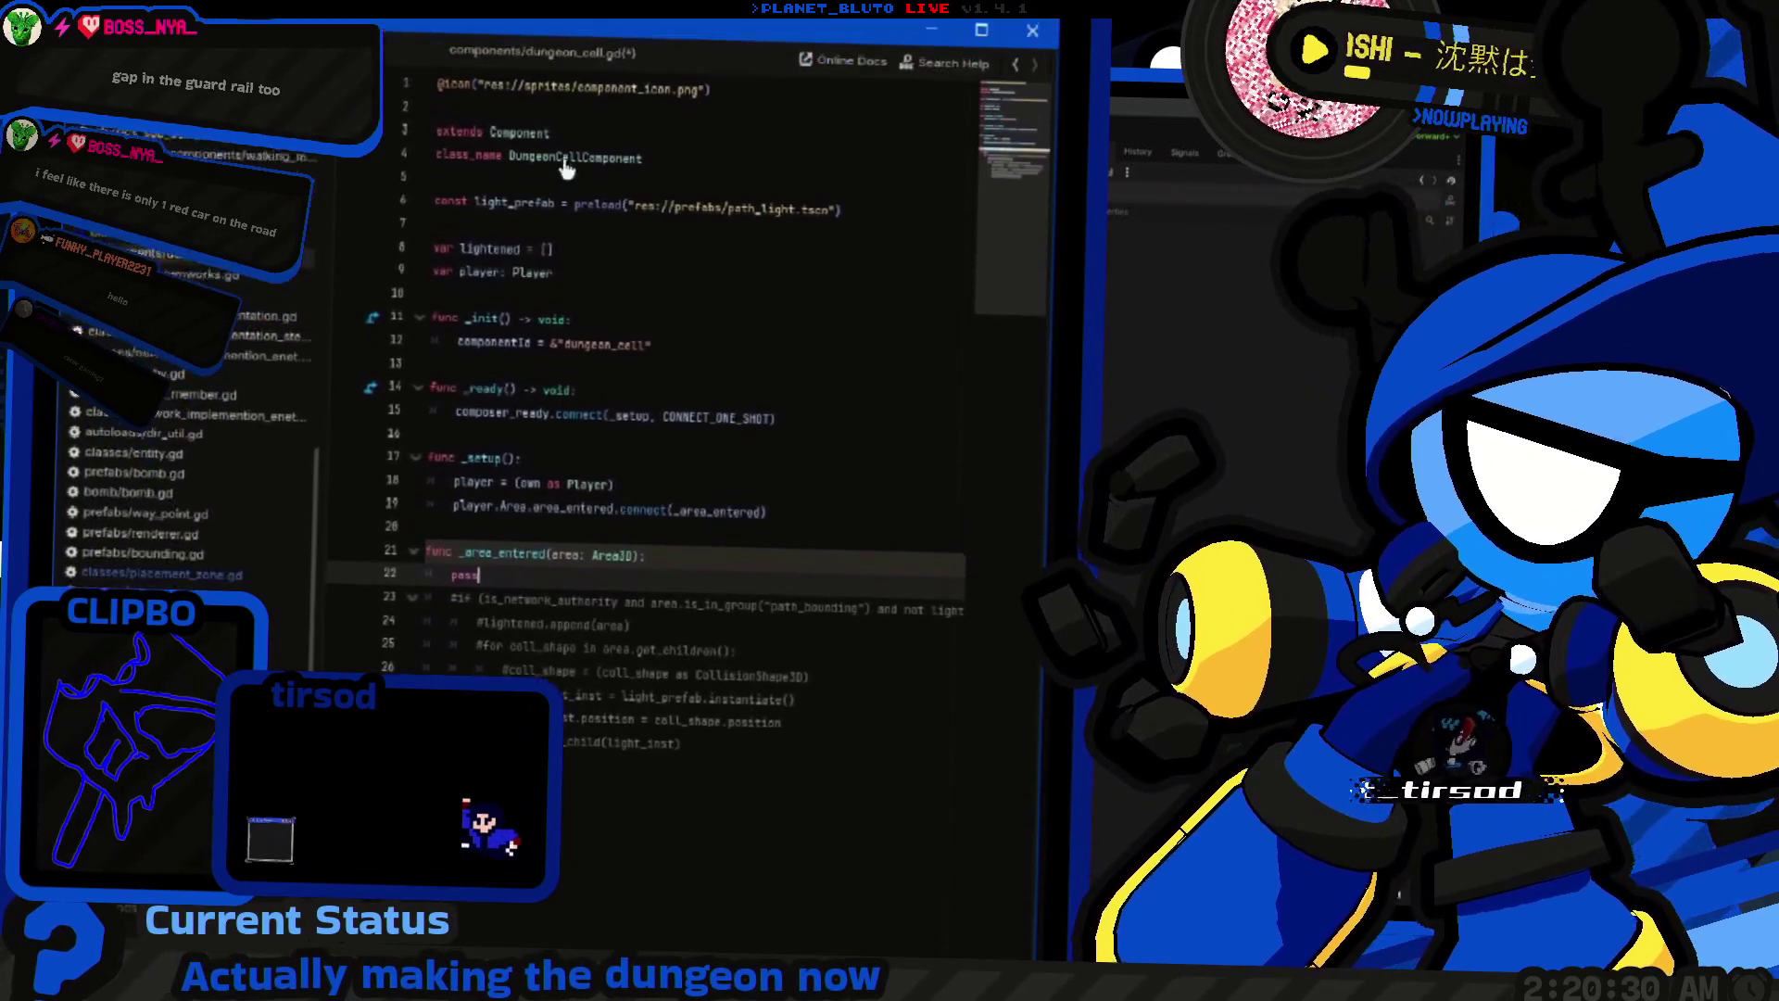
left_click(1244, 383)
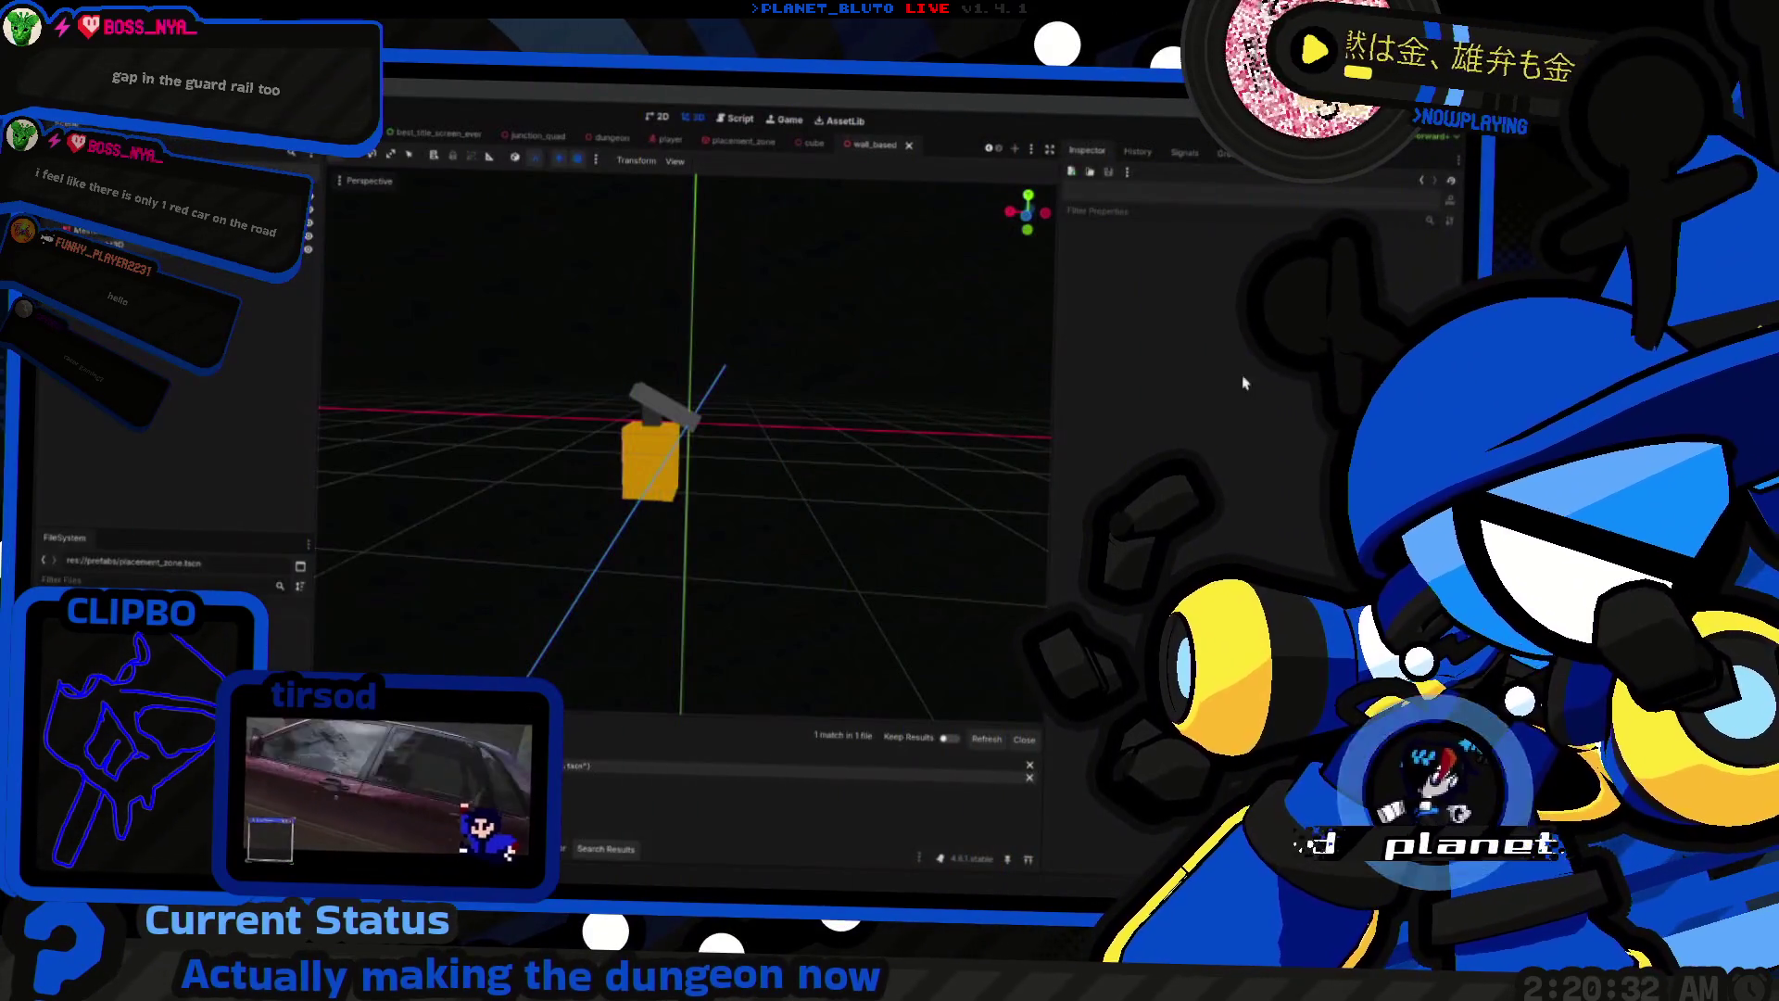
key("F5")
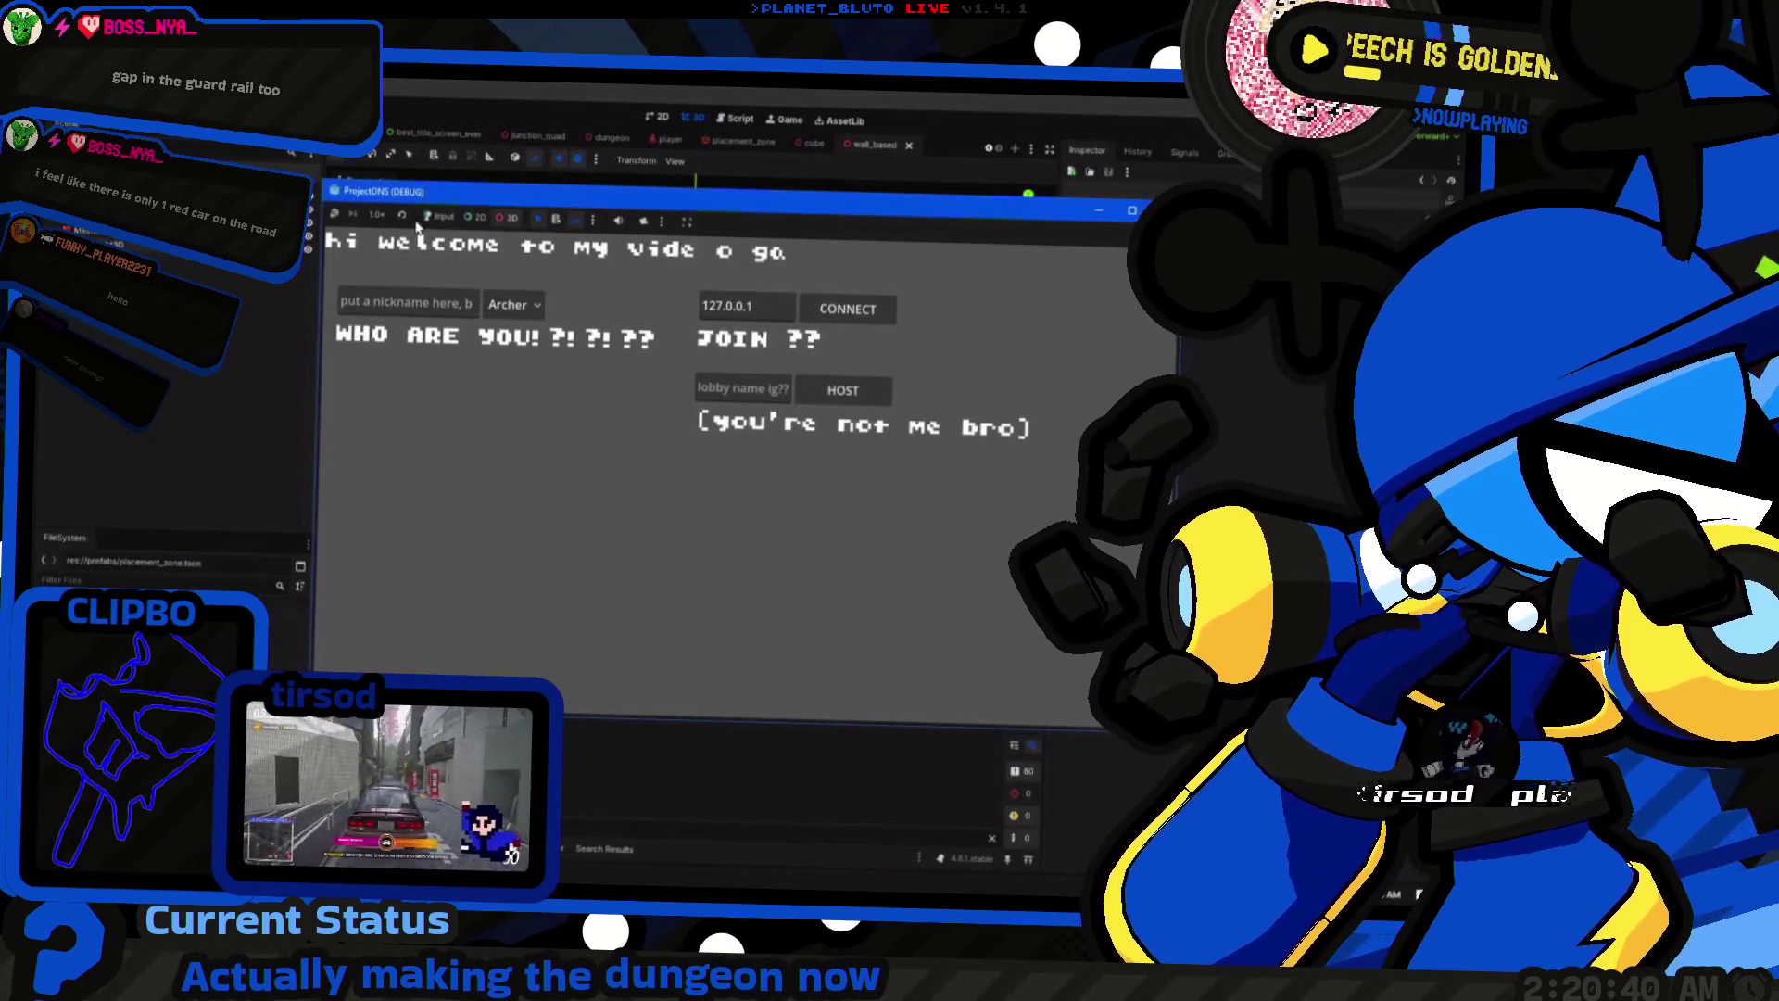
Step: Host a game as the Knight class and walk through the now darker corridors
left_click(514, 304)
left_click(505, 371)
left_click(847, 309)
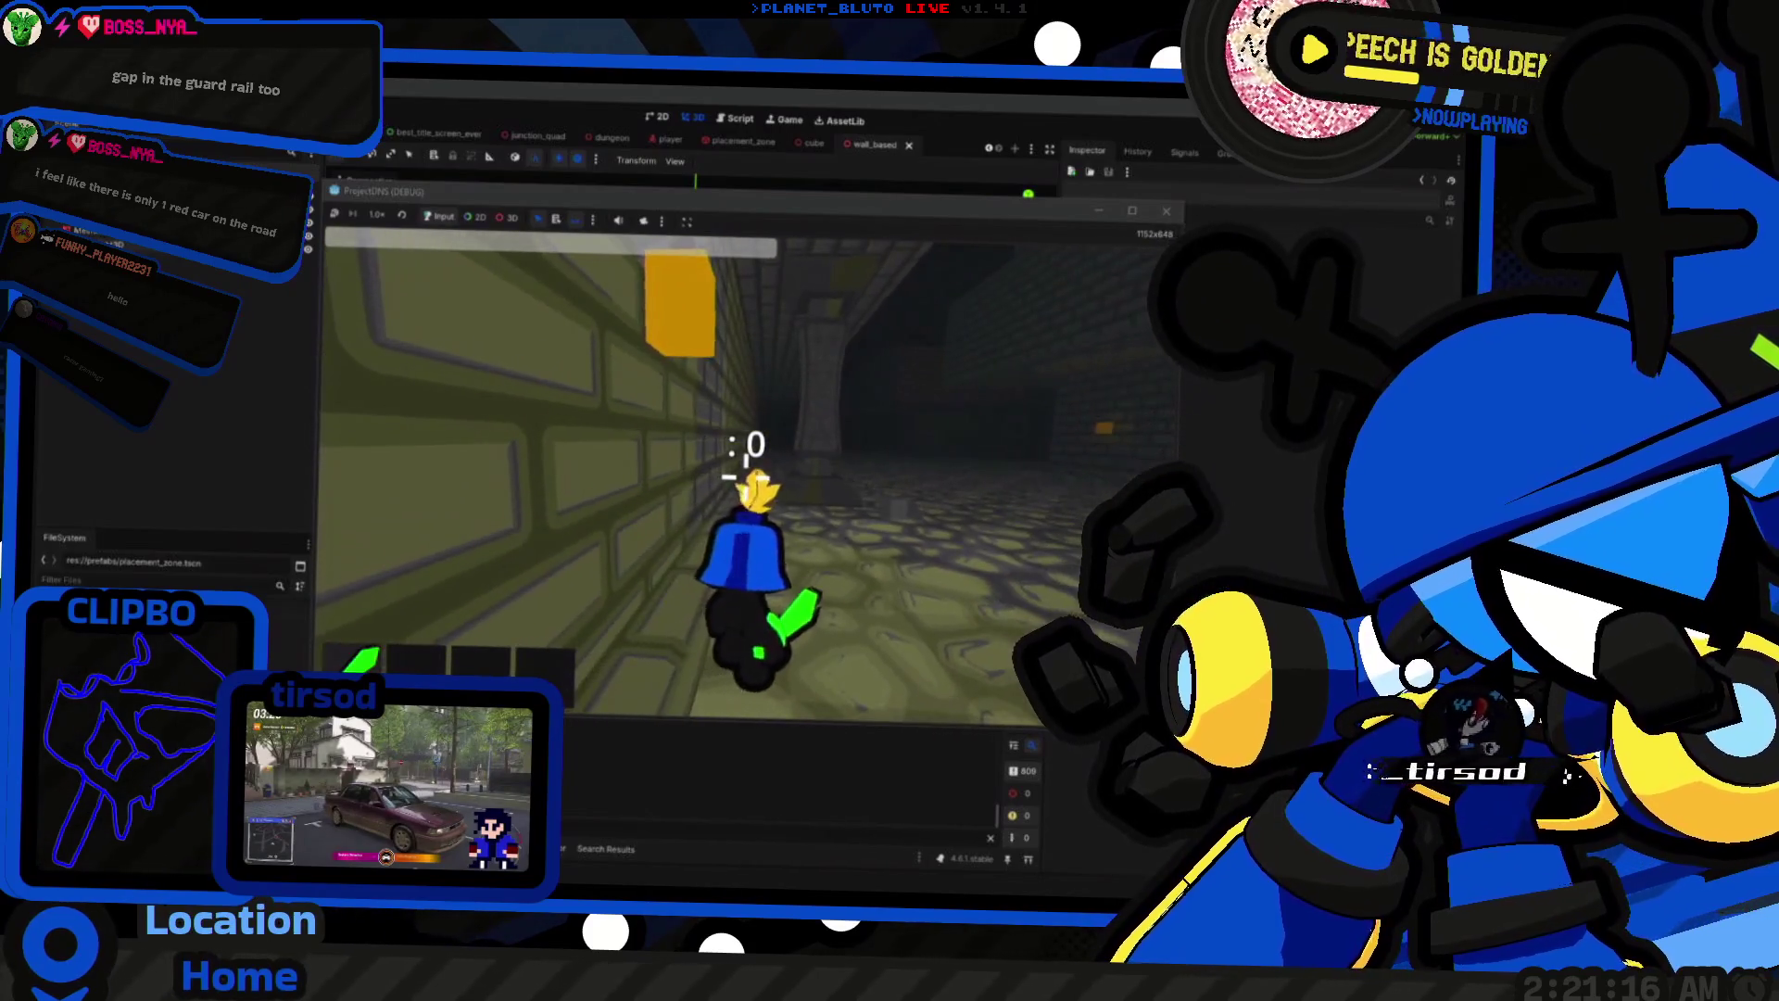
key("w")
key("w")
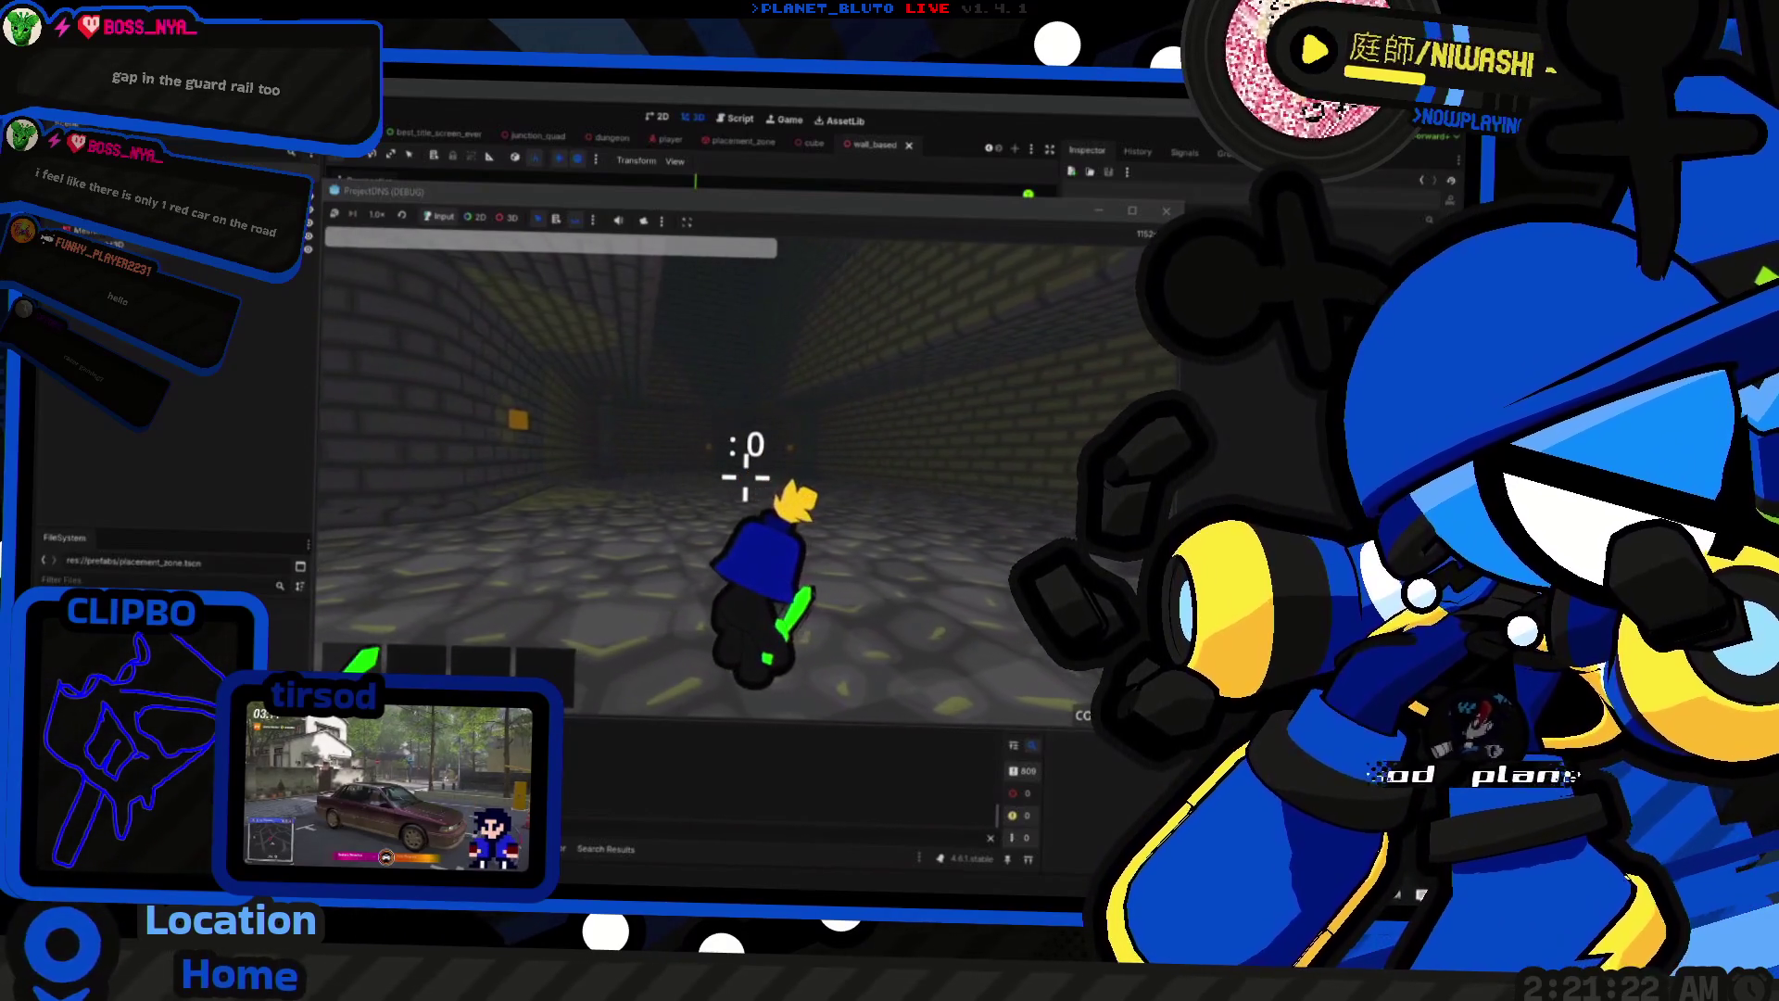
key("w")
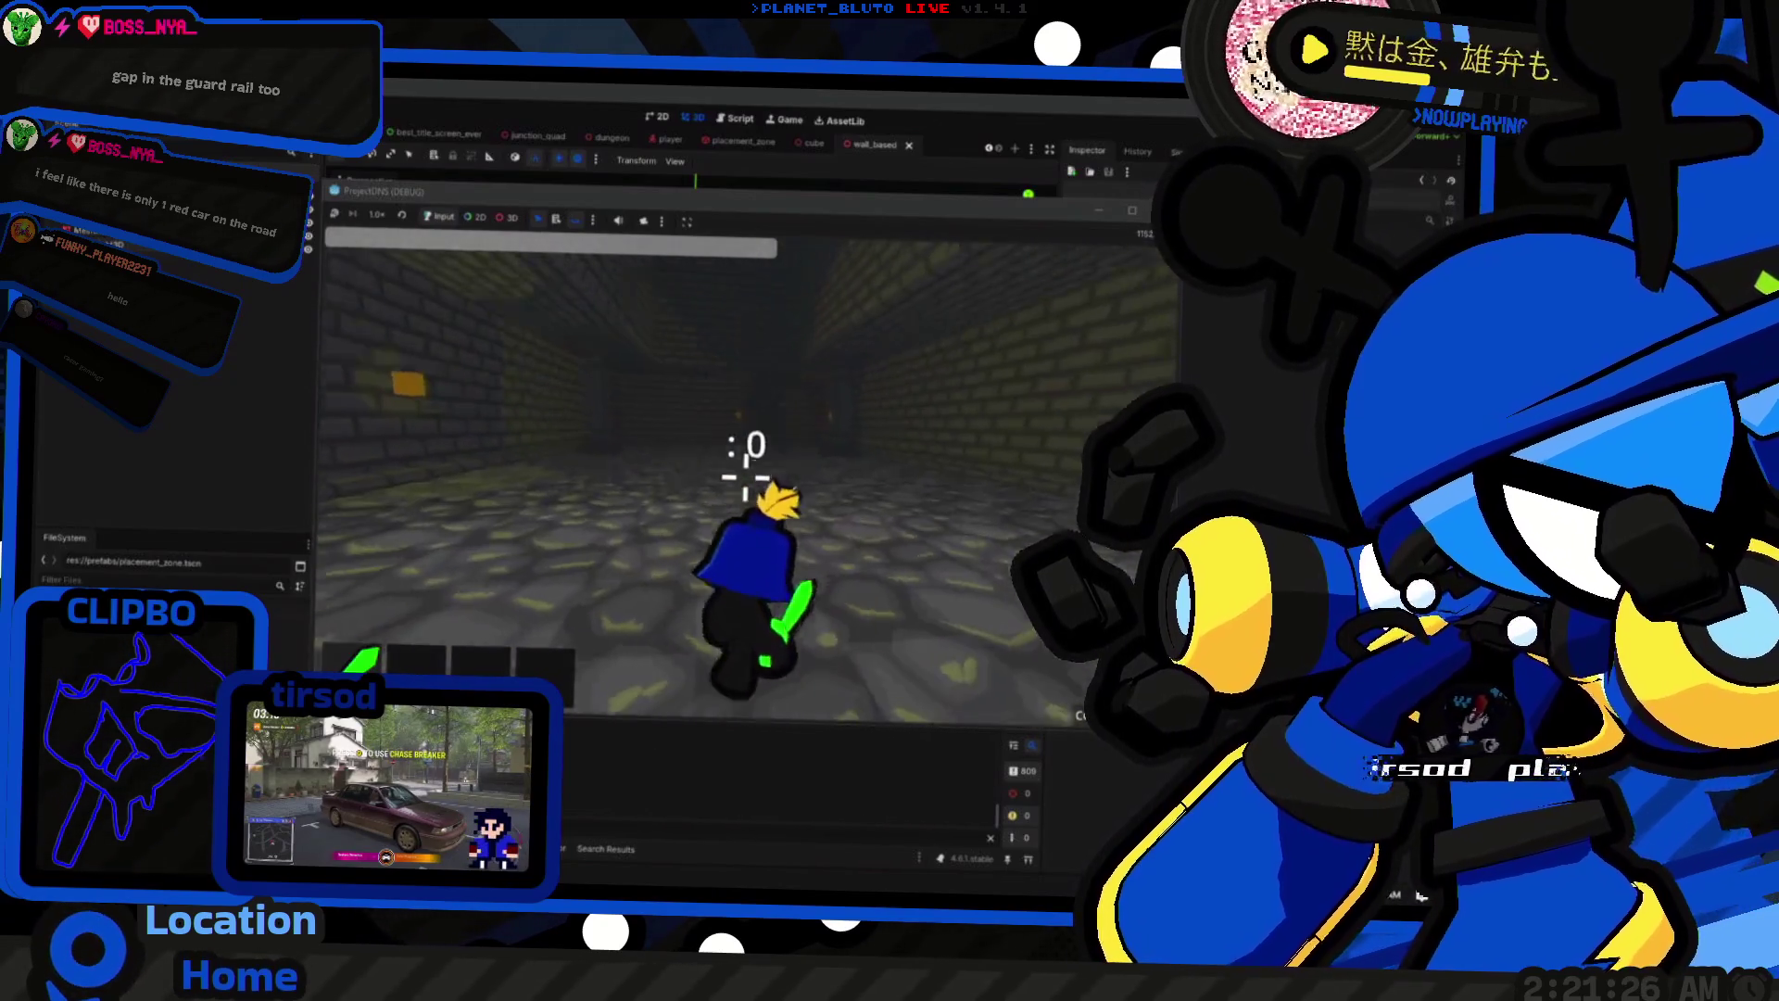
key("alt+Tab")
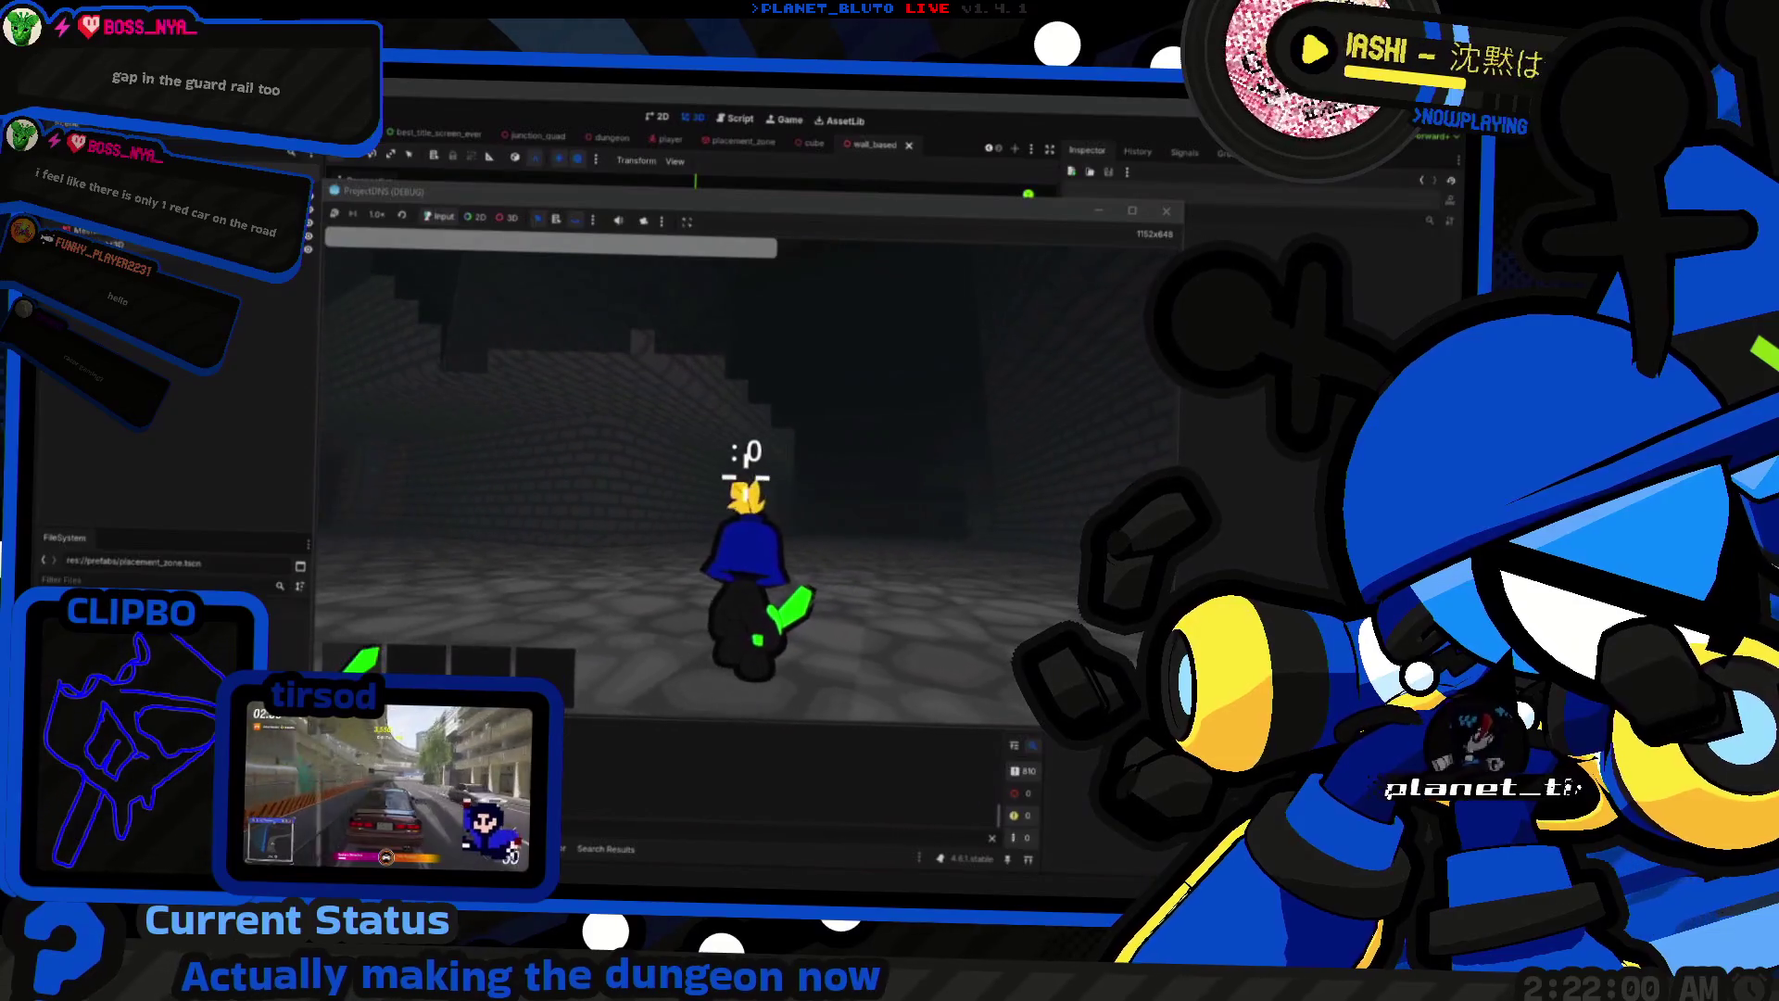
Step: Restart the game once, then stop it with F8 to return to the editor
key("F5")
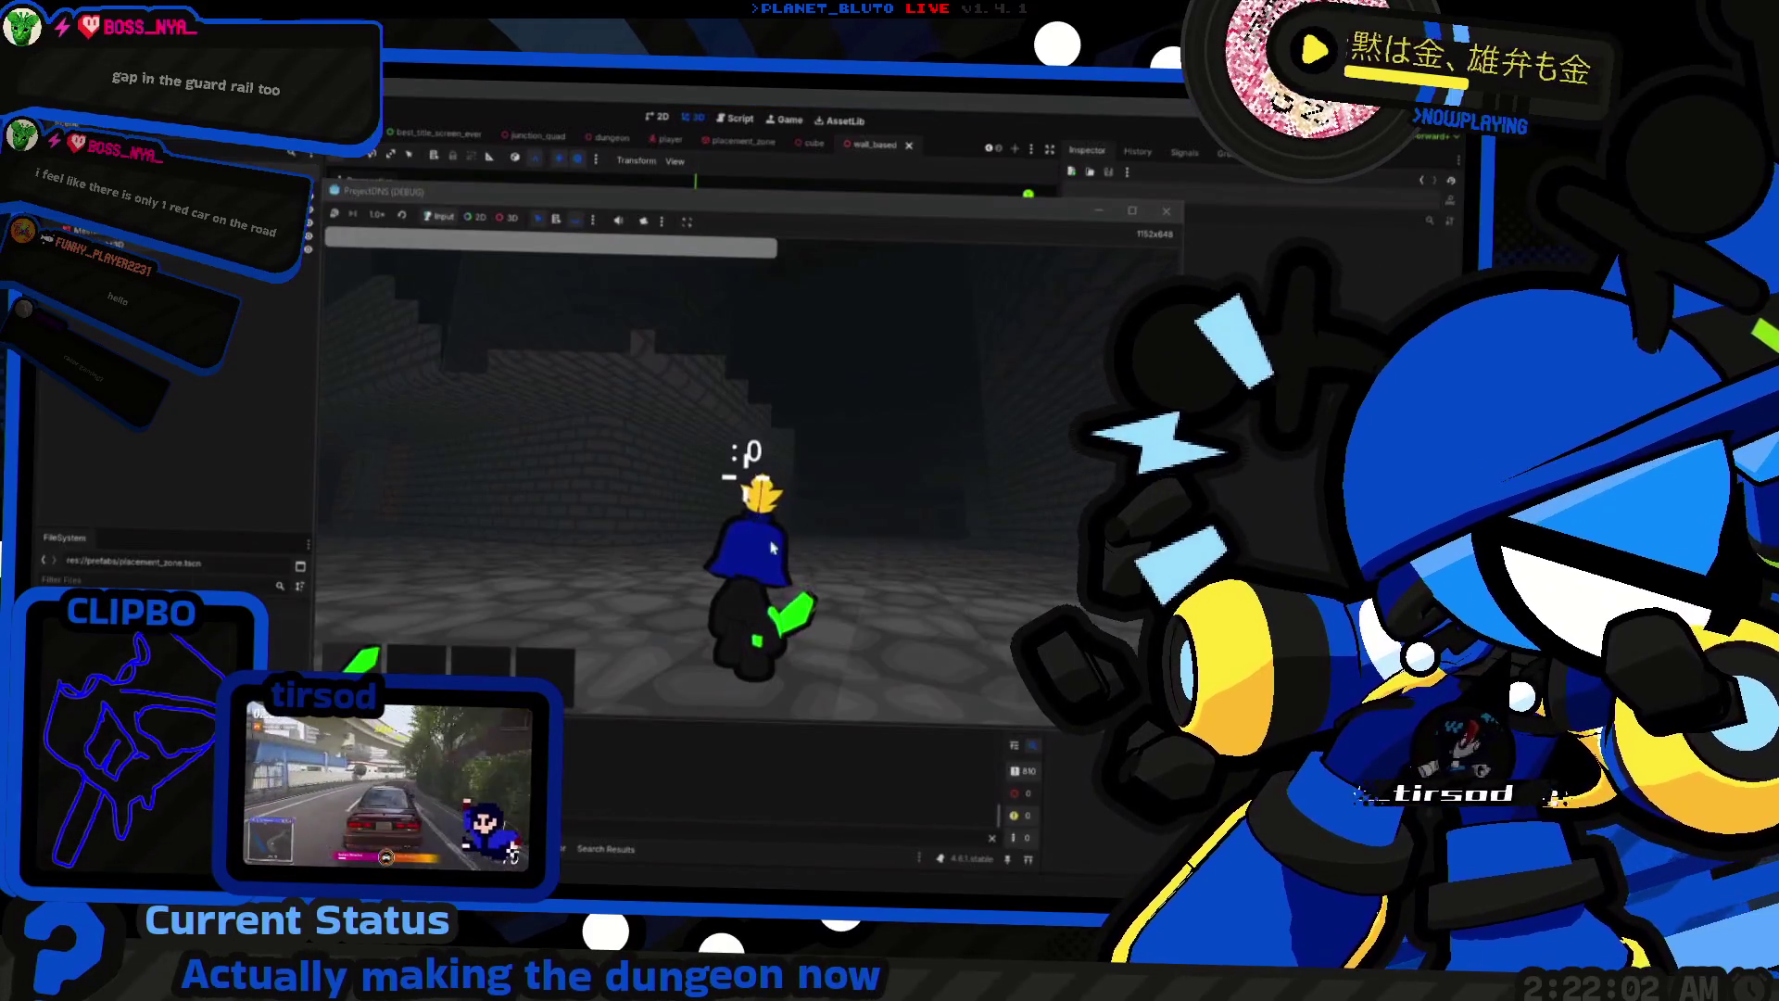
key("F8")
key("F5")
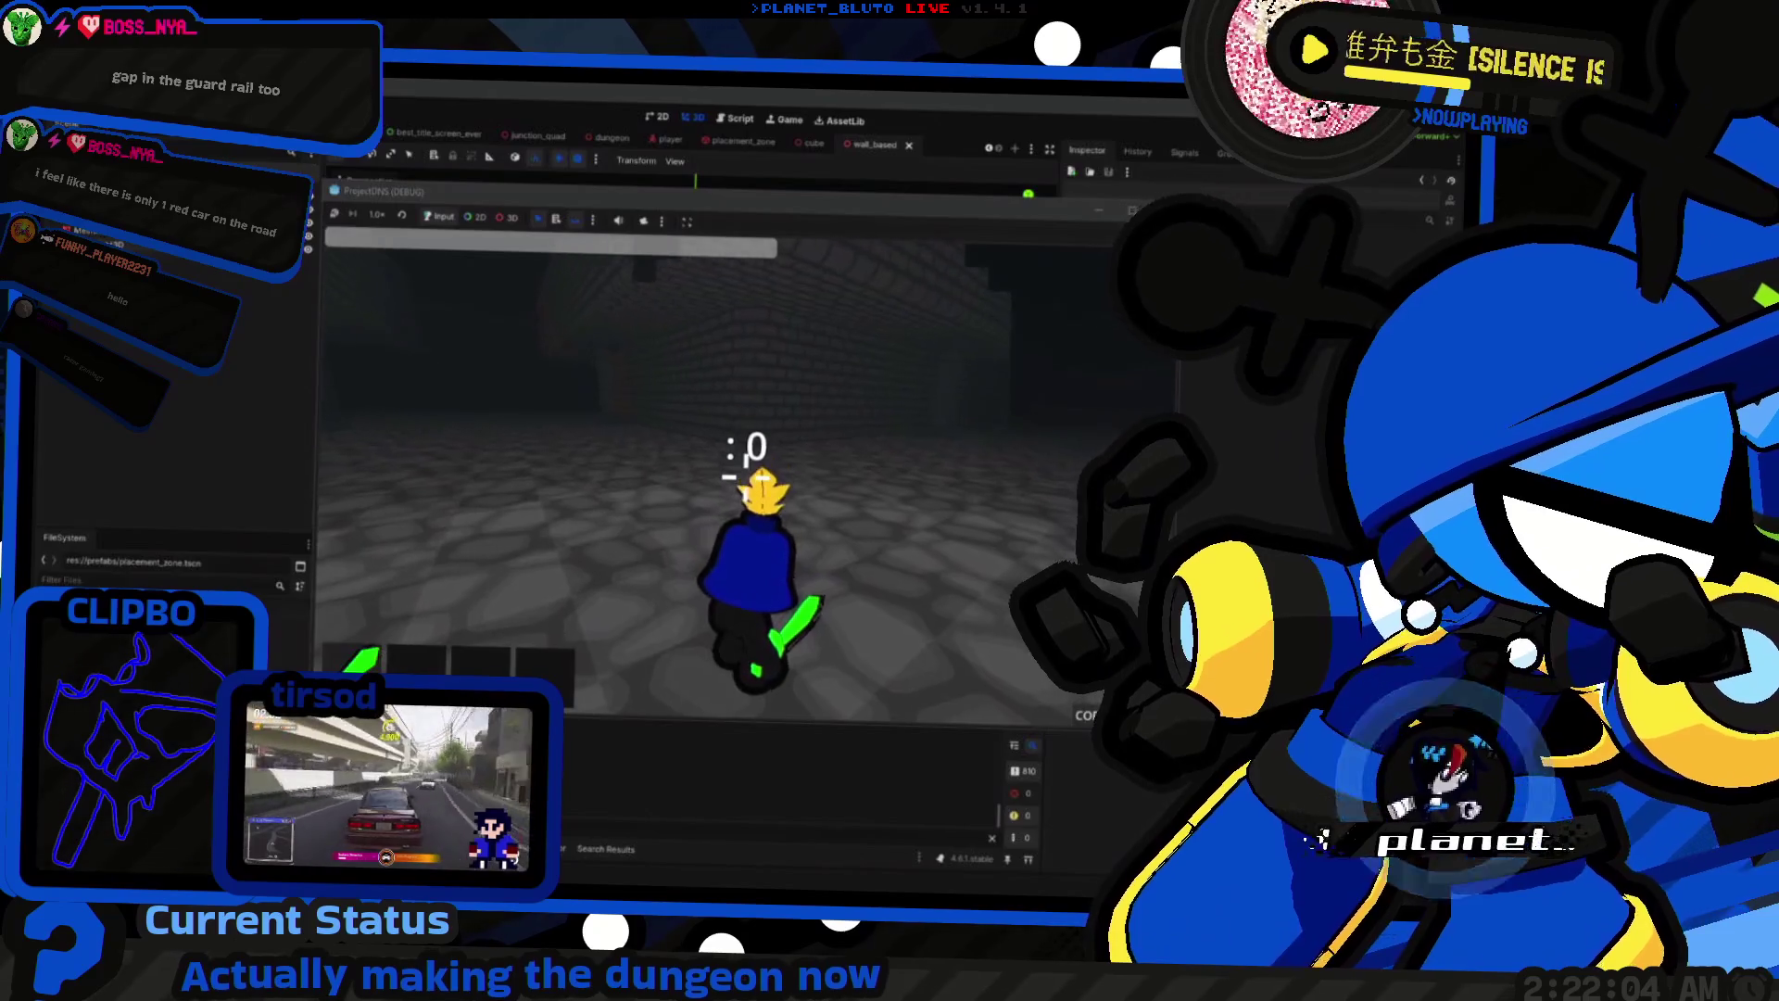
scroll(568, 139, "up", 3)
key("F8")
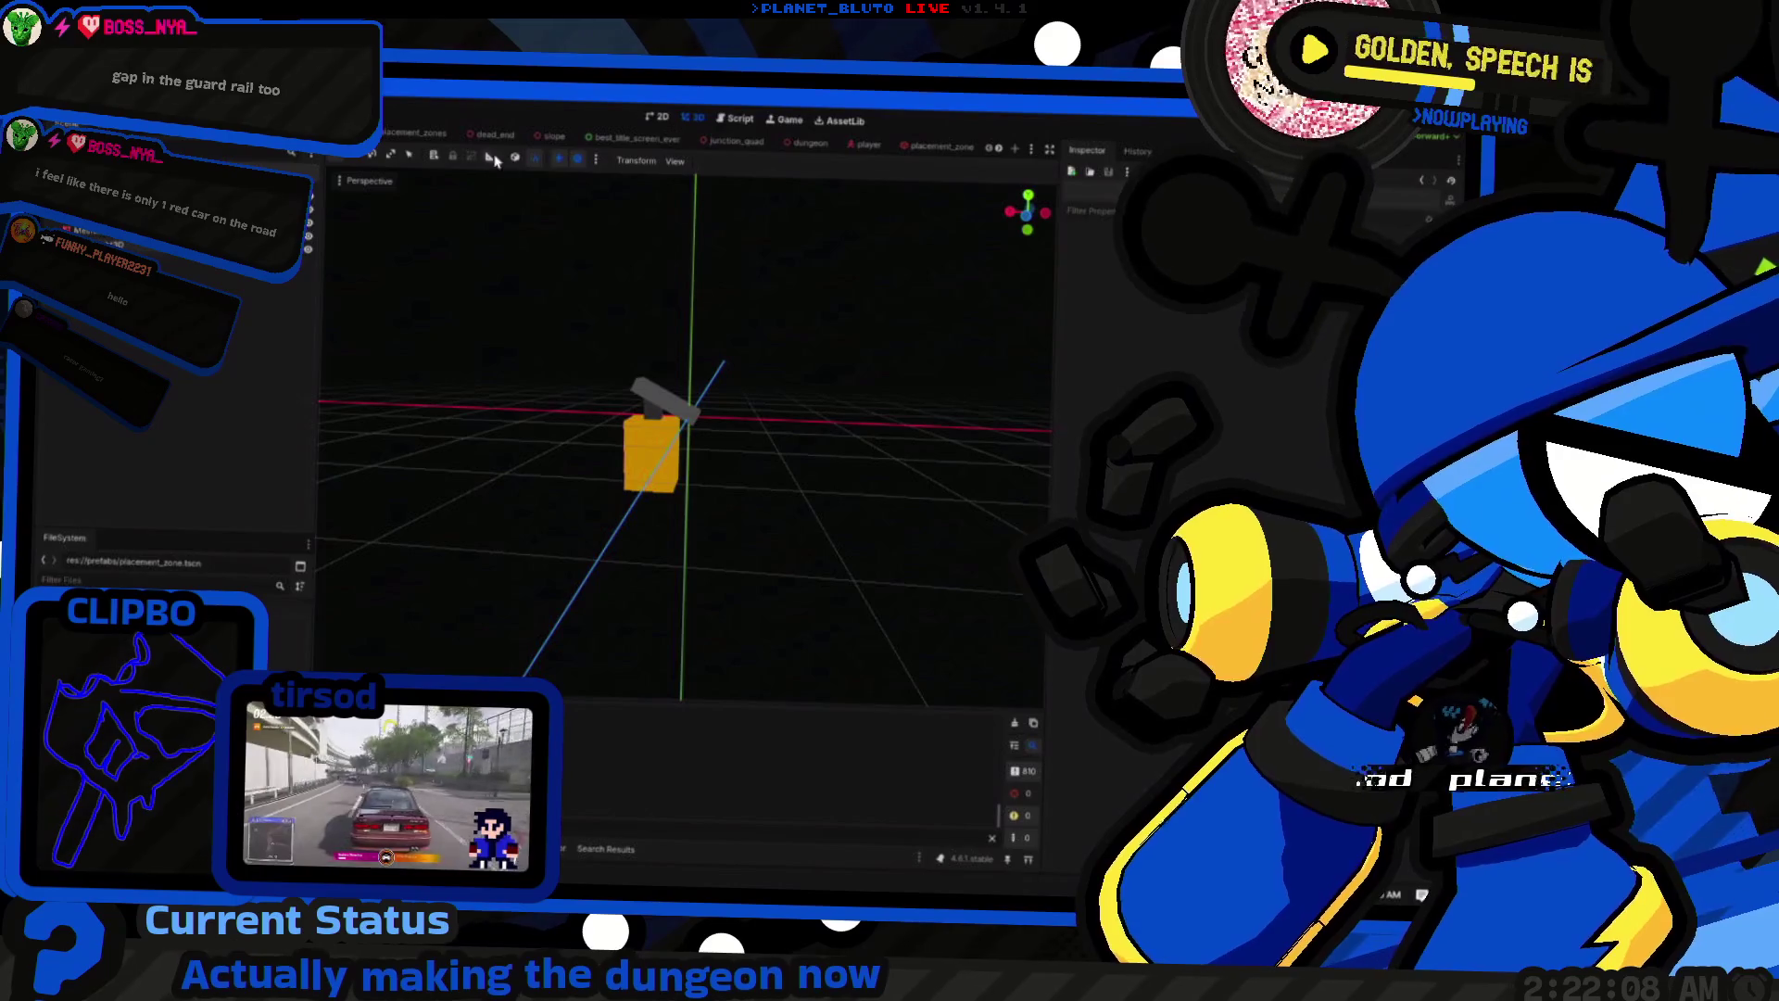
Step: Open the dead_end scene and select its cube mesh to view the shader code
left_click(482, 136)
left_click(269, 328)
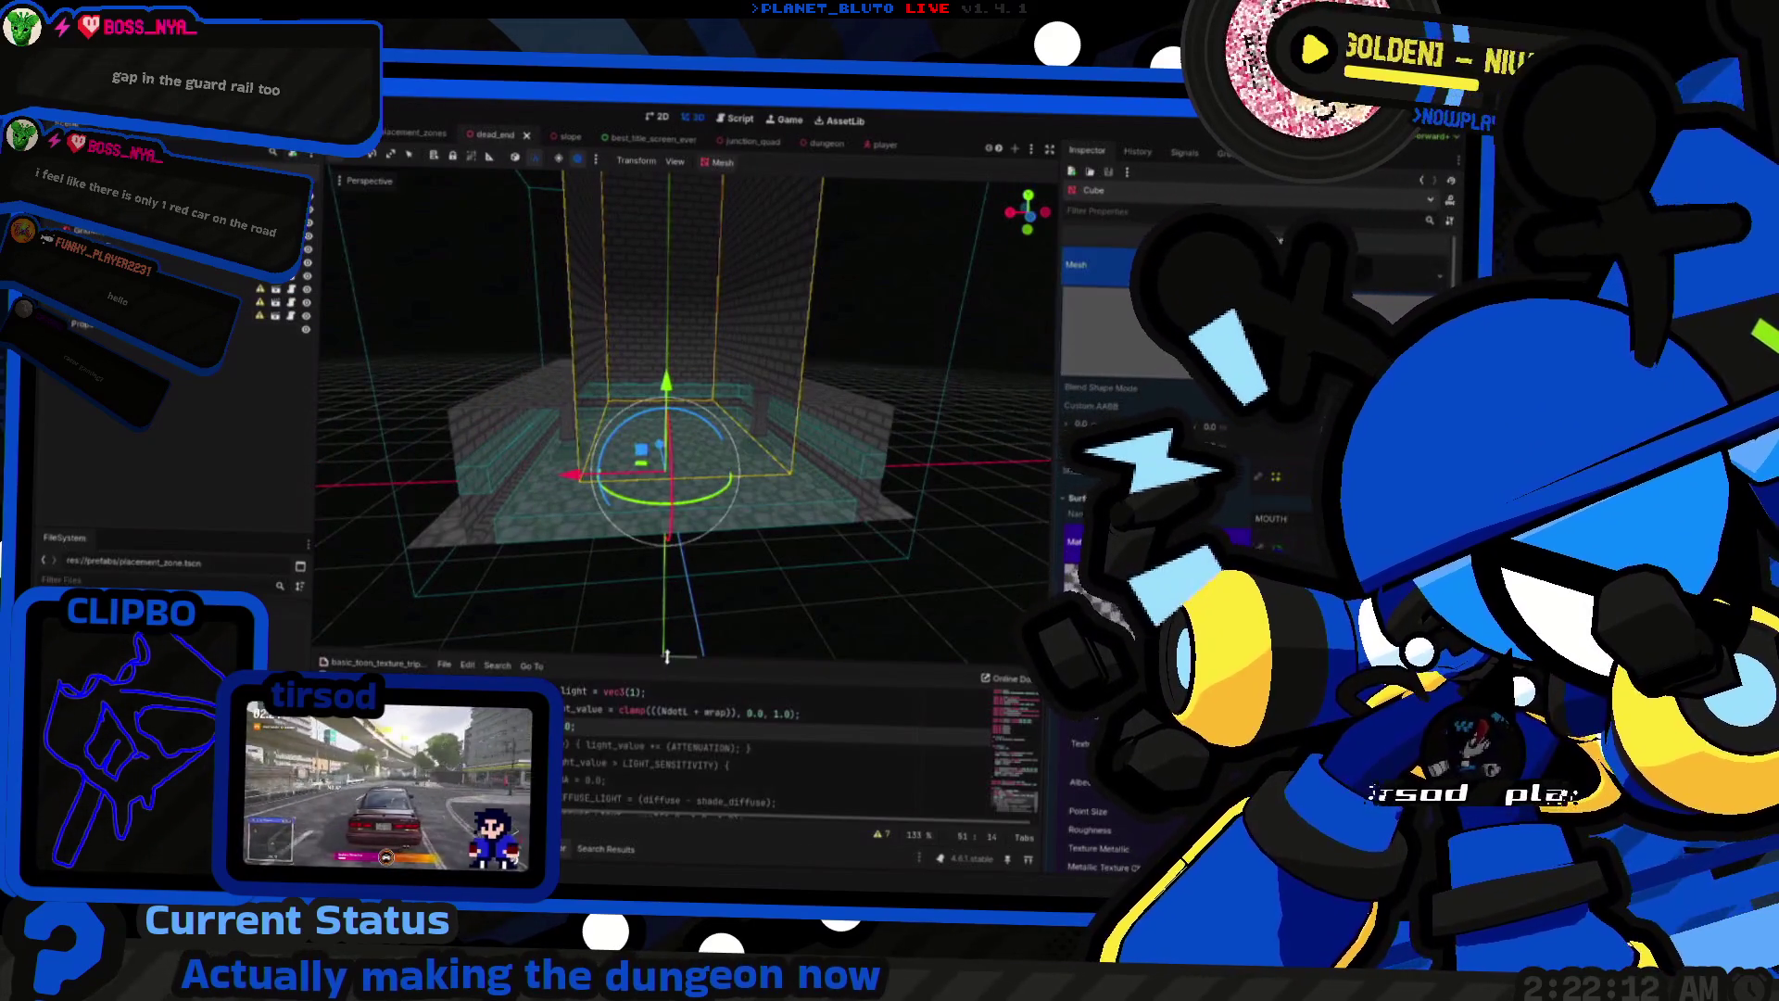
left_click_drag(666, 655, 672, 456)
scroll(687, 662, "up", 8)
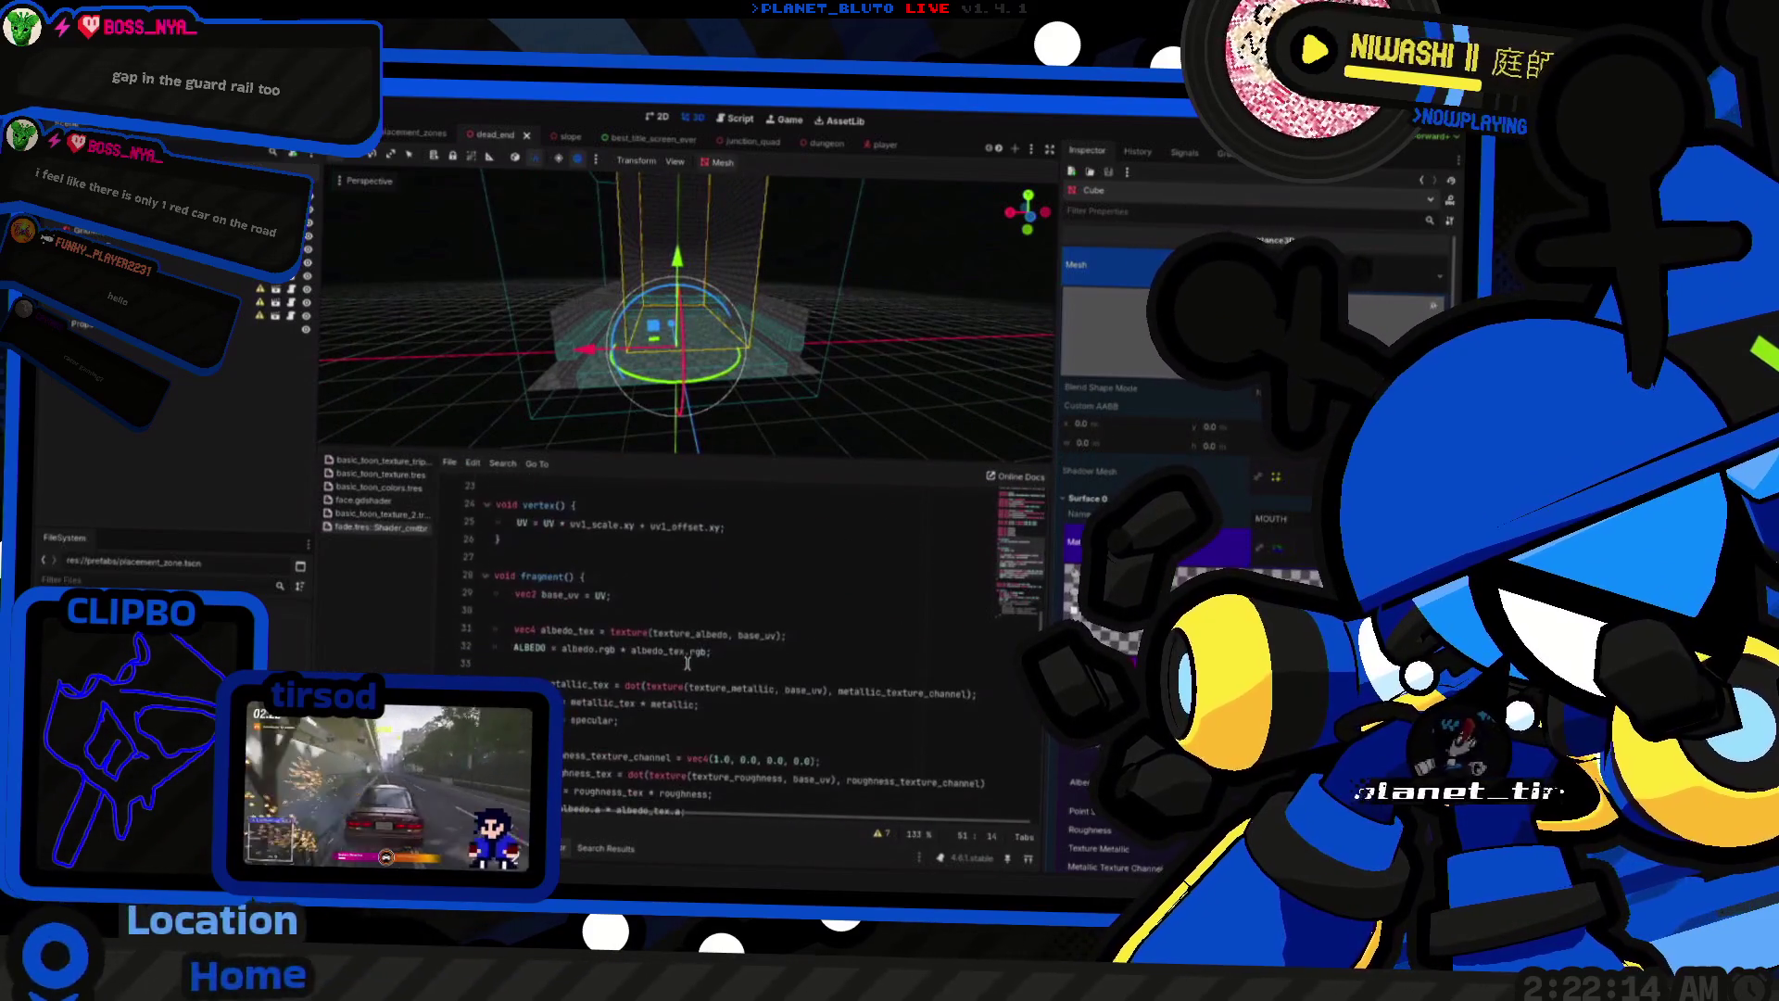
scroll(686, 662, "down", 2)
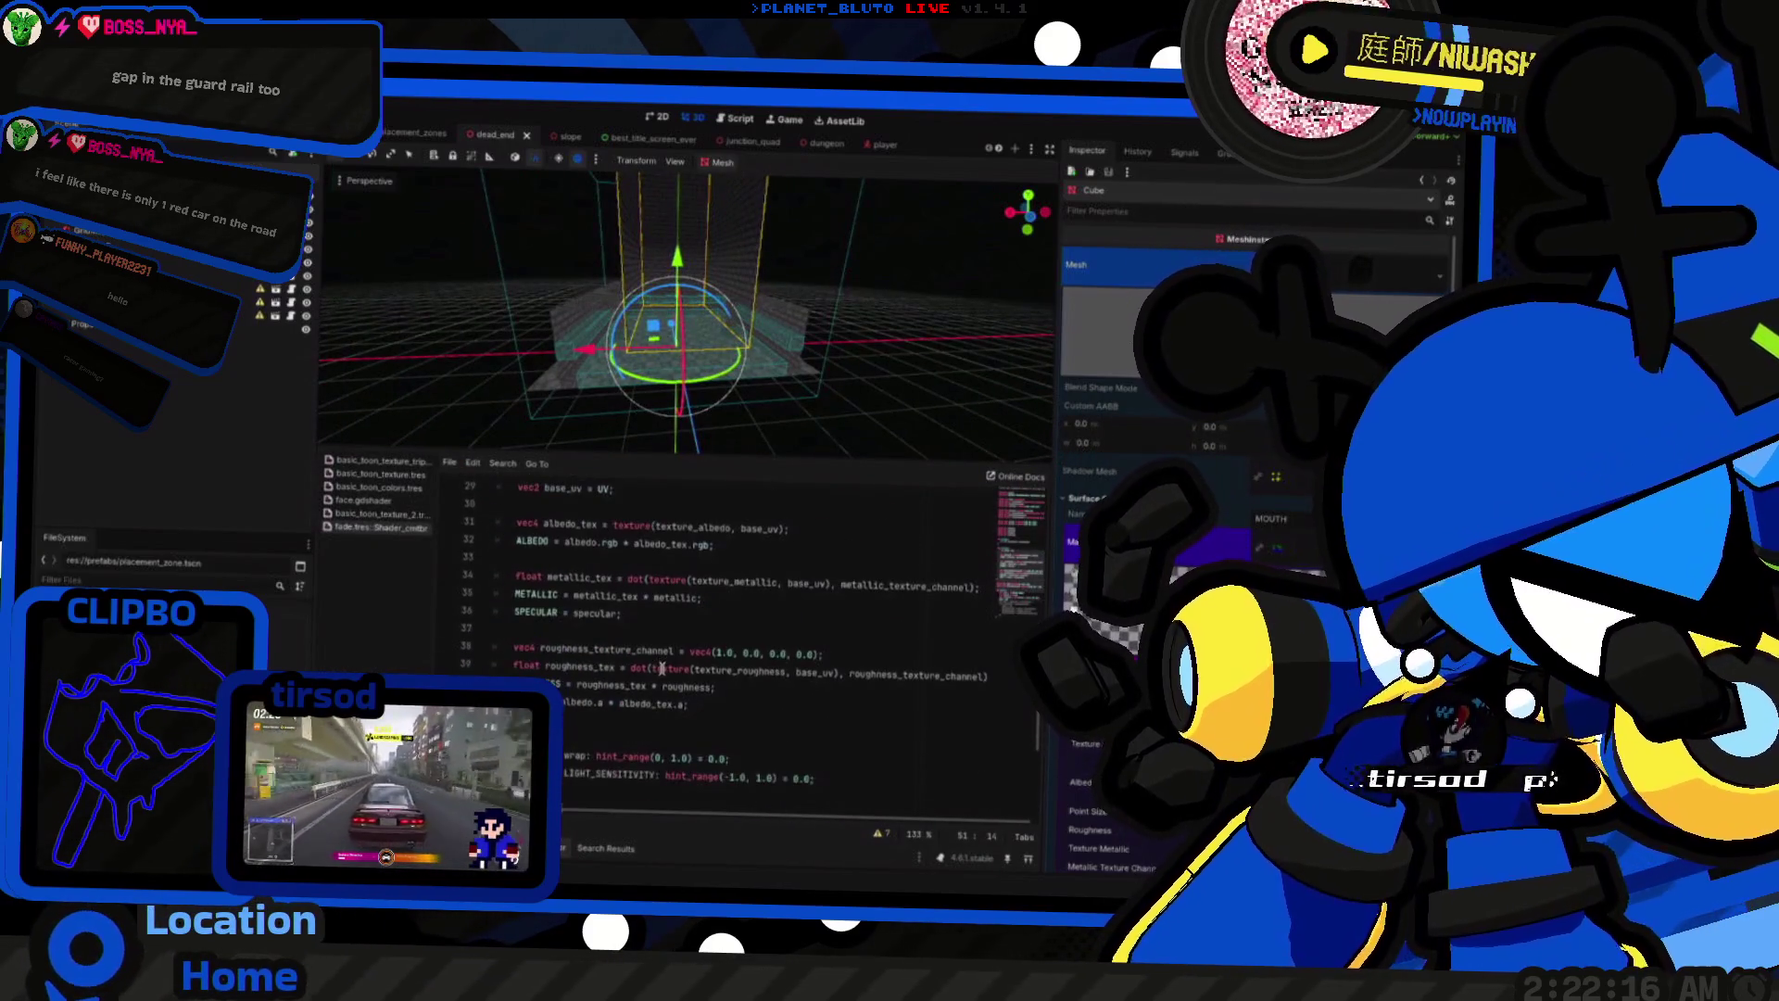
Step: Add two new lines after the albedo alpha line on line 41, then run the game
left_click(538, 704)
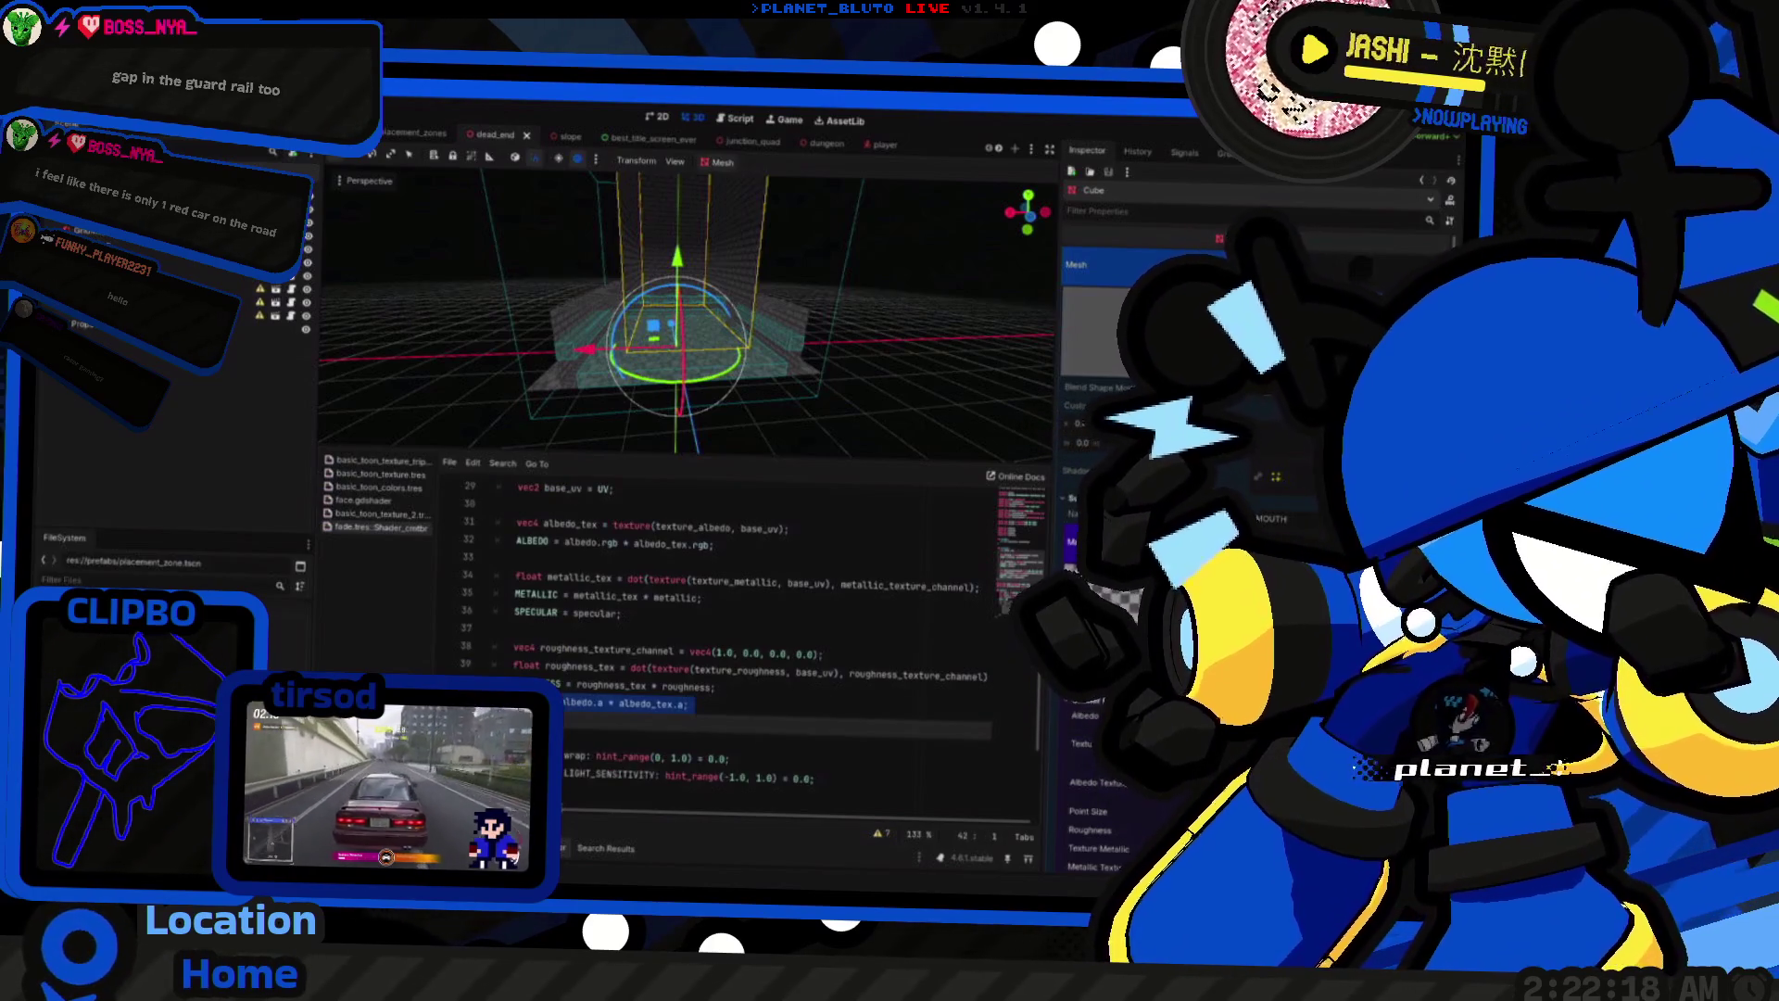
double_click(577, 703)
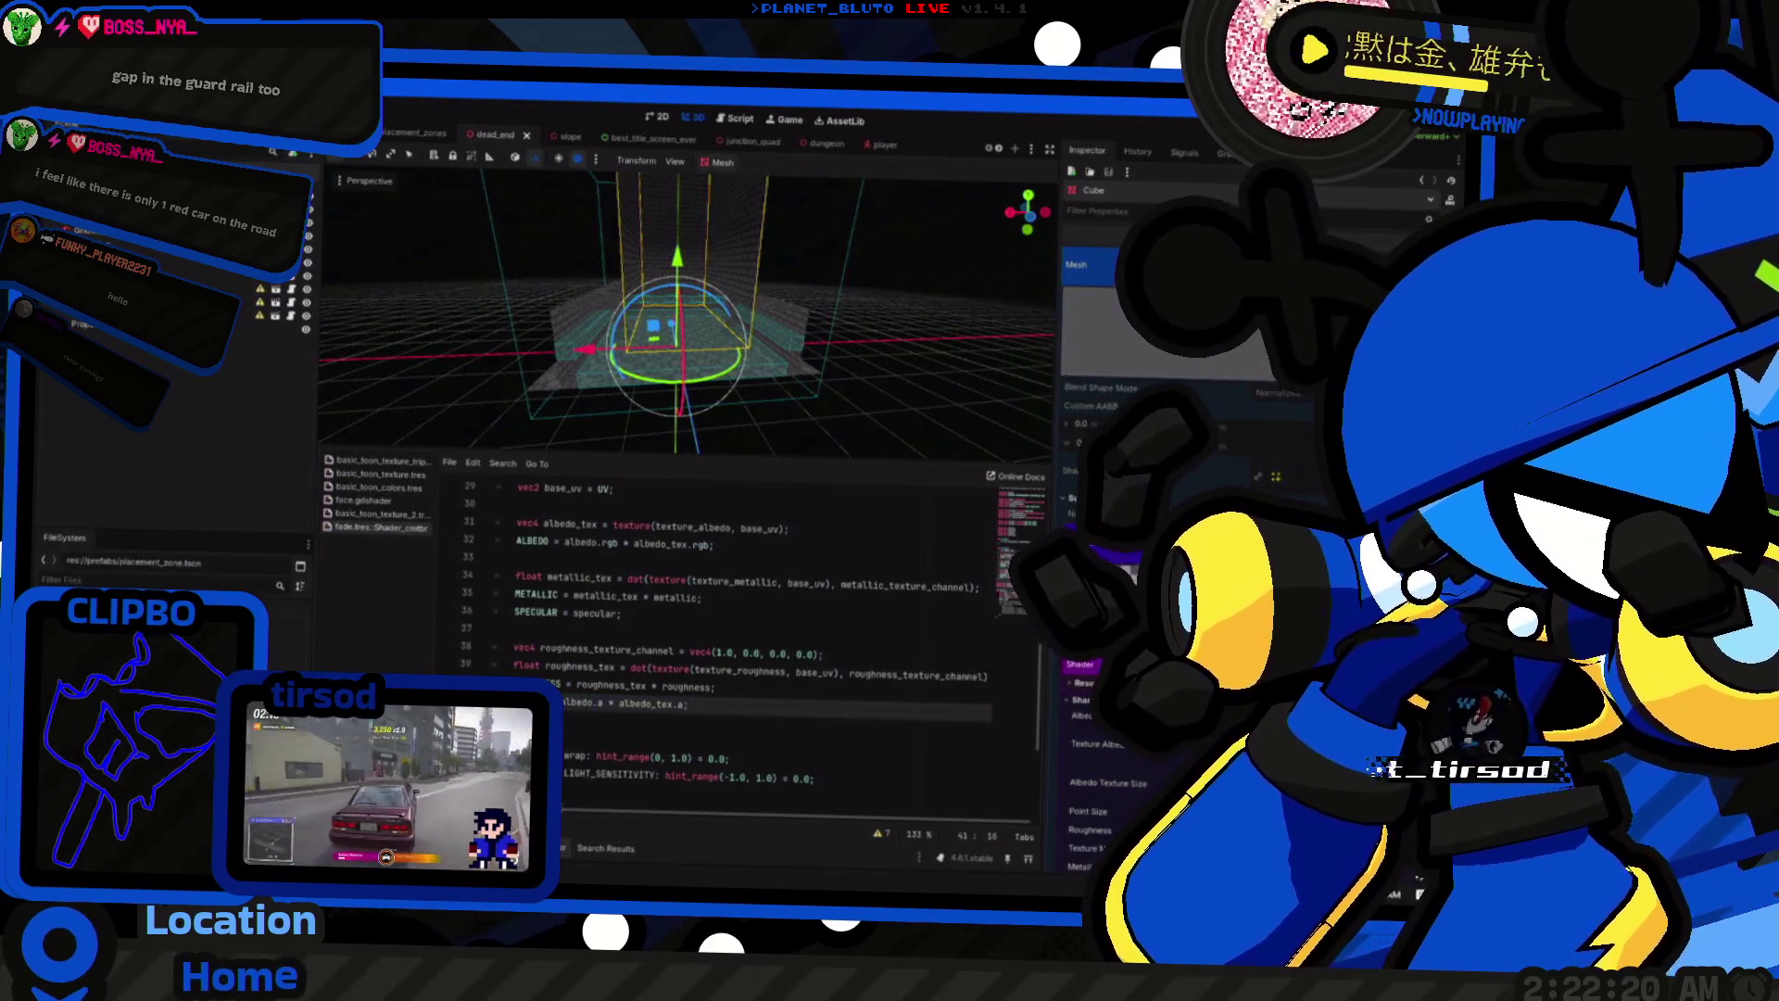
key("Return")
key("Return")
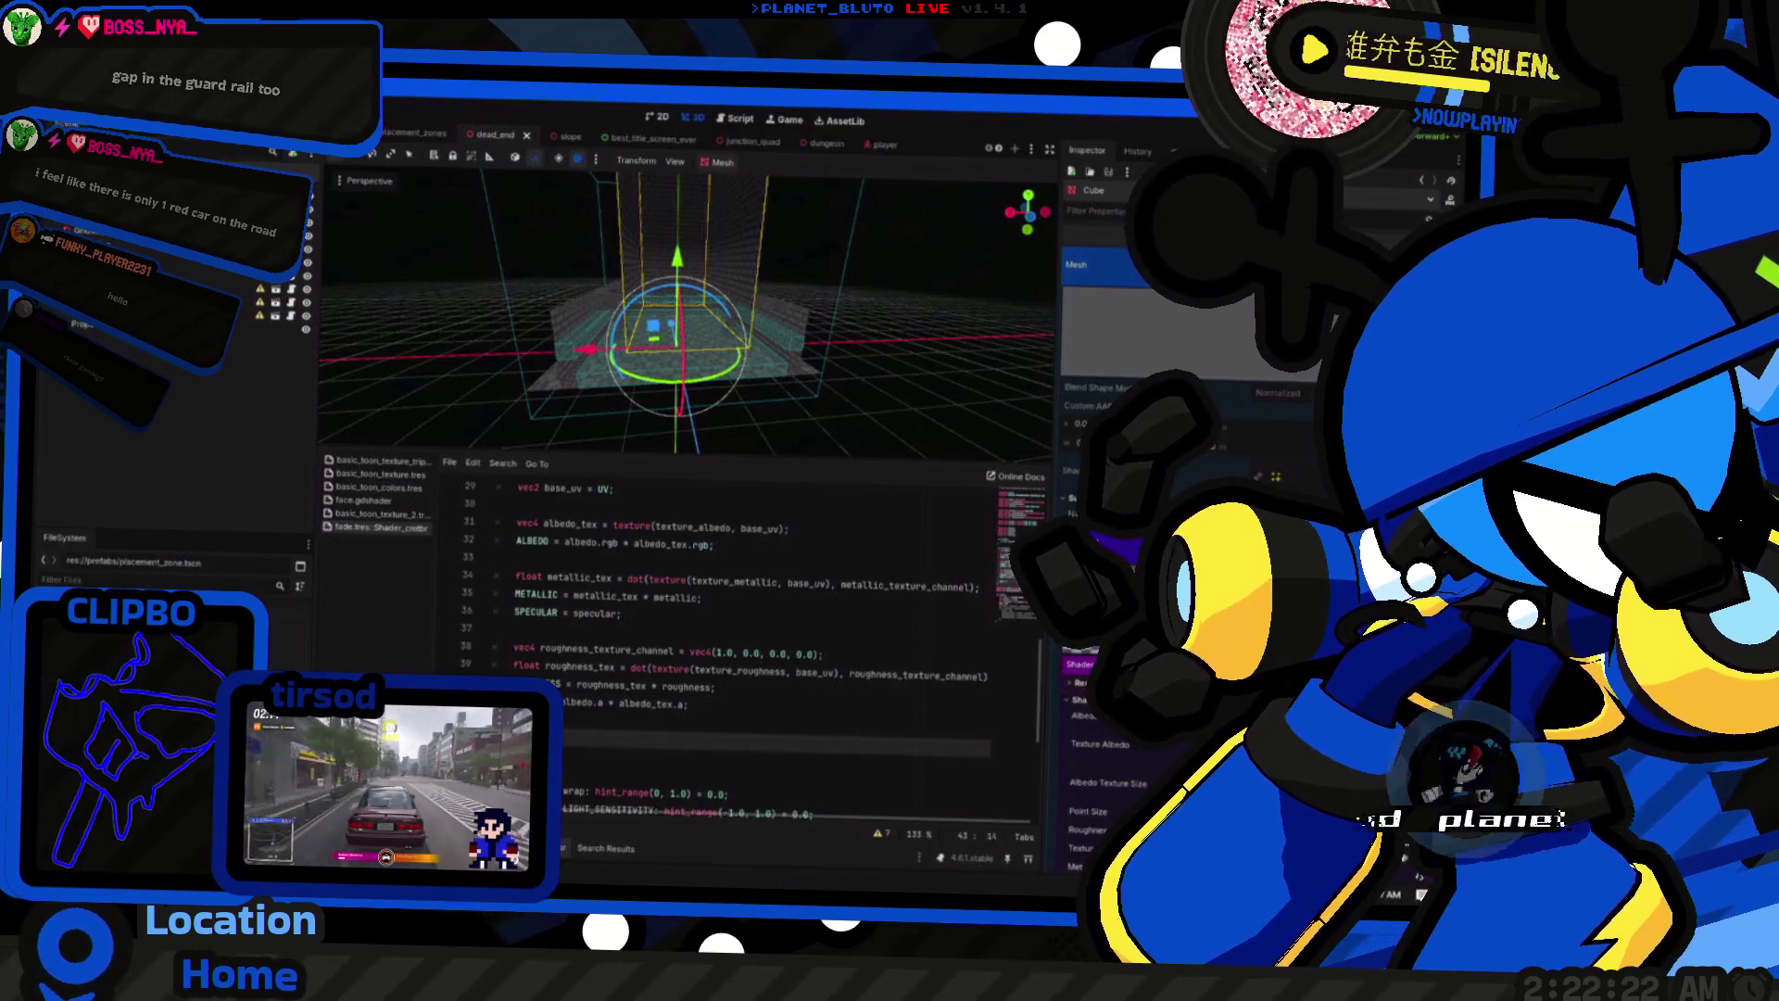
scroll(742, 649, "up", 3)
scroll(695, 599, "up", 2)
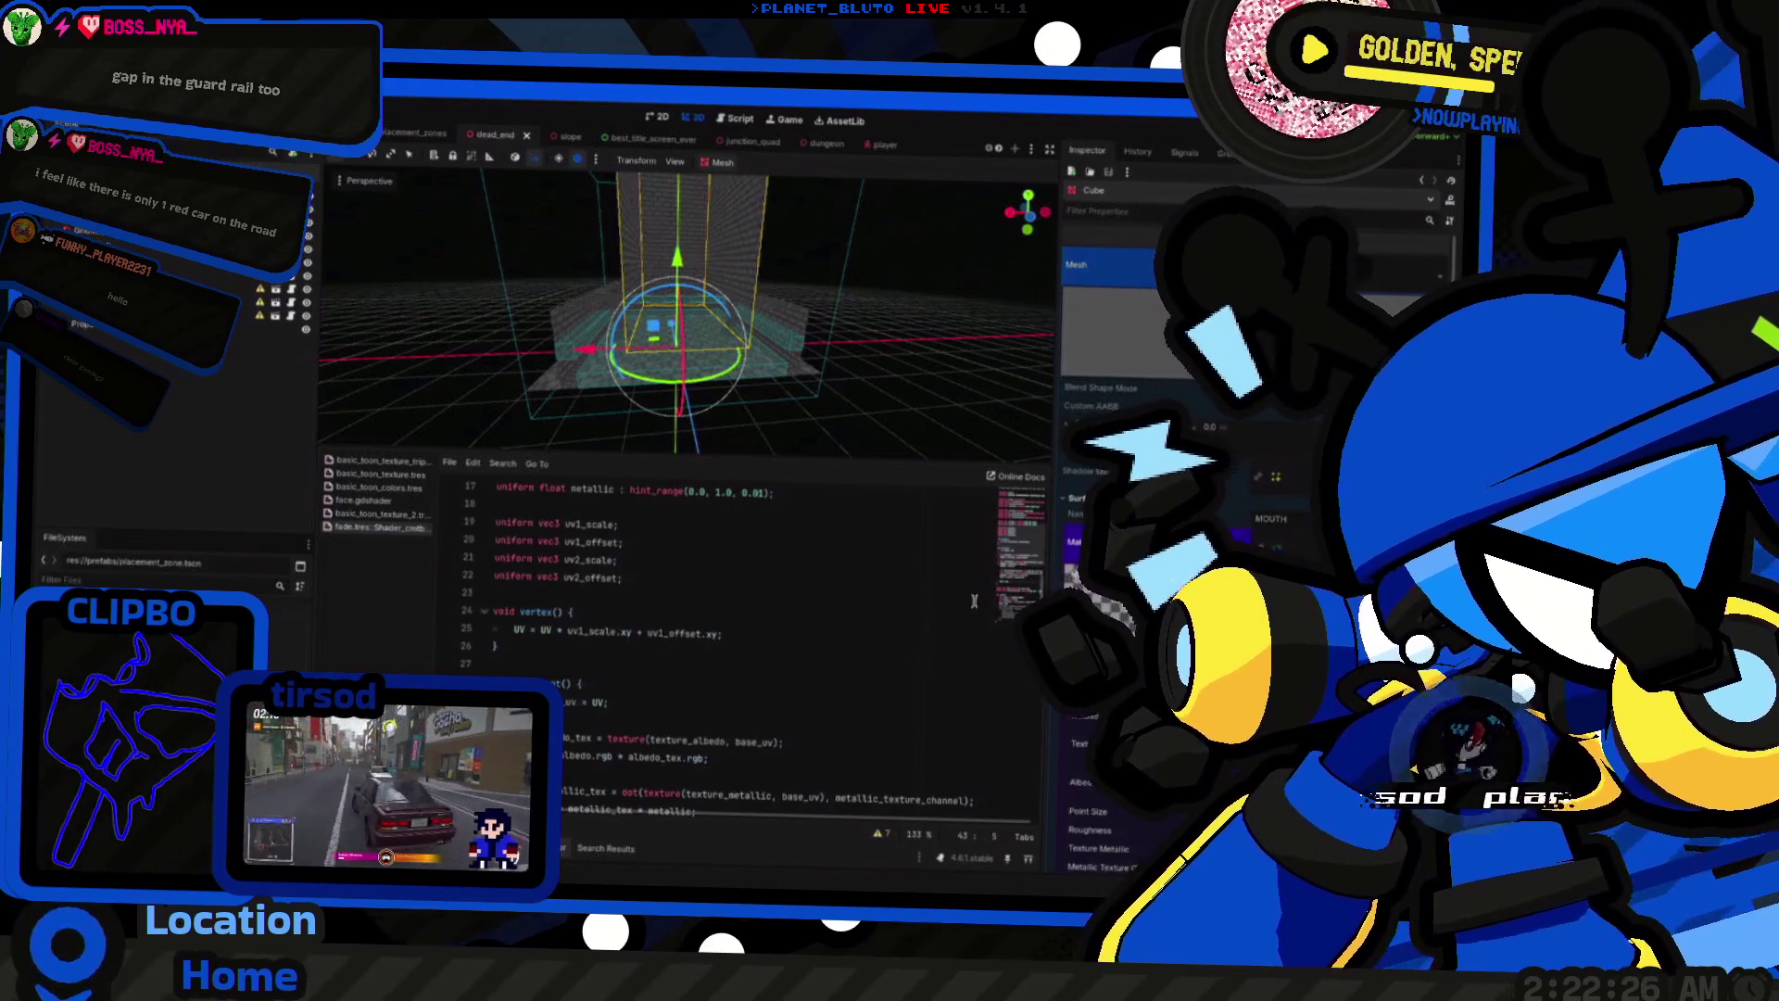
scroll(695, 599, "down", 3)
key("F5")
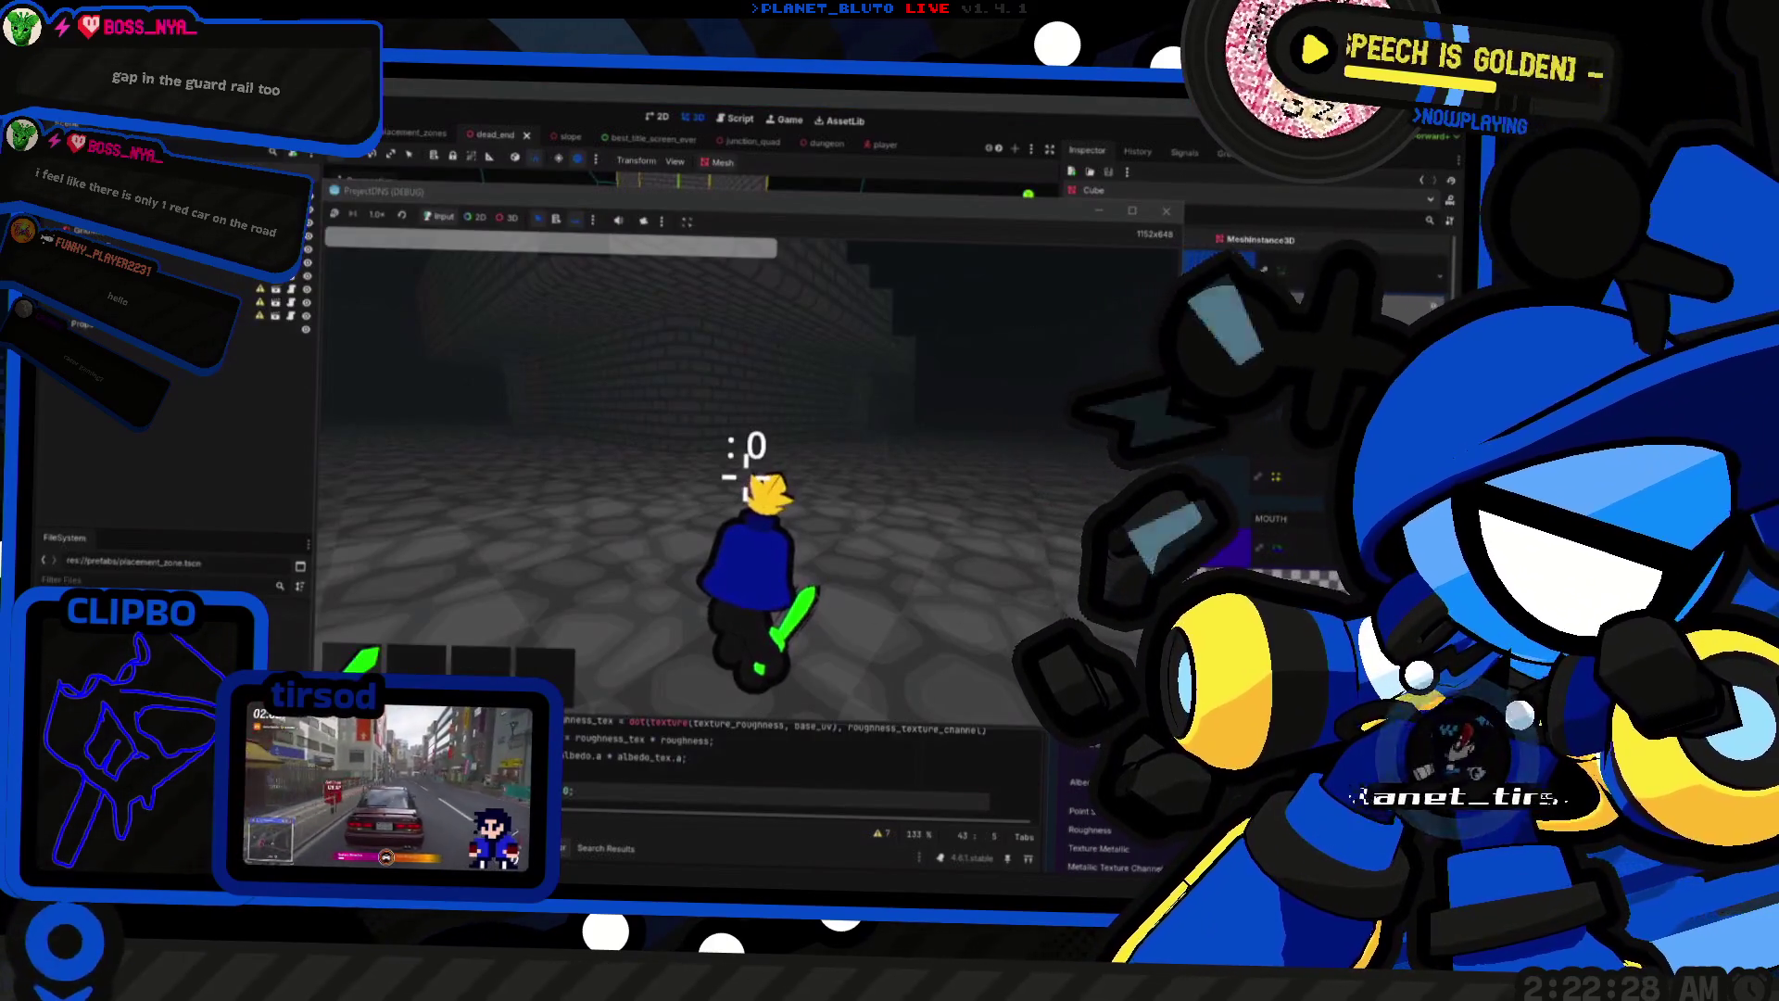
Step: Restart the game and host a session as the Knight class
key("F5")
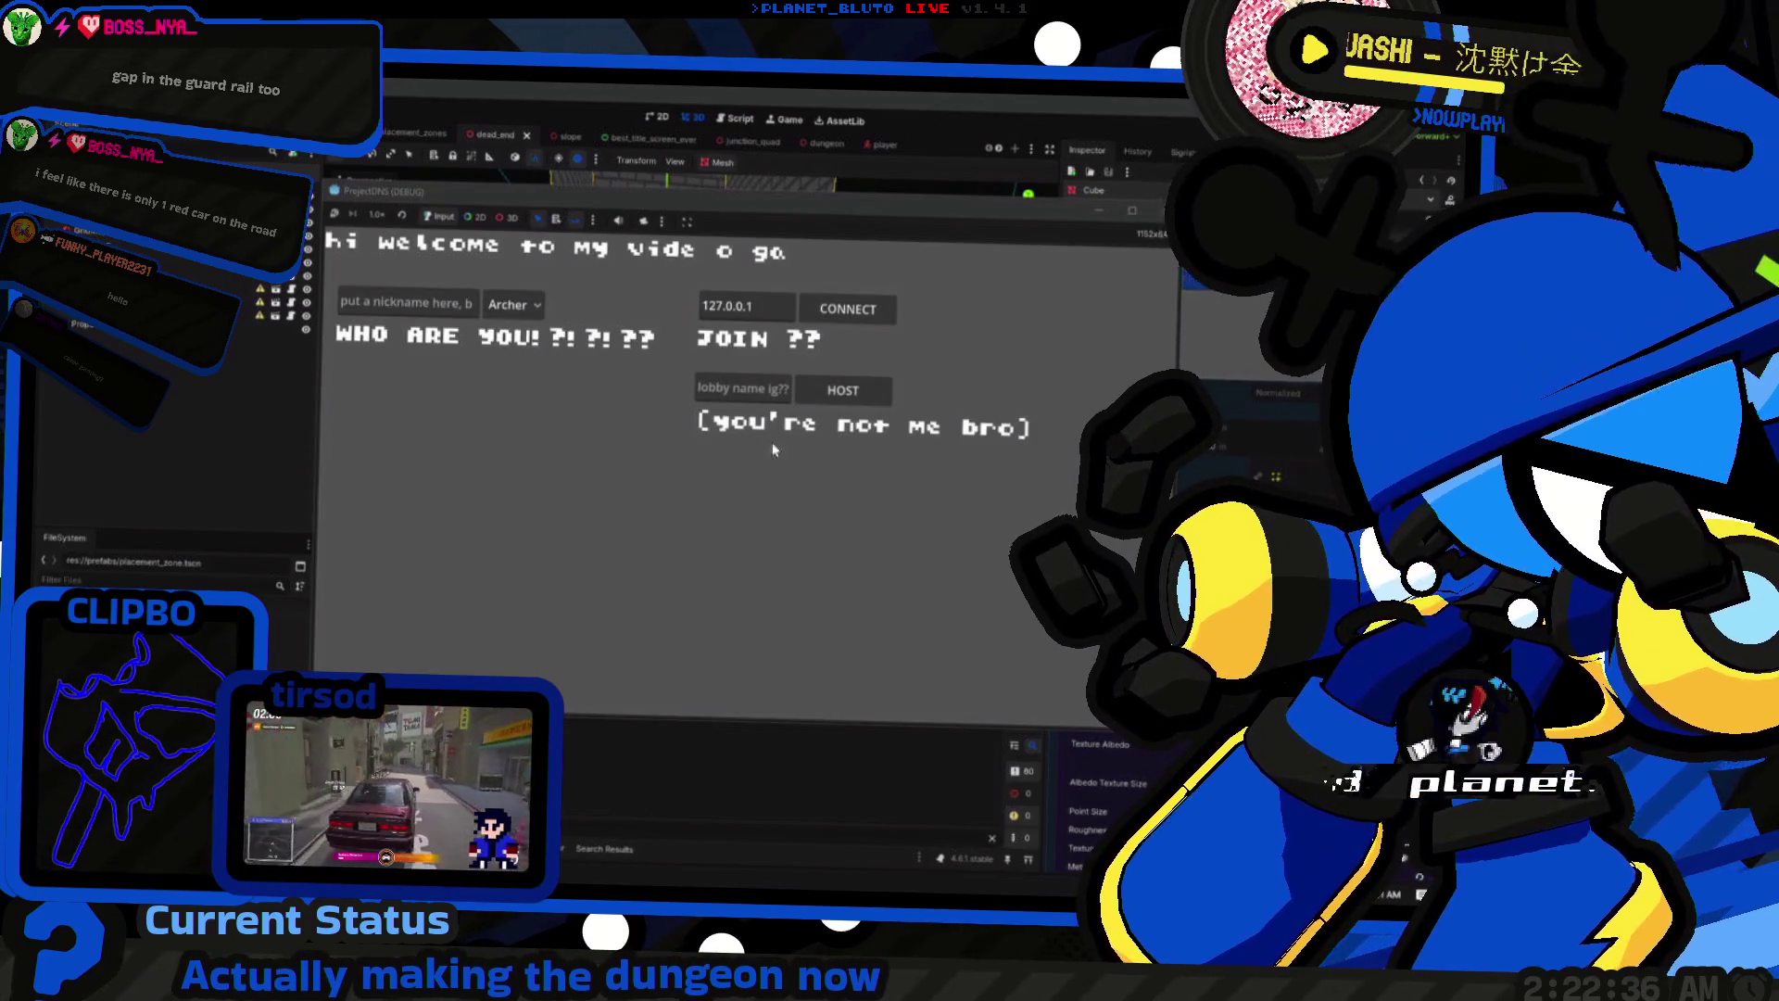
left_click(514, 304)
left_click(508, 350)
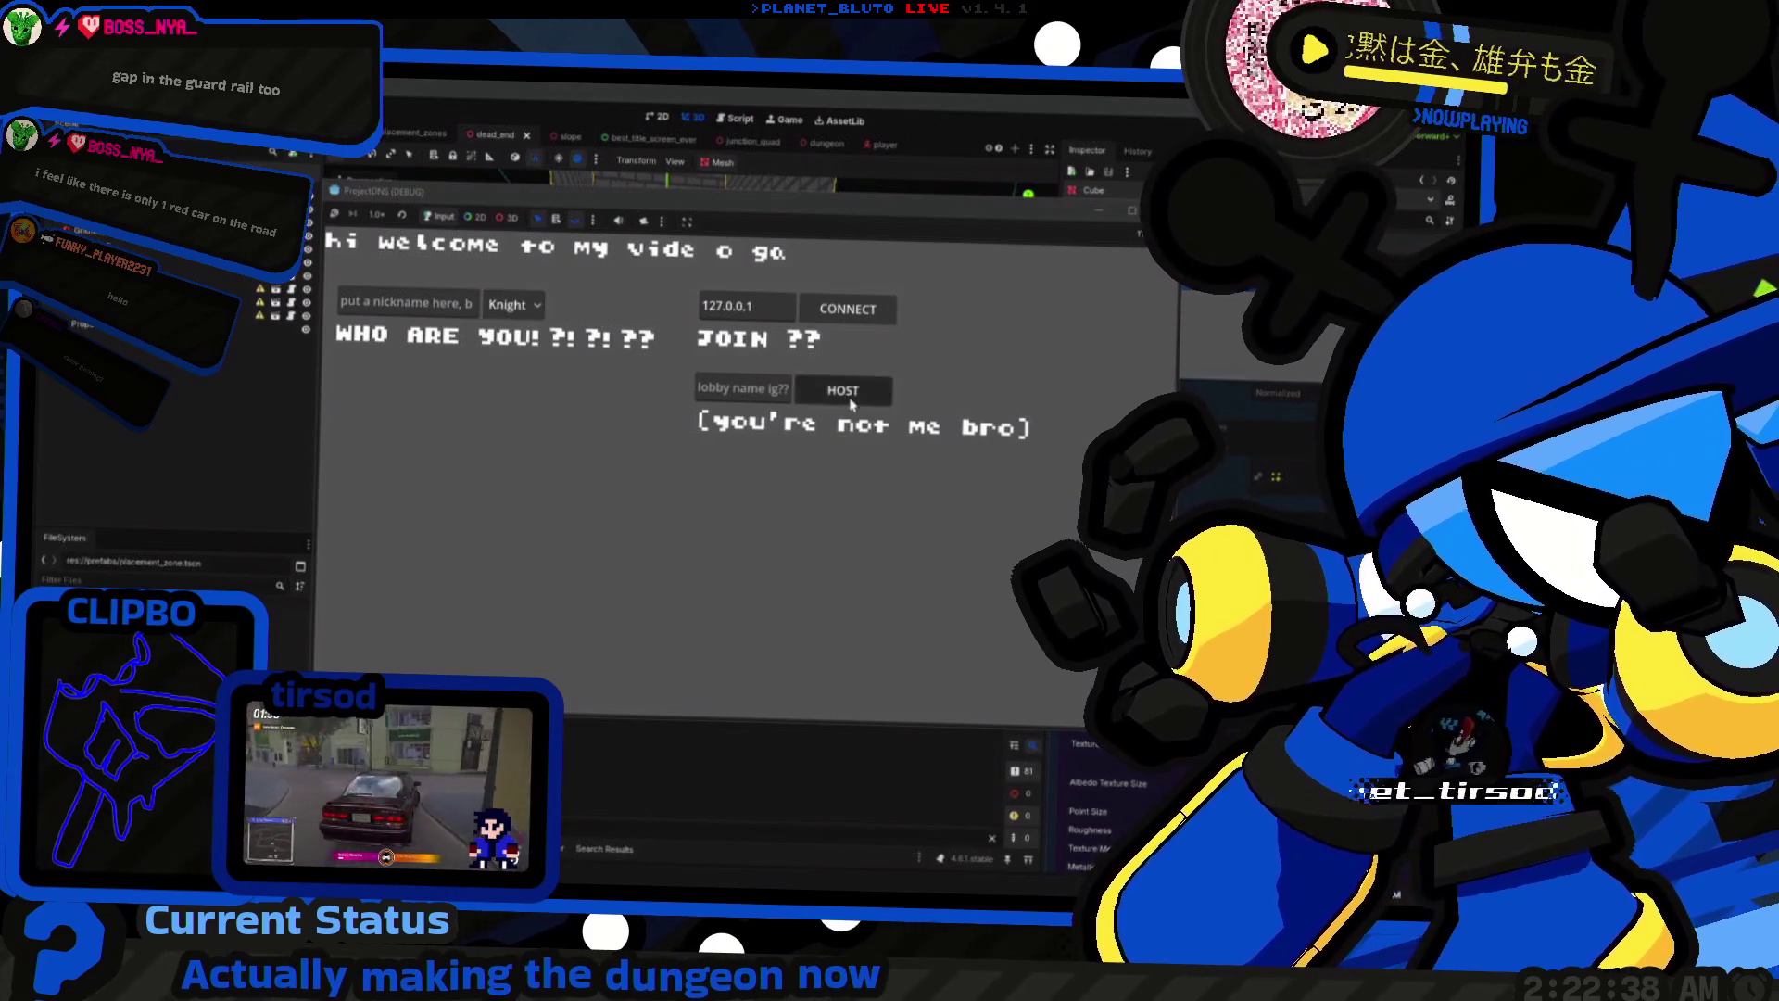
left_click(842, 391)
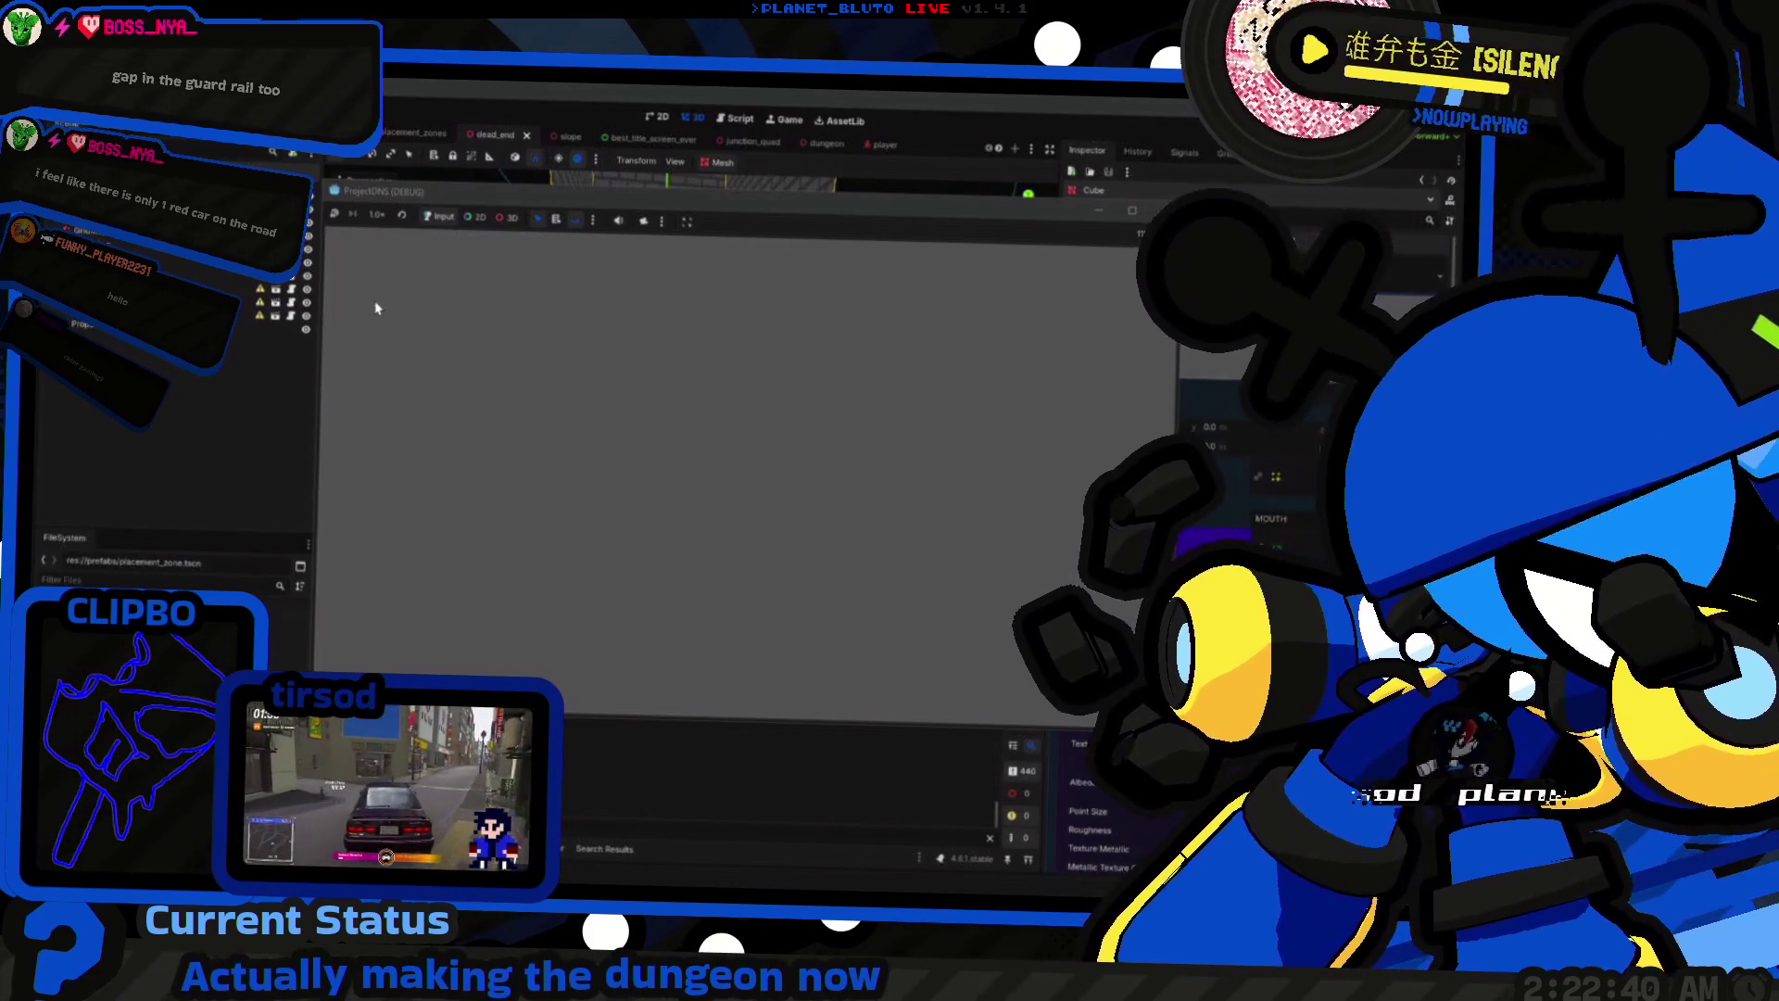
Step: Run the knight down the dark dungeon corridor toward the lit, mossy section
key("w")
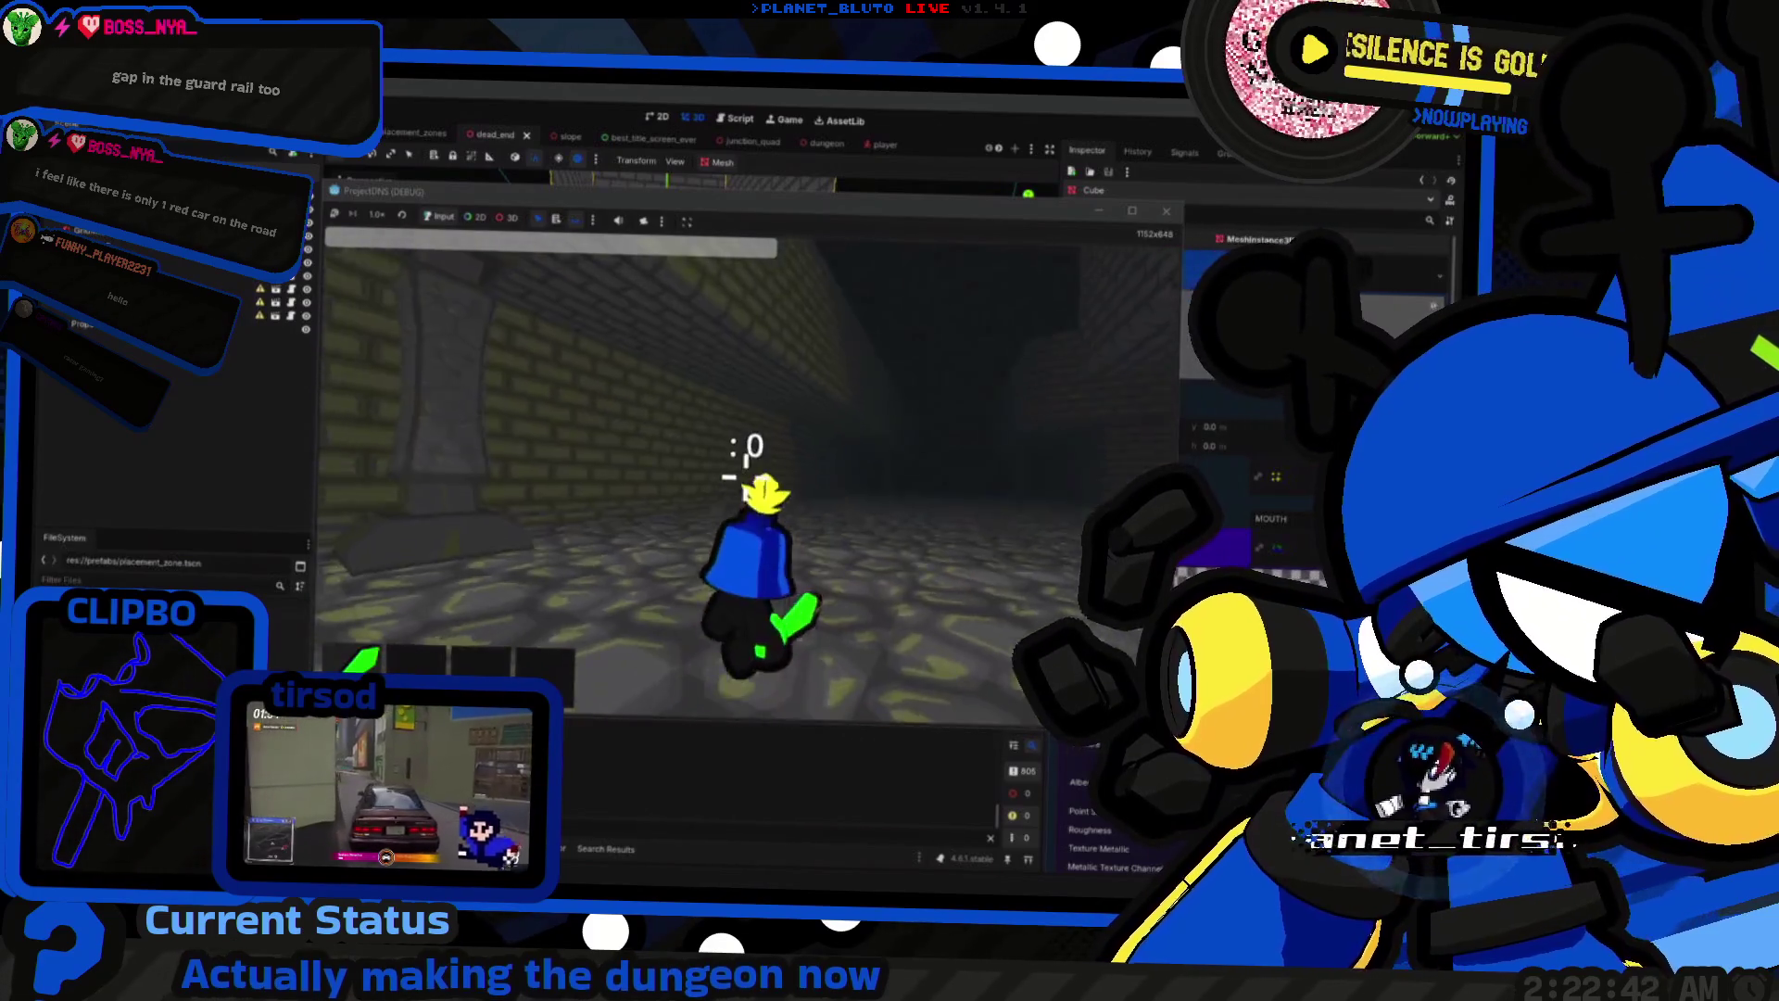
key("w")
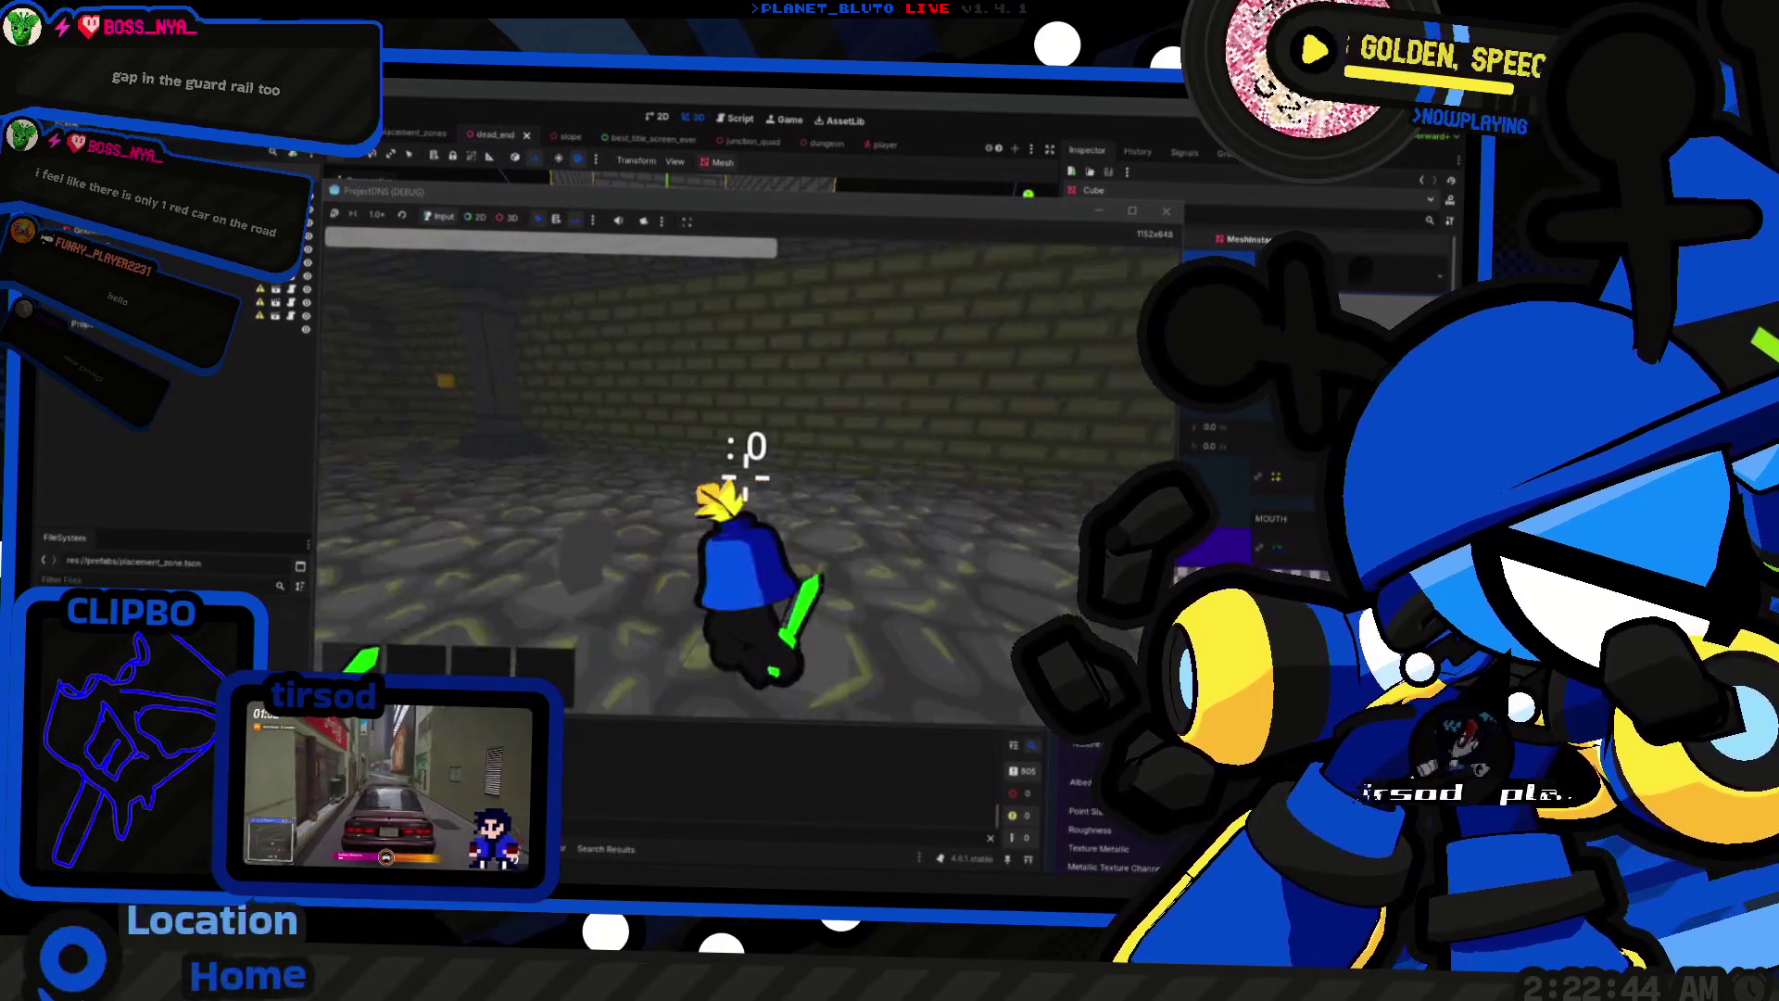
key("w")
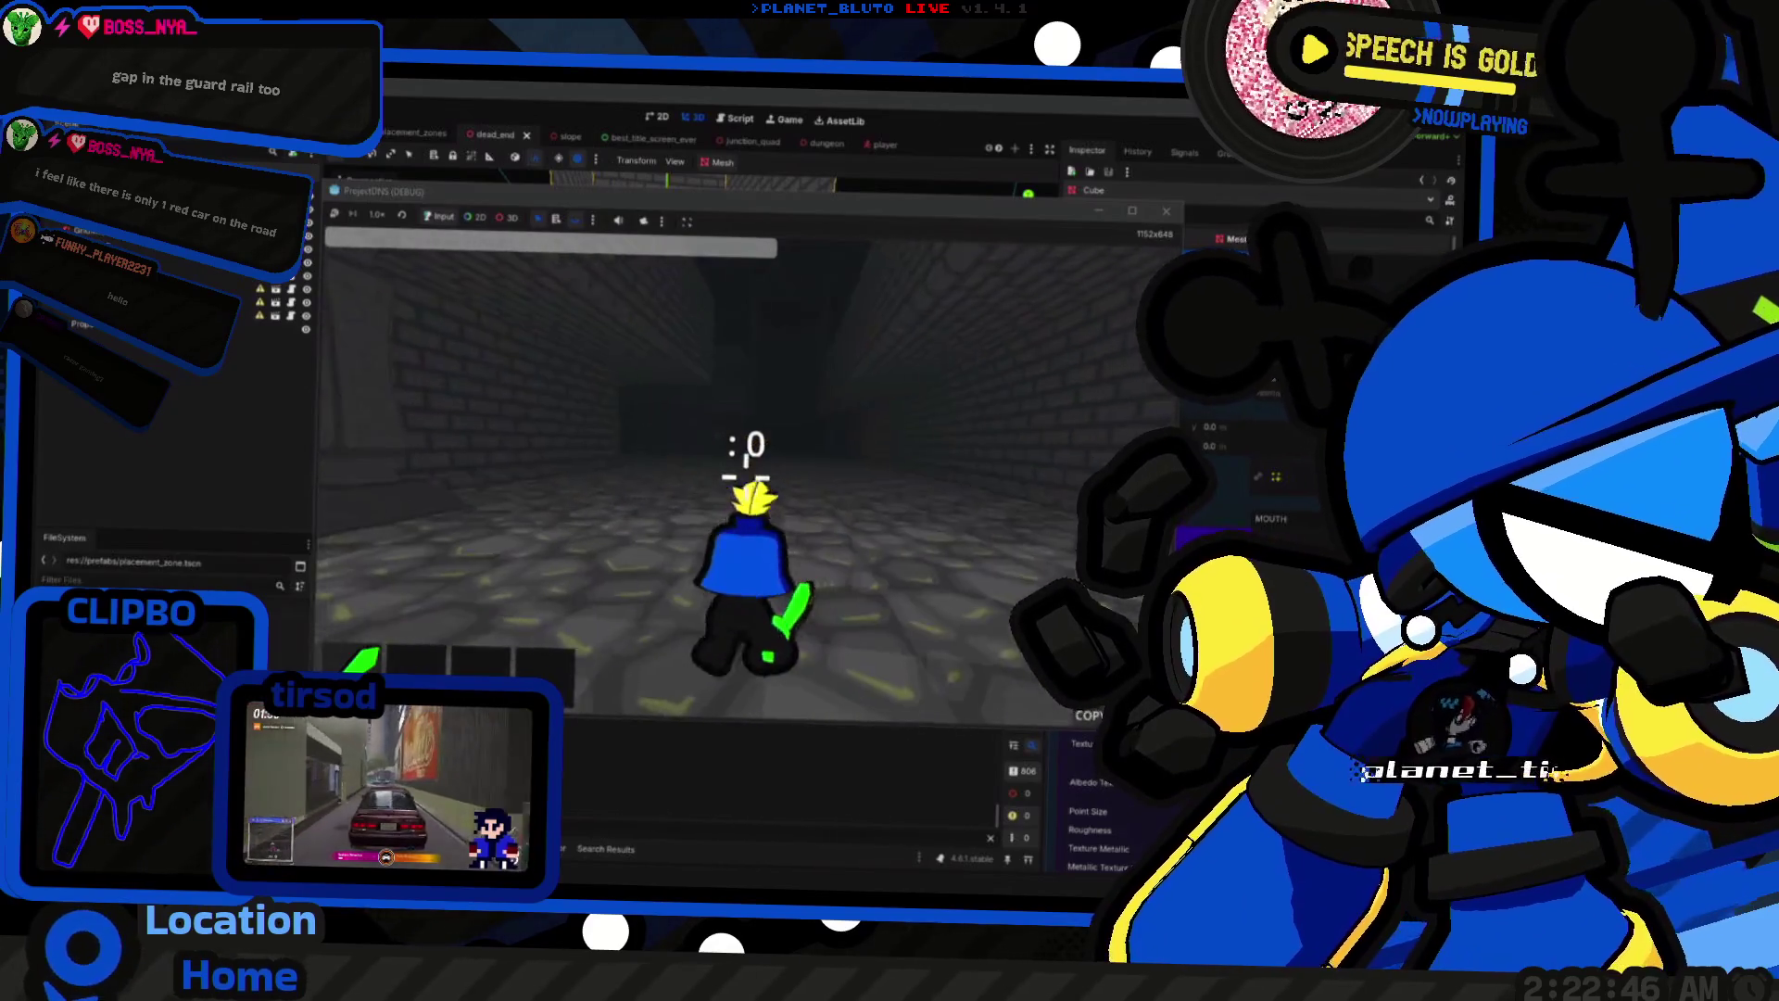
key("w")
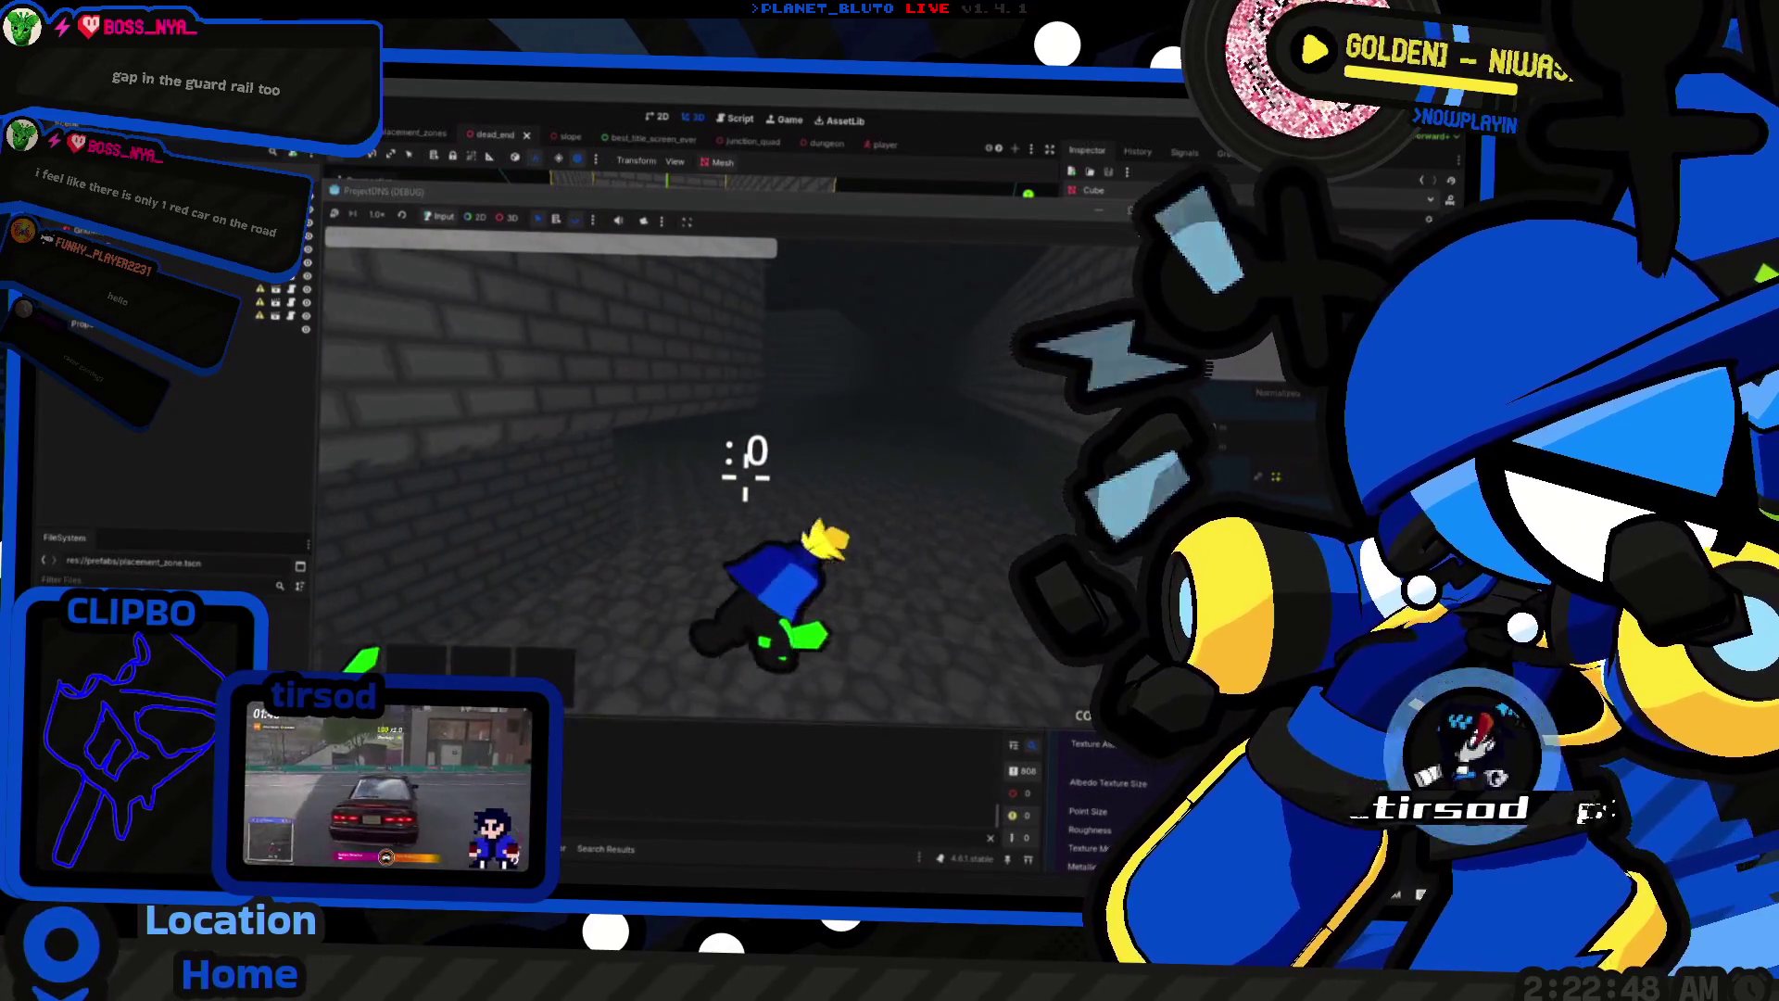
key("w")
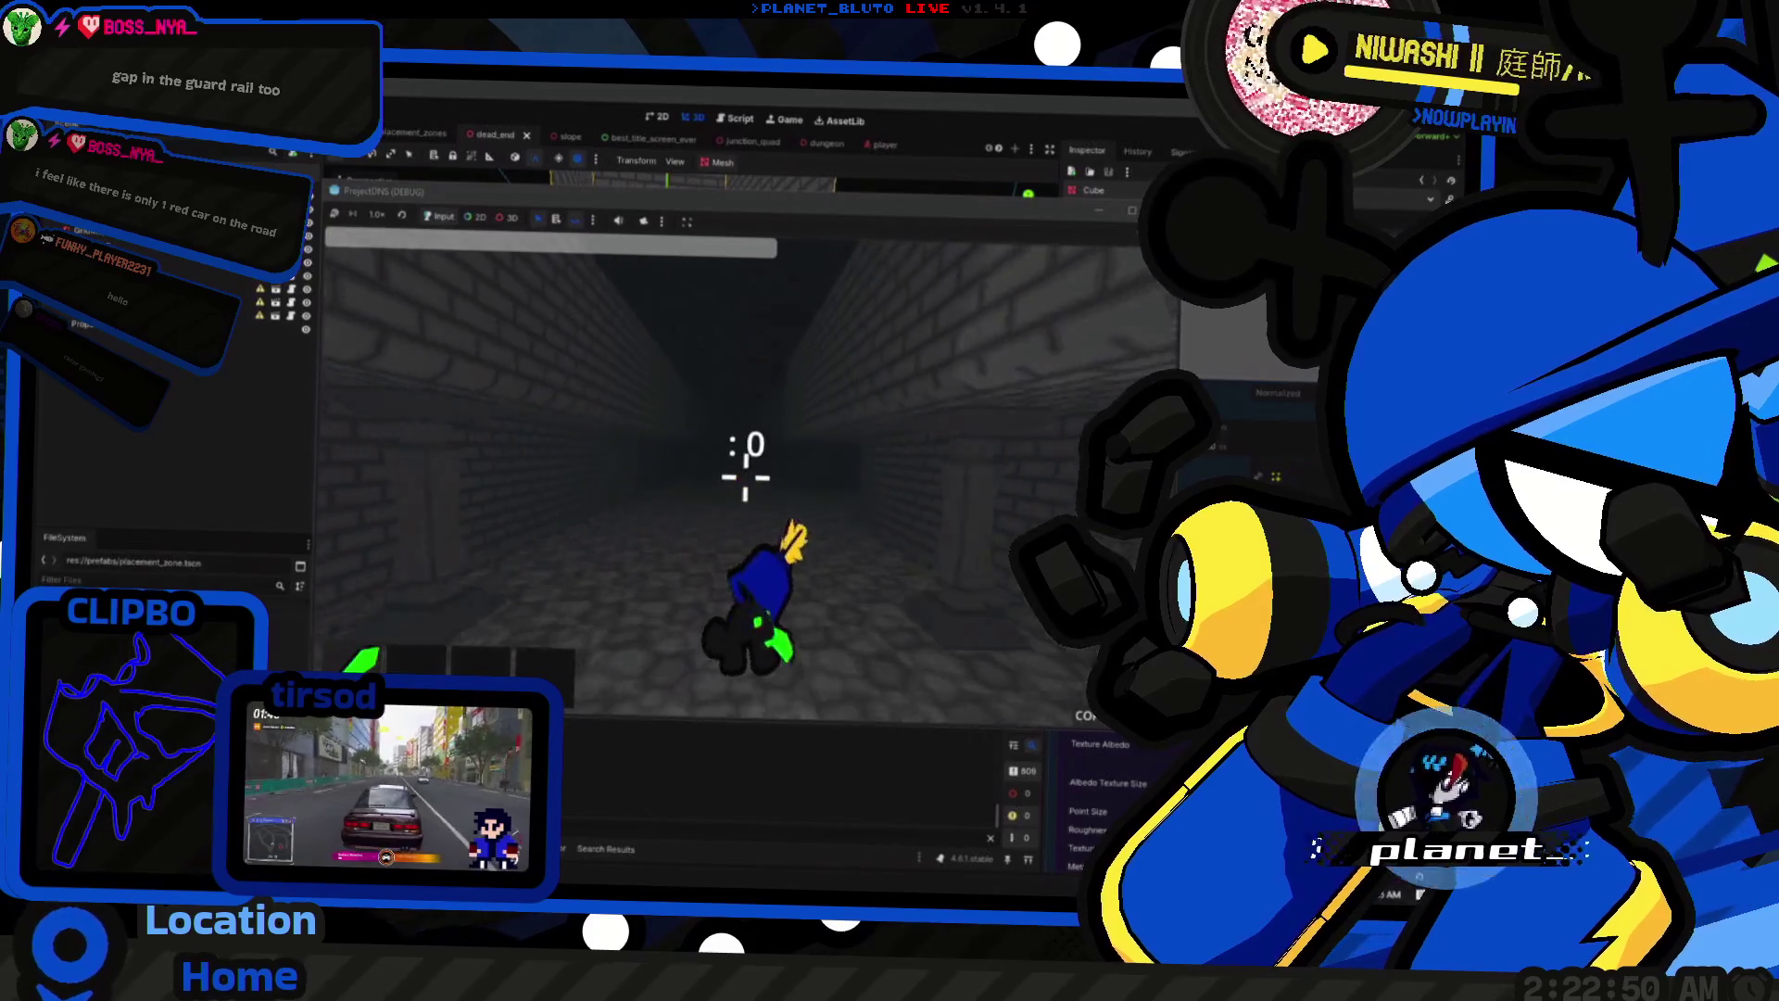
key("w")
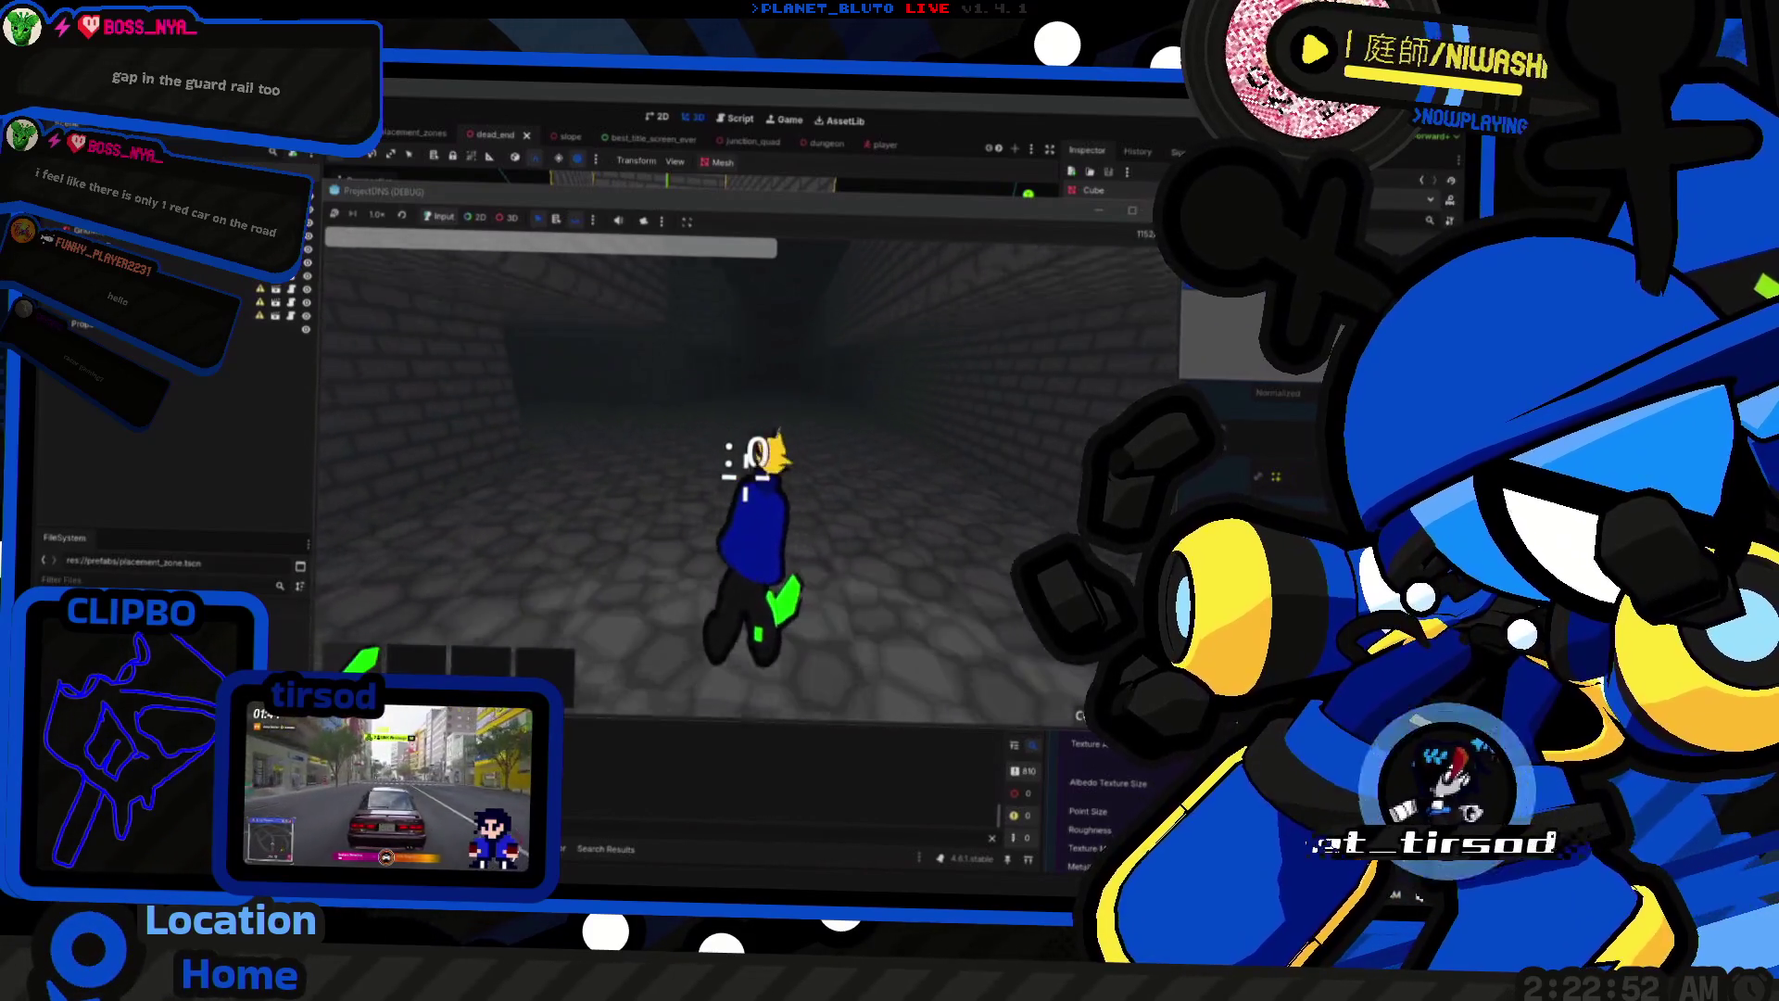
key("w")
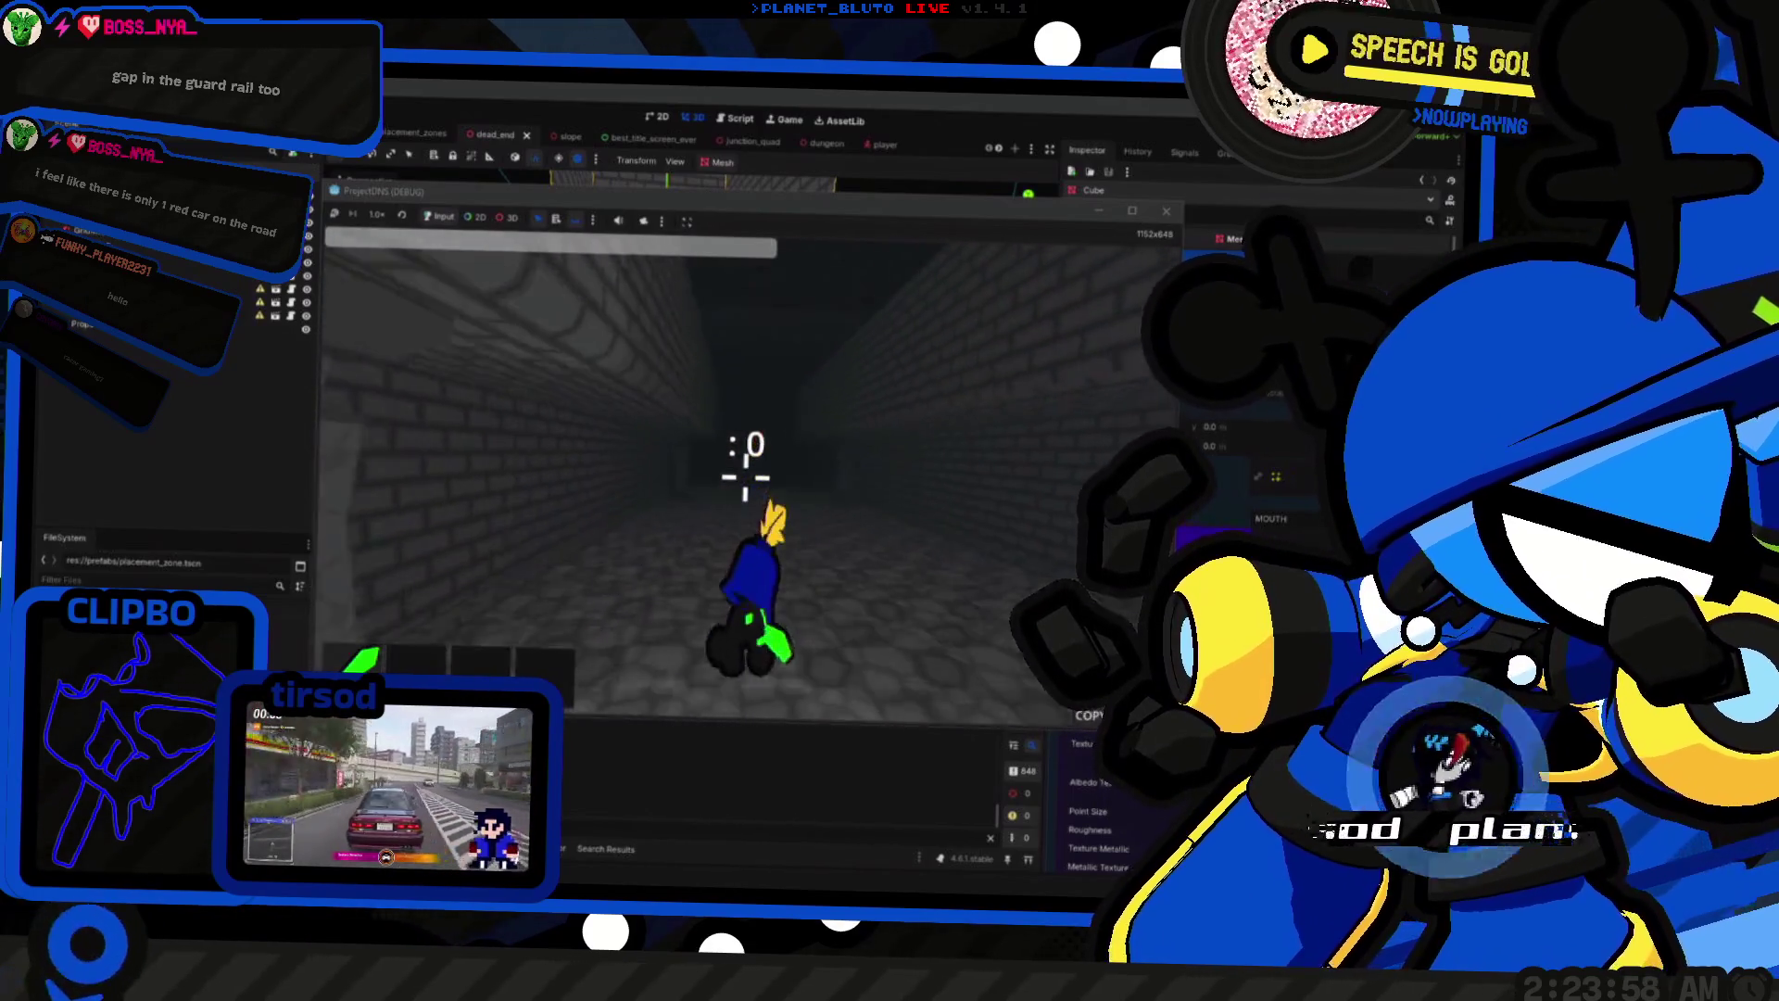
Step: Look around the torch-lit brick corridor and pillar, then close the running game
key("s")
key("w")
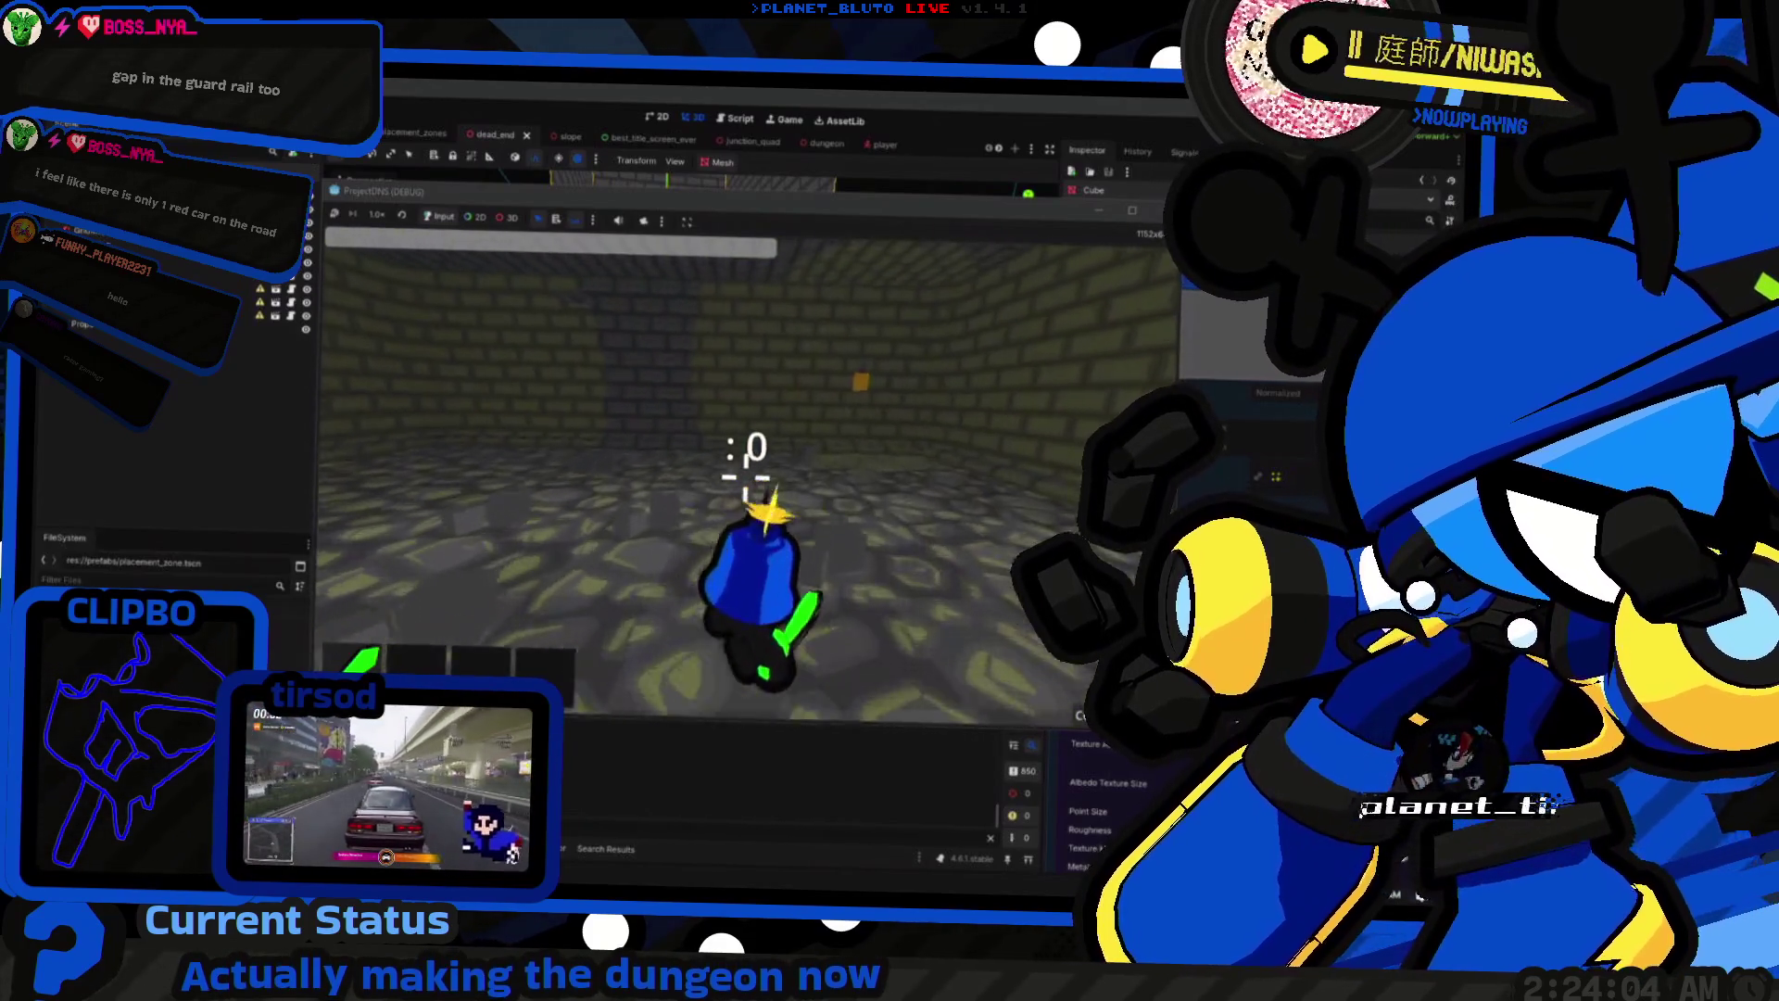
key("a")
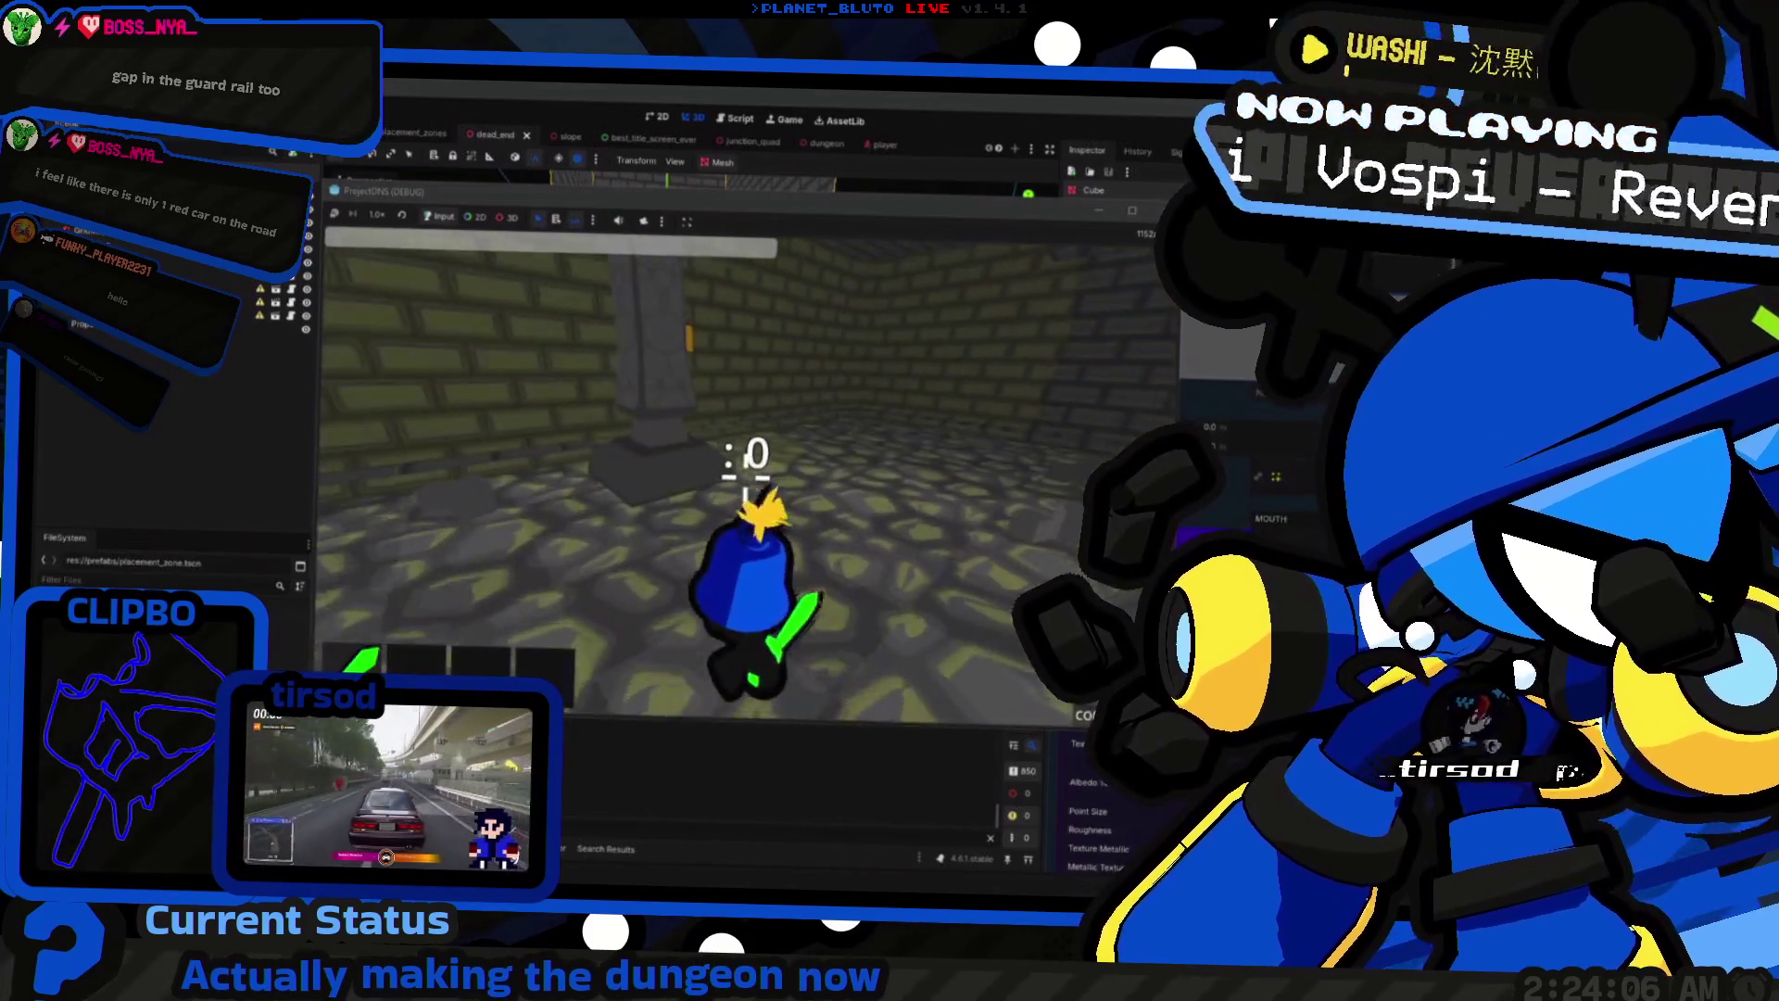
key("d")
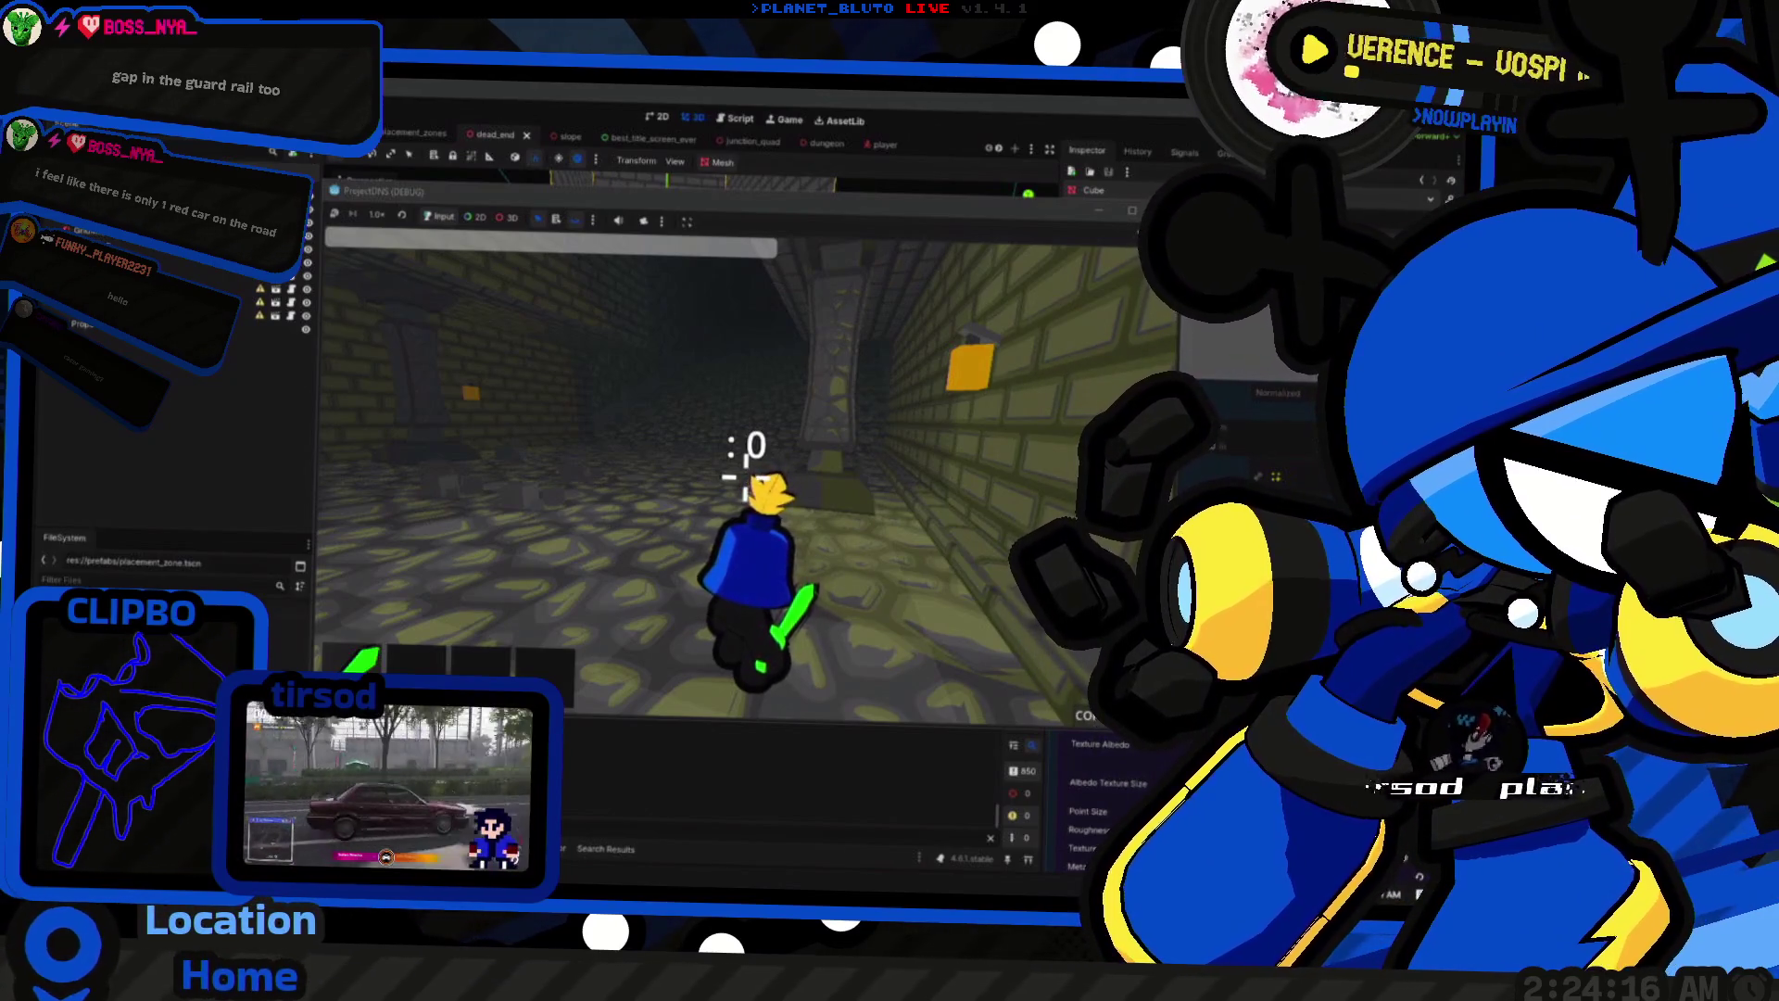
key("Escape")
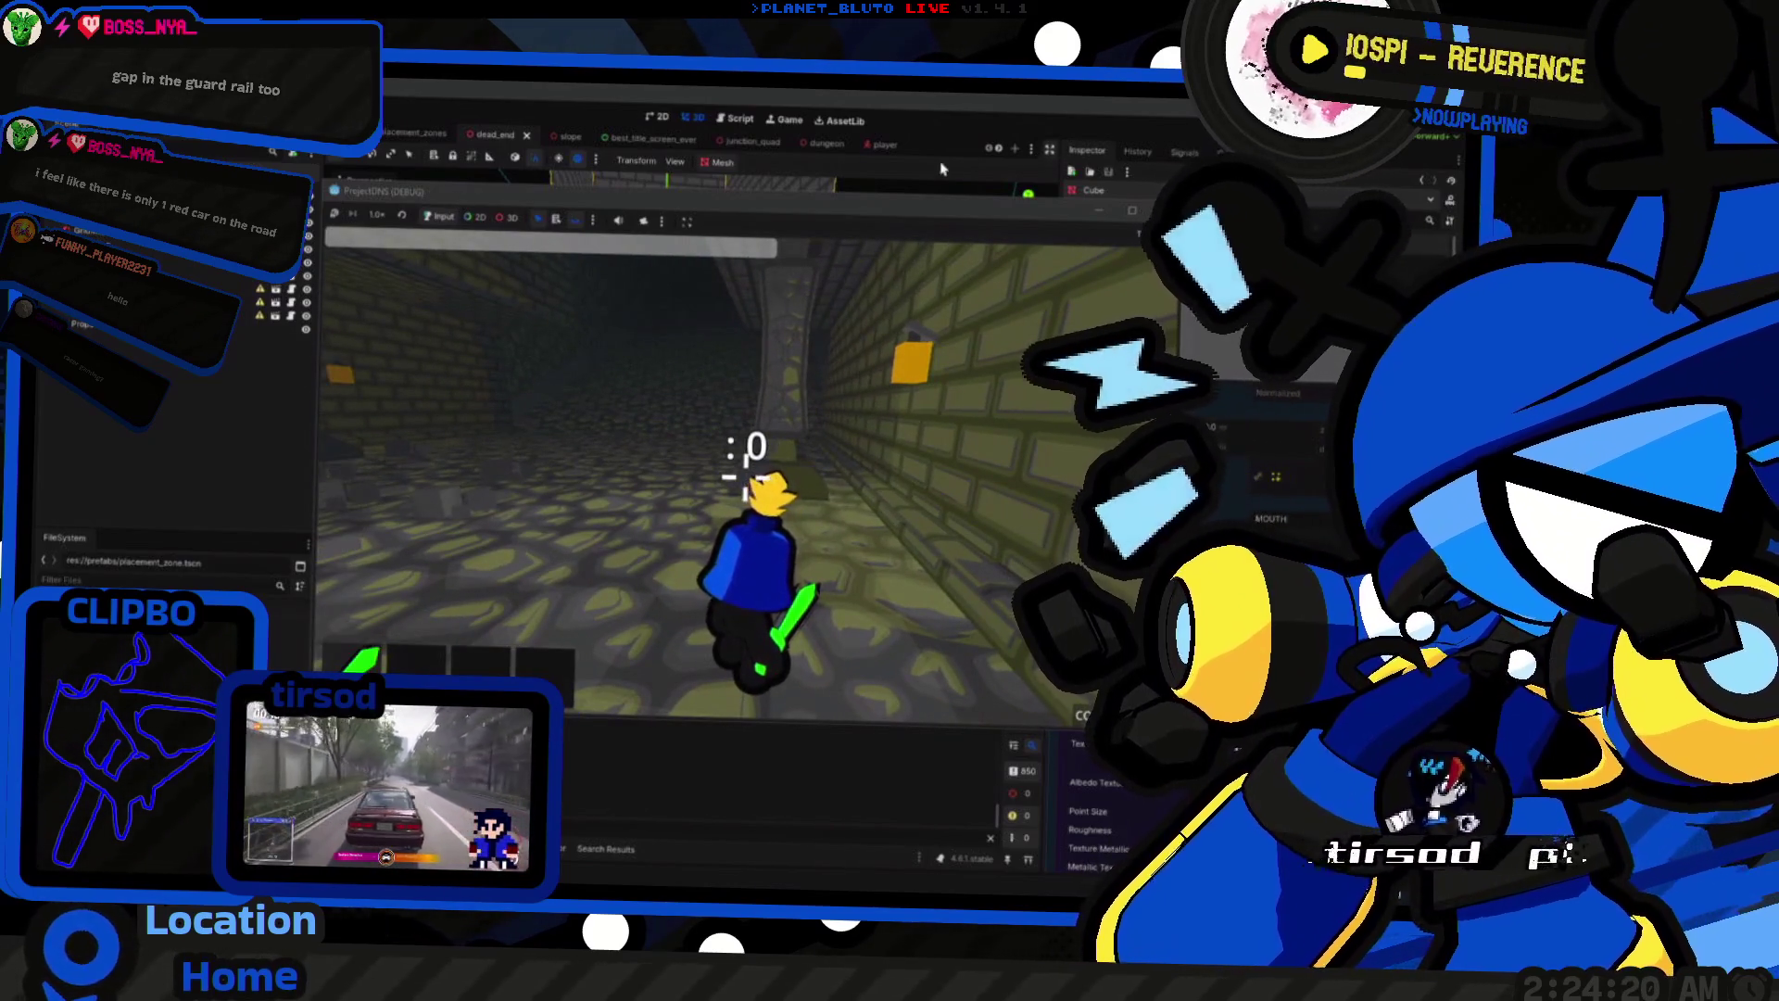
left_click(876, 144)
Step: Open the player scene, browse its node tree, and search project resources for 'name_tag'
left_click(876, 143)
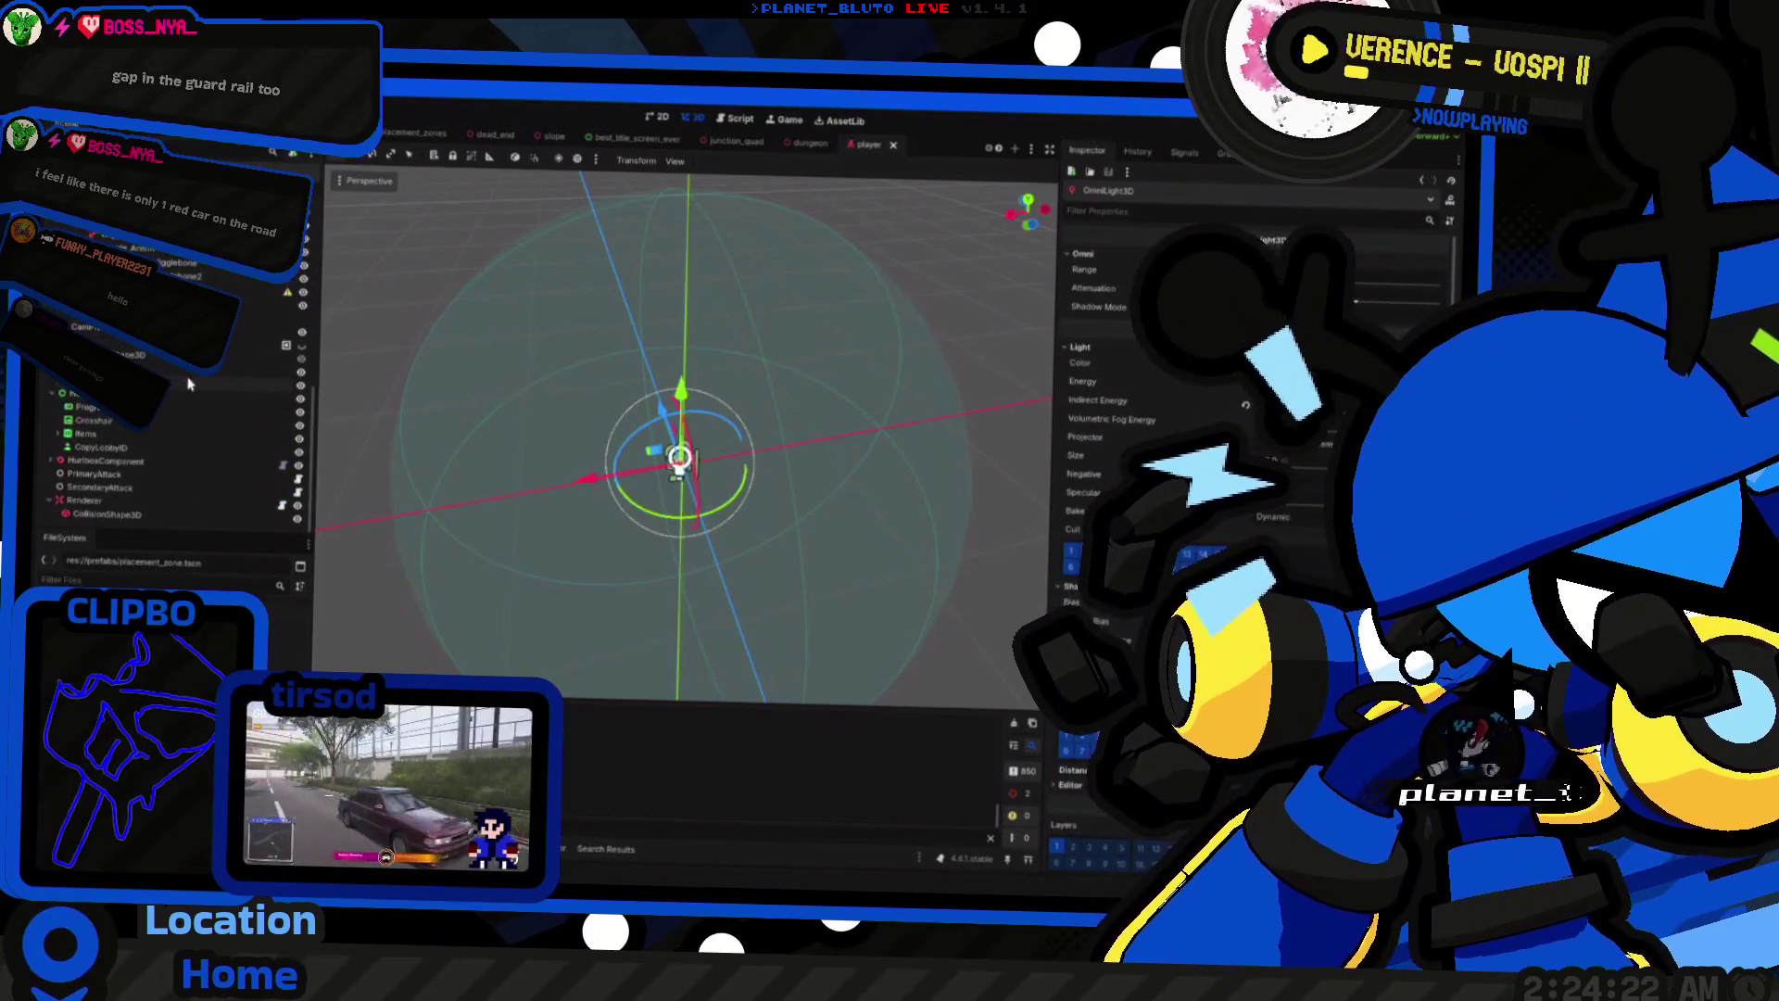
scroll(244, 394, "down", 5)
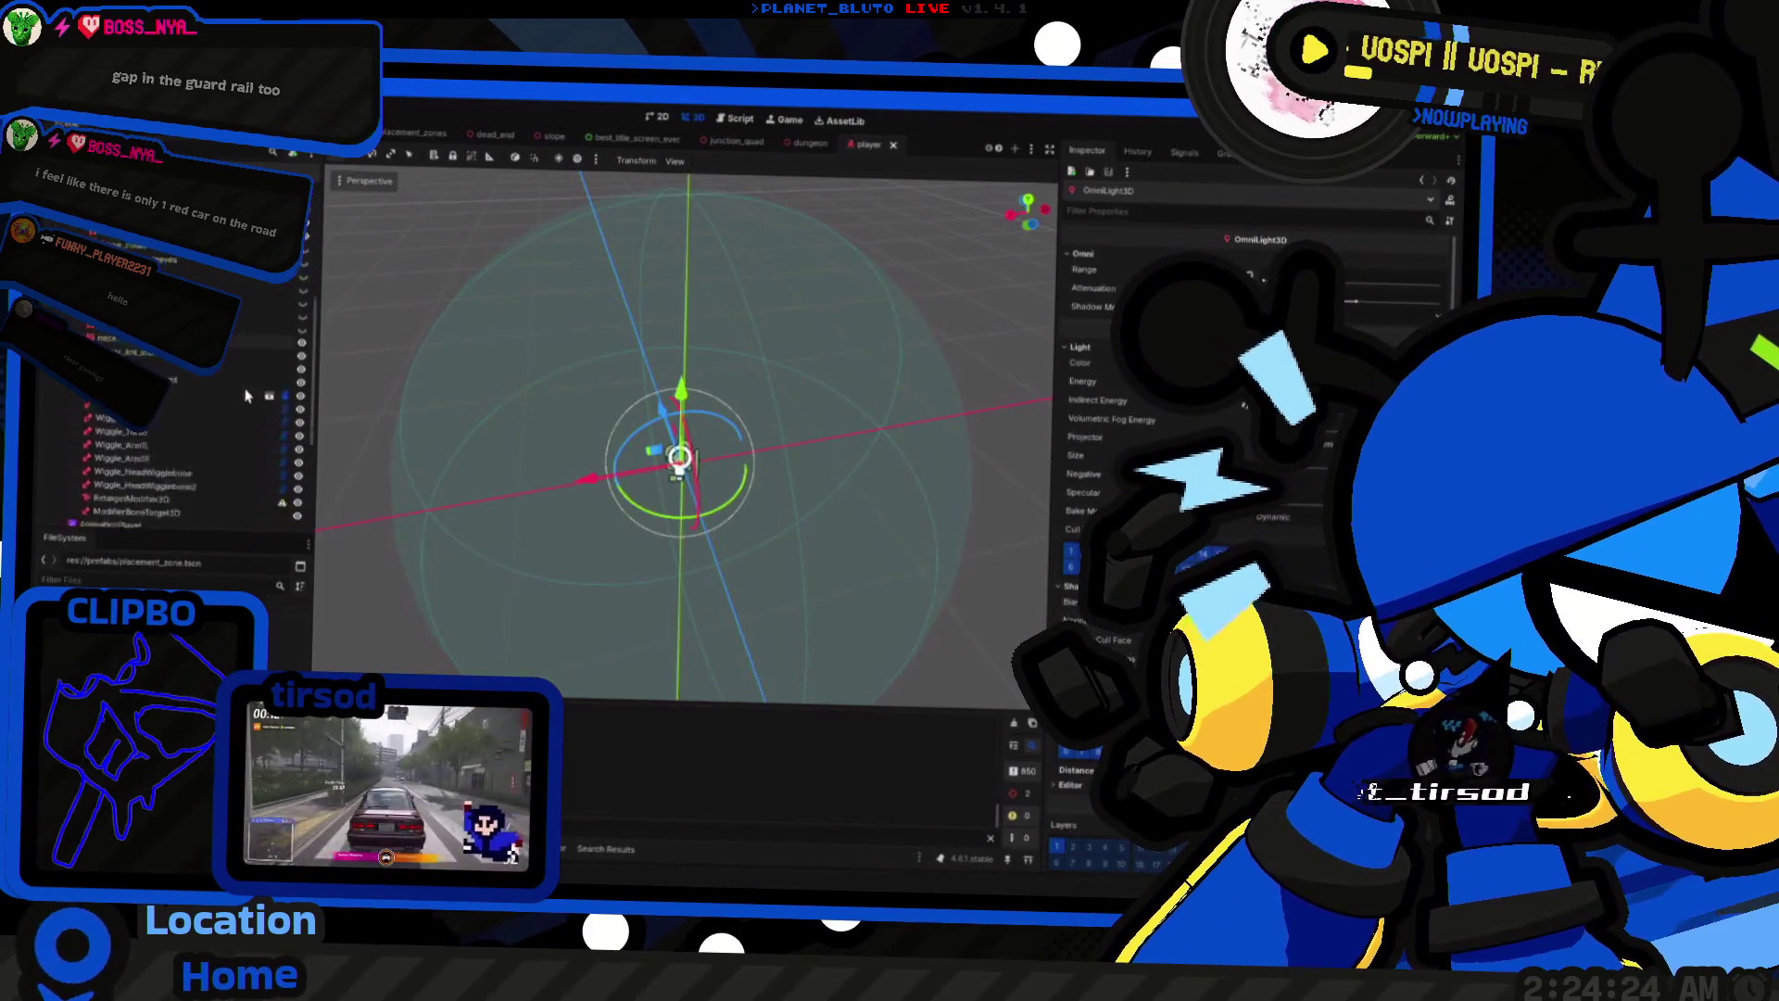
scroll(246, 400, "up", 5)
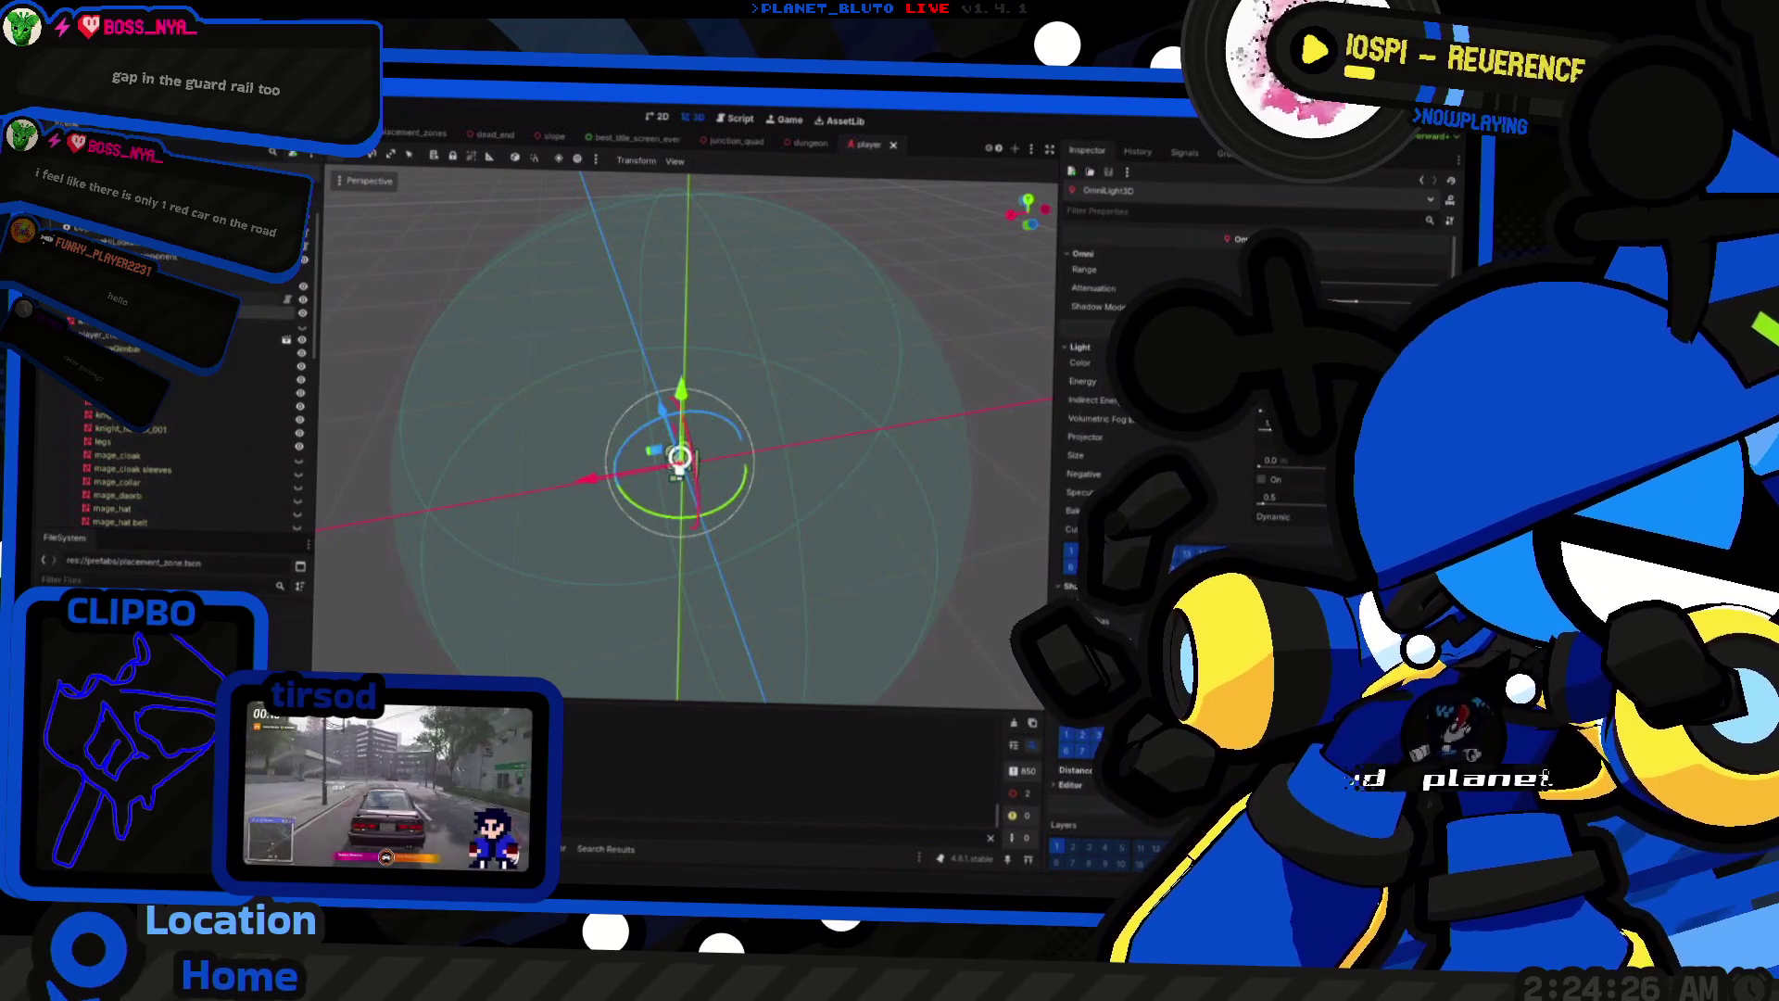
scroll(245, 361, "down", 5)
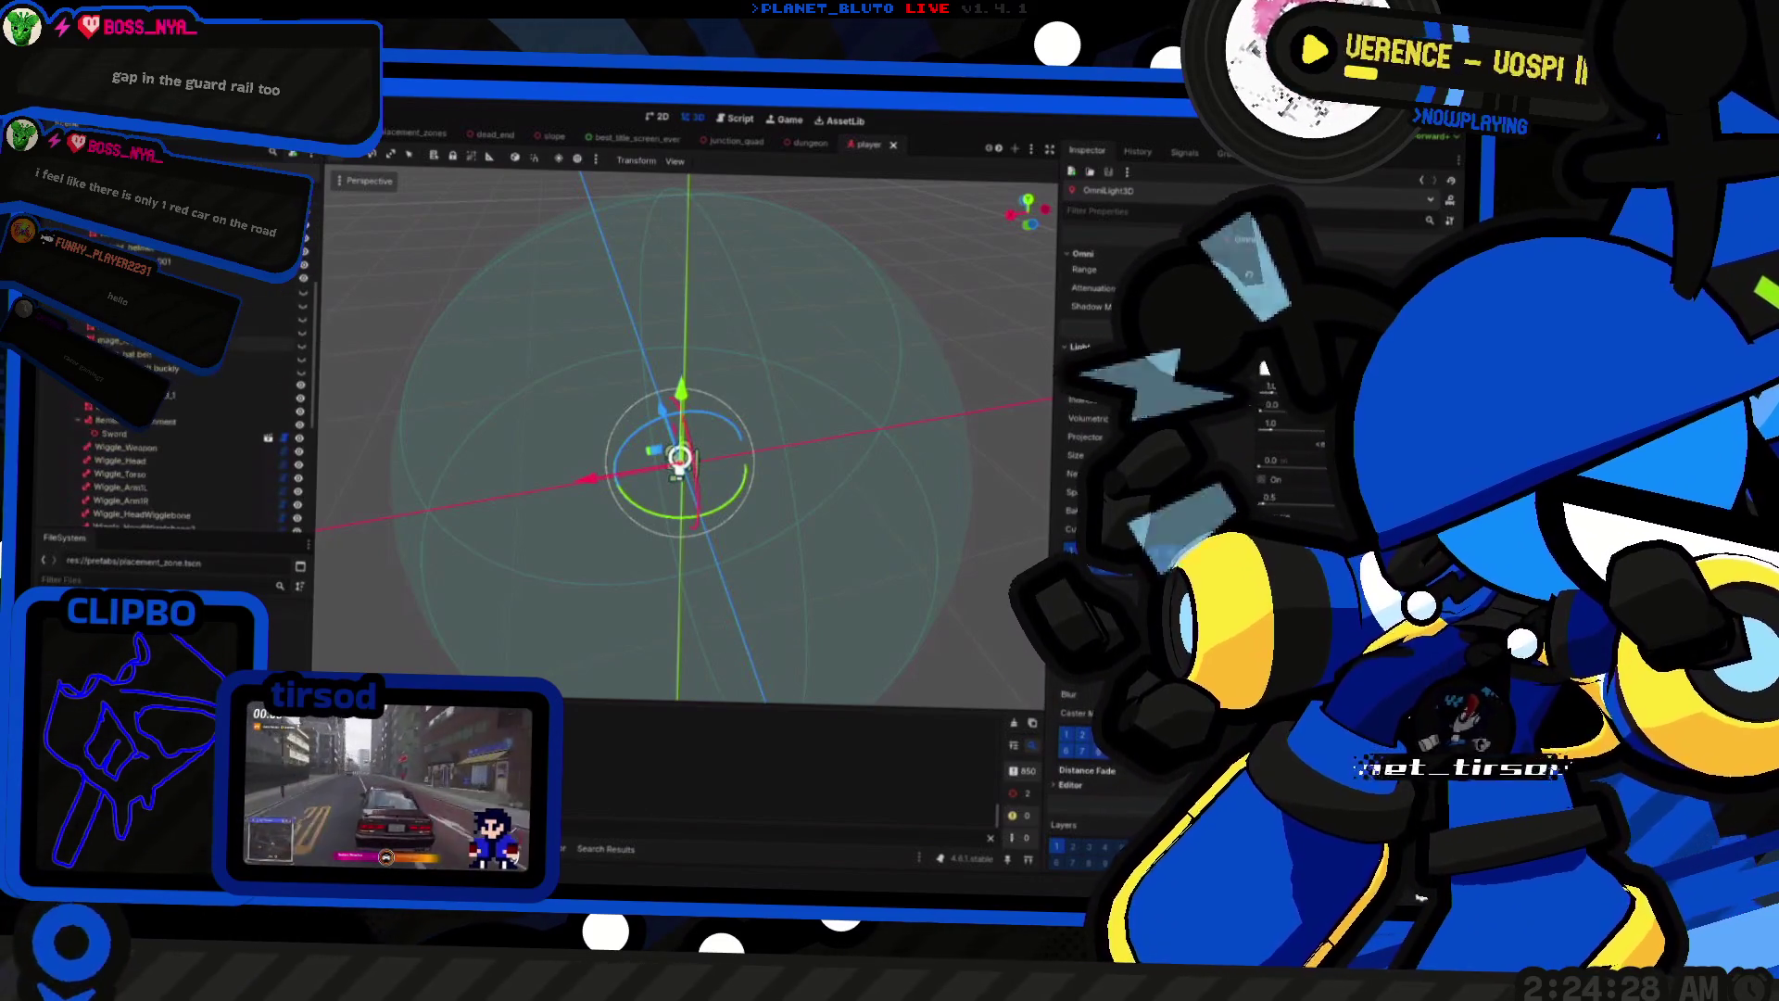
scroll(129, 441, "down", 5)
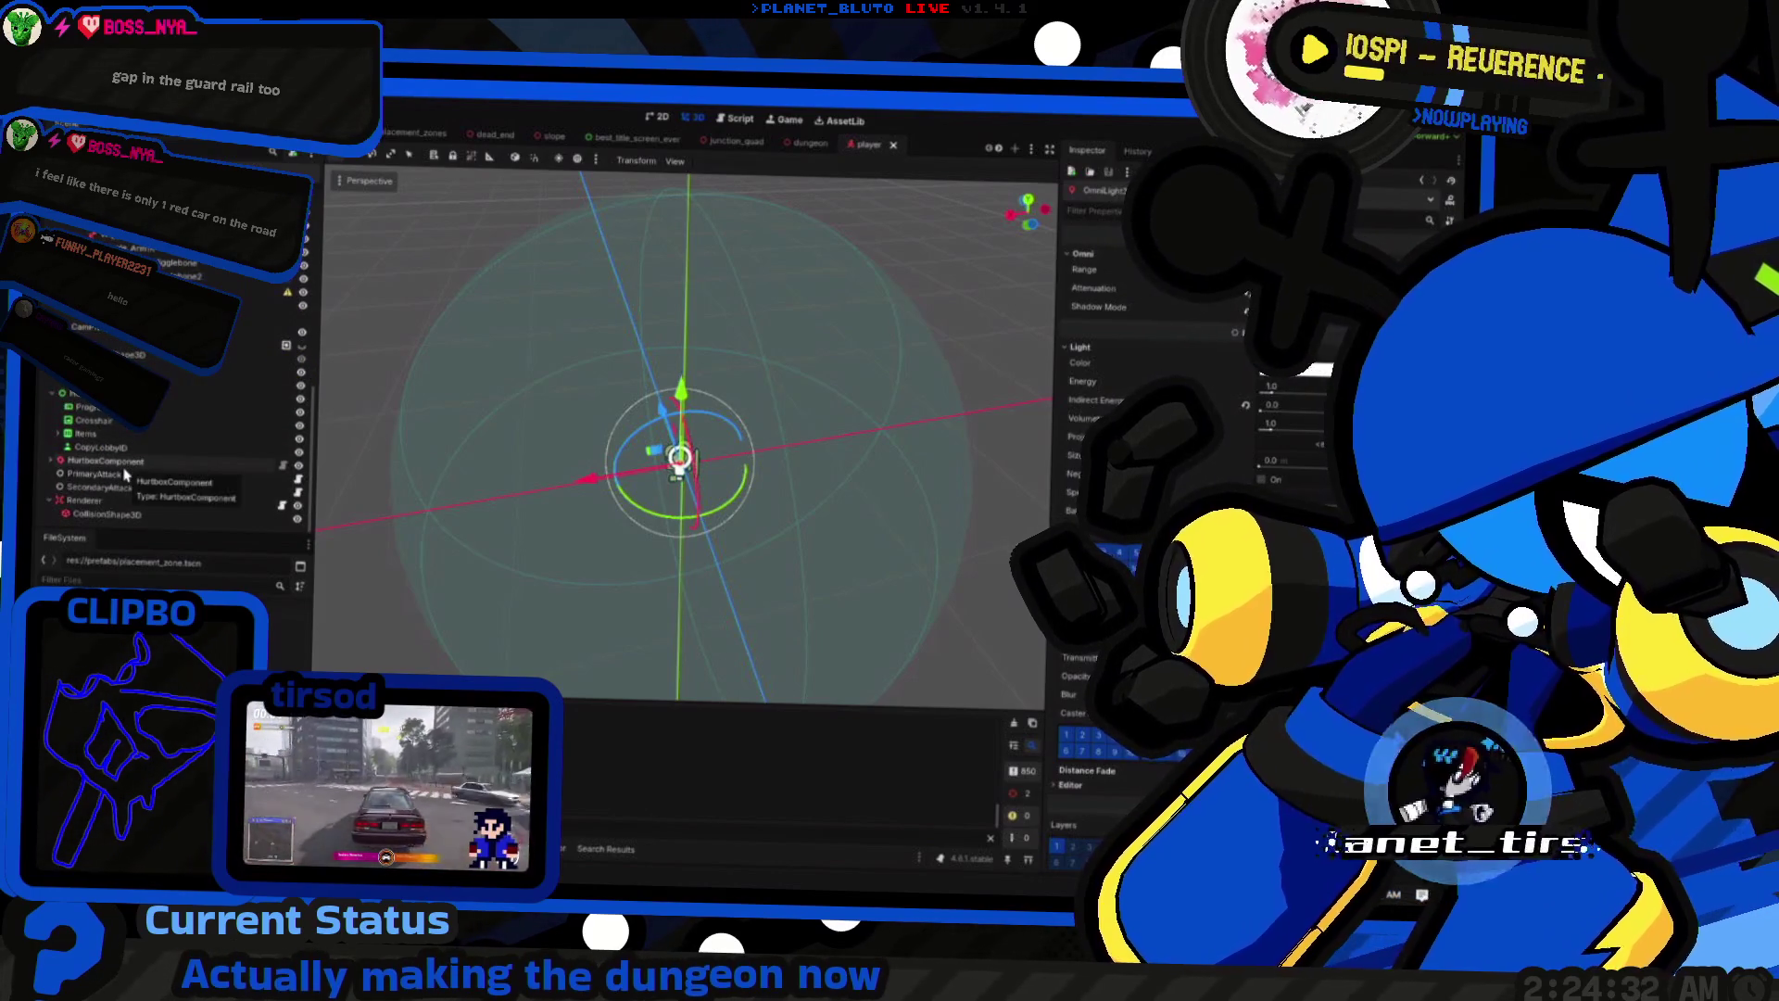
scroll(139, 454, "up", 8)
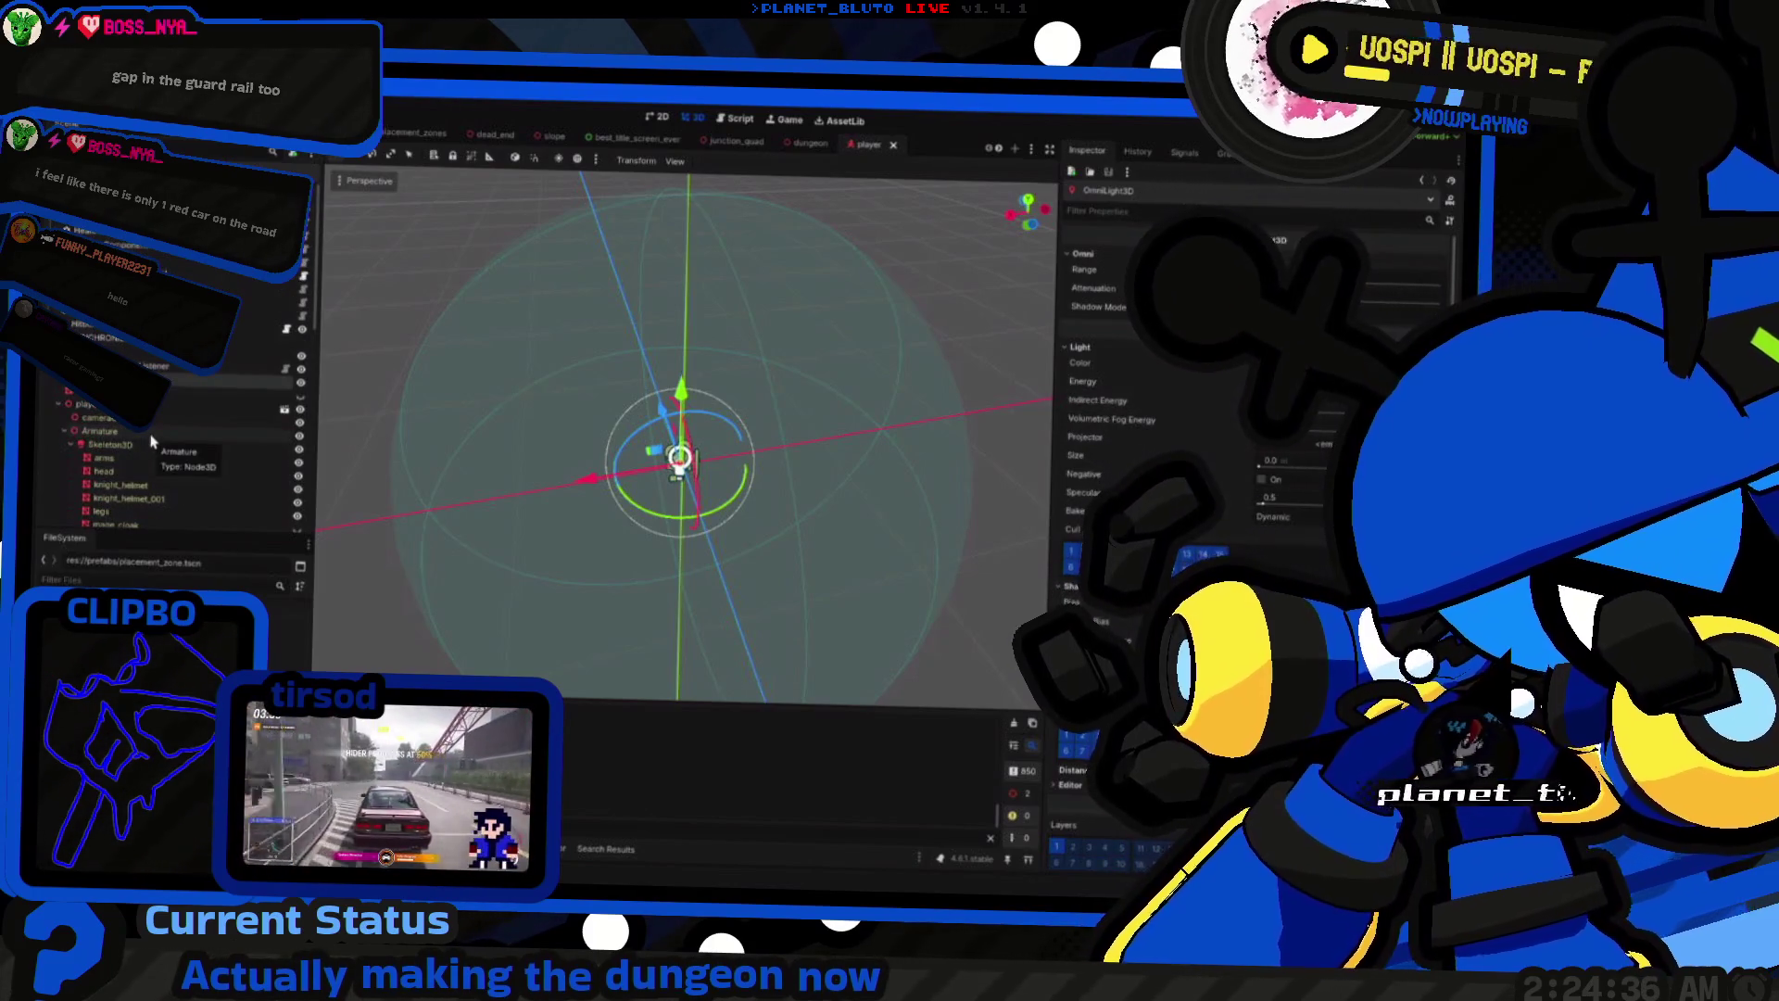
key("alt+shift+o")
type("name_tag")
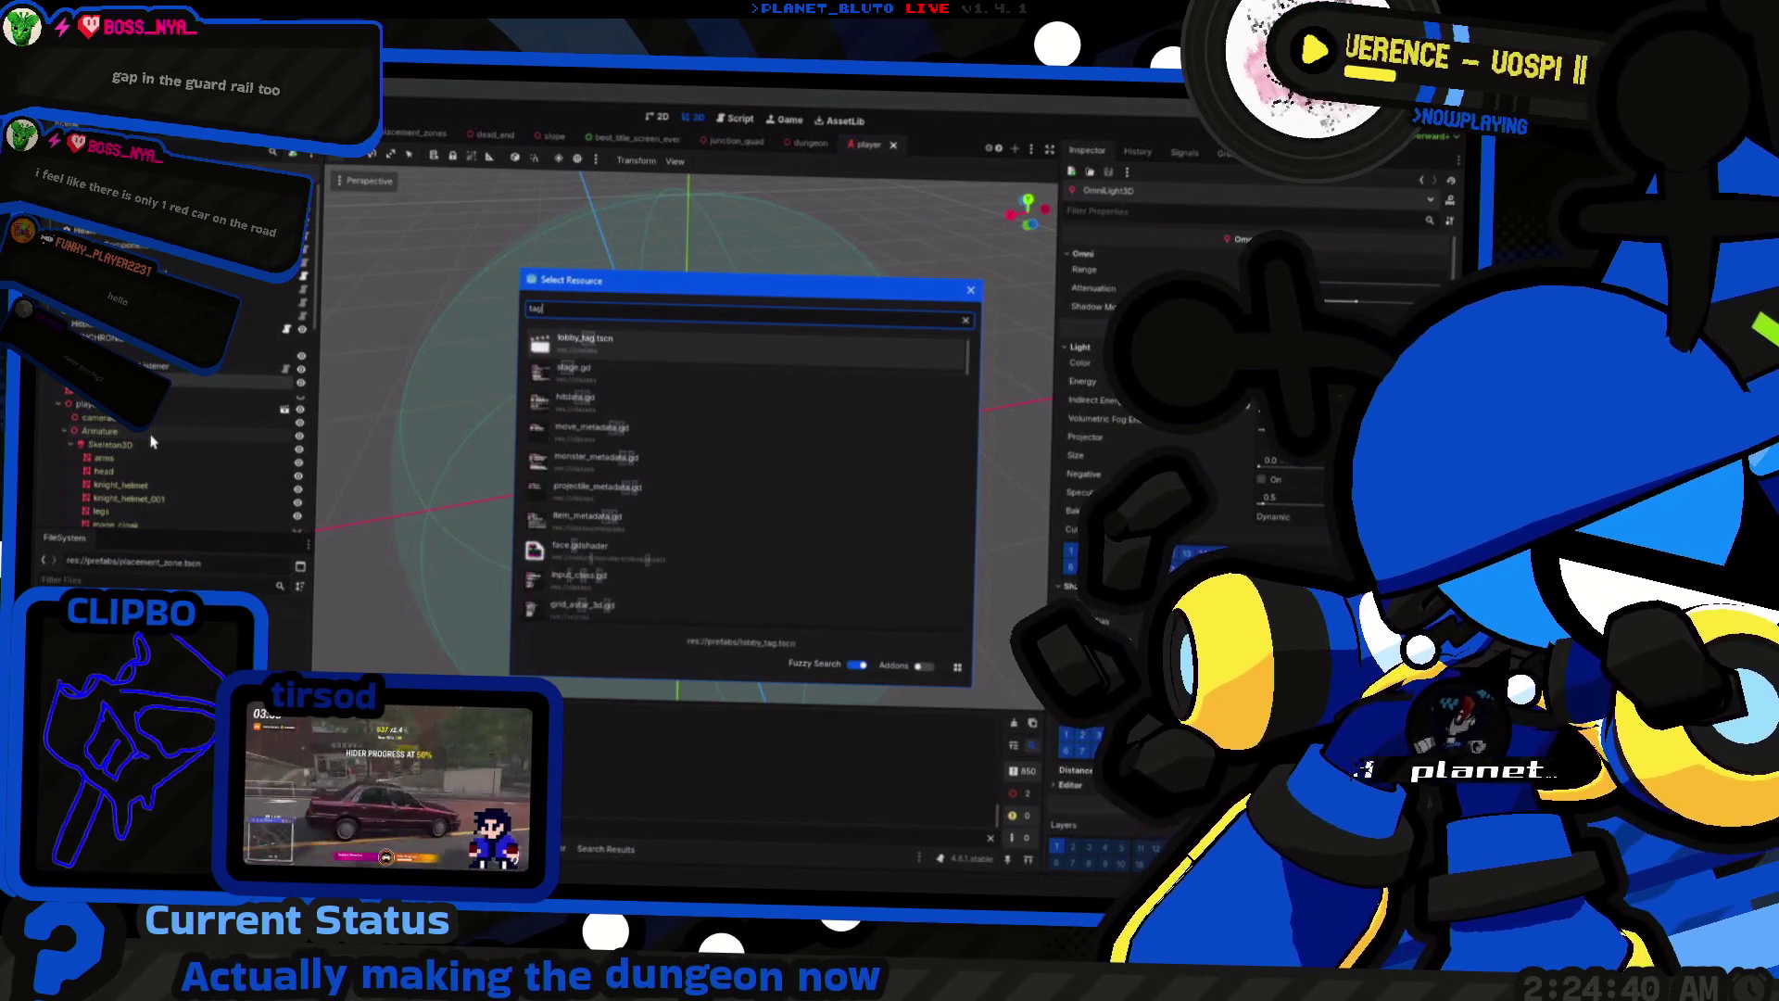
Step: Open lobby_tag.tscn, select its PLAYER_NAME: 0 Label3D, and run the game
key("Return")
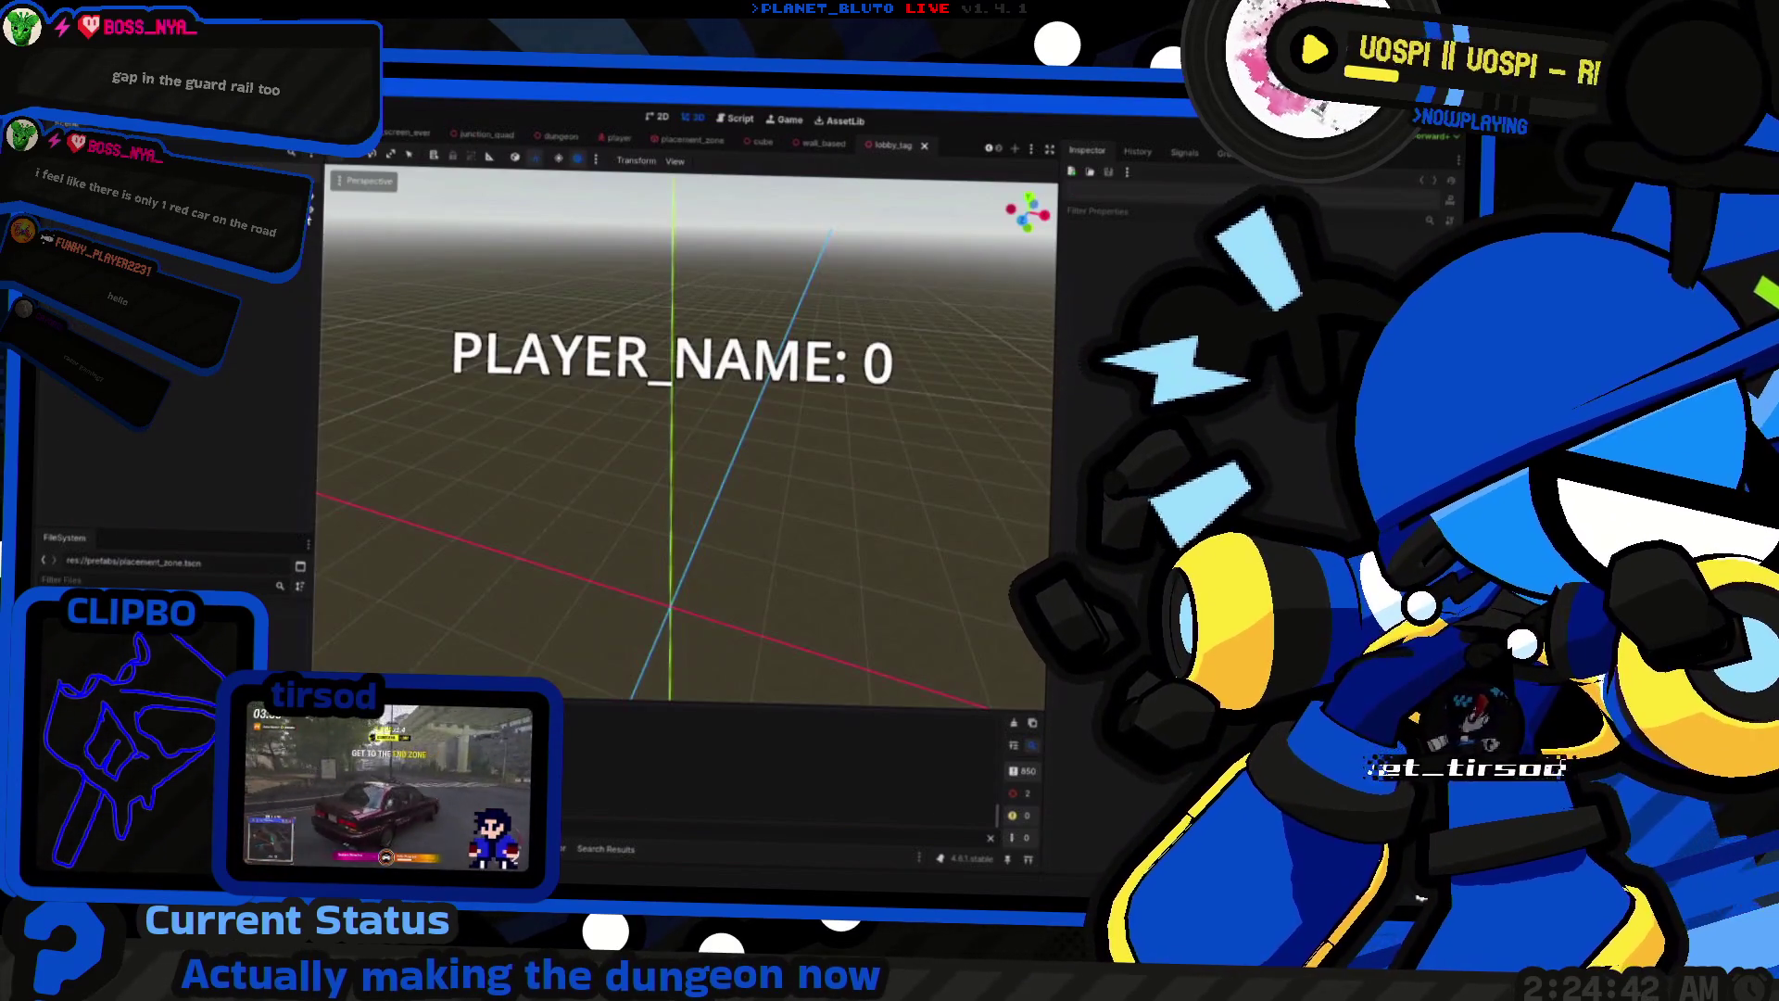
left_click(612, 361)
key("F5")
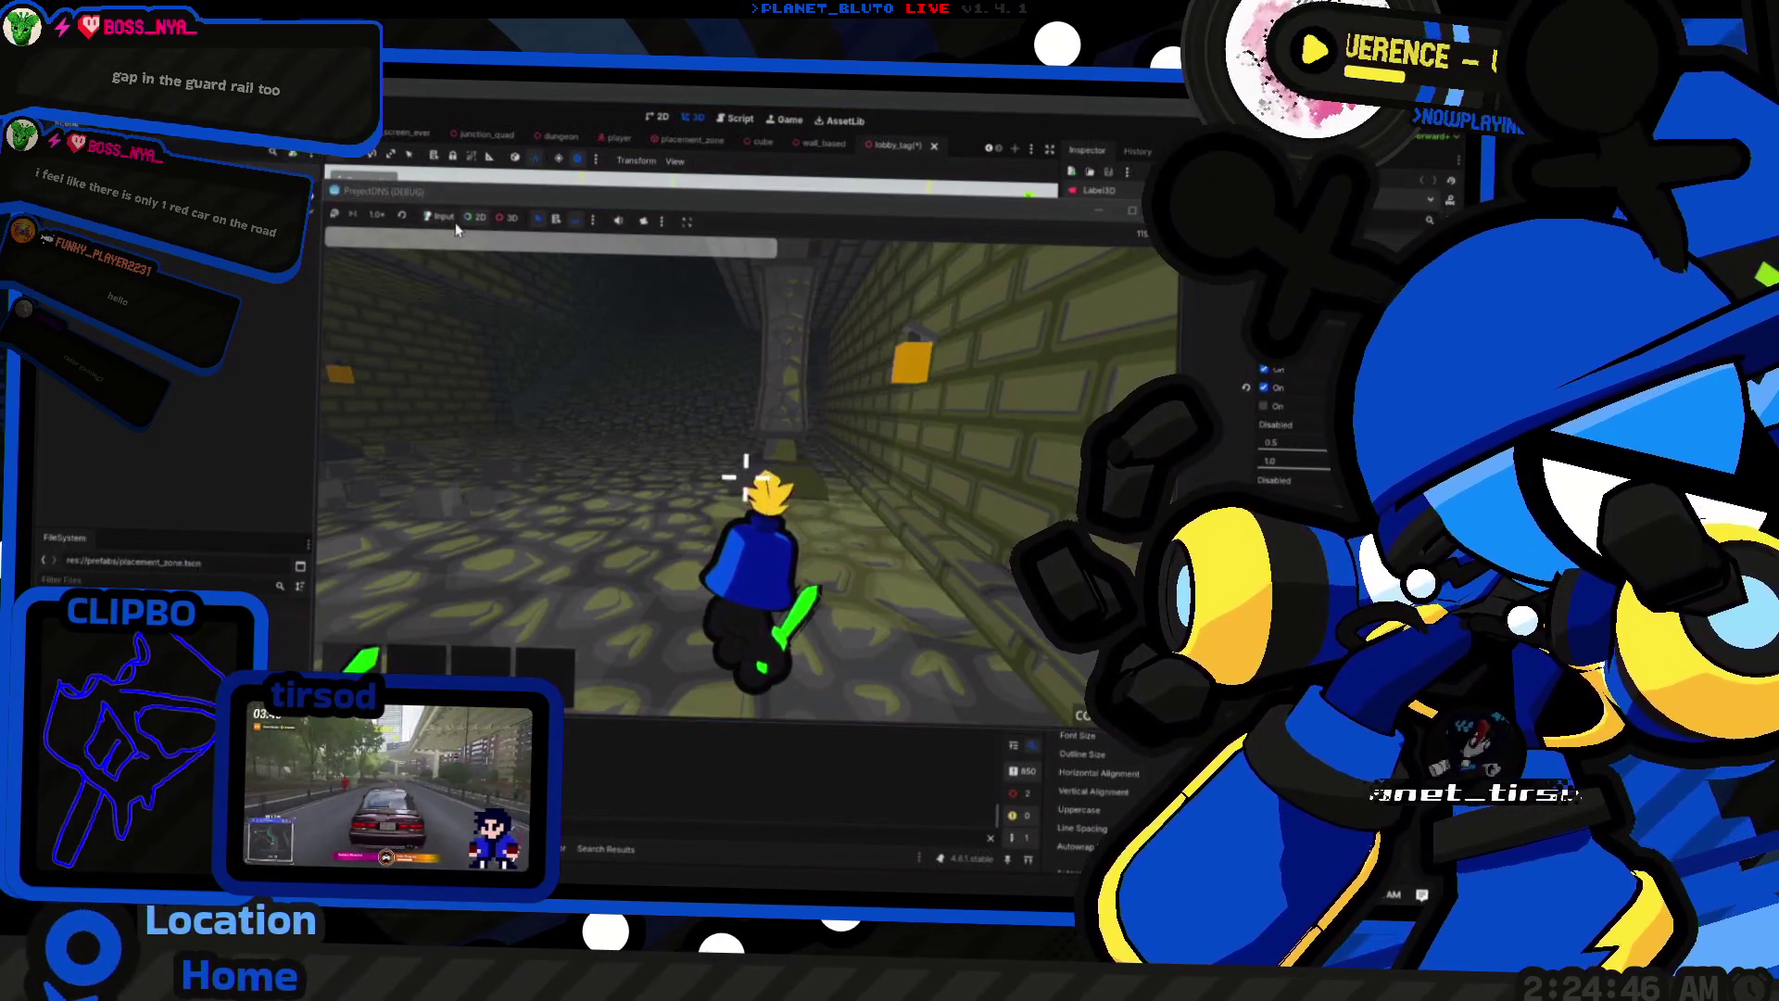
Step: Capture a snip of the game view showing the character in the lamp-lit brick corridor
left_click(640, 222)
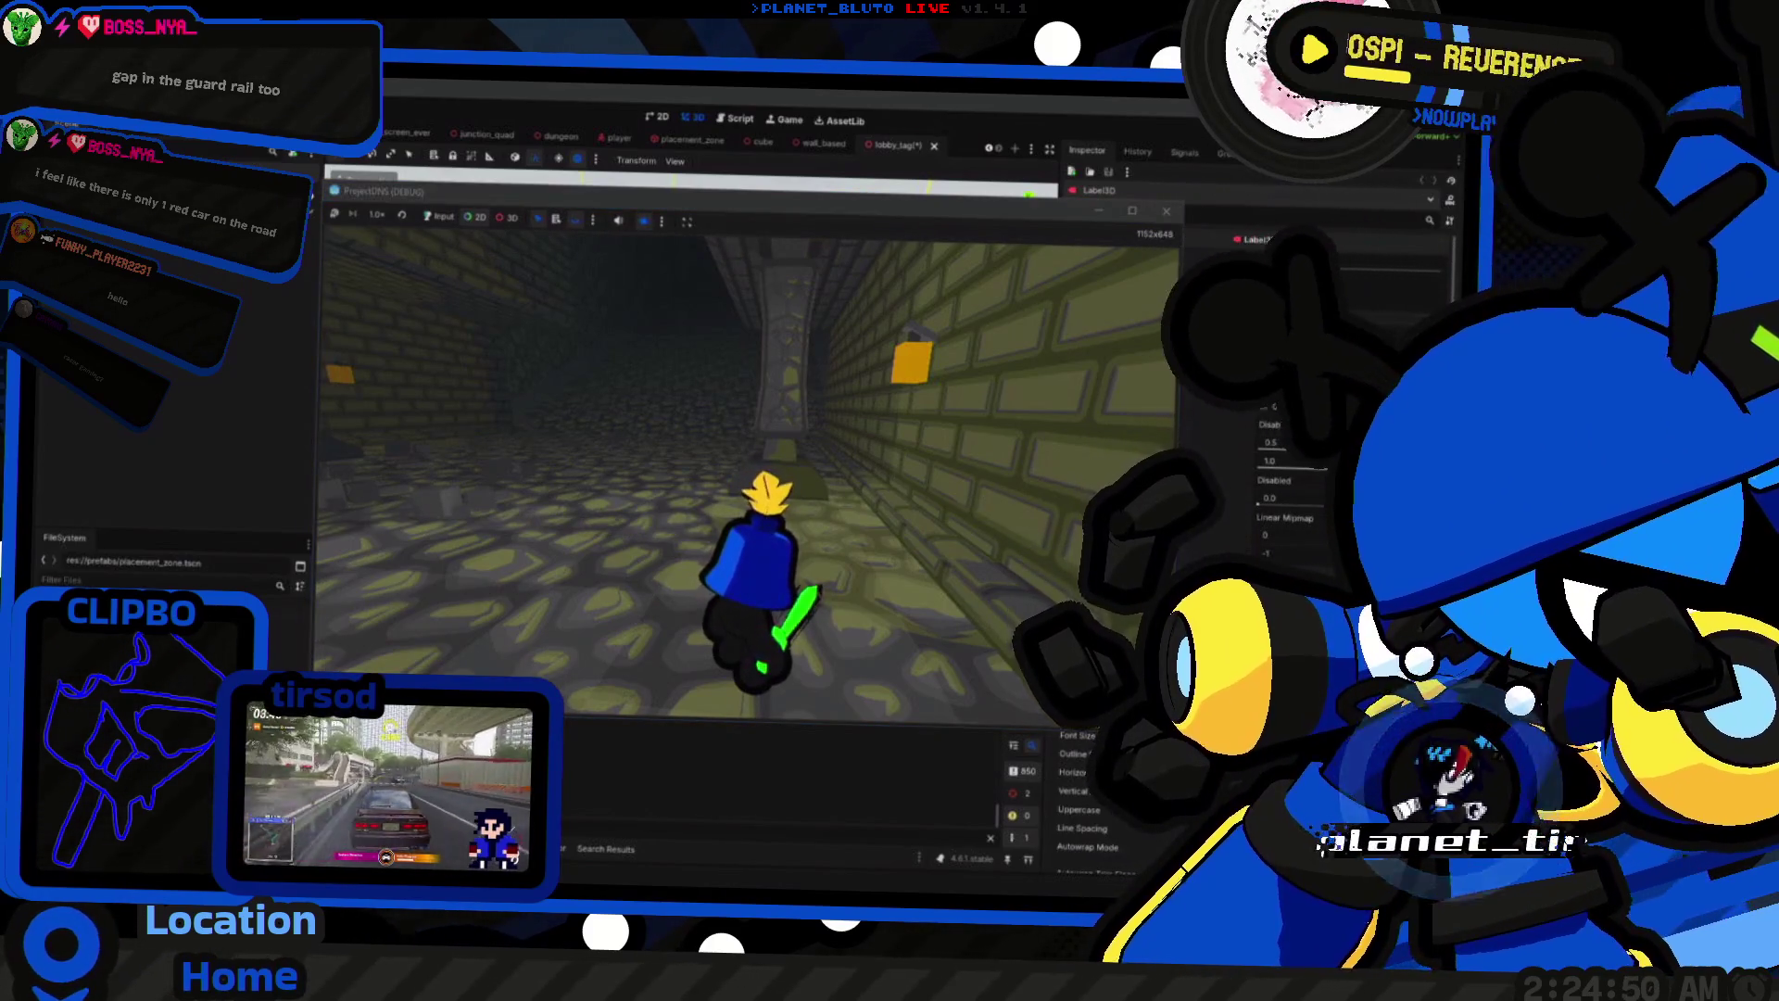
key("super+shift+s")
mouse_move(342, 232)
left_mouse_down()
mouse_move(1163, 575)
mouse_move(1176, 715)
left_mouse_up()
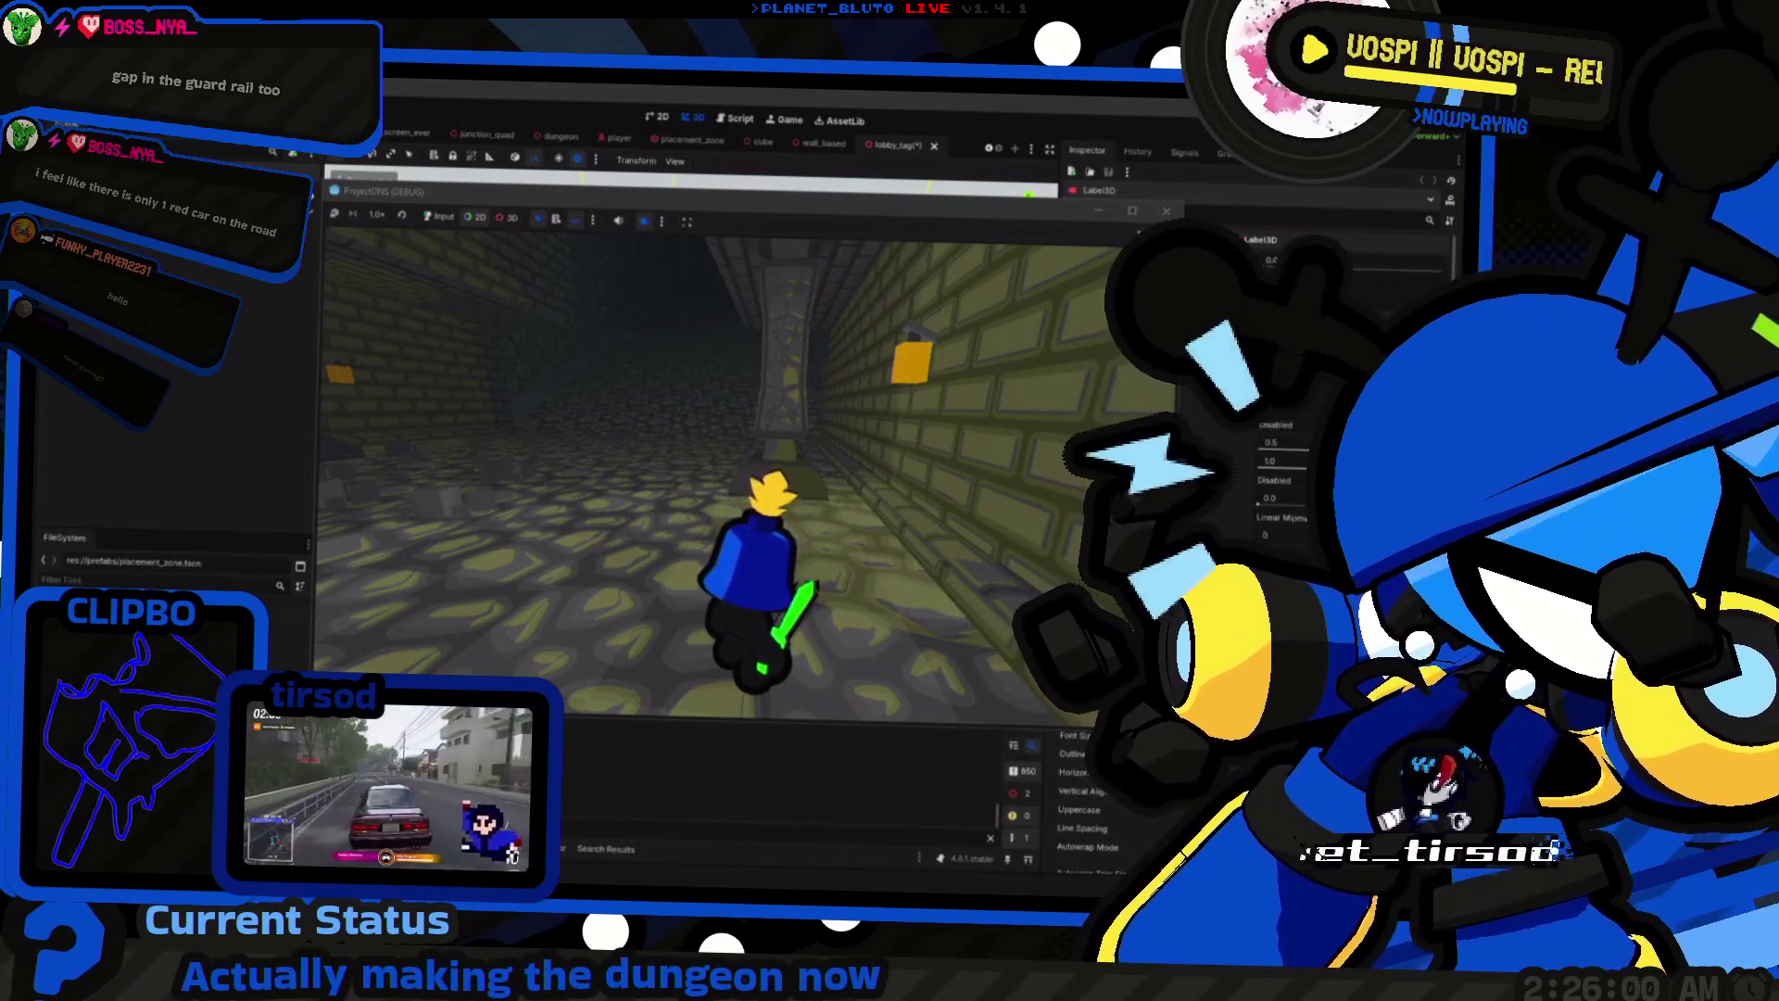
key("Tab")
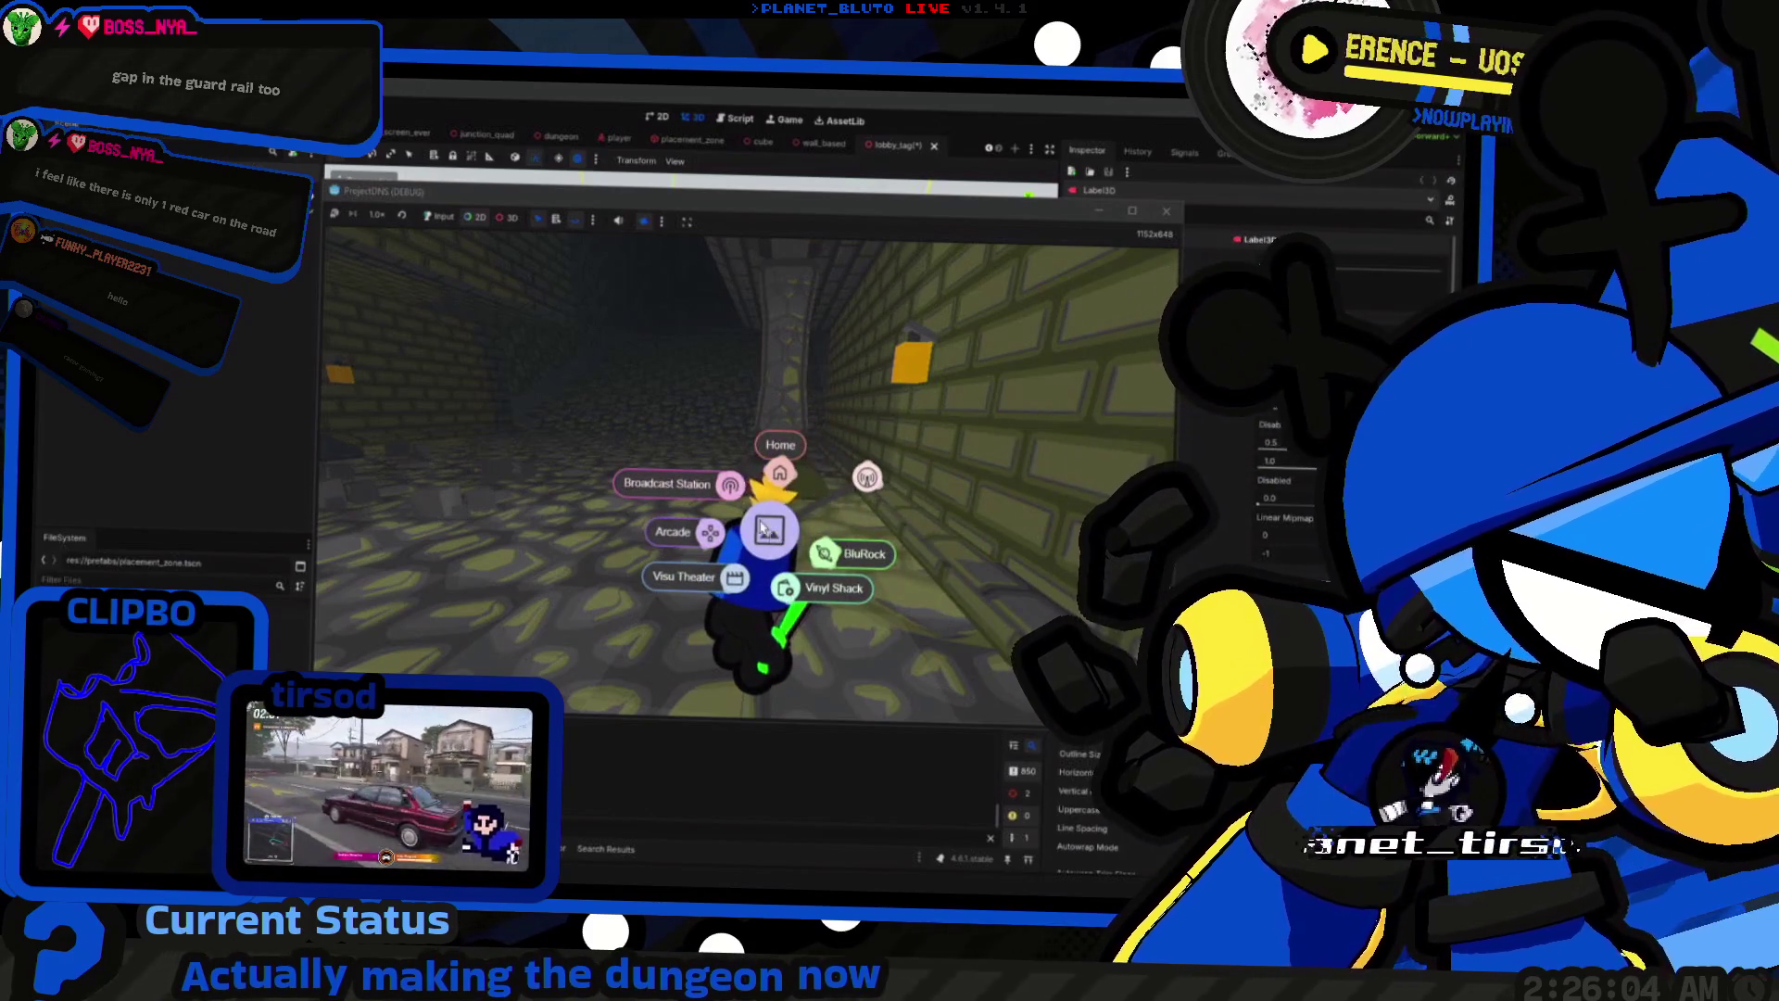
Step: Switch the stream overlay to the Broadcast Station scene
left_click(730, 485)
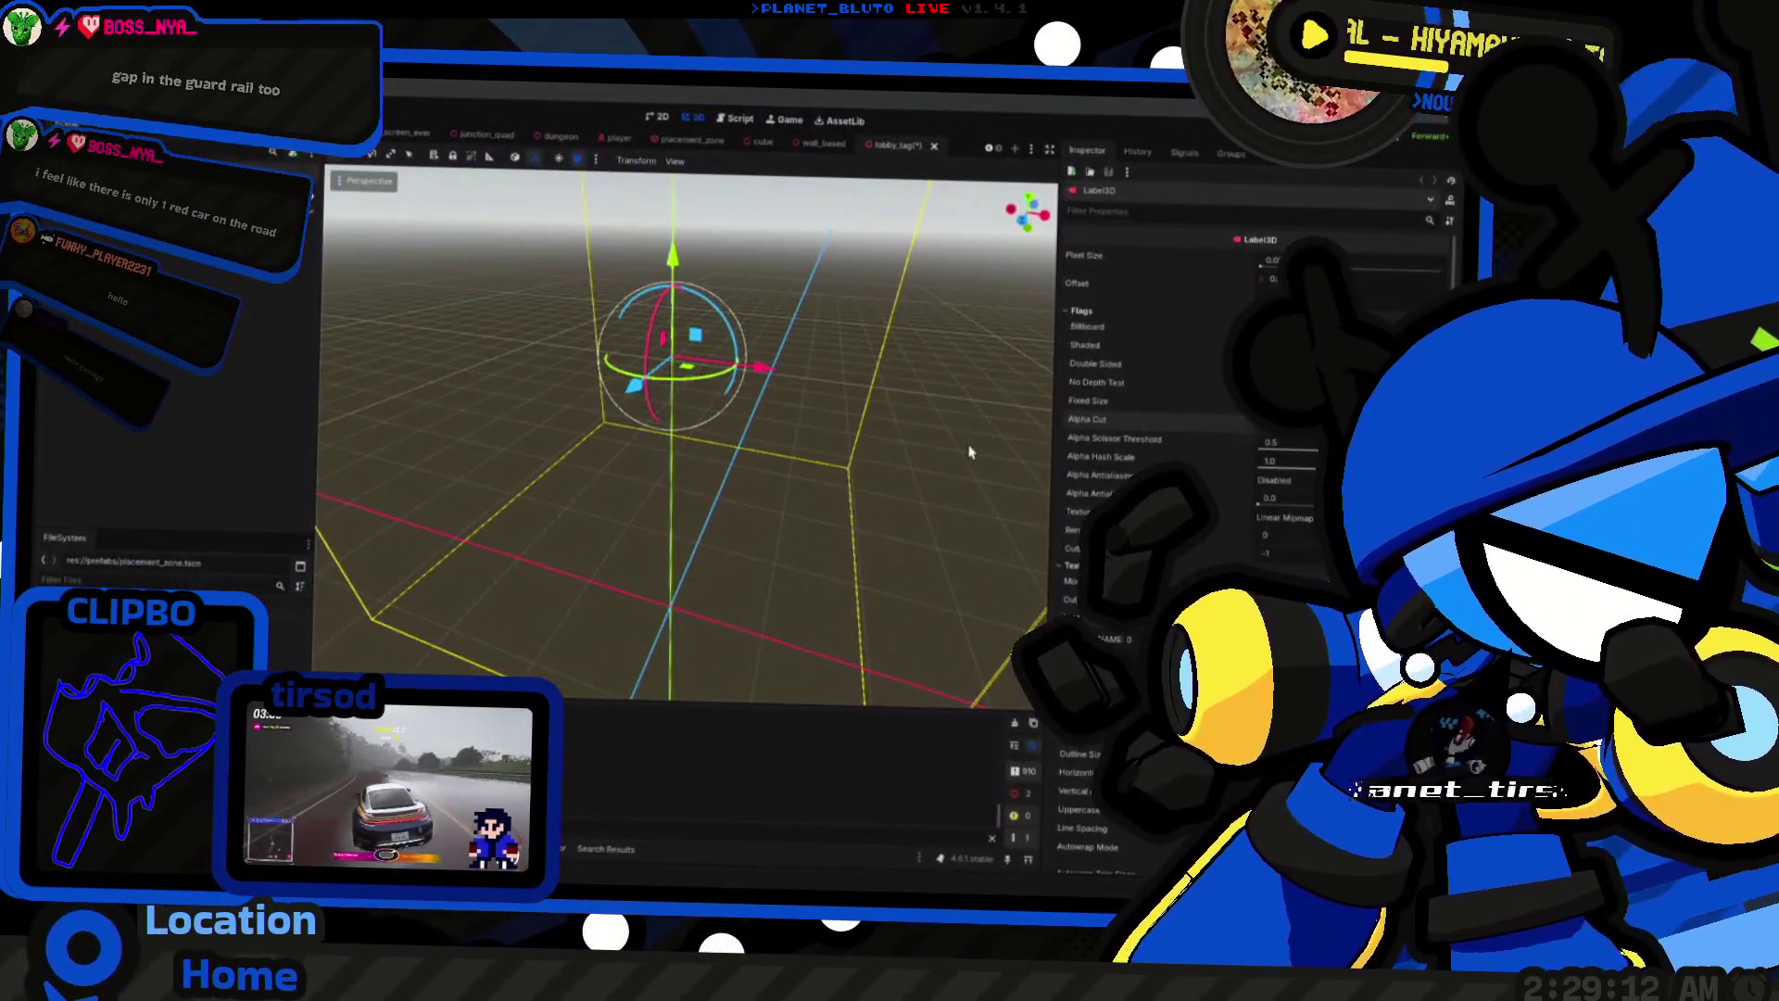
Step: Focus the running game and walk the knight forward into the dim stone corridor
left_click(969, 451)
key("w")
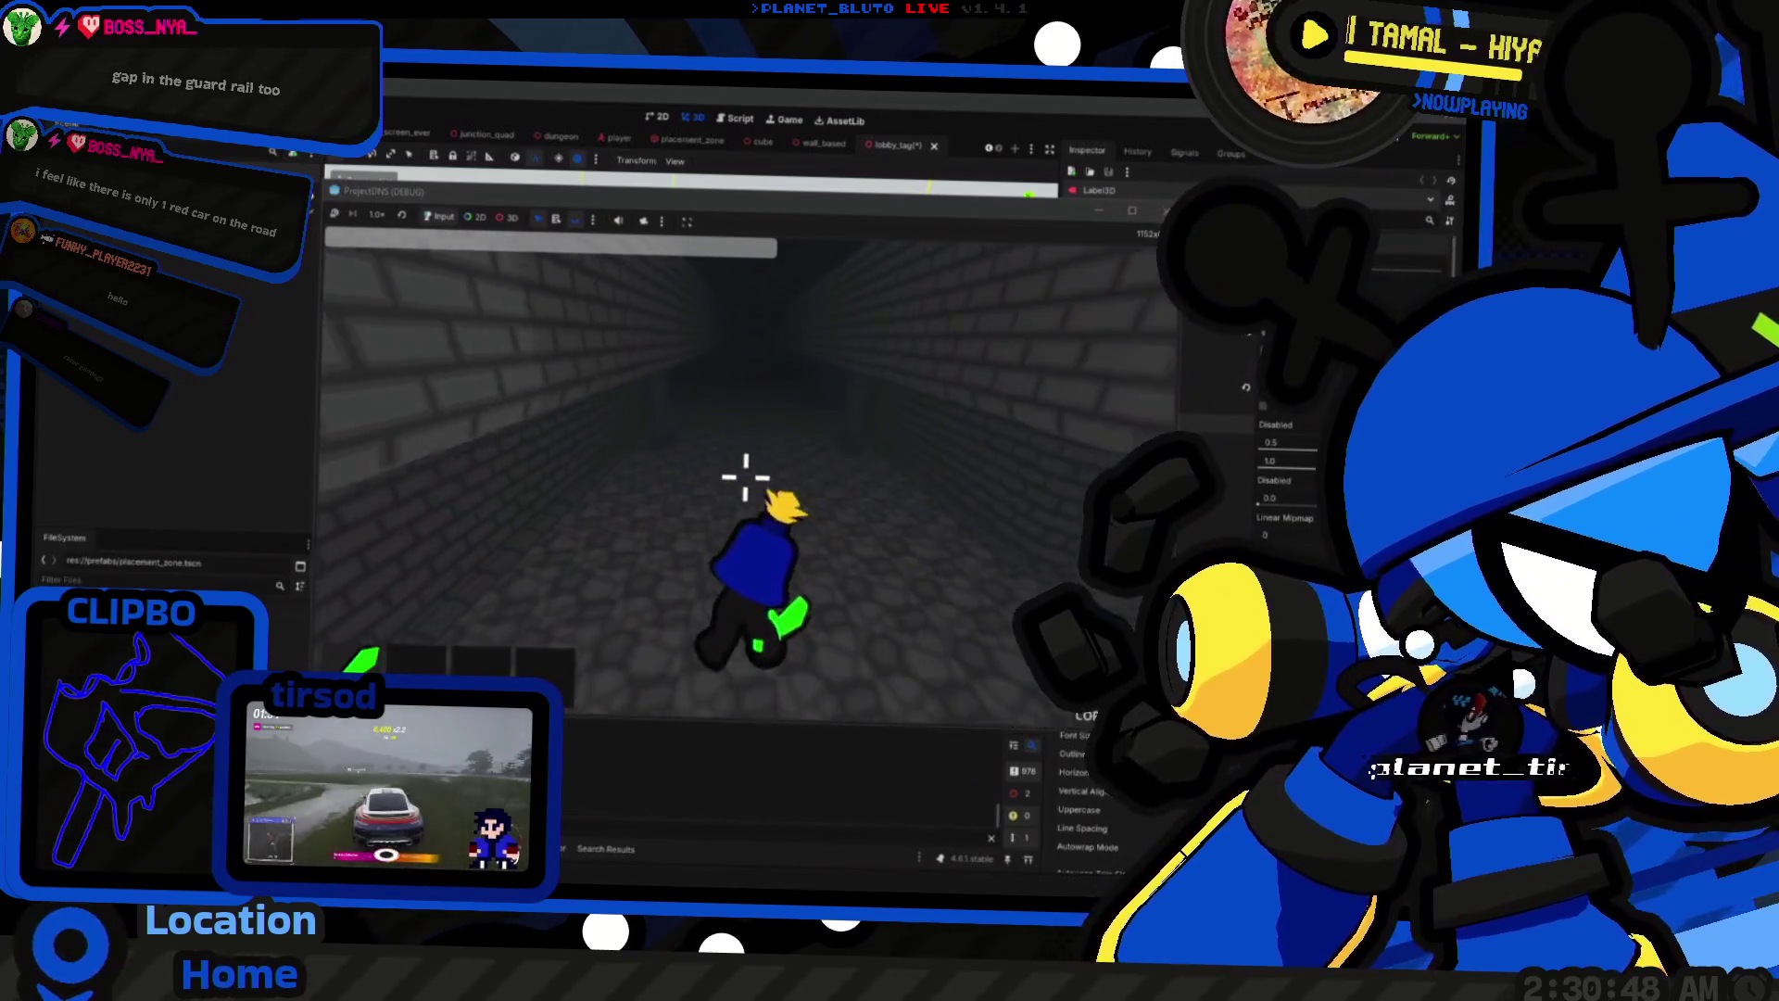
Step: Walk the knight through dark corridors into the lamp-lit room and around its stone pillar
key("w")
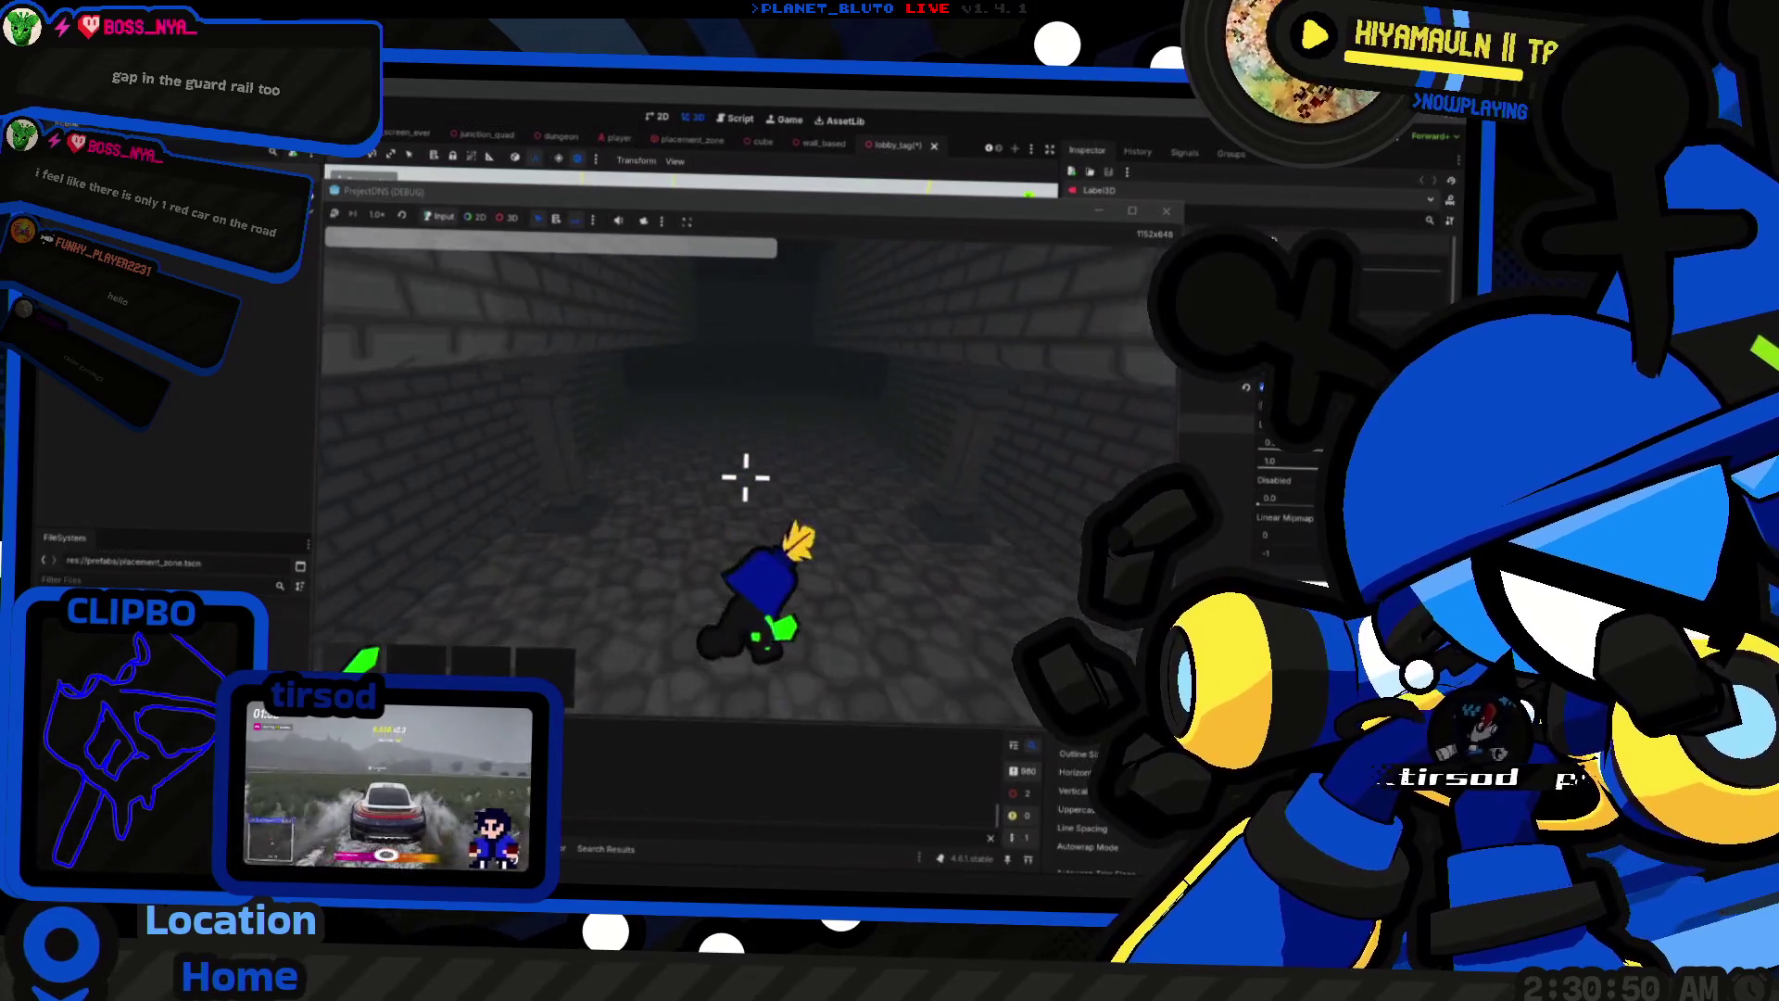
key("w")
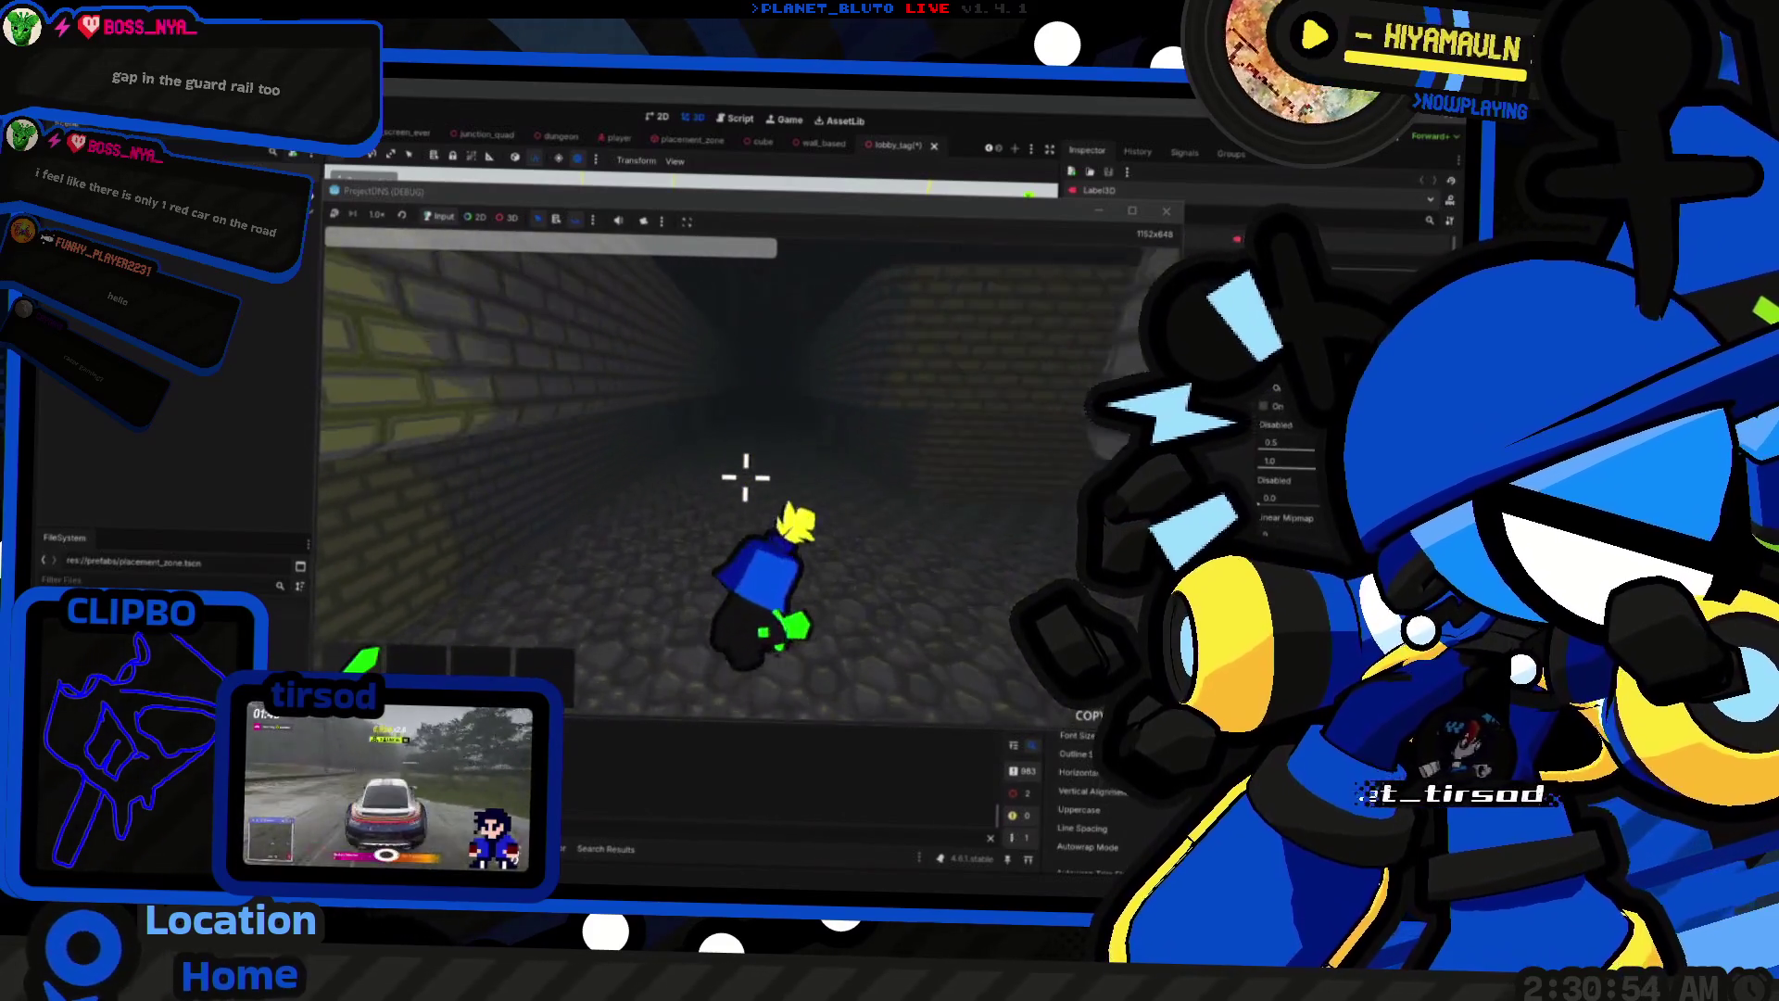
key("w")
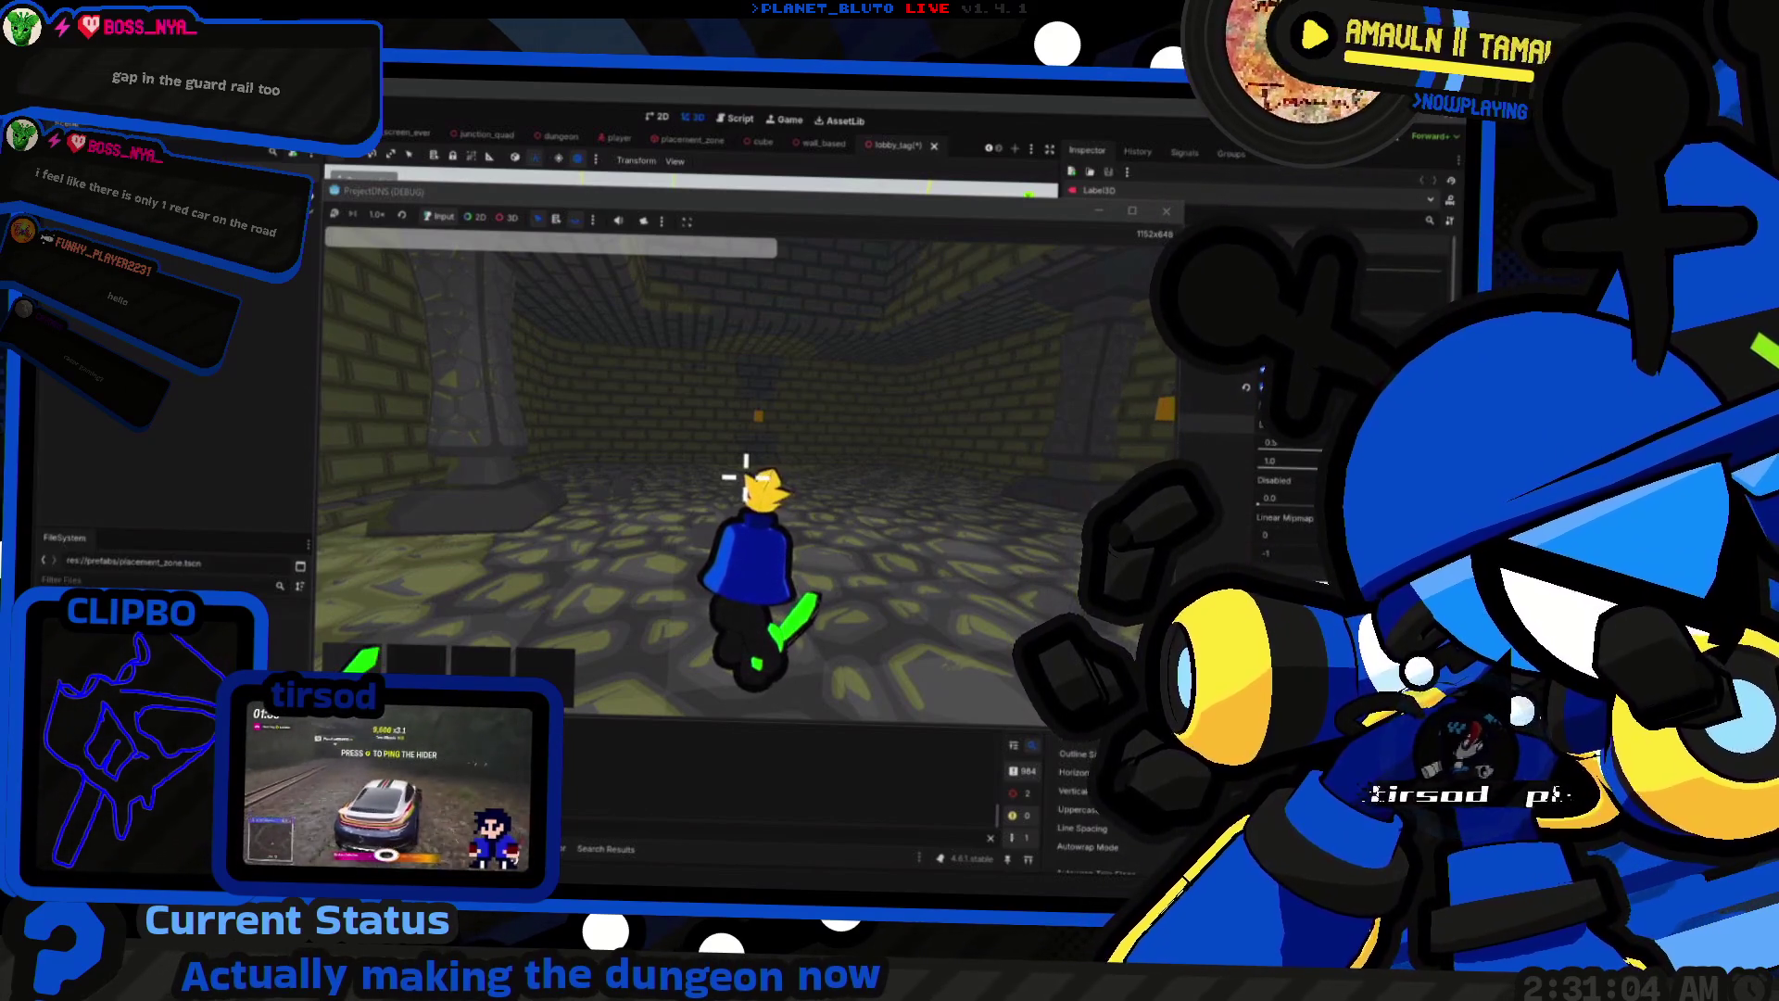
key("w")
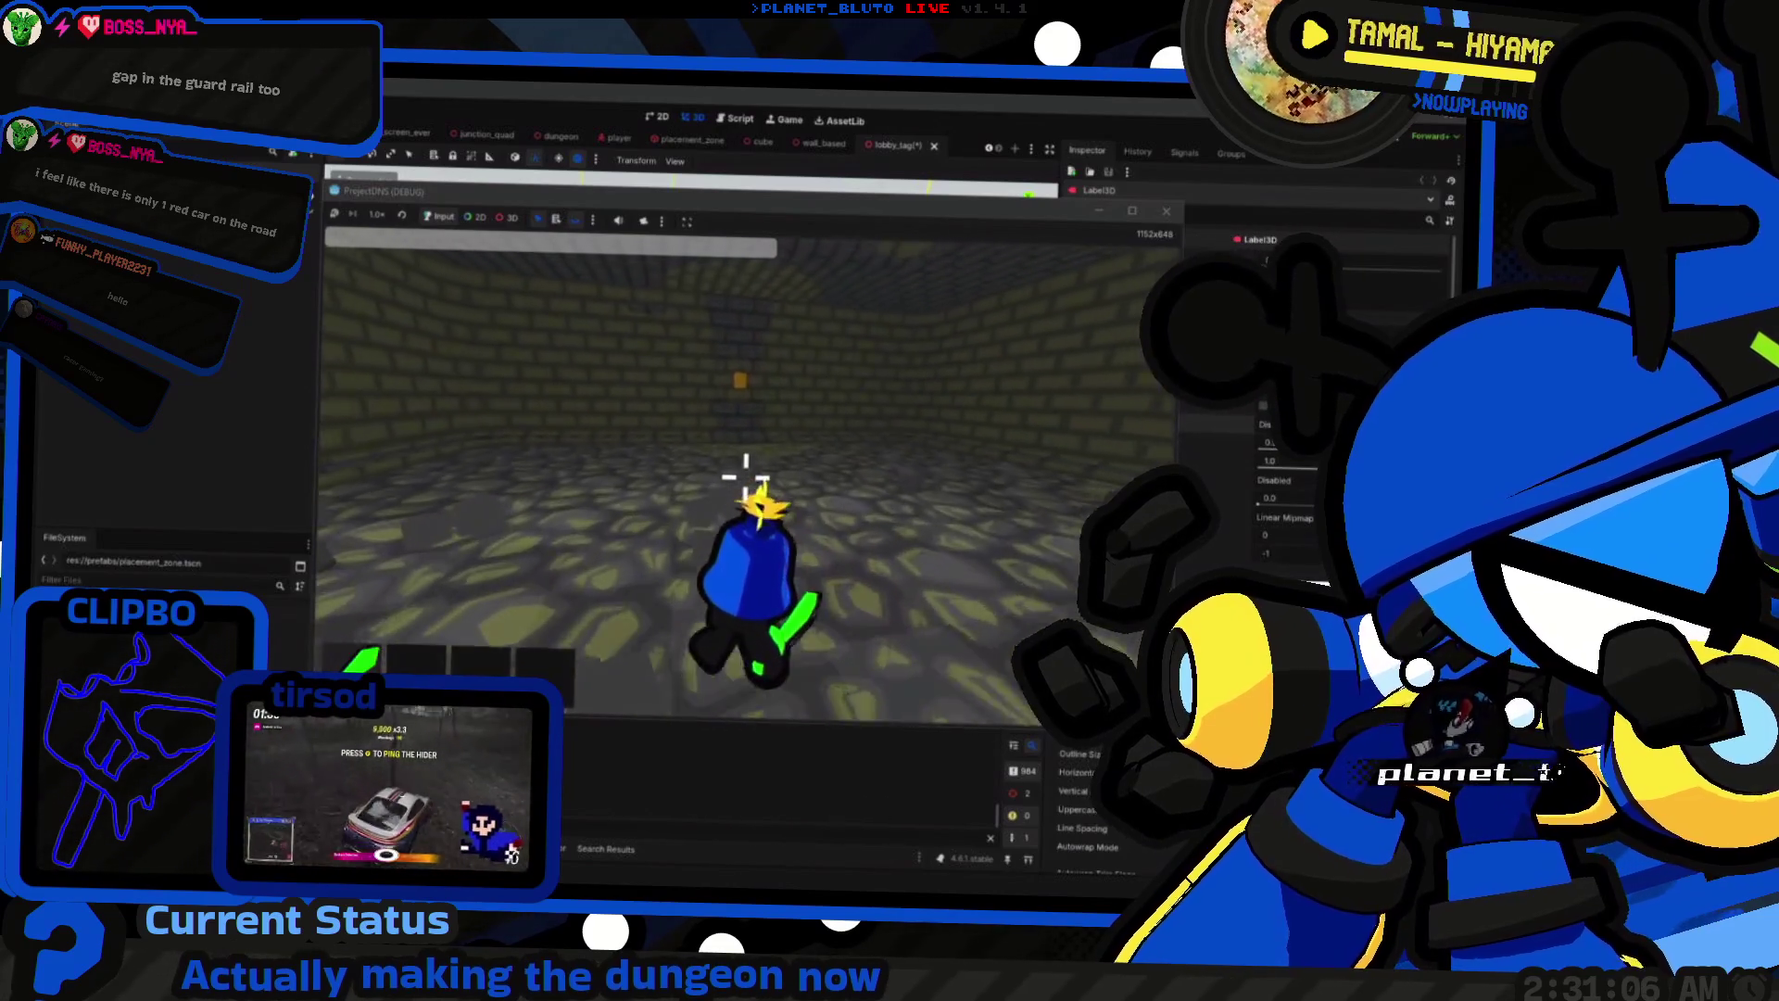
key("w")
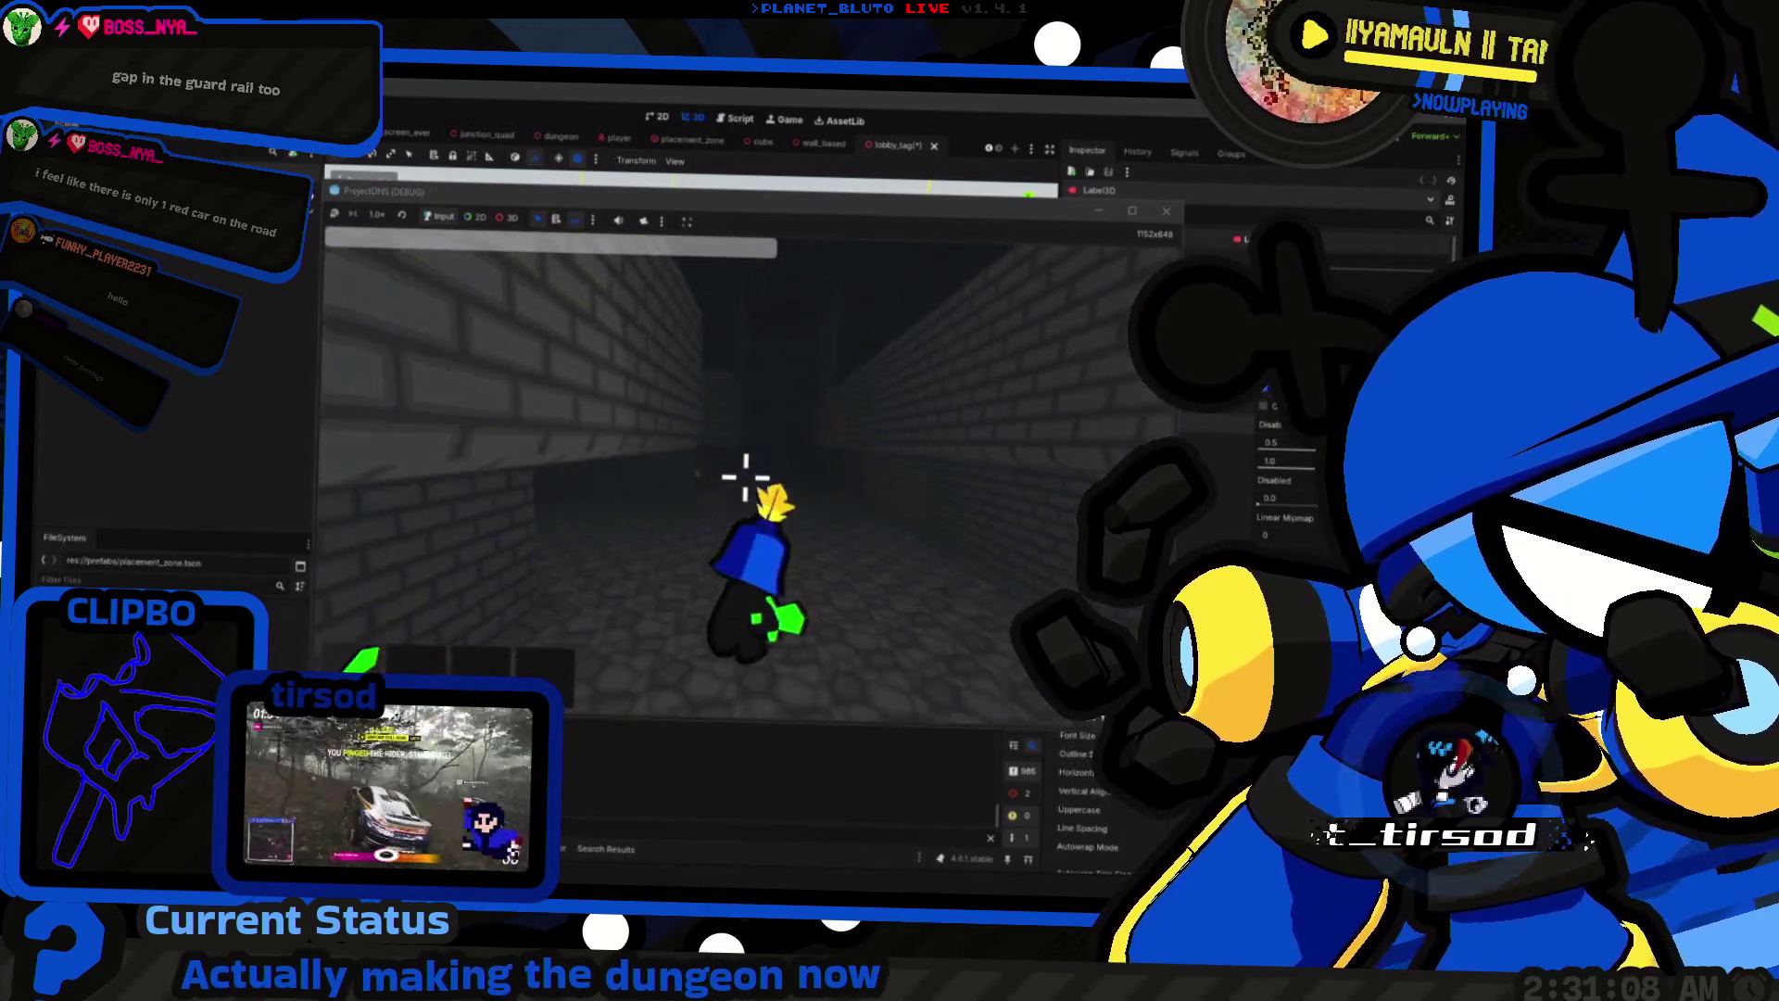
key("w")
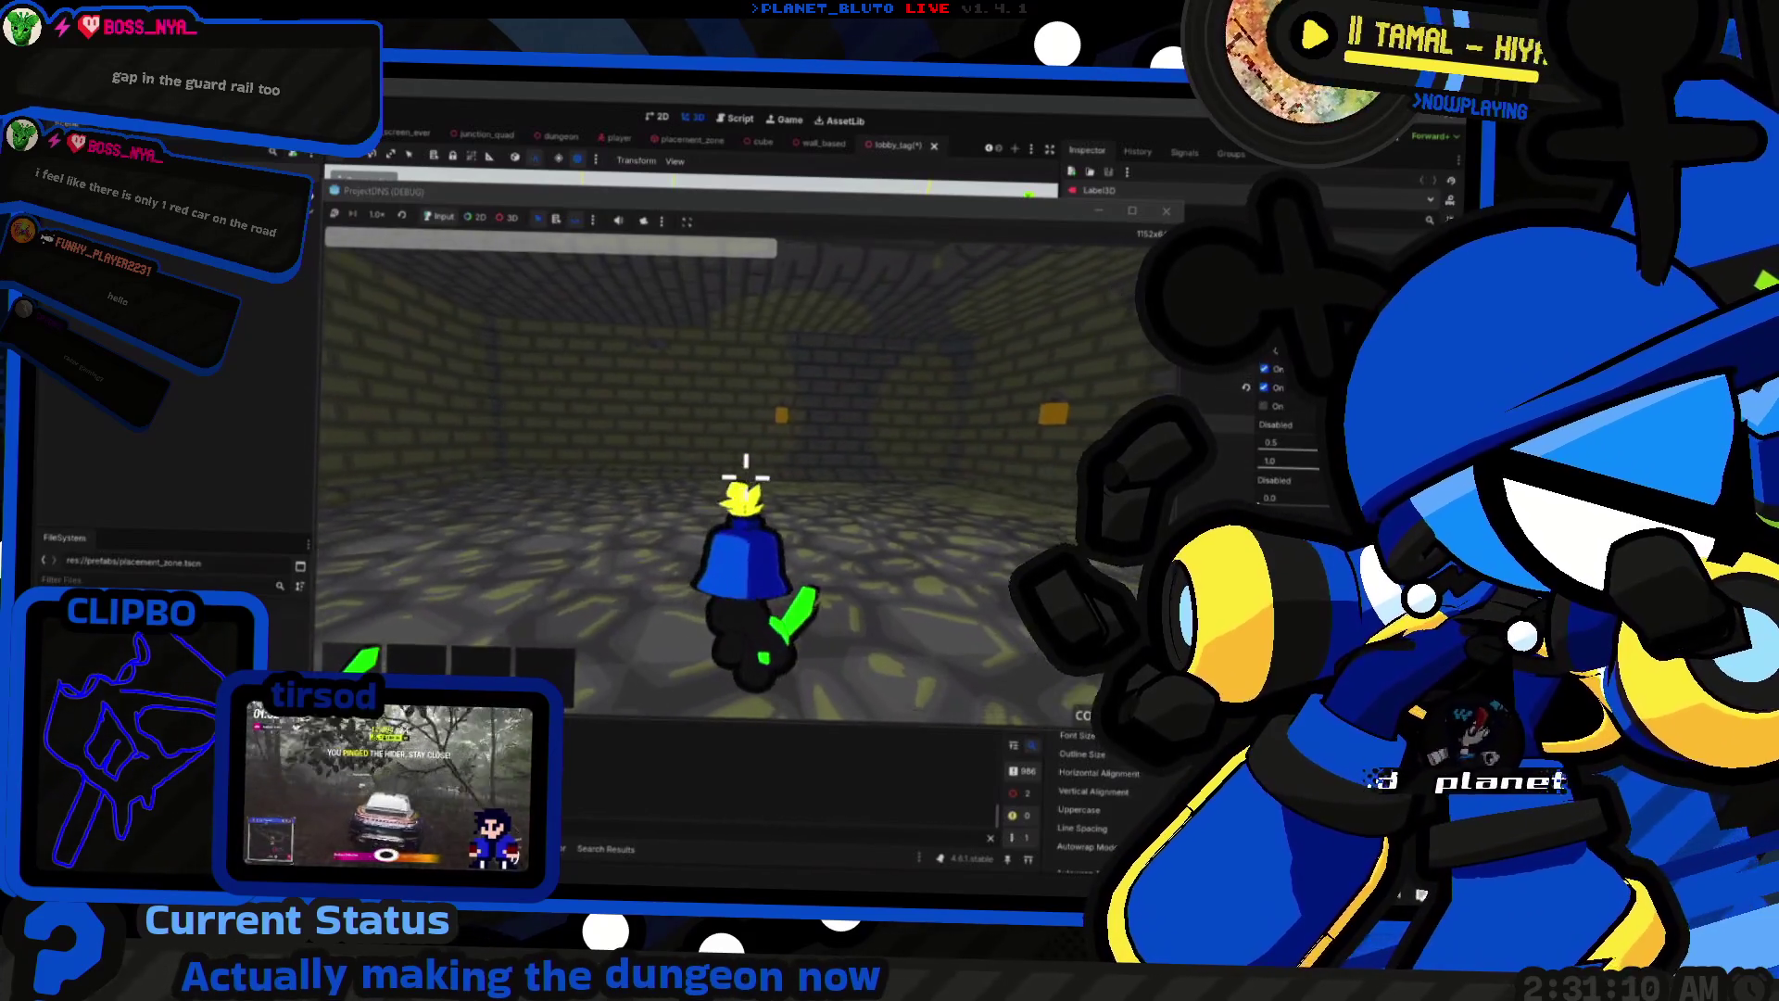
key("w")
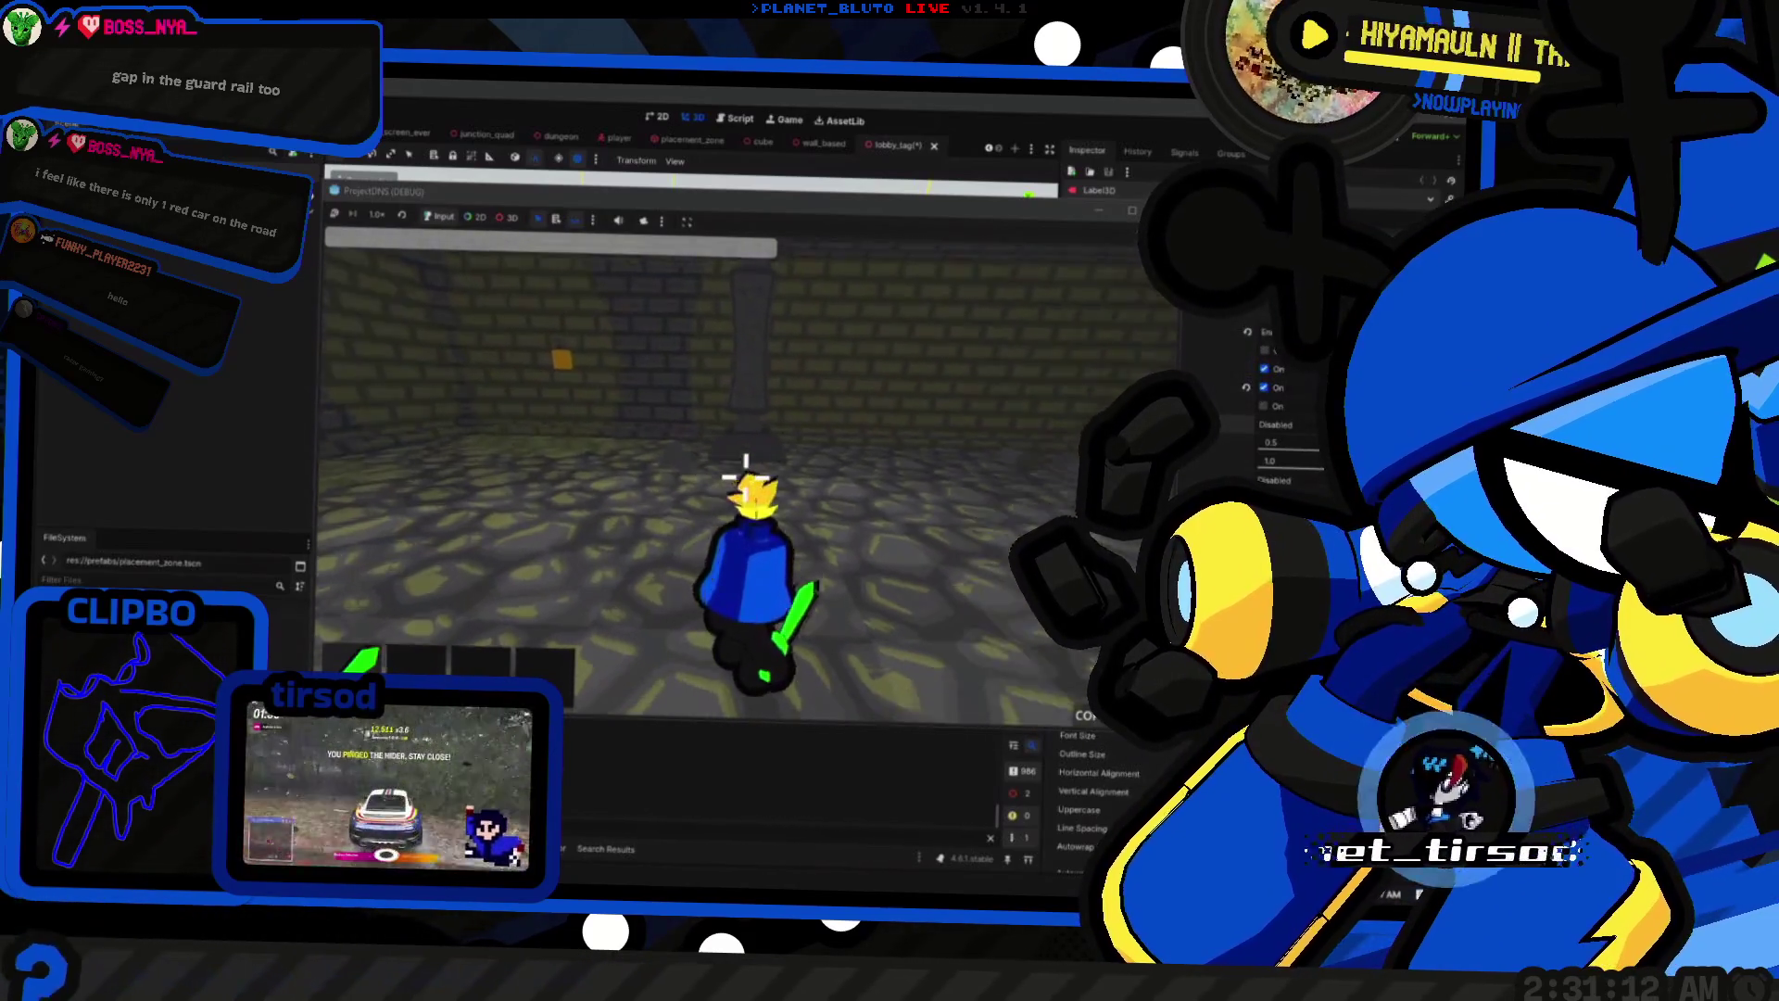
key("w")
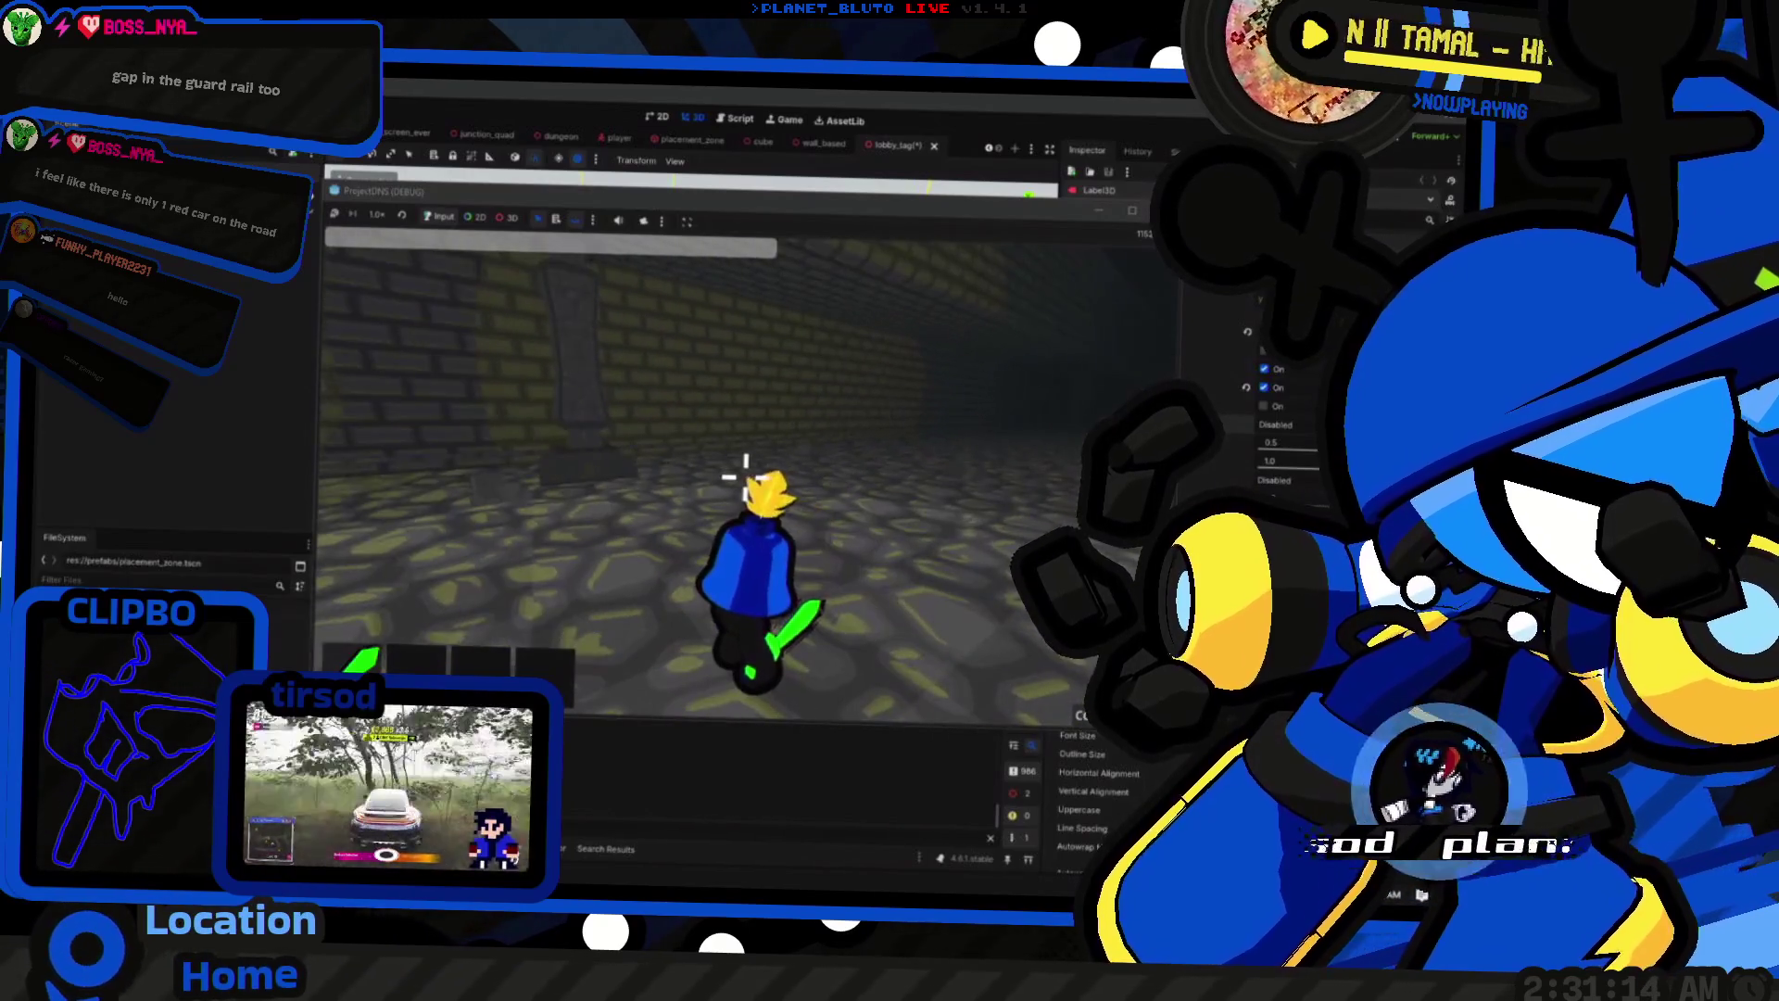
key("w")
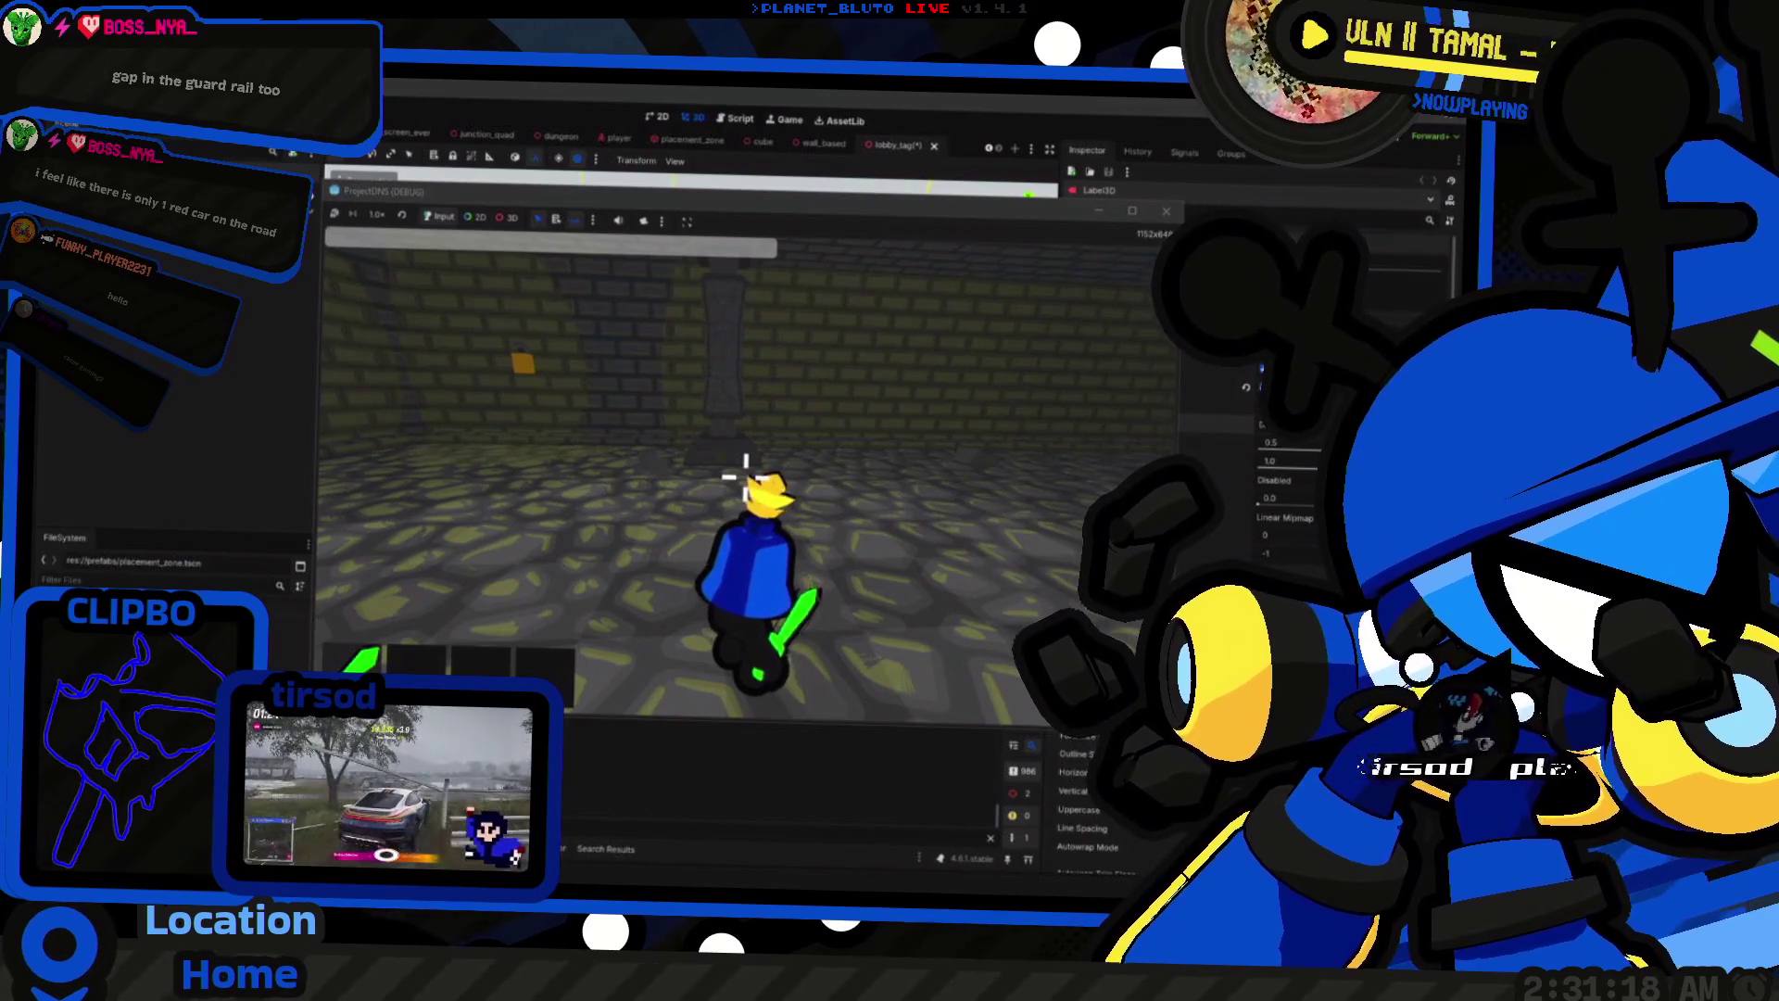
key("w")
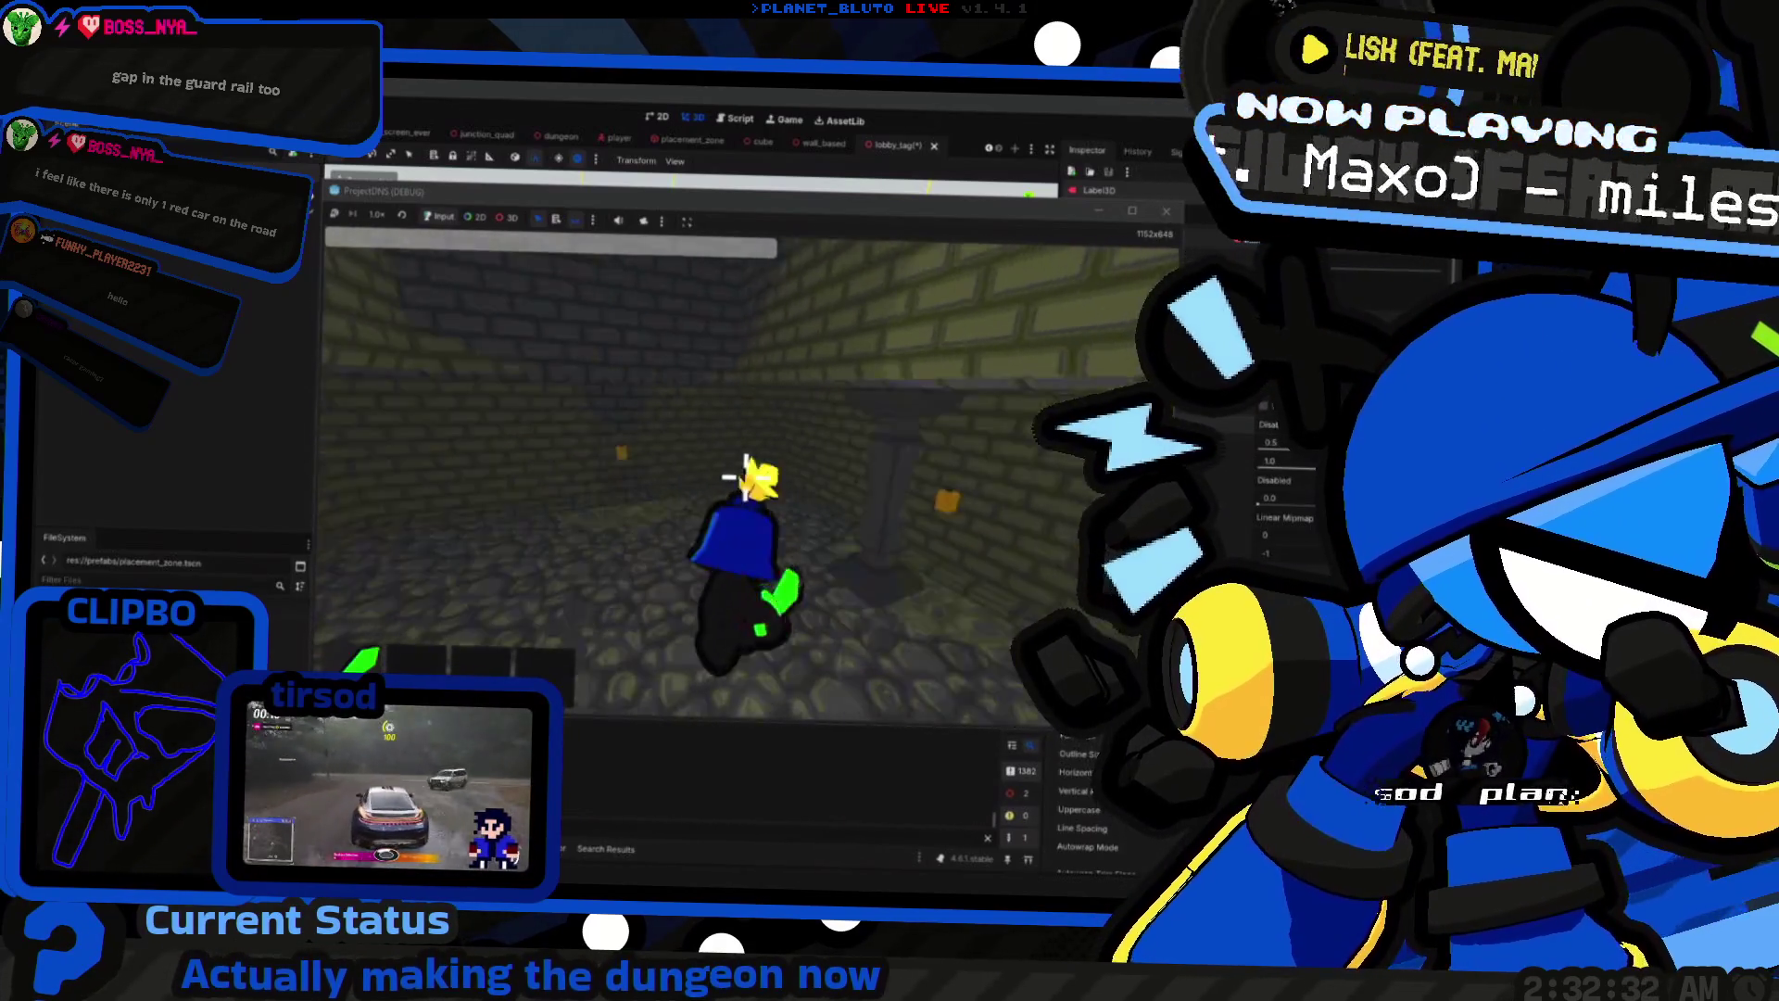
Step: Walk the knight forward through the brick corridor and into the torch-lit room
key("w")
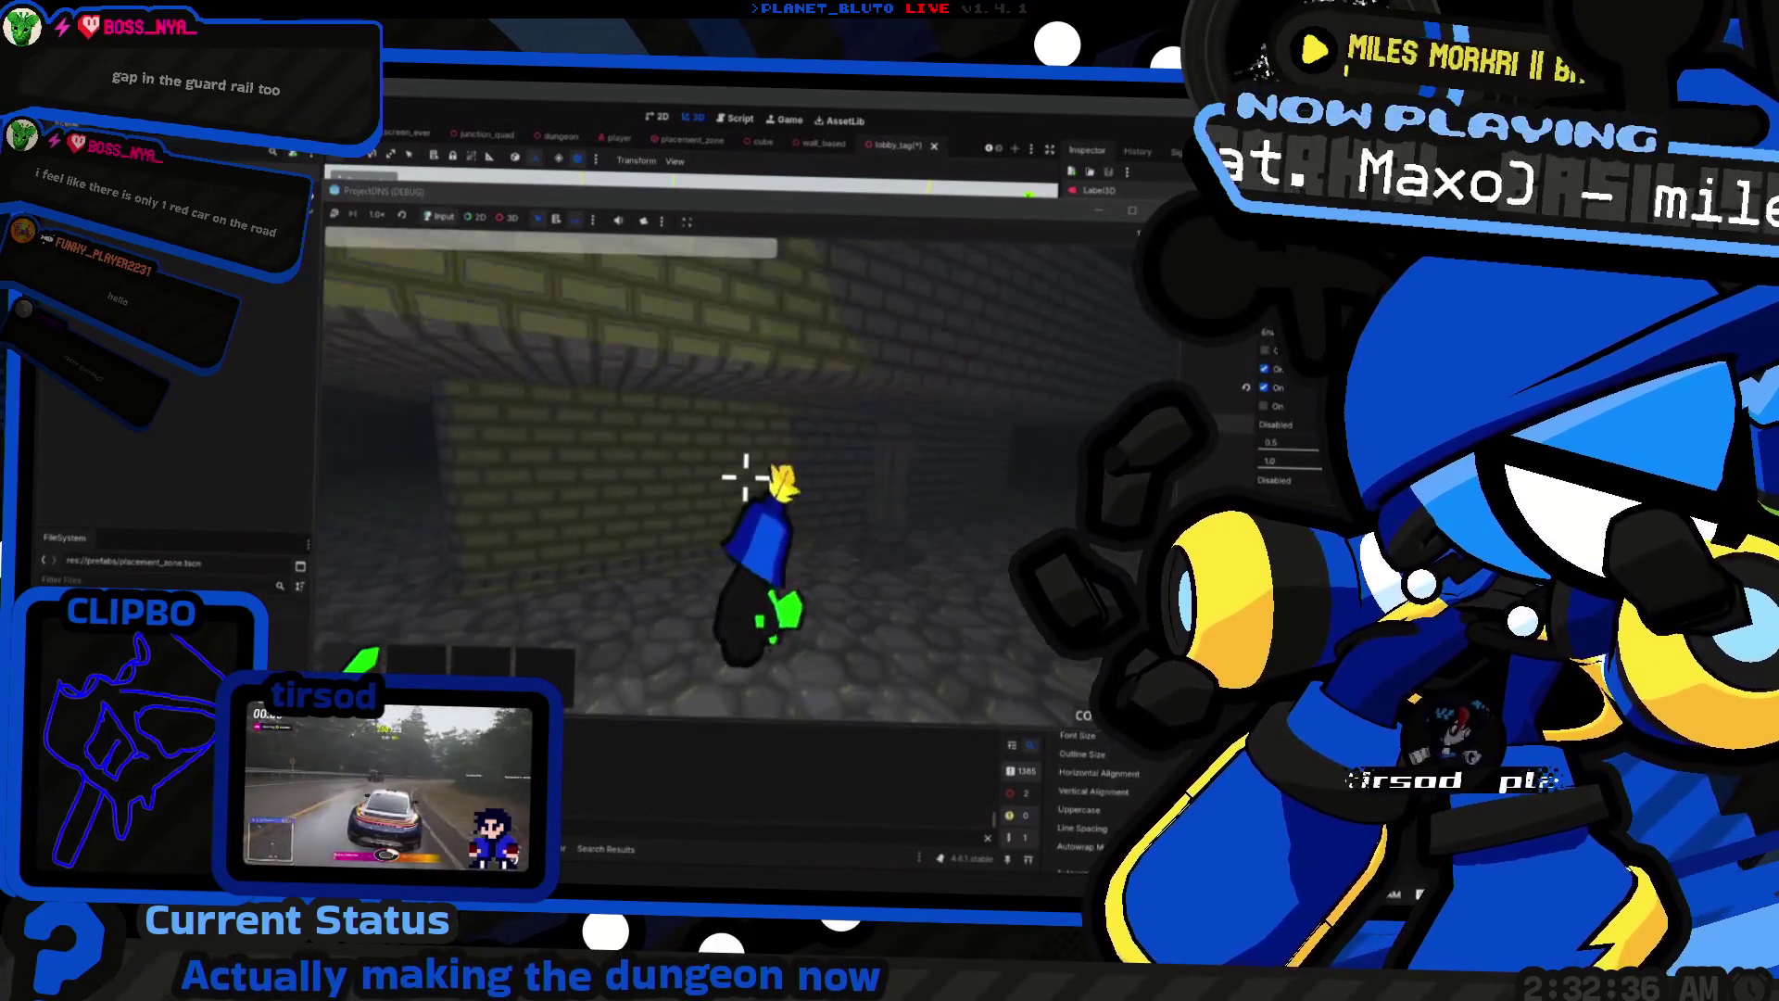
key("w")
key("w")
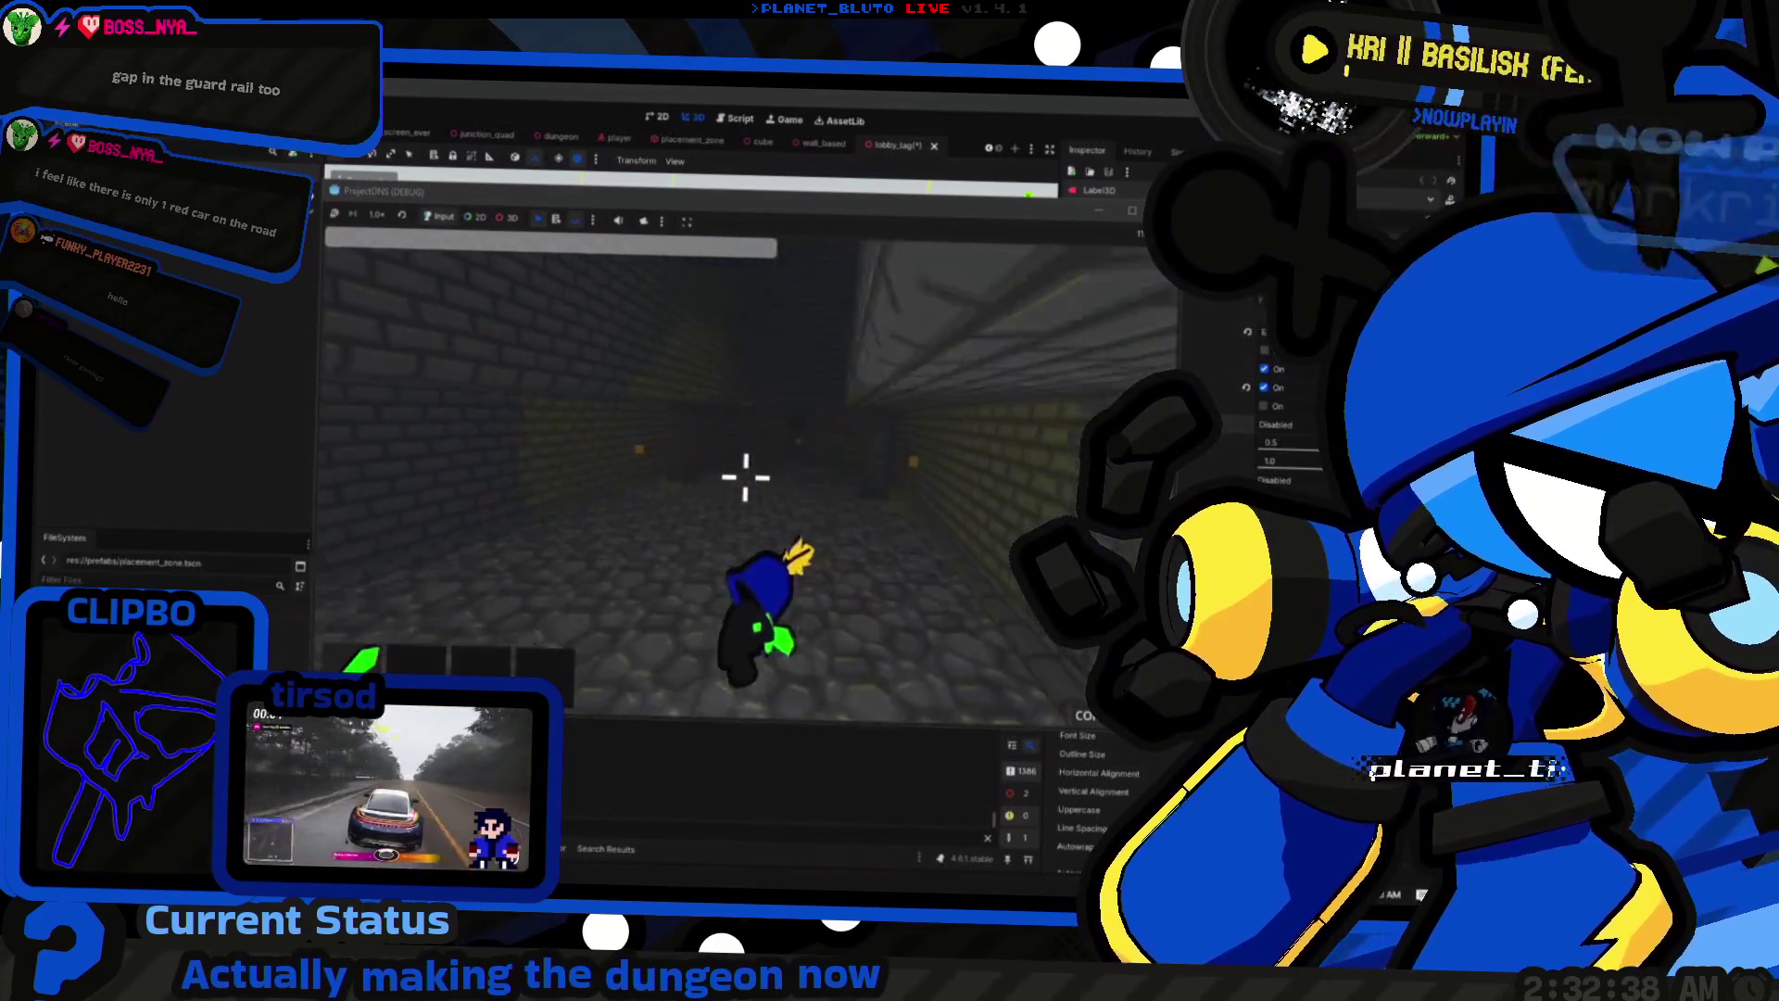
key("w")
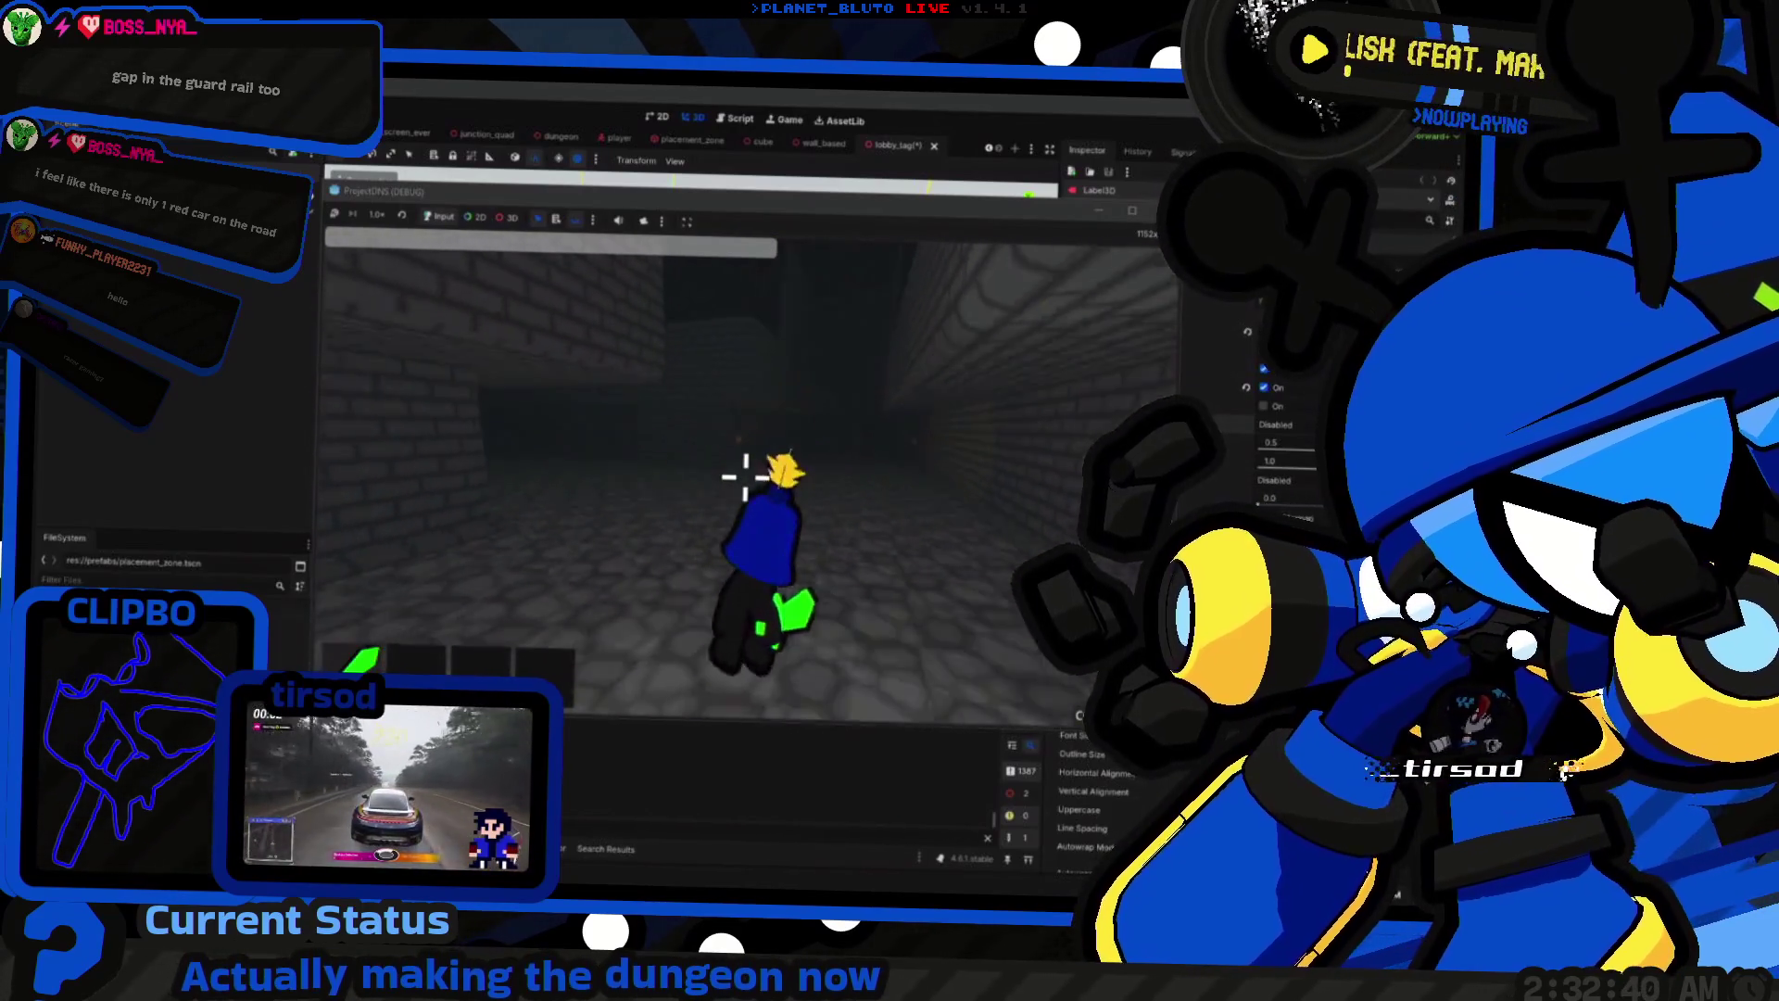
key("w")
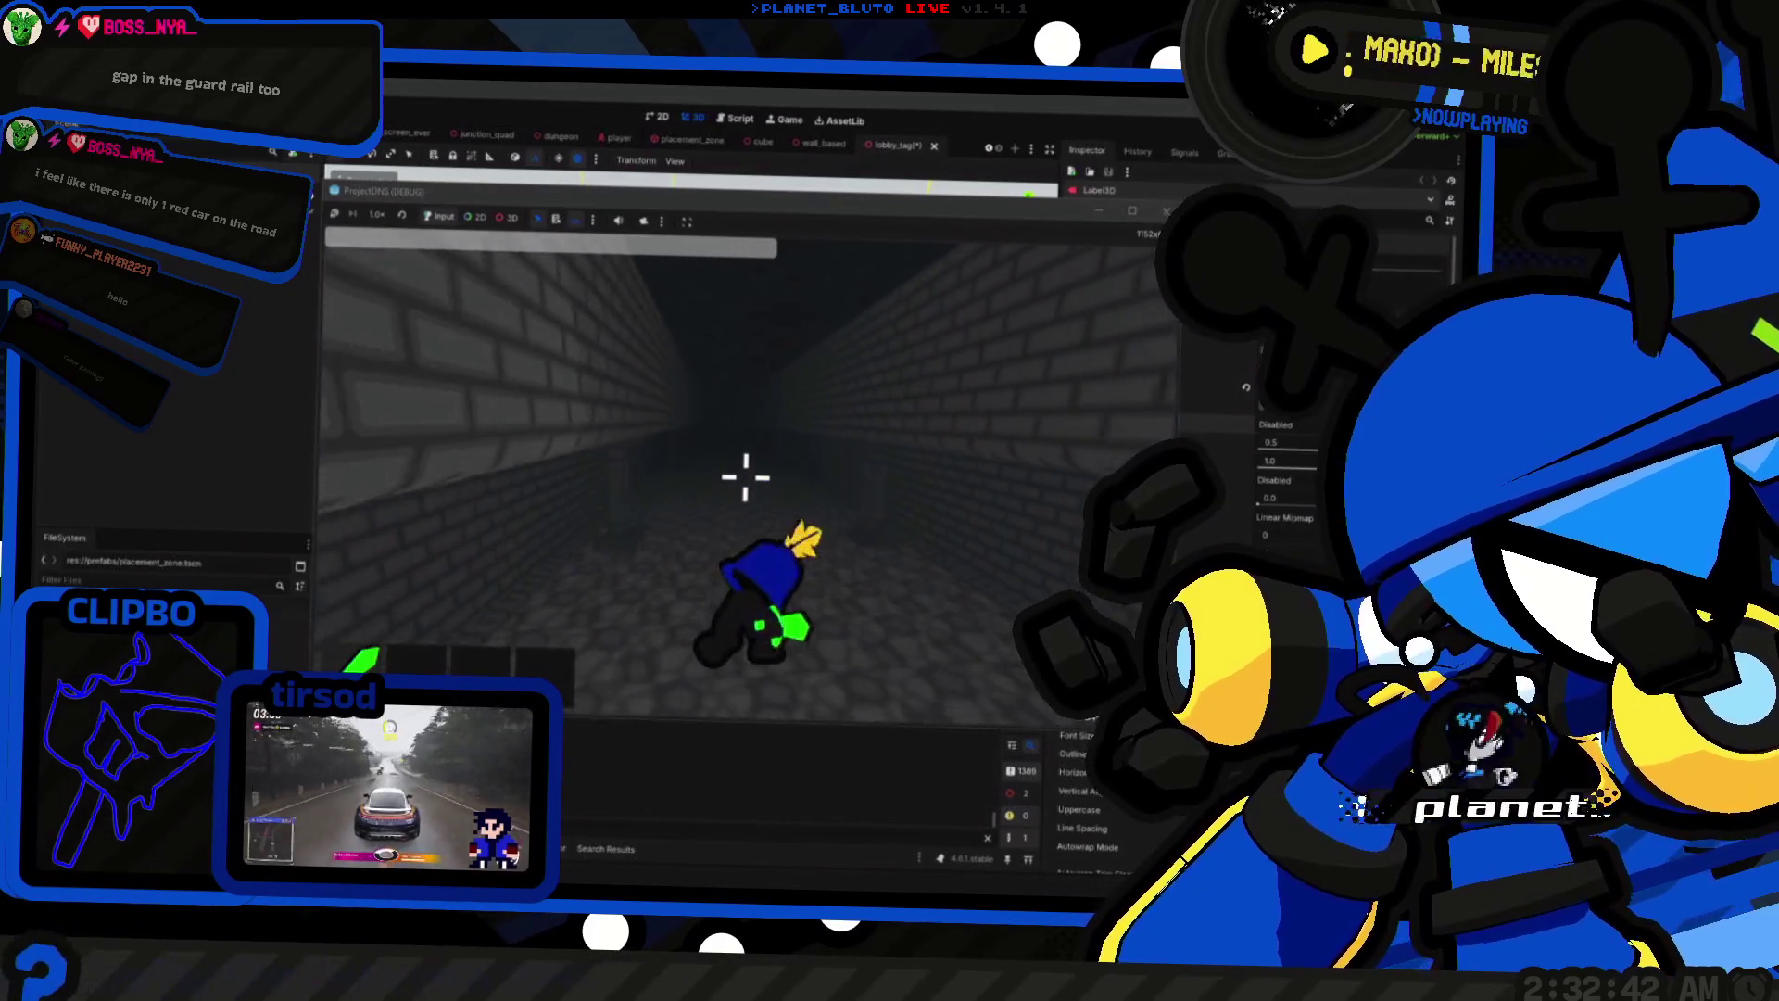
key("w")
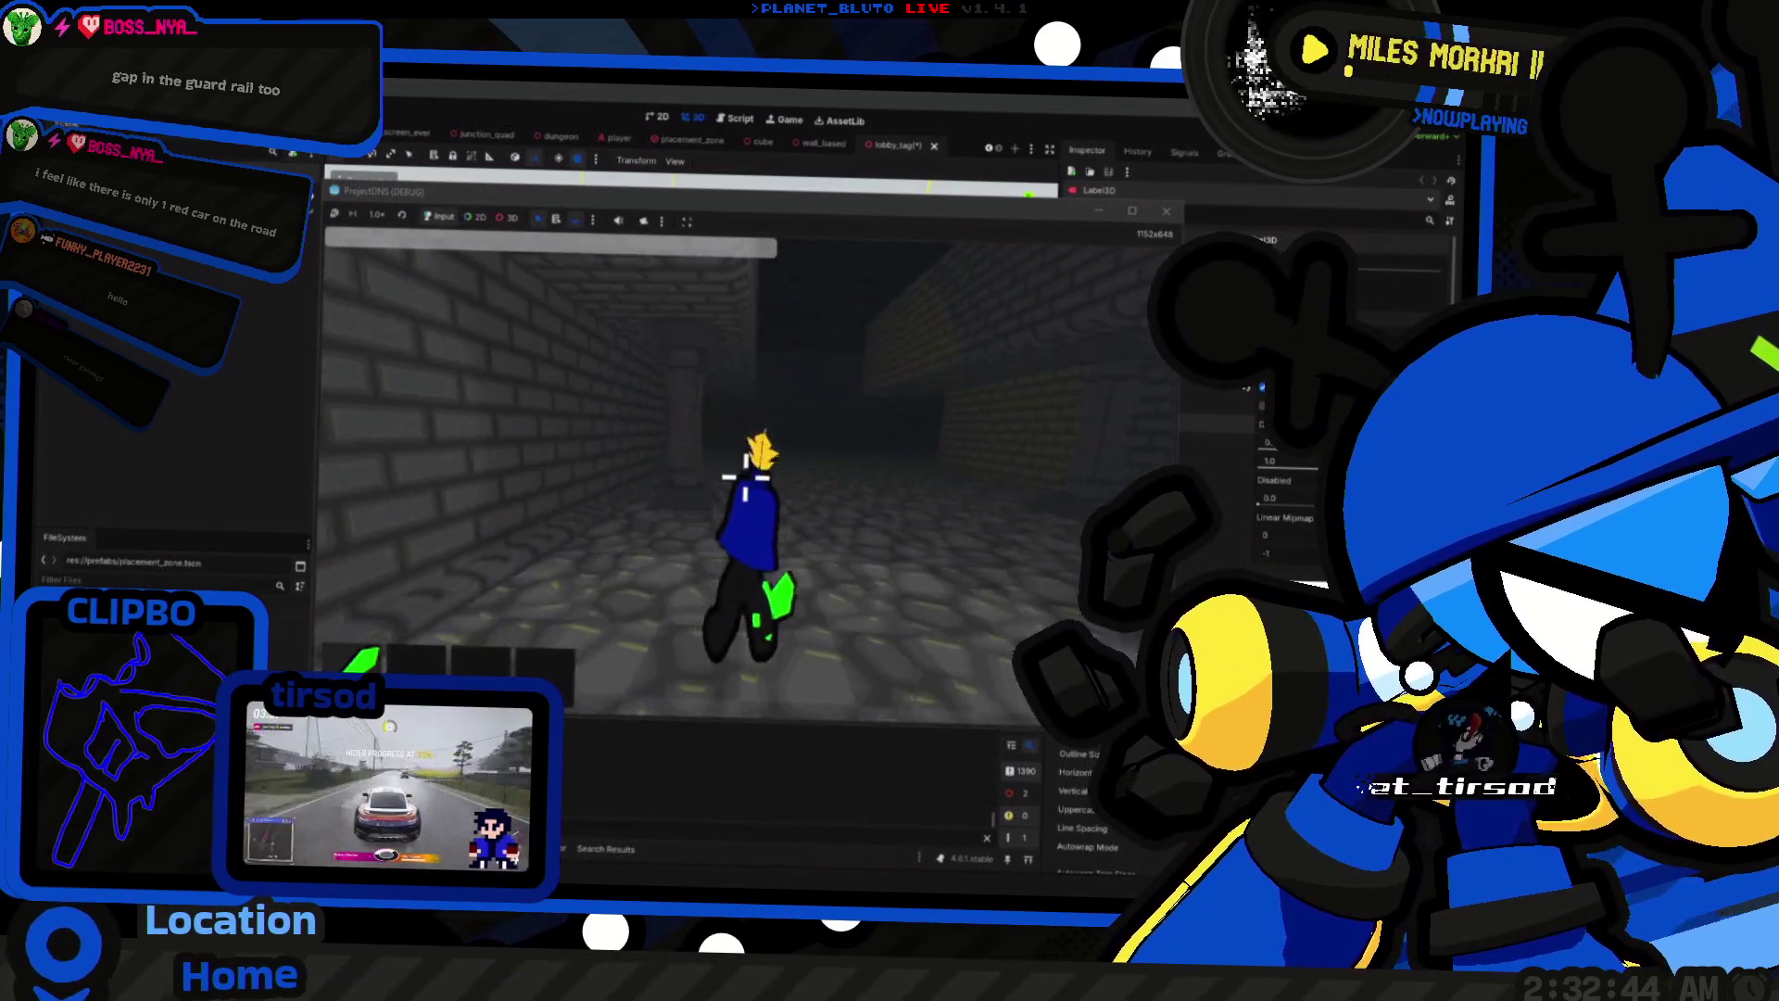
key("w")
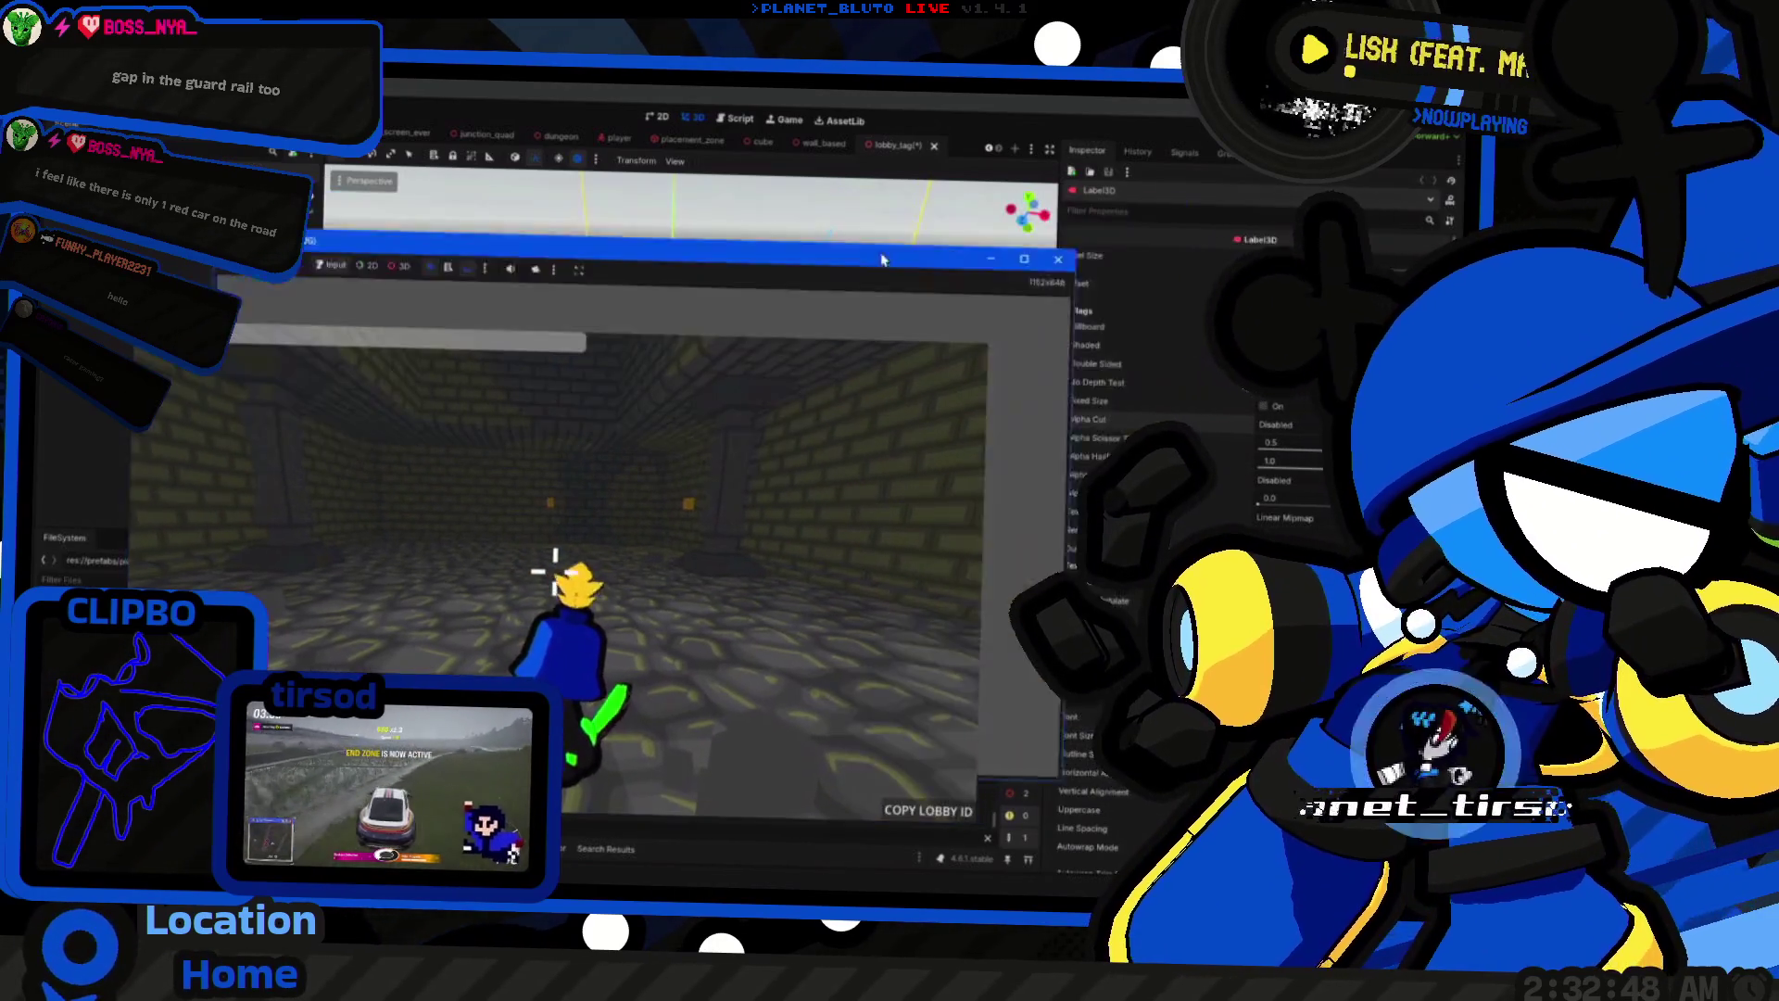
Step: Stop the running playtest with F8 to return to the 3D editor
key("F8")
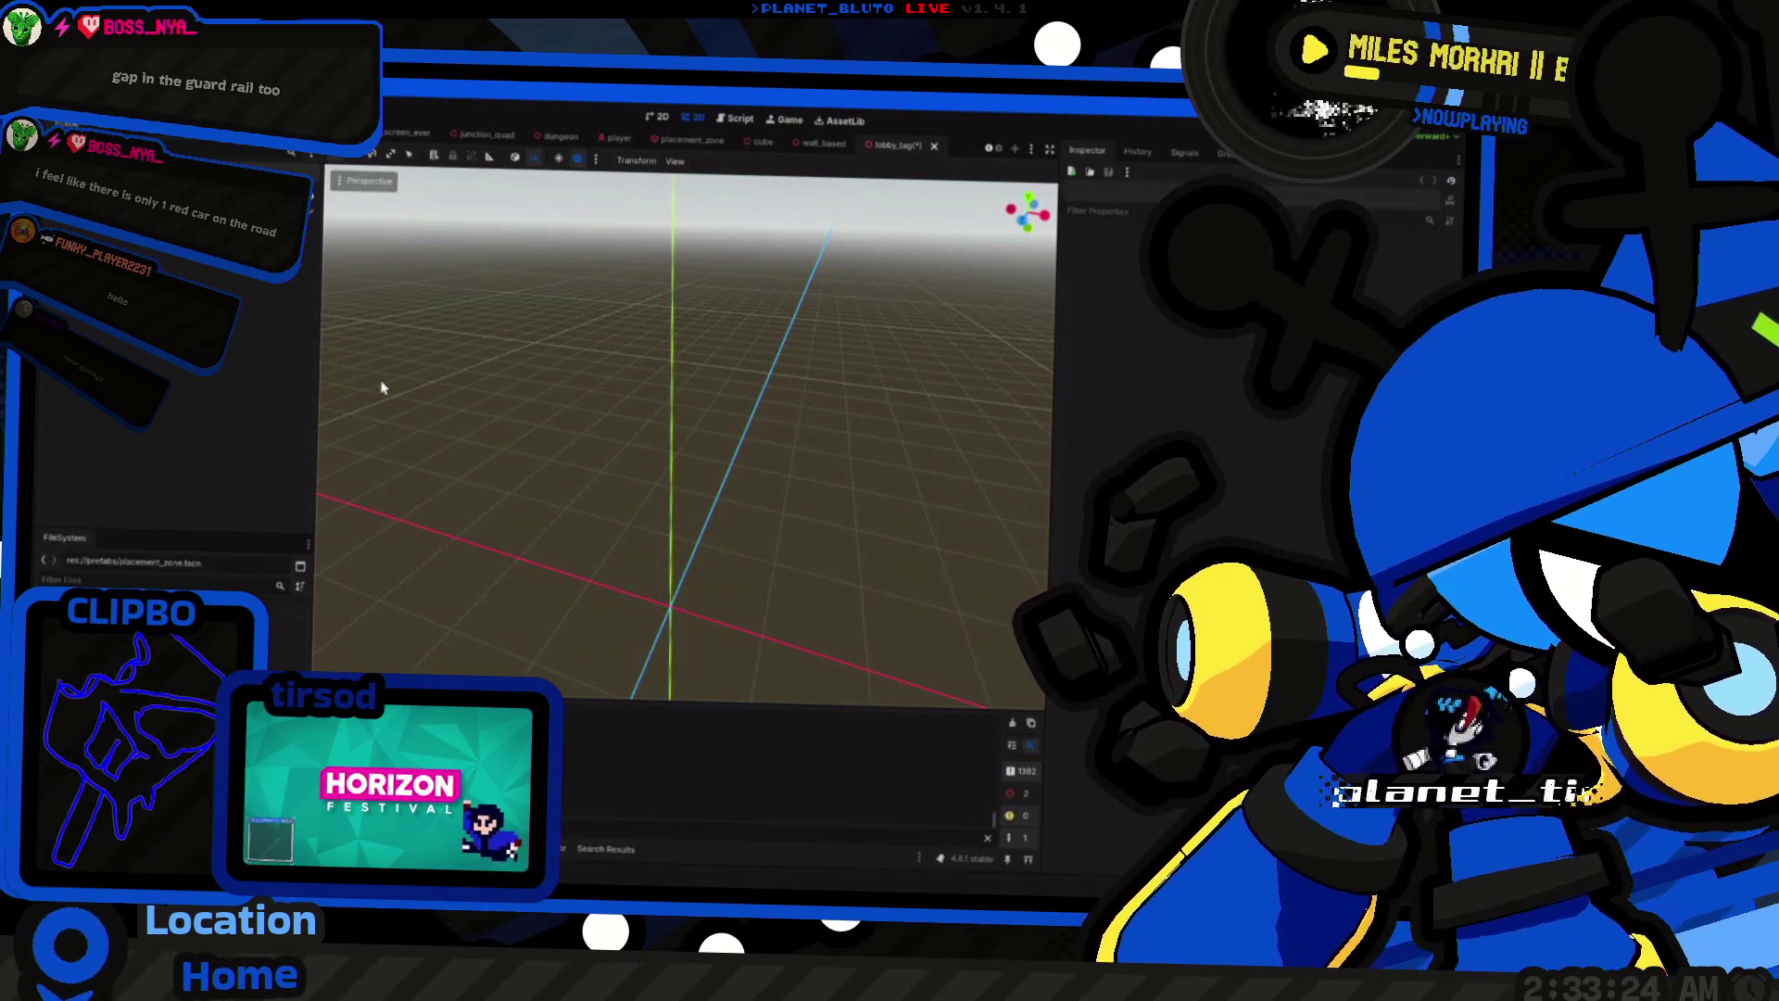
Step: Pick Broadcast Station from the location wheel as the stream scene
scroll(729, 355, "down", 2)
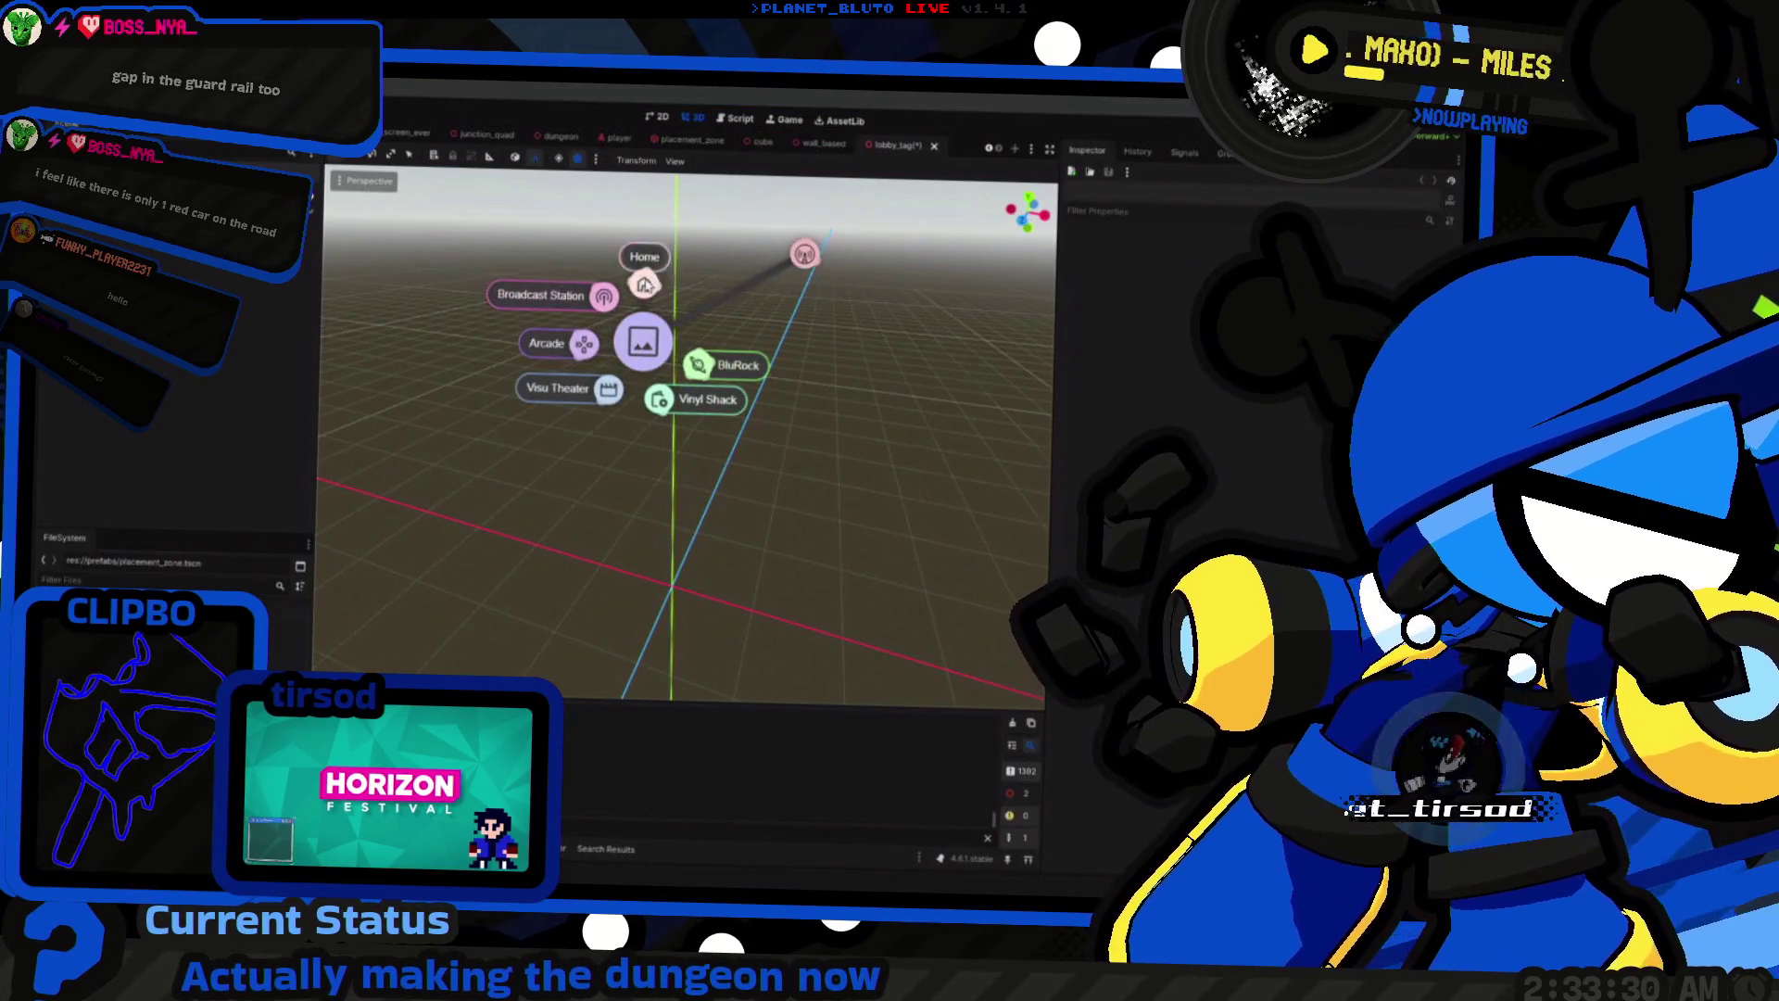
left_click(573, 278)
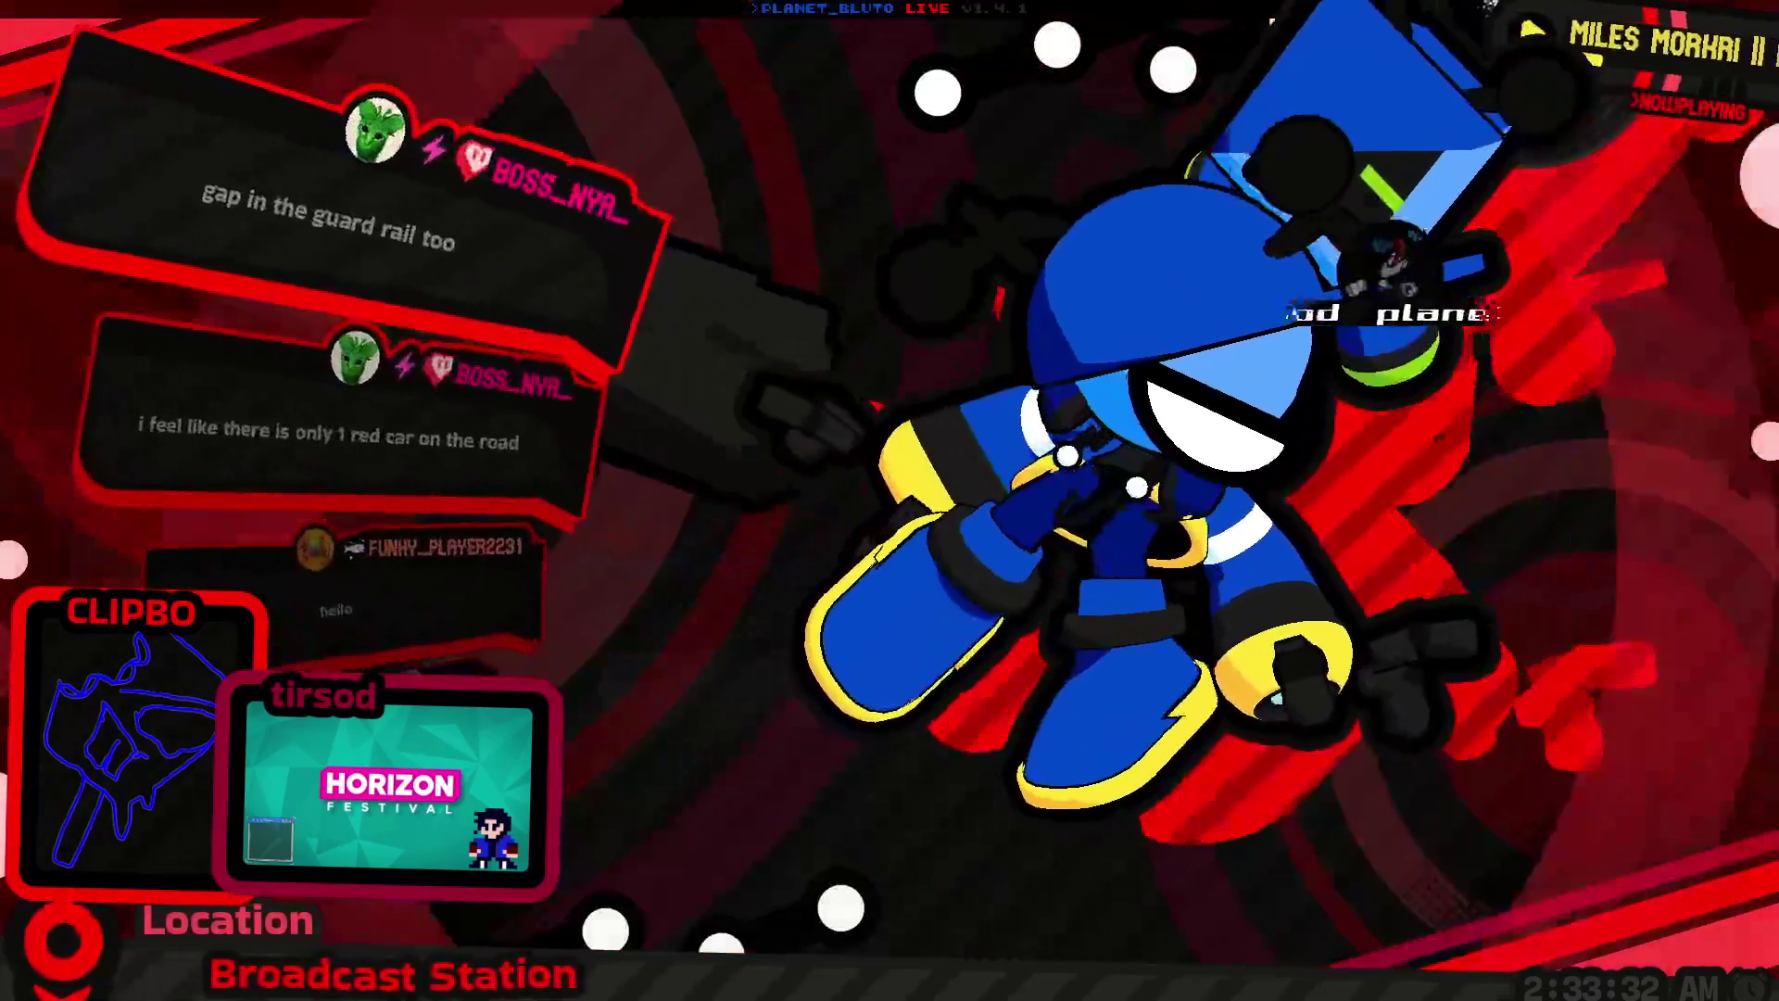